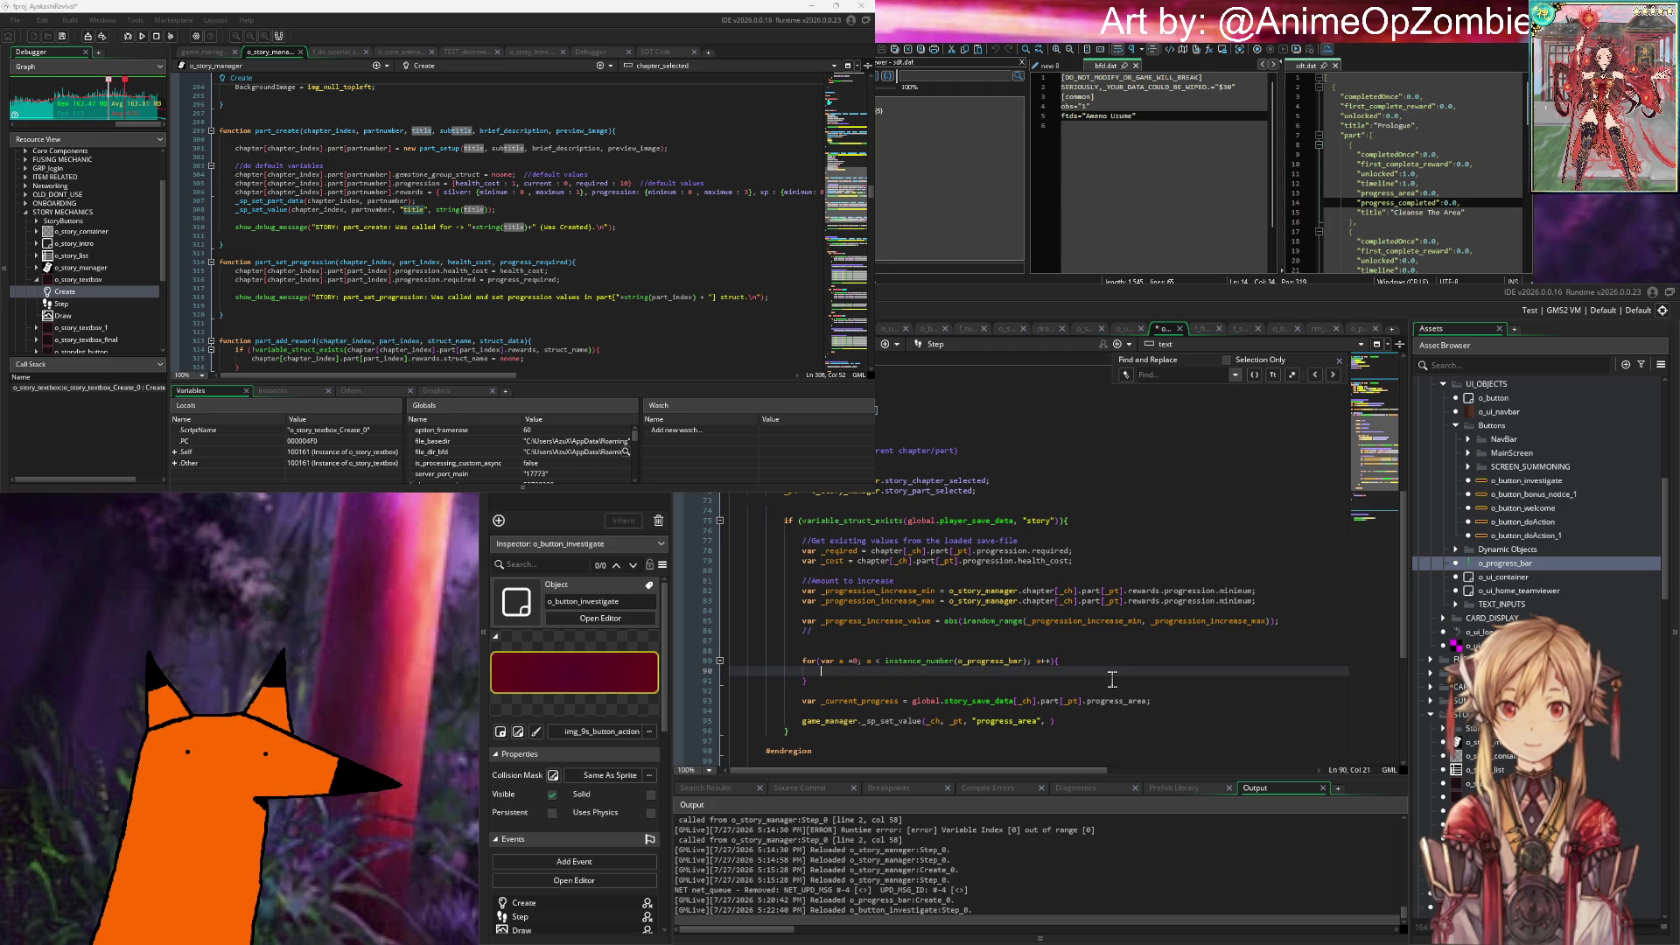
# Step: Start an instance_get call on line 90 and review the variable_instance_get suggestions
pyautogui.write('instance_get')
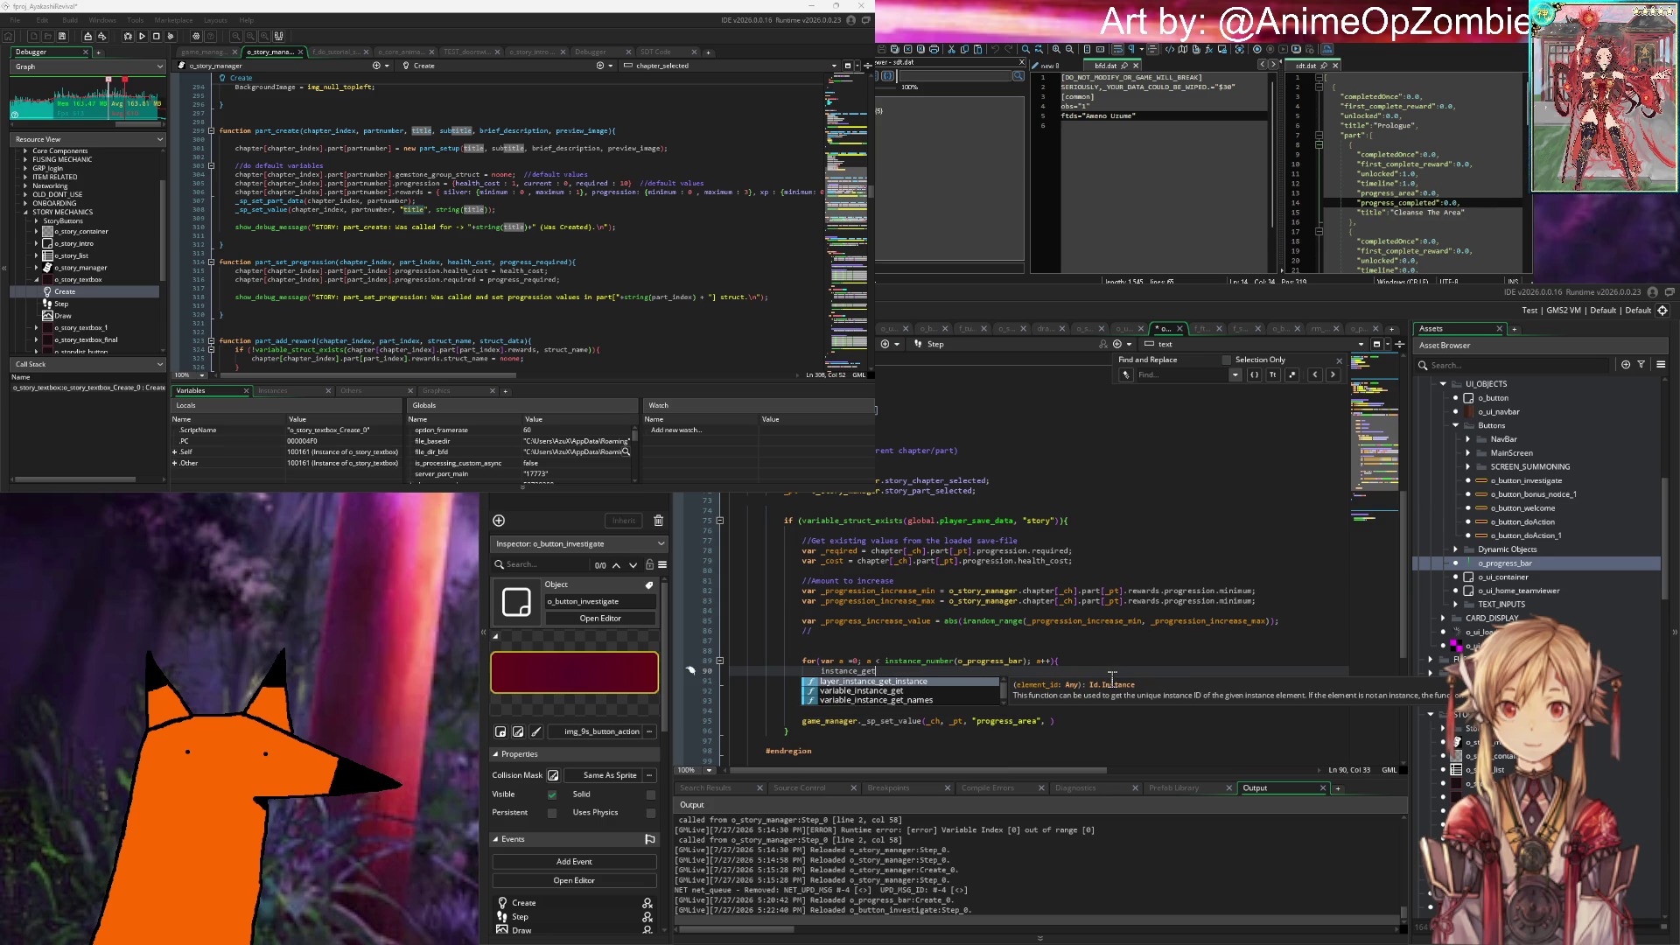
pyautogui.press('Down')
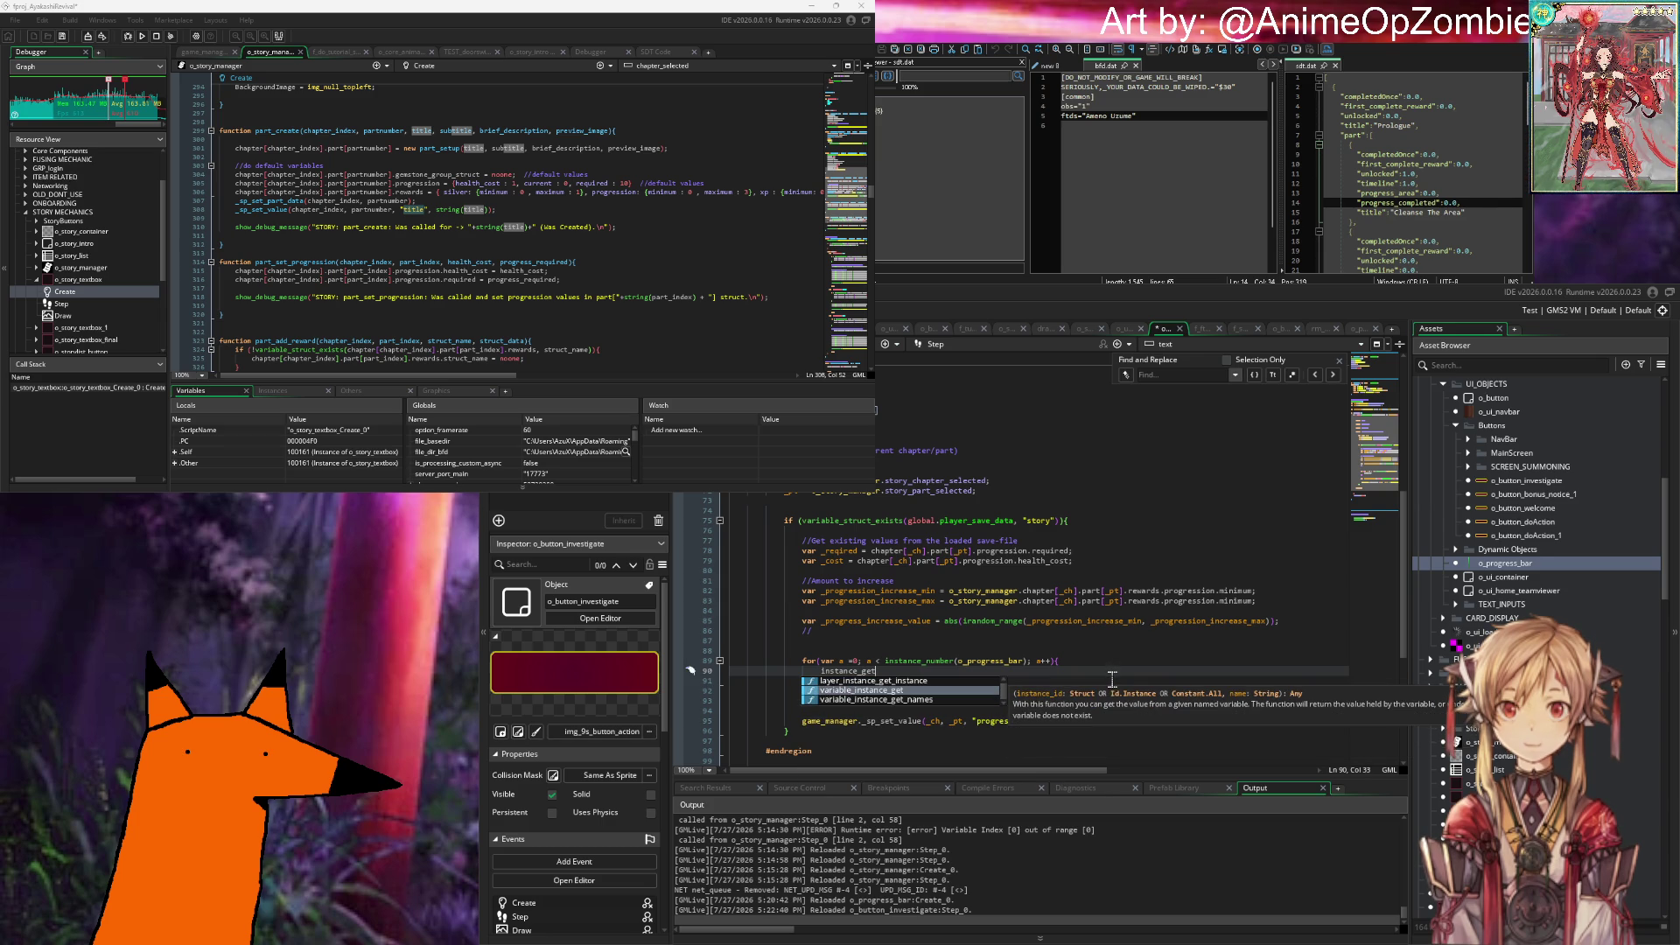
pyautogui.press('Down')
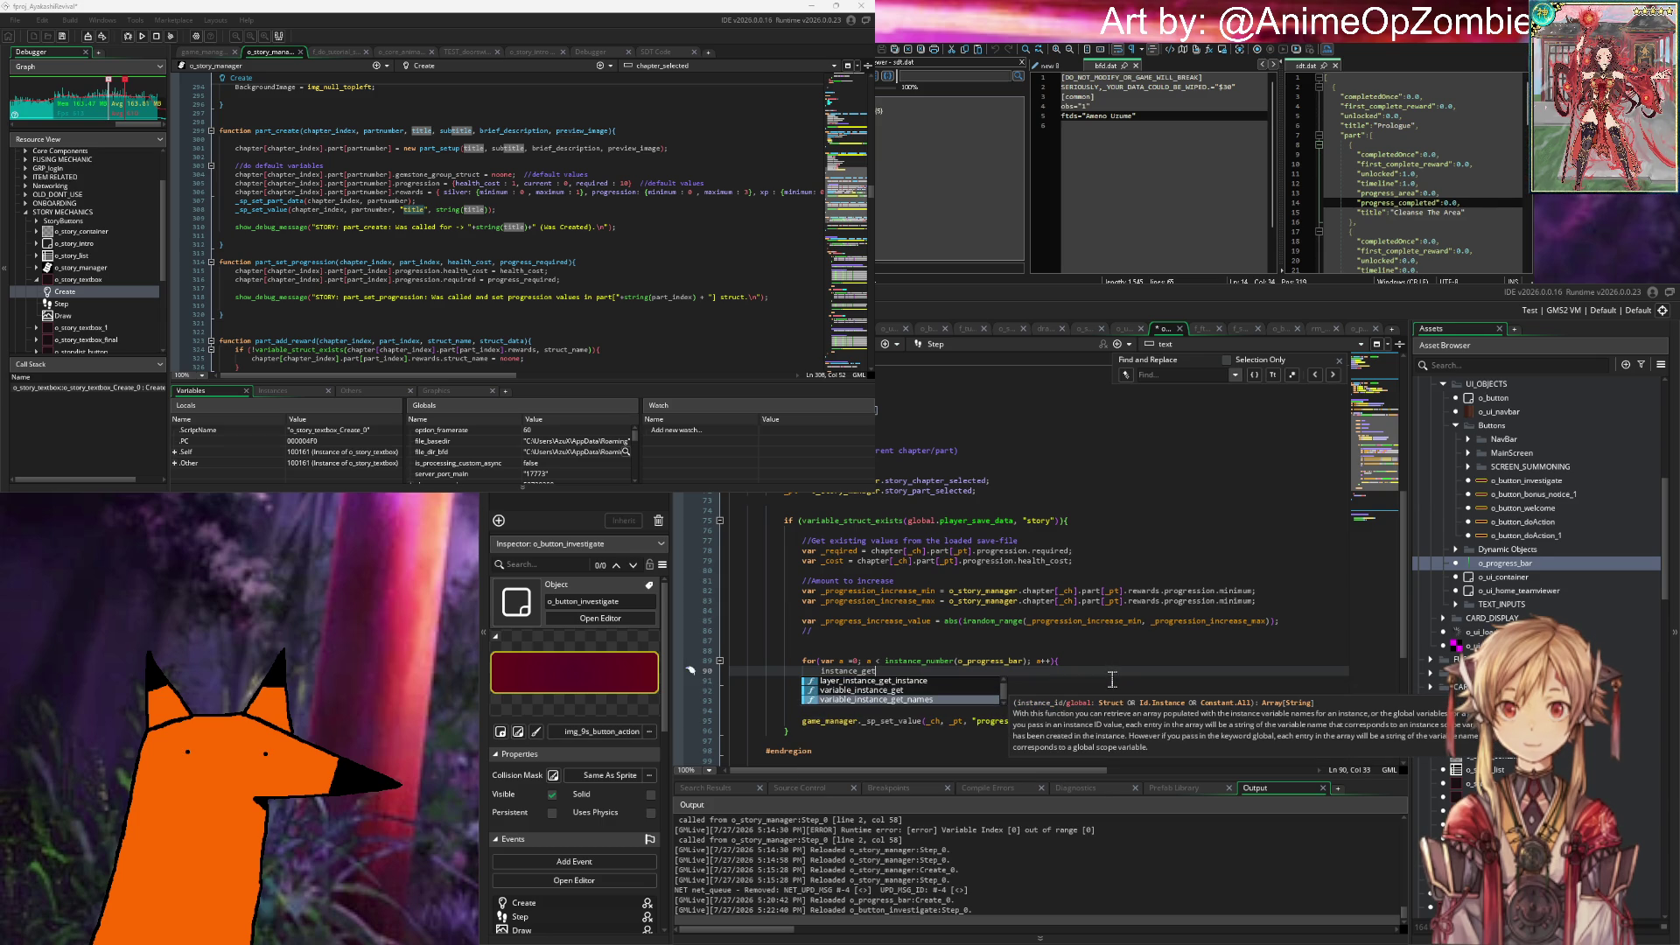
pyautogui.press('Up')
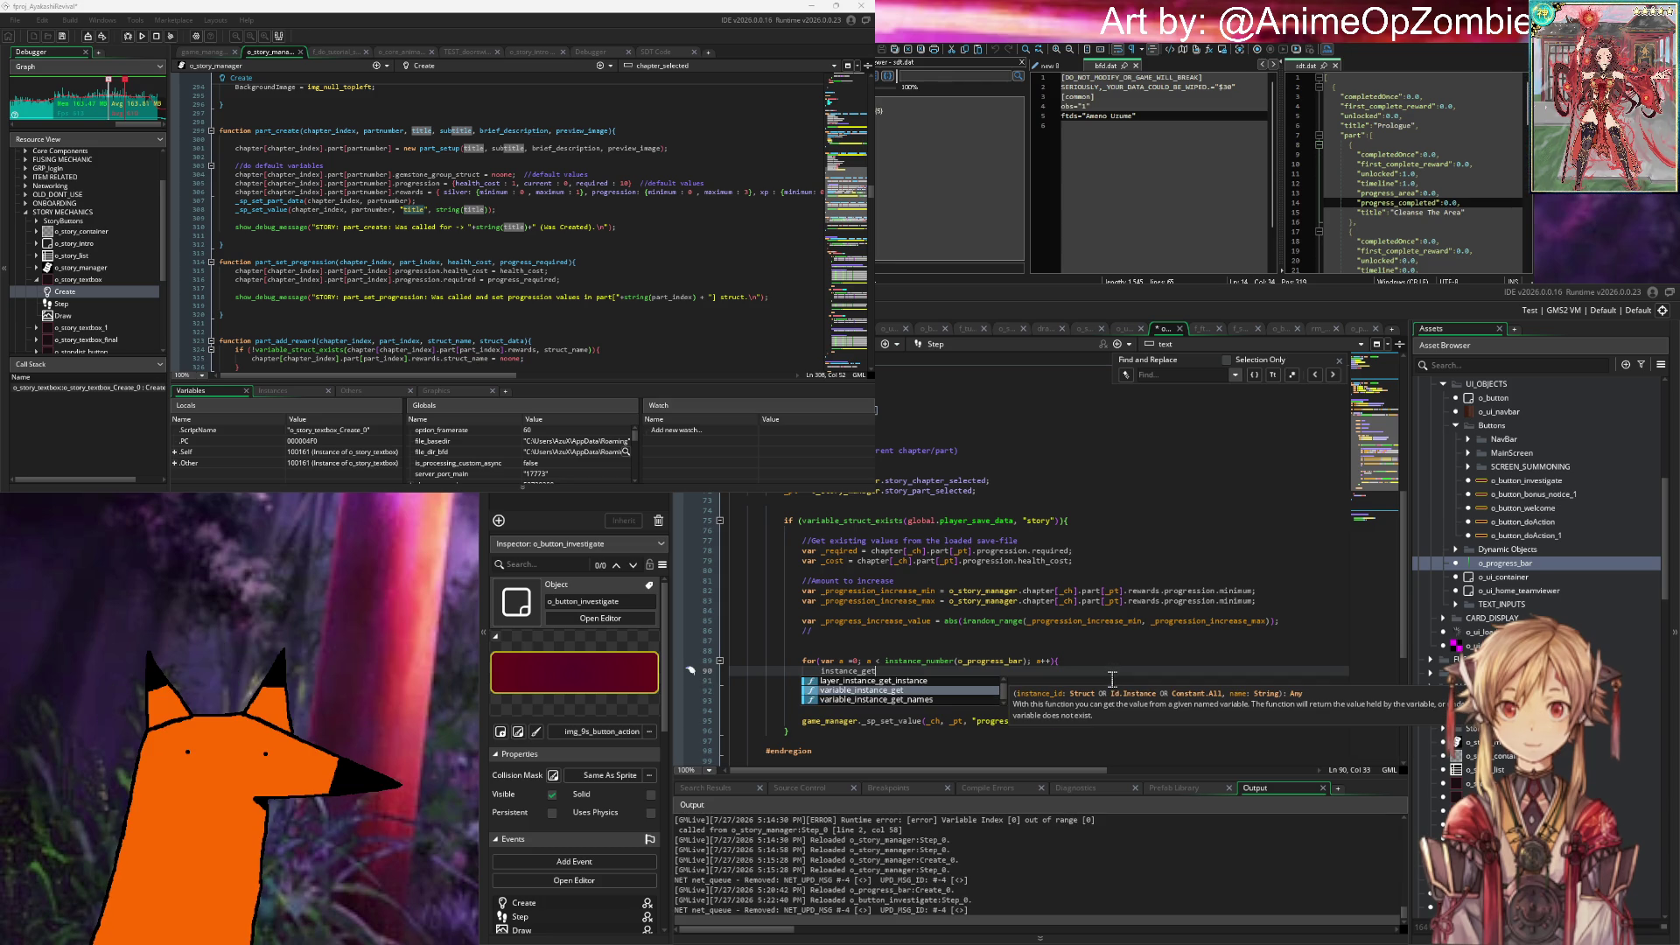
# Step: Trim the call to instance_, browse the instance functions like instance_number, then select 'instance'
pyautogui.press('BackSpace')
pyautogui.press('BackSpace')
pyautogui.press('BackSpace')
pyautogui.write('li')
pyautogui.press('BackSpace')
pyautogui.press('BackSpace')
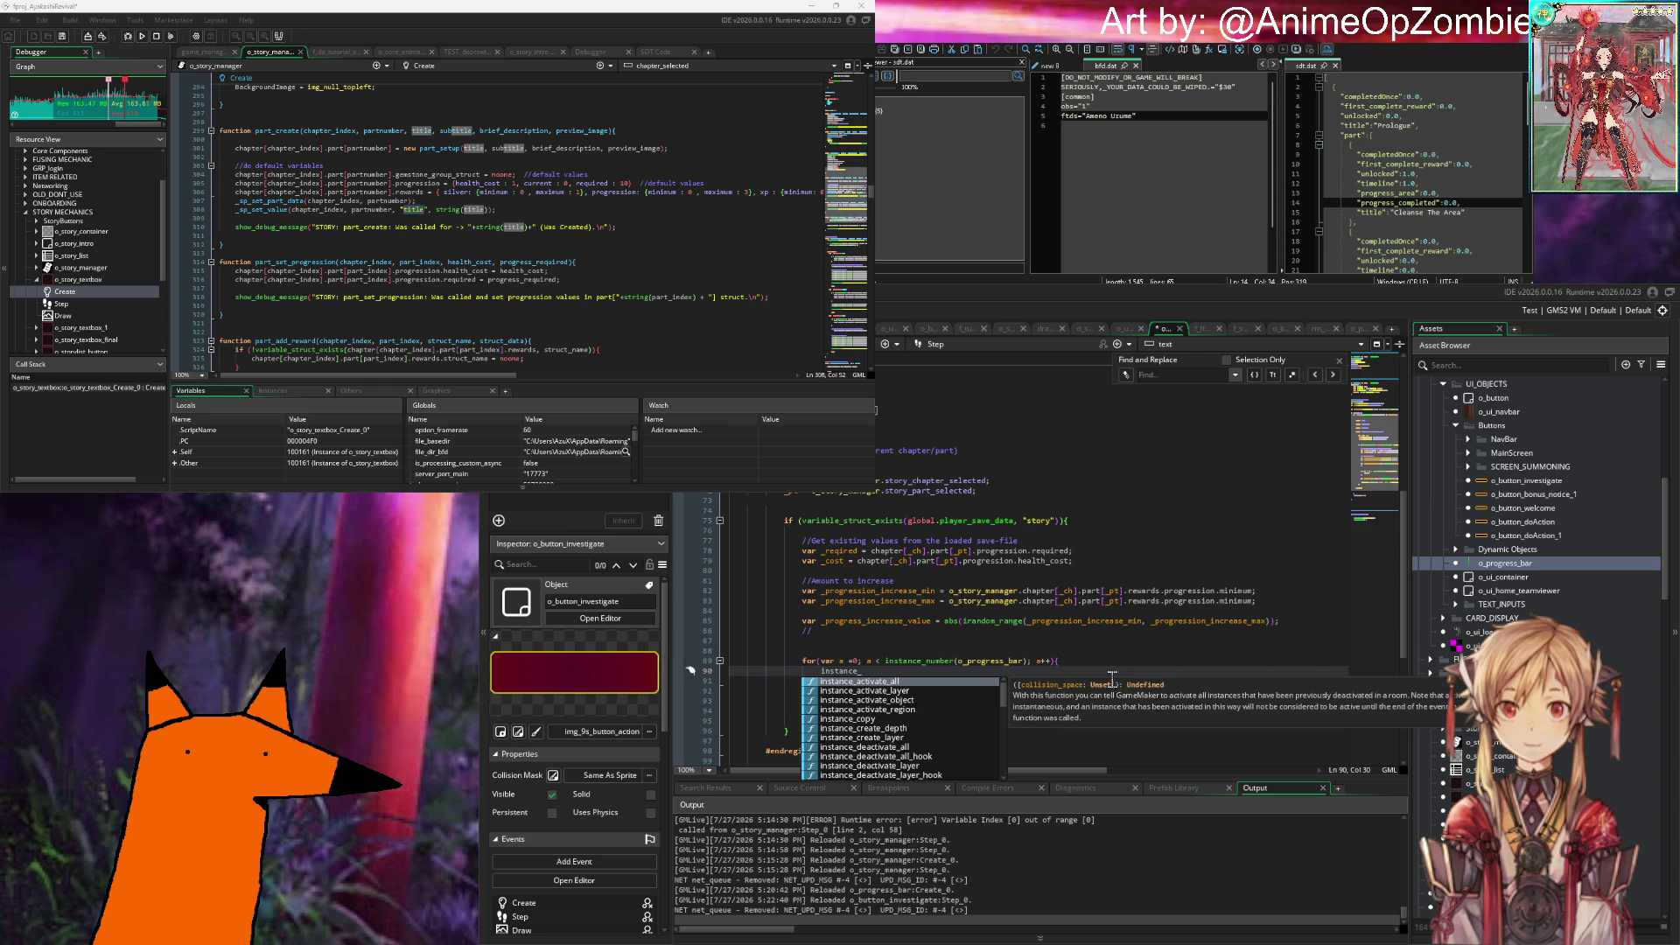
pyautogui.press('Down')
pyautogui.press('Down')
pyautogui.press('Down')
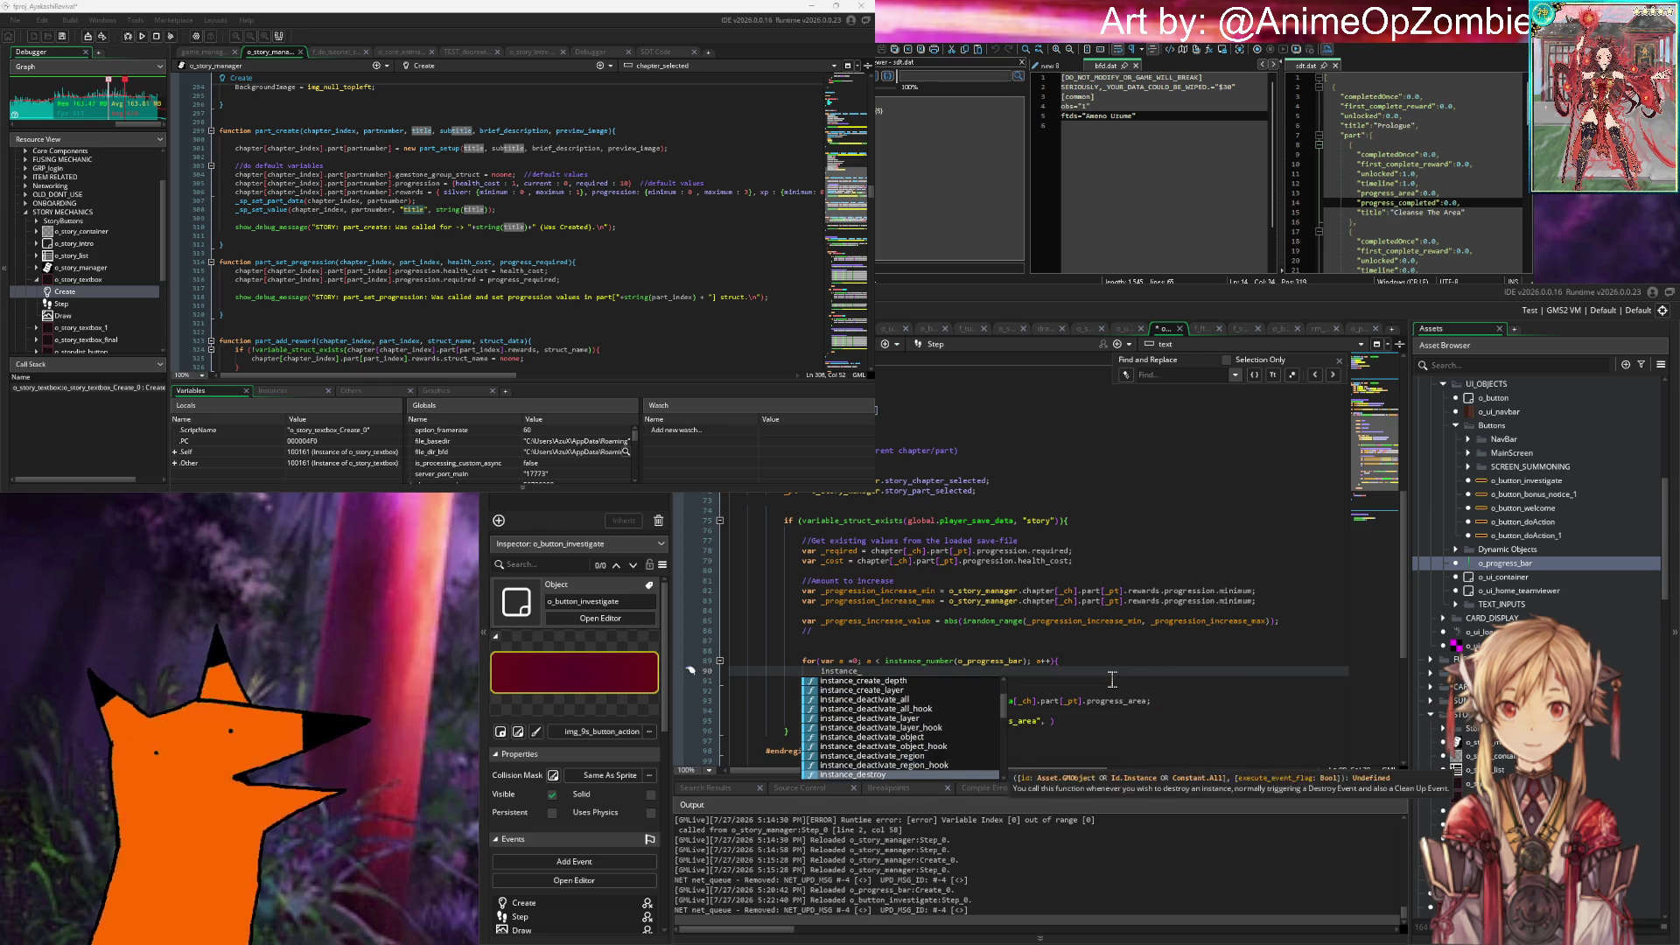
pyautogui.press('Down')
pyautogui.press('Down')
pyautogui.press('Down')
pyautogui.press('Down')
pyautogui.press('Down')
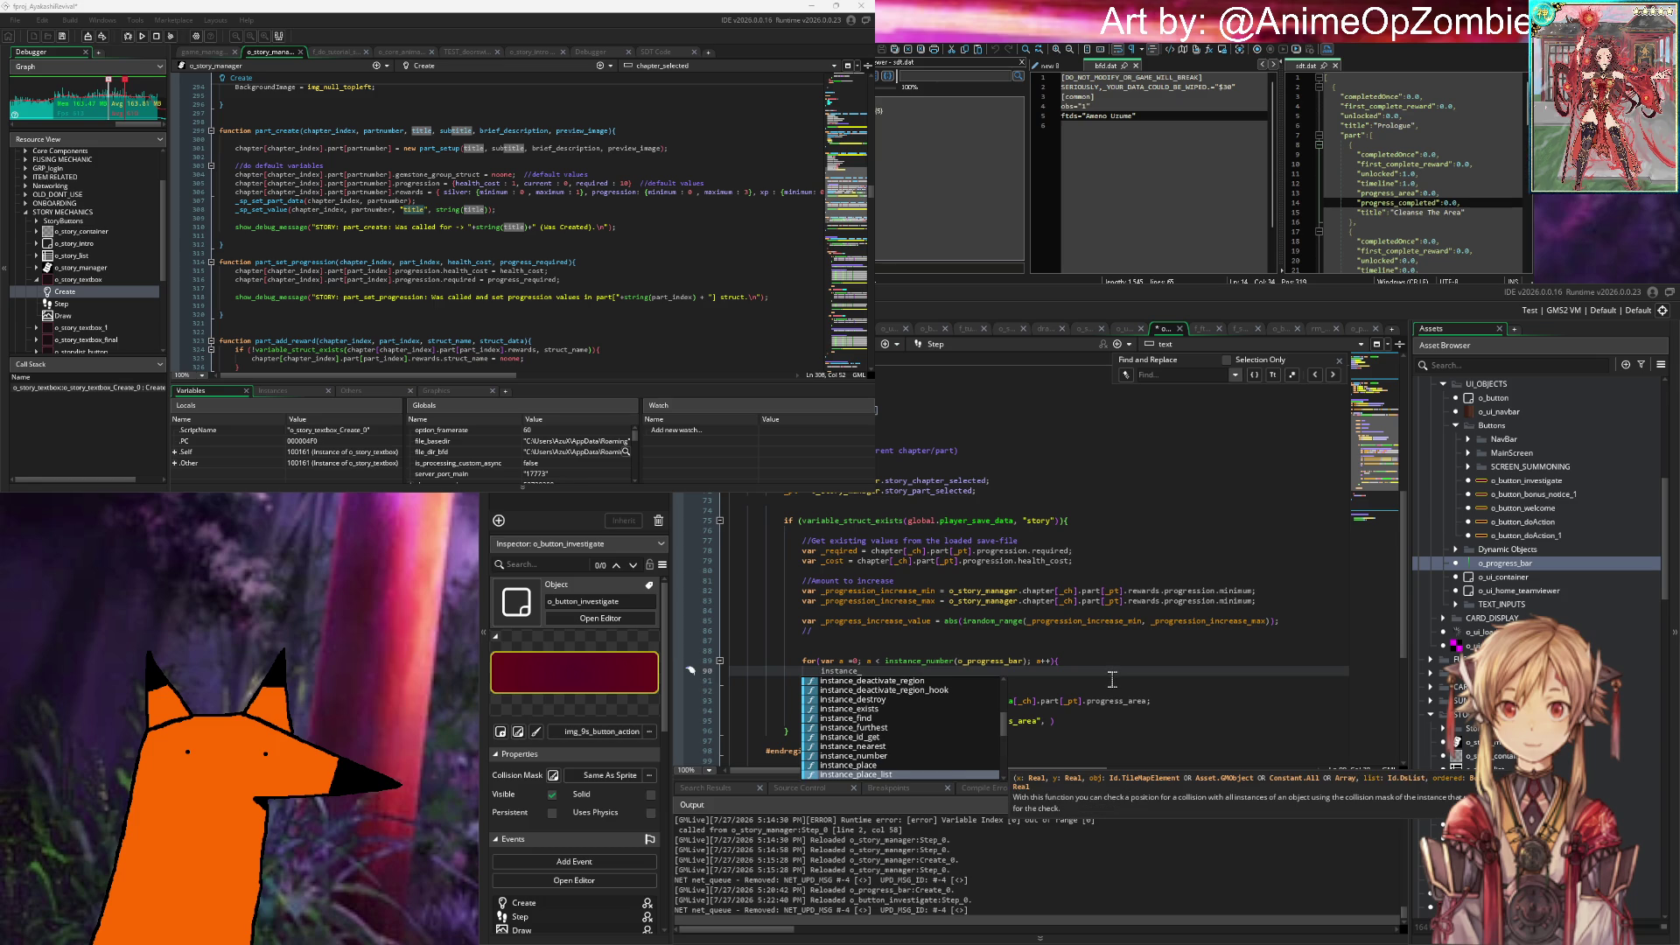
pyautogui.press('Down')
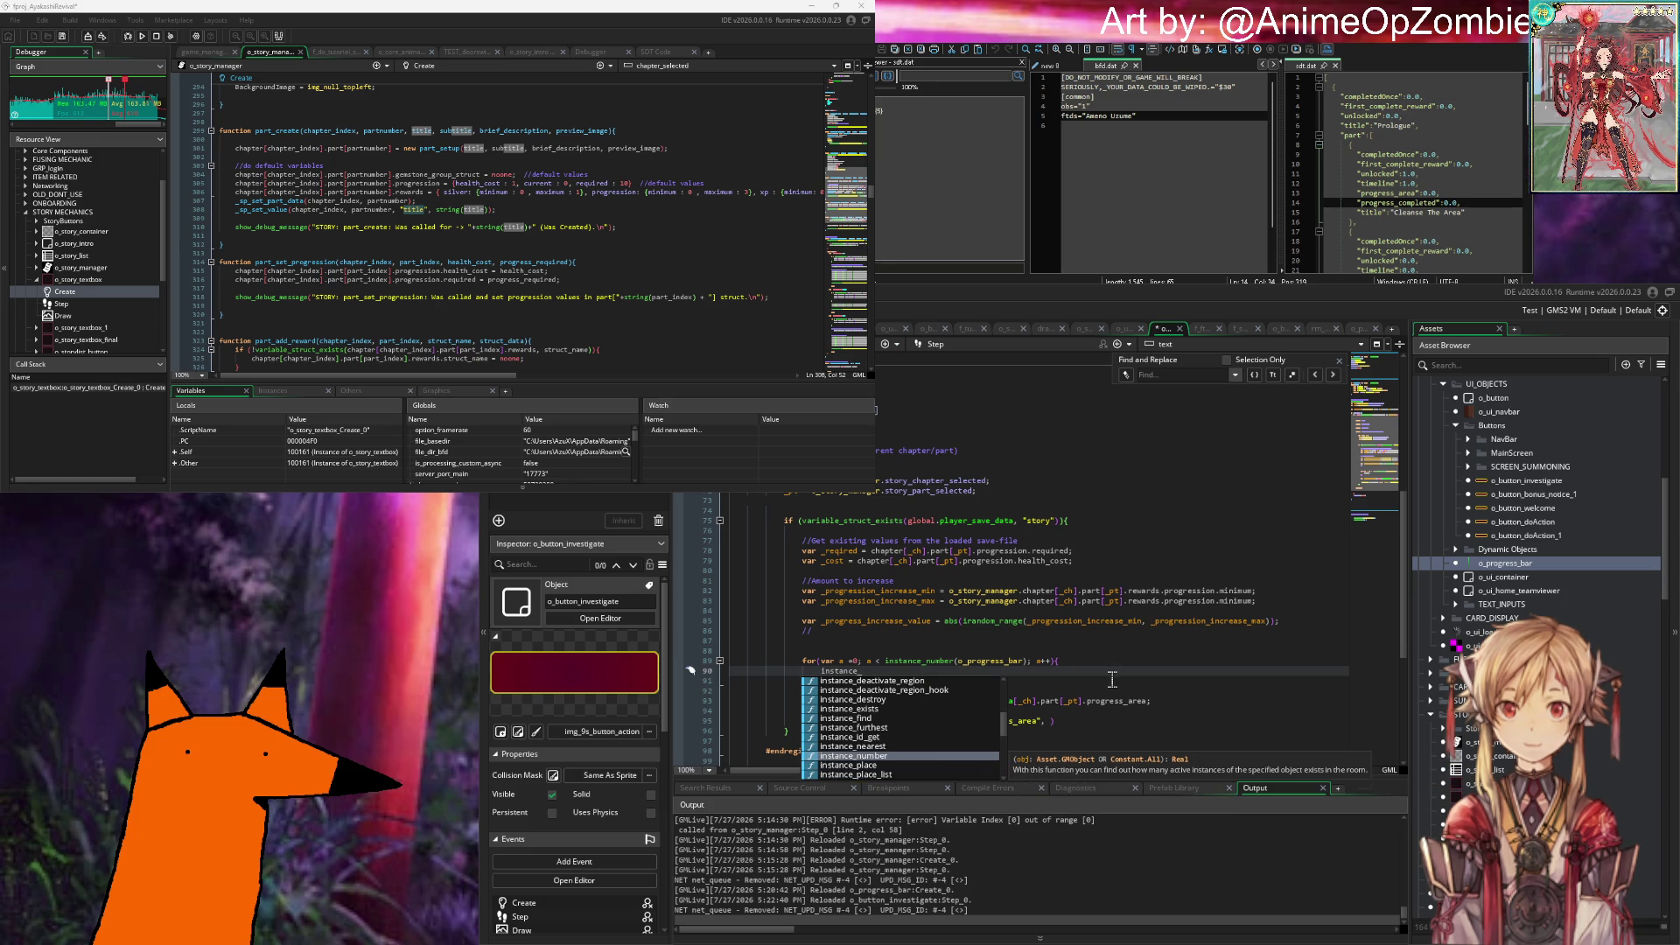
pyautogui.press('Down')
pyautogui.press('Down')
pyautogui.press('Down')
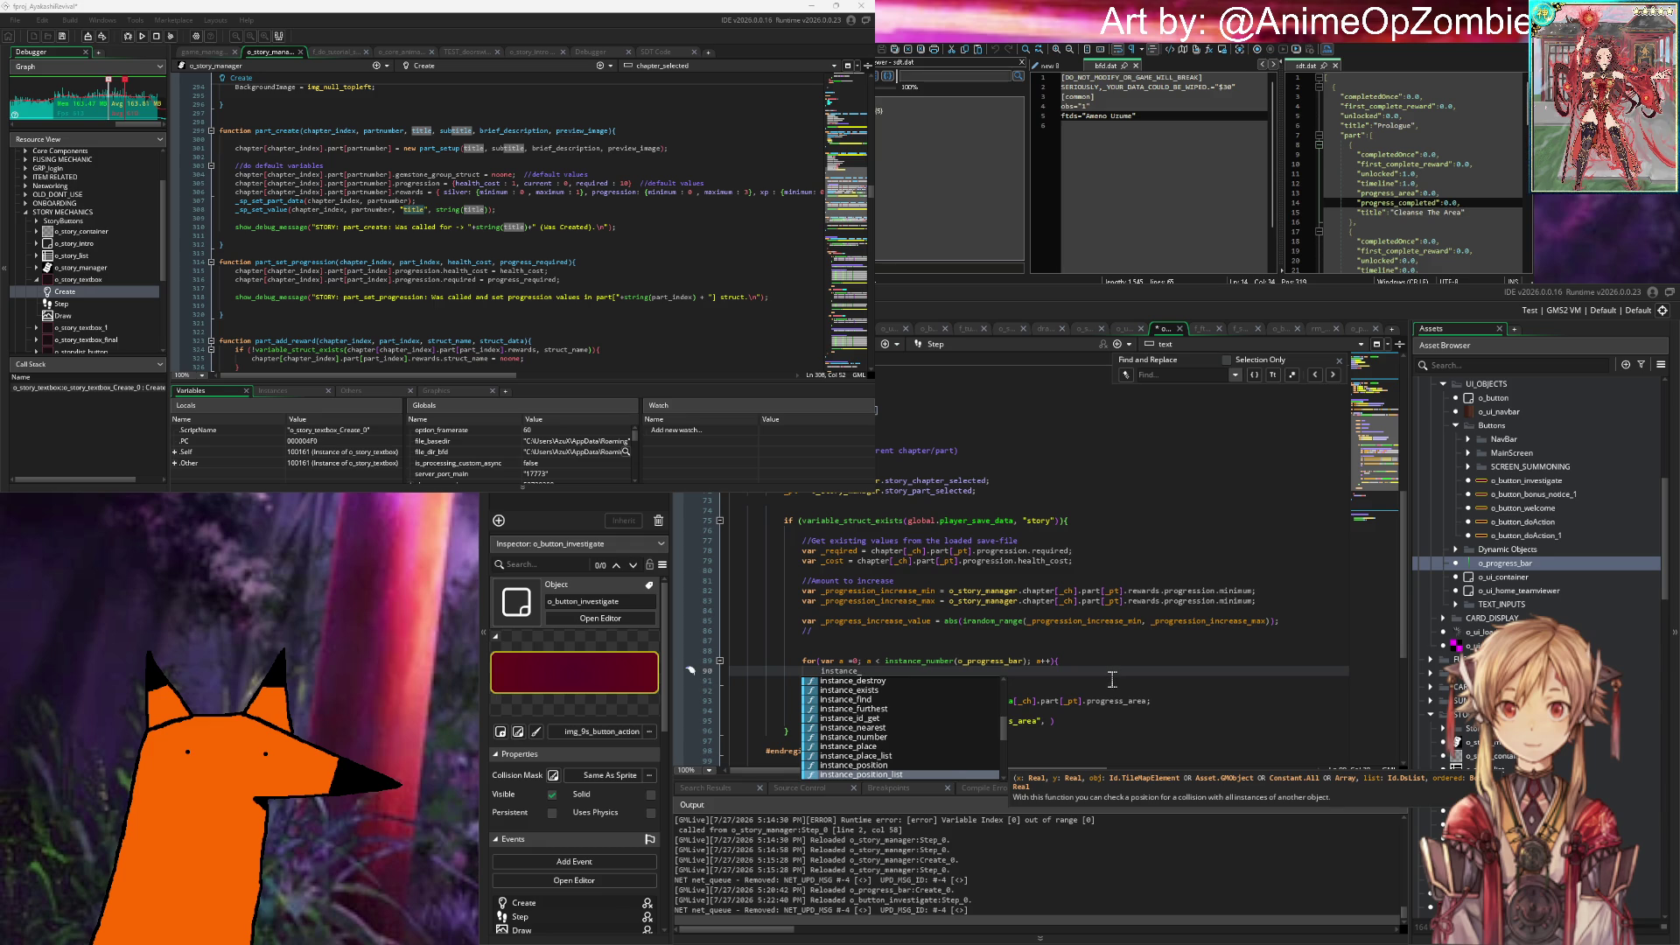
pyautogui.press('Down')
pyautogui.press('Down')
pyautogui.press('Down')
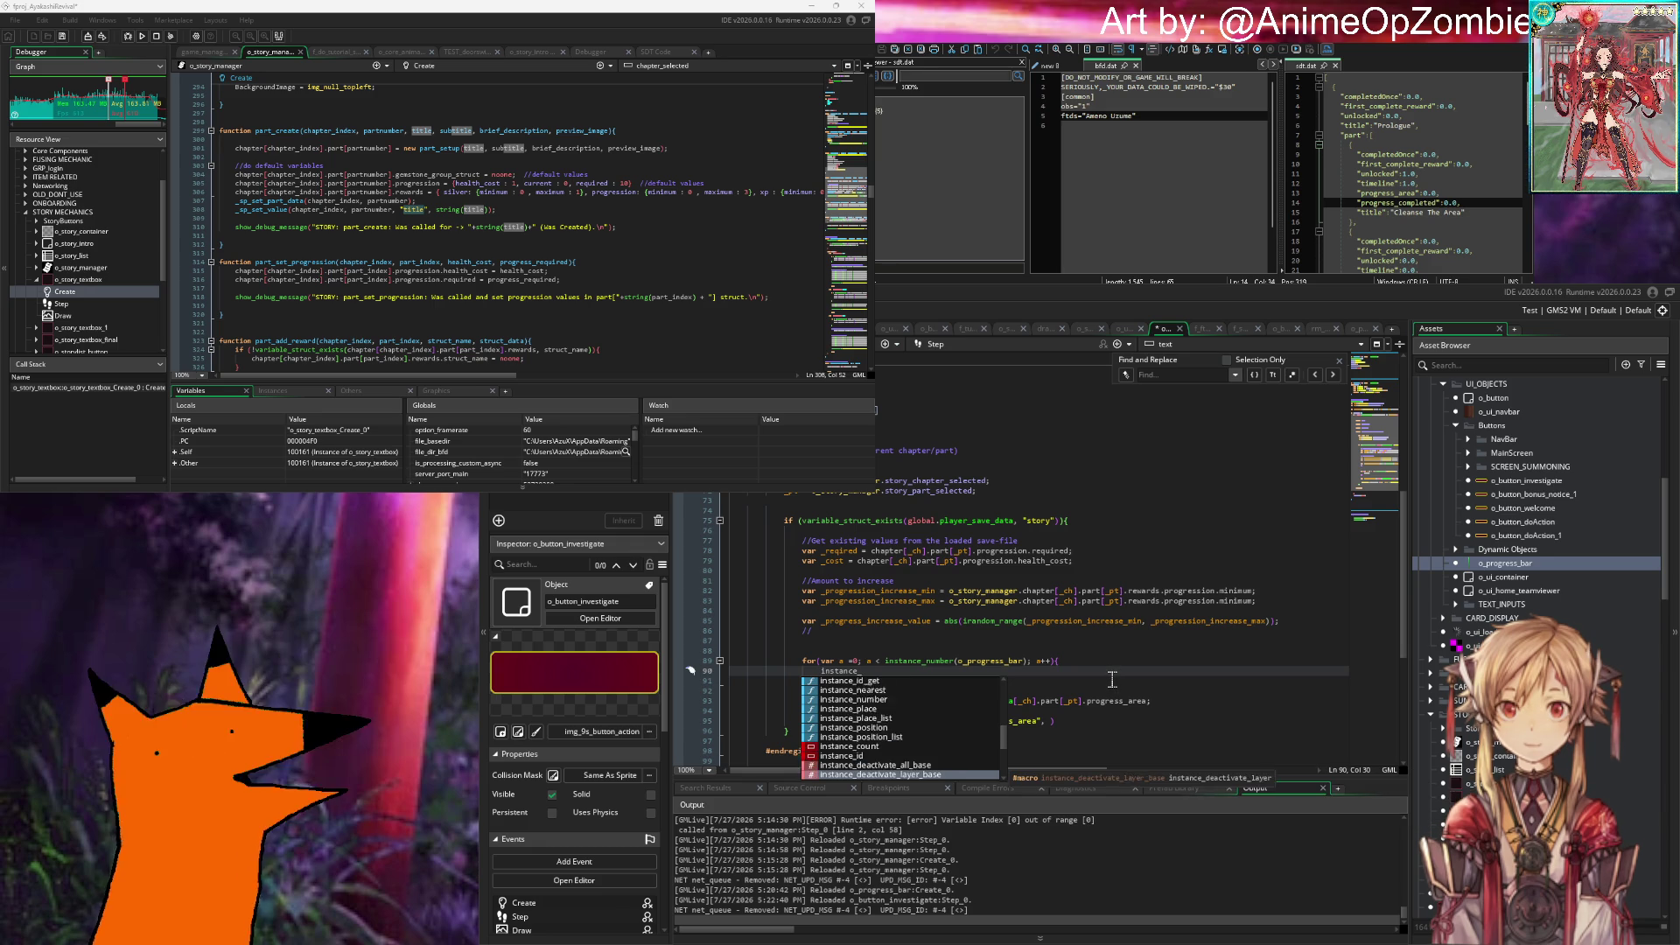
pyautogui.press('Down')
pyautogui.press('Down')
pyautogui.press('Down')
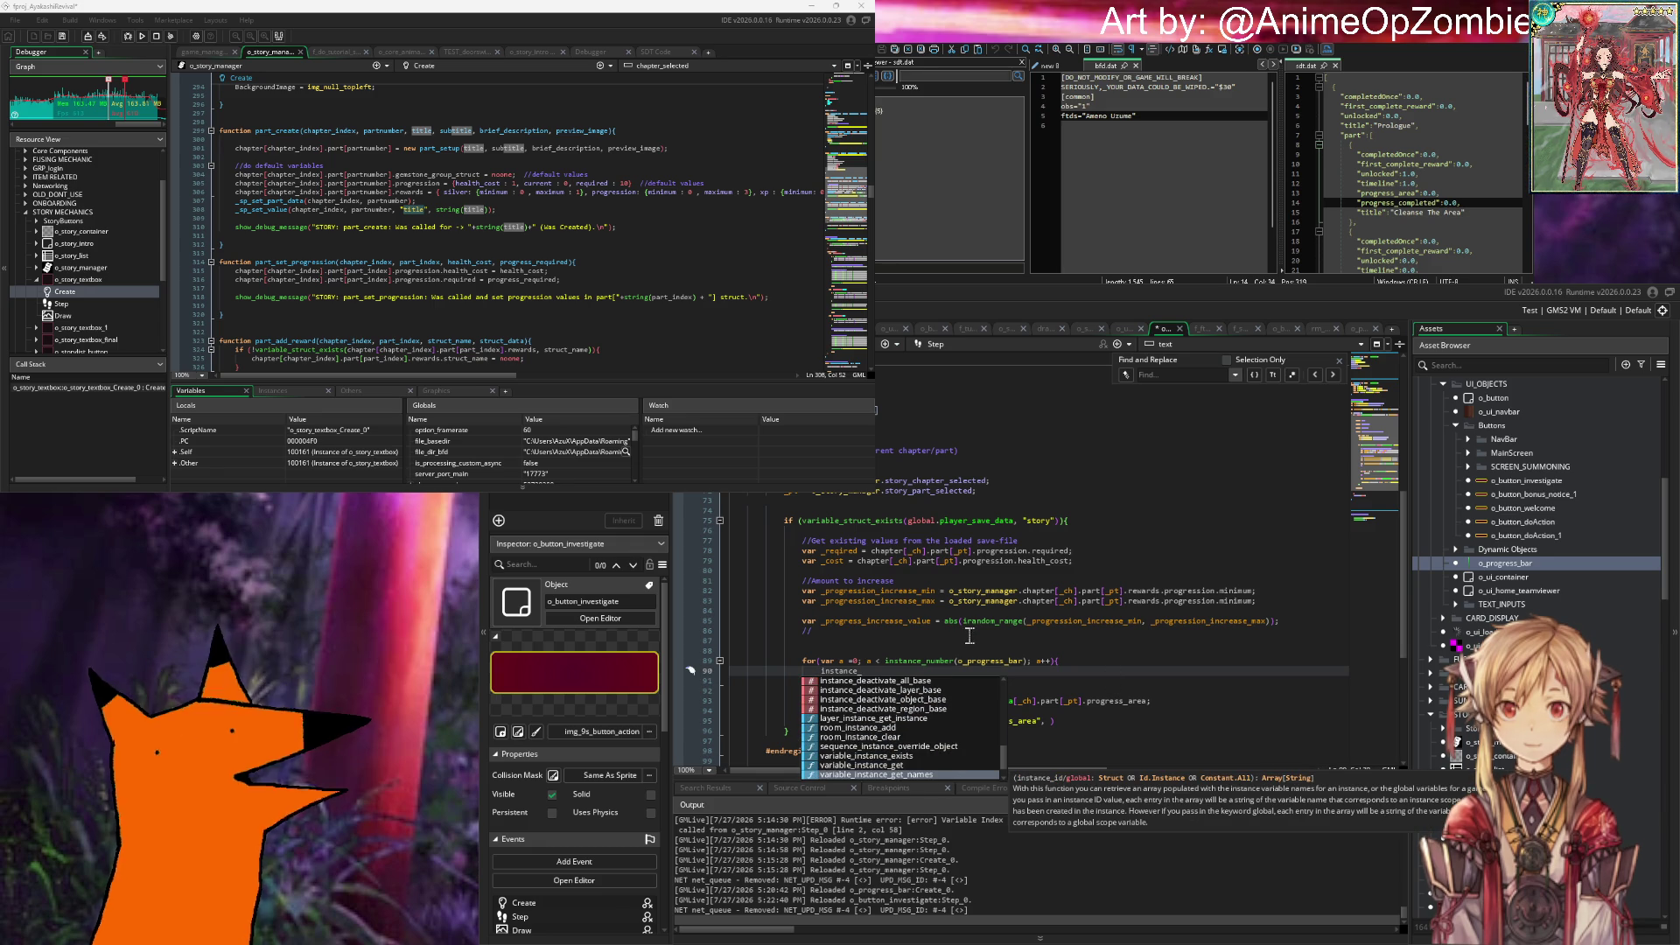
pyautogui.click(970, 637)
pyautogui.doubleClick(827, 671)
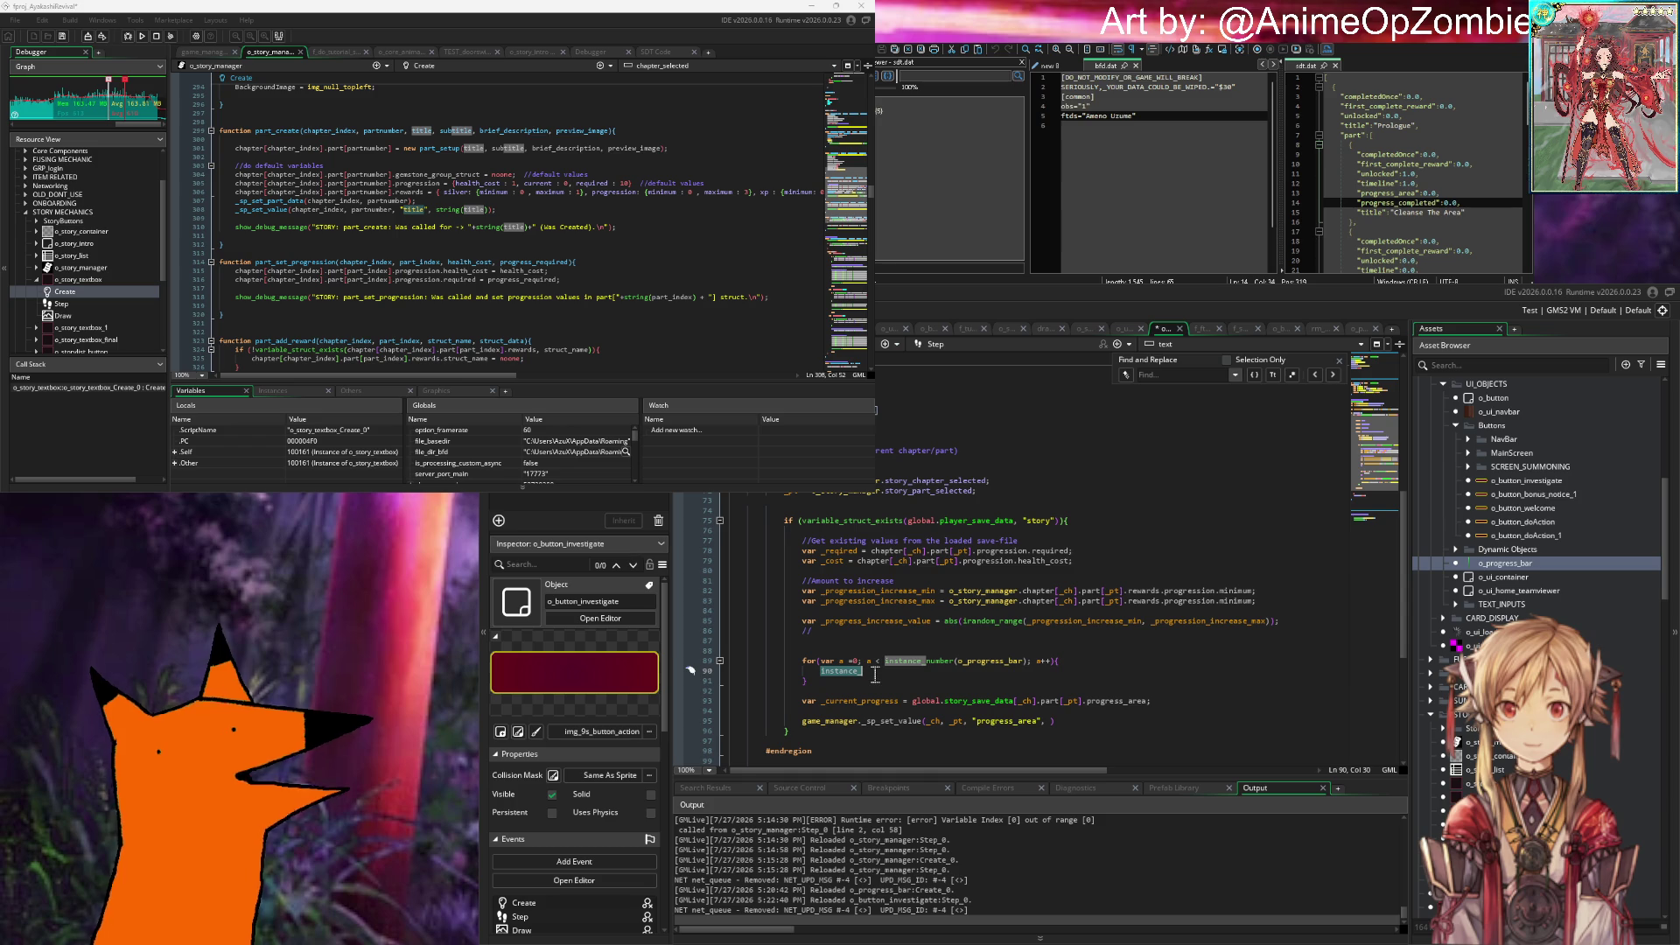
# Step: Open o_progress_bar's code, add a blank line at line 66, then show game_manager's code
pyautogui.doubleClick(1509, 564)
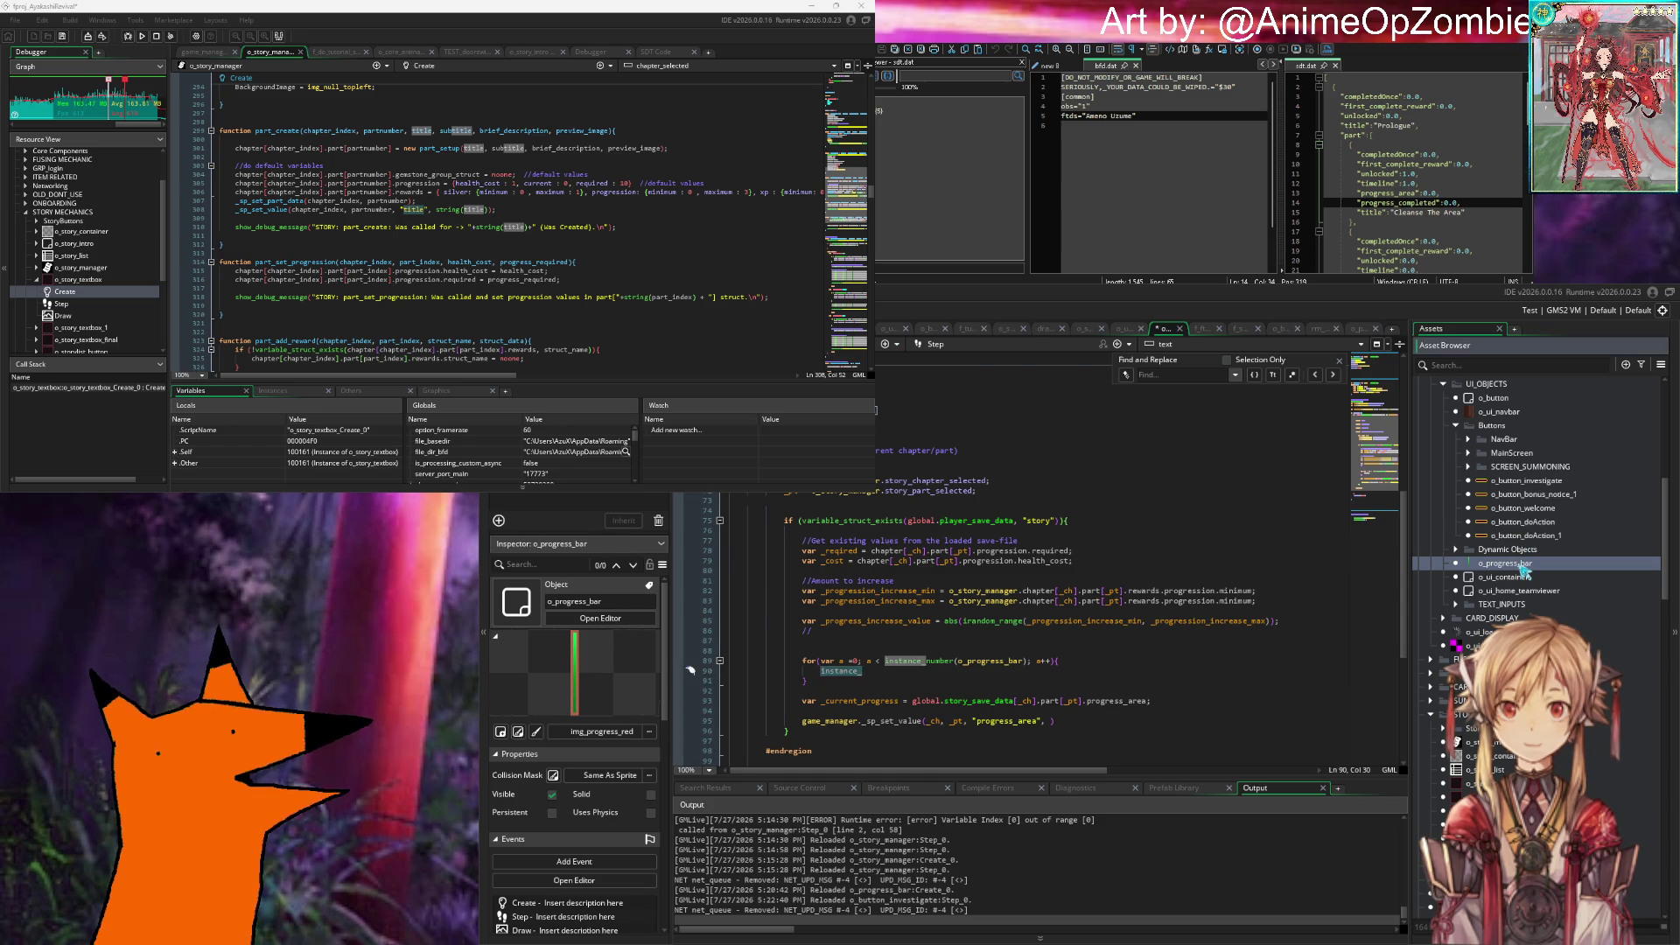
pyautogui.scroll(10, 1027, 581)
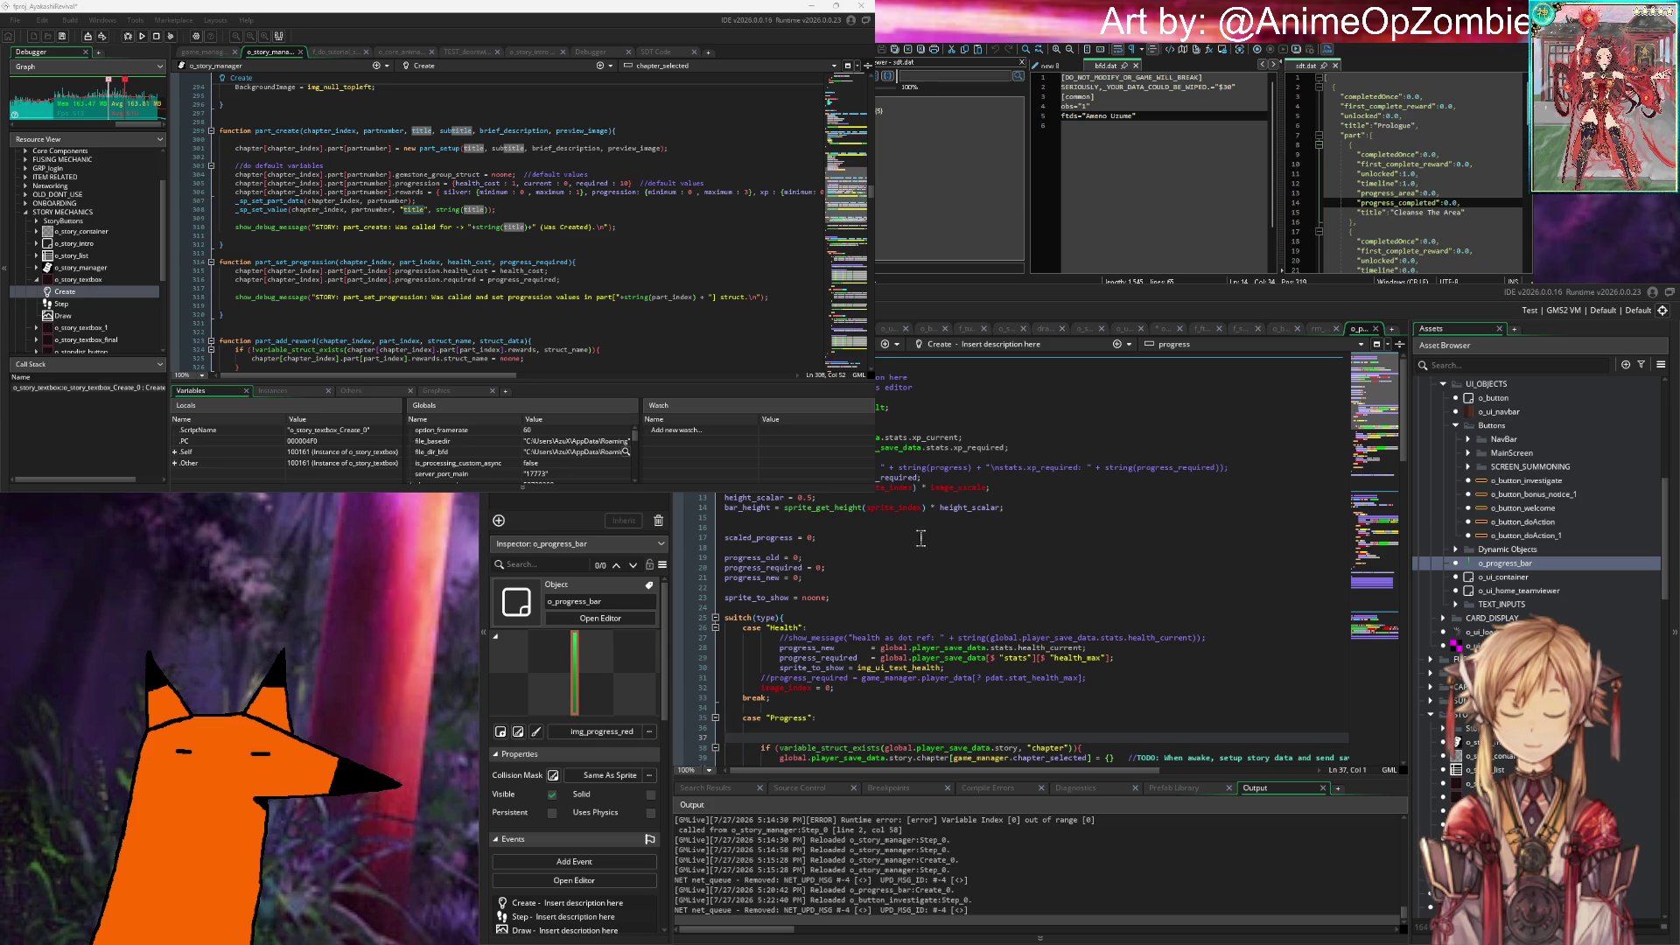
pyautogui.scroll(-10, 920, 538)
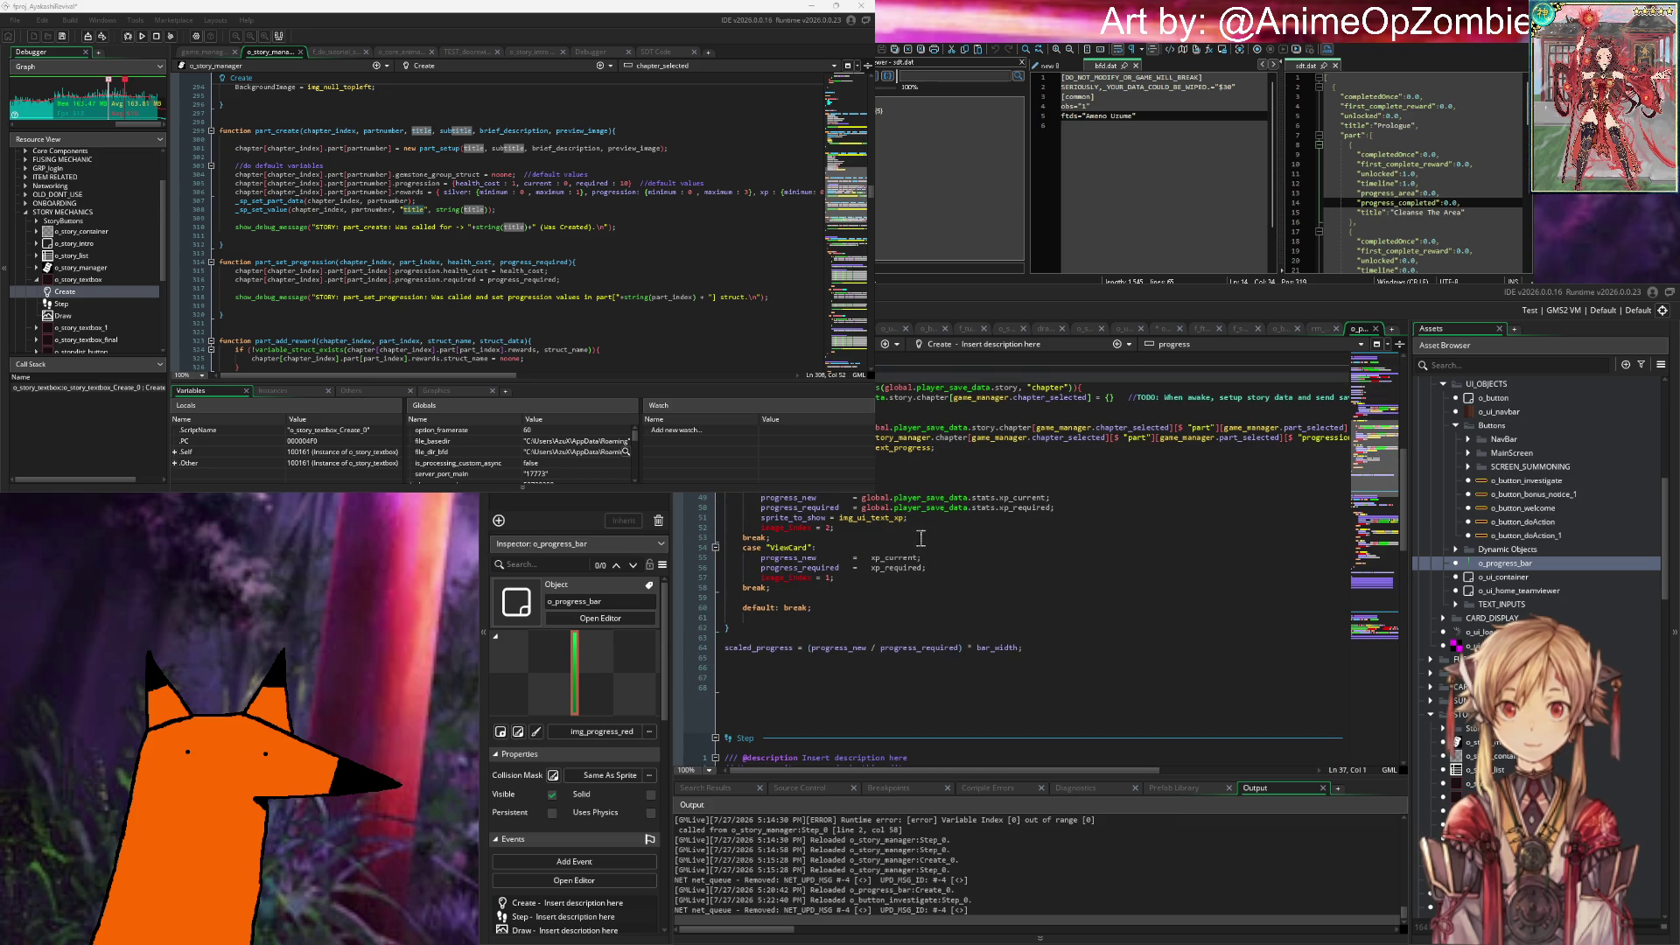
pyautogui.scroll(-2, 921, 538)
pyautogui.click(1089, 610)
pyautogui.press('Return')
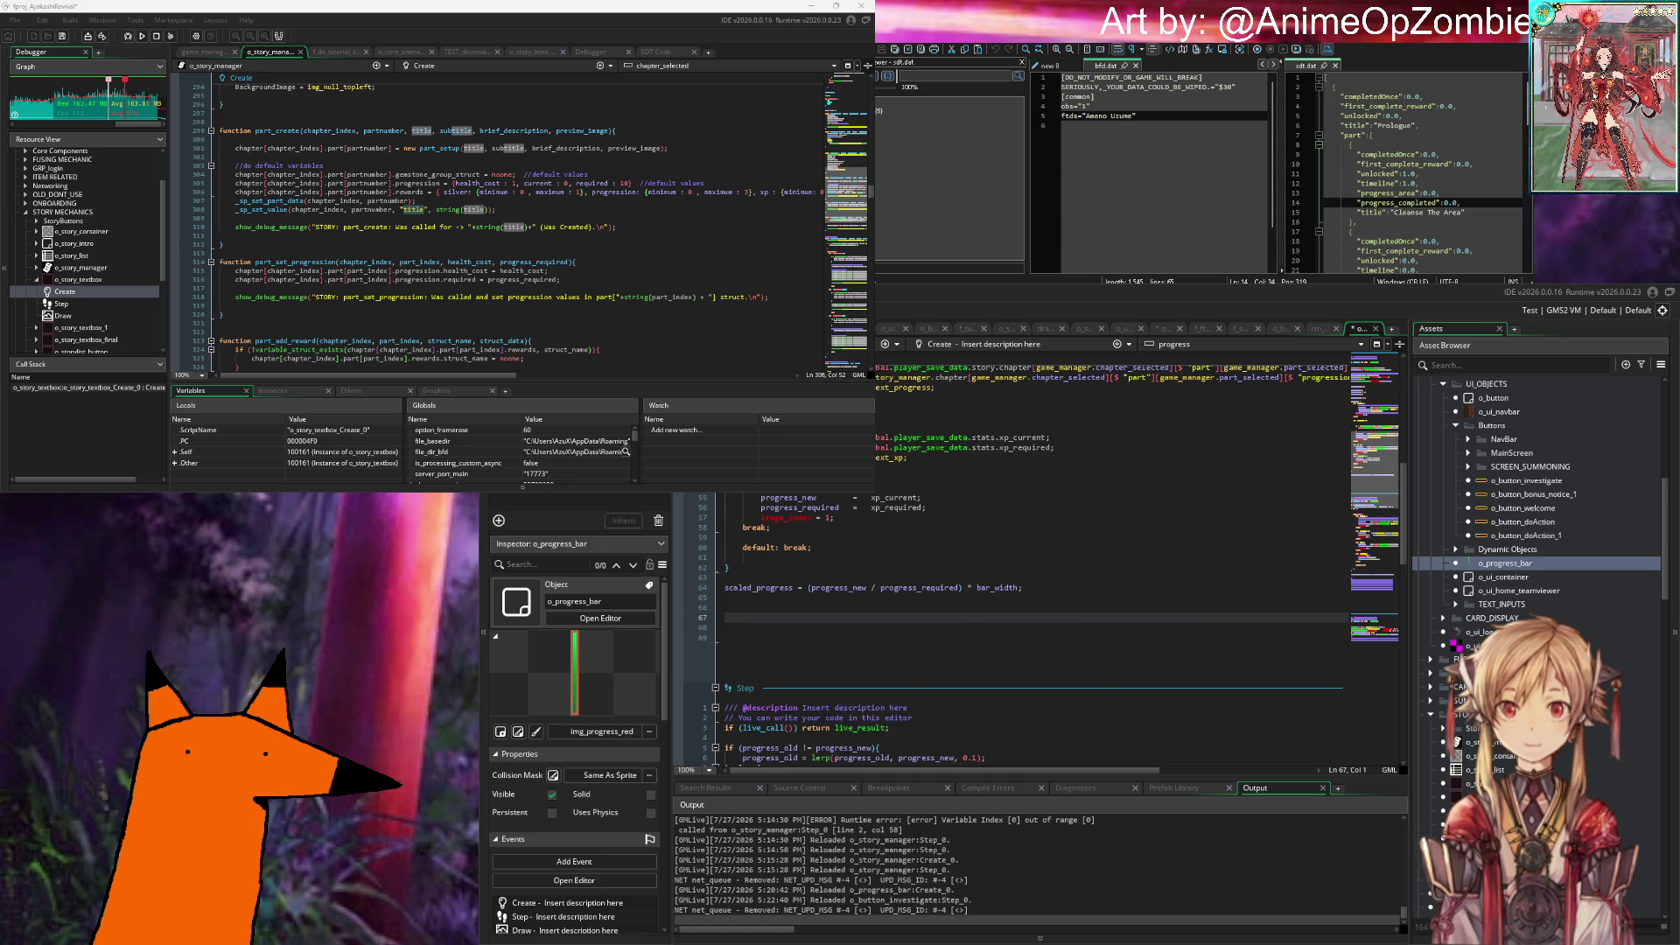
pyautogui.click(207, 52)
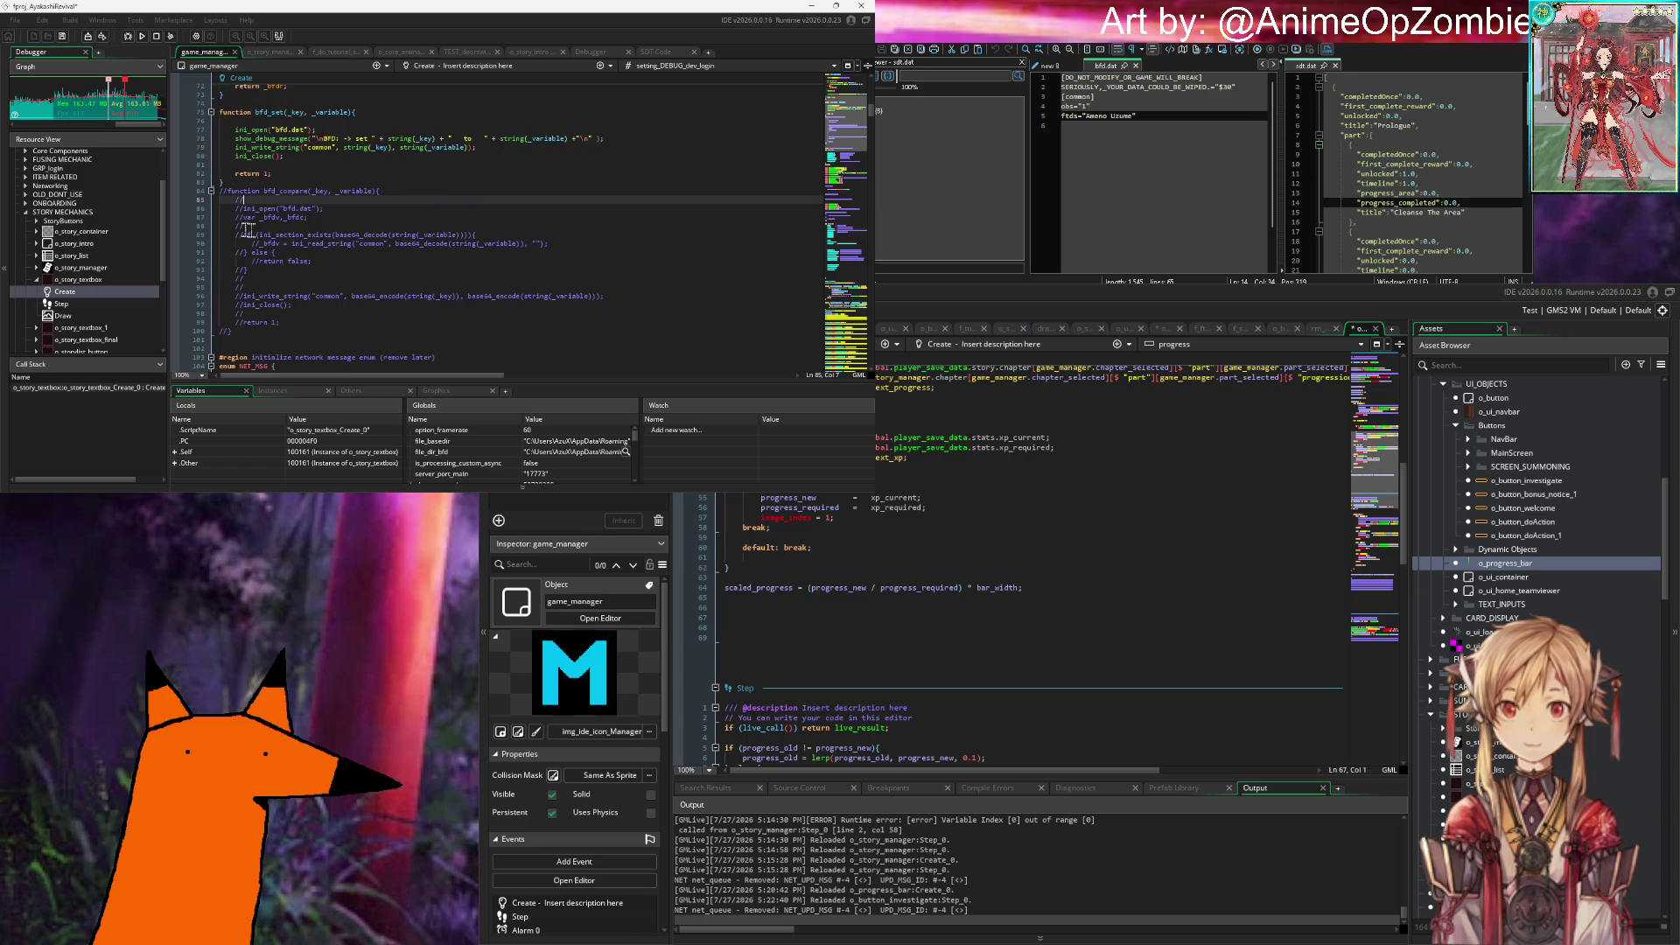
# Step: Below alarm[0] = 1; in game_manager's Create code, add a progress bar object comment
pyautogui.scroll(20, 446, 207)
pyautogui.scroll(-20, 308, 212)
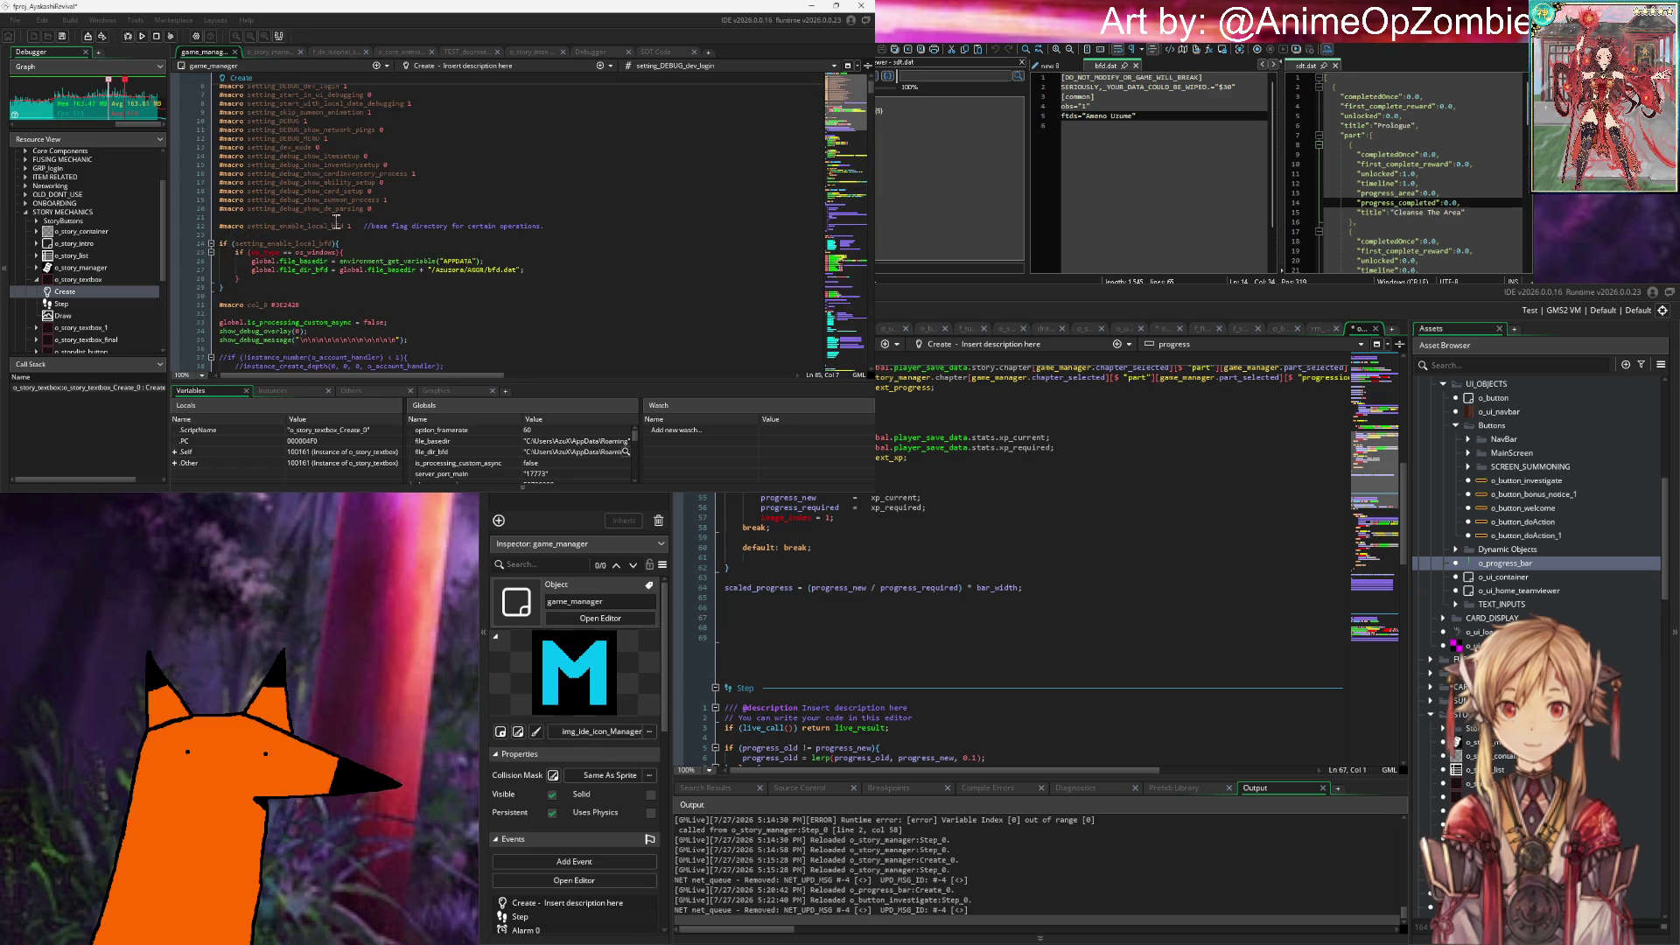
pyautogui.scroll(-20, 360, 214)
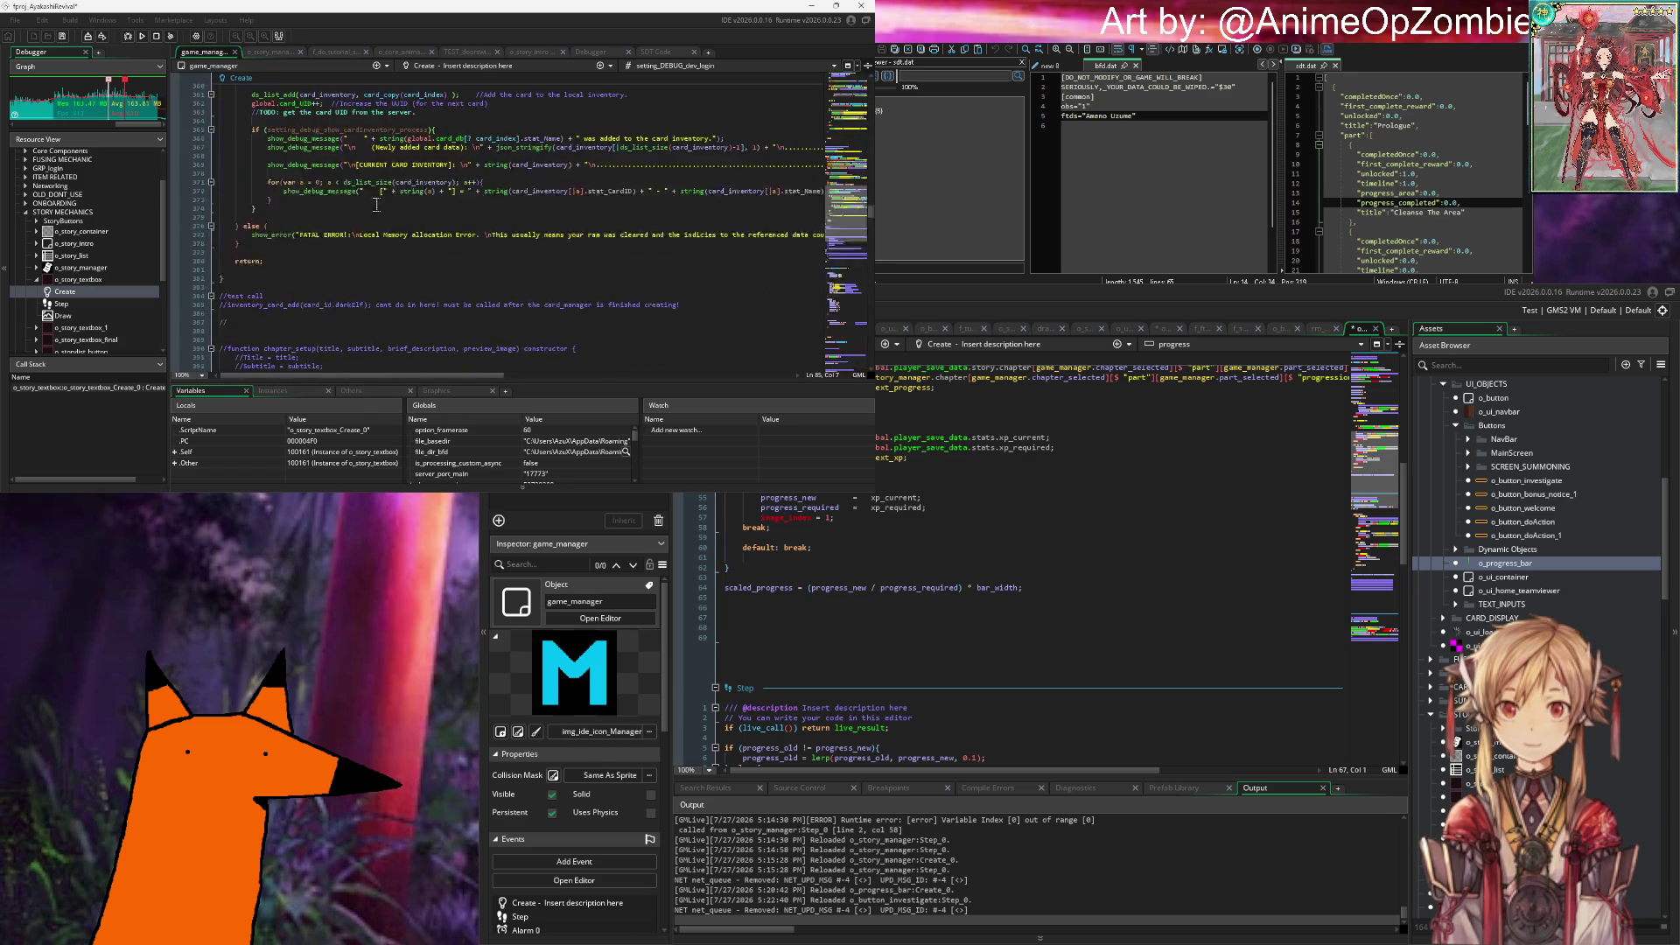
pyautogui.scroll(-2, 385, 197)
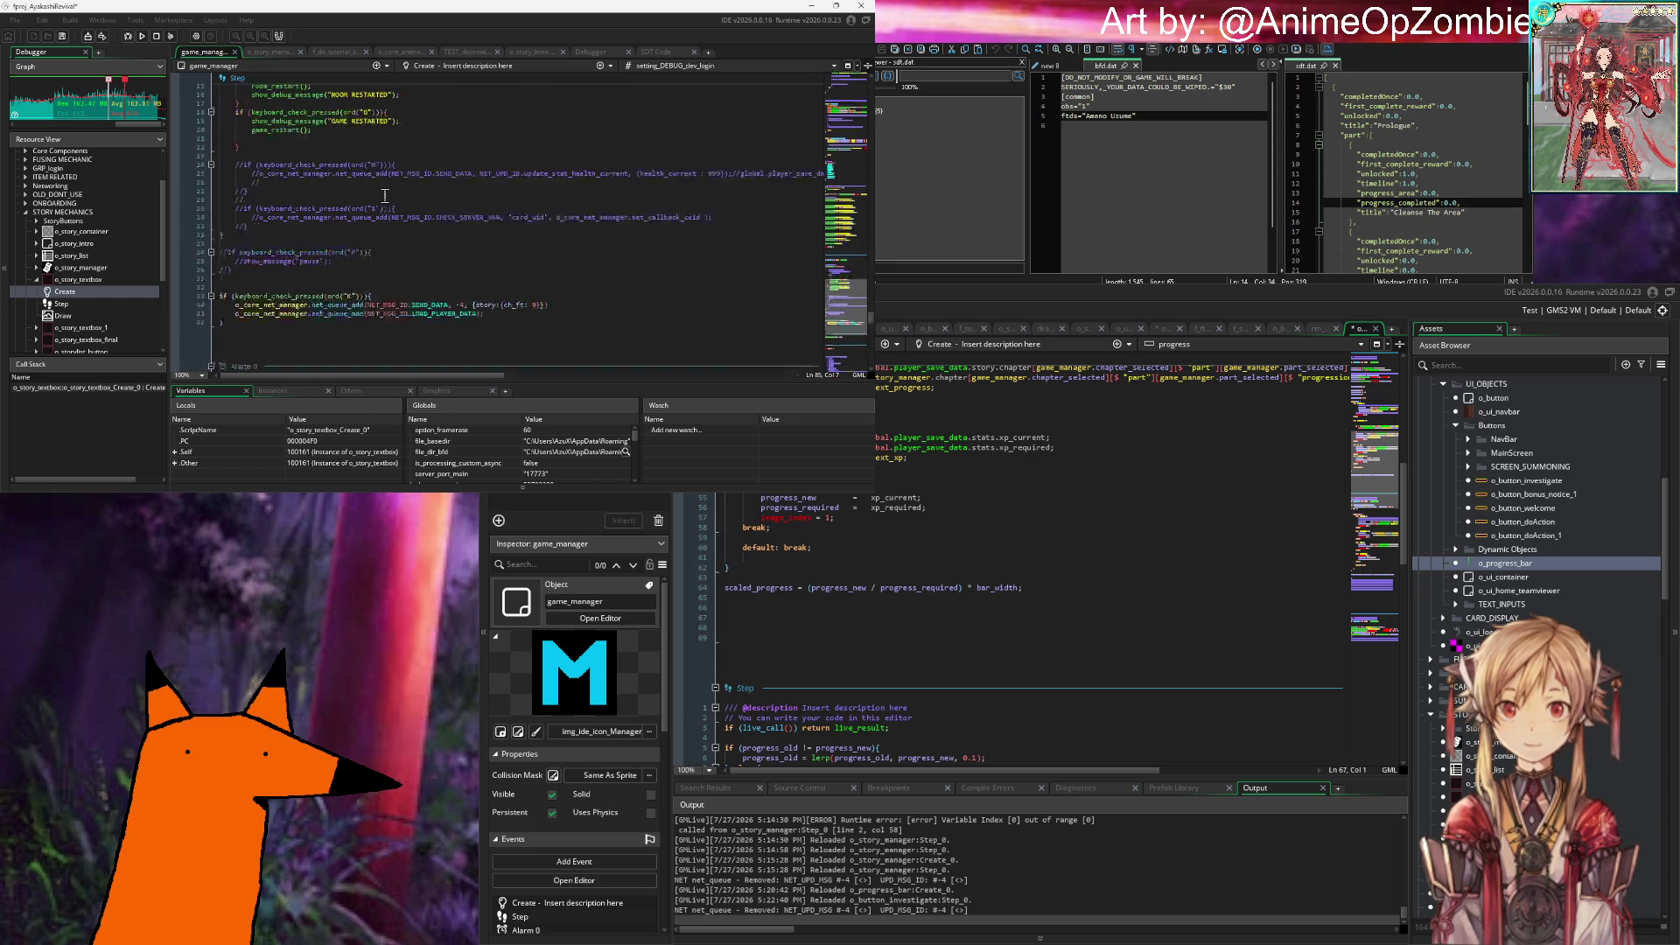
pyautogui.scroll(-7, 392, 196)
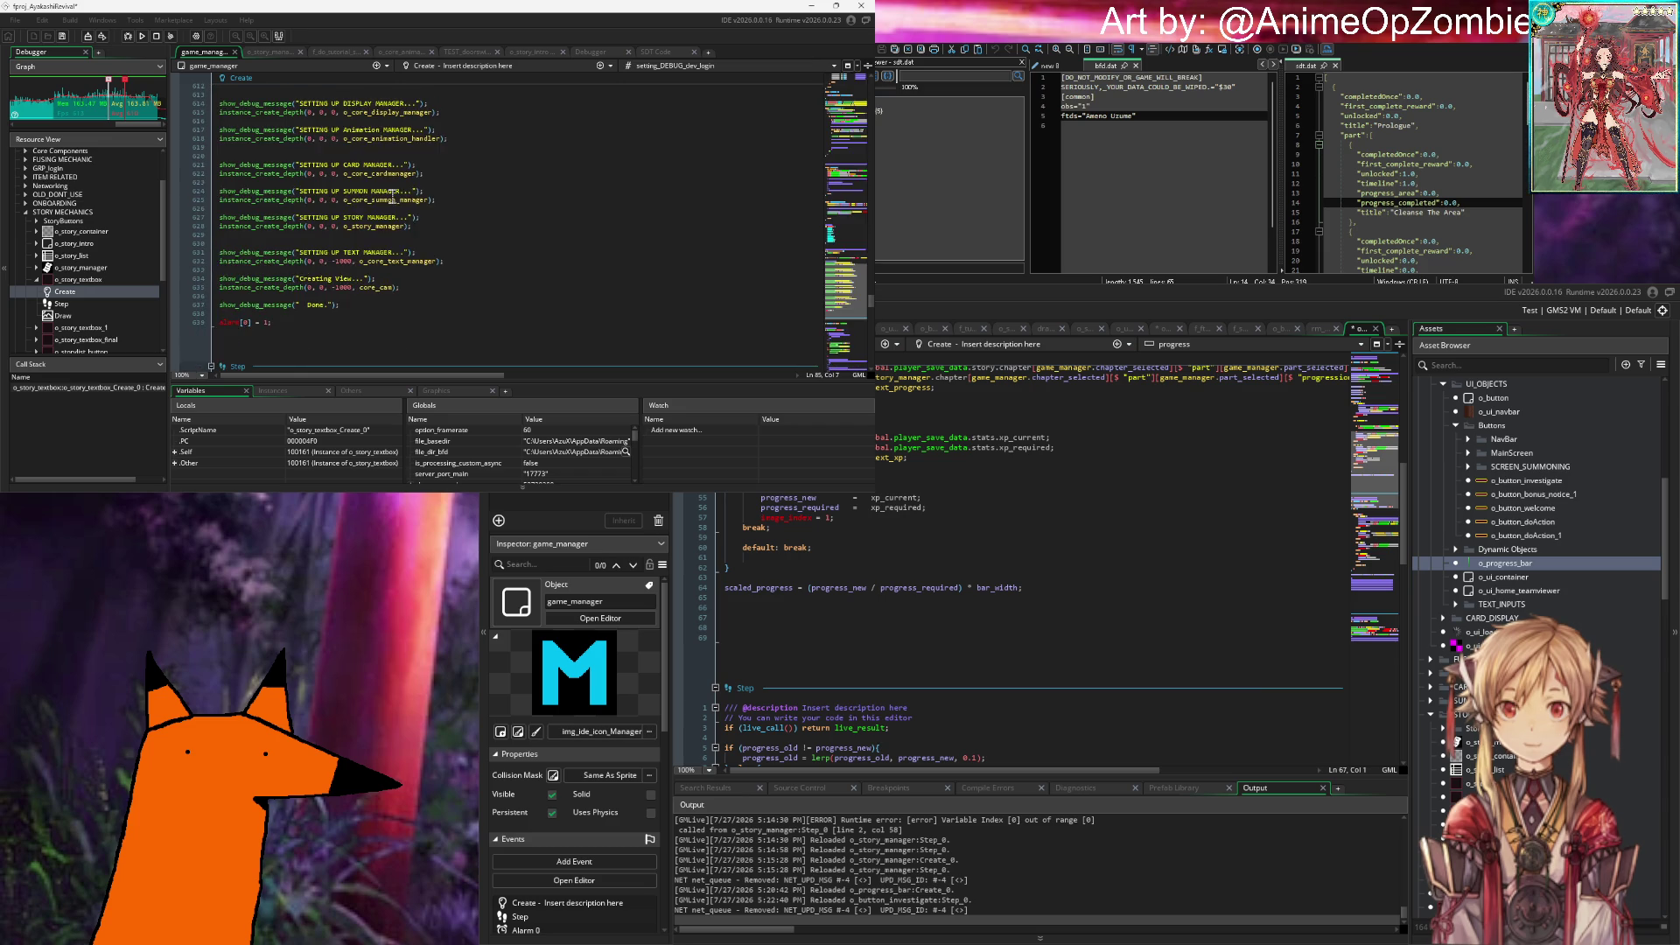
pyautogui.click(333, 271)
pyautogui.press('Return')
pyautogui.press('Return')
pyautogui.press('Return')
pyautogui.write('// Regi')
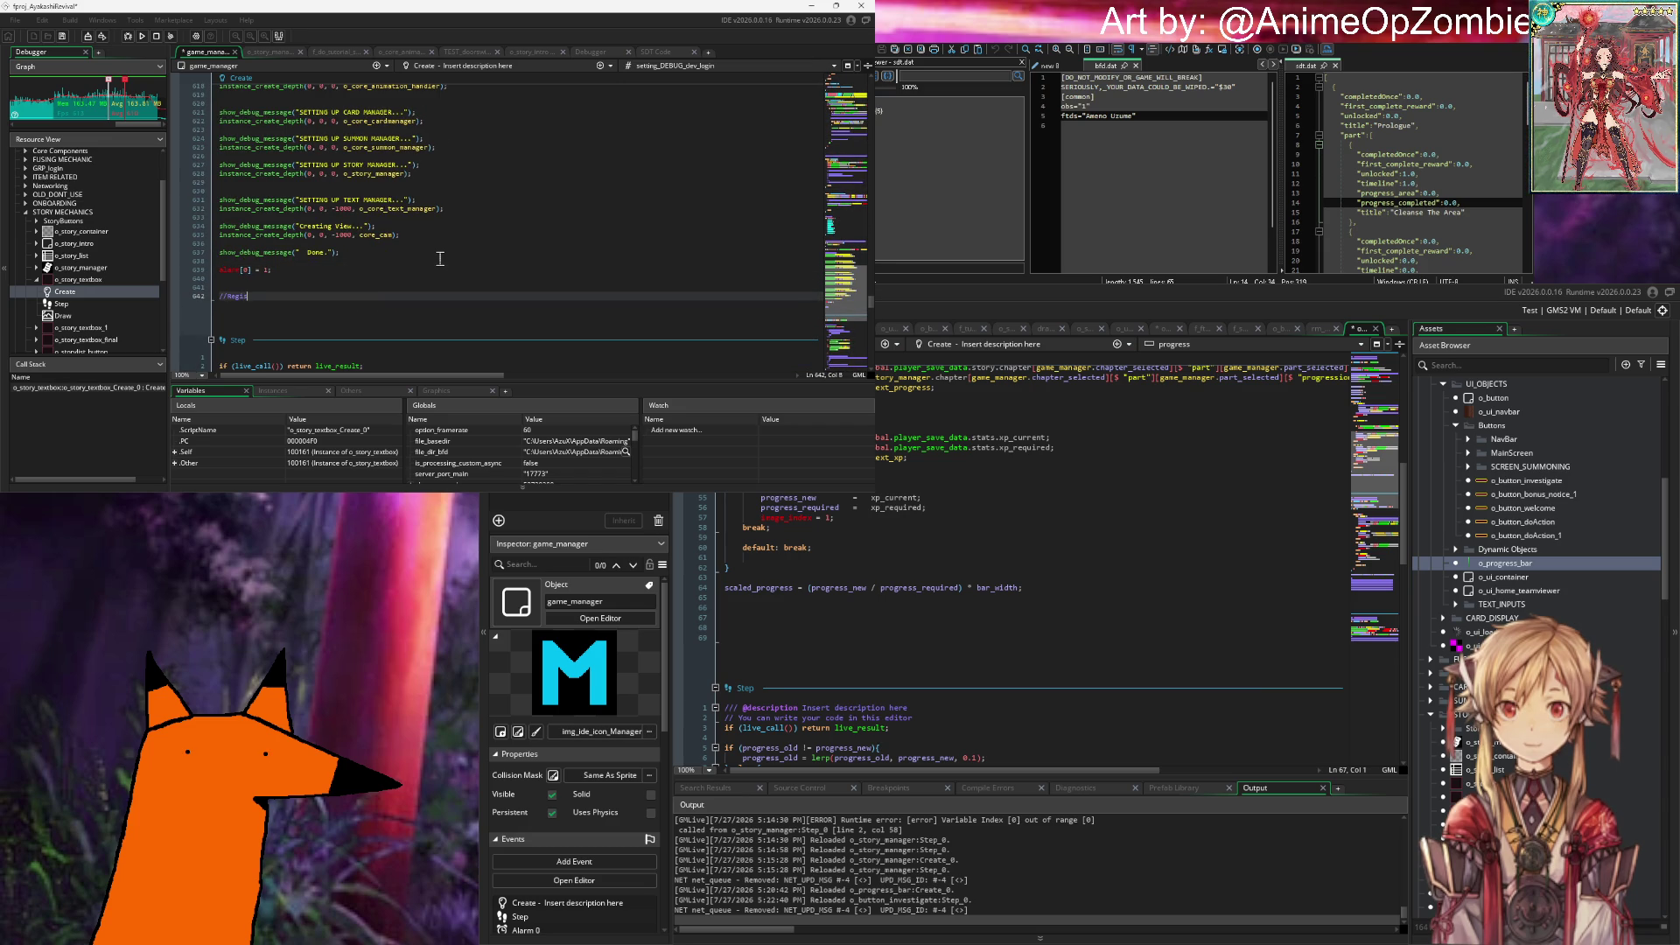
pyautogui.write('for o')
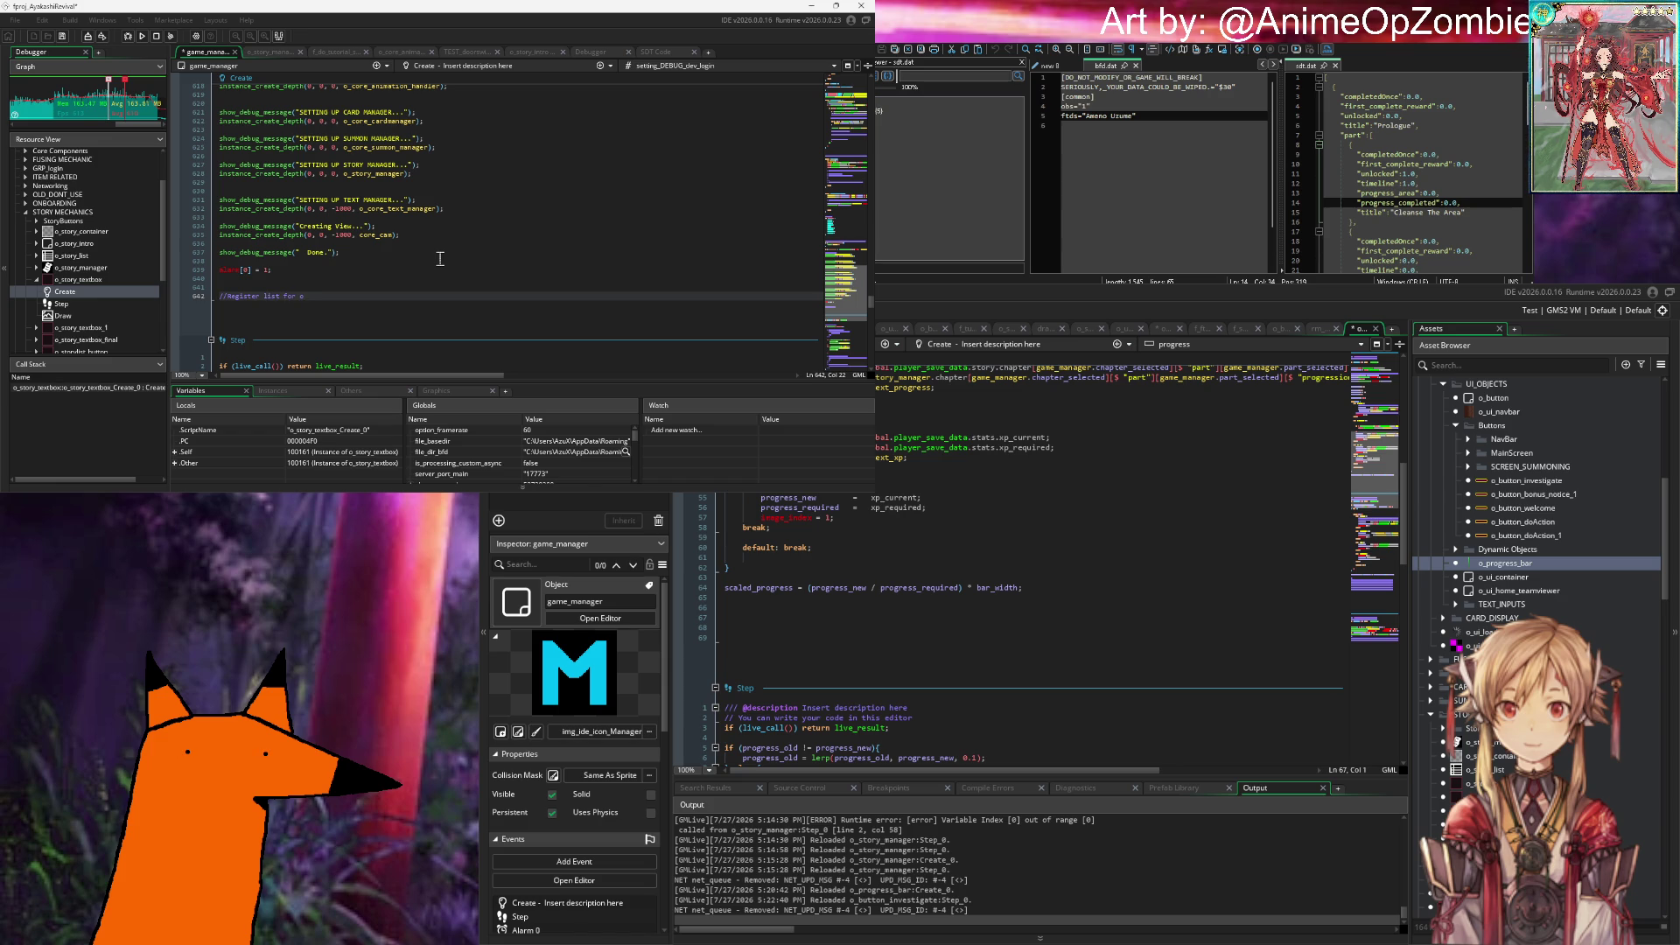
pyautogui.press('BackSpace')
pyautogui.press('BackSpace')
pyautogui.press('BackSpace')
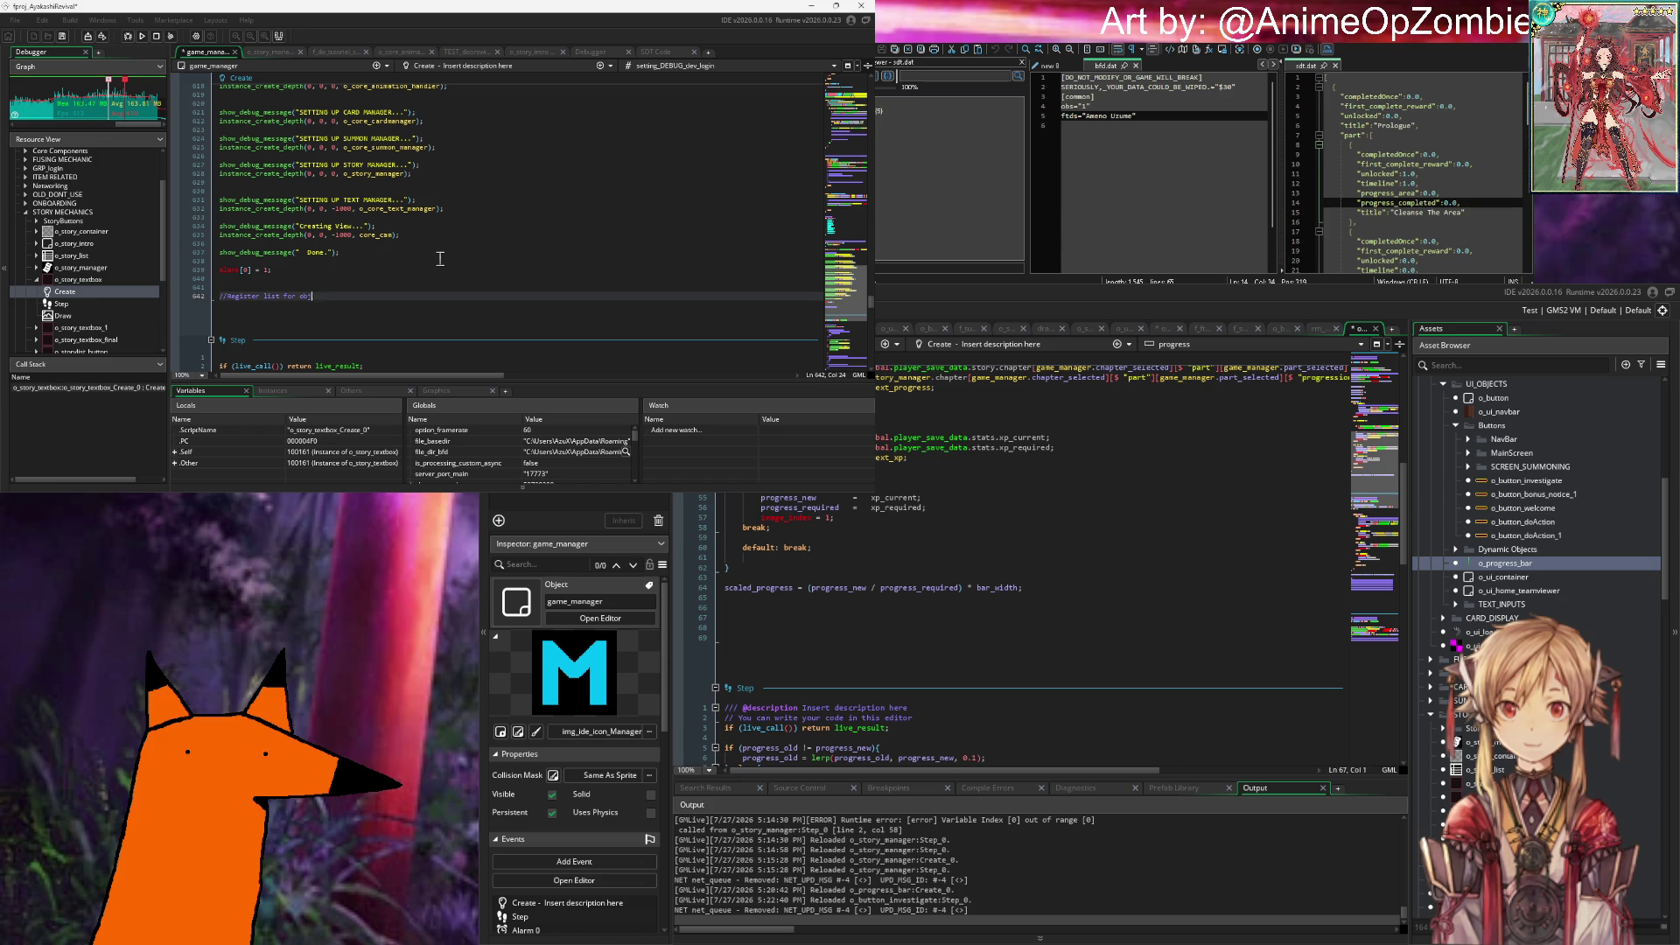
pyautogui.write('pro')
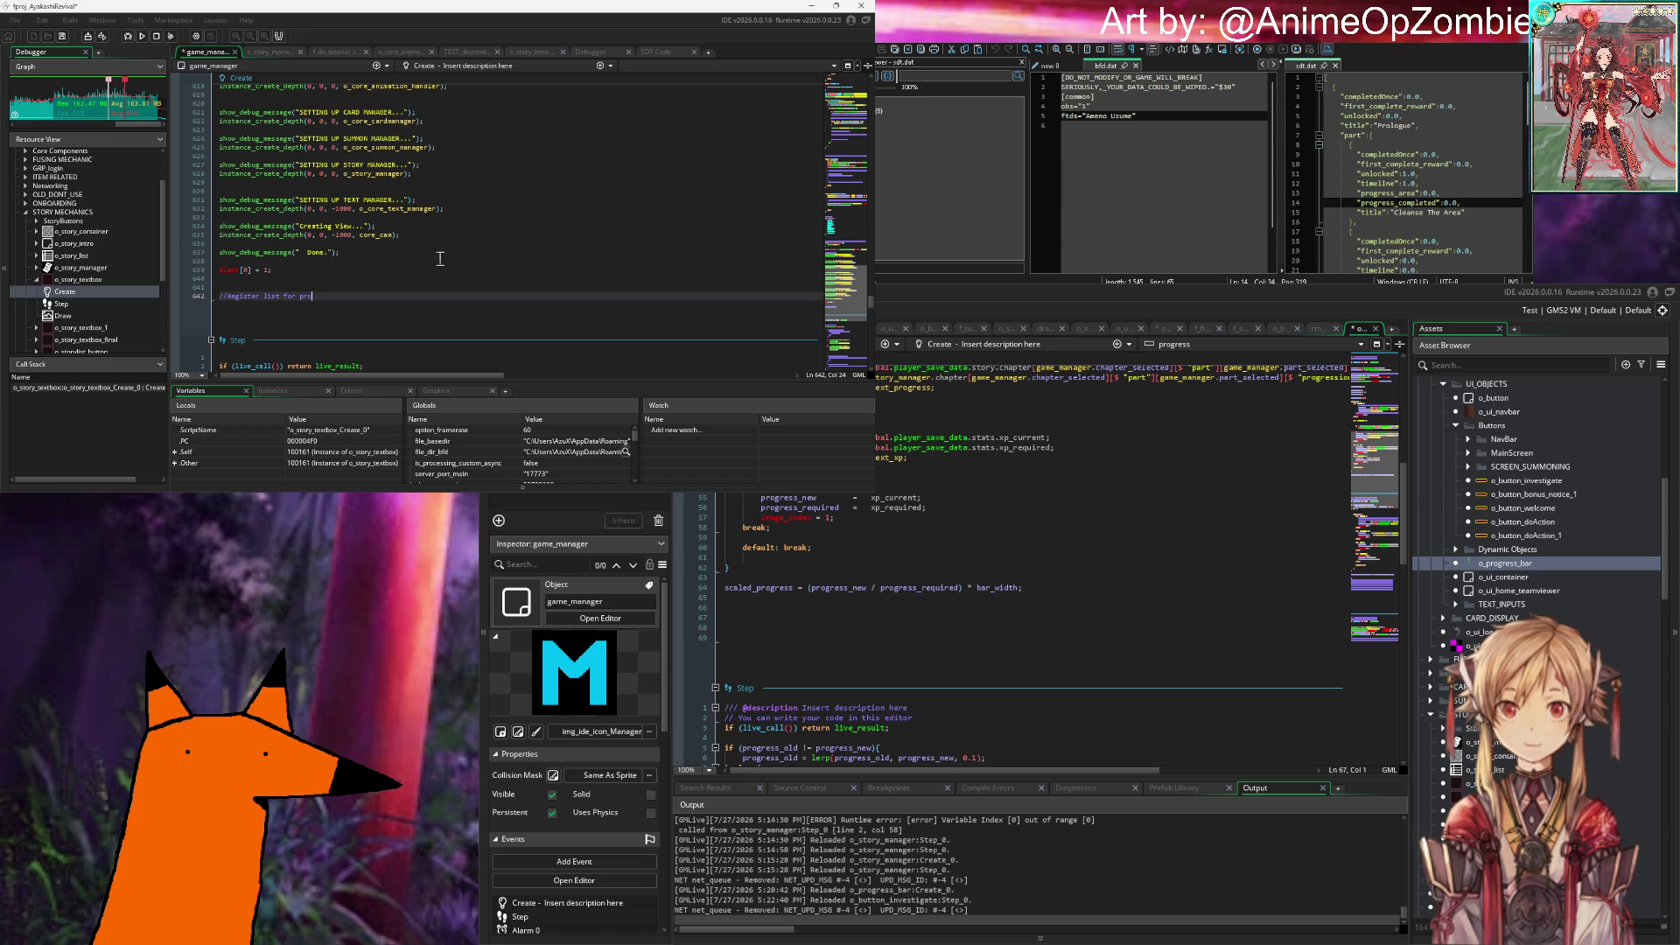
pyautogui.write('gress bar object')
pyautogui.press('Return')
# Step: Add the line registry_progress_bars[0] = undefined; under the comment
pyautogui.write('pr')
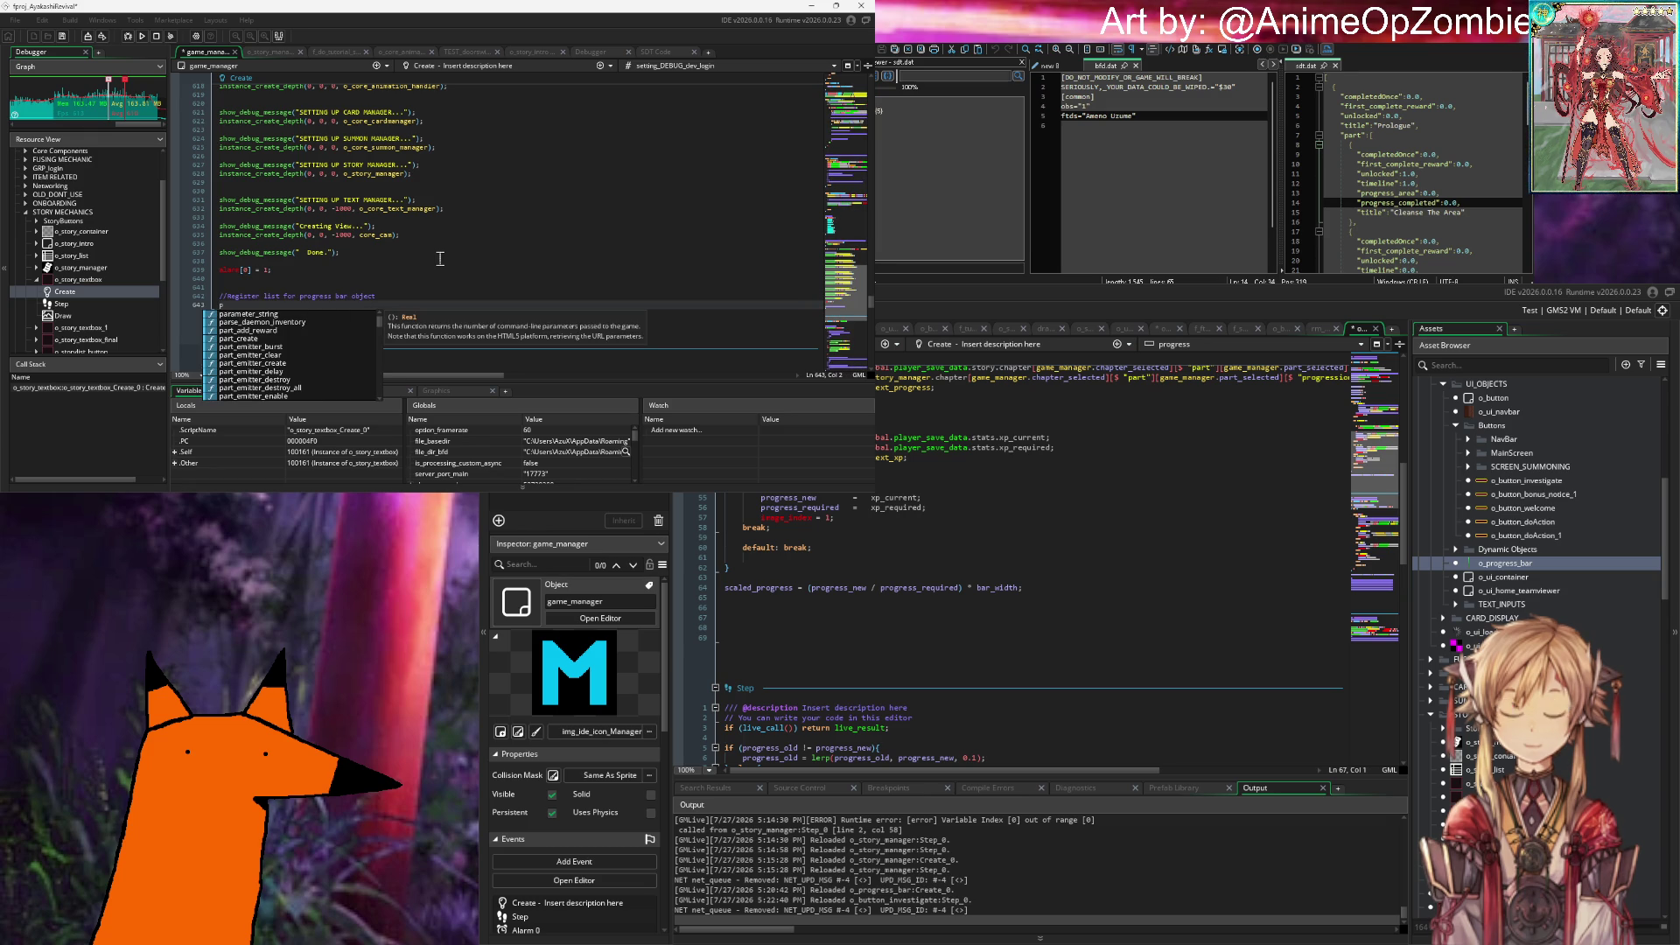
pyautogui.write('ogr')
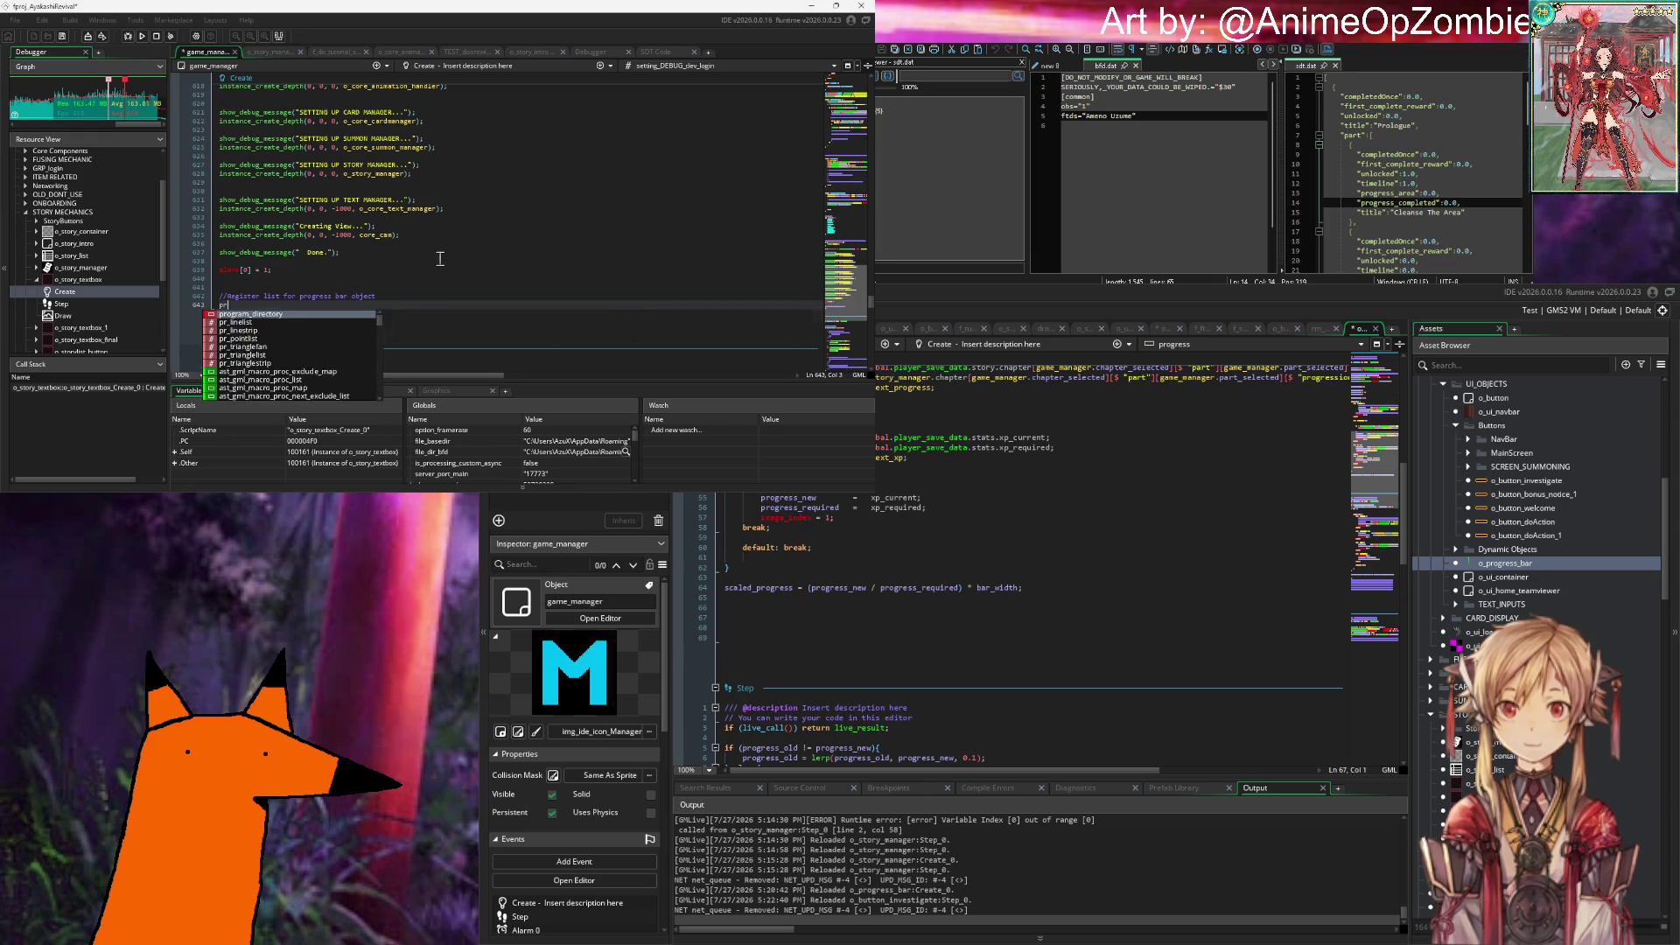
pyautogui.press('BackSpace')
pyautogui.press('BackSpace')
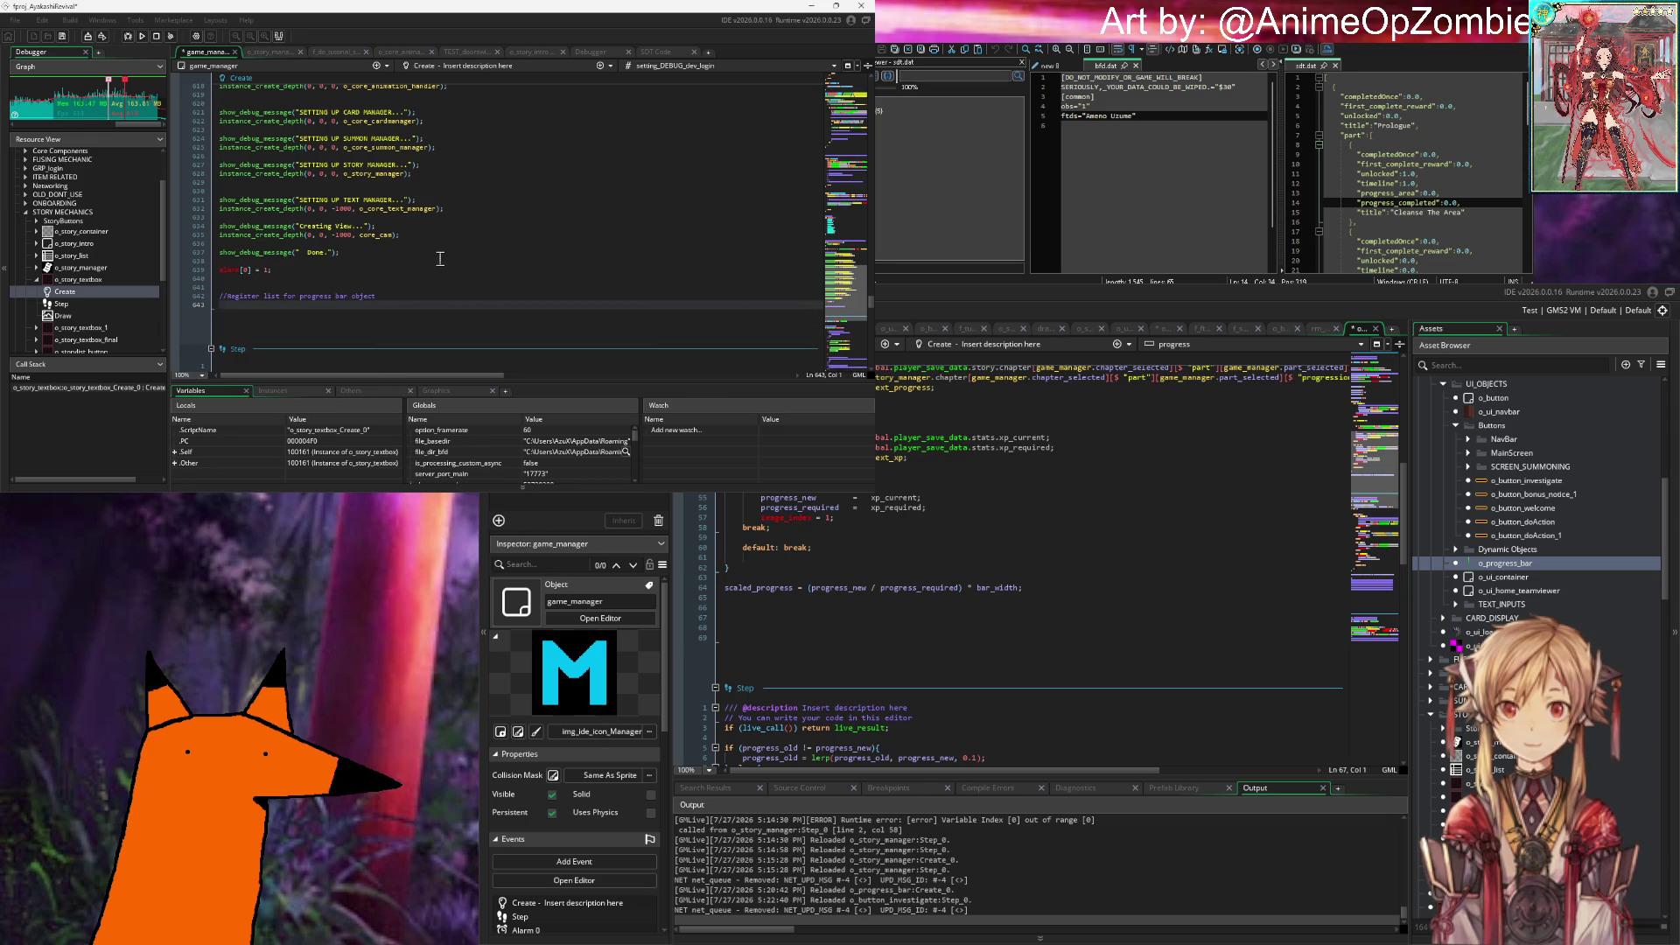
pyautogui.write('pro')
pyautogui.press('BackSpace')
pyautogui.press('BackSpace')
pyautogui.press('BackSpace')
pyautogui.write('reg')
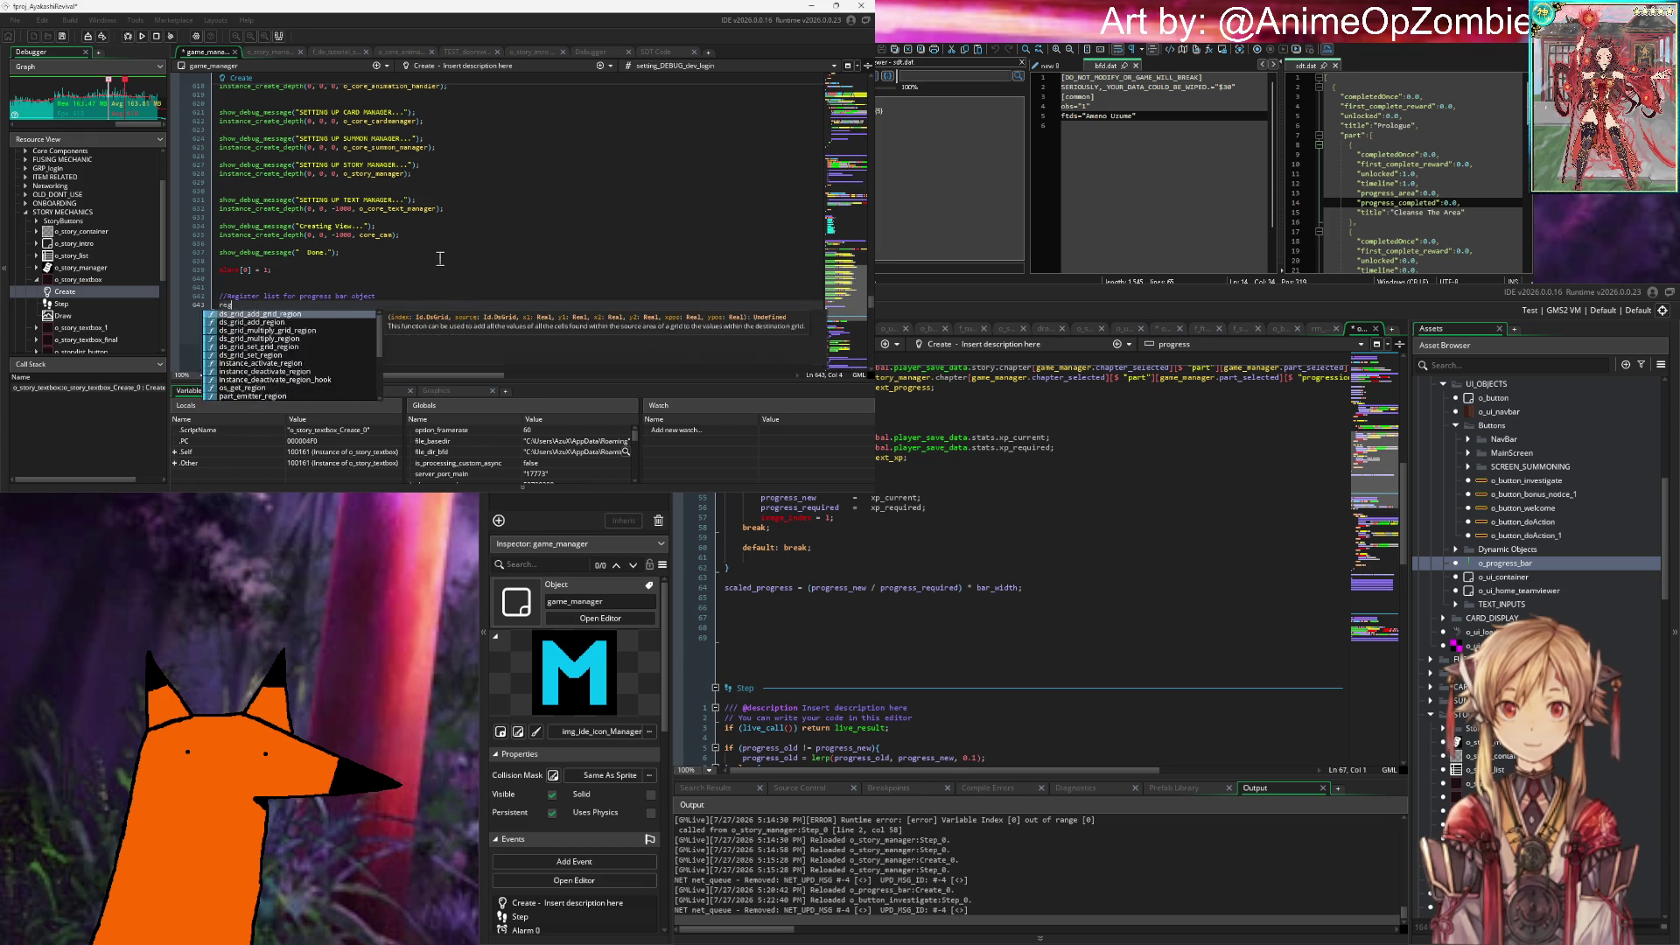
pyautogui.write('istry_progress_')
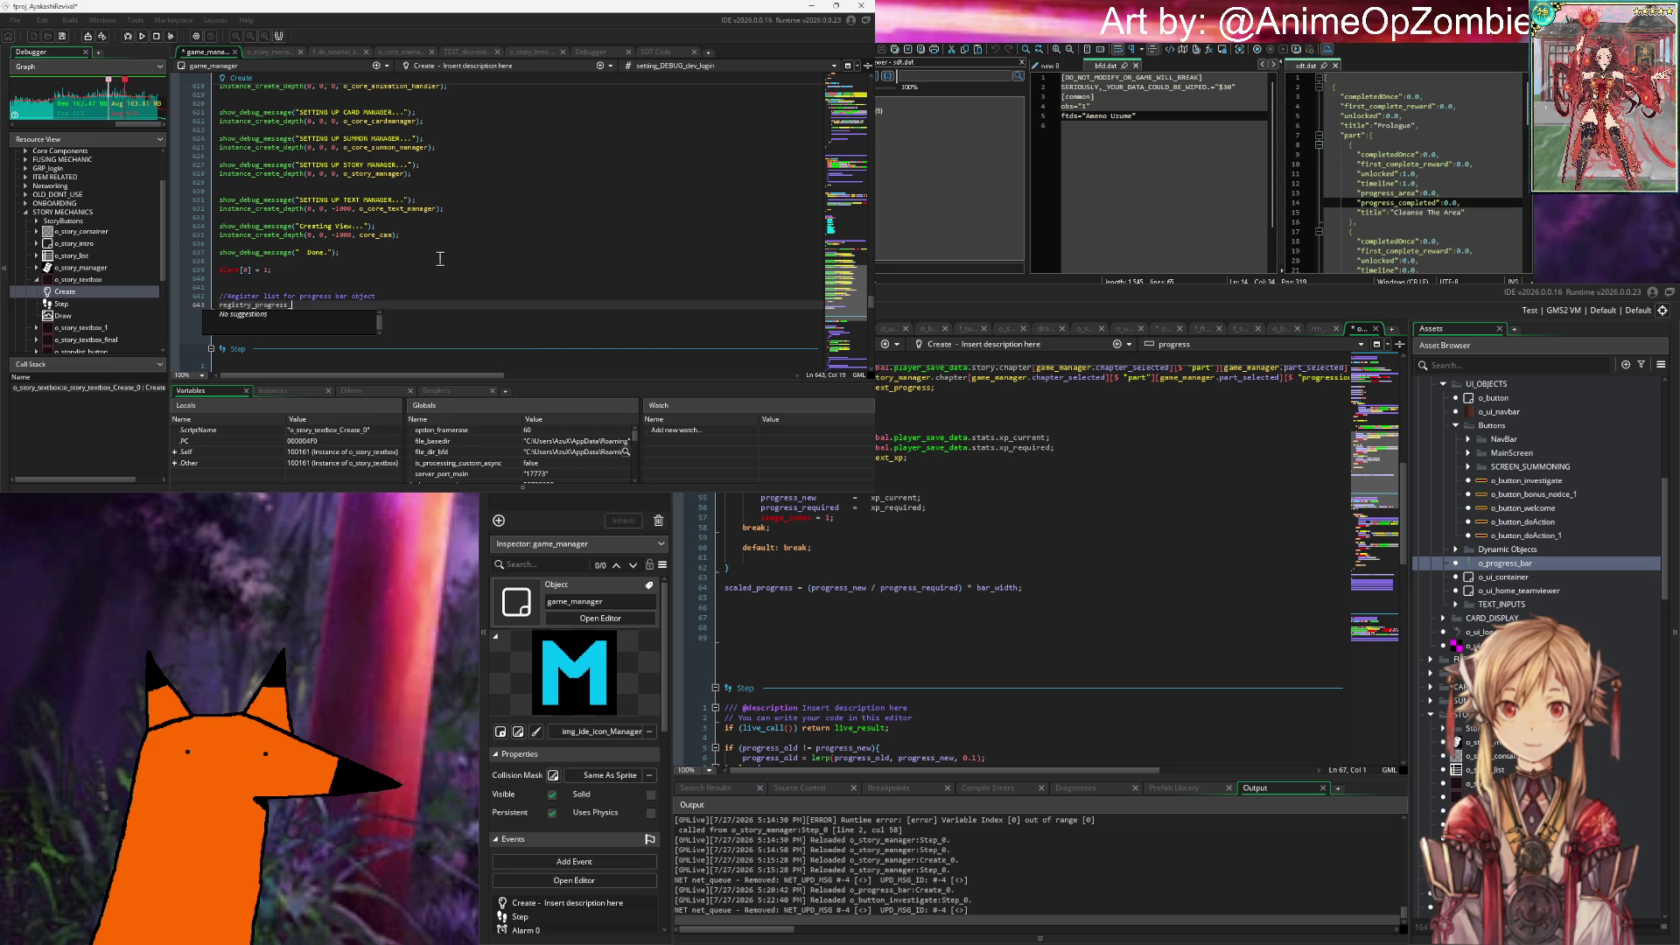
pyautogui.write('bar')
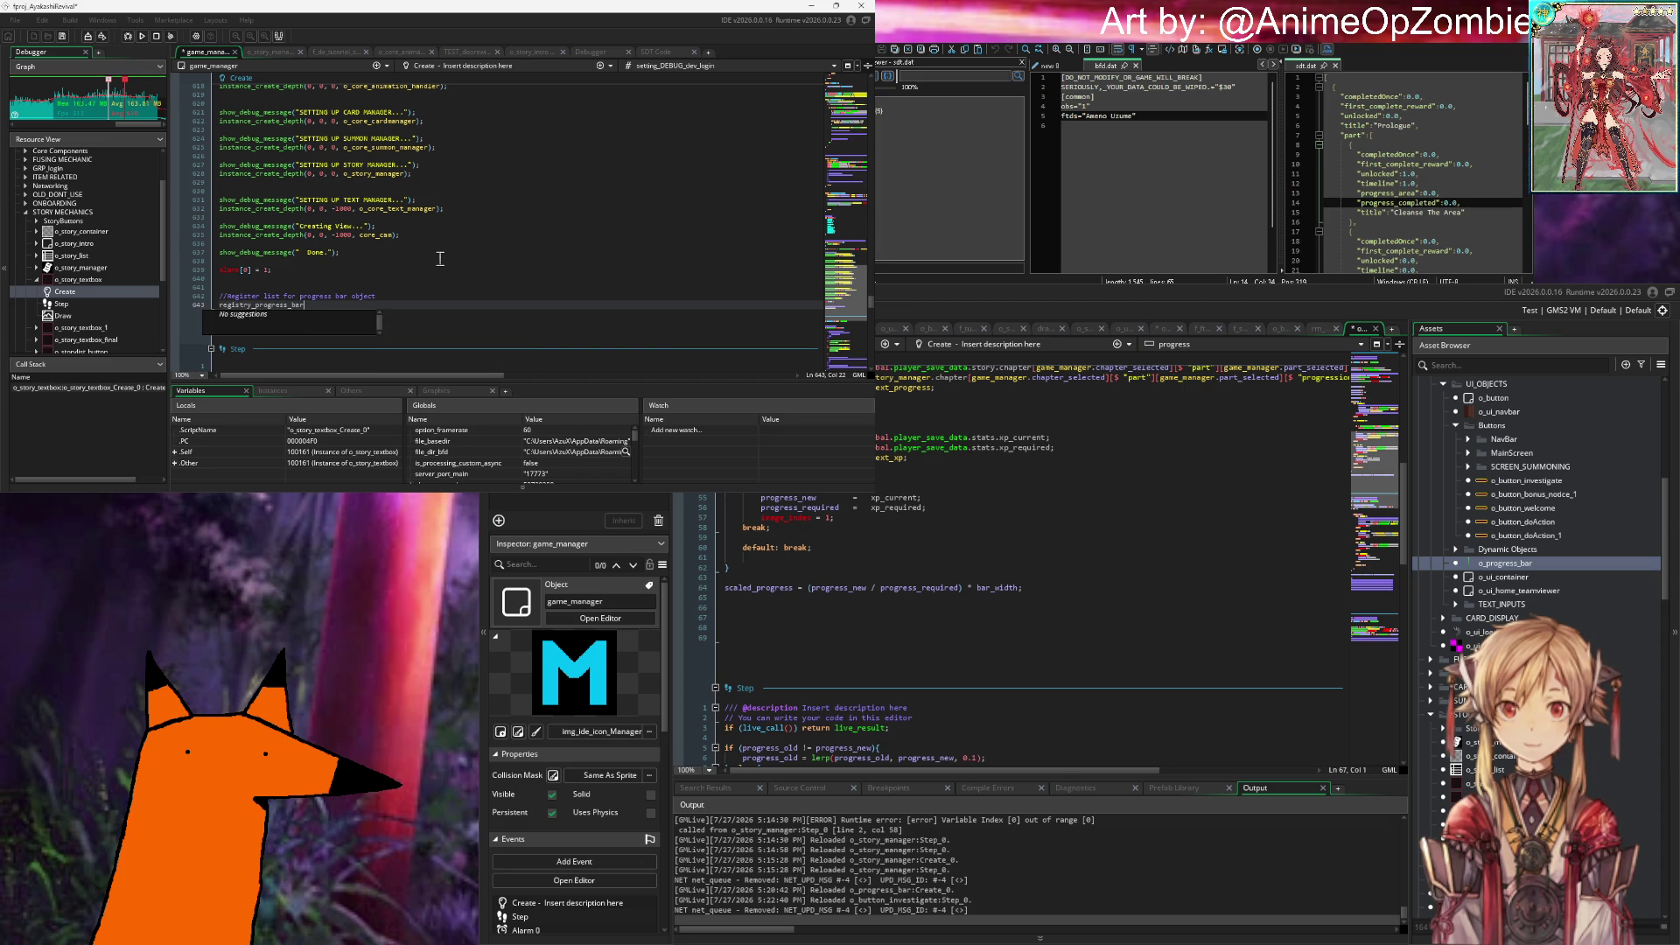
pyautogui.write('s = ')
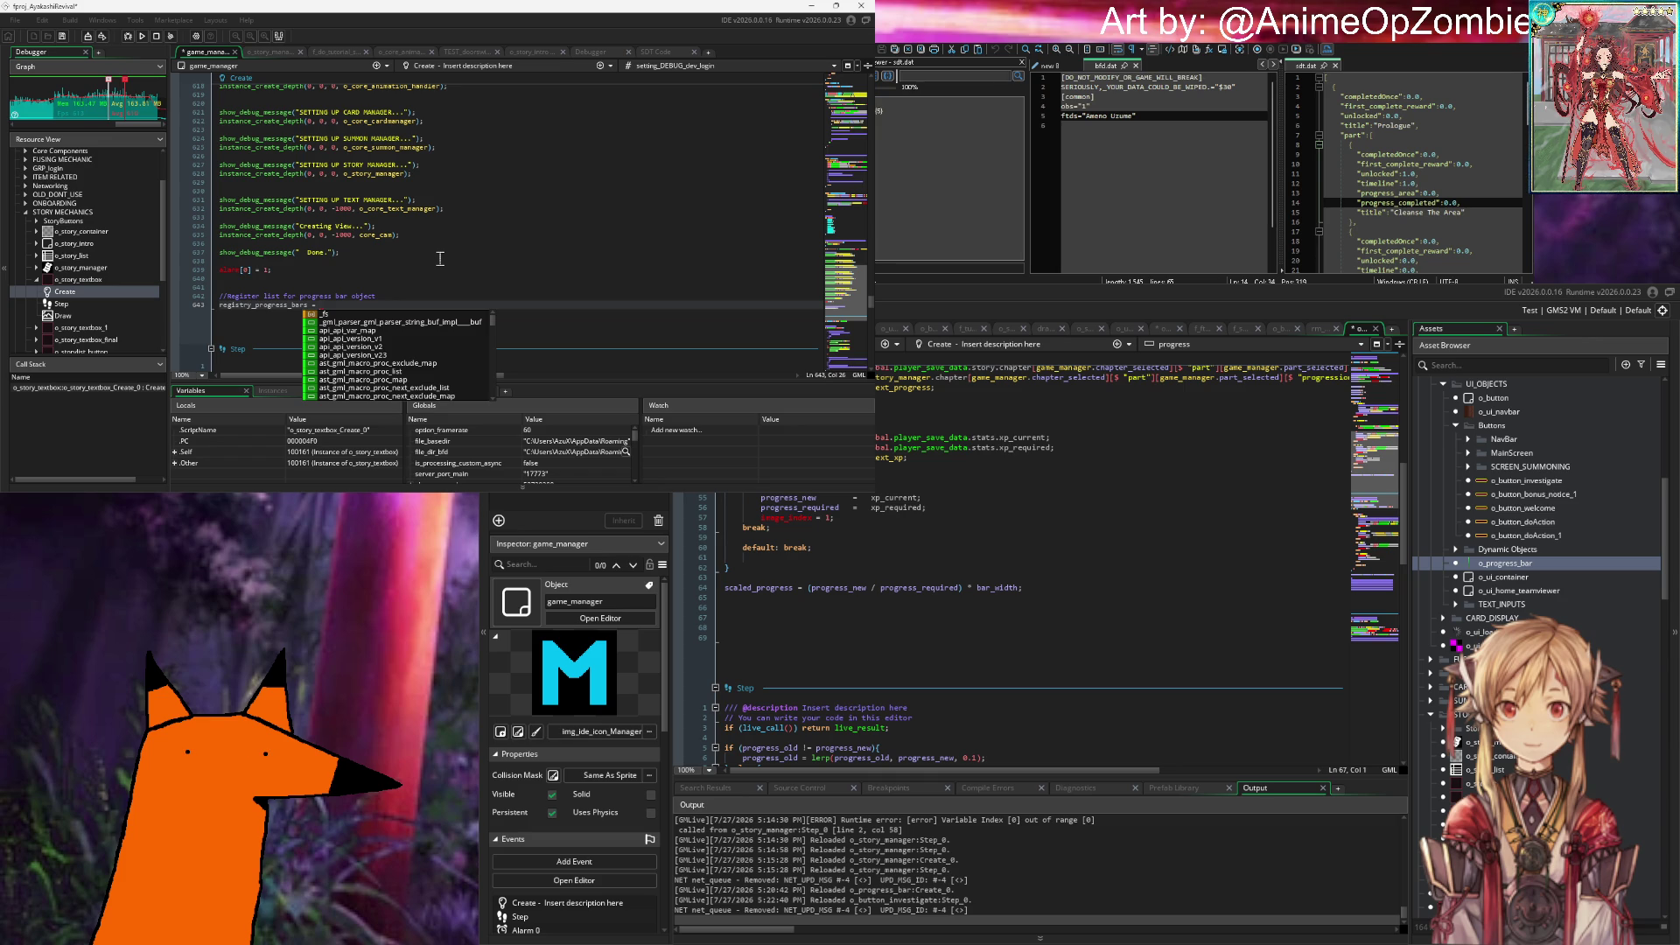
pyautogui.write('array')
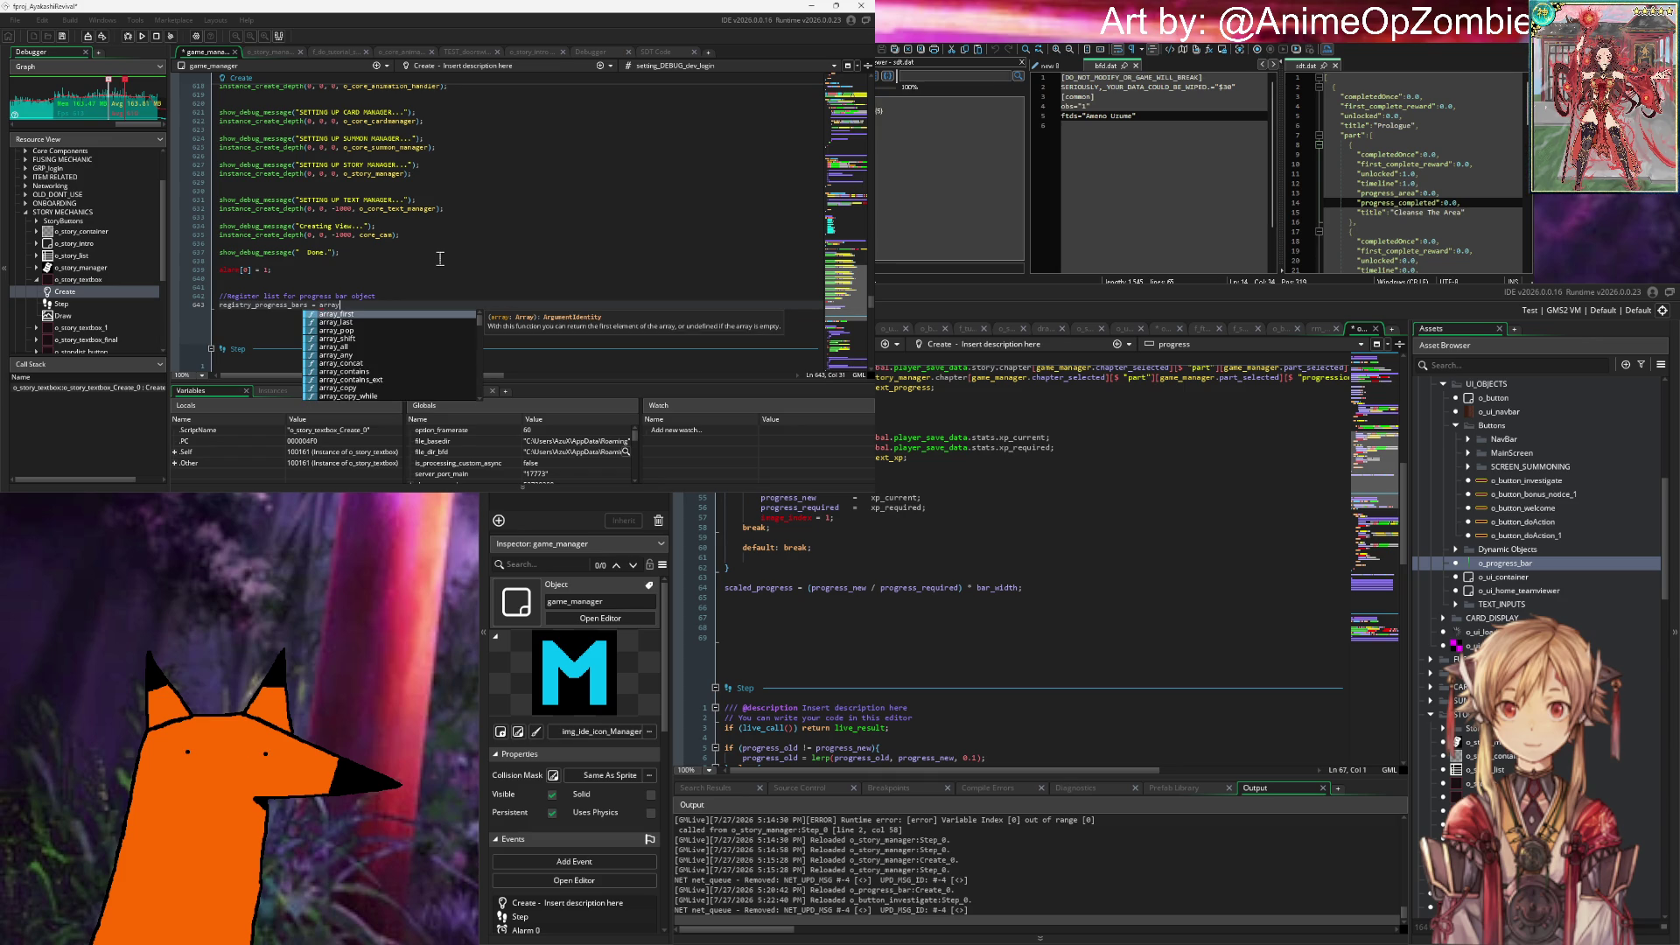
pyautogui.press('BackSpace')
pyautogui.press('BackSpace')
pyautogui.press('BackSpace')
pyautogui.write('[0] = ')
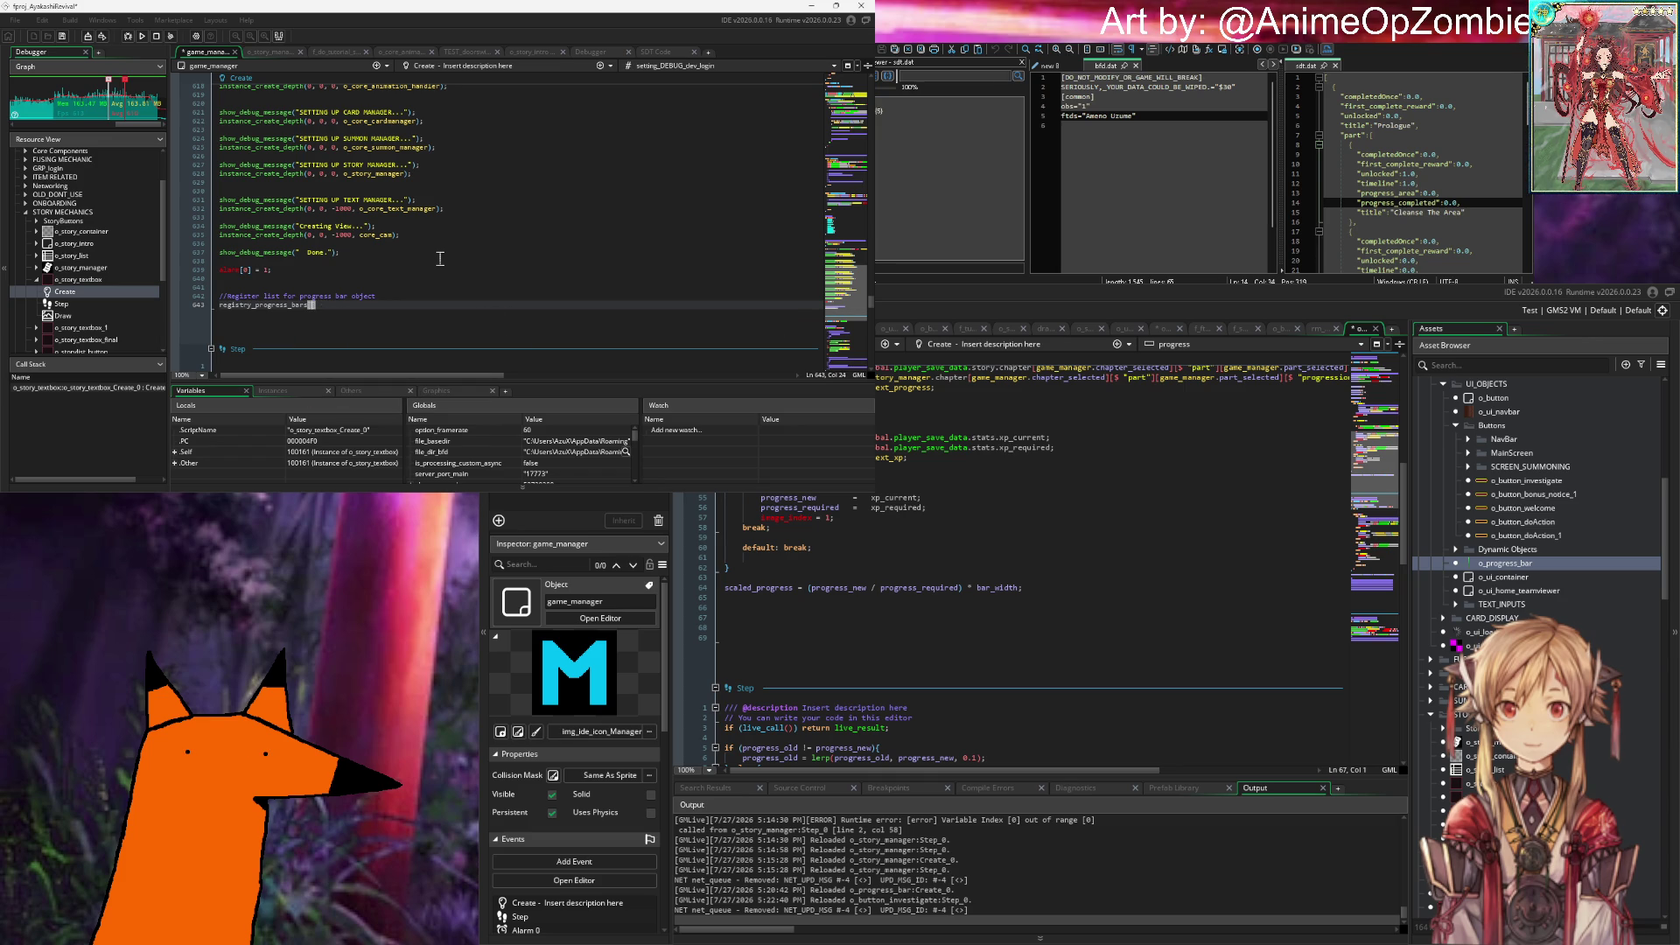
pyautogui.write('undefined;')
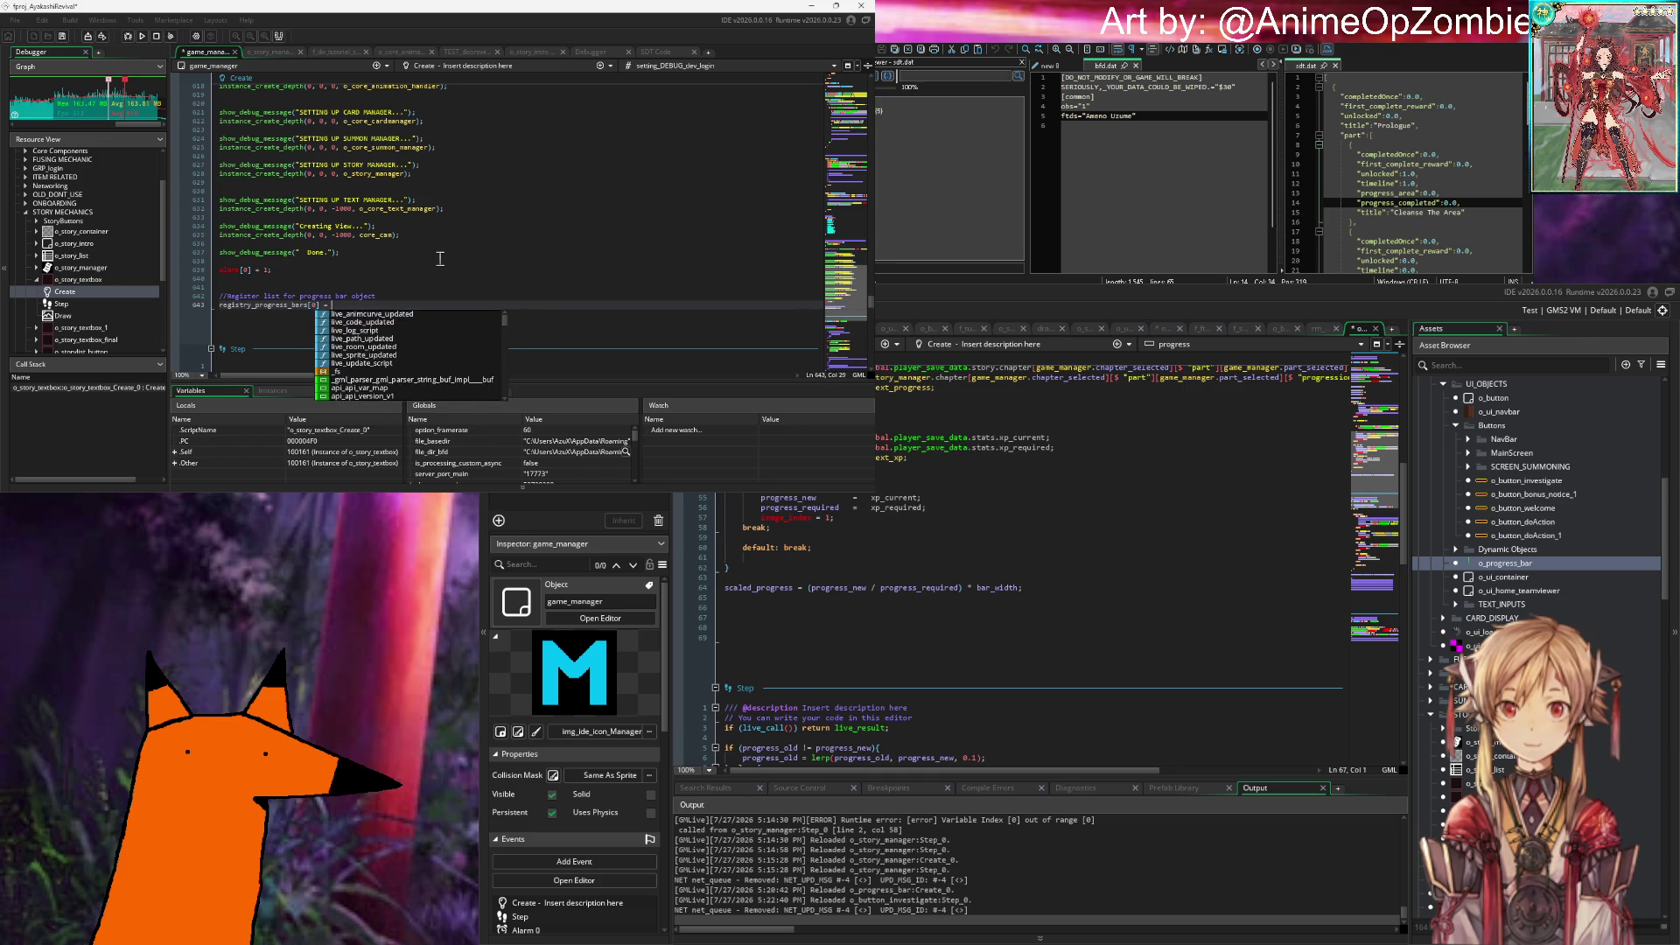
pyautogui.press('Return')
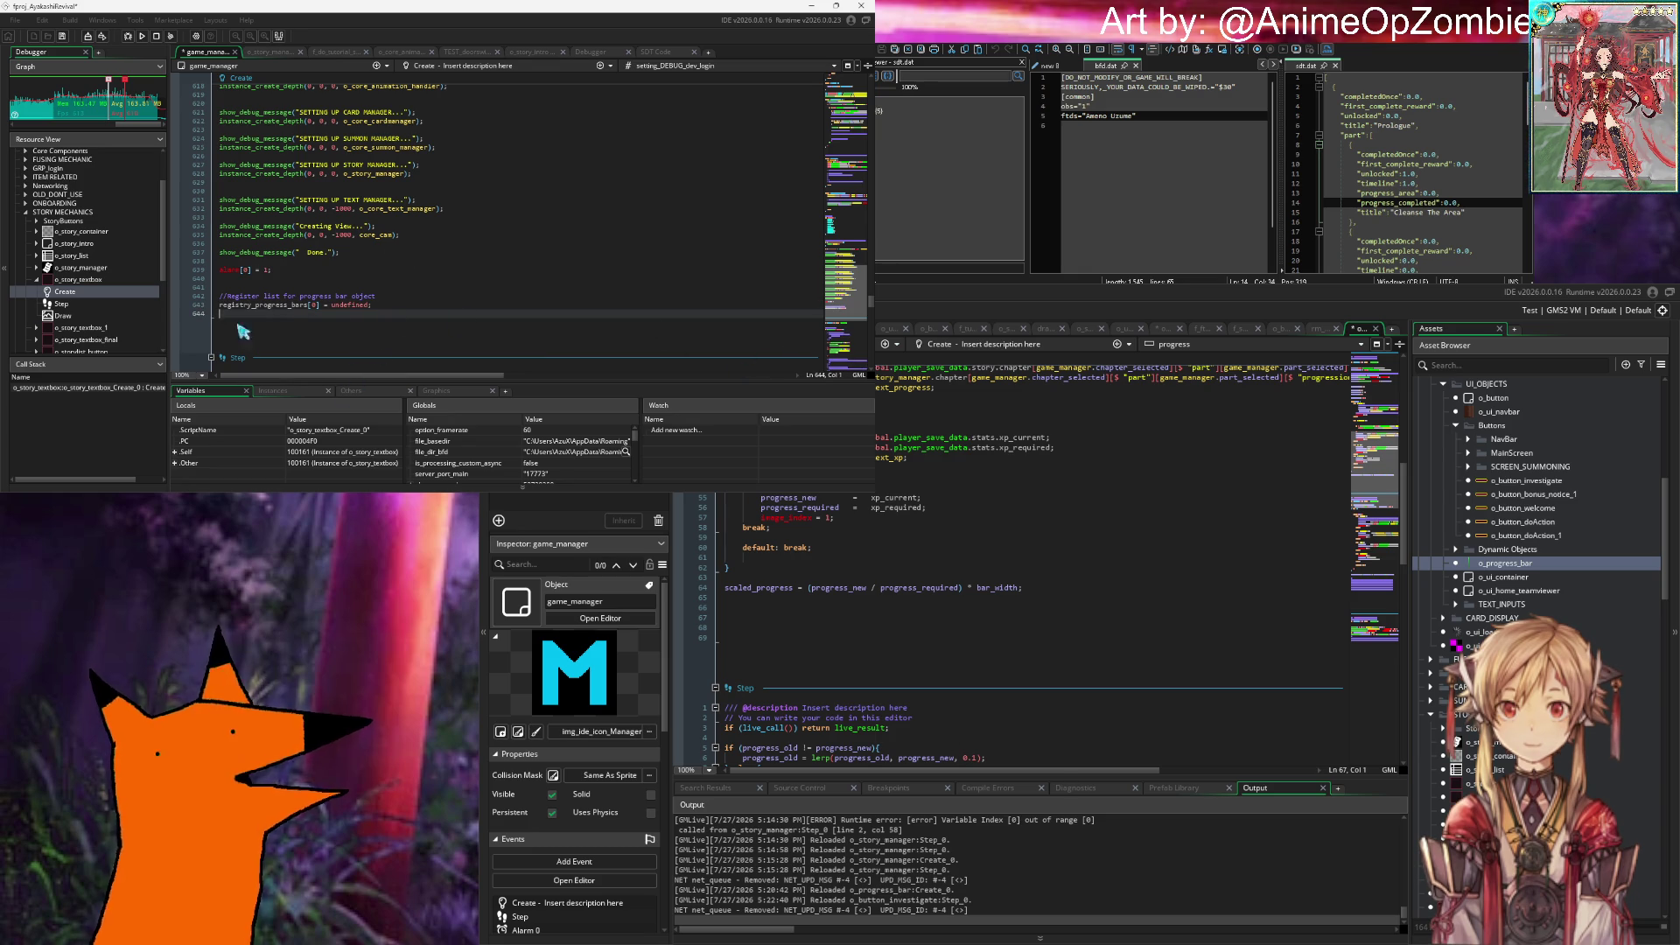
pyautogui.click(1104, 592)
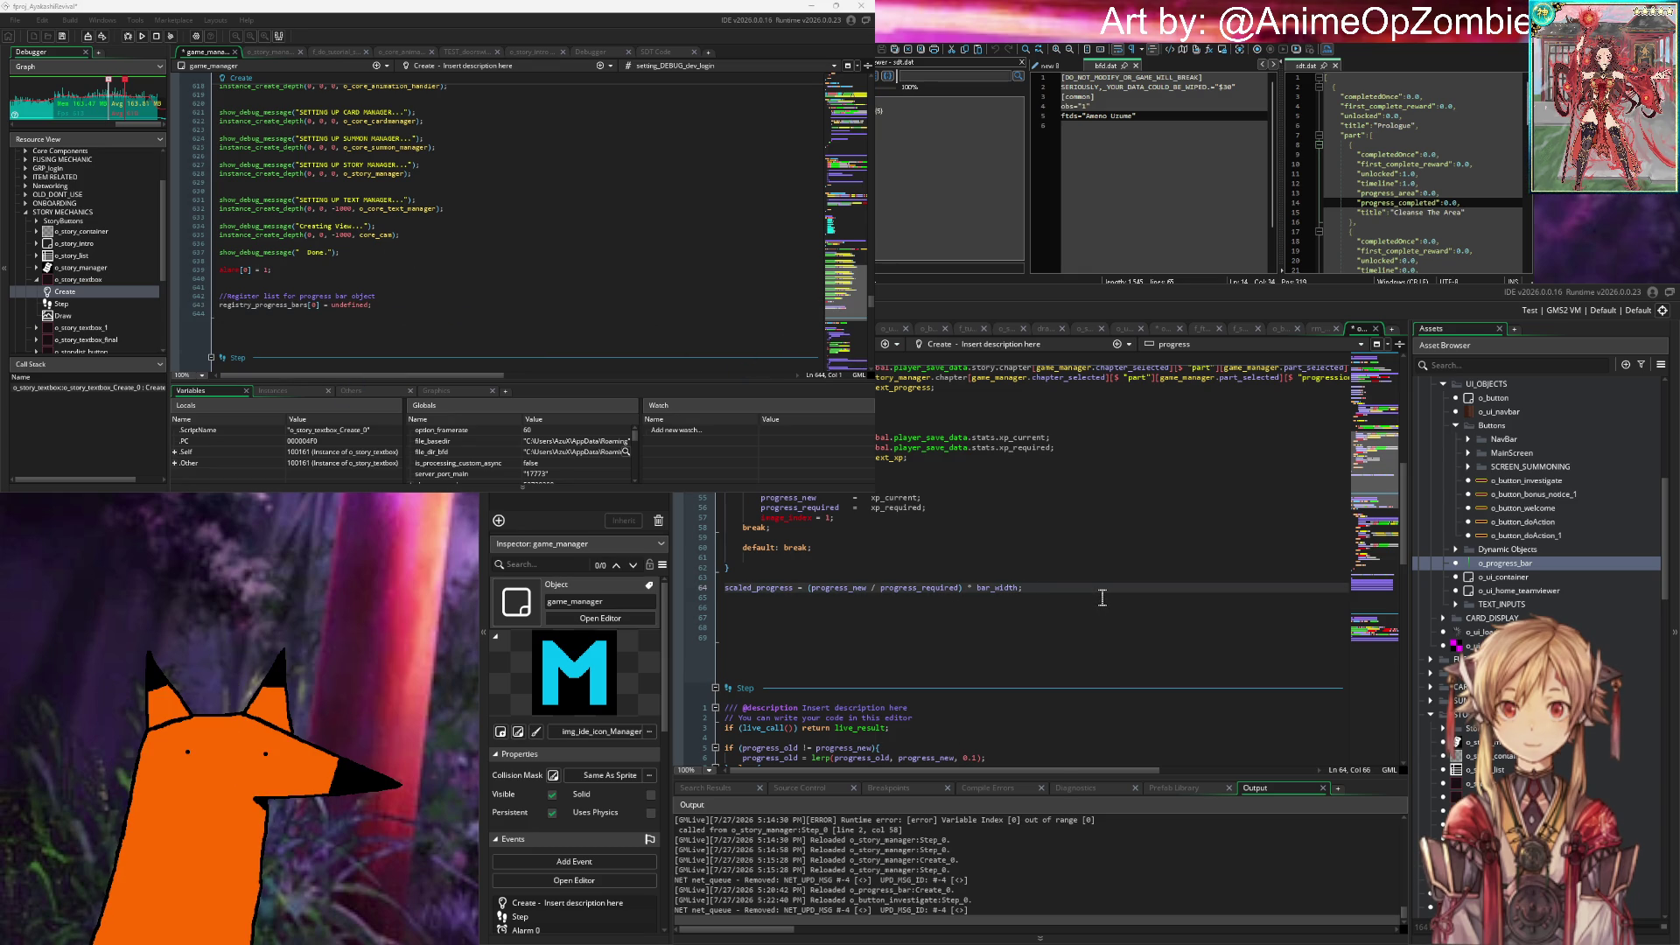
# Step: Add blank lines below scaled_progress and review game_manager's registry initialisation
pyautogui.press('Return')
pyautogui.press('Return')
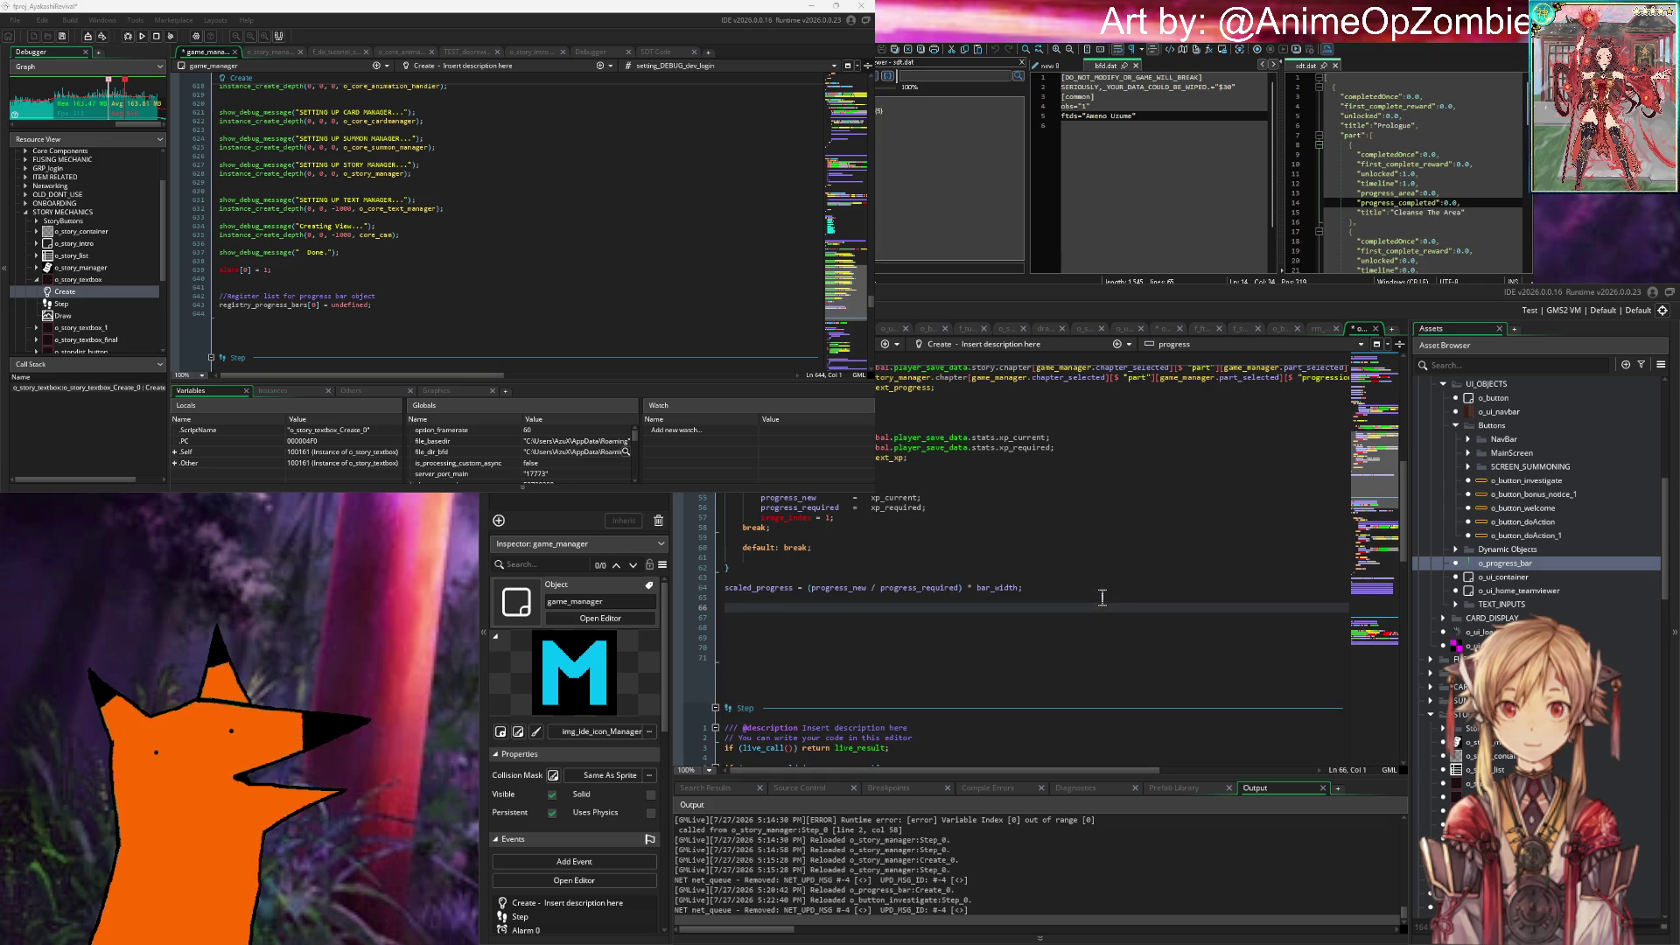
pyautogui.write('o')
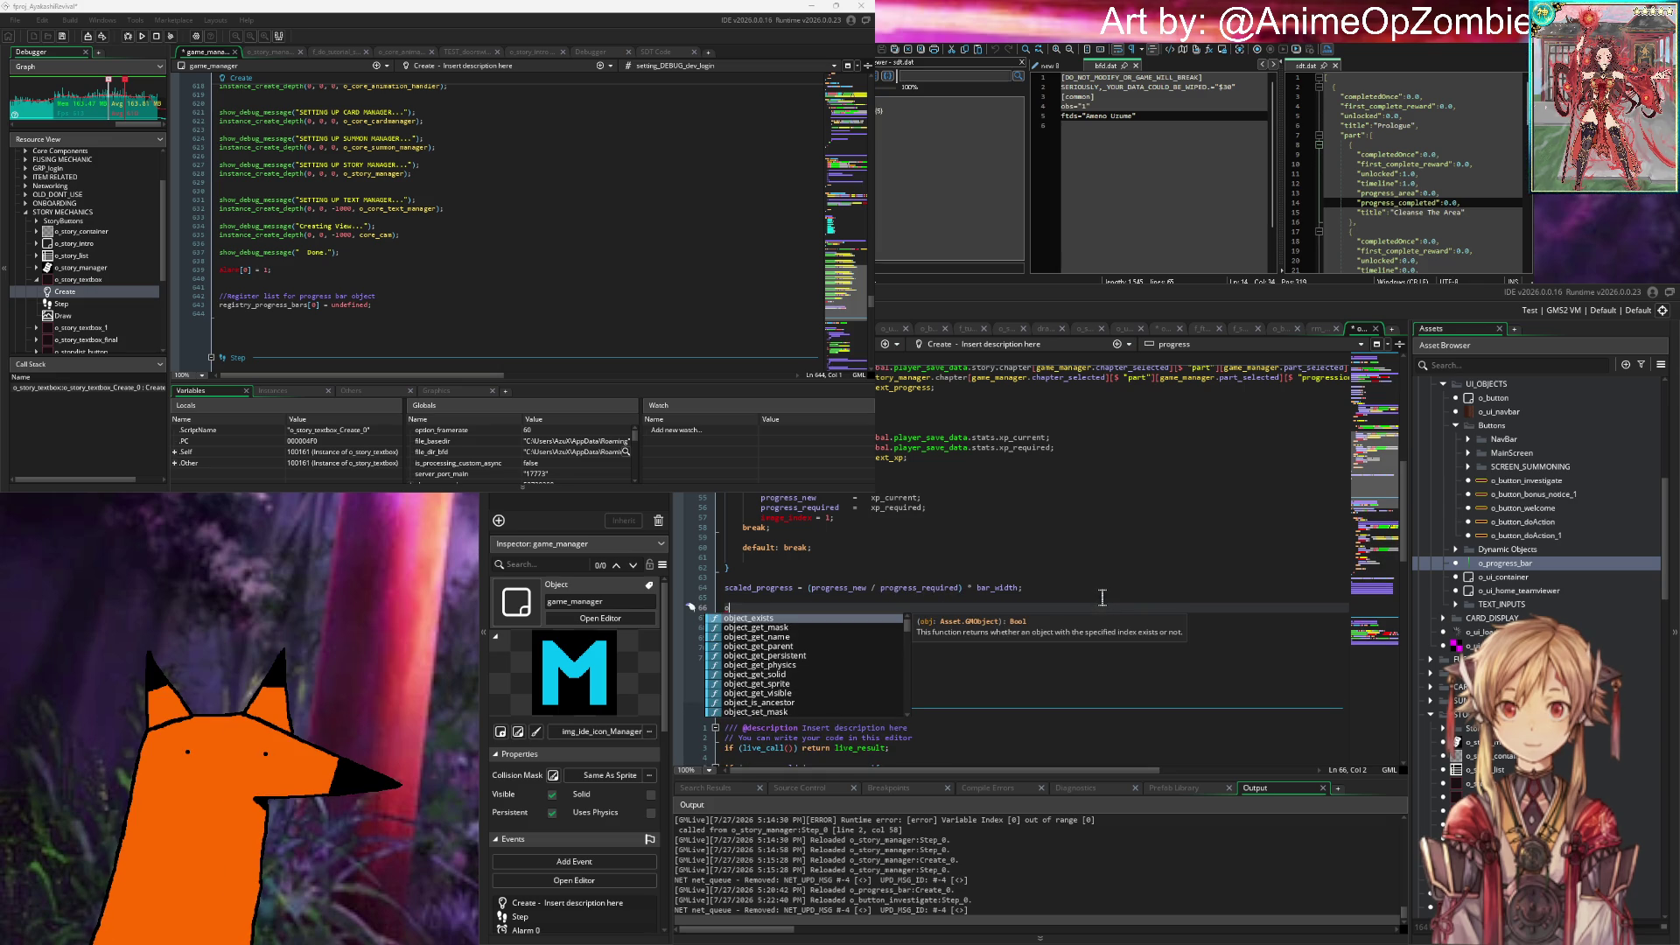
pyautogui.press('BackSpace')
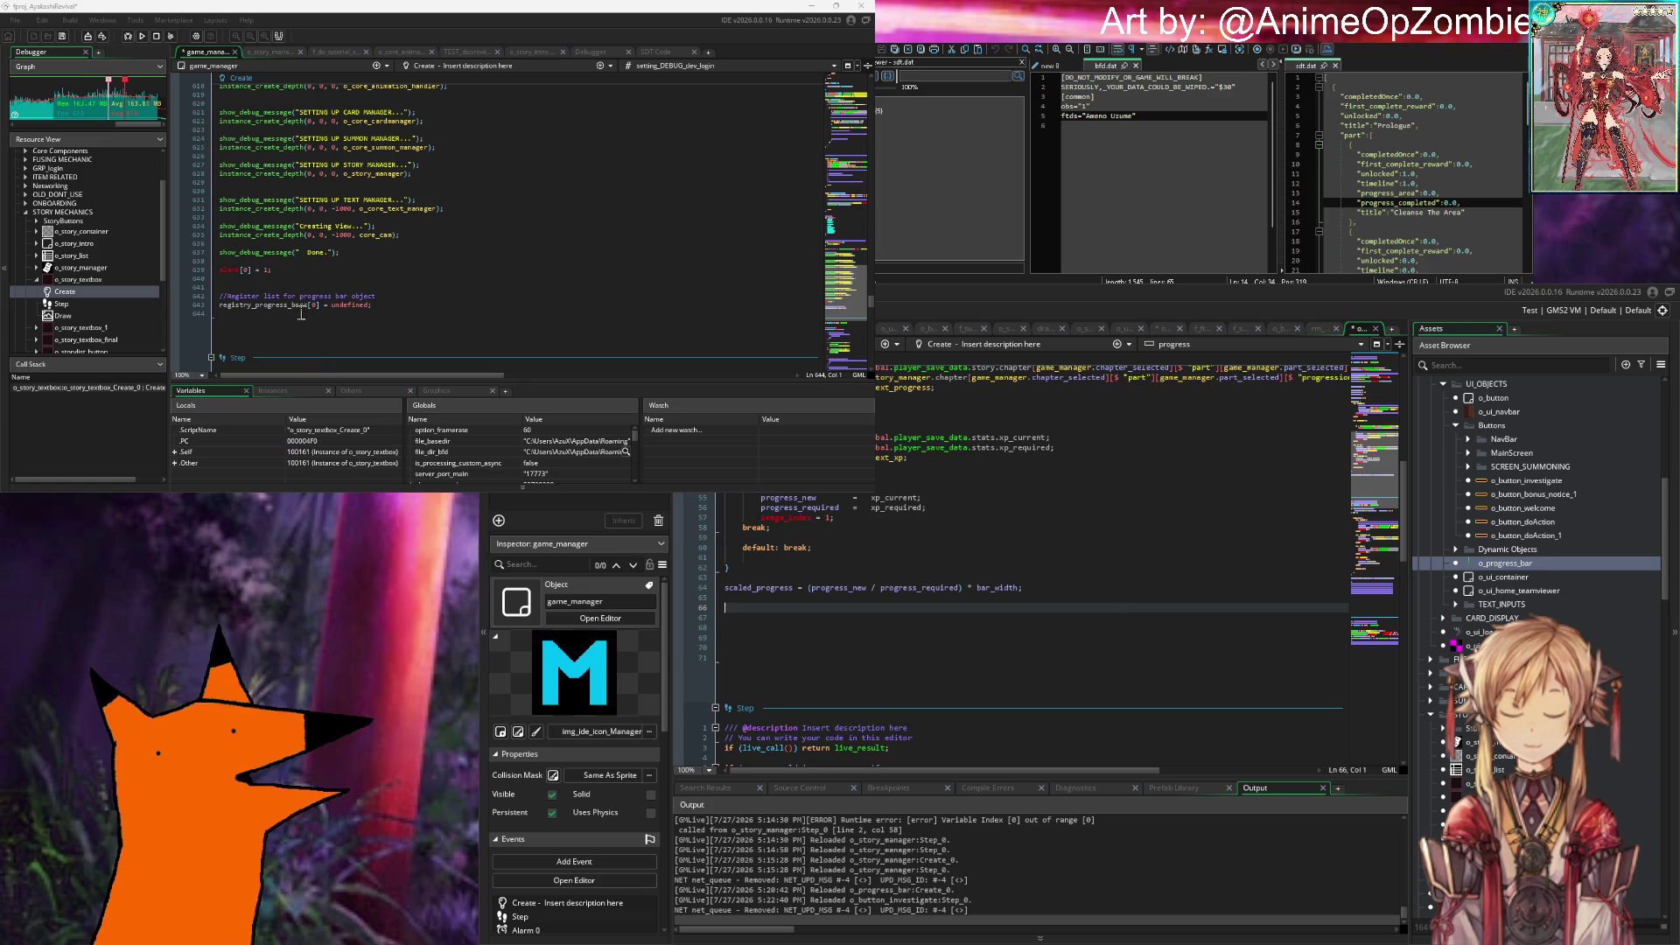
pyautogui.moveTo(325, 304); pyautogui.dragTo(382, 296)
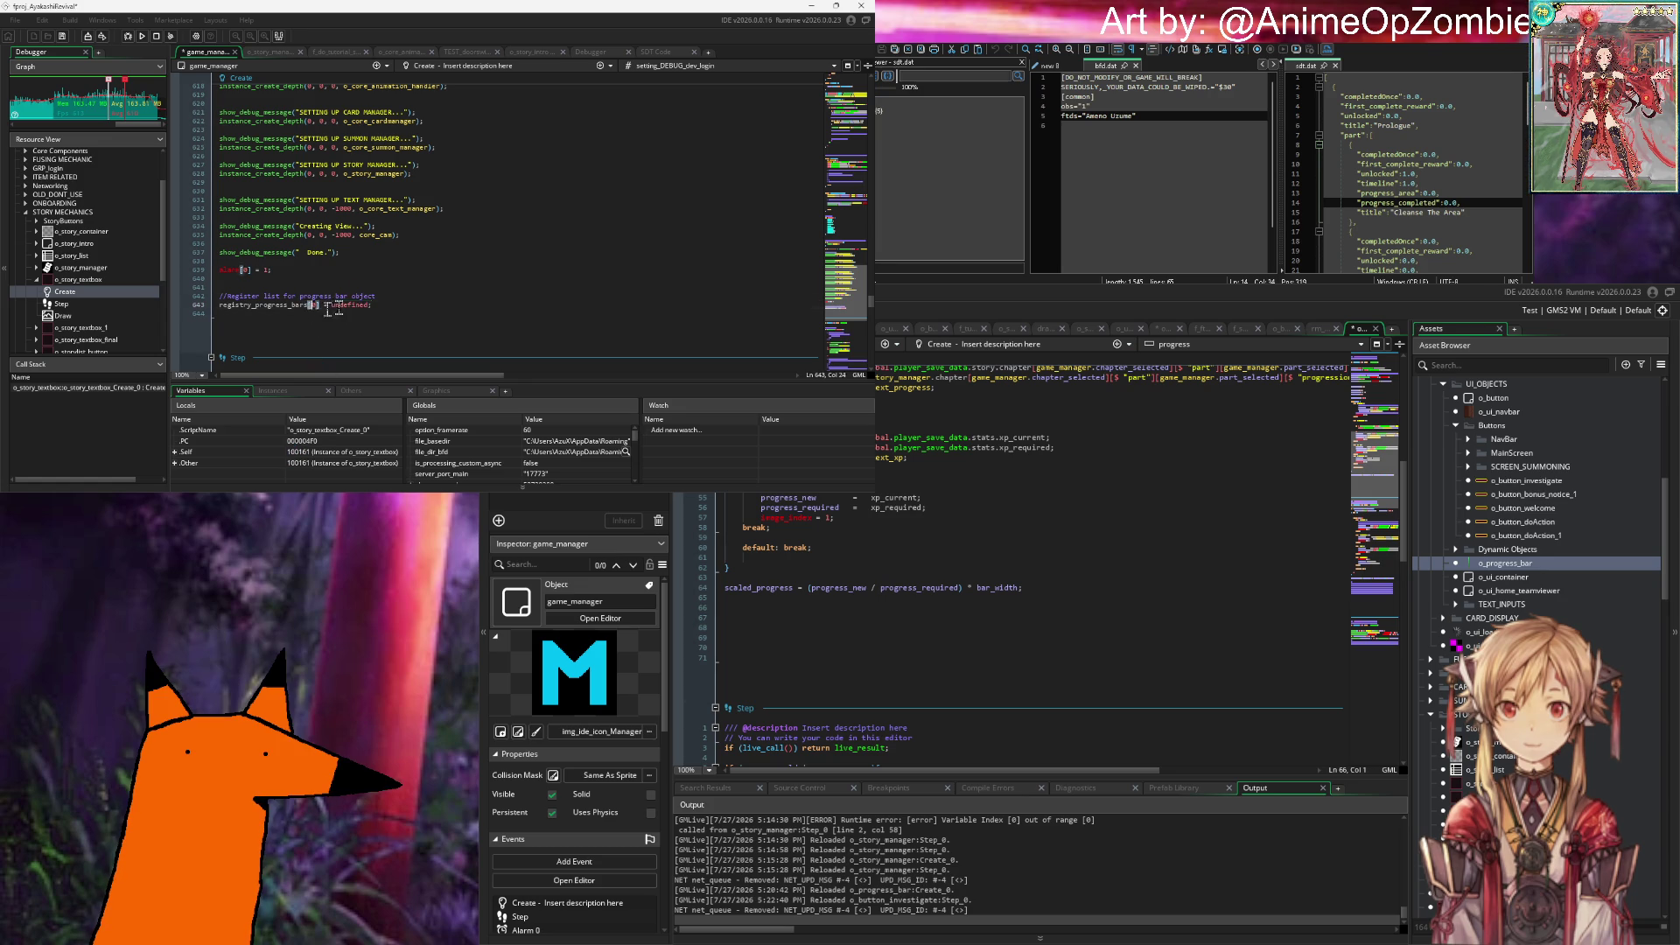
pyautogui.hotkey('shift', 'Down')
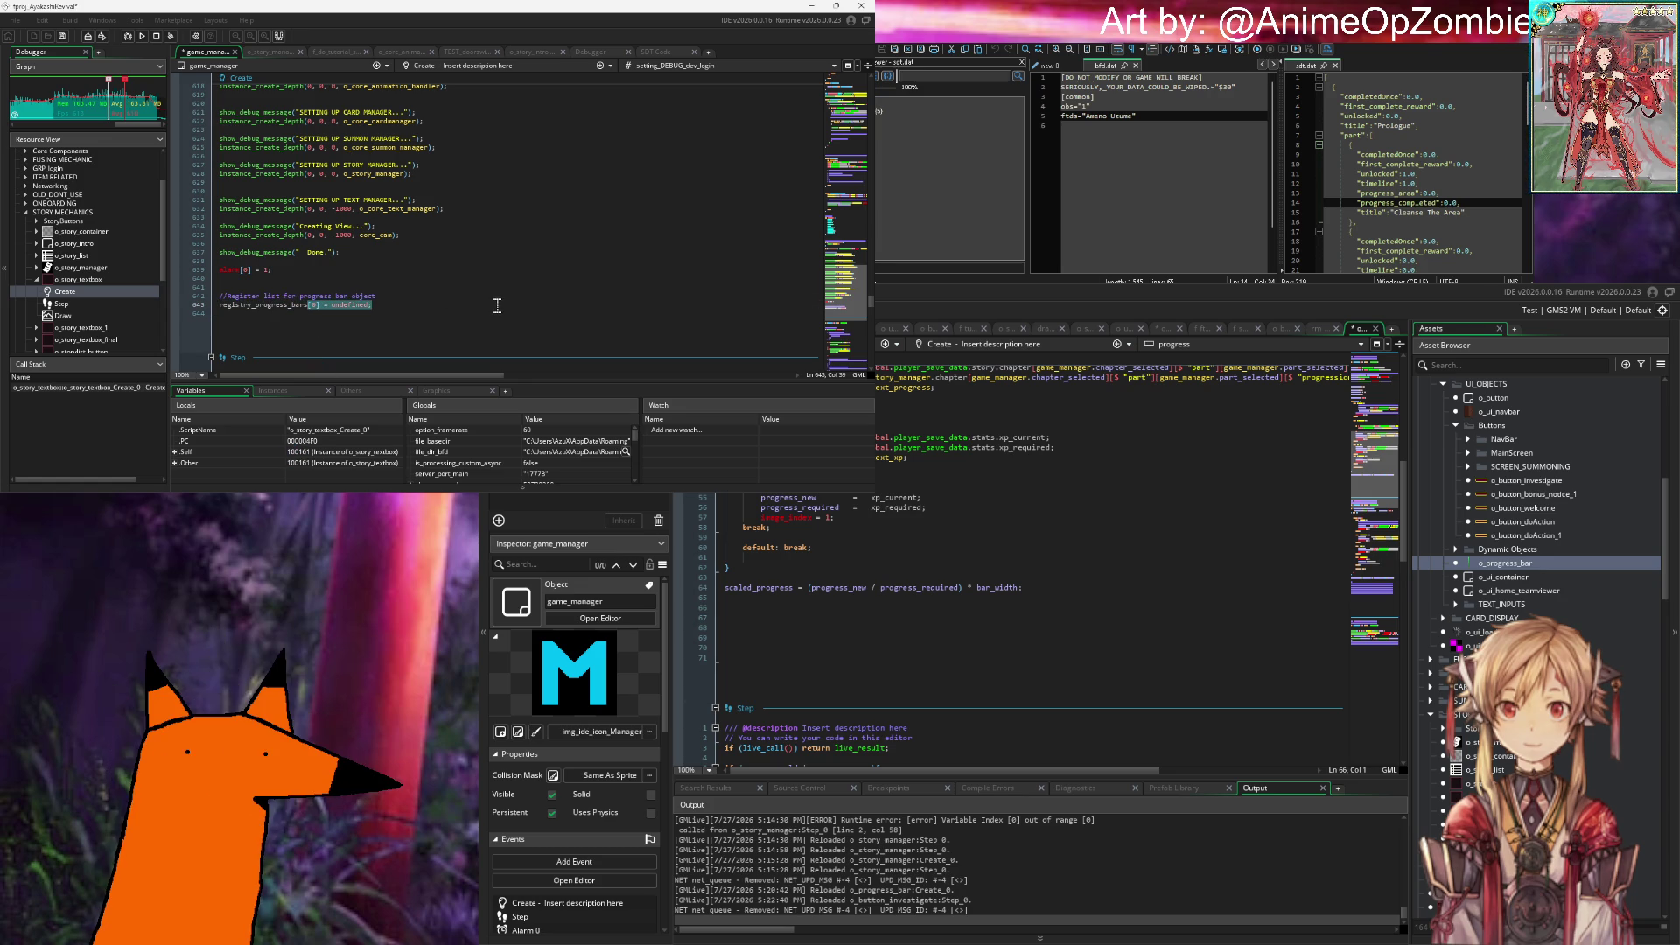
pyautogui.click(813, 617)
pyautogui.click(842, 610)
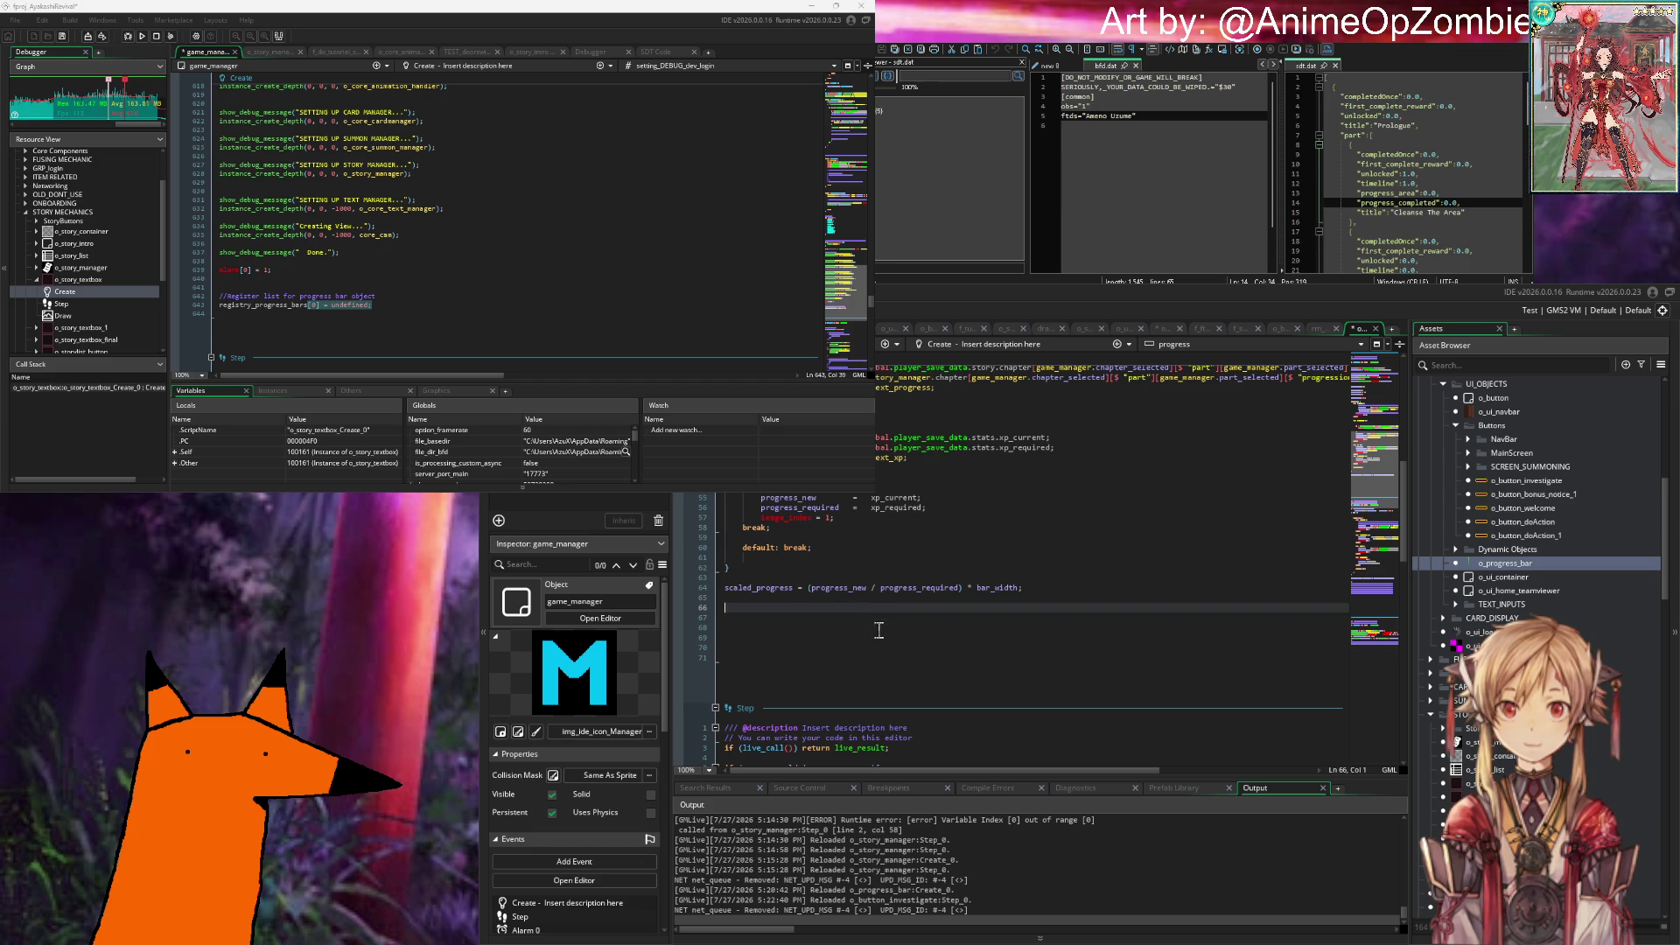
pyautogui.write('f')
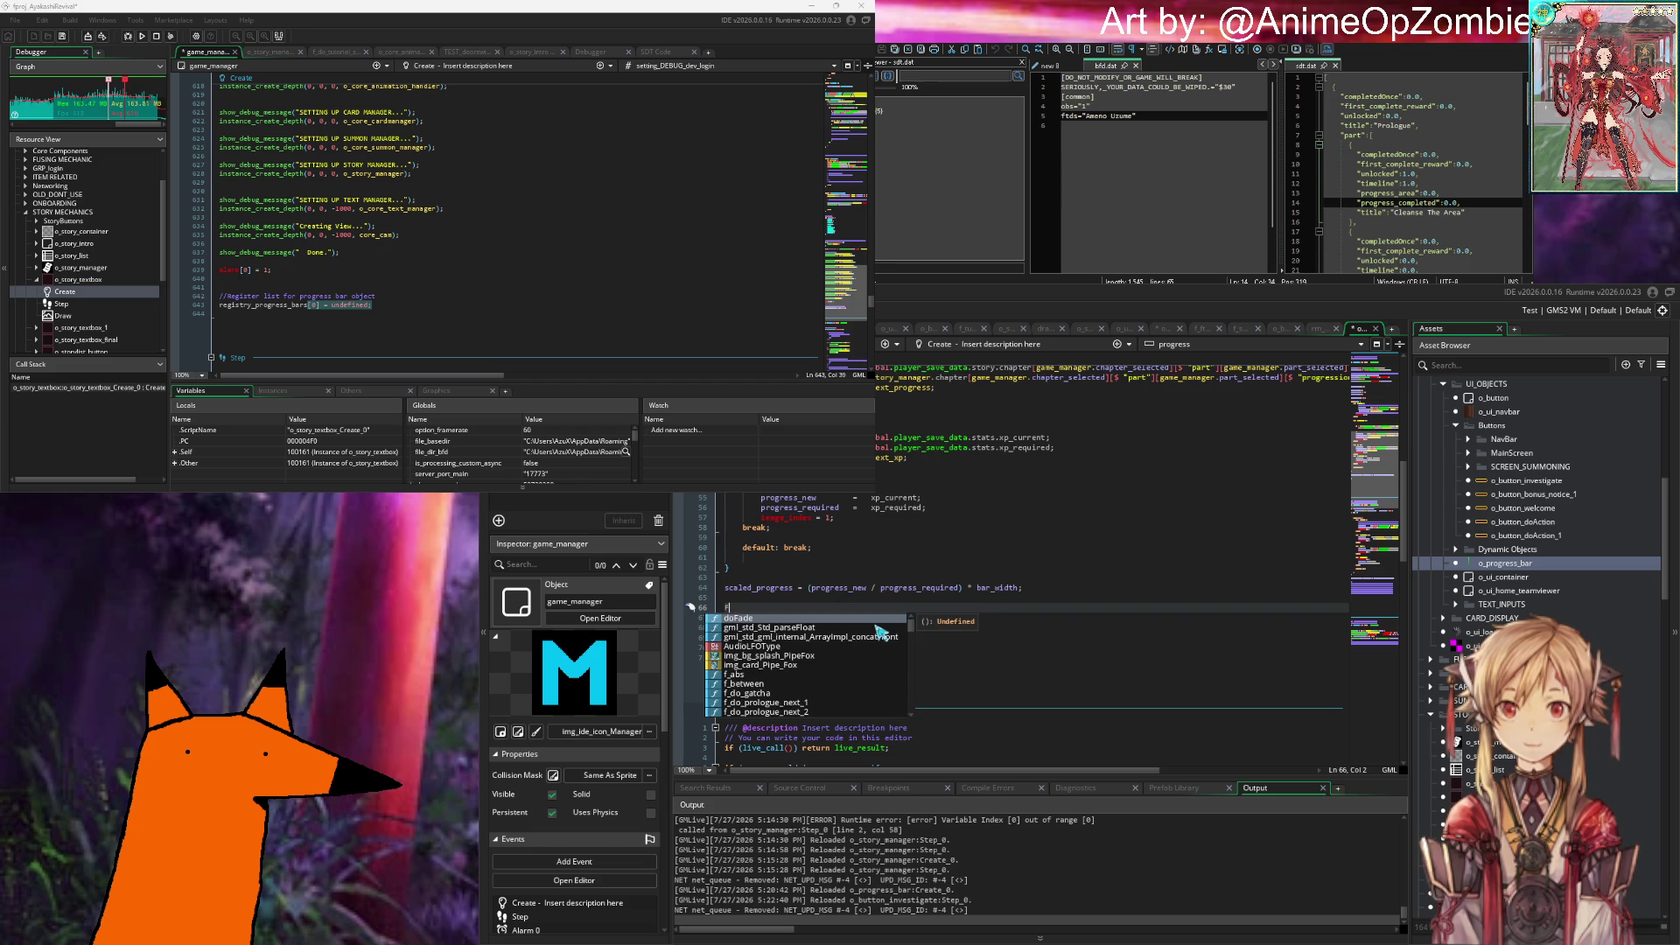
pyautogui.press('BackSpace')
# Step: Write for(var a =0; a < array_length(game_manager.registry_progress_bars); a++){ } with a blank line above
pyautogui.write('for')
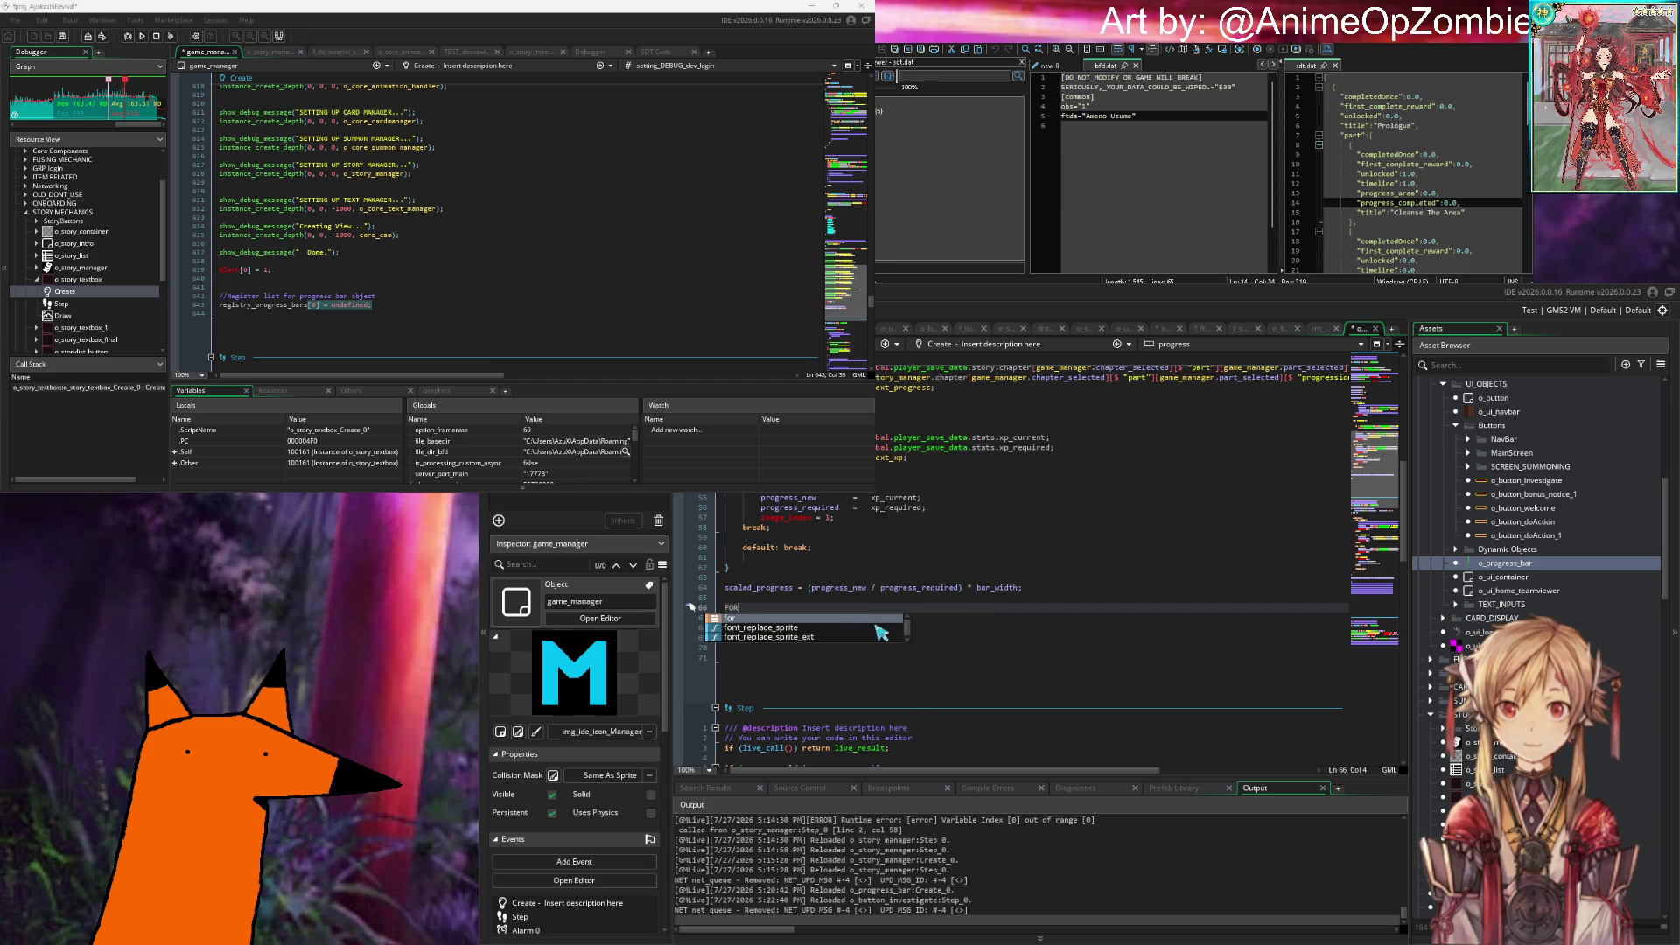
pyautogui.write('(var a =0; a < ')
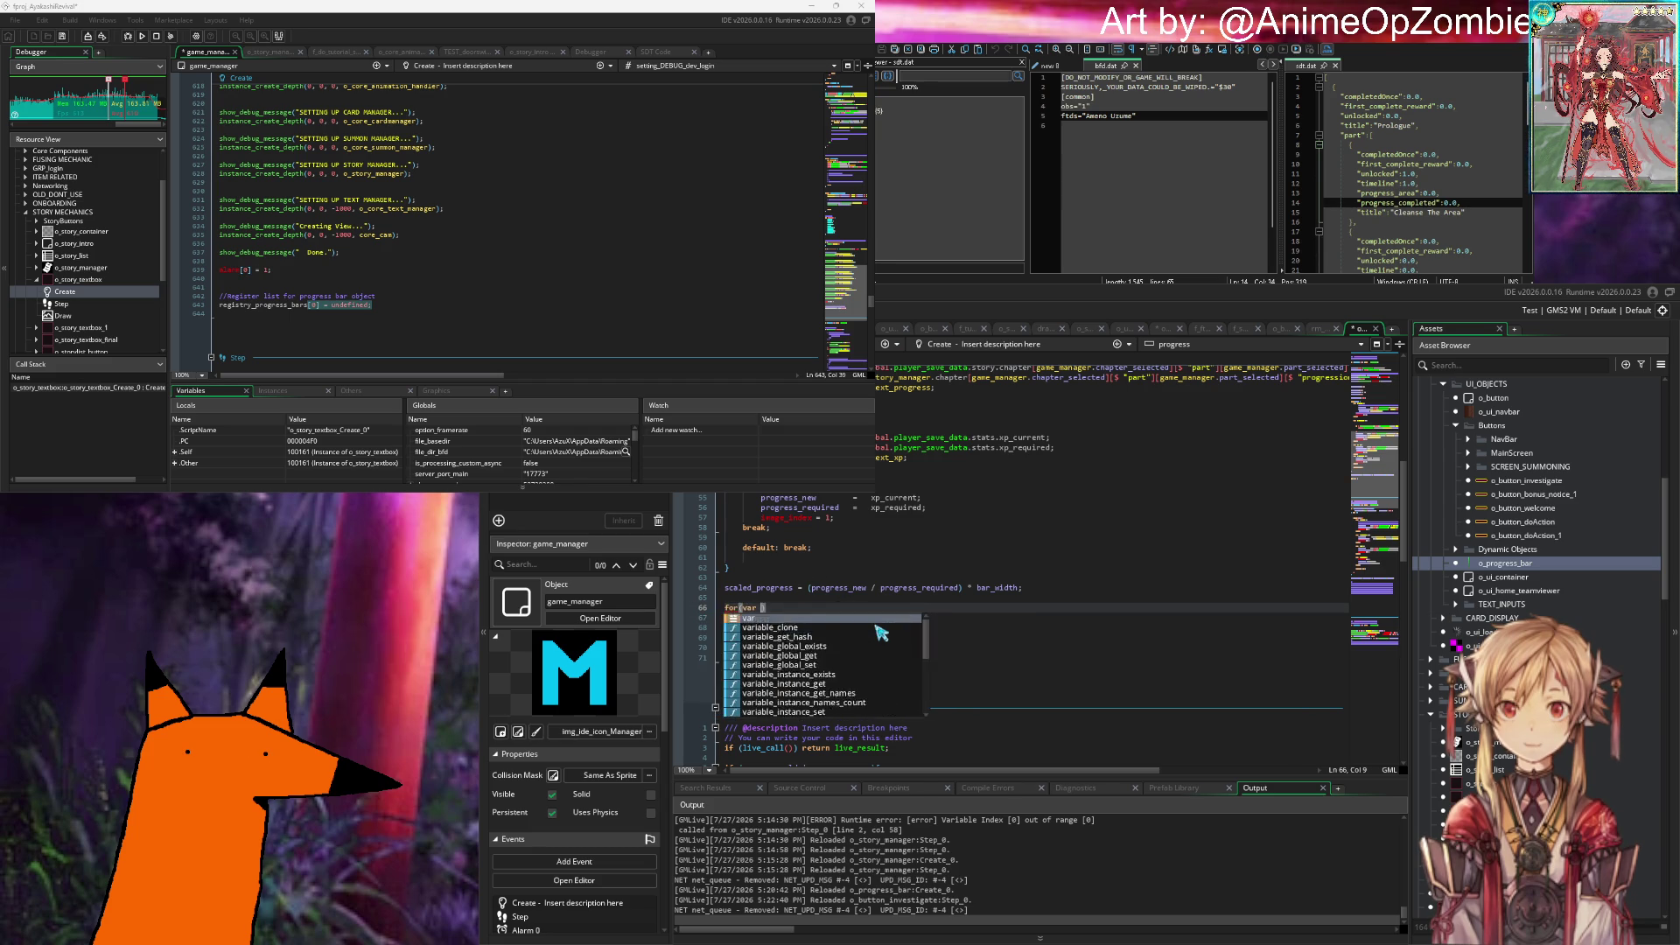
pyautogui.write('game_manager.')
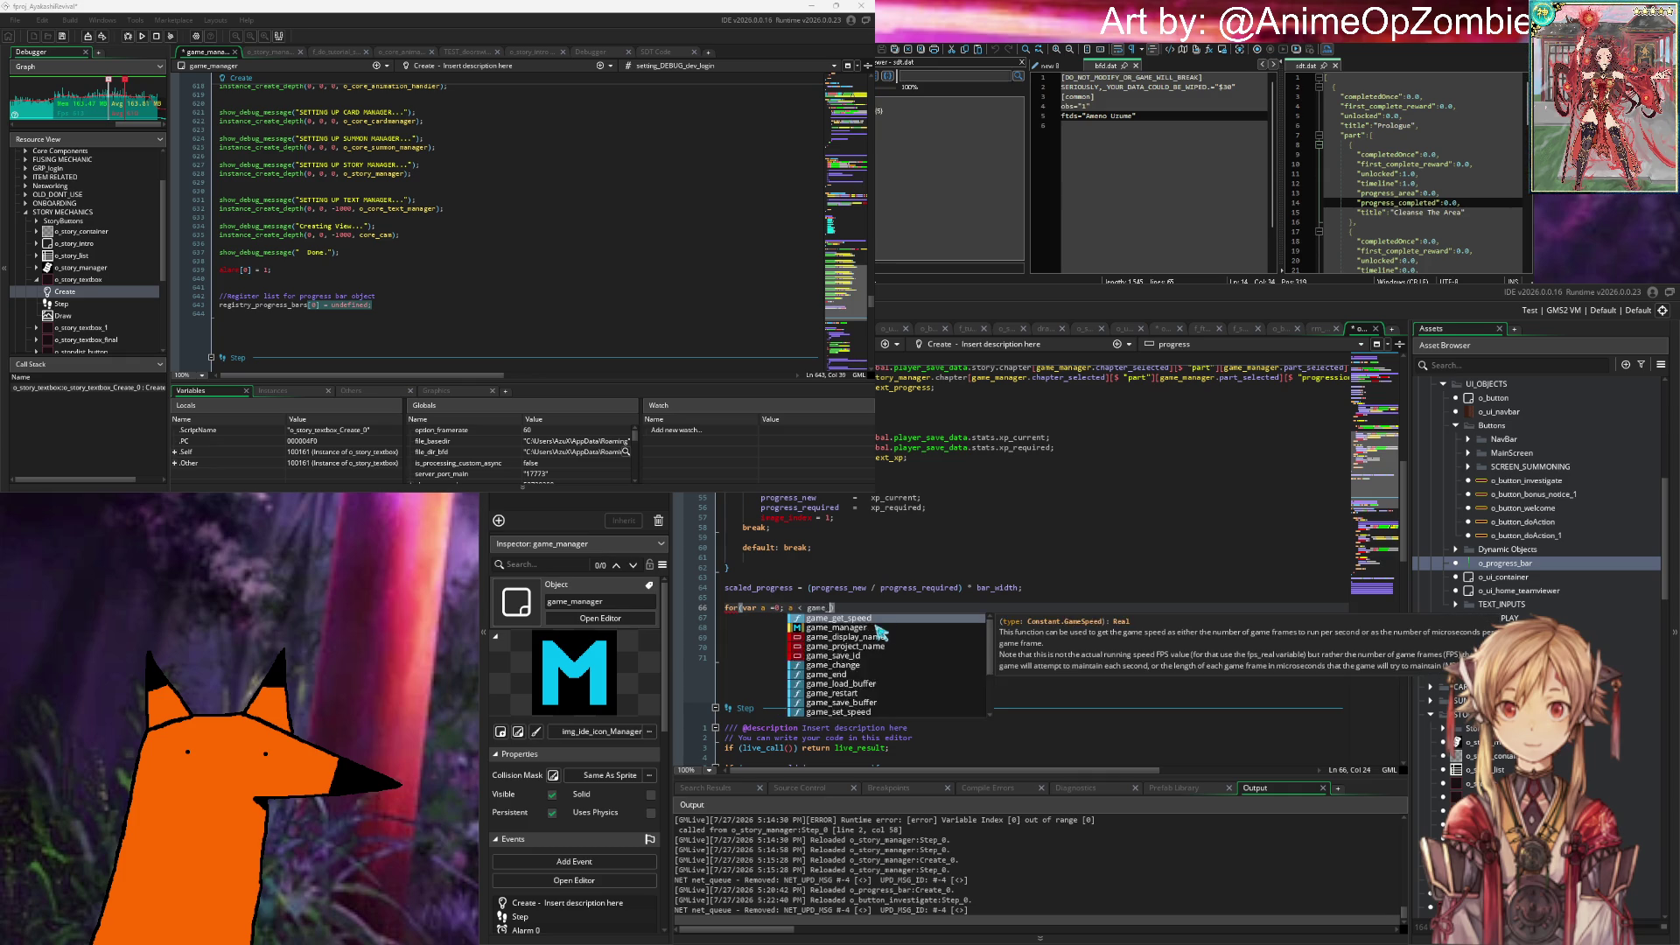
pyautogui.write('registry')
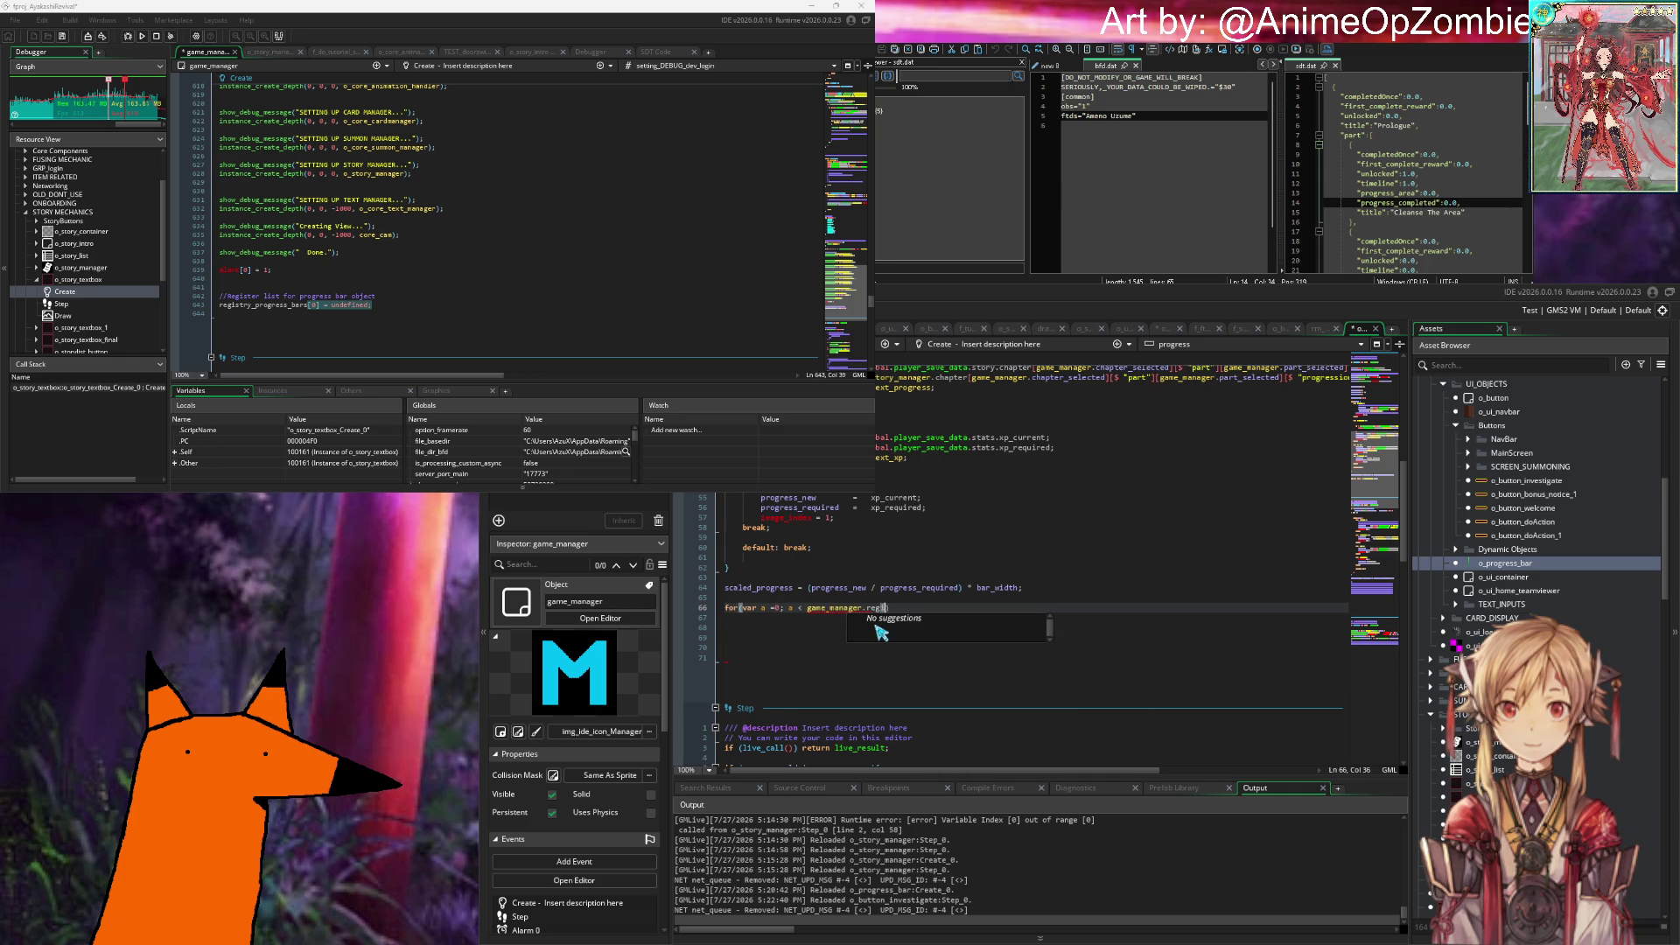
pyautogui.write('_progress_bars')
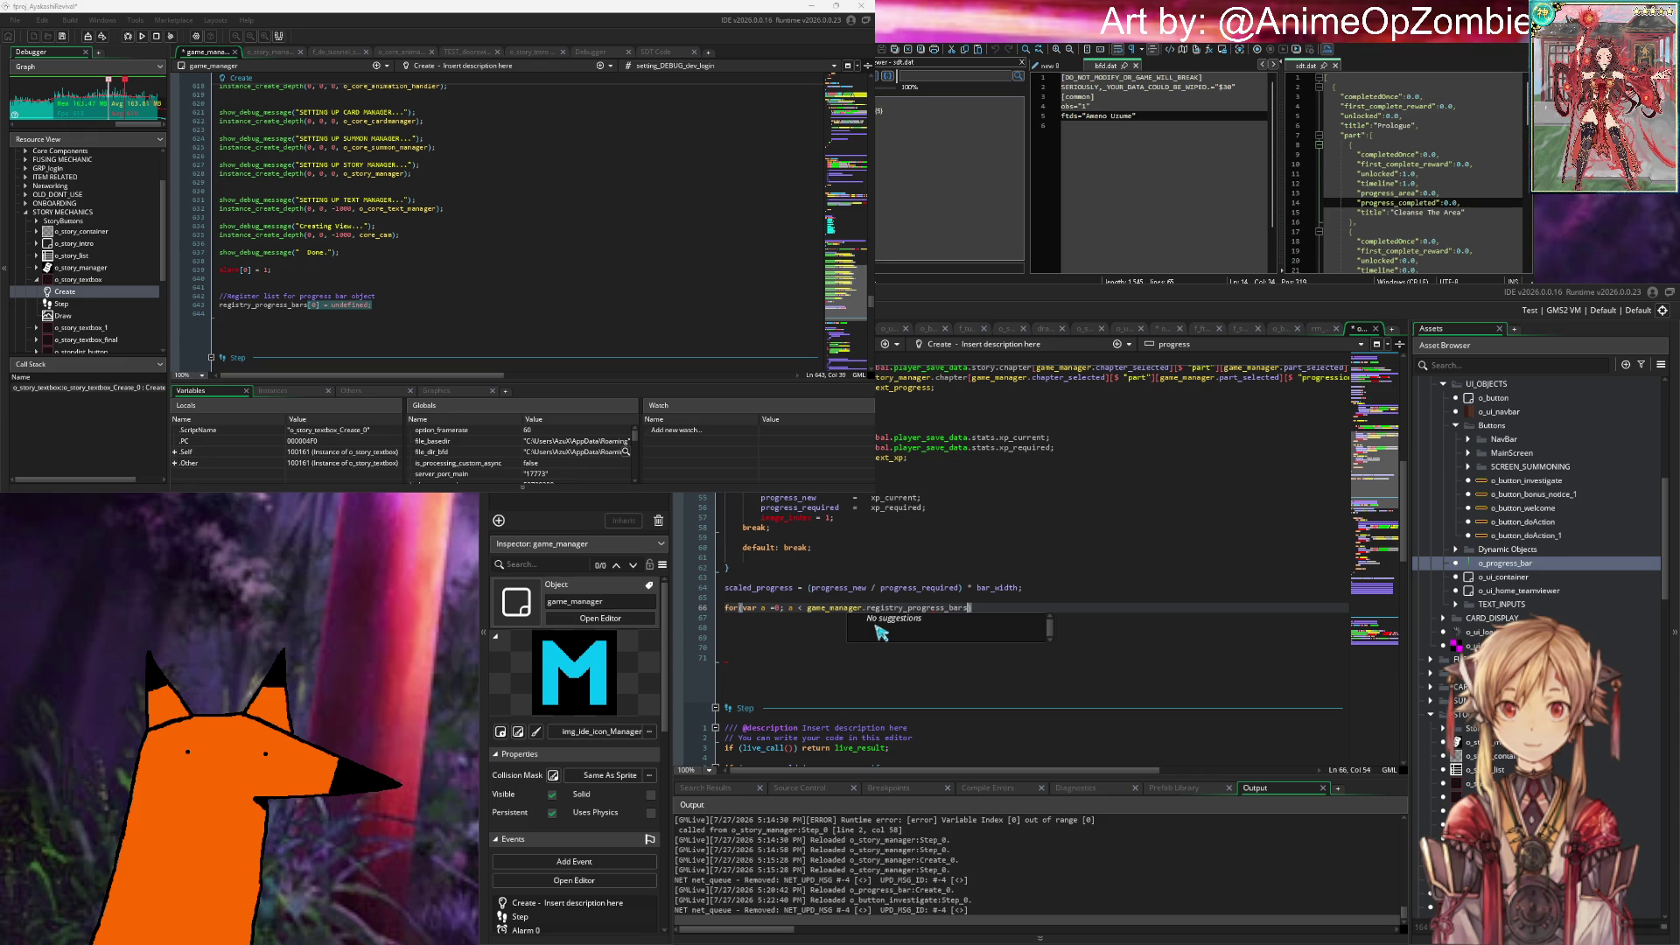
pyautogui.write('; a++')
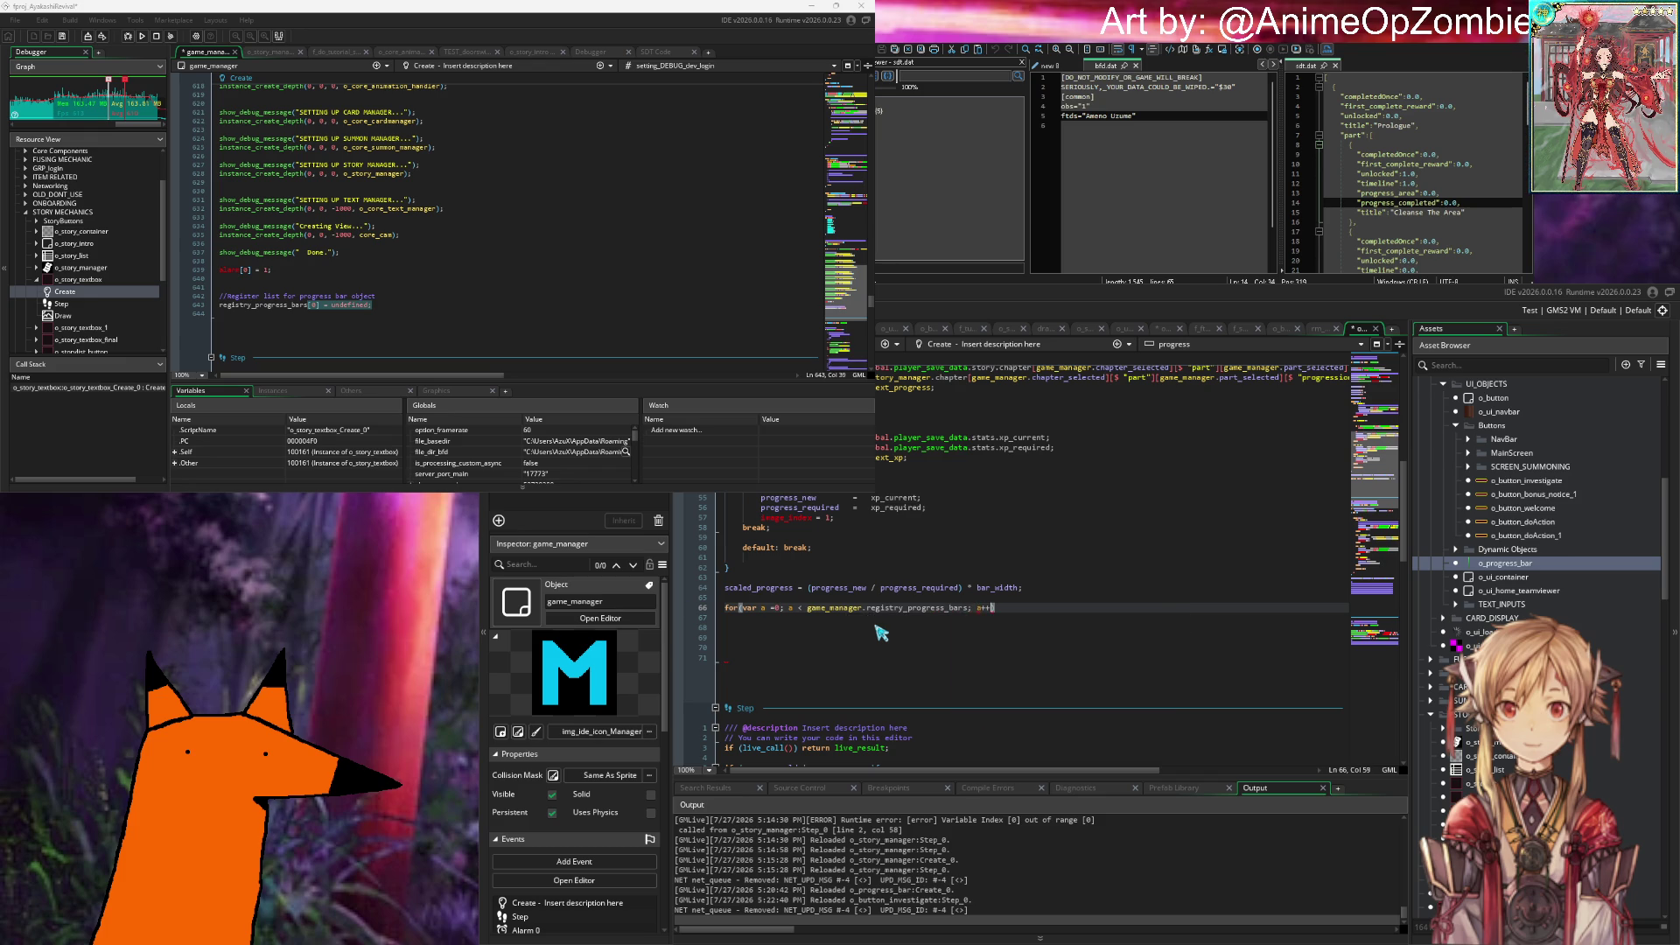
pyautogui.press('Left')
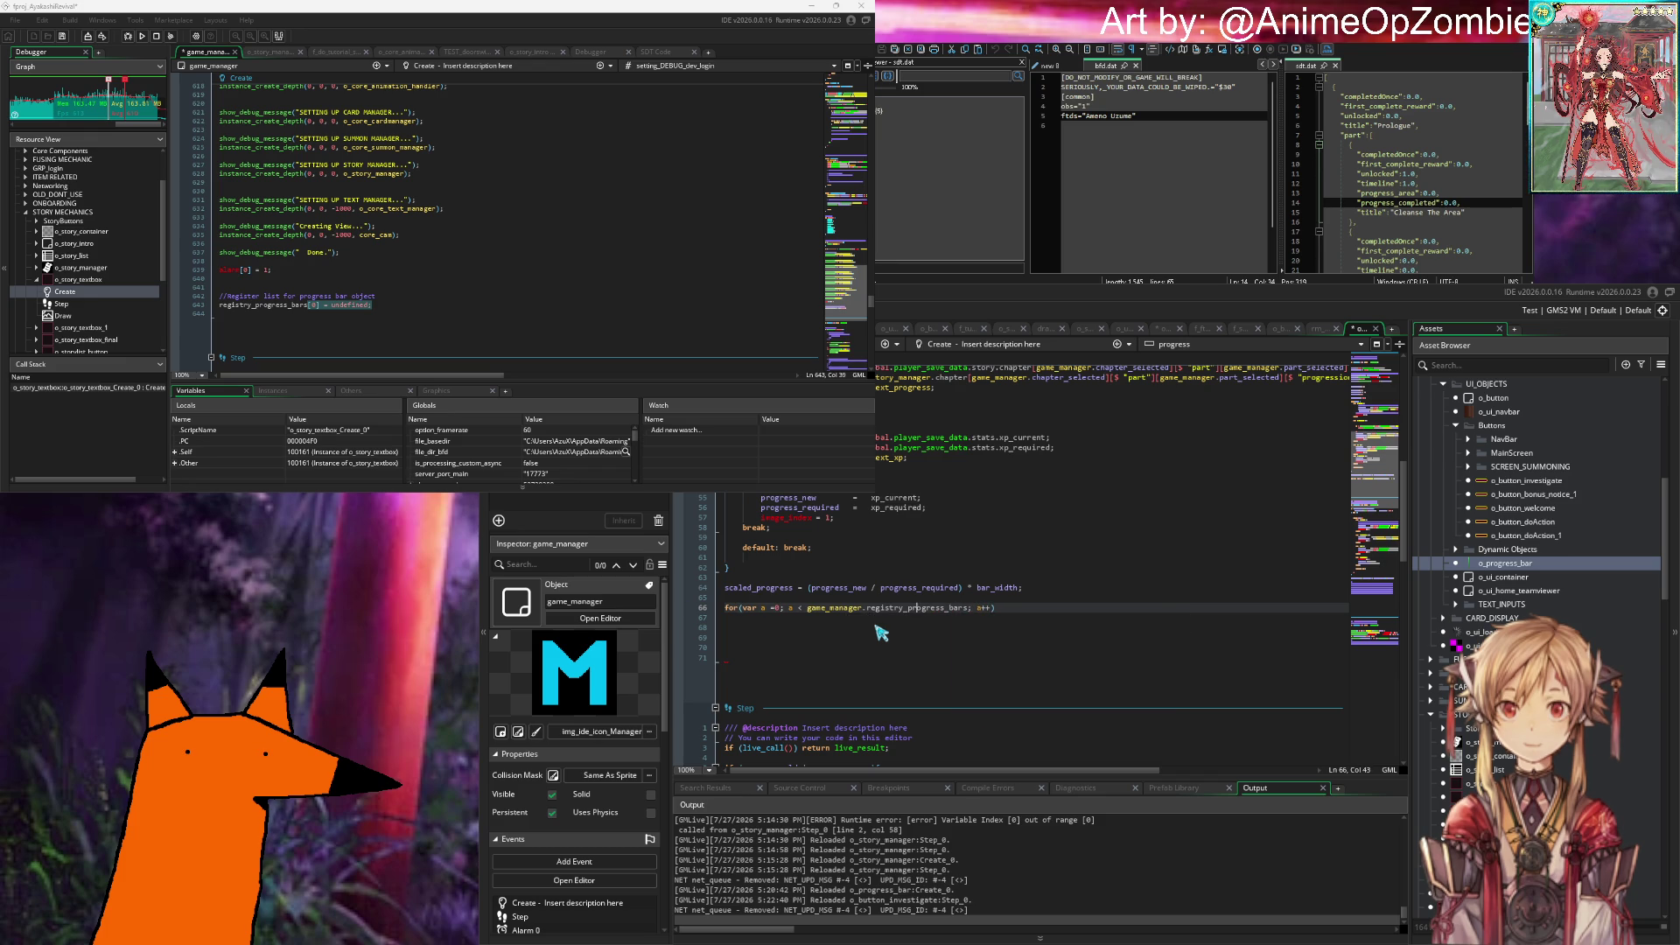
pyautogui.press('Left')
pyautogui.press('Left')
pyautogui.press('Left')
pyautogui.write('array_')
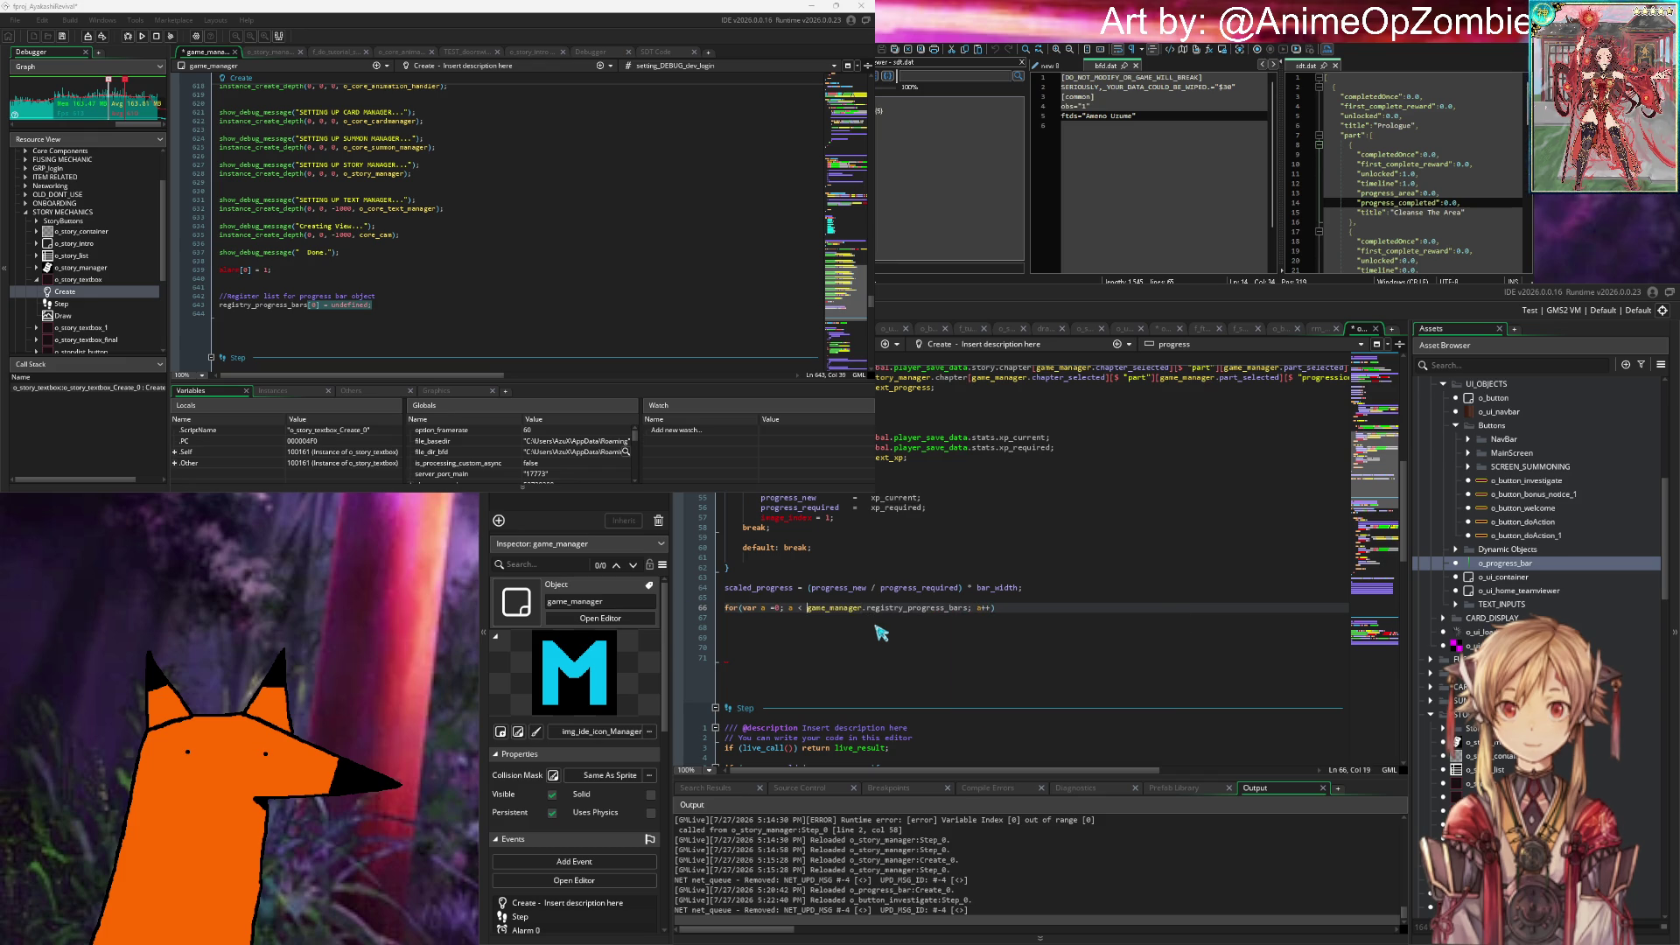
pyautogui.write('length(')
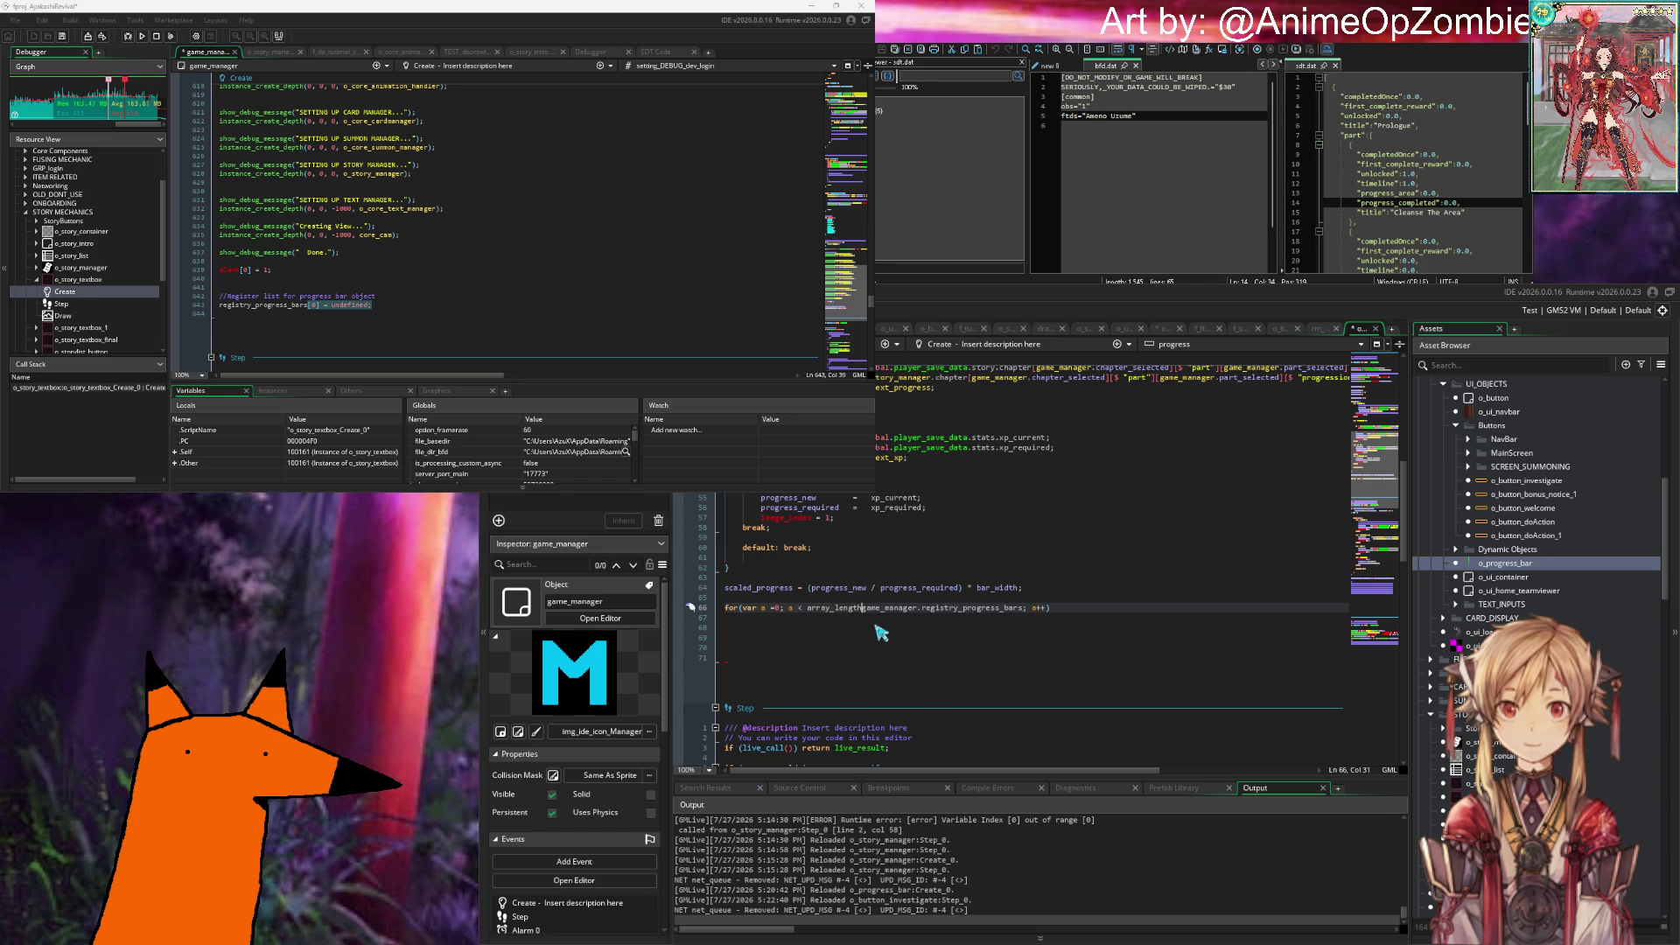
pyautogui.press('Right')
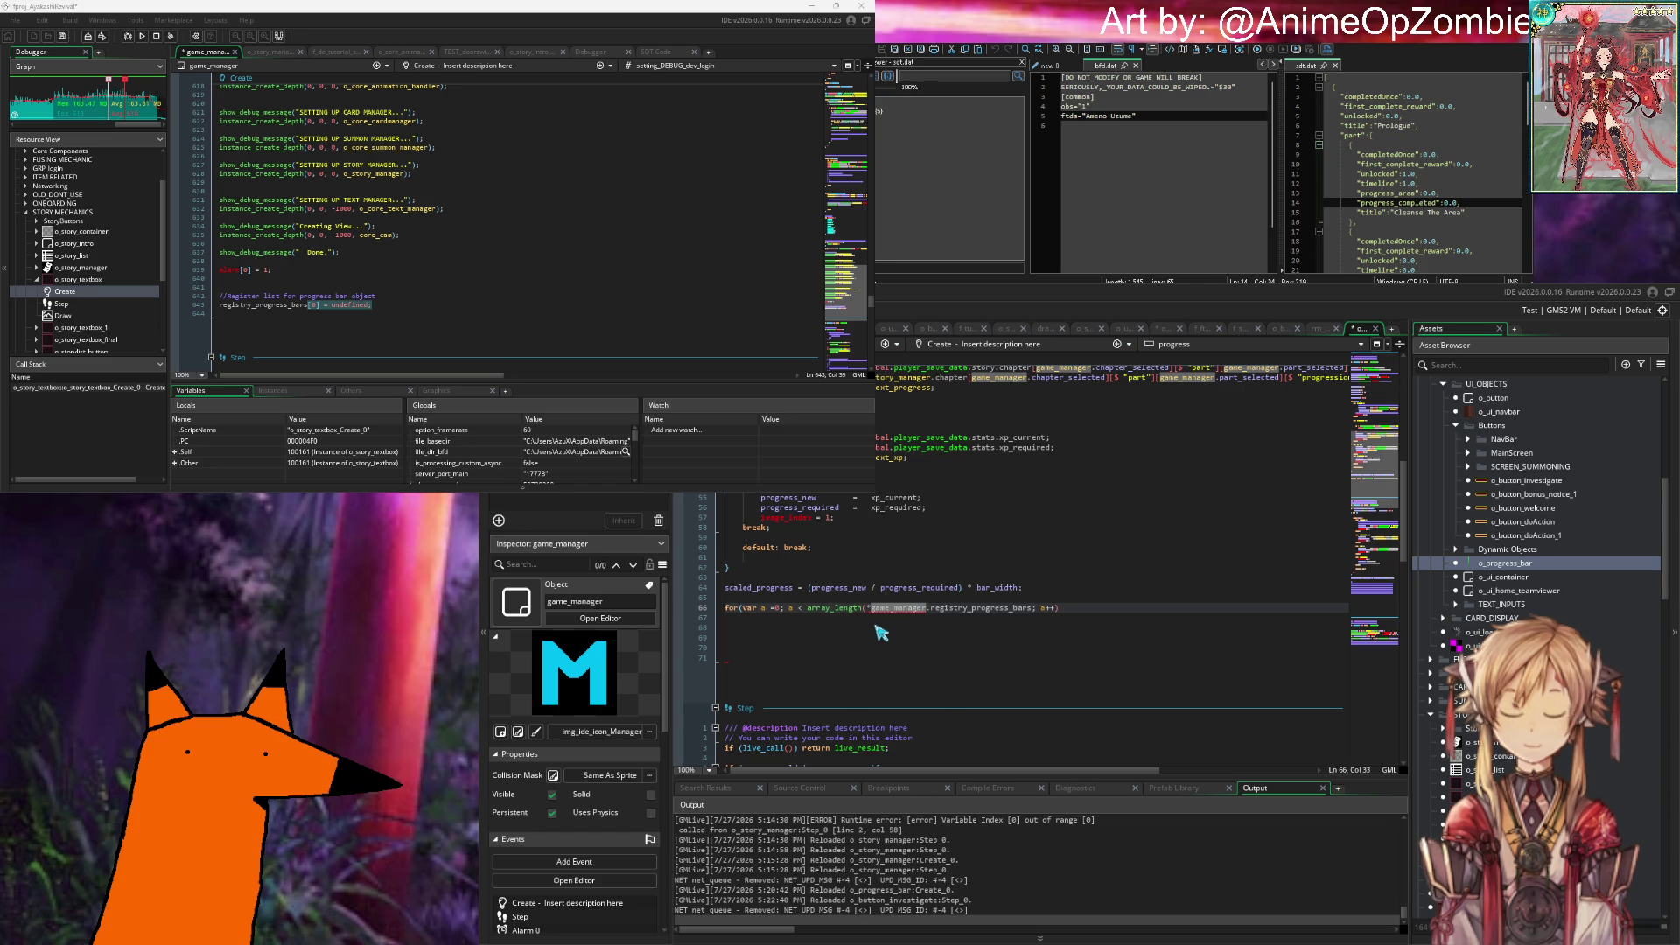
pyautogui.press('Right')
pyautogui.press('Right')
pyautogui.press('Right')
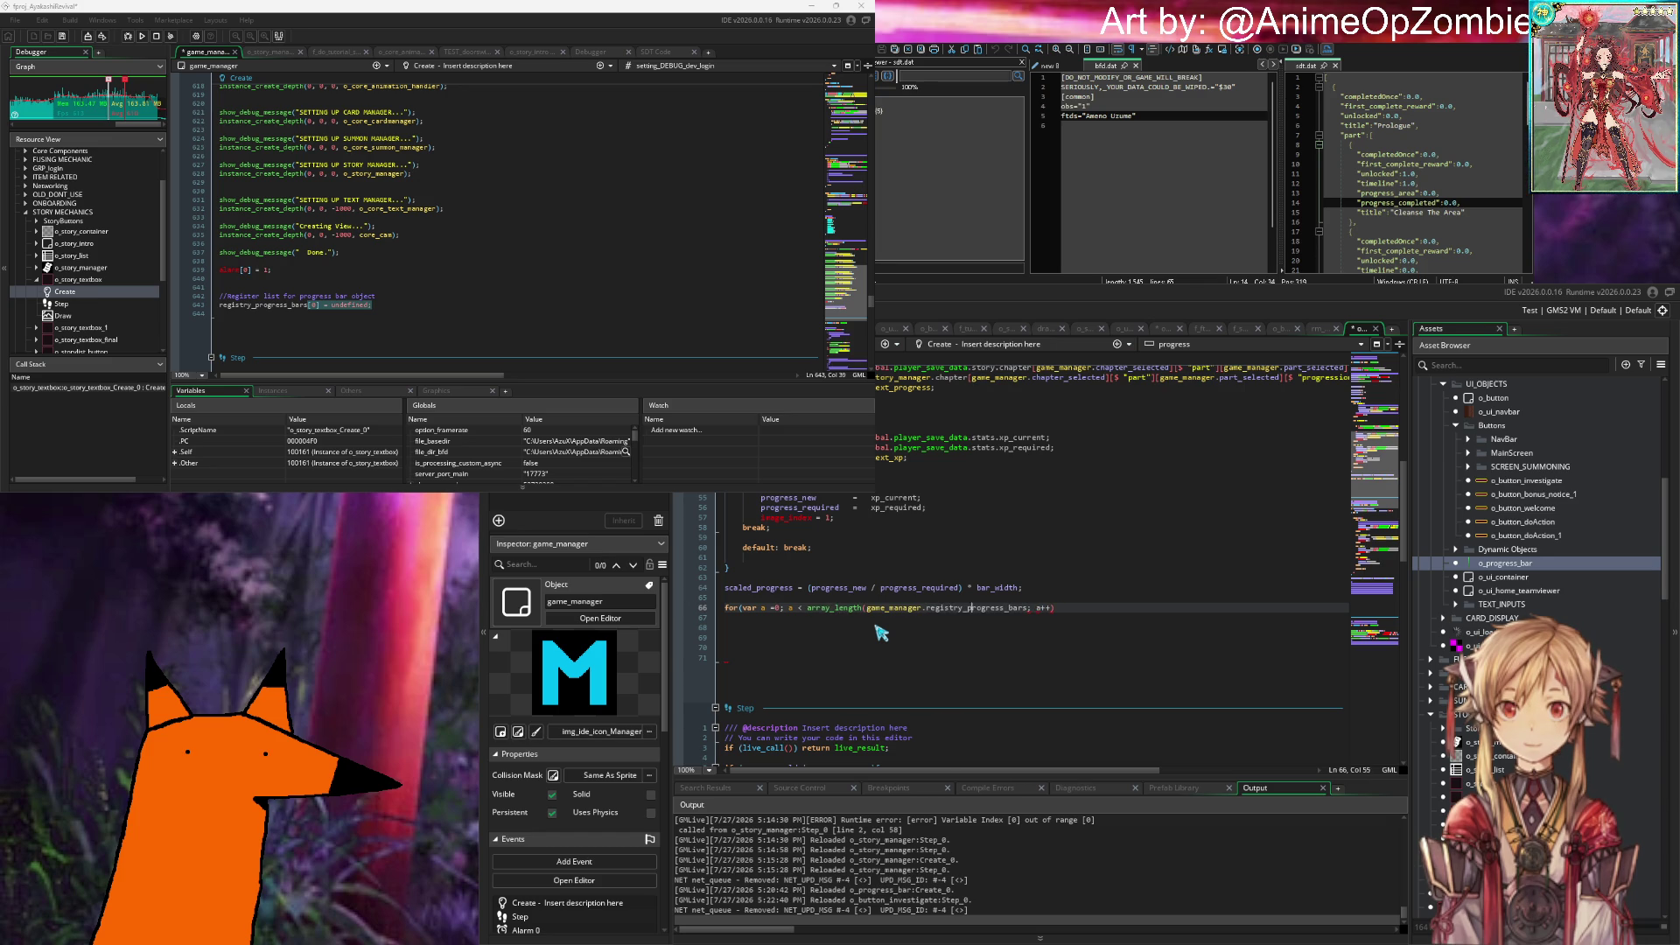
pyautogui.write(')')
pyautogui.press('Right')
pyautogui.press('Right')
pyautogui.press('Right')
pyautogui.write('{')
pyautogui.press('Return')
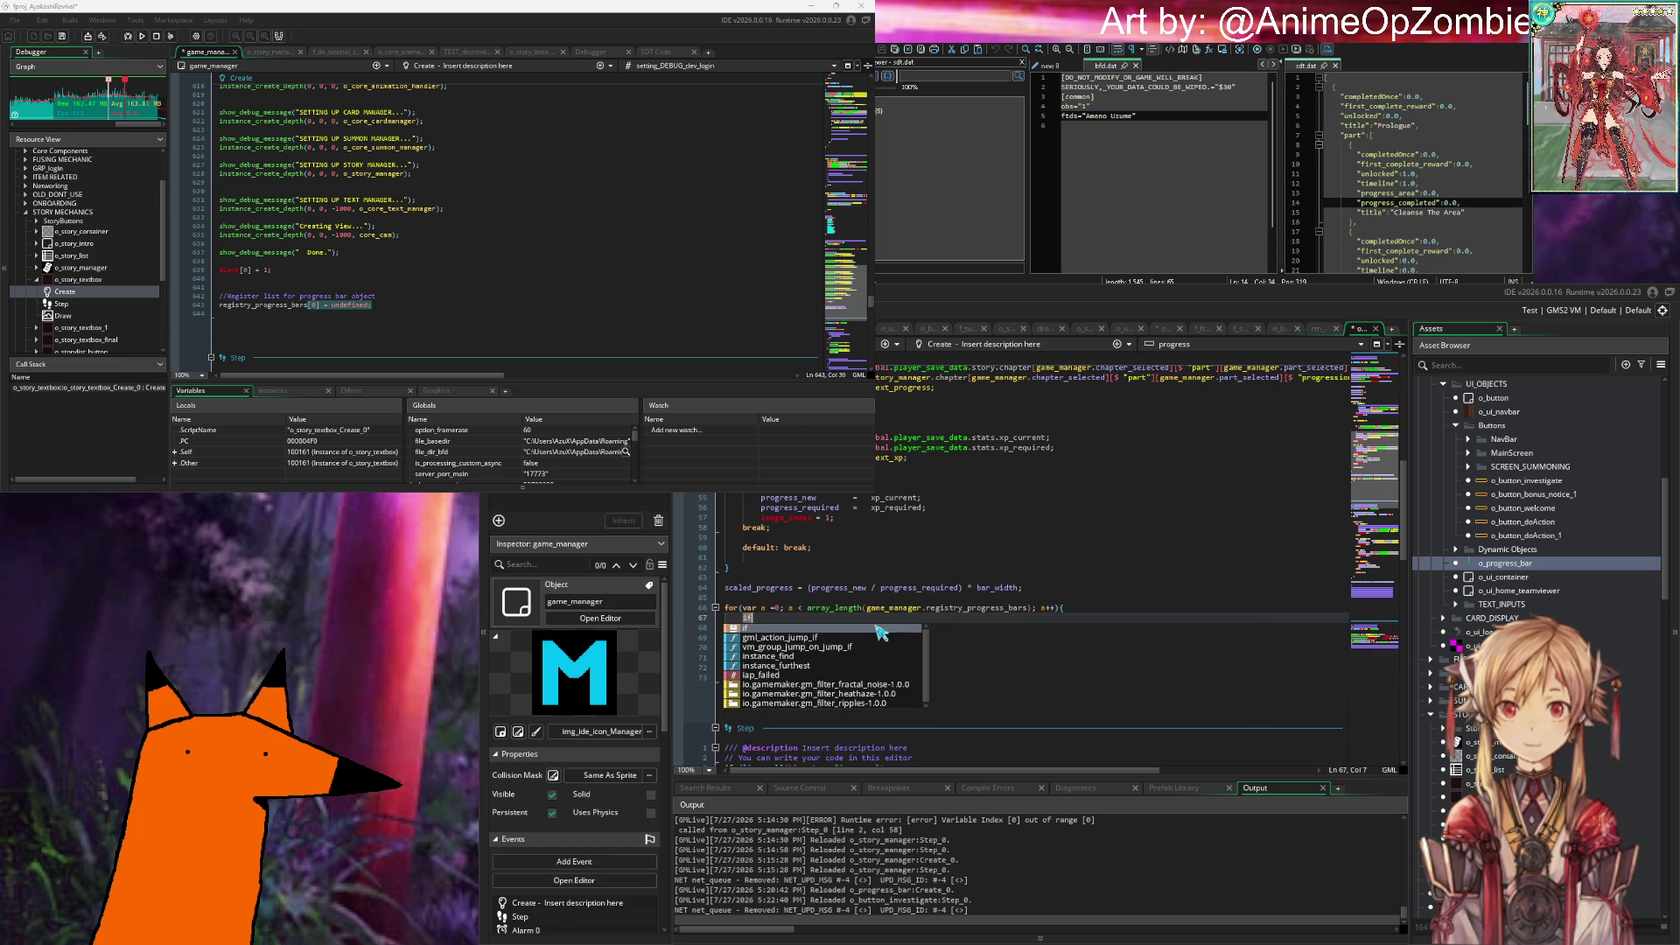
pyautogui.press('Up')
pyautogui.press('Up')
pyautogui.press('Return')
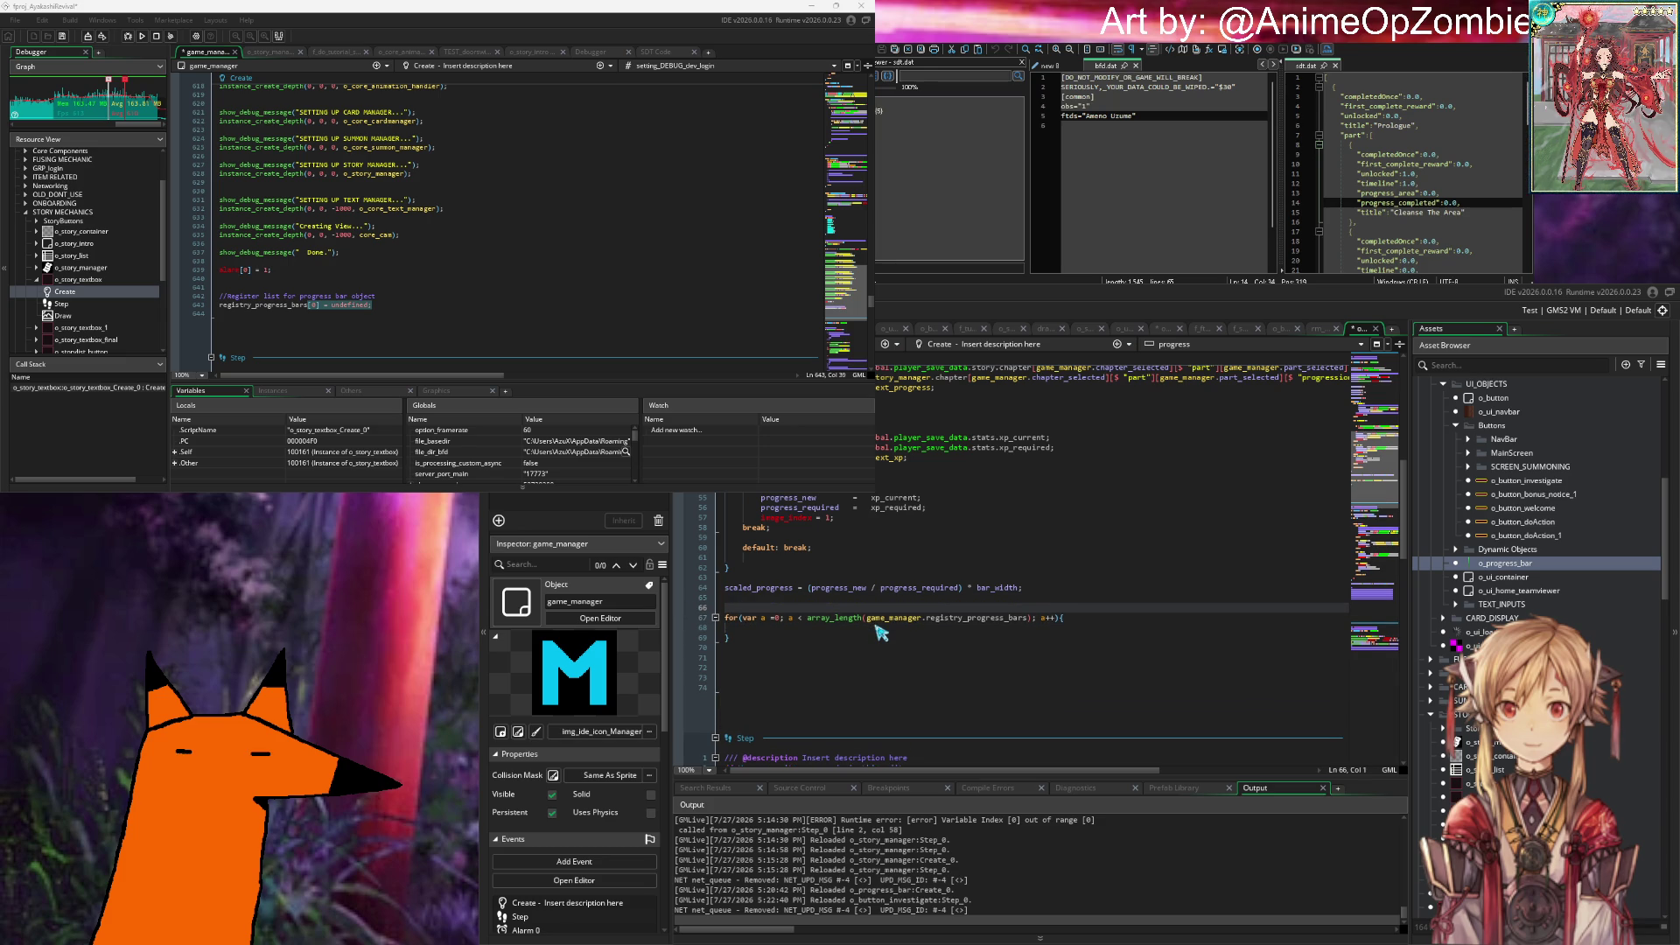
# Step: Declare var _empty_space_index = 0; before the loop
pyautogui.write('var')
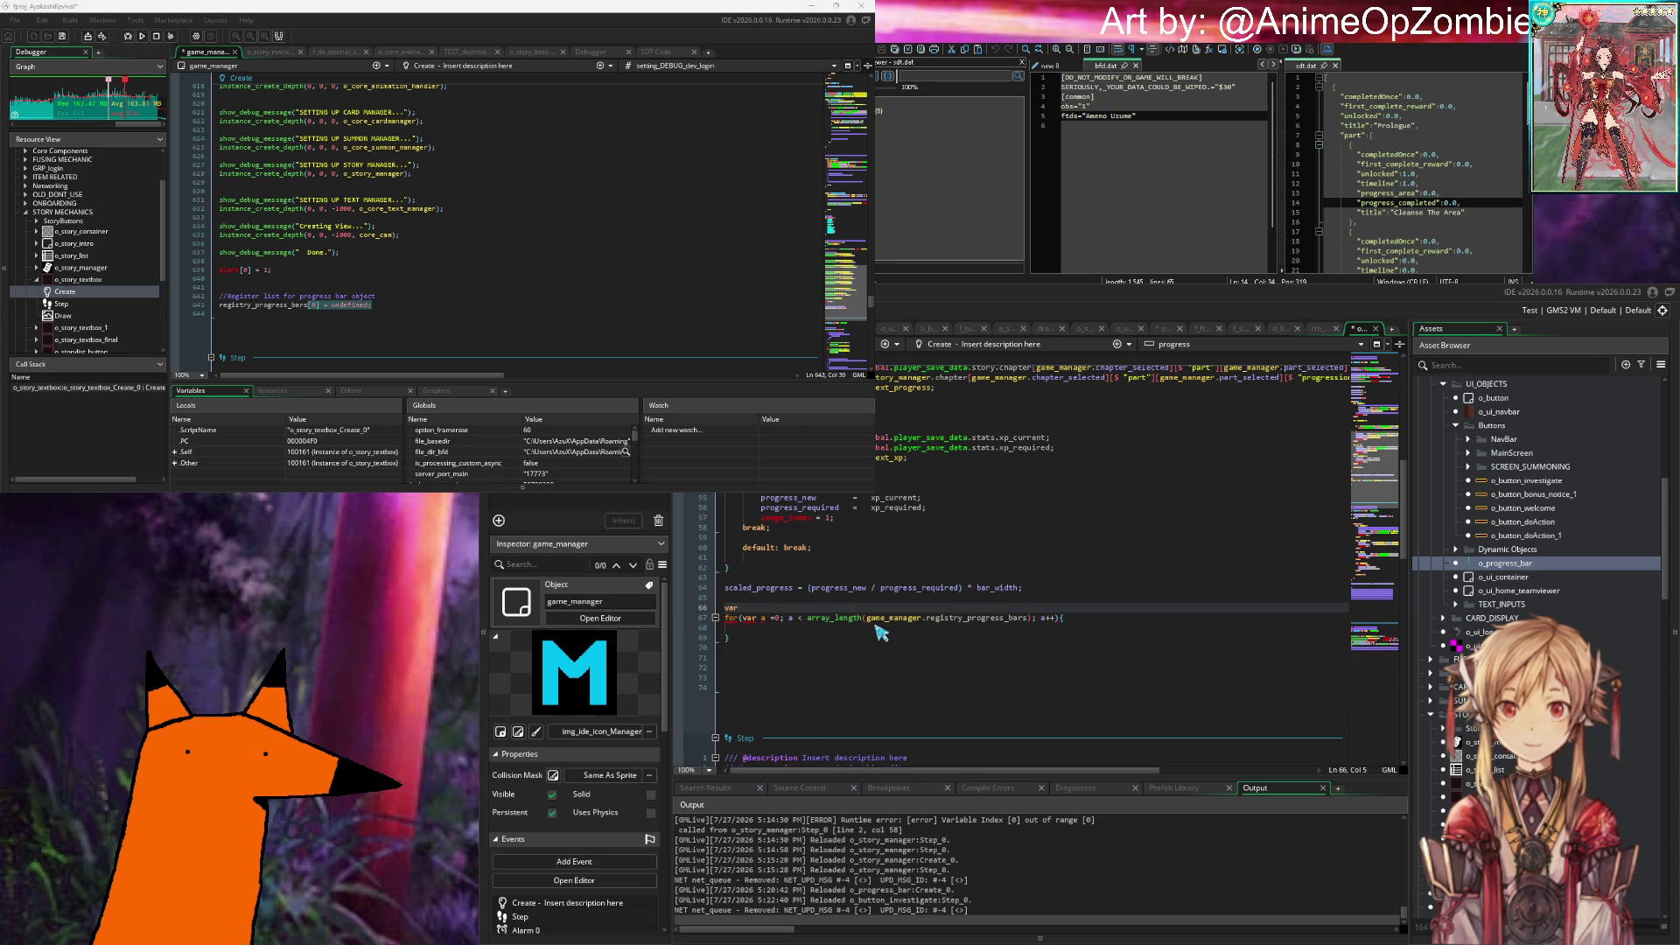
pyautogui.press('BackSpace')
pyautogui.press('BackSpace')
pyautogui.press('BackSpace')
pyautogui.press('BackSpace')
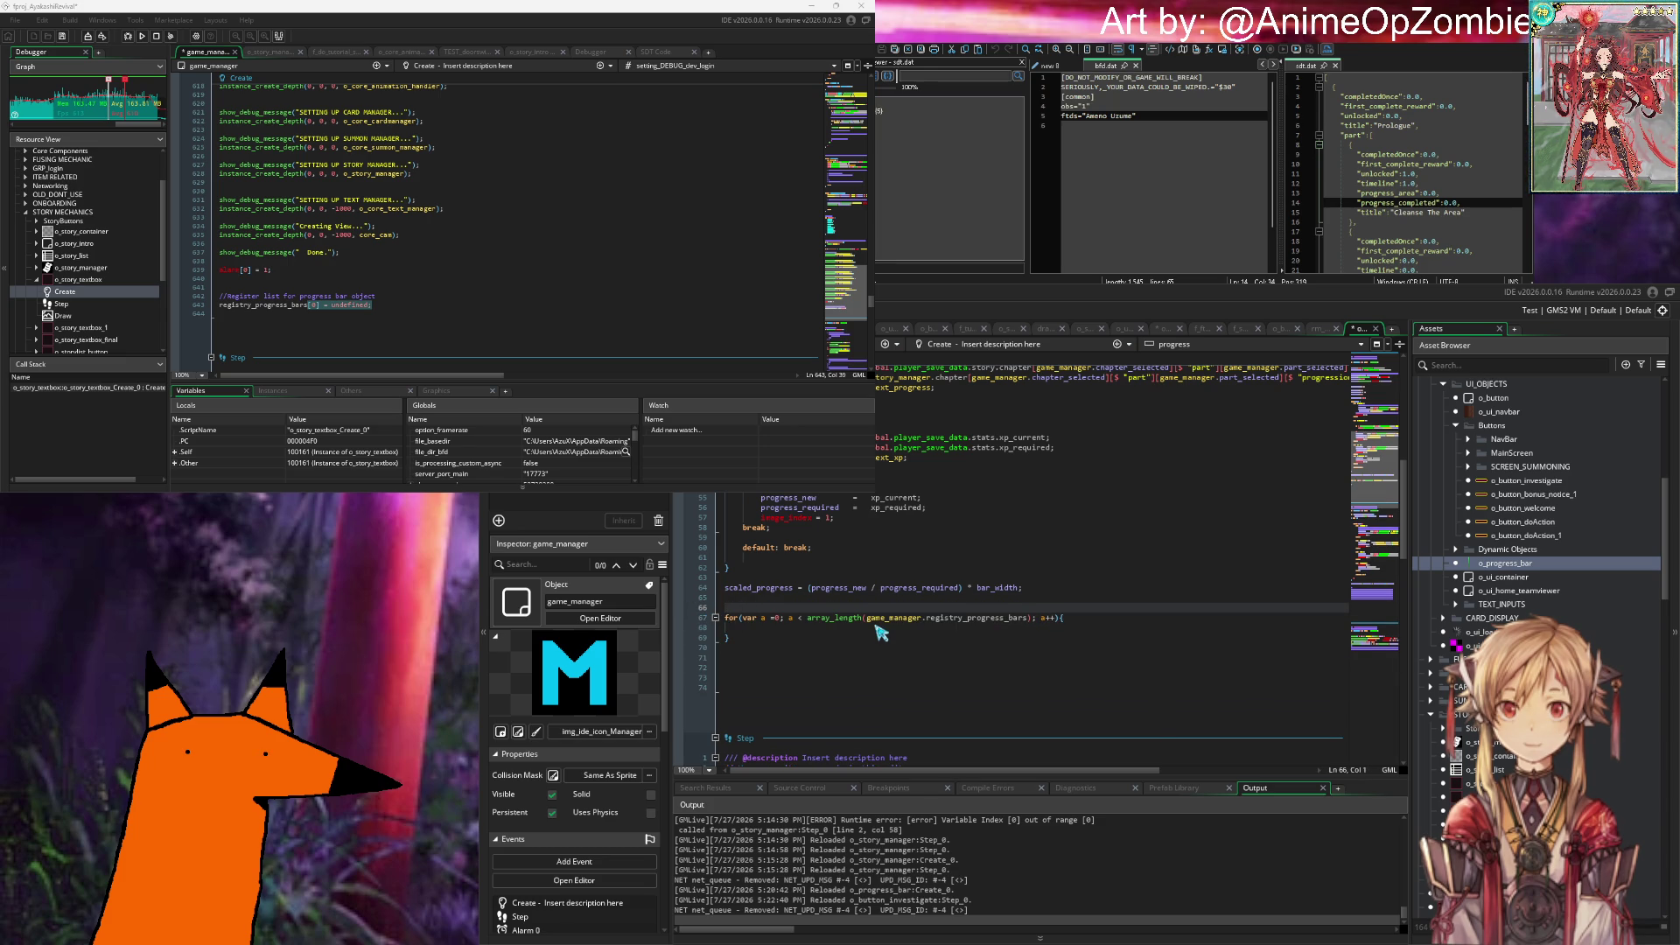
pyautogui.write('var _empy')
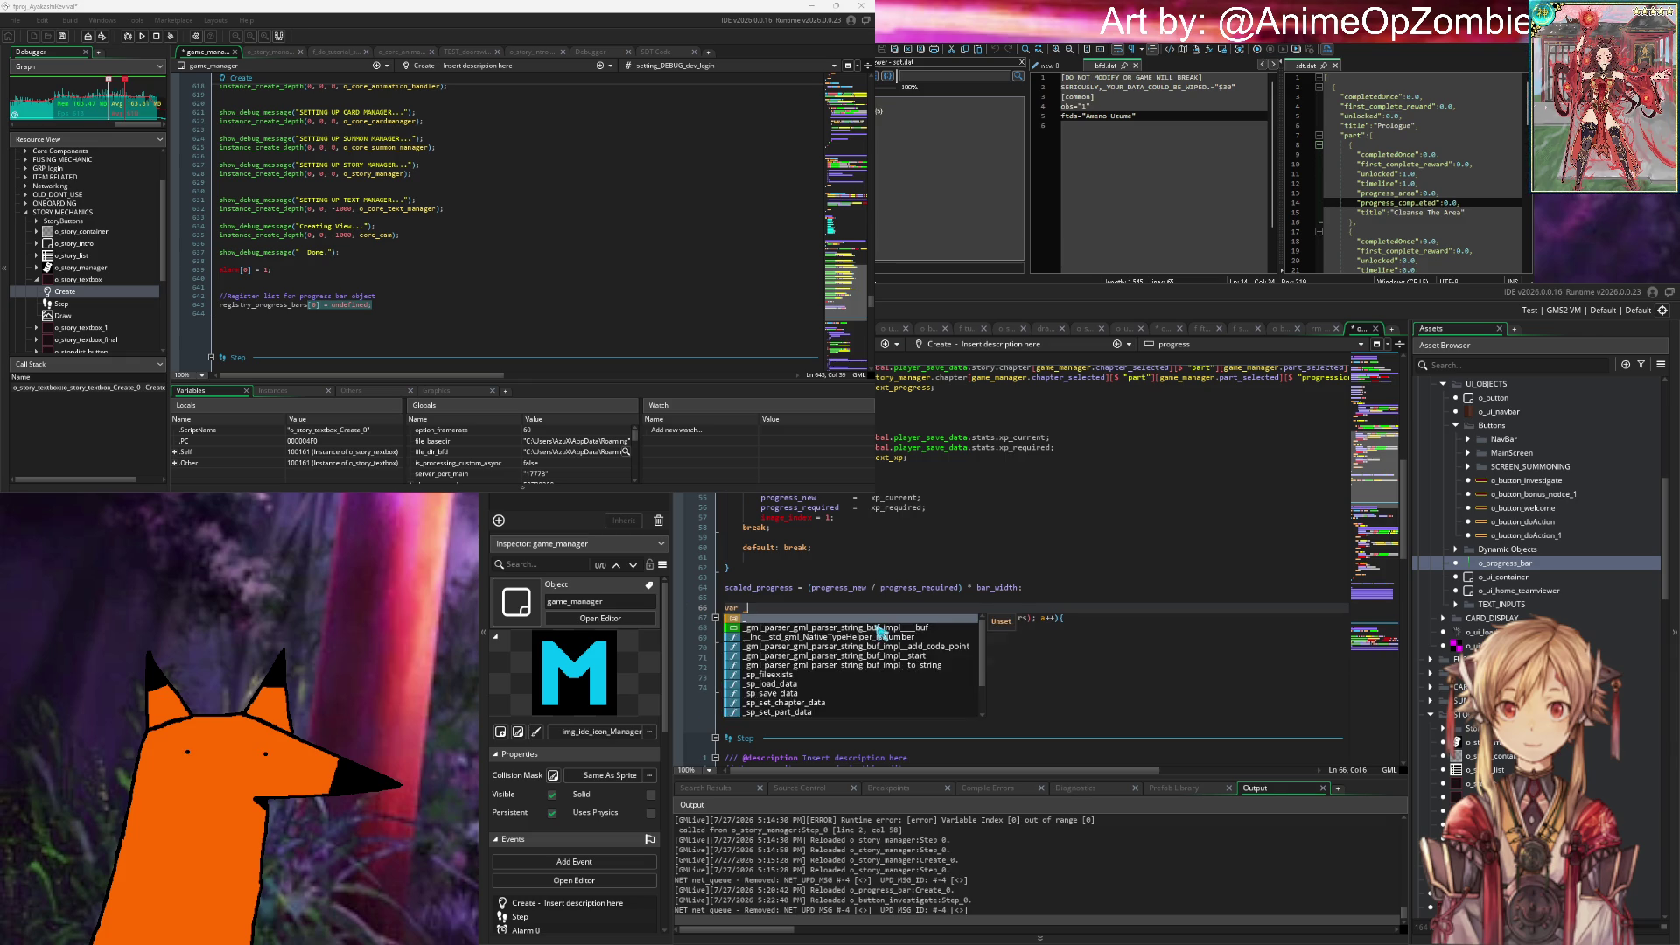
pyautogui.press('BackSpace')
pyautogui.write('ty')
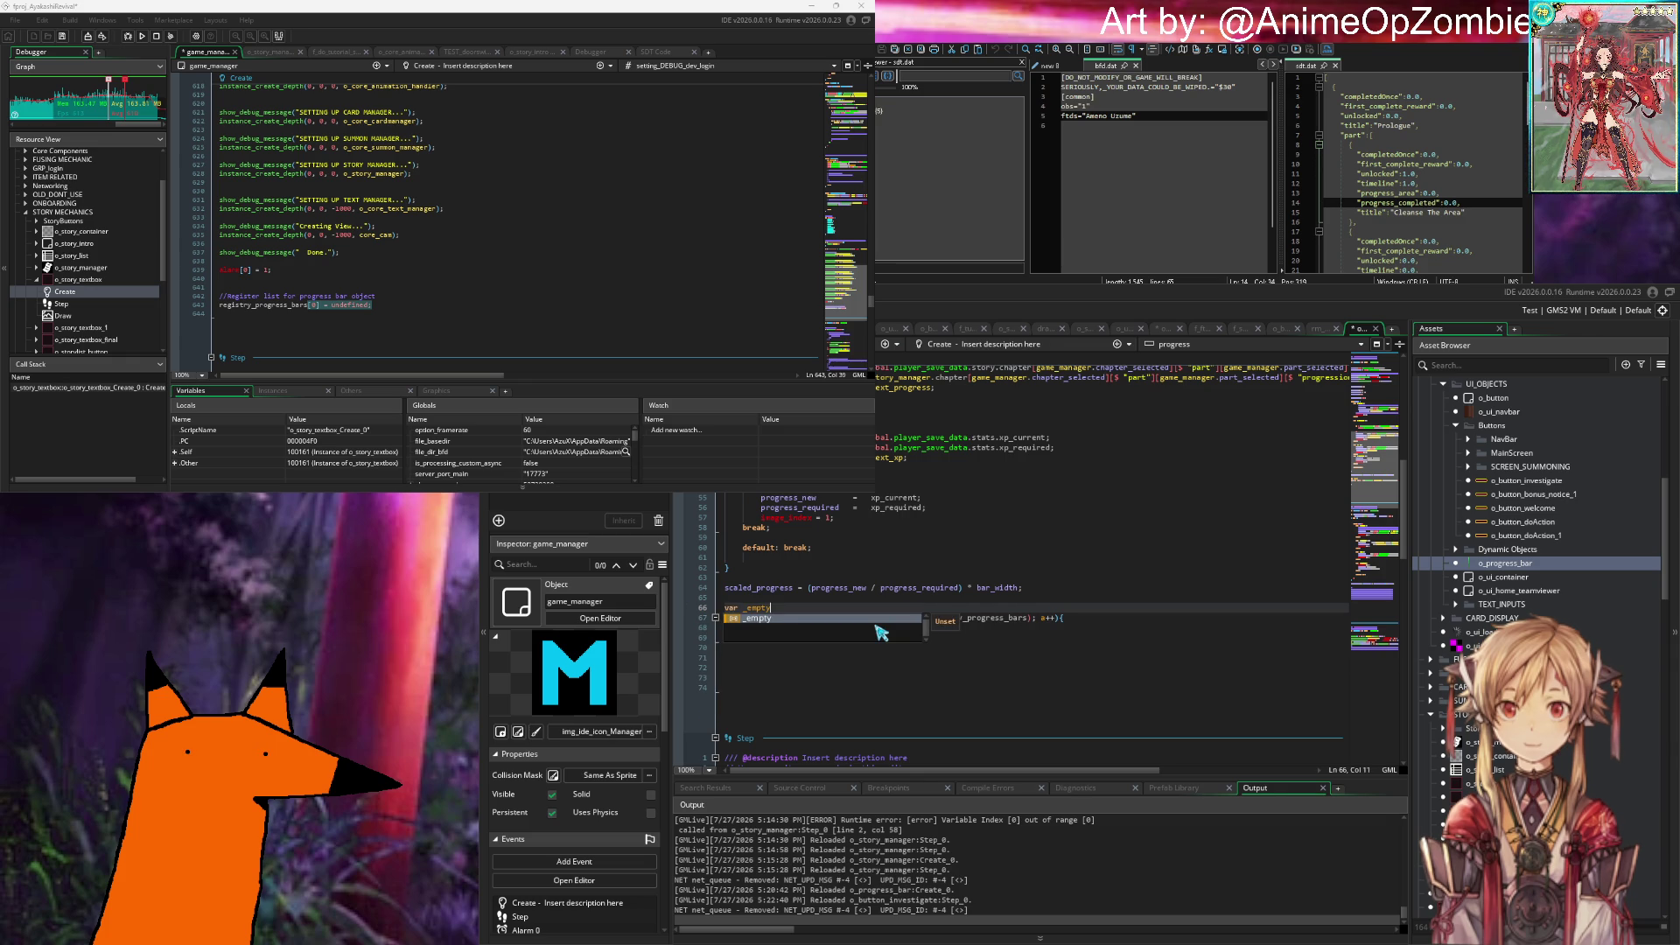
pyautogui.write('_space_index = 0;')
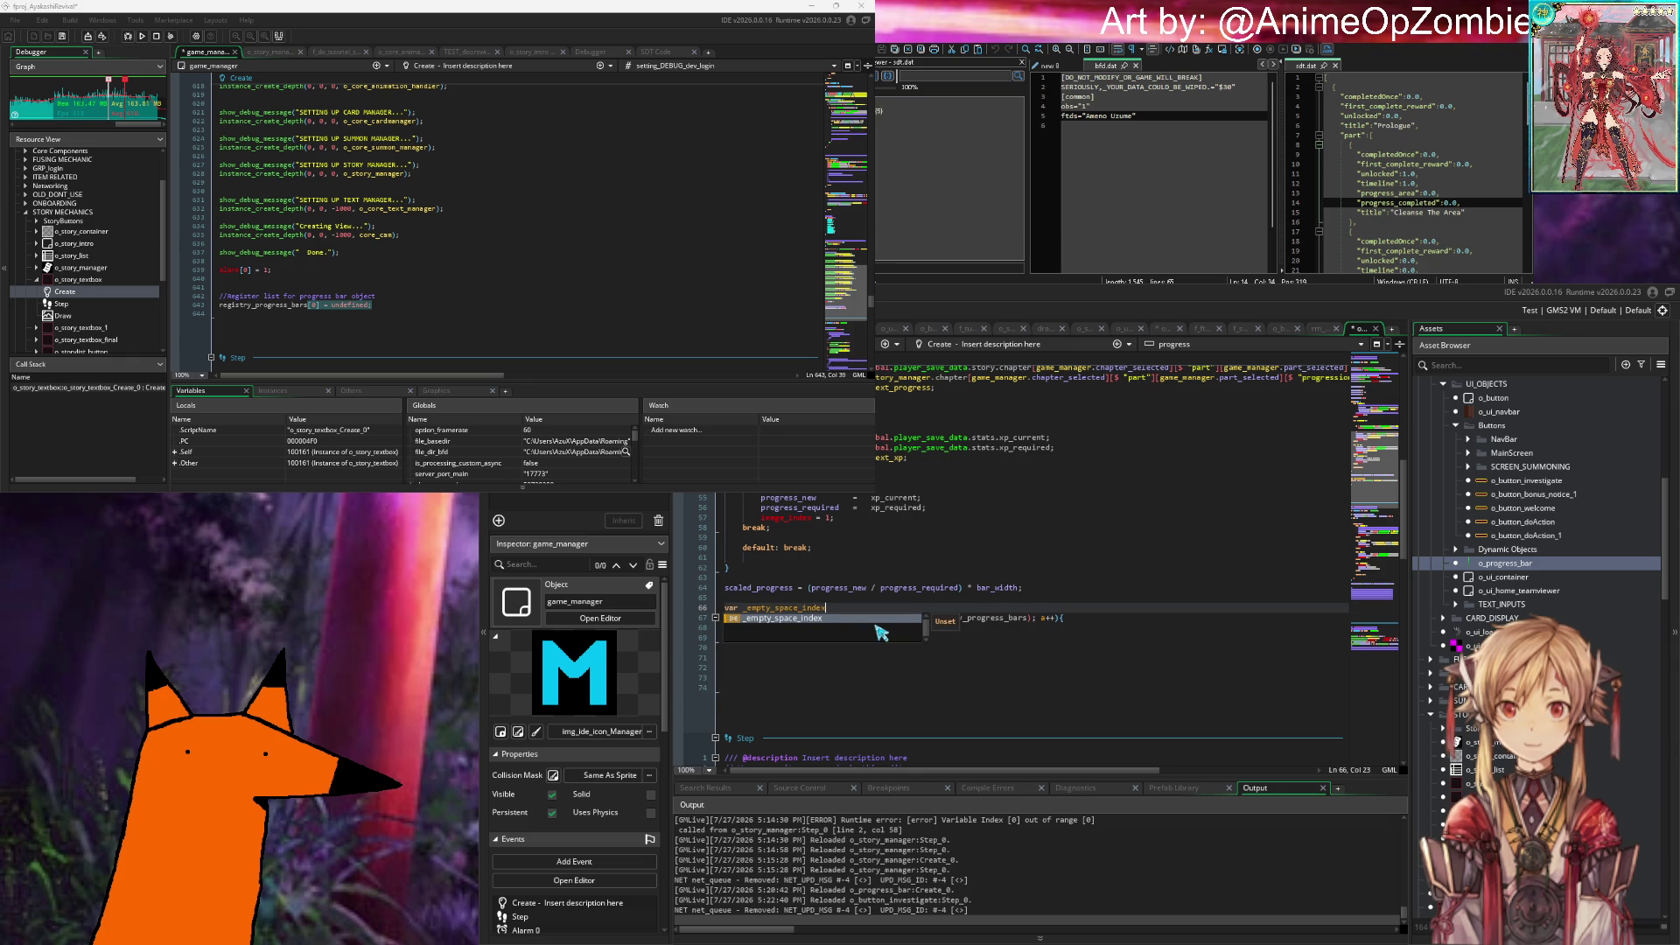
# Step: Inside the loop, open an if block checking game_manager.registry_progress_bars[a] == undefined
pyautogui.press('Down')
pyautogui.press('Down')
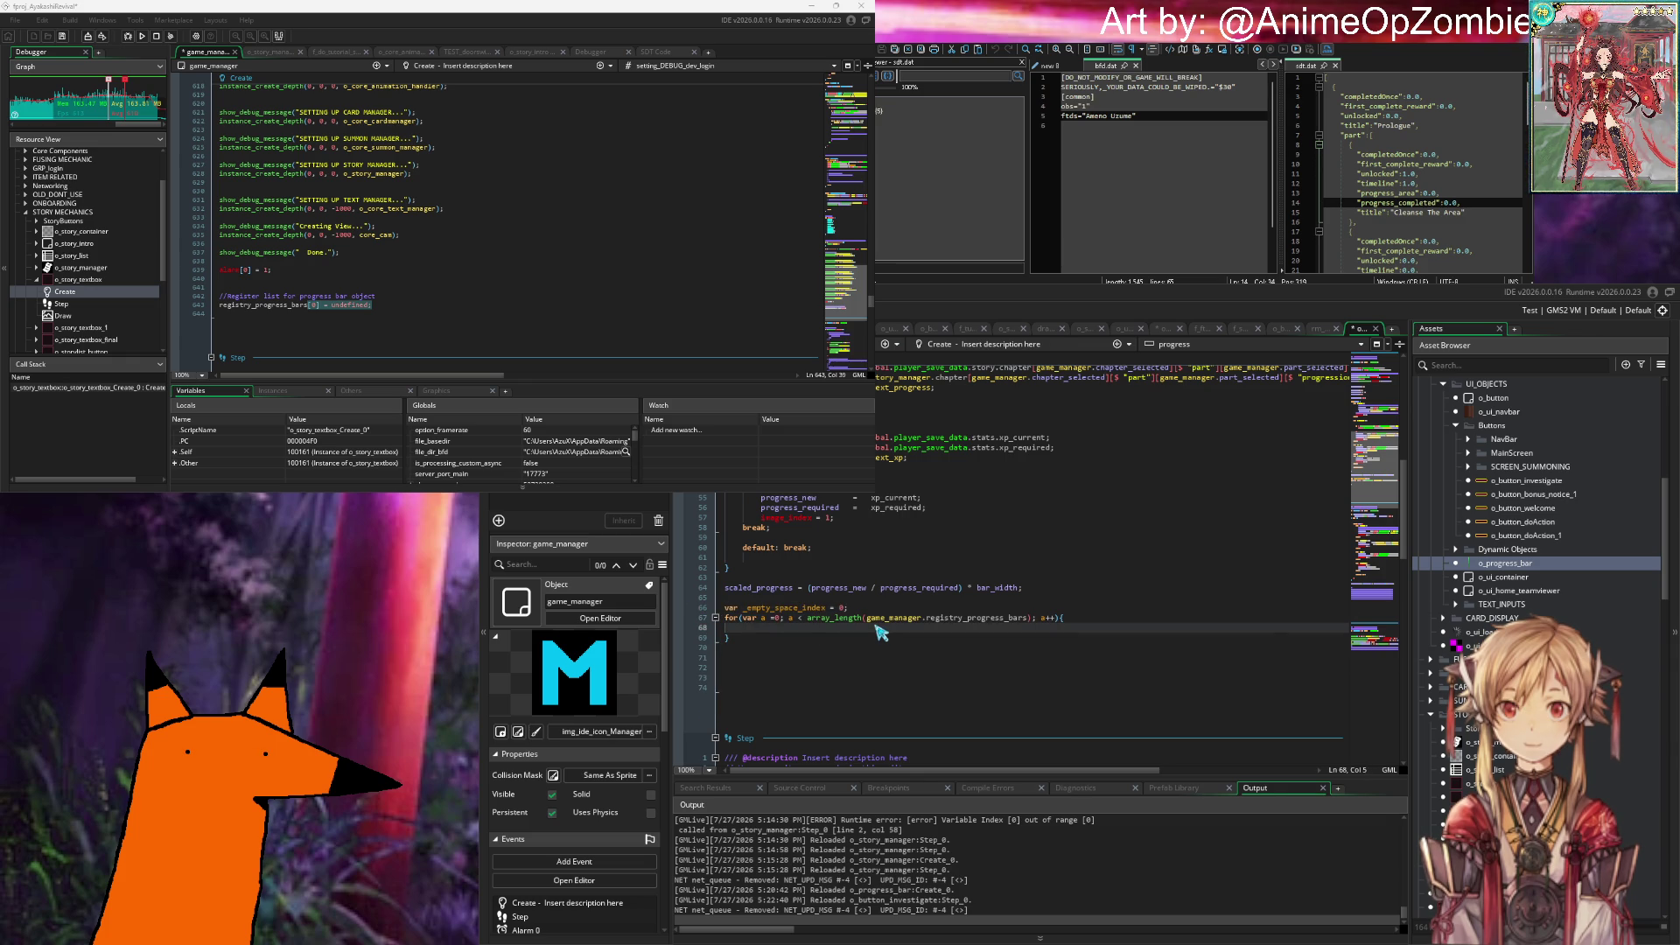
pyautogui.write('if ga')
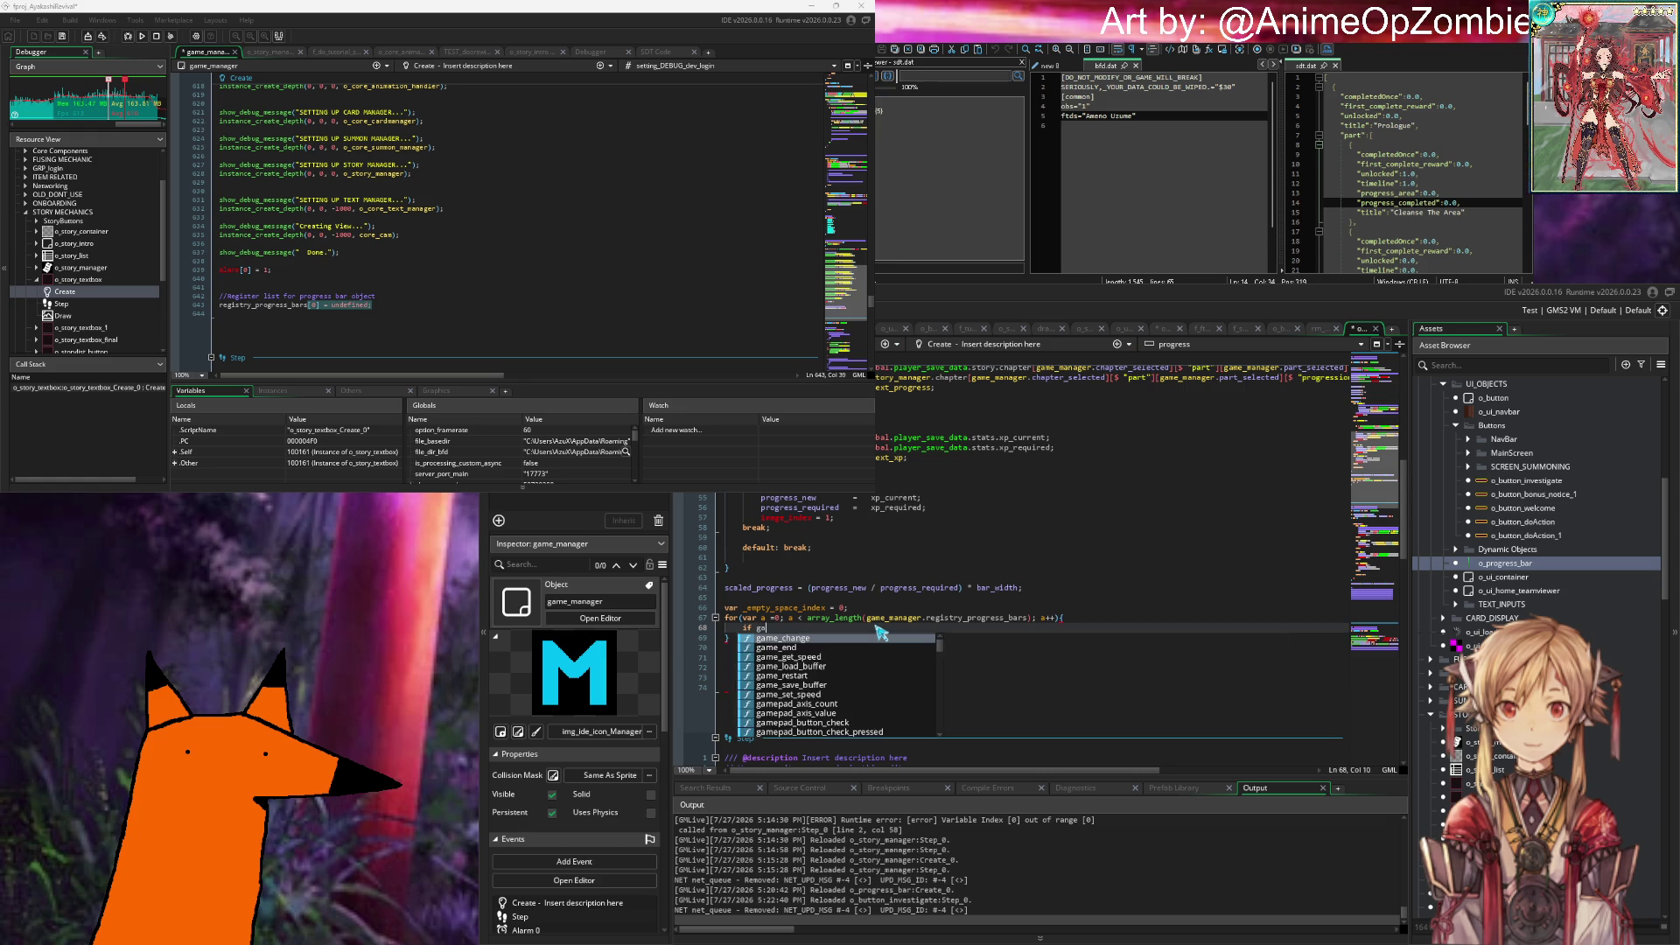
pyautogui.write('me_manager re')
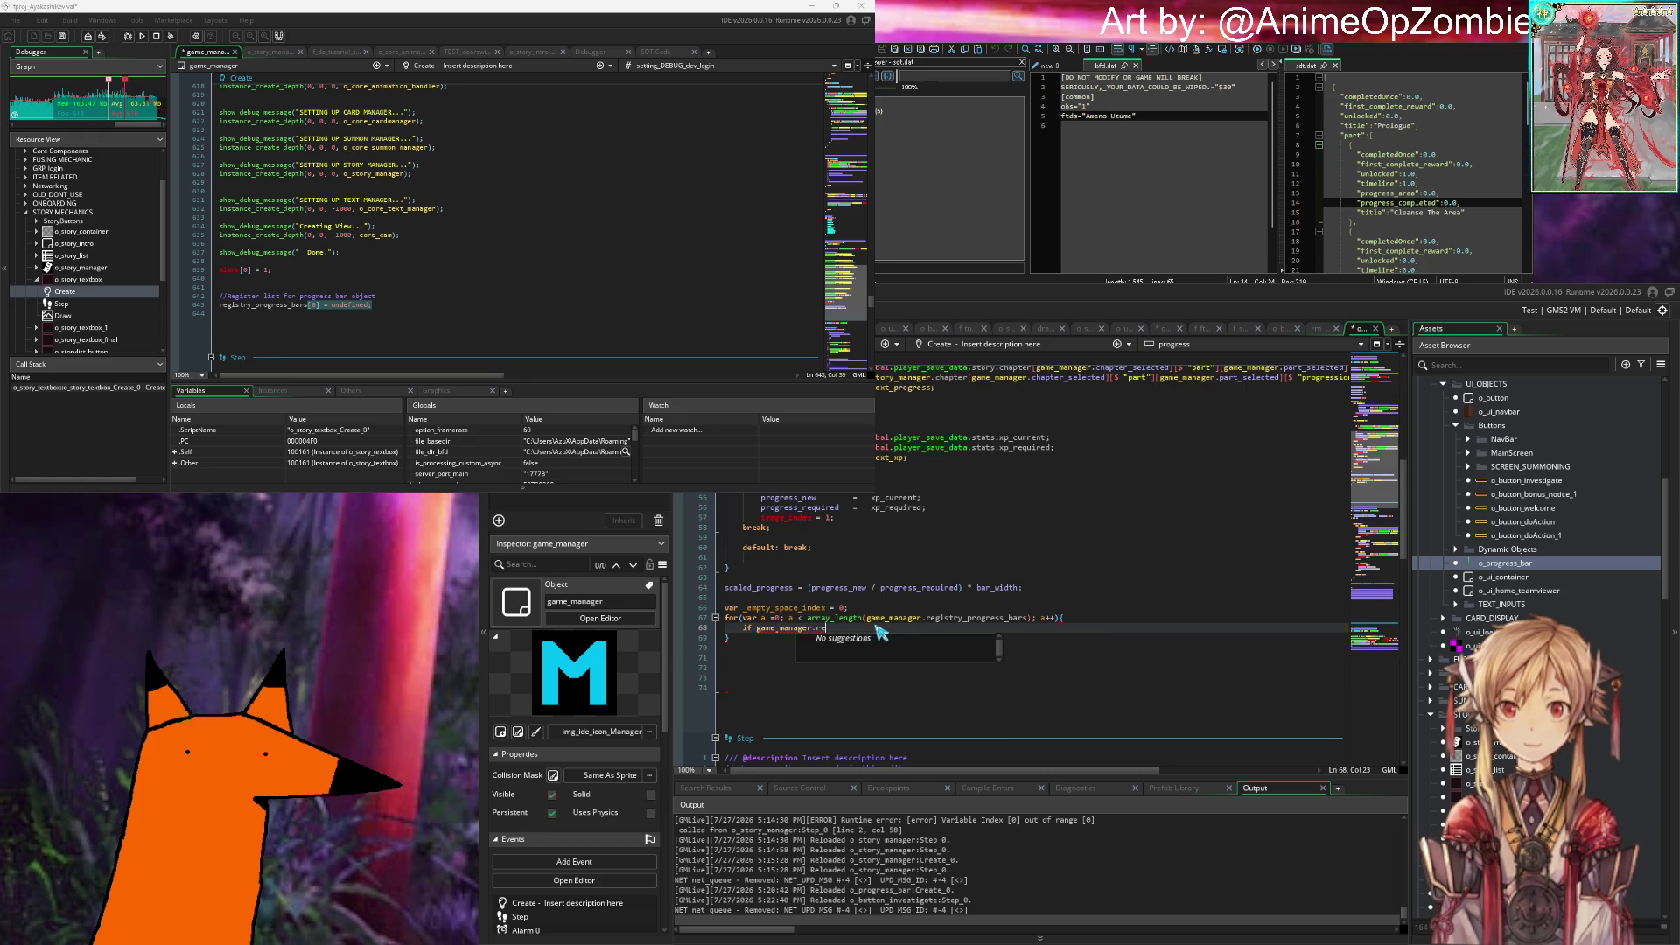
pyautogui.write('gistry_progres')
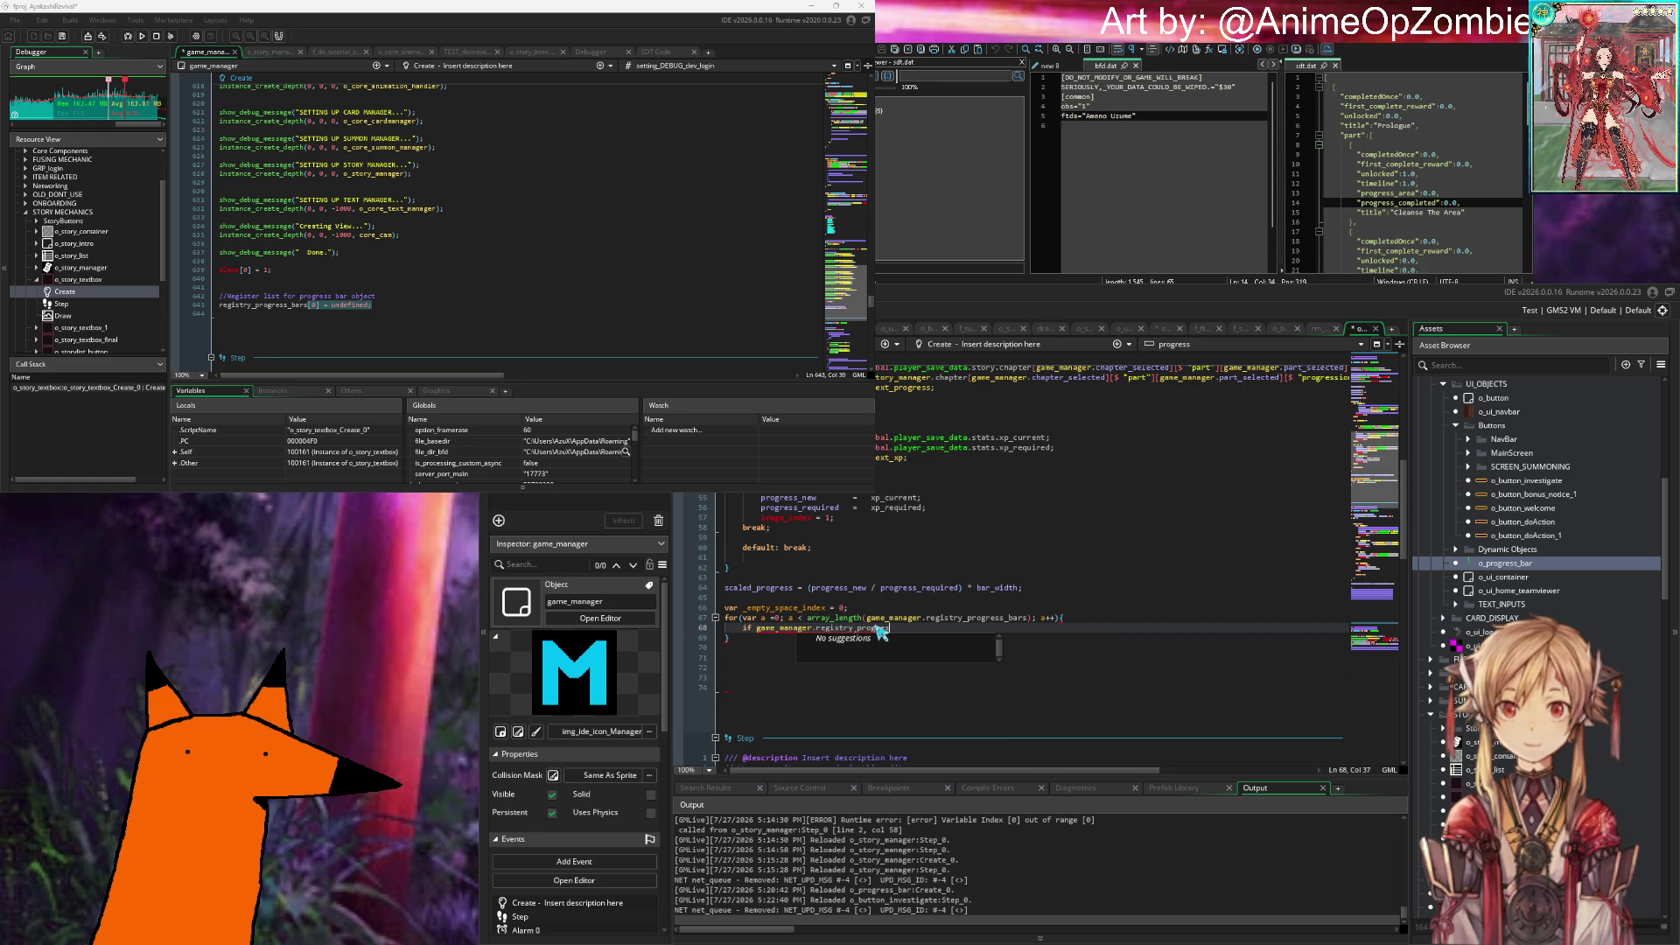
pyautogui.write('s_bars[a')
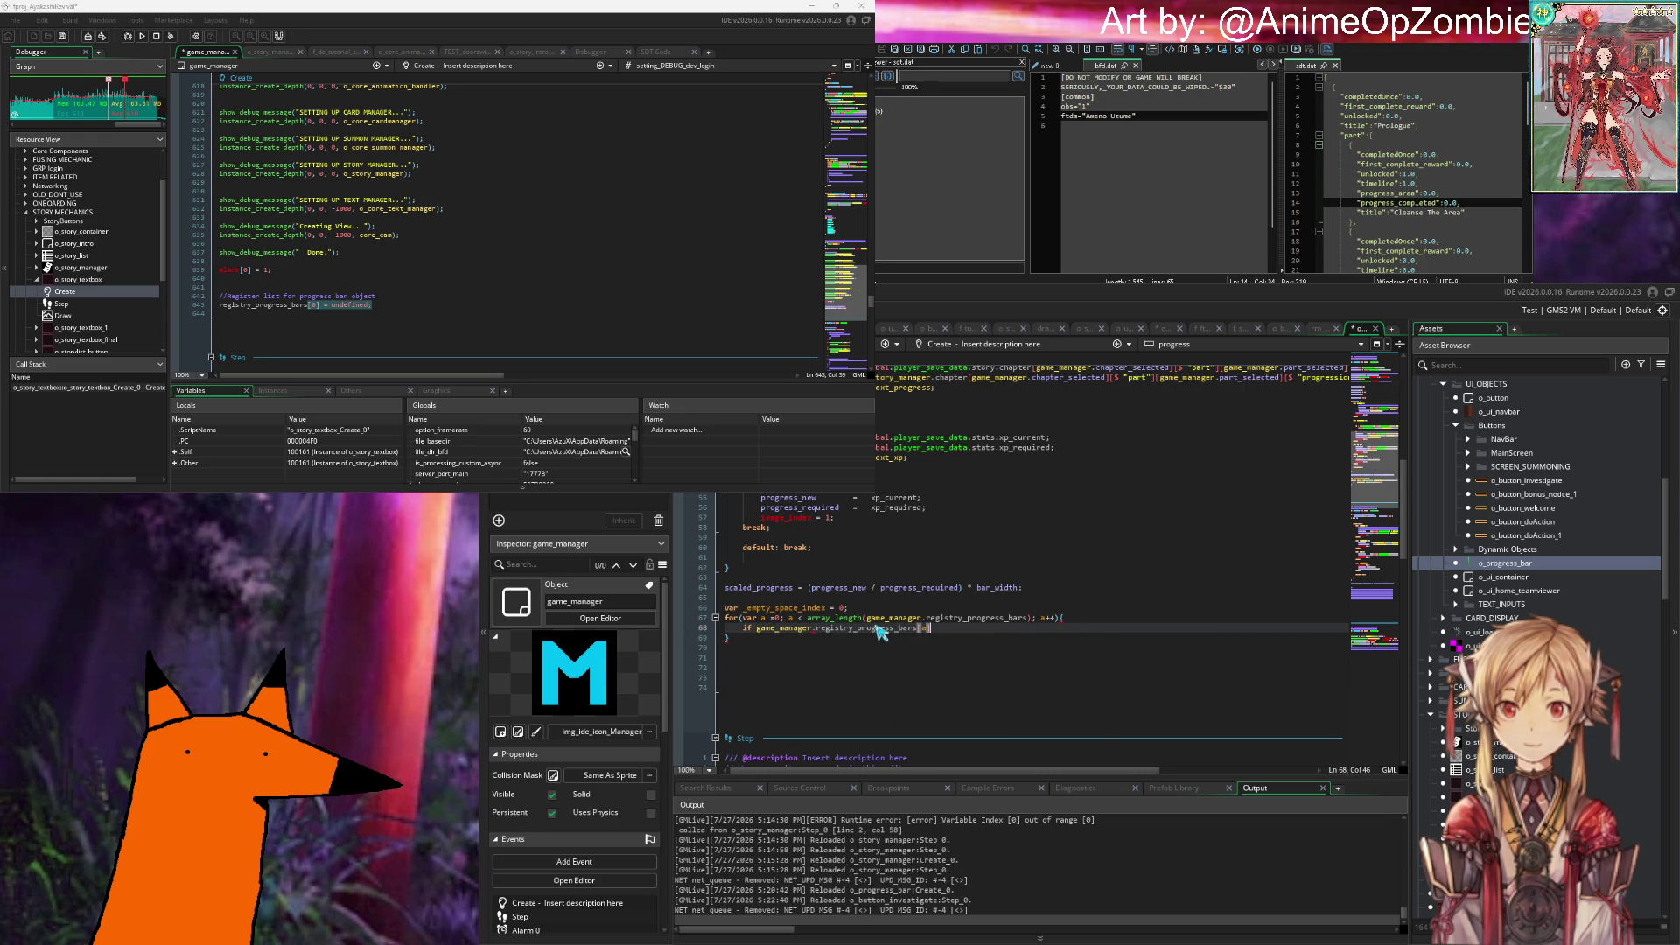
pyautogui.write('== undef')
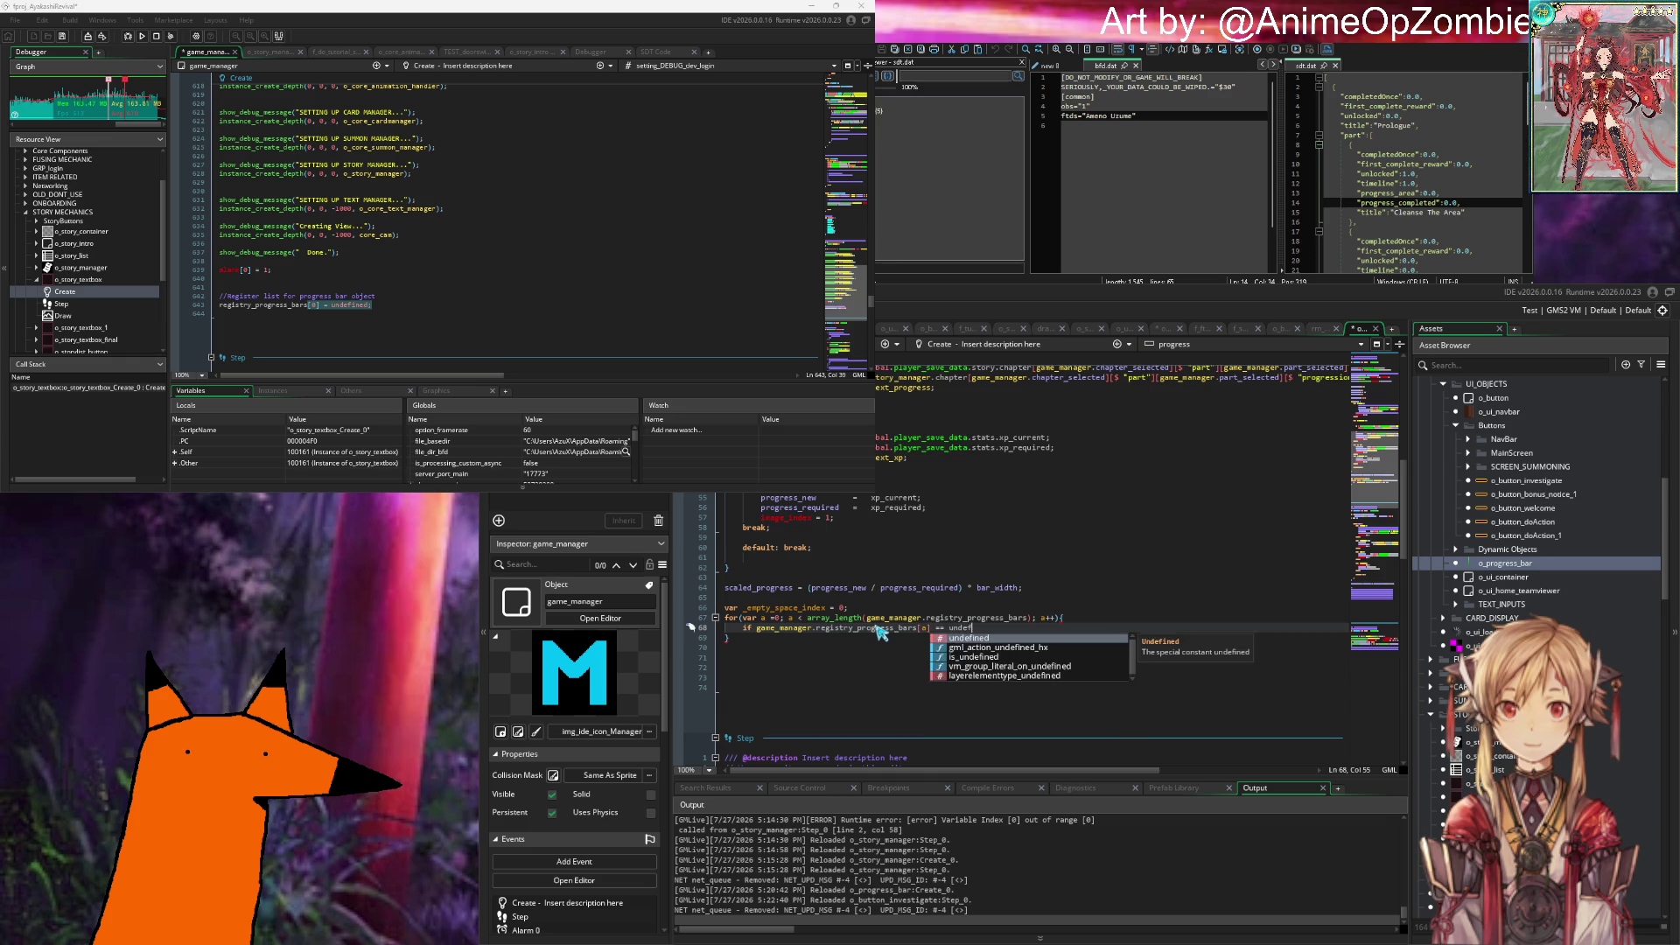
pyautogui.write('ineed')
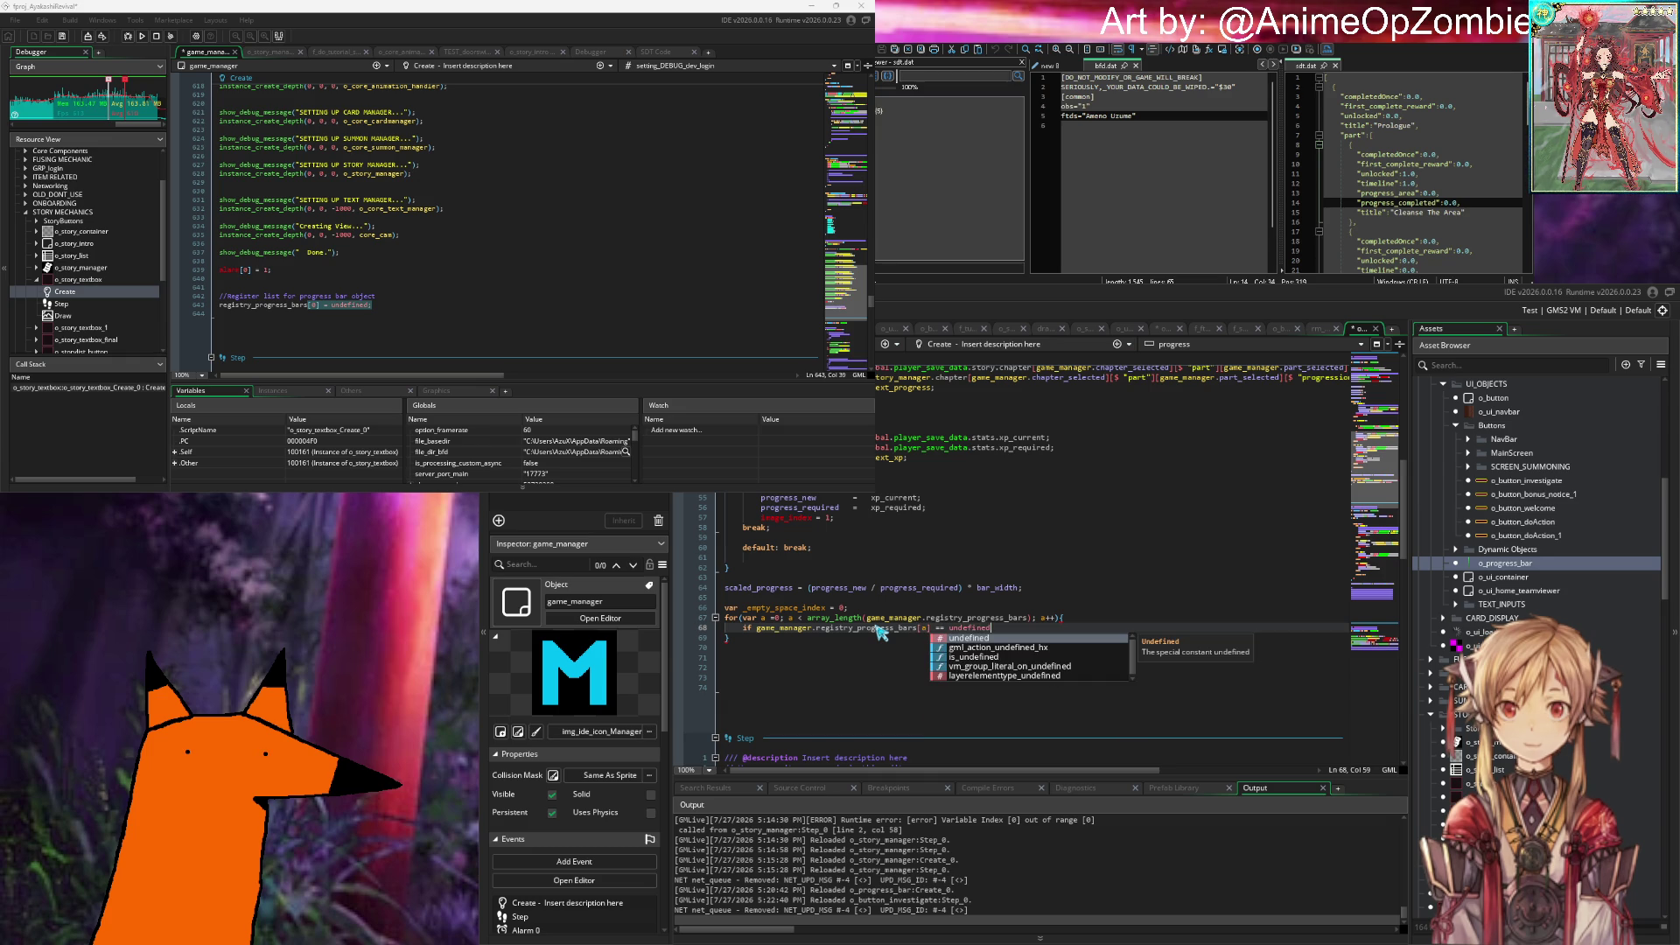
pyautogui.write(' ?>')
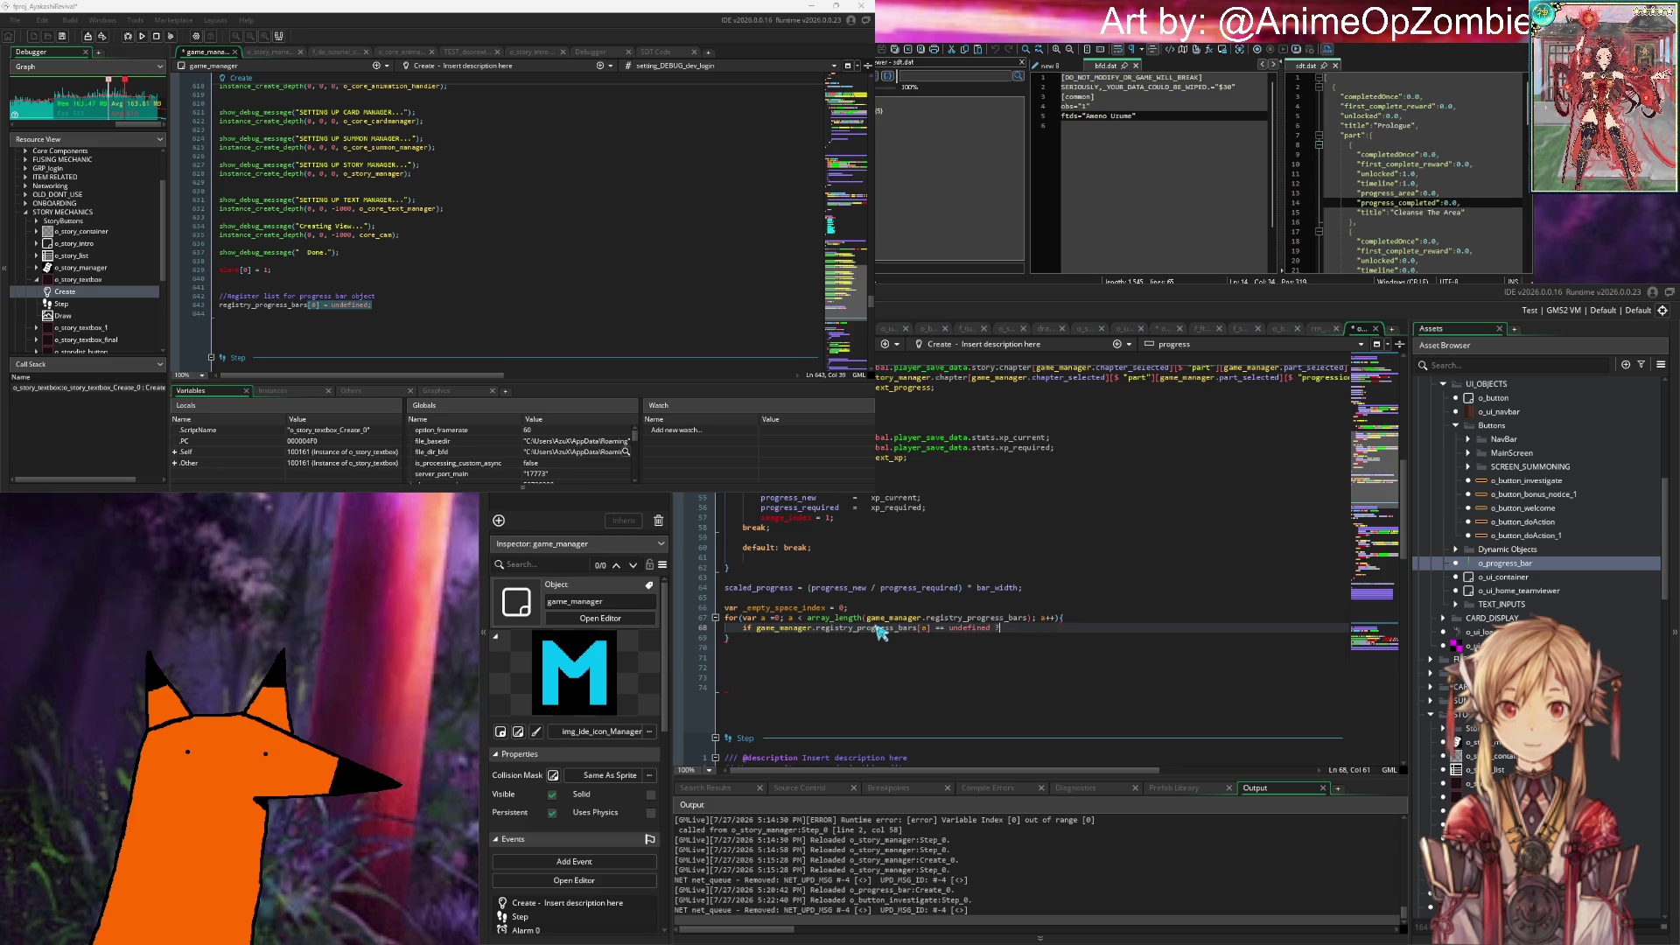
pyautogui.write('{')
pyautogui.press('Return')
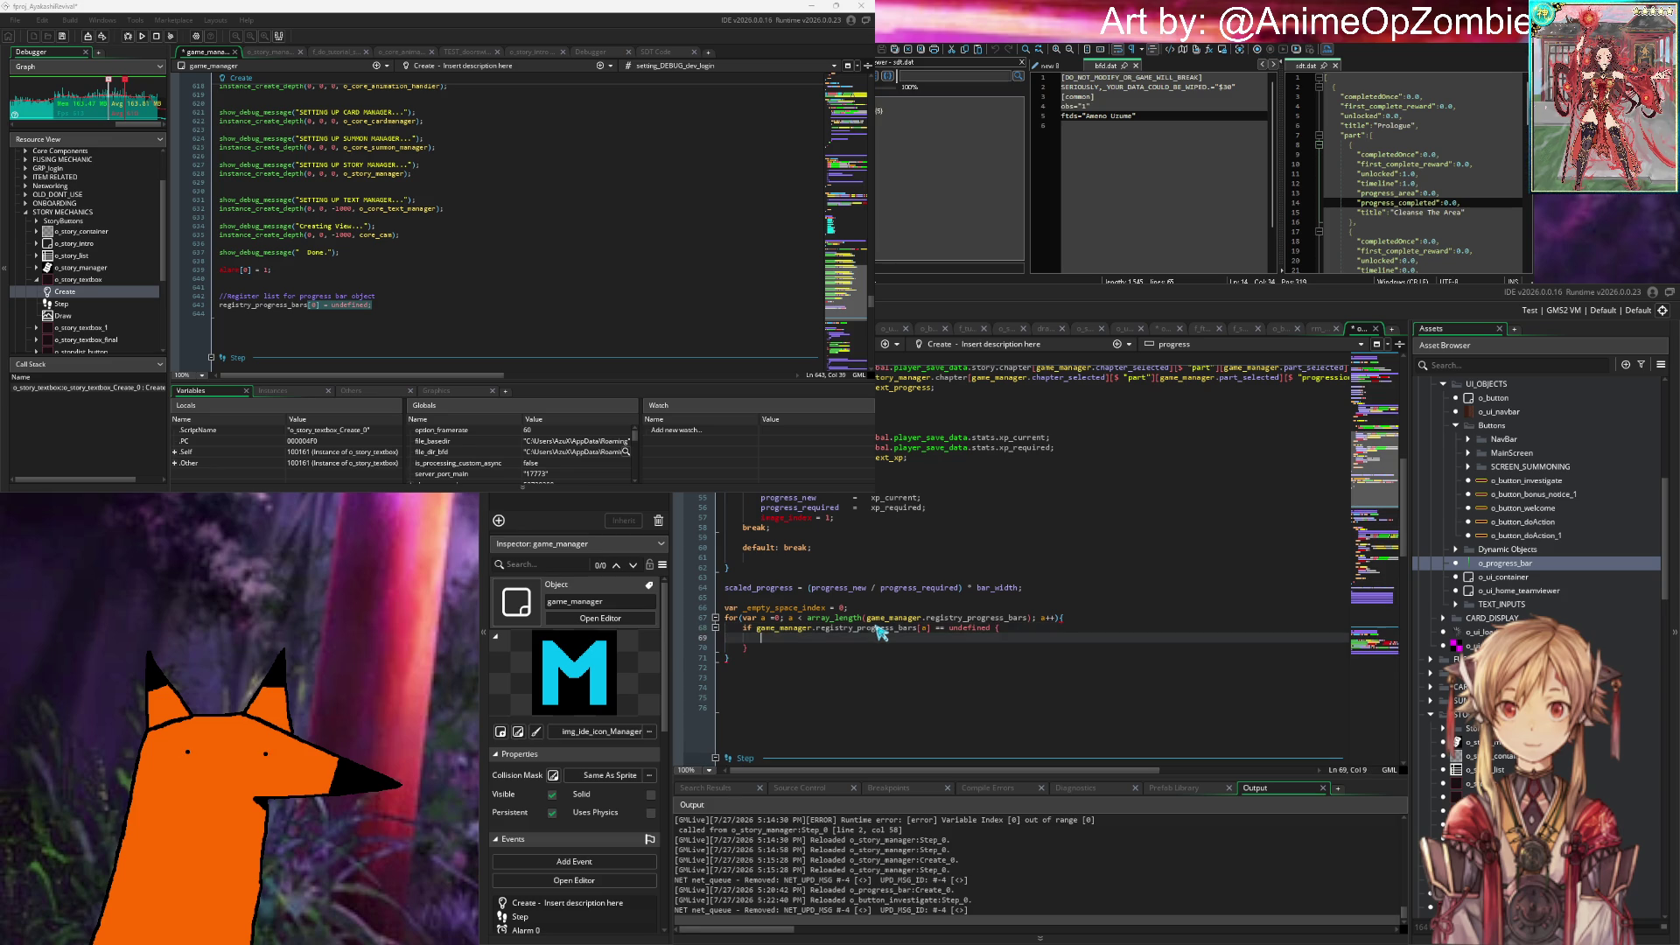
# Step: Wrap the condition in parentheses and fill the block with _empty_space_index = a; and break;
pyautogui.write('(')
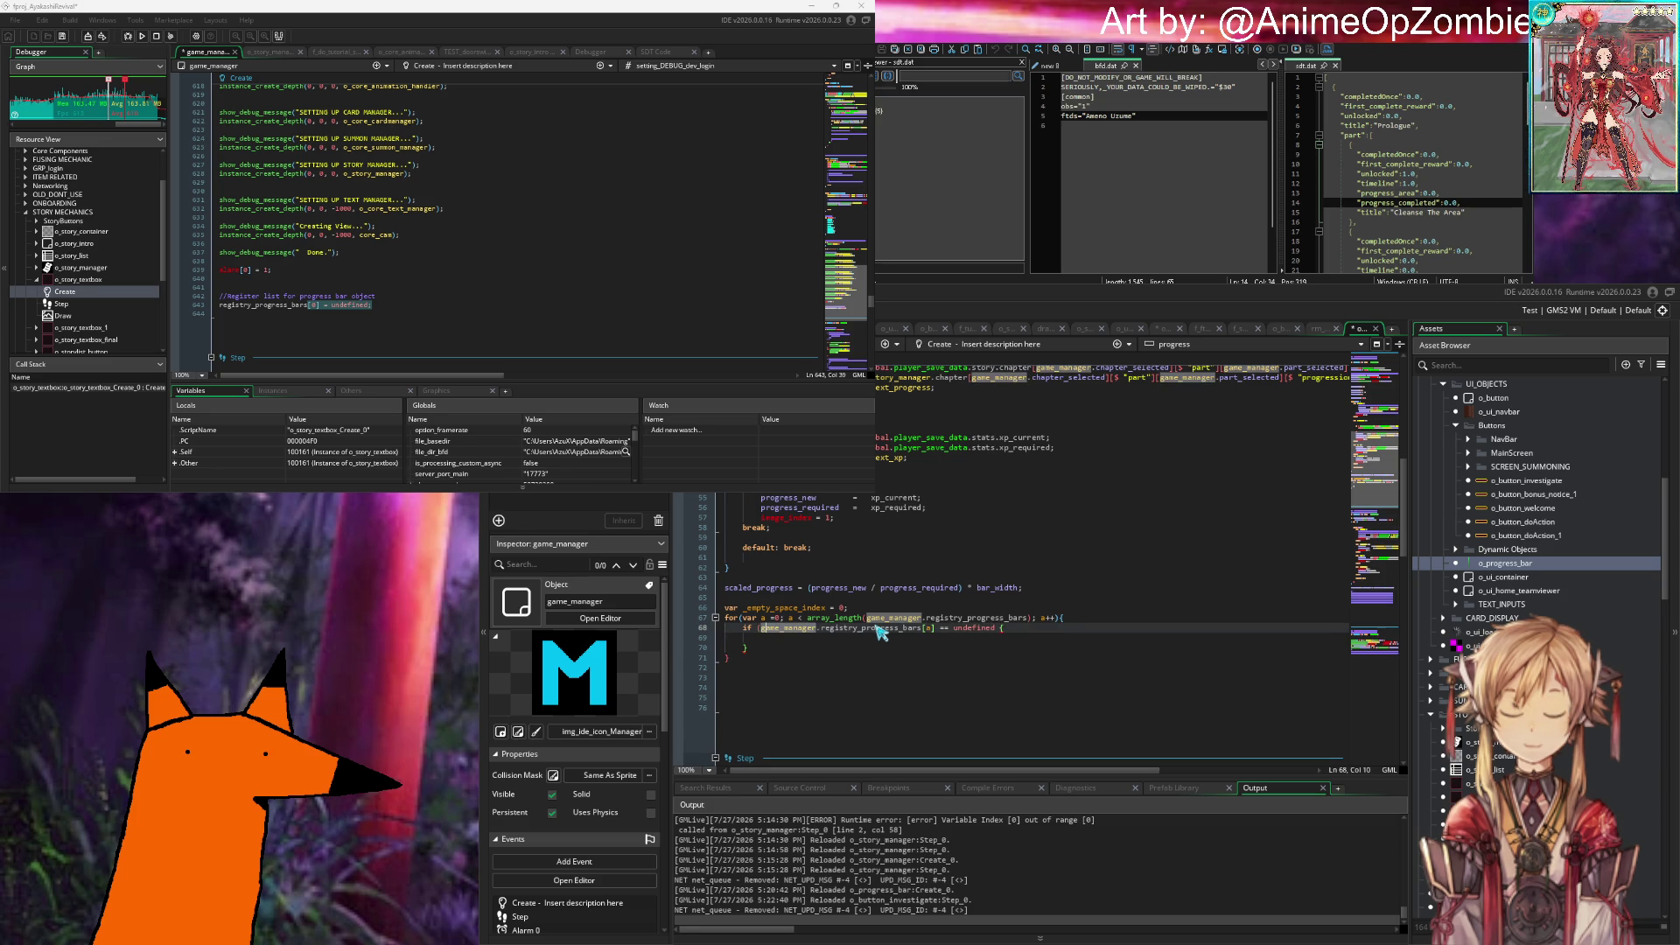
pyautogui.click(879, 628)
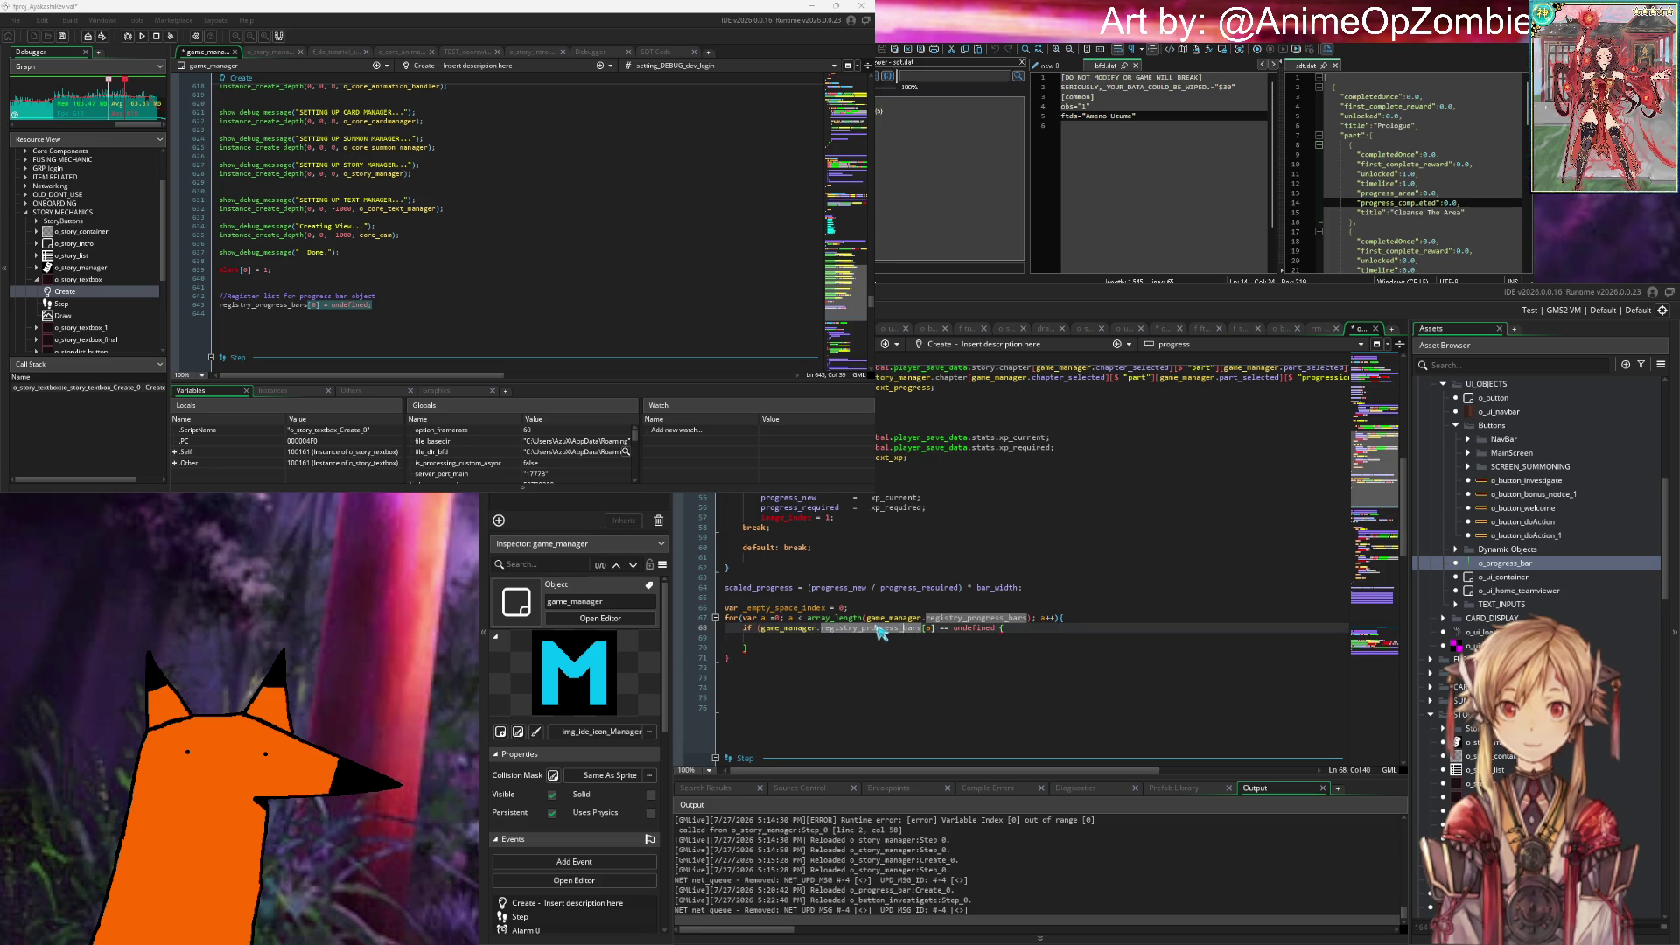
pyautogui.press('Right')
pyautogui.press('Right')
pyautogui.press('Right')
pyautogui.write(')')
pyautogui.press('Down')
pyautogui.press('BackSpace')
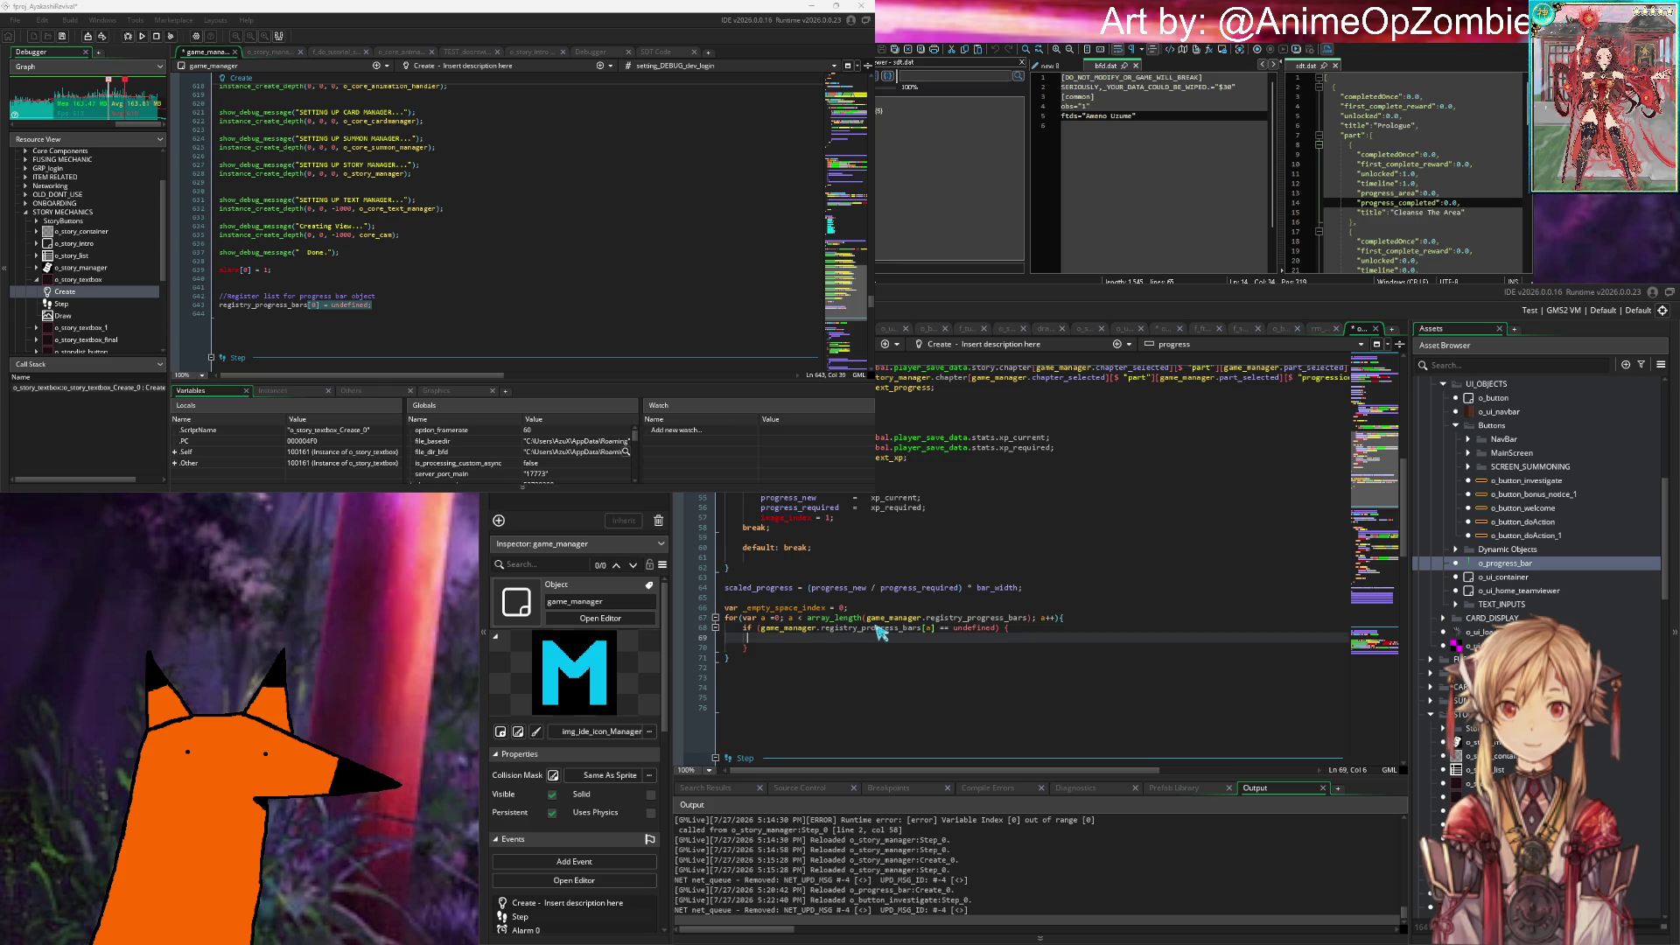
pyautogui.press('Tab')
pyautogui.press('Tab')
pyautogui.write('_empty_space_index')
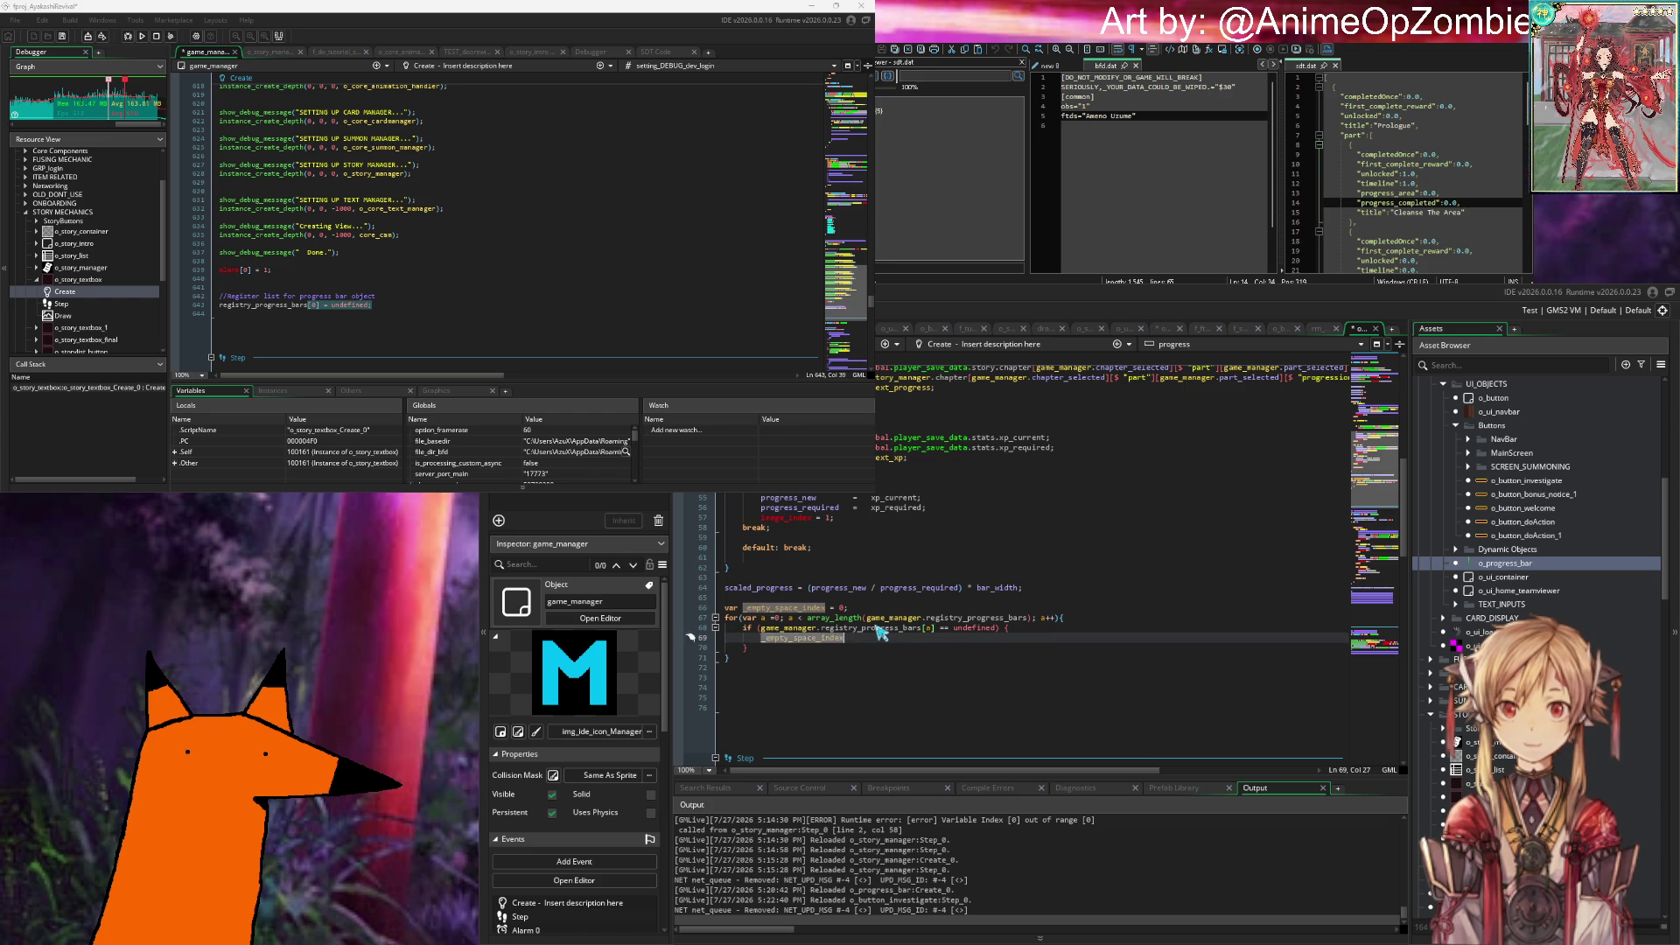
pyautogui.write(' = a;')
pyautogui.press('Return')
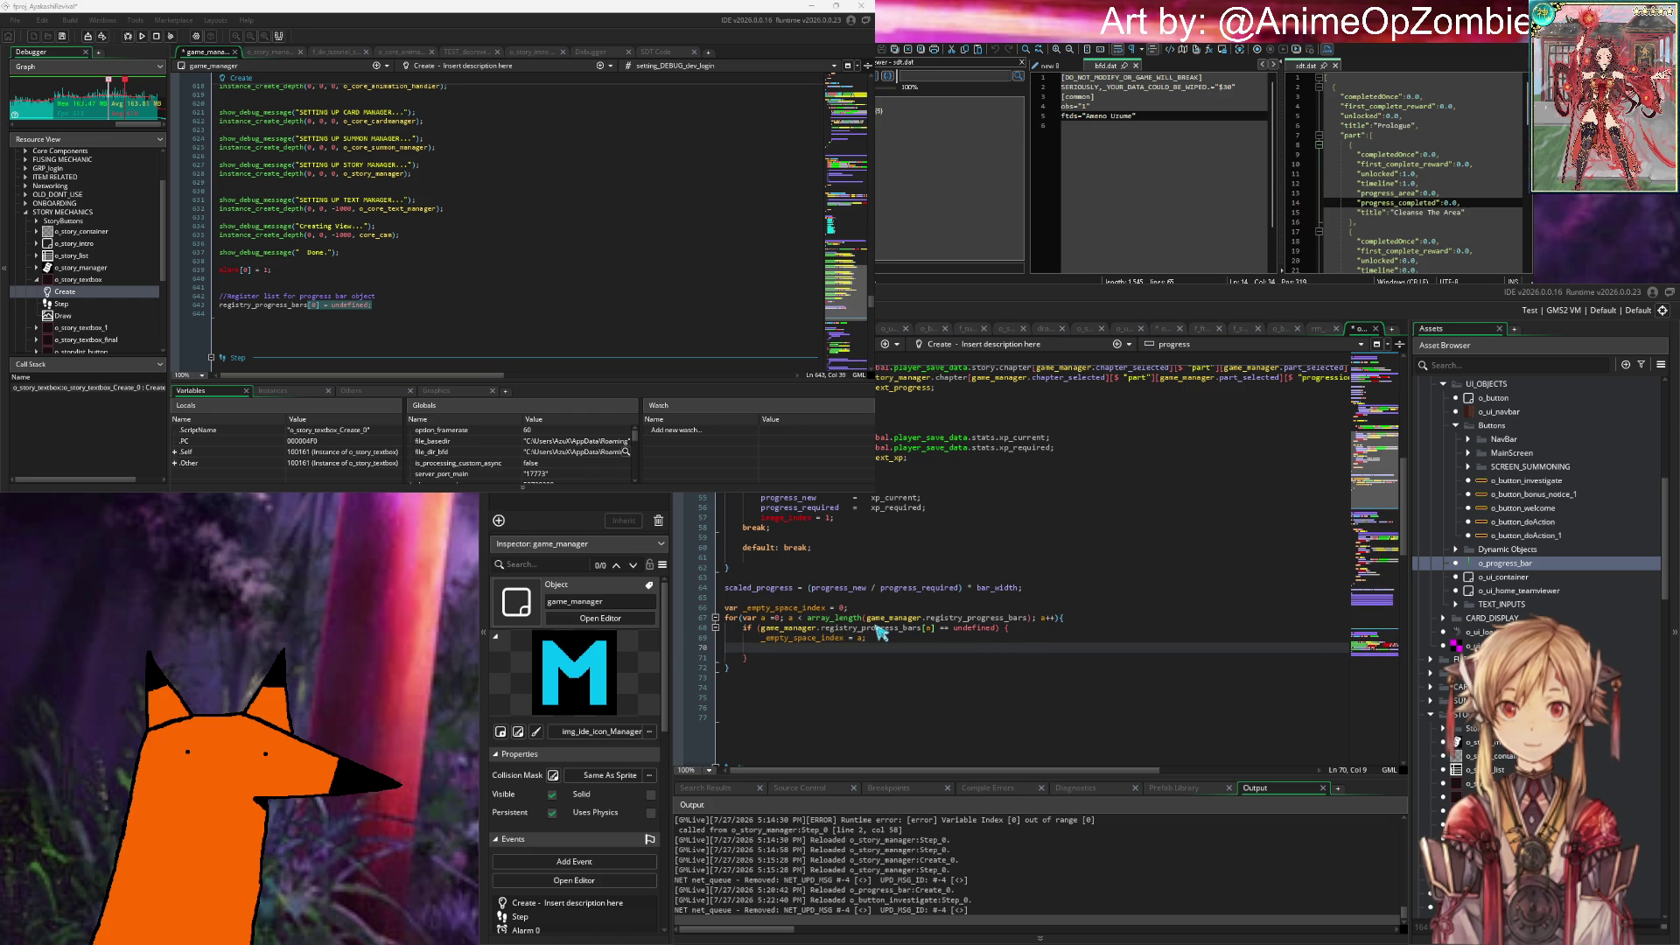
pyautogui.write('break;')
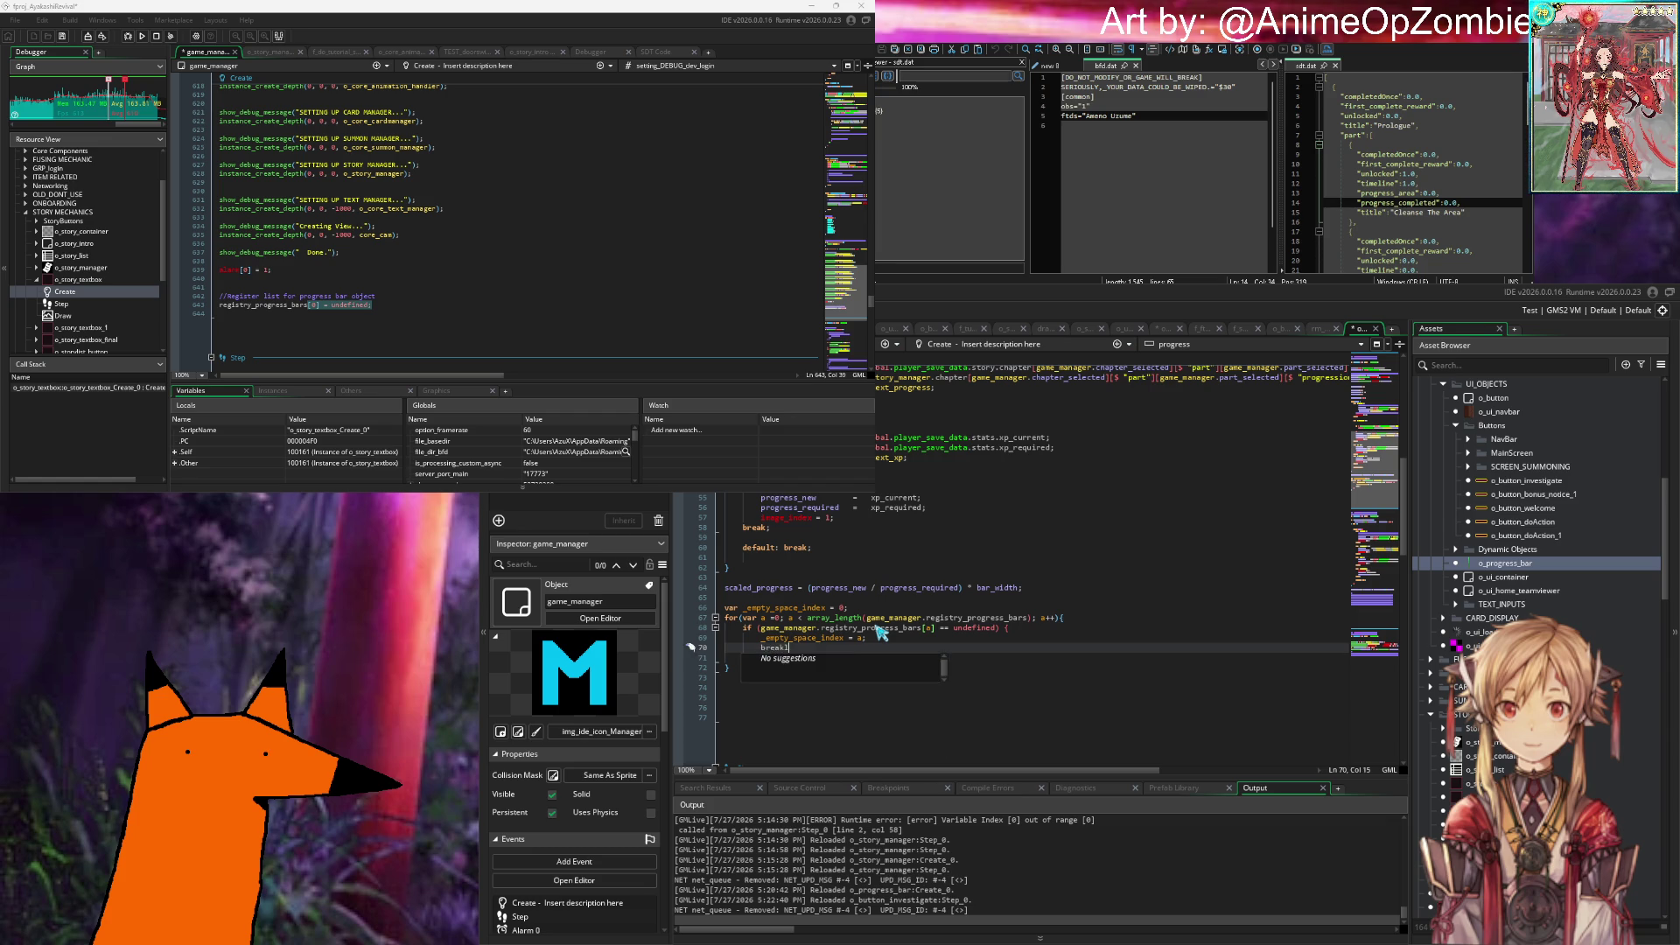
# Step: Before break, set registry_progress_bars[_empty_space_index] = self.id; and slot _empty_space_index+1 to undefined
pyautogui.press('Down')
pyautogui.press('Down')
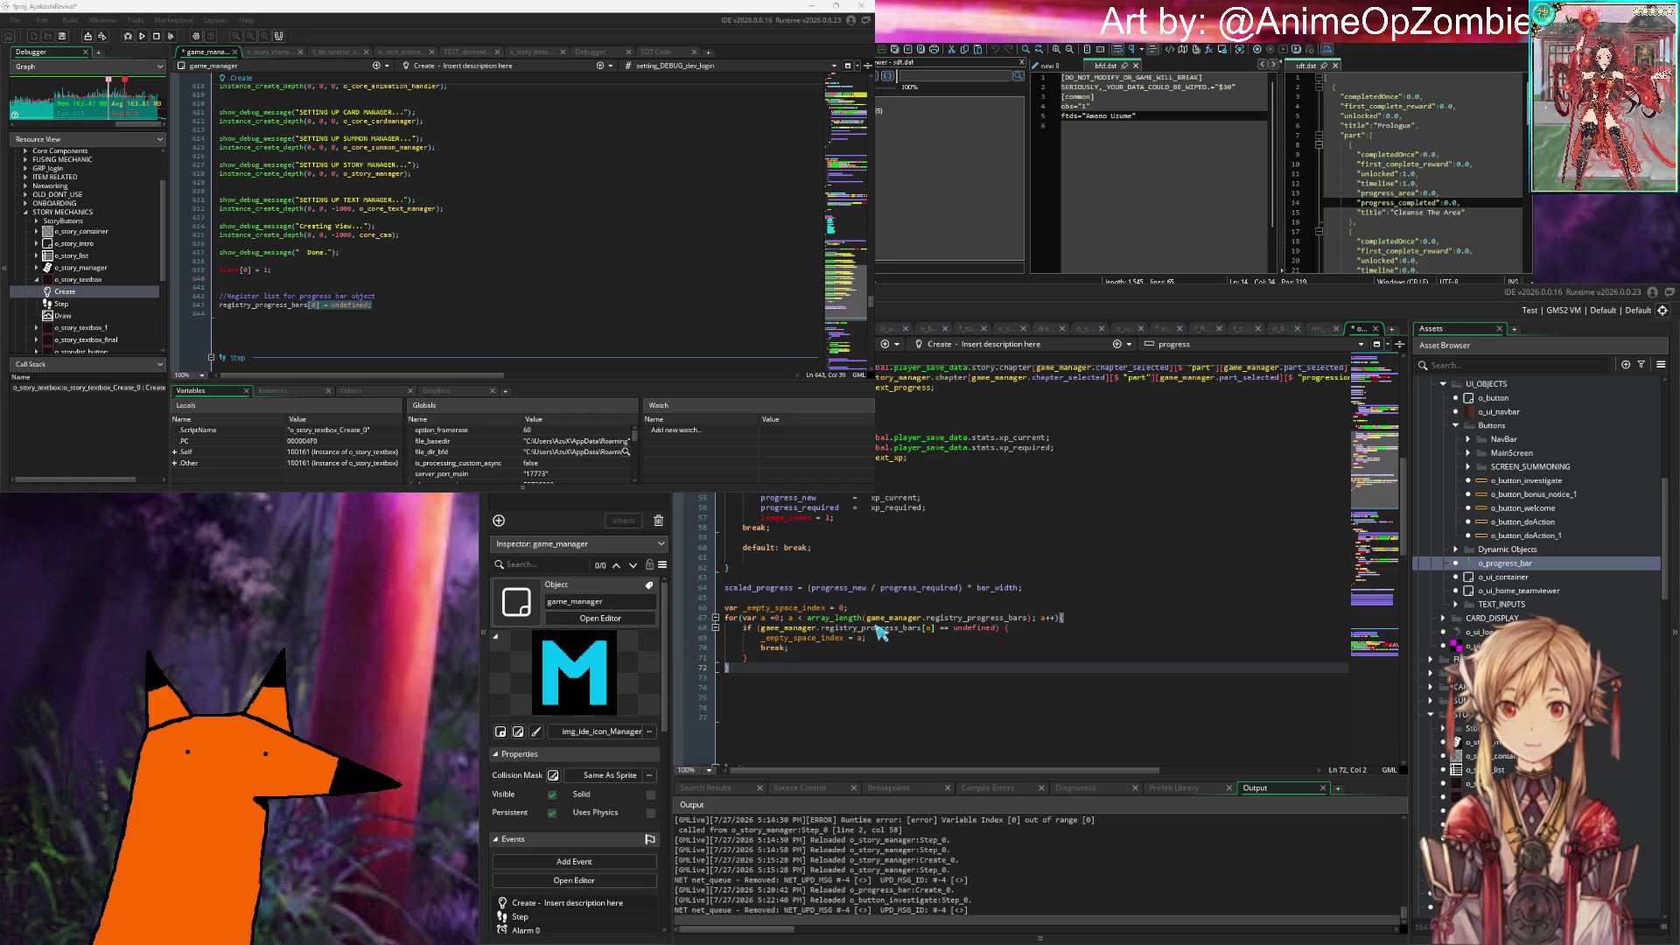
pyautogui.press('Return')
pyautogui.press('Return')
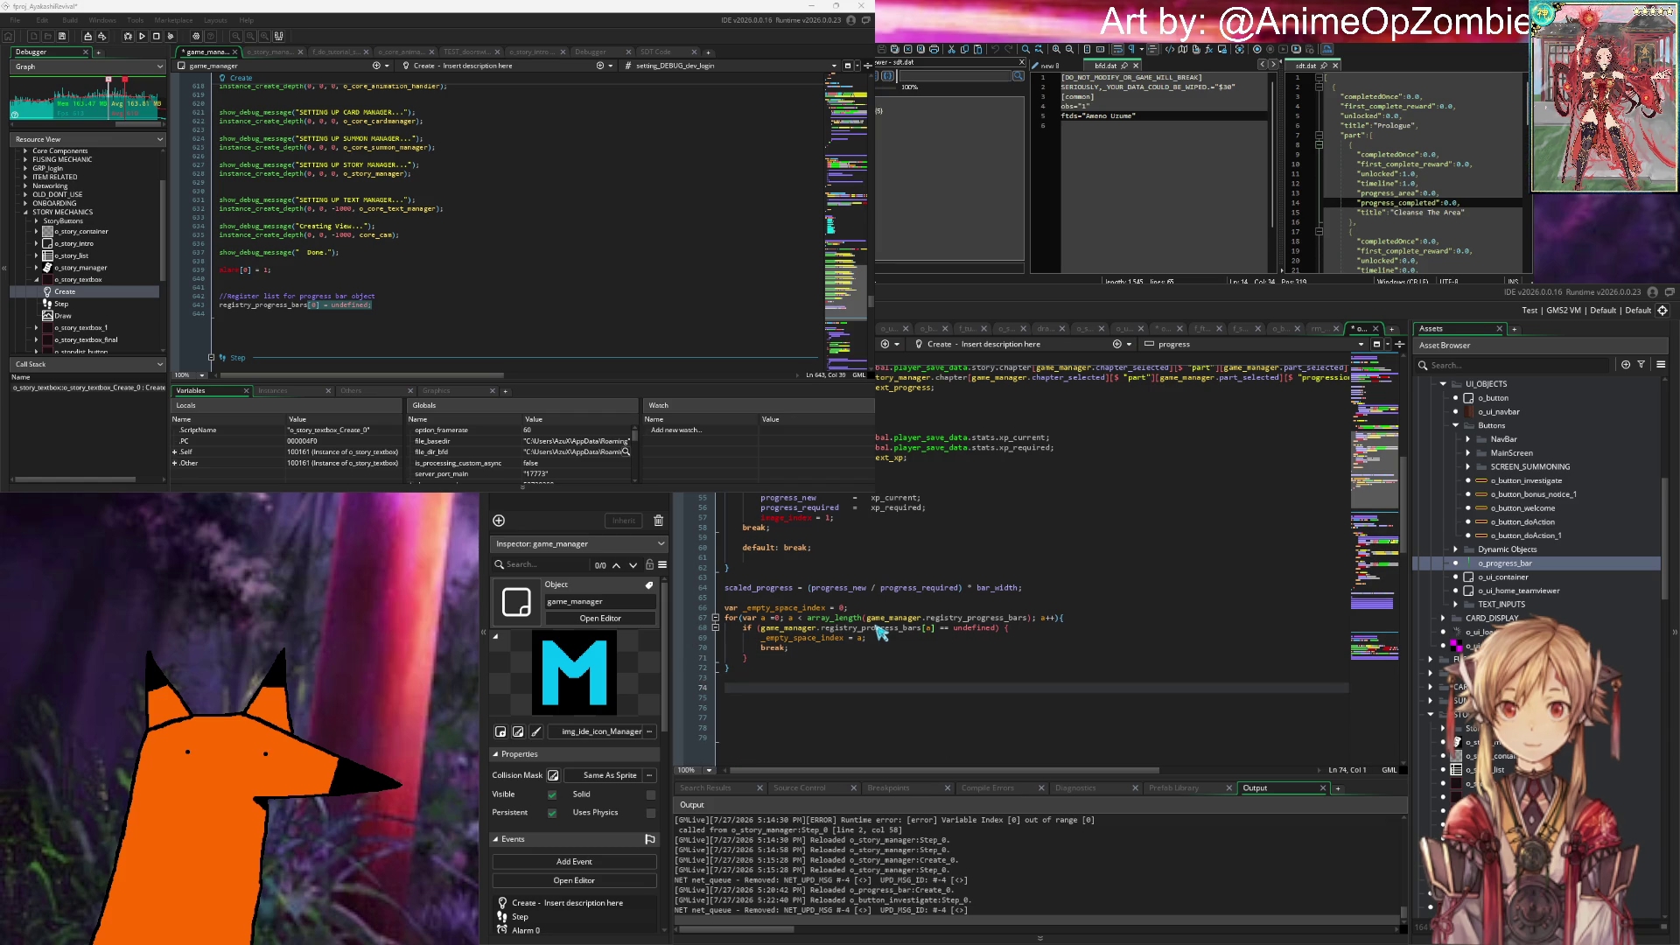
pyautogui.press('BackSpace')
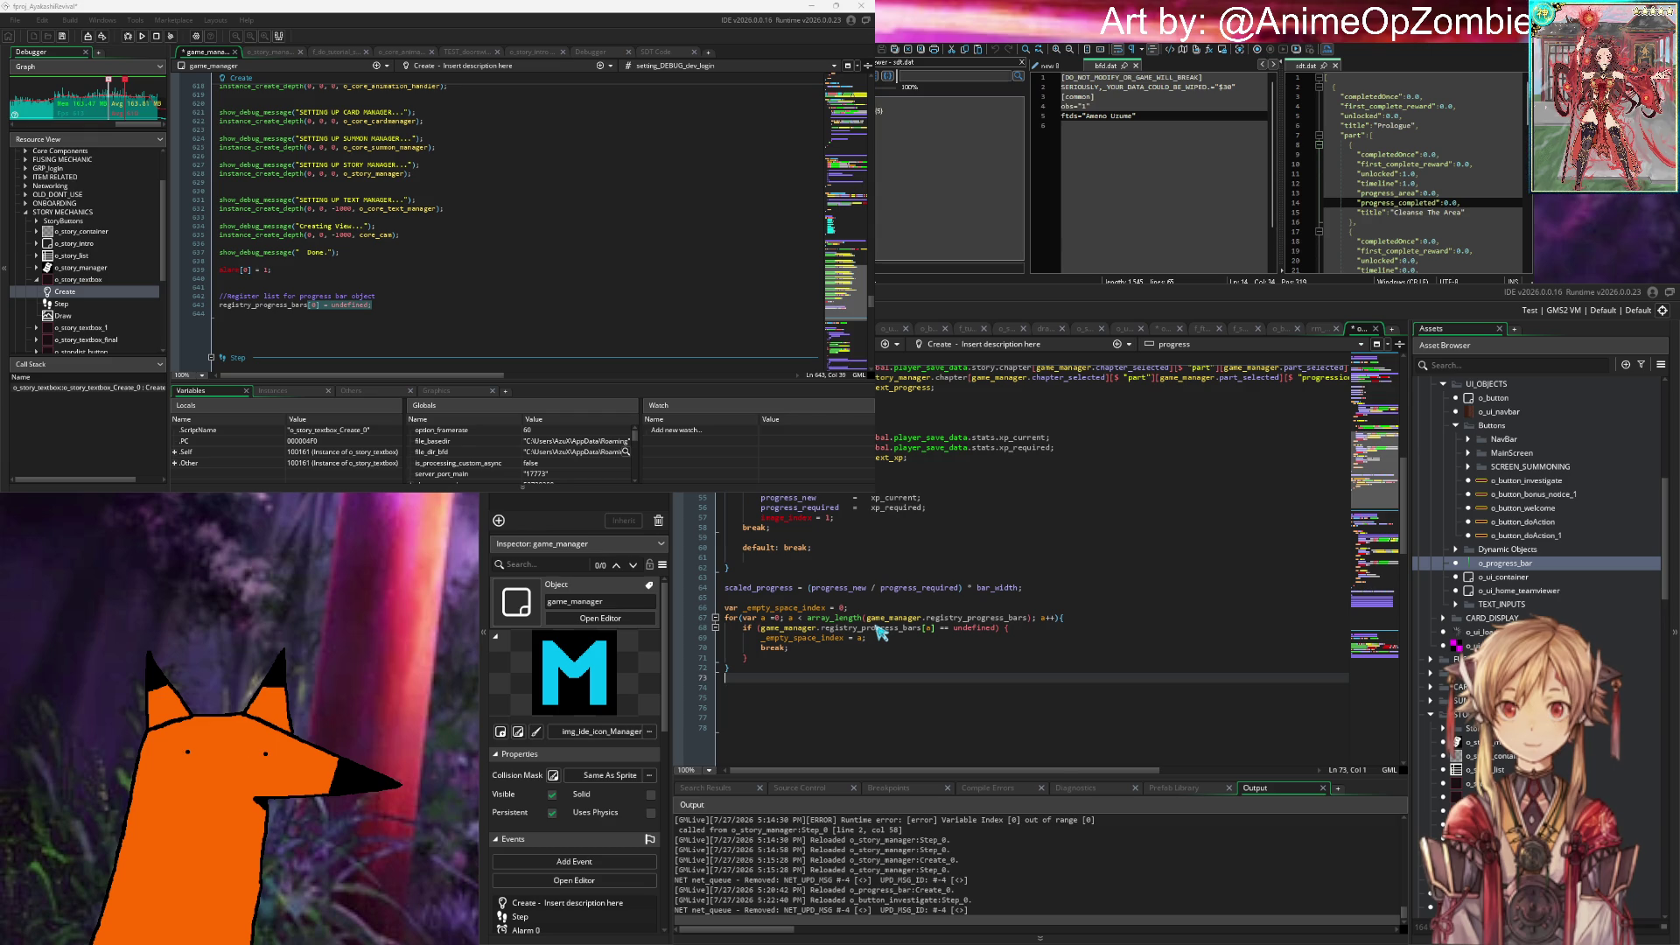
pyautogui.press('Up')
pyautogui.press('Up')
pyautogui.press('Up')
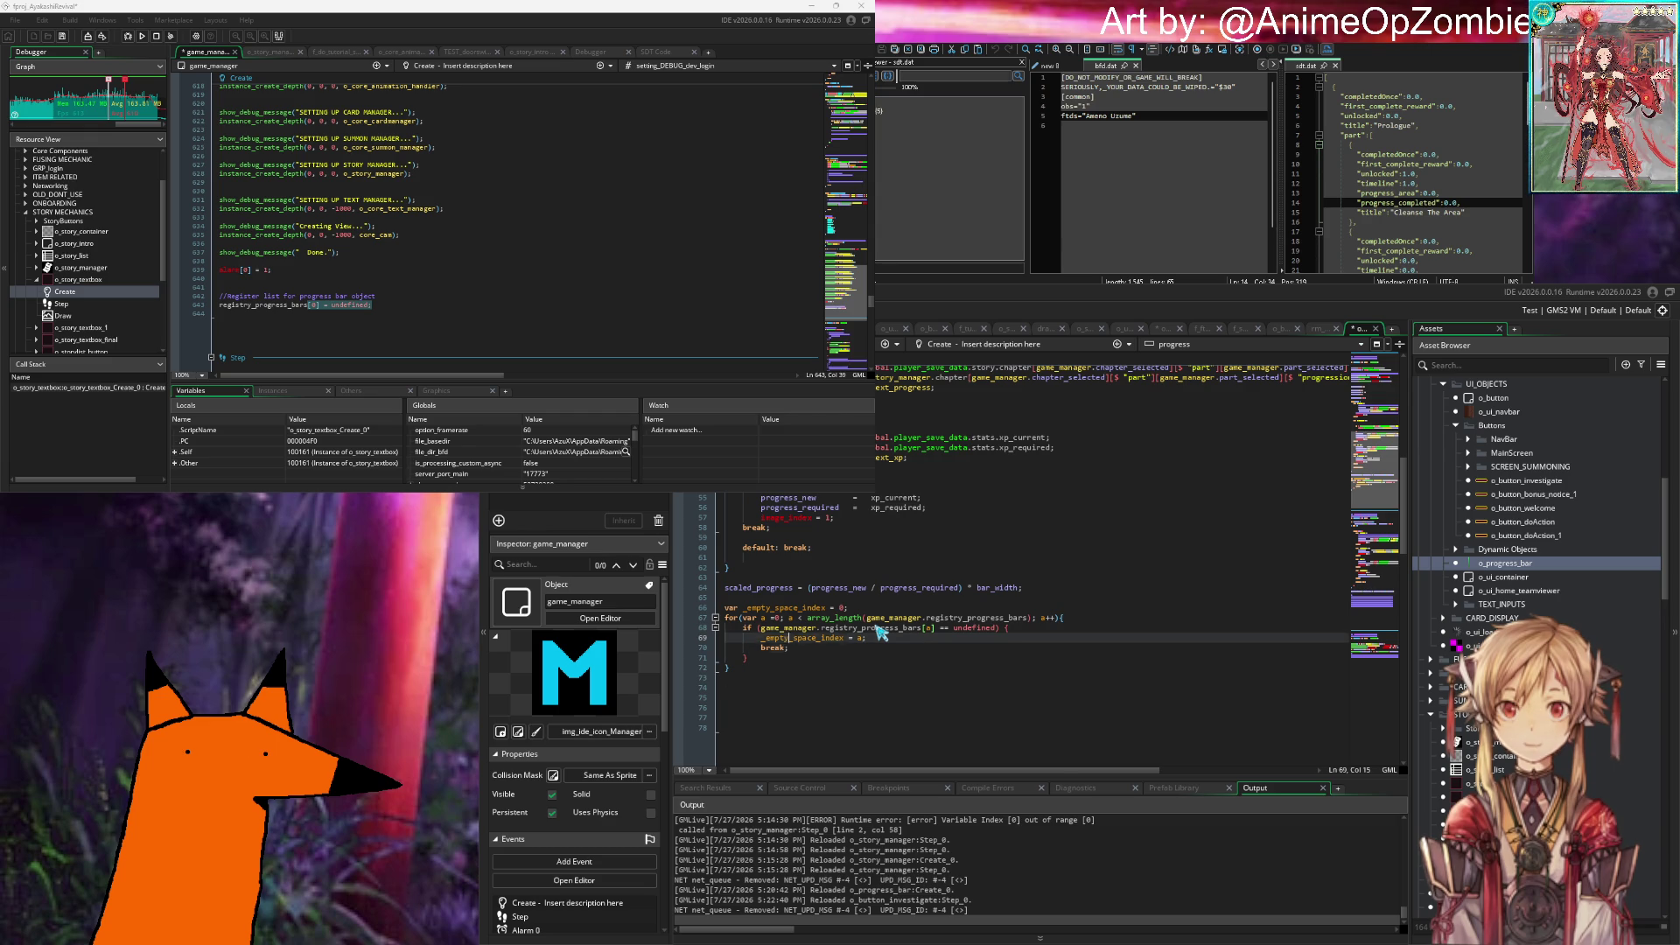
pyautogui.hotkey('ctrl', 'Right')
pyautogui.press('End')
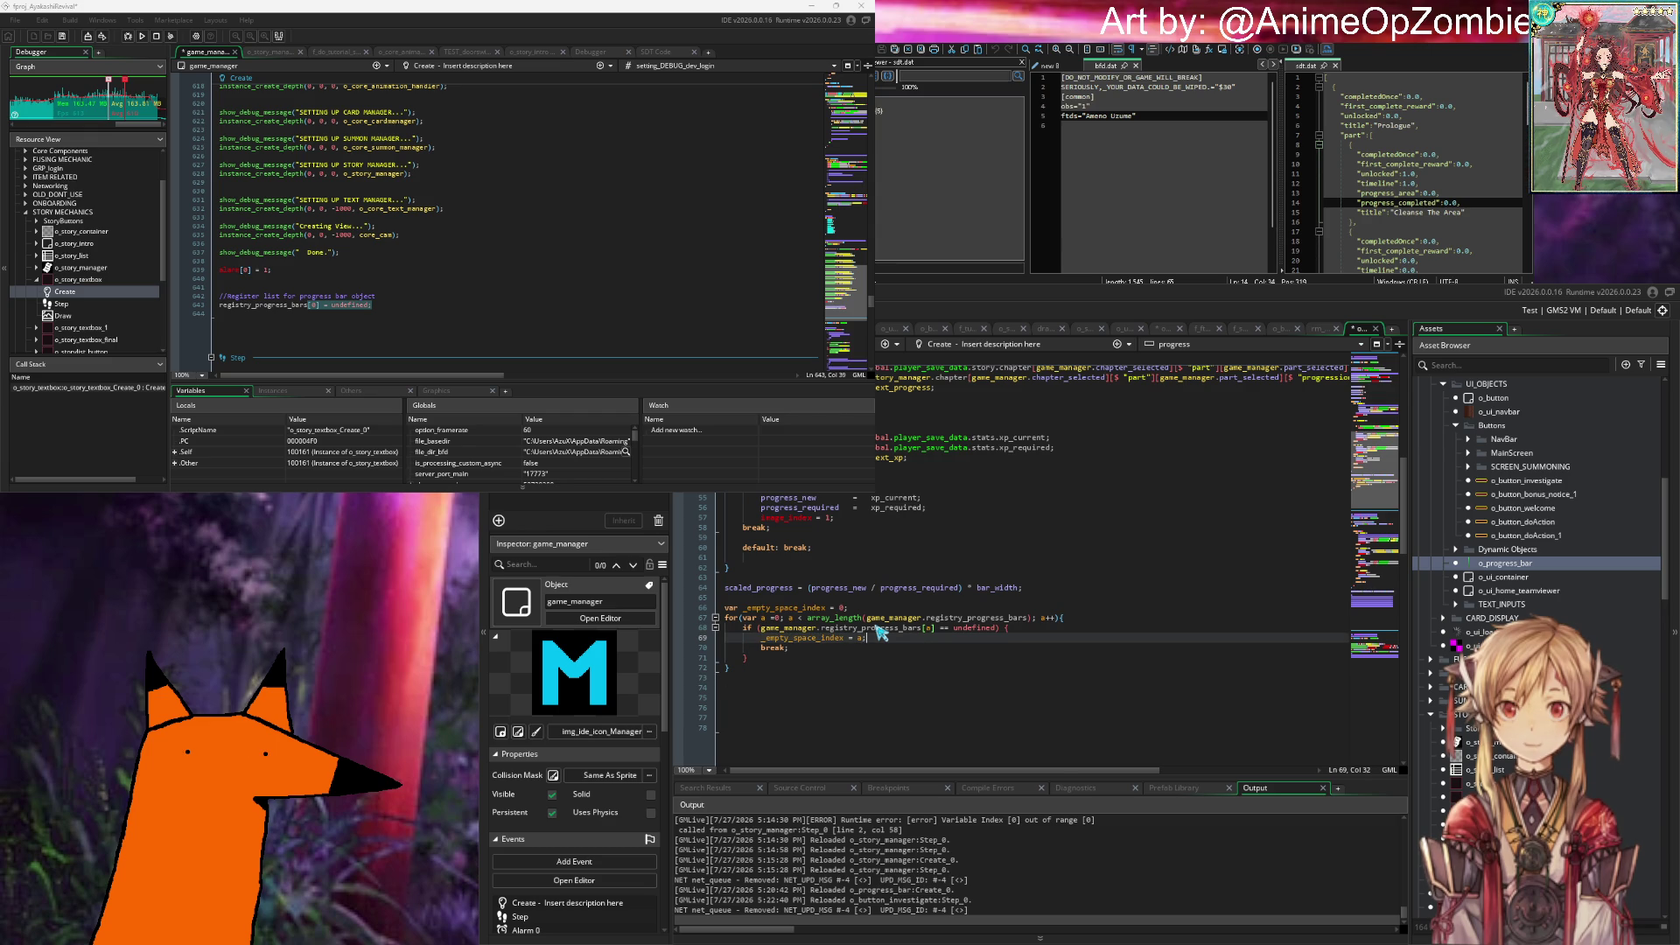
pyautogui.press('Return')
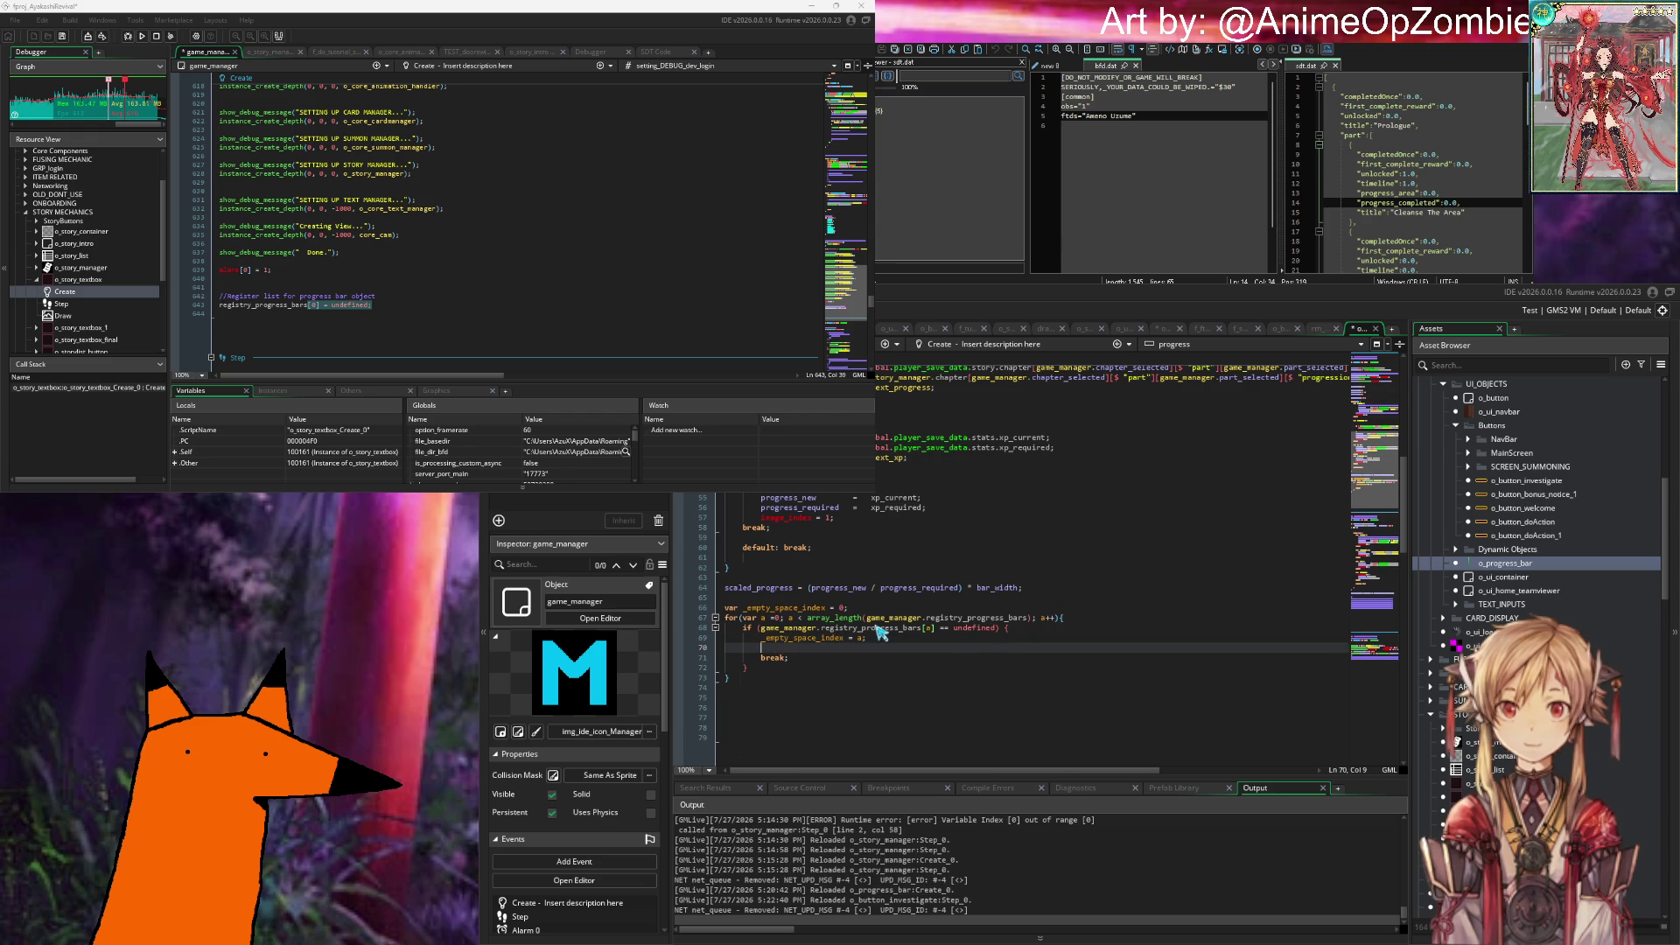
pyautogui.write('game_manager.reg')
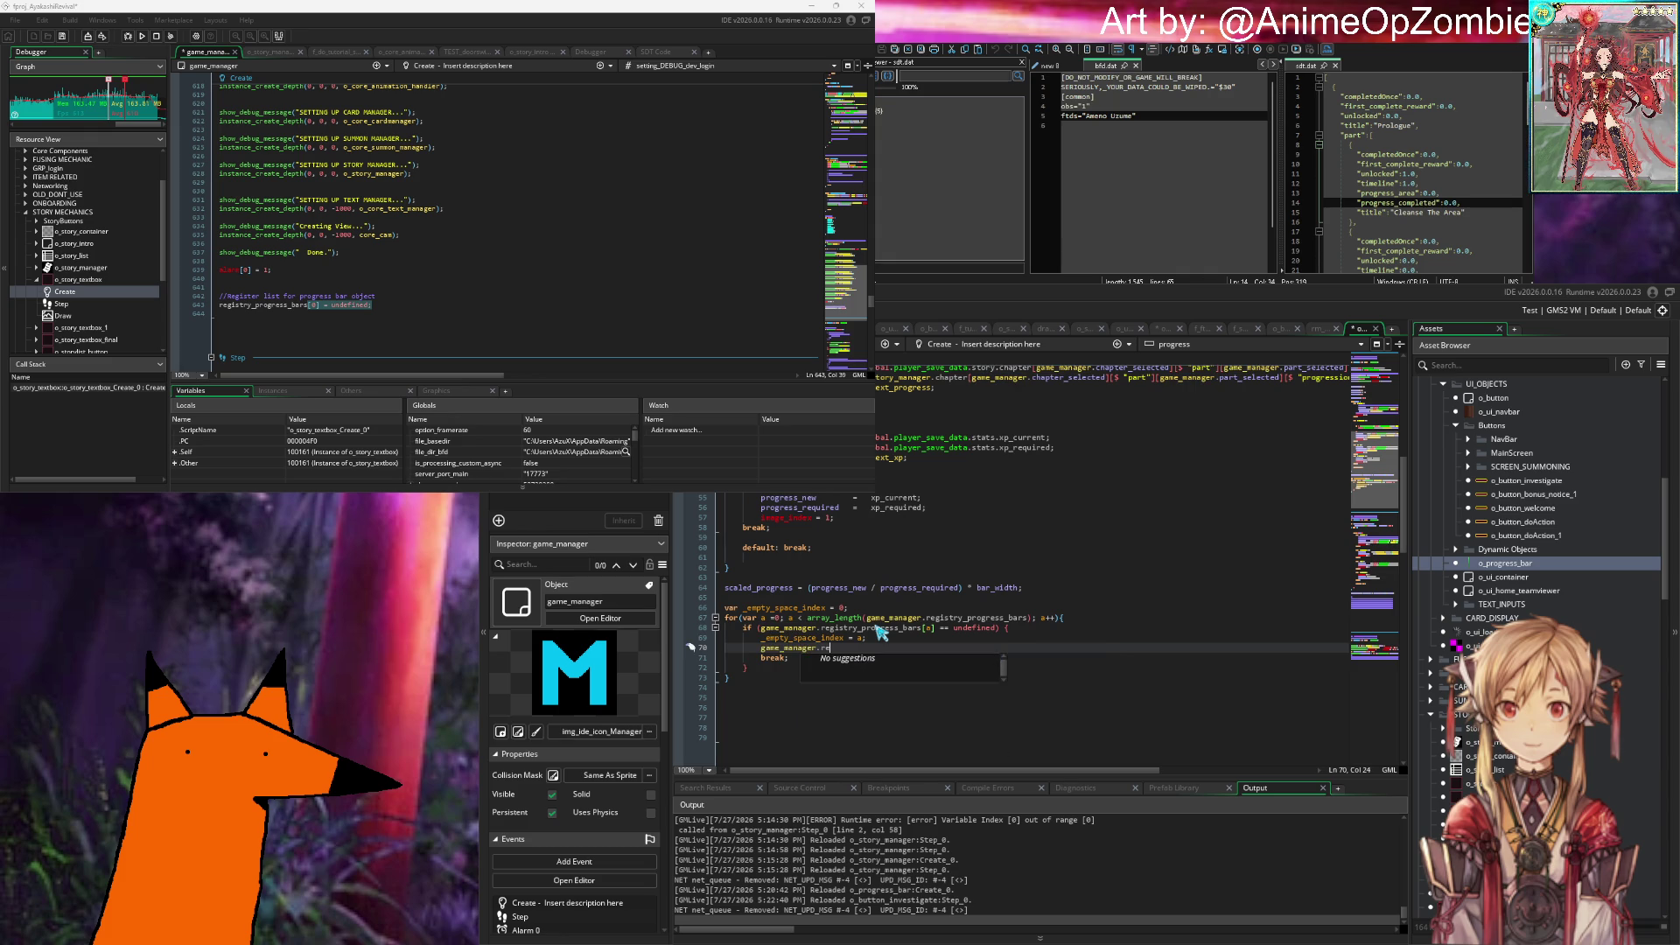
pyautogui.write('istr')
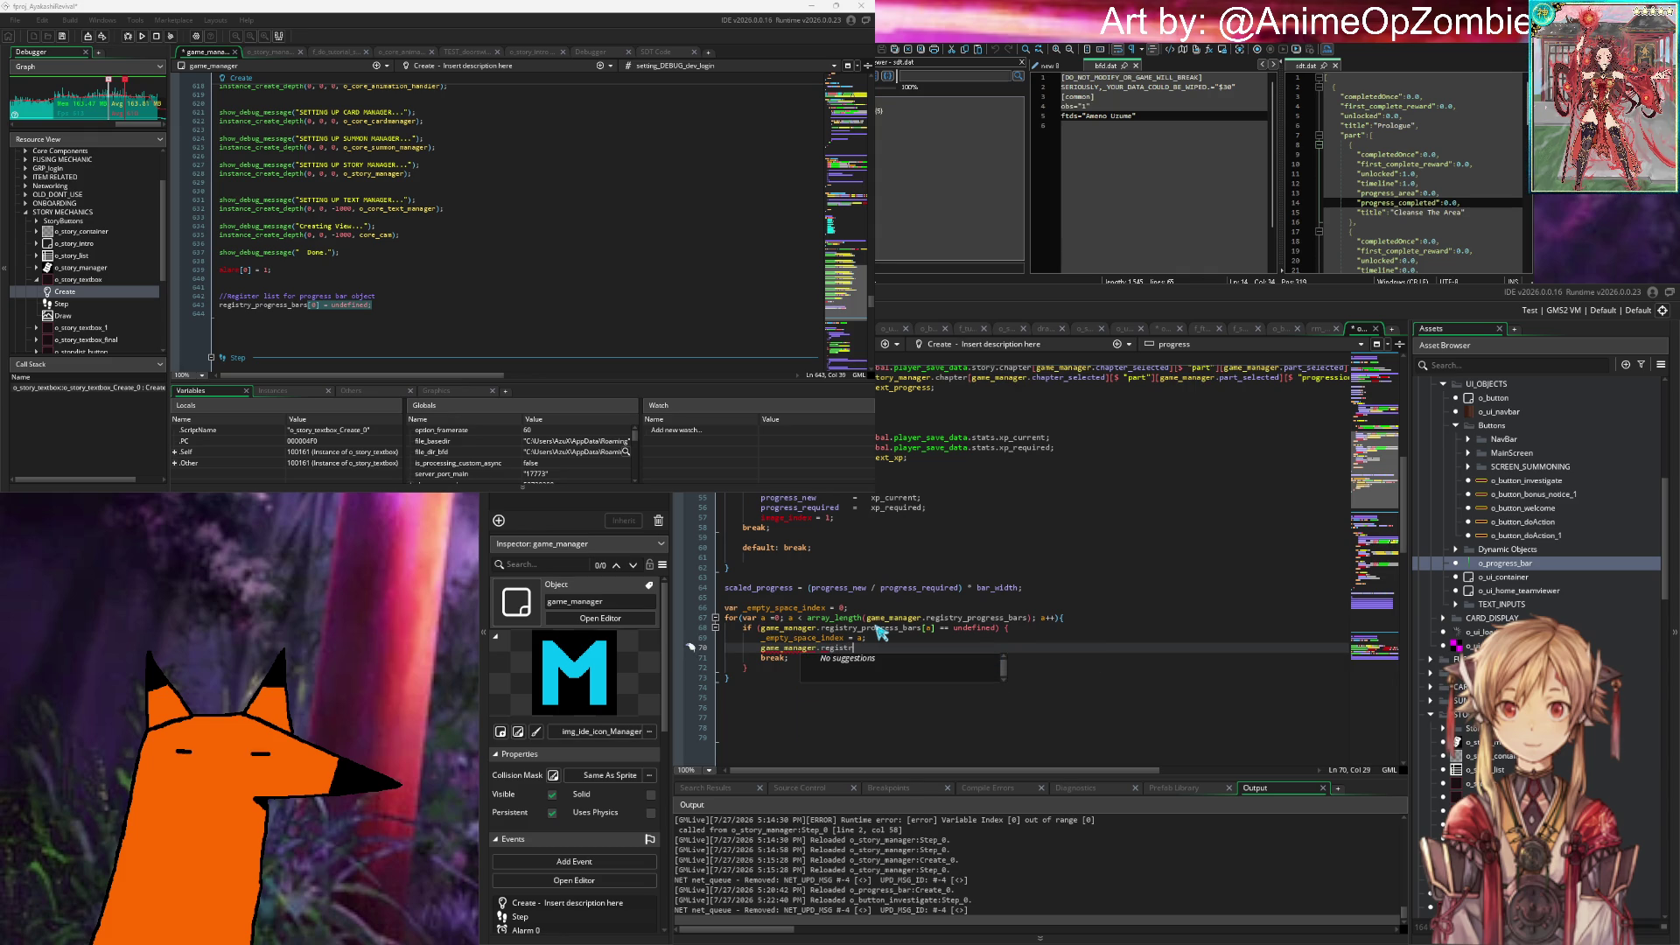
pyautogui.write('y_progress_bar')
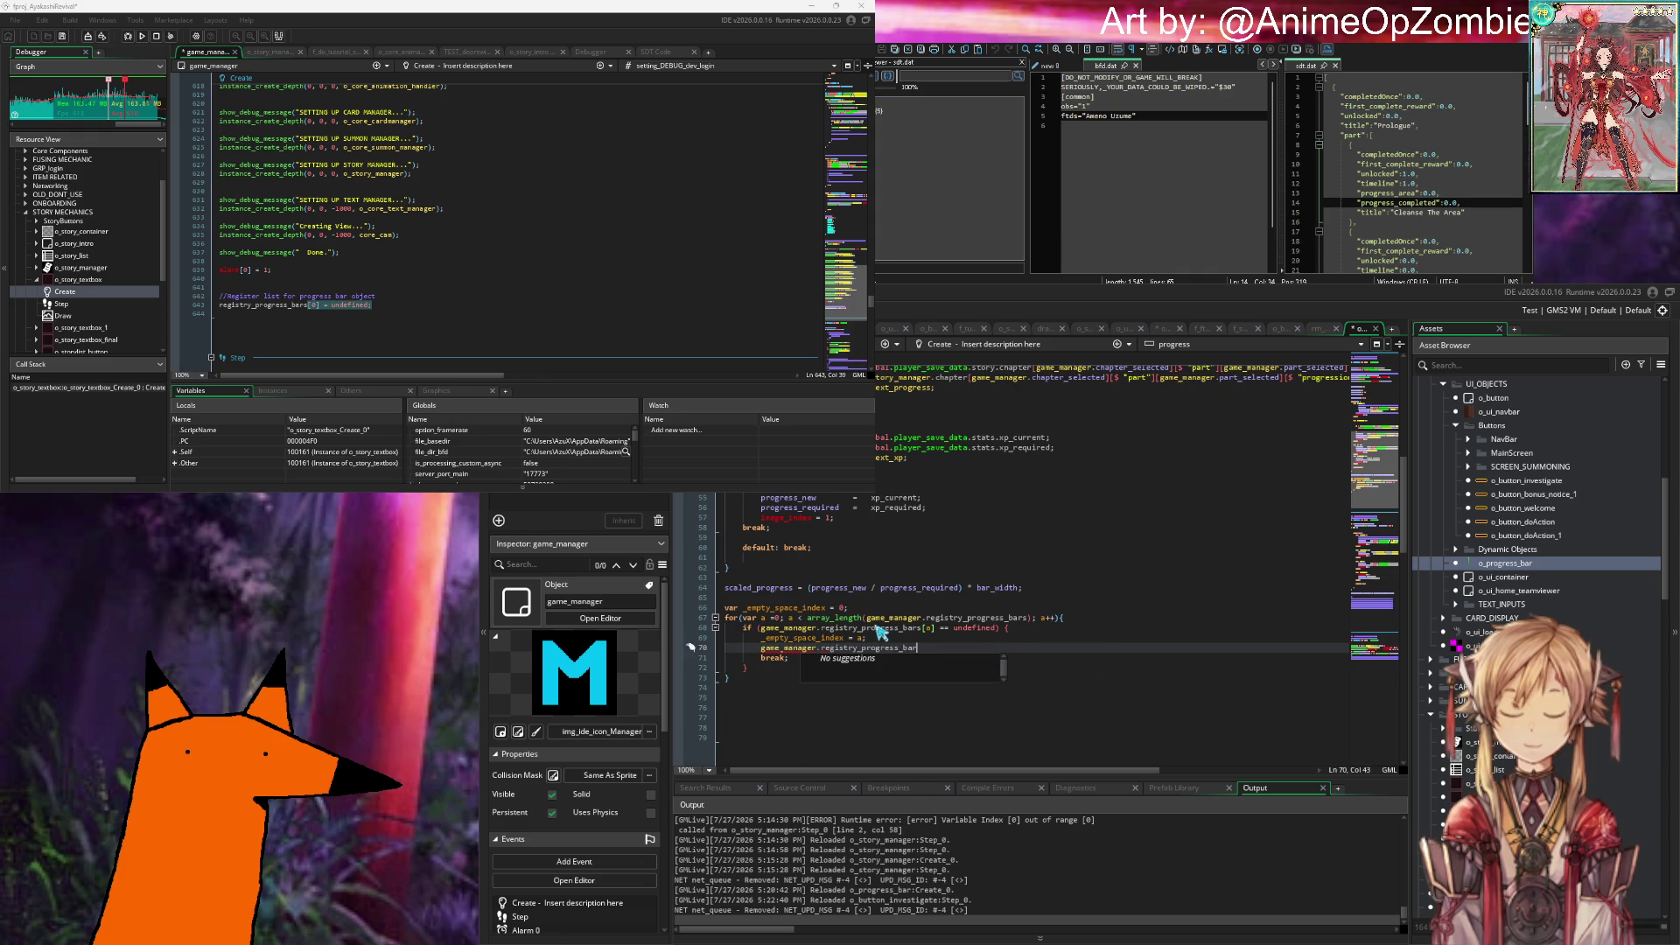
pyautogui.write('s[_empty_space_index')
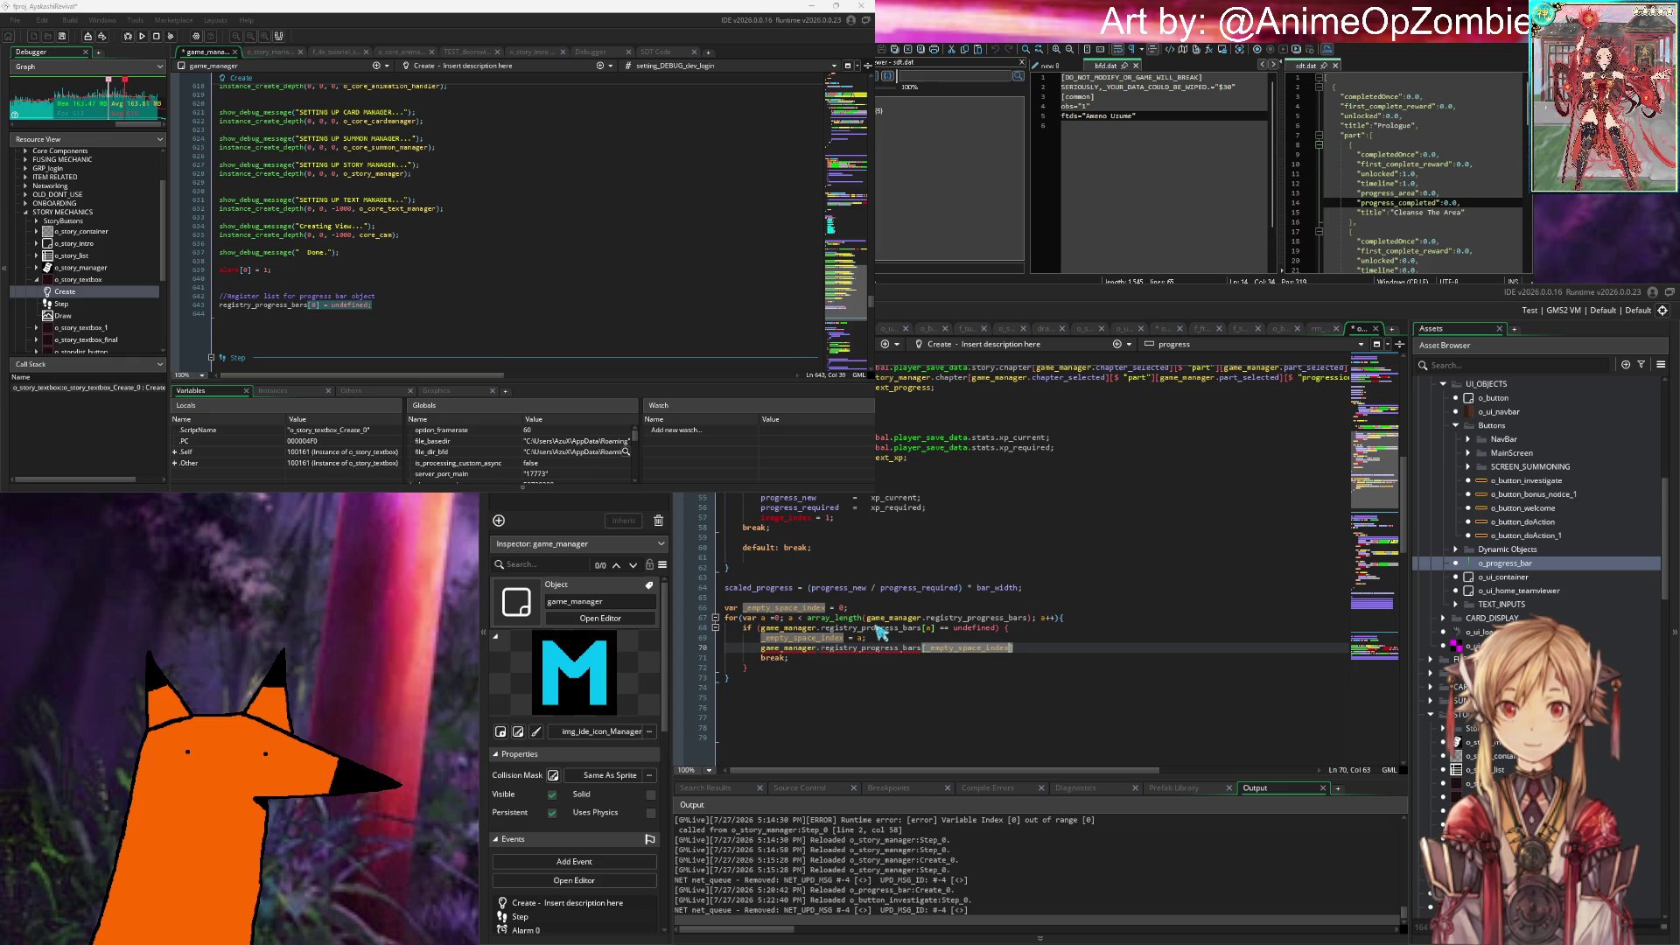
pyautogui.write('] = se')
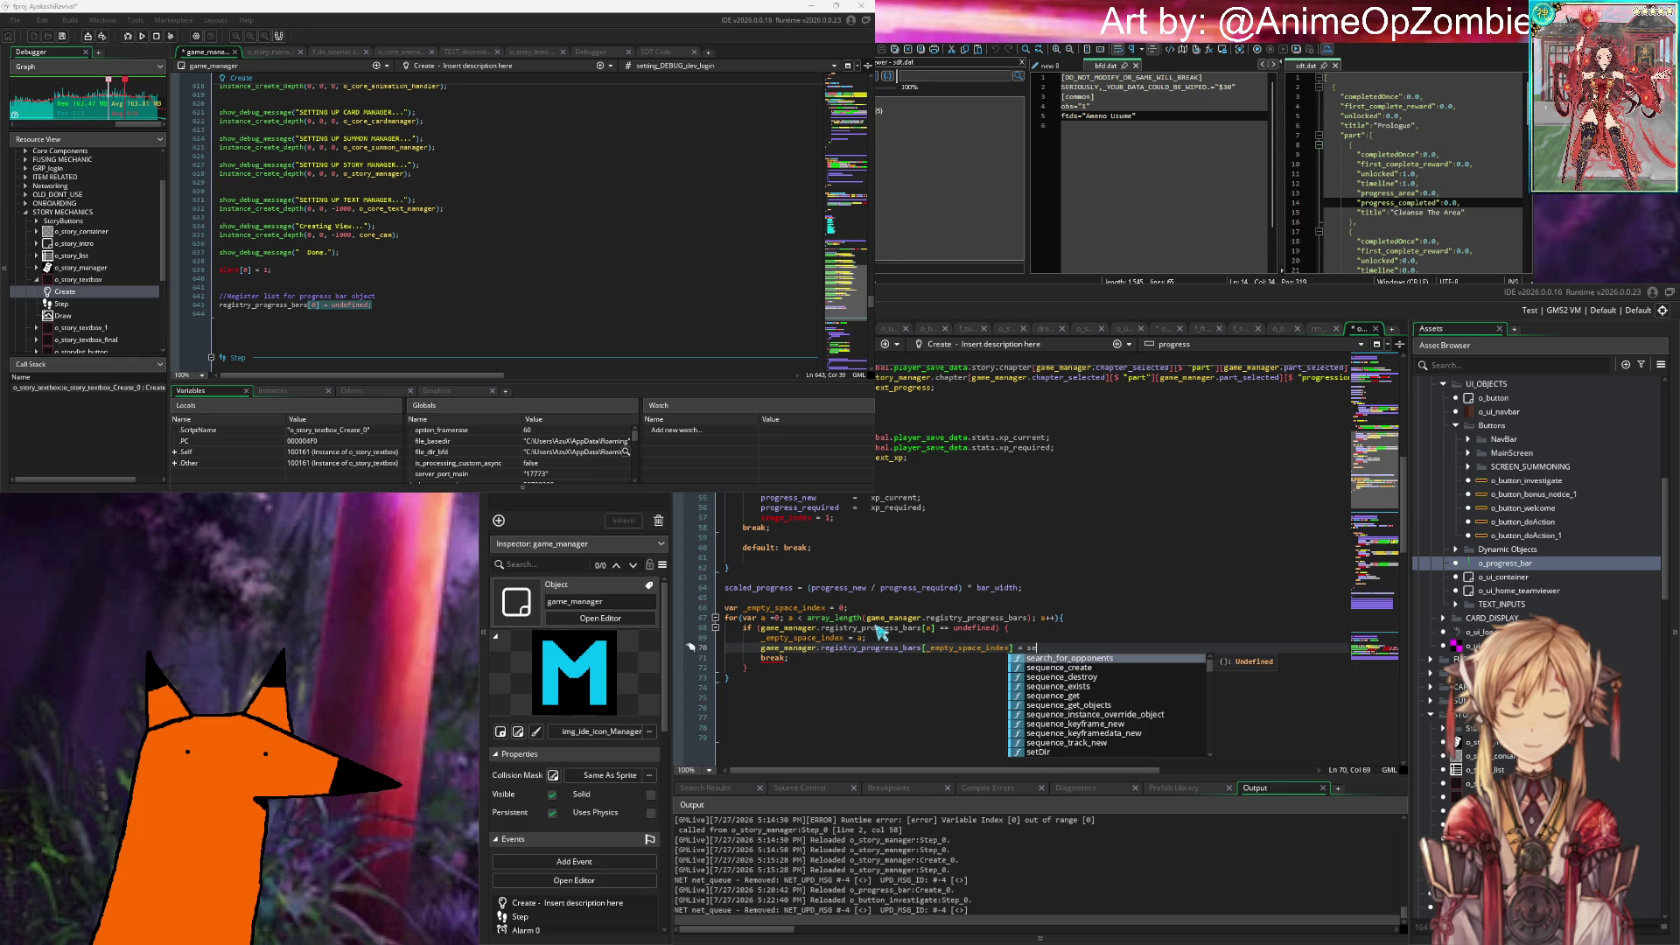
pyautogui.write('lf.id;')
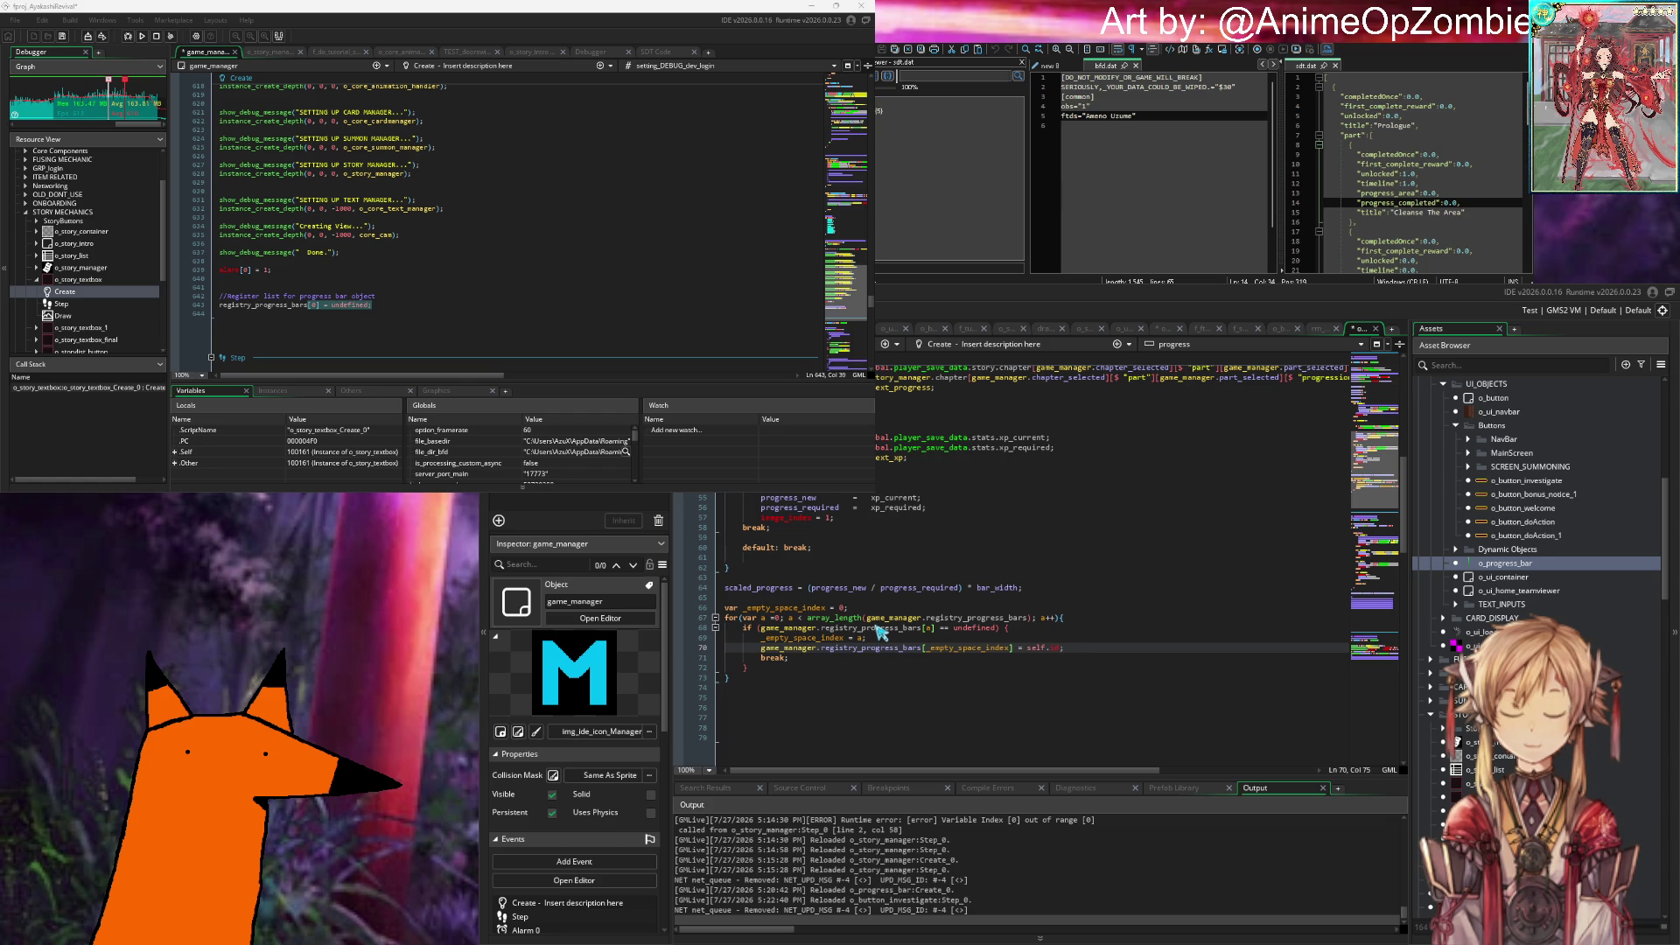
pyautogui.press('Return')
pyautogui.write('game')
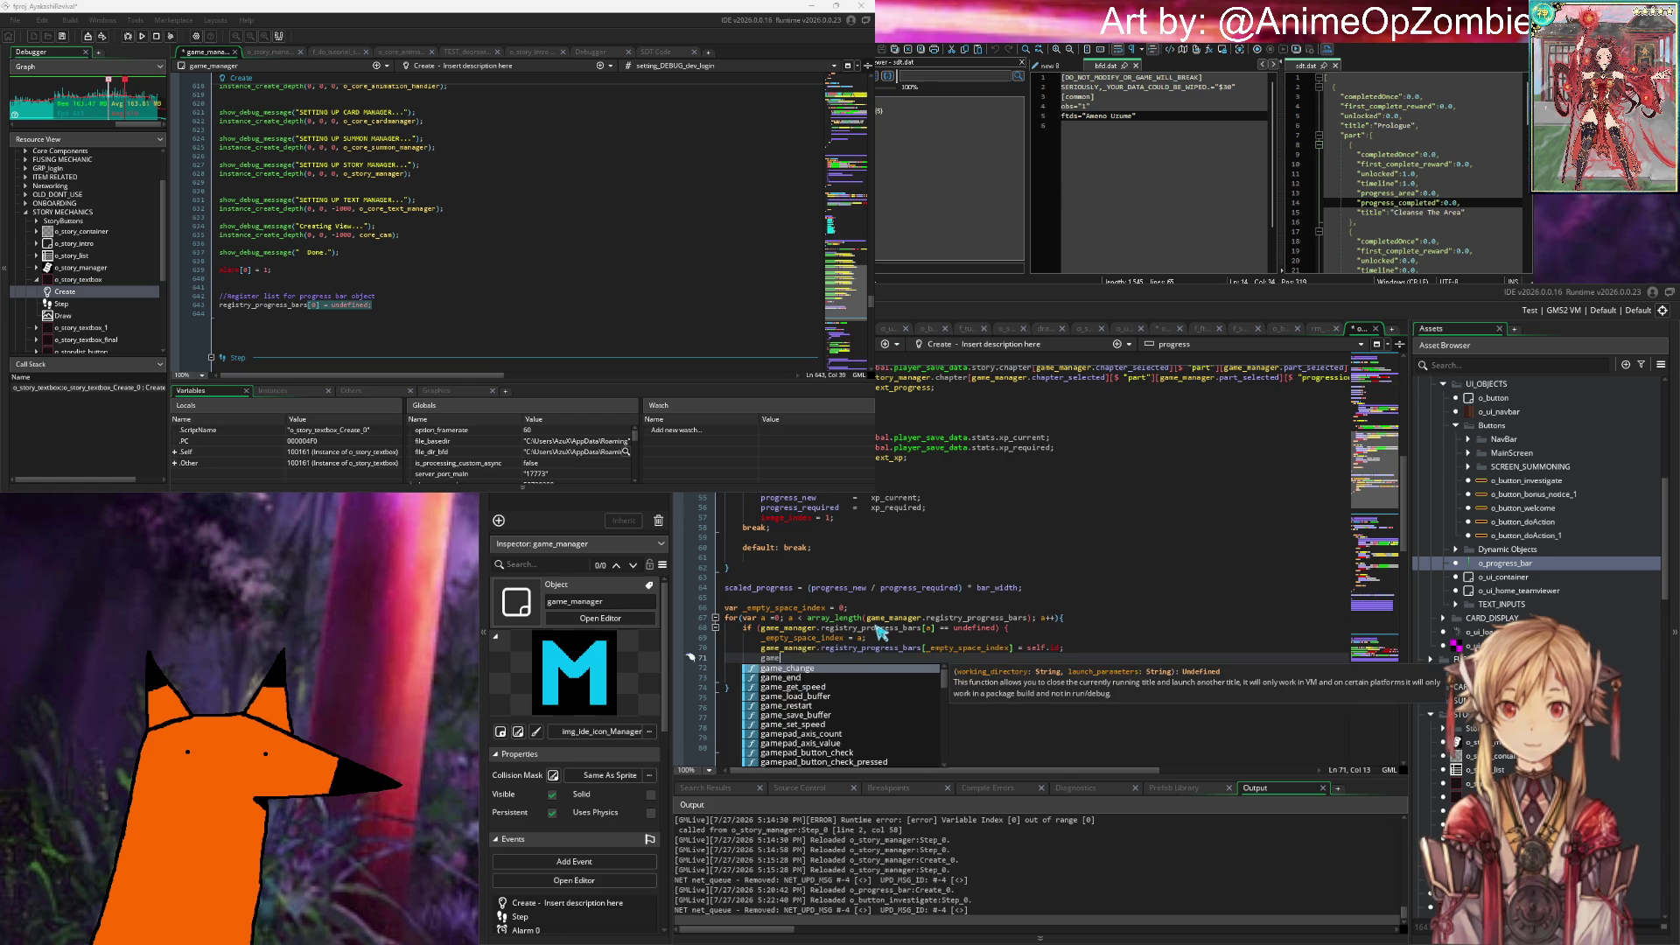
pyautogui.write('_manager.regist')
pyautogui.press('Return')
pyautogui.write('_empty_space_index+1')
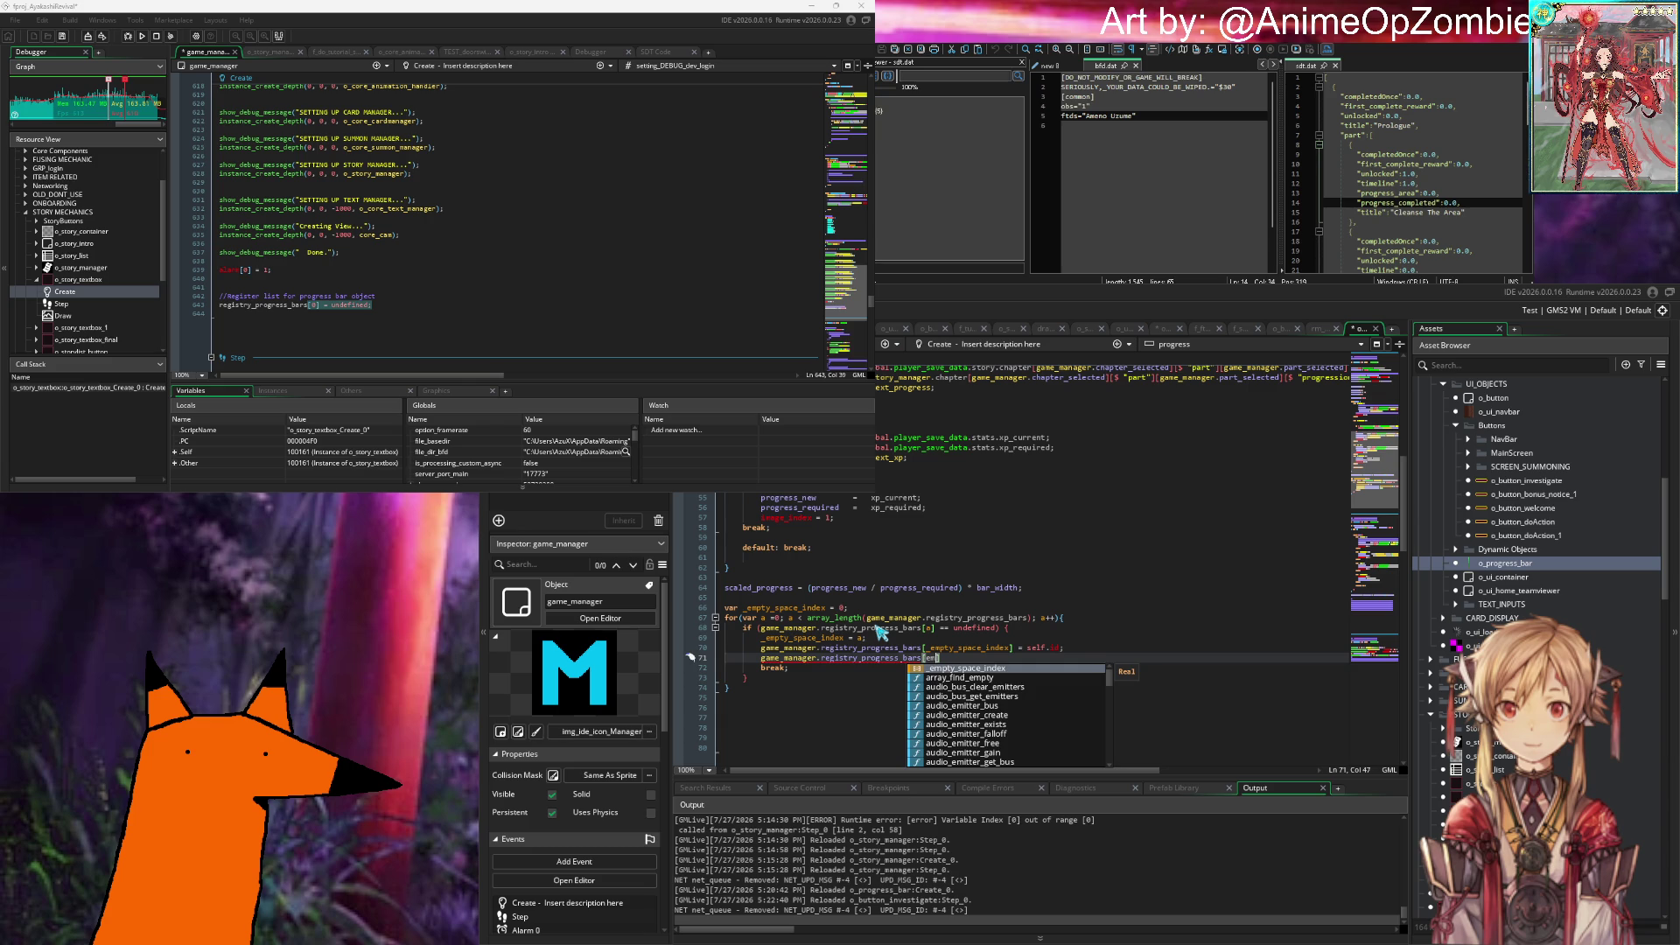
pyautogui.write('] = ')
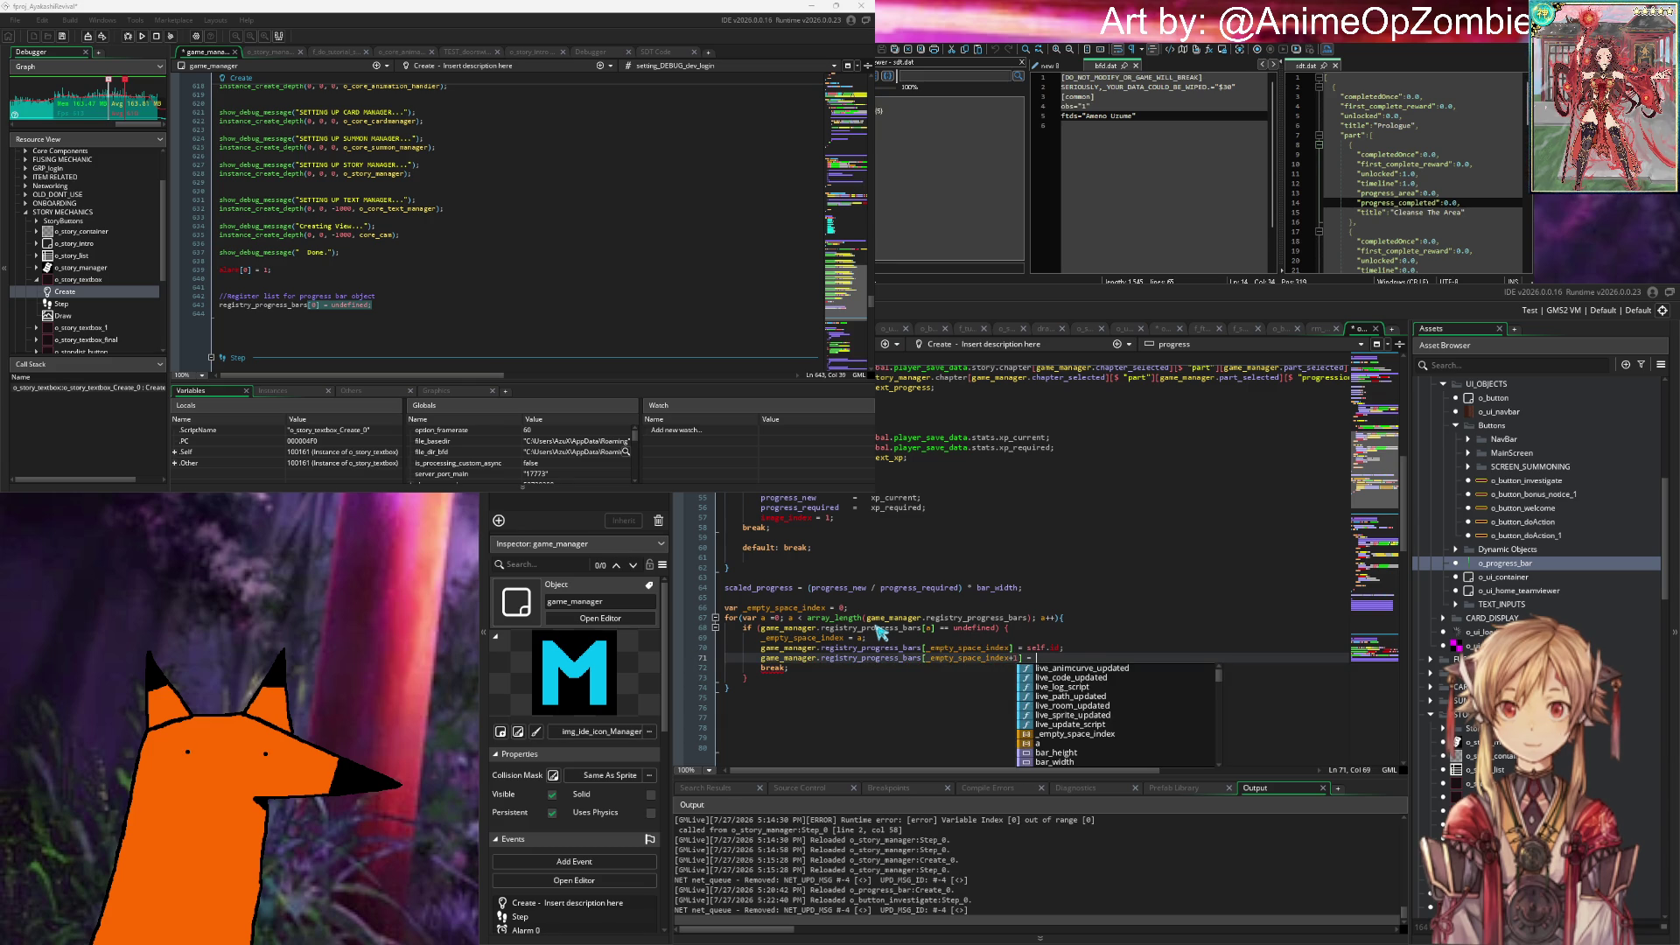
pyautogui.write('undefined;')
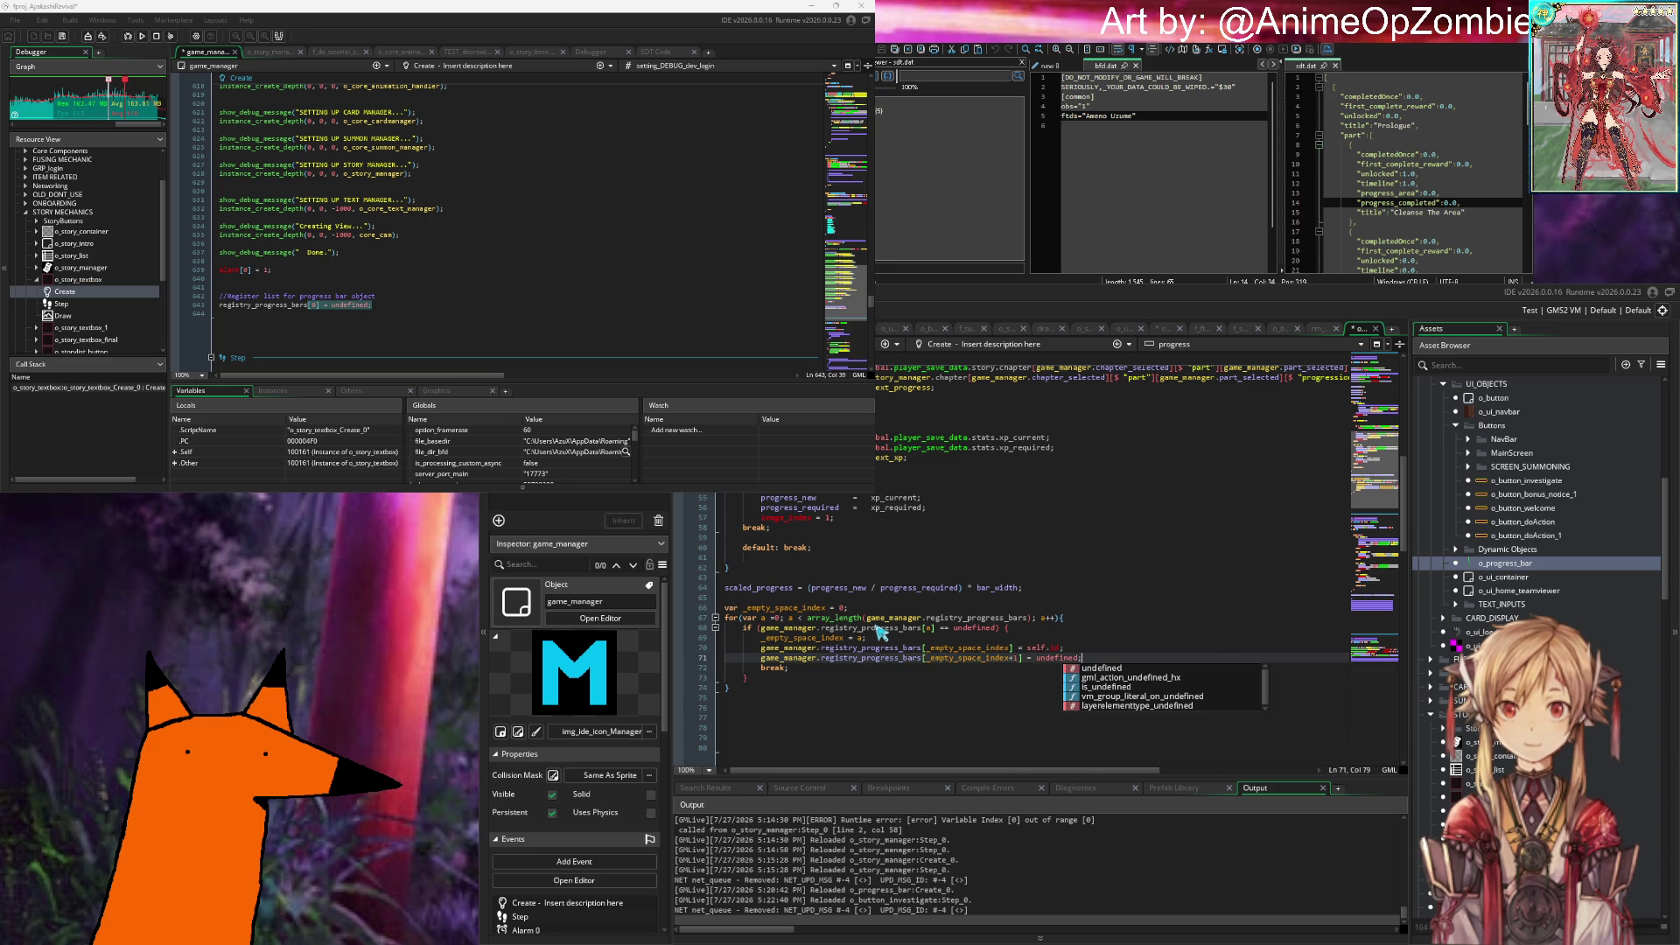
pyautogui.click(877, 726)
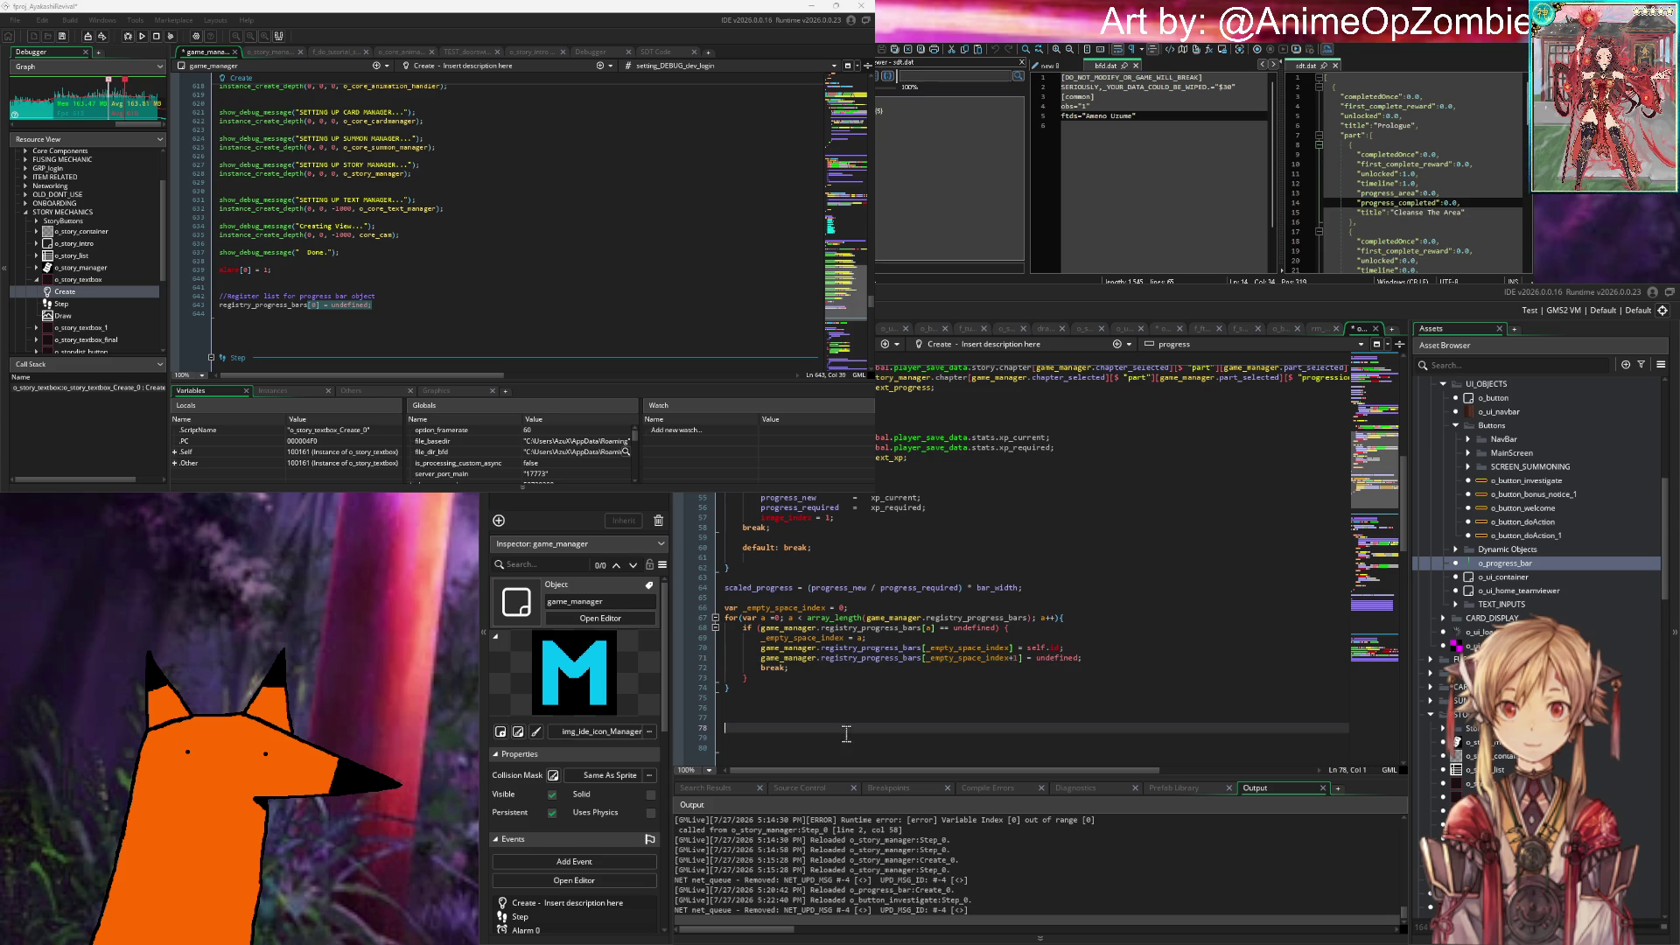
# Step: Insert the comment '//Store id in game managers registry' above the loop setup
pyautogui.click(815, 598)
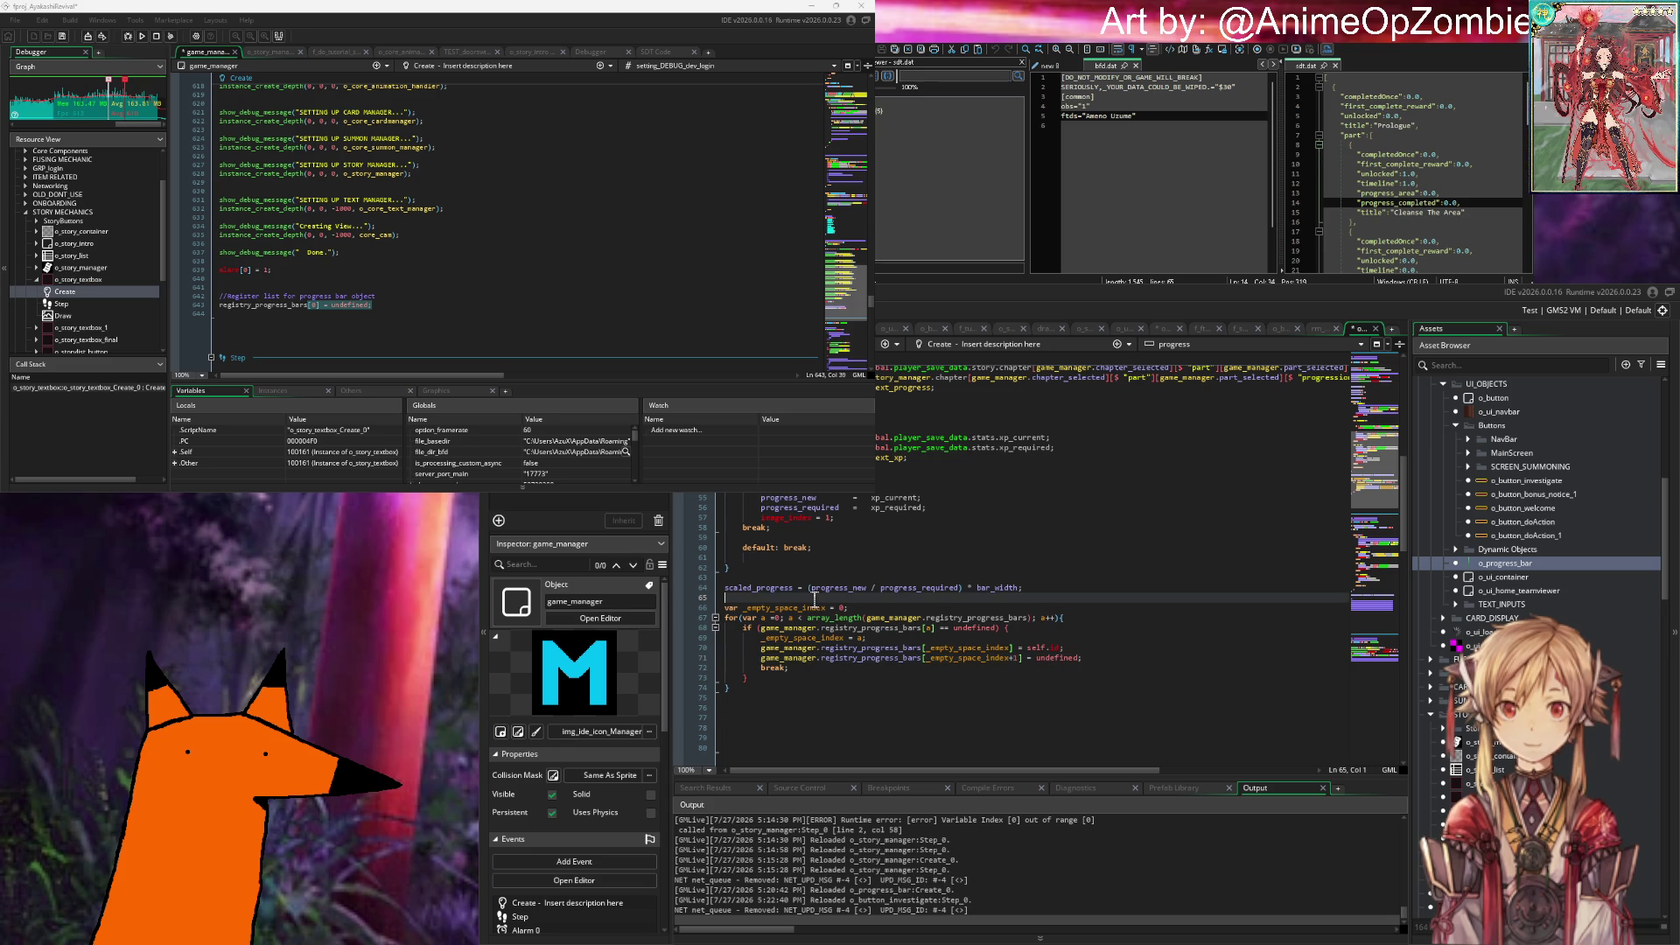
pyautogui.press('Return')
pyautogui.press('Return')
pyautogui.write('//Store id in game ma')
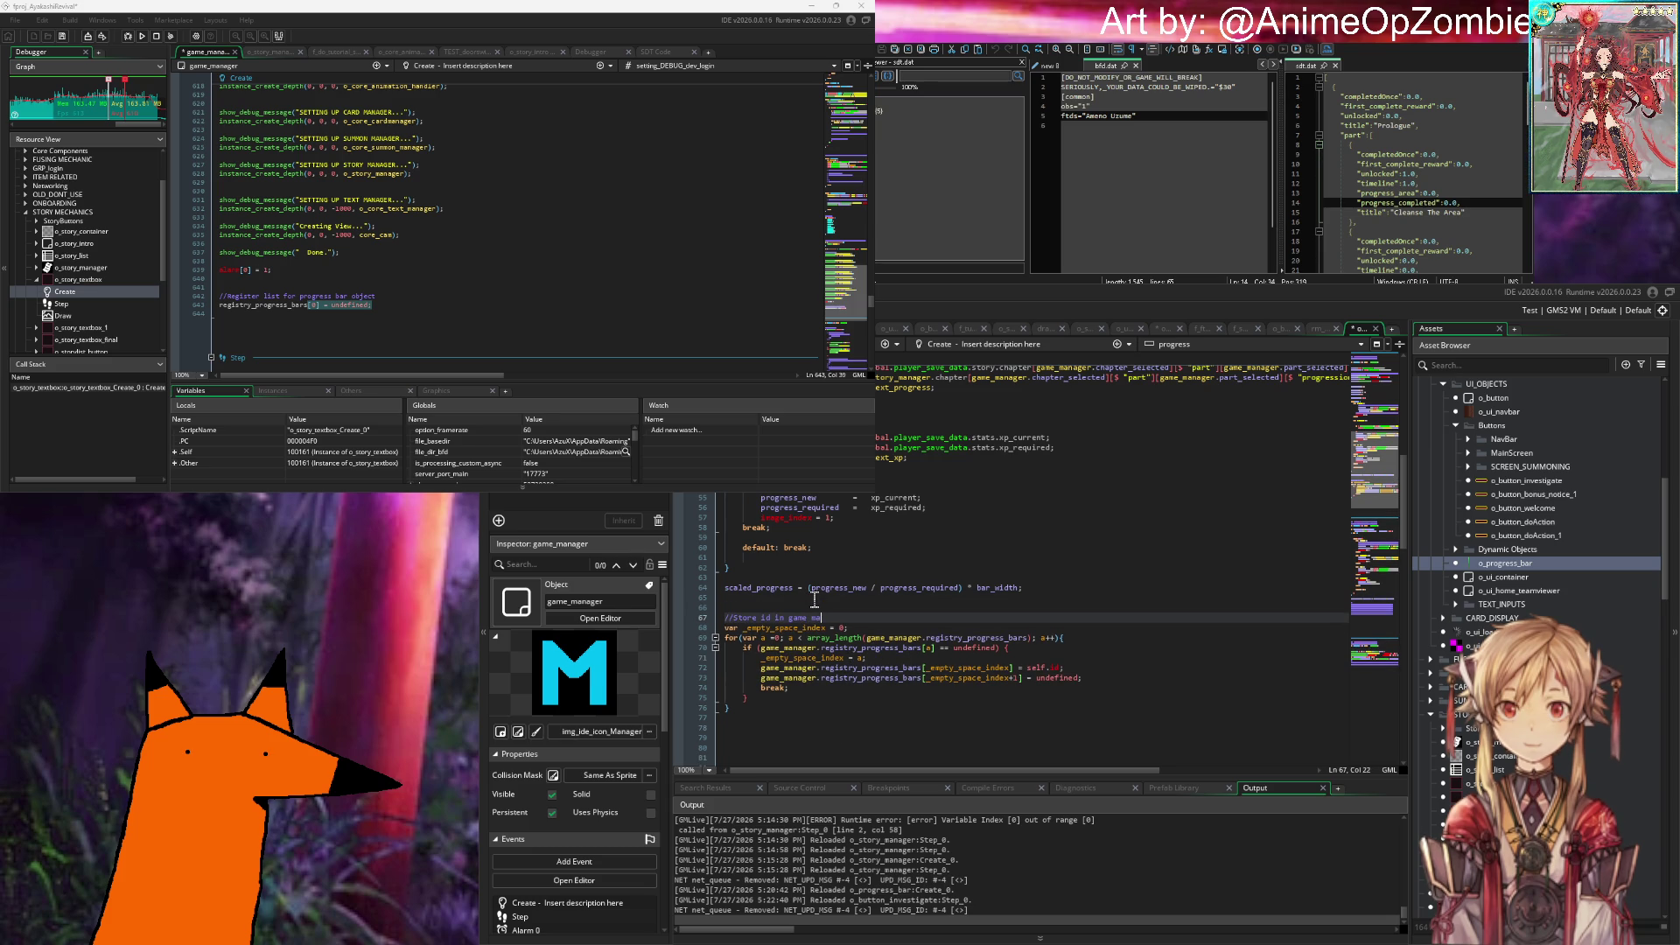
pyautogui.write('nagers registr')
pyautogui.press('Down')
pyautogui.press('Down')
pyautogui.press('Down')
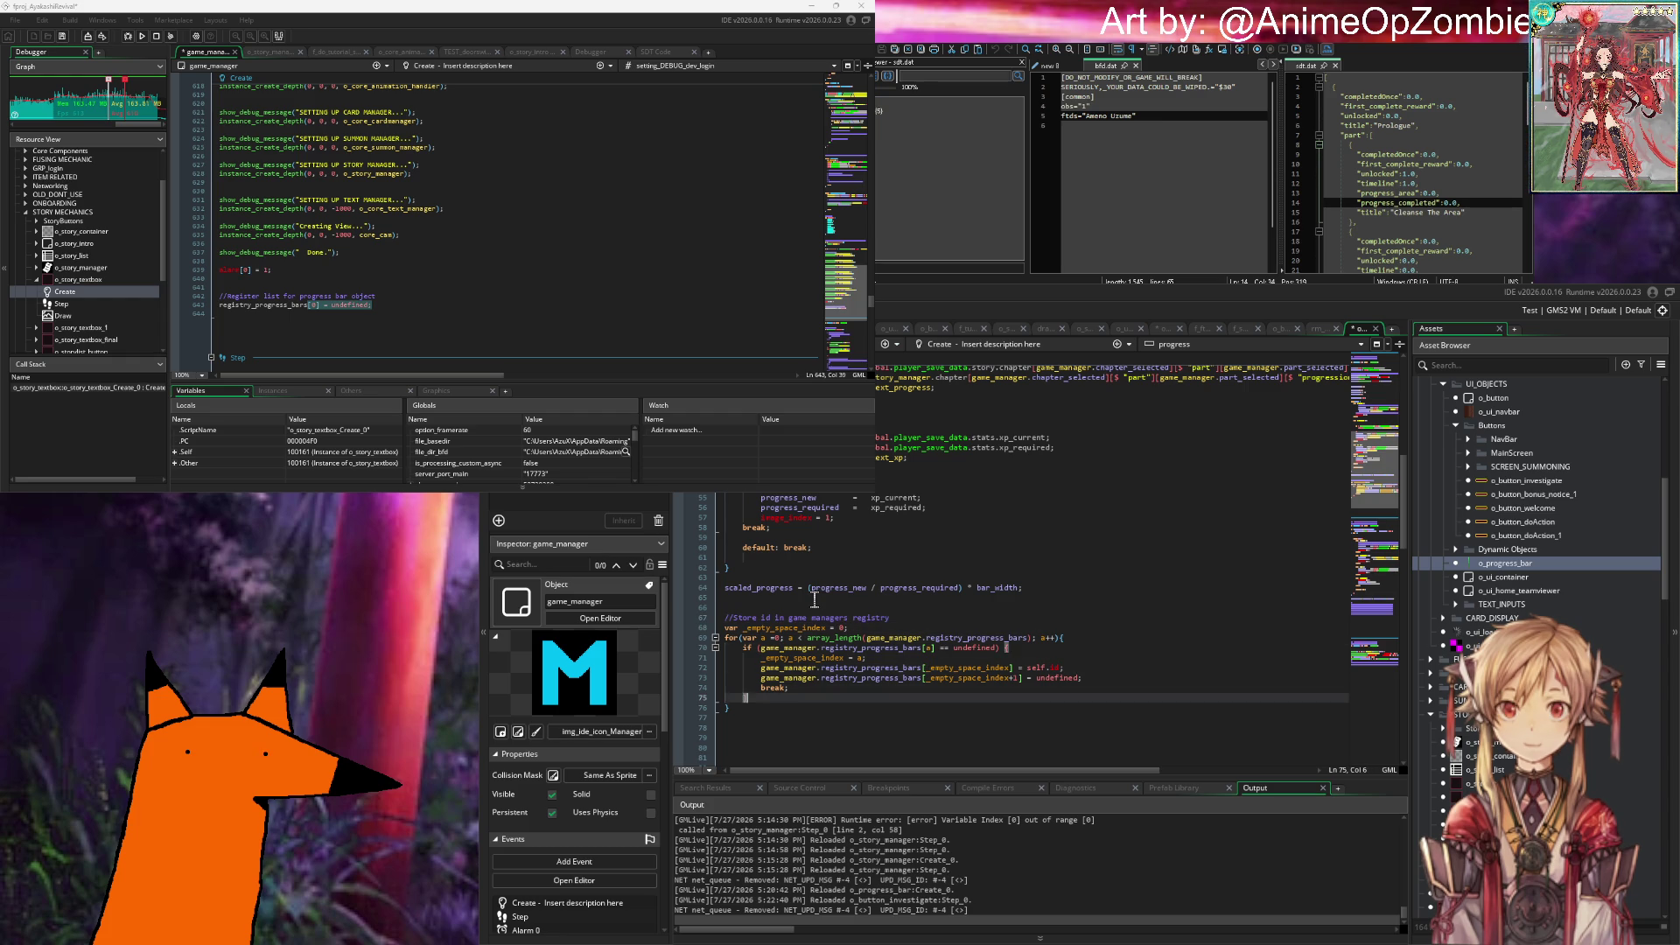
pyautogui.press('Down')
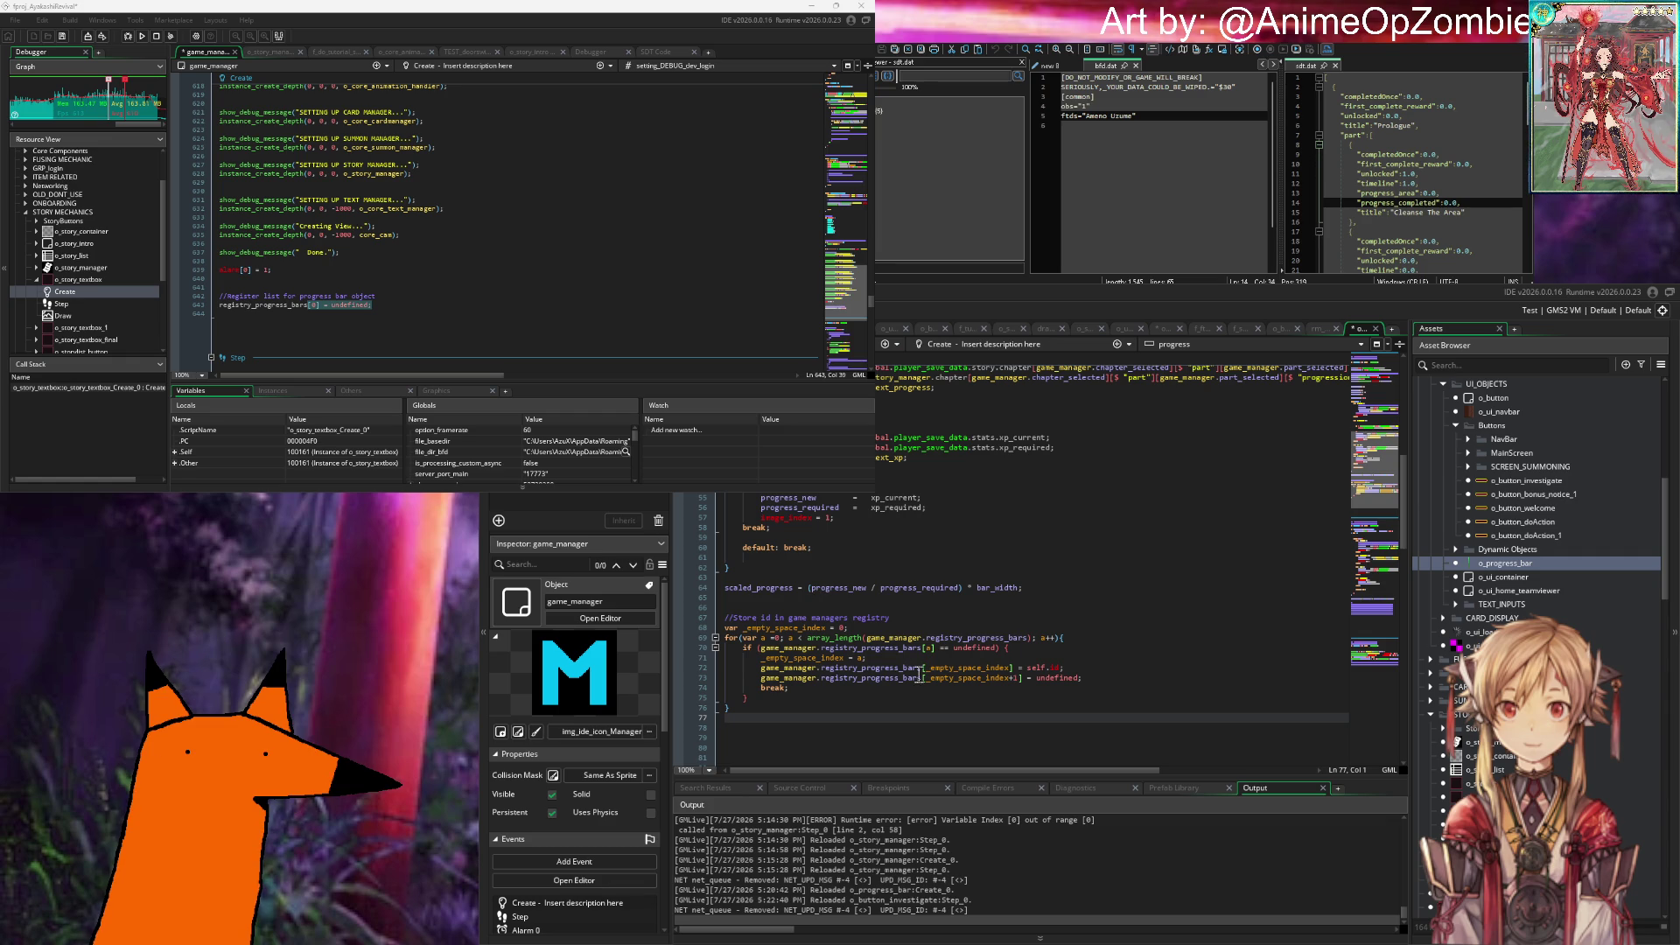
pyautogui.click(896, 629)
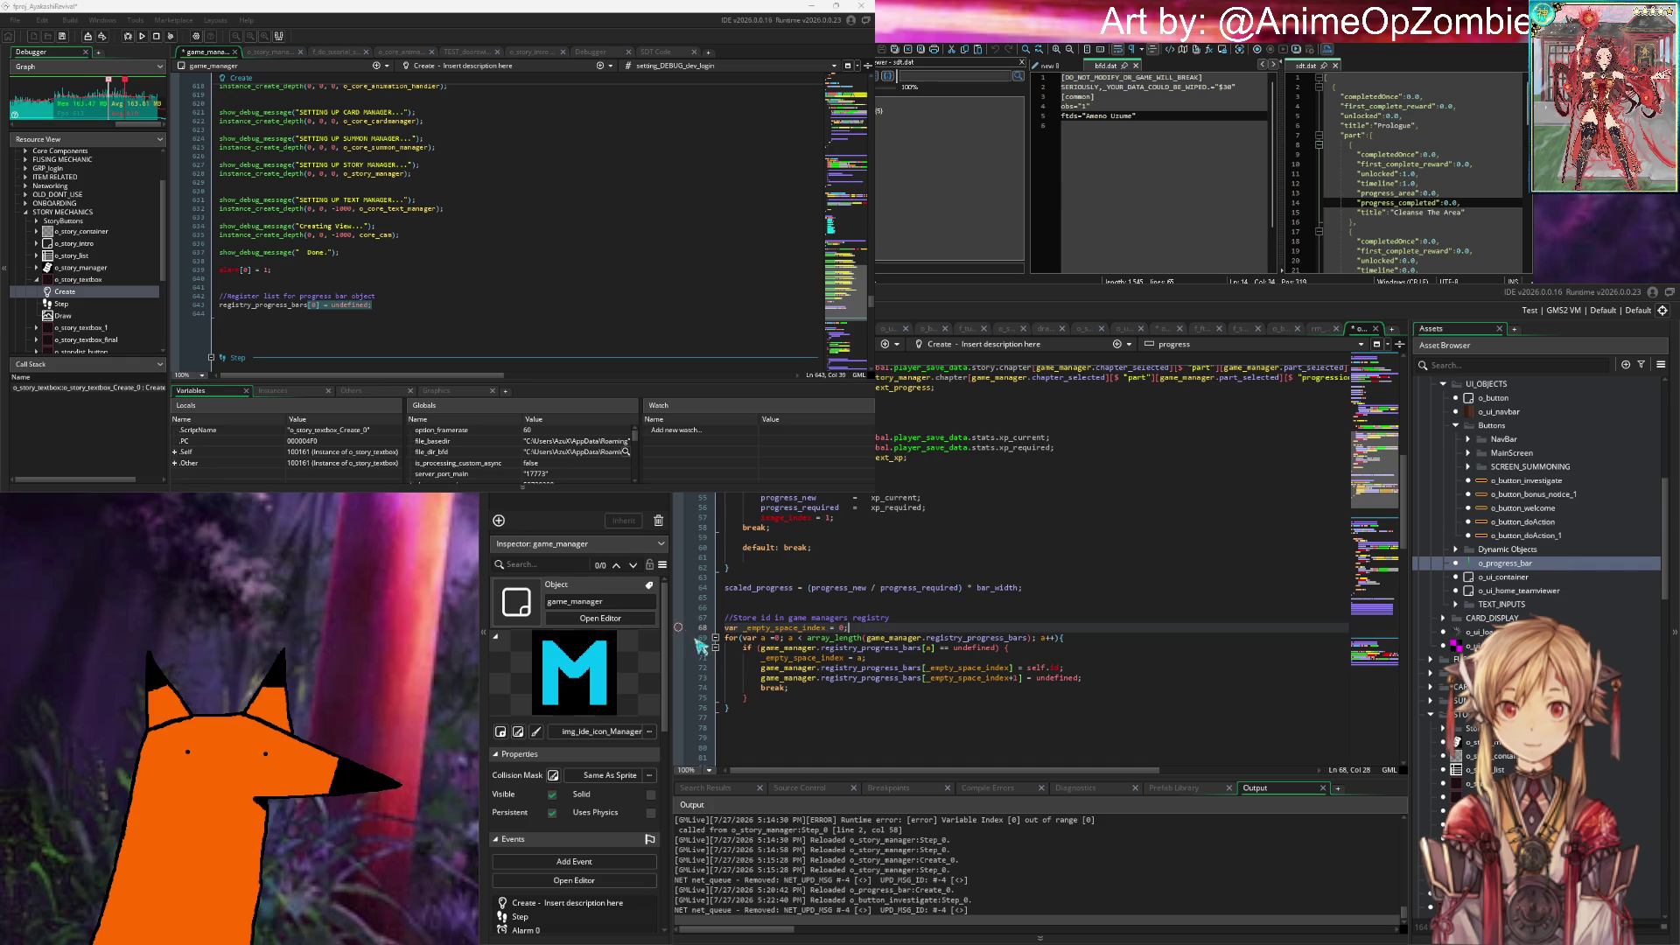
# Step: Review the new loop's _empty_space_index uses, if condition, break and closing braces
pyautogui.click(933, 678)
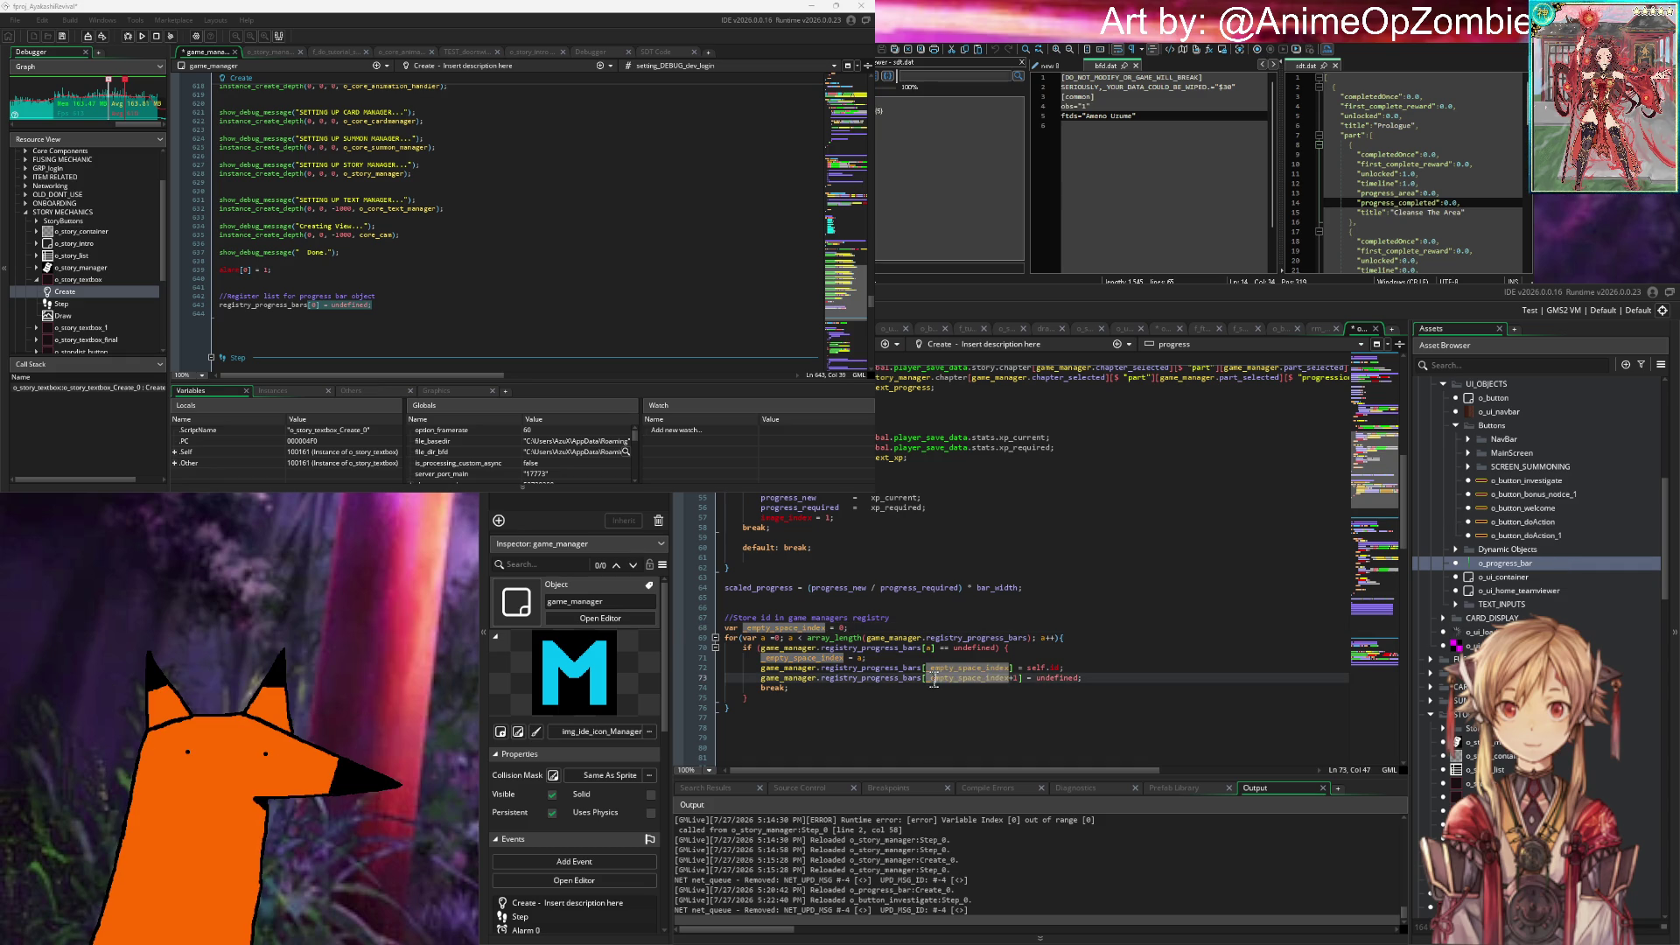
pyautogui.click(1039, 656)
pyautogui.click(1107, 700)
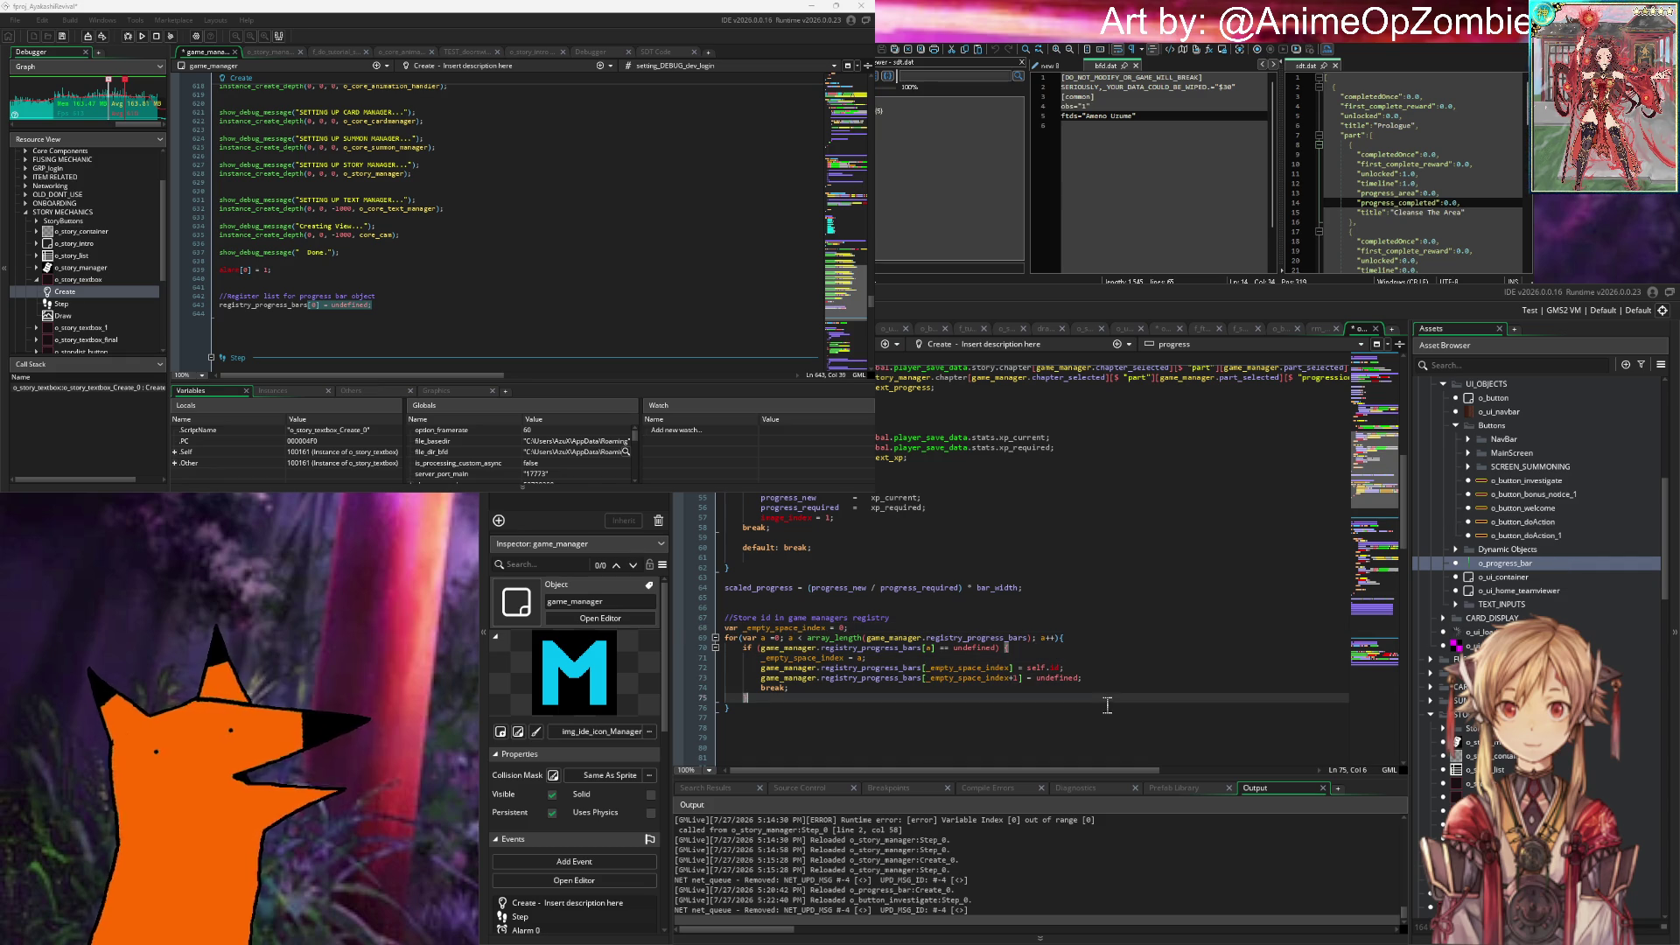
pyautogui.click(1029, 650)
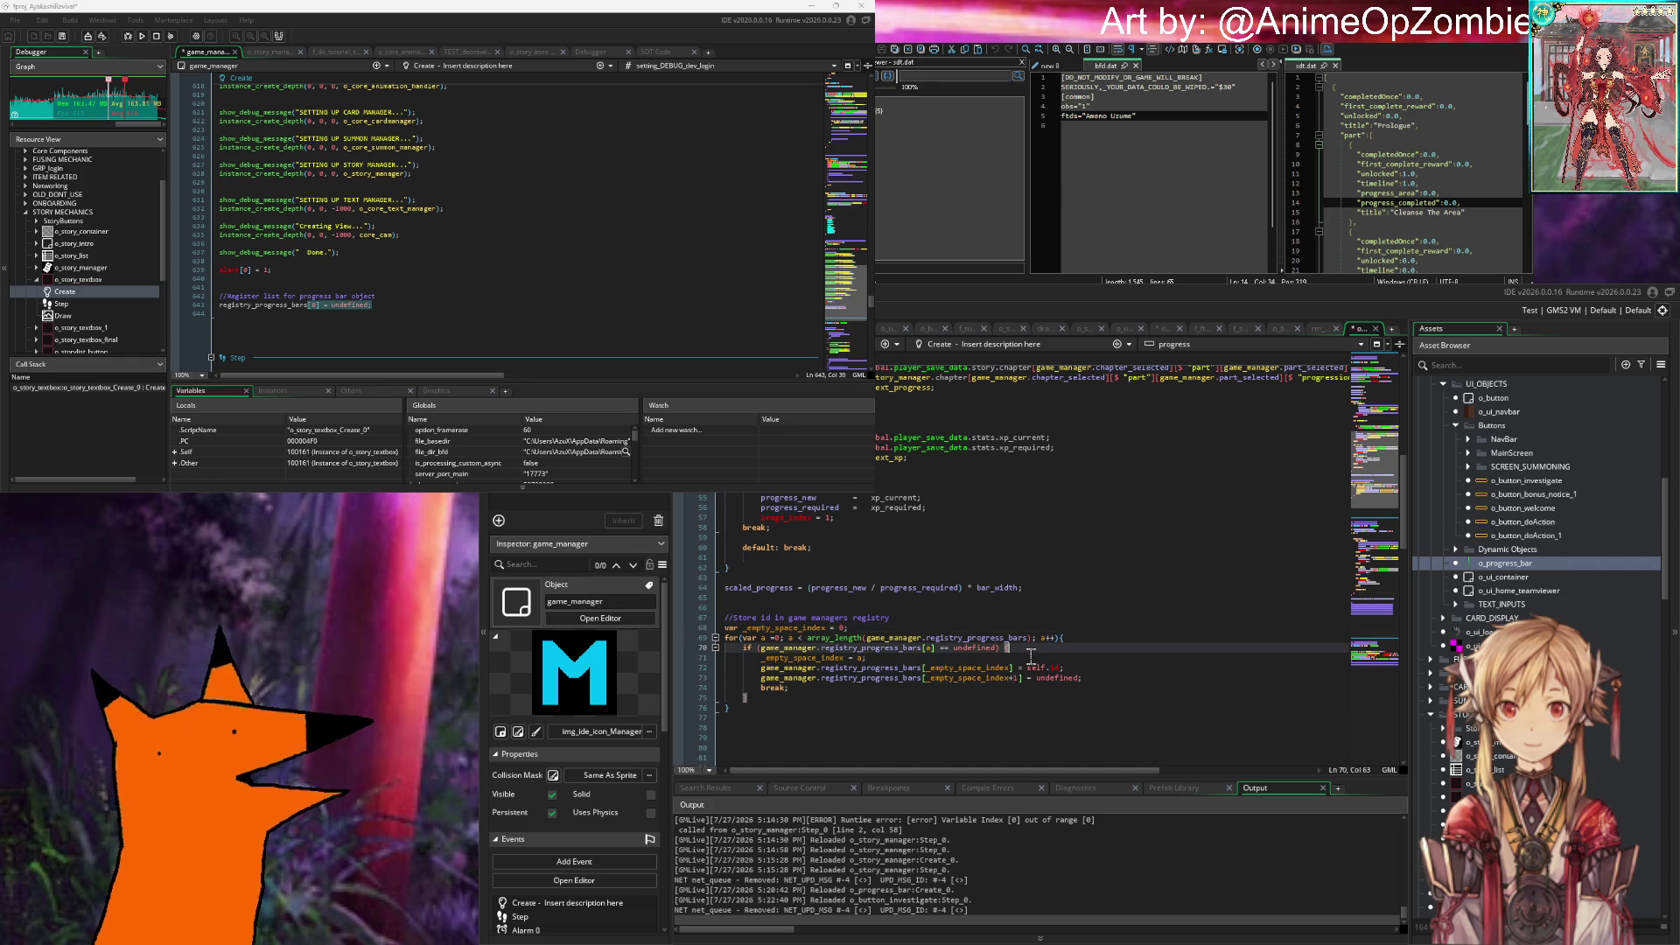
pyautogui.click(944, 702)
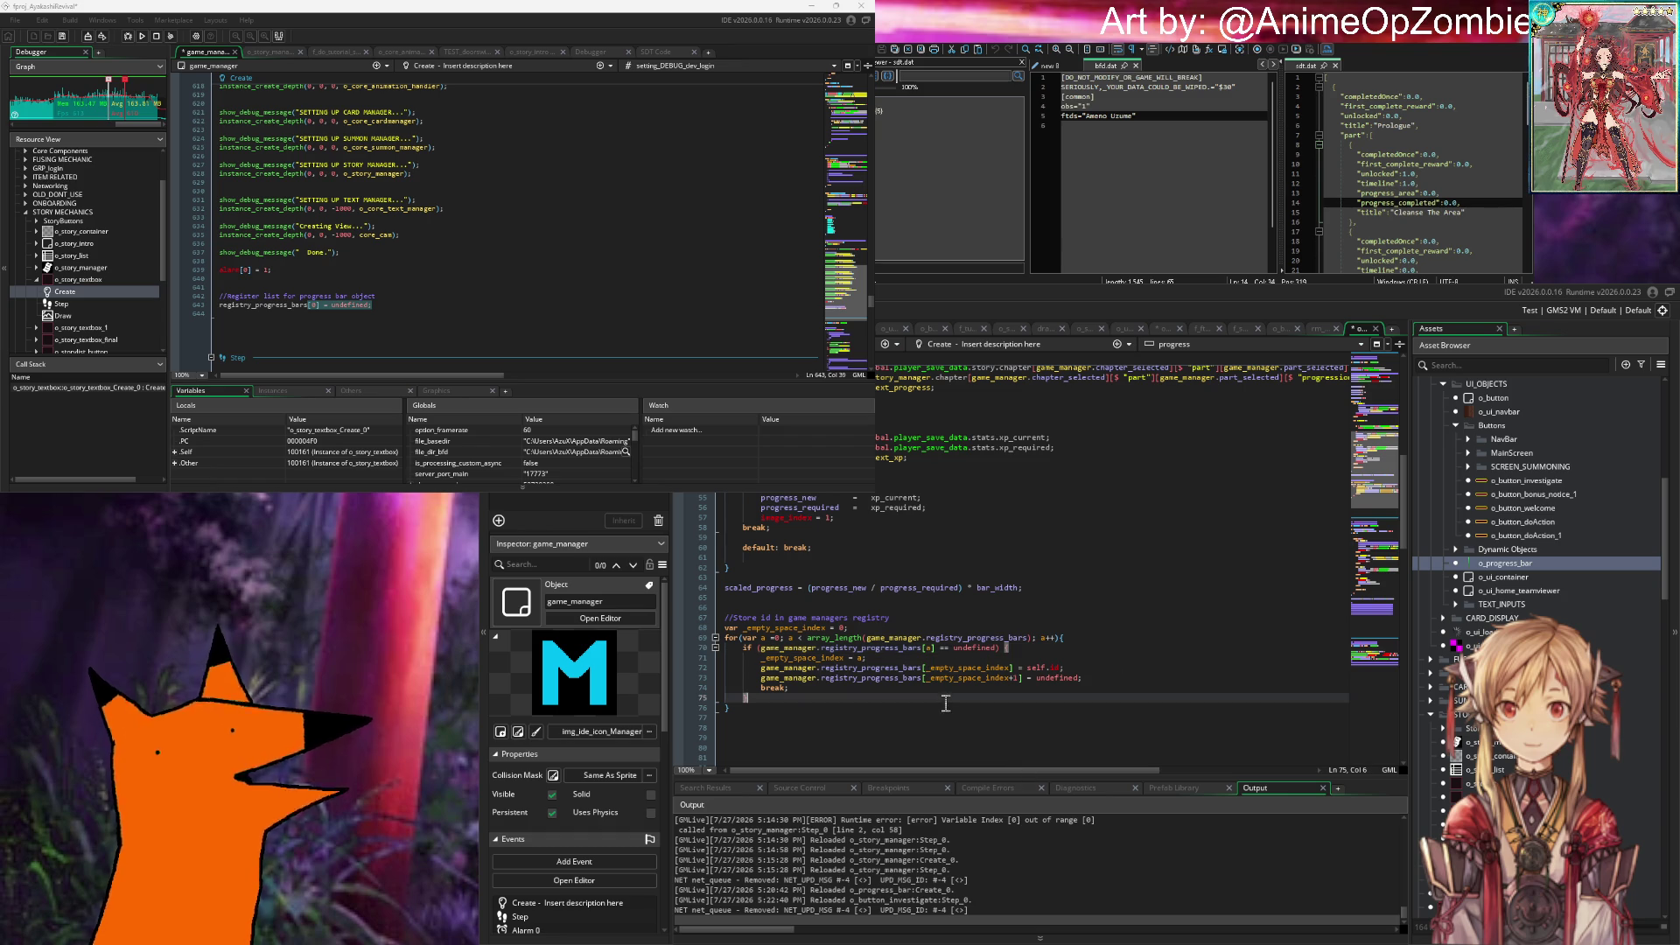
pyautogui.click(1093, 679)
pyautogui.click(967, 693)
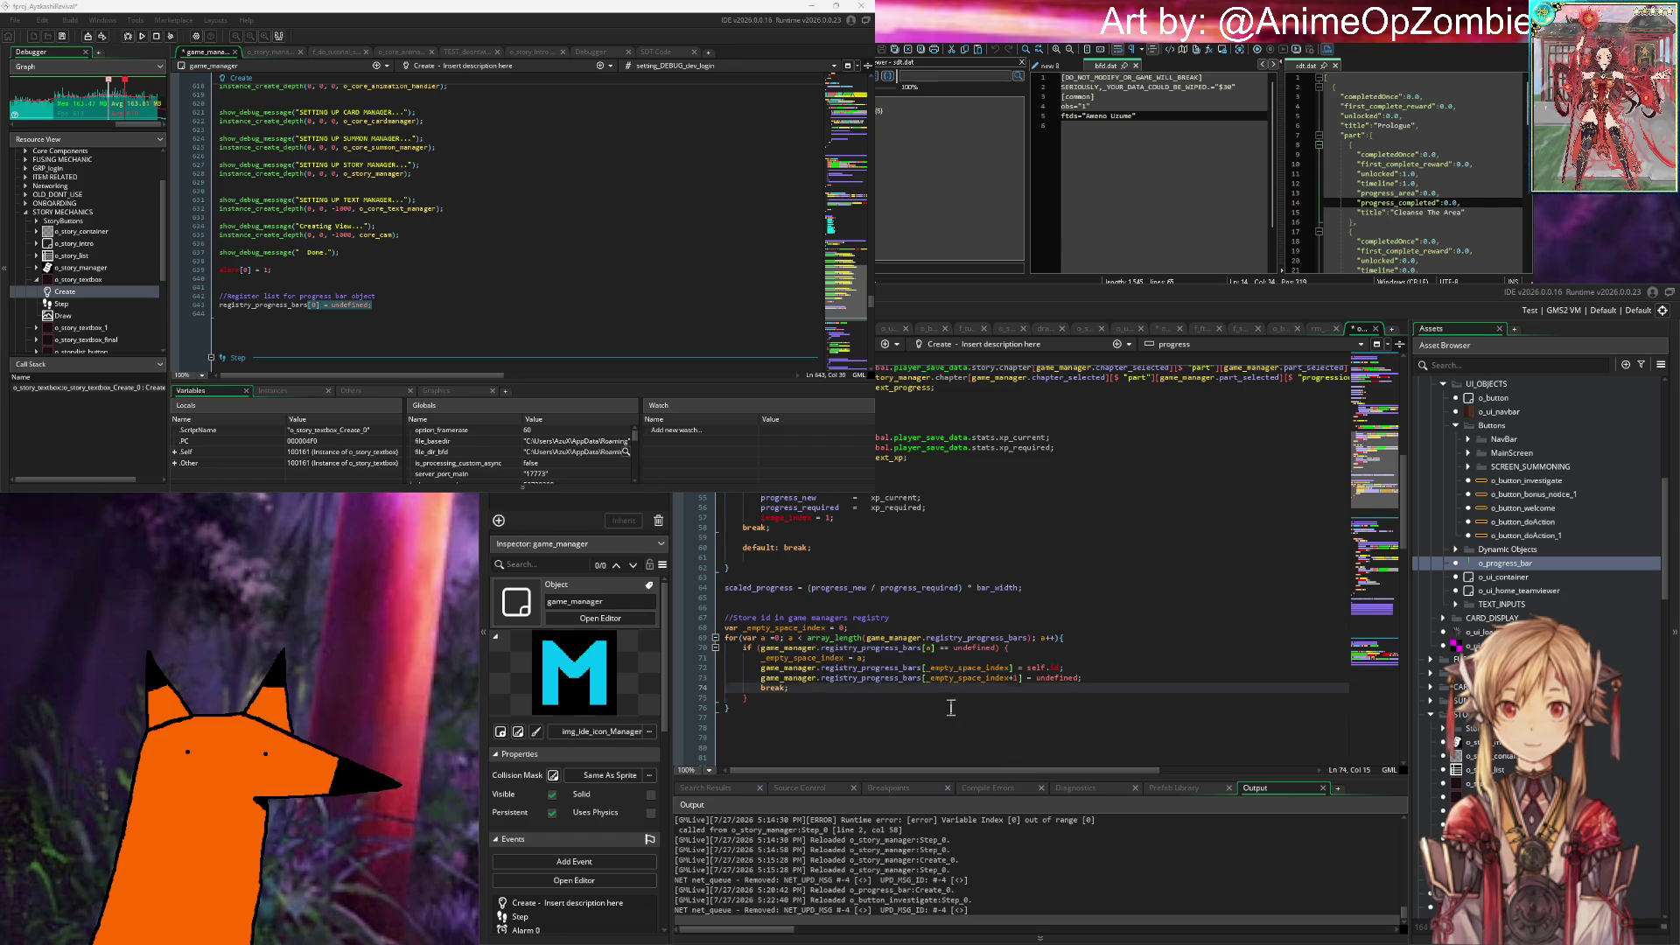
pyautogui.press('Down')
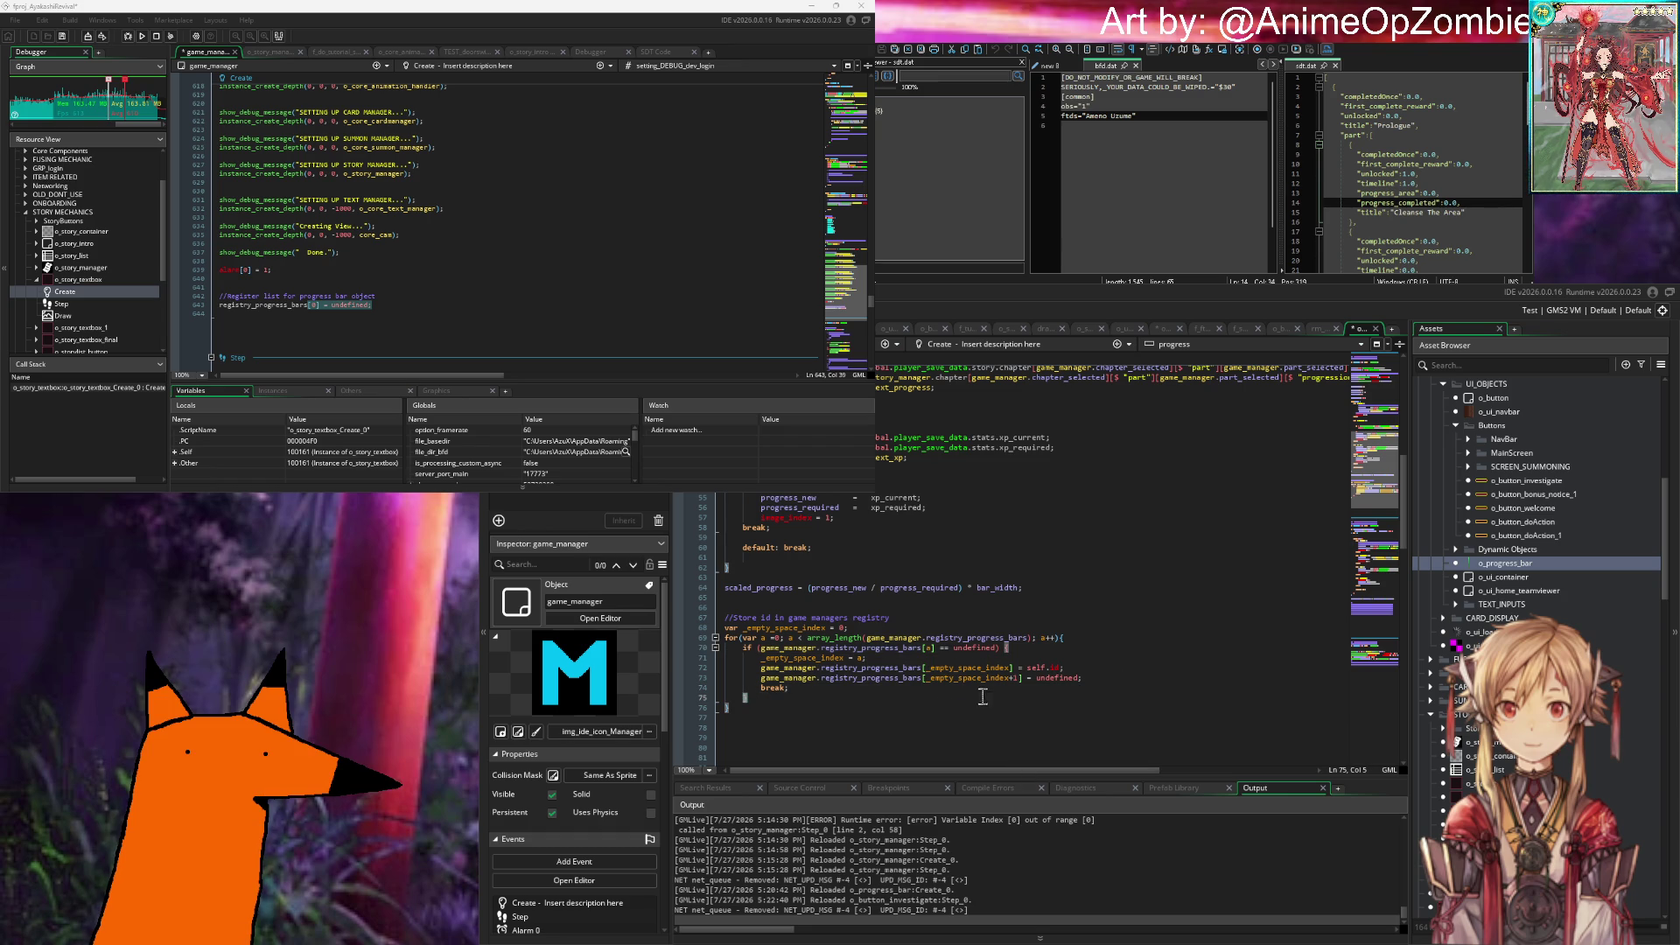
# Step: Delete empty line 644 in game_manager, save all changes, and close o_progress_bar's code
pyautogui.click(348, 335)
pyautogui.press('BackSpace')
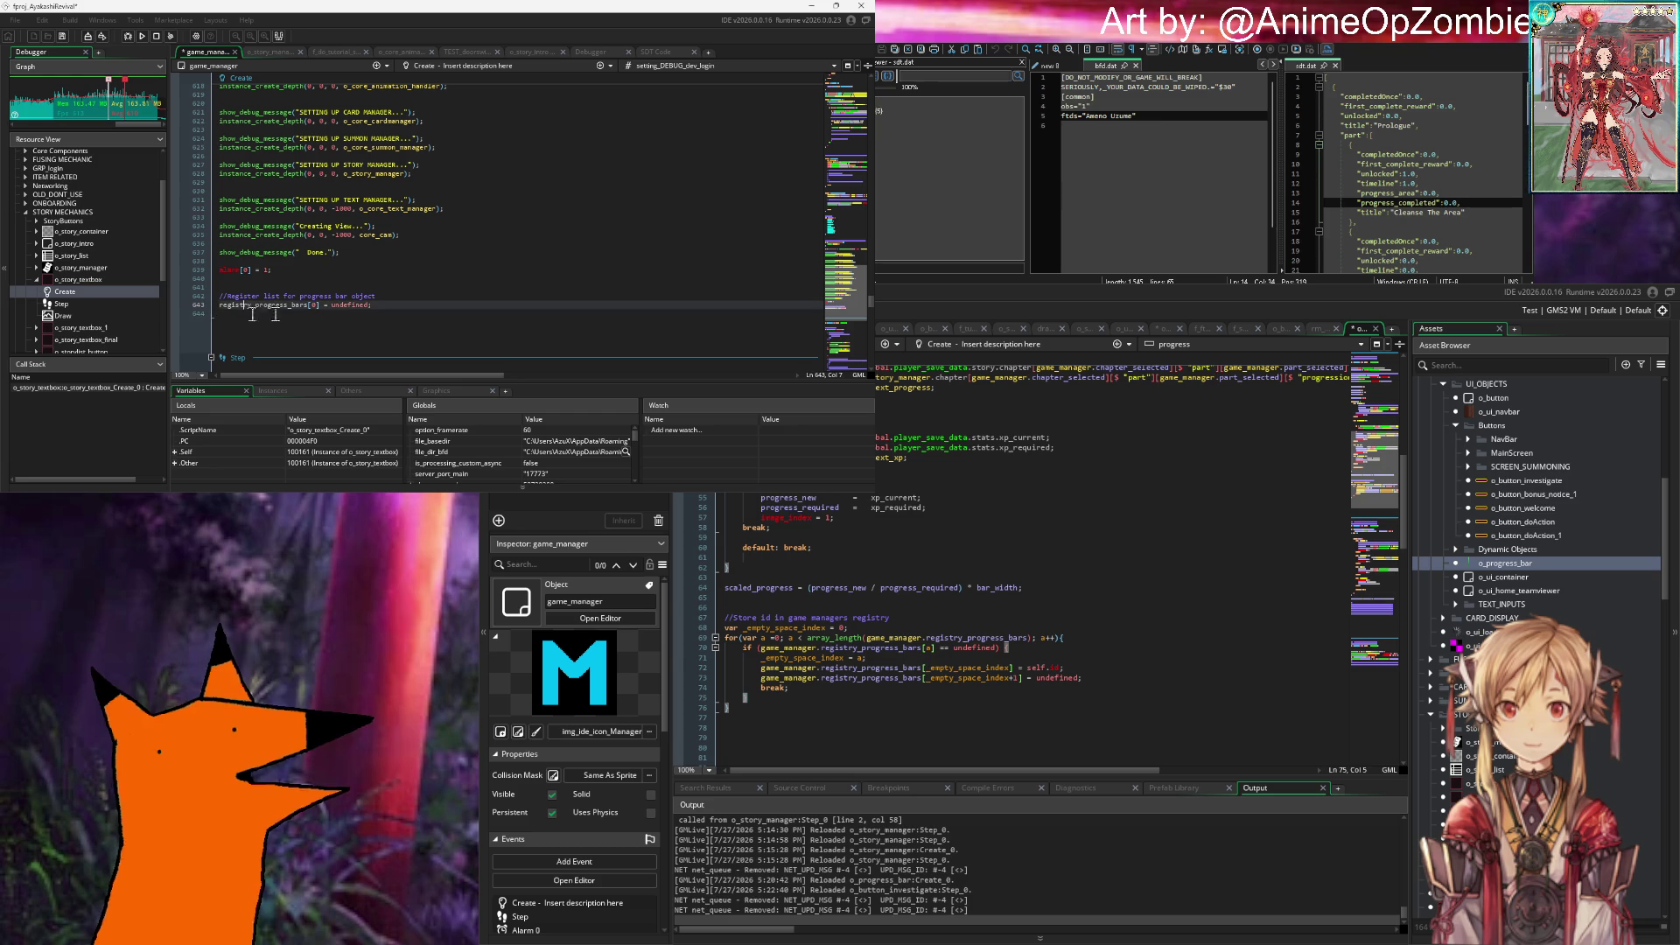
pyautogui.hotkey('ctrl', 's')
pyautogui.click(1113, 662)
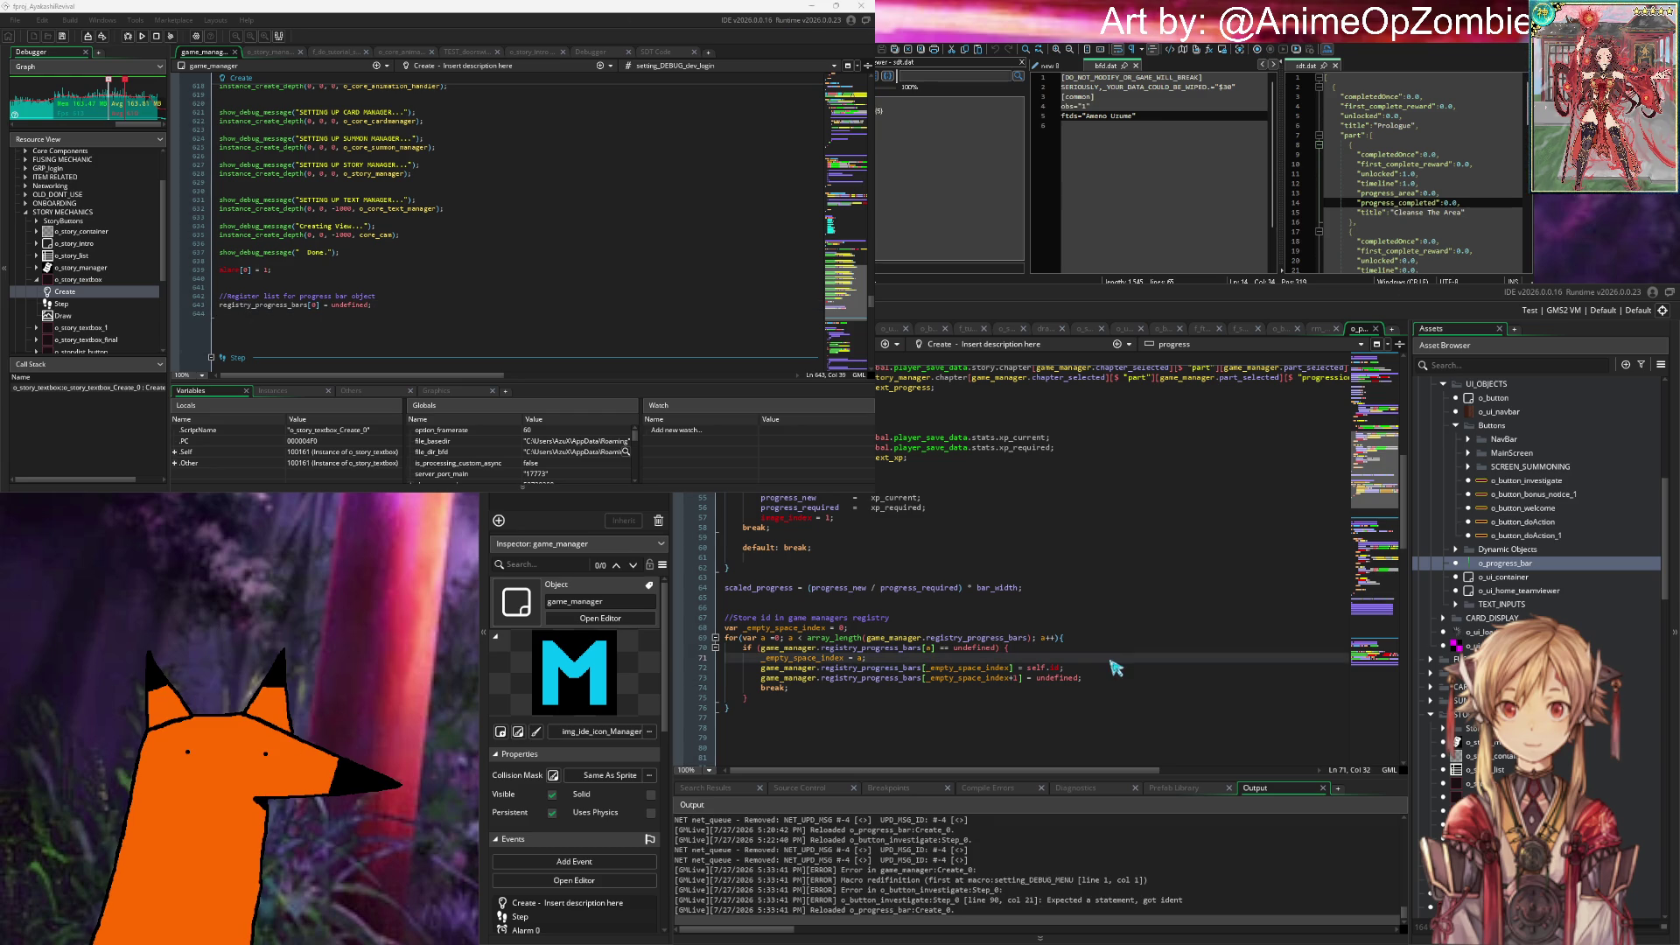
pyautogui.click(1375, 330)
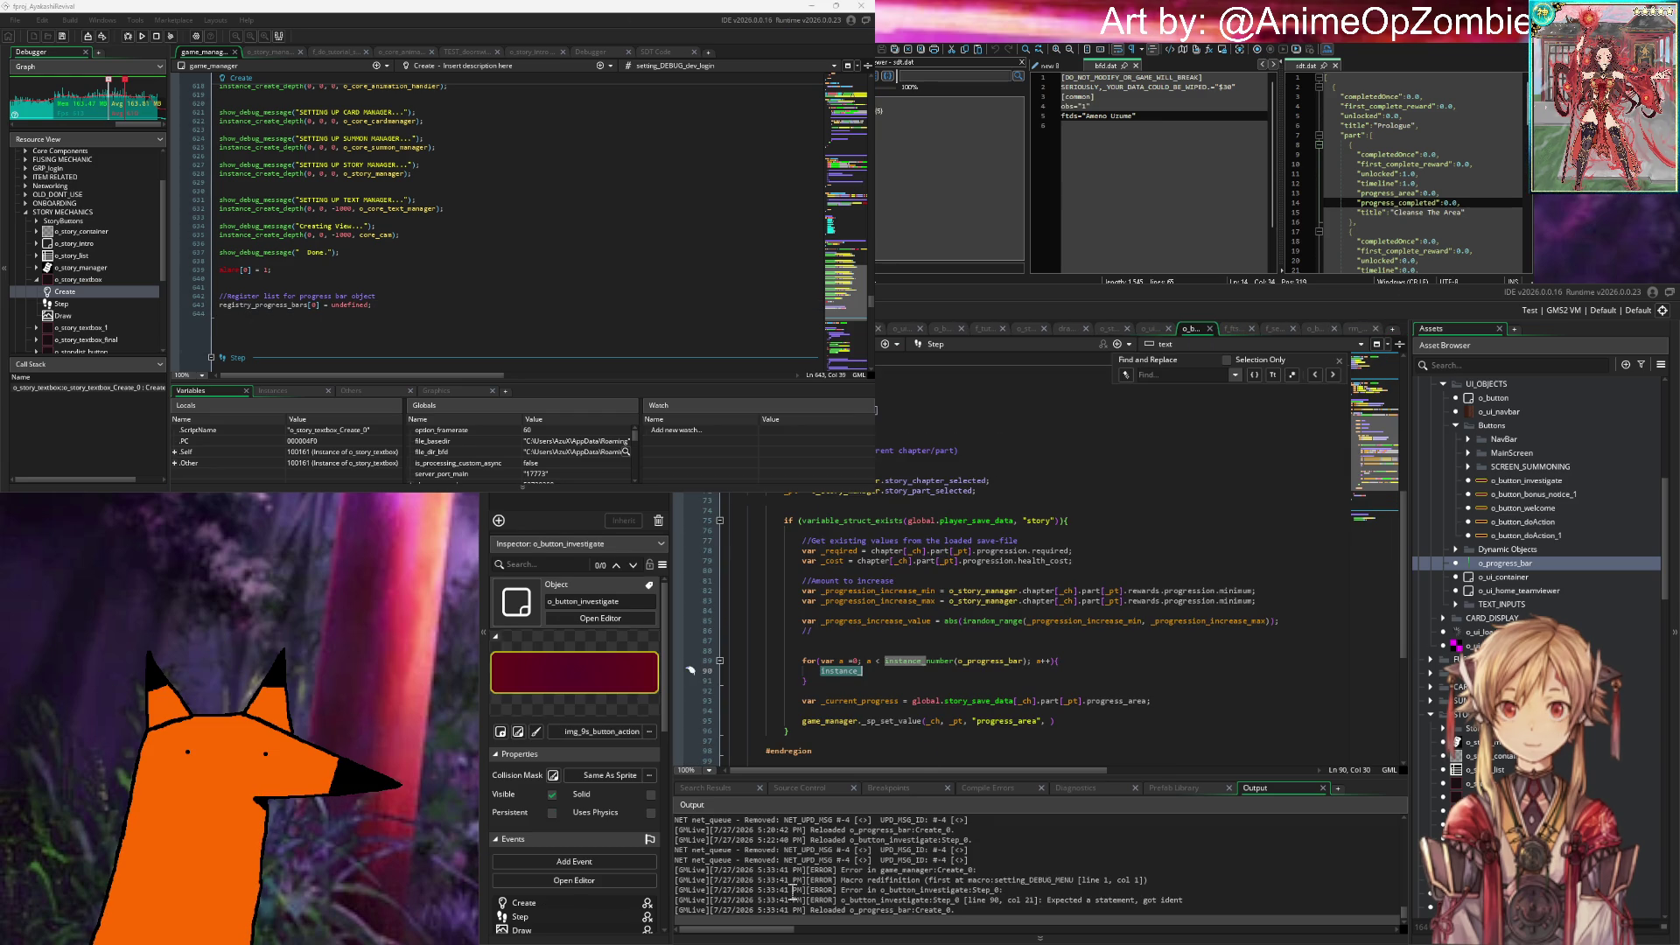
# Step: Replace the instance_ text on line 90 with game_manager.registry_progress_bars, then clear the line
pyautogui.click(974, 693)
pyautogui.hotkey('ctrl', 'BackSpace')
pyautogui.write('game')
pyautogui.press('Return')
pyautogui.write('.registry')
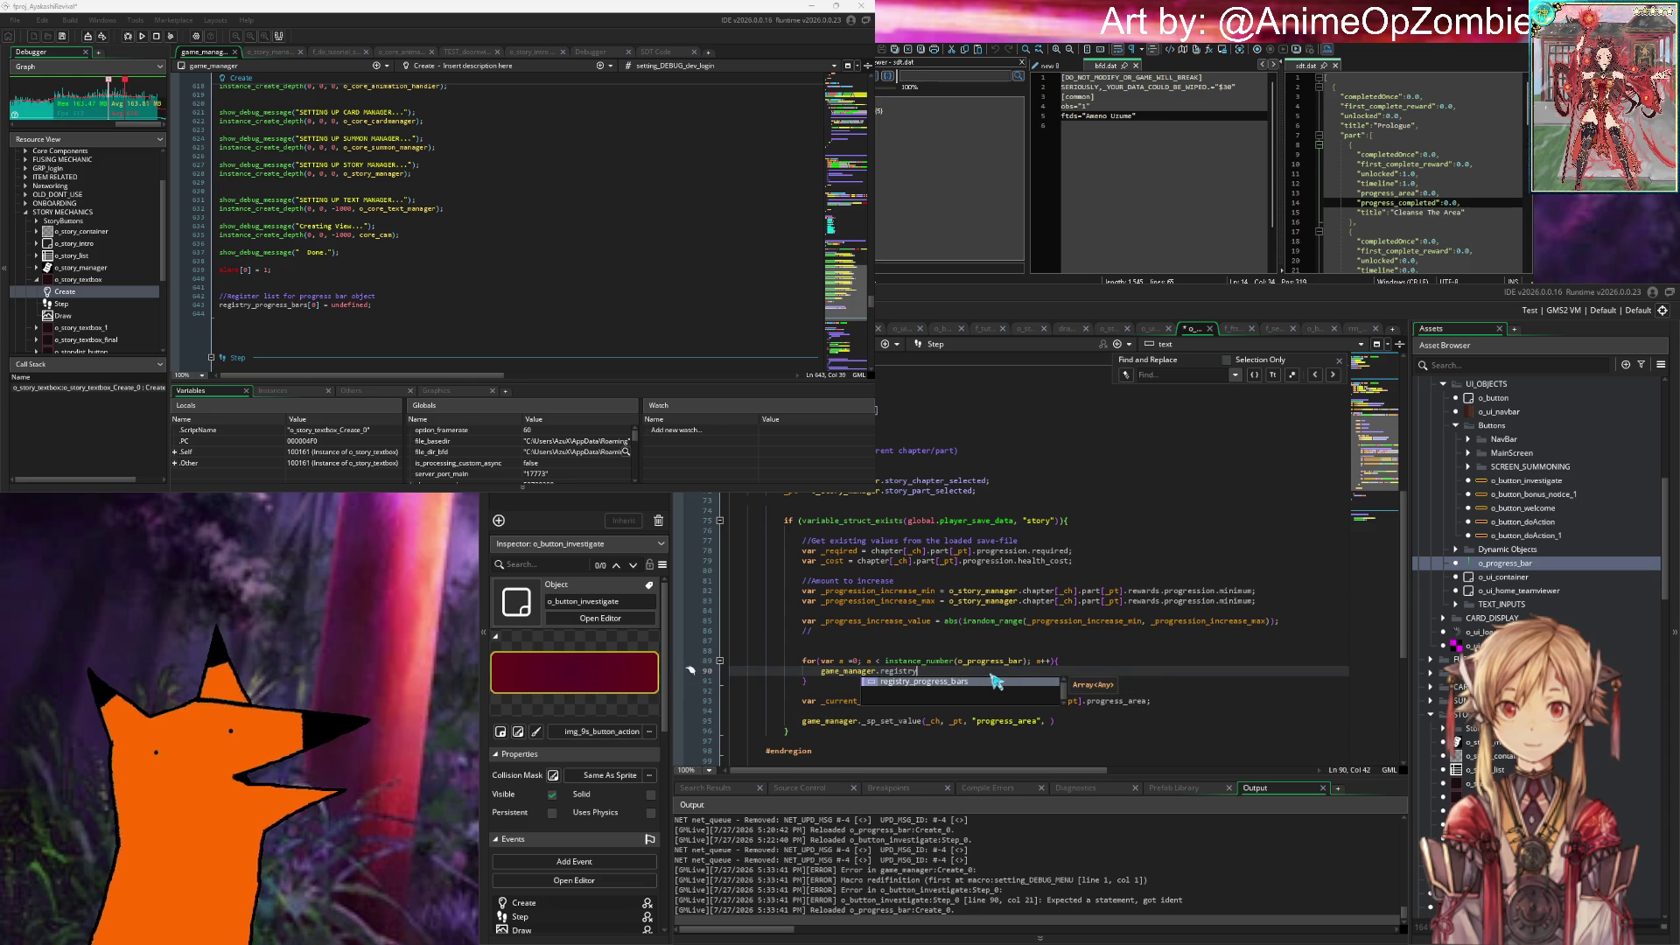
pyautogui.press('Return')
pyautogui.write('[')
pyautogui.press('BackSpace')
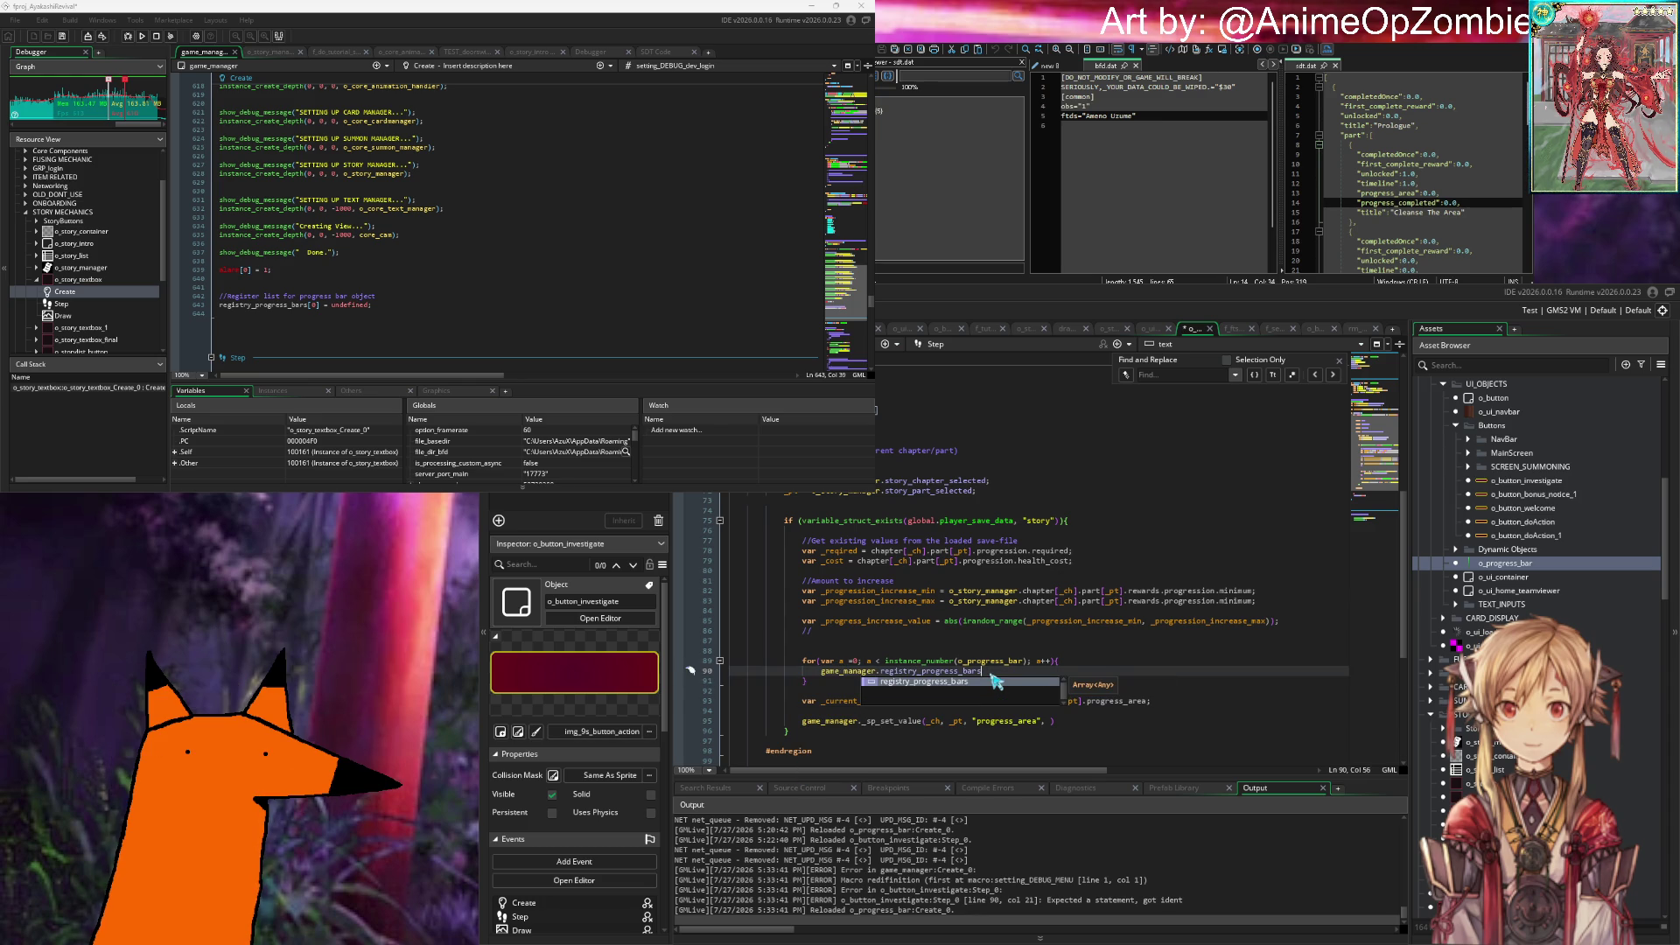
pyautogui.click(945, 632)
pyautogui.scroll(-4, 945, 632)
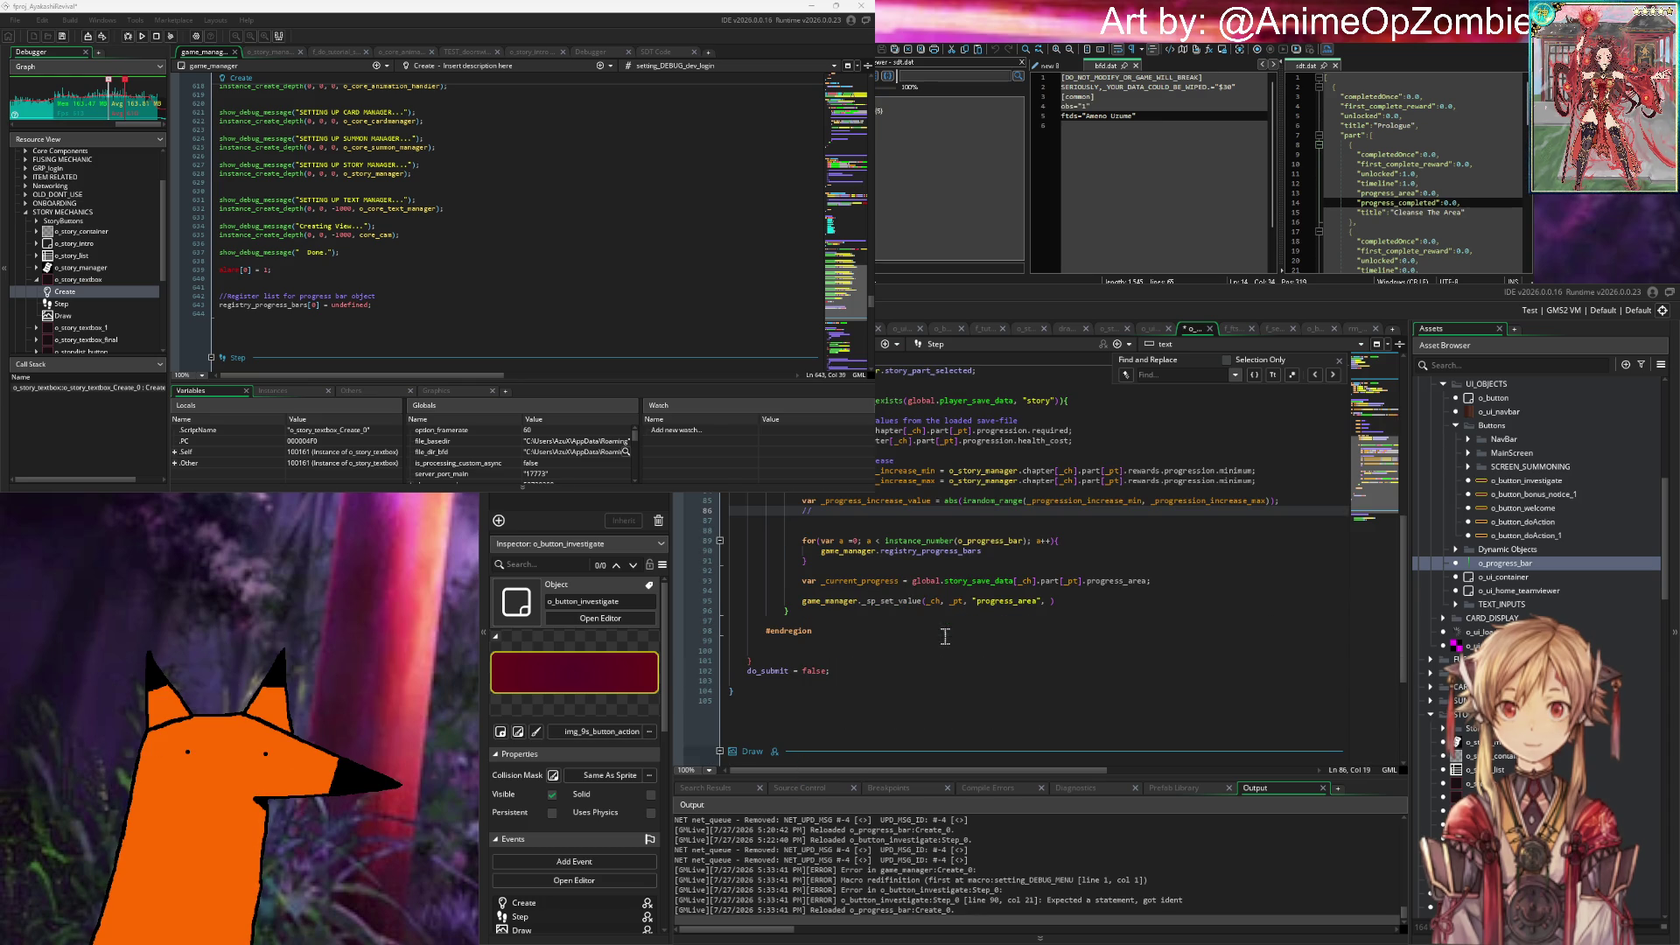
pyautogui.click(995, 551)
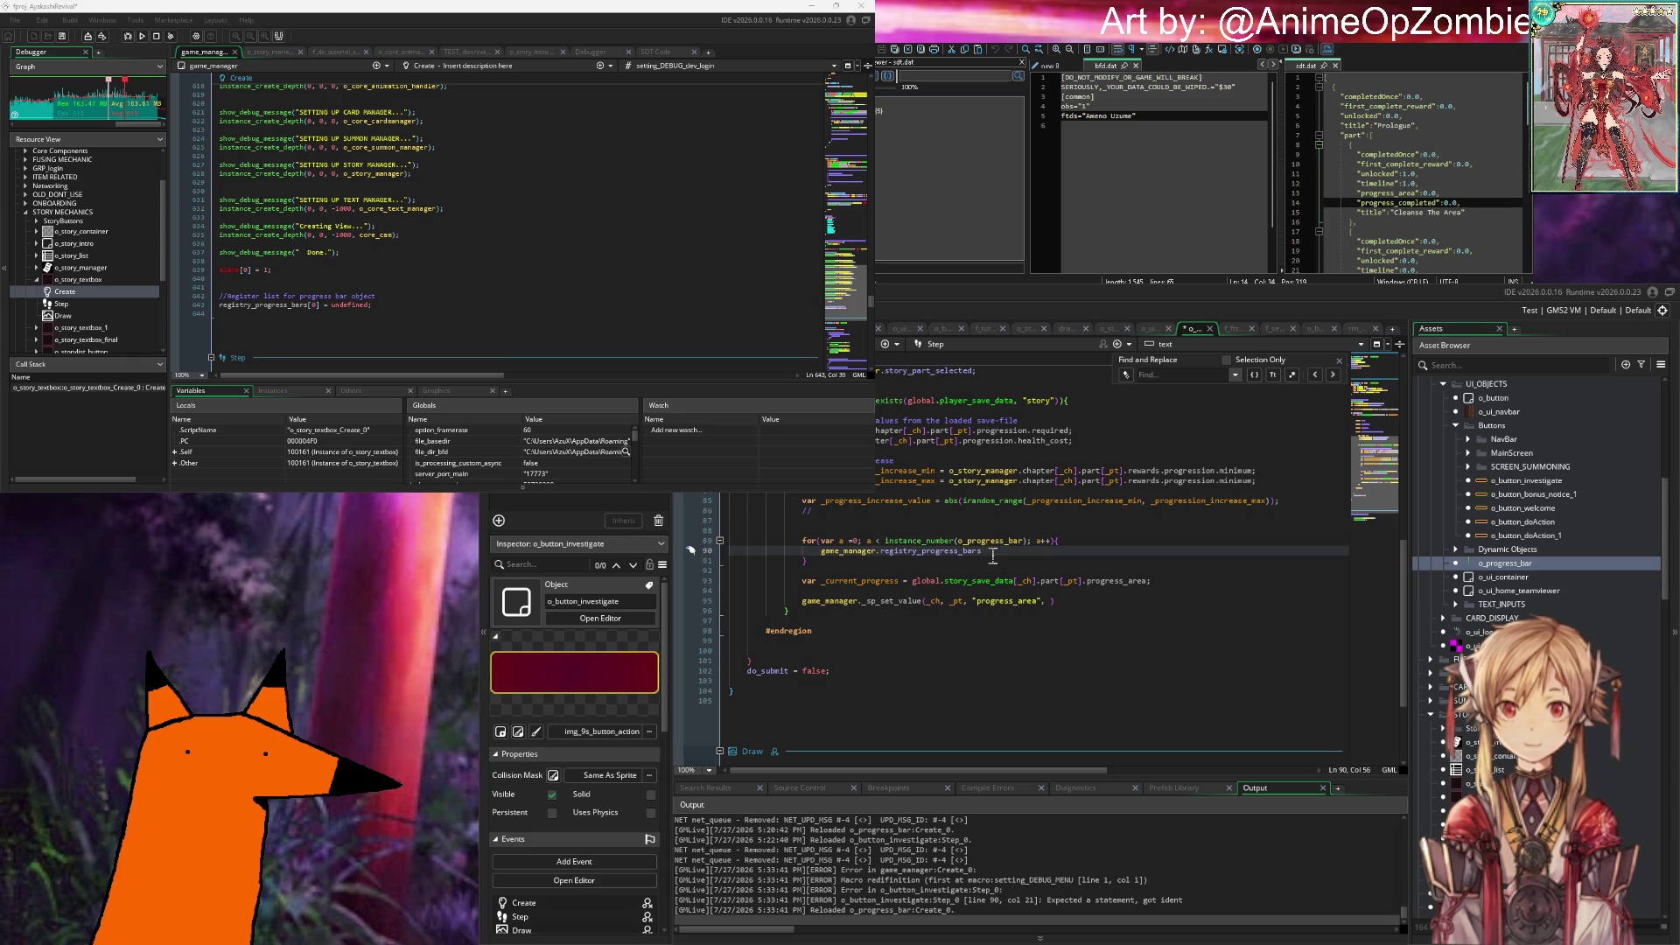
pyautogui.hotkey('shift', 'Home')
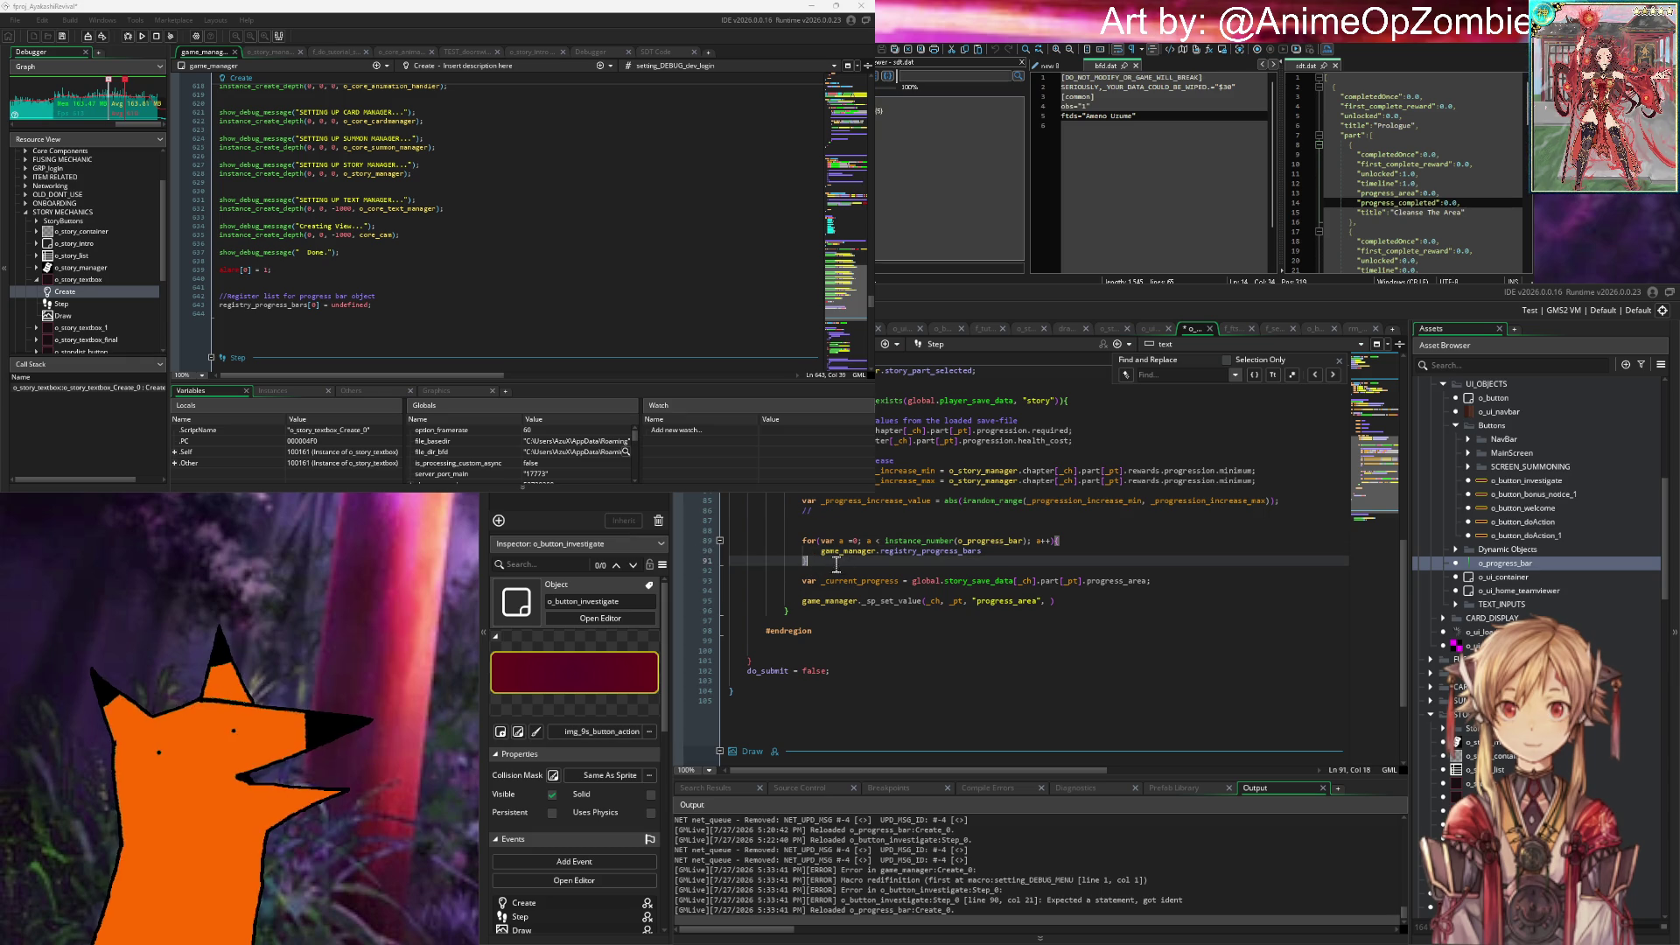
pyautogui.press('BackSpace')
# Step: Change the loop condition from instance_number(o_progress_bar) to array_length(game_manager.registry_progress_bars)
pyautogui.moveTo(885, 541); pyautogui.dragTo(1029, 542)
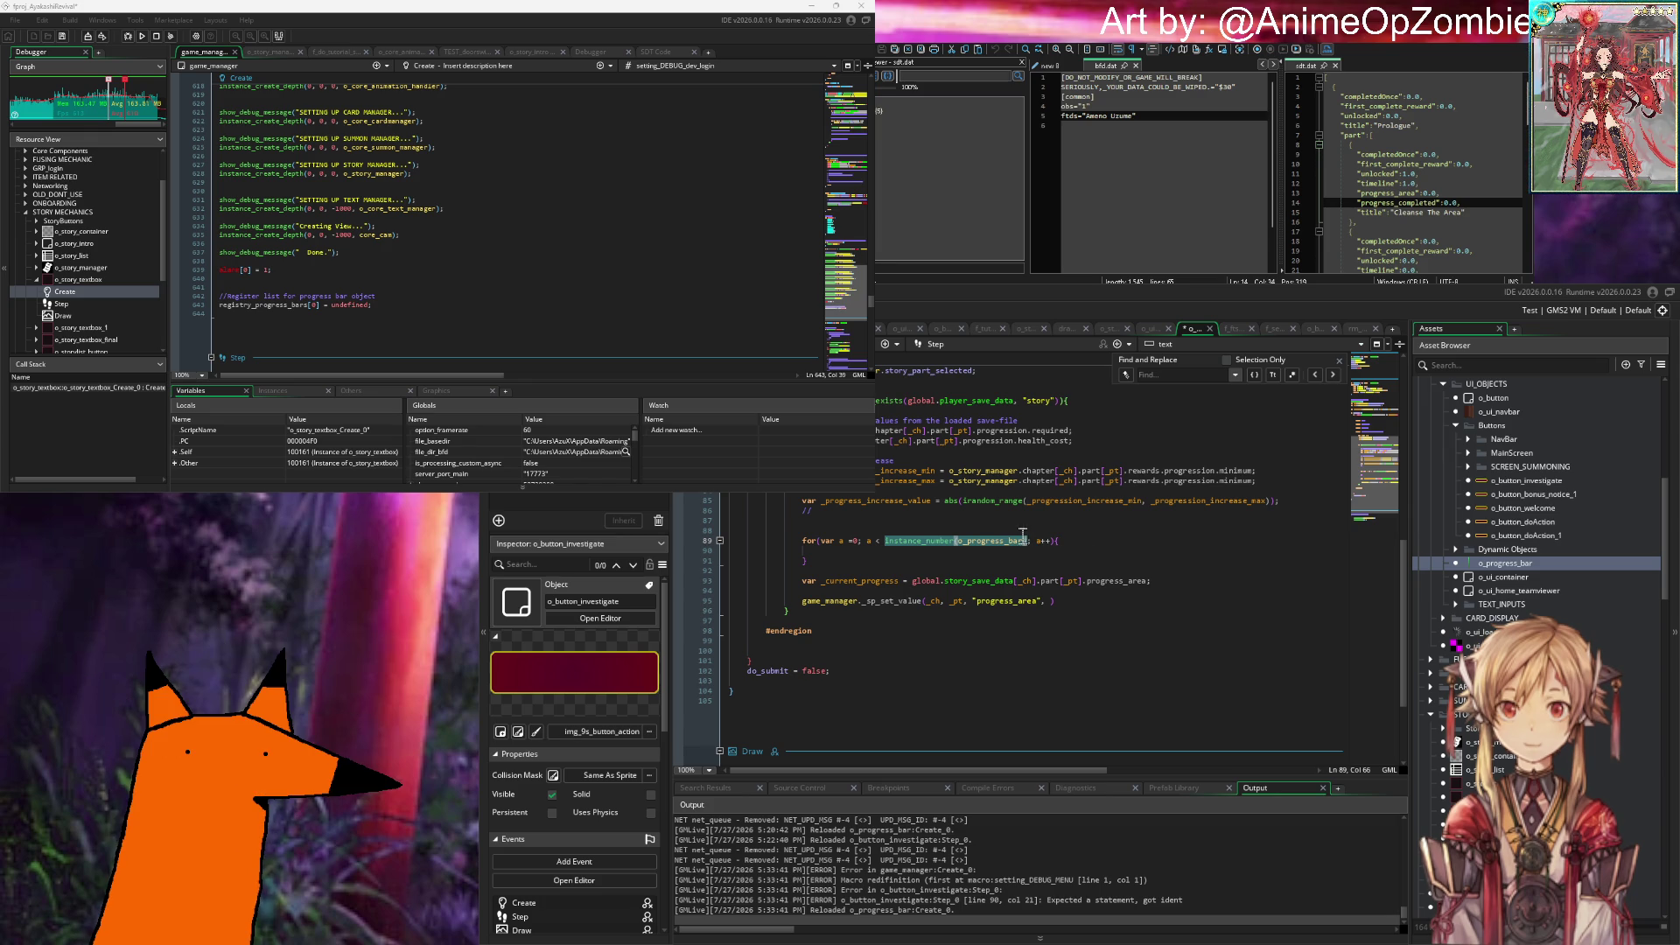
pyautogui.write('array_length(game_manager.registry_progress_bars')
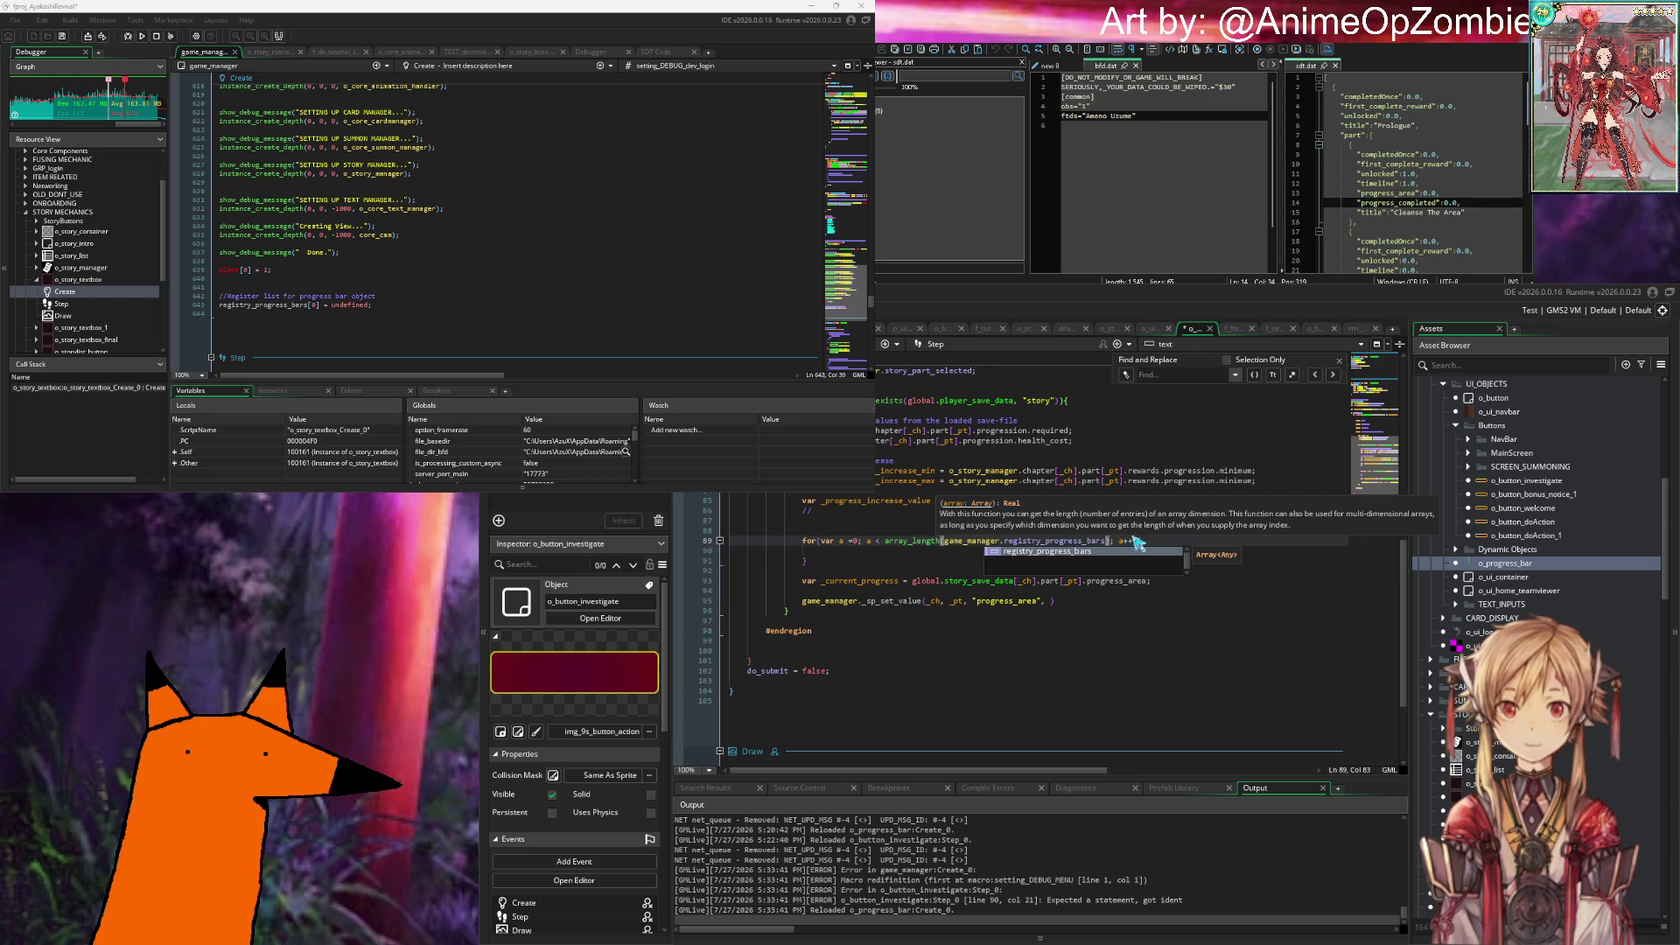
pyautogui.press('Escape')
pyautogui.press('Down')
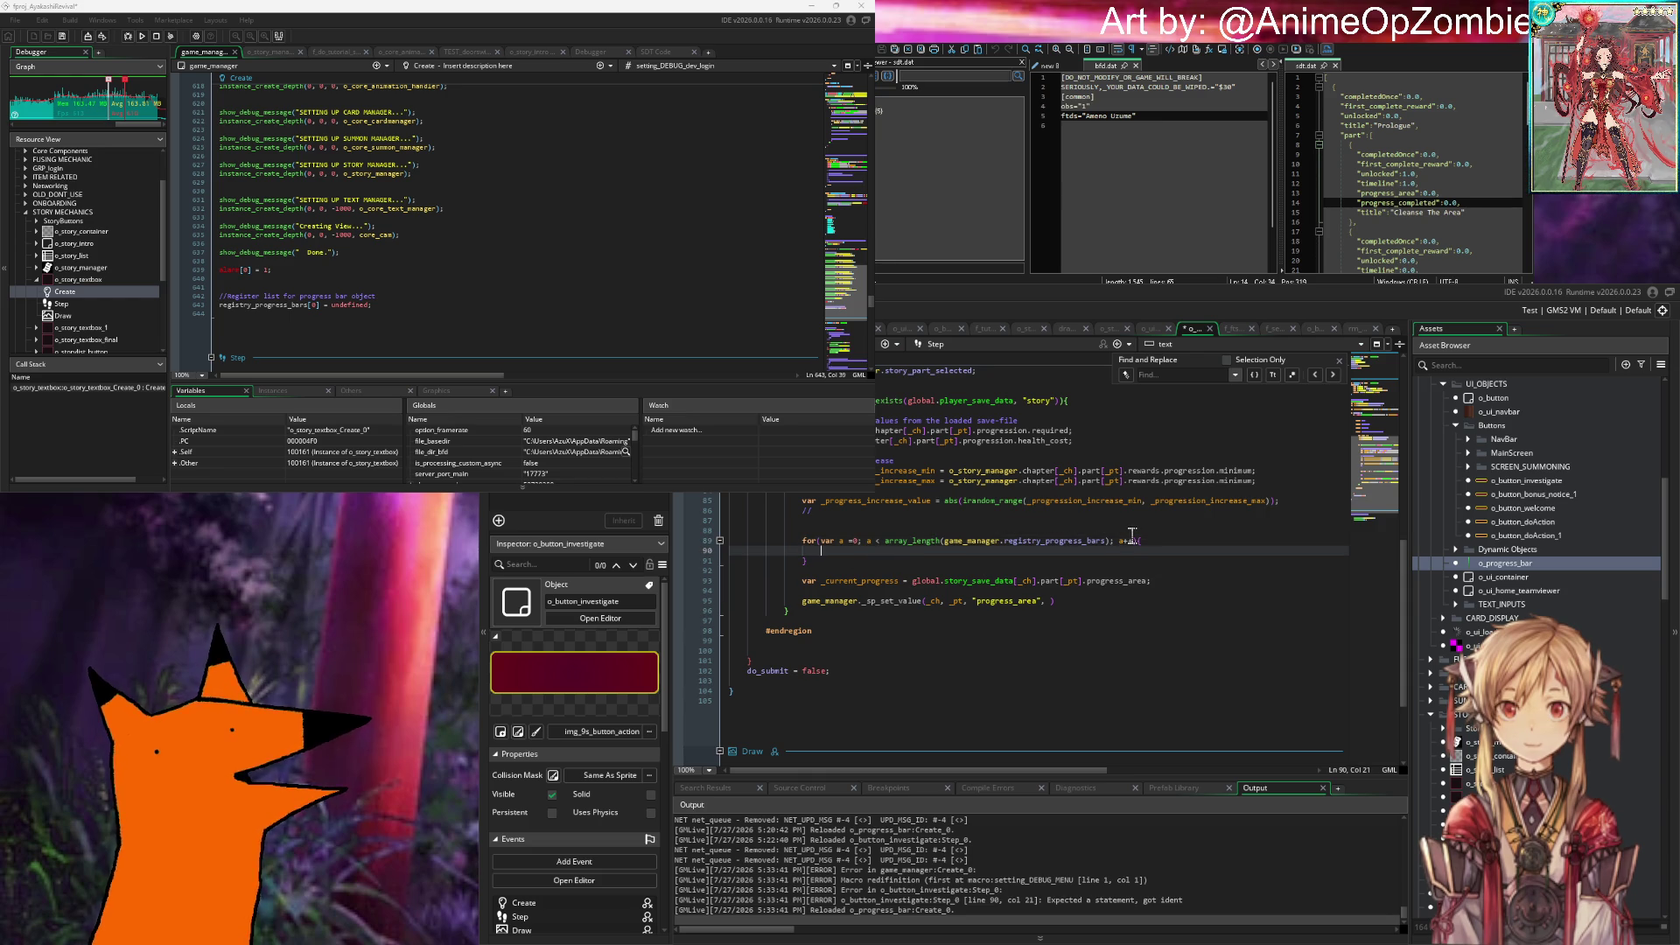
# Step: Write an if condition on game_manager.registry_progress_bars[a] and open its code block
pyautogui.write('if (game_manager.registry_progress_bars')
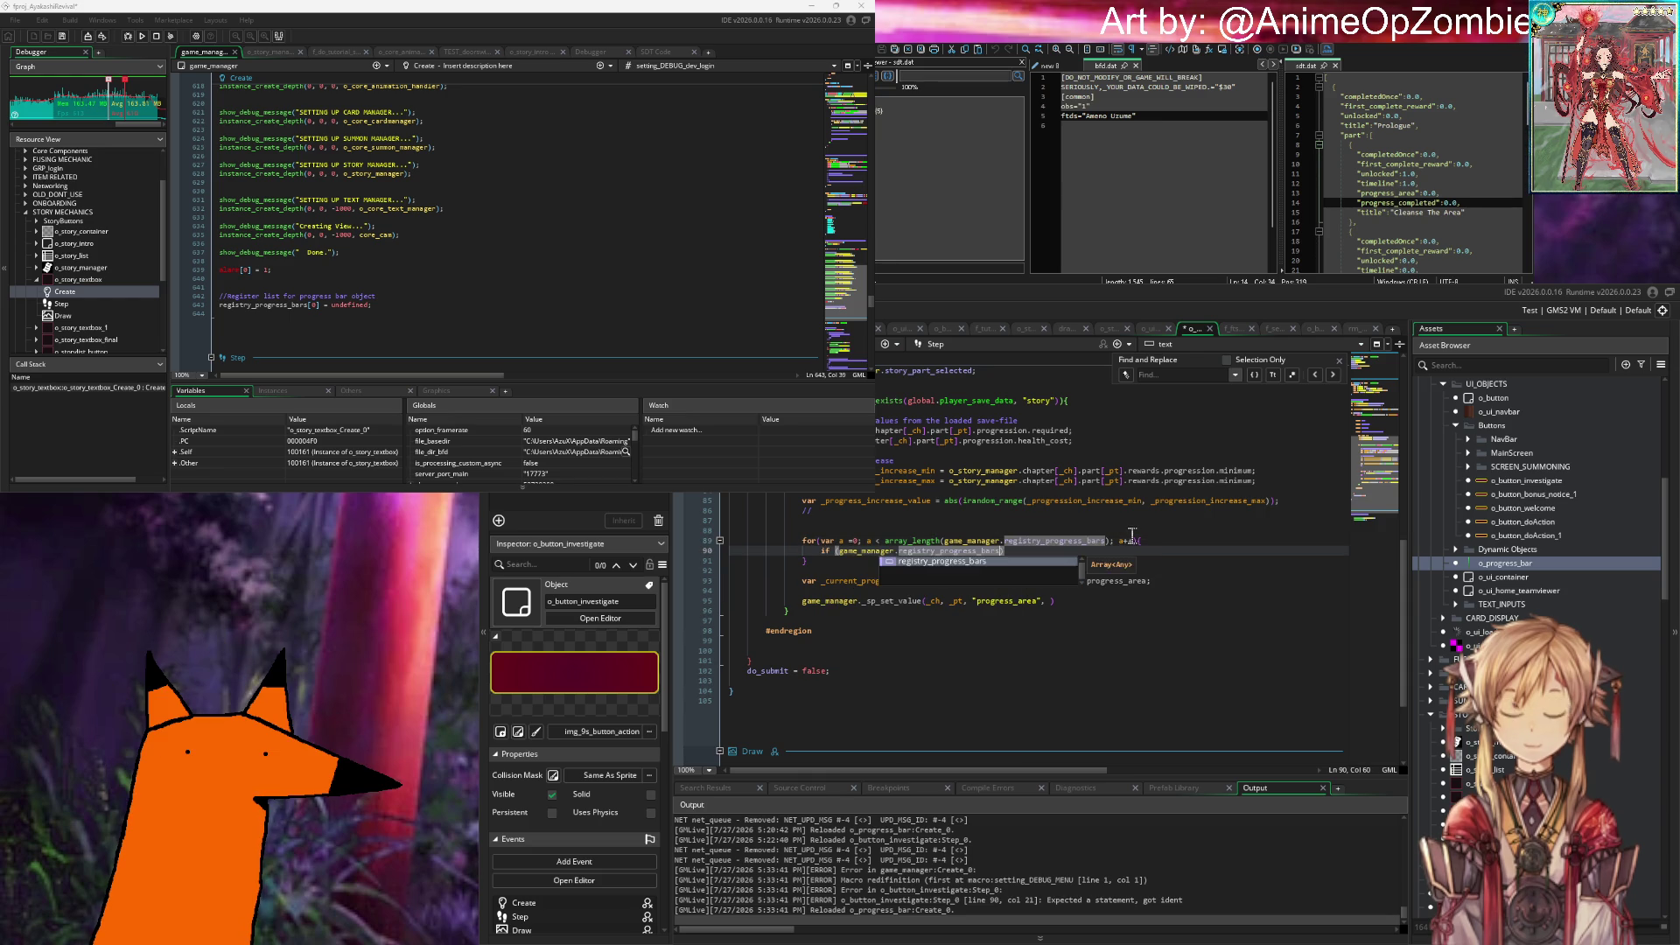
pyautogui.write('[a')
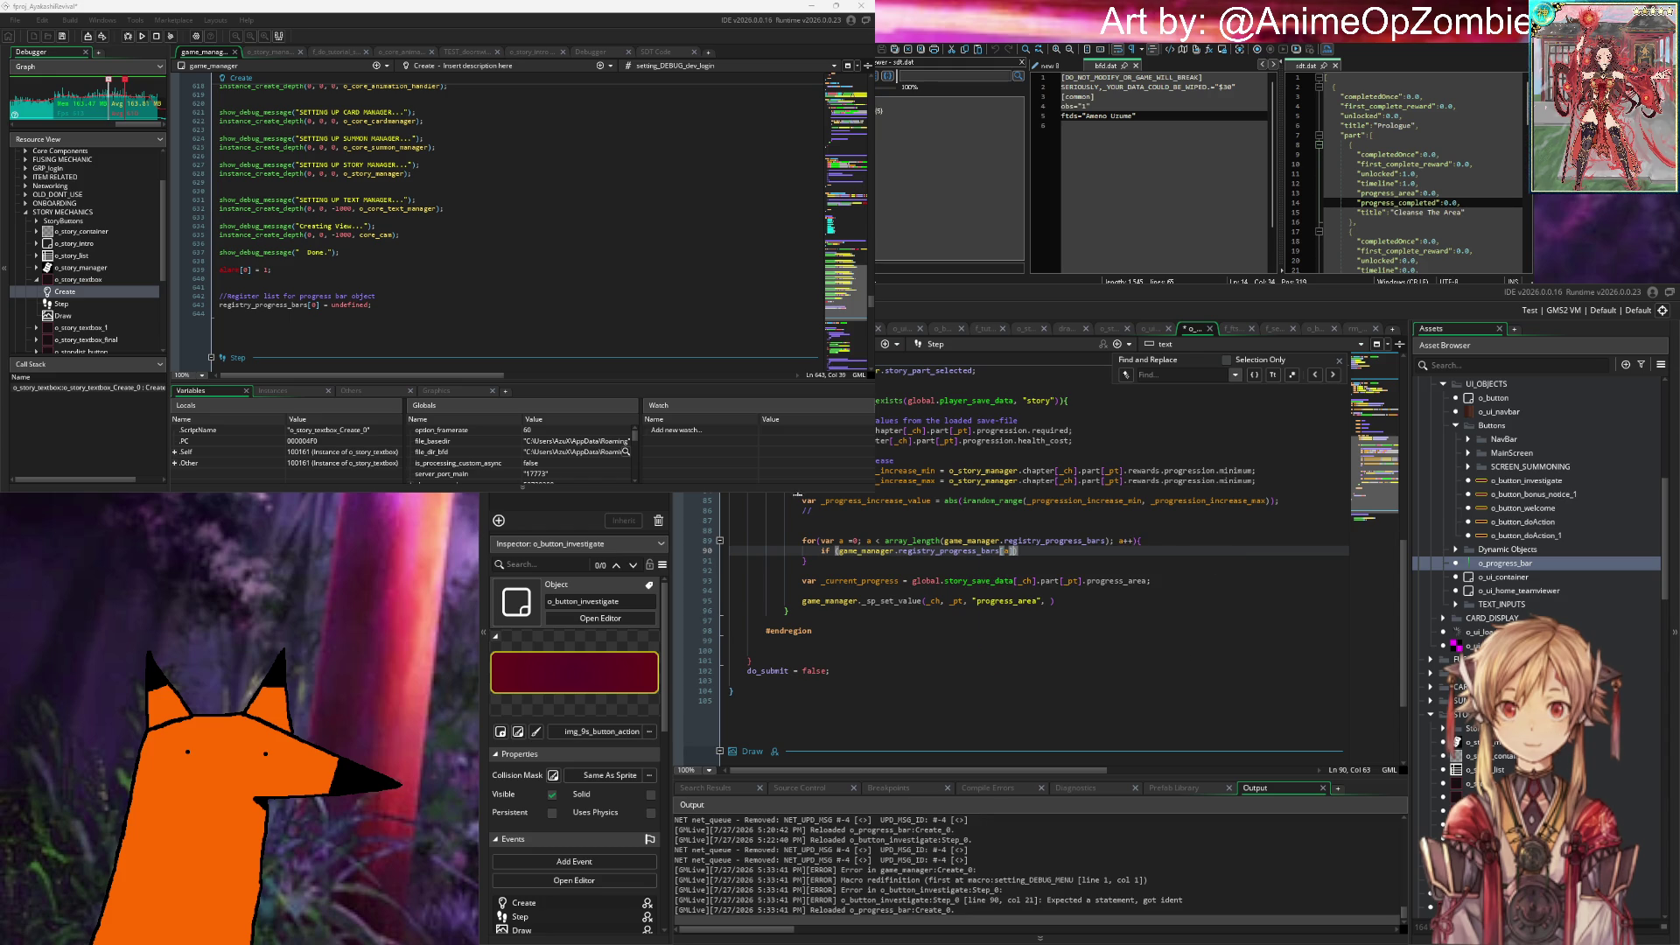
pyautogui.click(1017, 551)
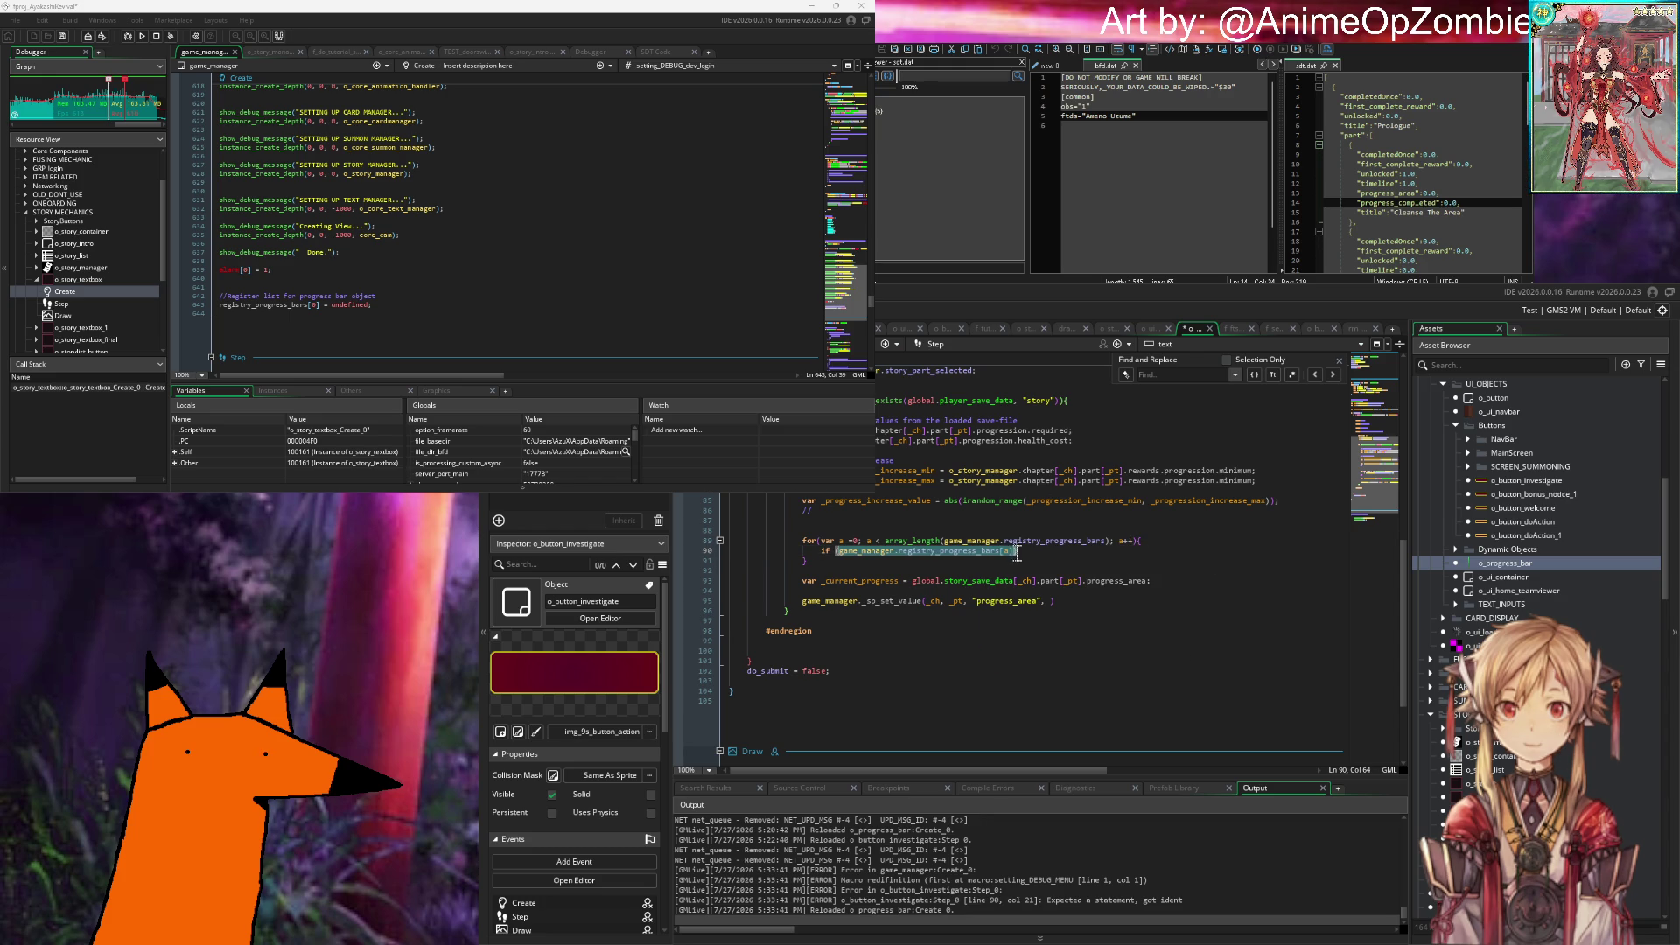
pyautogui.press('BackSpace')
pyautogui.write('inst')
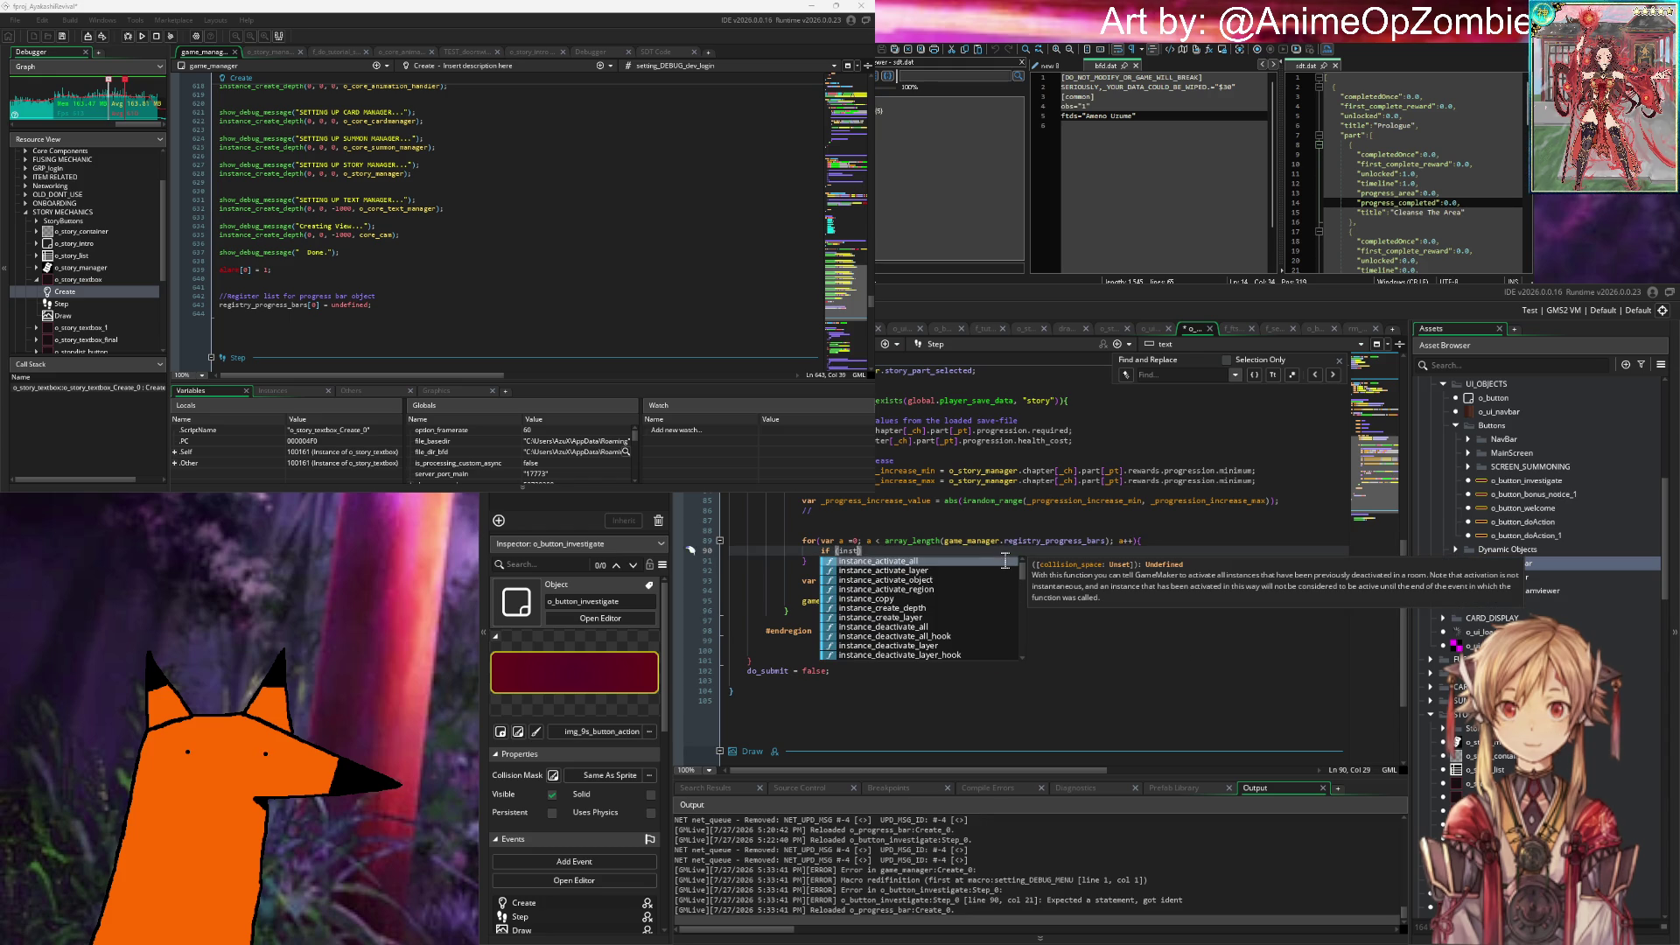
pyautogui.hotkey('ctrl', 'z')
pyautogui.hotkey('ctrl', 'z')
pyautogui.hotkey('ctrl', 'z')
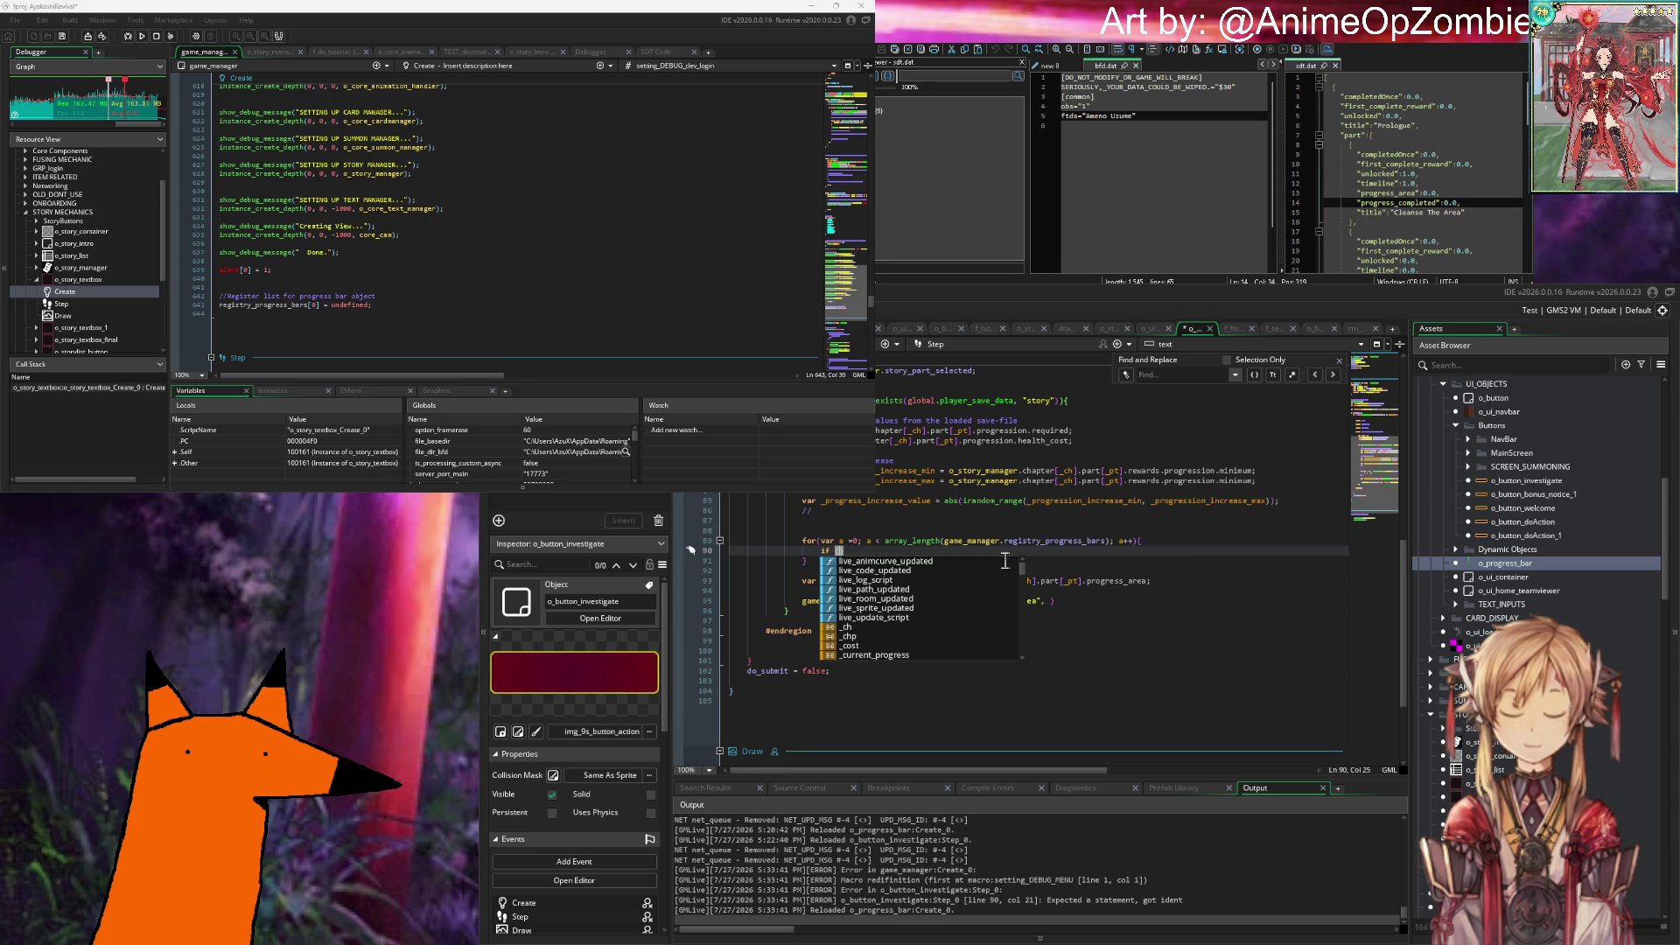
pyautogui.write('game_manager.registry_progress_bars[.')
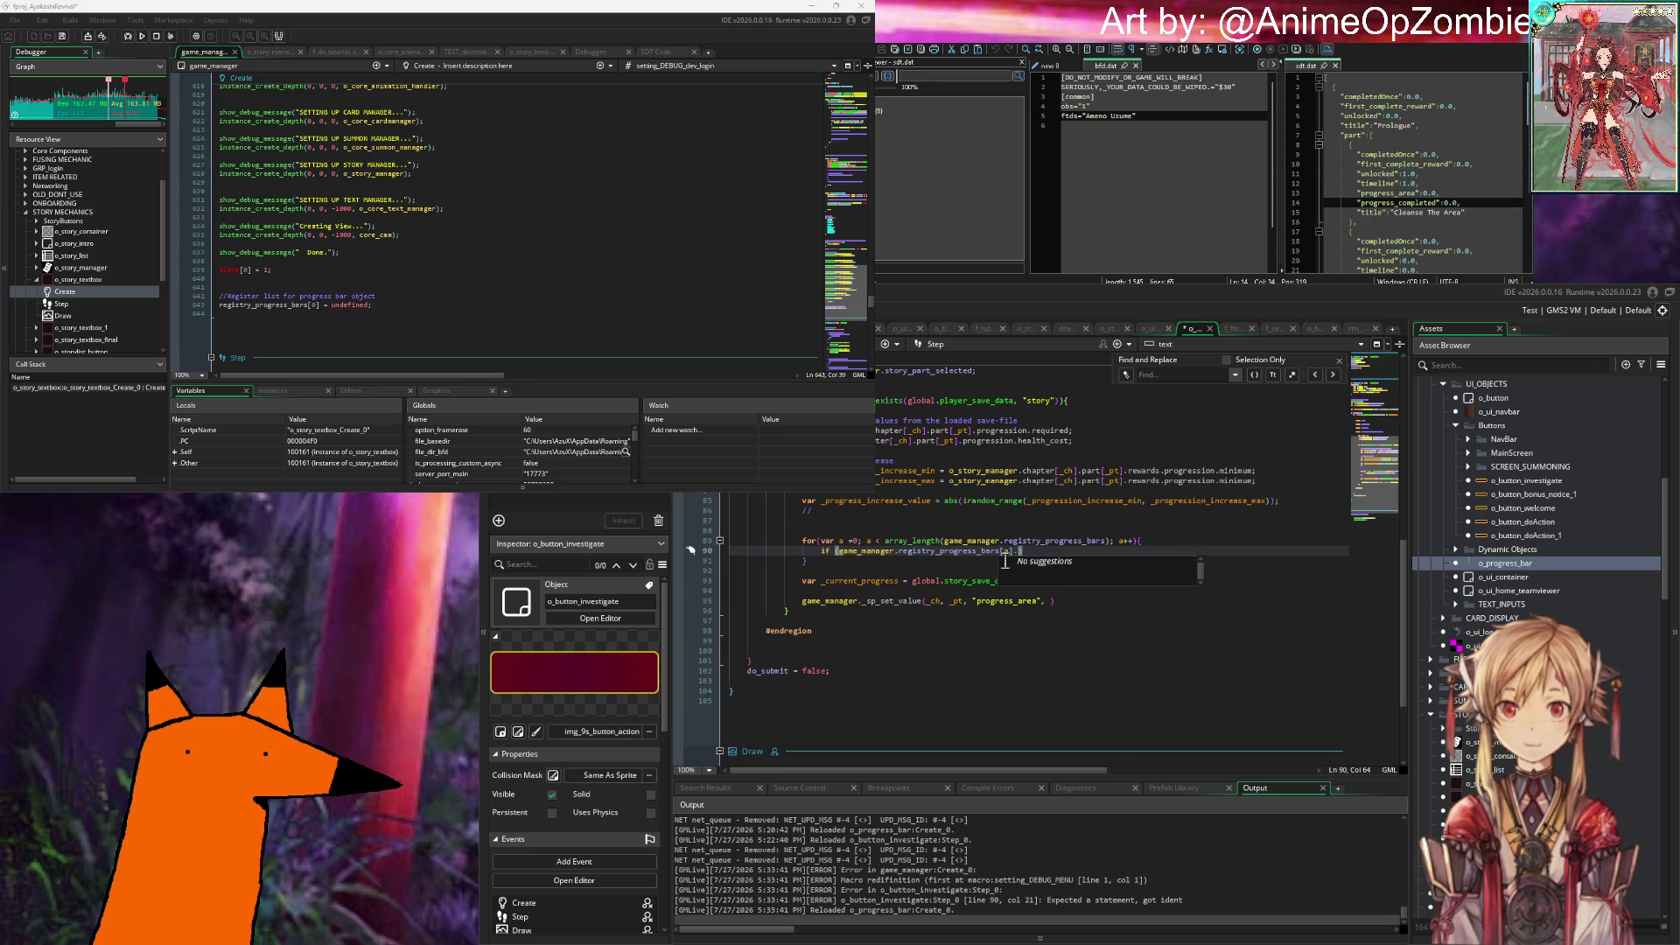
pyautogui.press('BackSpace')
pyautogui.press('BackSpace')
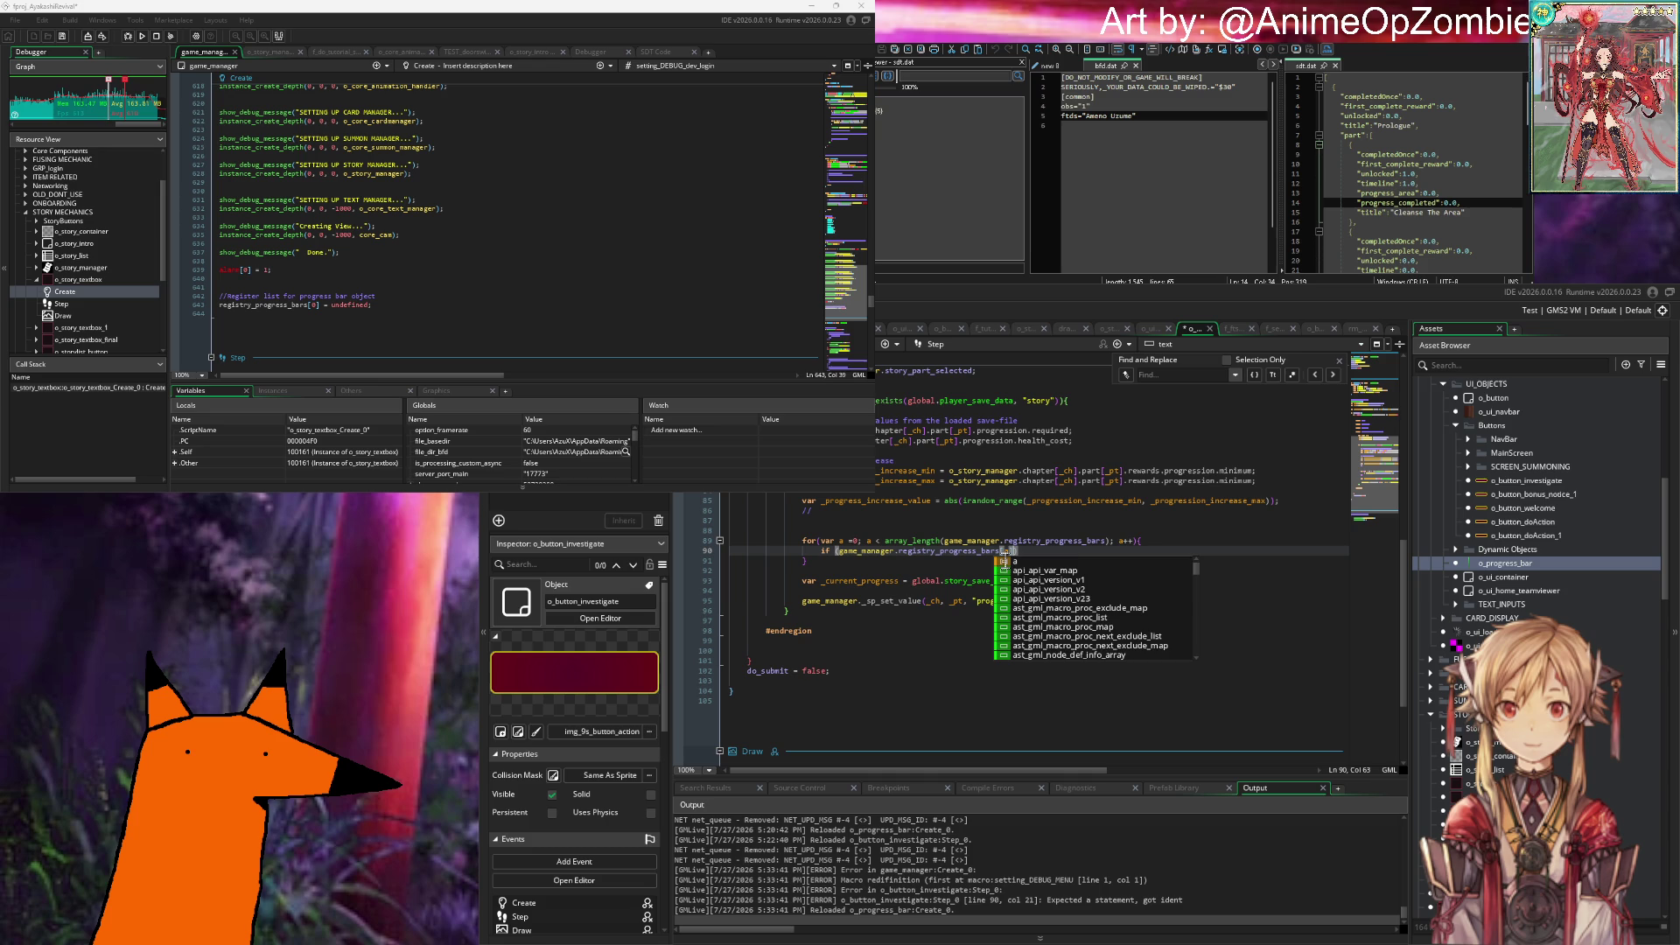
pyautogui.write('> -1')
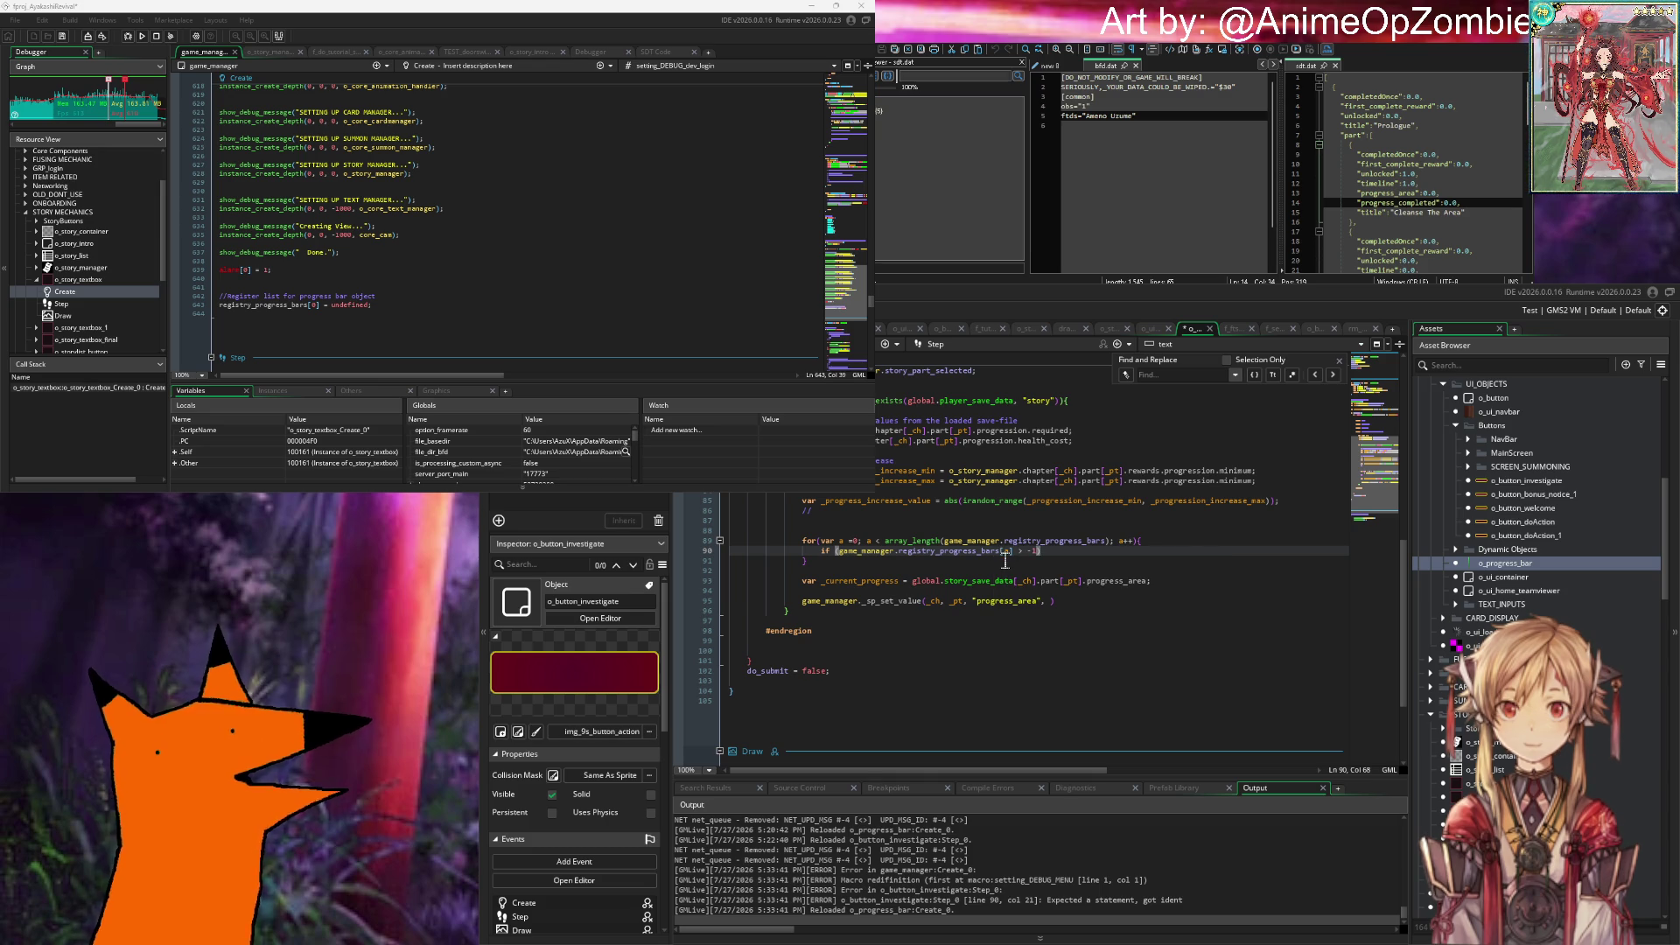
pyautogui.press('BackSpace')
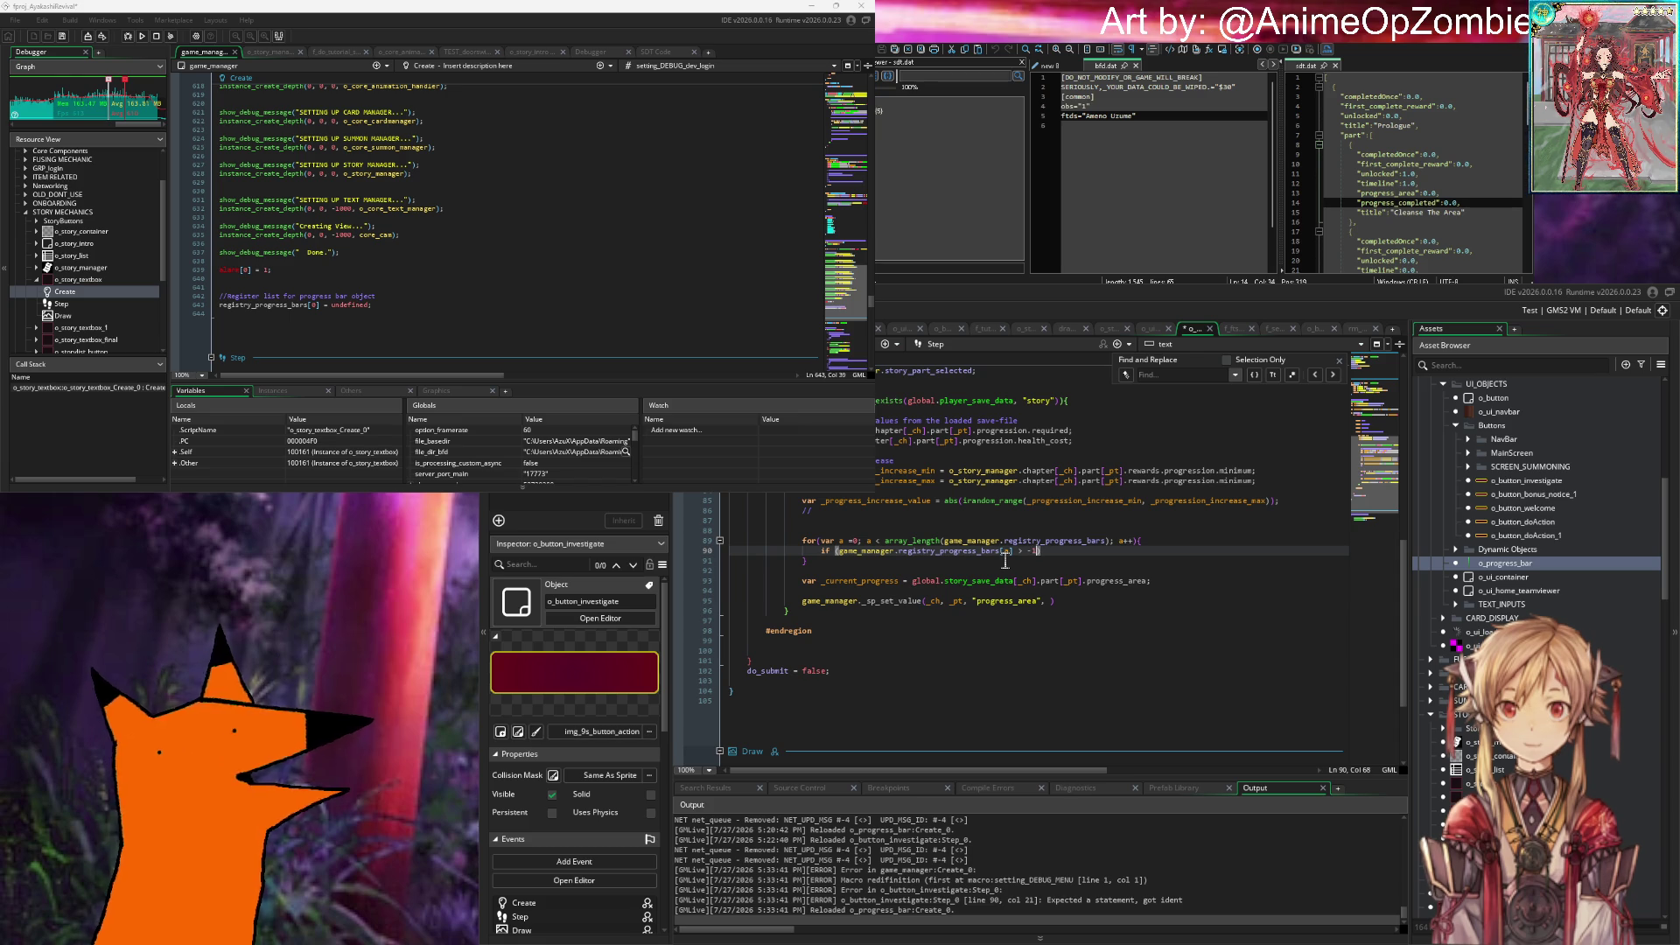
pyautogui.write('{')
pyautogui.press('Return')
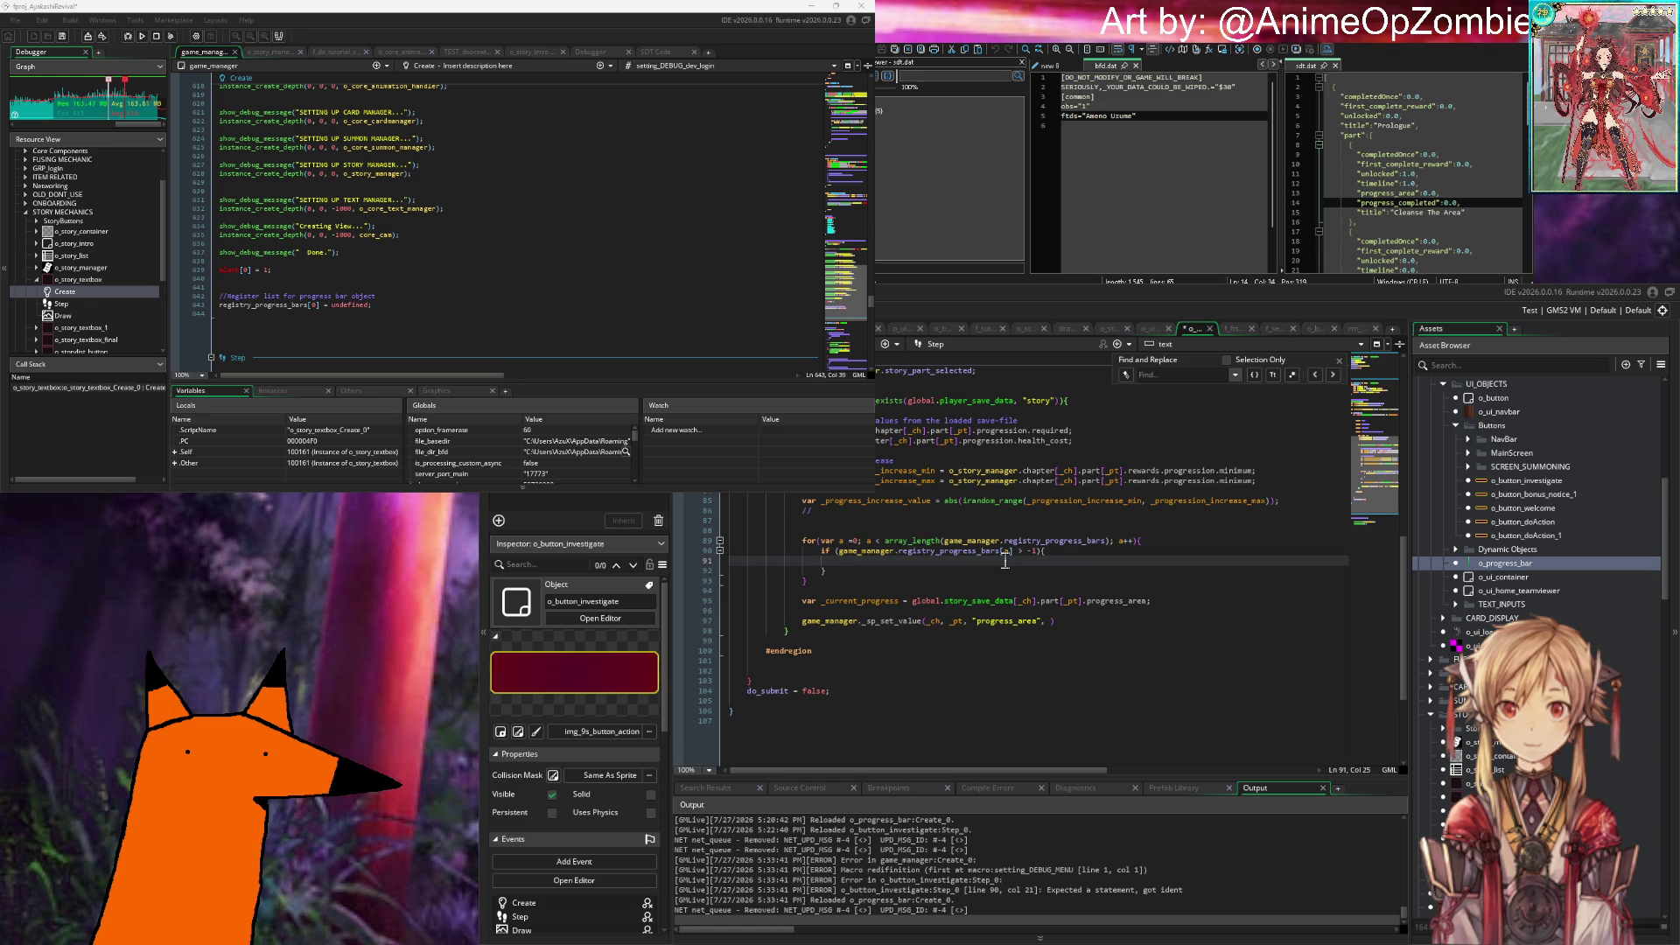
# Step: Start a nested if comparing game_manager.registry_progress_bars[a].type to a quoted string
pyautogui.write('game_manager.registry_progress_bars[a]')
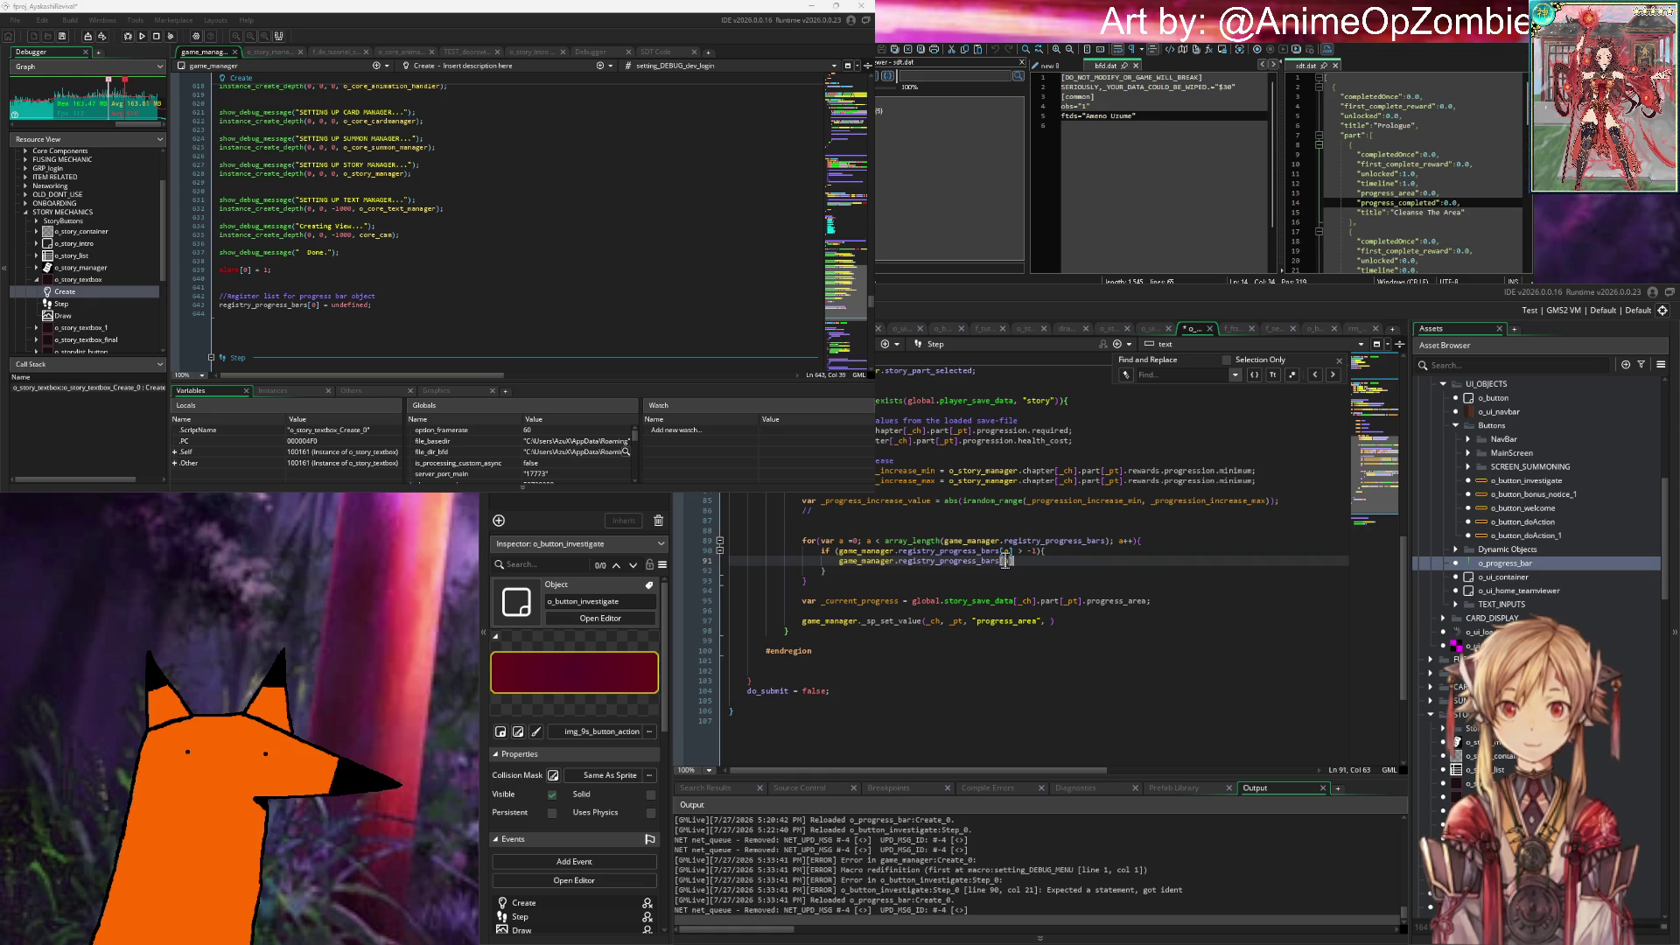
pyautogui.hotkey('ctrl', 'z')
pyautogui.press('Return')
pyautogui.press('Return')
pyautogui.press('Up')
pyautogui.write('if (')
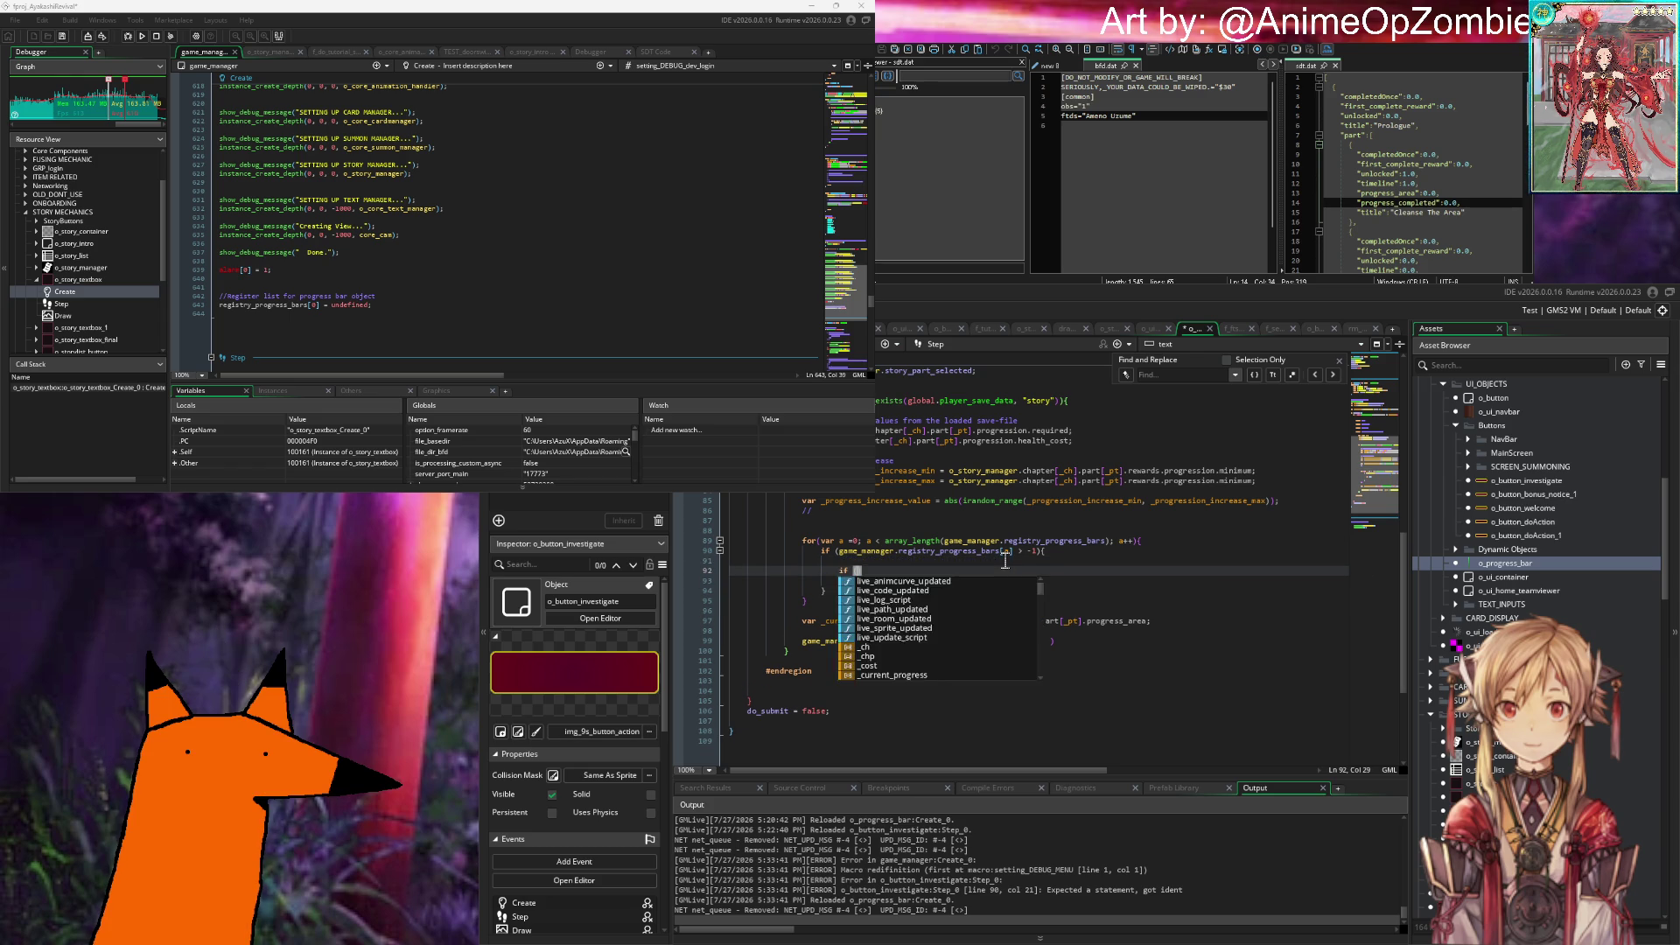
pyautogui.write('game_manager.registry_progress_bars[a].type == "')
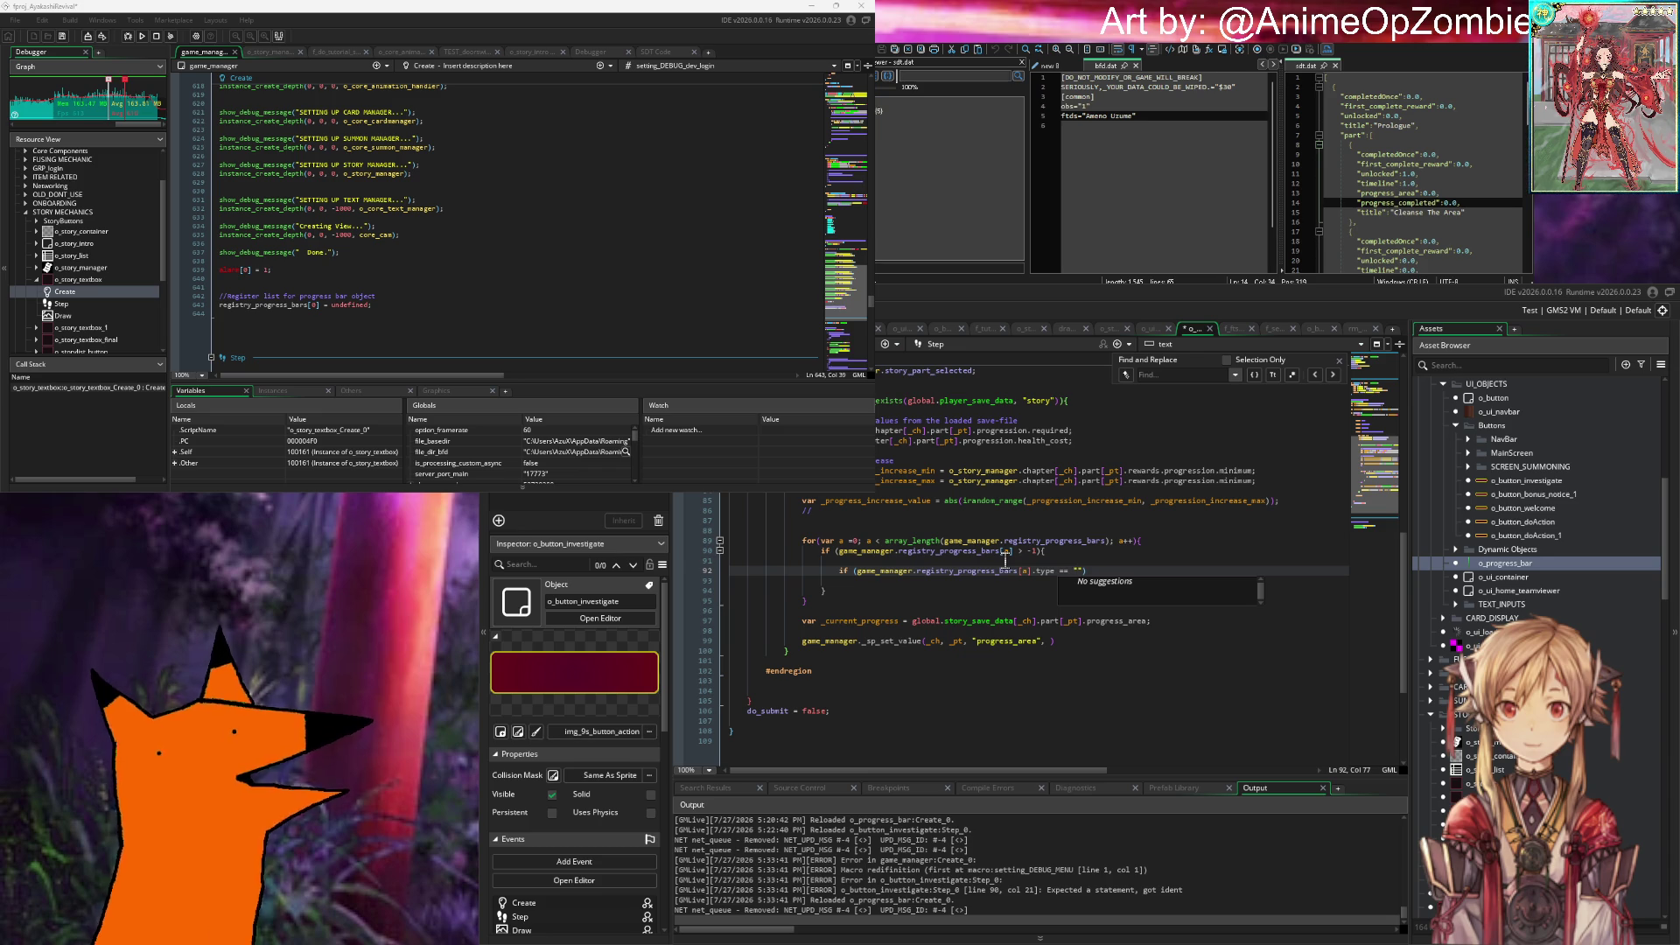
# Step: Compare the type against "progress" and check o_progress_bar's allowed type values in Variable Definitions
pyautogui.press('BackSpace')
pyautogui.press('BackSpace')
pyautogui.write('progress')
pyautogui.click(1505, 564)
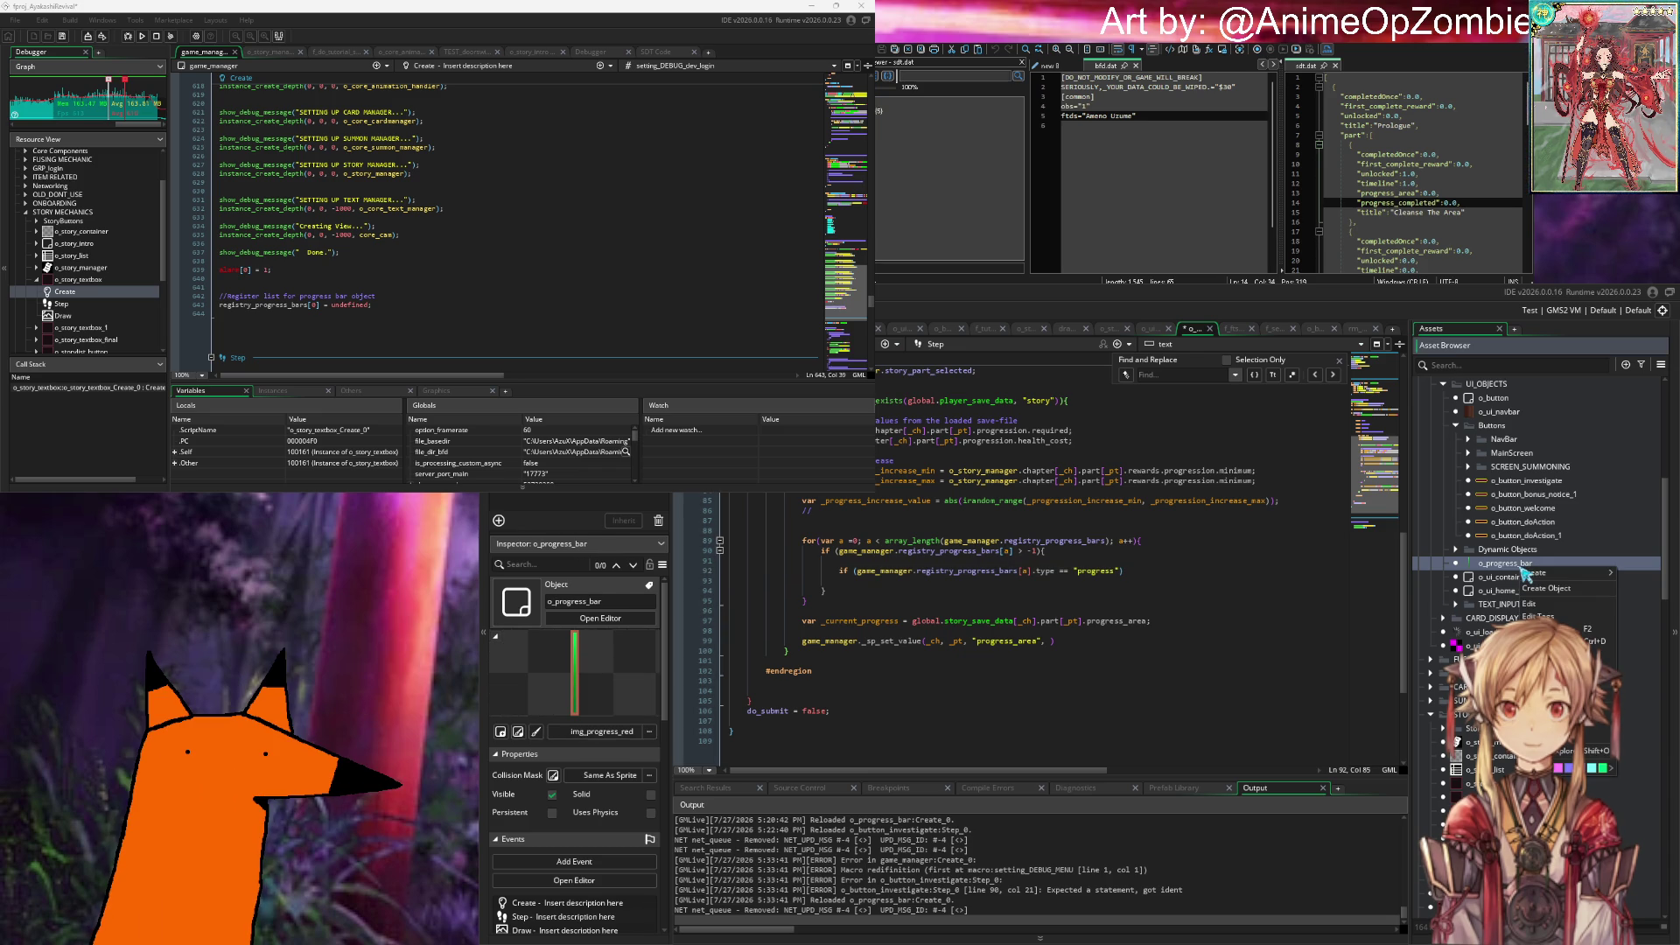
pyautogui.scroll(-5, 553, 858)
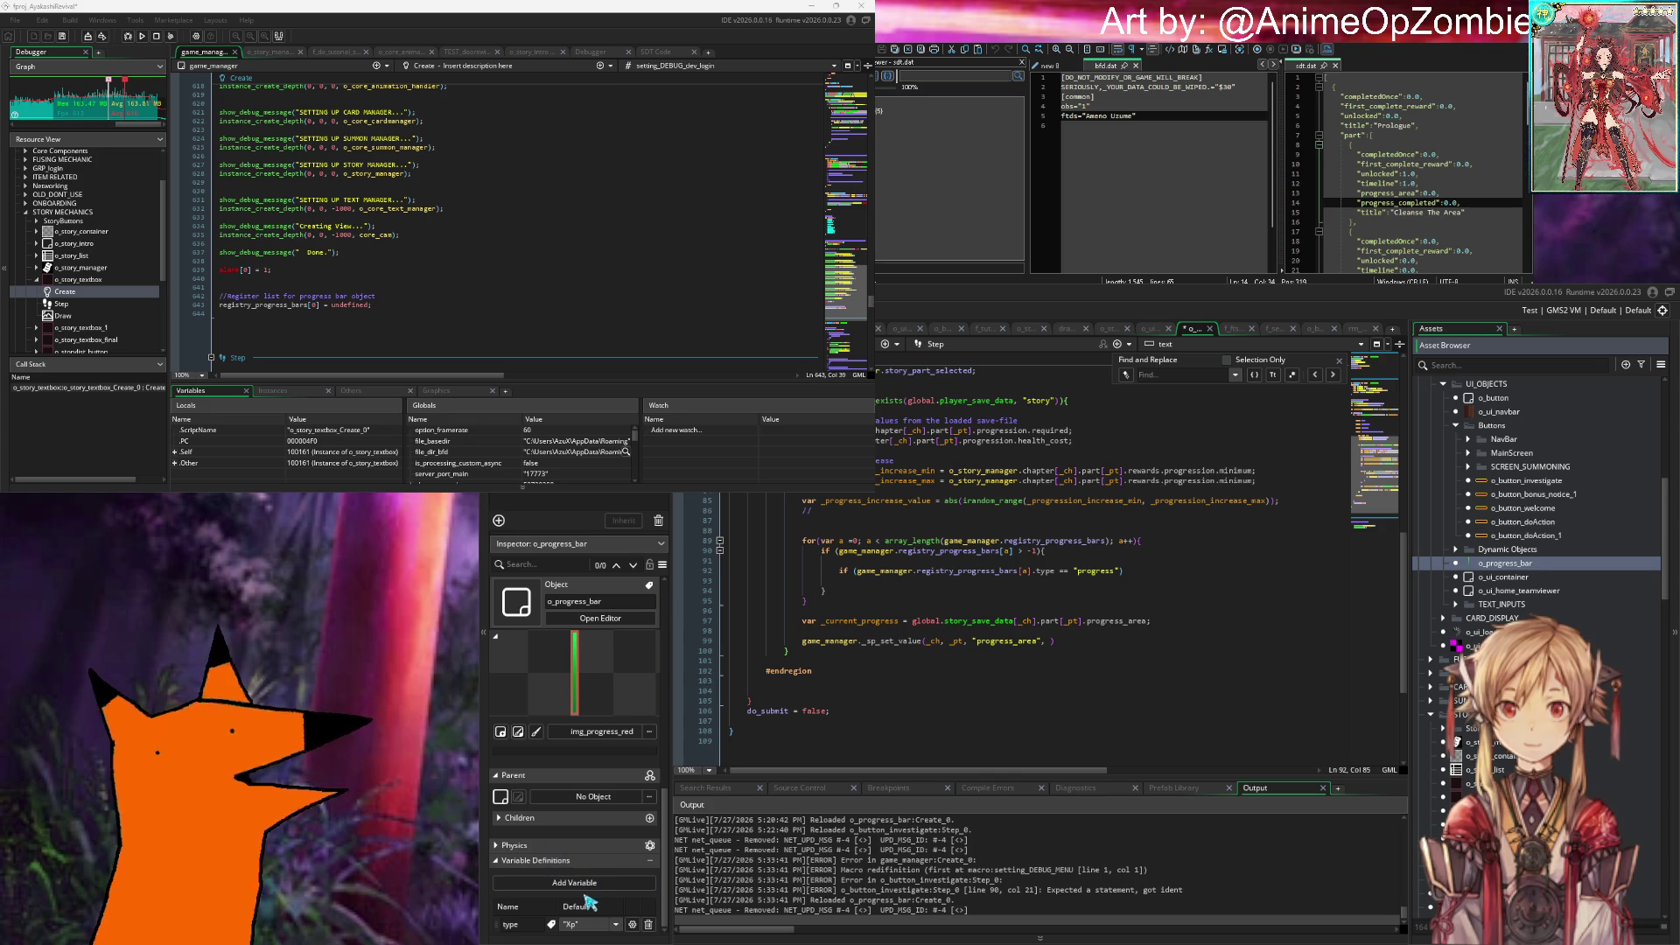
pyautogui.click(586, 926)
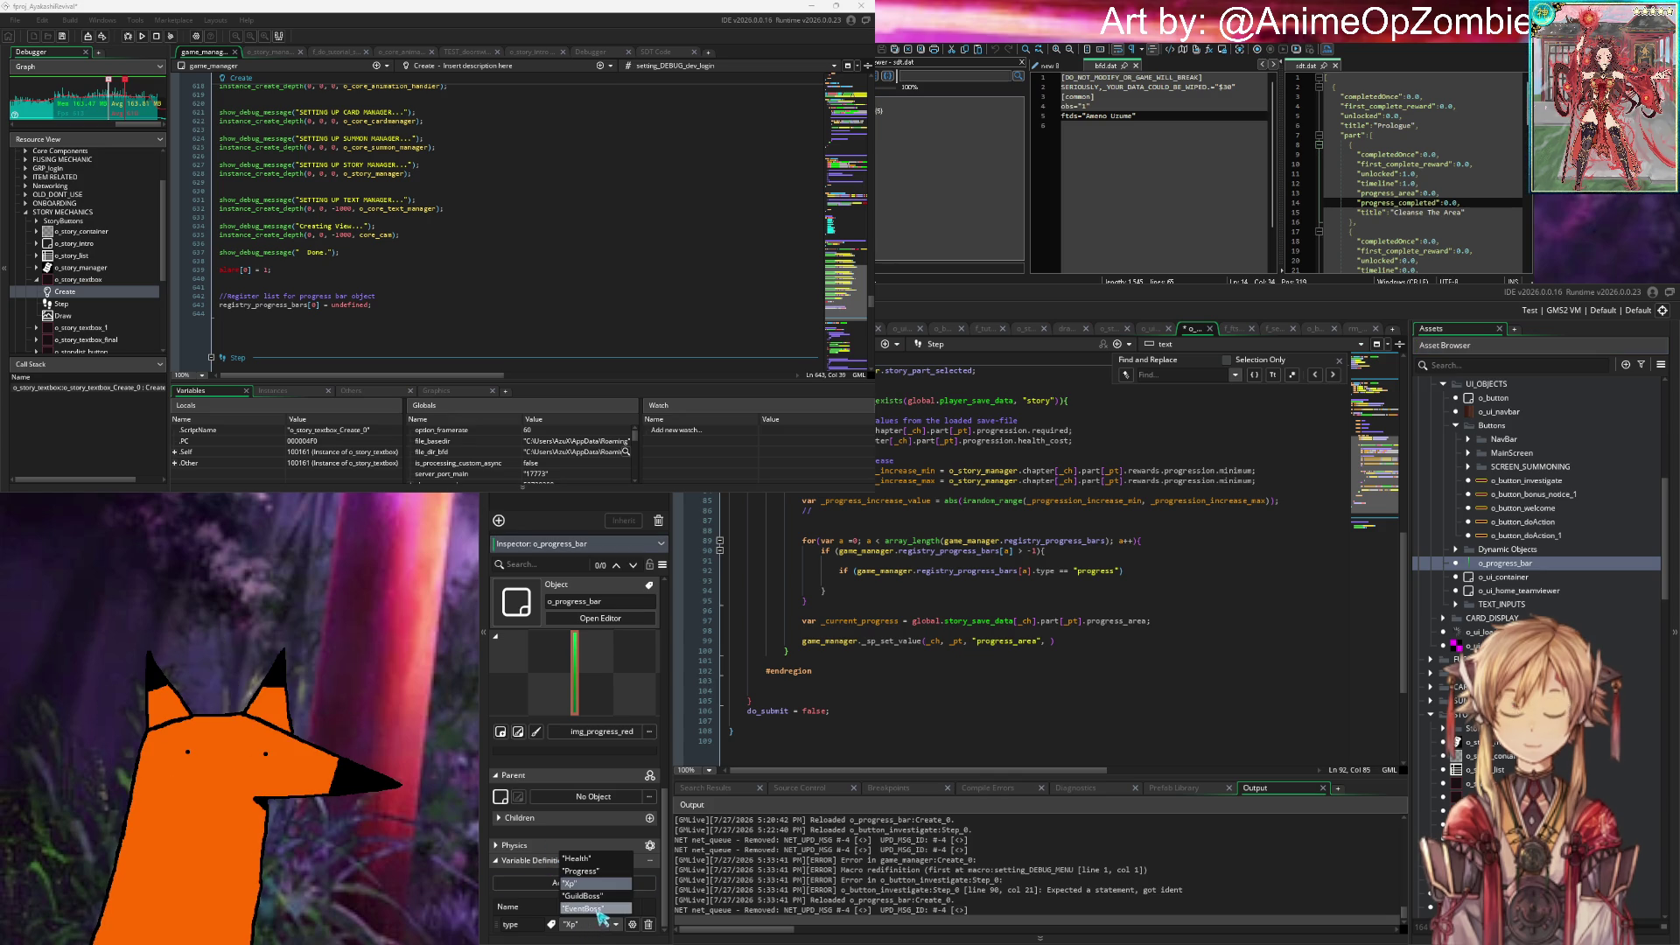
pyautogui.click(1094, 591)
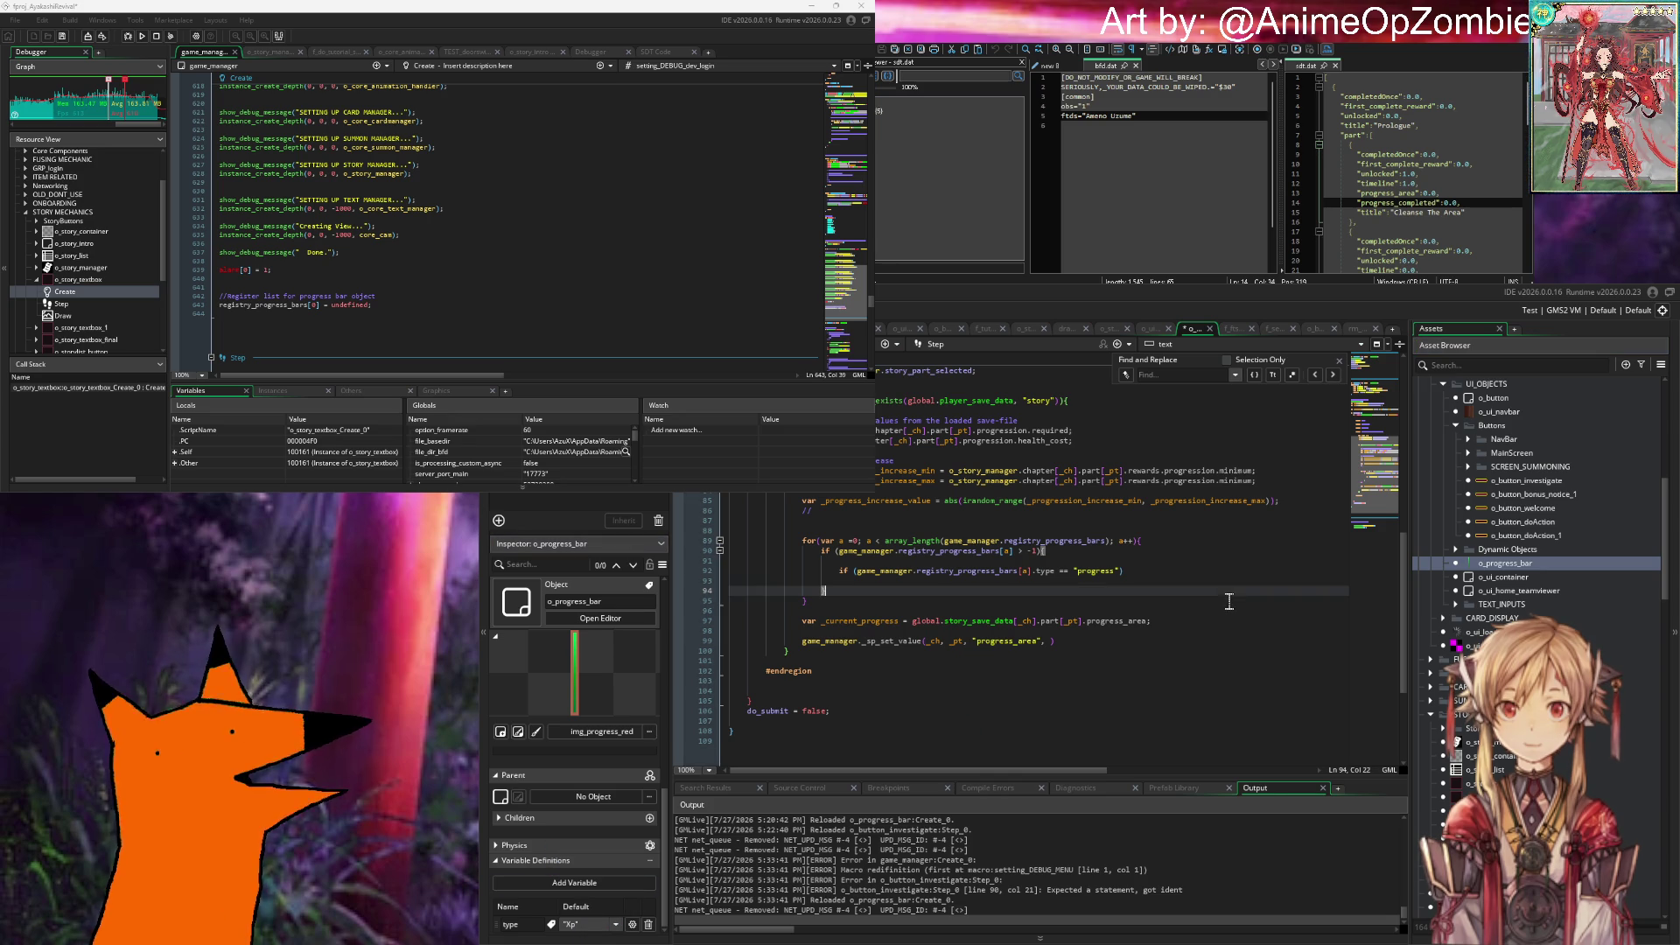
pyautogui.click(1082, 571)
# Step: Capitalize the value to "Progress" and give the check a block containing break;
pyautogui.press('BackSpace')
pyautogui.write('P')
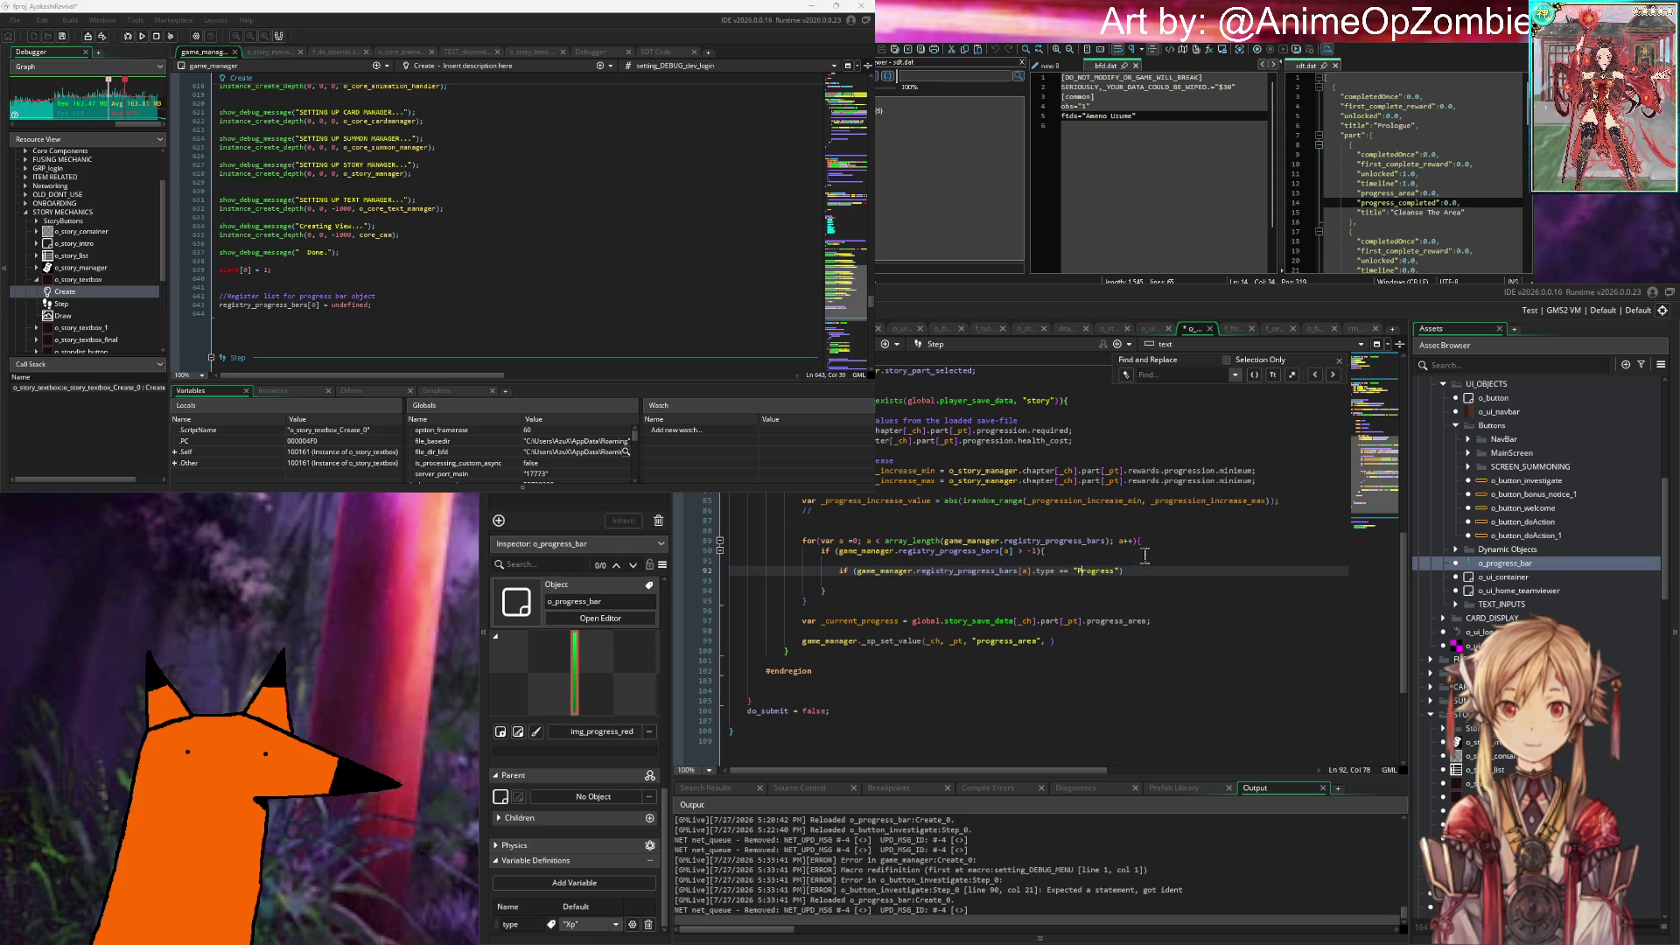
pyautogui.press('Up')
pyautogui.click(1148, 574)
pyautogui.write('{')
pyautogui.press('Return')
pyautogui.press('Return')
pyautogui.write('break;')
pyautogui.press('Home')
pyautogui.press('Return')
pyautogui.press('Return')
pyautogui.press('Up')
pyautogui.press('Up')
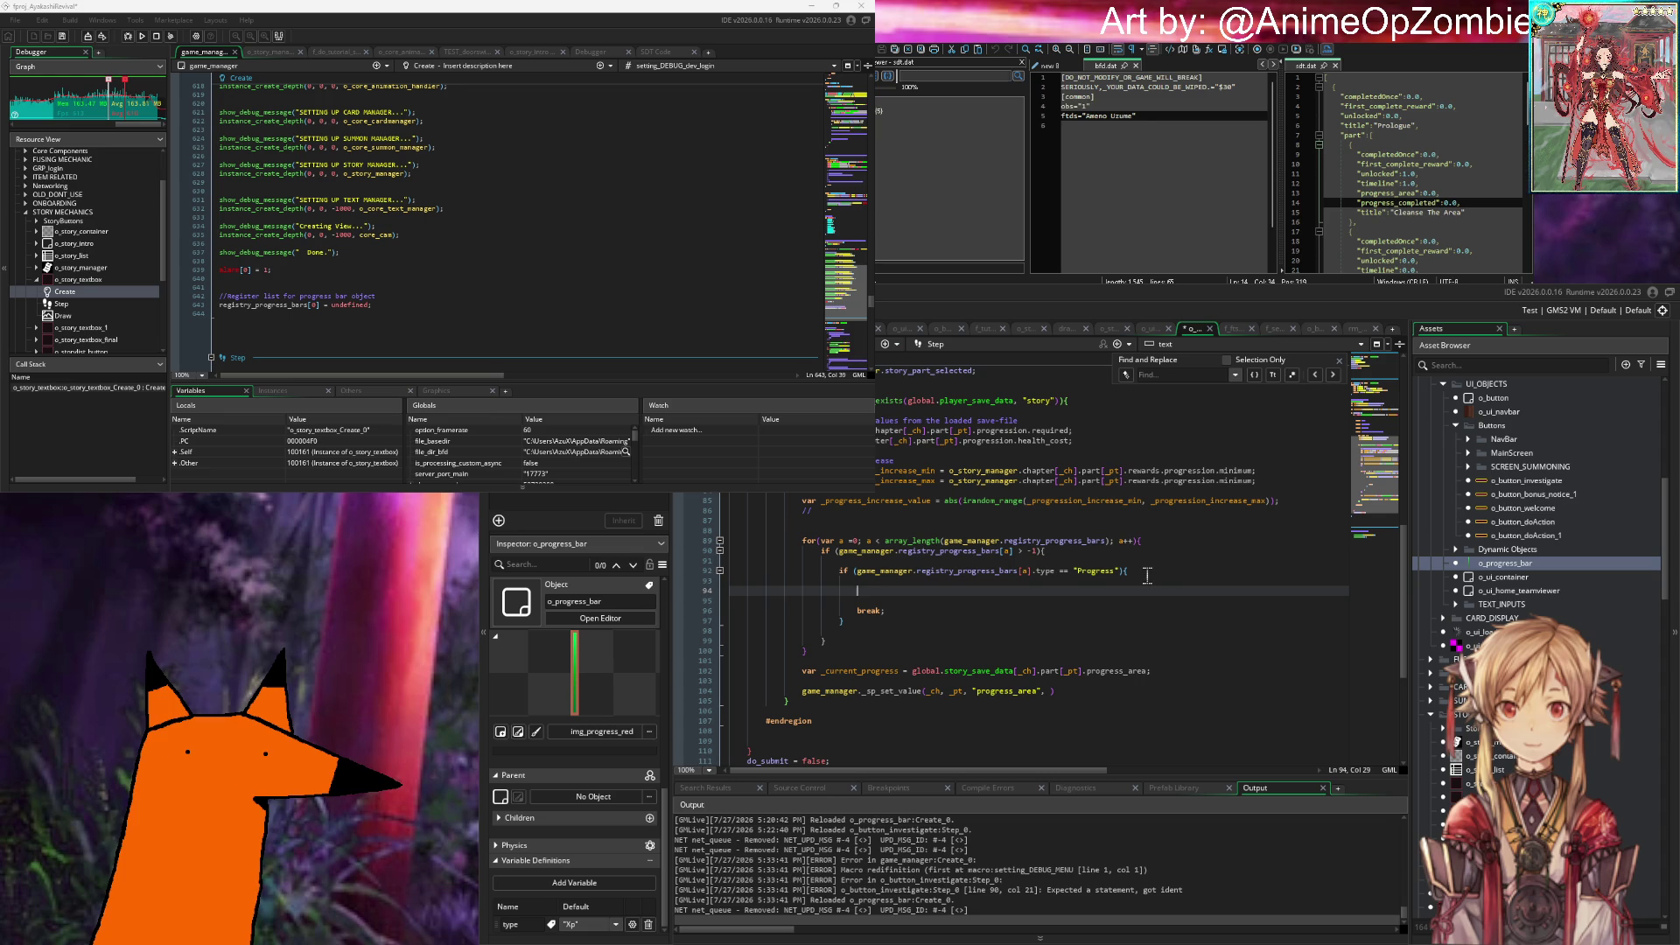
# Step: Declare var _target = game_manager.registry_progress_bars[a] above the break
pyautogui.write('foreach')
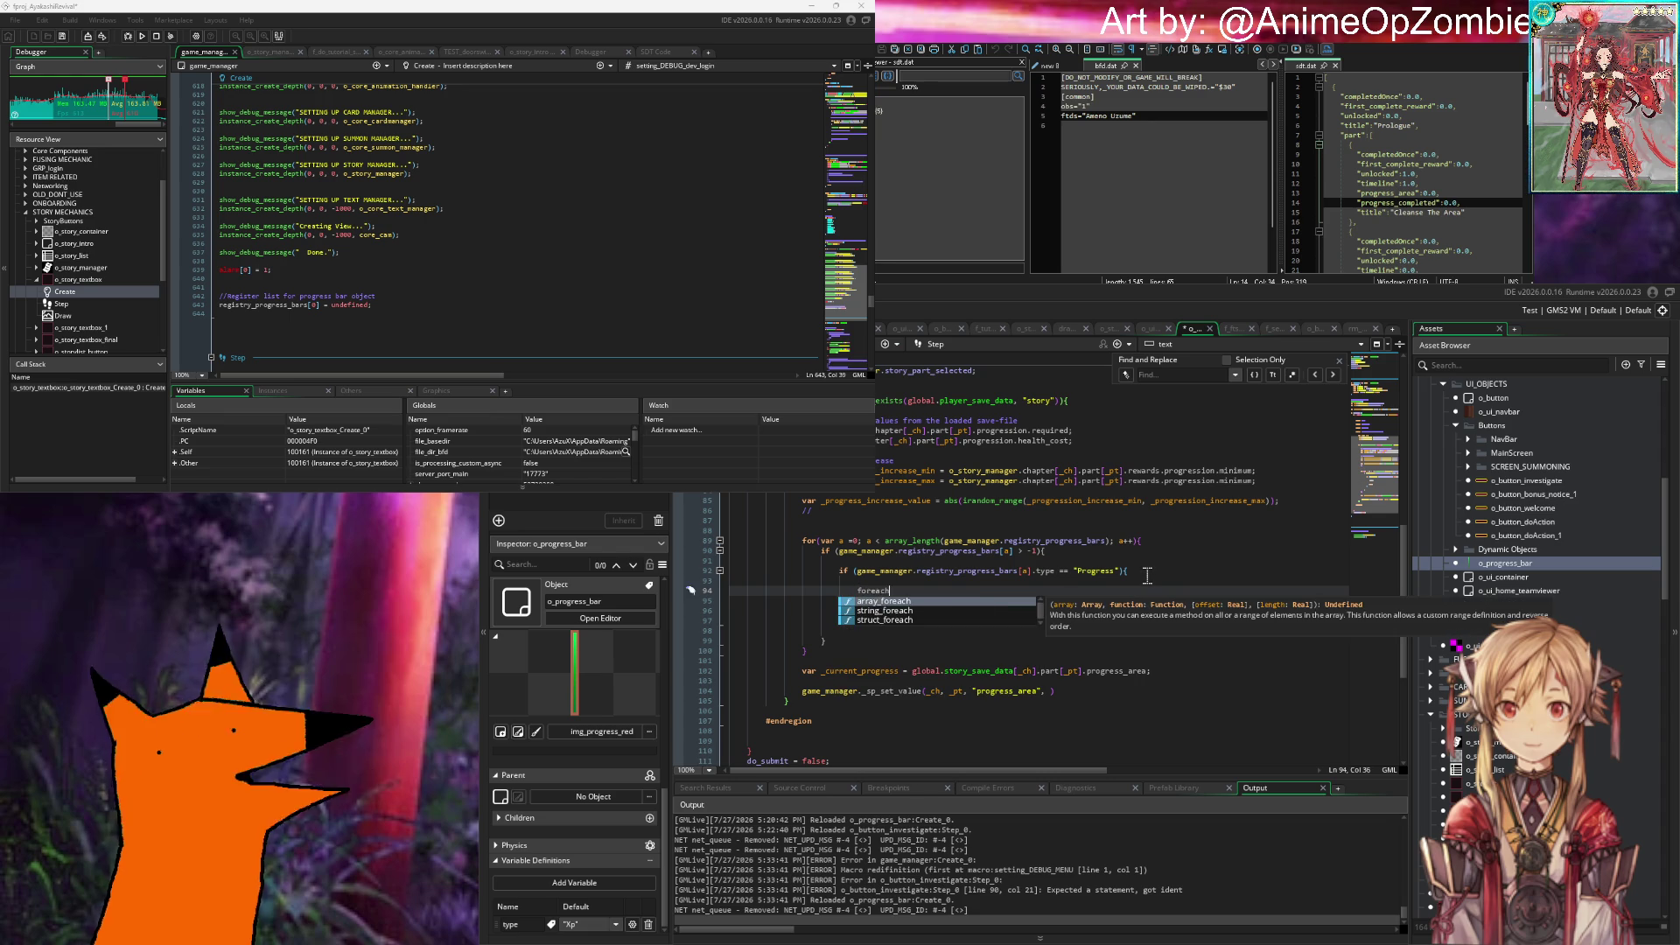
pyautogui.press('BackSpace')
pyautogui.press('BackSpace')
pyautogui.press('BackSpace')
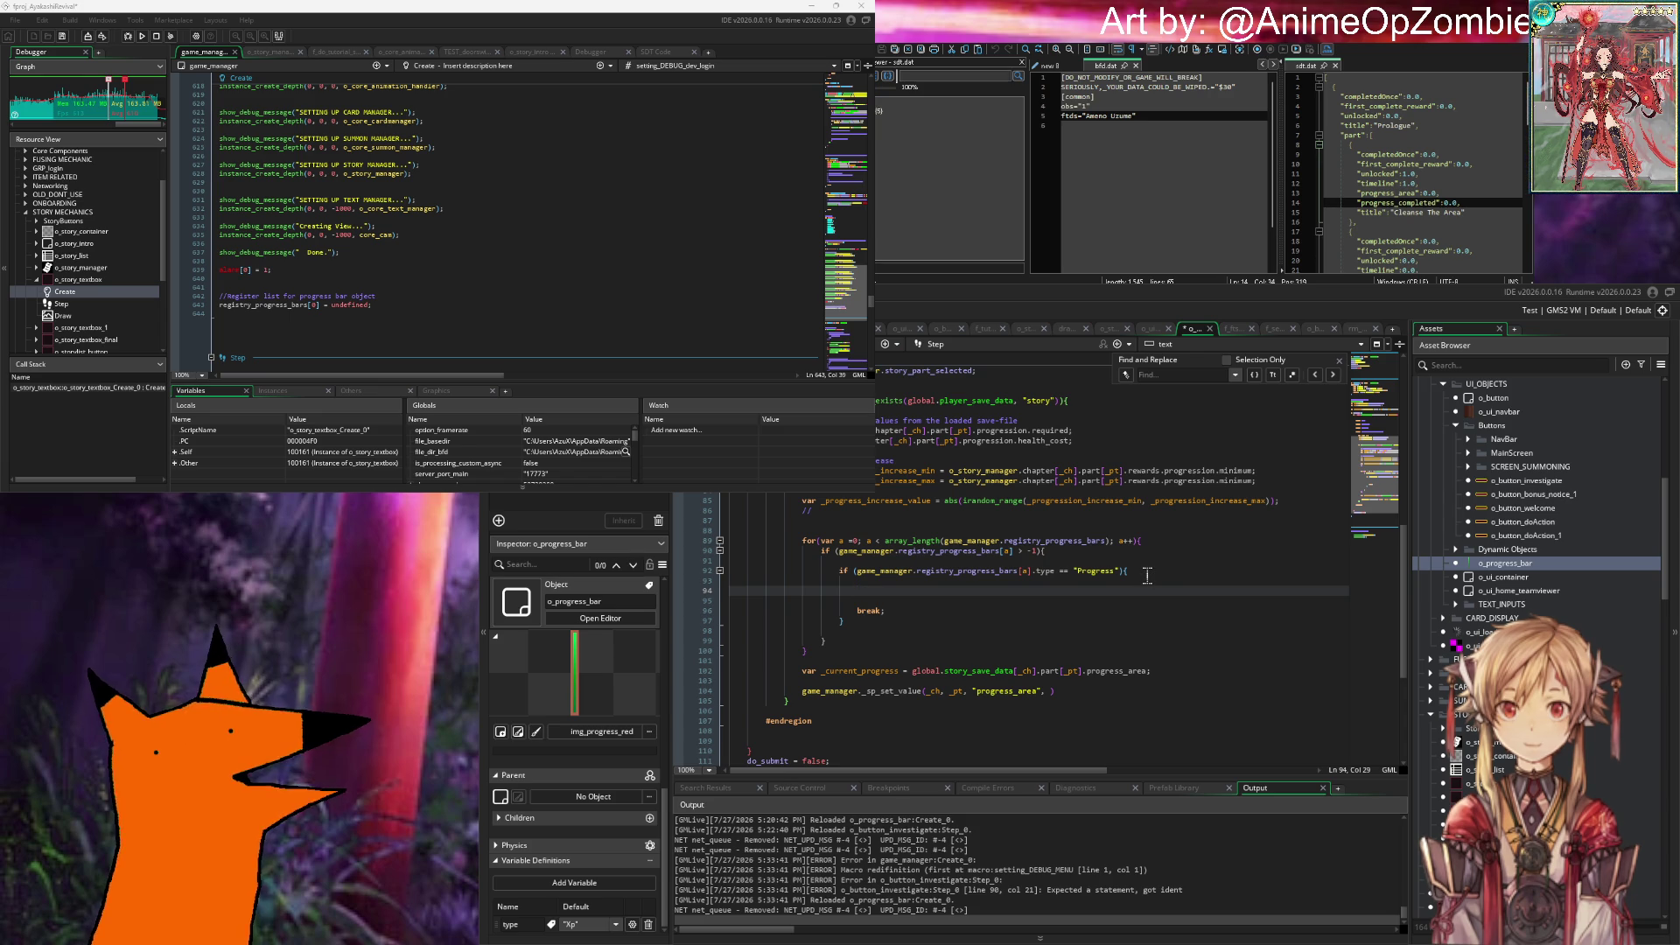
pyautogui.write('new_prog')
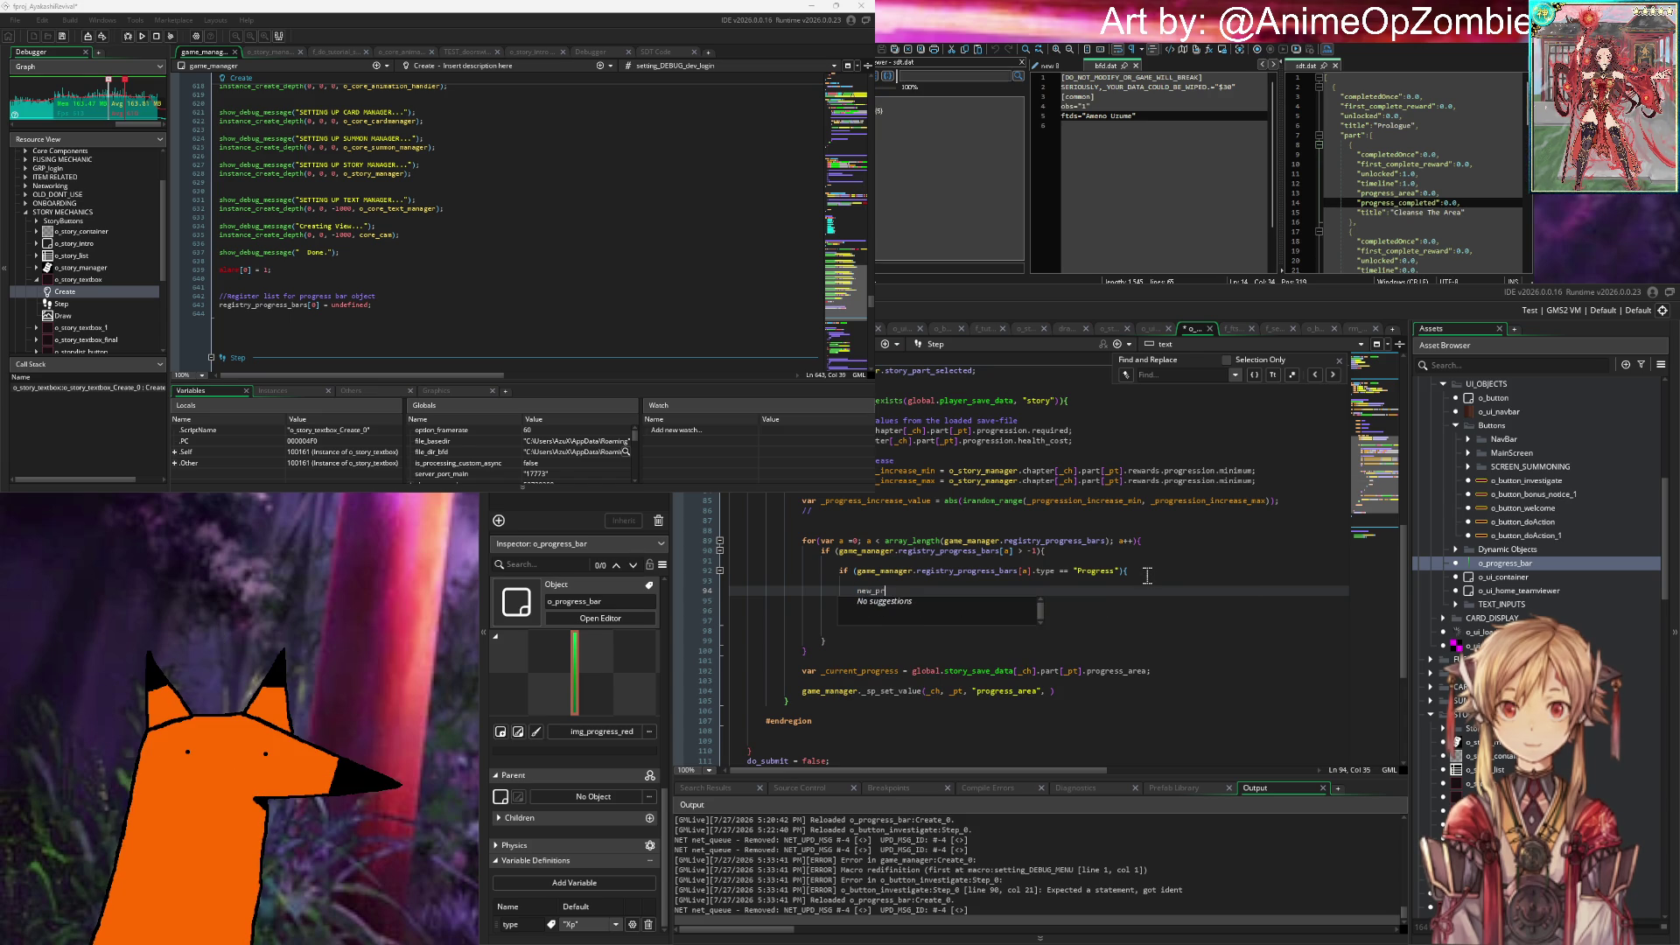
pyautogui.press('BackSpace')
pyautogui.press('BackSpace')
pyautogui.press('BackSpace')
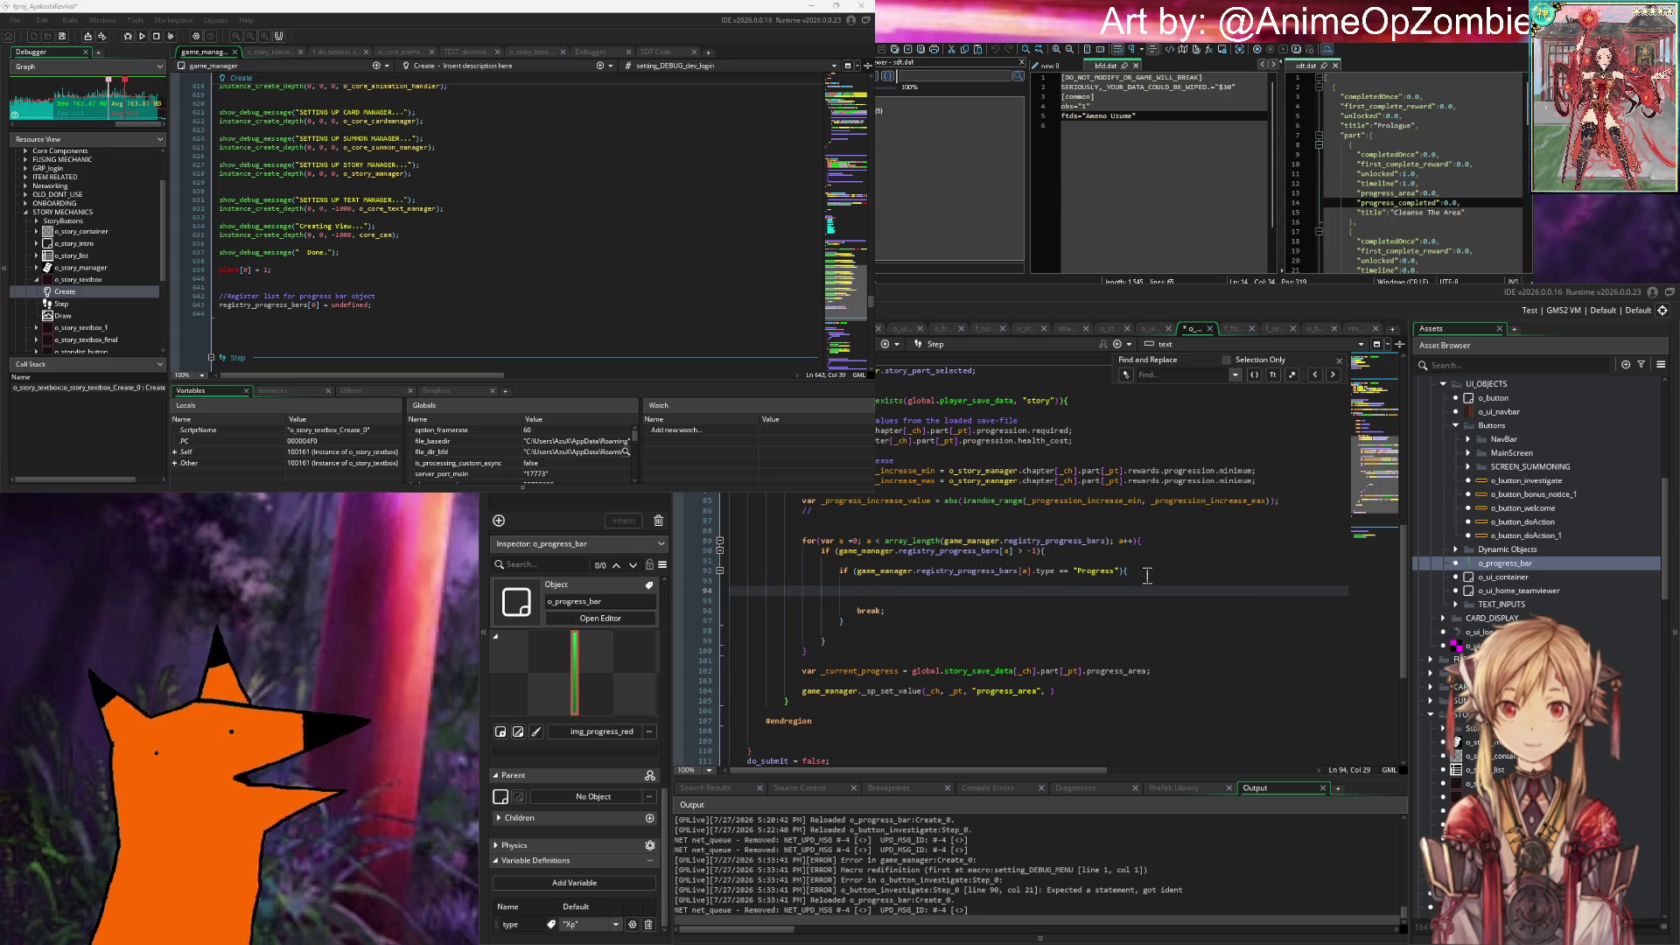
pyautogui.write('var _')
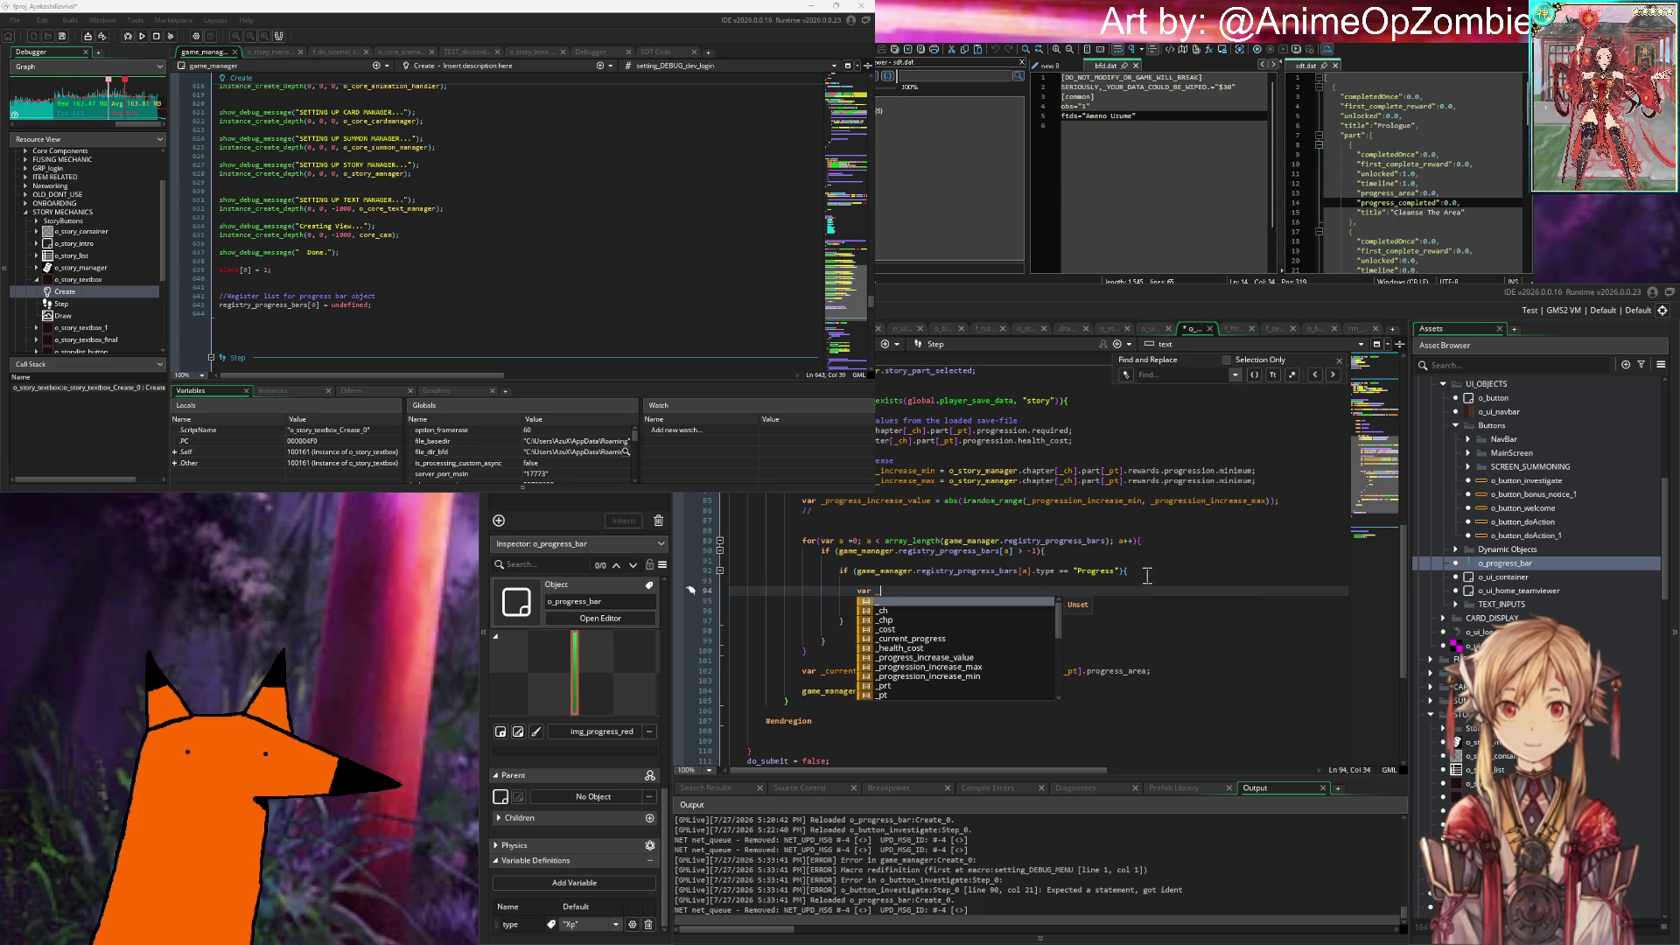
pyautogui.write('instance')
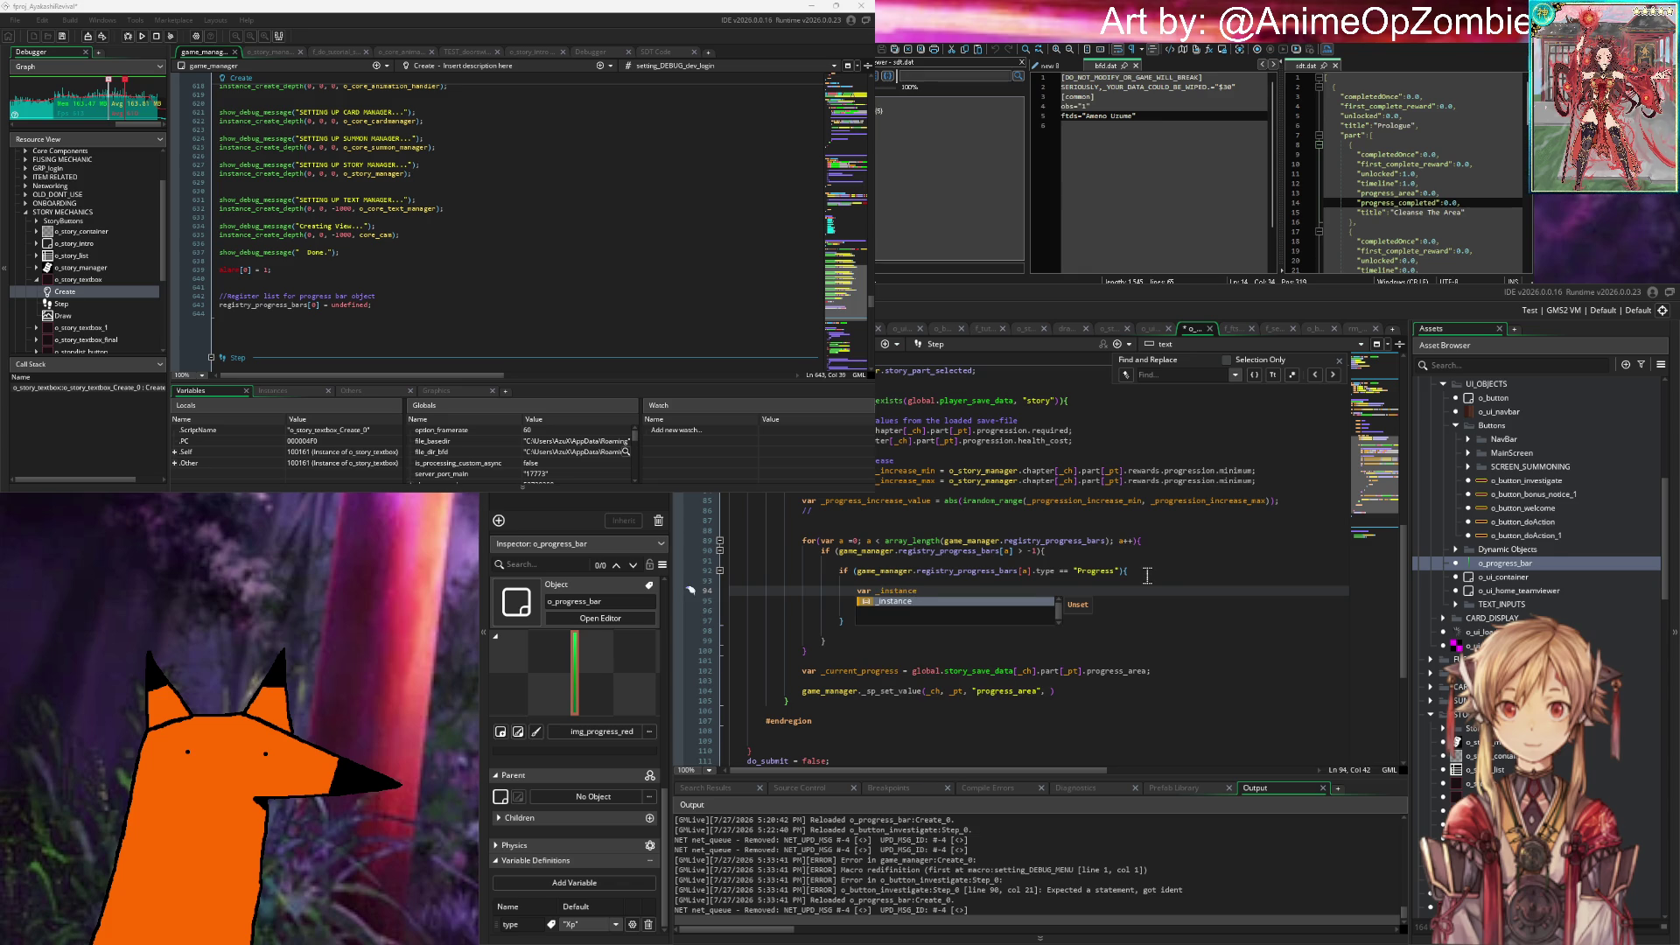
pyautogui.press('BackSpace')
pyautogui.press('BackSpace')
pyautogui.press('BackSpace')
pyautogui.press('BackSpace')
pyautogui.press('BackSpace')
pyautogui.press('BackSpace')
pyautogui.press('BackSpace')
pyautogui.press('BackSpace')
pyautogui.write('target ')
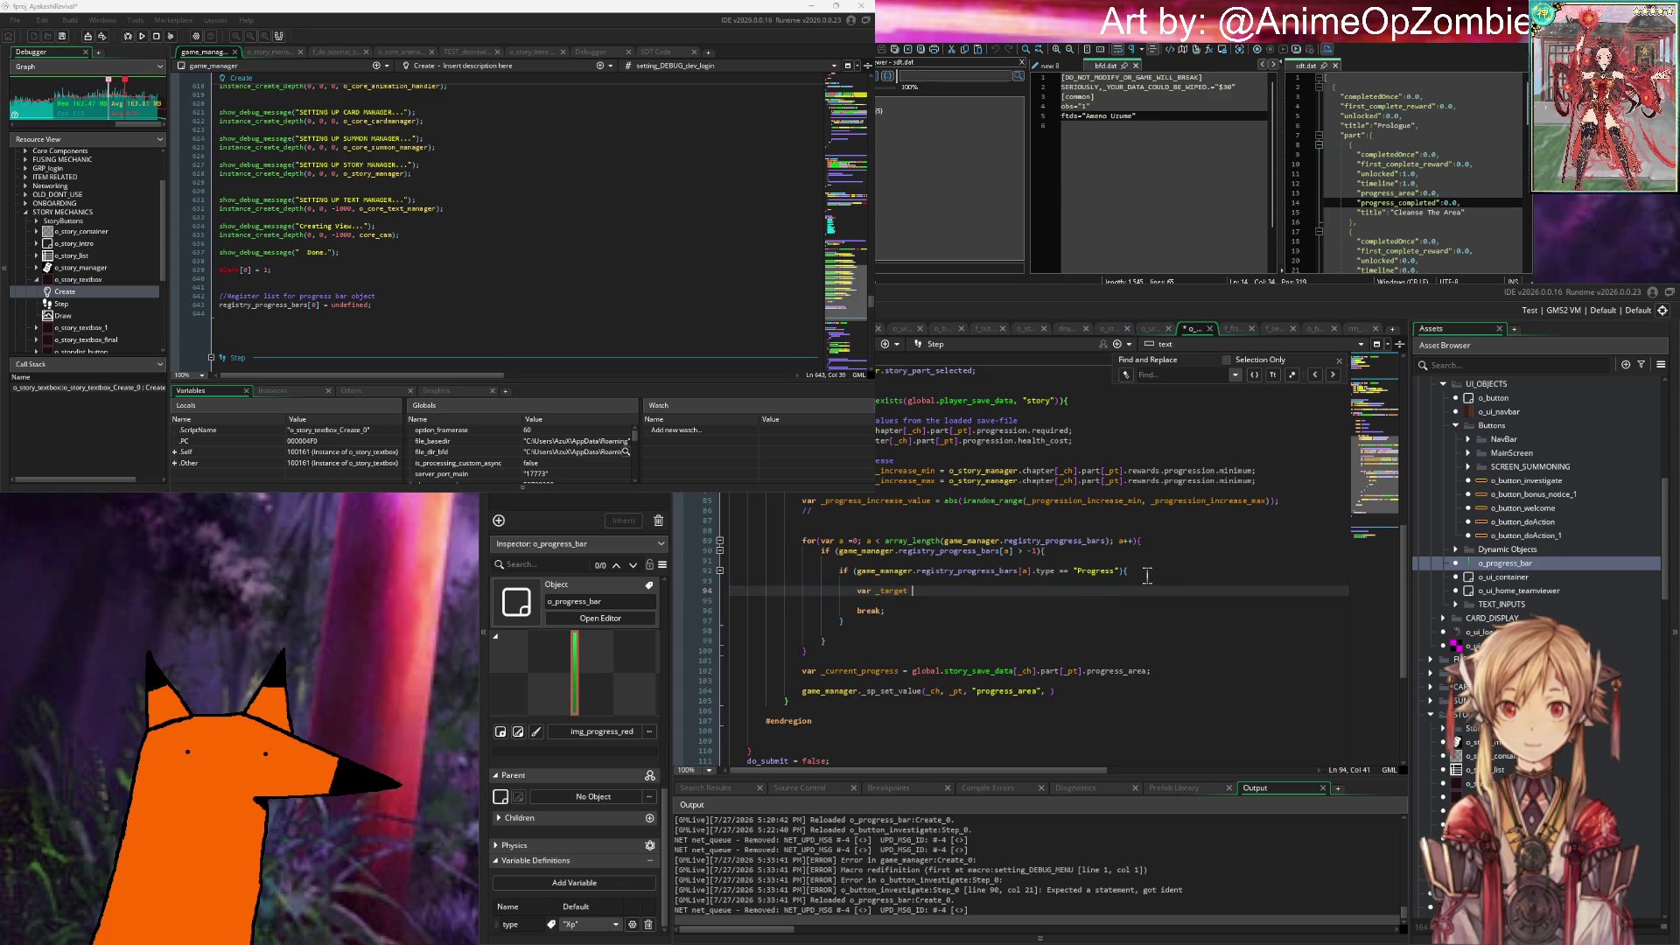
pyautogui.write('= game_manager.reg')
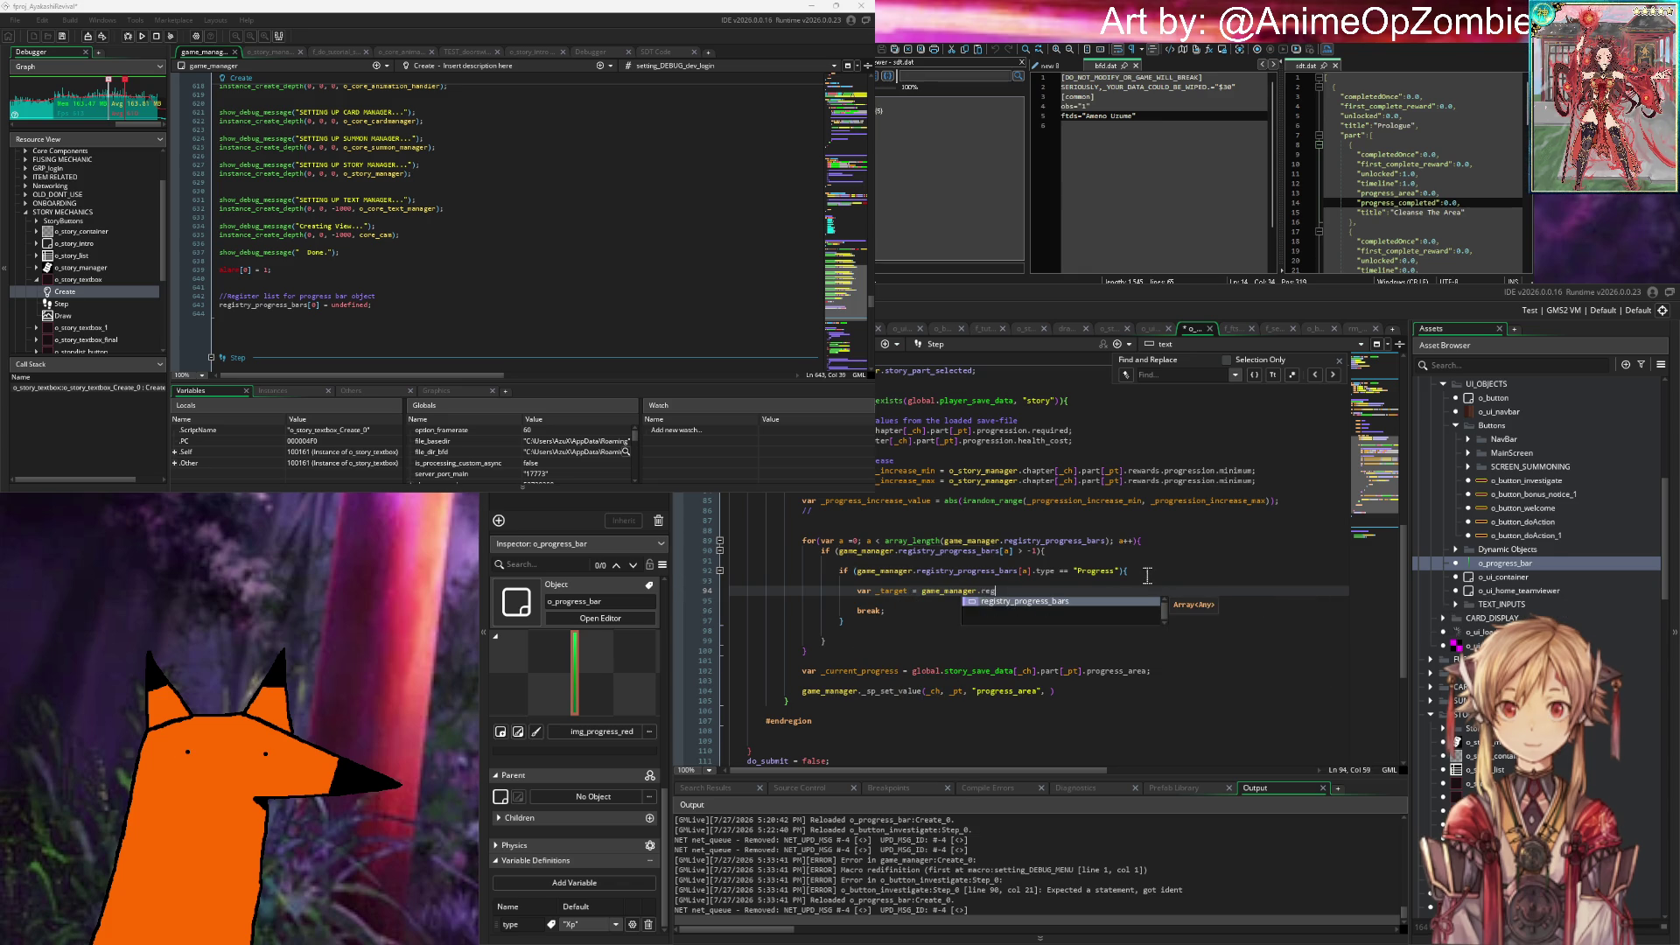
pyautogui.press('Return')
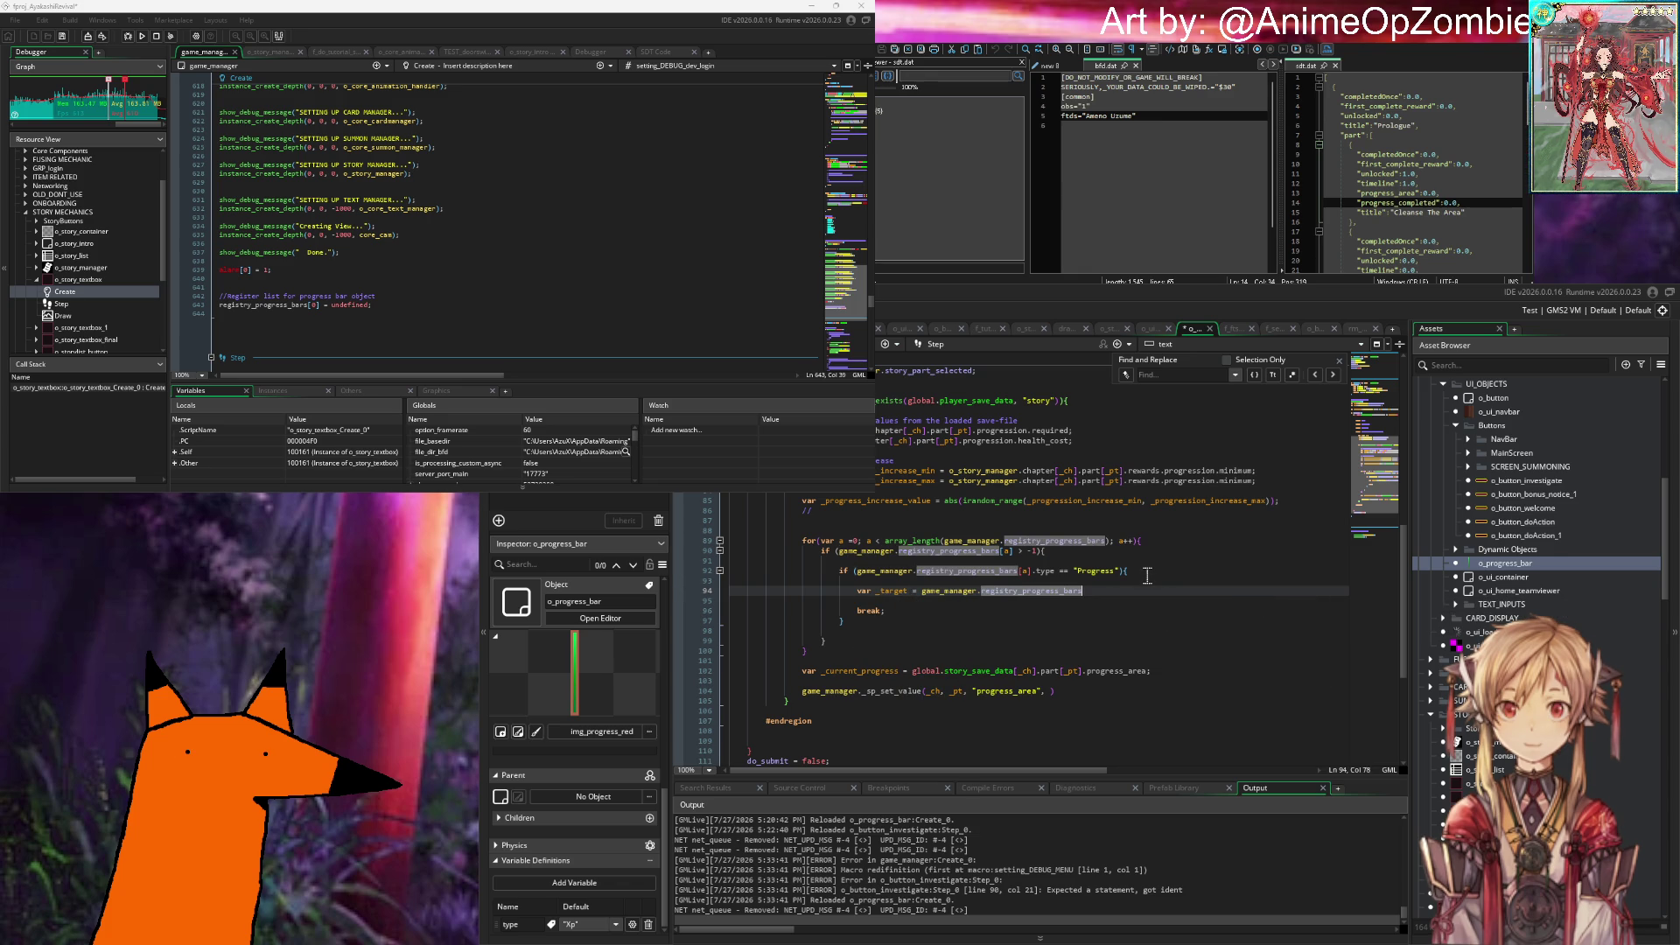
pyautogui.write('[a].typ')
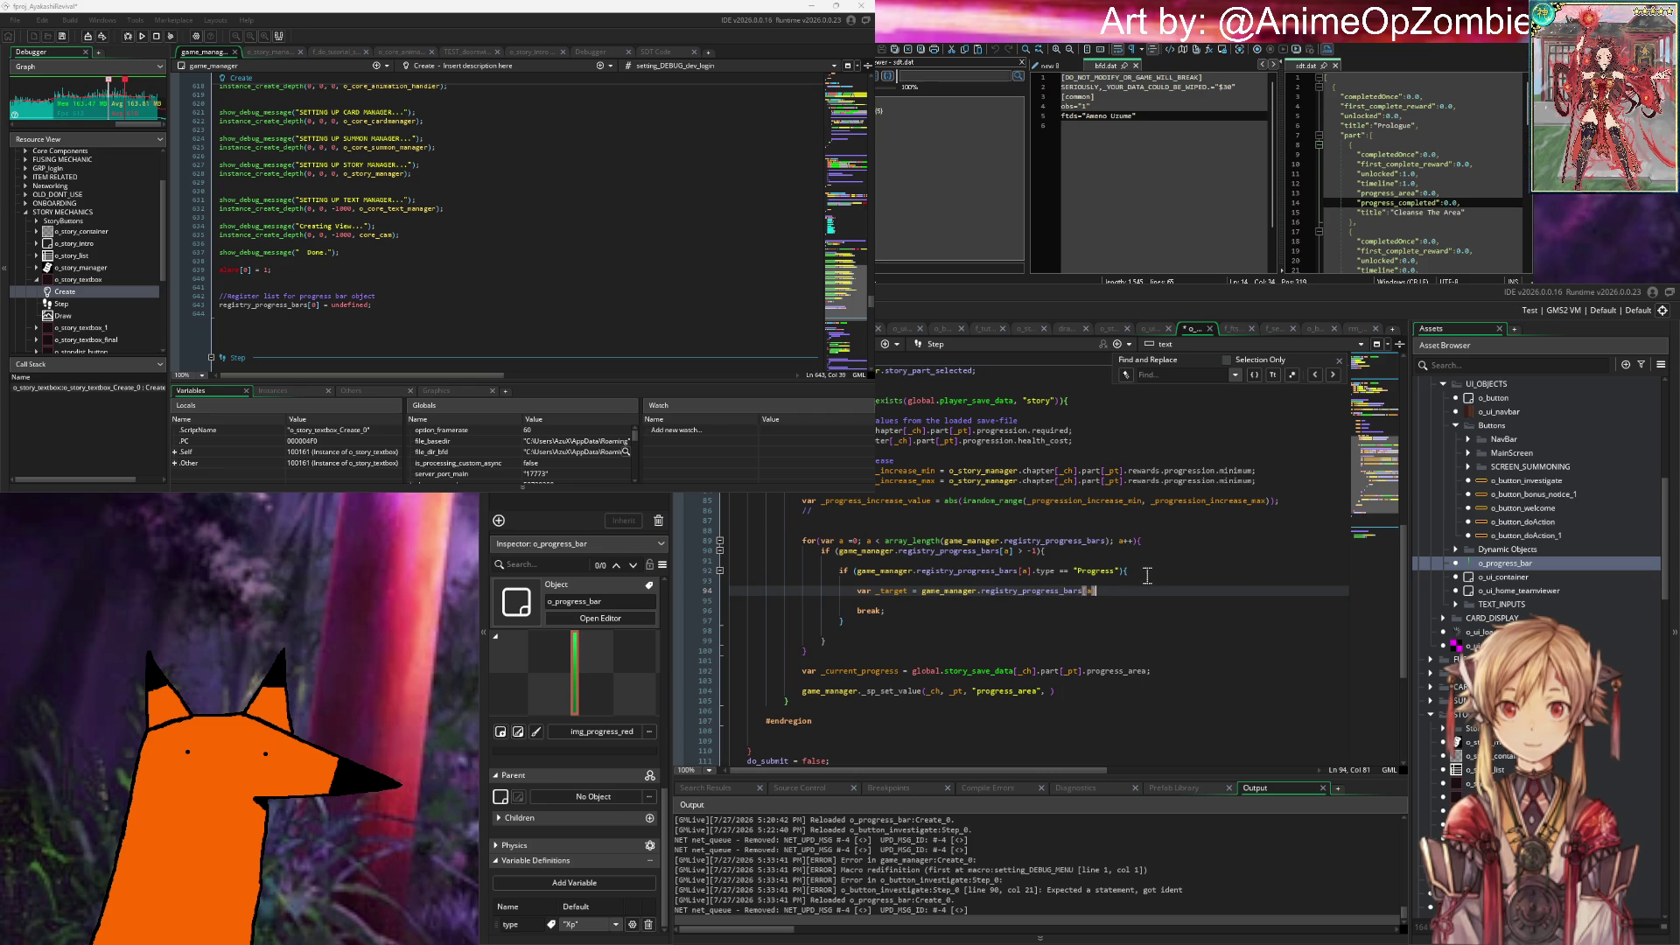
pyautogui.write(';')
pyautogui.press('Return')
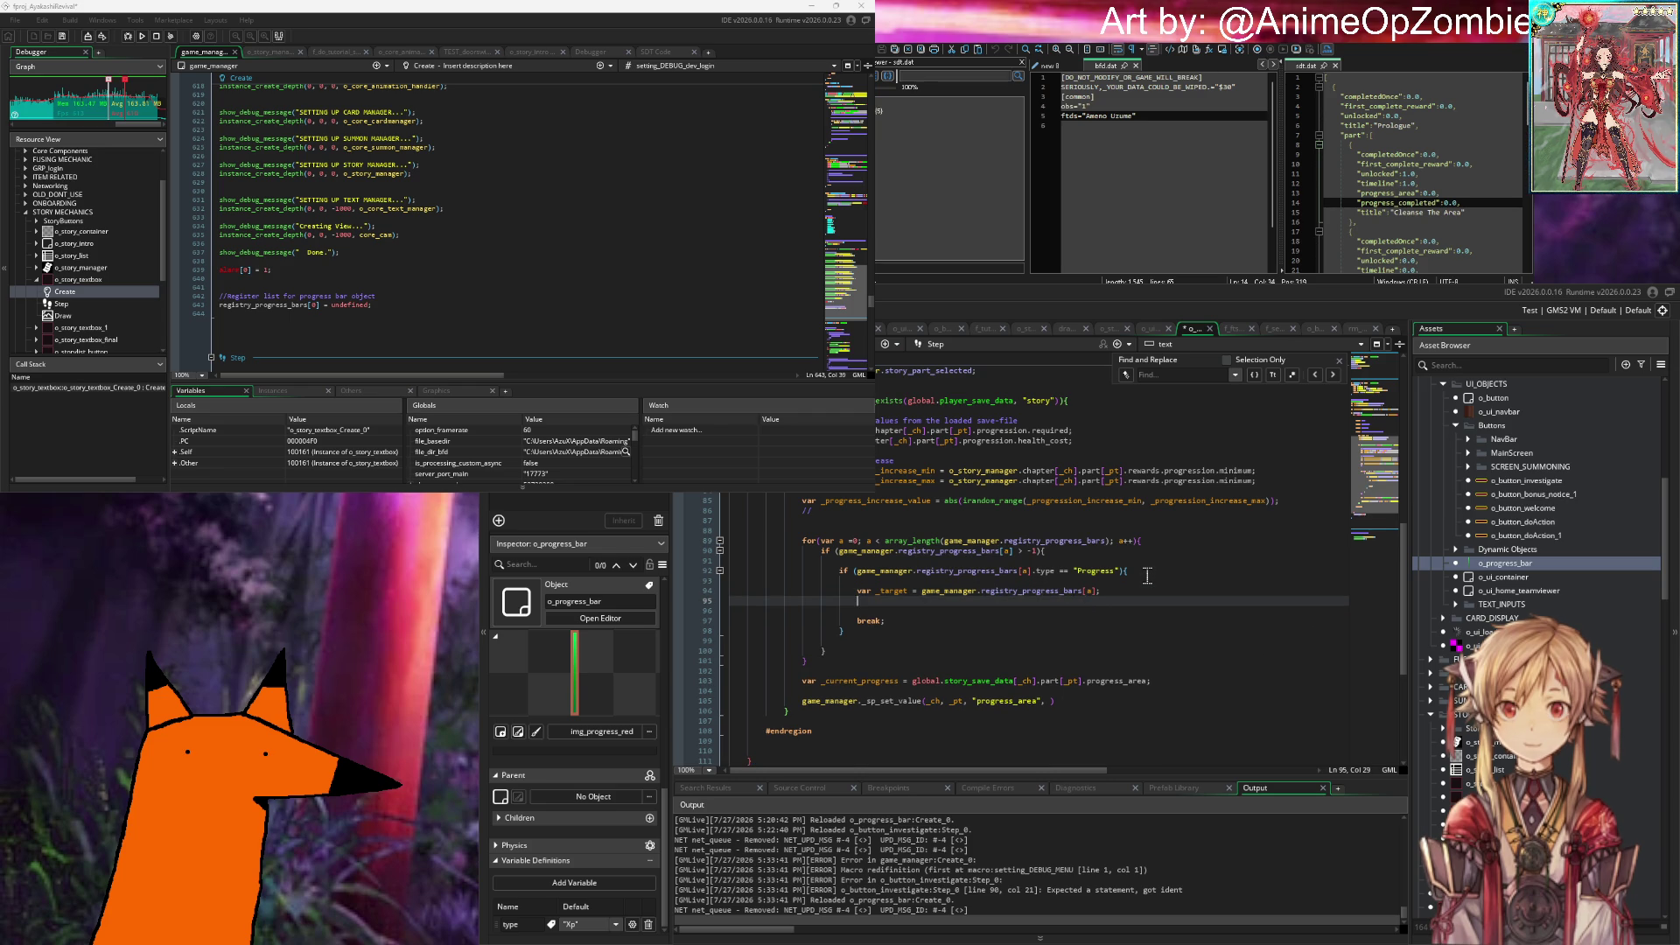
# Step: Add _target.new_progress += _progress_increase_value; inside the Progress block
pyautogui.write('_target.')
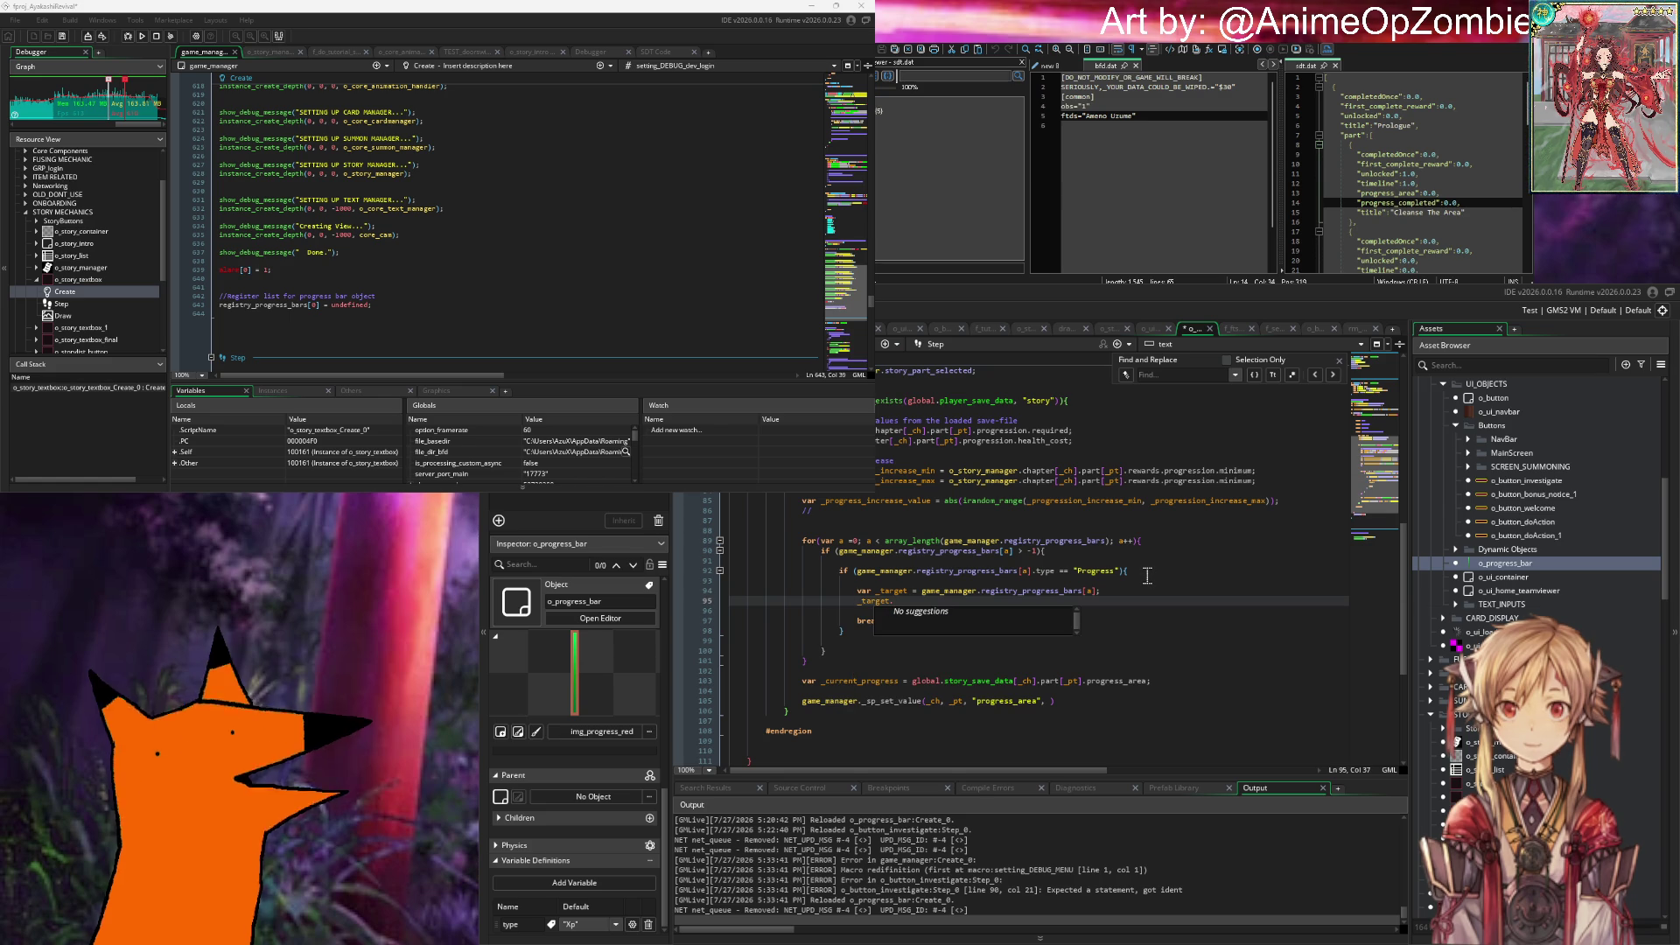
pyautogui.write('nbew')
pyautogui.press('BackSpace')
pyautogui.press('BackSpace')
pyautogui.press('BackSpace')
pyautogui.write('ew_')
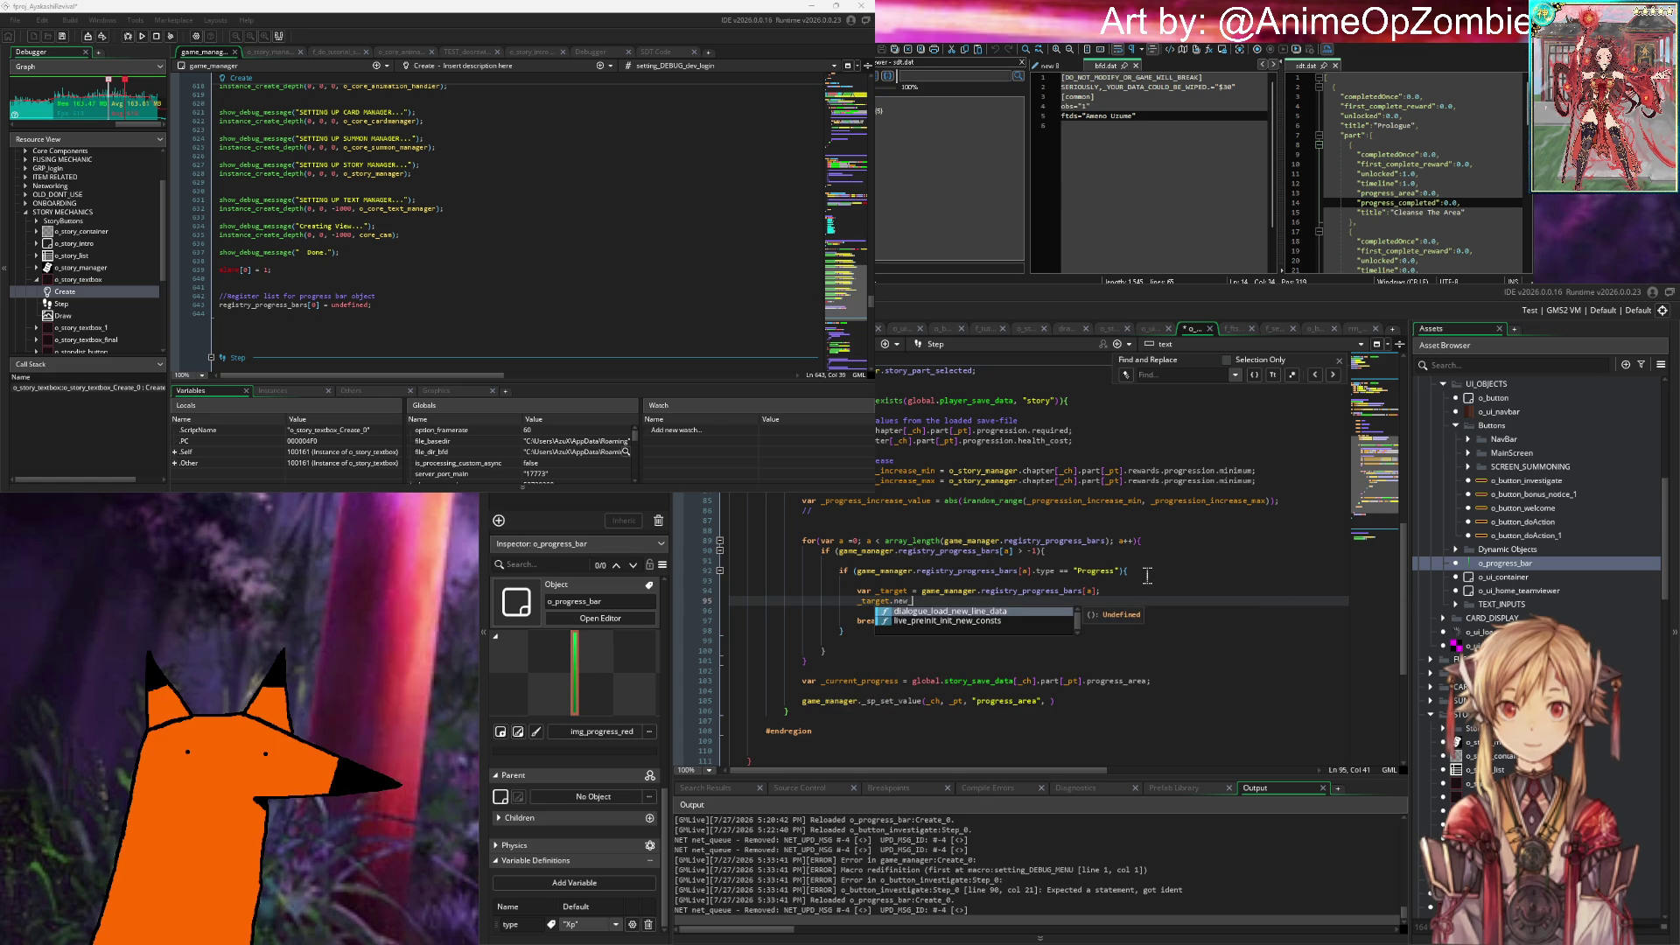
pyautogui.write('progress = ')
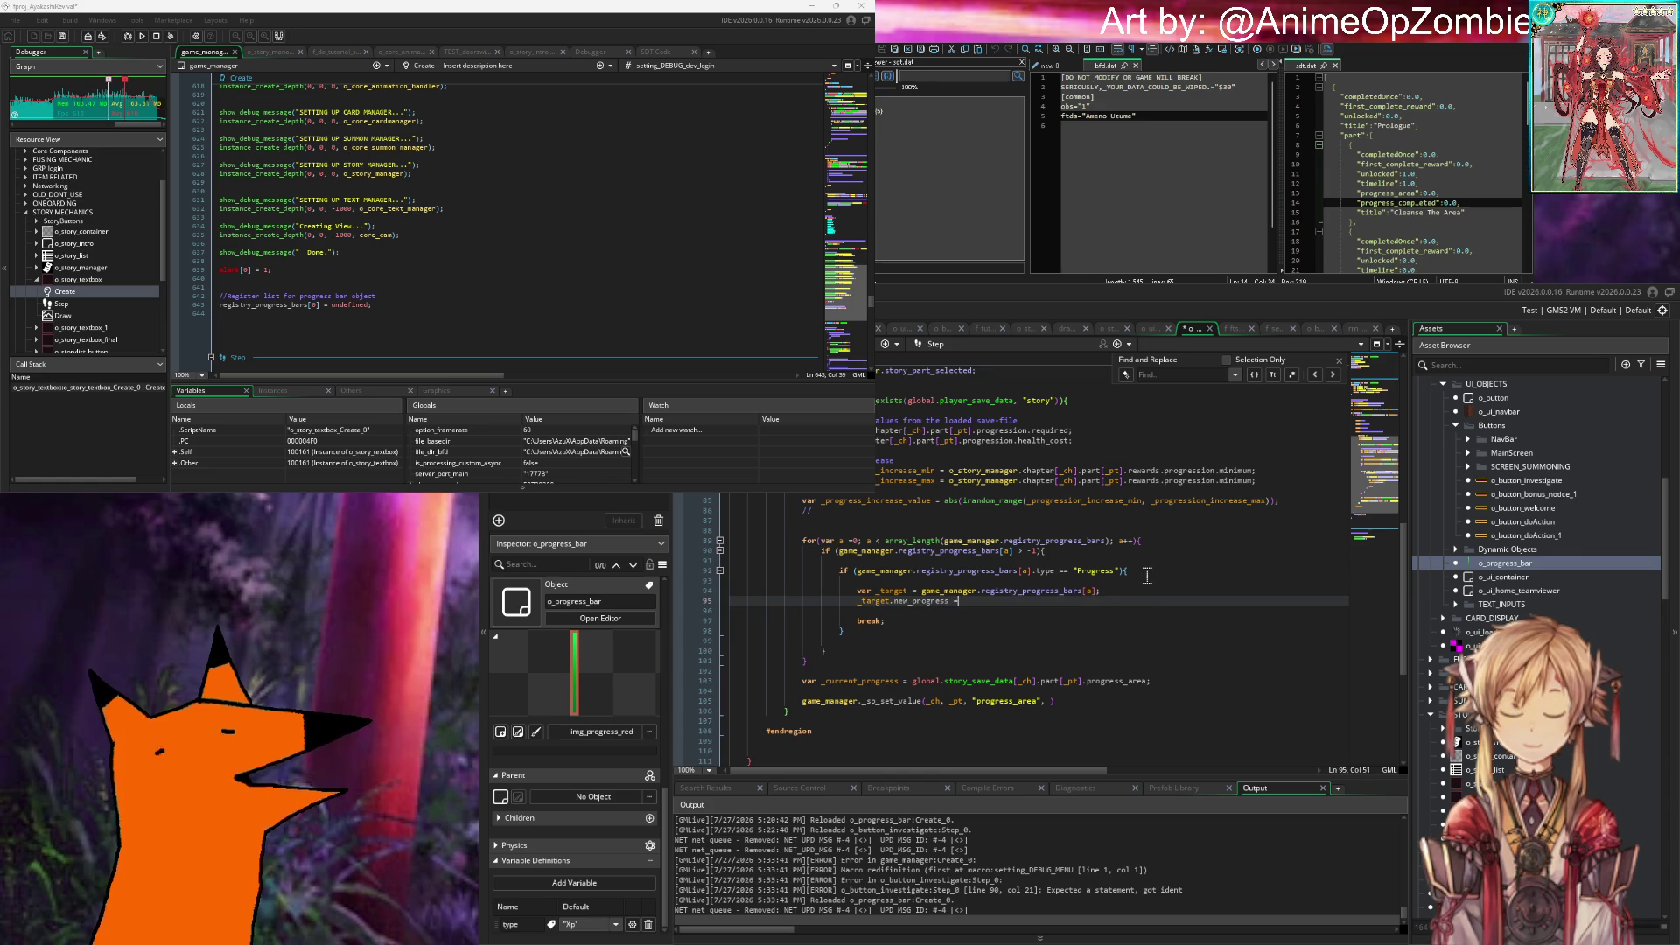
pyautogui.write('_pr')
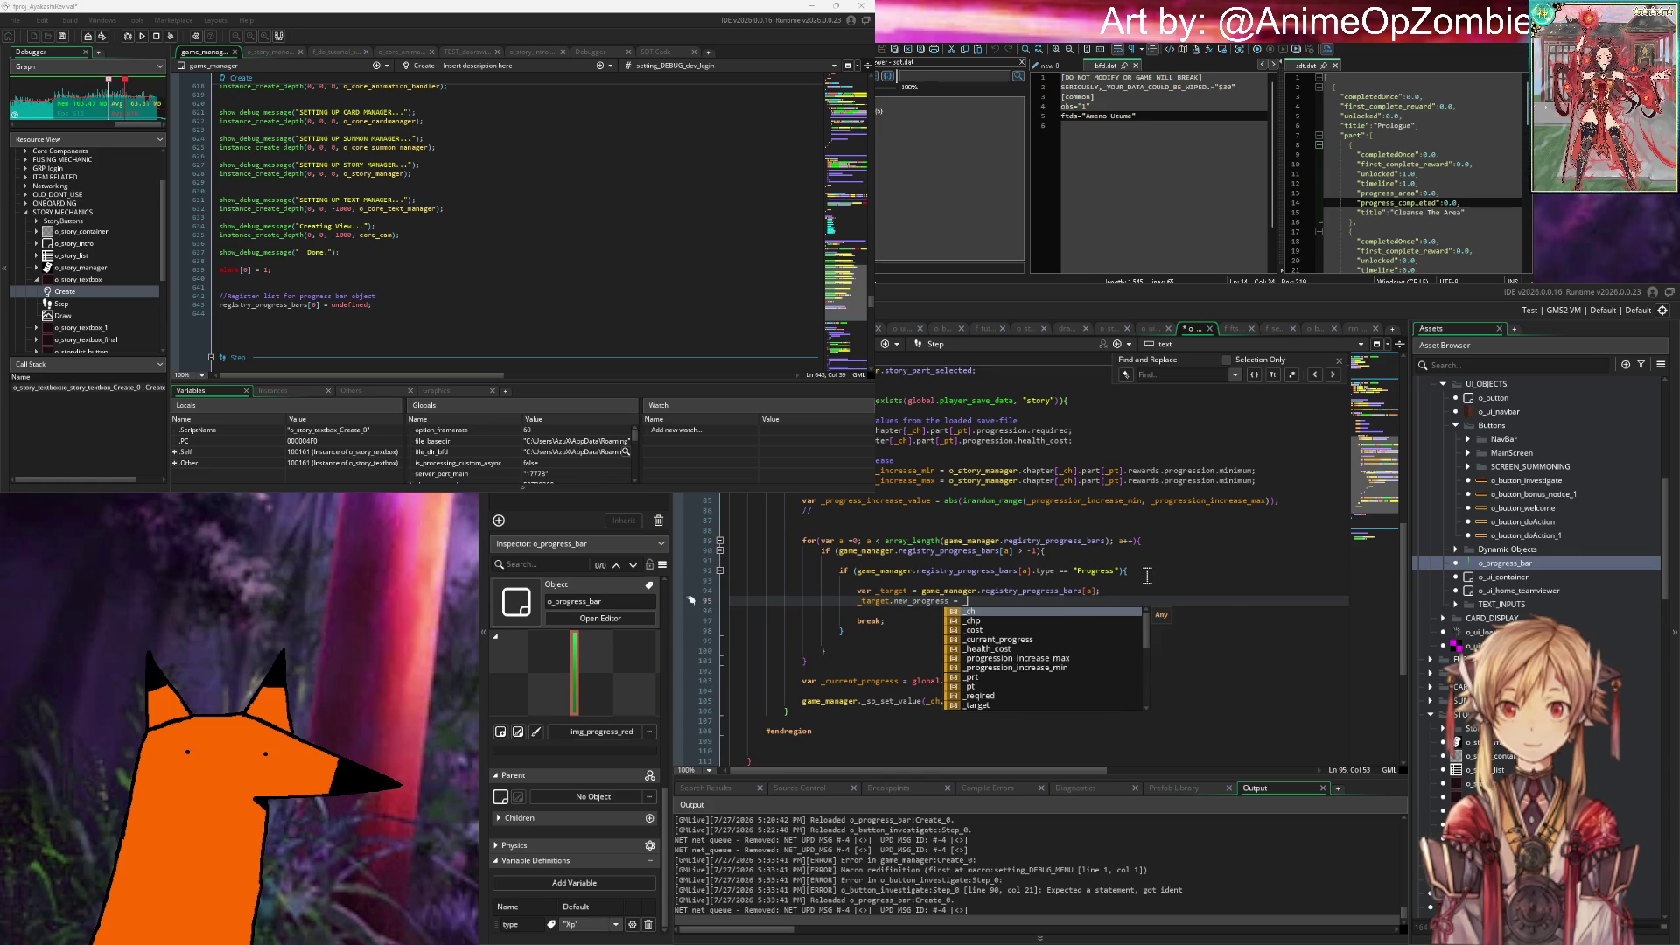
pyautogui.press('Down')
pyautogui.press('Down')
pyautogui.press('Down')
pyautogui.press('Return')
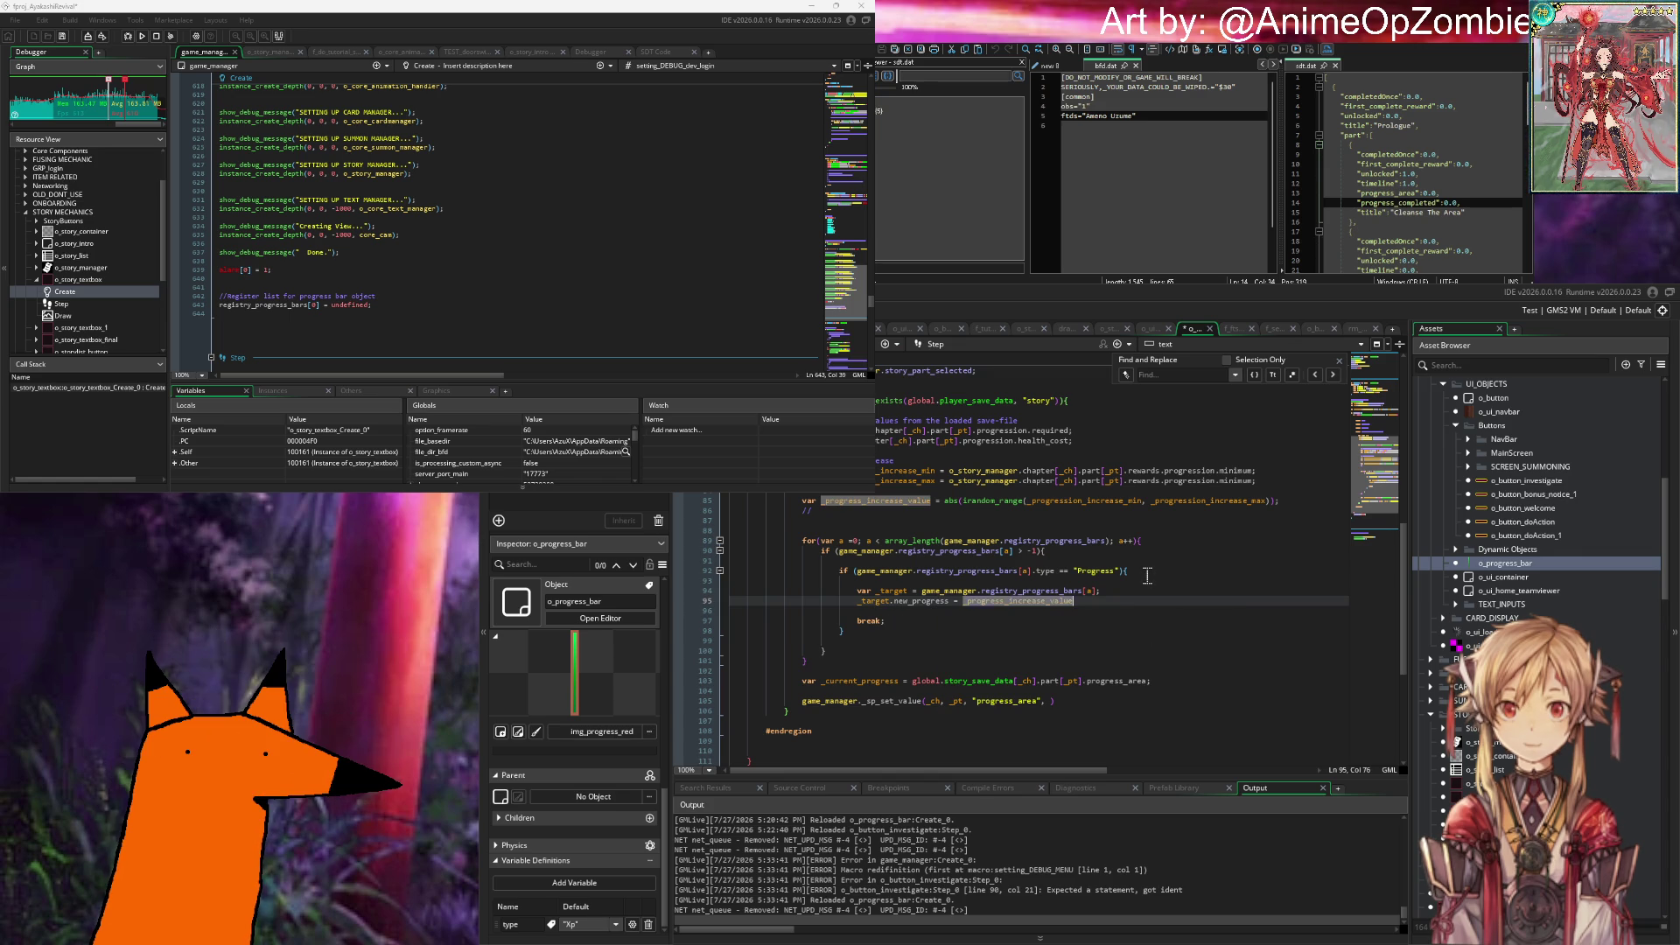
pyautogui.write(';')
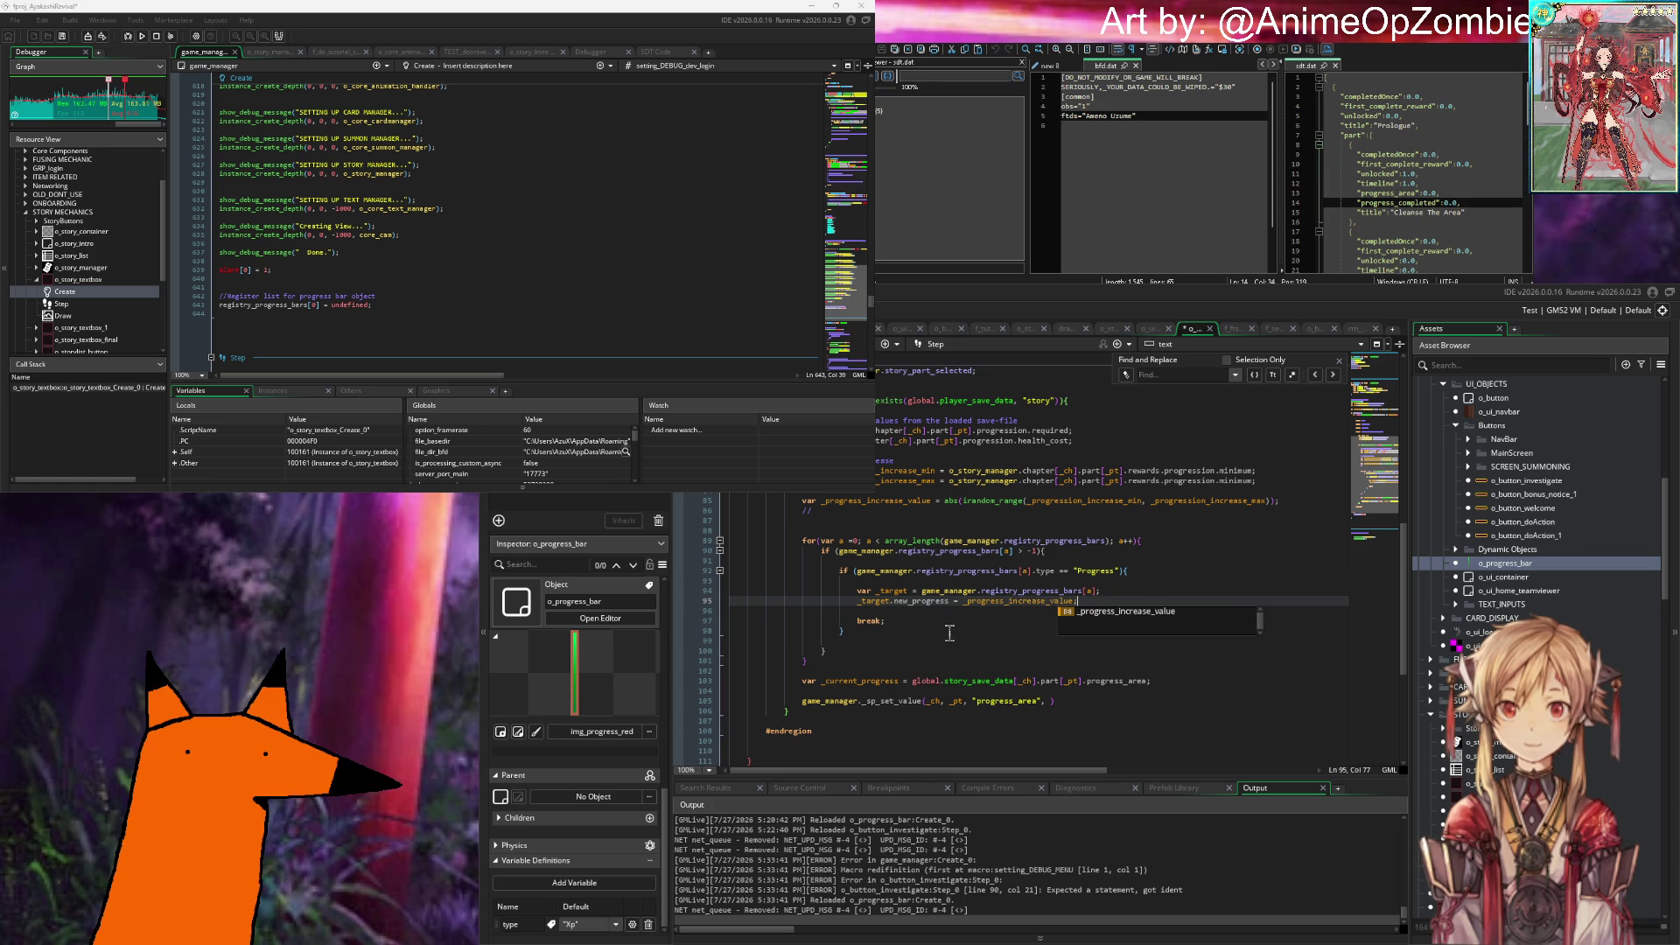
pyautogui.click(968, 602)
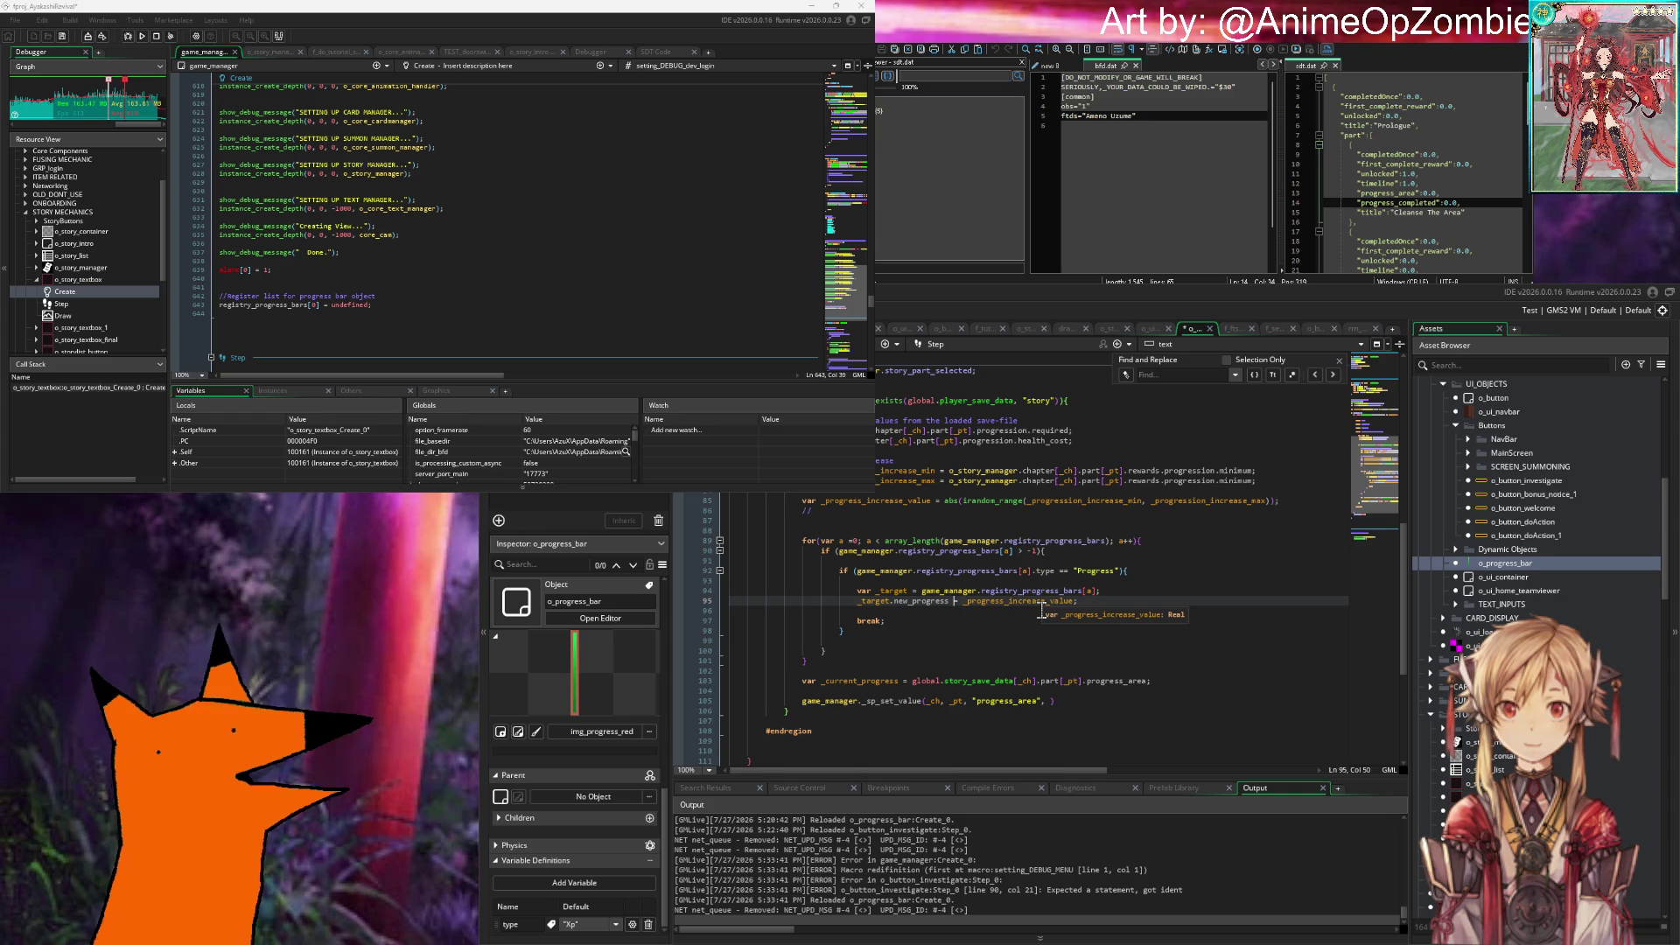
pyautogui.press('Left')
pyautogui.press('Left')
pyautogui.press('Left')
pyautogui.write('+')
pyautogui.click(1042, 610)
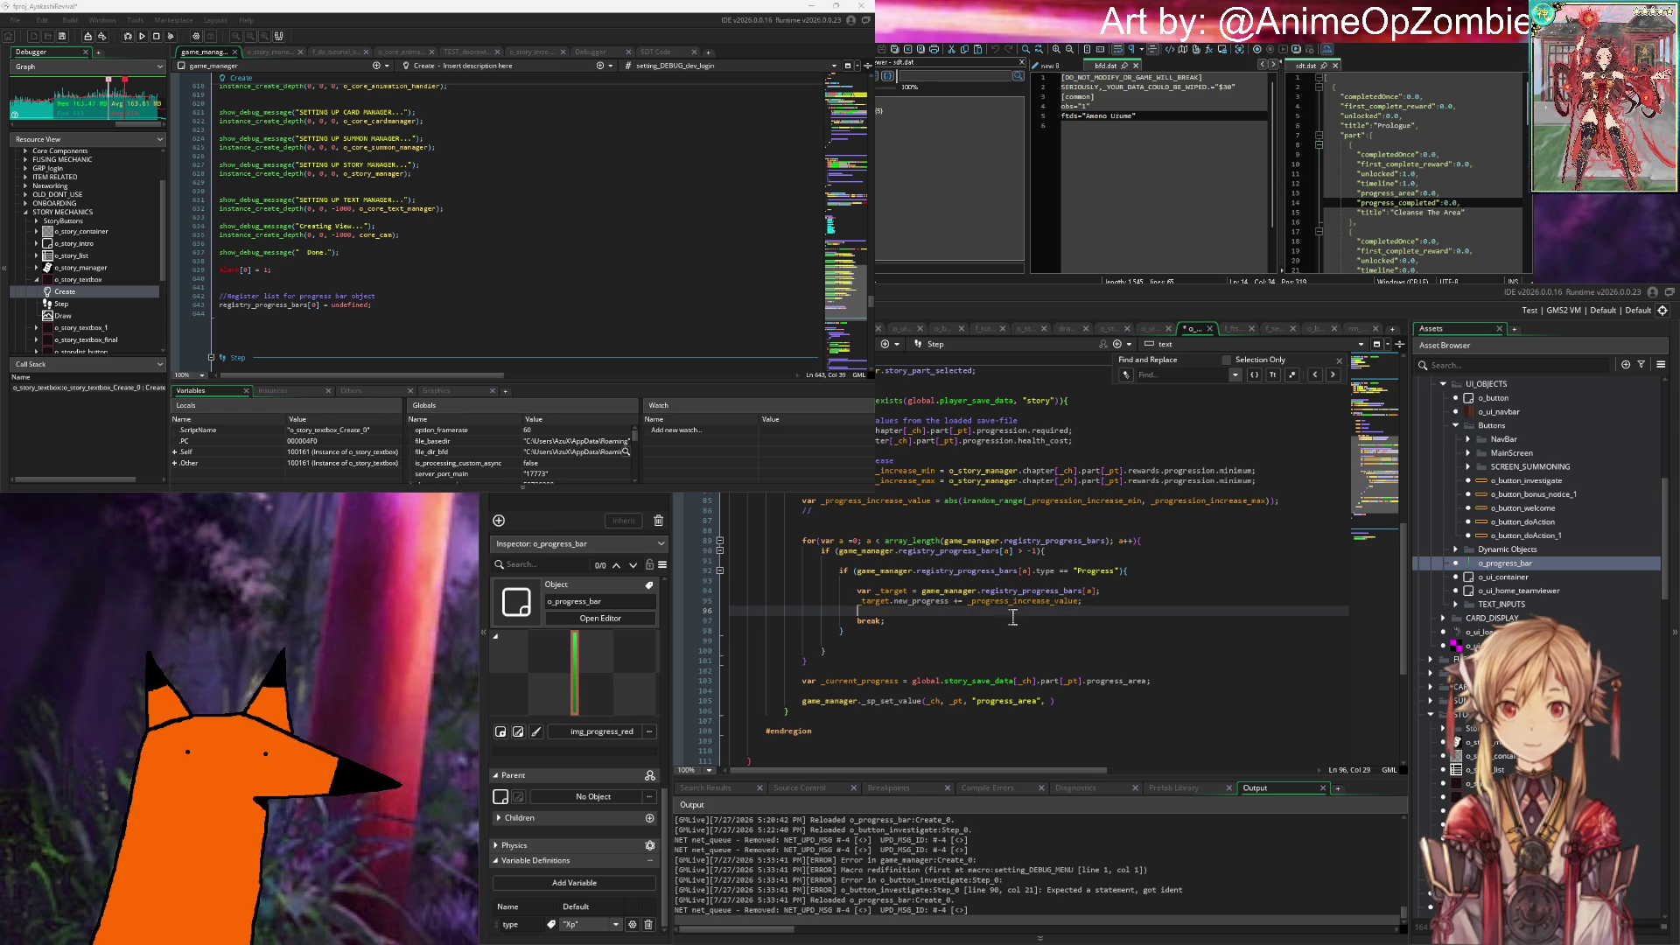
pyautogui.scroll(-2, 869, 592)
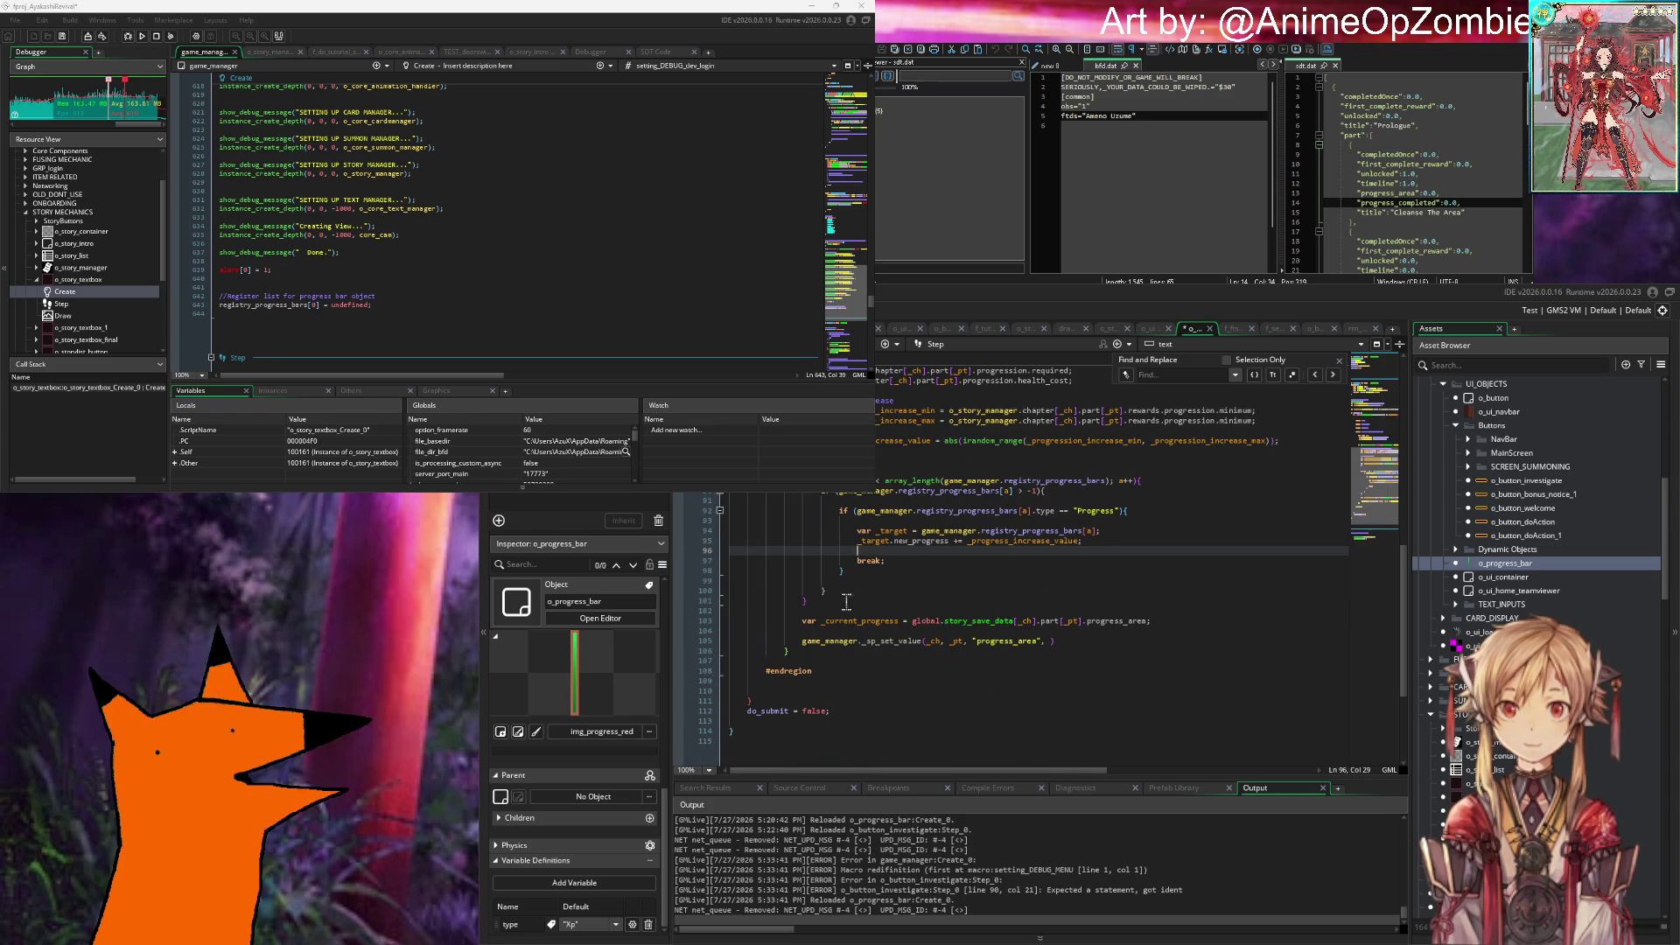
pyautogui.click(875, 473)
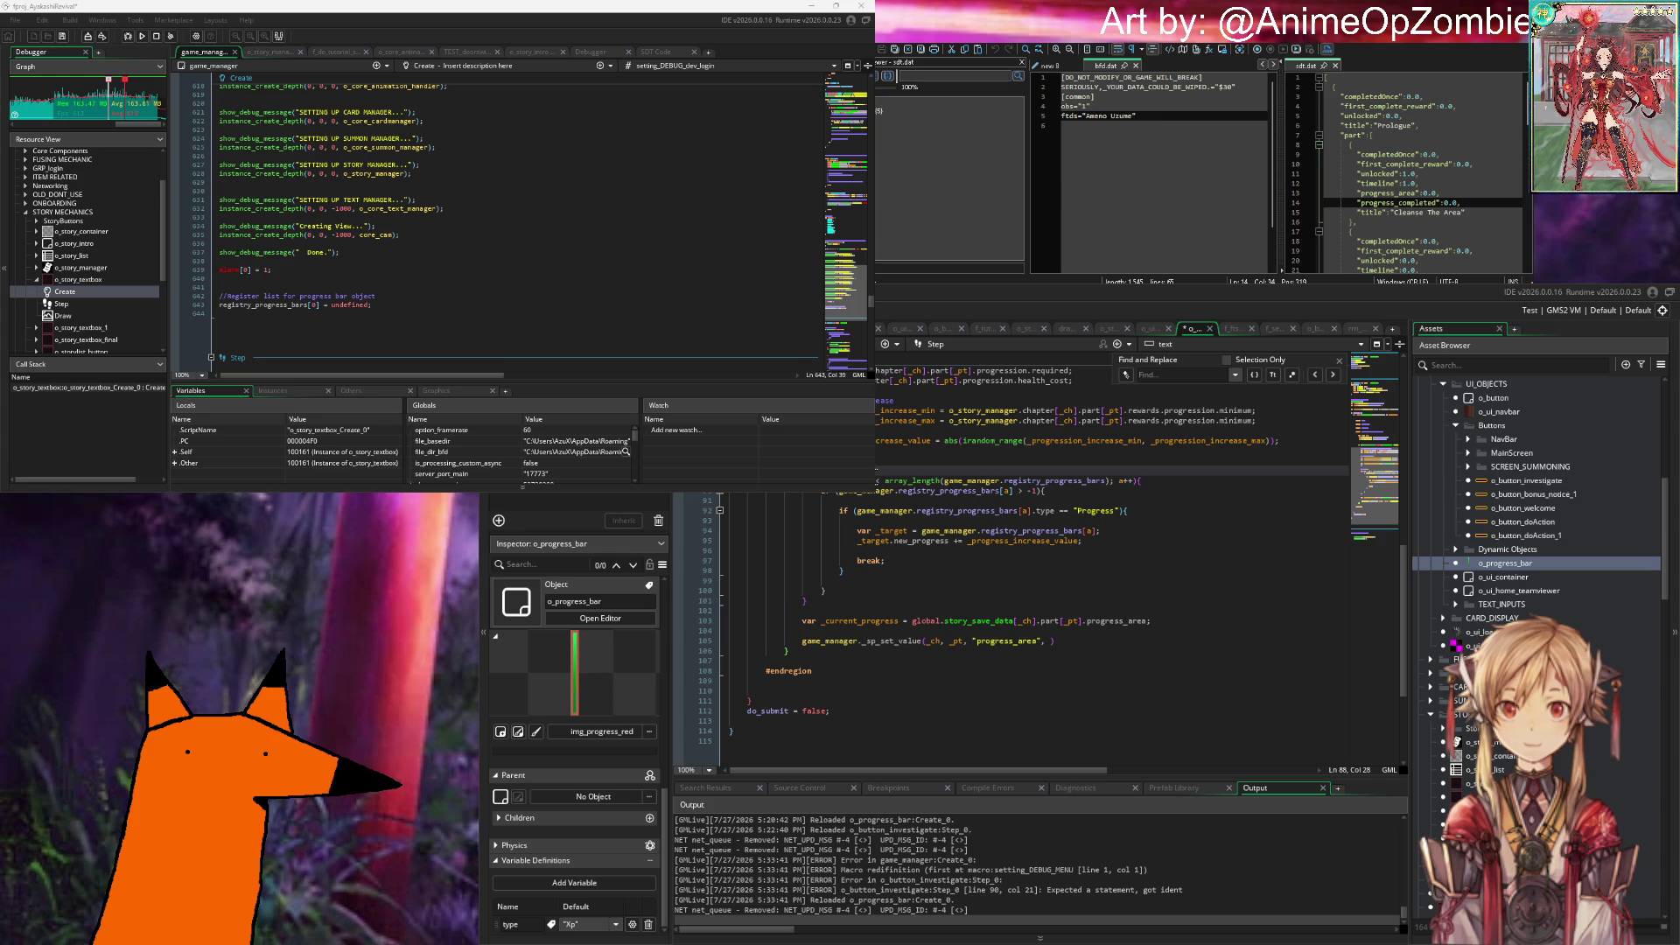
# Step: Complete the line 88 comment to end 'to the progress bar to update UI element' and save
pyautogui.press('Right')
pyautogui.press('Right')
pyautogui.write('ss to the progress bar to ')
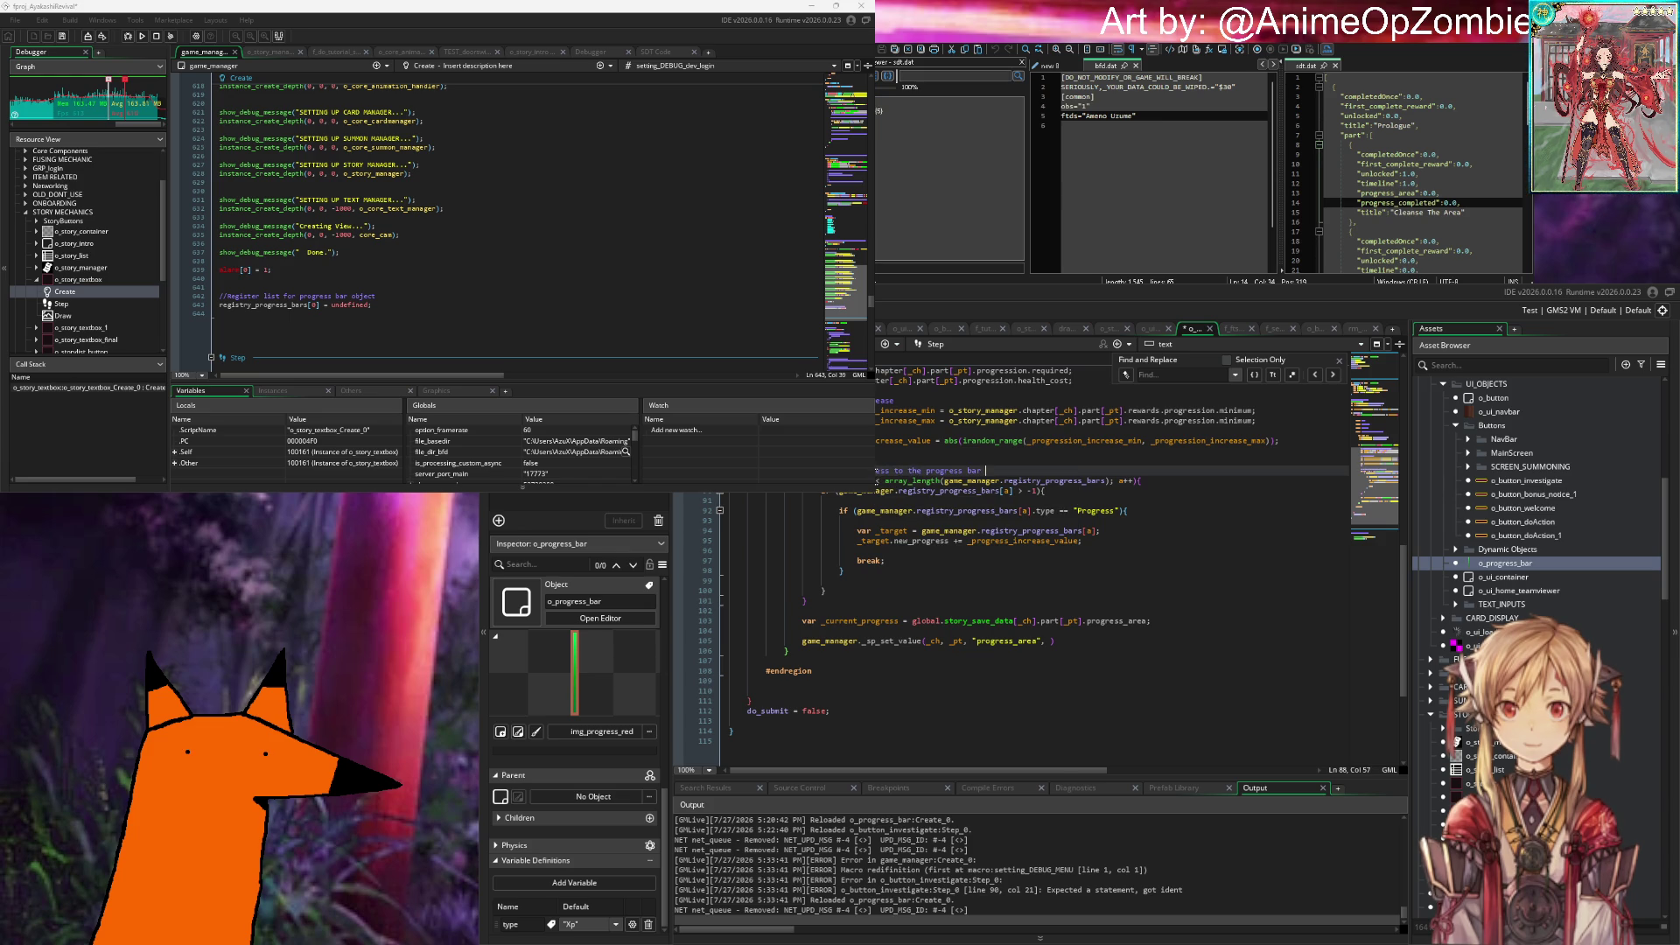
pyautogui.write('update')
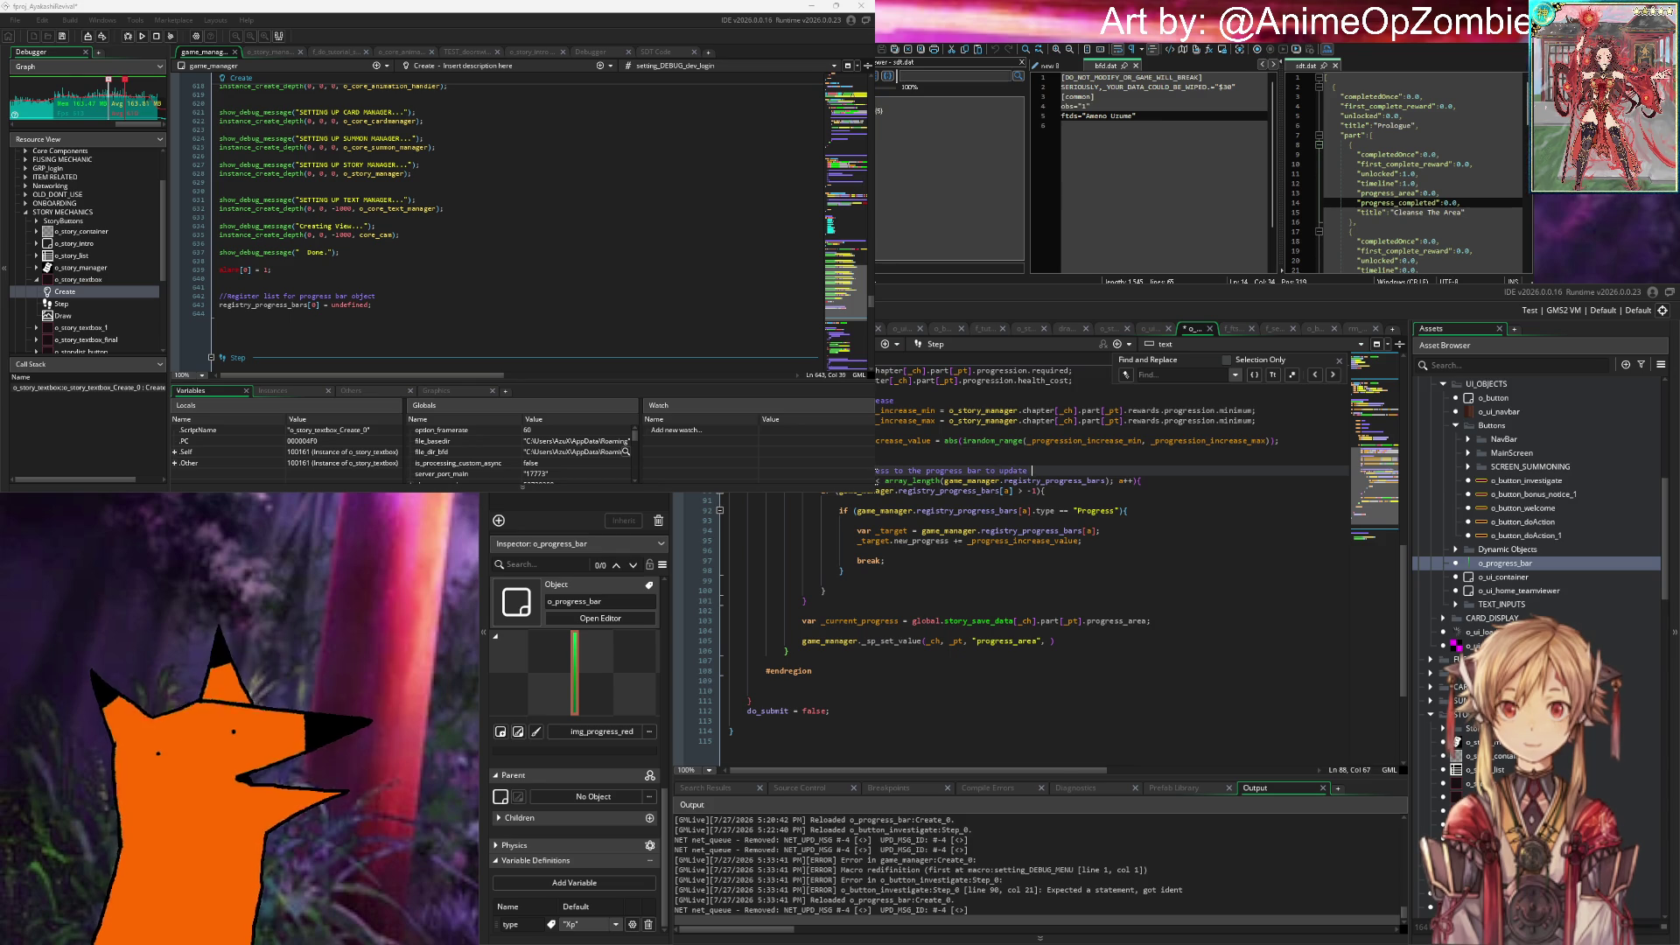
pyautogui.hotkey('ctrl', 's')
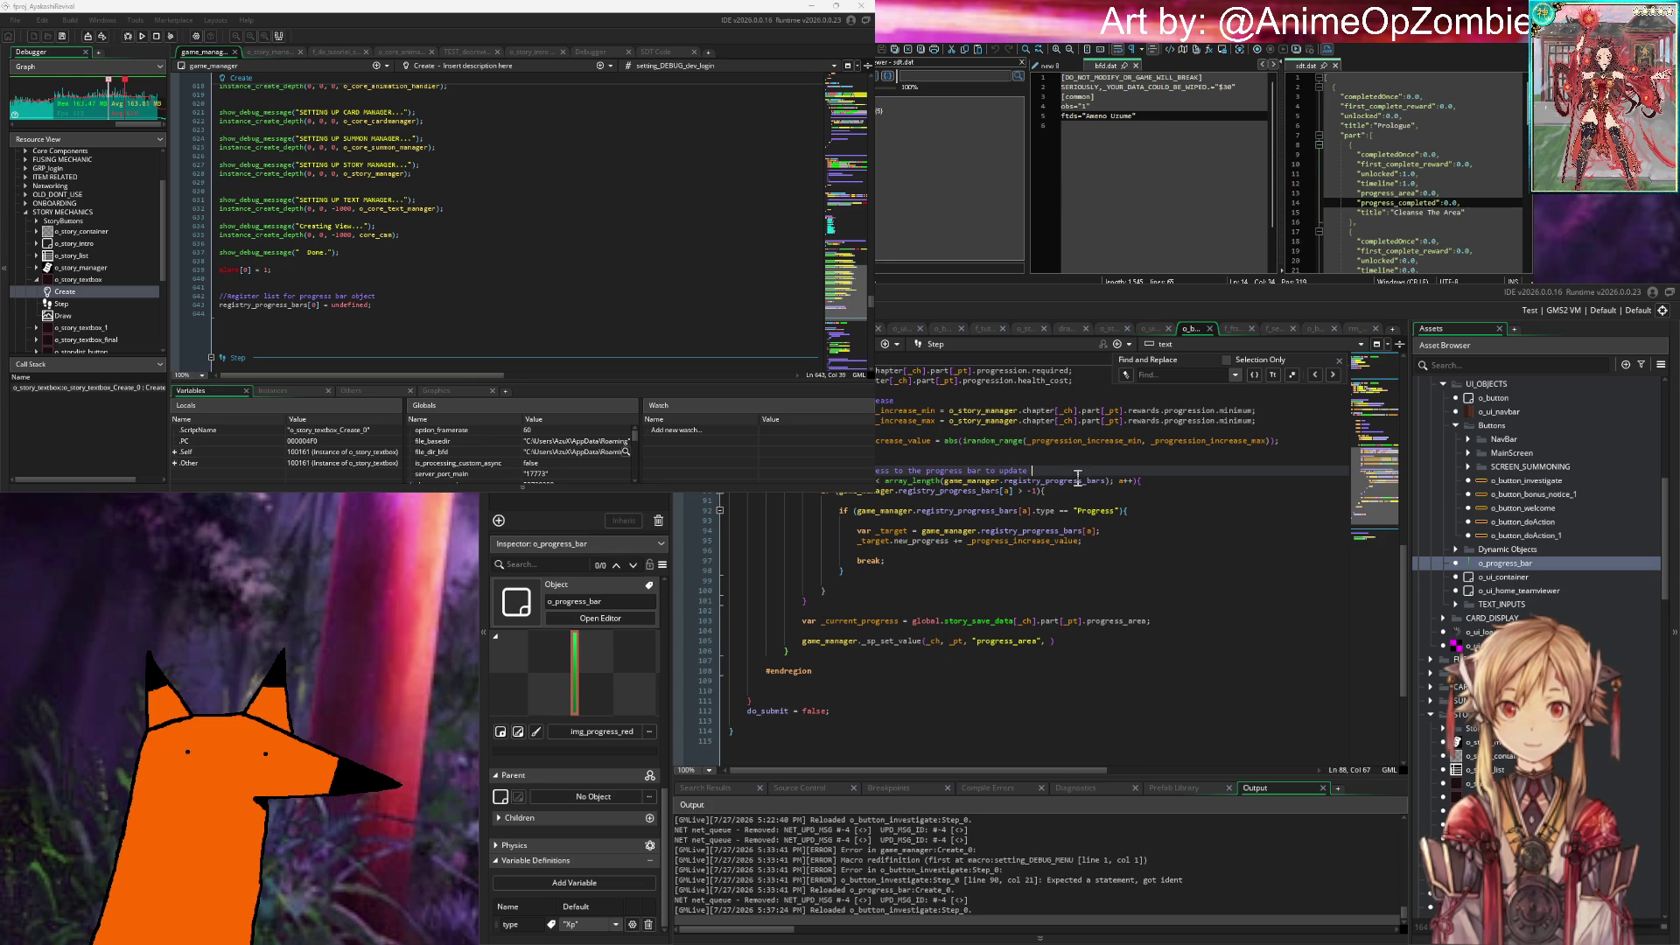
pyautogui.write('UI element')
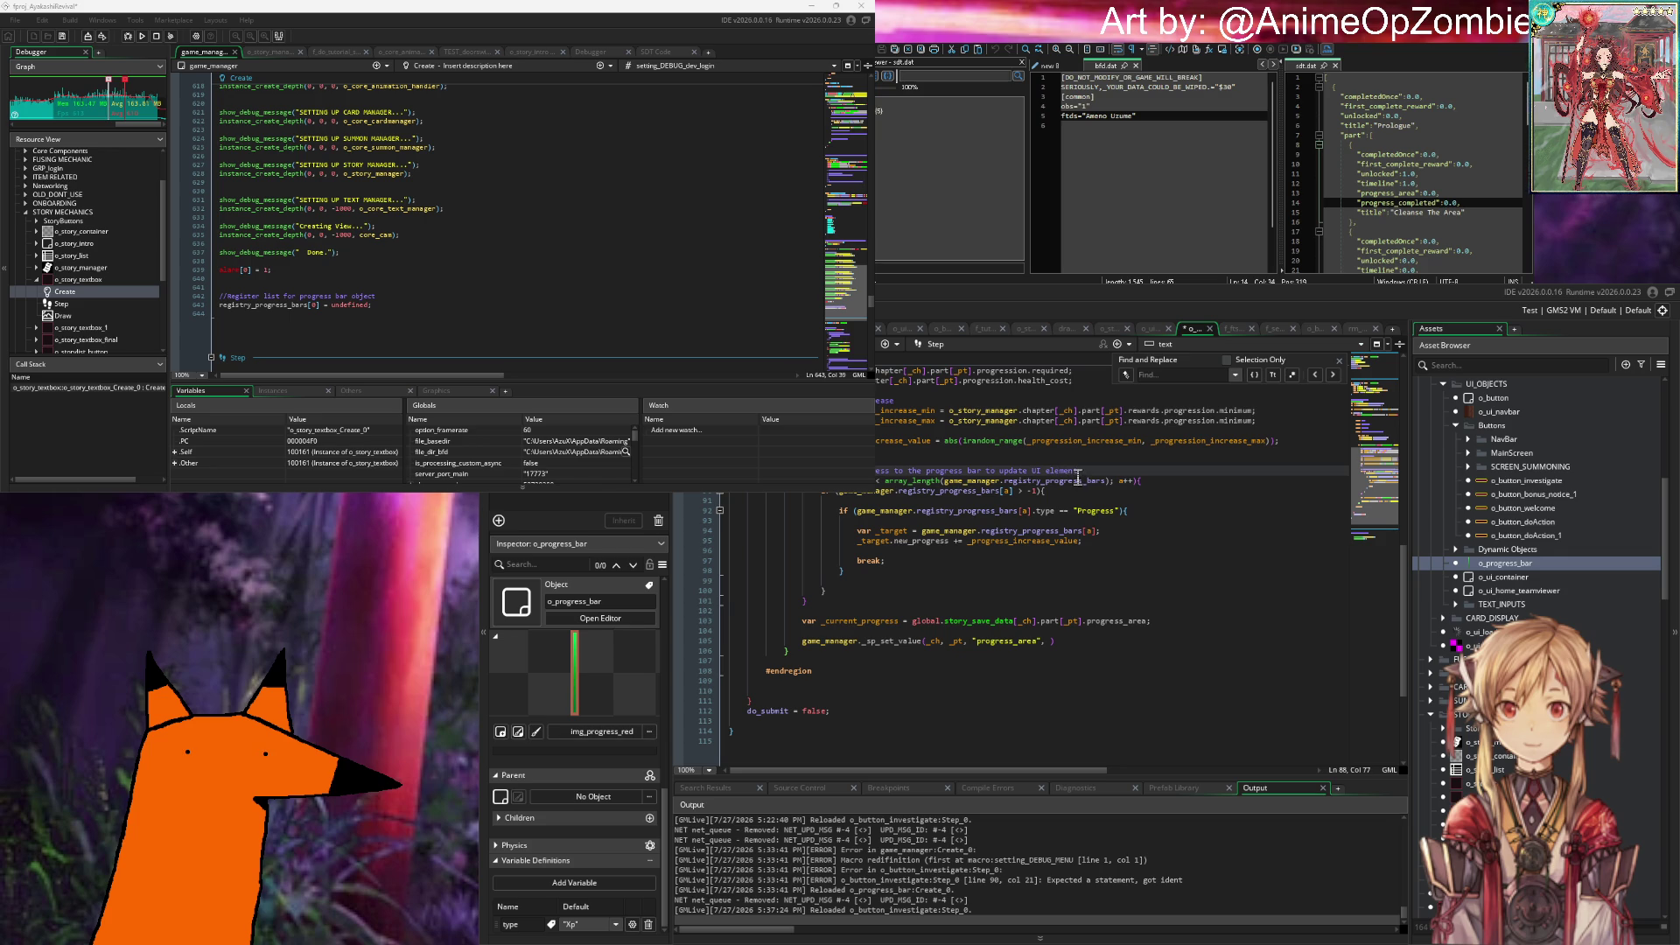
pyautogui.hotkey('ctrl', 's')
# Step: Add a test game_manager line after the loop's closing brace, then undo it
pyautogui.click(1085, 531)
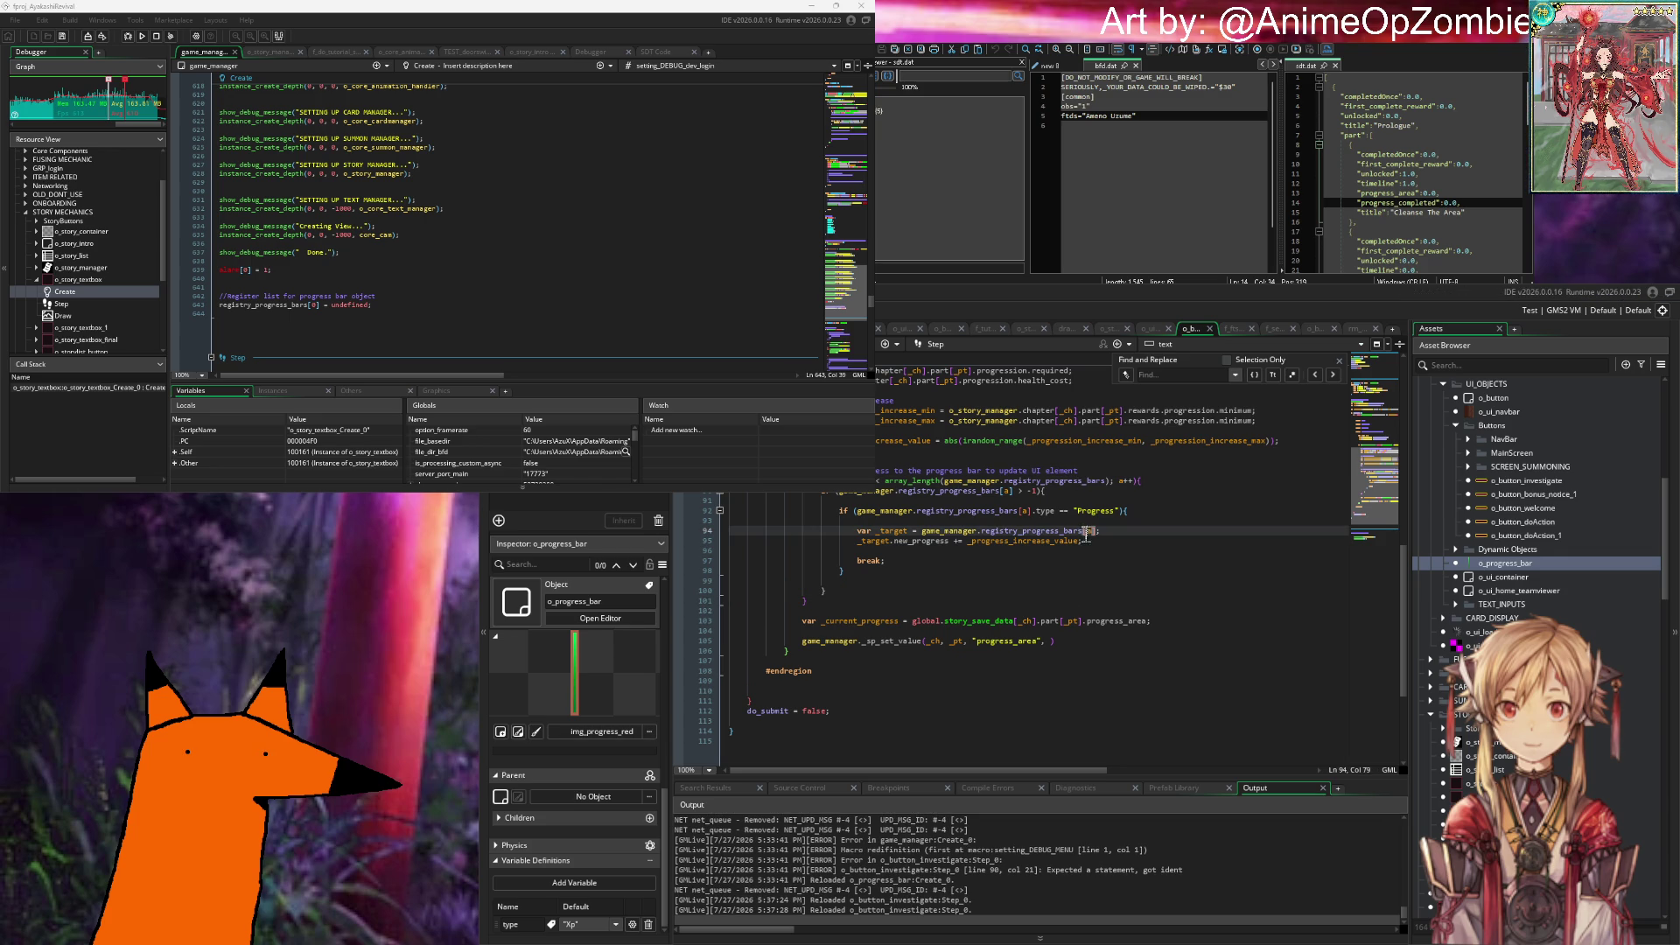
pyautogui.scroll(6, 1000, 538)
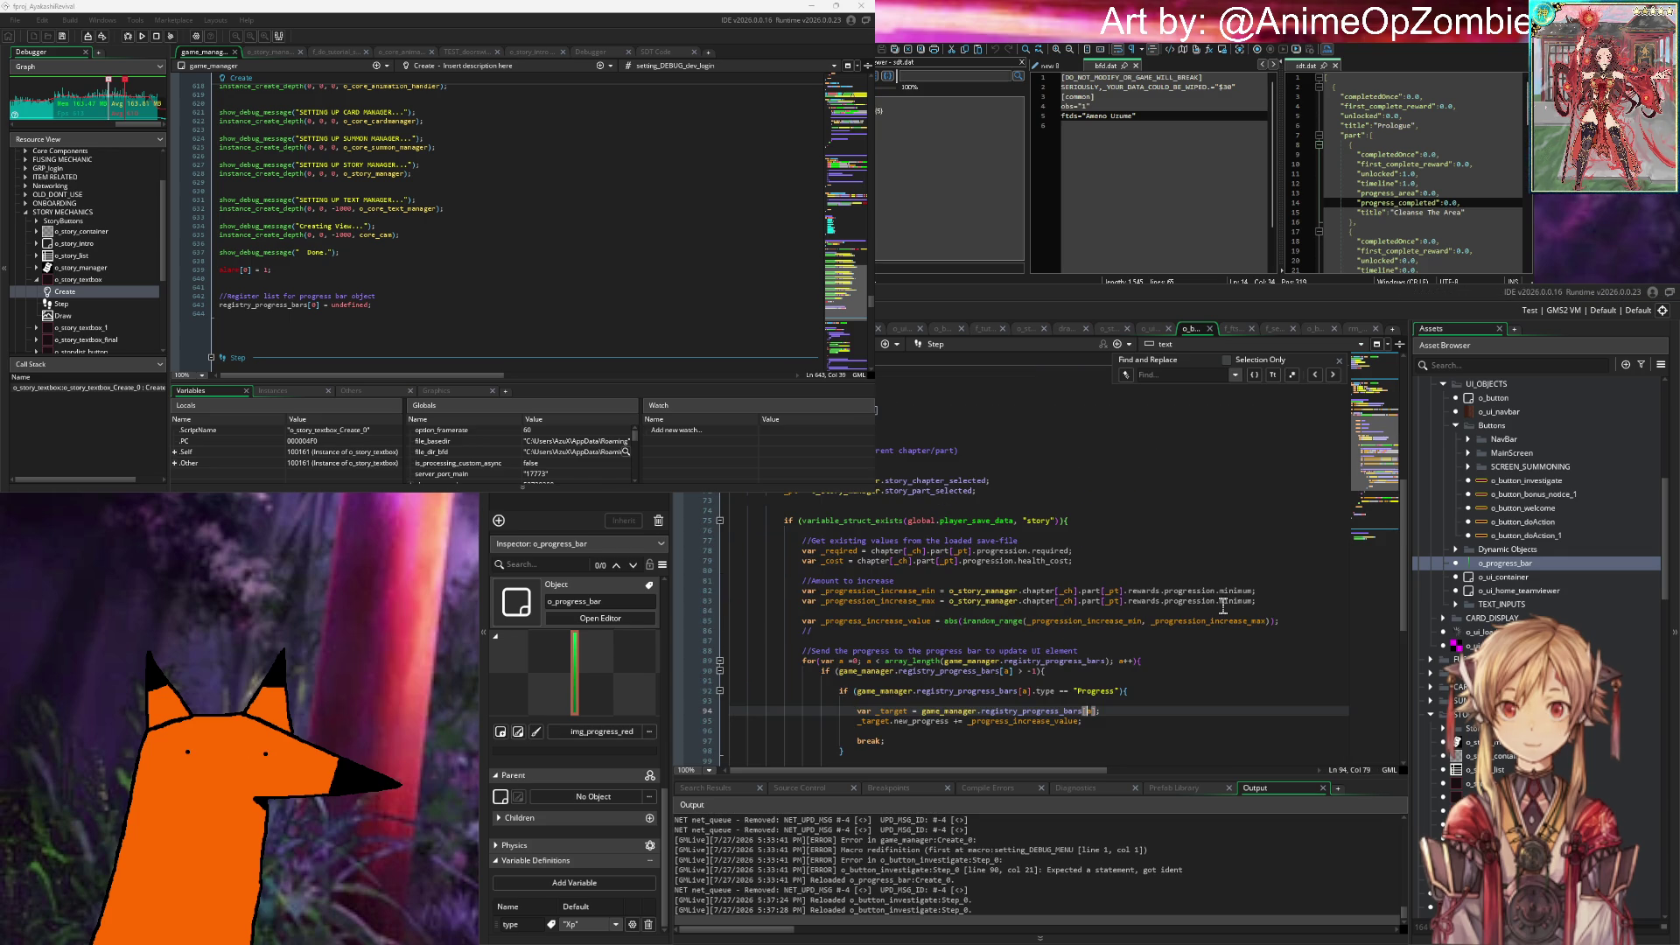
pyautogui.click(1252, 601)
pyautogui.scroll(-6, 996, 606)
pyautogui.click(995, 602)
pyautogui.press('Return')
pyautogui.press('Return')
pyautogui.write('game_manager.')
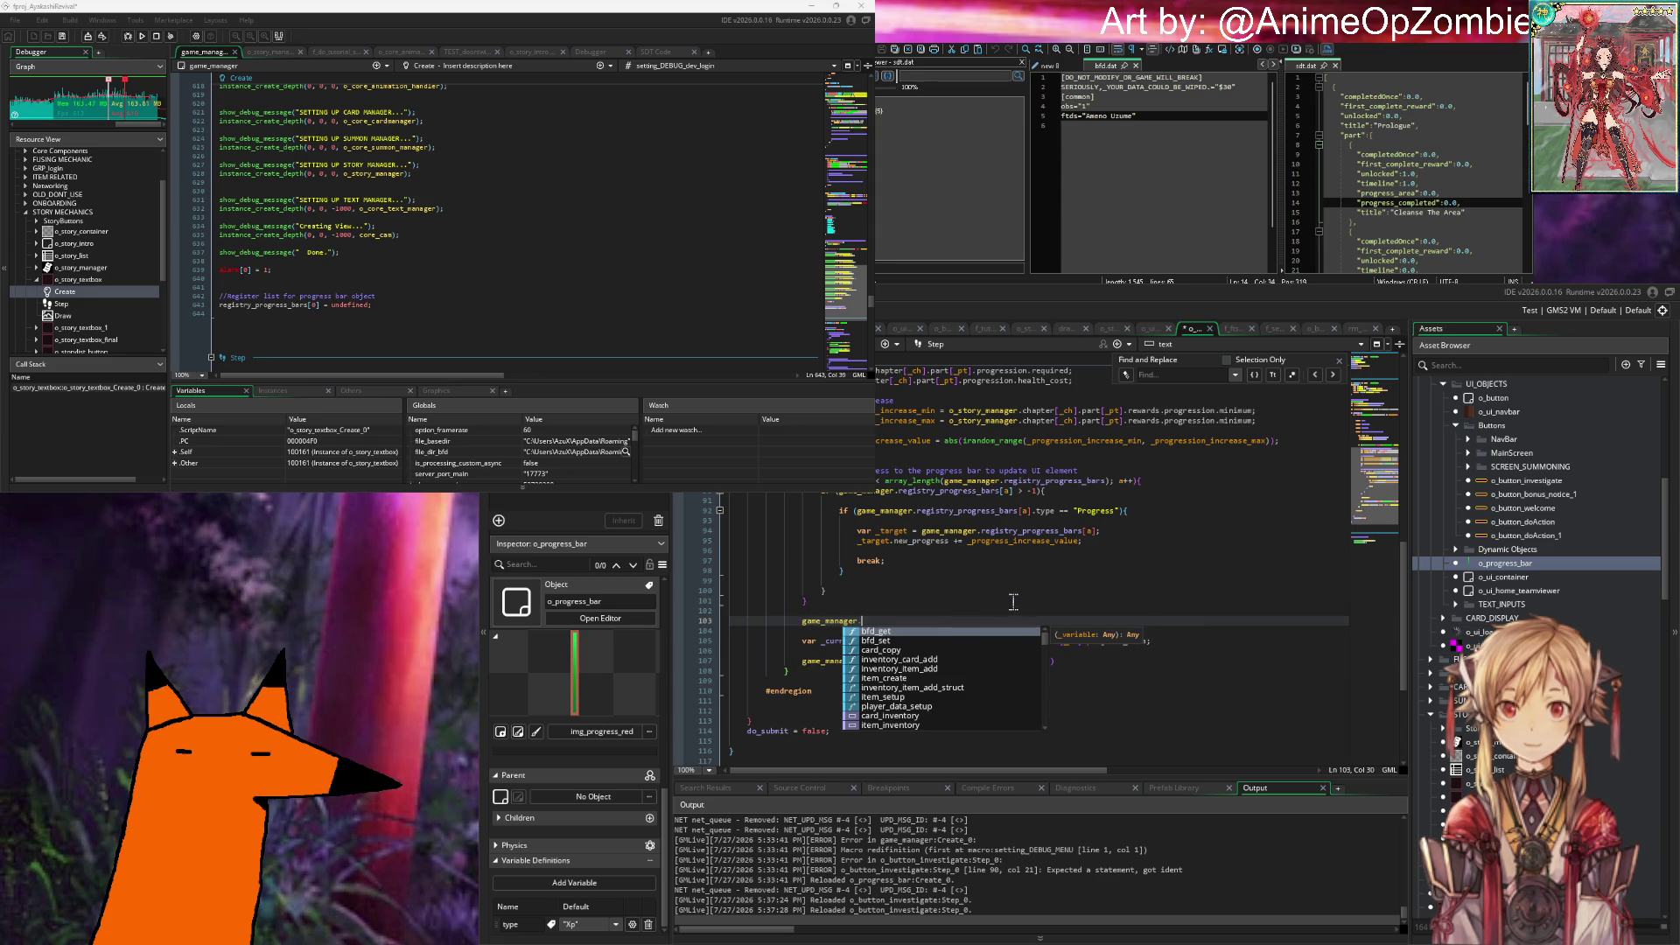
pyautogui.press('Escape')
pyautogui.hotkey('ctrl', 'z')
pyautogui.hotkey('ctrl', 'z')
pyautogui.hotkey('ctrl', 'z')
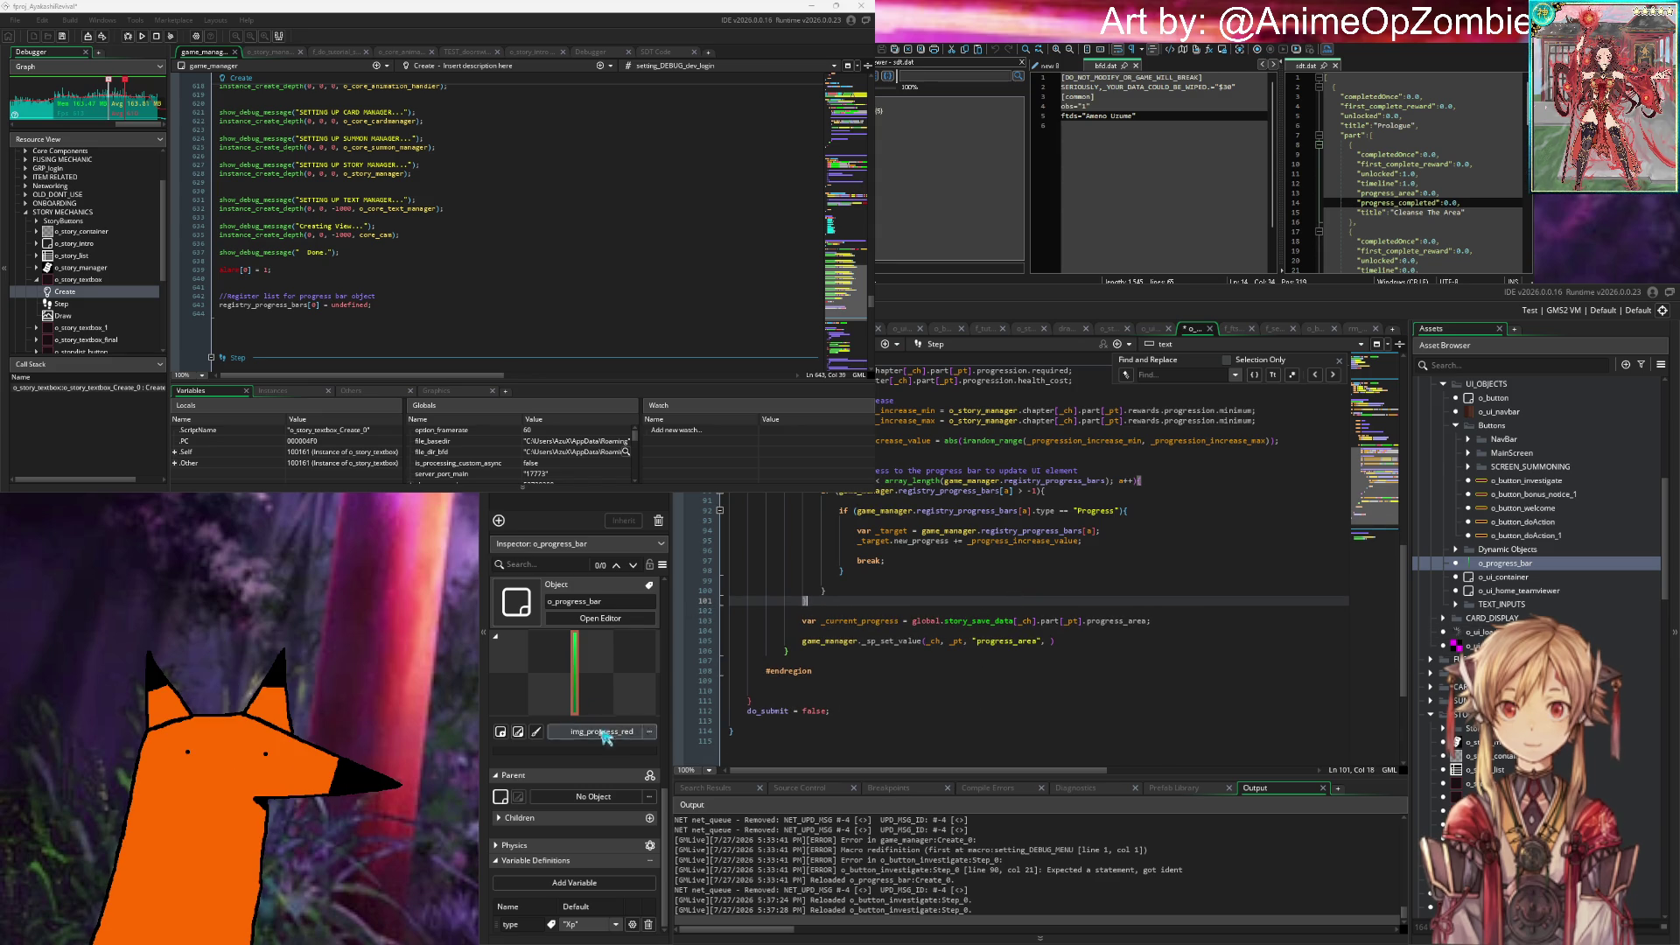
pyautogui.press('Down')
pyautogui.press('Down')
pyautogui.press('Down')
pyautogui.scroll(20, 396, 313)
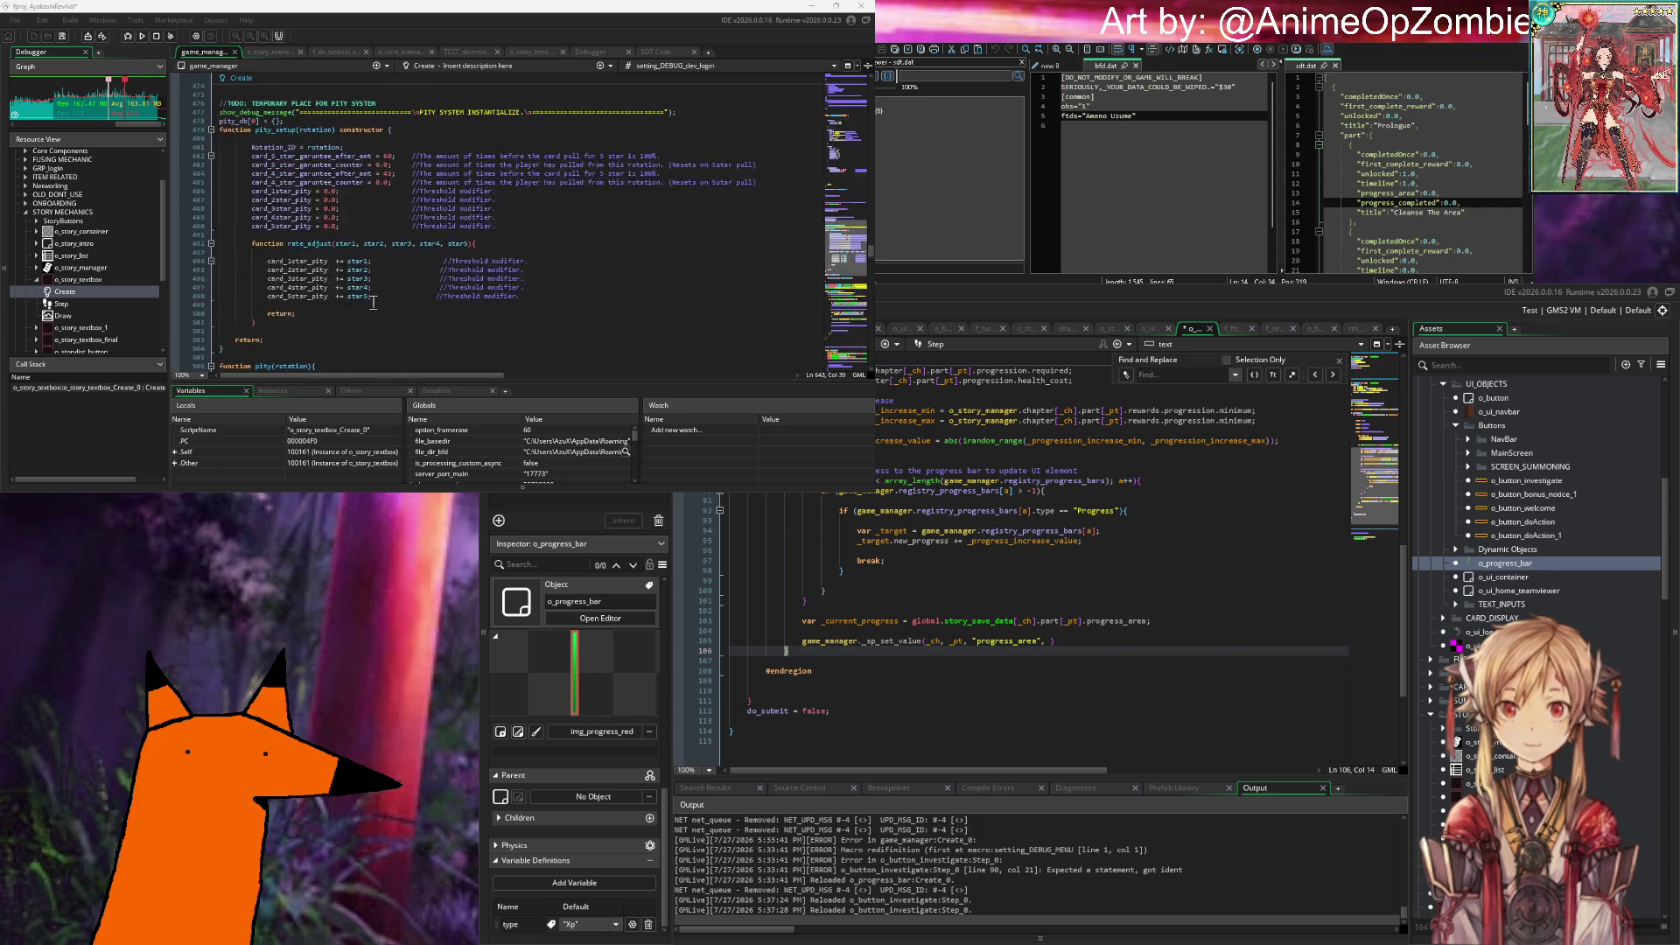
# Step: Review the Step code, switch to o_story_manager's Create code, and start editing game_manager on line 105
pyautogui.scroll(20, 373, 303)
pyautogui.scroll(16, 373, 297)
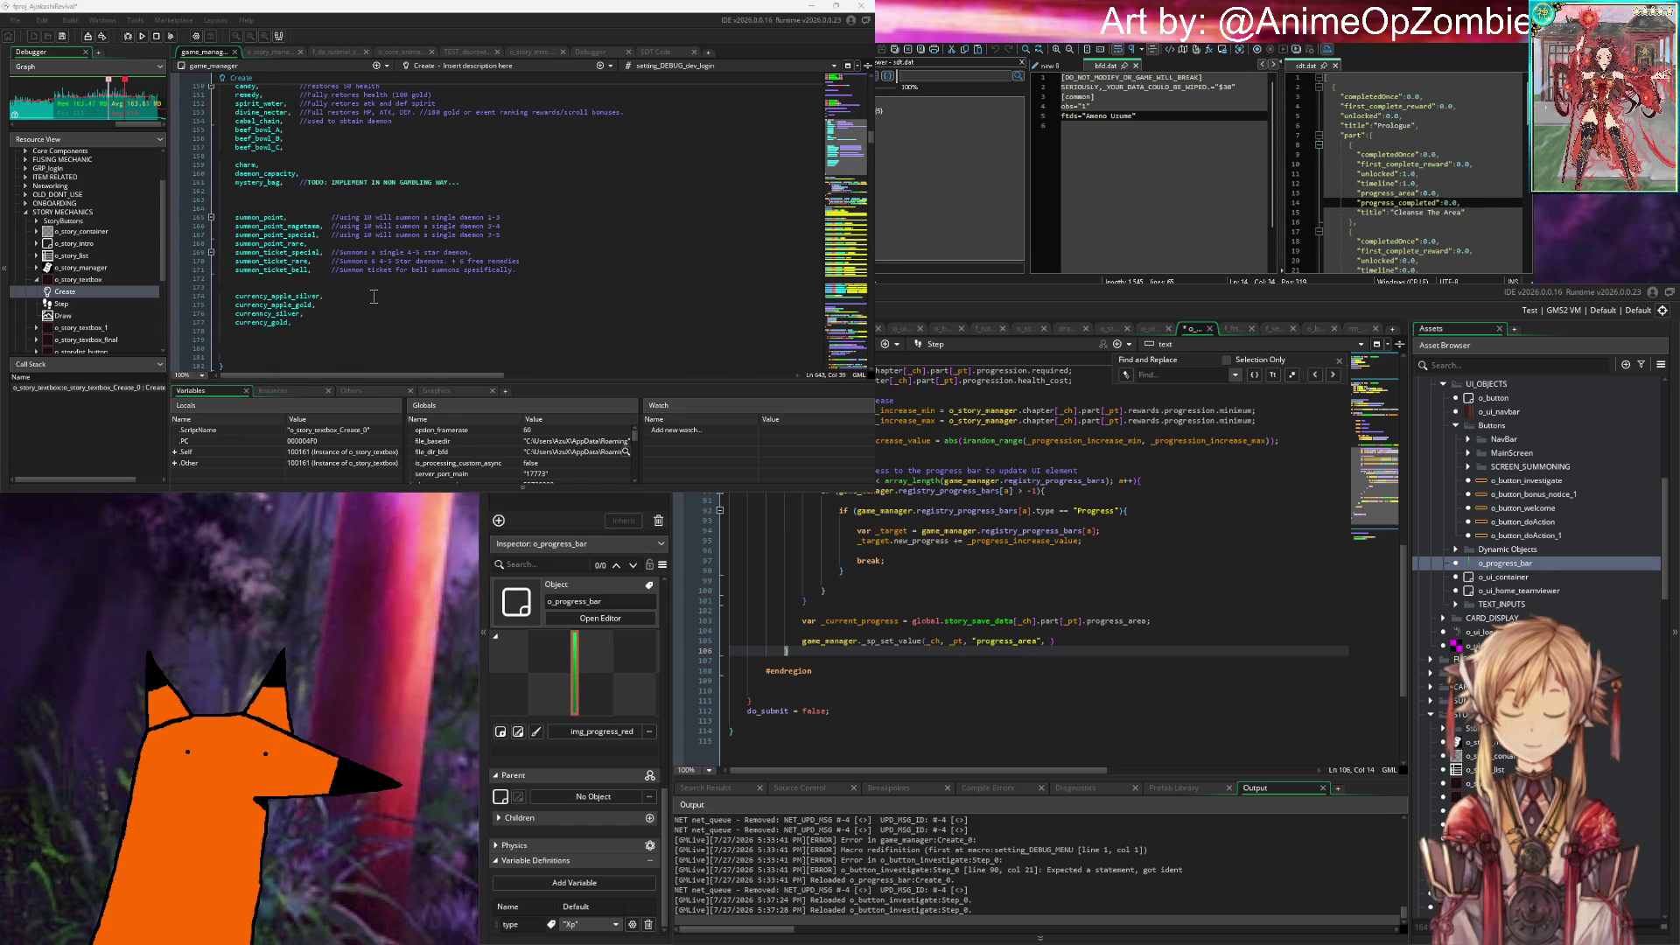
pyautogui.scroll(20, 373, 298)
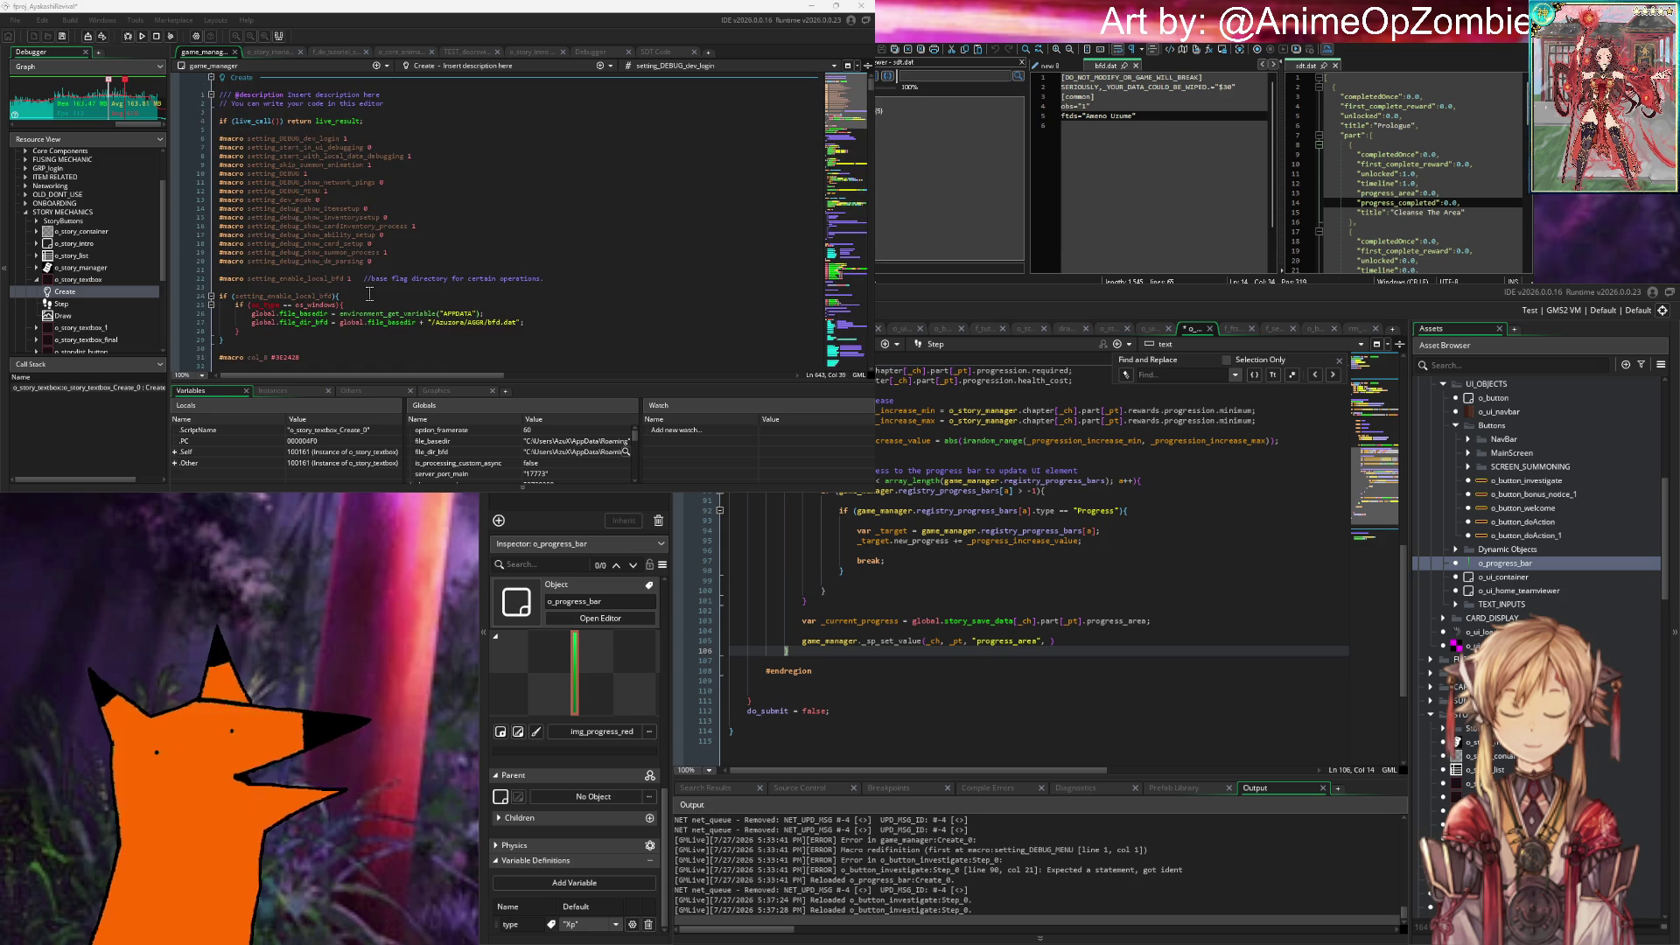
pyautogui.scroll(-20, 369, 294)
pyautogui.scroll(-20, 366, 291)
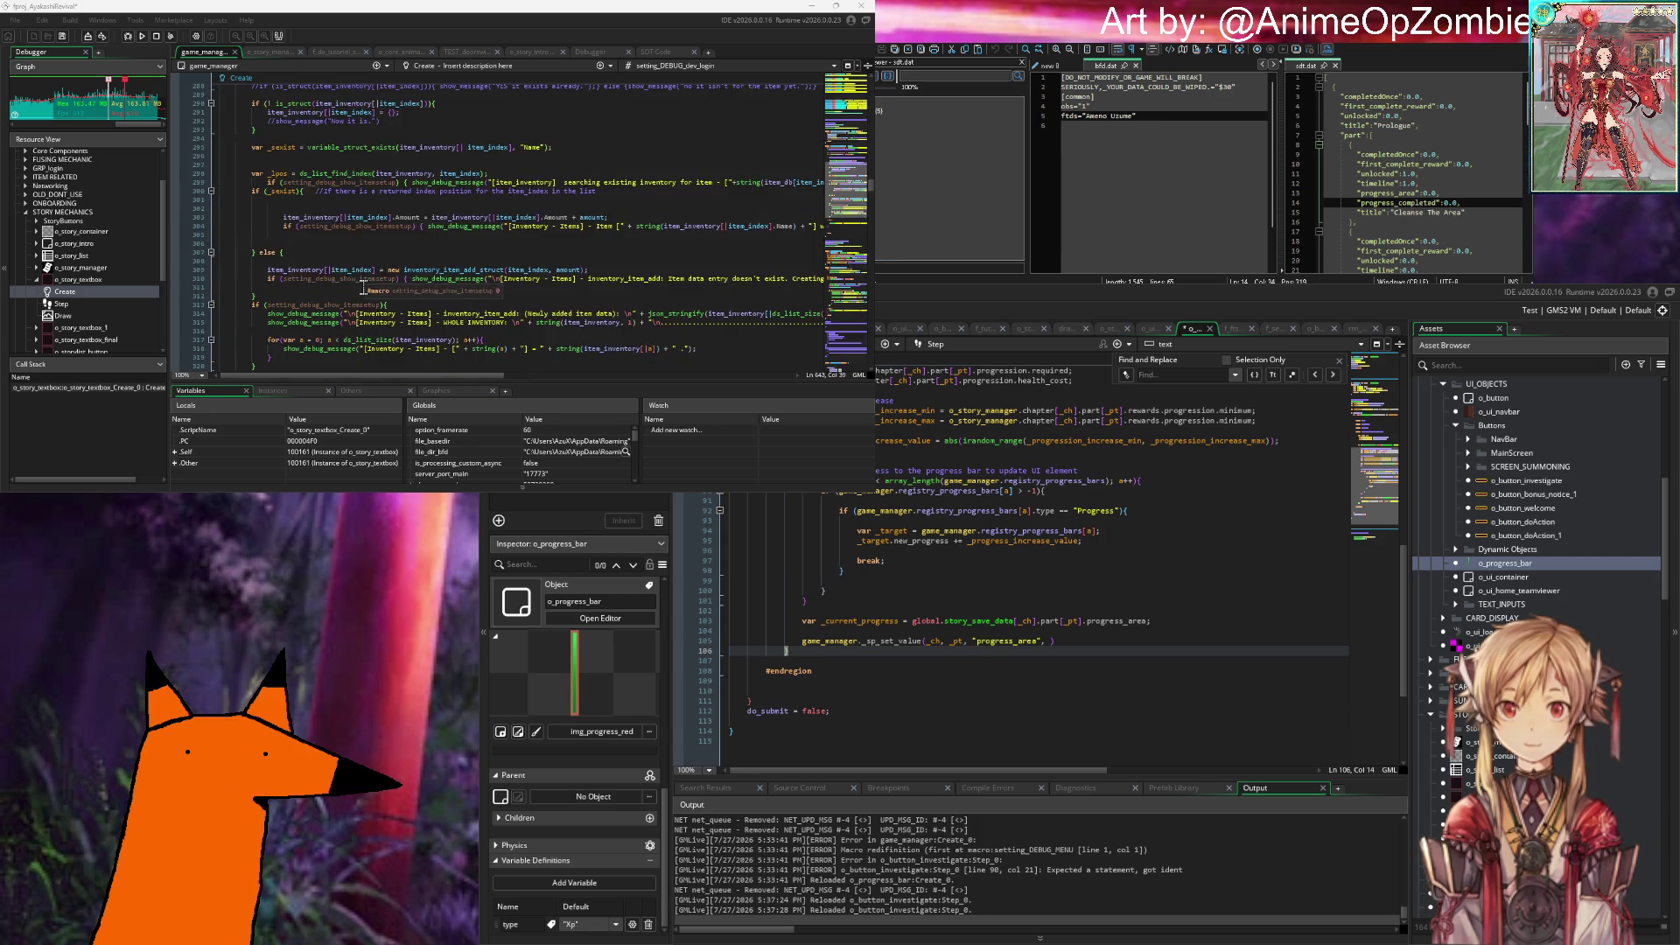
pyautogui.scroll(20, 363, 287)
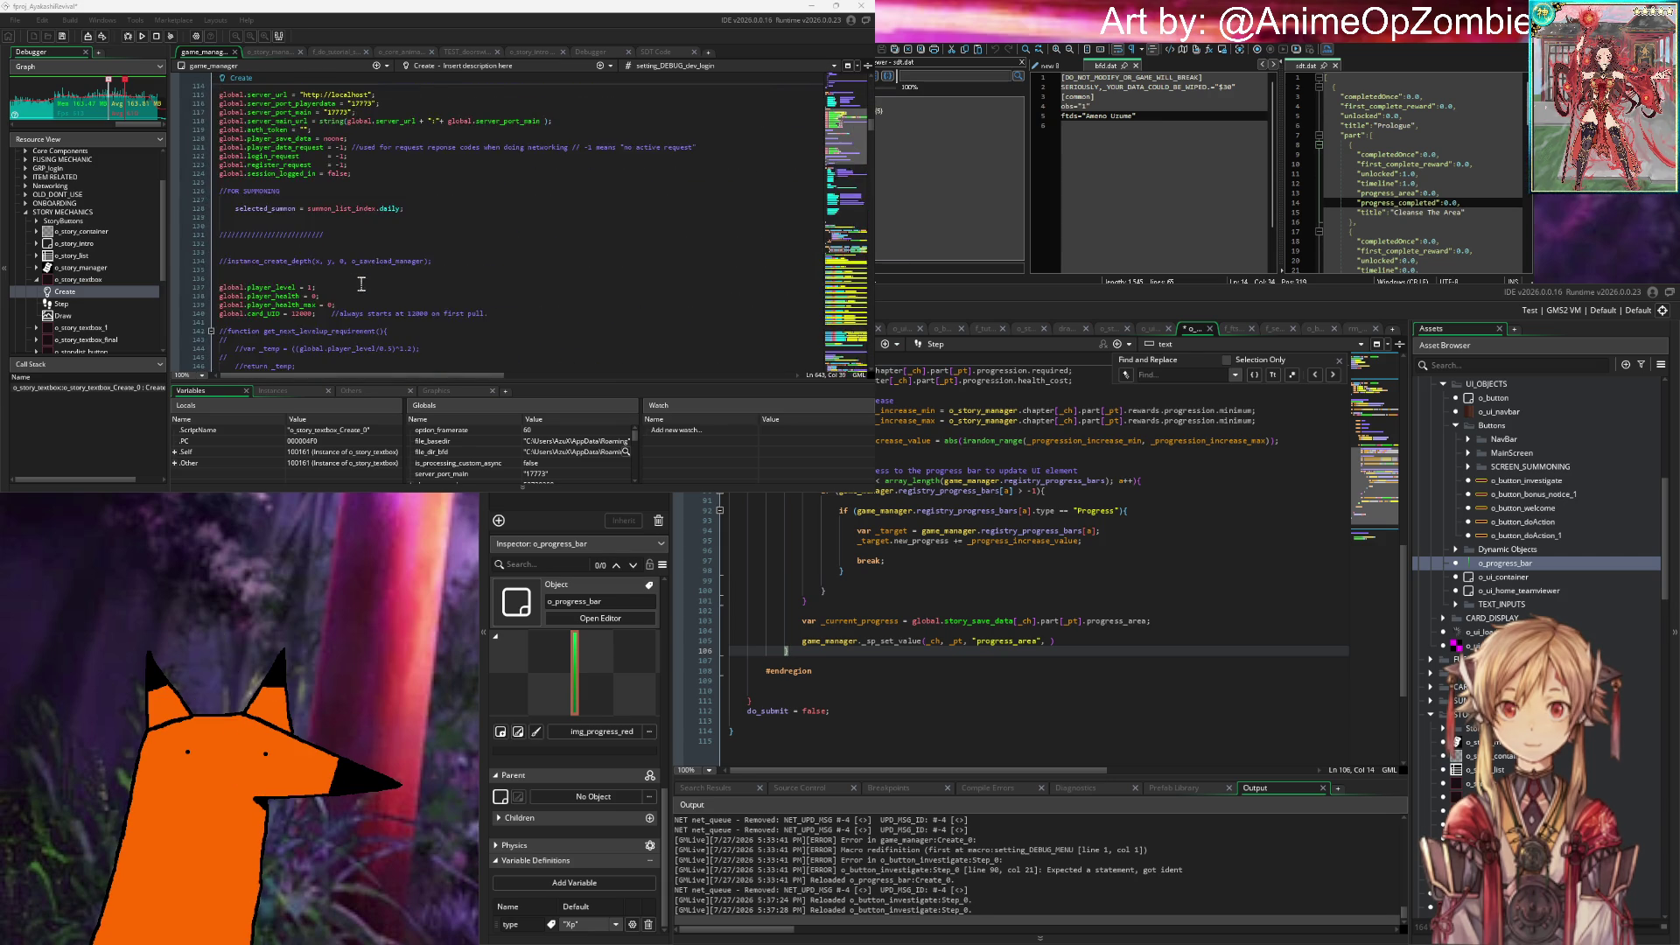
pyautogui.scroll(10, 363, 280)
pyautogui.click(271, 52)
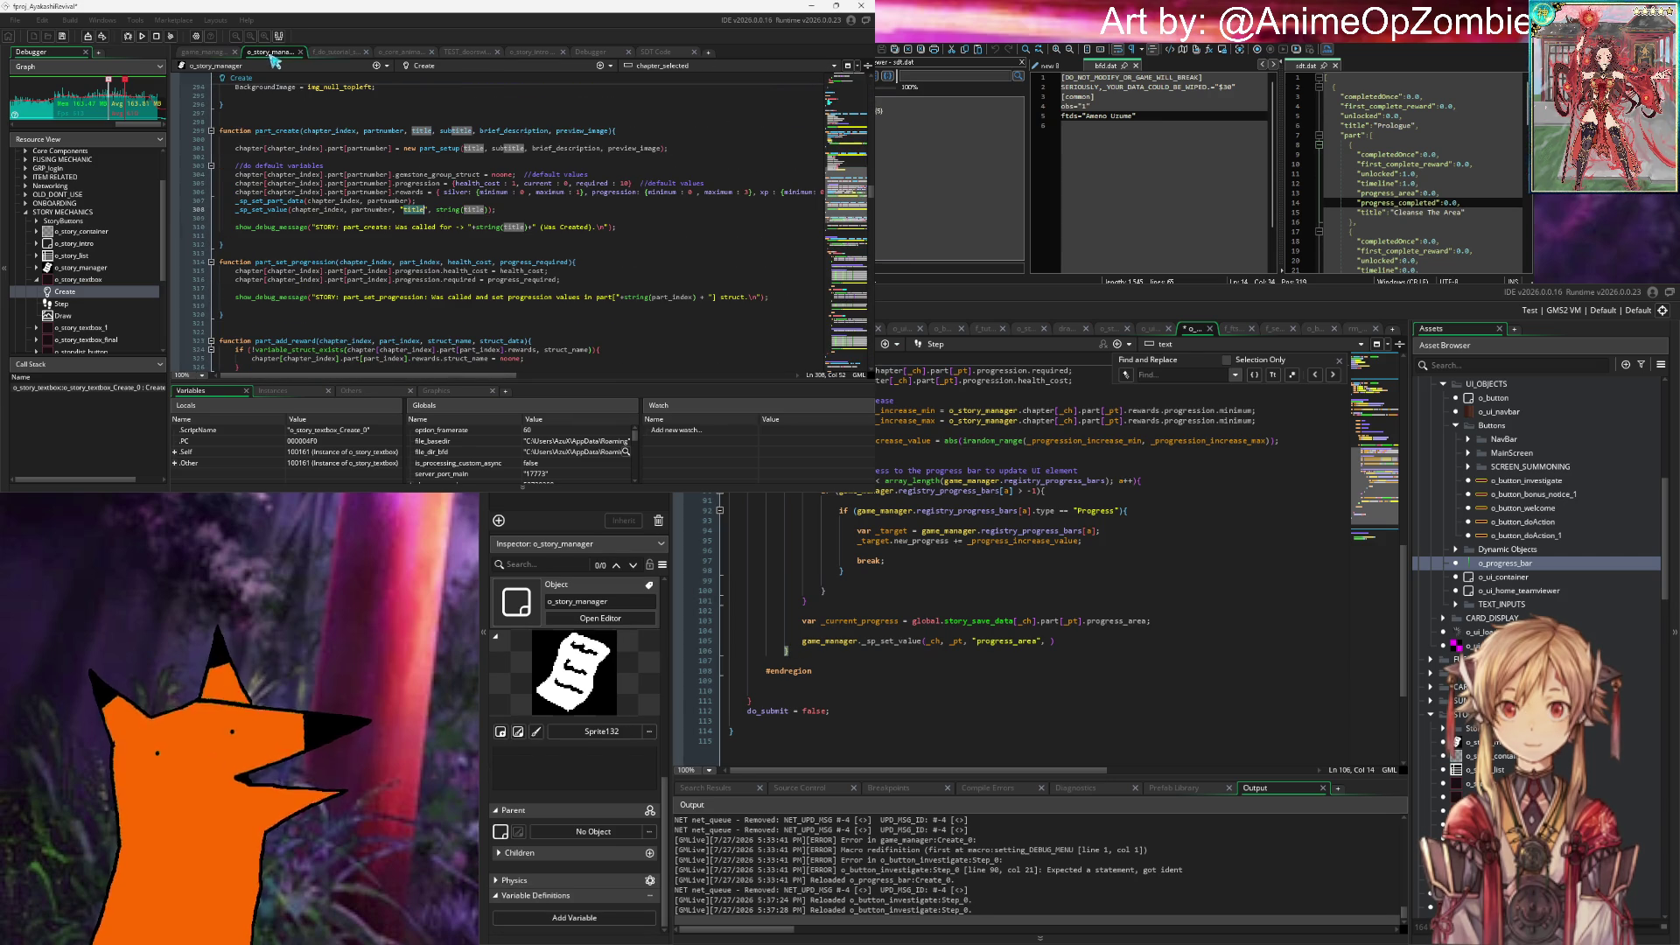
pyautogui.click(847, 642)
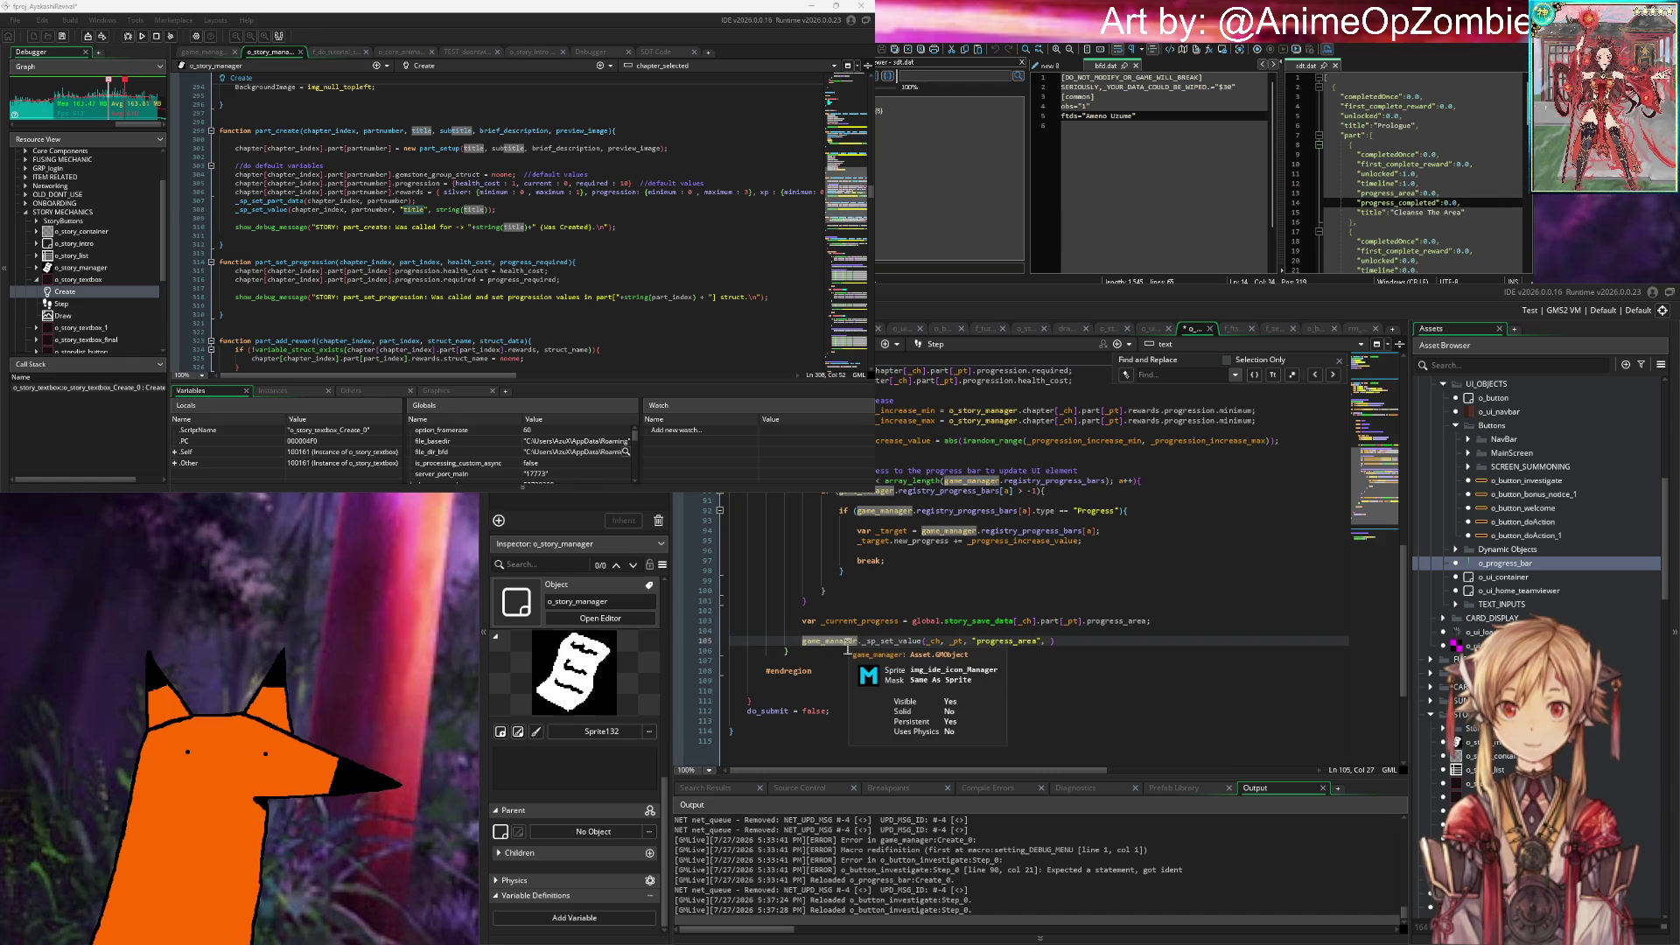
pyautogui.press('BackSpace')
pyautogui.press('BackSpace')
pyautogui.press('BackSpace')
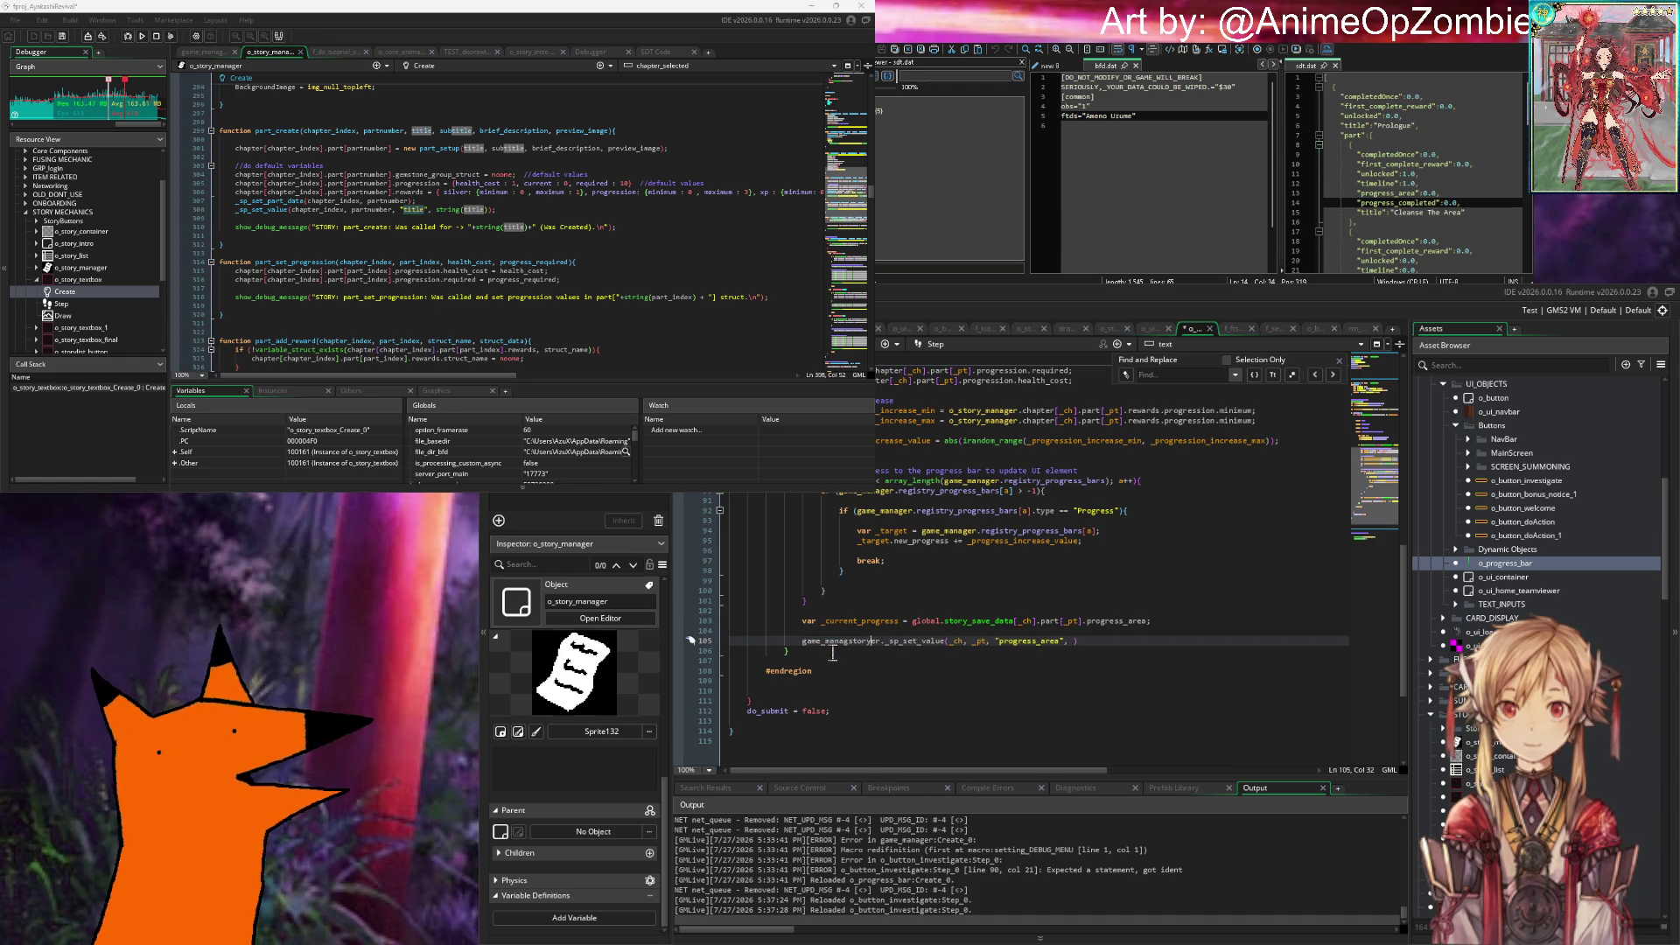
# Step: Change game_manager to o_story_manager in the progress_area save call on line 105
pyautogui.press('BackSpace')
pyautogui.press('BackSpace')
pyautogui.press('BackSpace')
pyautogui.write('story_manag')
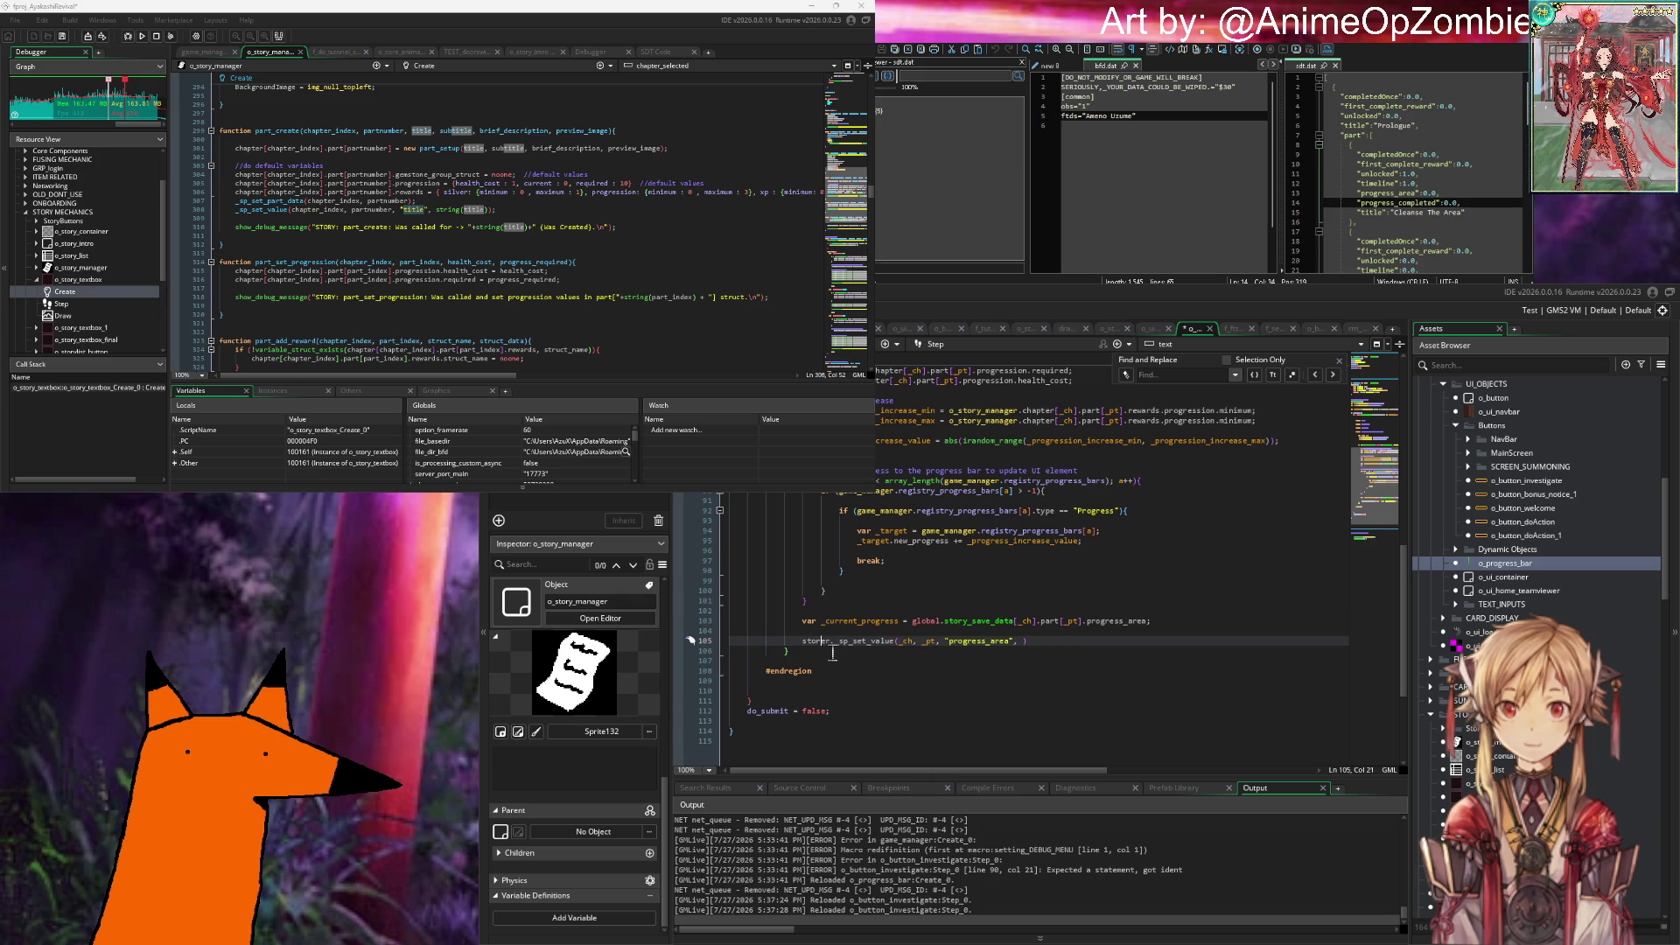
pyautogui.press('Right')
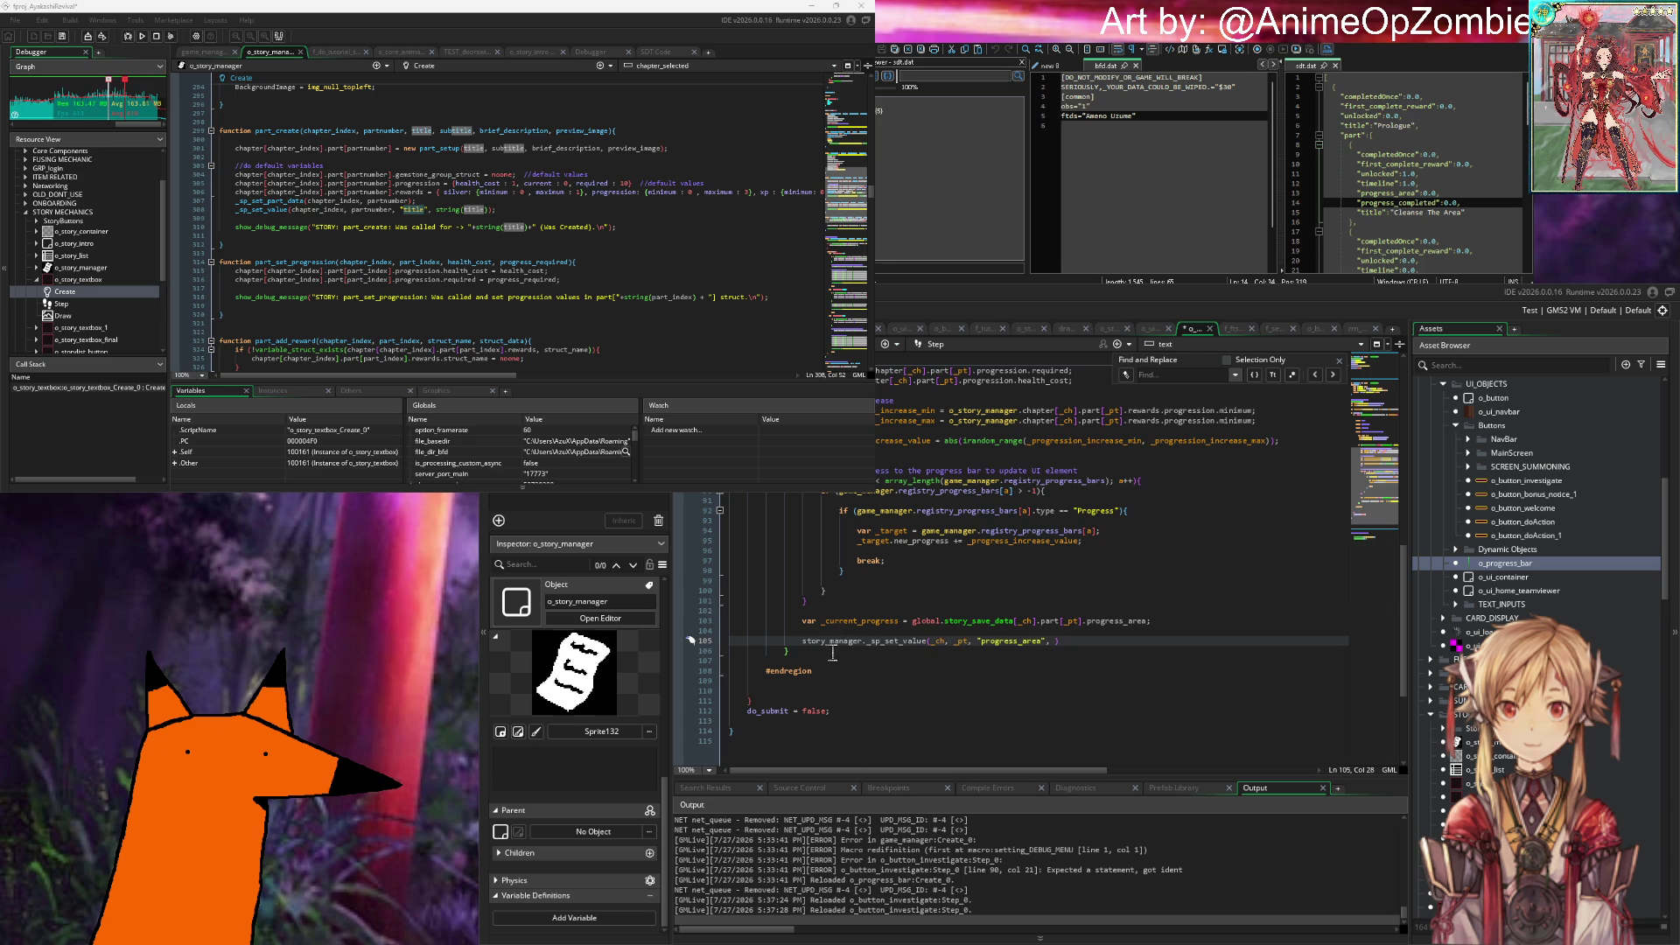
pyautogui.click(799, 644)
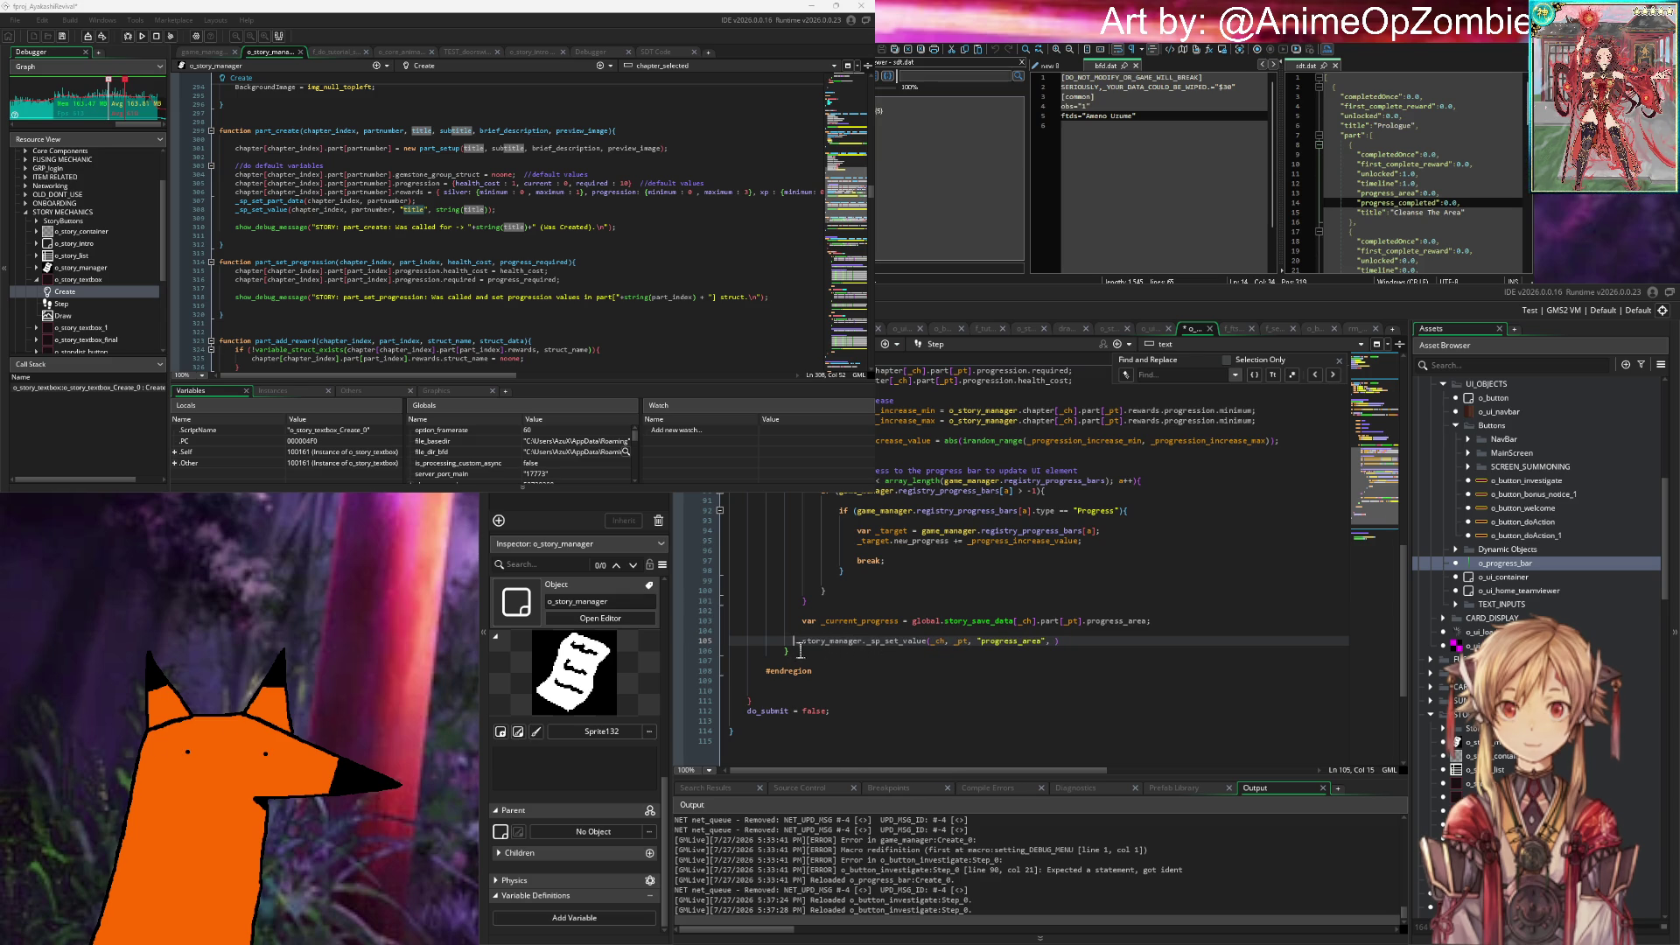
pyautogui.write('o_')
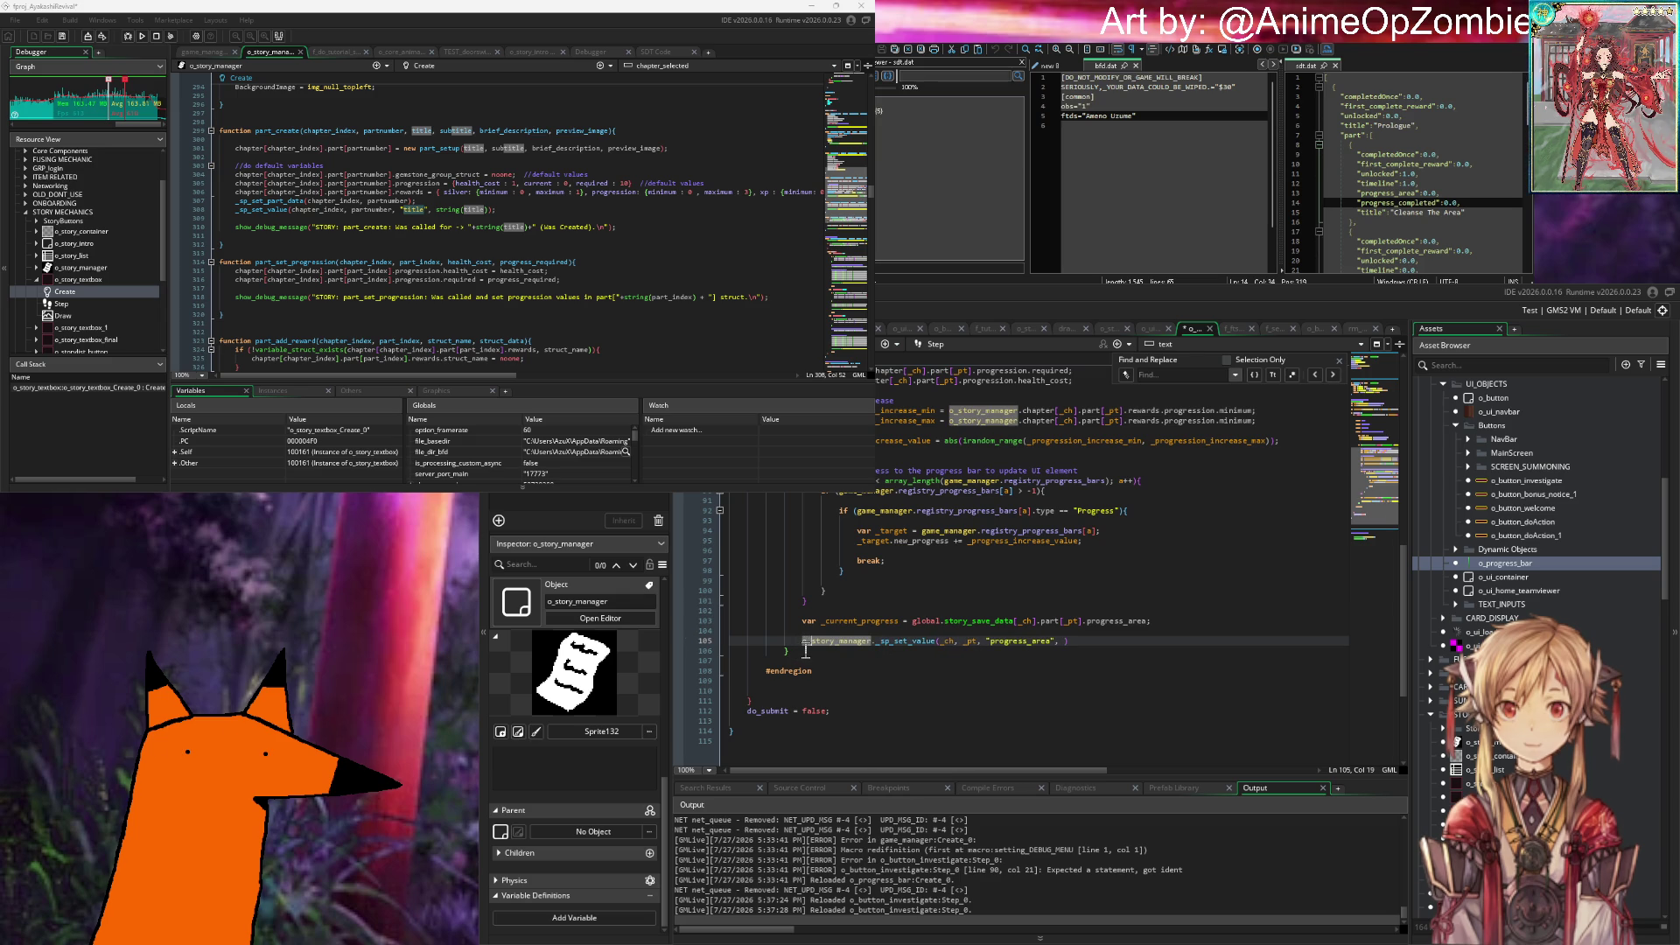
pyautogui.click(1089, 641)
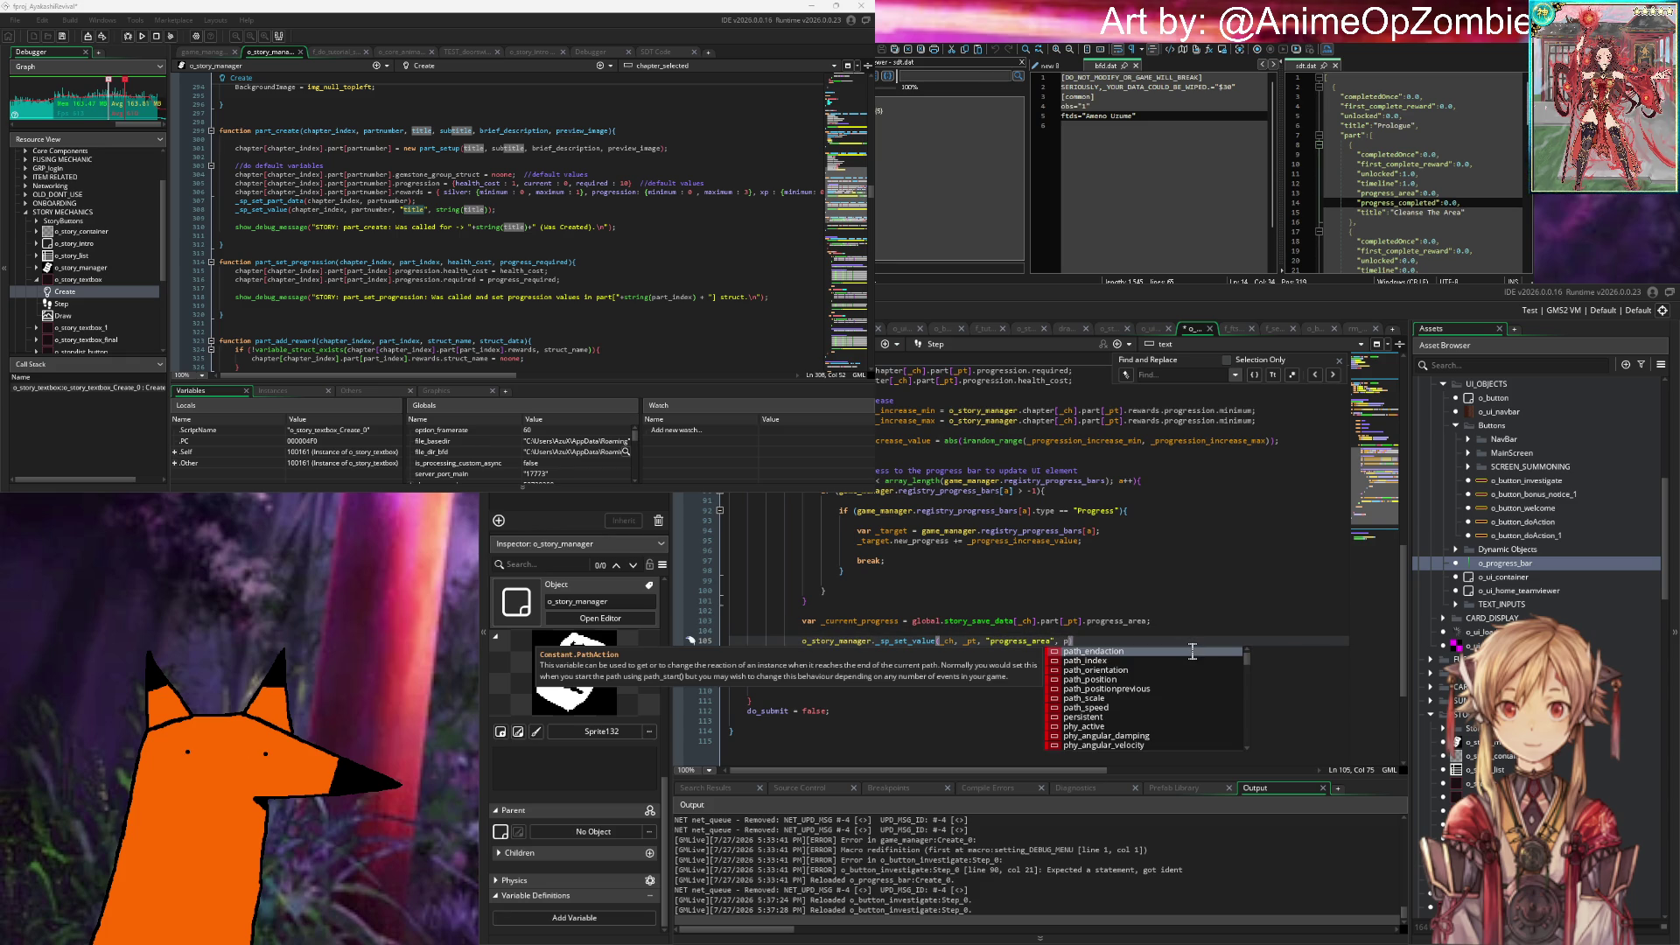
pyautogui.press('BackSpace')
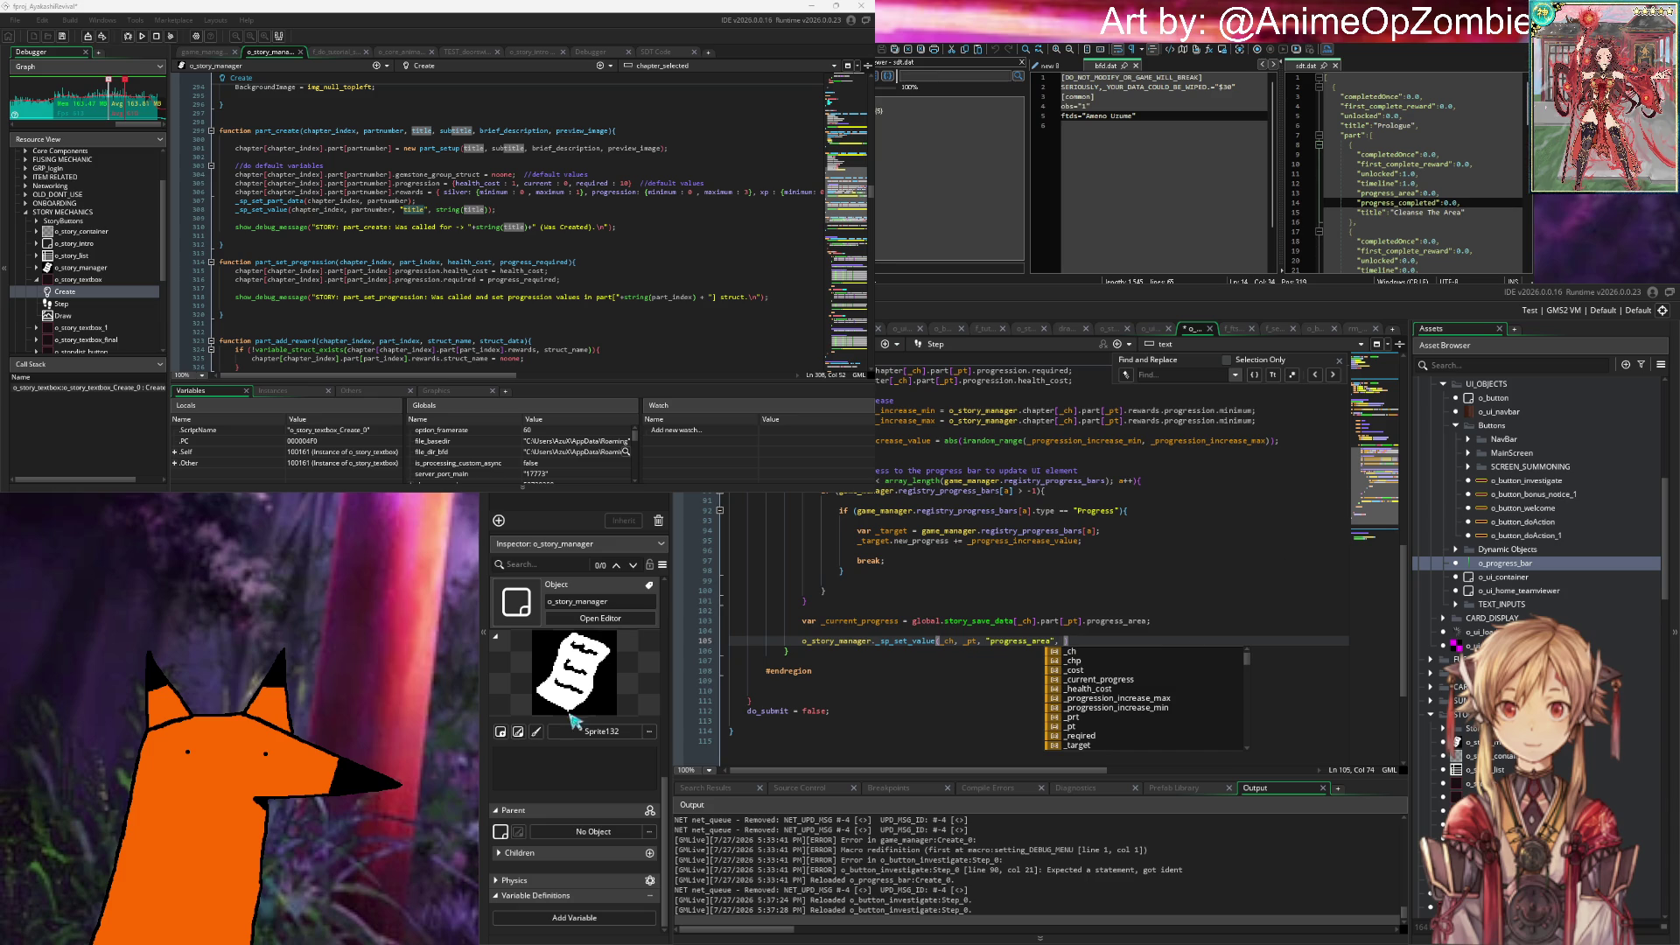
# Step: Cut the save call line and paste it into the Progress branch at line 96
pyautogui.moveTo(803, 641); pyautogui.dragTo(803, 630)
pyautogui.hotkey('ctrl', 'x')
pyautogui.click(1009, 549)
pyautogui.hotkey('ctrl', 'v')
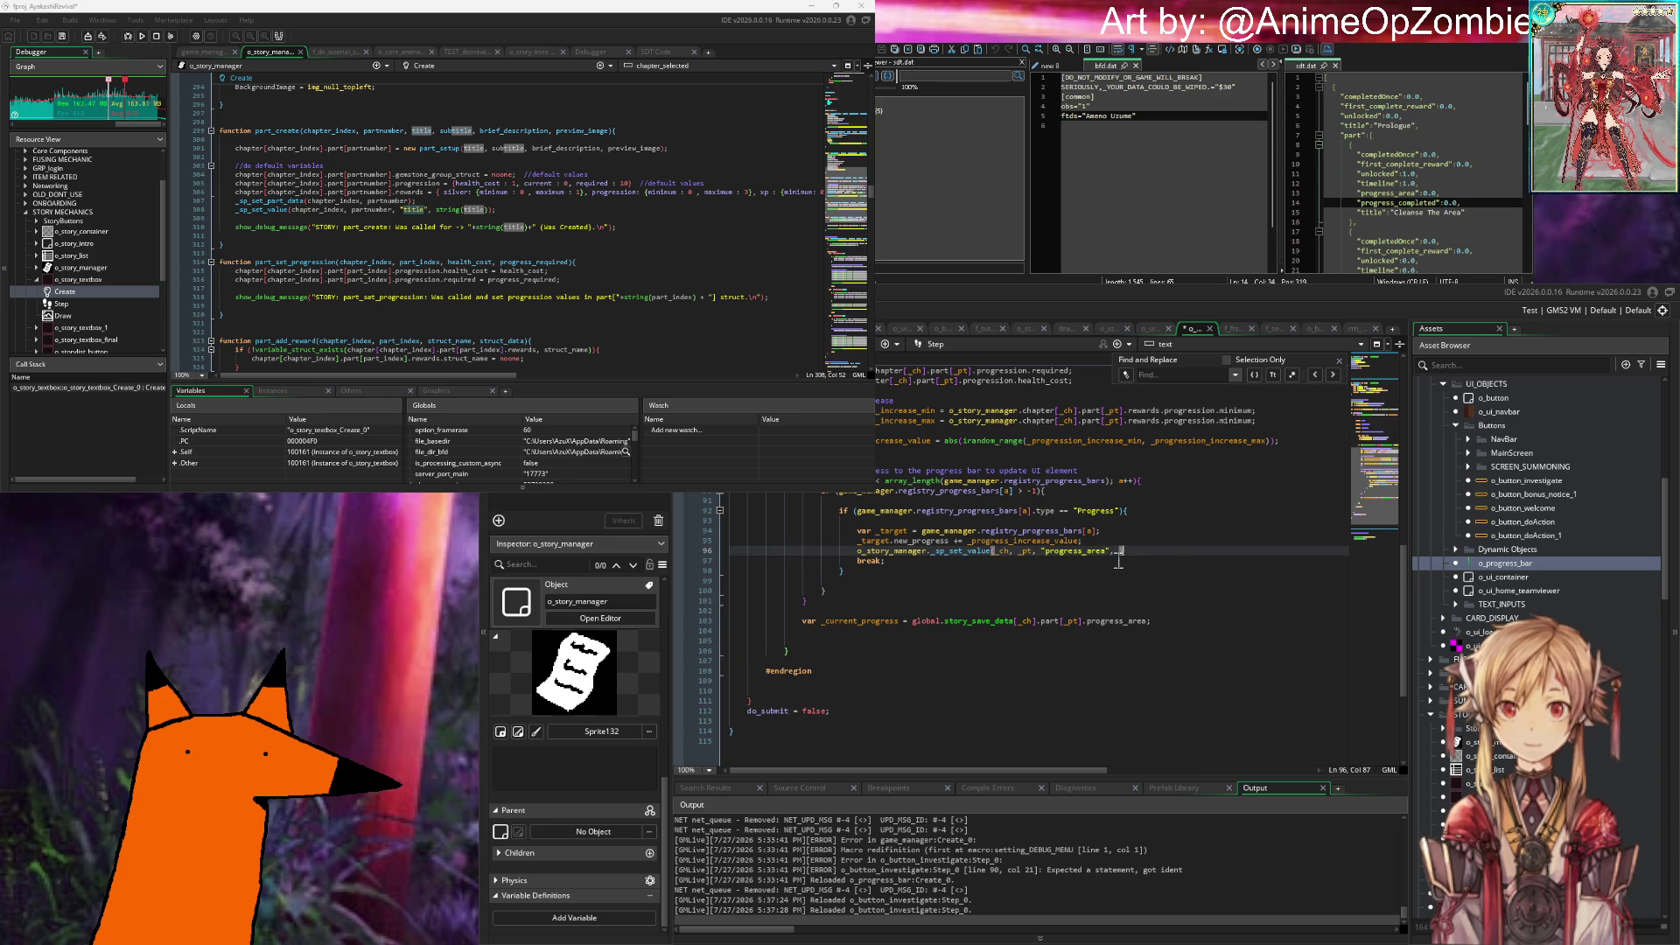
# Step: Try and remove an extra _pro argument, then inspect _progress_increase_value on line 95
pyautogui.write('_')
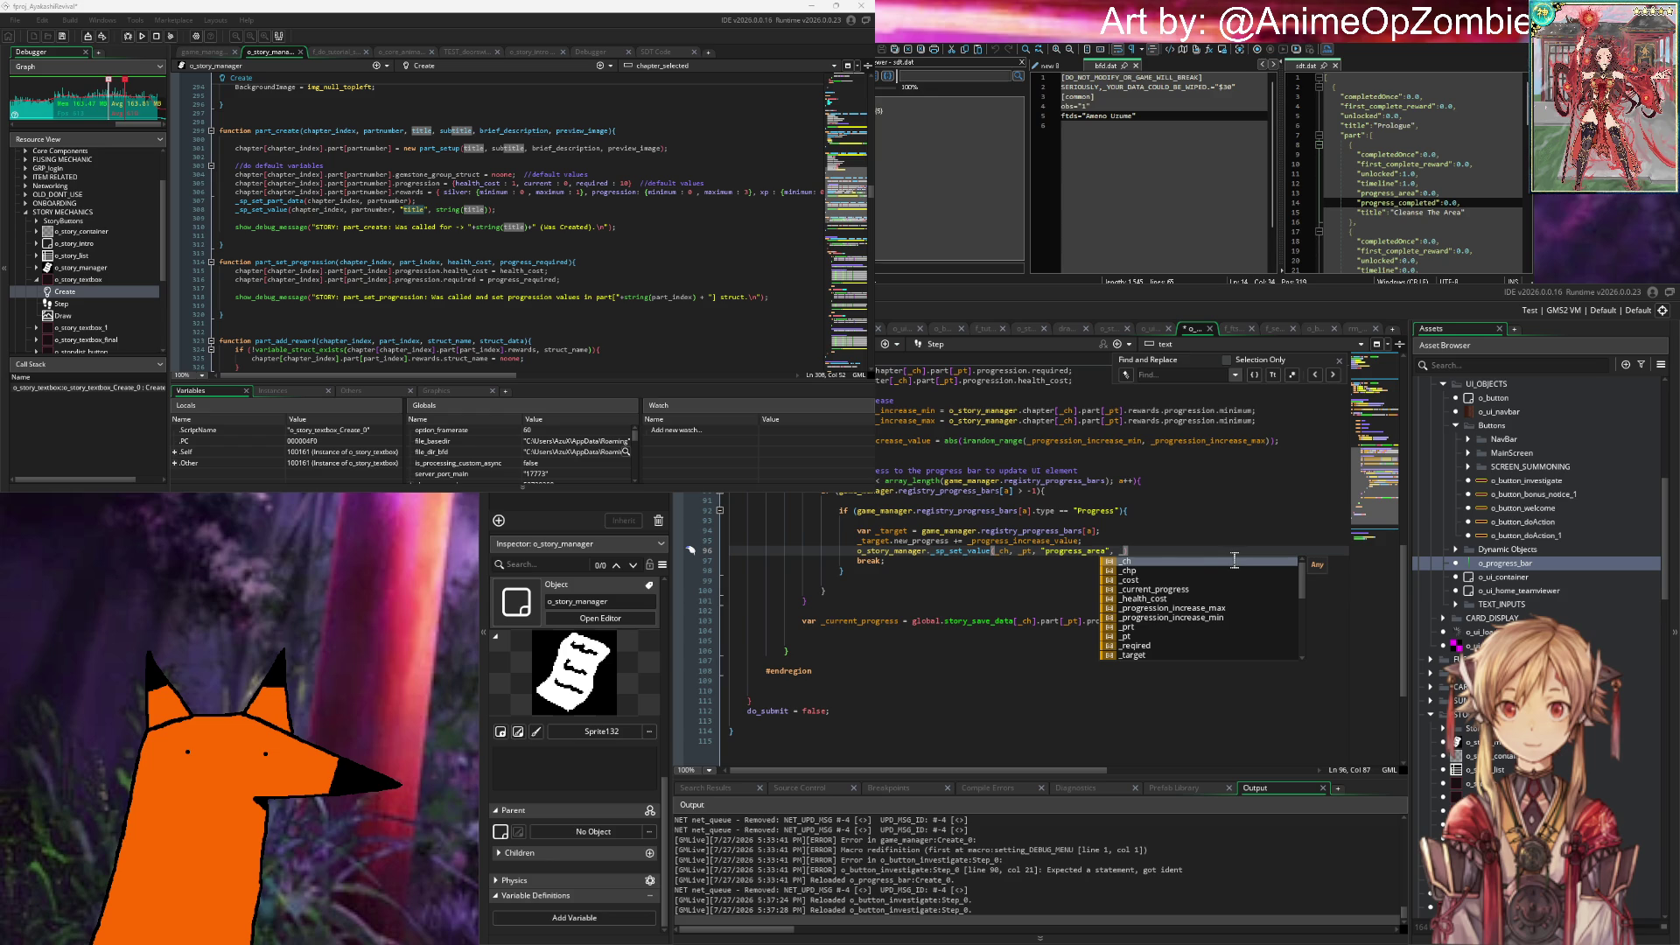
pyautogui.write('progre')
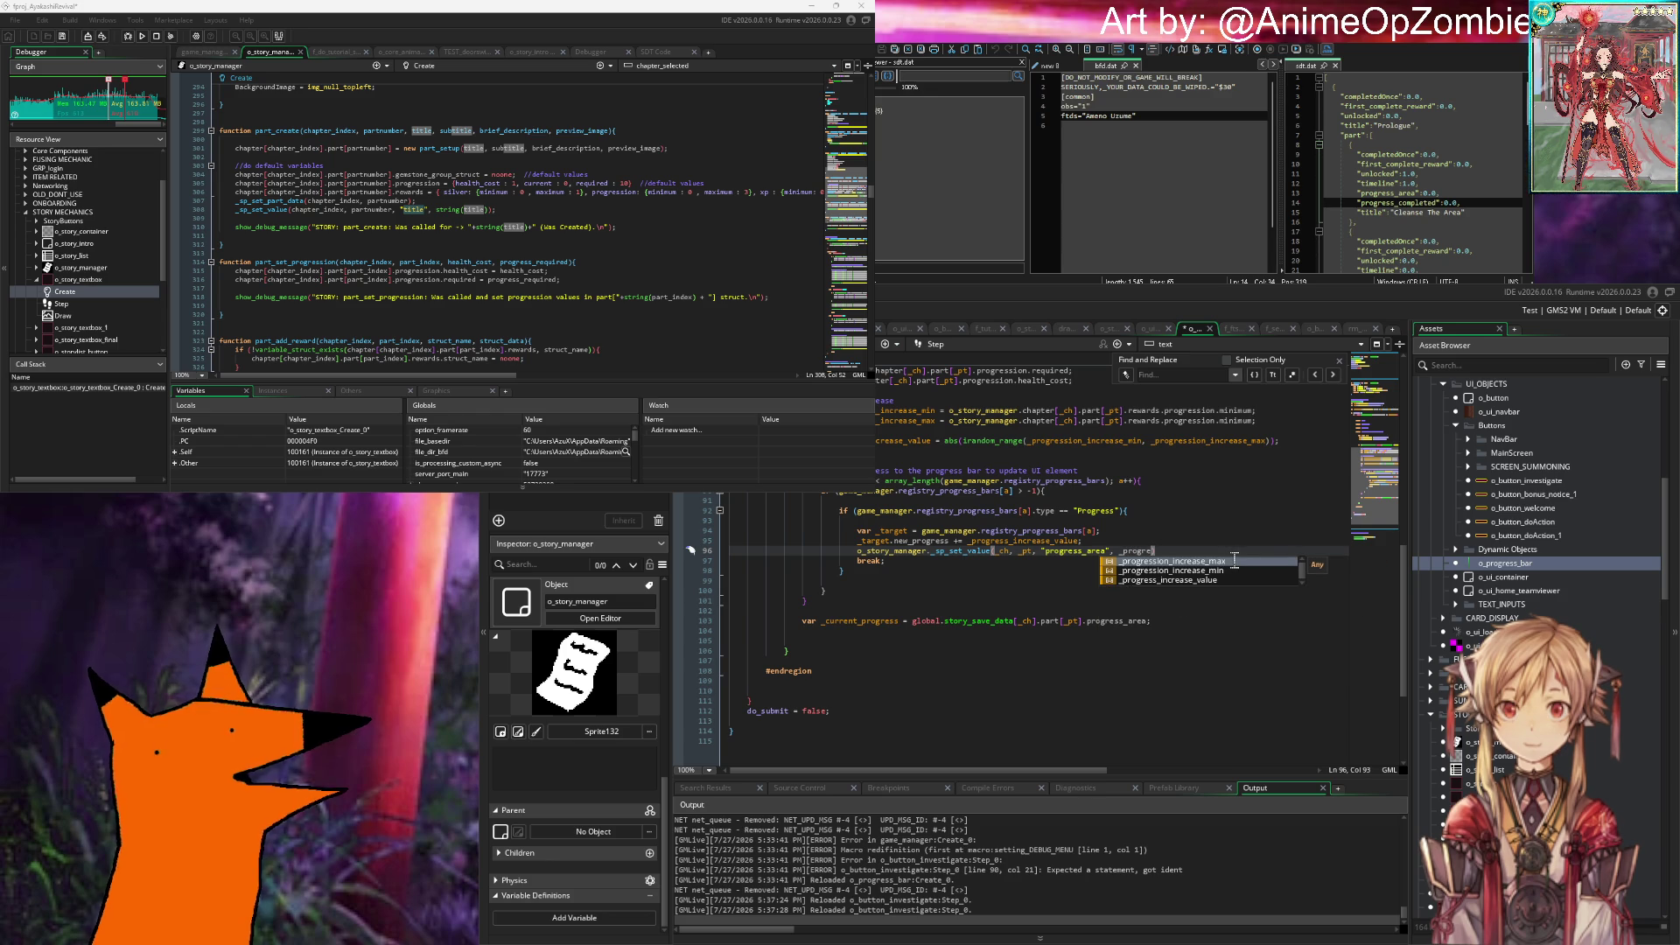
pyautogui.press('BackSpace')
pyautogui.press('BackSpace')
pyautogui.press('BackSpace')
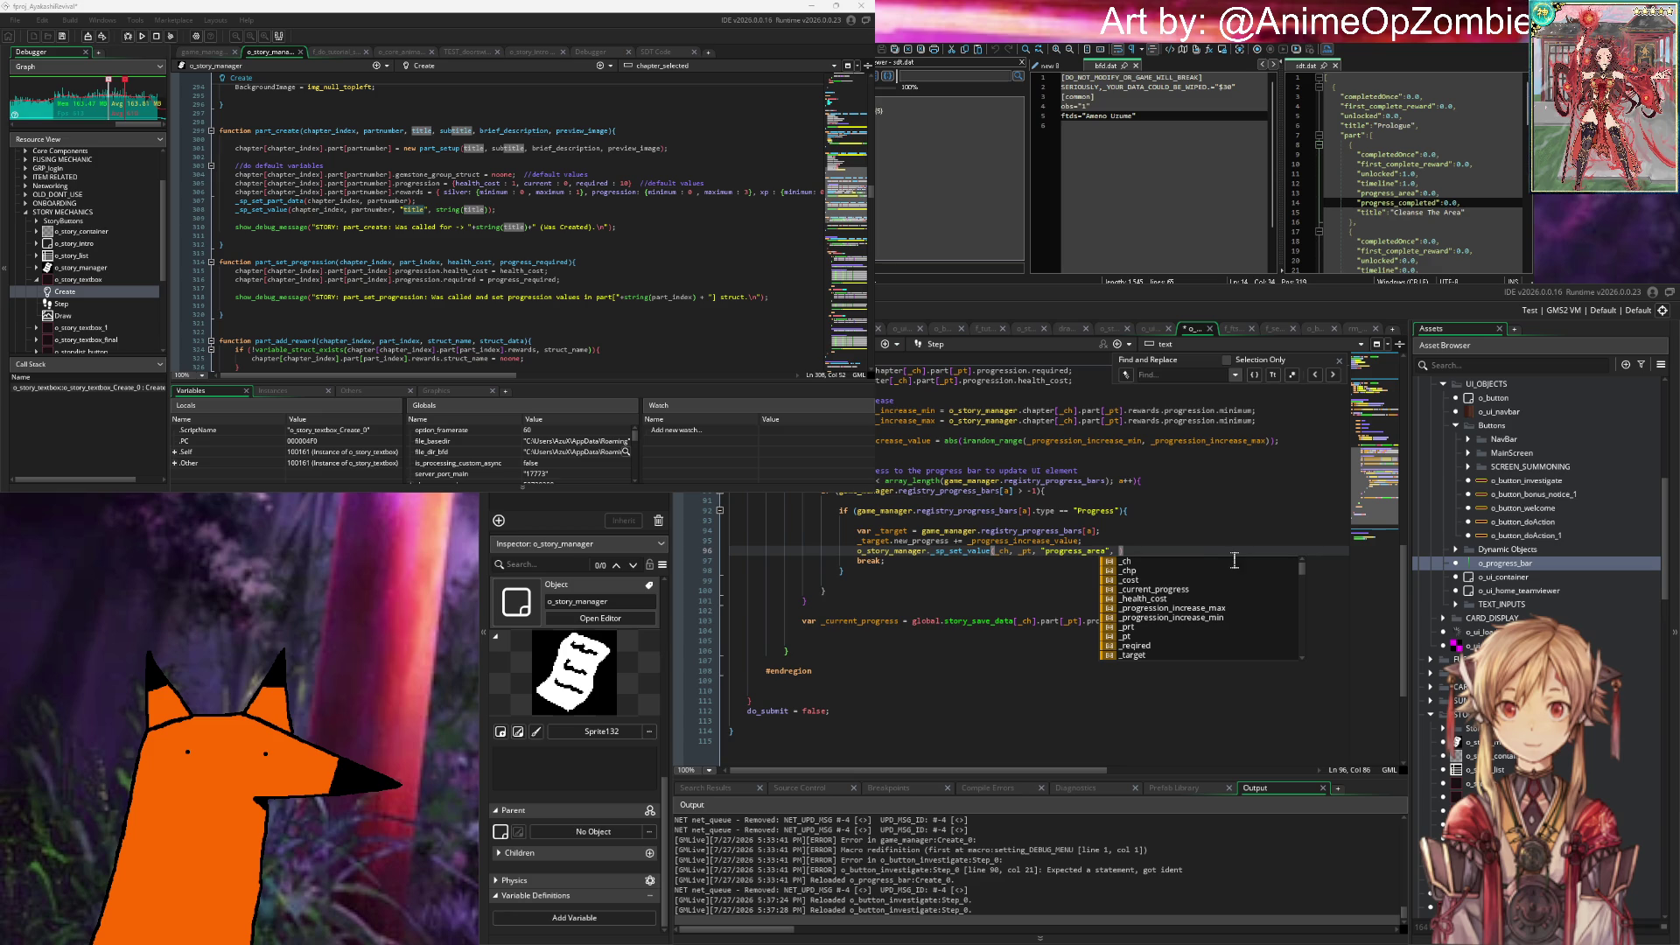
pyautogui.press('Escape')
pyautogui.press('Up')
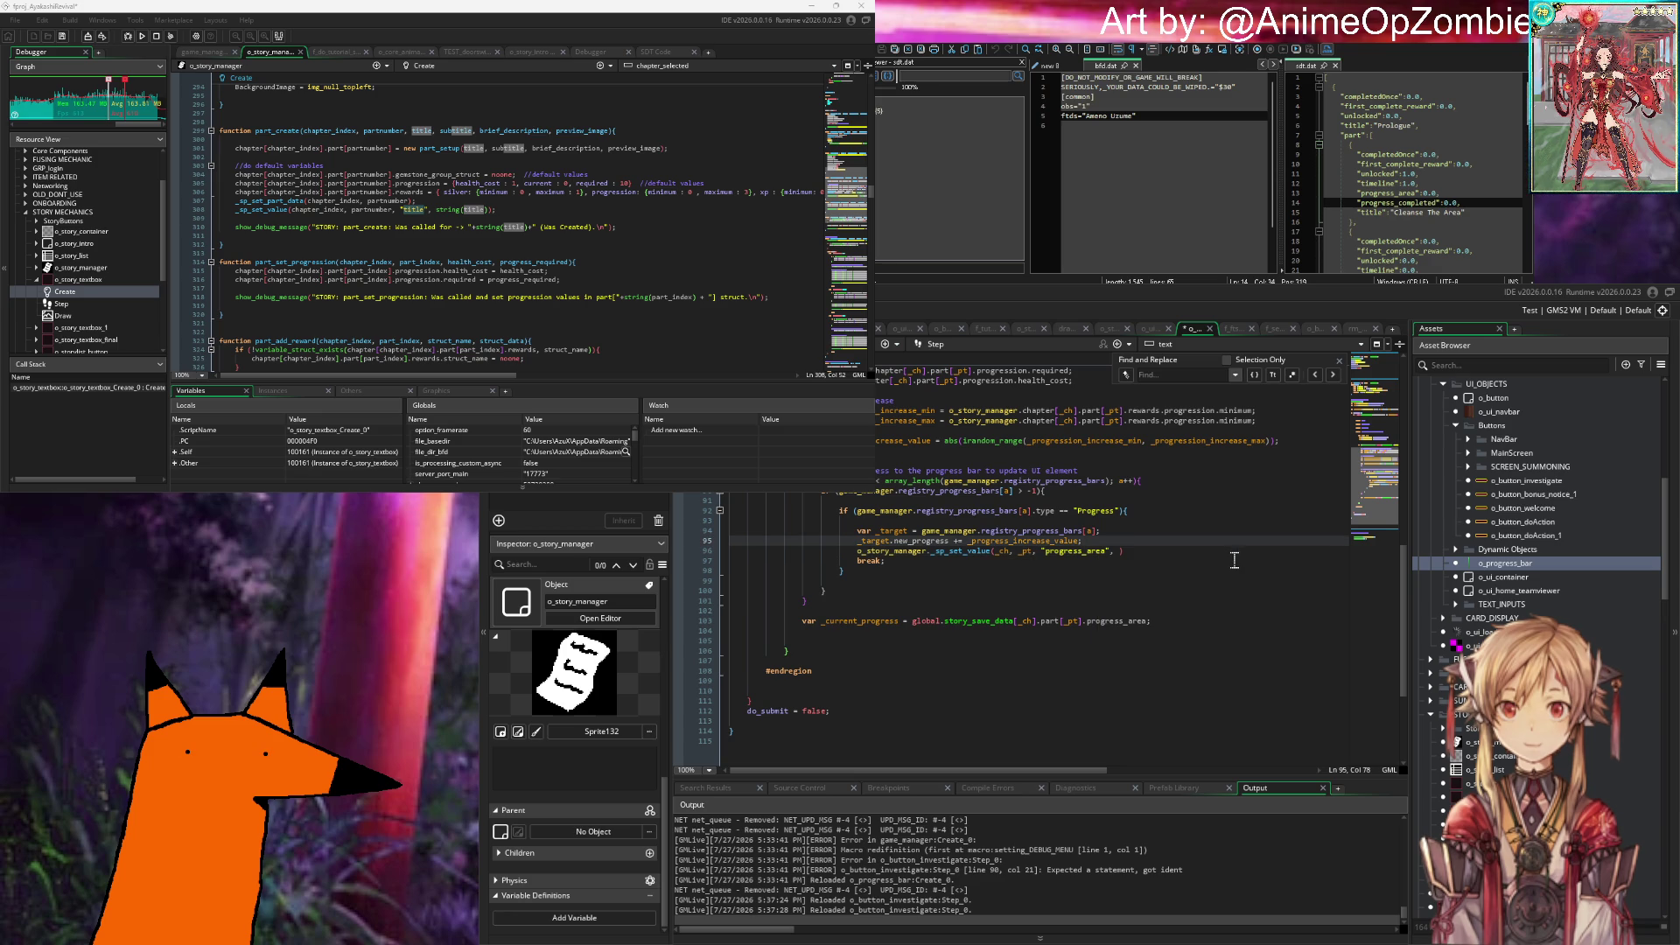
pyautogui.hotkey('ctrl', 'shift', 'Left')
pyautogui.hotkey('ctrl', 'shift', 'Left')
pyautogui.hotkey('ctrl', 'shift', 'Left')
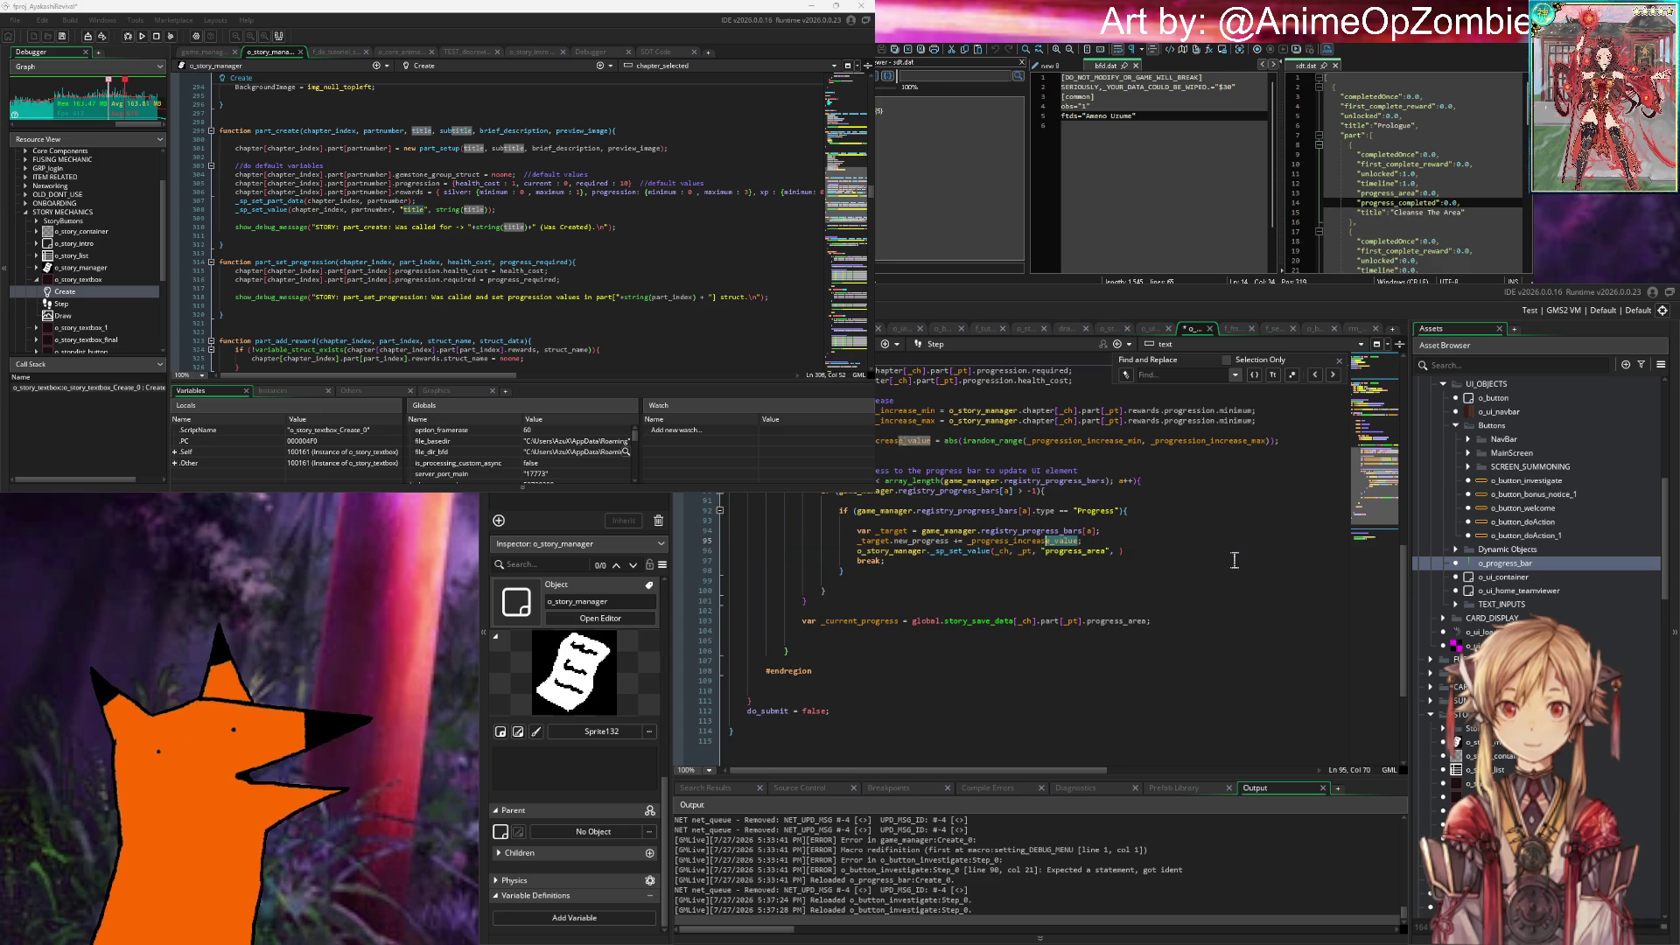
pyautogui.hotkey('ctrl', 'shift', 'Left')
pyautogui.hotkey('ctrl', 'shift', 'Left')
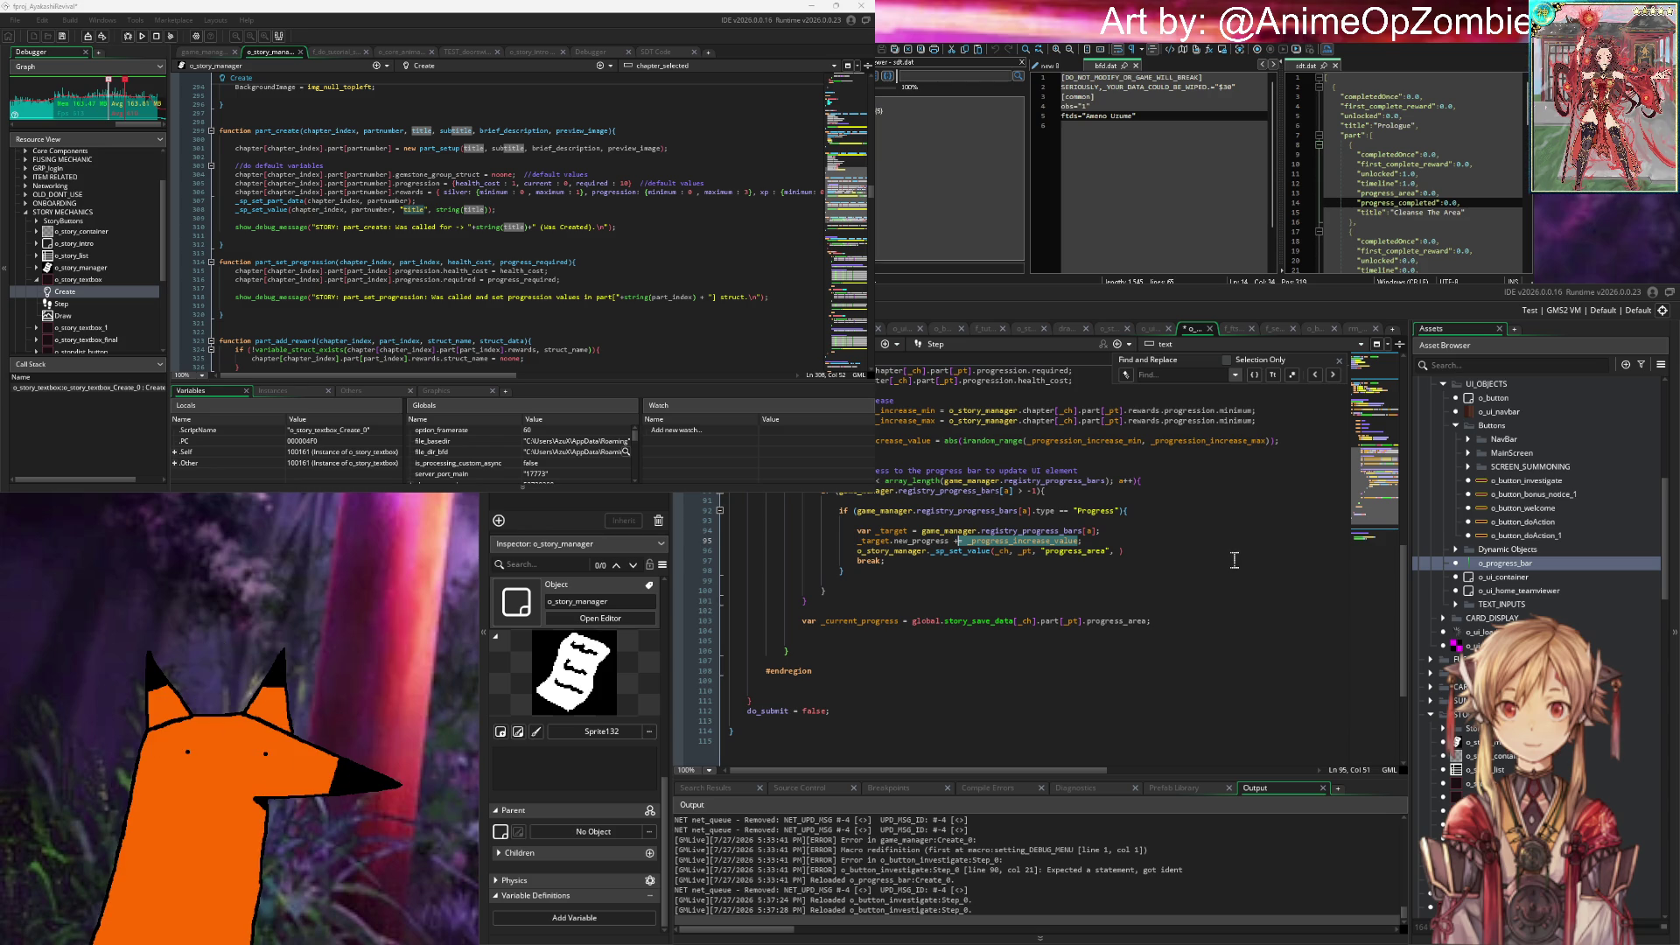
pyautogui.hotkey('ctrl', 'shift', 'Right')
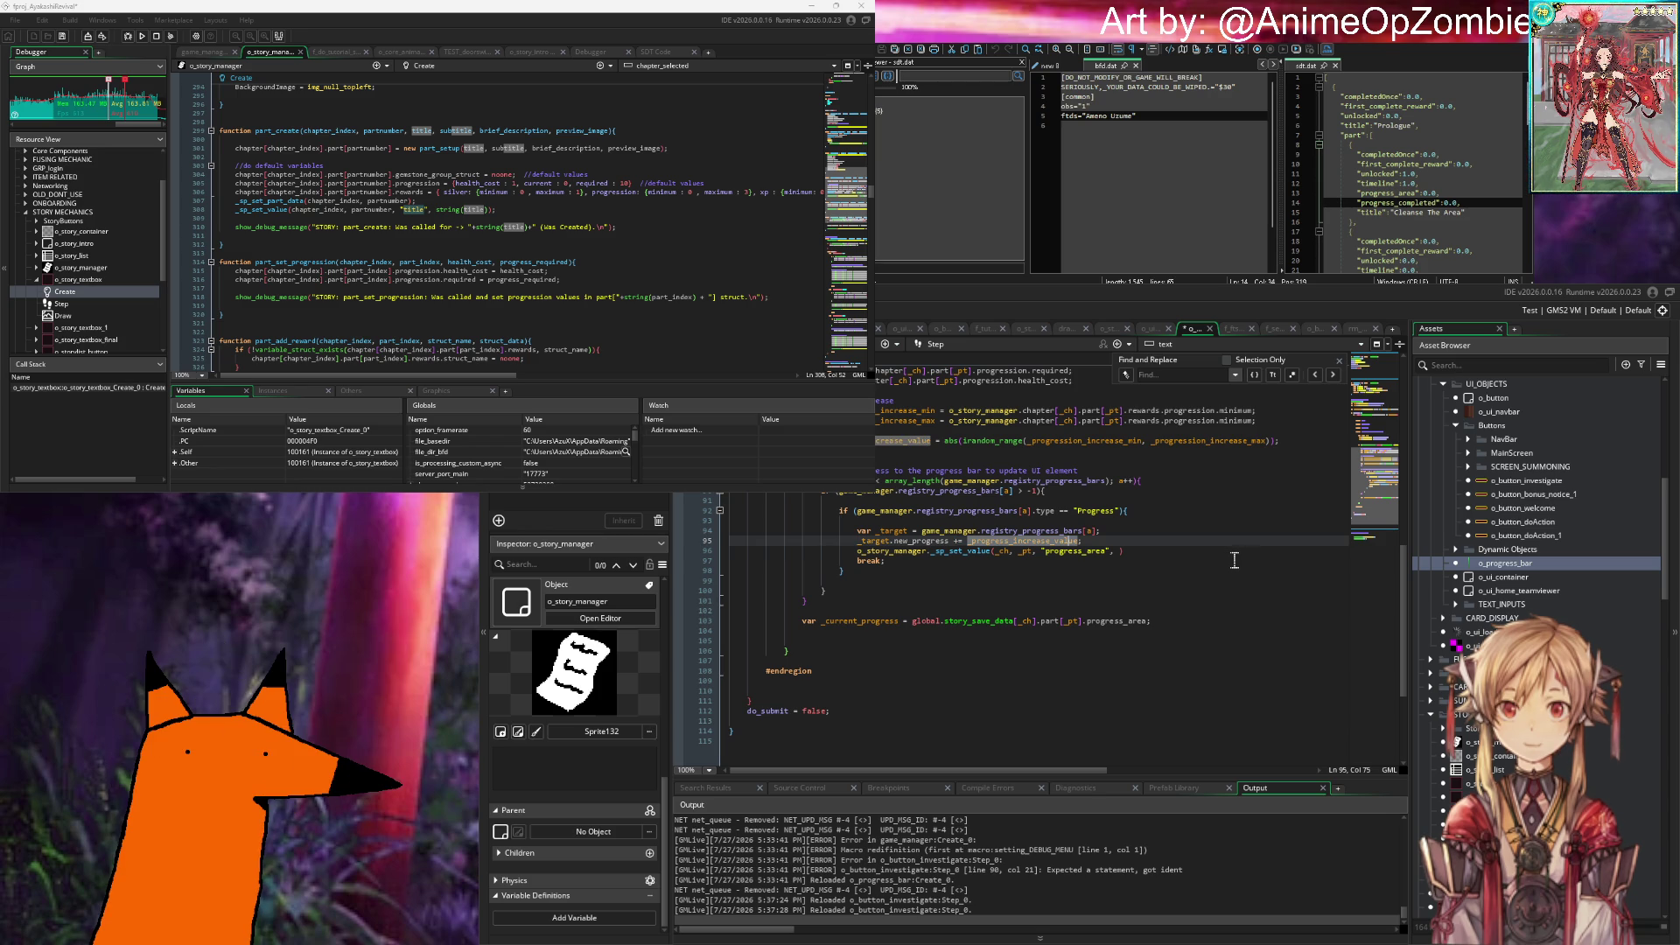
# Step: Begin a new var declaration on a fresh line below line 94
pyautogui.click(1184, 543)
pyautogui.click(1212, 534)
pyautogui.press('Return')
pyautogui.write('var _newSetPro')
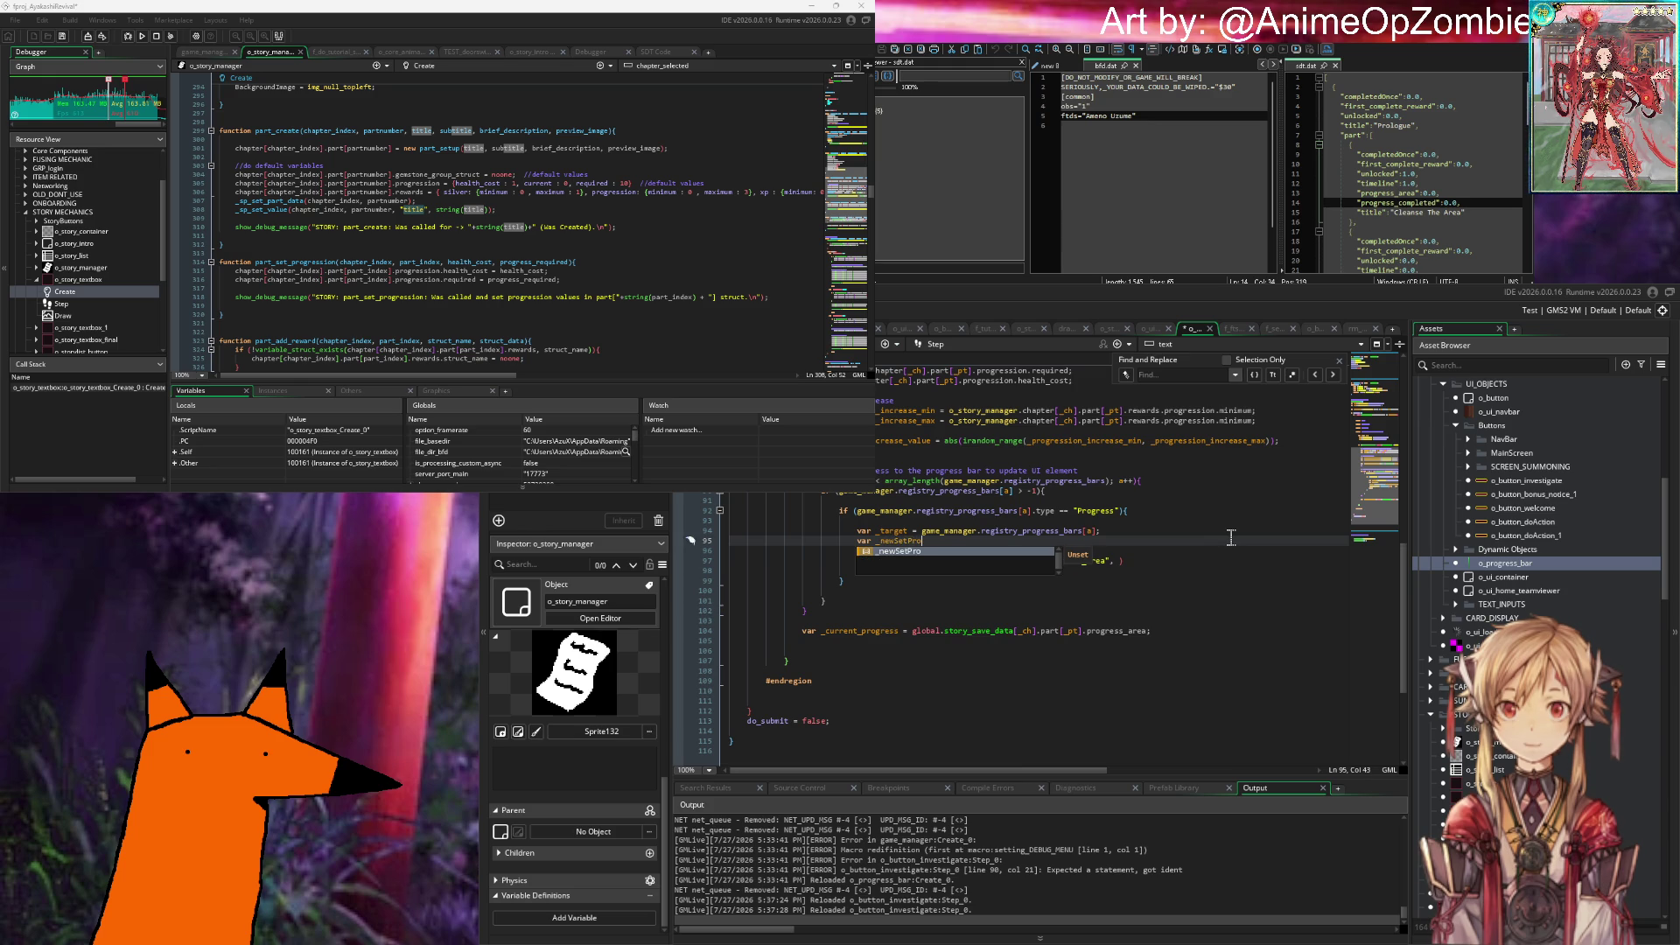
# Step: Complete var _newSetProgress = global.story_save_data[_ch].part[_pt].progress_area + _progress_increase_value;
pyautogui.write('gress = _')
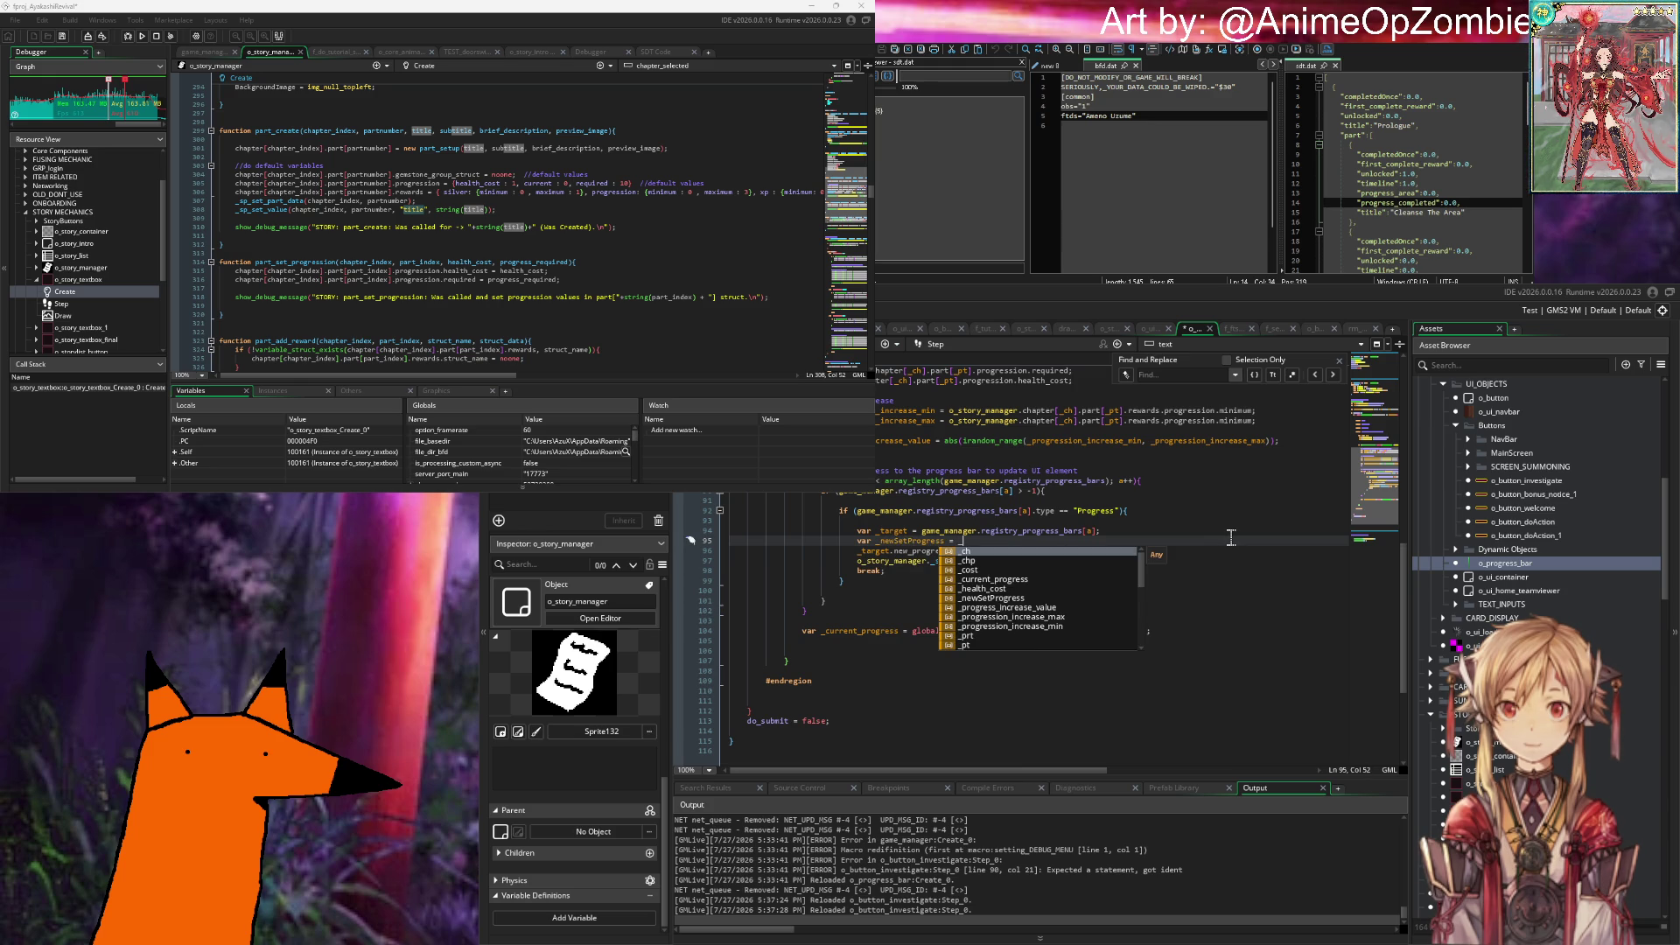
pyautogui.write('pro')
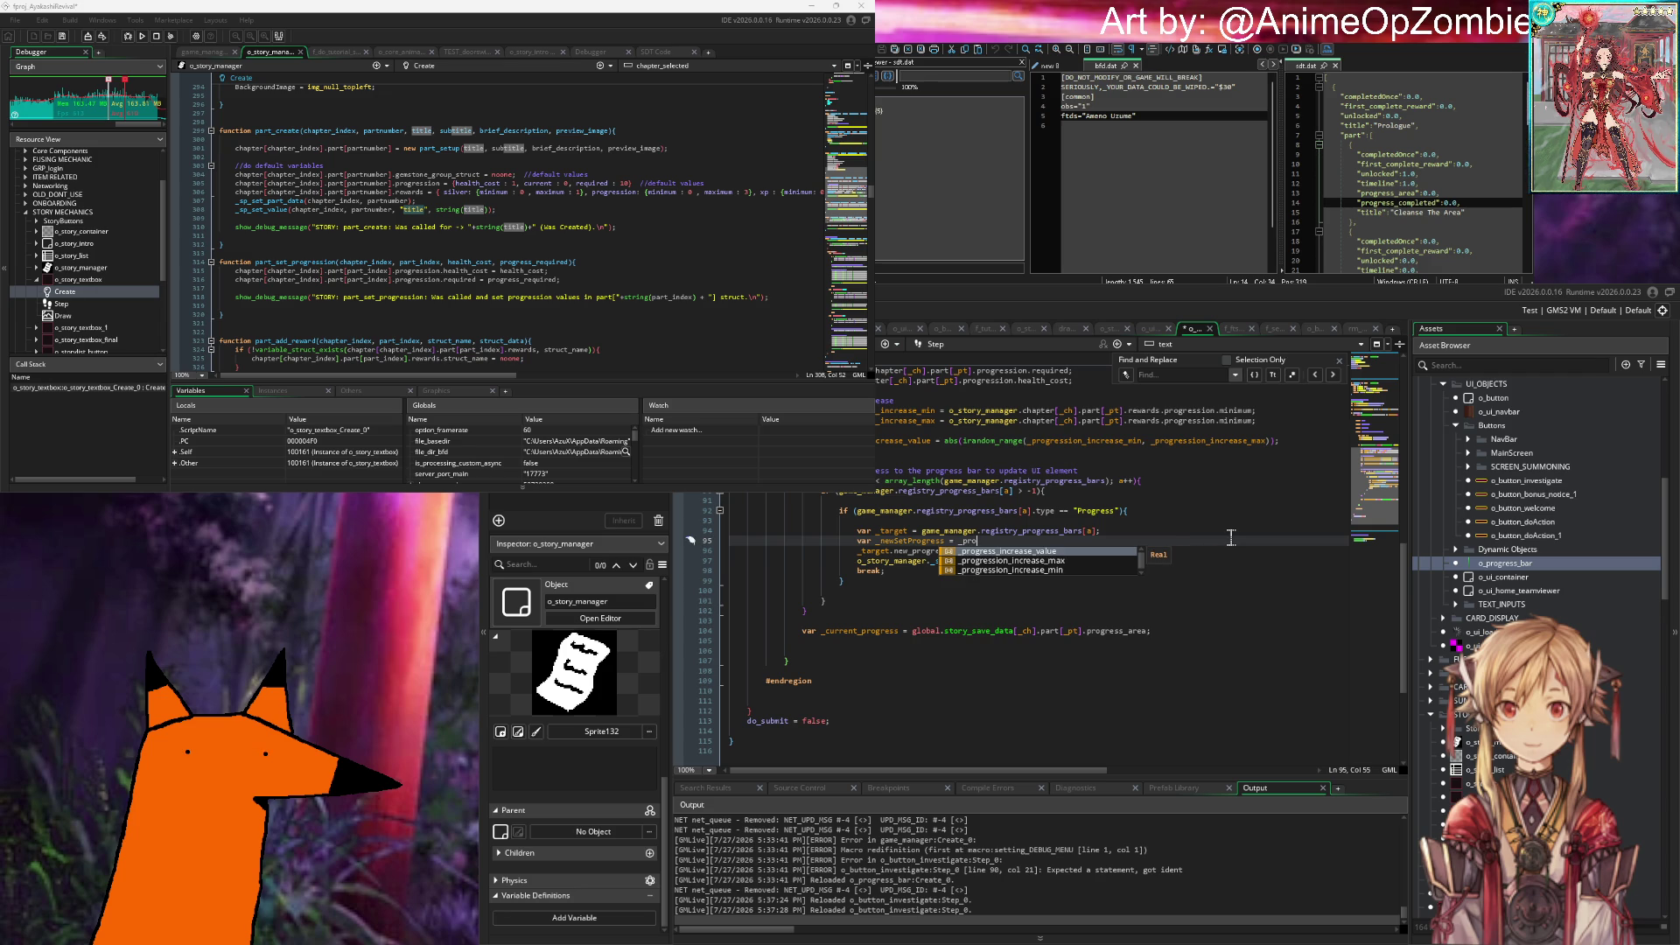
pyautogui.scroll(2, 1050, 505)
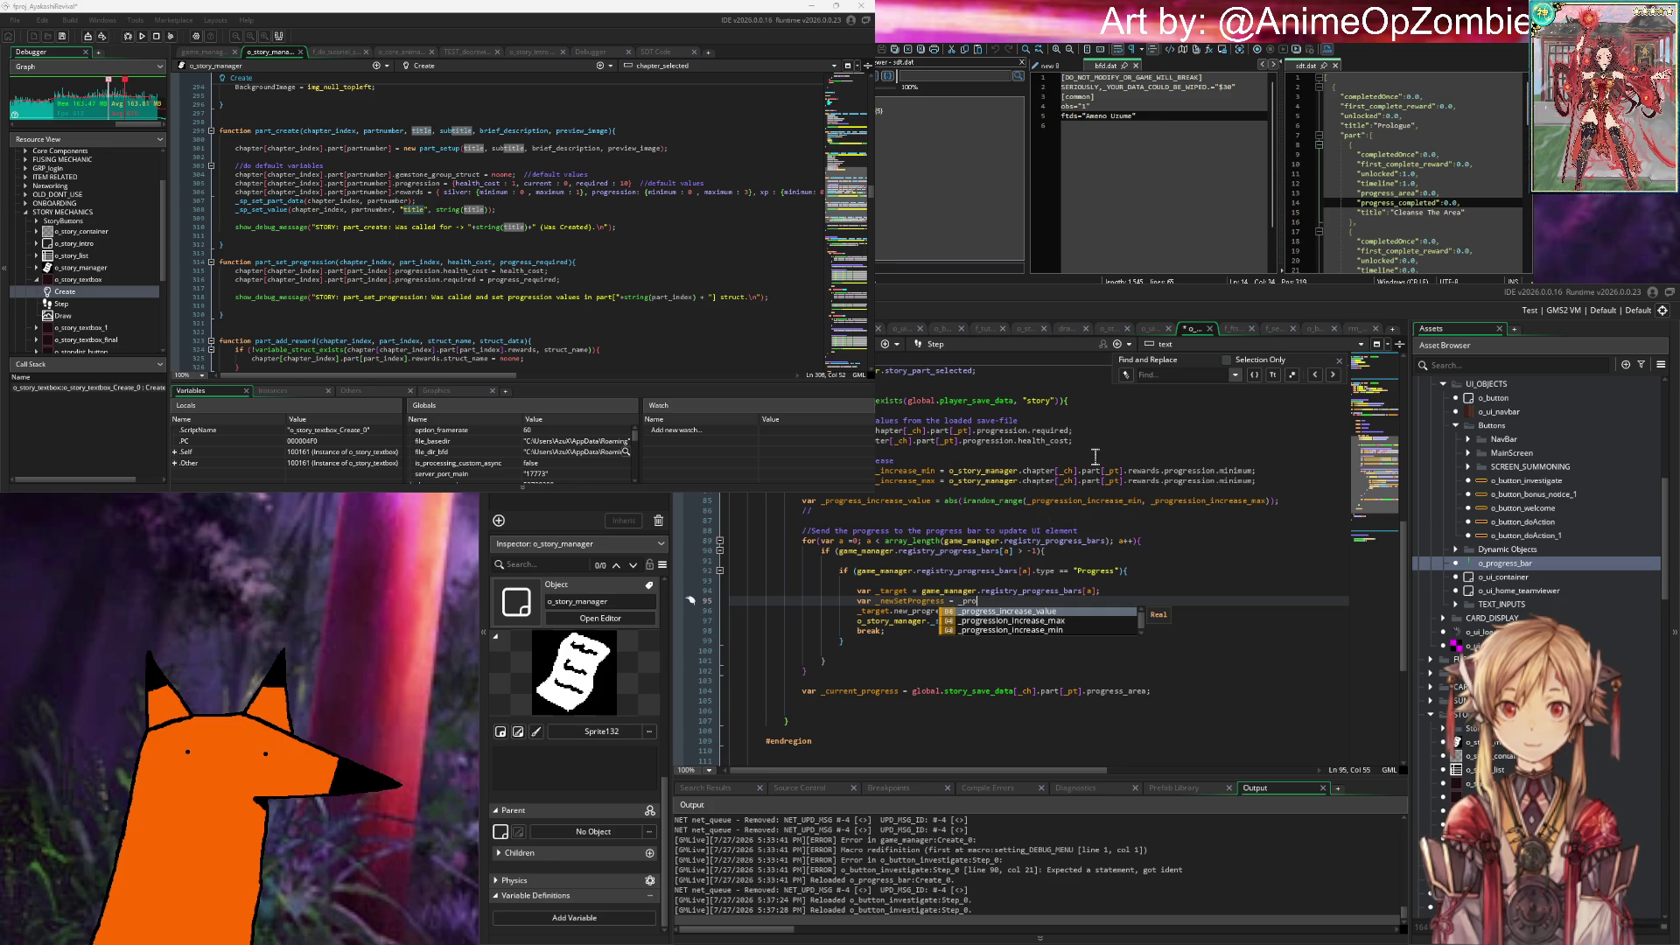
pyautogui.press('BackSpace')
pyautogui.press('BackSpace')
pyautogui.press('BackSpace')
pyautogui.write('global.')
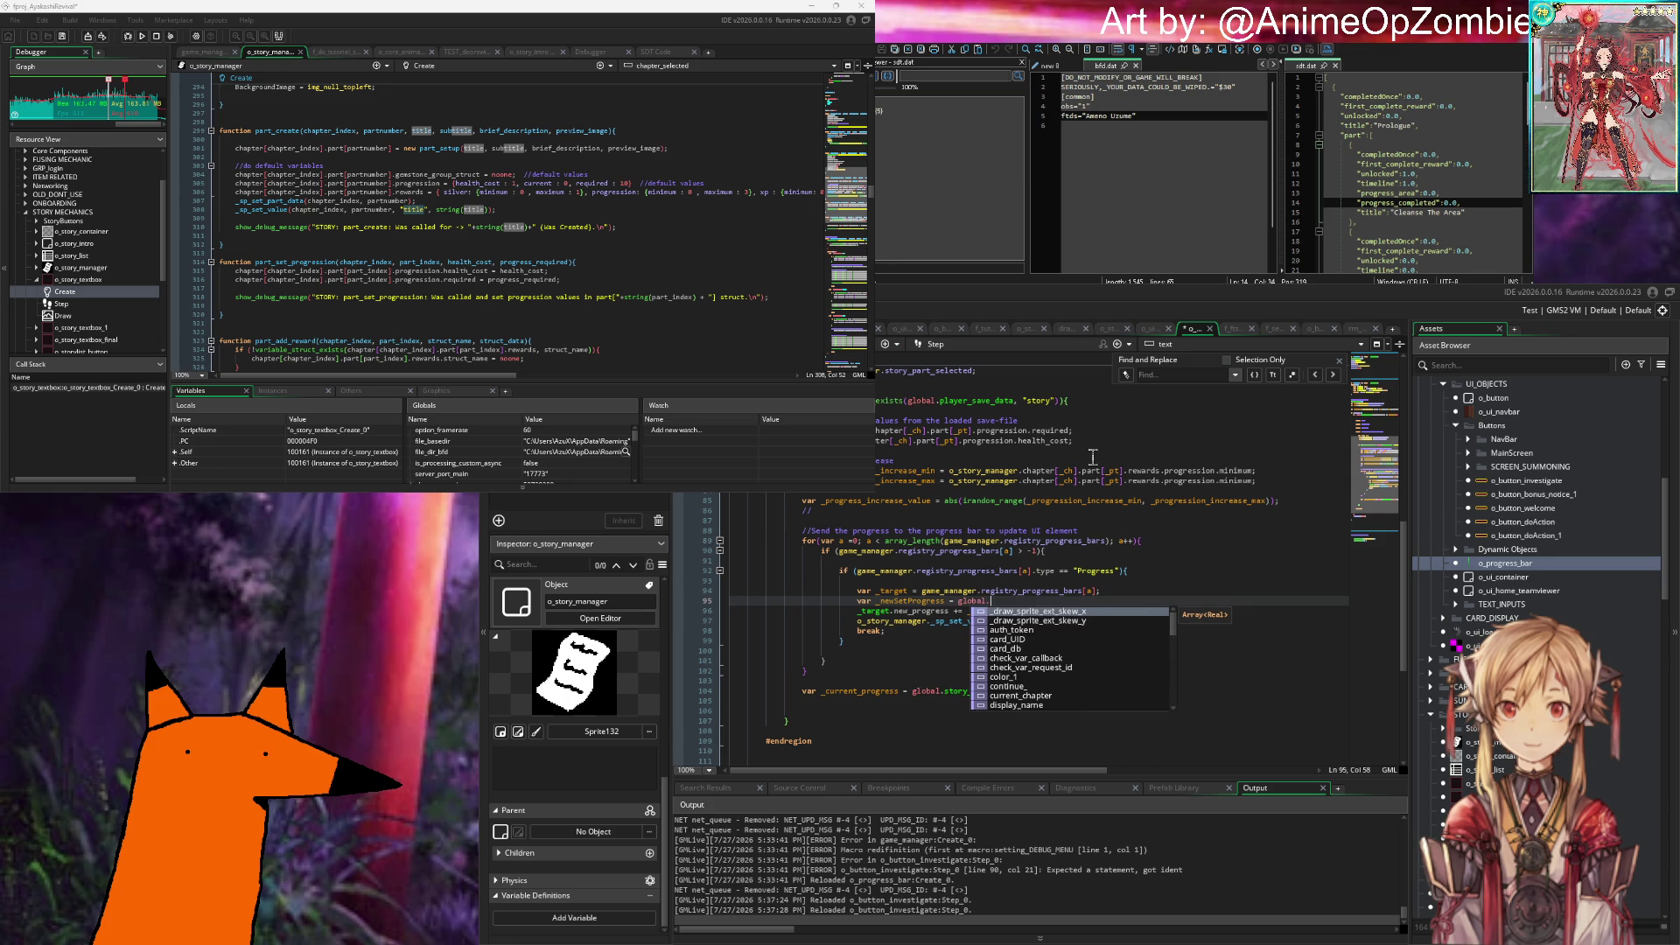
pyautogui.write('story_')
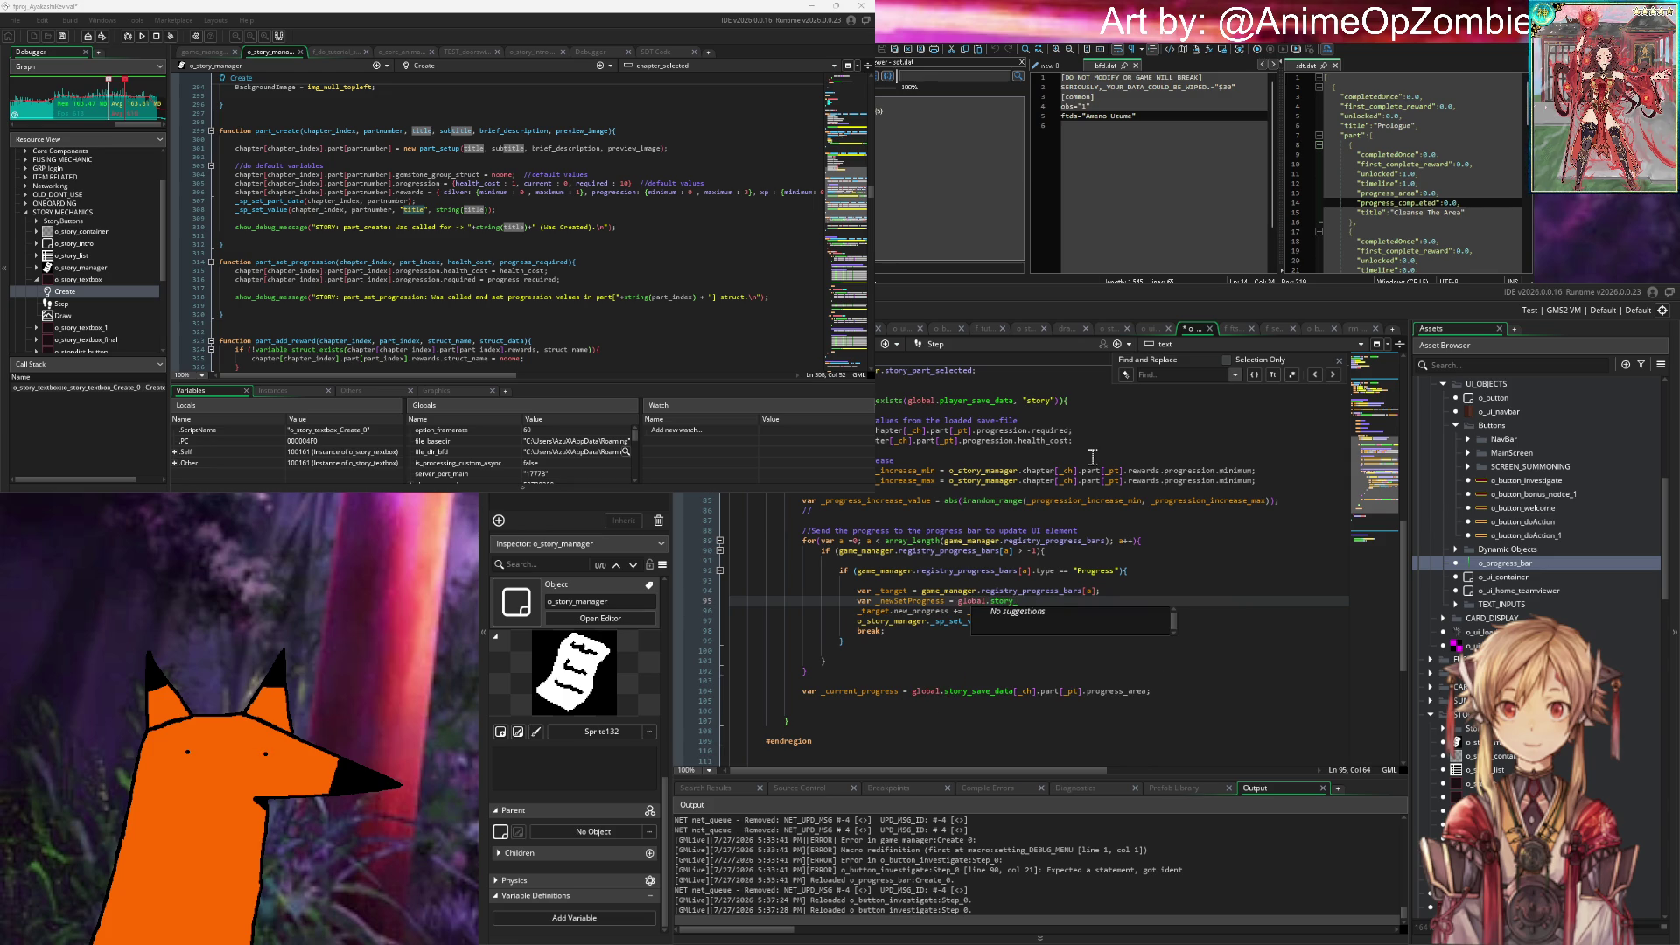
pyautogui.write('[_ch')
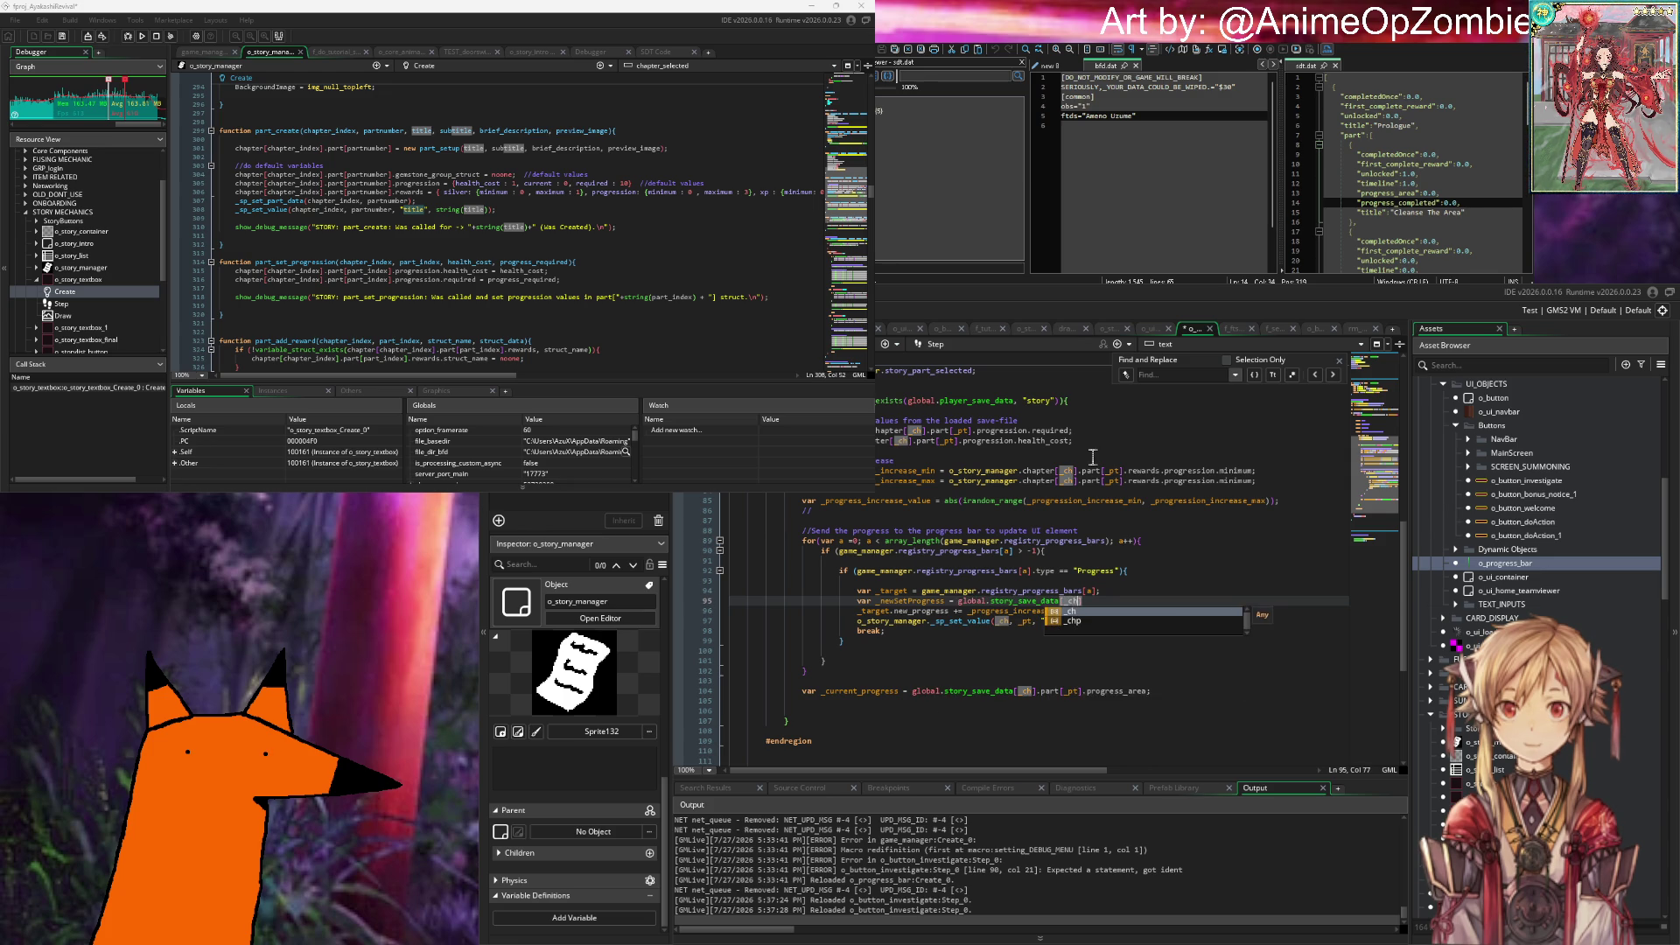
pyautogui.write('].')
pyautogui.write('part[_pt')
pyautogui.write('_pt')
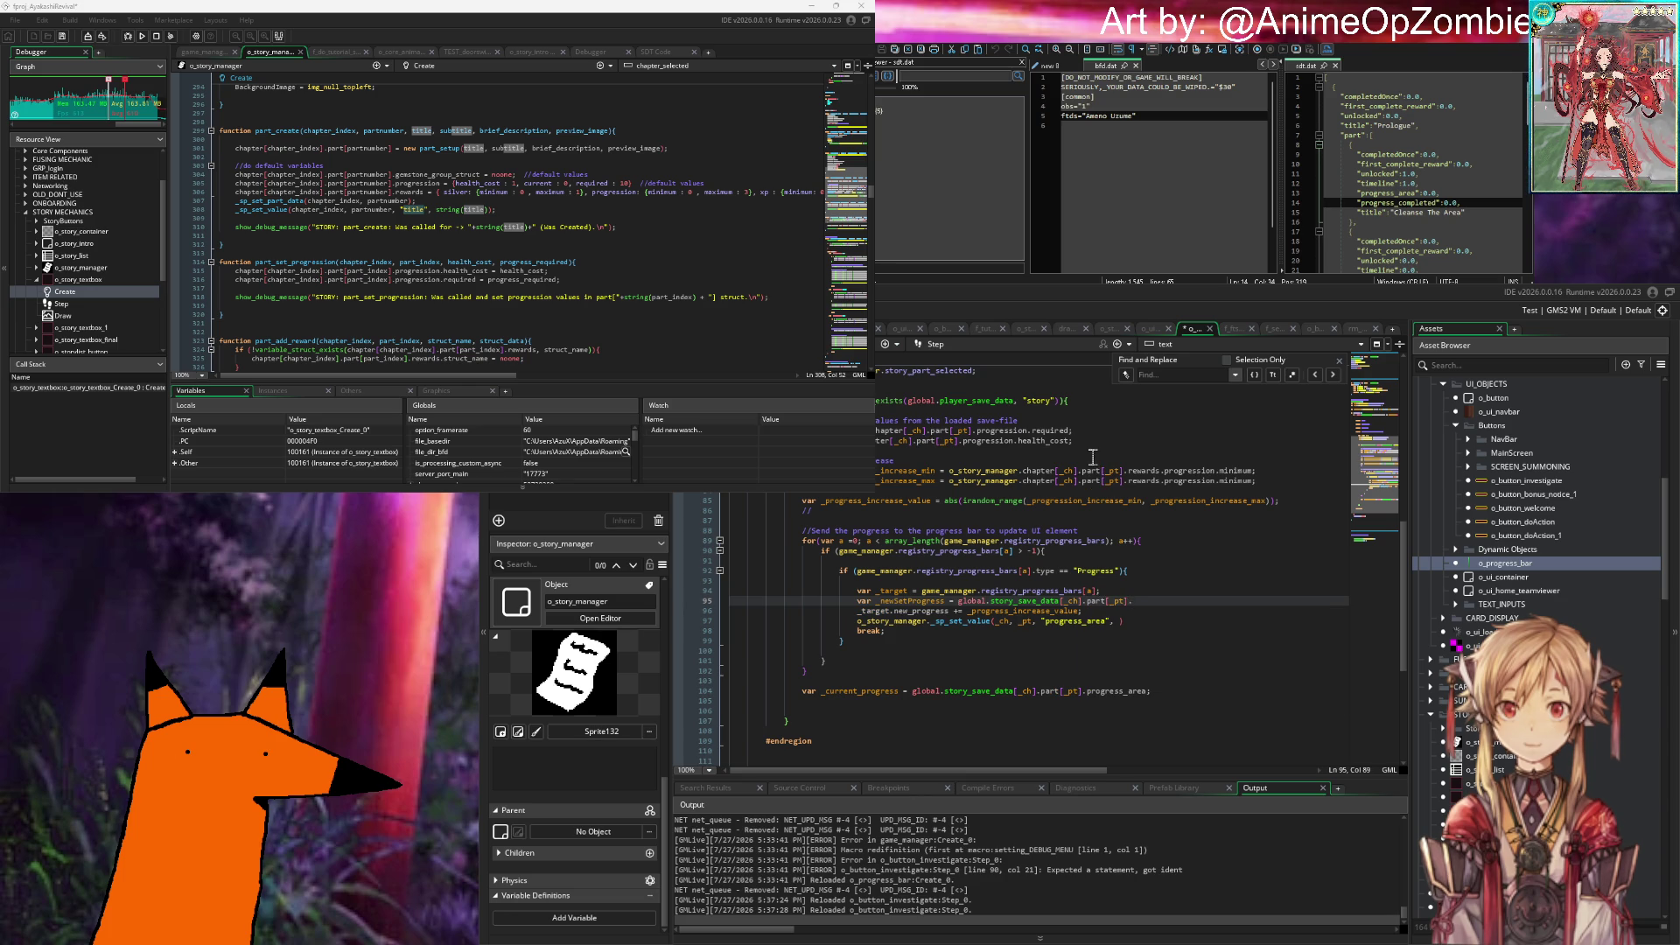
pyautogui.write('ss_area +')
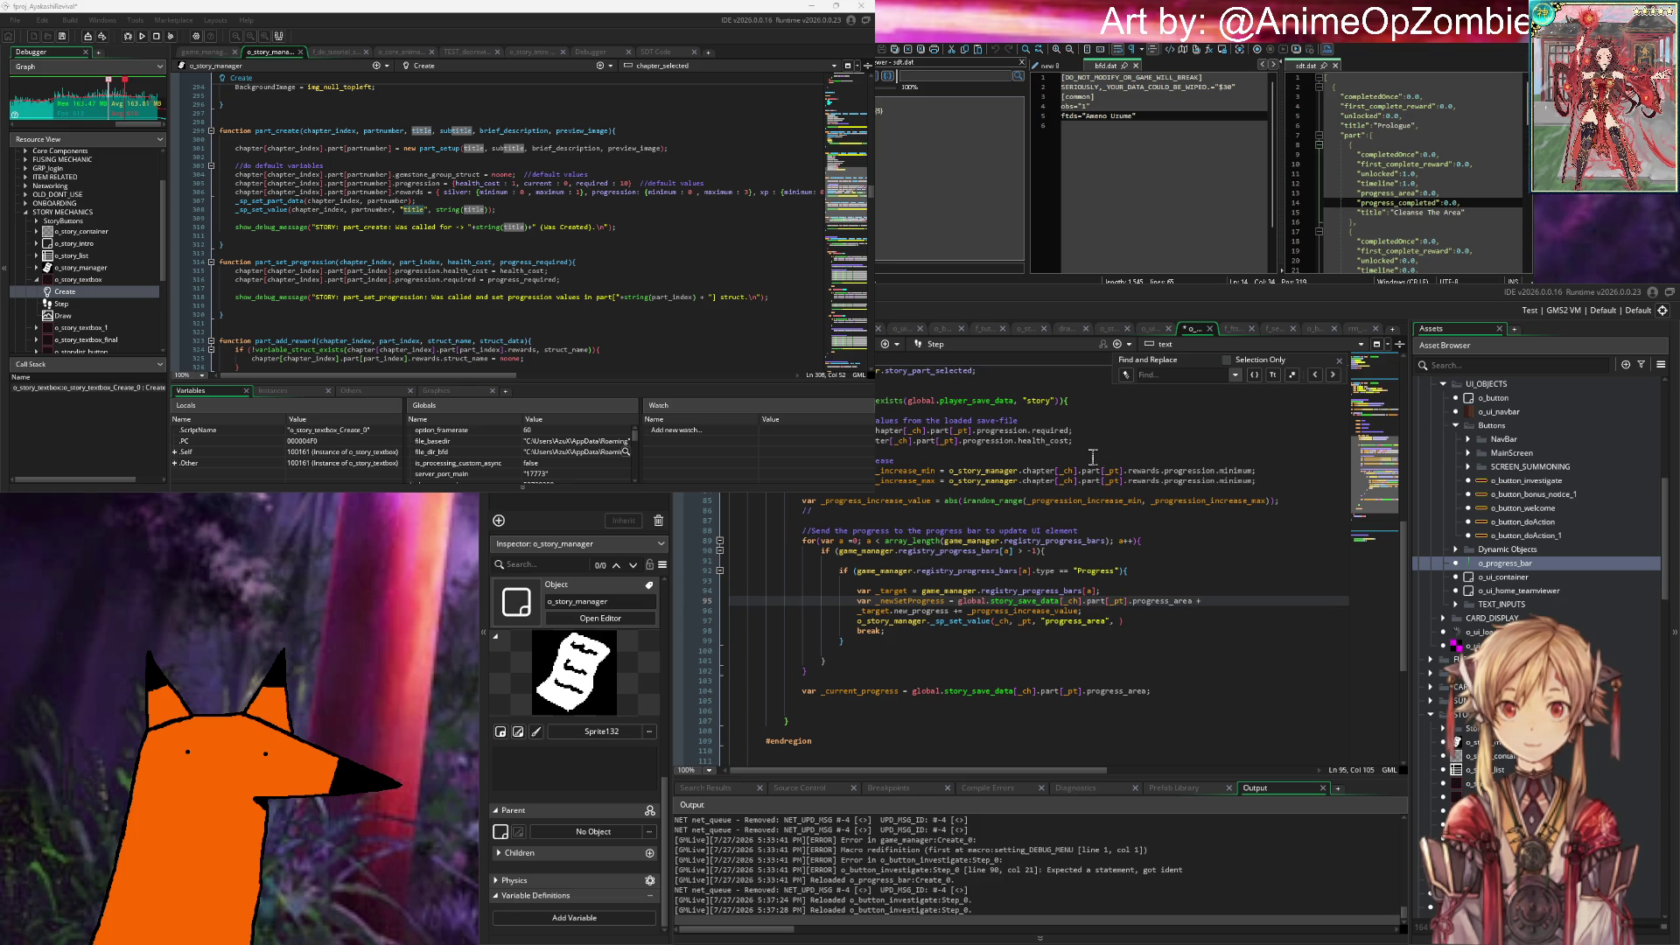
pyautogui.hscroll(3, 1092, 457)
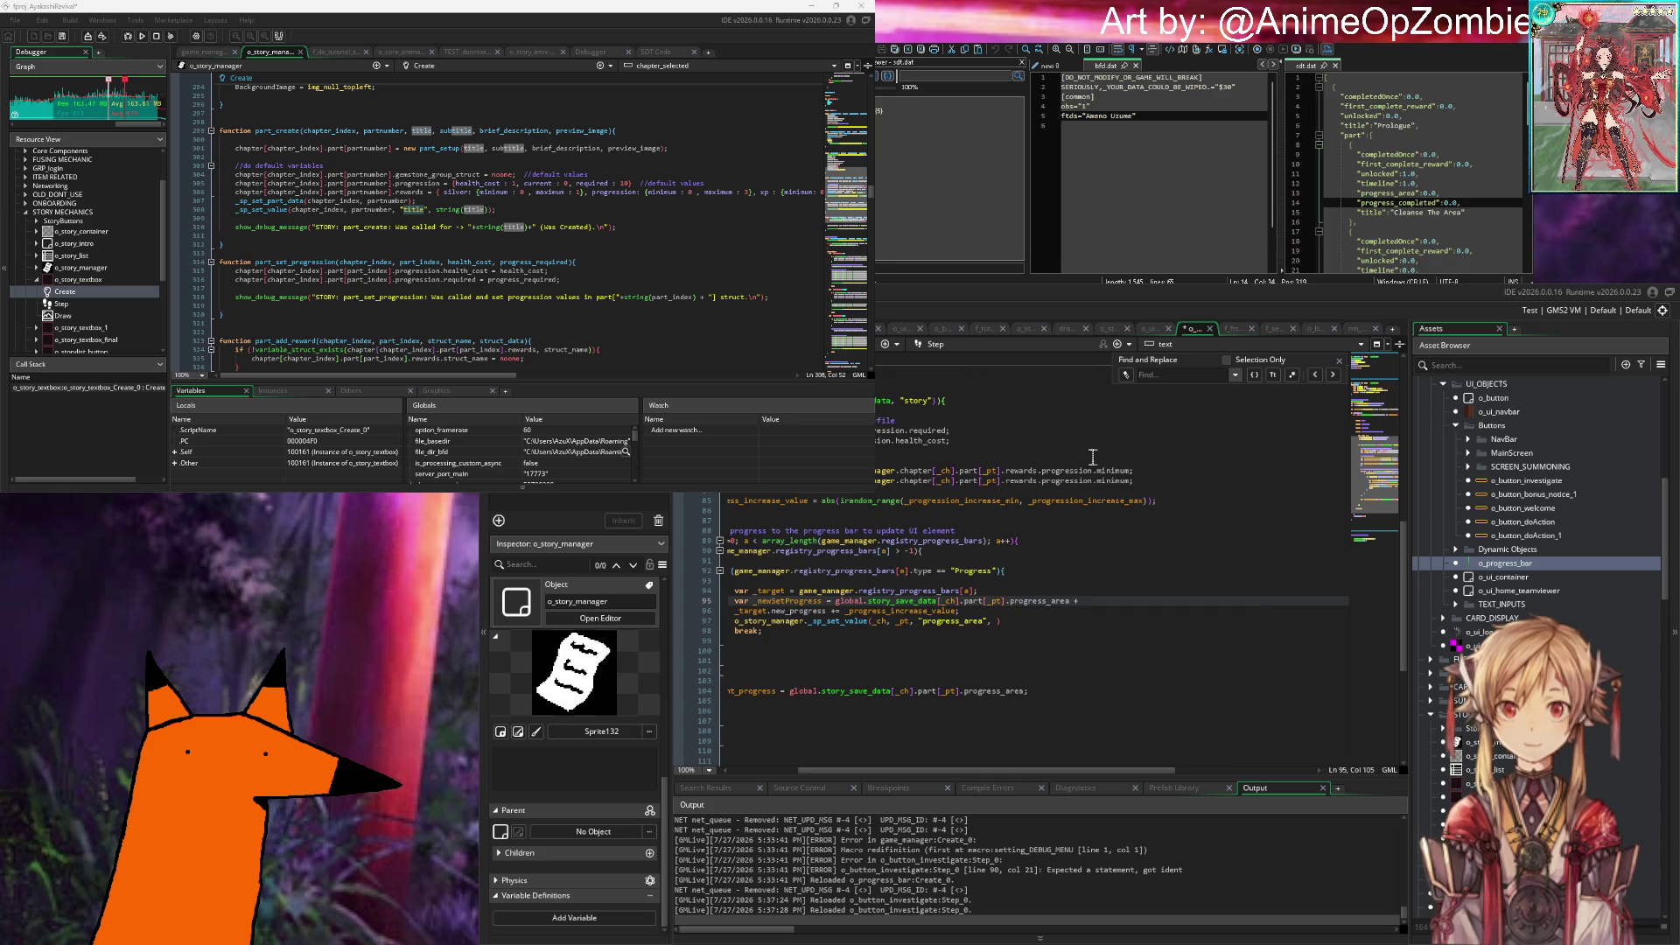
pyautogui.write('progress_')
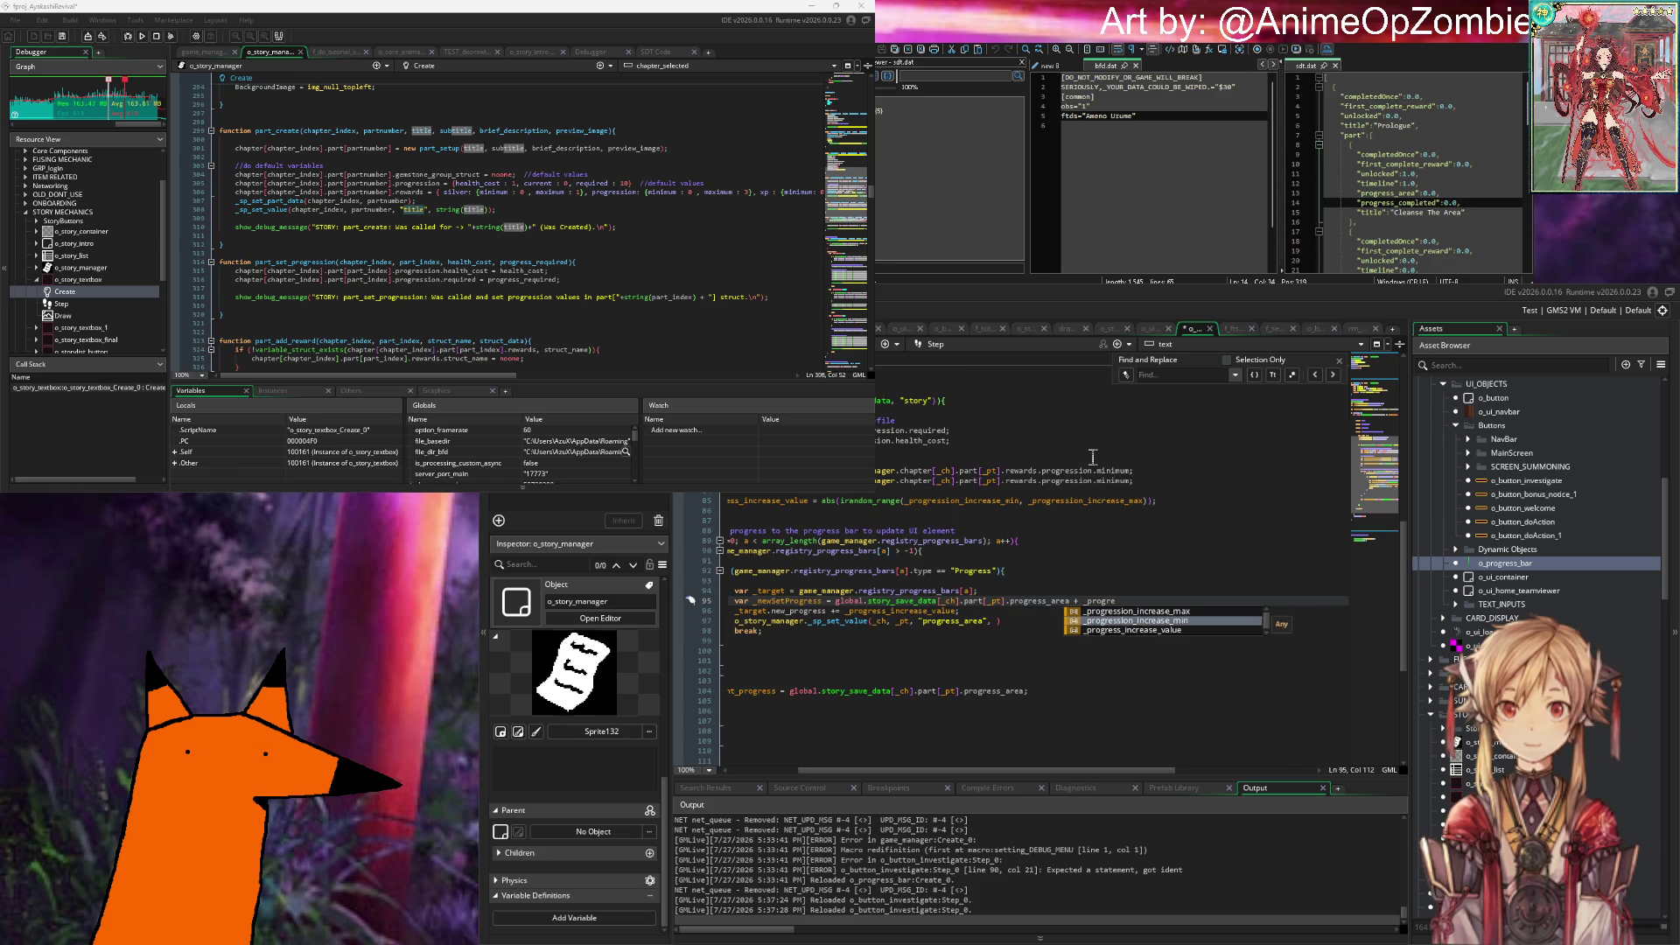
pyautogui.press('Tab')
pyautogui.write(';')
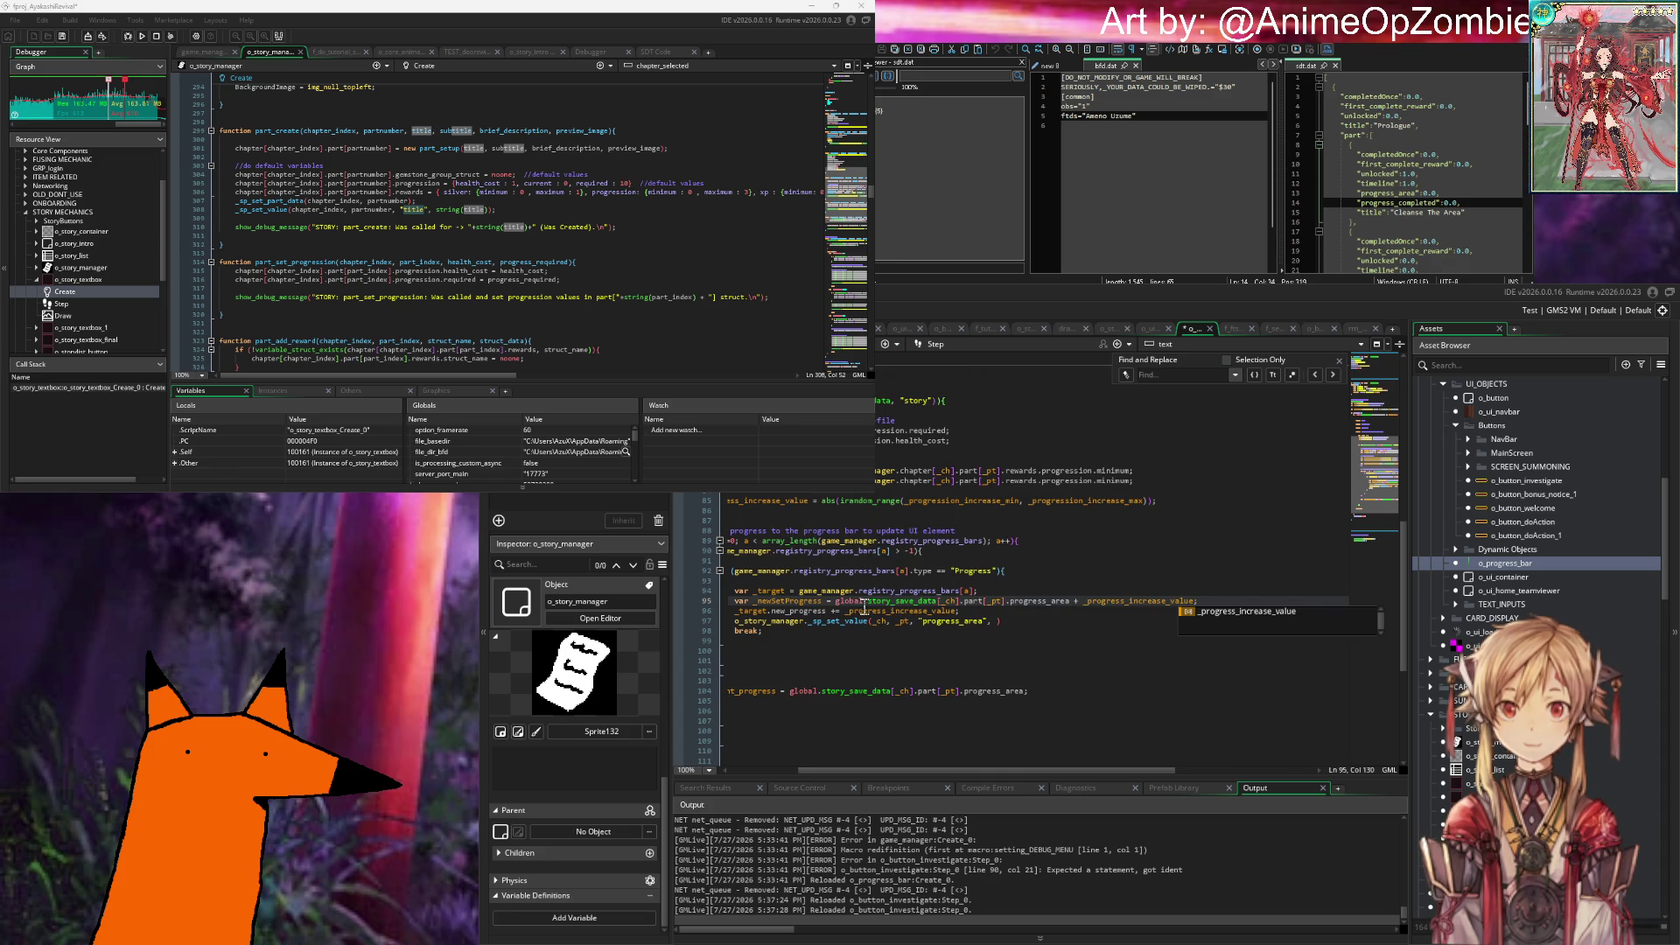
pyautogui.hscroll(-3, 1092, 456)
pyautogui.click(1129, 624)
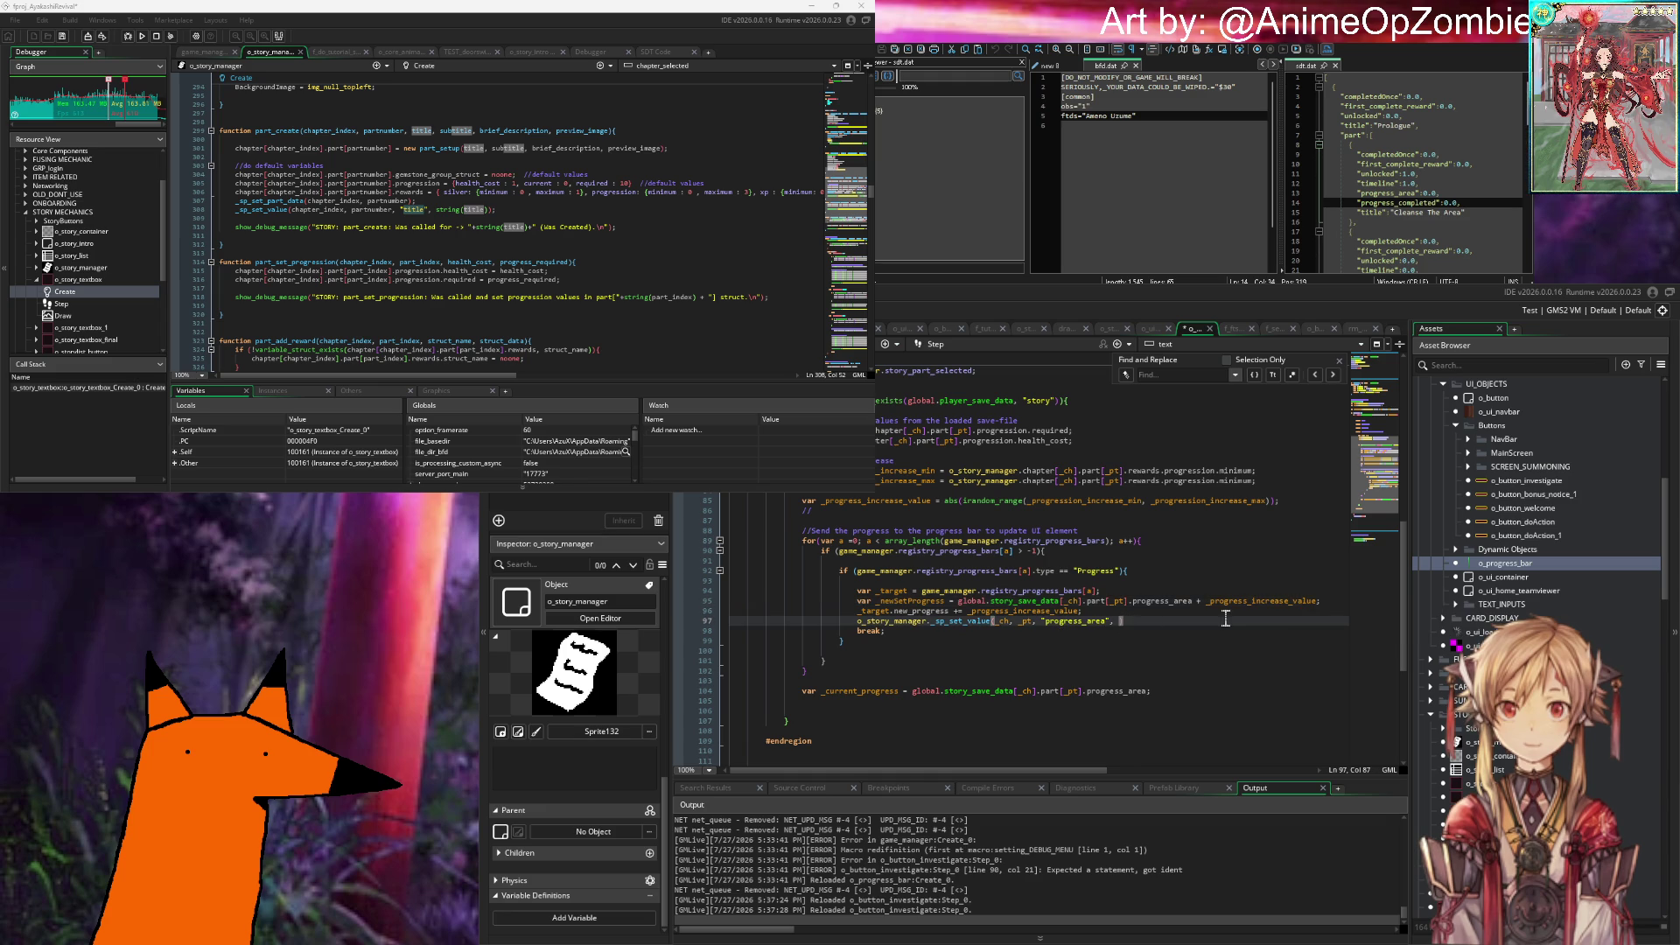
# Step: Change line 96 to _target.new_progress = _newSetProgress;
pyautogui.press('Up')
pyautogui.doubleClick(893, 602)
pyautogui.hotkey('ctrl', 'c')
pyautogui.click(965, 610)
pyautogui.press('BackSpace')
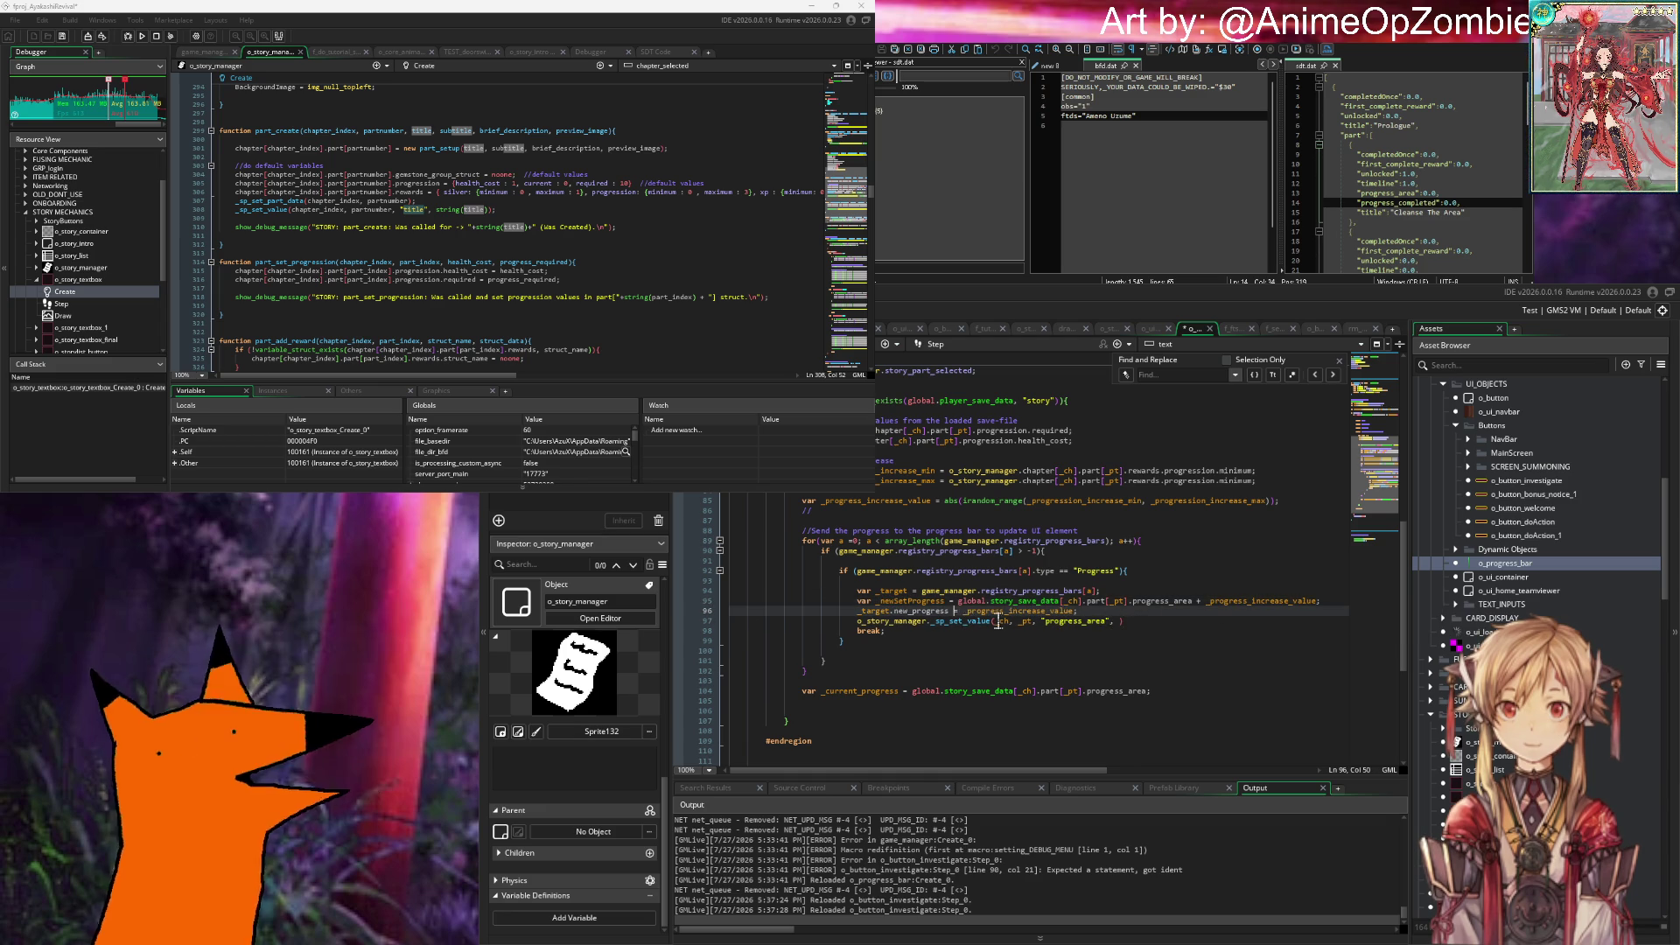
pyautogui.press('Right')
pyautogui.press('Right')
pyautogui.hotkey('ctrl', 'shift', 'Right')
pyautogui.hotkey('ctrl', 'v')
# Step: Pass _newSetProgress as the last _sp_set_value argument and save the Step event
pyautogui.click(1123, 623)
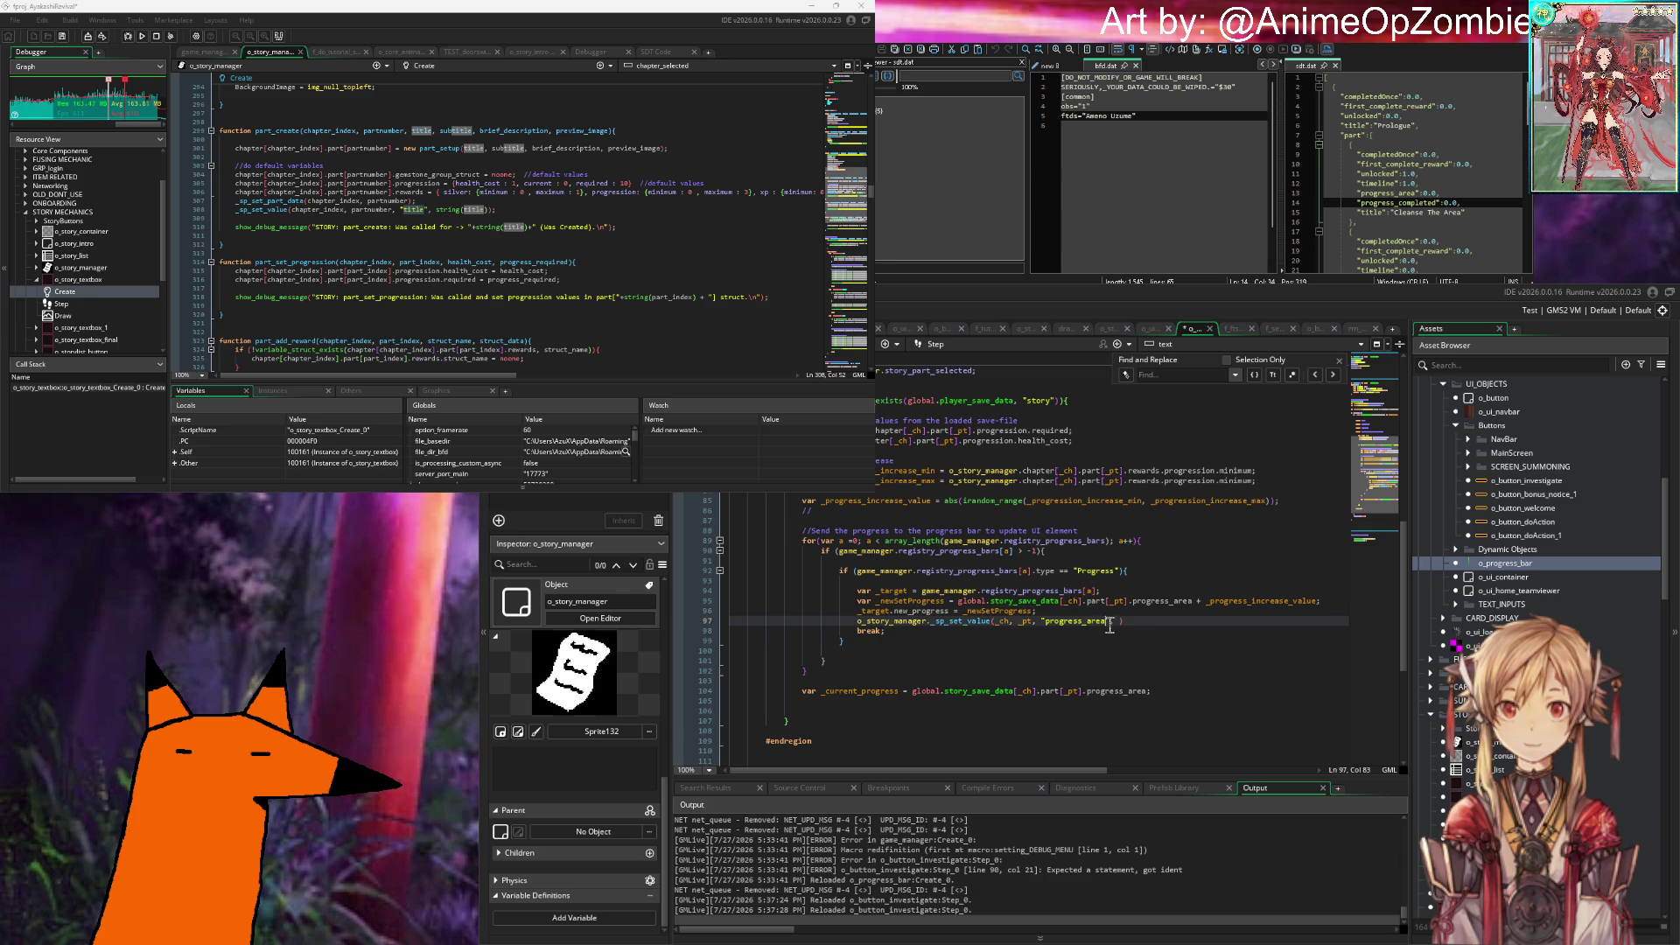
pyautogui.hotkey('ctrl', 'v')
pyautogui.click(1018, 657)
pyautogui.click(1050, 682)
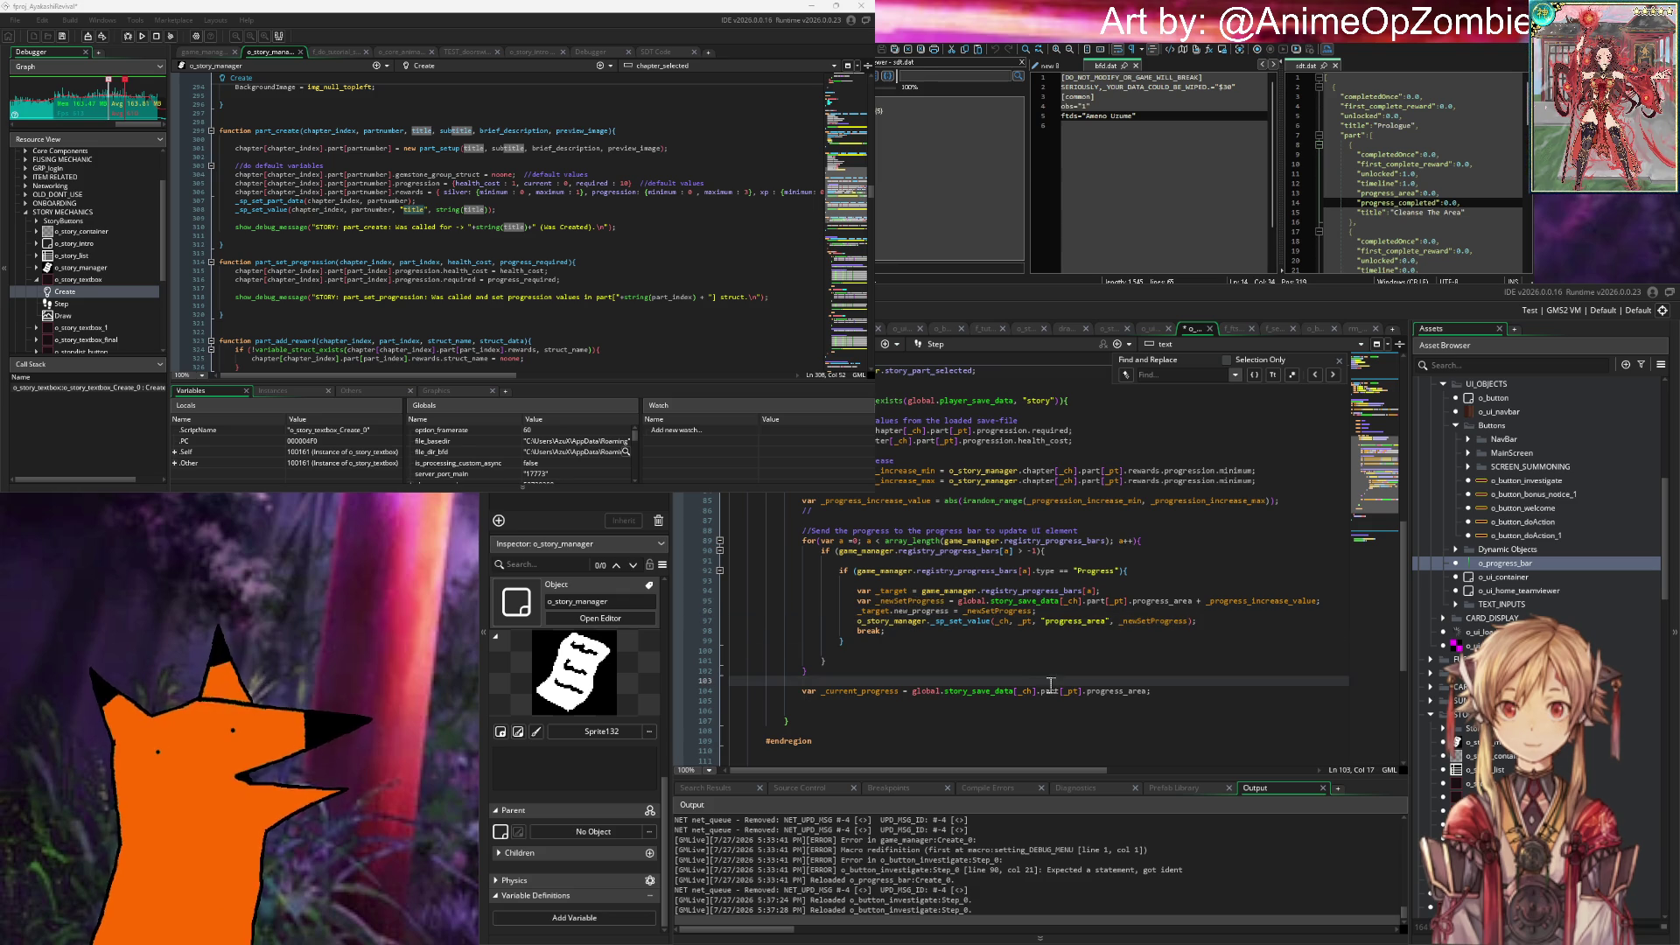
pyautogui.hotkey('ctrl', 's')
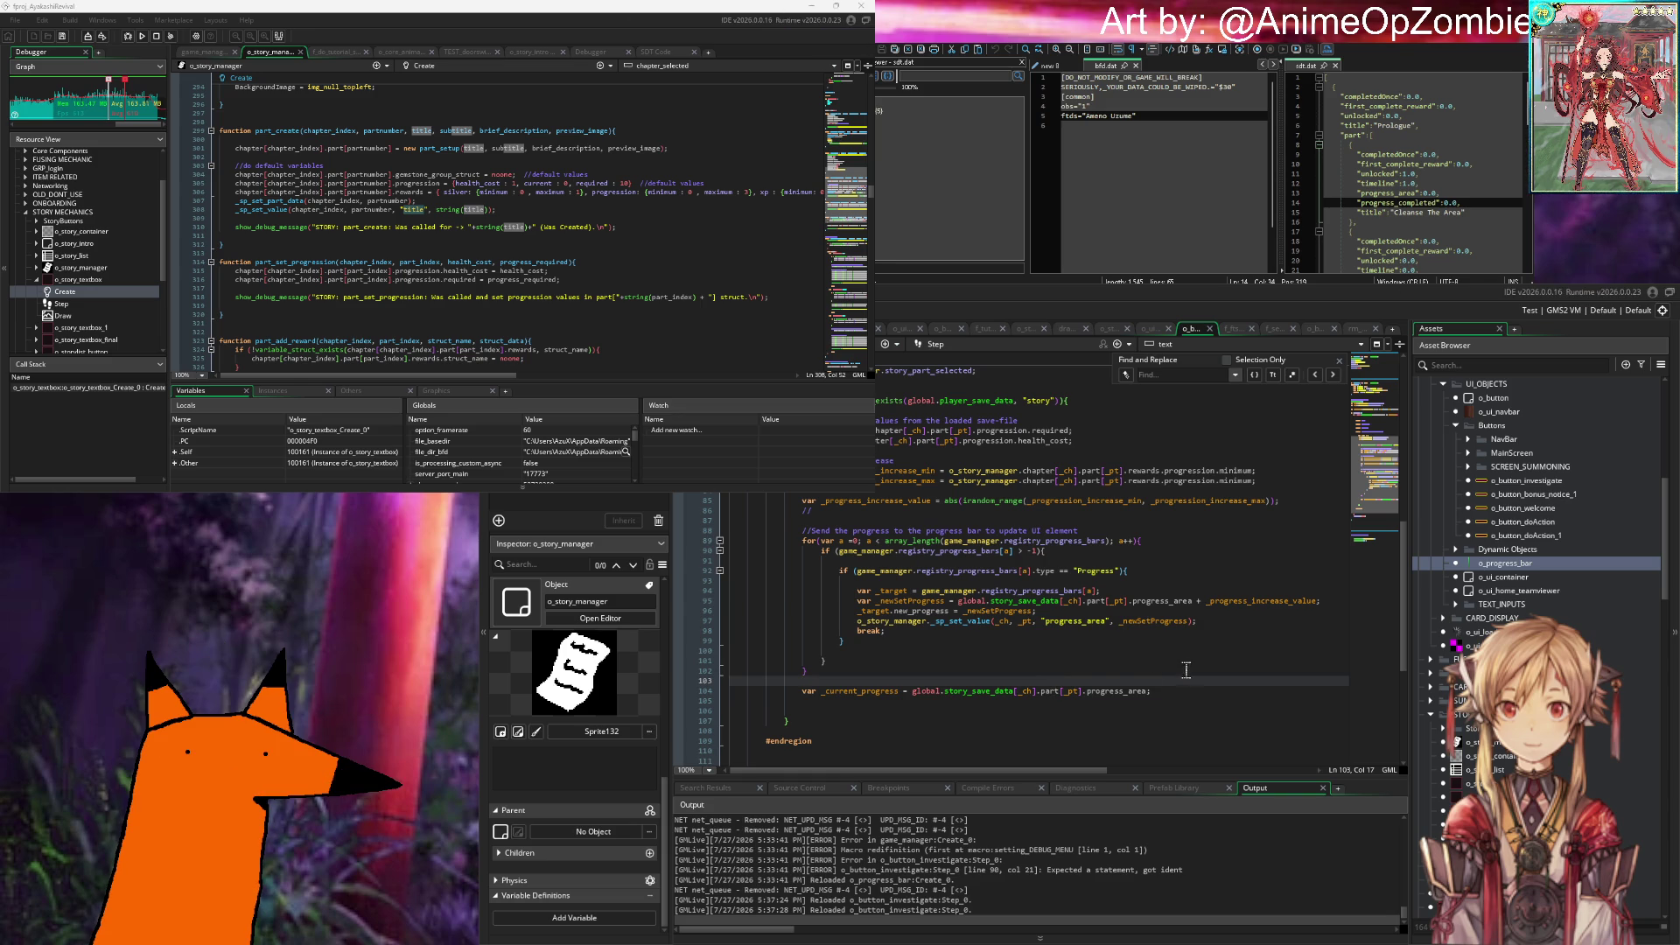
pyautogui.scroll(10, 1107, 617)
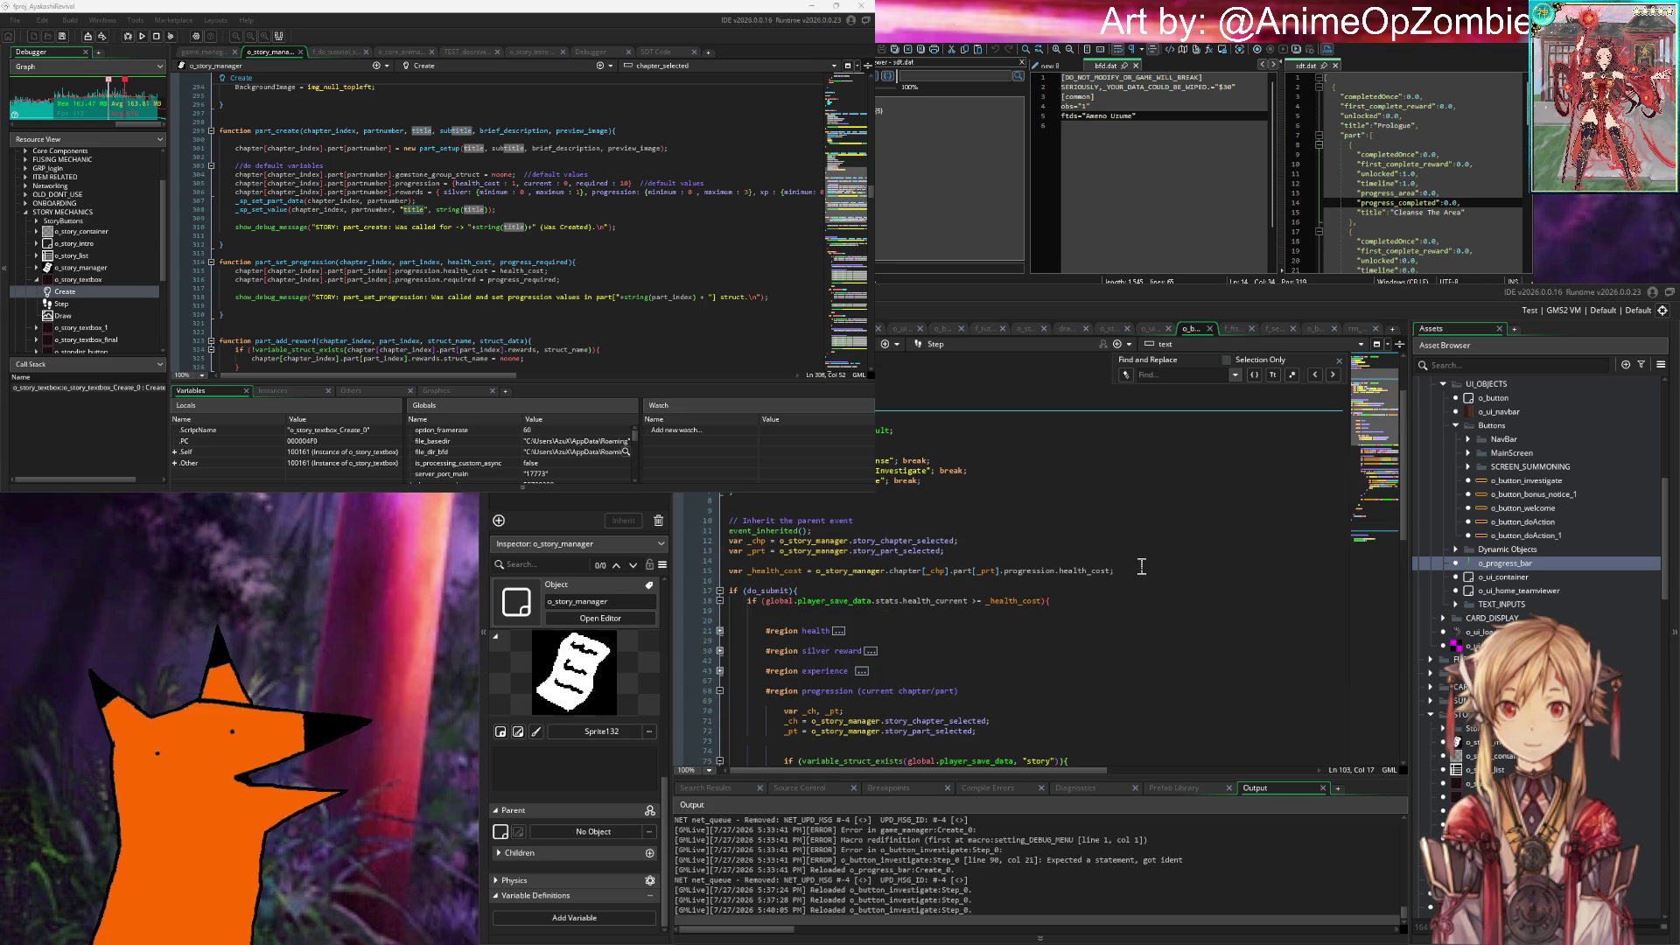
# Step: Add a blank line near the top of the Step code and try code completion suggestions
pyautogui.scroll(2, 1144, 567)
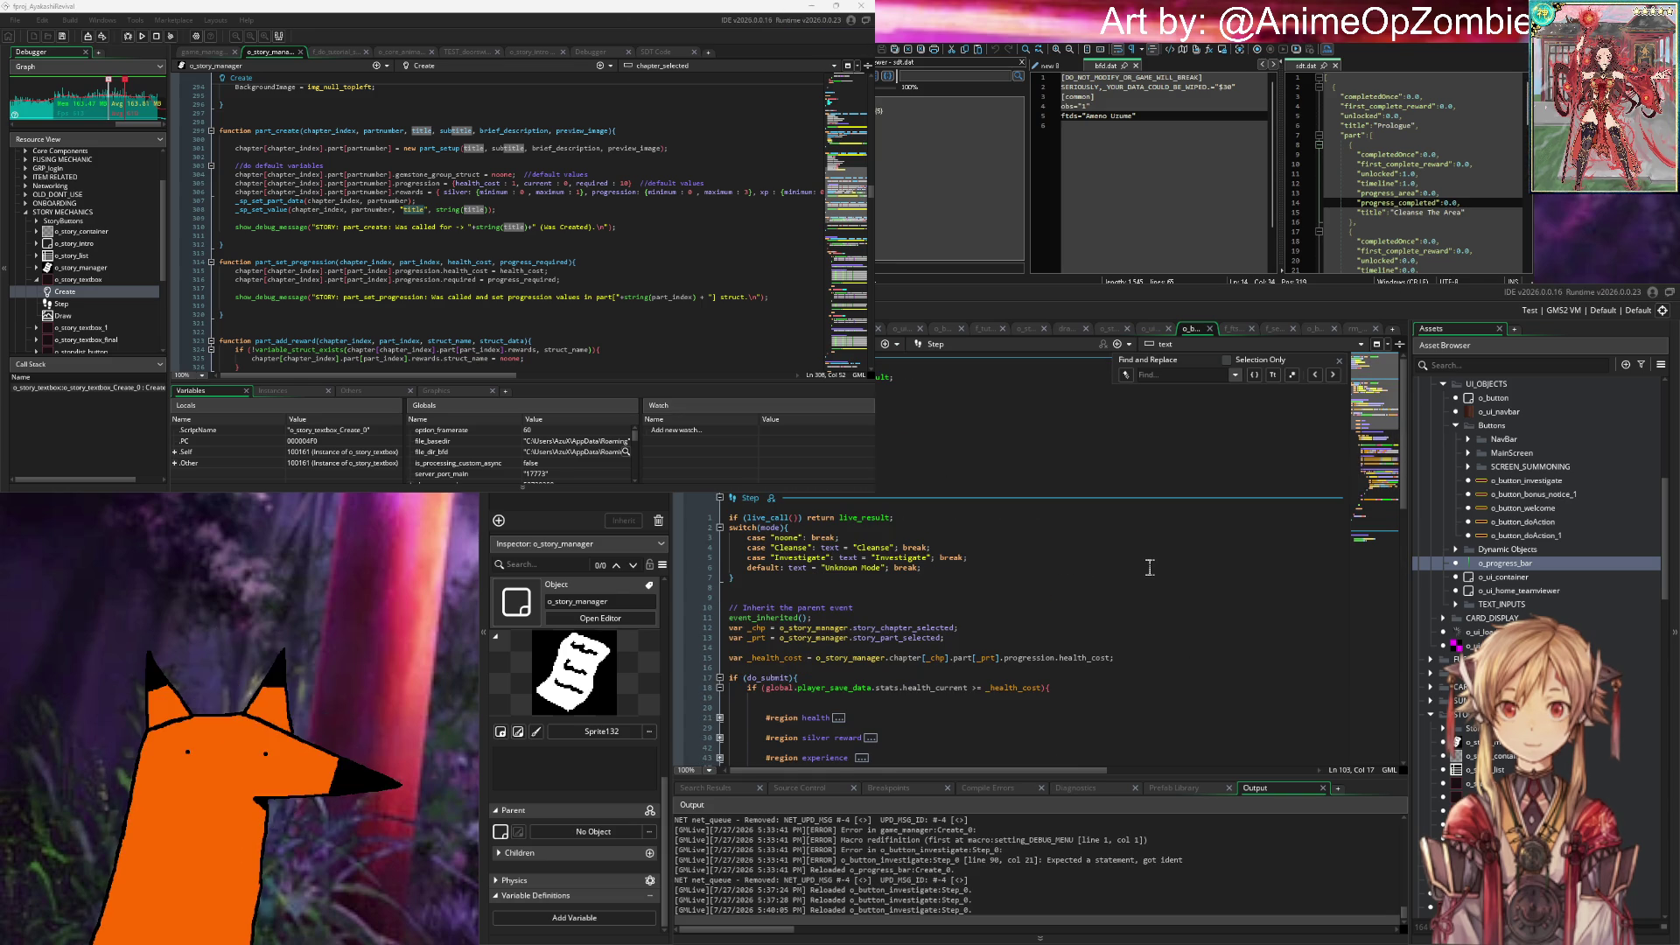
pyautogui.click(884, 443)
pyautogui.press('Return')
pyautogui.press('Return')
pyautogui.press('Return')
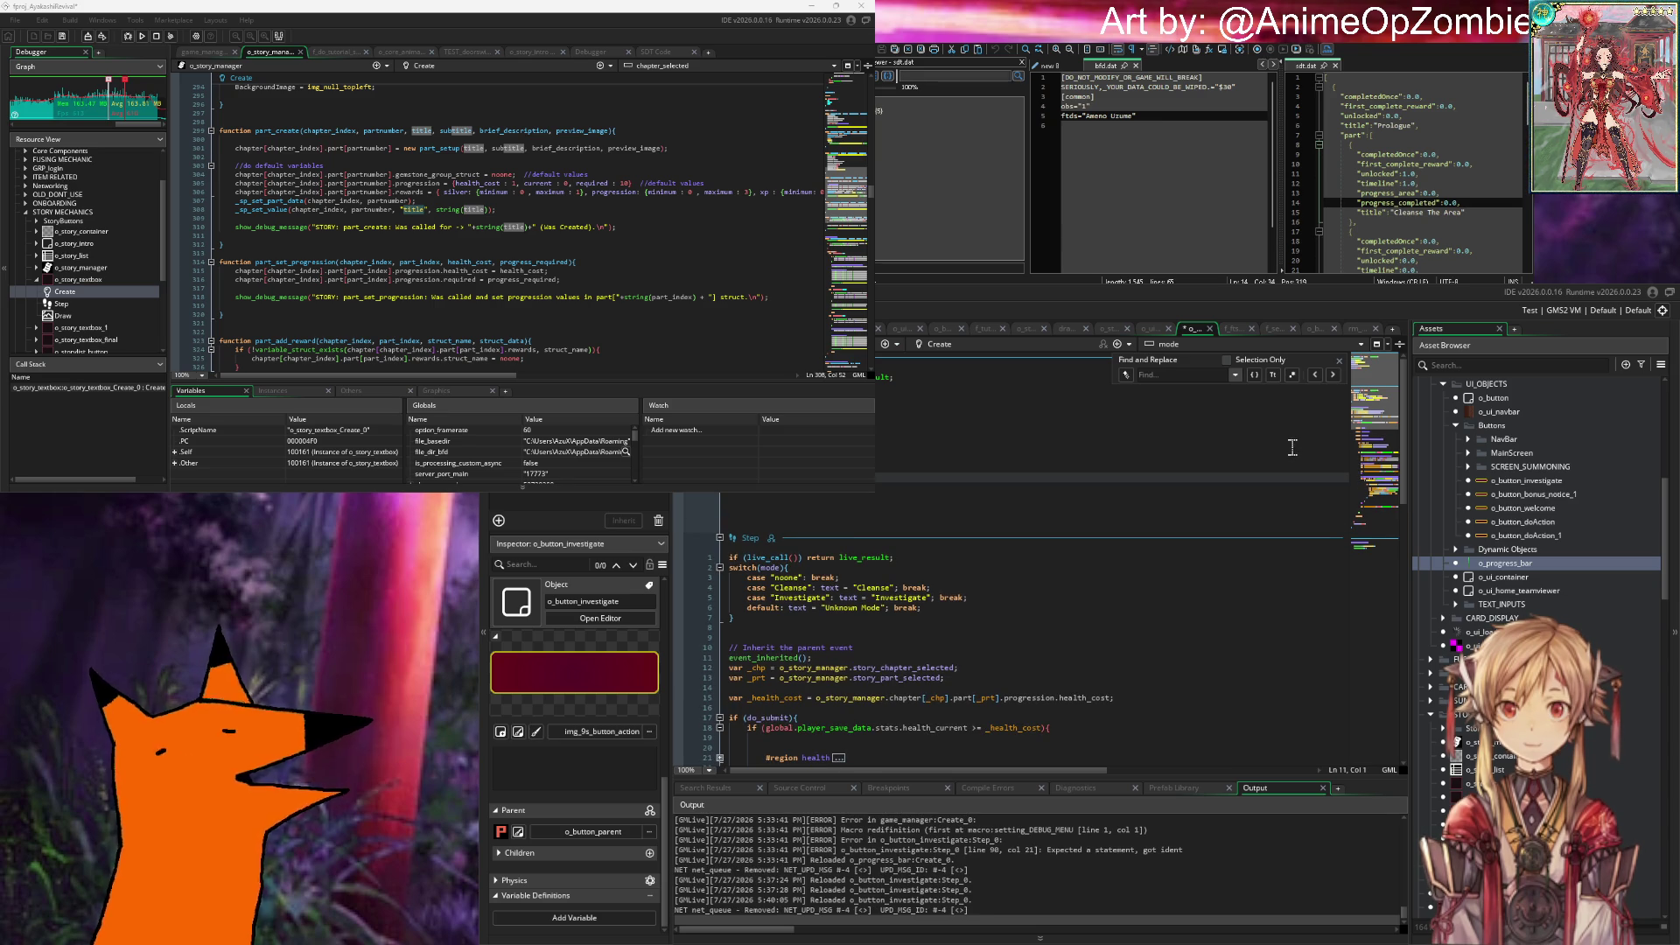
pyautogui.hotkey('ctrl', 'space')
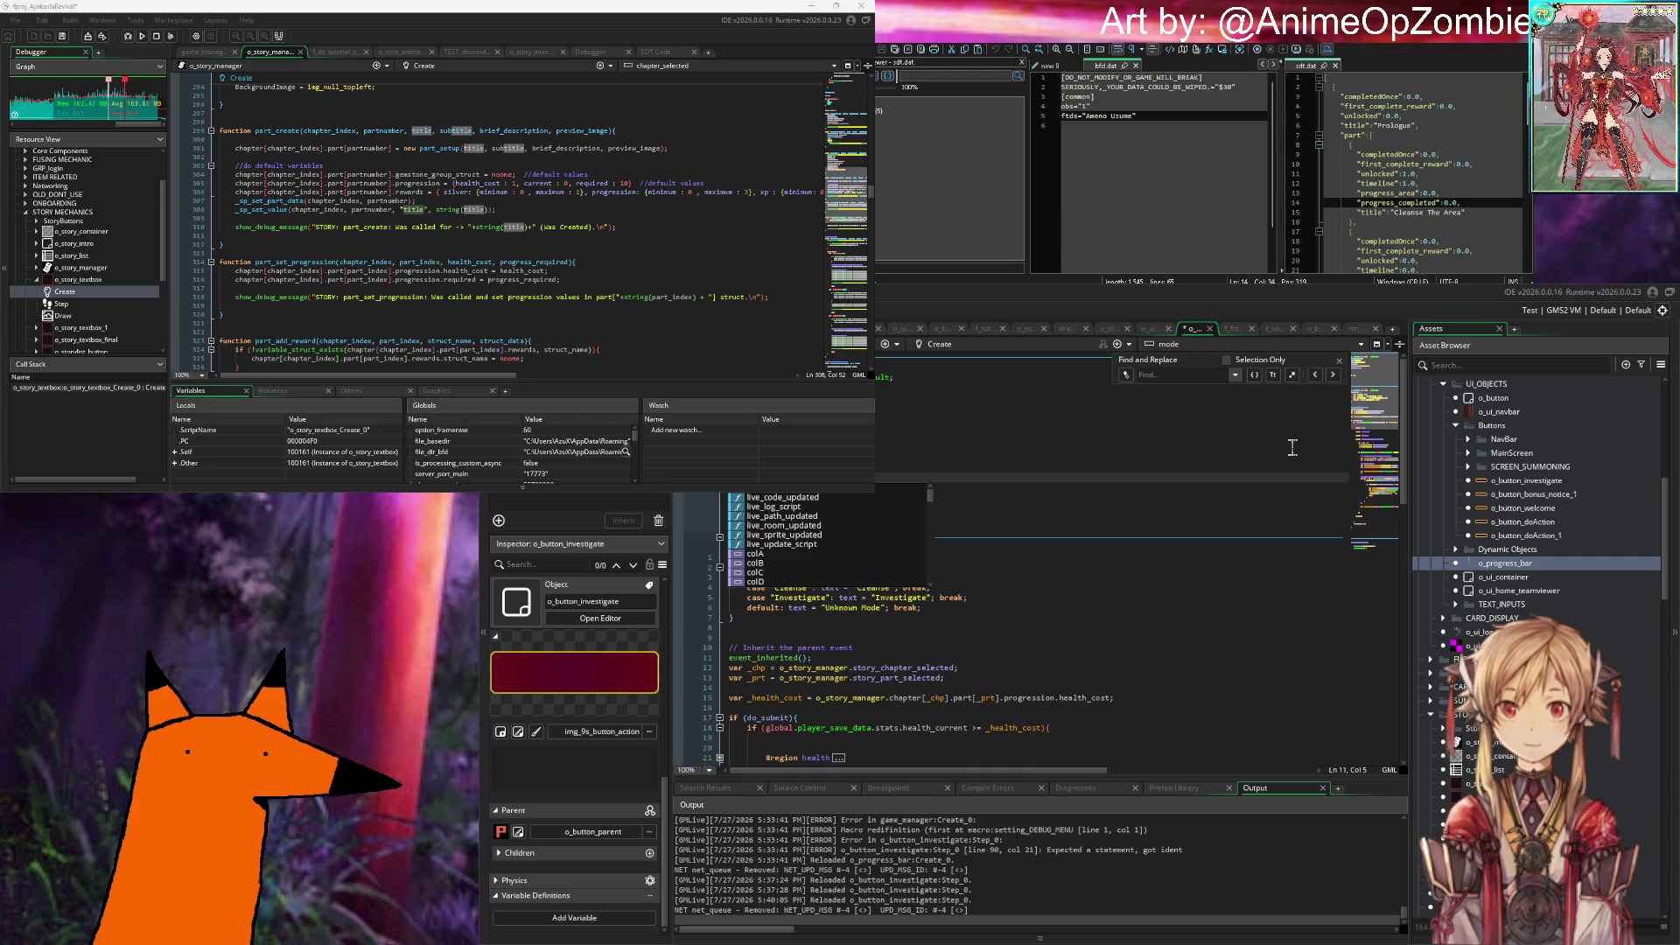
pyautogui.press('Escape')
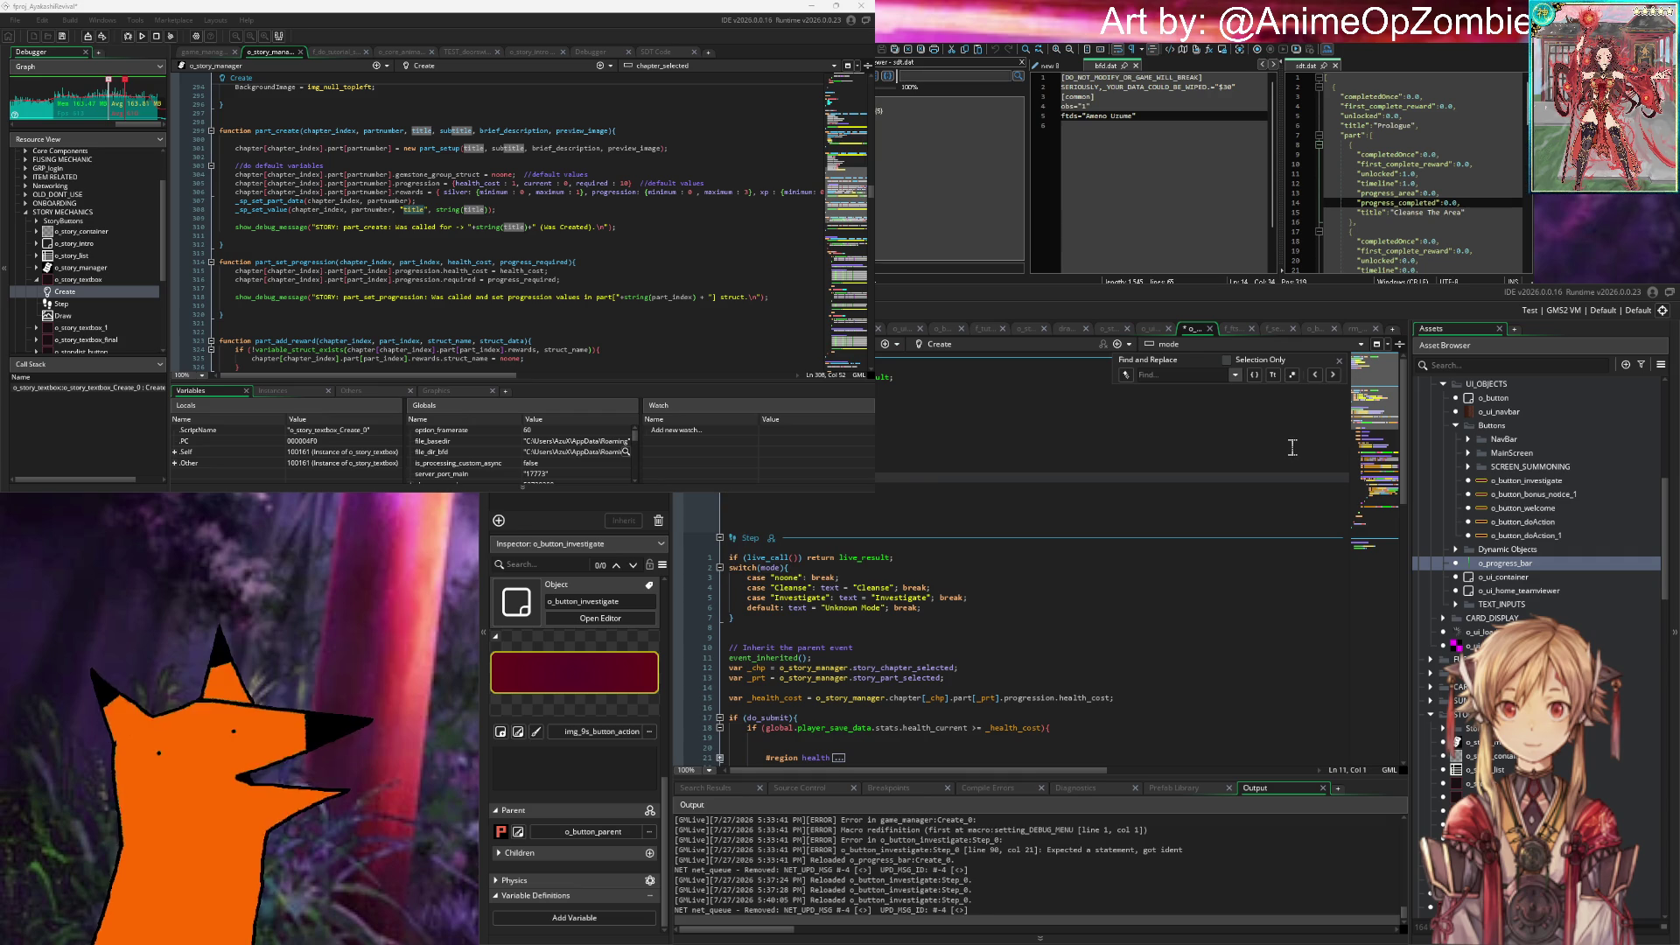
pyautogui.hotkey('ctrl', 'space')
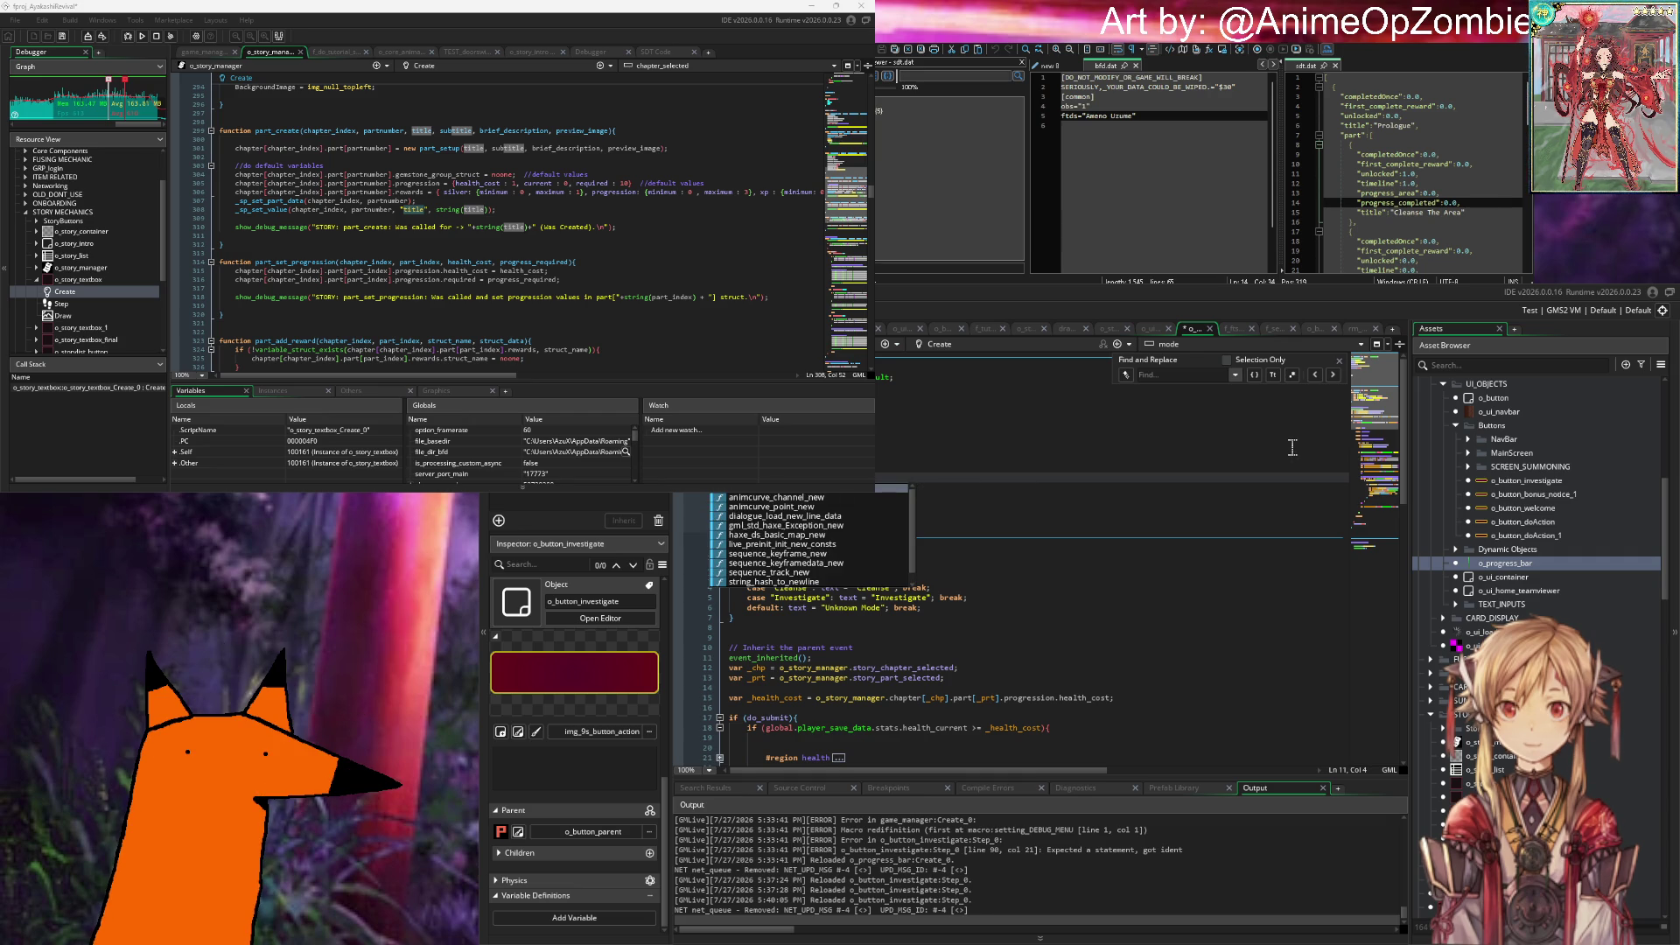
pyautogui.press('Escape')
pyautogui.scroll(-15, 1031, 439)
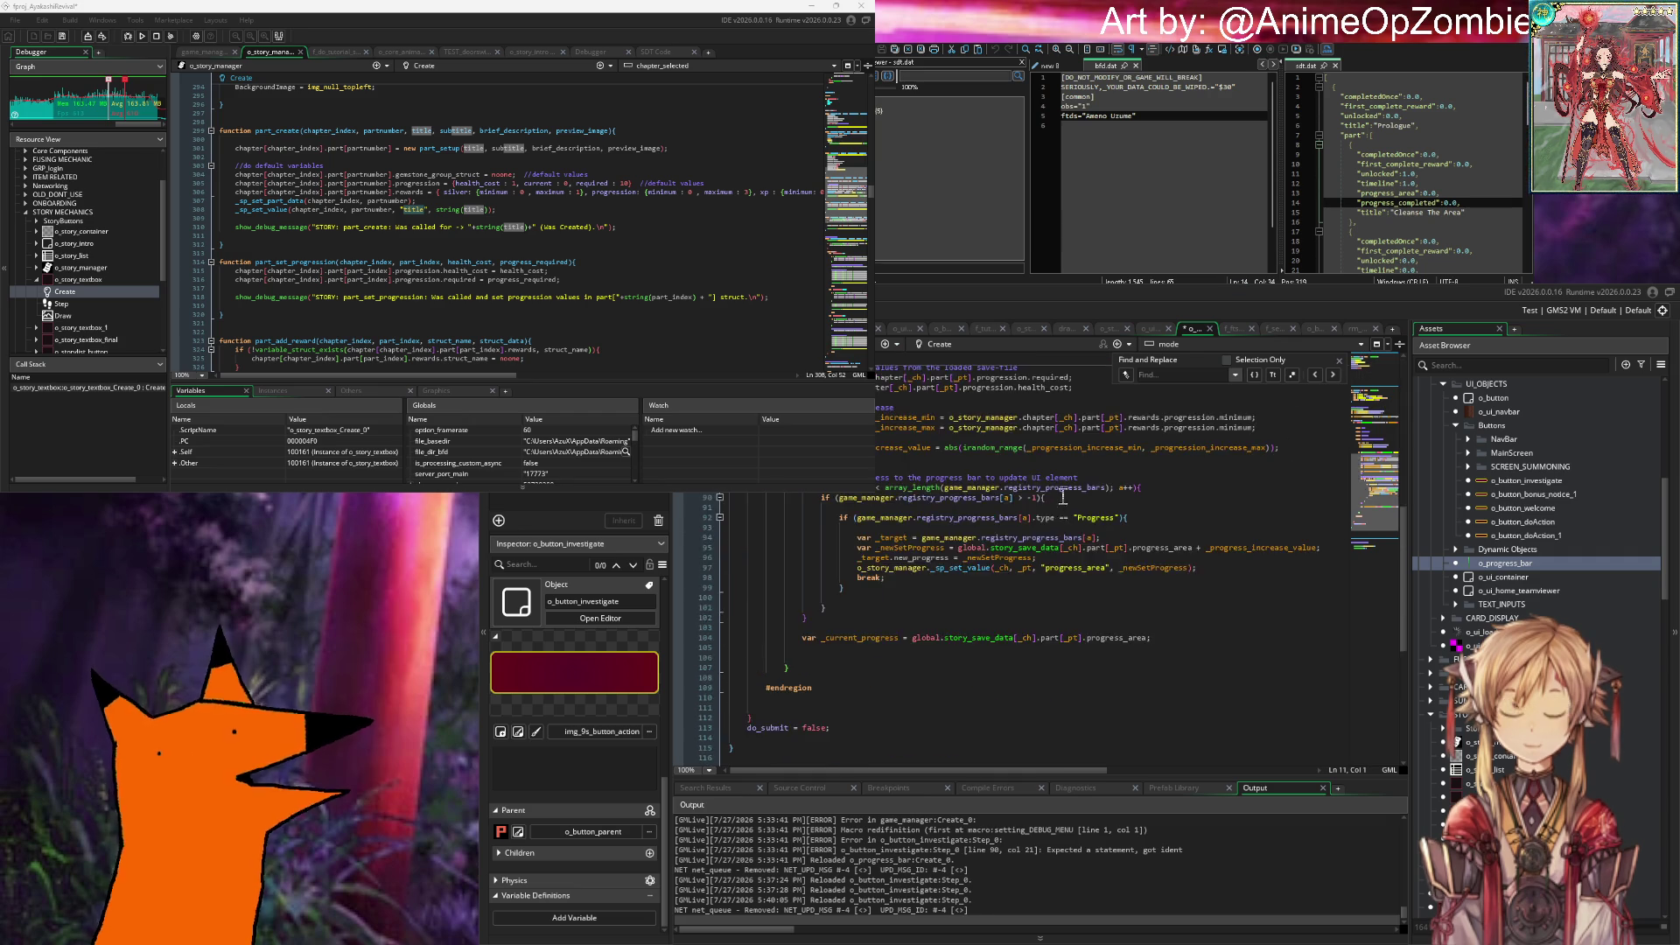
pyautogui.scroll(3, 1015, 516)
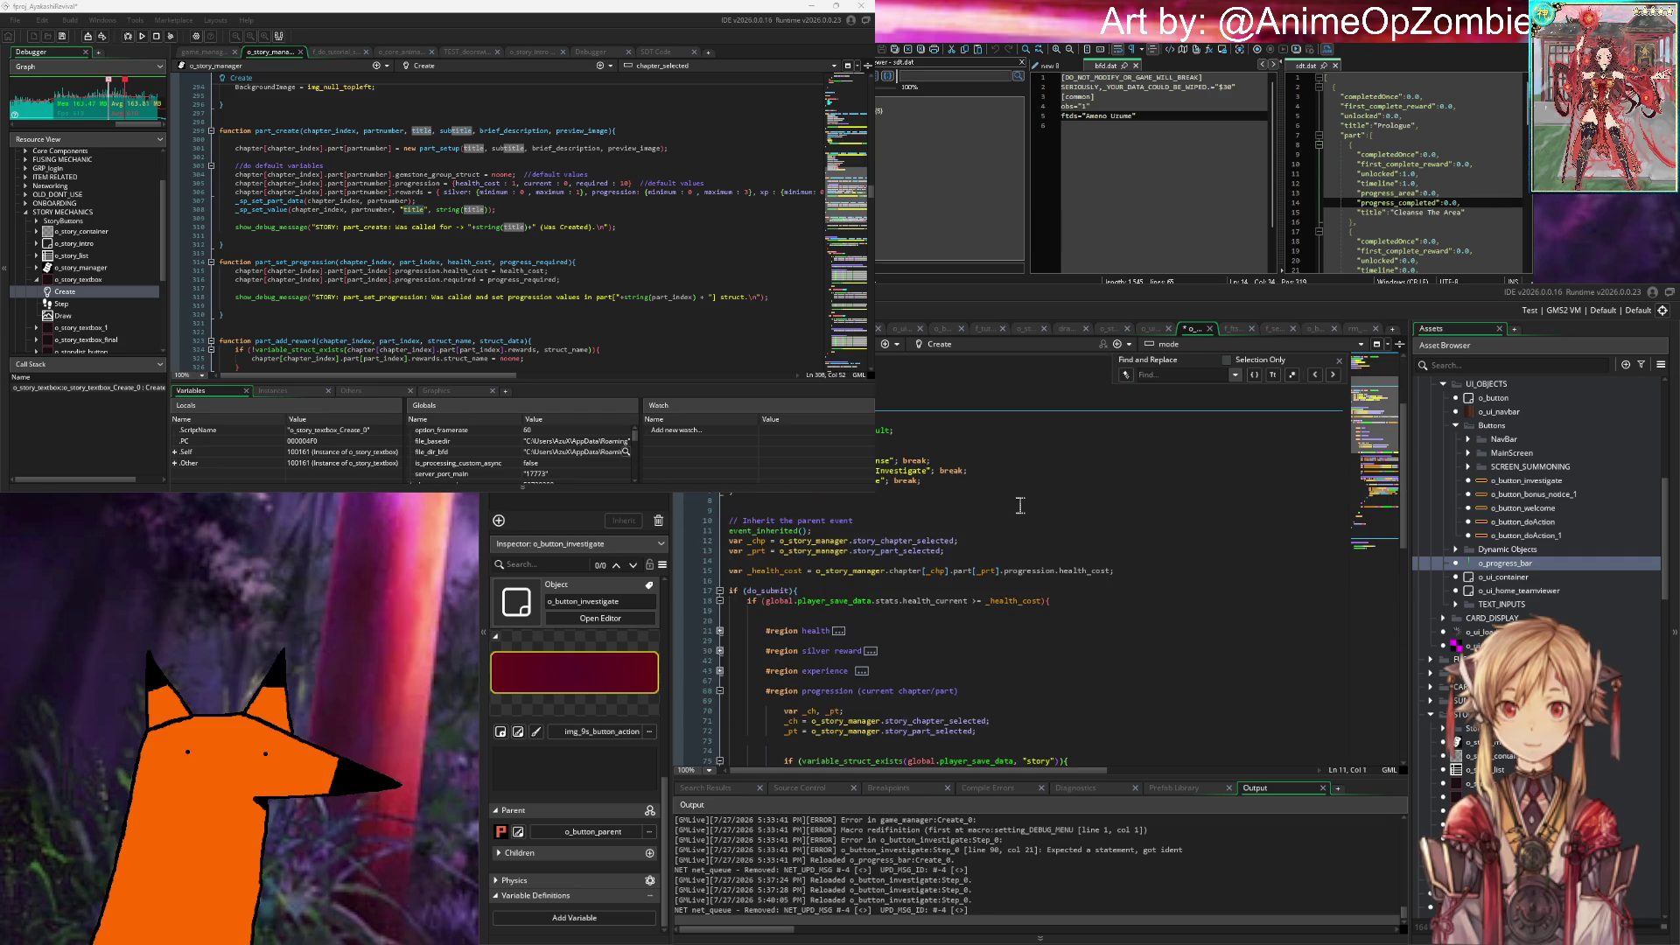
pyautogui.scroll(-10, 1021, 501)
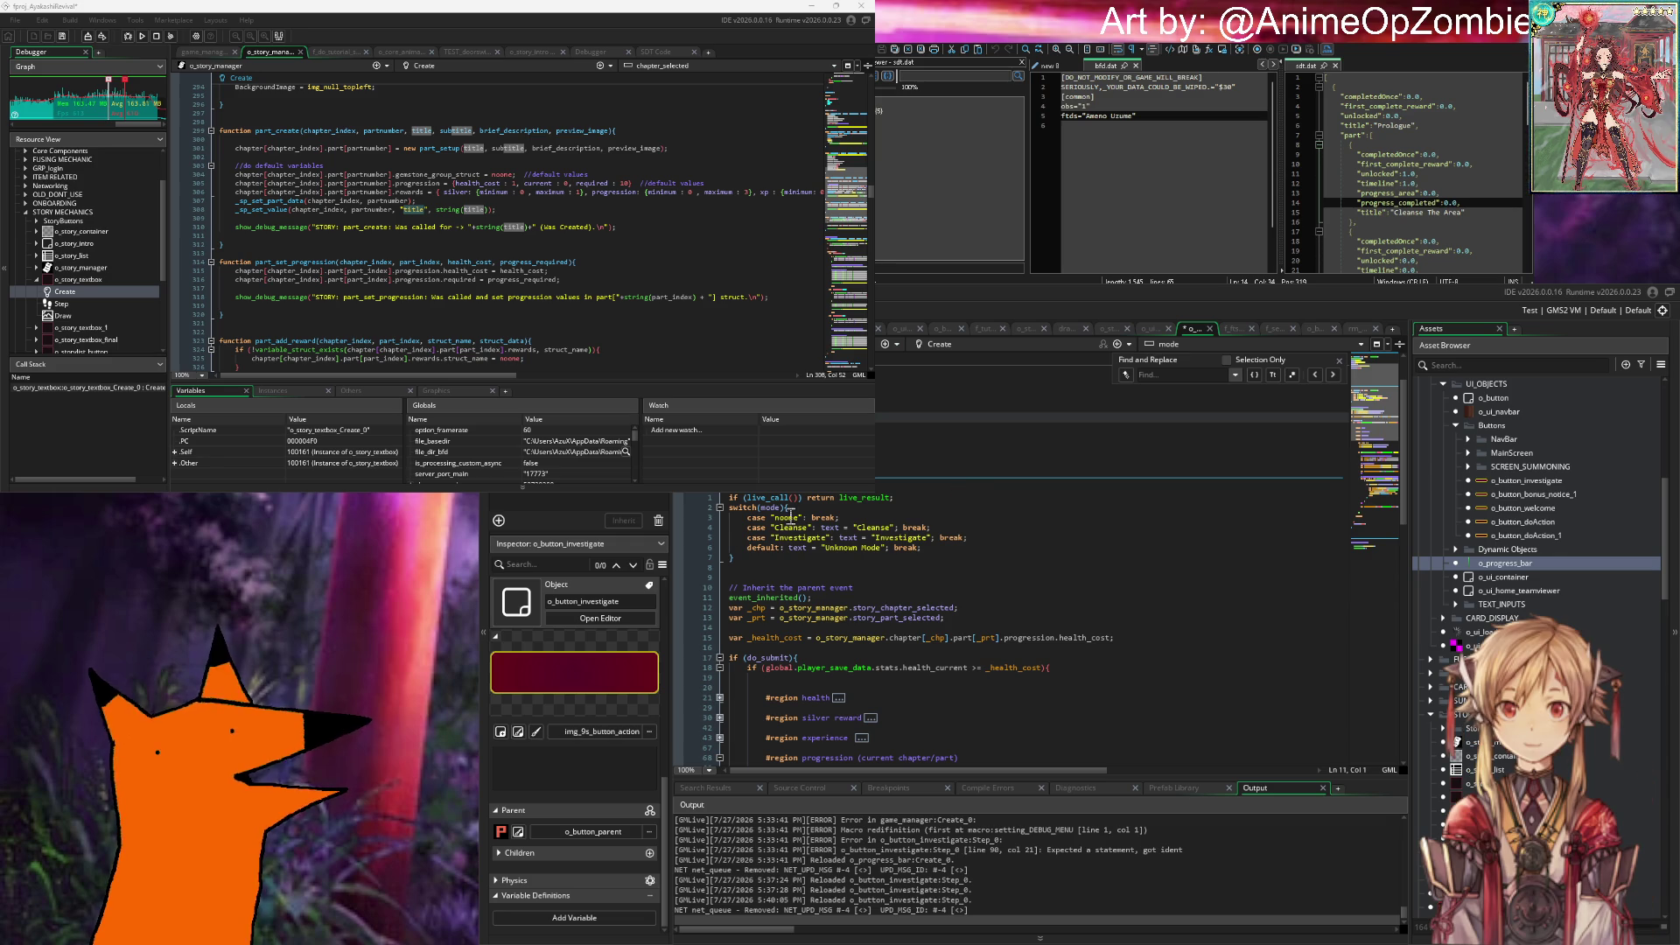
pyautogui.scroll(2, 908, 431)
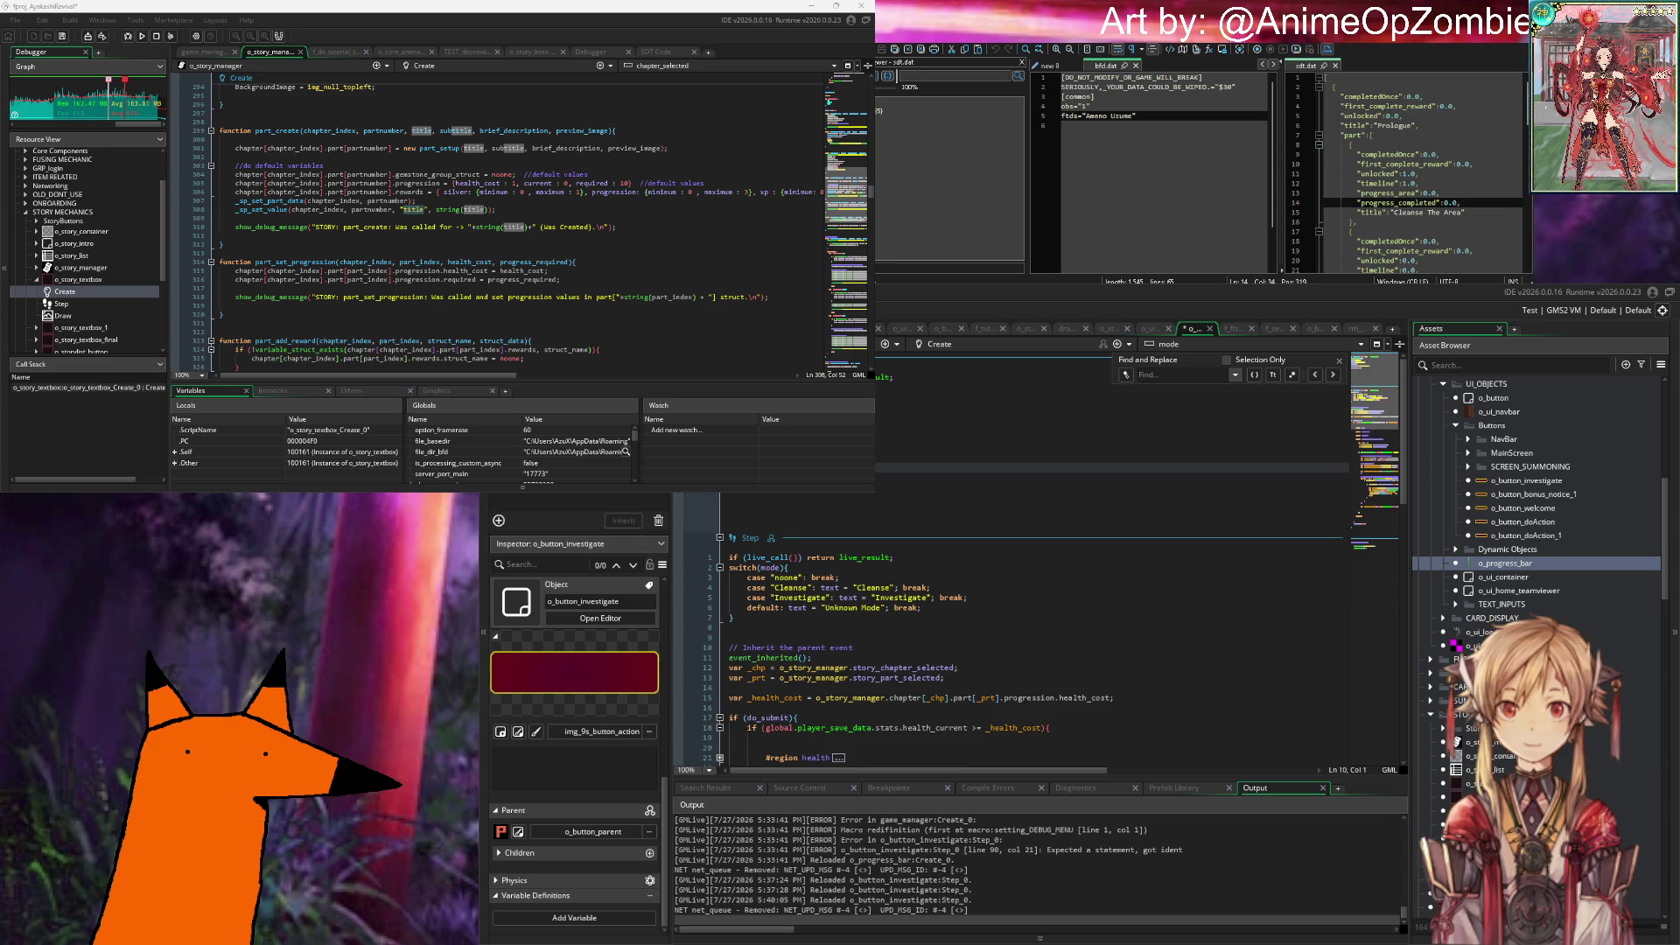
# Step: Highlight all uses of progress_area in the Step code, then open o_progress_bar's Create event
pyautogui.click(908, 429)
pyautogui.click(888, 483)
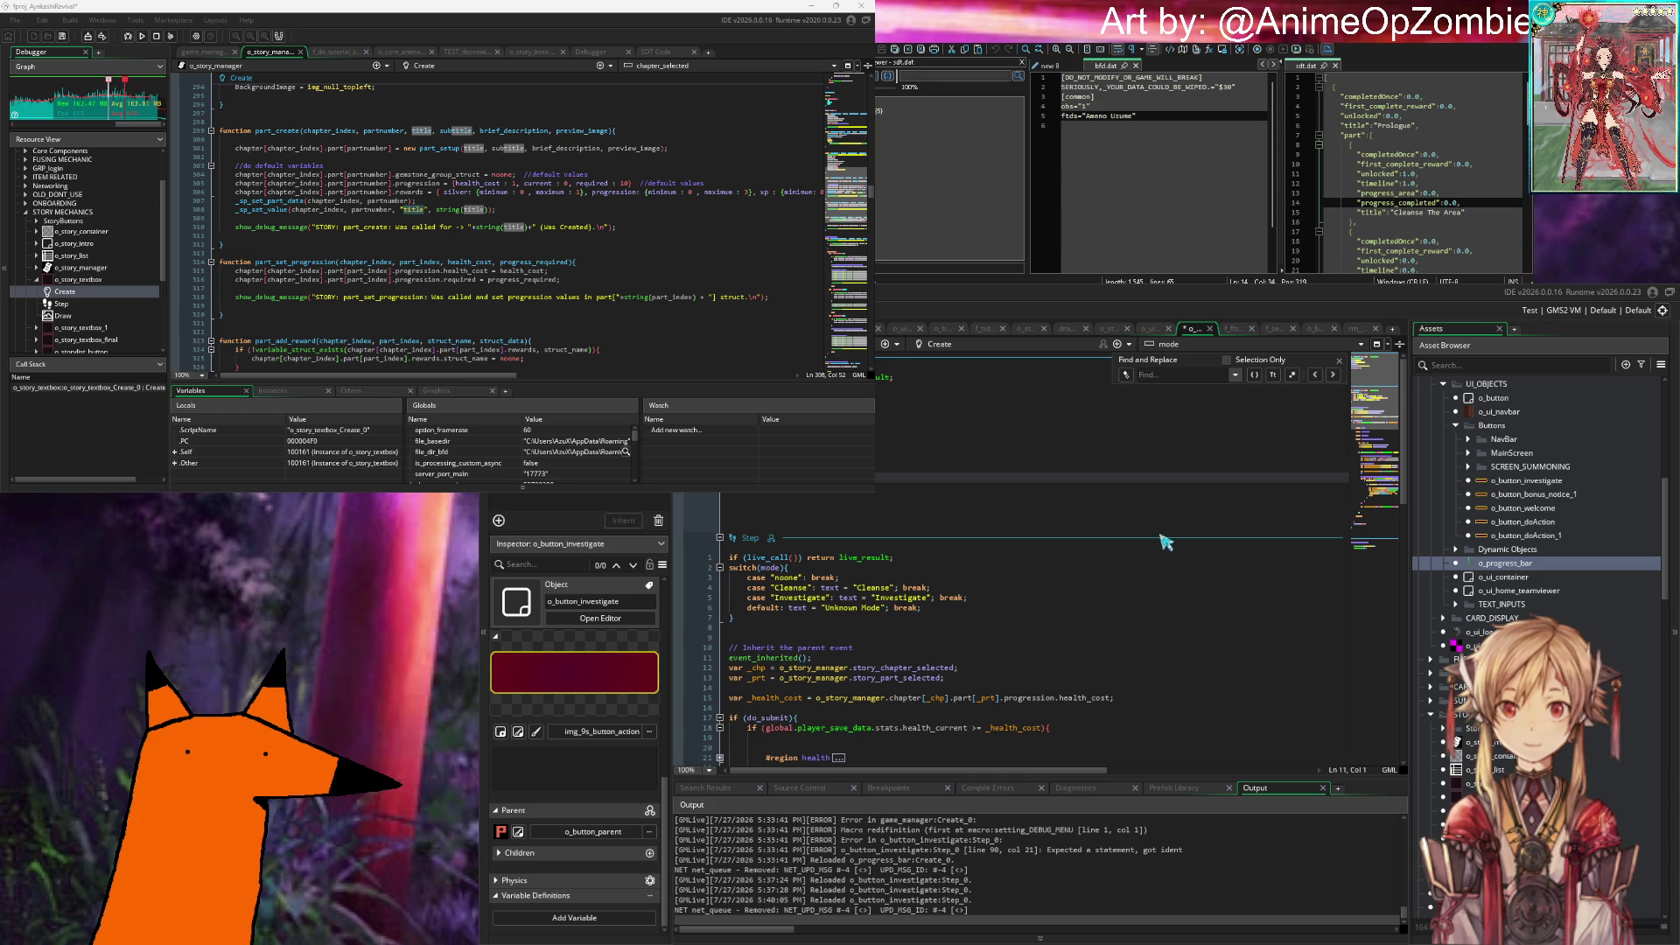
pyautogui.scroll(-20, 1053, 531)
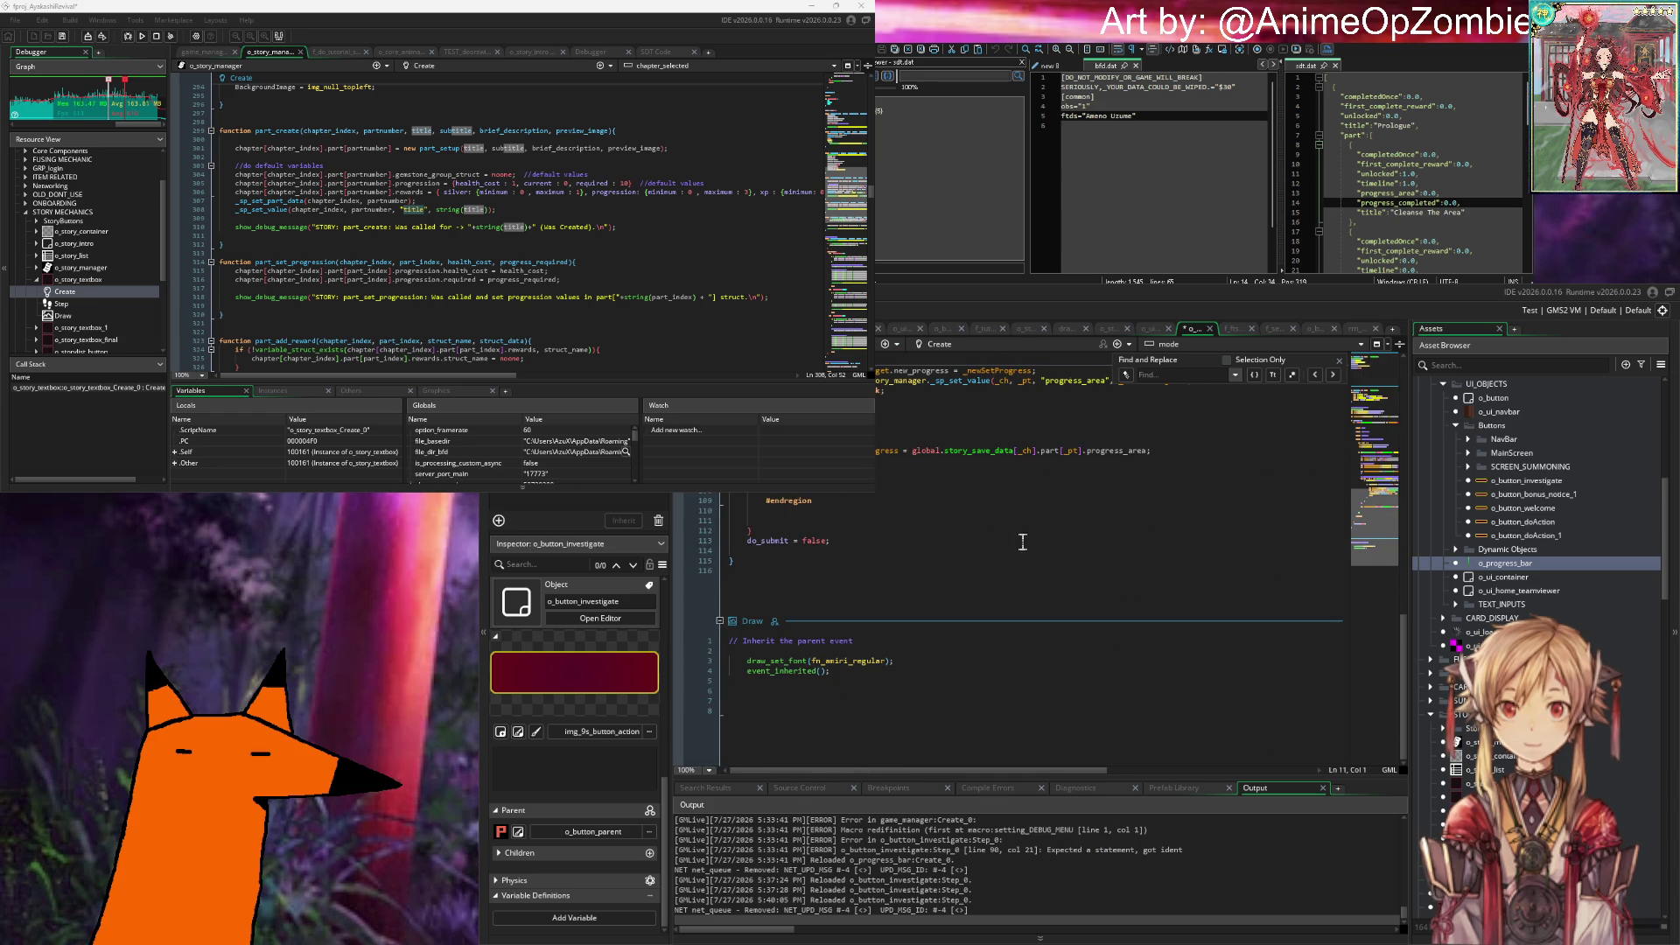
pyautogui.scroll(-4, 941, 525)
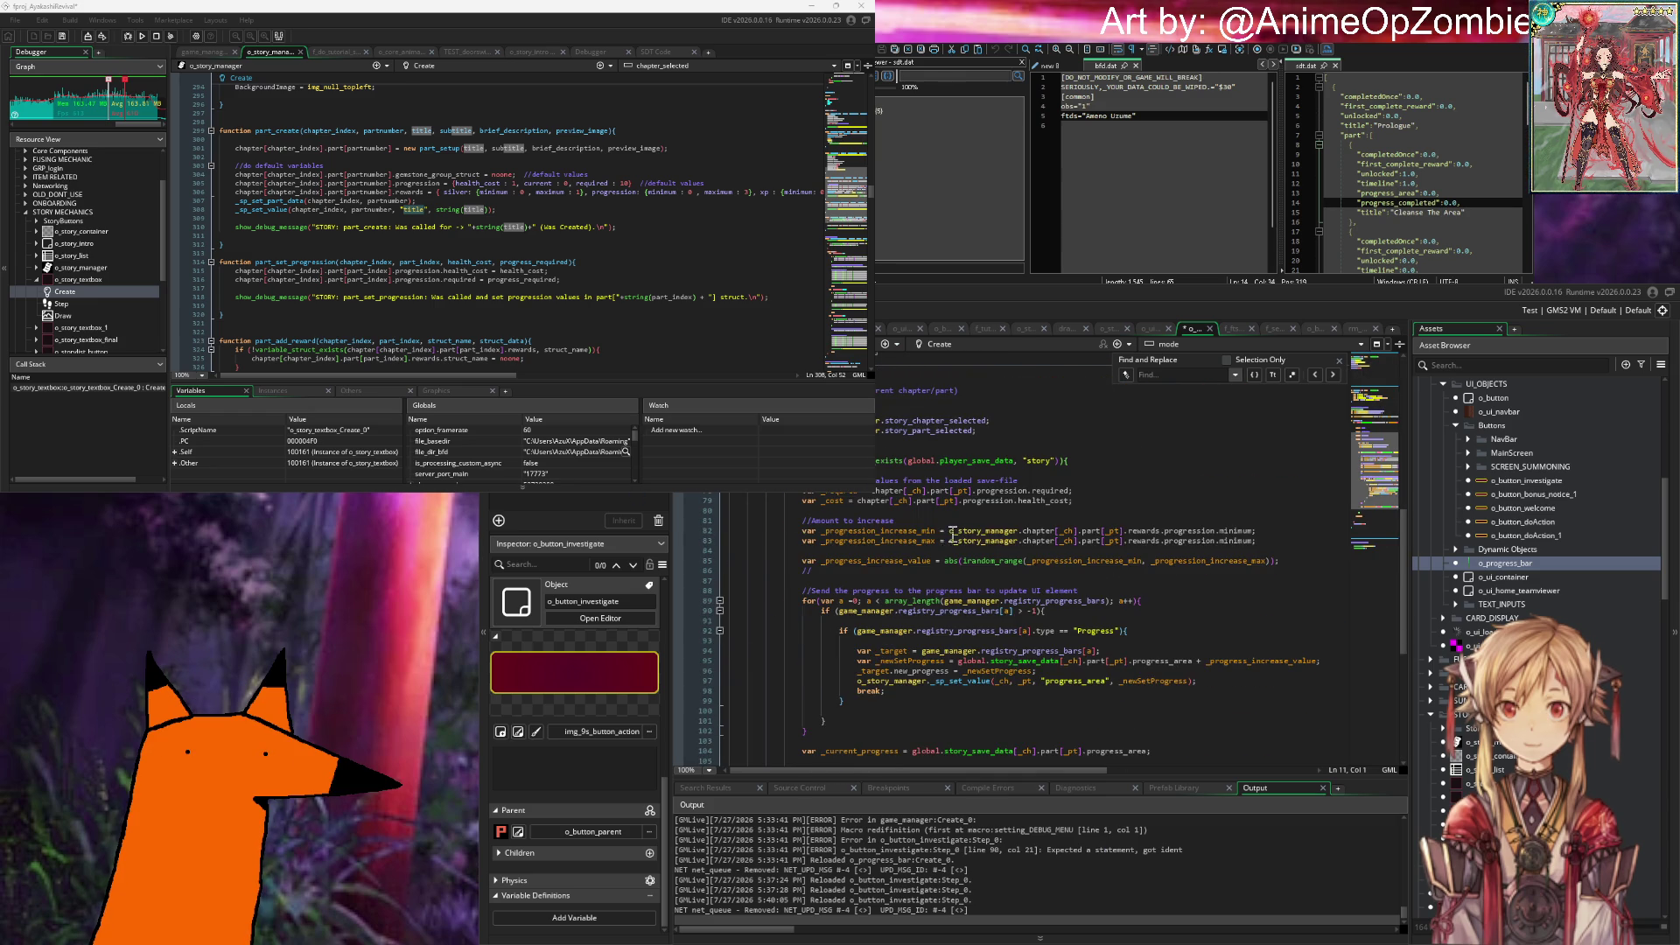
pyautogui.scroll(4, 954, 536)
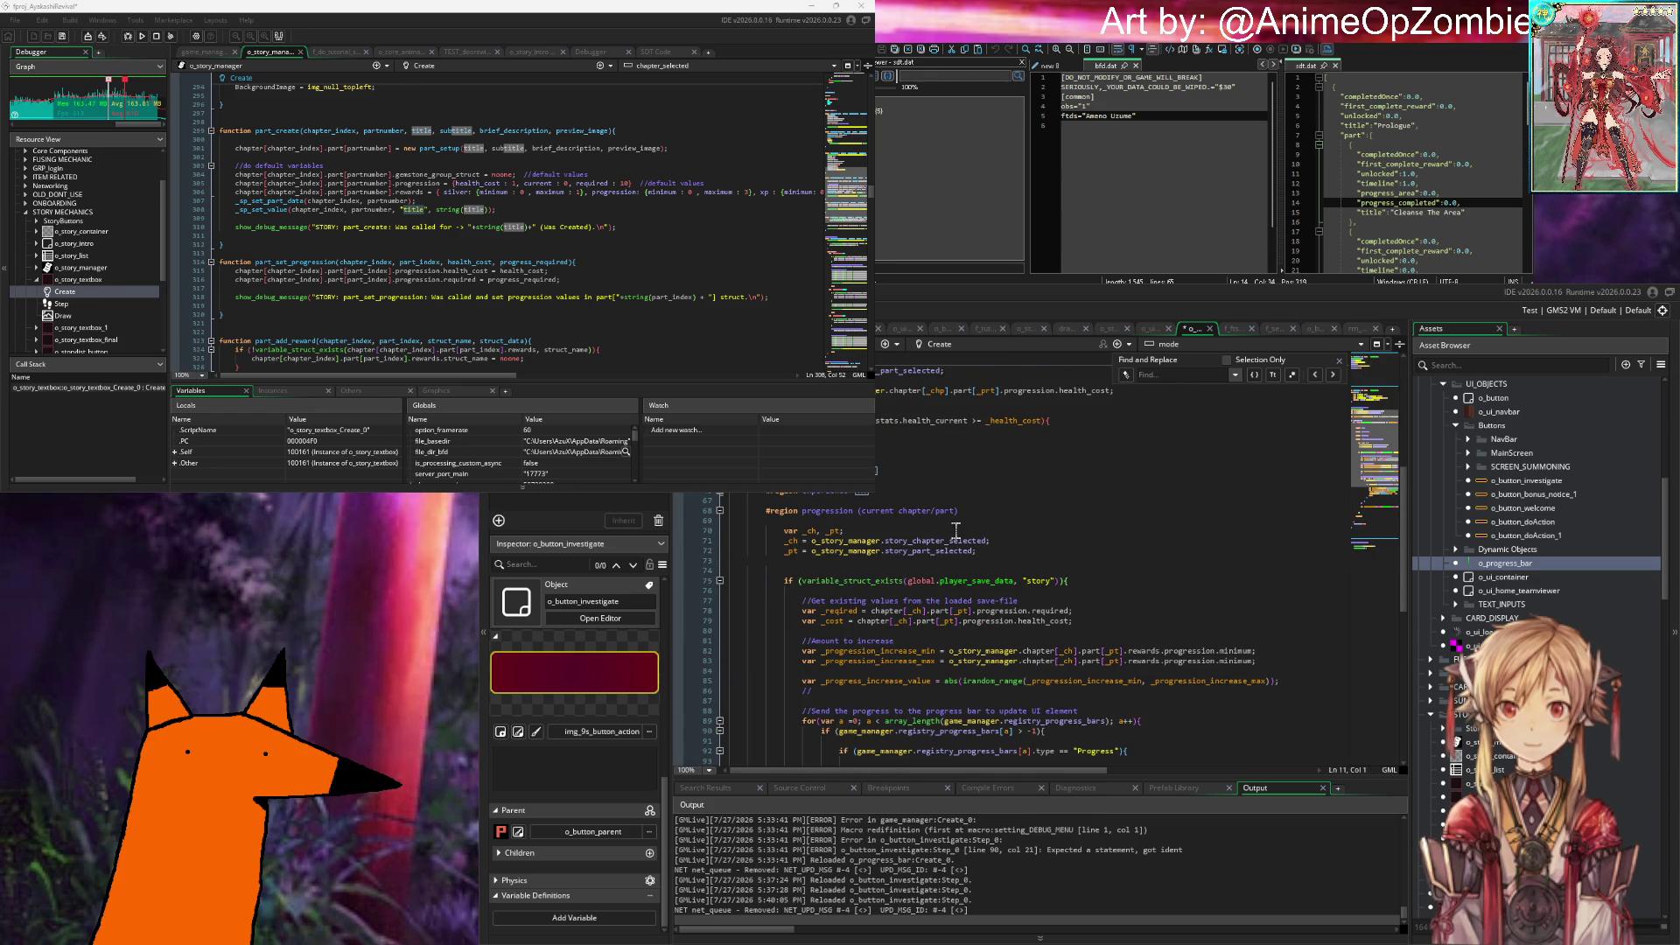
pyautogui.scroll(-6, 956, 529)
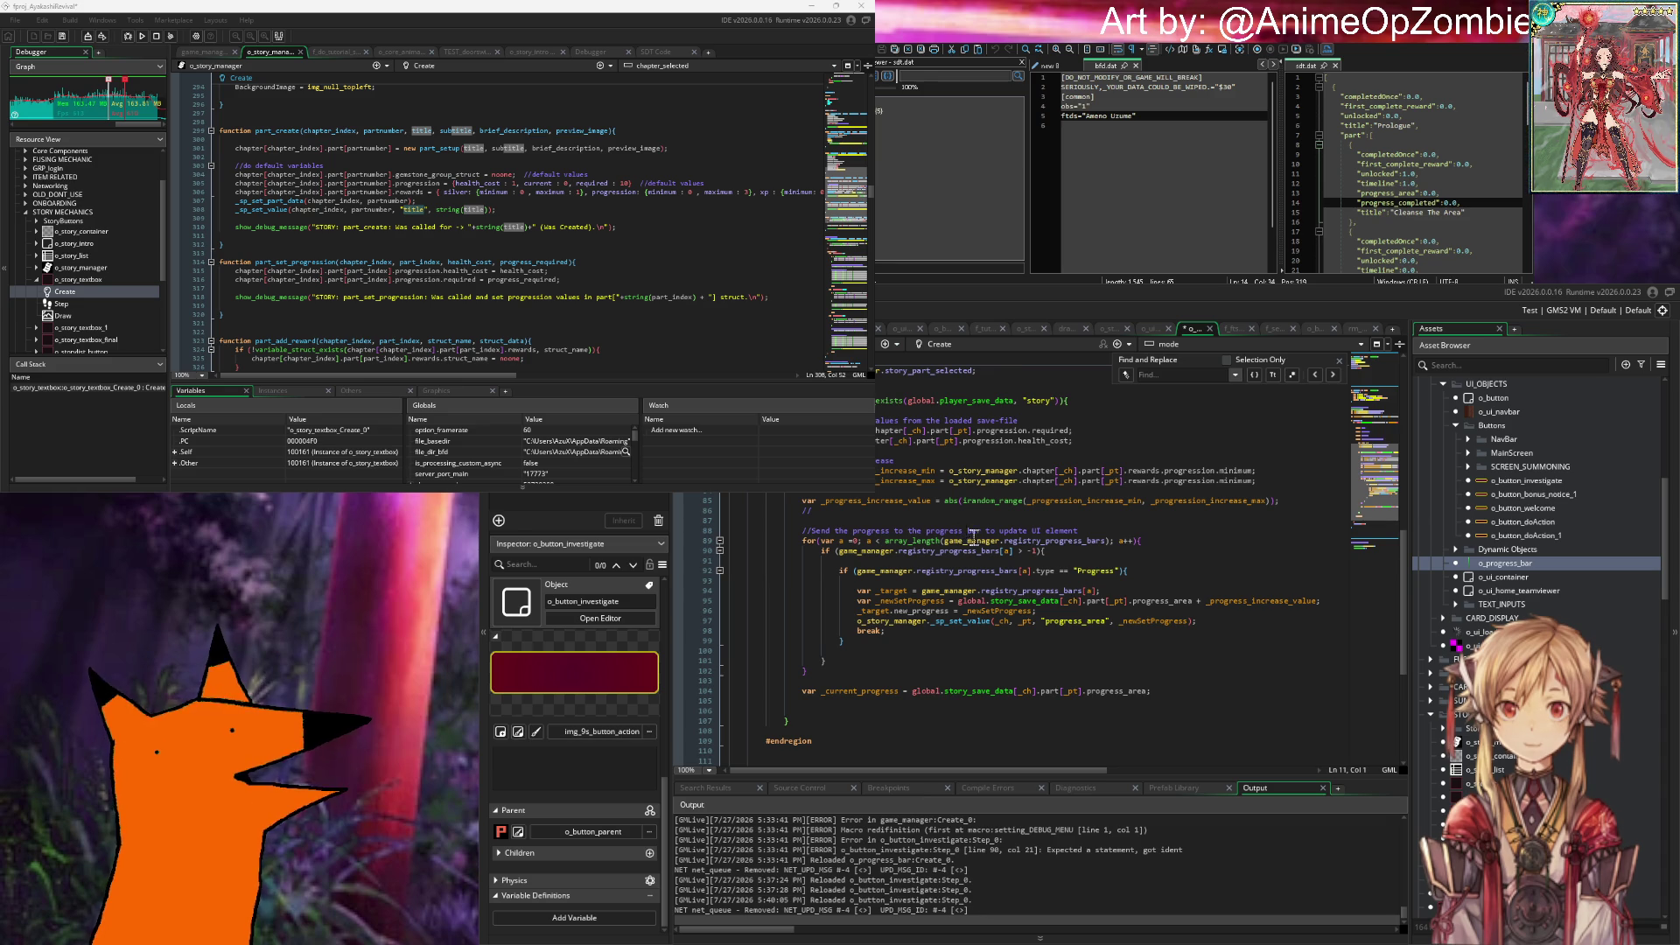
pyautogui.doubleClick(1118, 691)
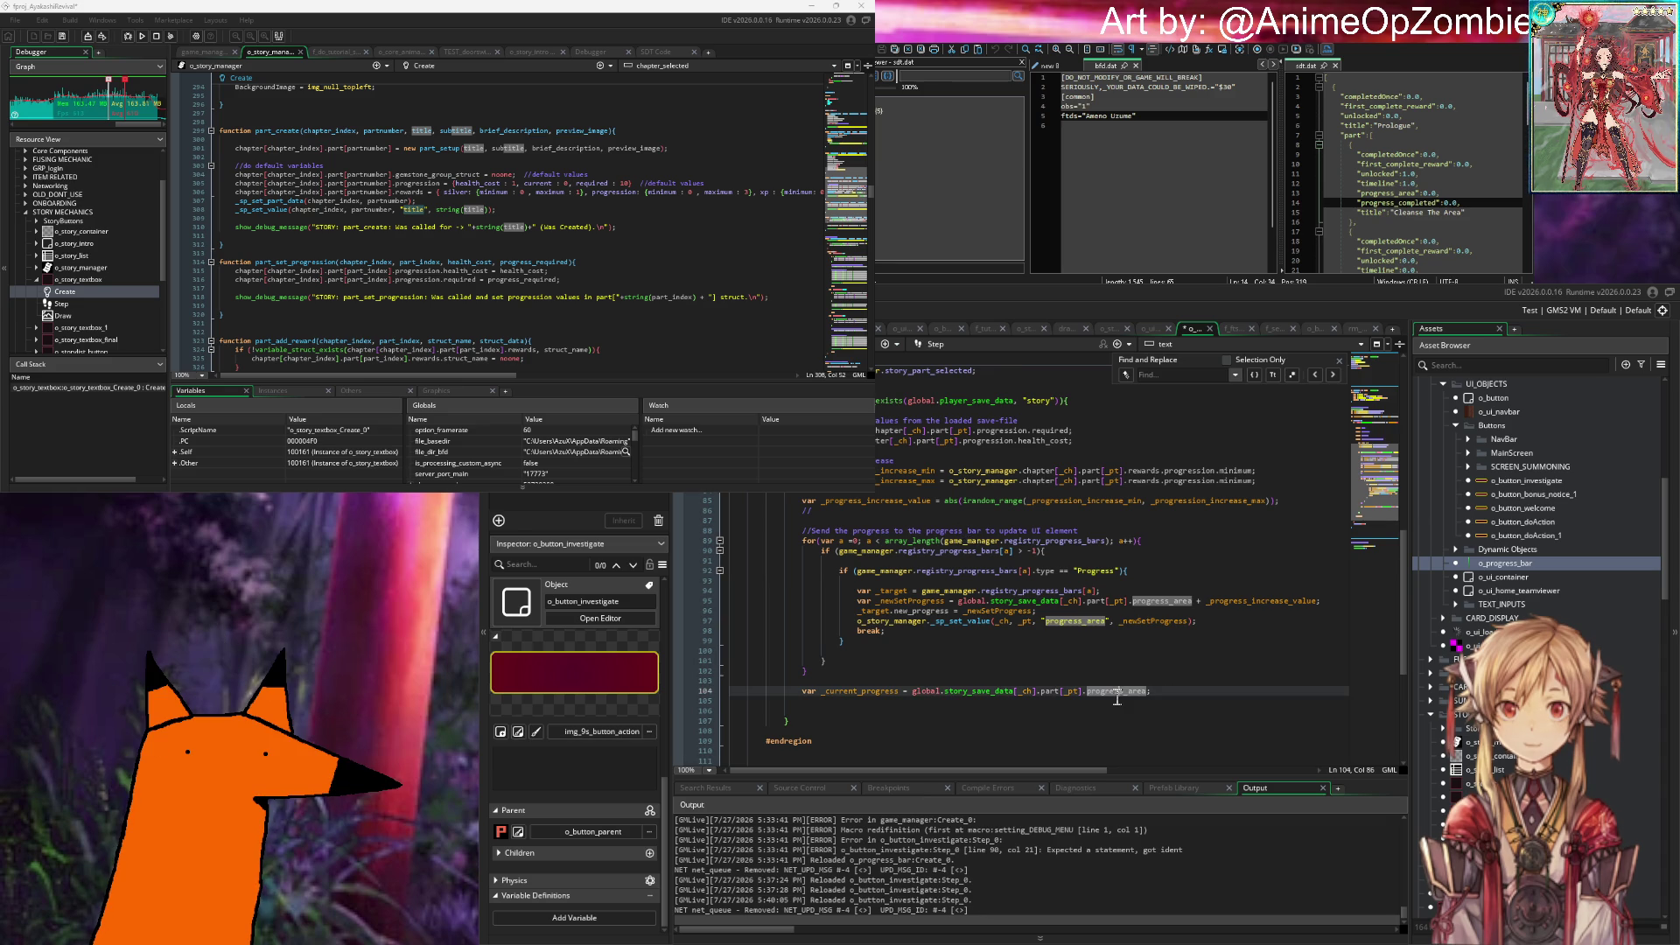
pyautogui.doubleClick(1530, 566)
# Step: Replace game_manager with o_story_manager in the chapter check on line 39
pyautogui.scroll(-4, 818, 507)
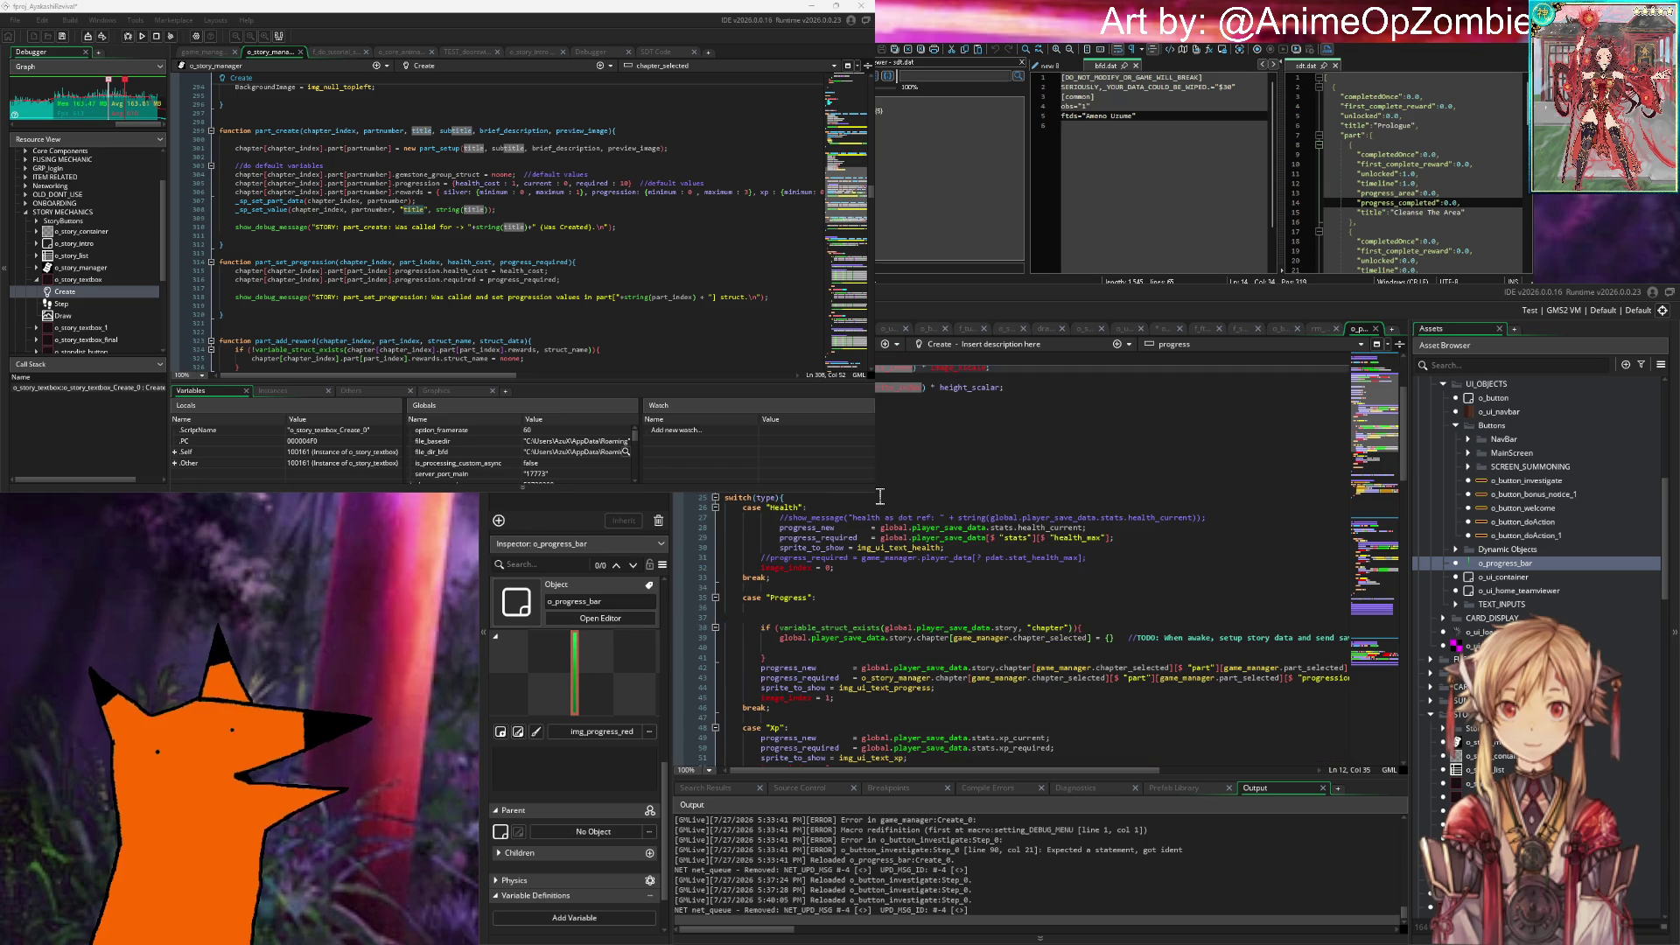
pyautogui.scroll(-4, 818, 508)
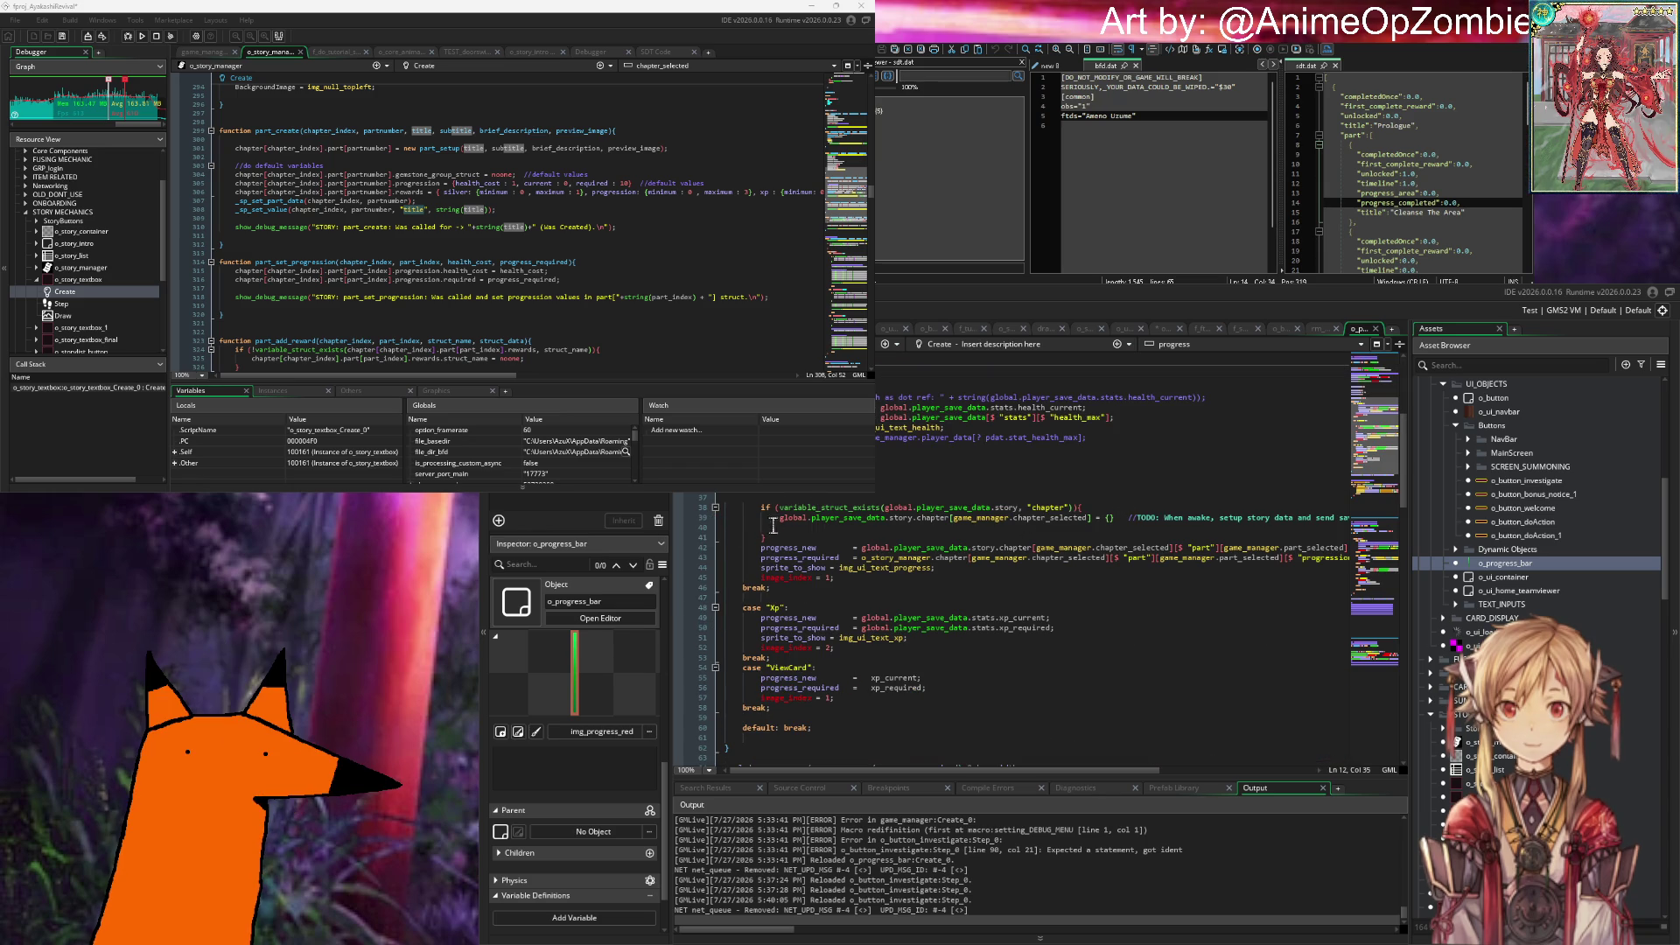
pyautogui.doubleClick(933, 518)
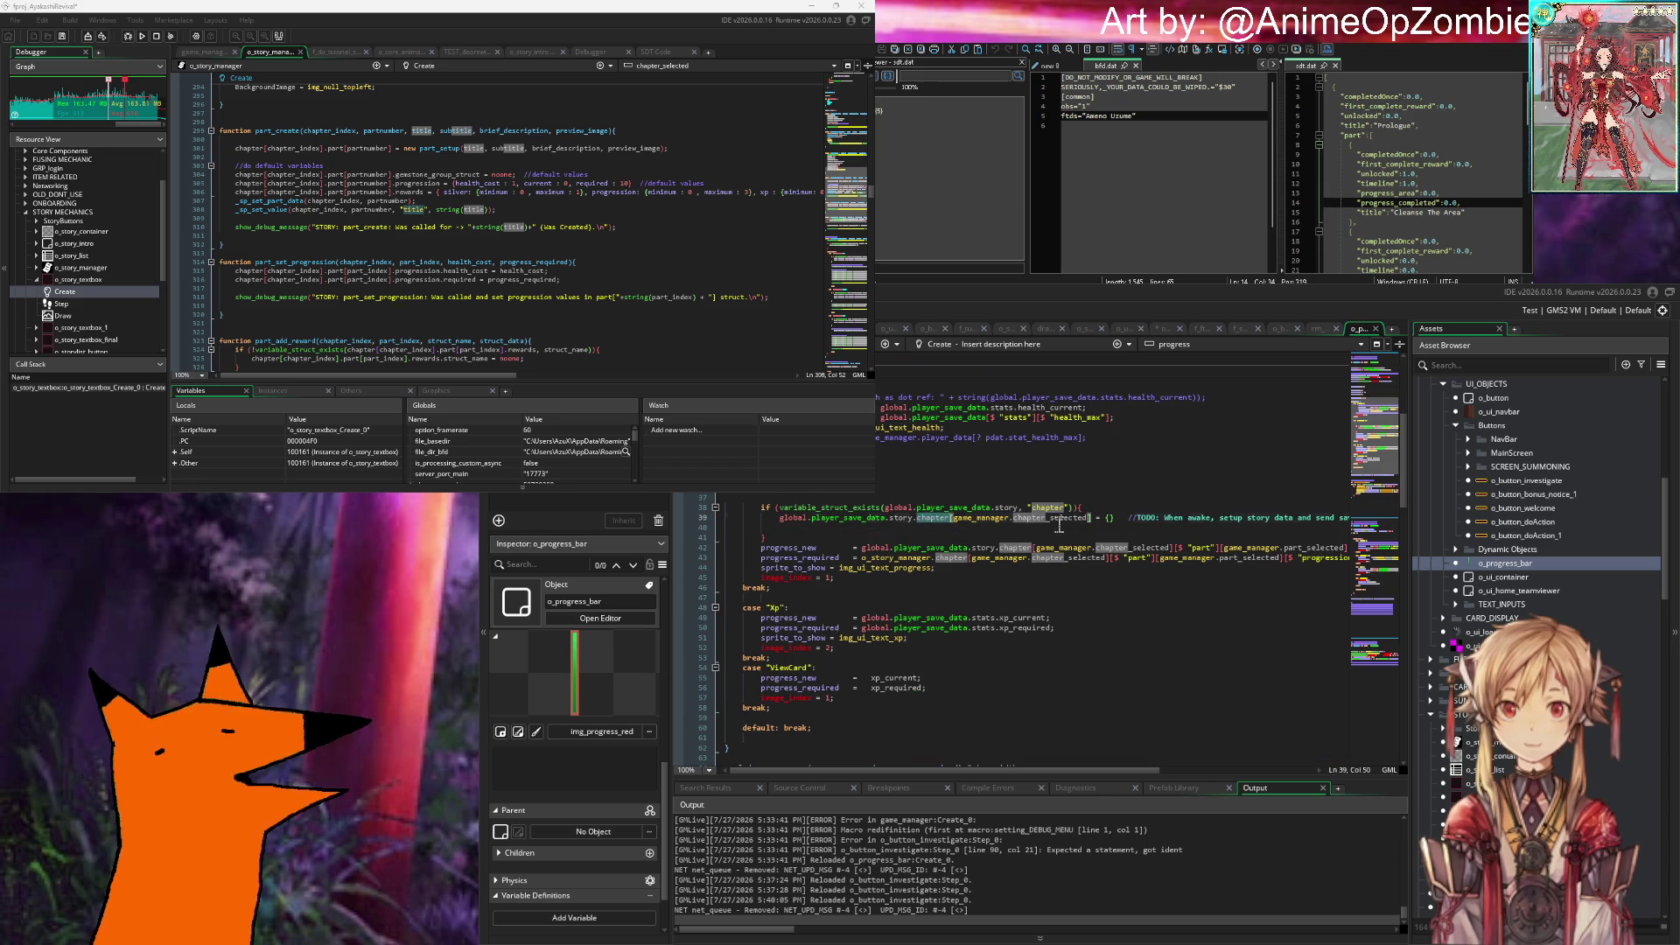
pyautogui.doubleClick(975, 518)
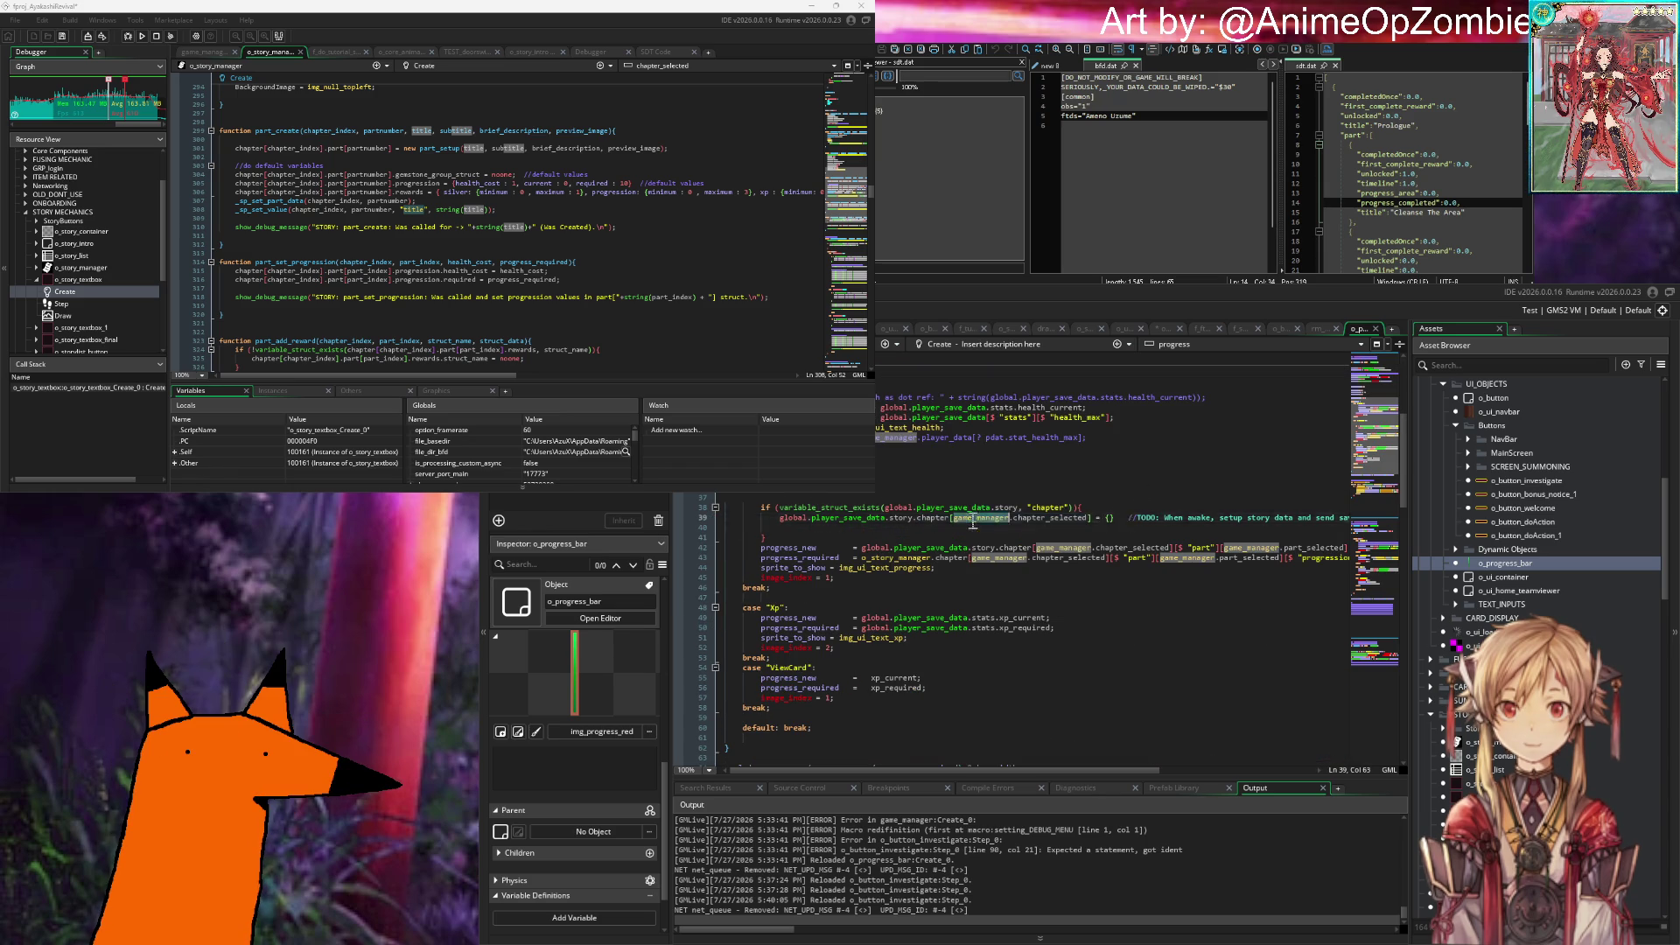
pyautogui.write('o_')
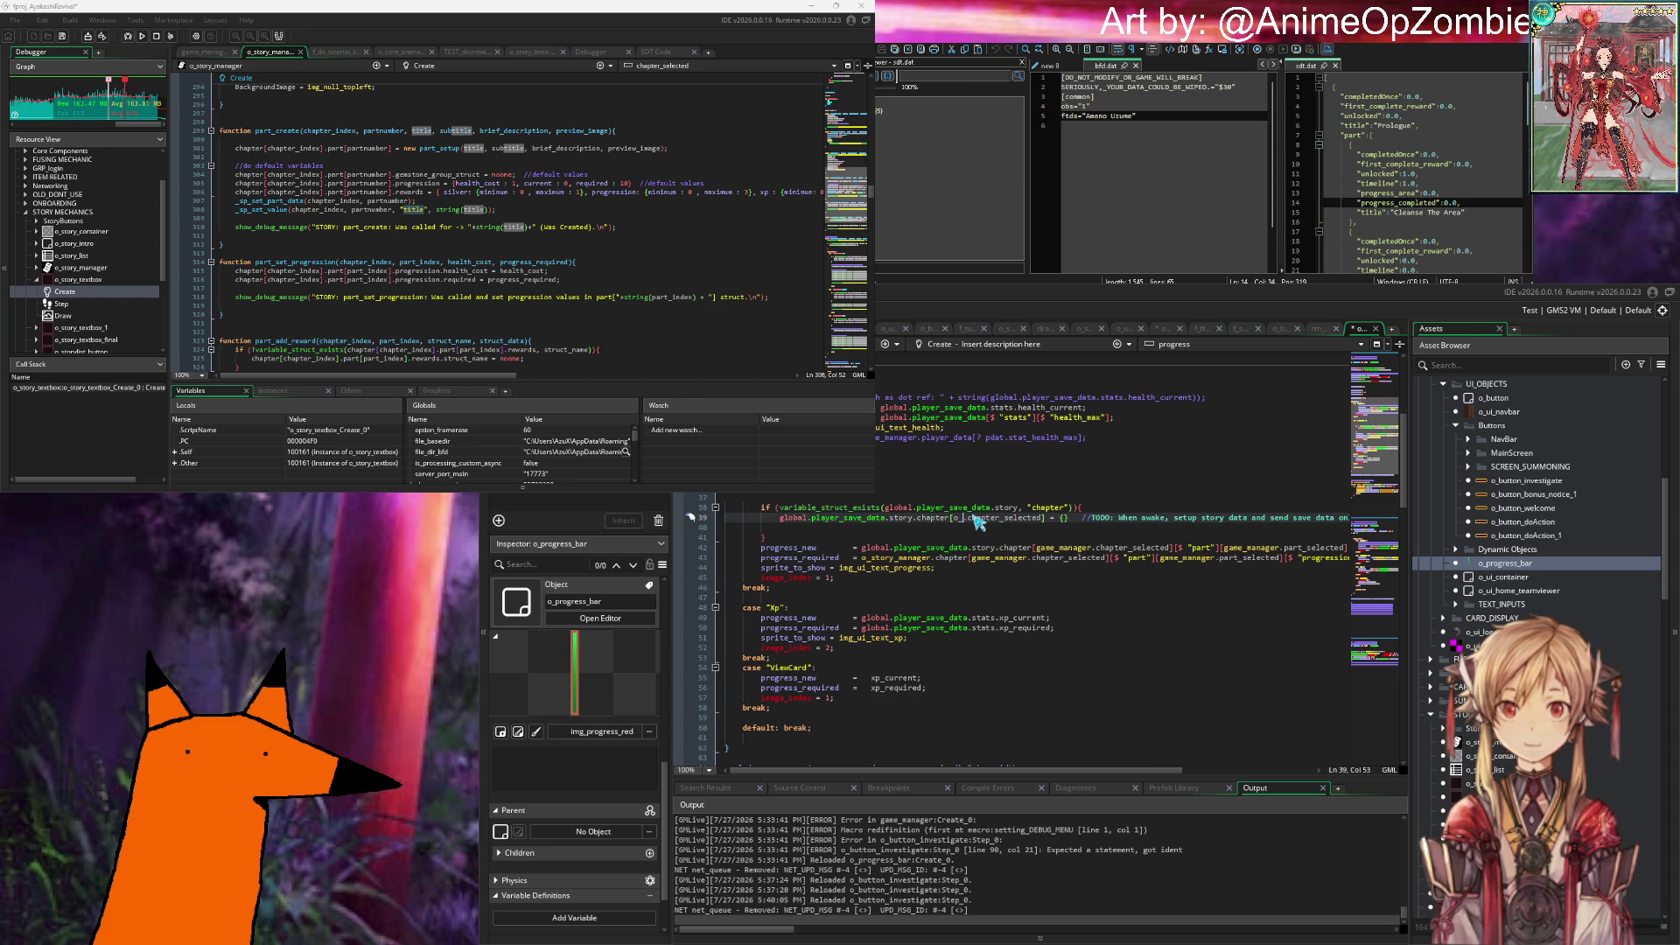
pyautogui.write('story_manager.')
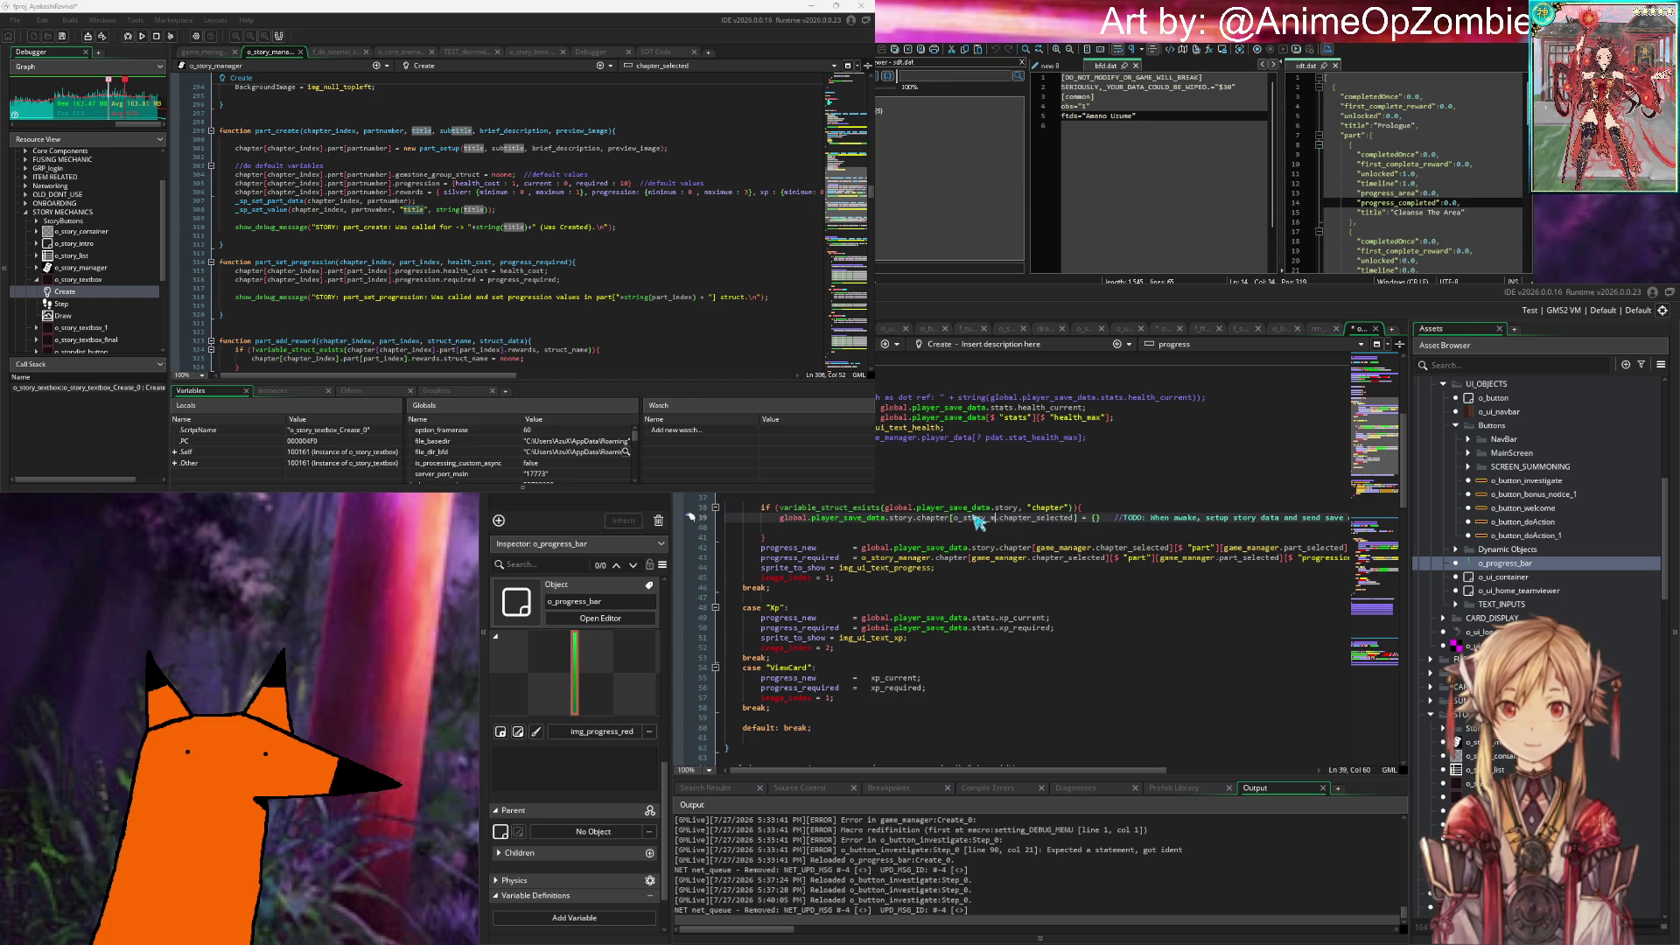
# Step: Select the old player_save_data.story expression assigned to progress_new on line 42
pyautogui.press('Up')
pyautogui.press('Up')
pyautogui.press('Up')
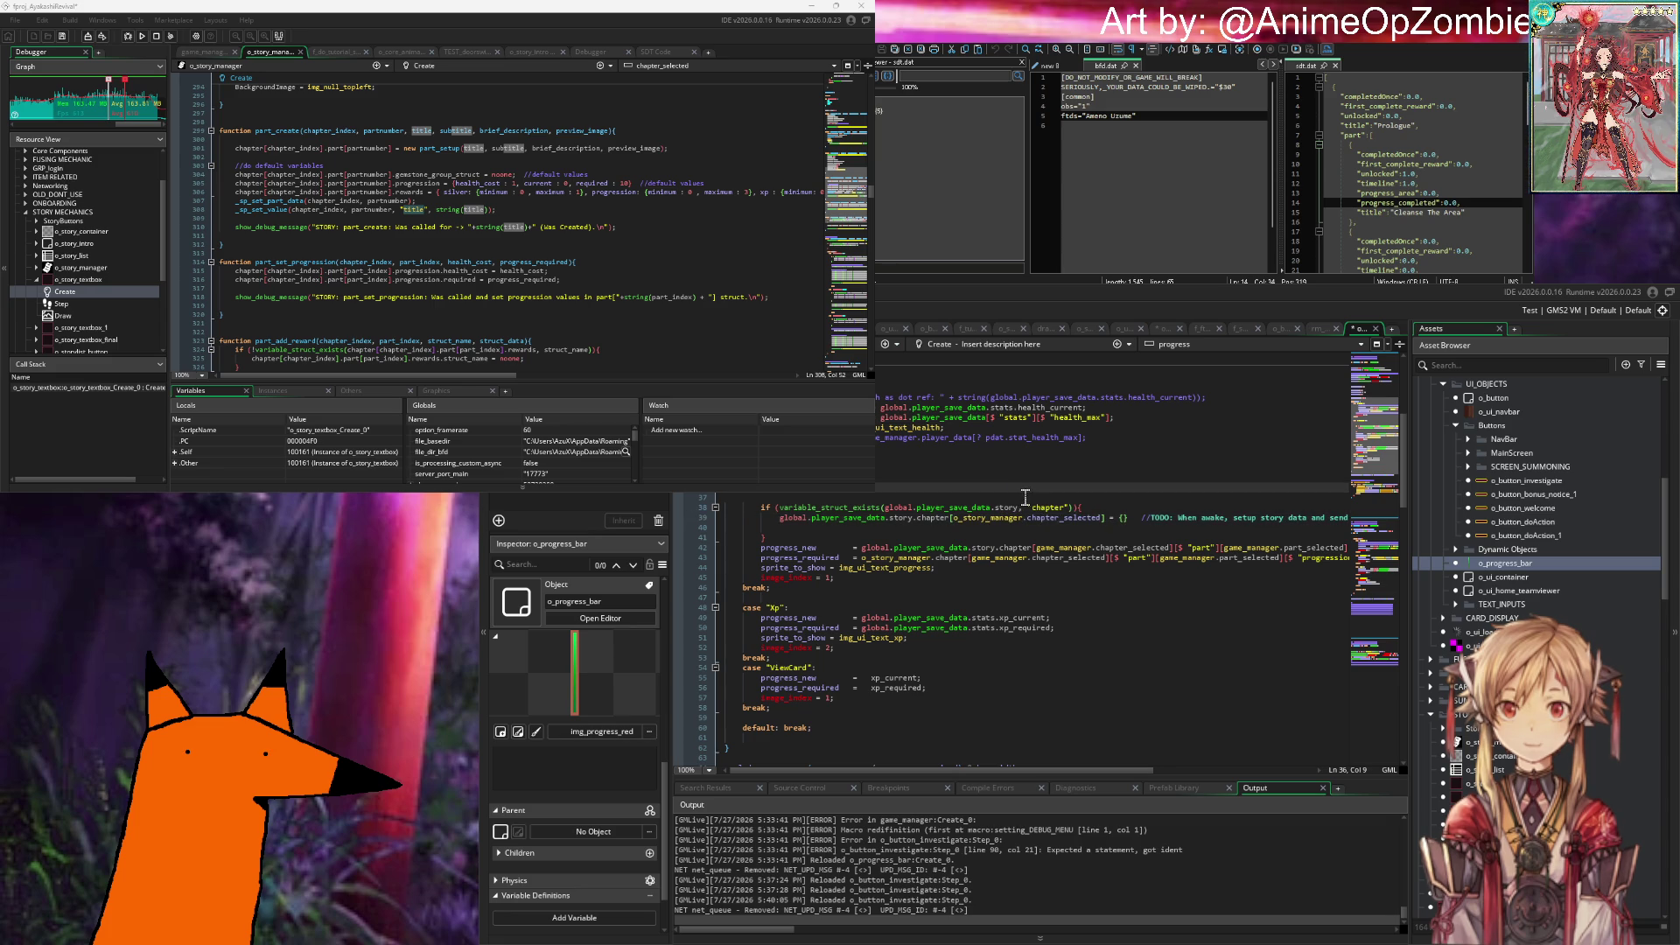
pyautogui.press('Down')
pyautogui.press('Down')
pyautogui.press('End')
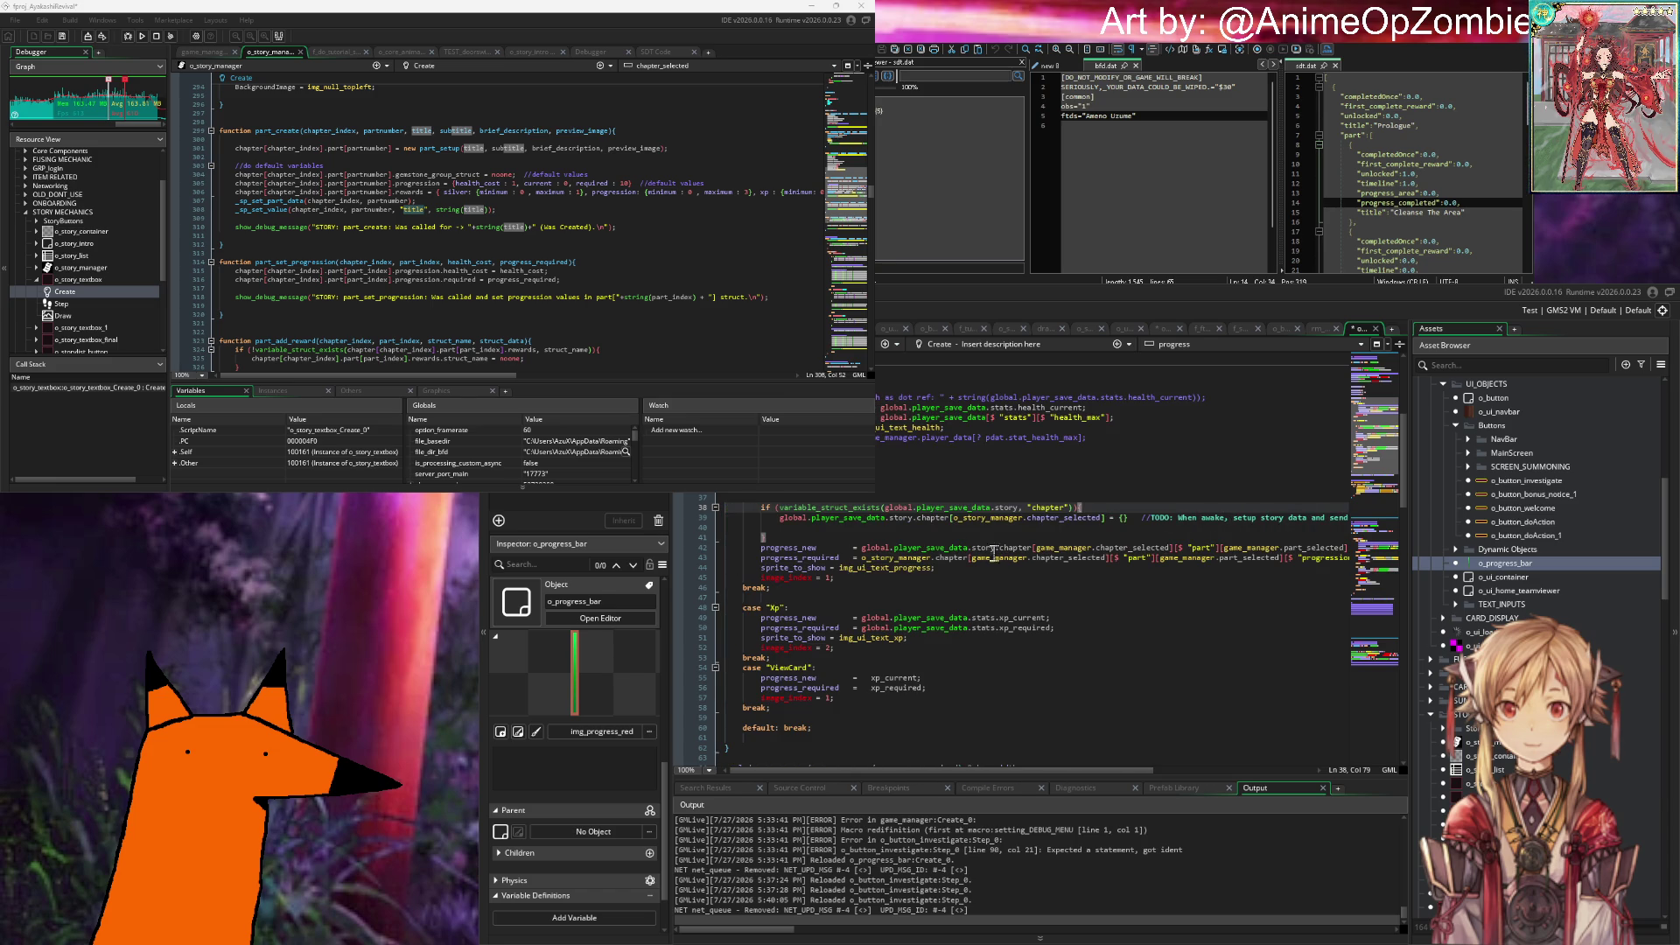
pyautogui.moveTo(893, 548); pyautogui.dragTo(1395, 550)
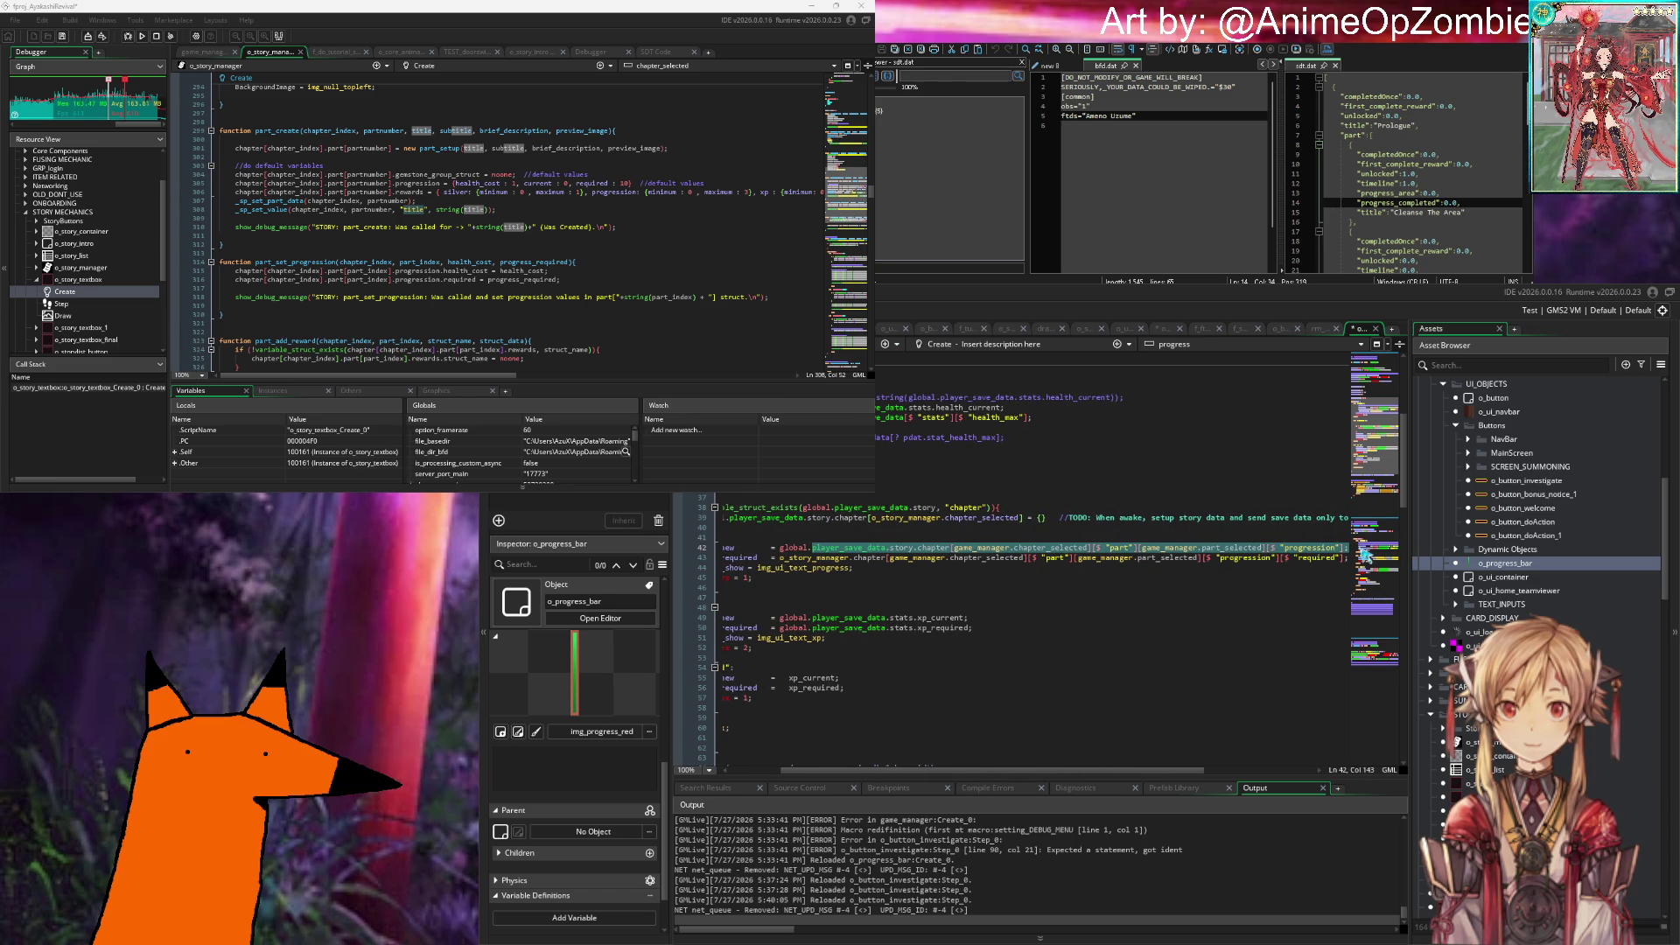
# Step: Replace it with story_save_data[o_story_manager.story_chapter_selected].part[o_story_manager.story_part_selected].progress_area;
pyautogui.press('BackSpace')
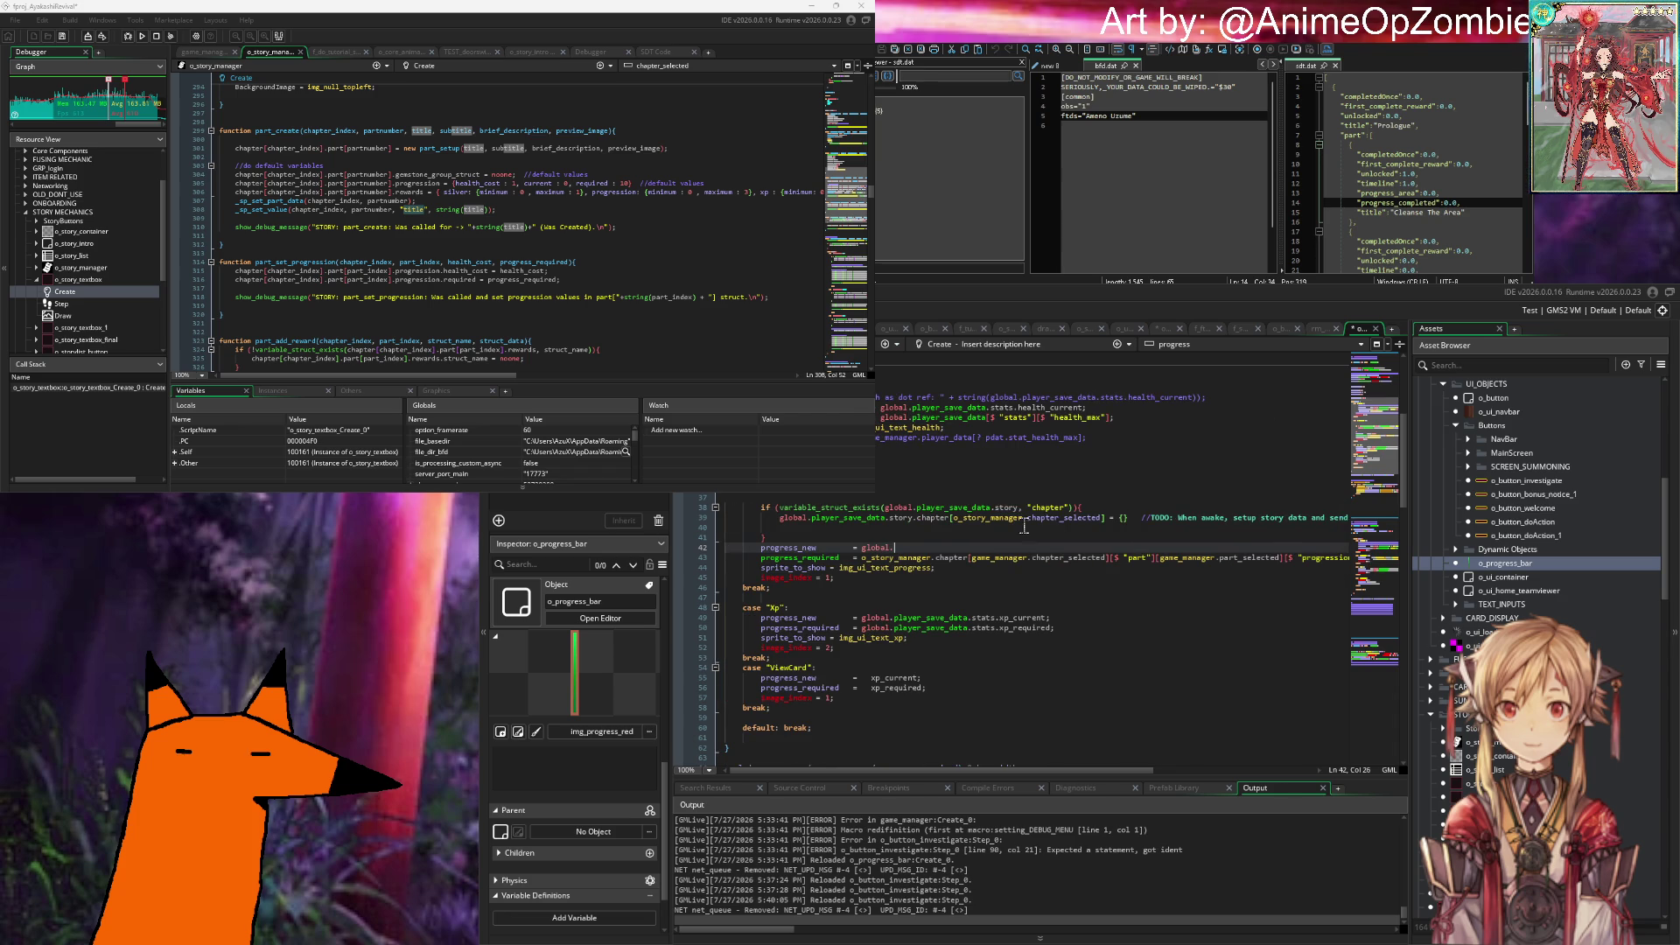
pyautogui.write('story_save_data')
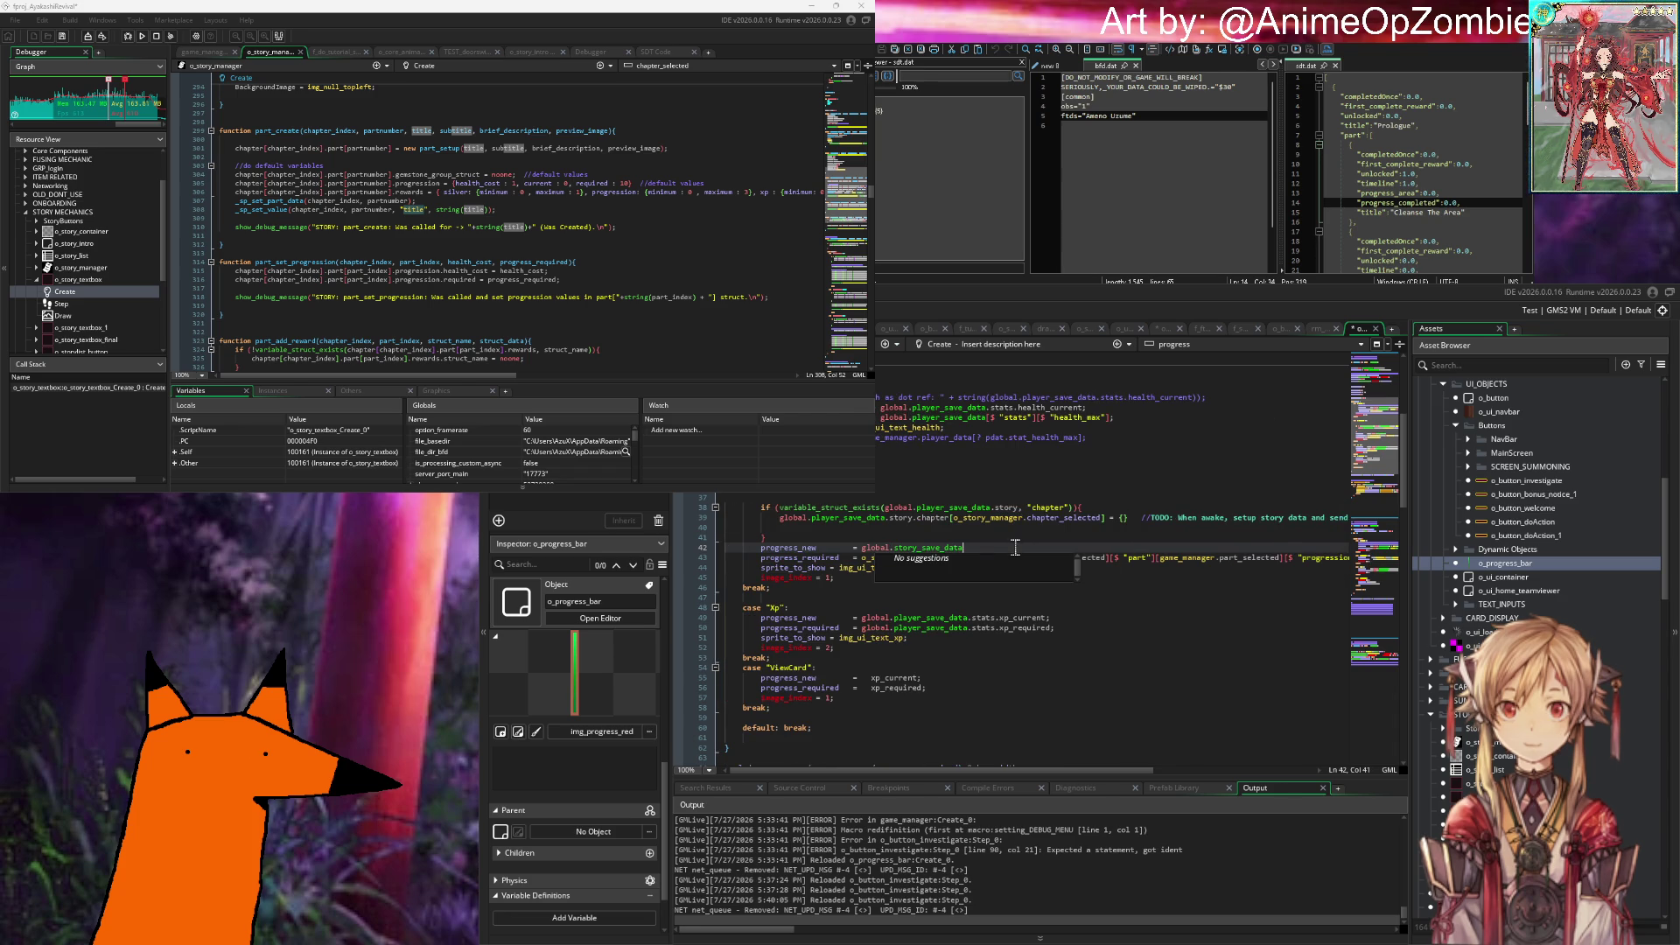
pyautogui.write('[')
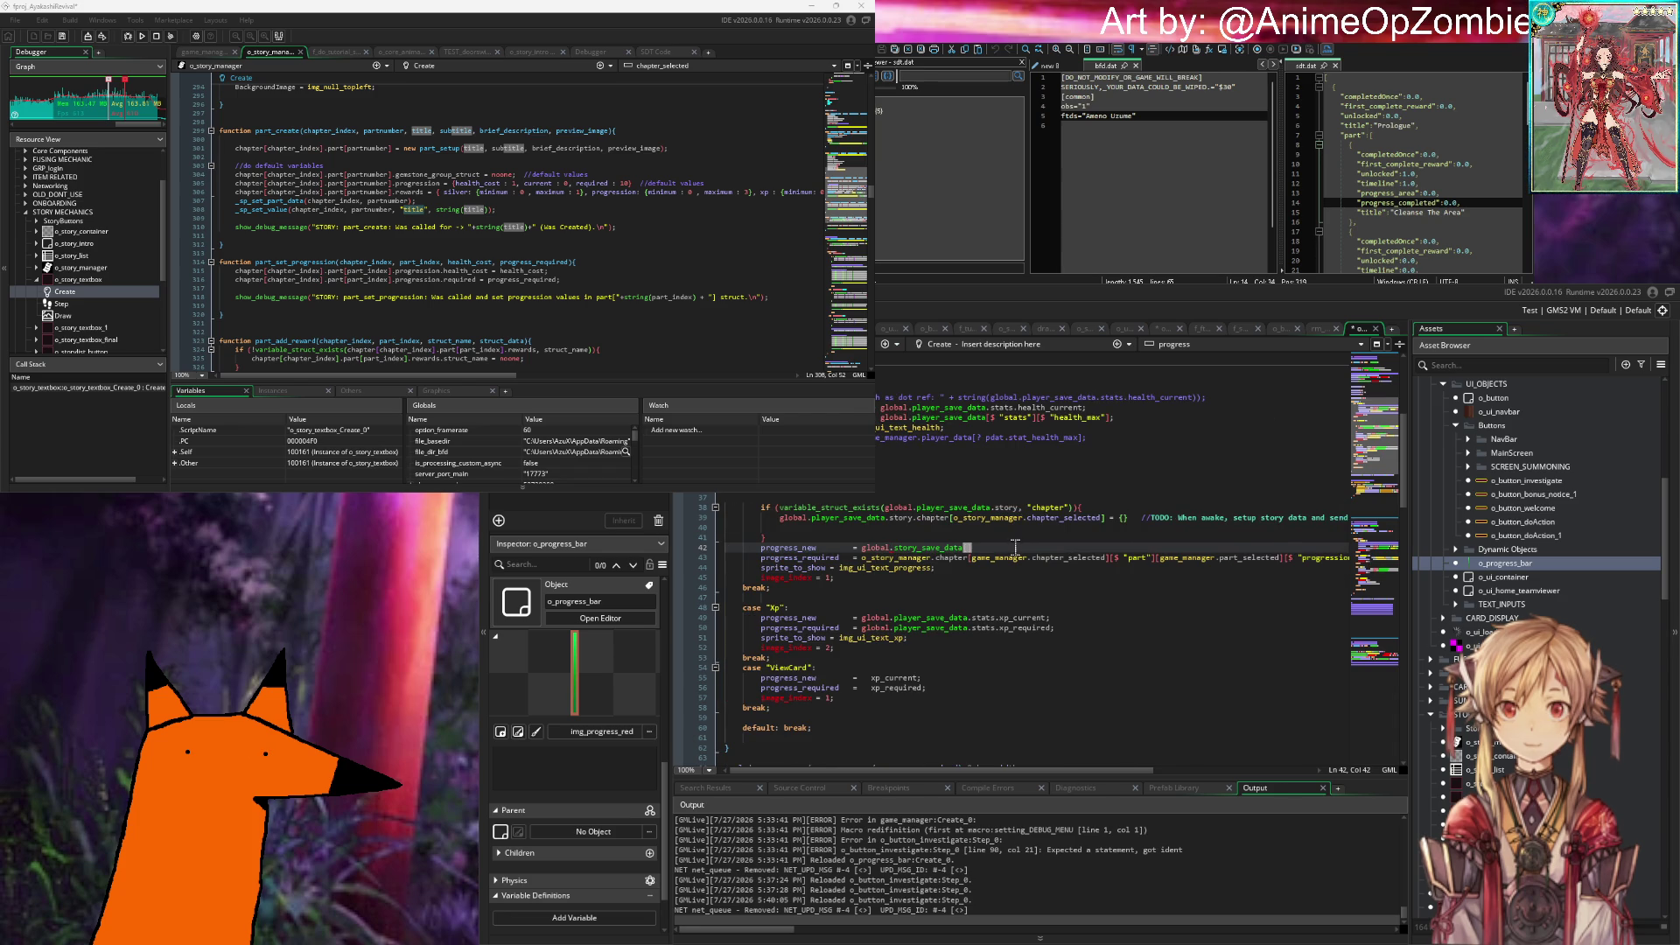
pyautogui.write('$')
pyautogui.press('BackSpace')
pyautogui.write('o_story_m')
pyautogui.press('Tab')
pyautogui.write('.')
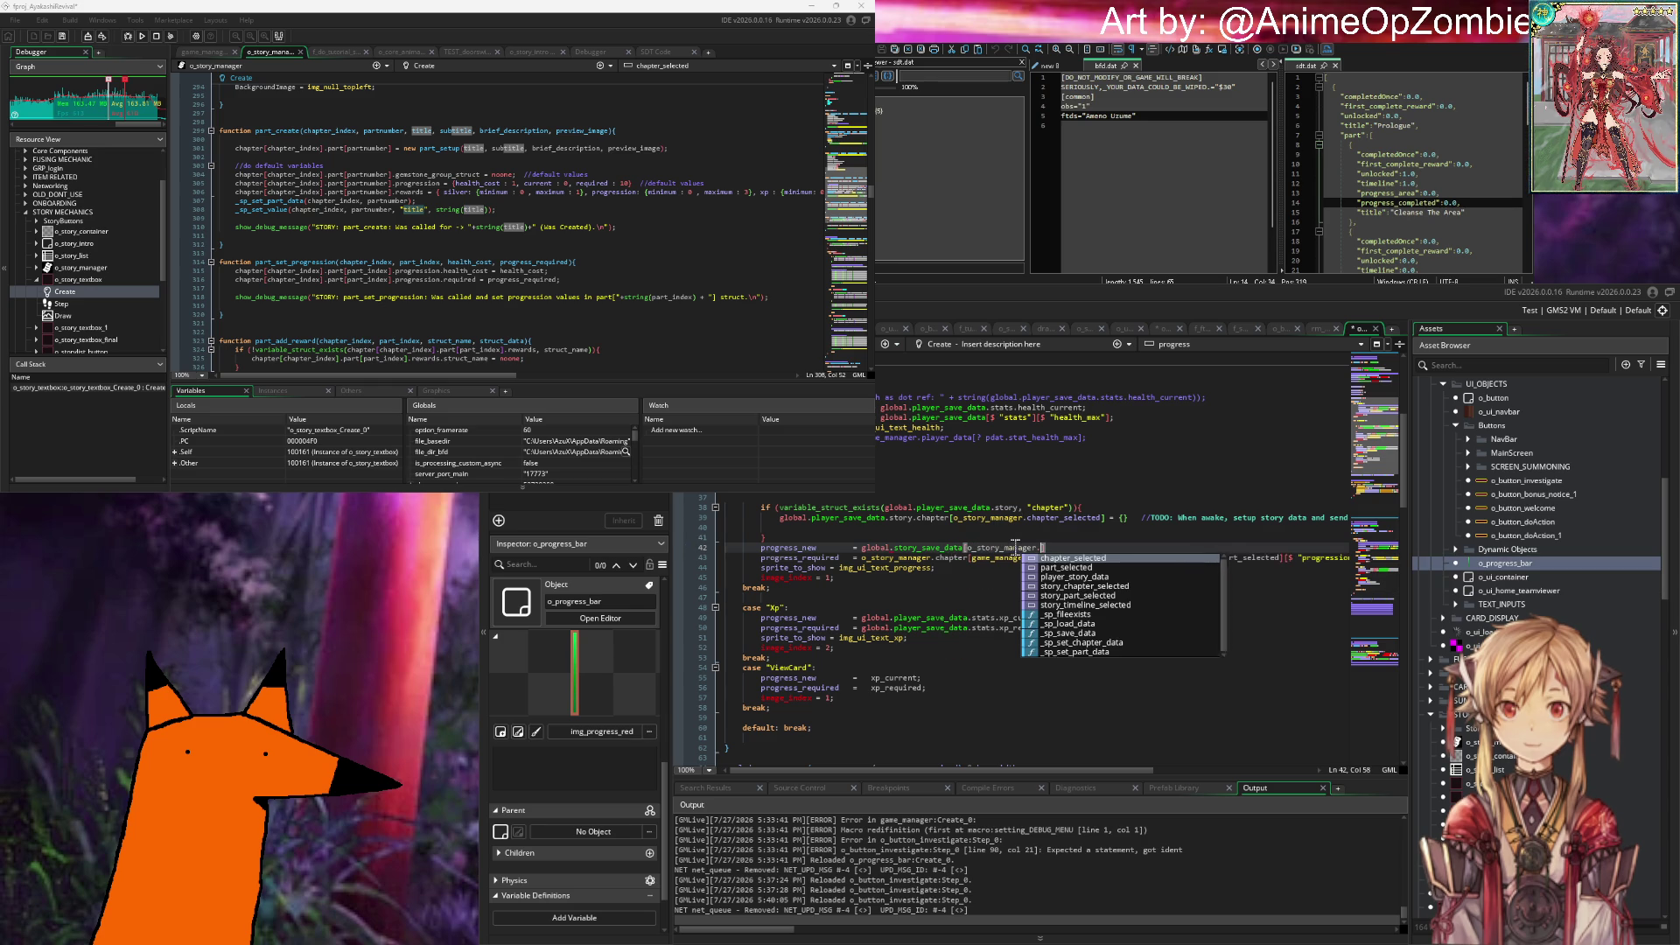
pyautogui.write('story_p')
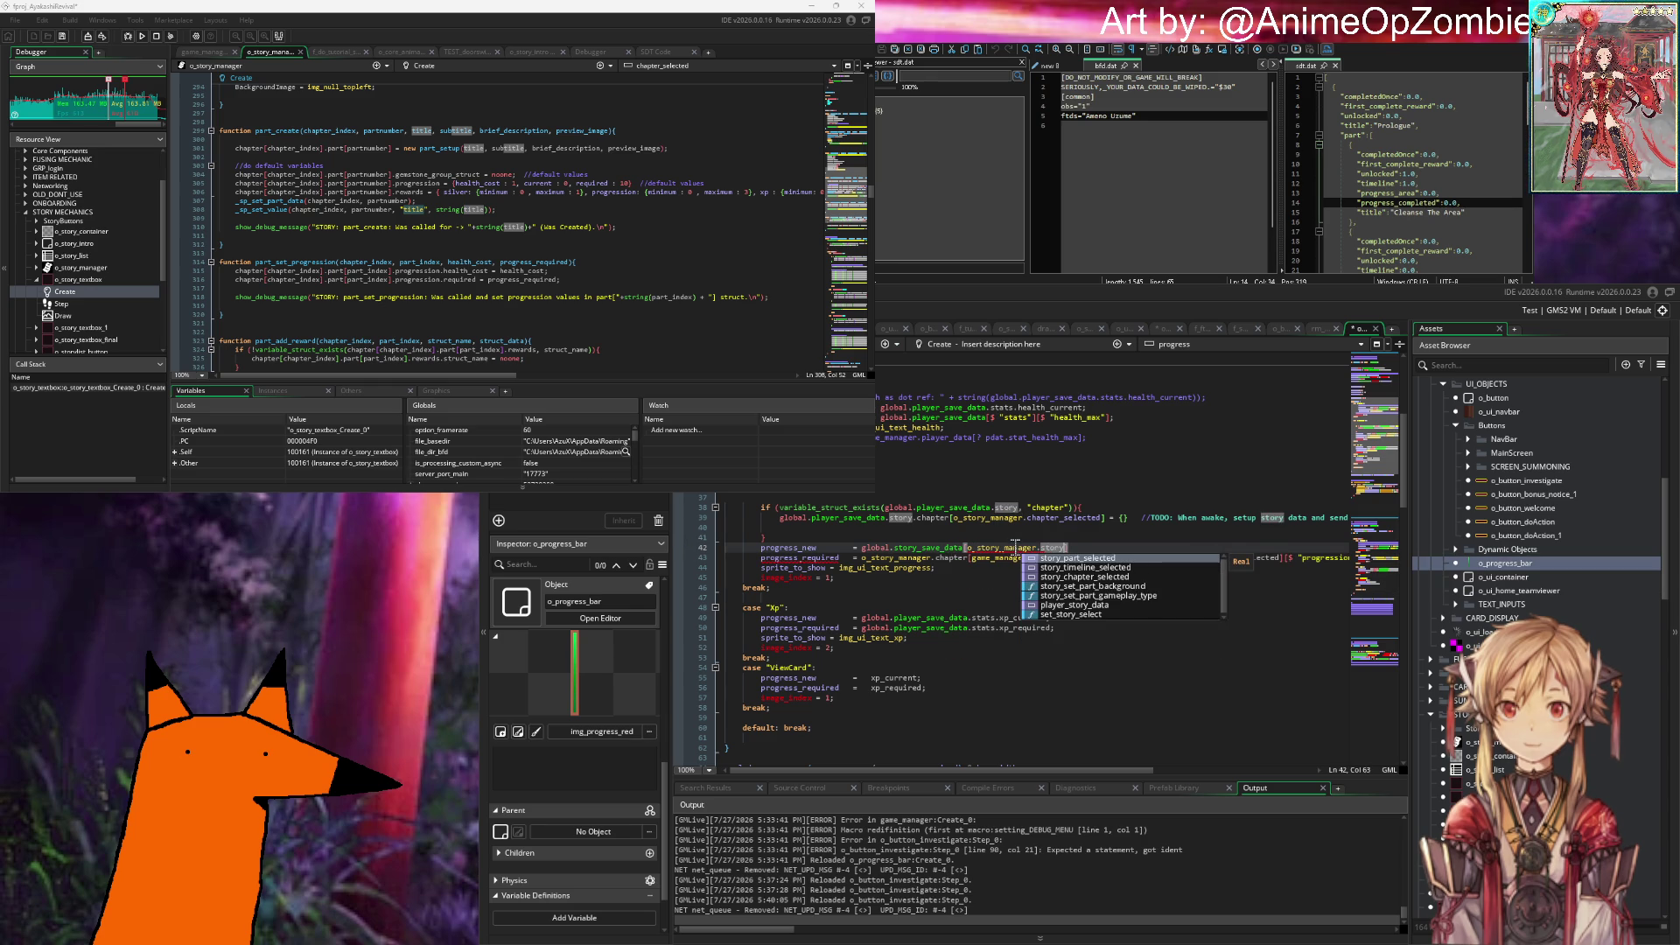
pyautogui.press('Tab')
pyautogui.press('BackSpace')
pyautogui.write('chapter_selected].par')
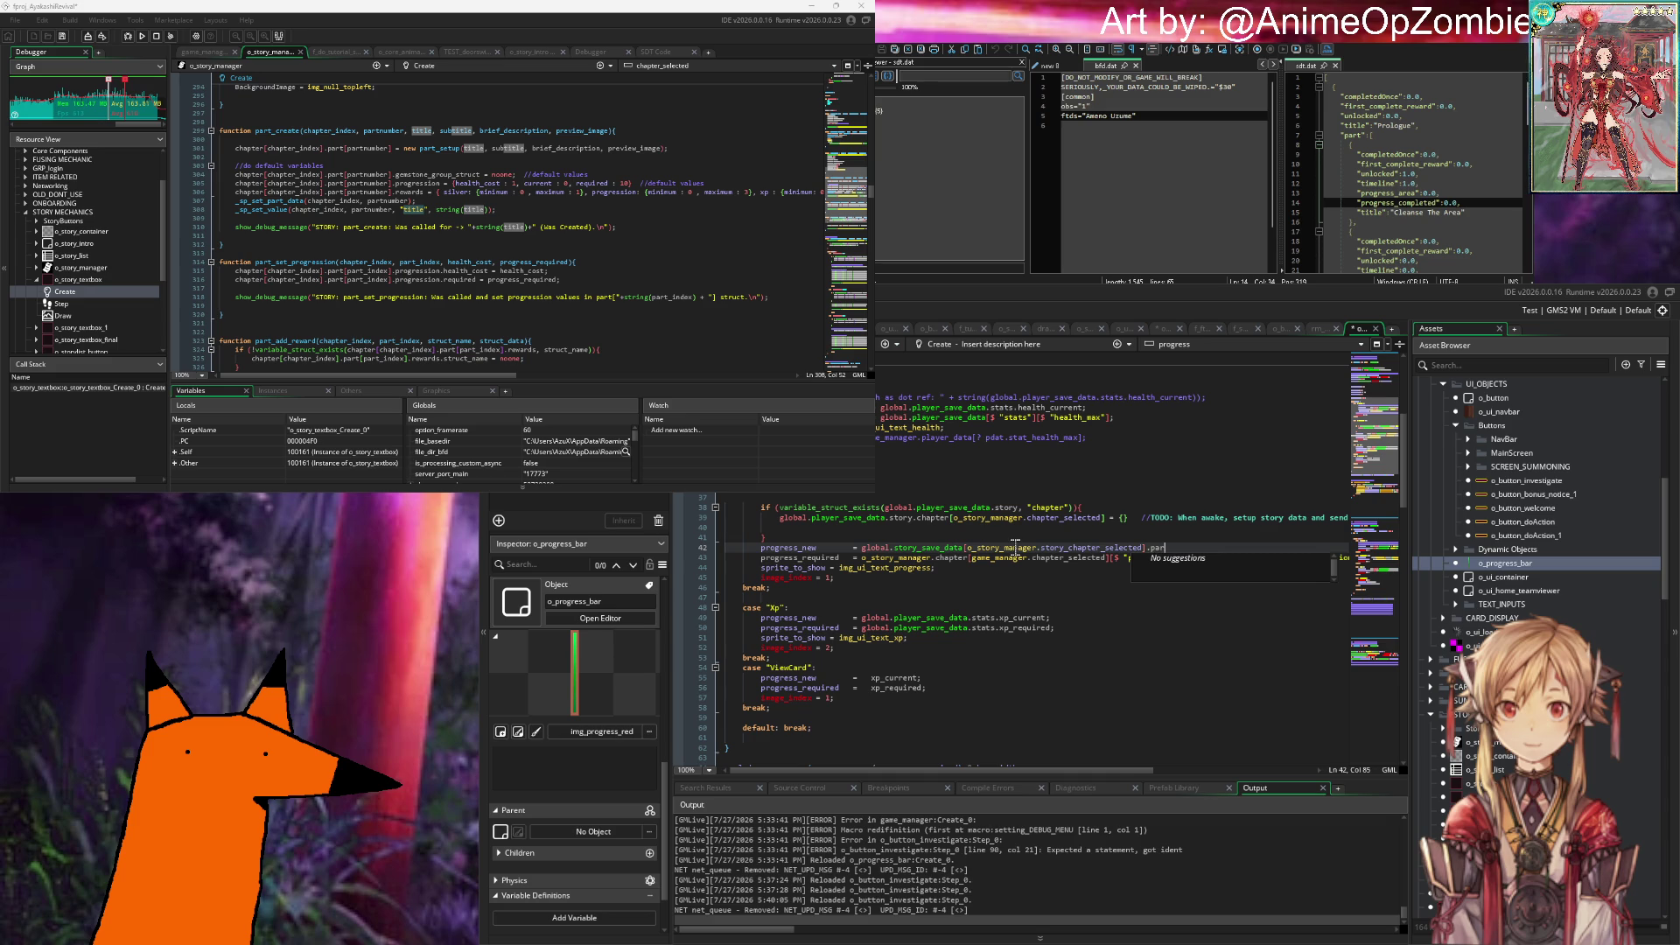
pyautogui.write('t[gam')
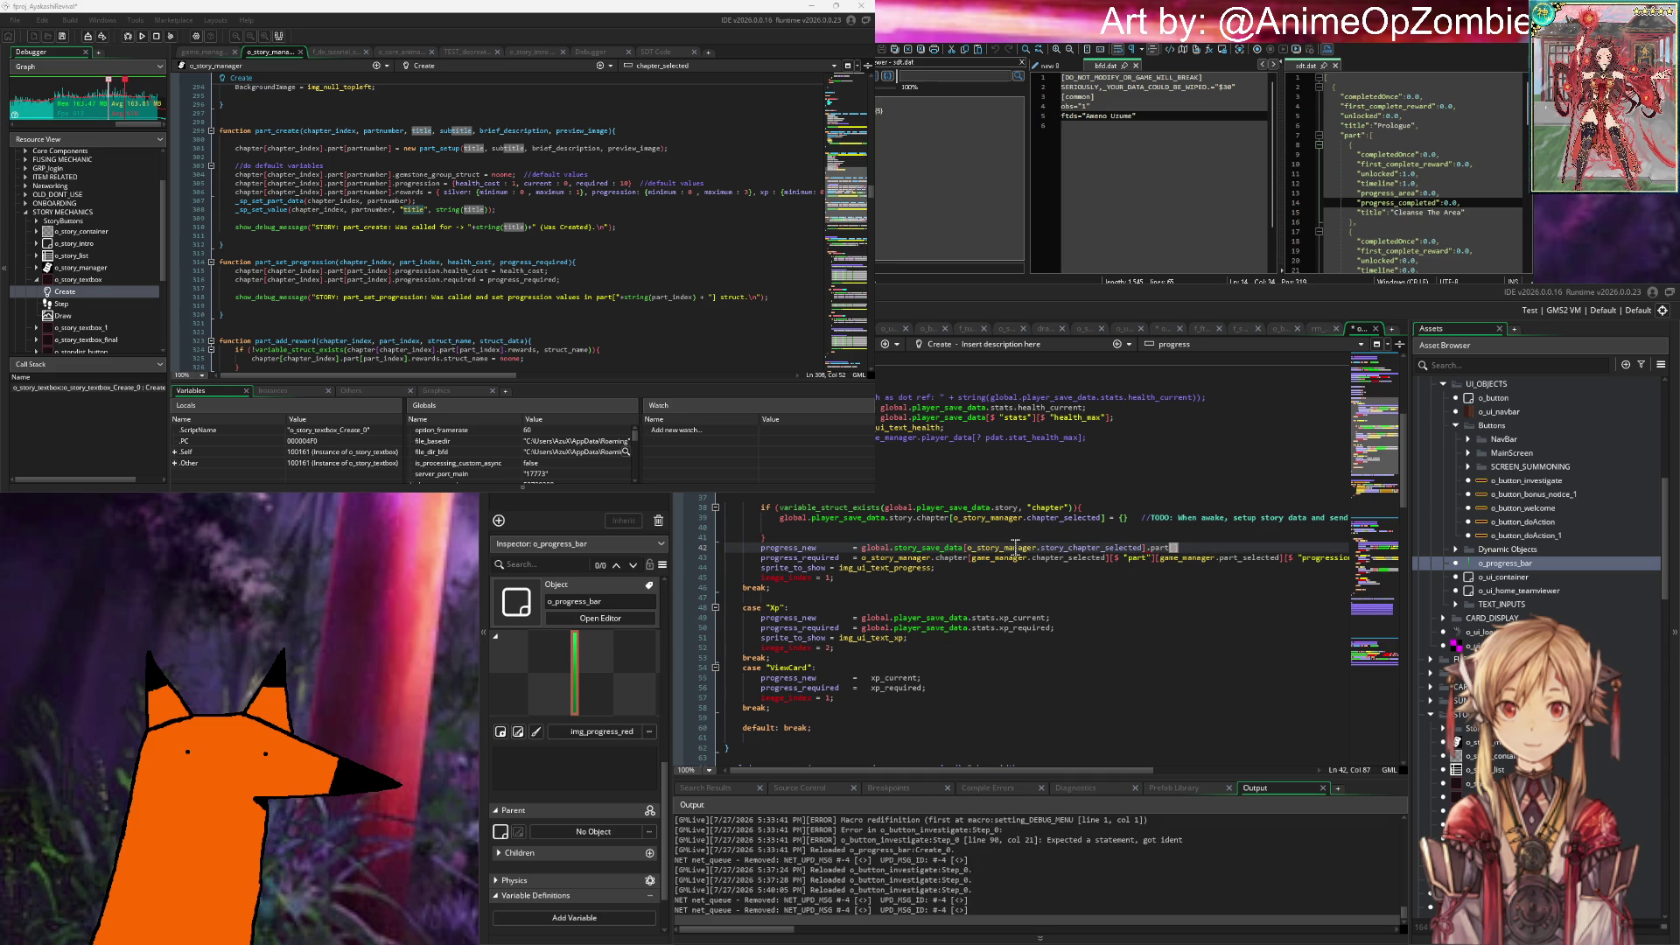
pyautogui.press('BackSpace')
pyautogui.press('BackSpace')
pyautogui.press('BackSpace')
pyautogui.write('o_story_manager.sto')
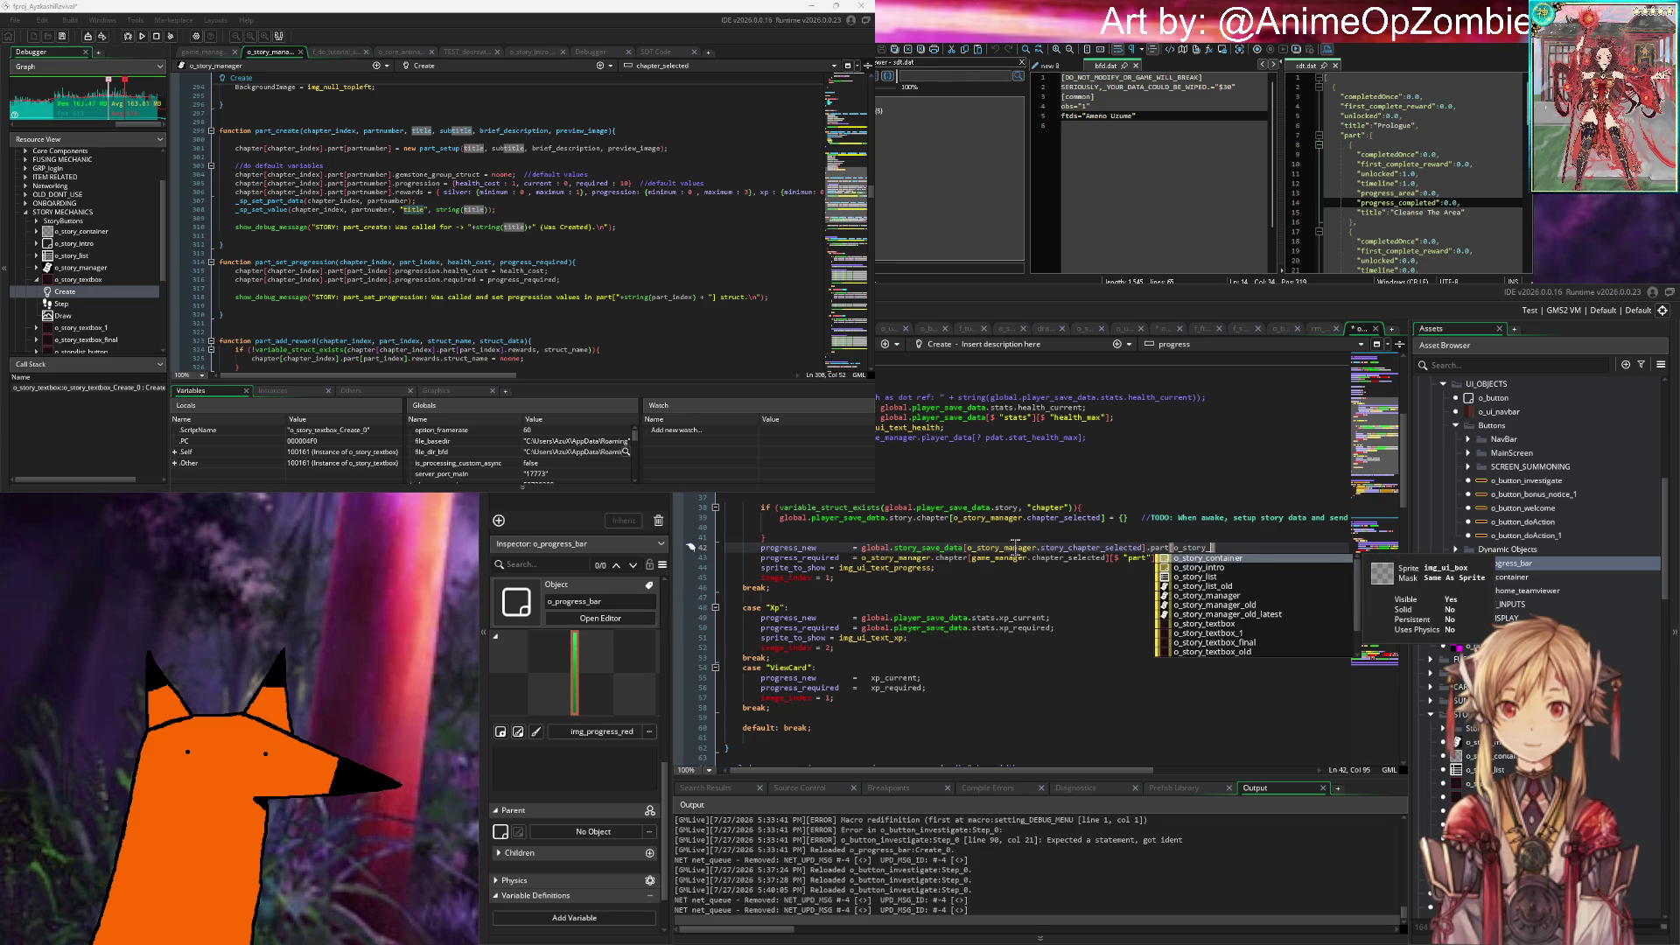
pyautogui.write('ry_p')
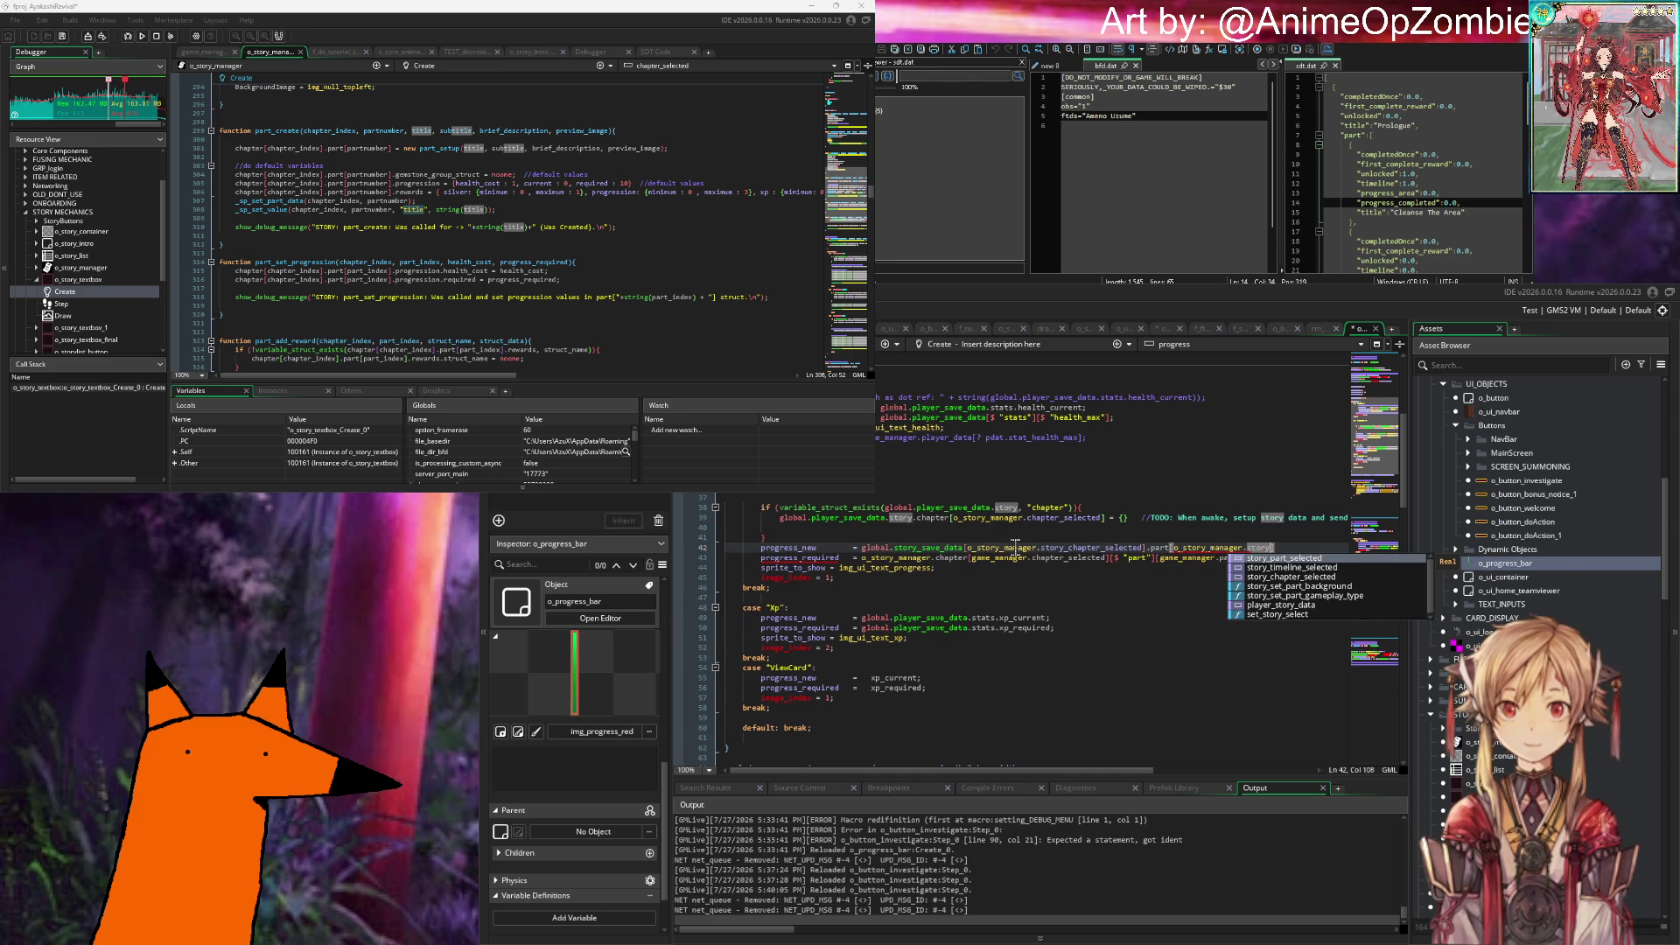
pyautogui.press('Return')
pyautogui.write('].')
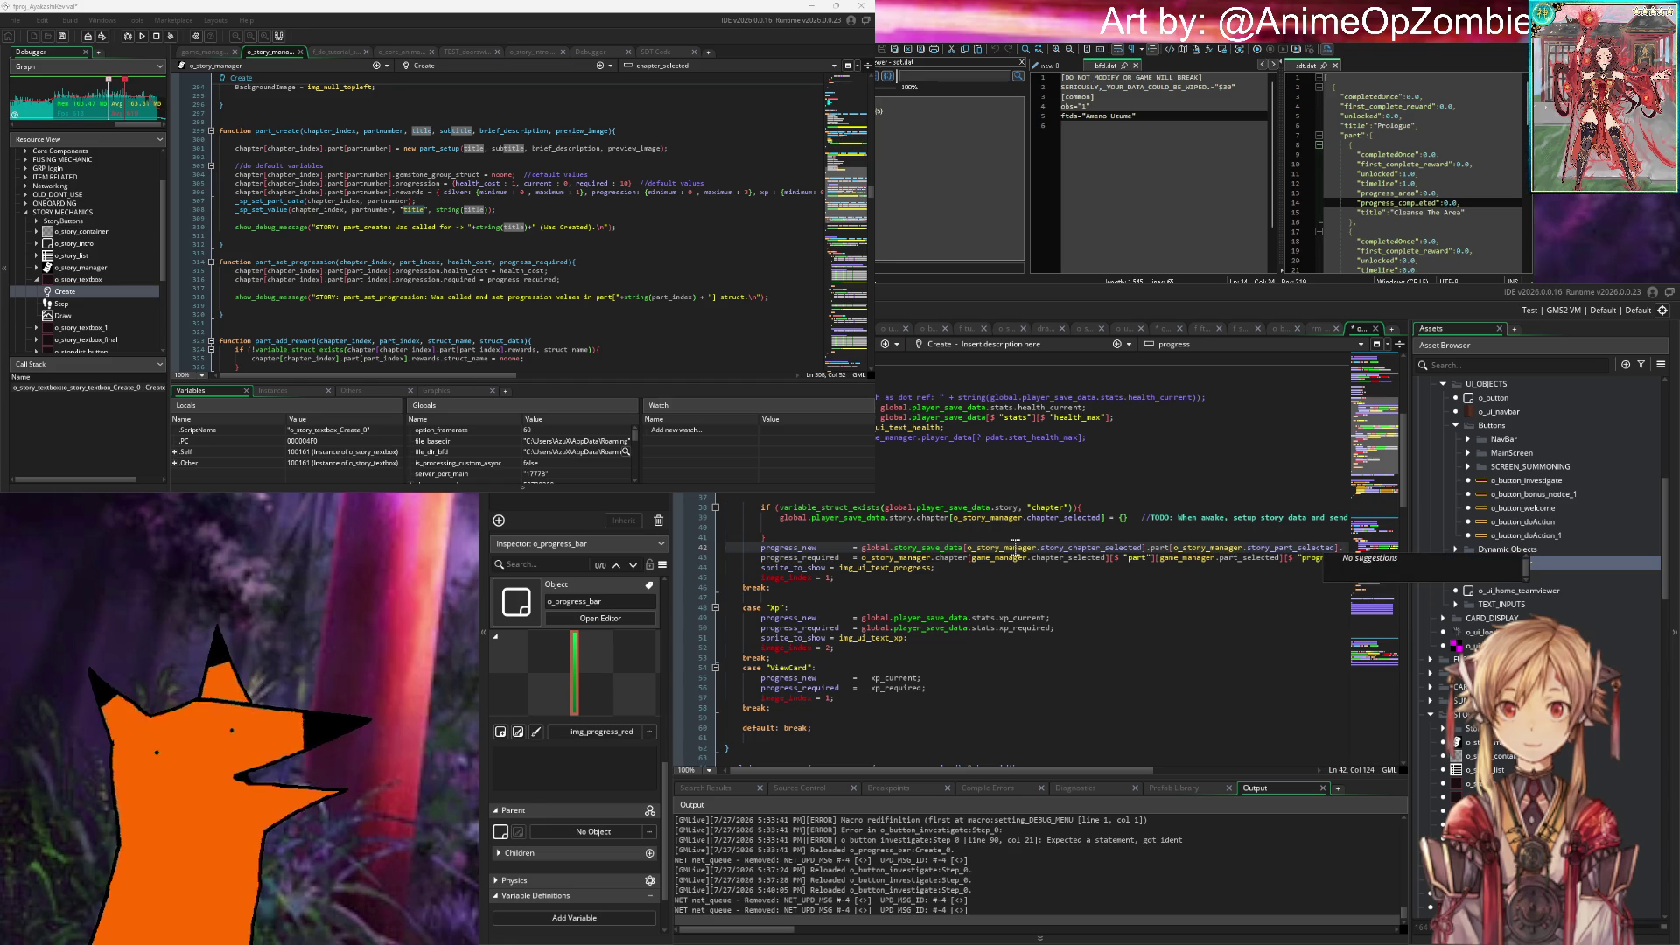
pyautogui.write('progress')
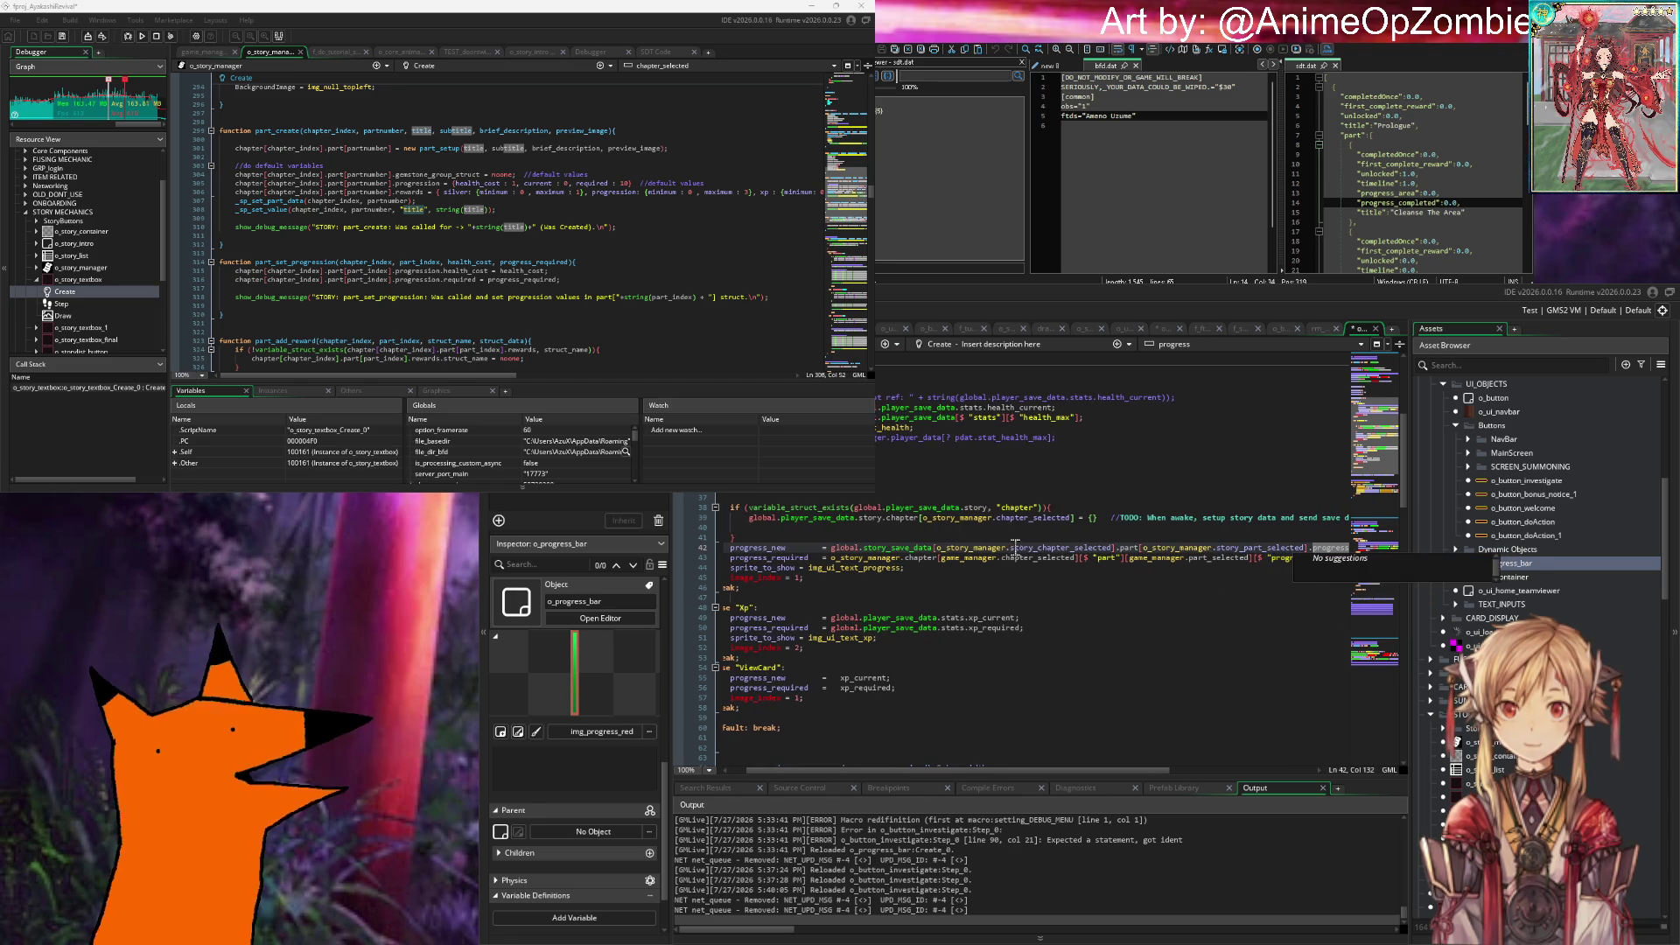
pyautogui.write('_area')
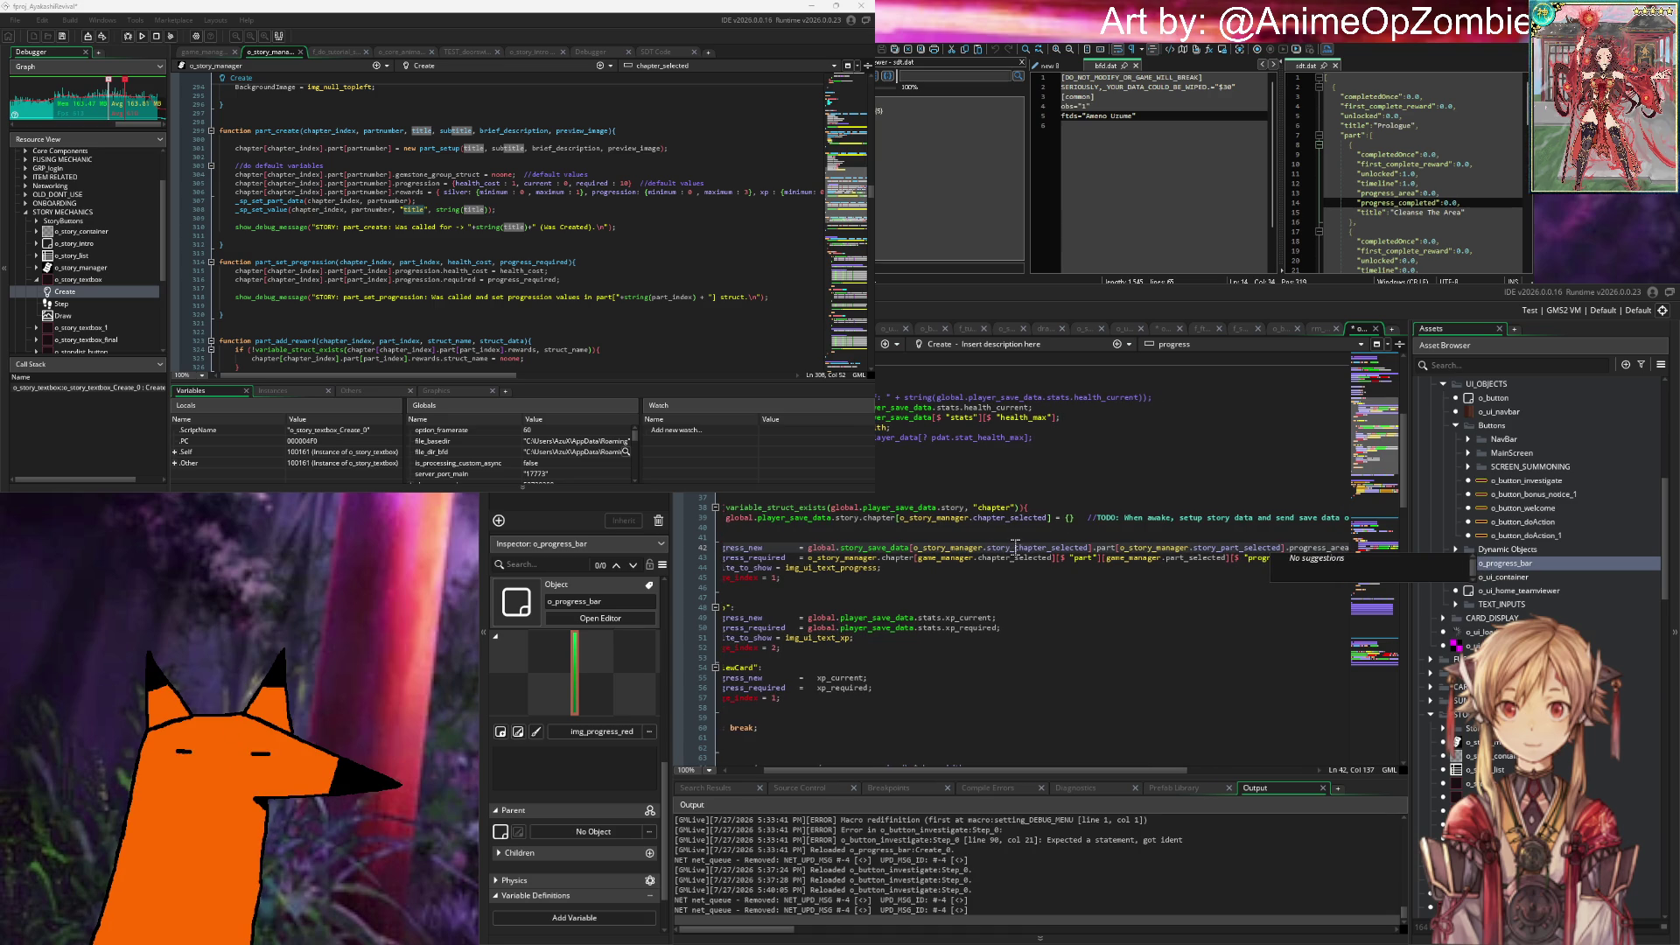
pyautogui.write(';')
# Step: Select the progress_required line below it
pyautogui.hscroll(-3, 998, 484)
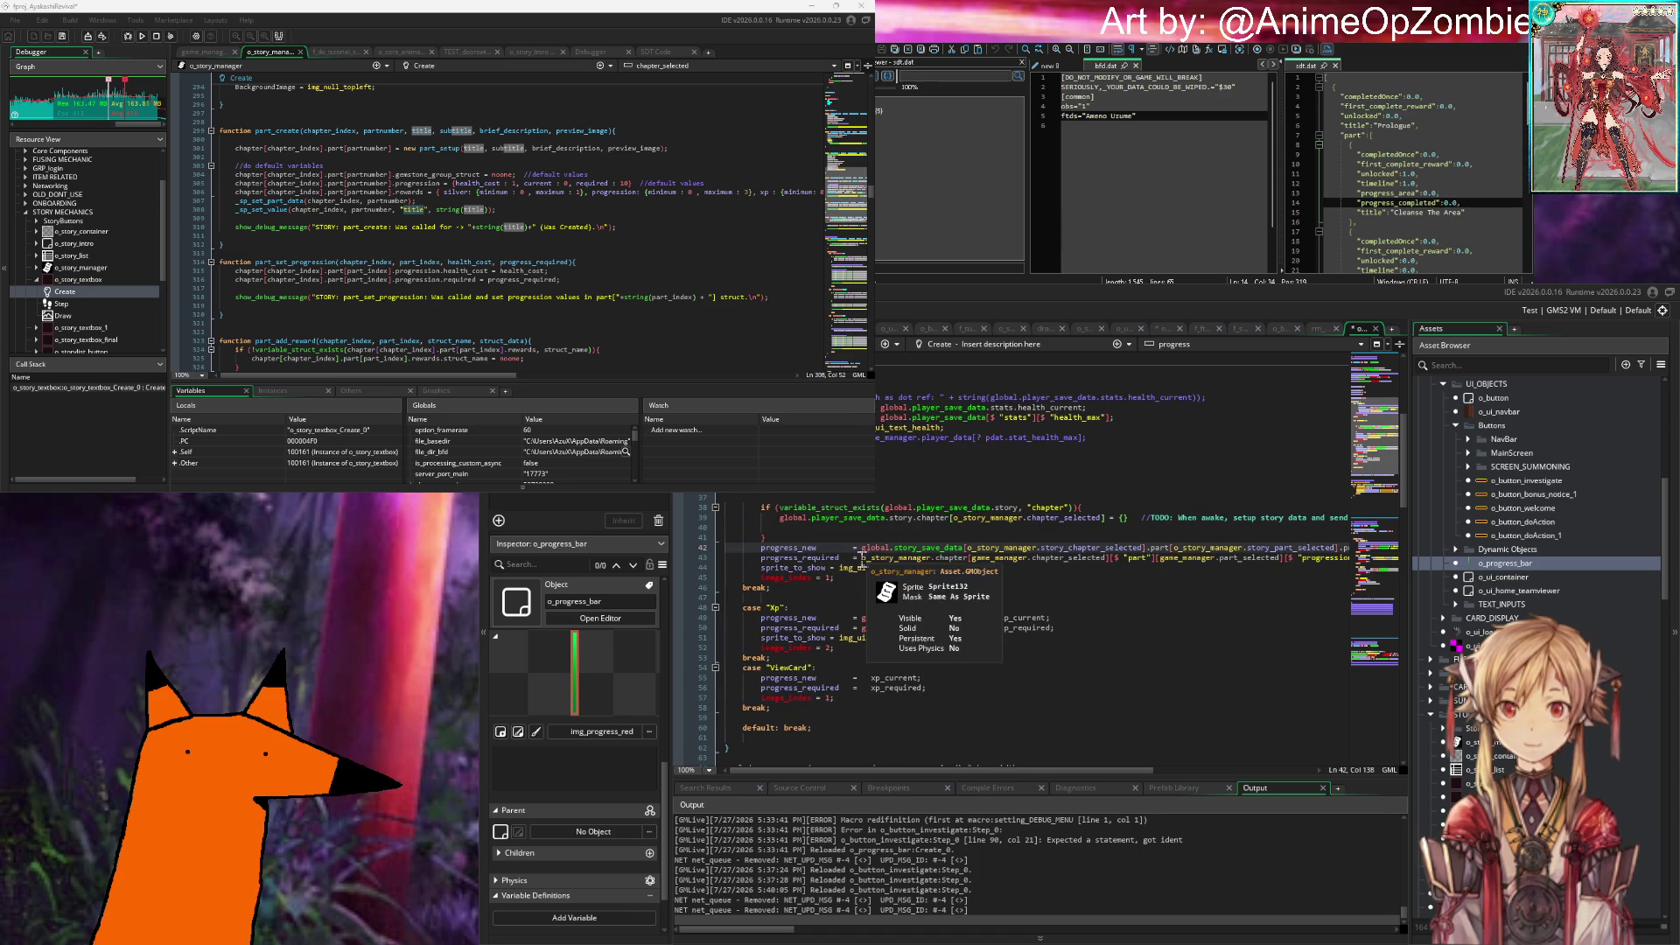
pyautogui.click(864, 558)
pyautogui.moveTo(864, 558); pyautogui.dragTo(1407, 561)
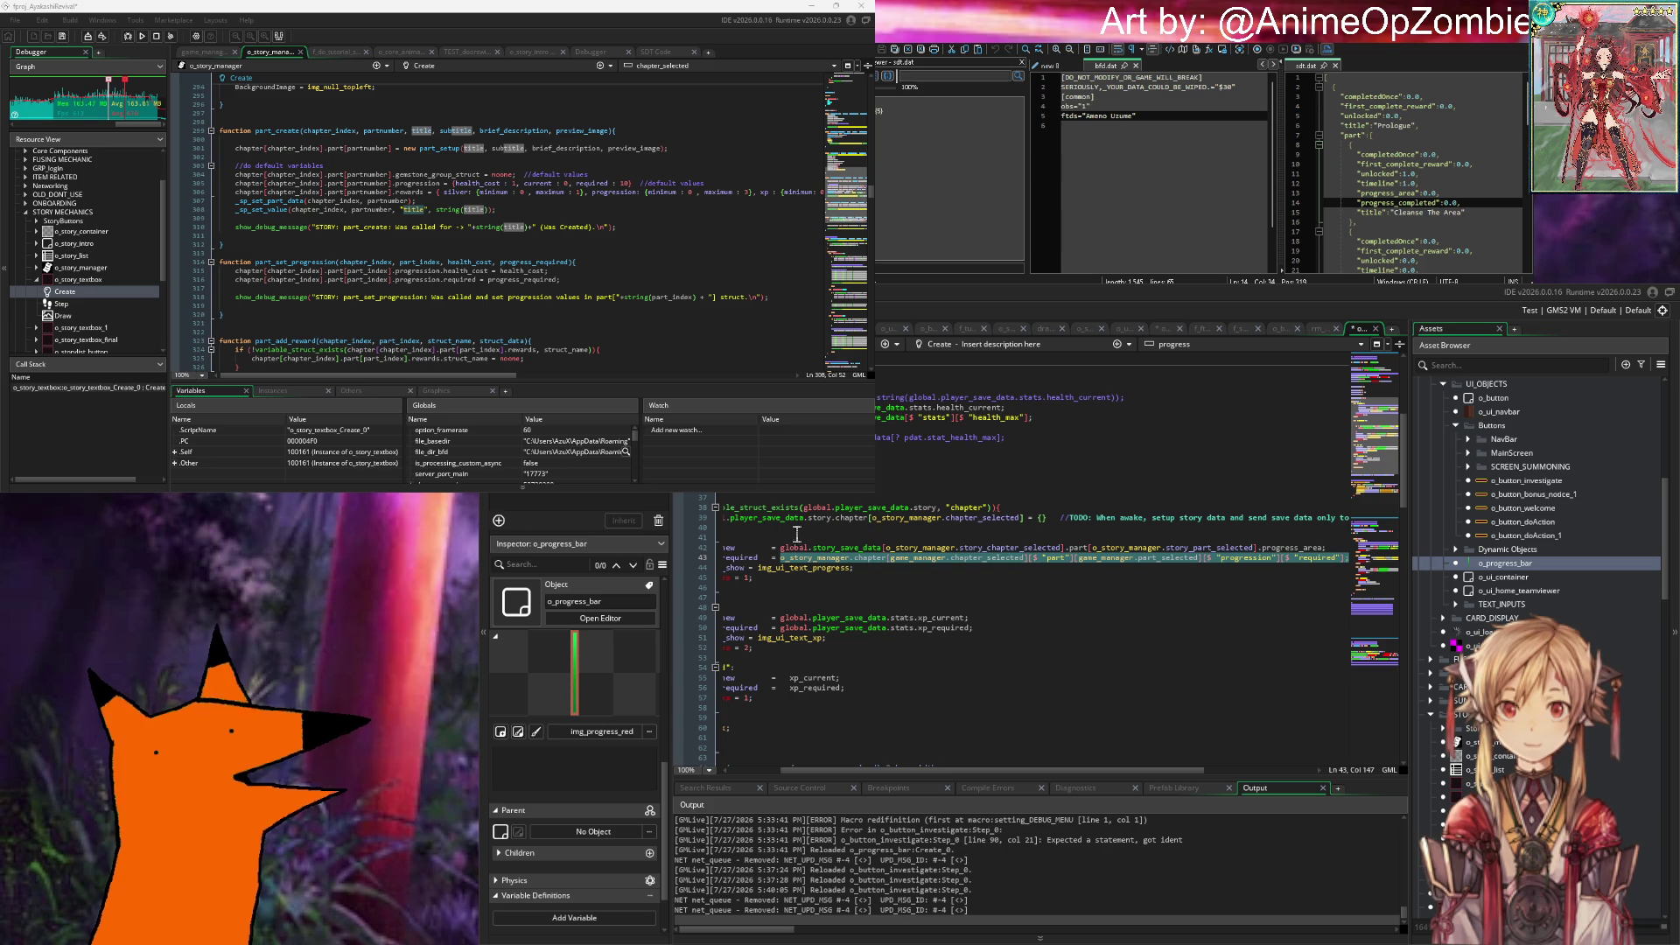
# Step: Paste o_story_manager over both game_manager references in the progress_required line
pyautogui.press('Up')
pyautogui.press('Up')
pyautogui.press('Up')
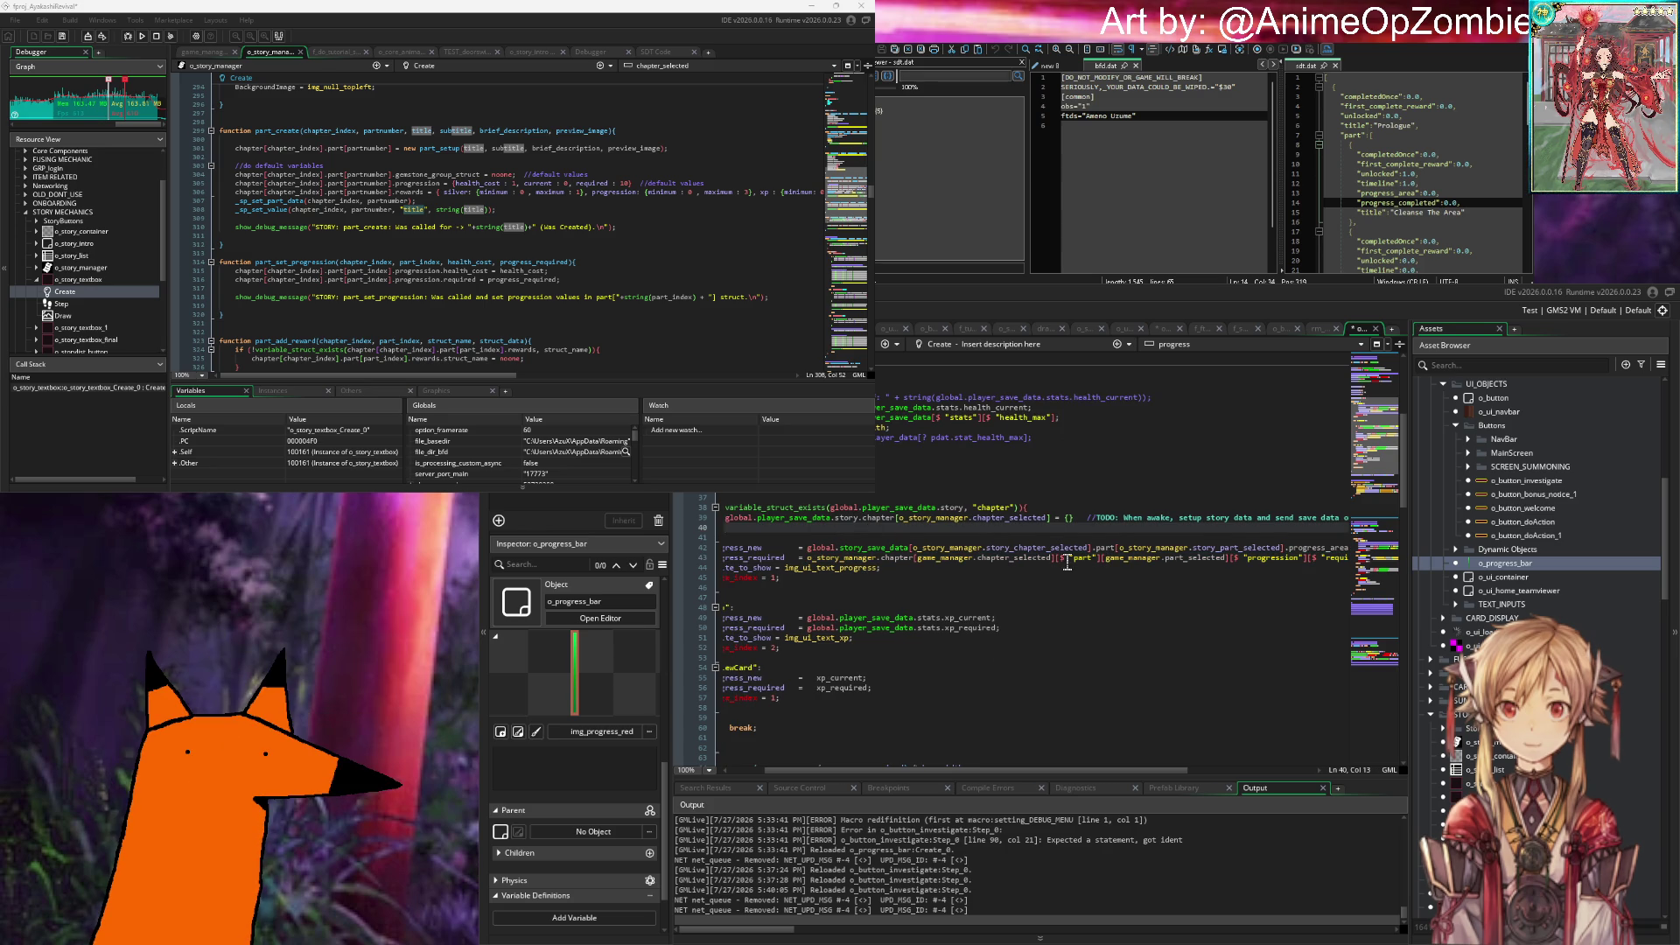
pyautogui.hscroll(3, 1092, 563)
pyautogui.hscroll(-3, 1092, 564)
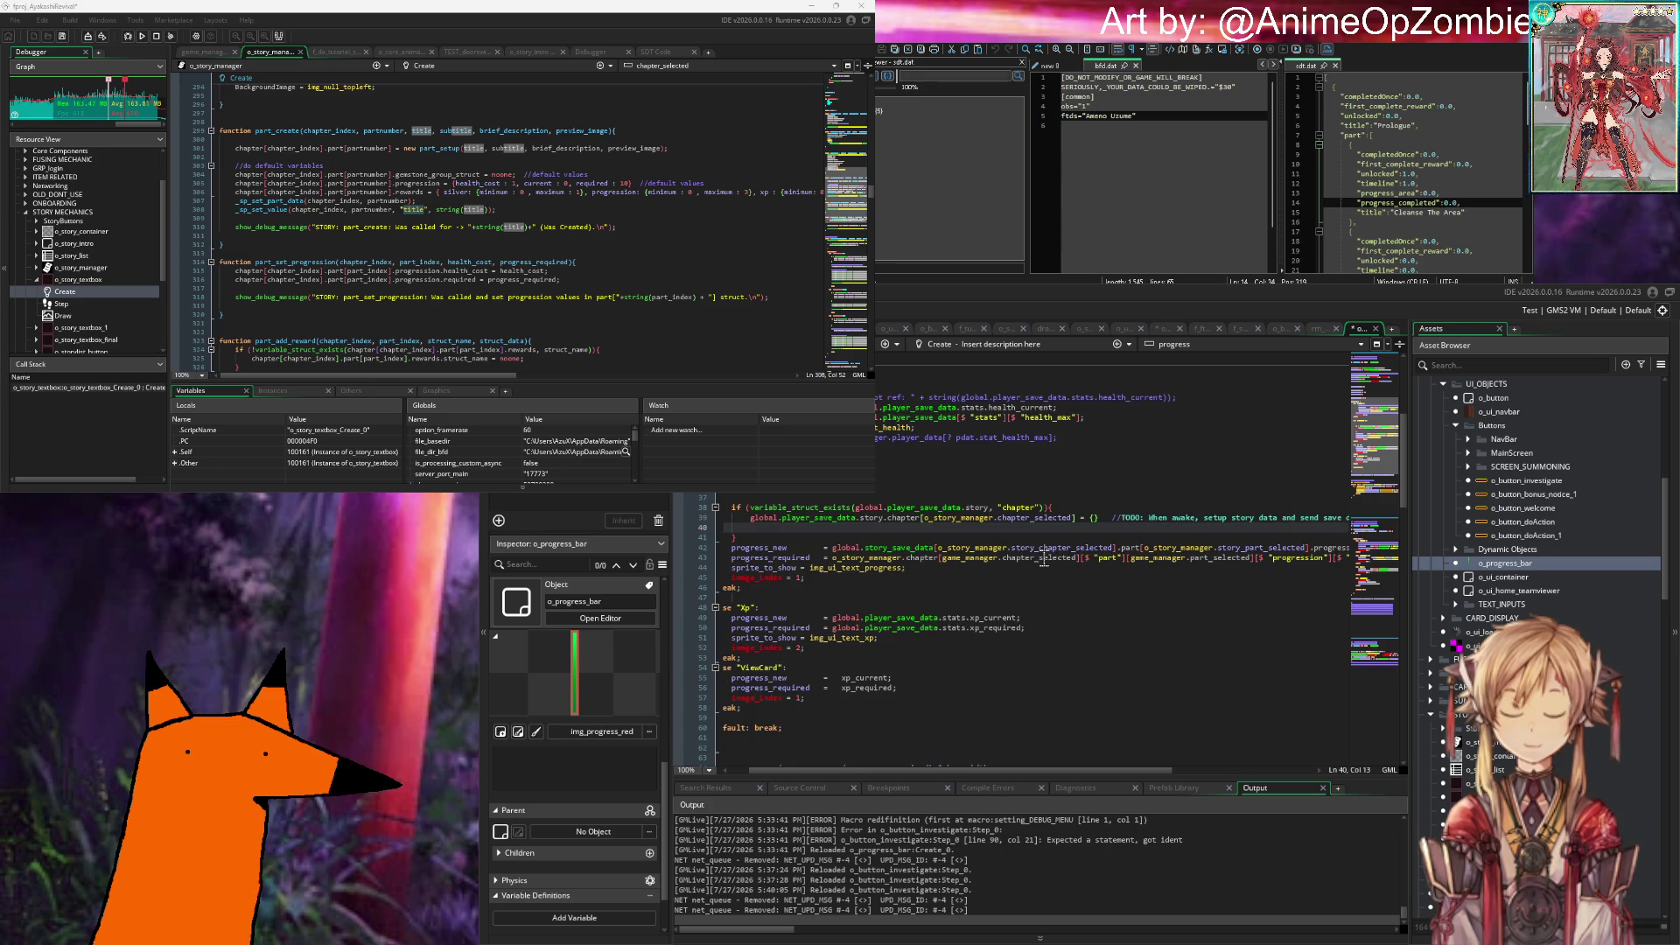
pyautogui.click(979, 558)
pyautogui.doubleClick(978, 558)
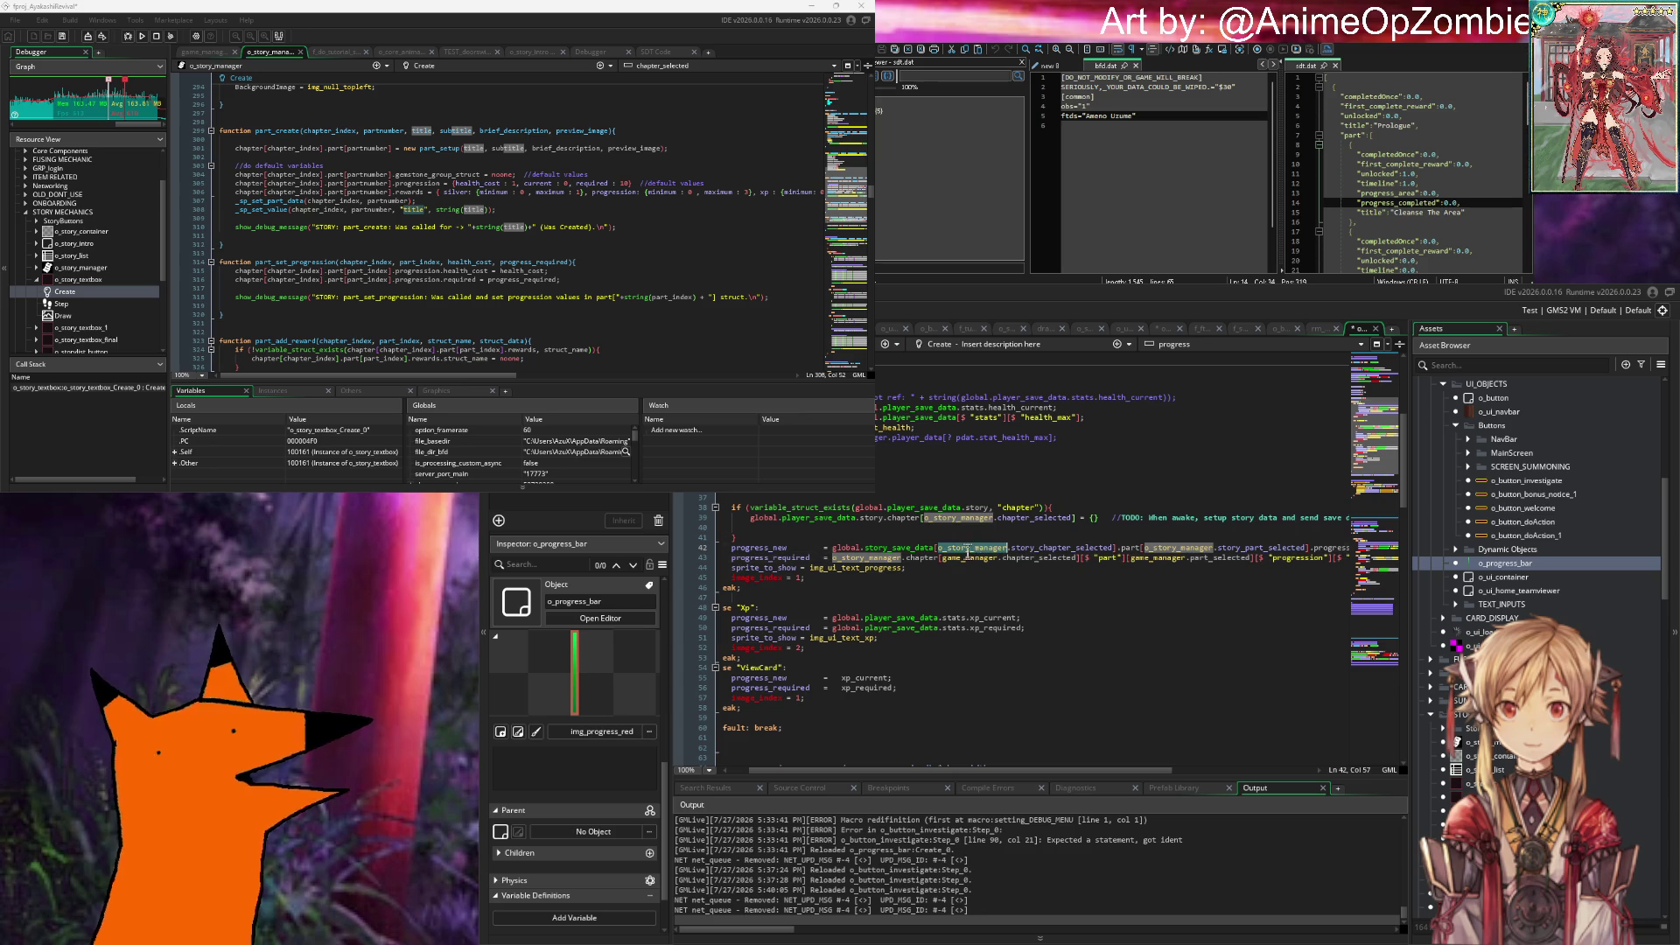
pyautogui.write('o_story_manager')
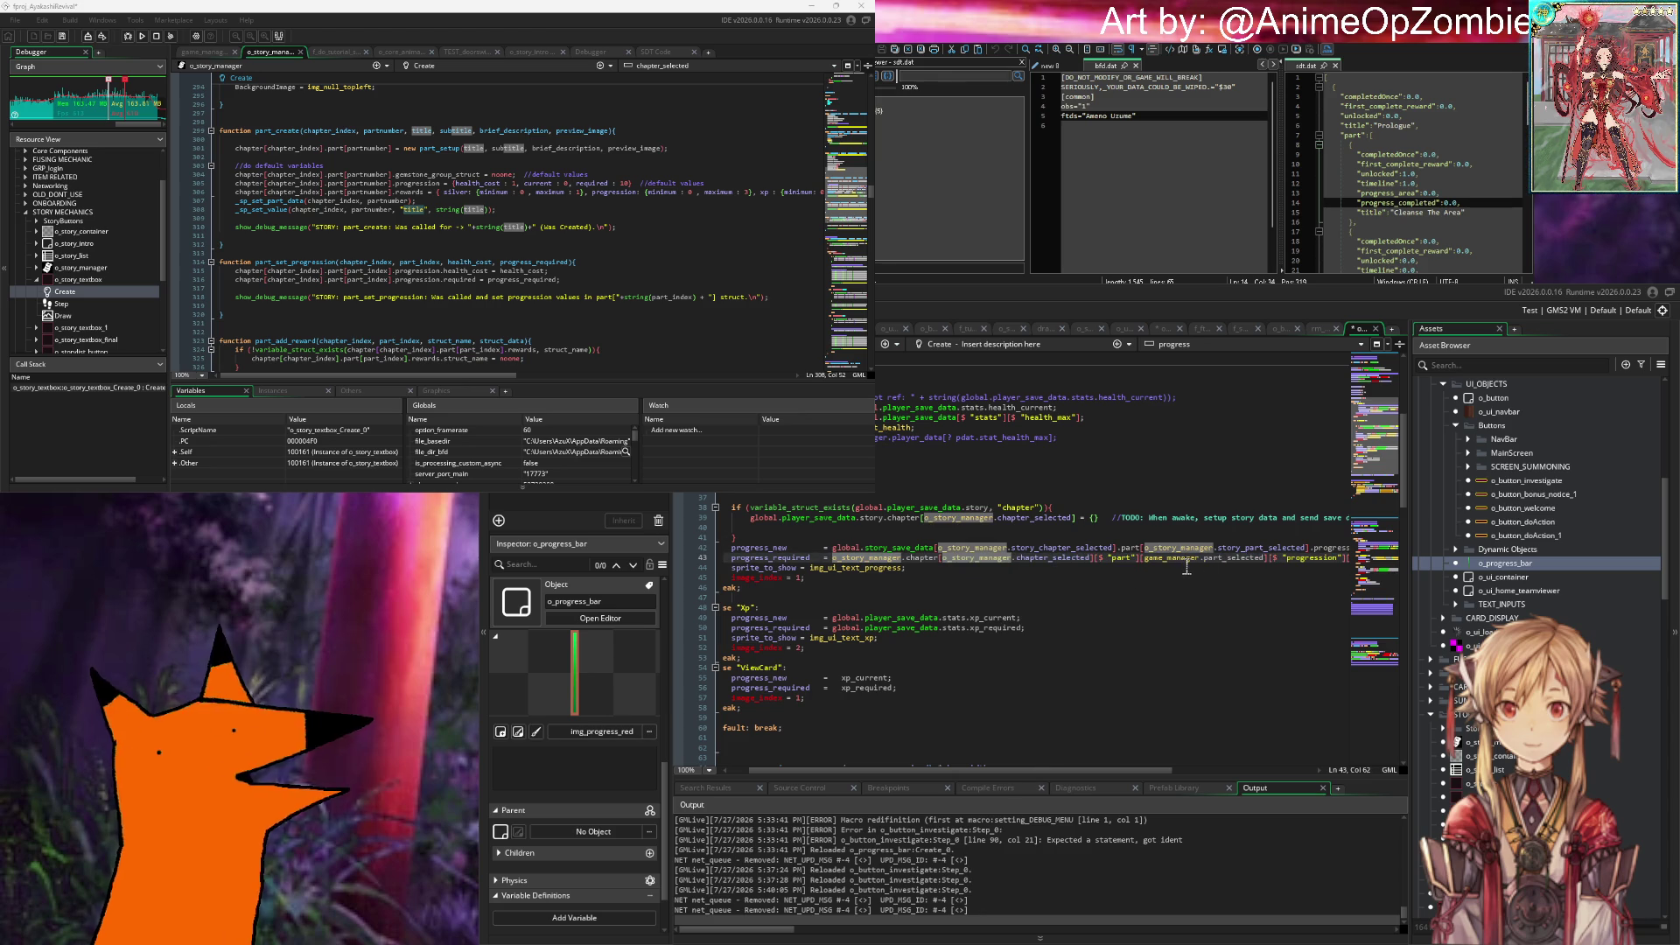
pyautogui.doubleClick(1172, 559)
pyautogui.hotkey('ctrl', 'v')
# Step: Scroll along line 43 to review the updated progress_required expression
pyautogui.click(1218, 611)
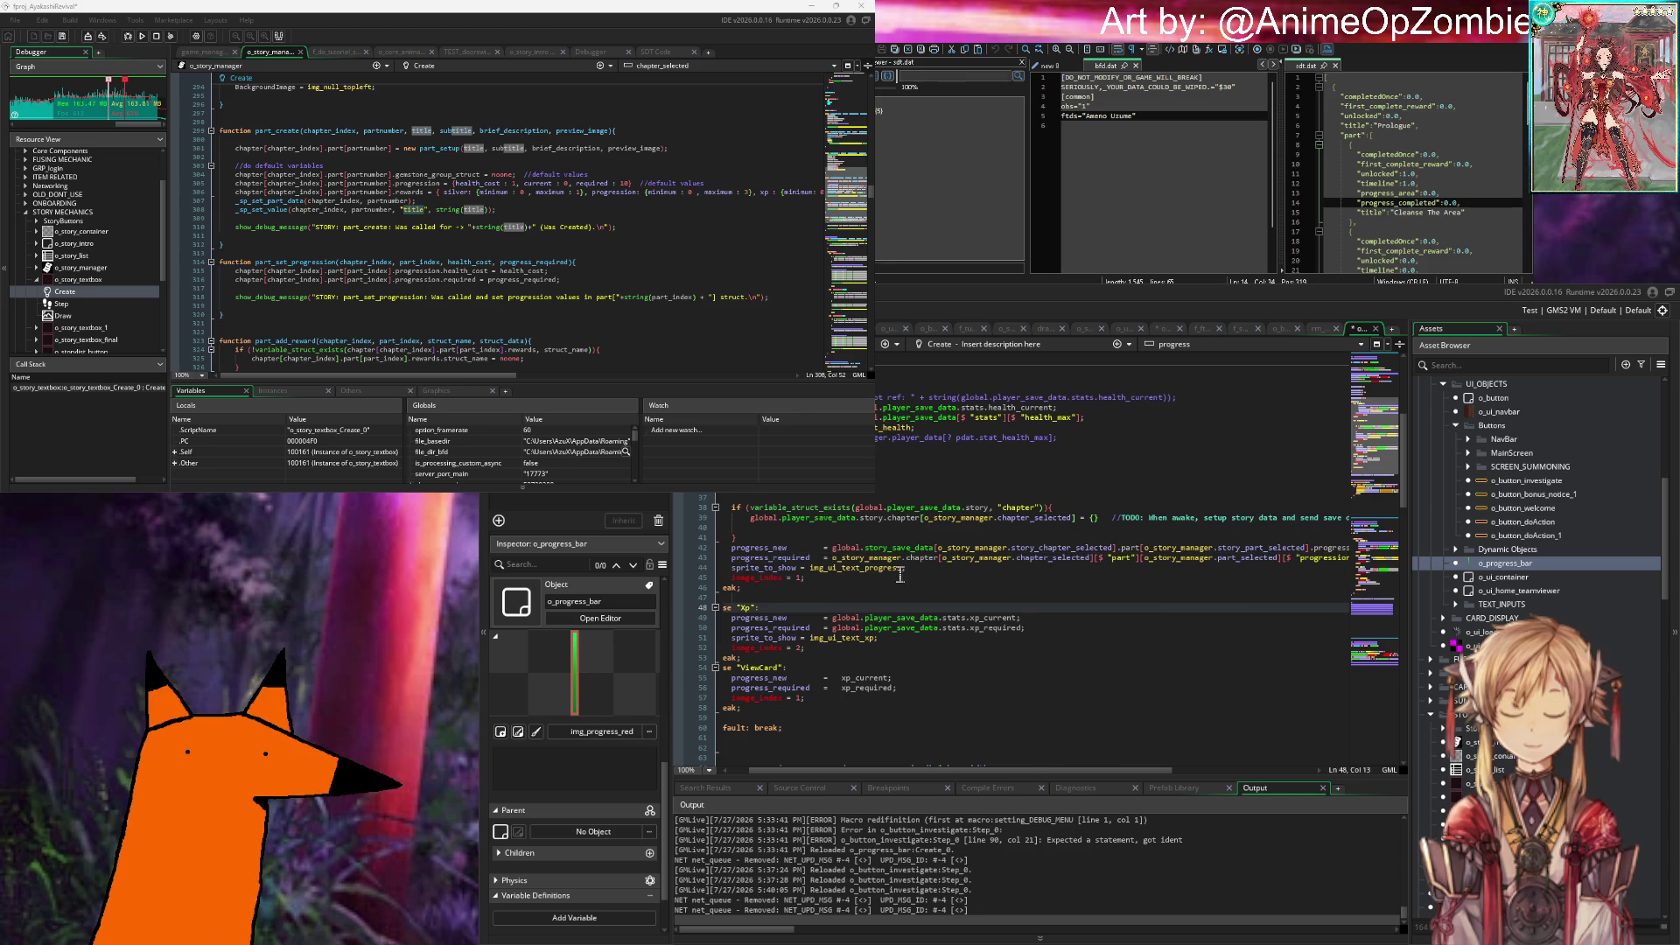
pyautogui.moveTo(899, 575)
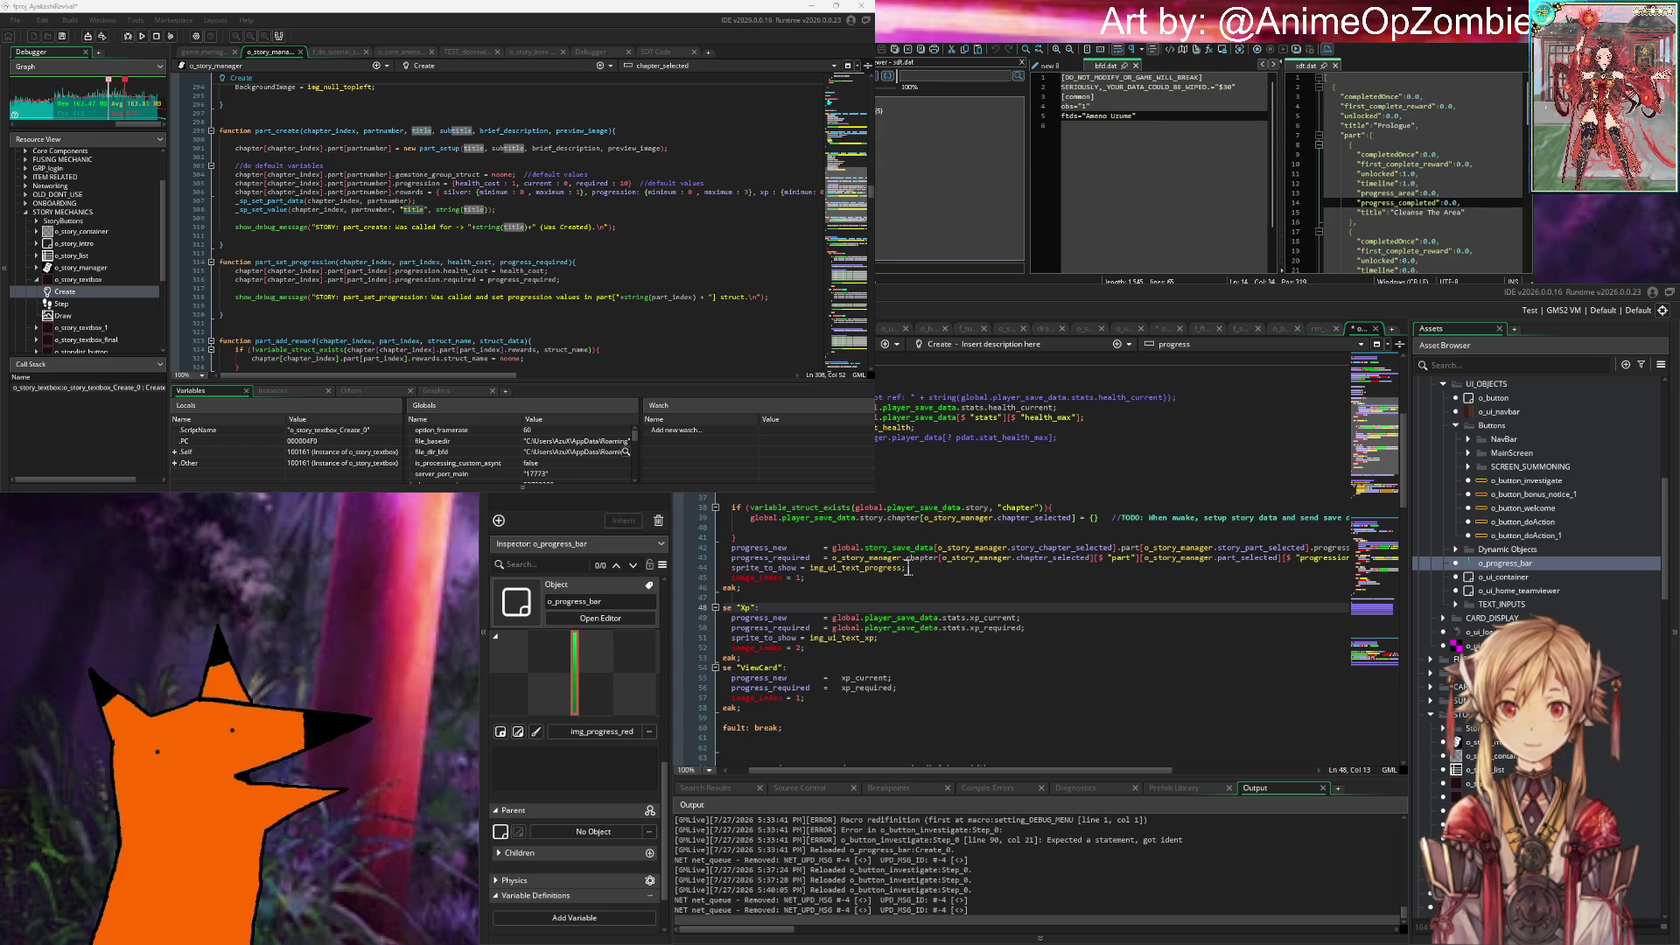
pyautogui.hscroll(2, 1027, 565)
pyautogui.hscroll(2, 1028, 564)
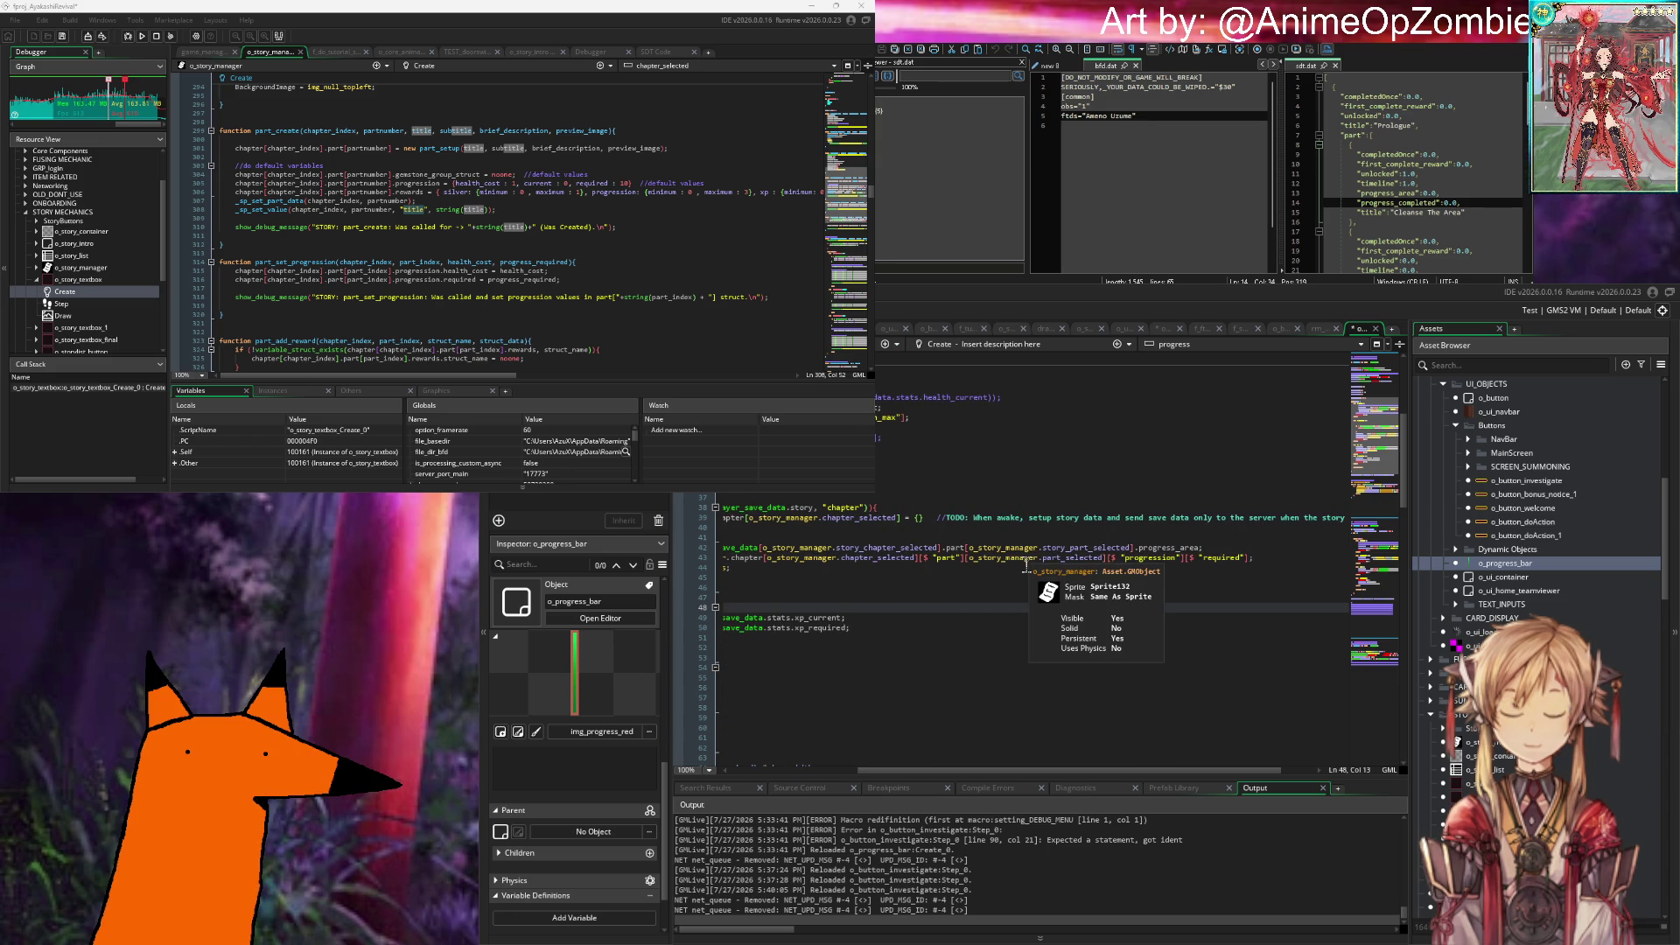
pyautogui.hscroll(1, 1027, 565)
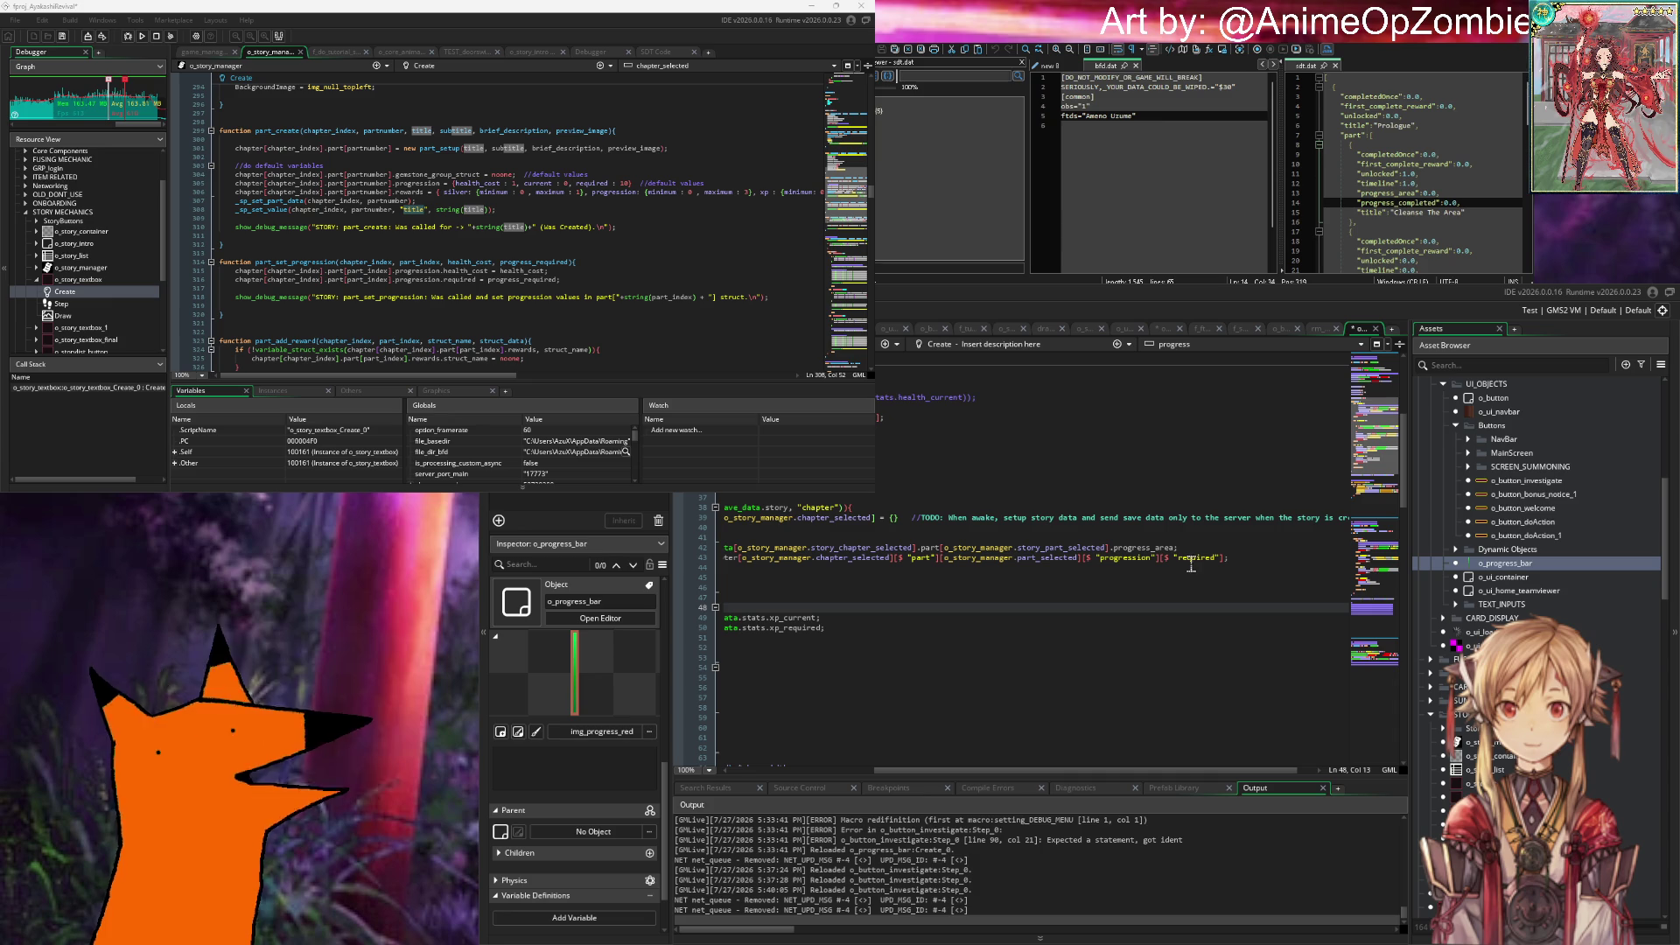
pyautogui.hscroll(-8, 1191, 565)
pyautogui.click(991, 569)
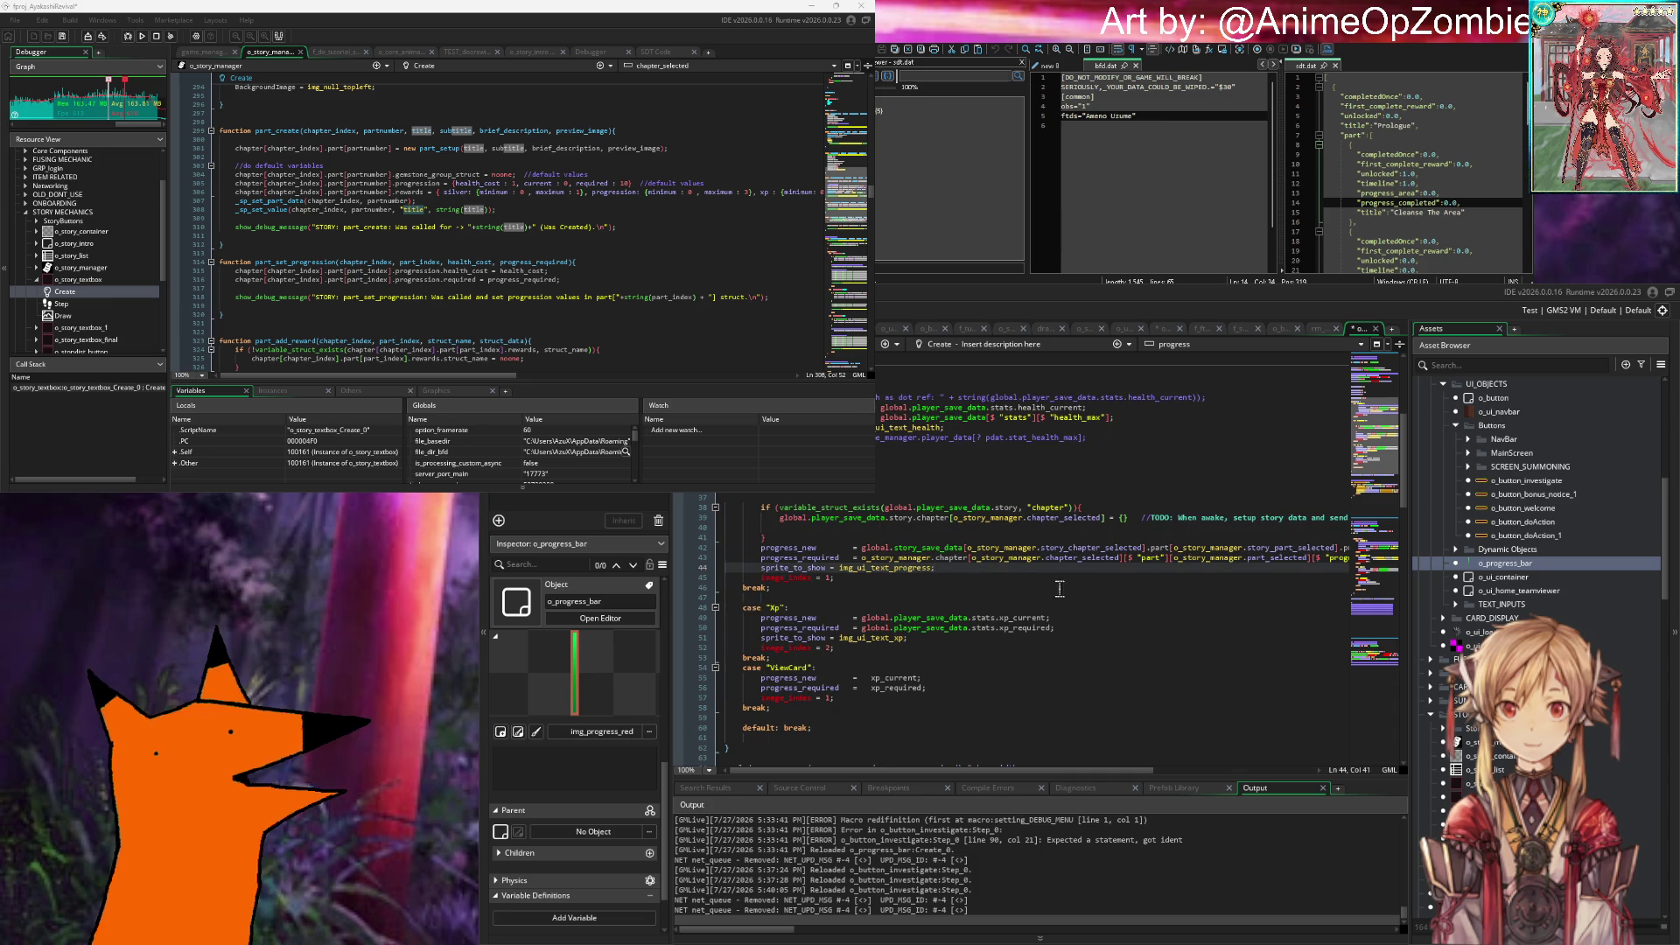
# Step: Save the edited o_progress_bar Create event and build and run the game with F5
pyautogui.scroll(8, 879, 560)
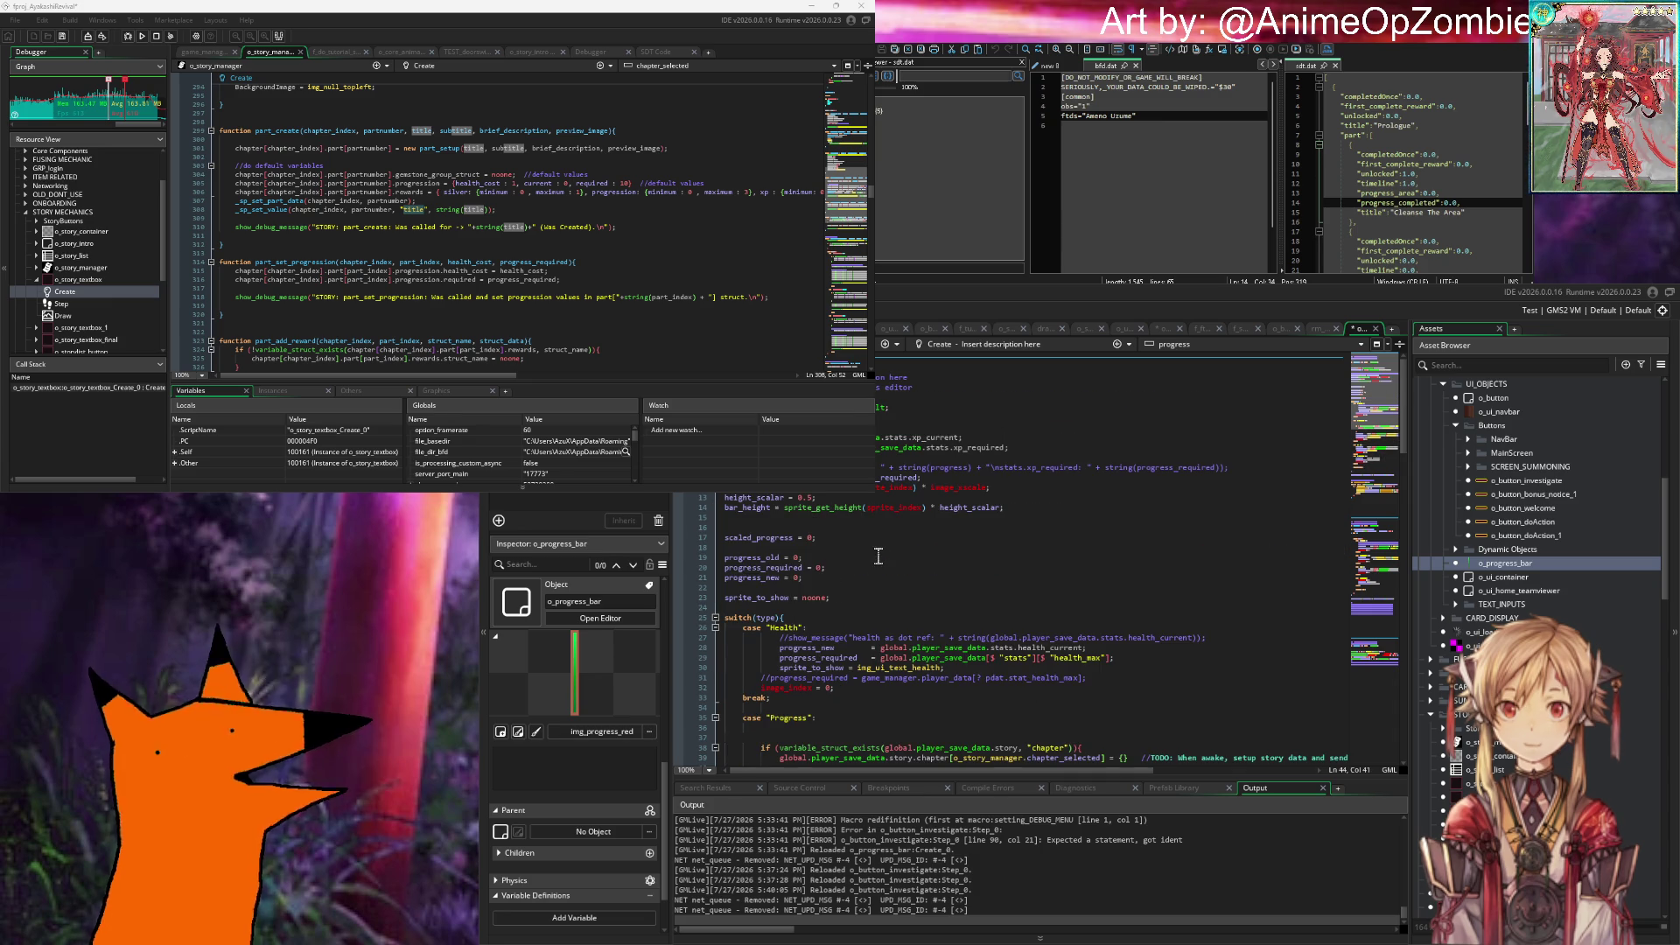
pyautogui.scroll(-12, 883, 540)
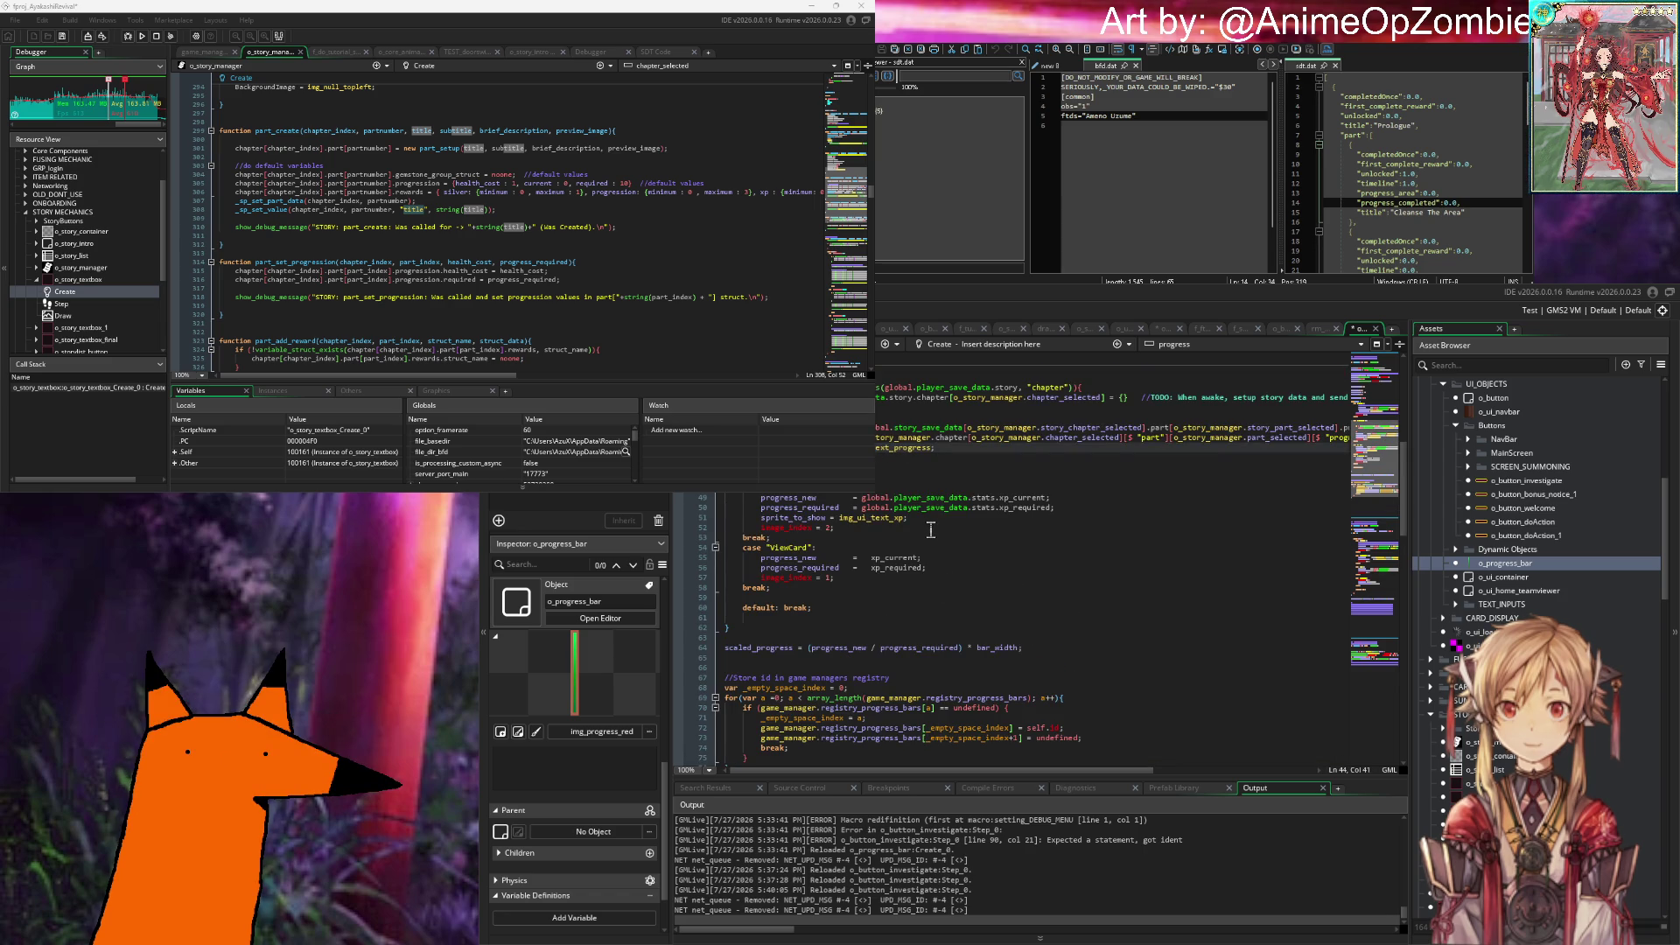
pyautogui.scroll(6, 931, 528)
pyautogui.click(937, 526)
pyautogui.hotkey('ctrl', 's')
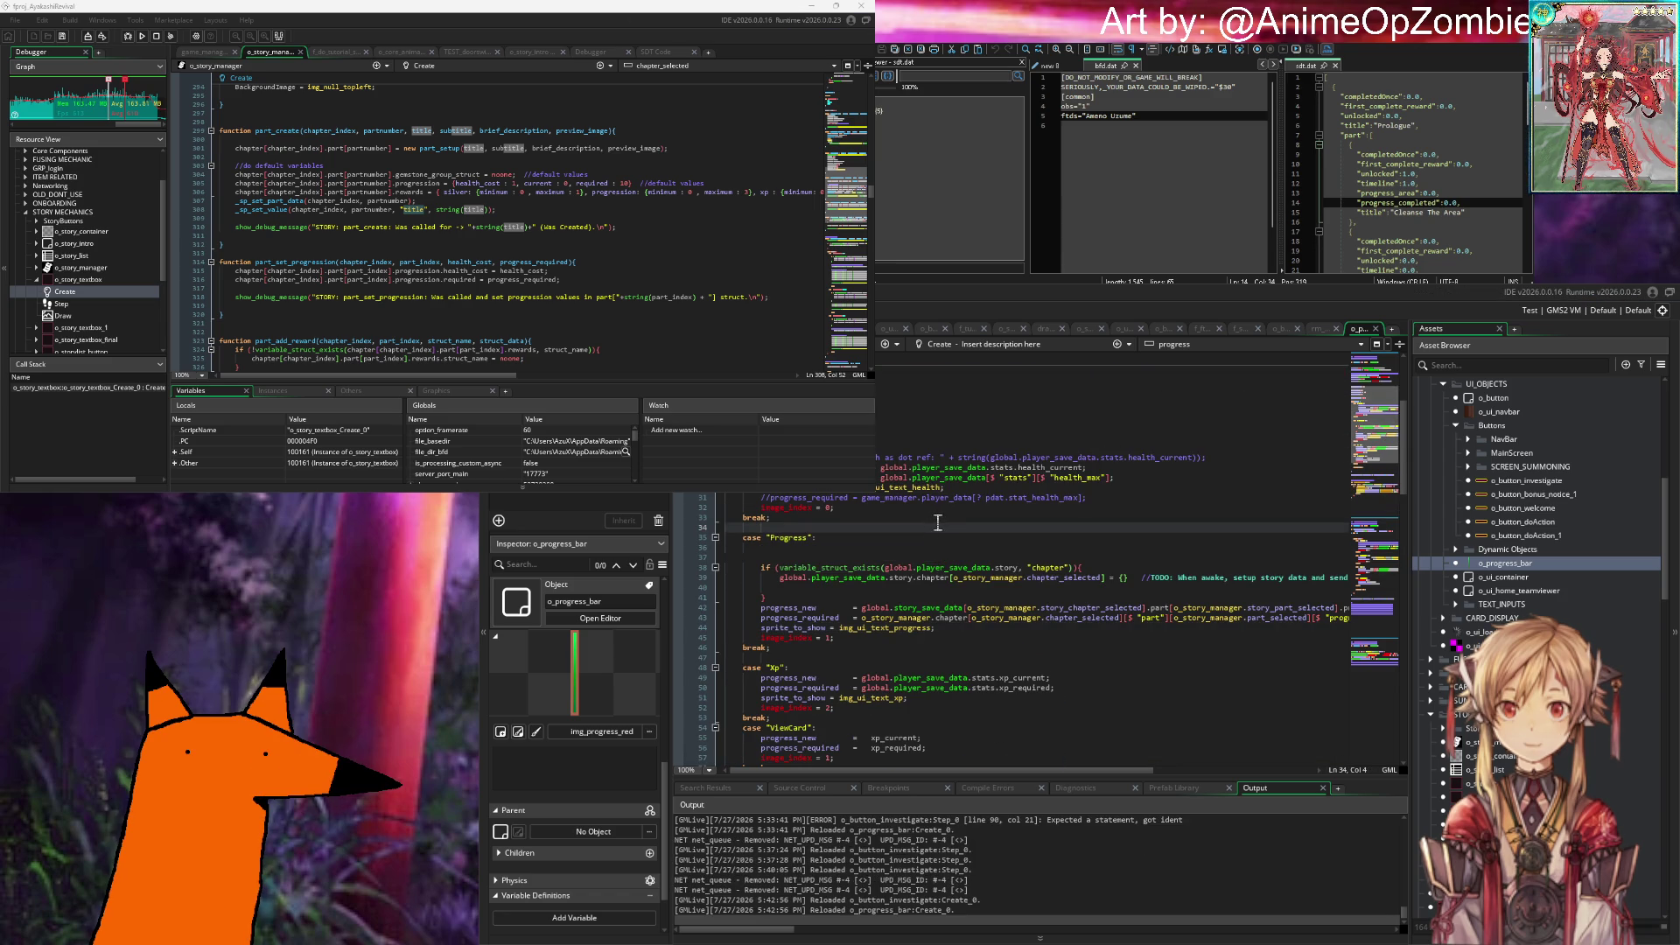
pyautogui.press('F5')
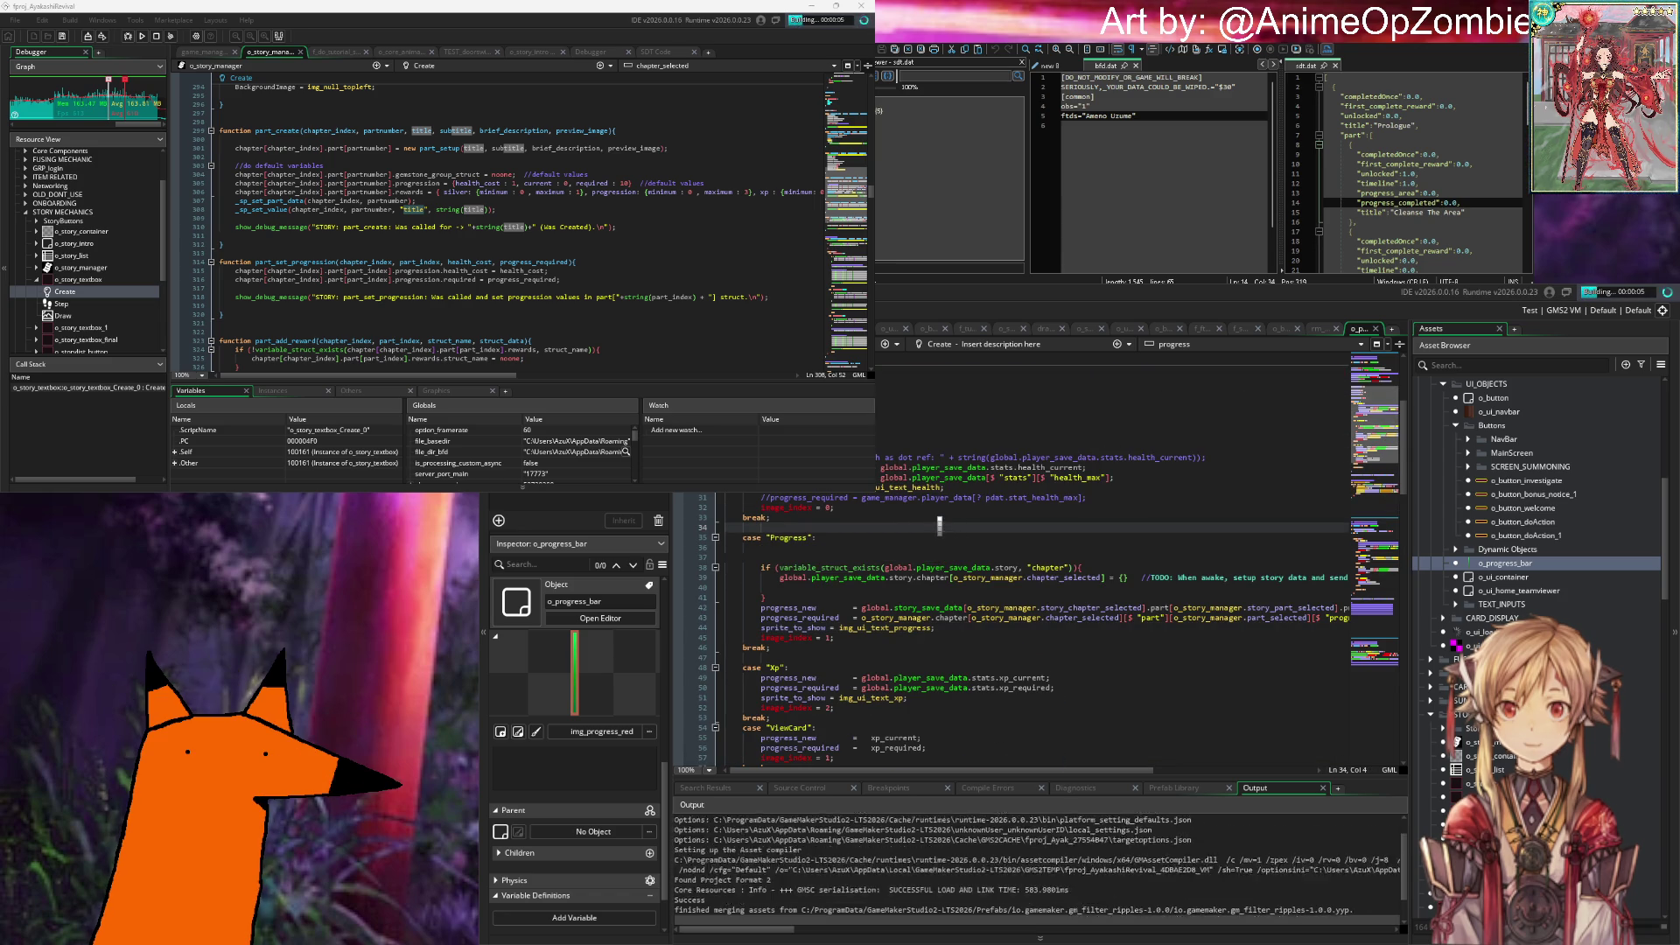
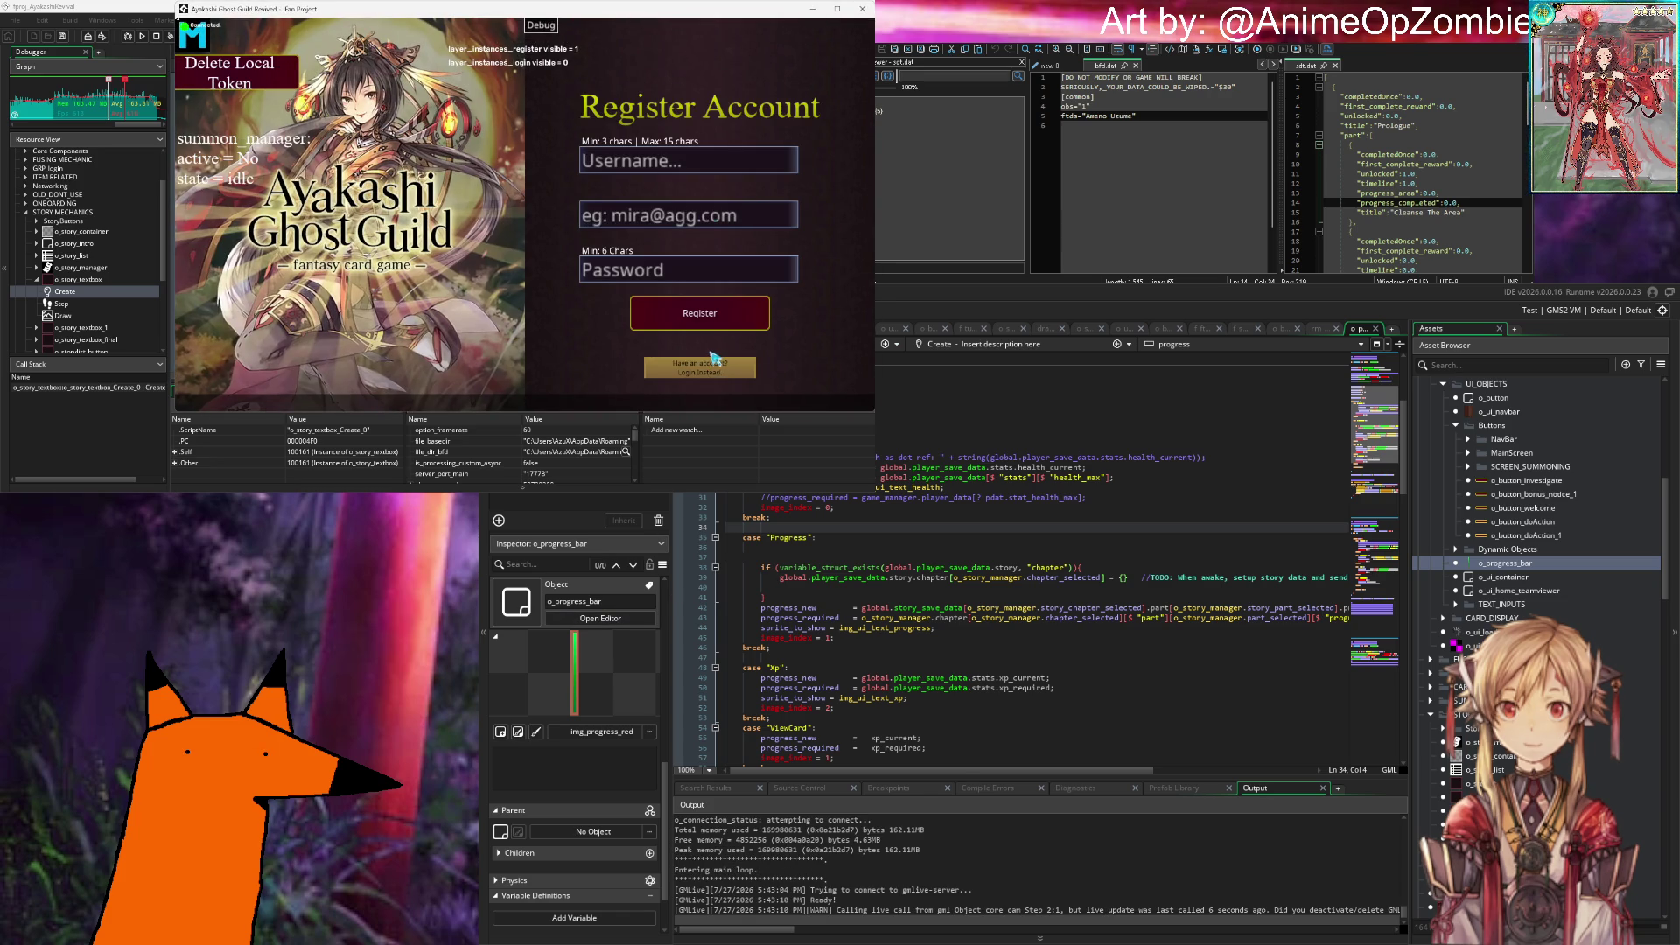
# Step: Log into the running game with the saved test credentials and dismiss the player-data message
pyautogui.click(700, 366)
pyautogui.click(700, 313)
pyautogui.press('Return')
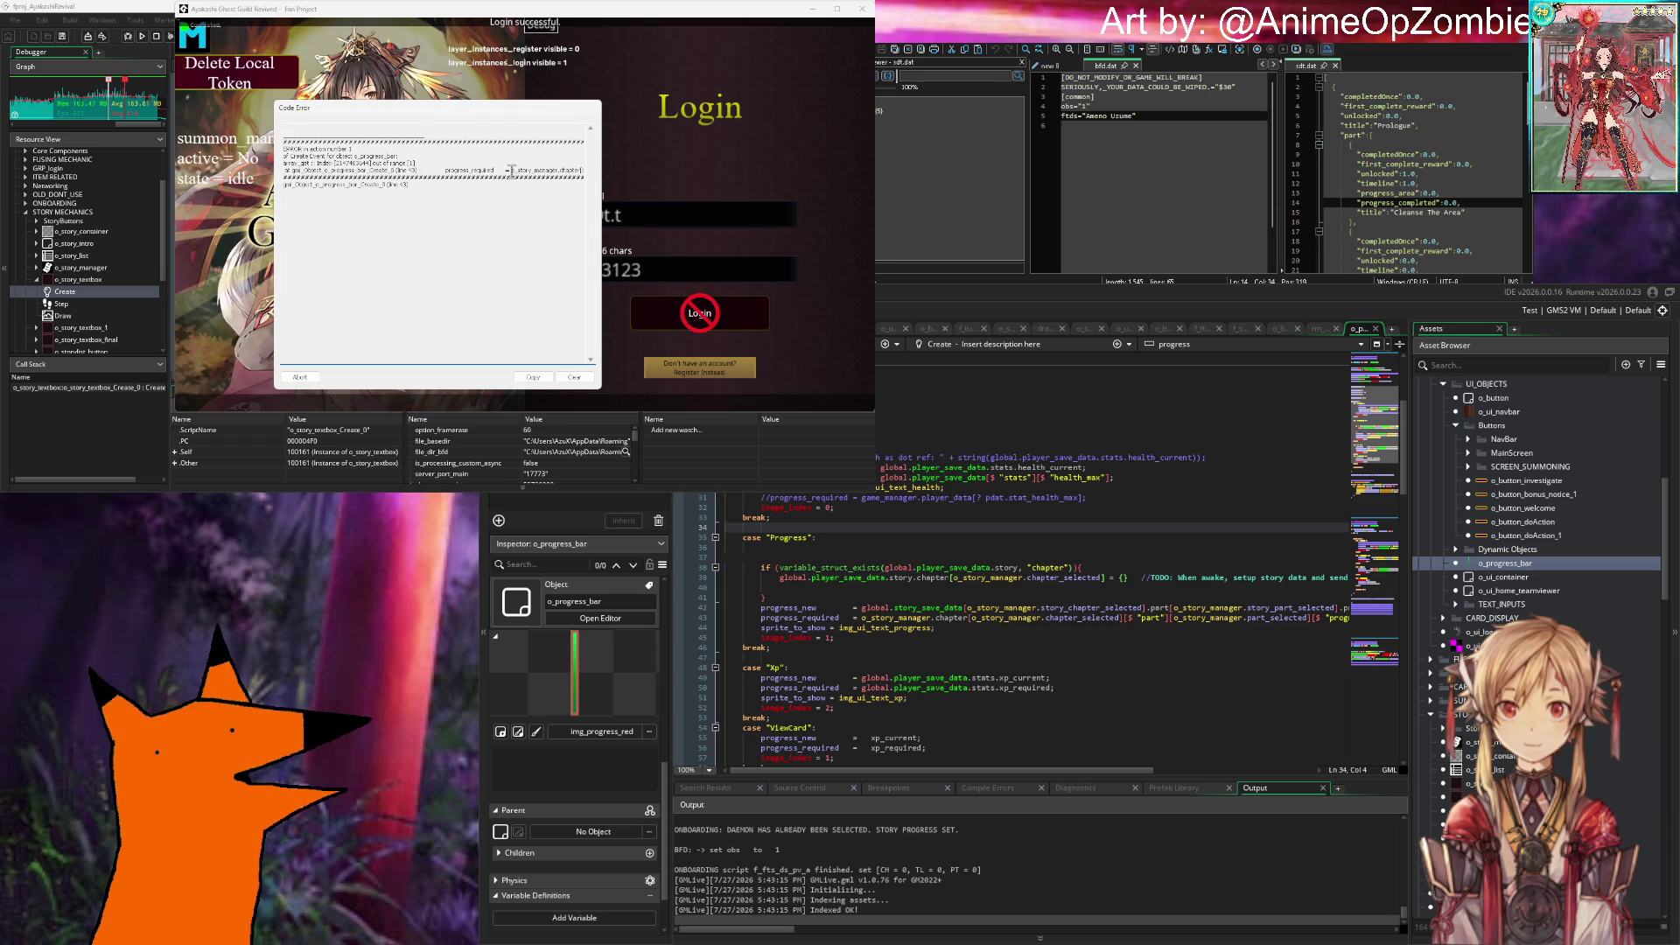
# Step: Read the Code Error text and trace o_story_manager and chapter_selected in the progress bar code
pyautogui.moveTo(512, 171)
pyautogui.mouseDown()
pyautogui.moveTo(591, 176)
pyautogui.moveTo(288, 180)
pyautogui.mouseUp()
pyautogui.click(458, 172)
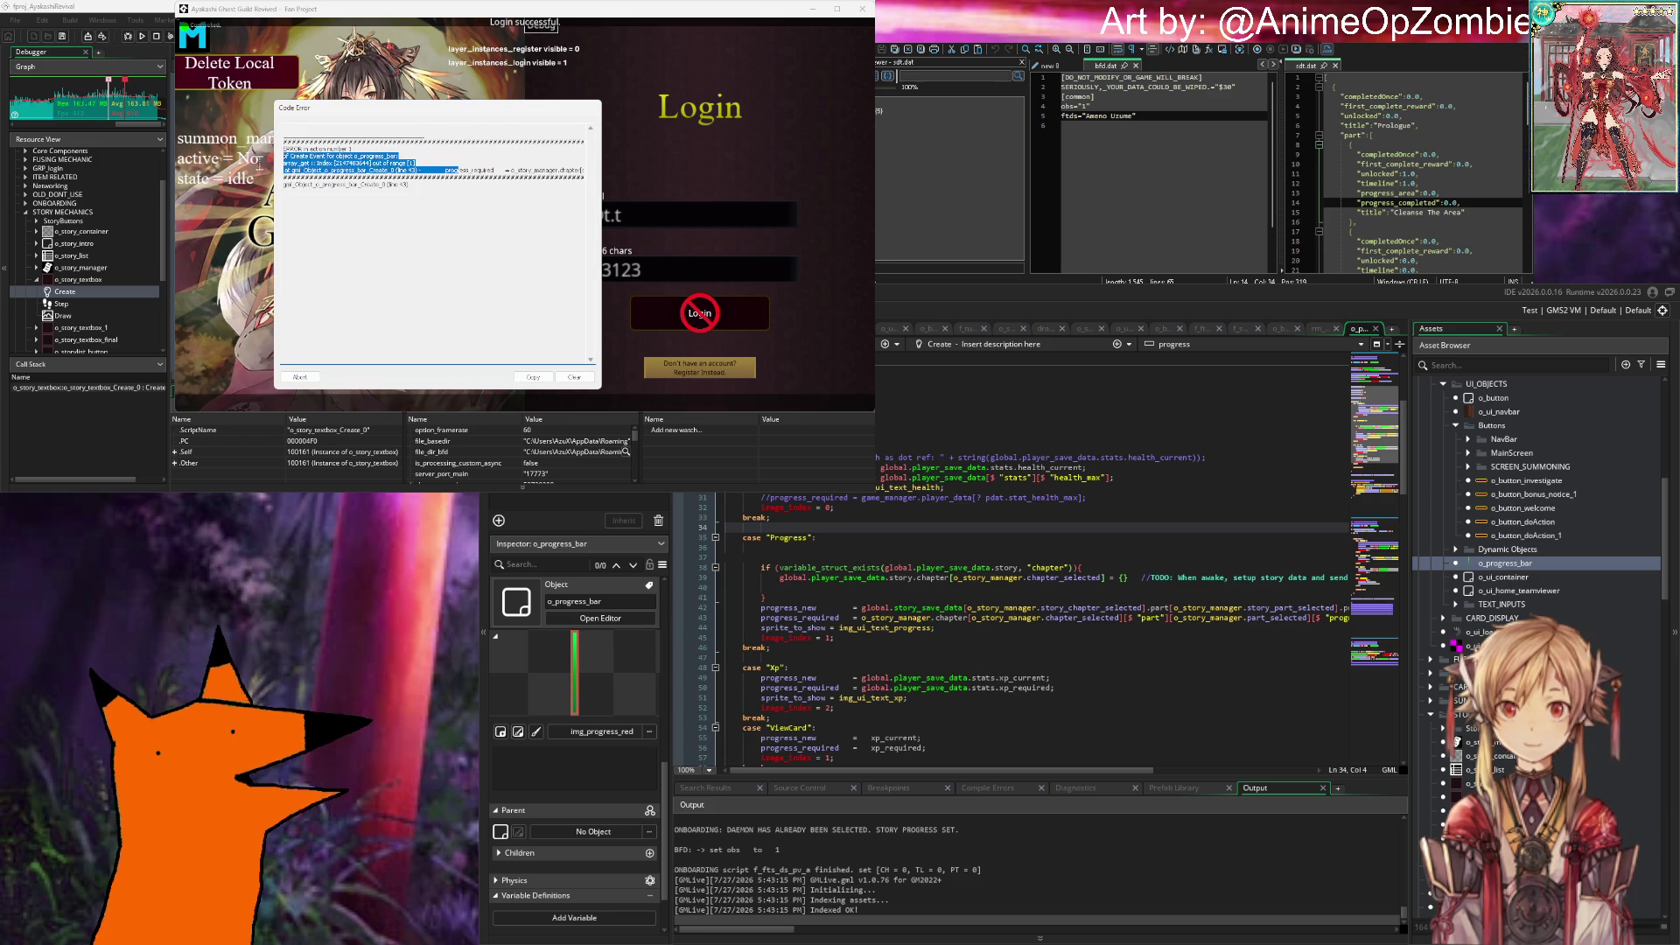
pyautogui.click(936, 627)
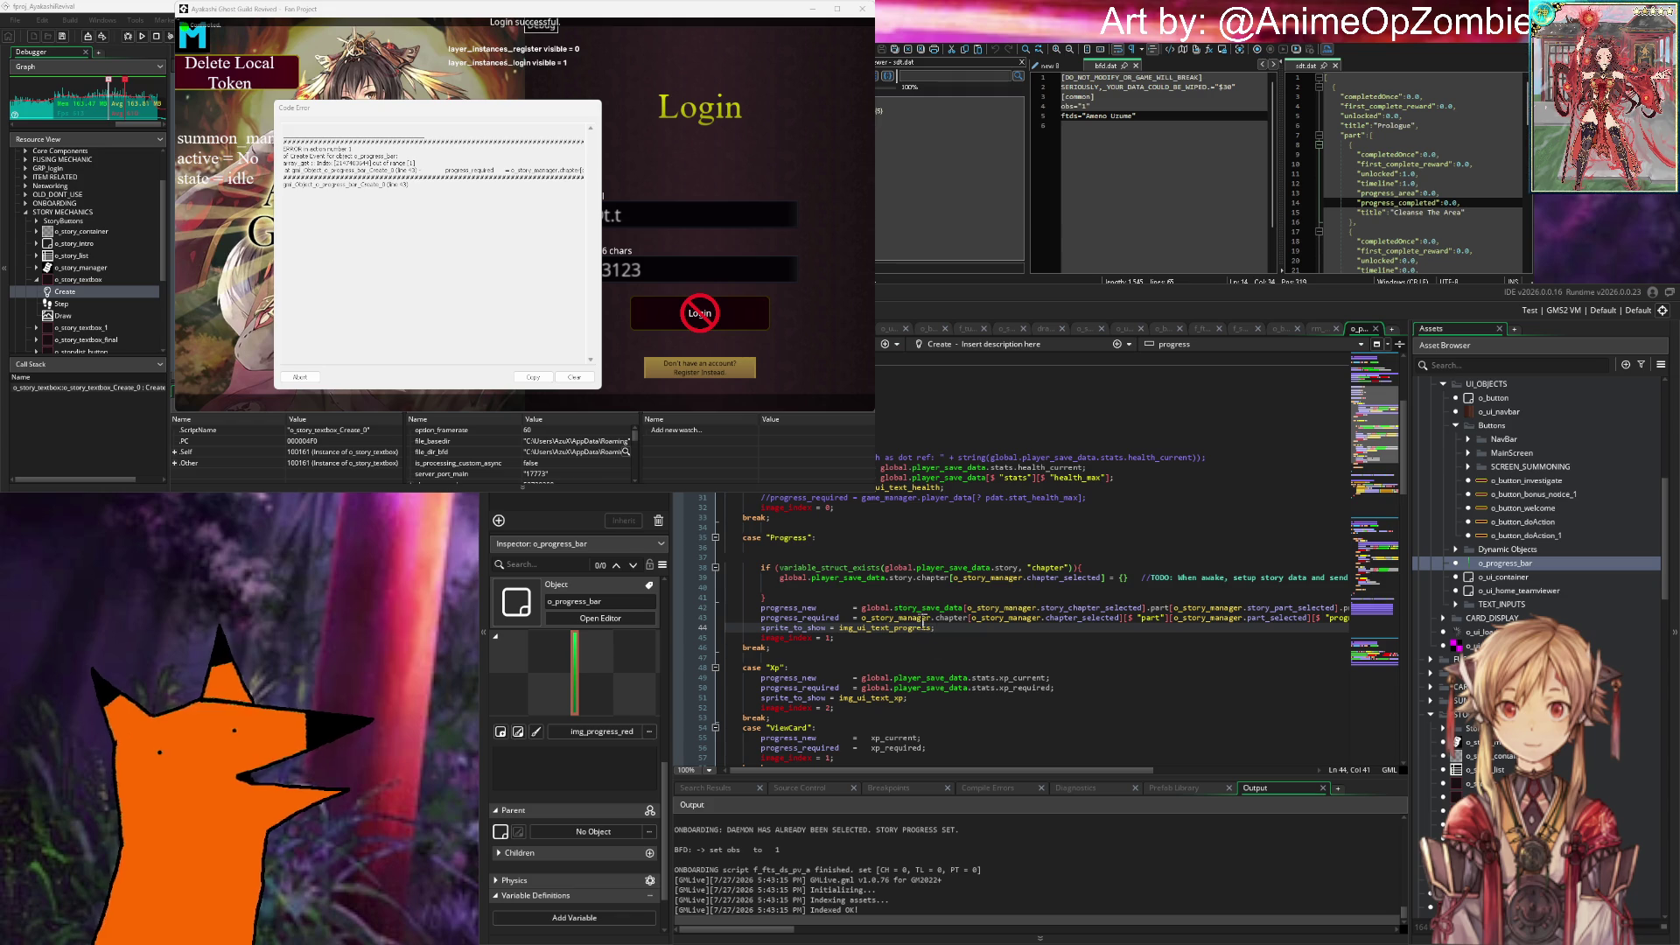
pyautogui.doubleClick(910, 618)
pyautogui.click(1000, 618)
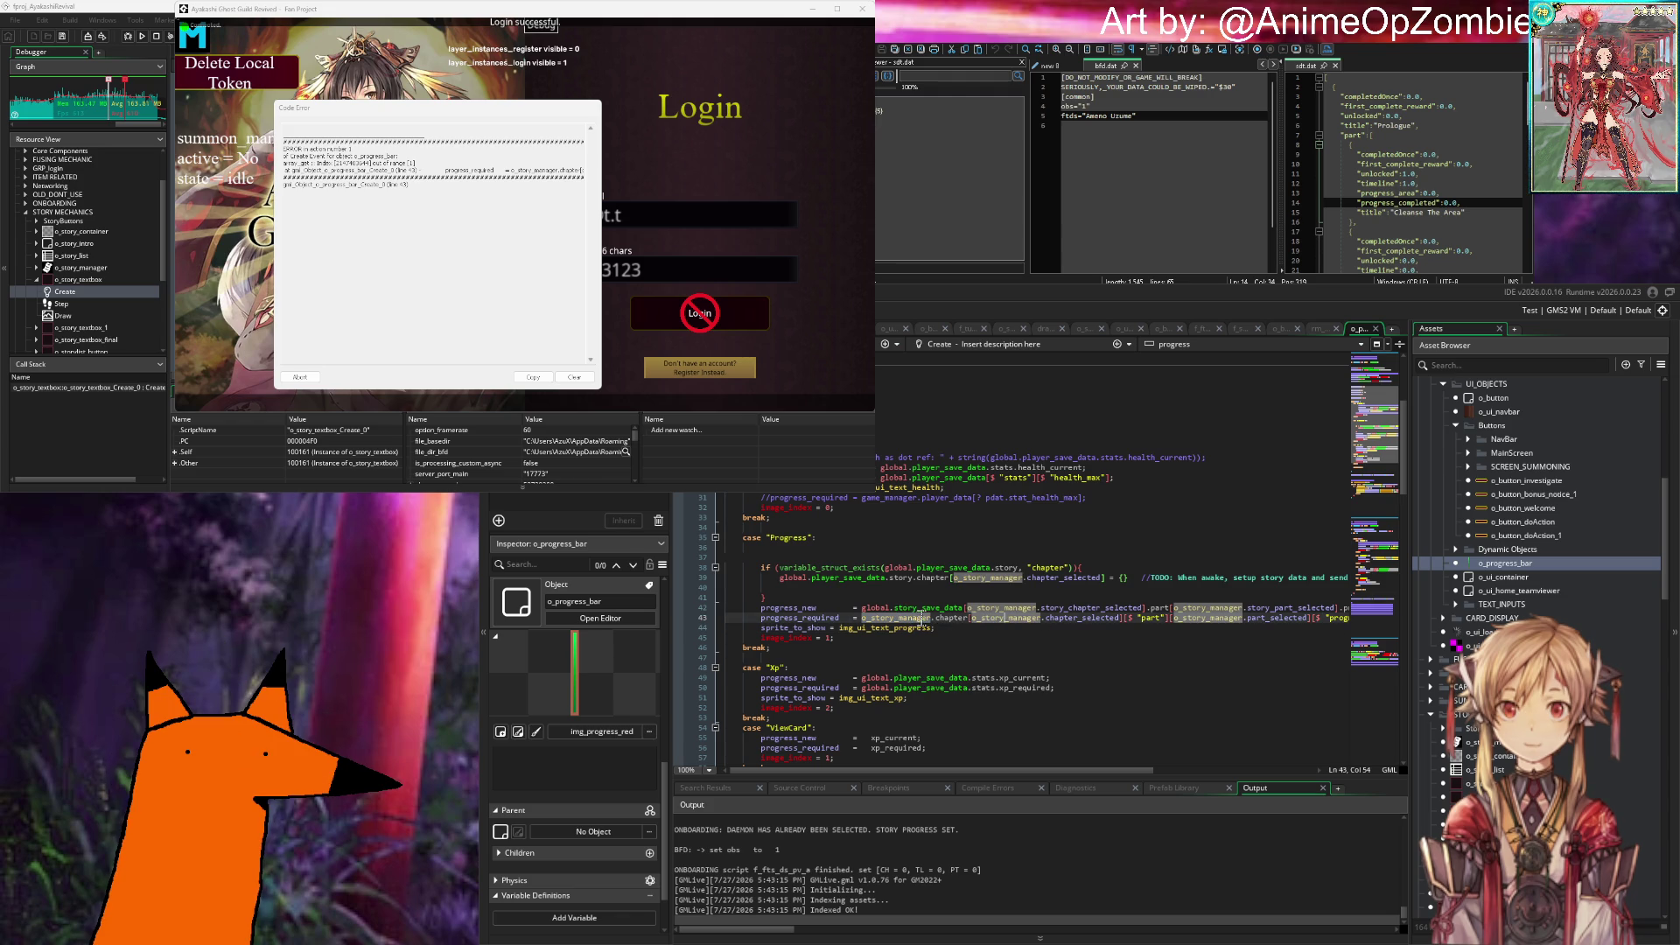
pyautogui.doubleClick(1066, 619)
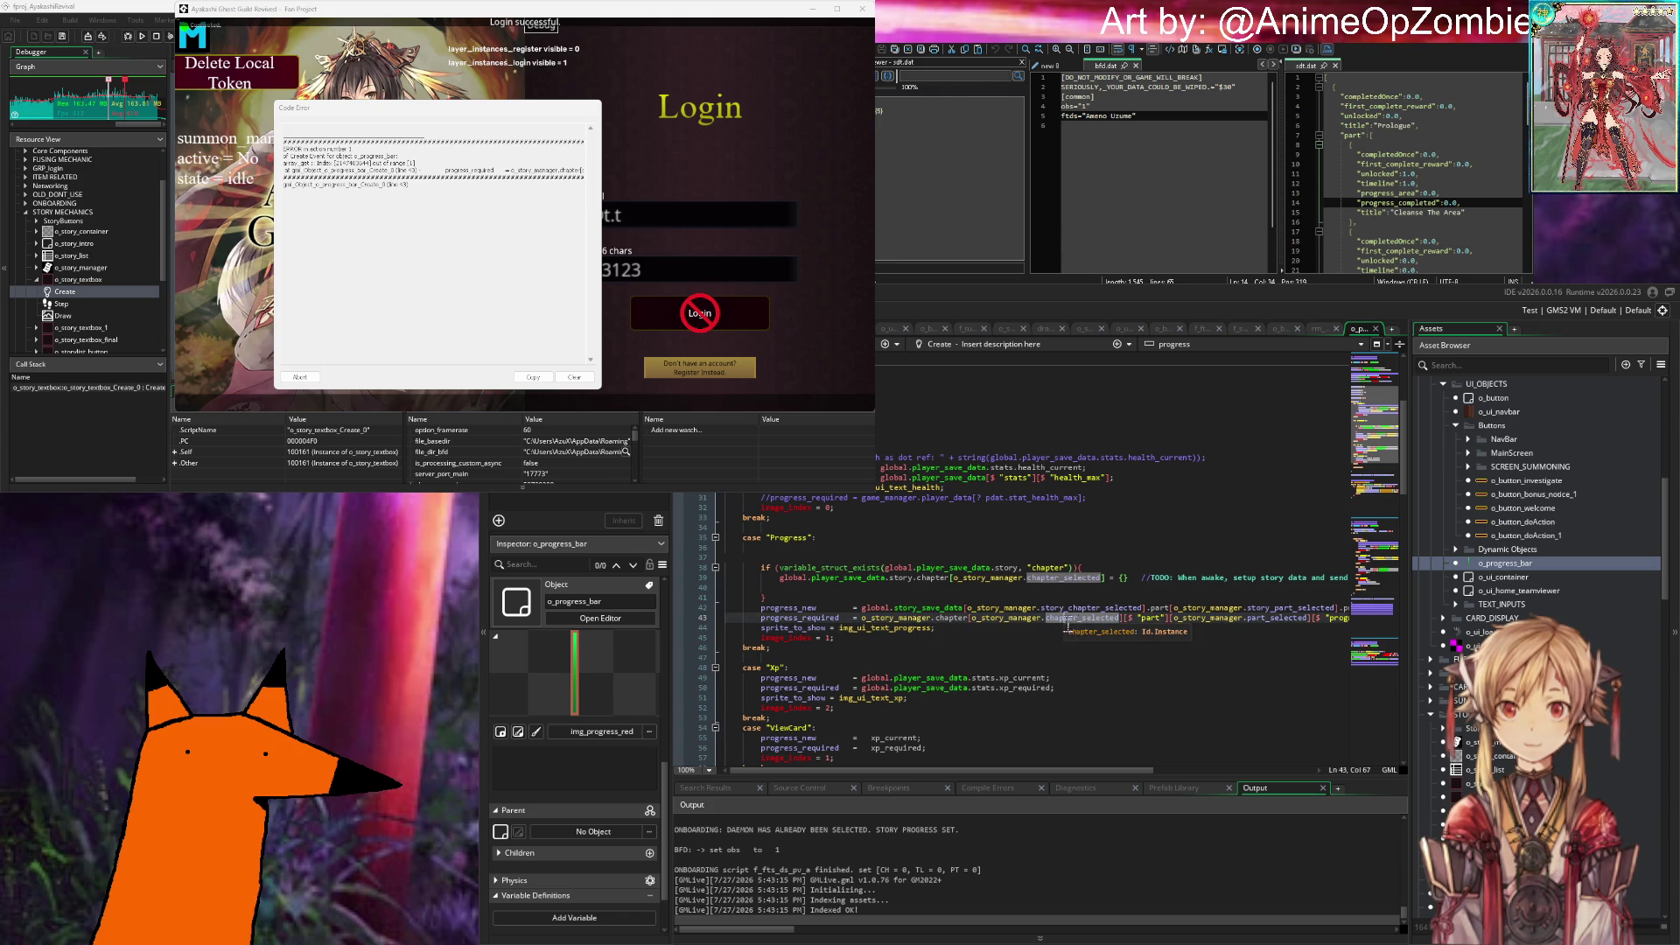
pyautogui.click(1126, 627)
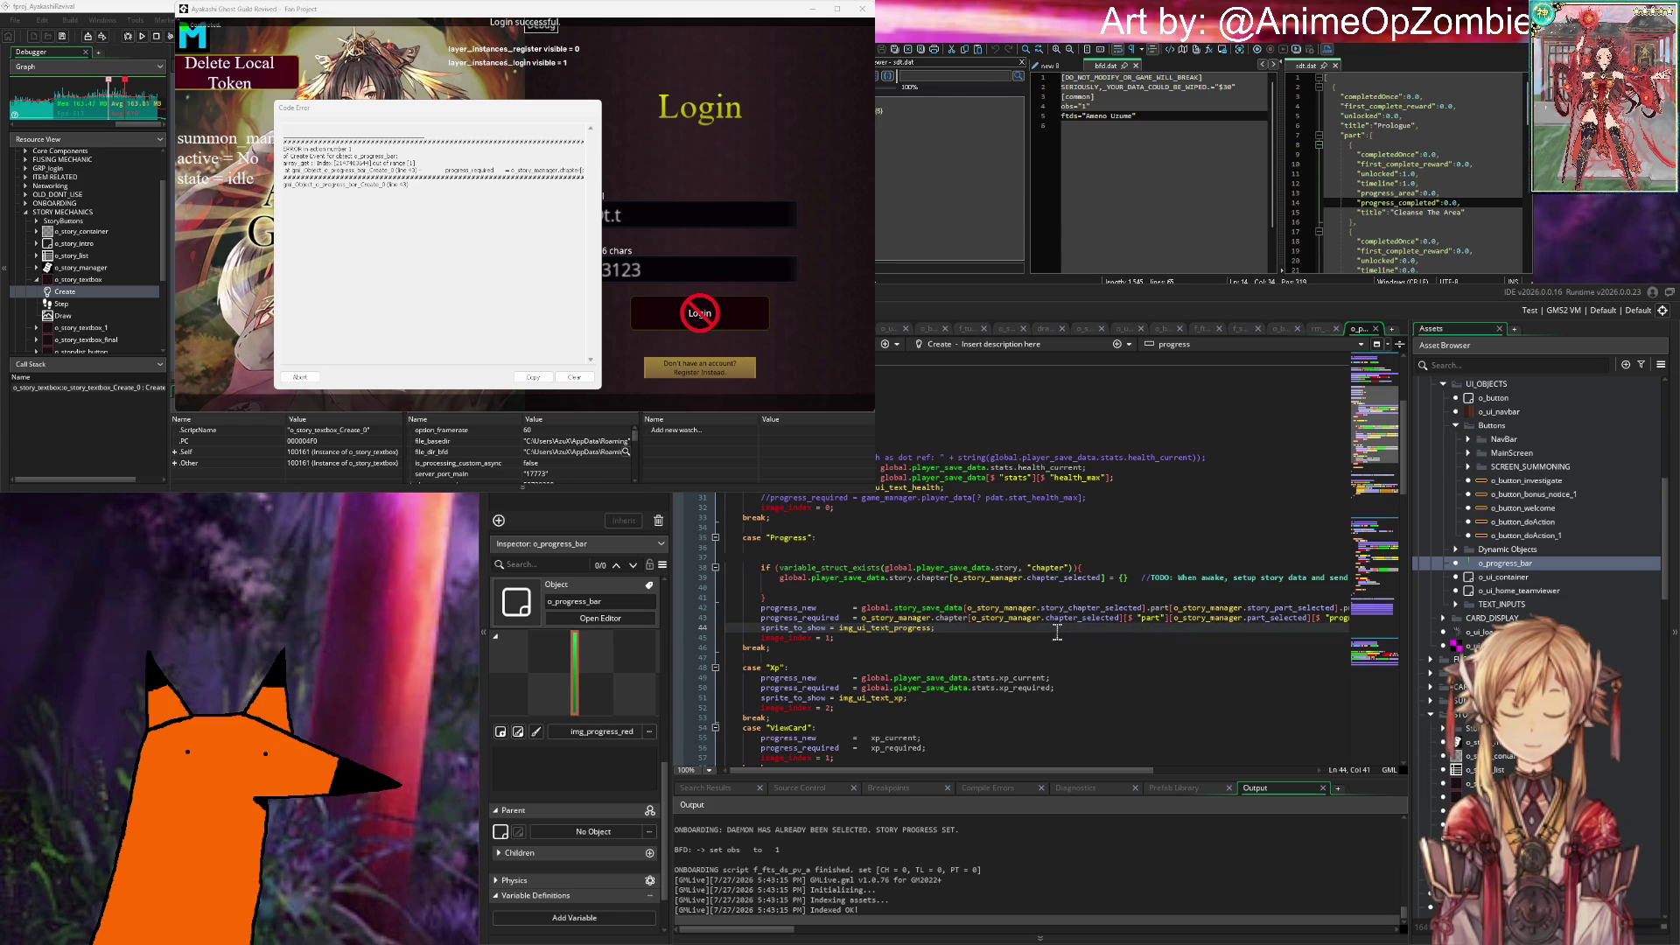
# Step: Inspect part_selected and story_part_selected on Create lines 42–43, then rebuild with F5
pyautogui.scroll(-2, 1053, 628)
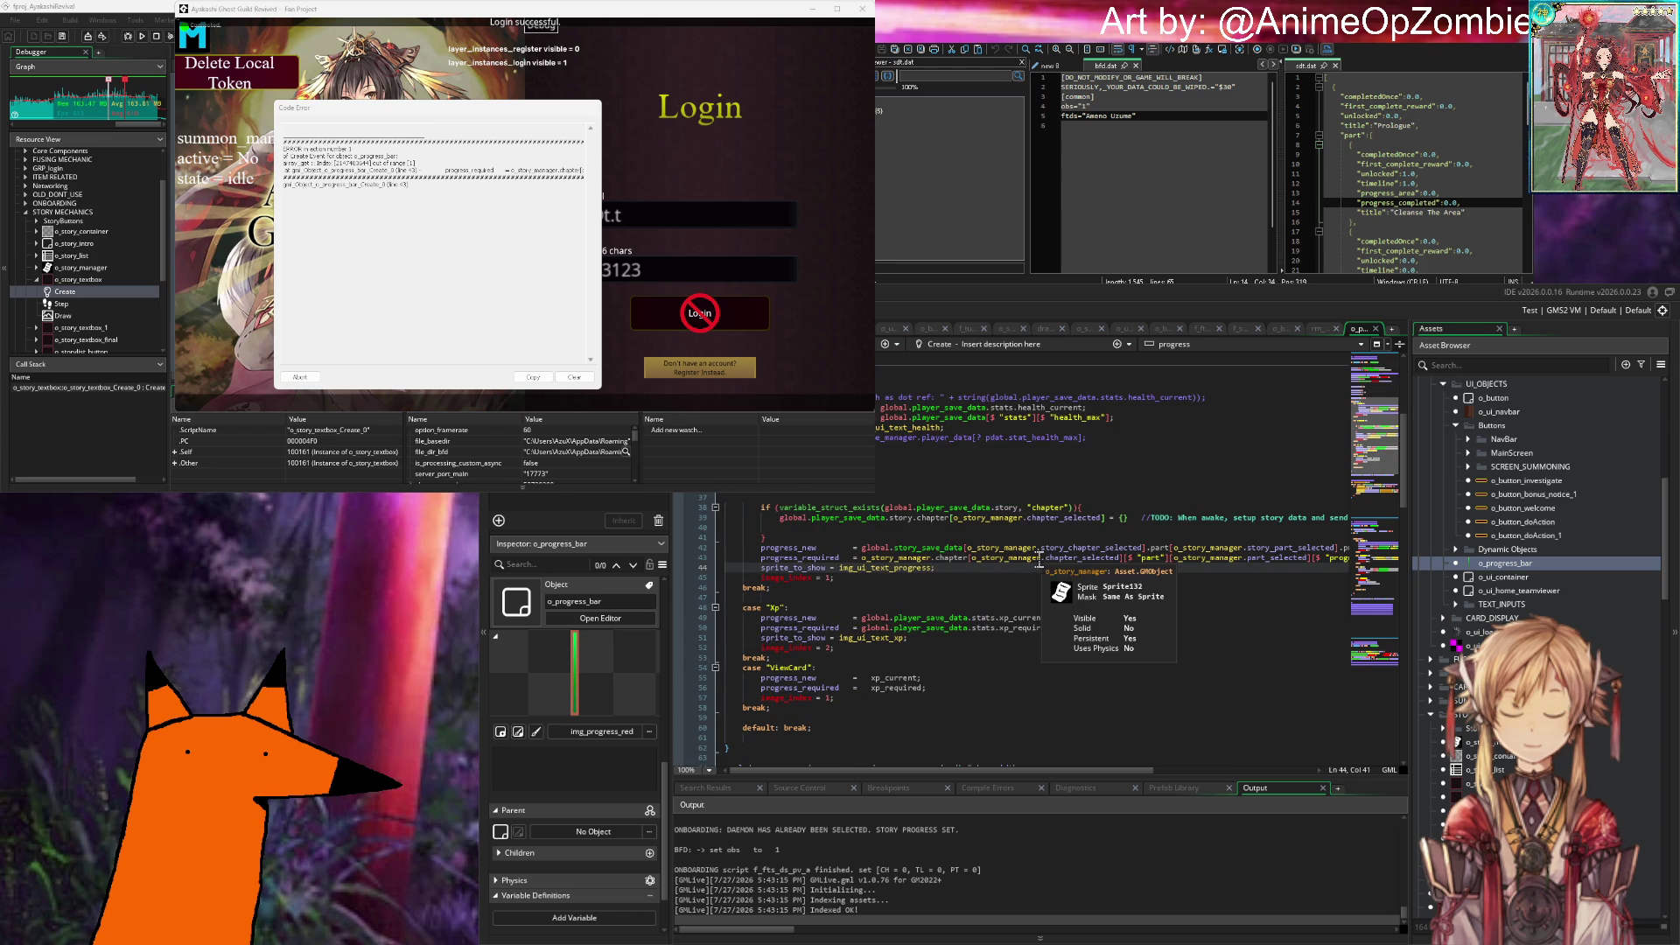
pyautogui.hscroll(3, 1037, 562)
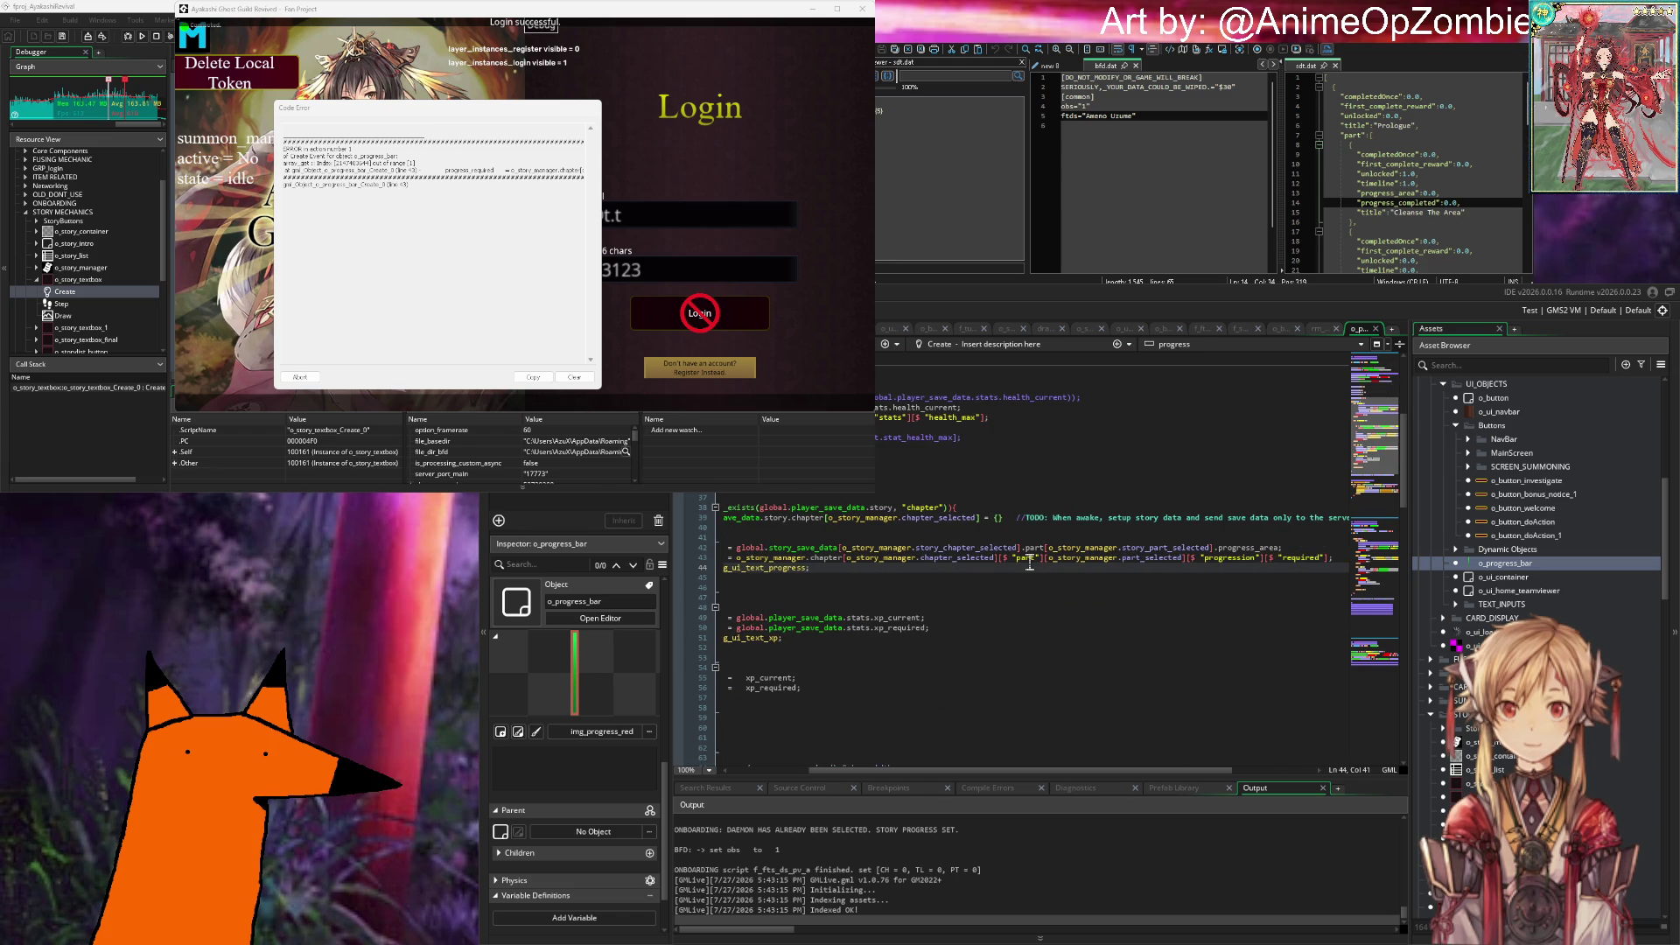
pyautogui.moveTo(1151, 564)
pyautogui.click(1124, 558)
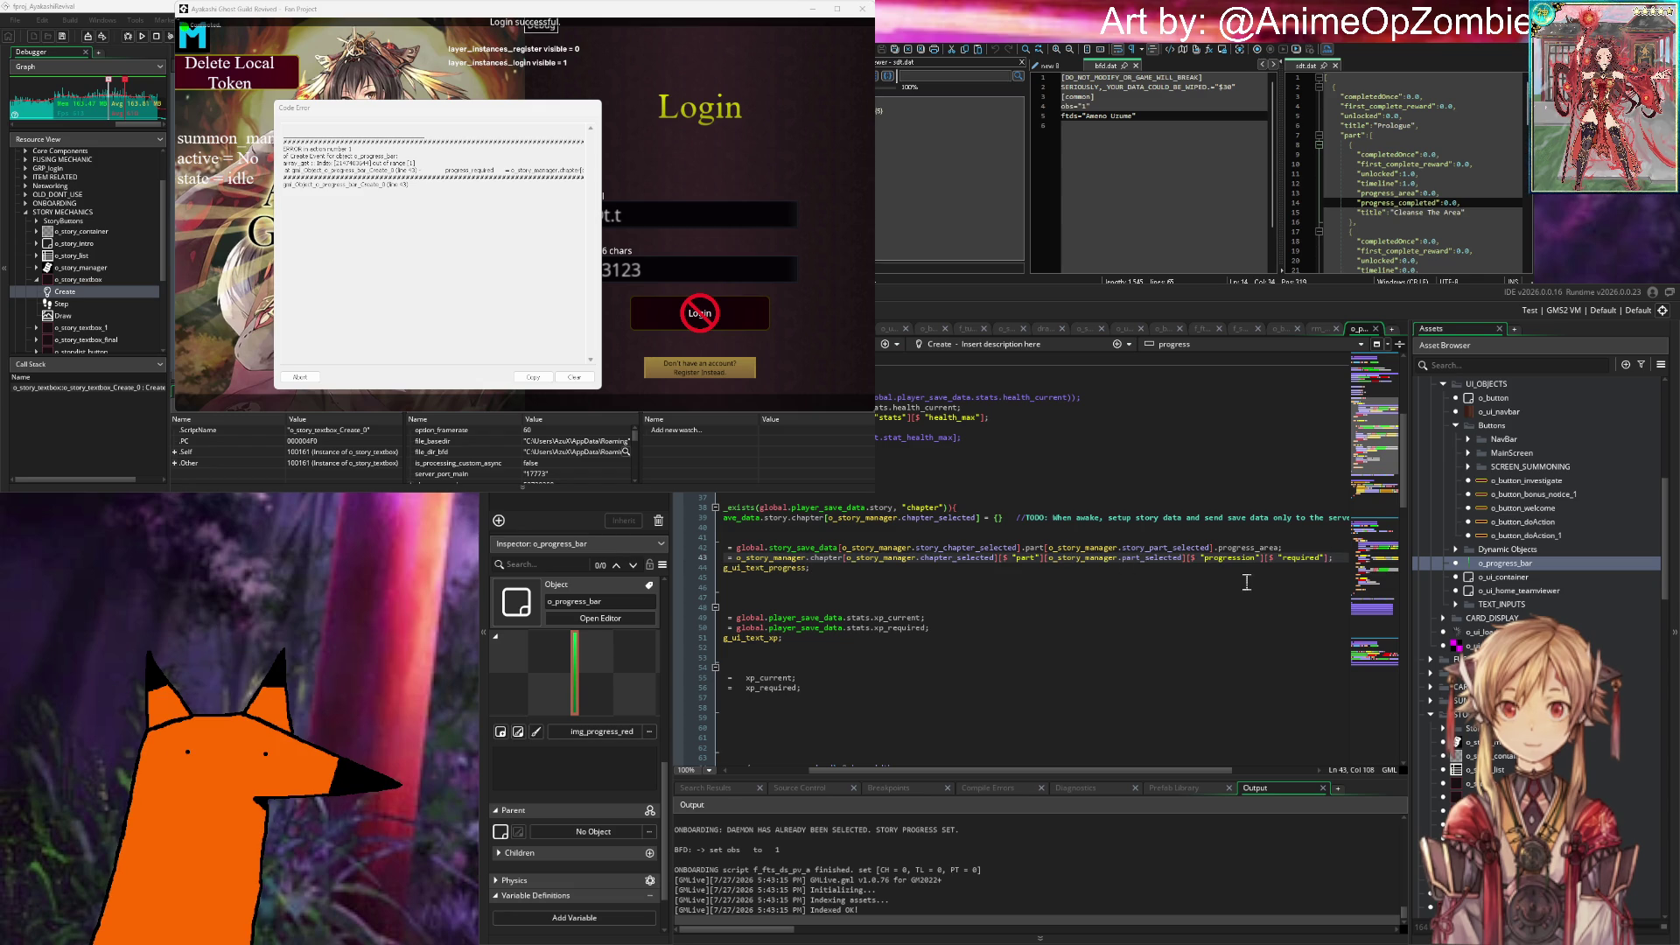
pyautogui.doubleClick(945, 558)
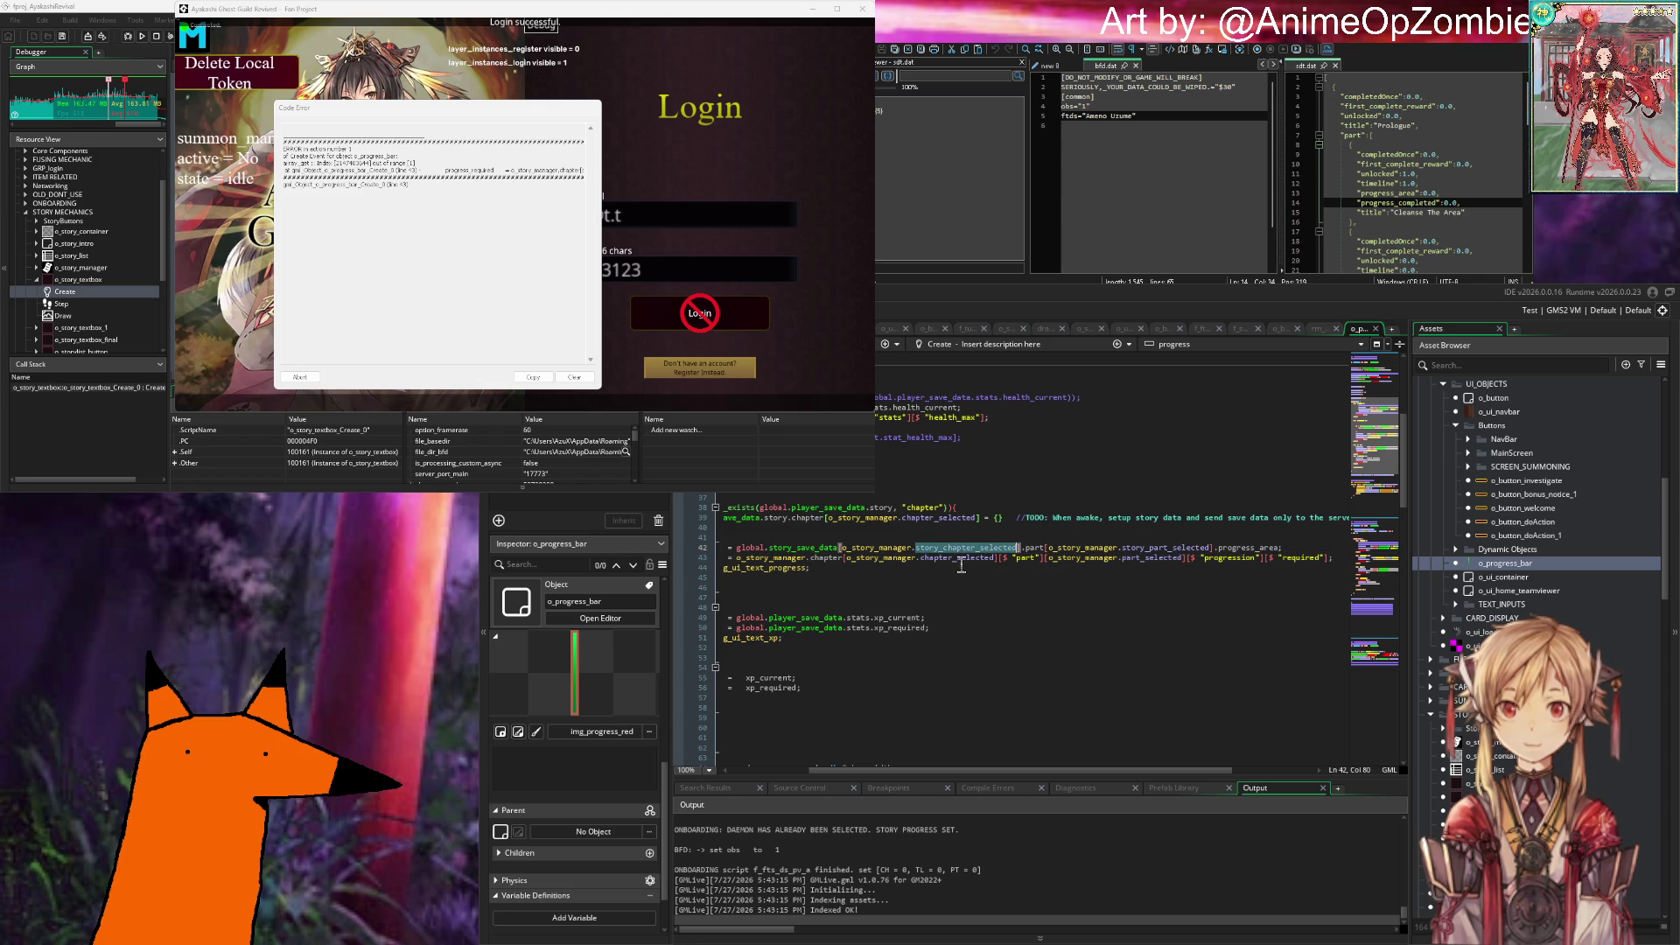
pyautogui.doubleClick(1183, 552)
pyautogui.click(1211, 550)
pyautogui.hscroll(3, 1211, 552)
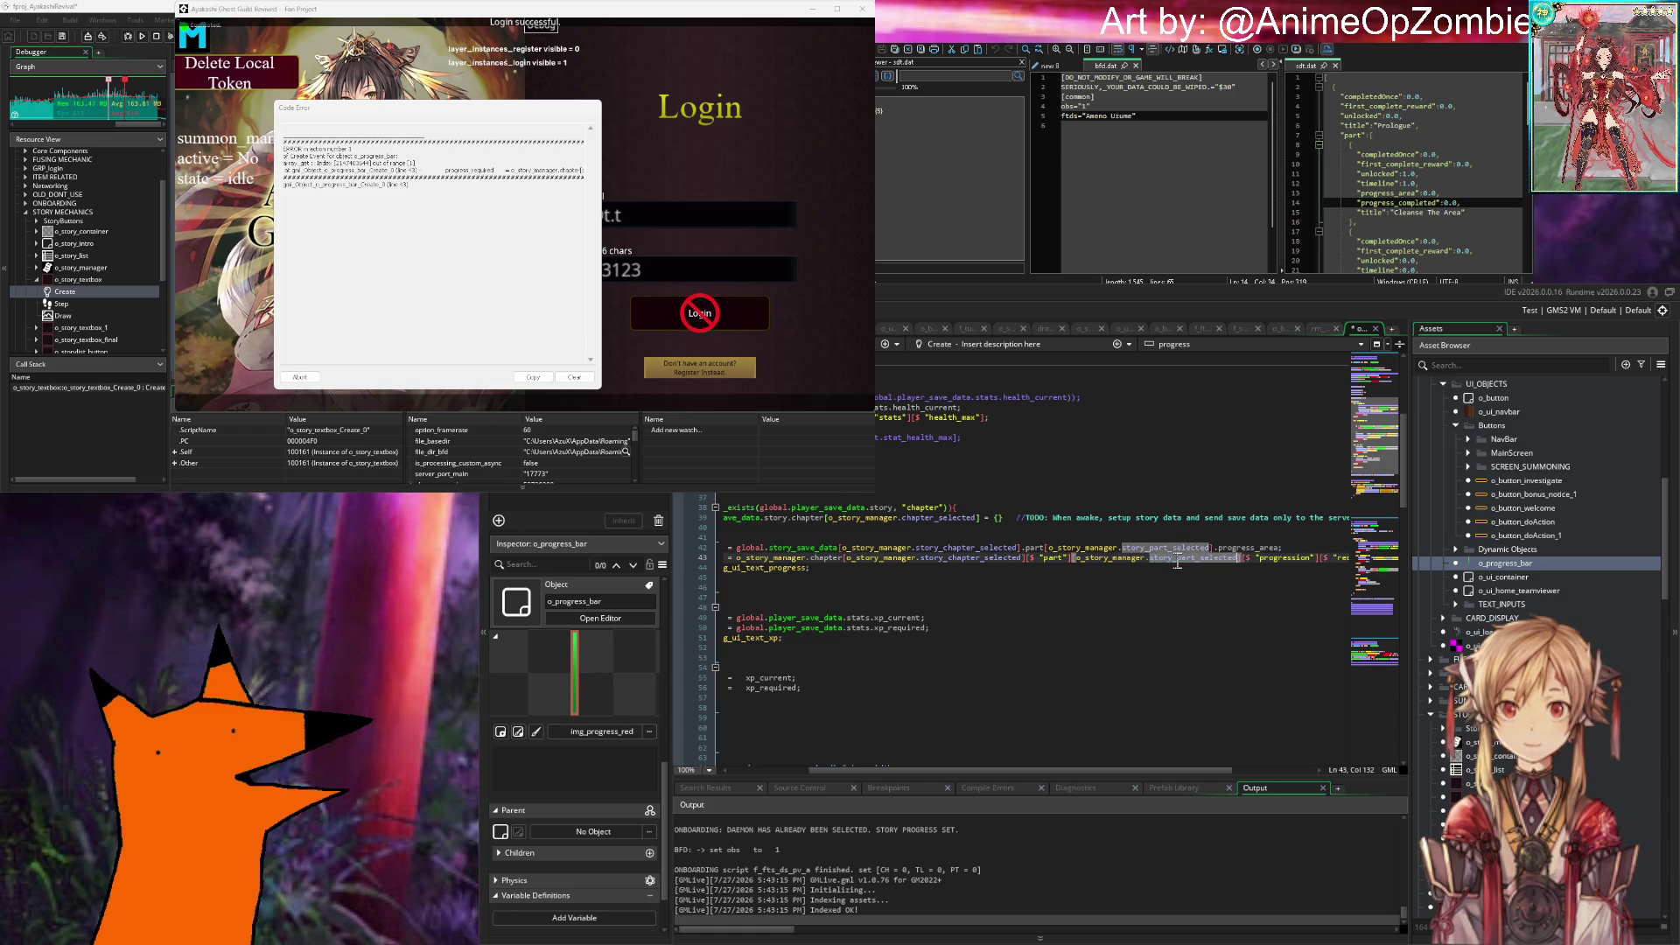
pyautogui.press('F5')
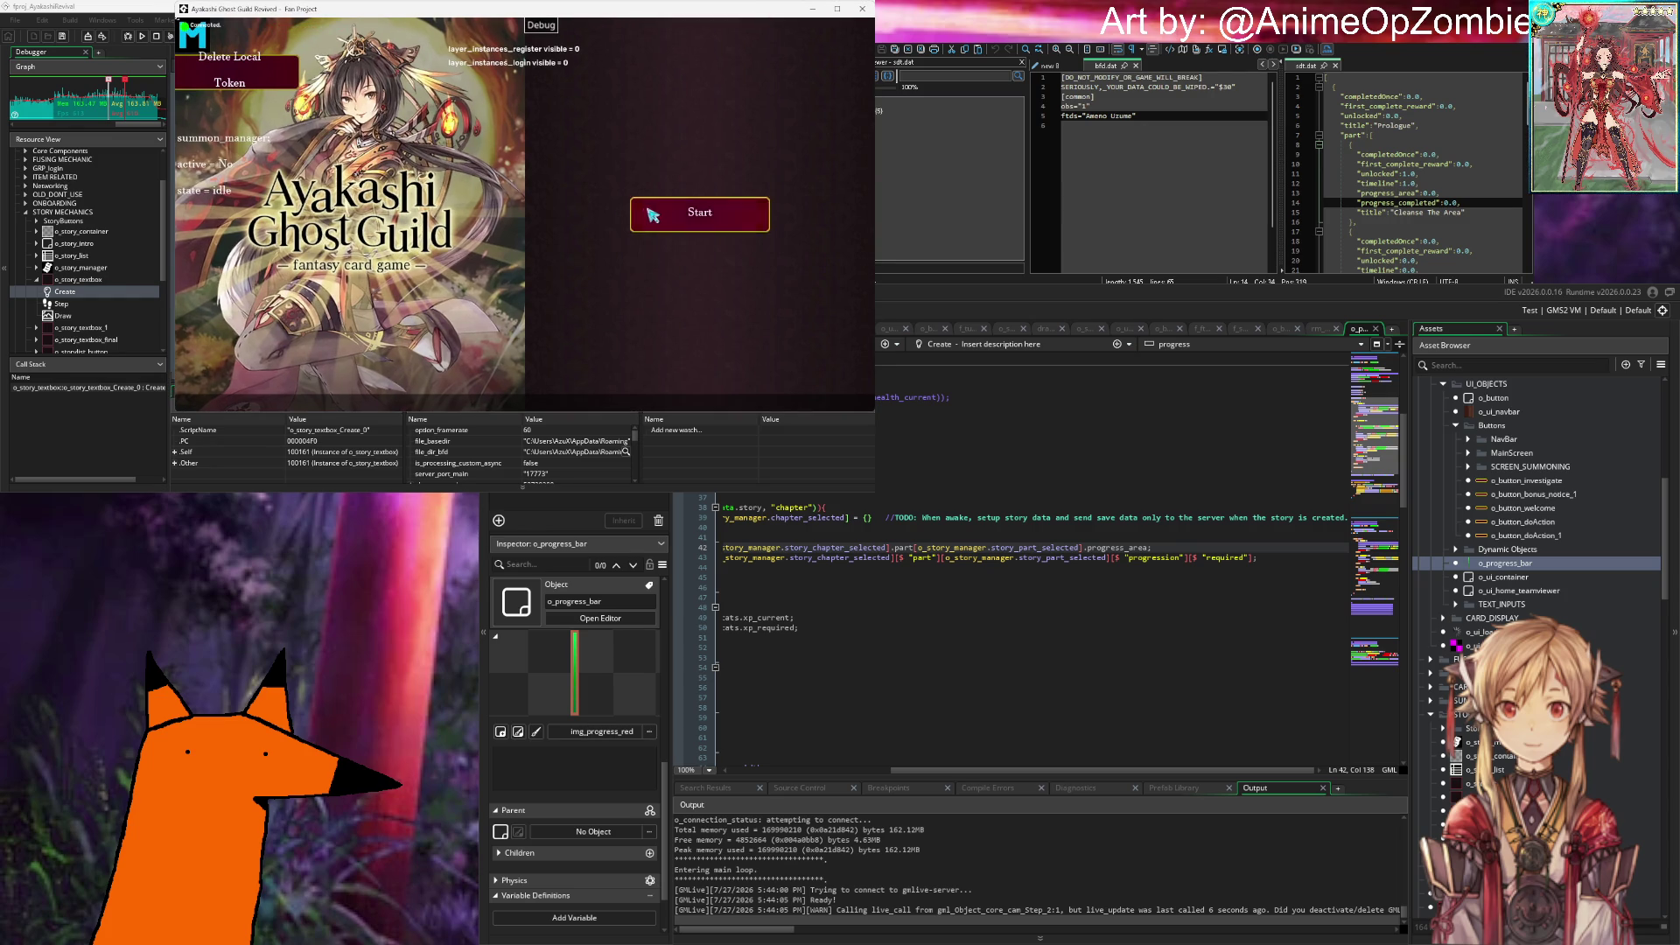
# Step: Start the game, log in, dismiss the info message, and close the chapters Code Error dialog
pyautogui.click(647, 215)
pyautogui.click(684, 371)
pyautogui.click(698, 314)
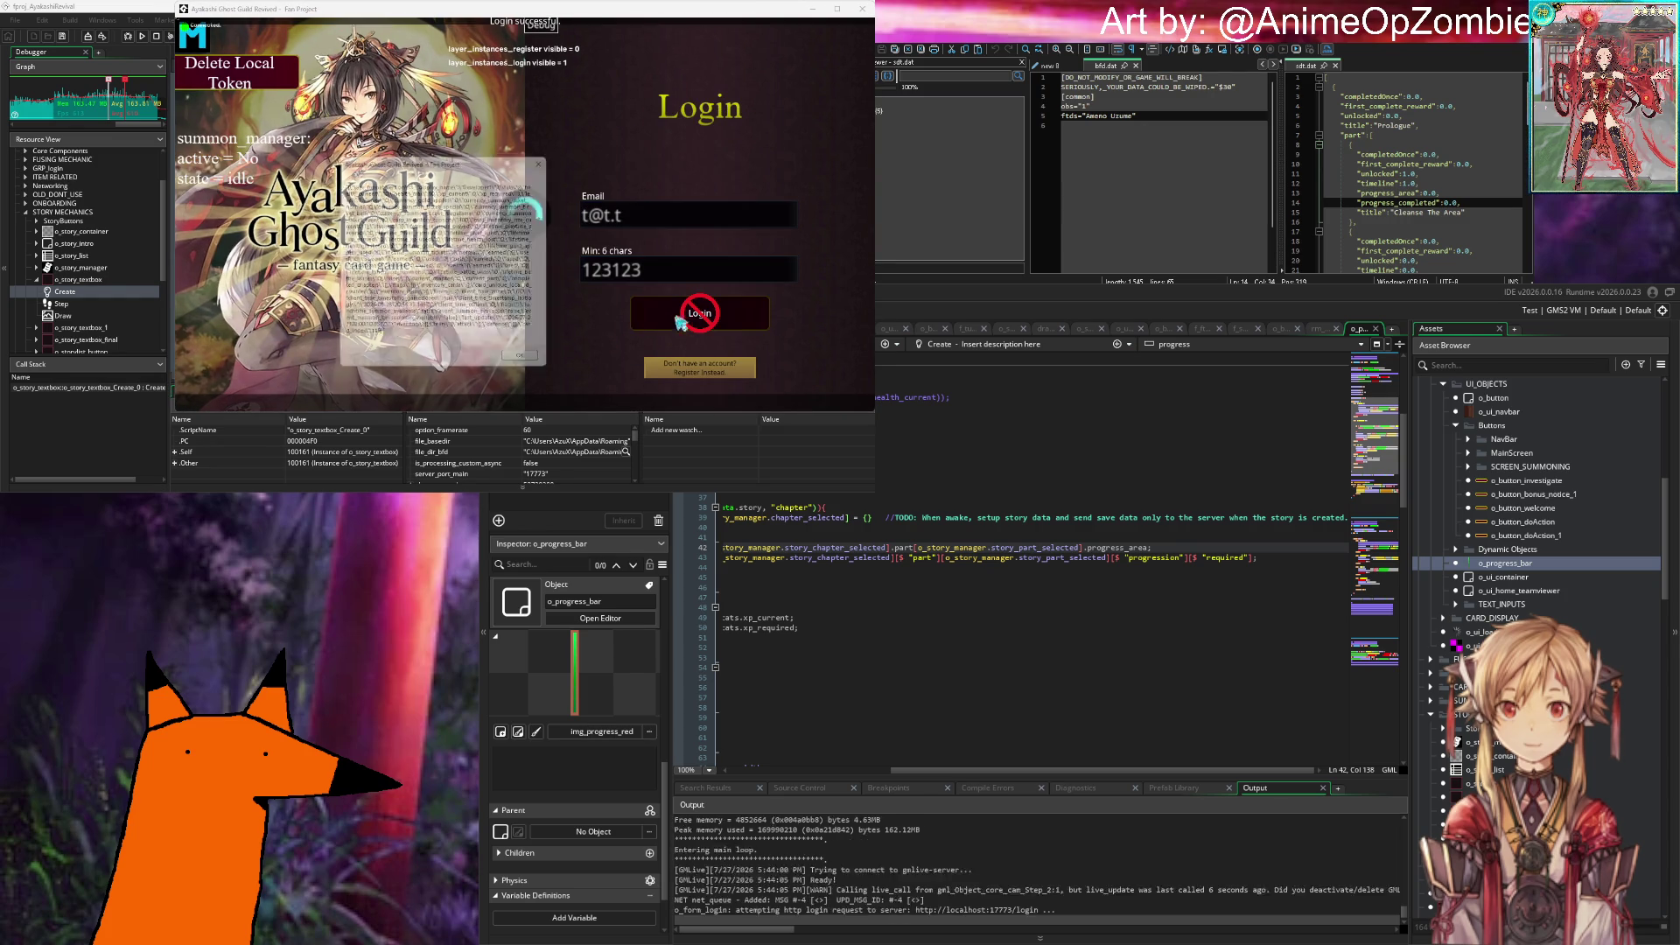
pyautogui.click(529, 286)
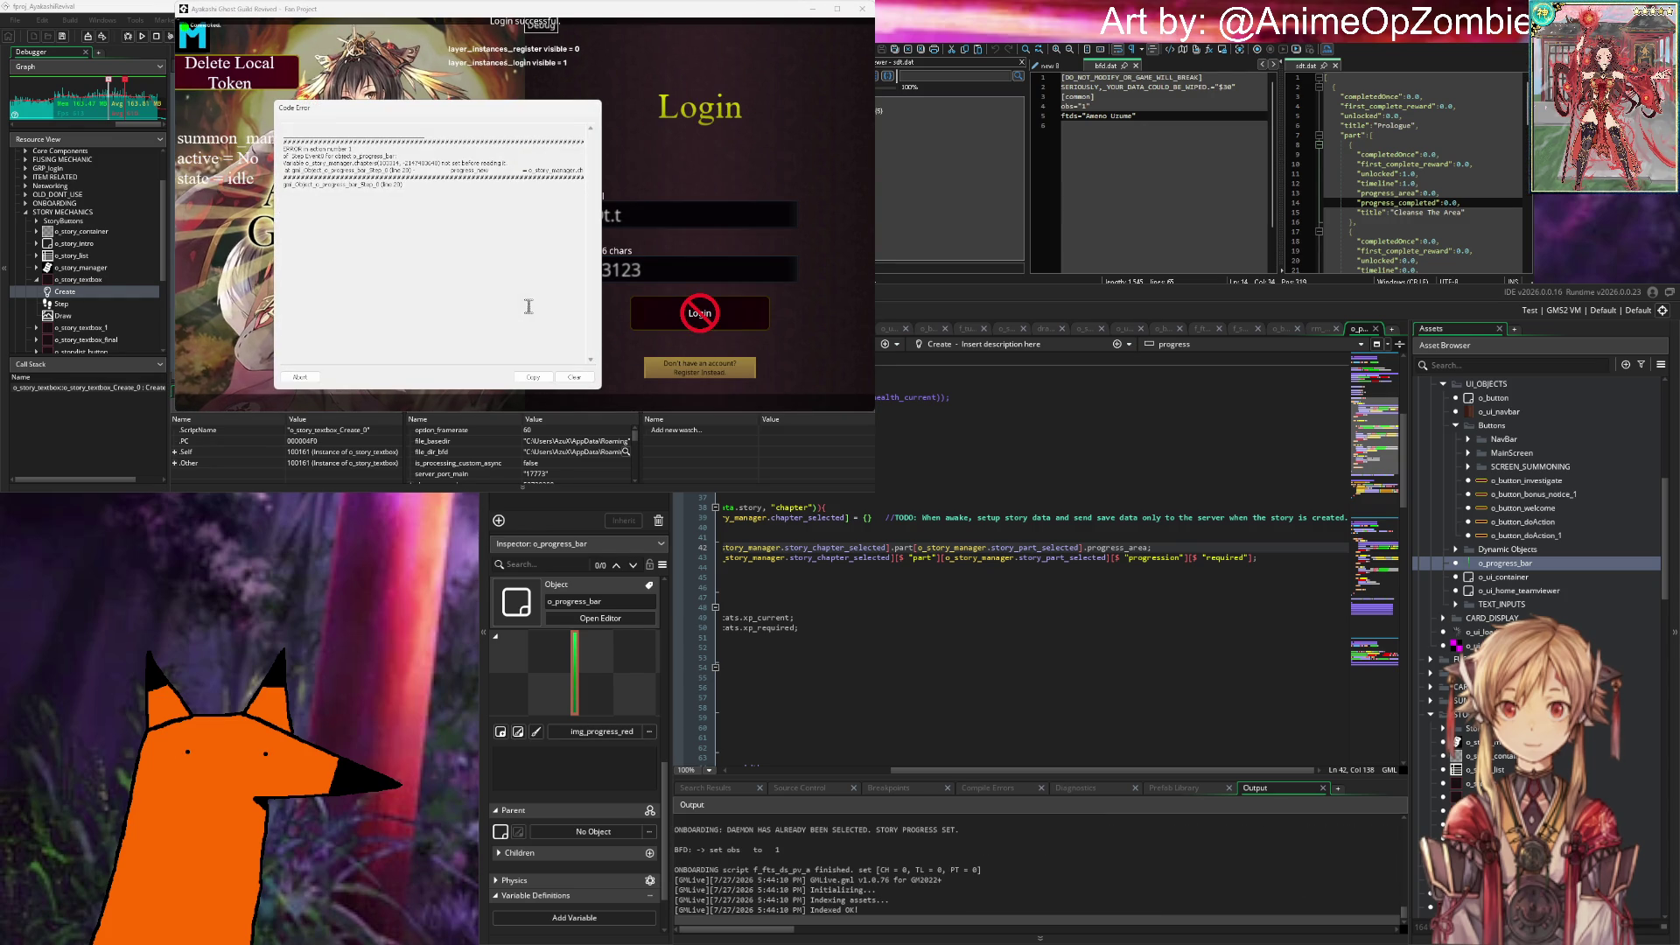
pyautogui.press('Escape')
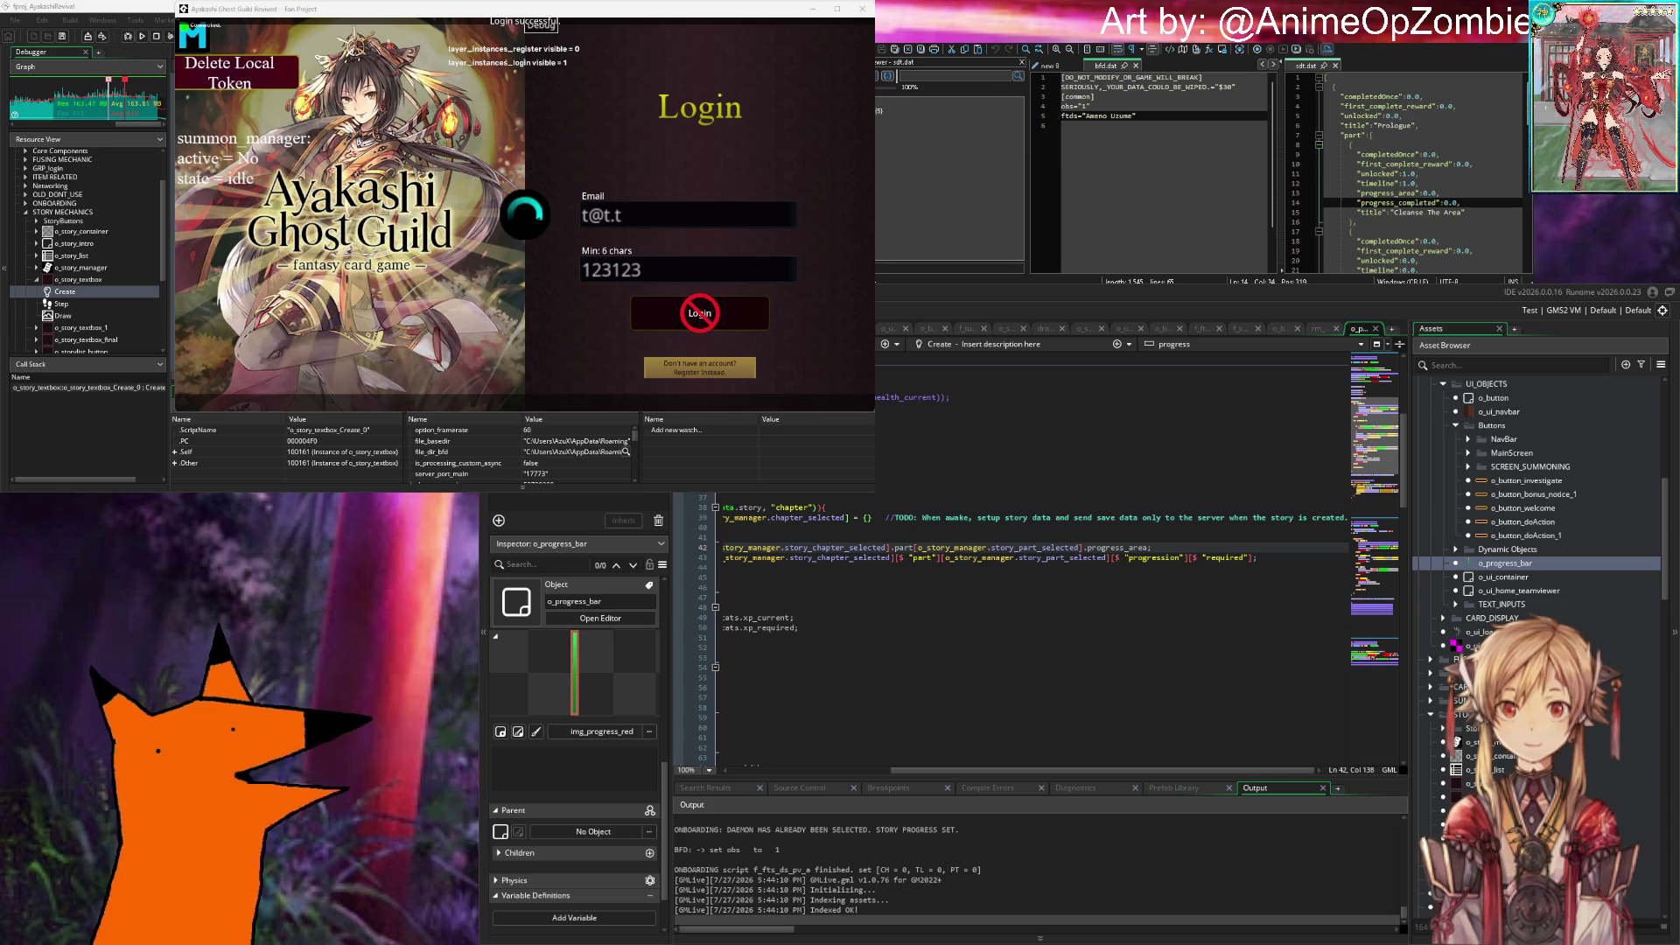
pyautogui.scroll(10, 885, 615)
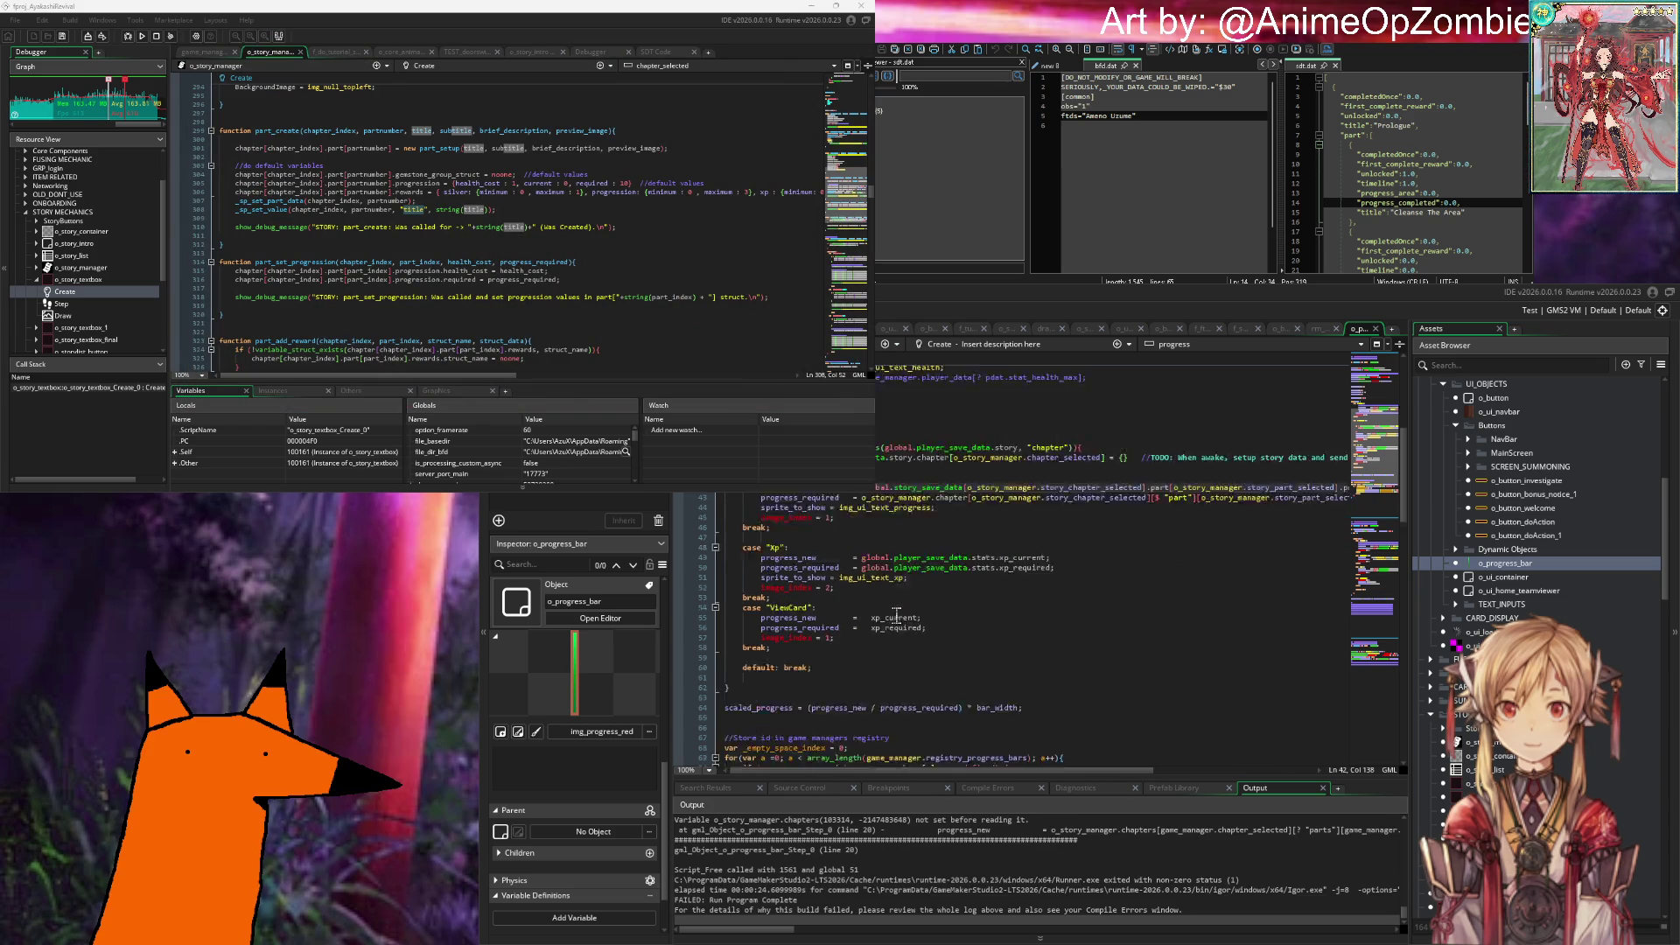
# Step: Comment out the chapter check block on lines 38–41 with Ctrl+K, then select lines 42–43
pyautogui.scroll(-10, 901, 617)
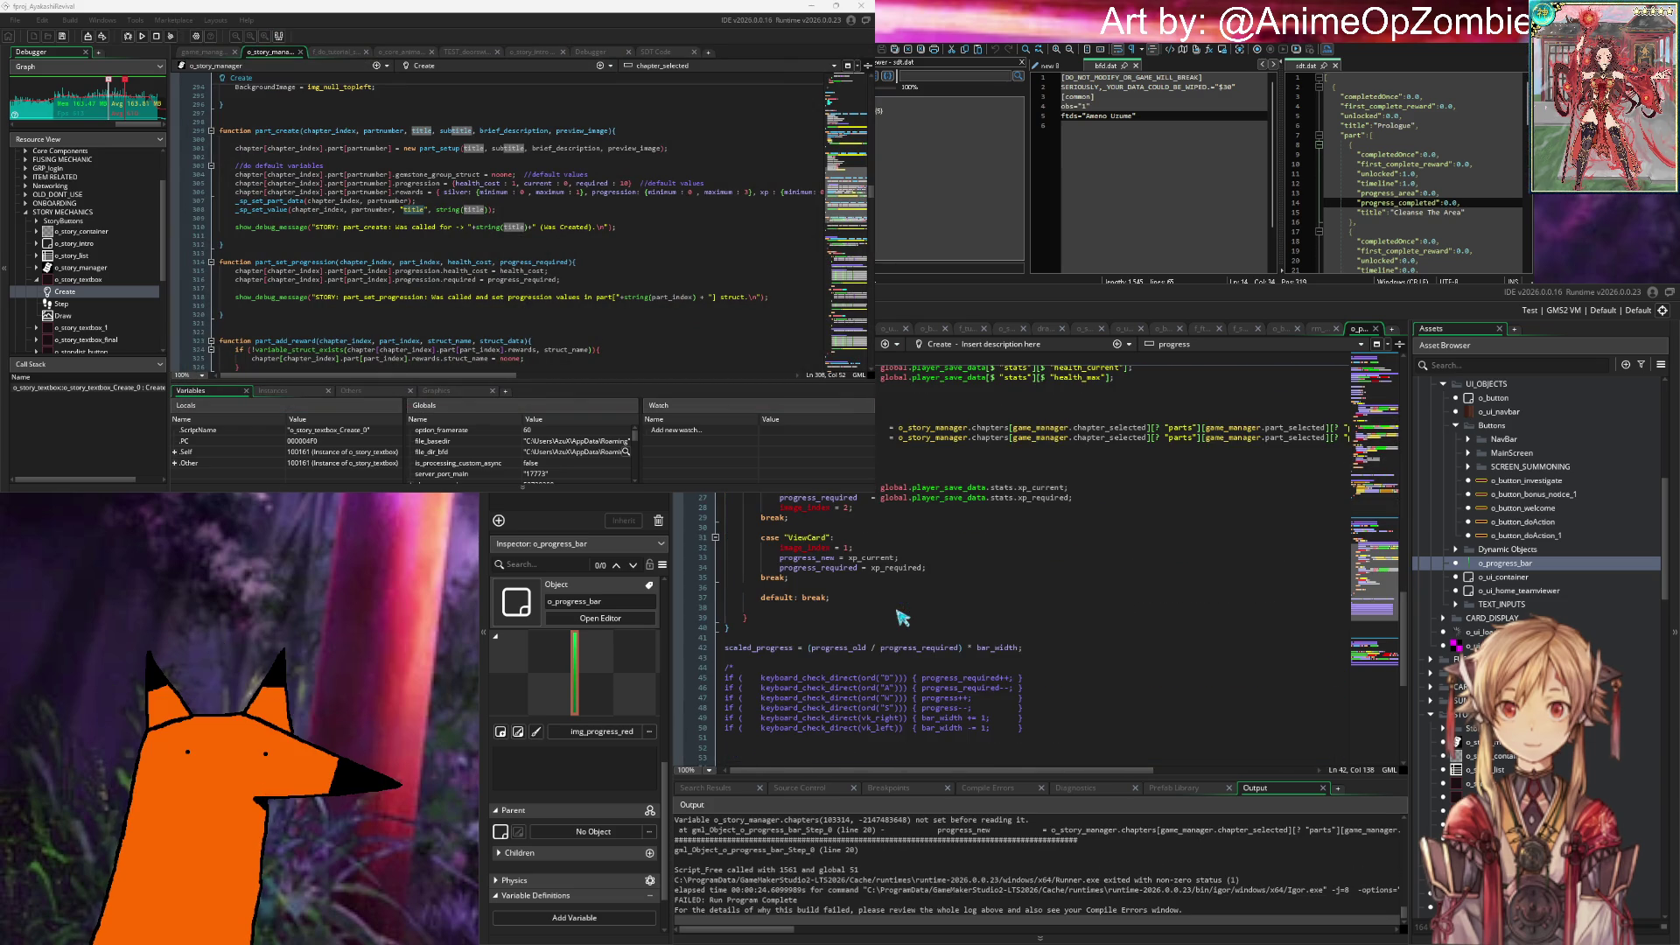
pyautogui.scroll(4, 905, 617)
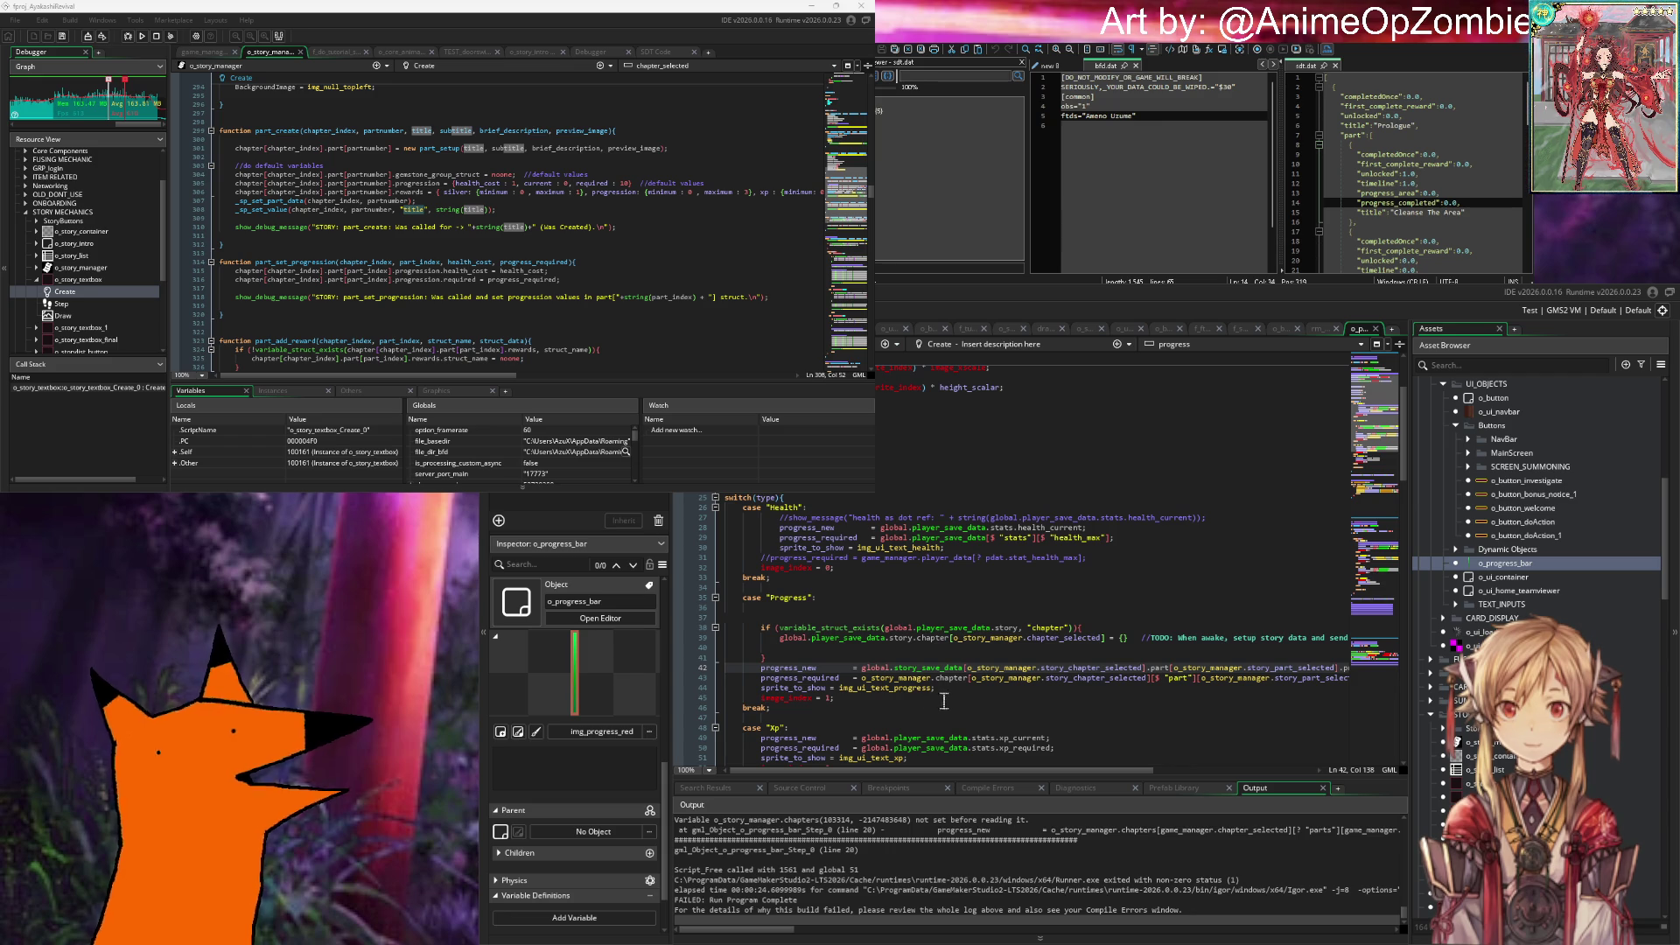
pyautogui.click(952, 700)
pyautogui.doubleClick(898, 628)
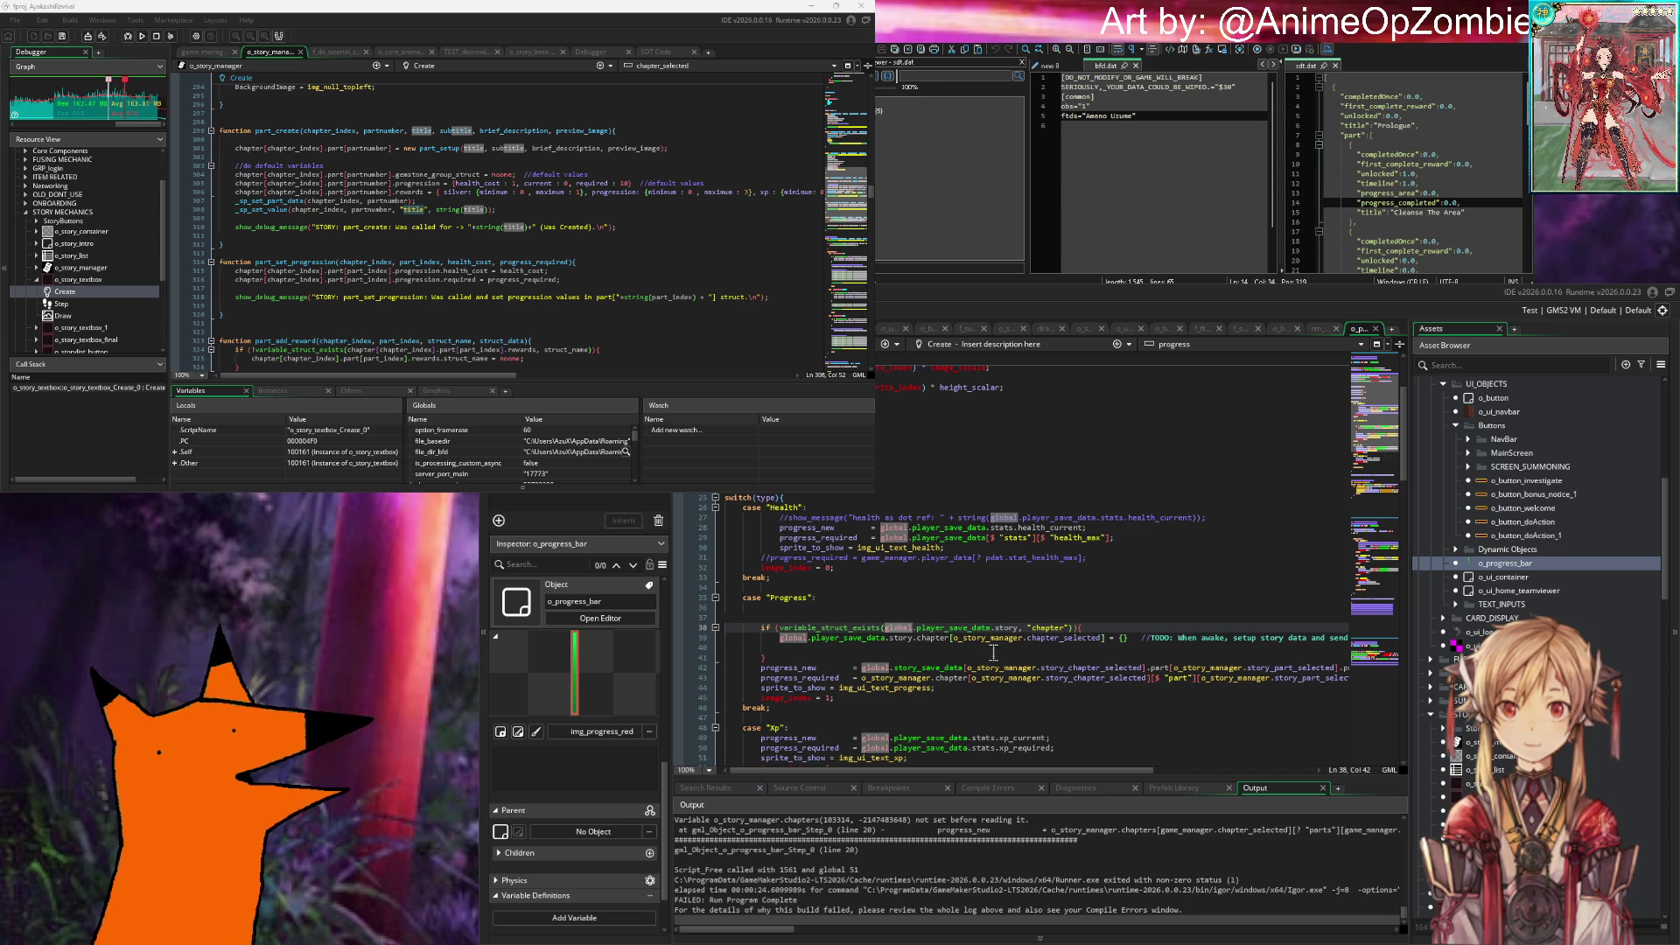
pyautogui.click(993, 651)
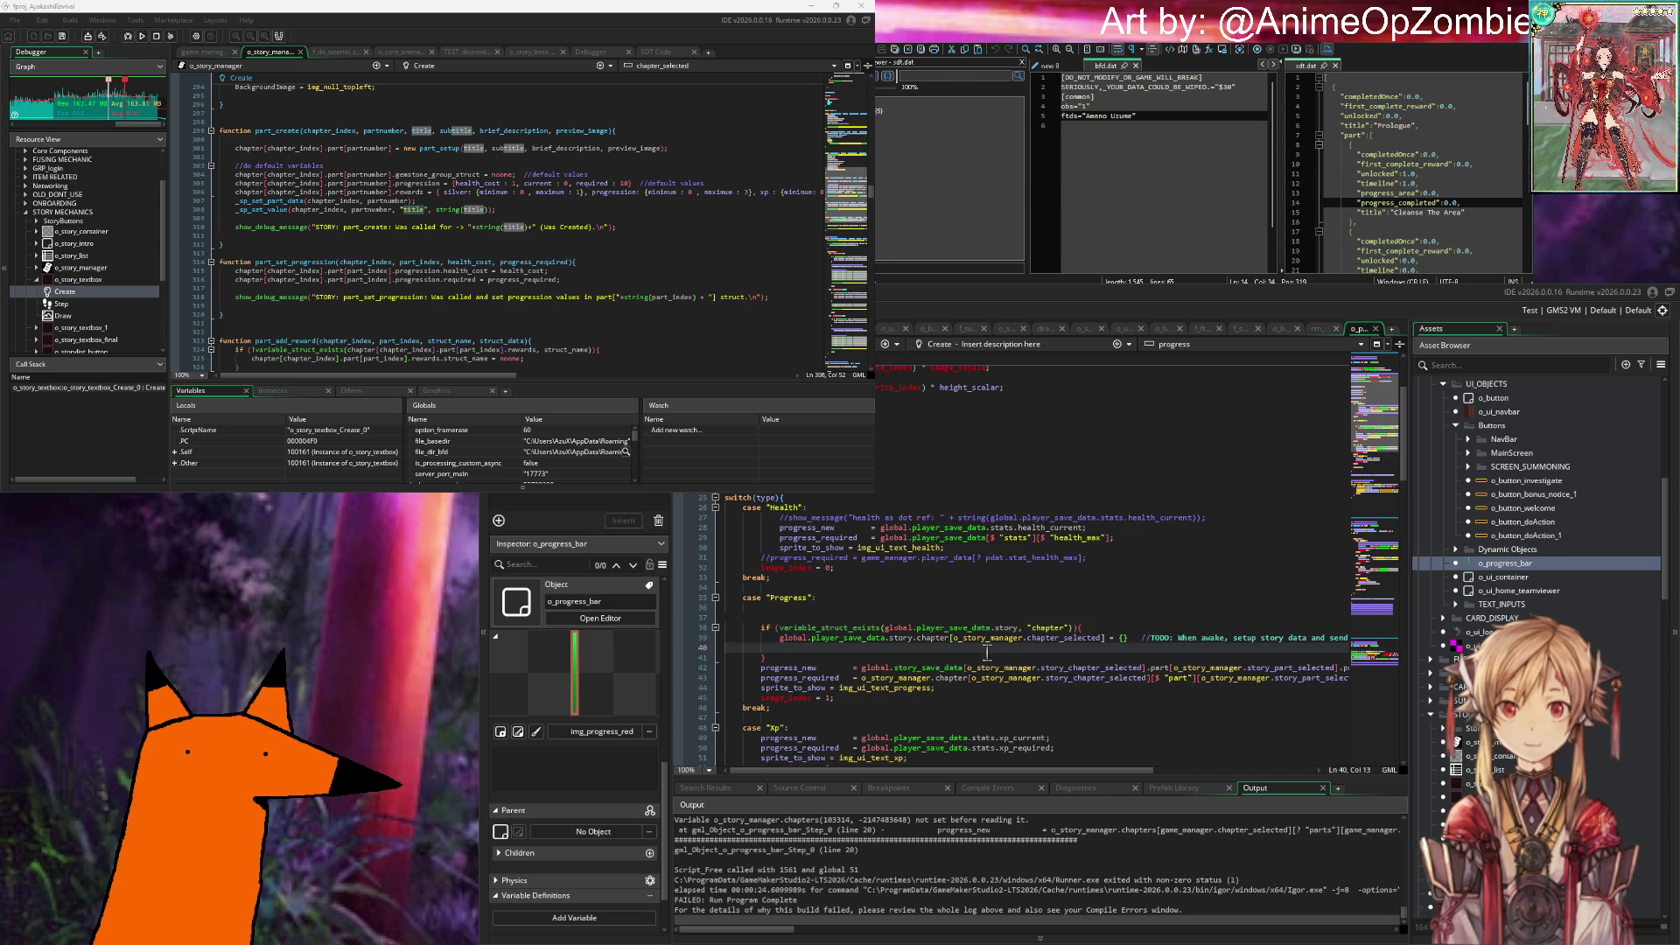
pyautogui.press('Down')
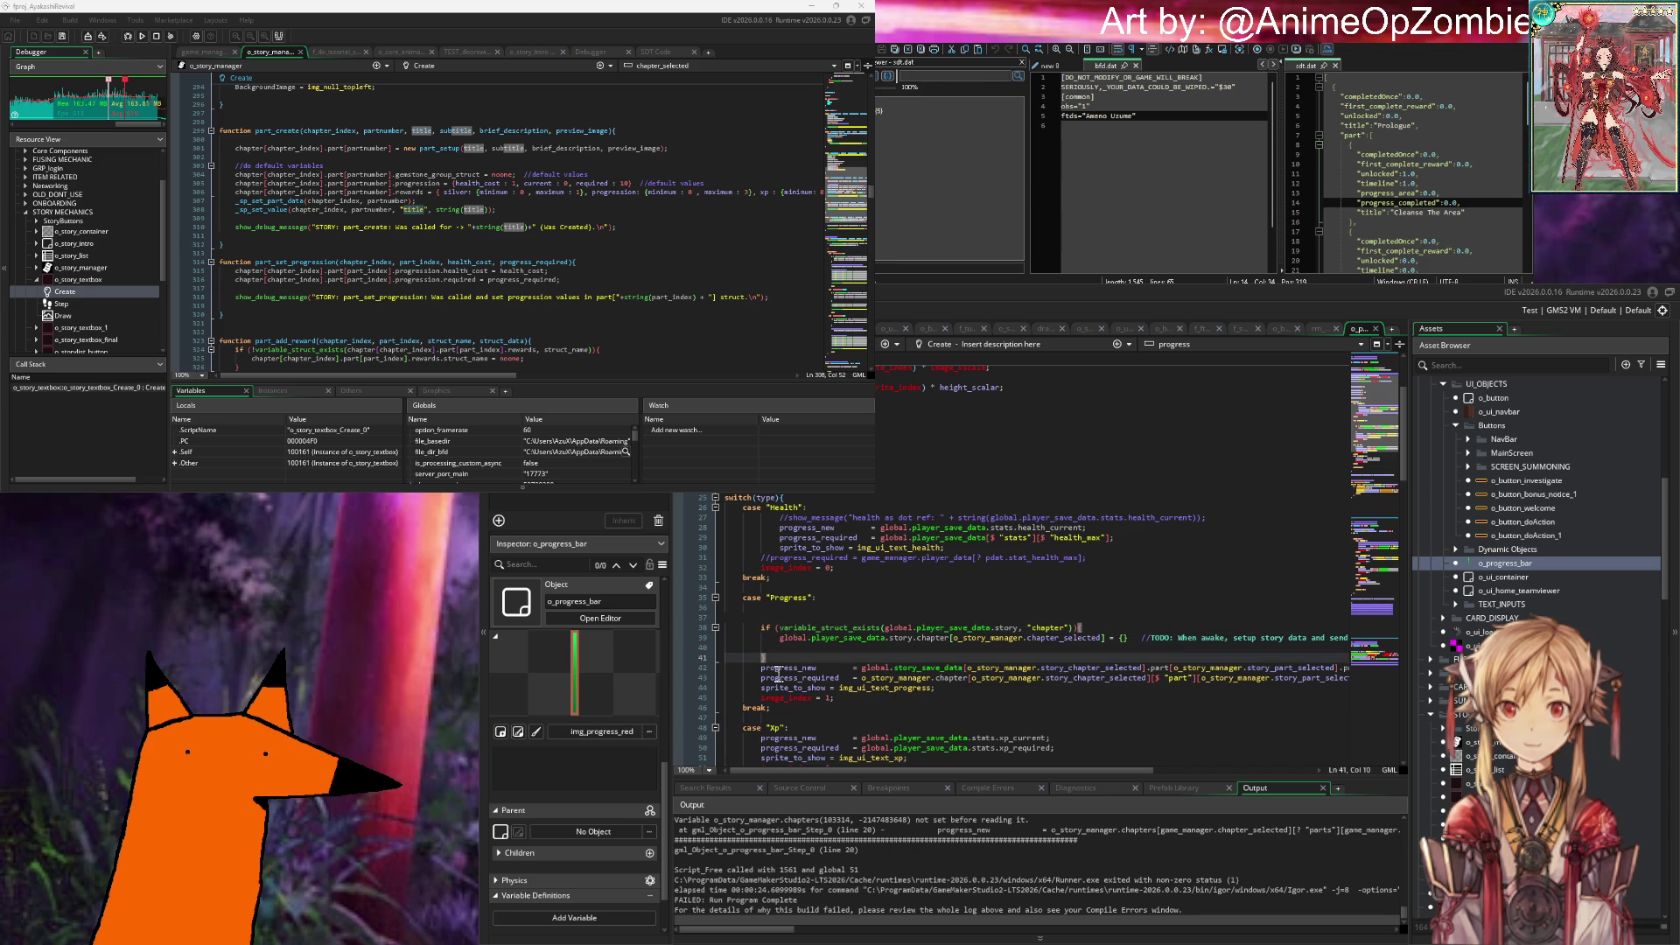
pyautogui.moveTo(764, 658)
pyautogui.mouseDown()
pyautogui.moveTo(735, 632)
pyautogui.moveTo(690, 632)
pyautogui.mouseUp()
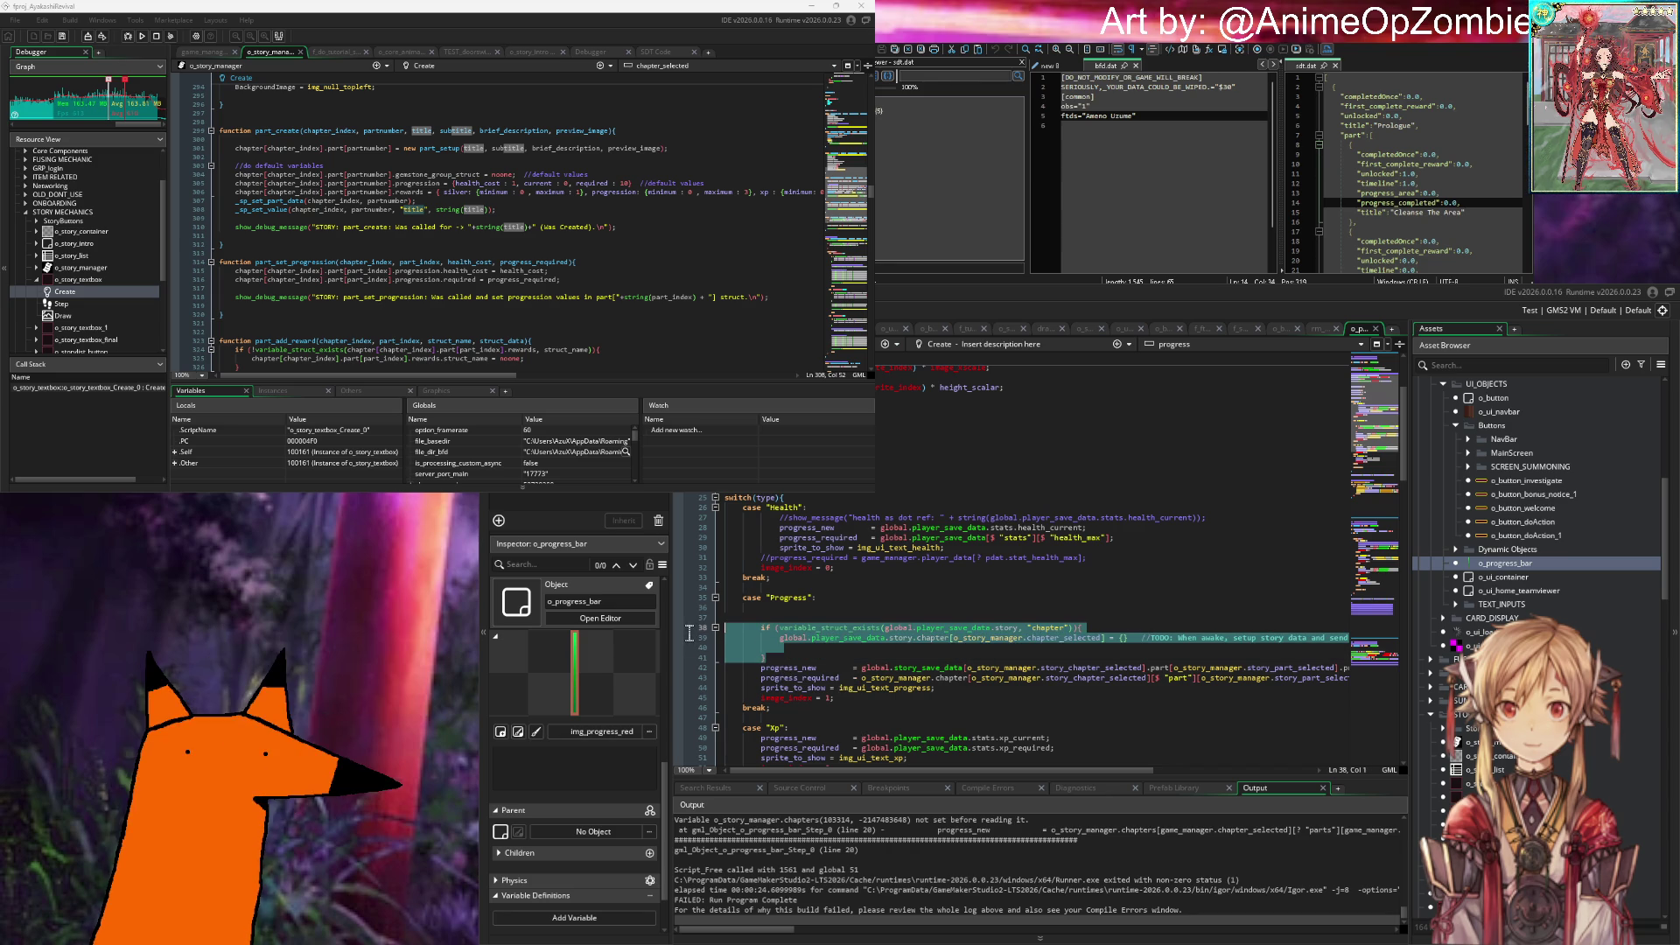
pyautogui.hotkey('ctrl', 'k')
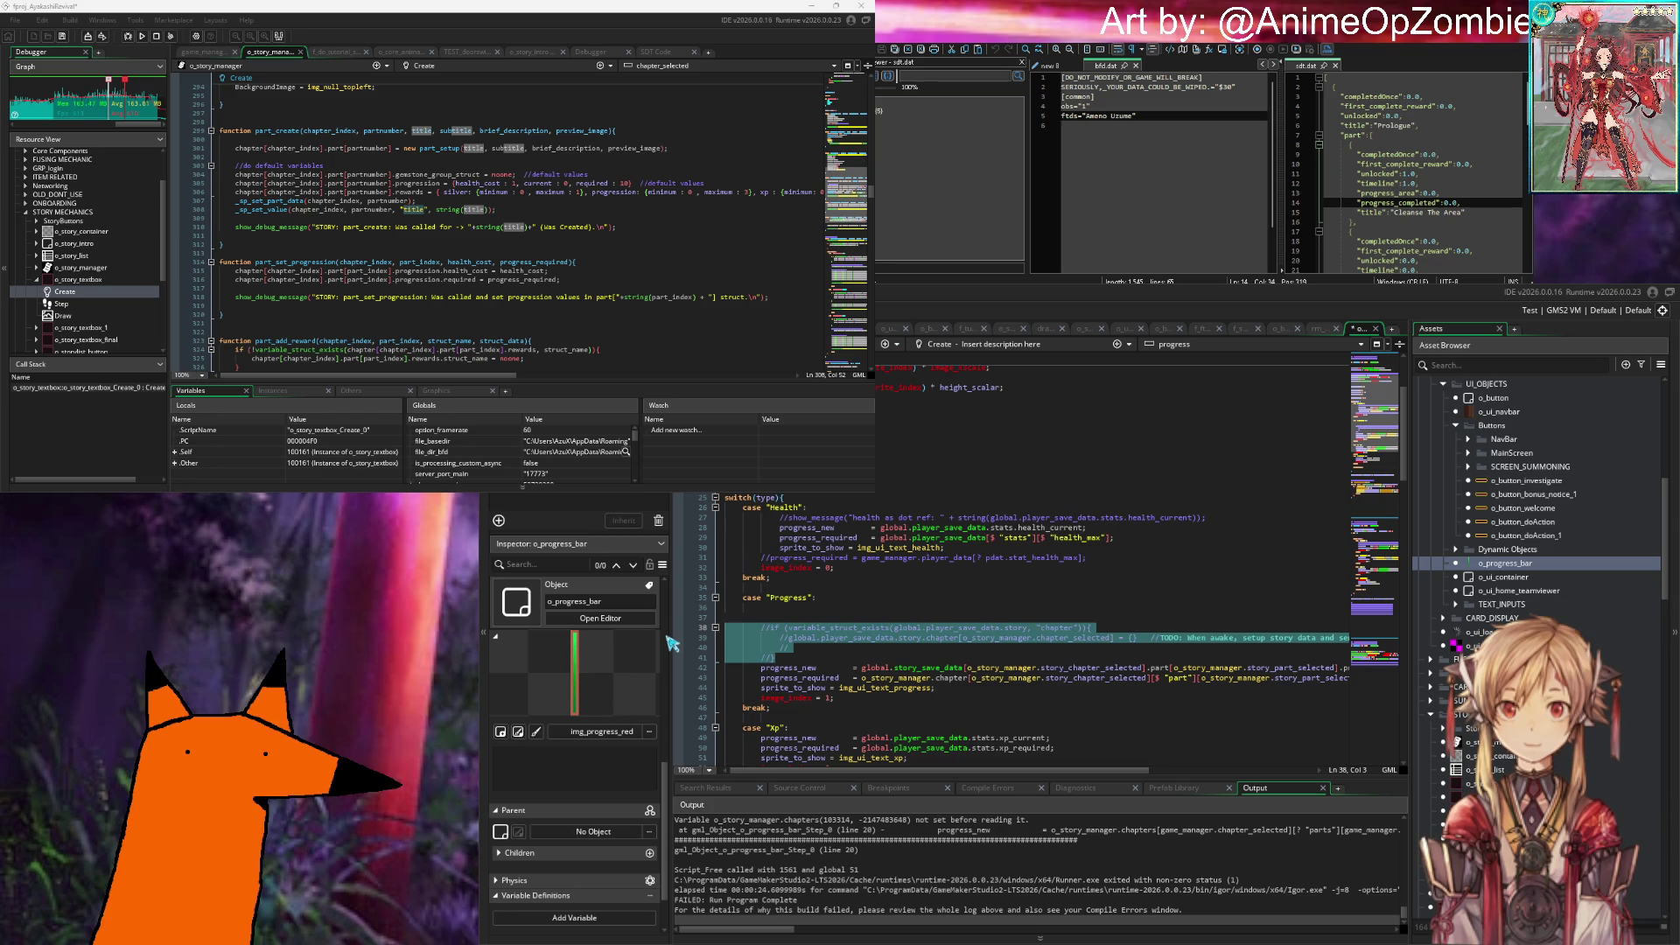
pyautogui.click(903, 653)
pyautogui.click(958, 690)
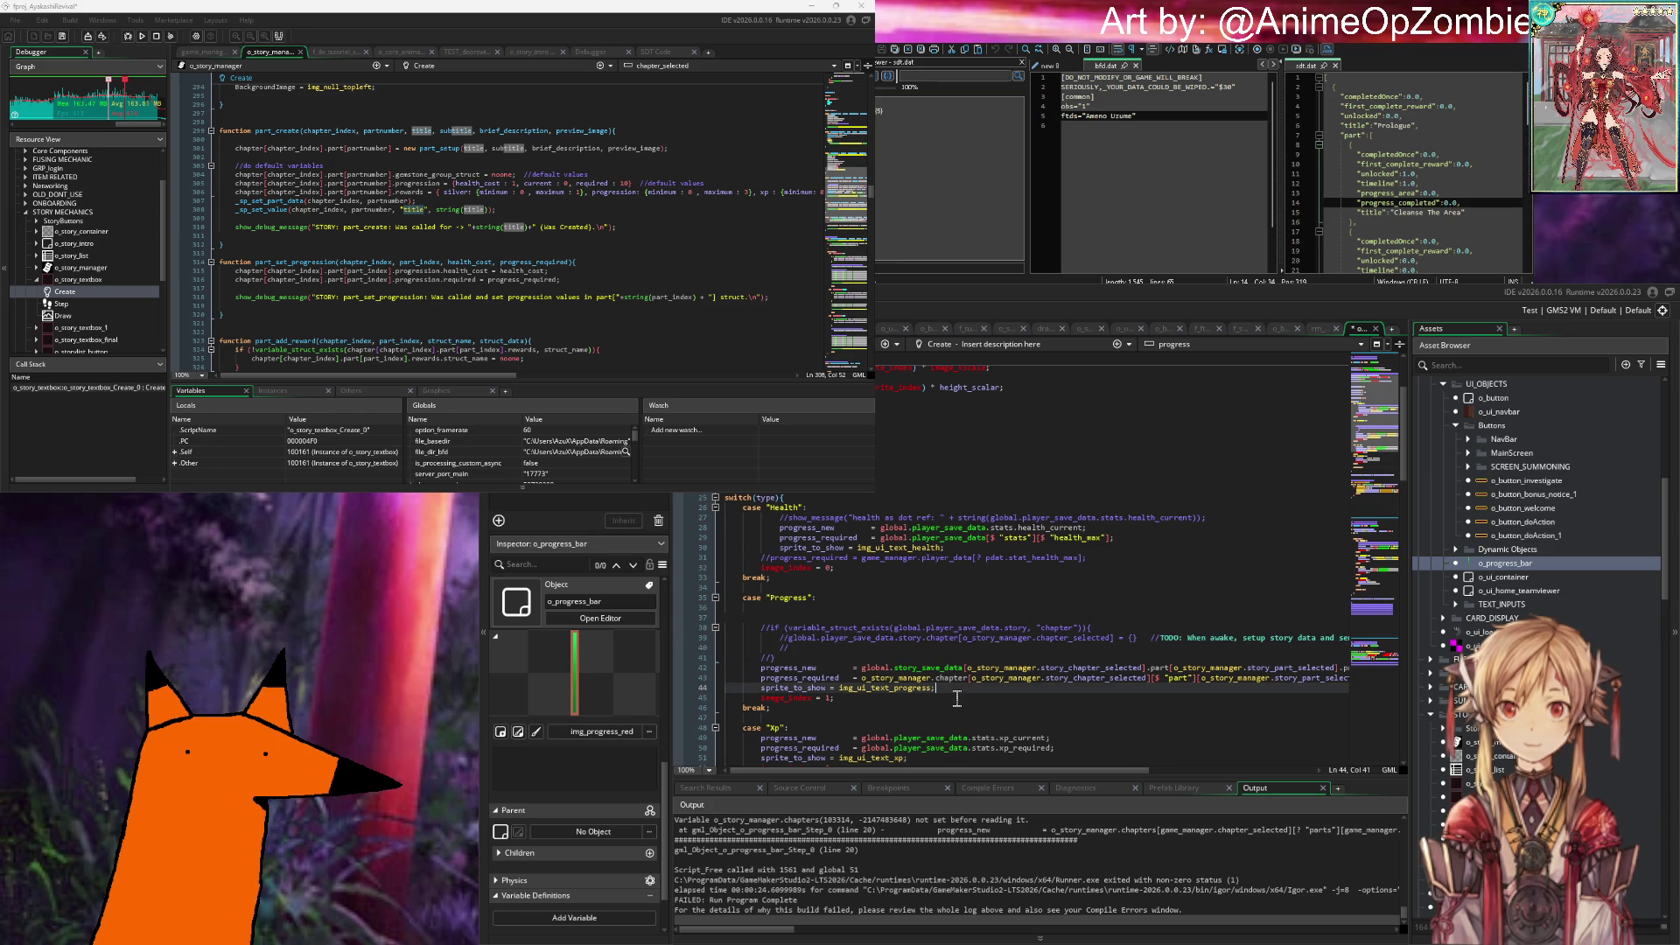
pyautogui.moveTo(727, 688); pyautogui.dragTo(727, 667)
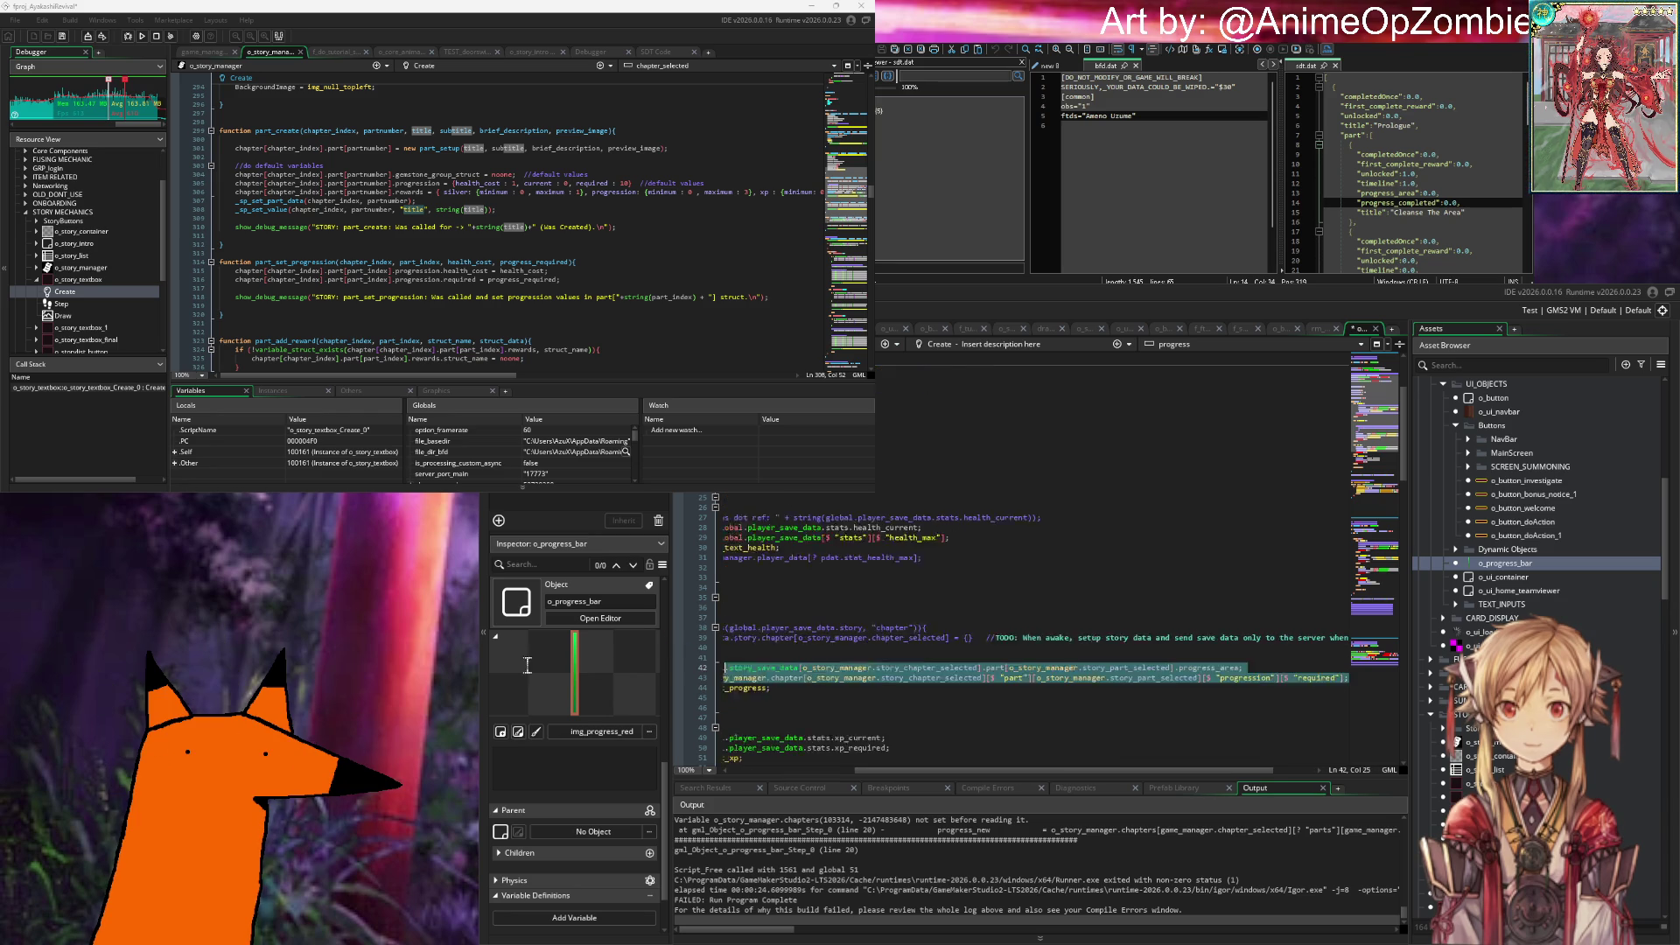
# Step: Examine the Progress case lines 20–21 in the o_progress_bar Step event
pyautogui.scroll(-8, 1059, 649)
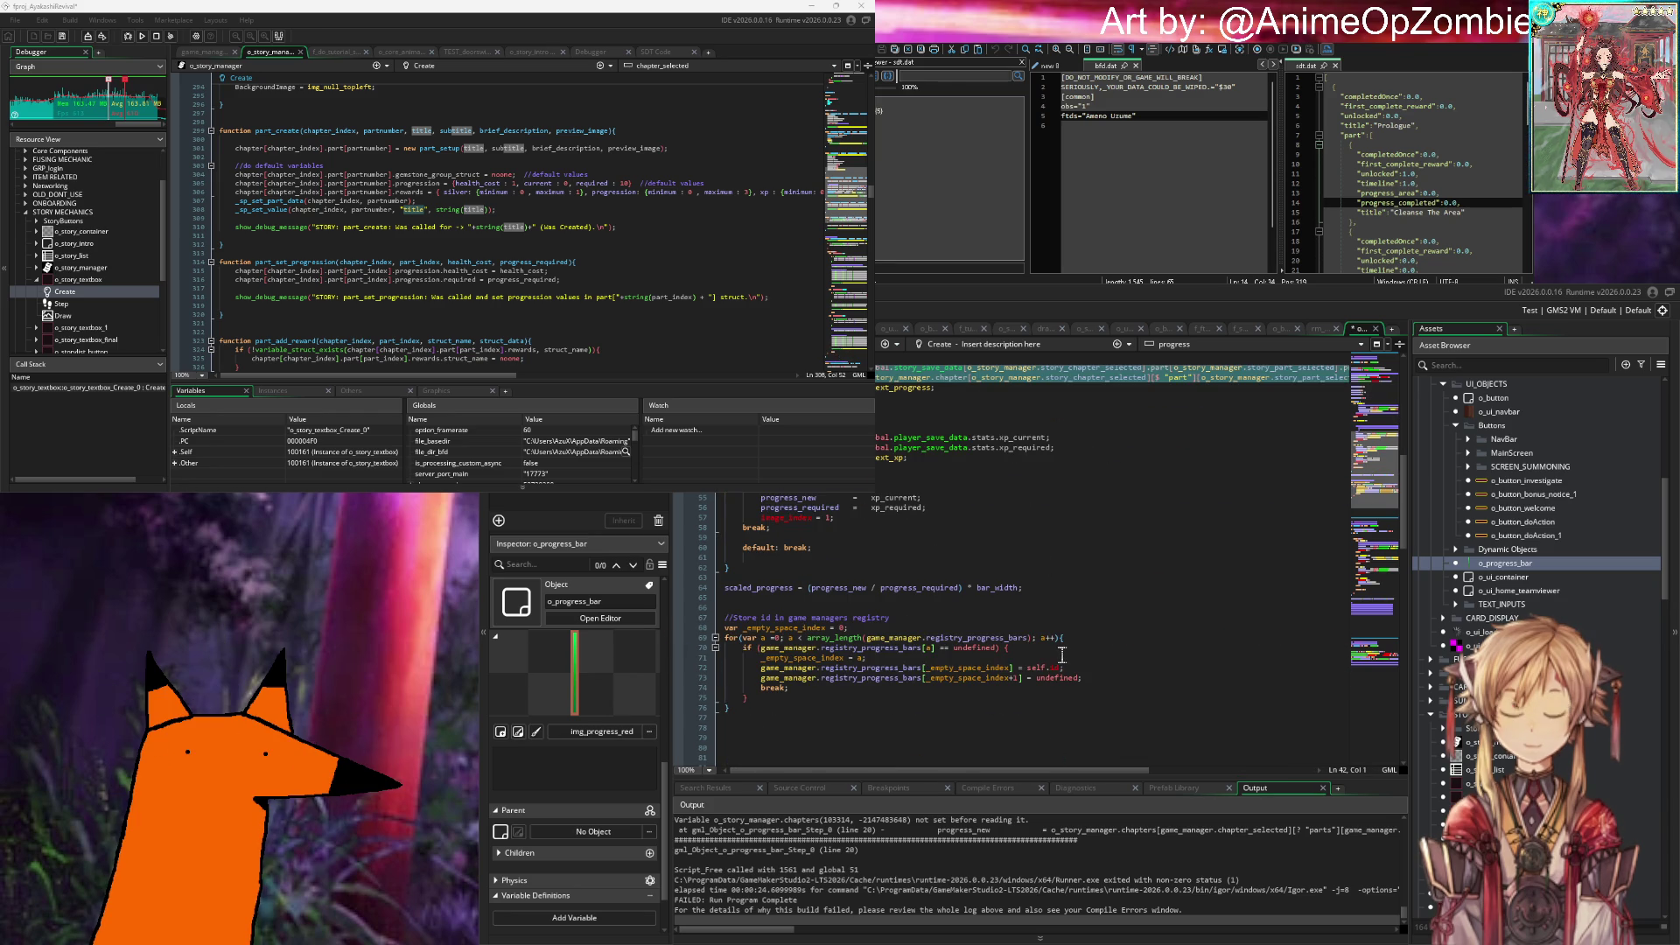
pyautogui.scroll(-6, 1062, 656)
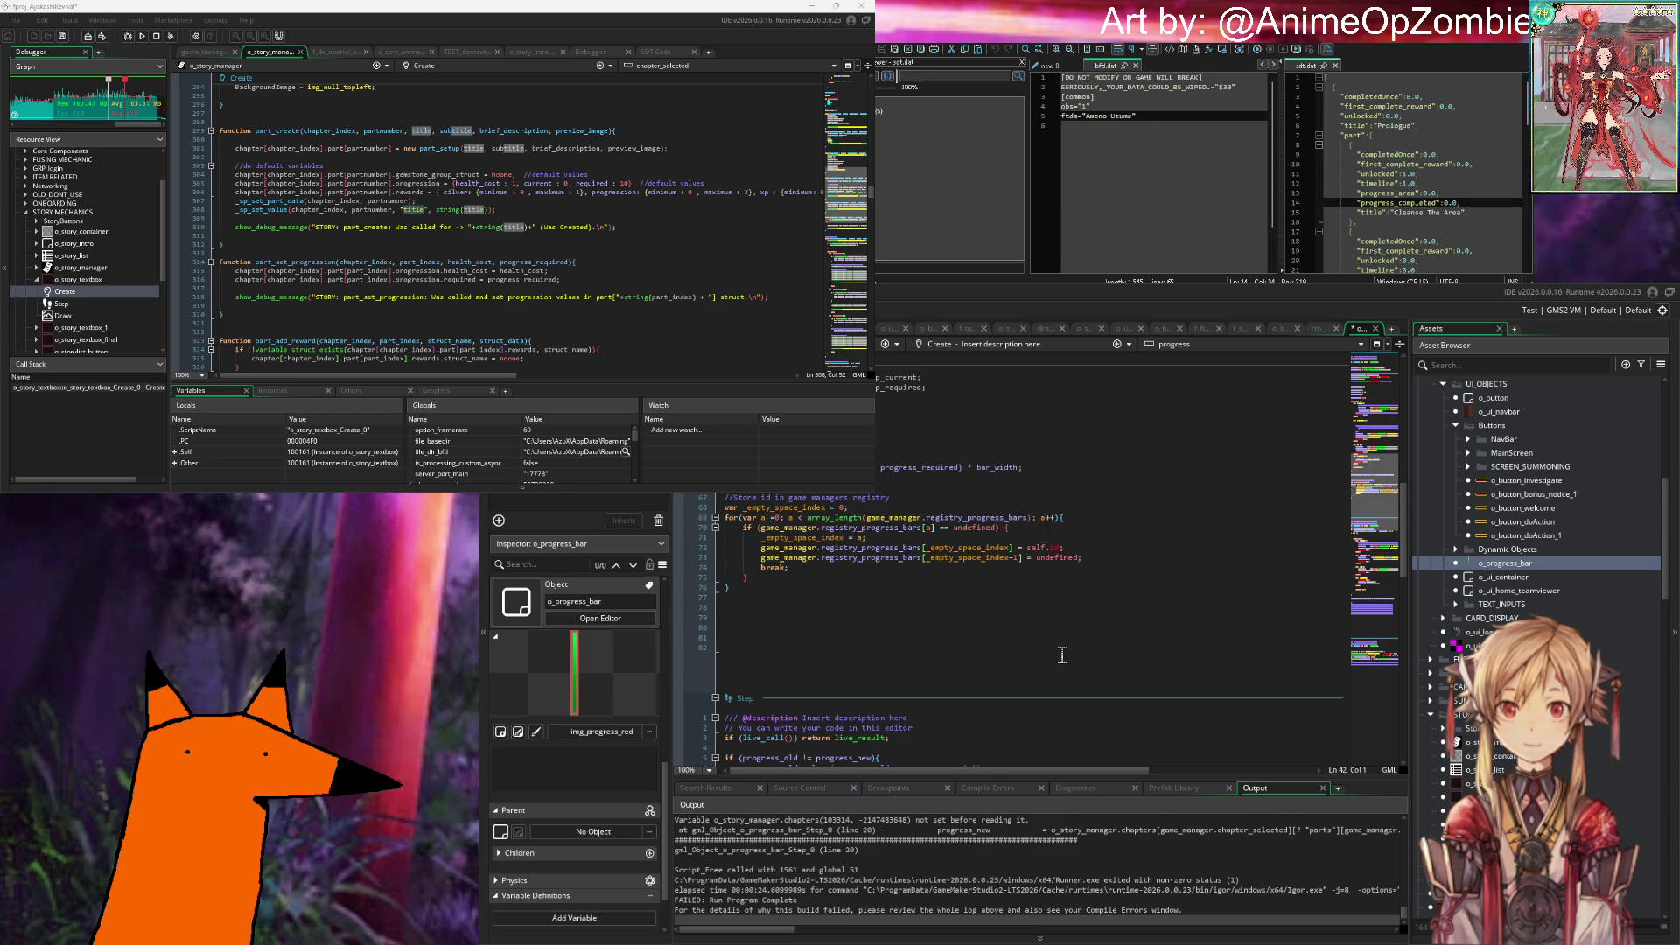
pyautogui.scroll(-13, 1063, 656)
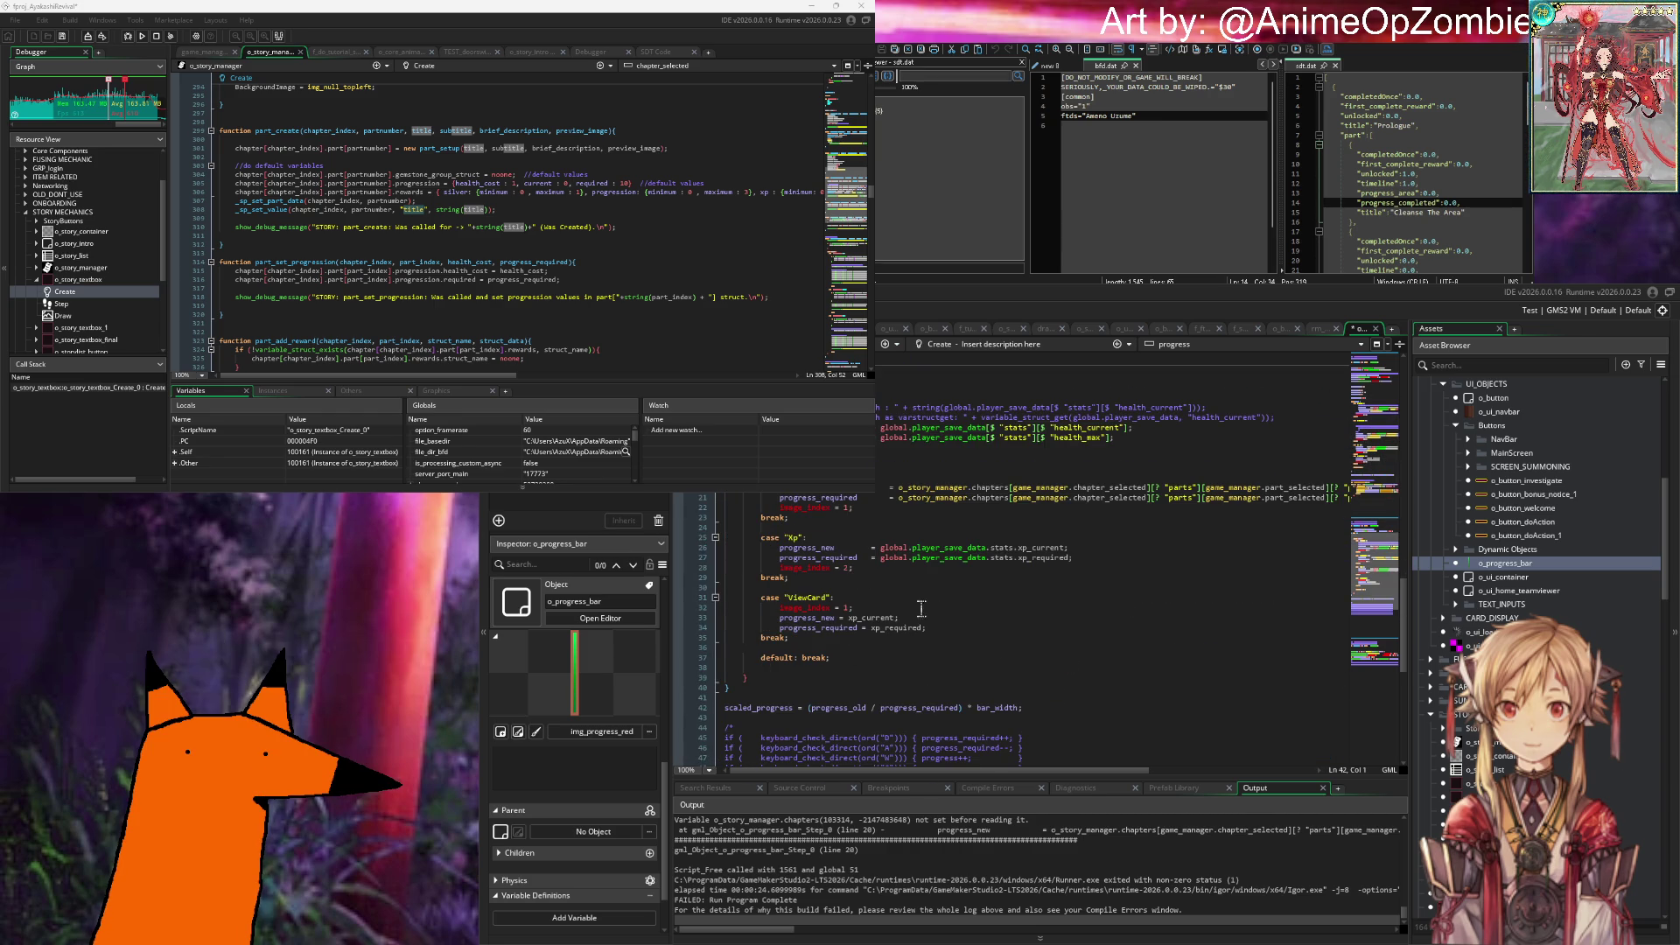
pyautogui.scroll(2, 915, 602)
pyautogui.hscroll(3, 884, 587)
pyautogui.moveTo(1241, 557); pyautogui.dragTo(1214, 549)
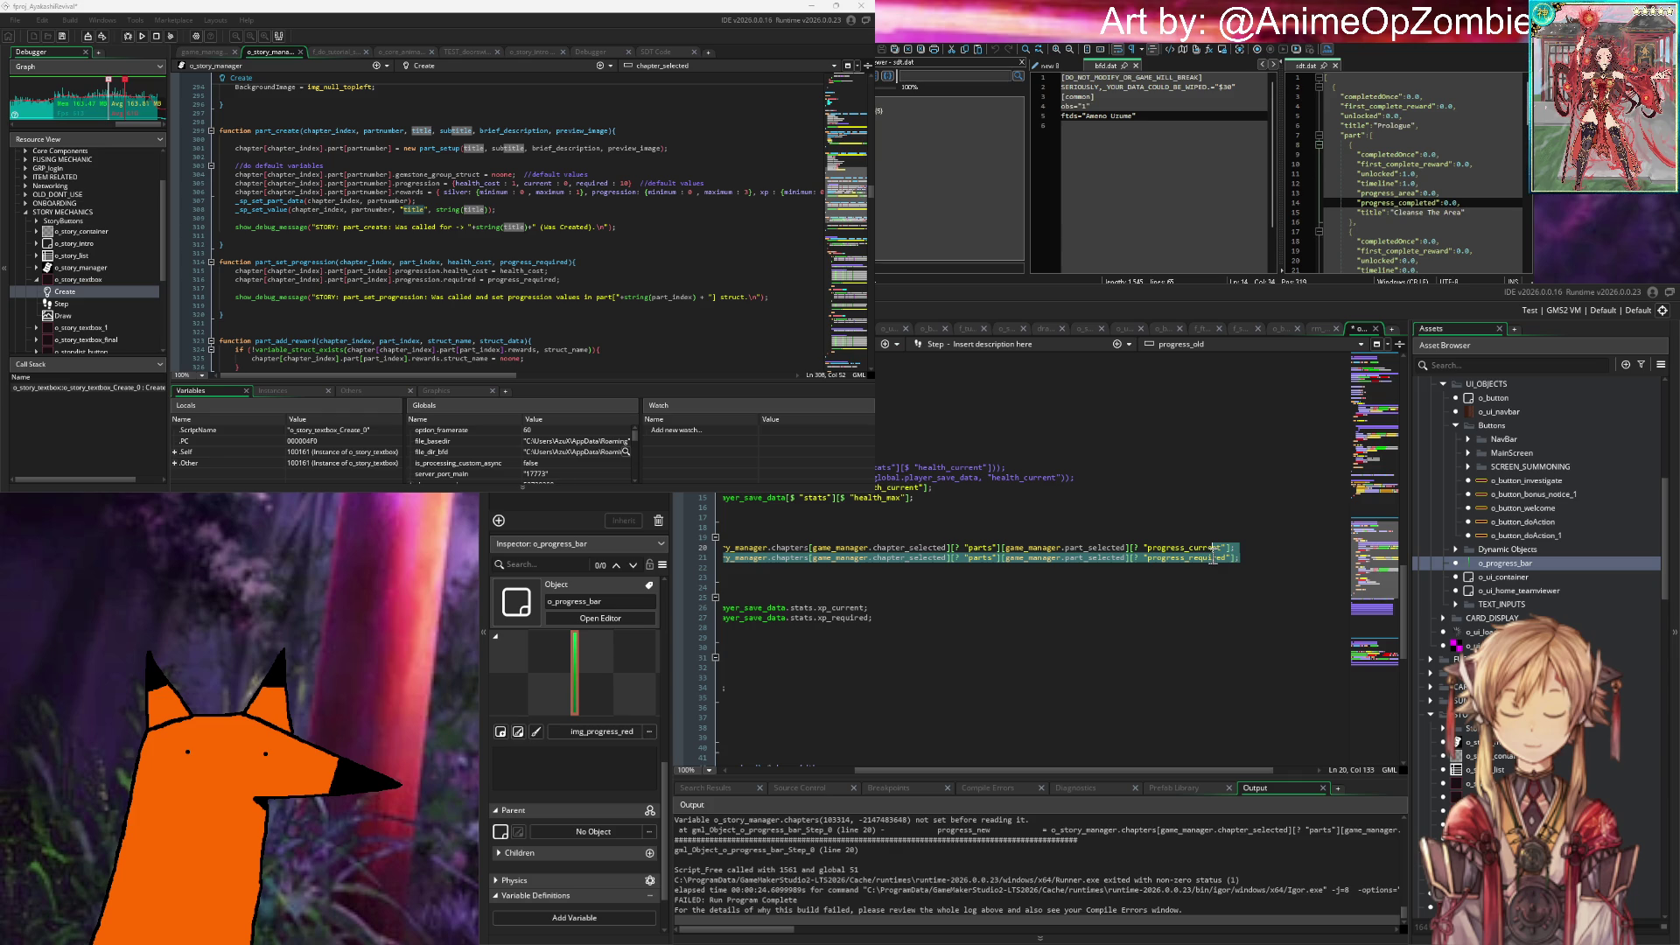
pyautogui.click(1248, 561)
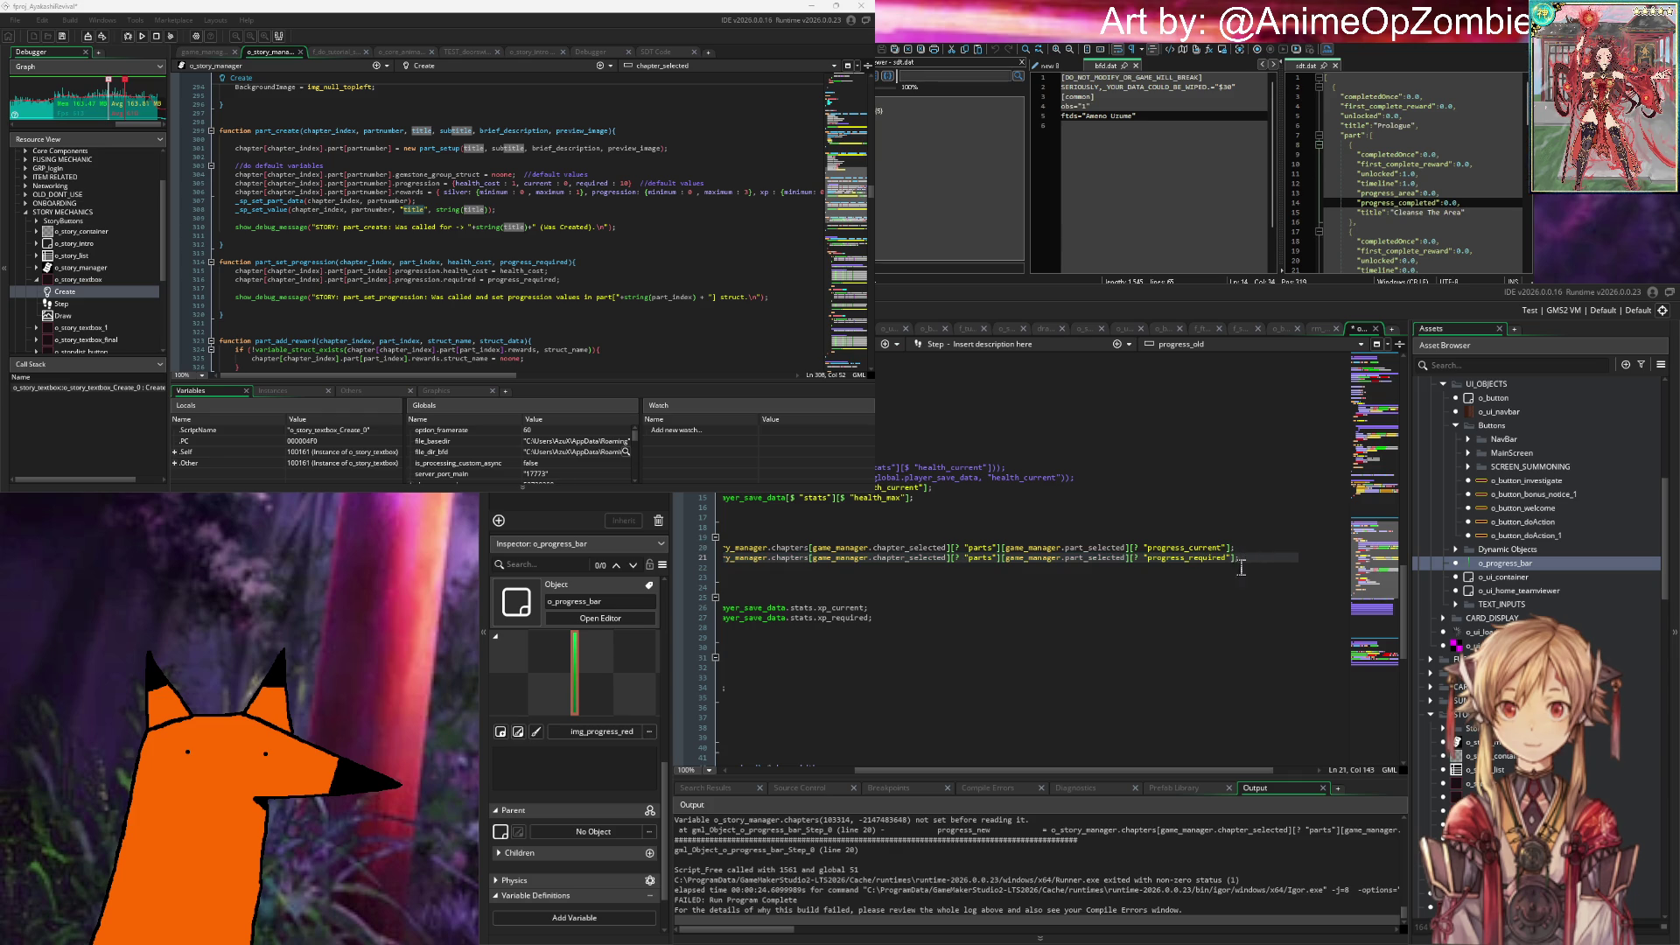
pyautogui.hscroll(-5, 1242, 567)
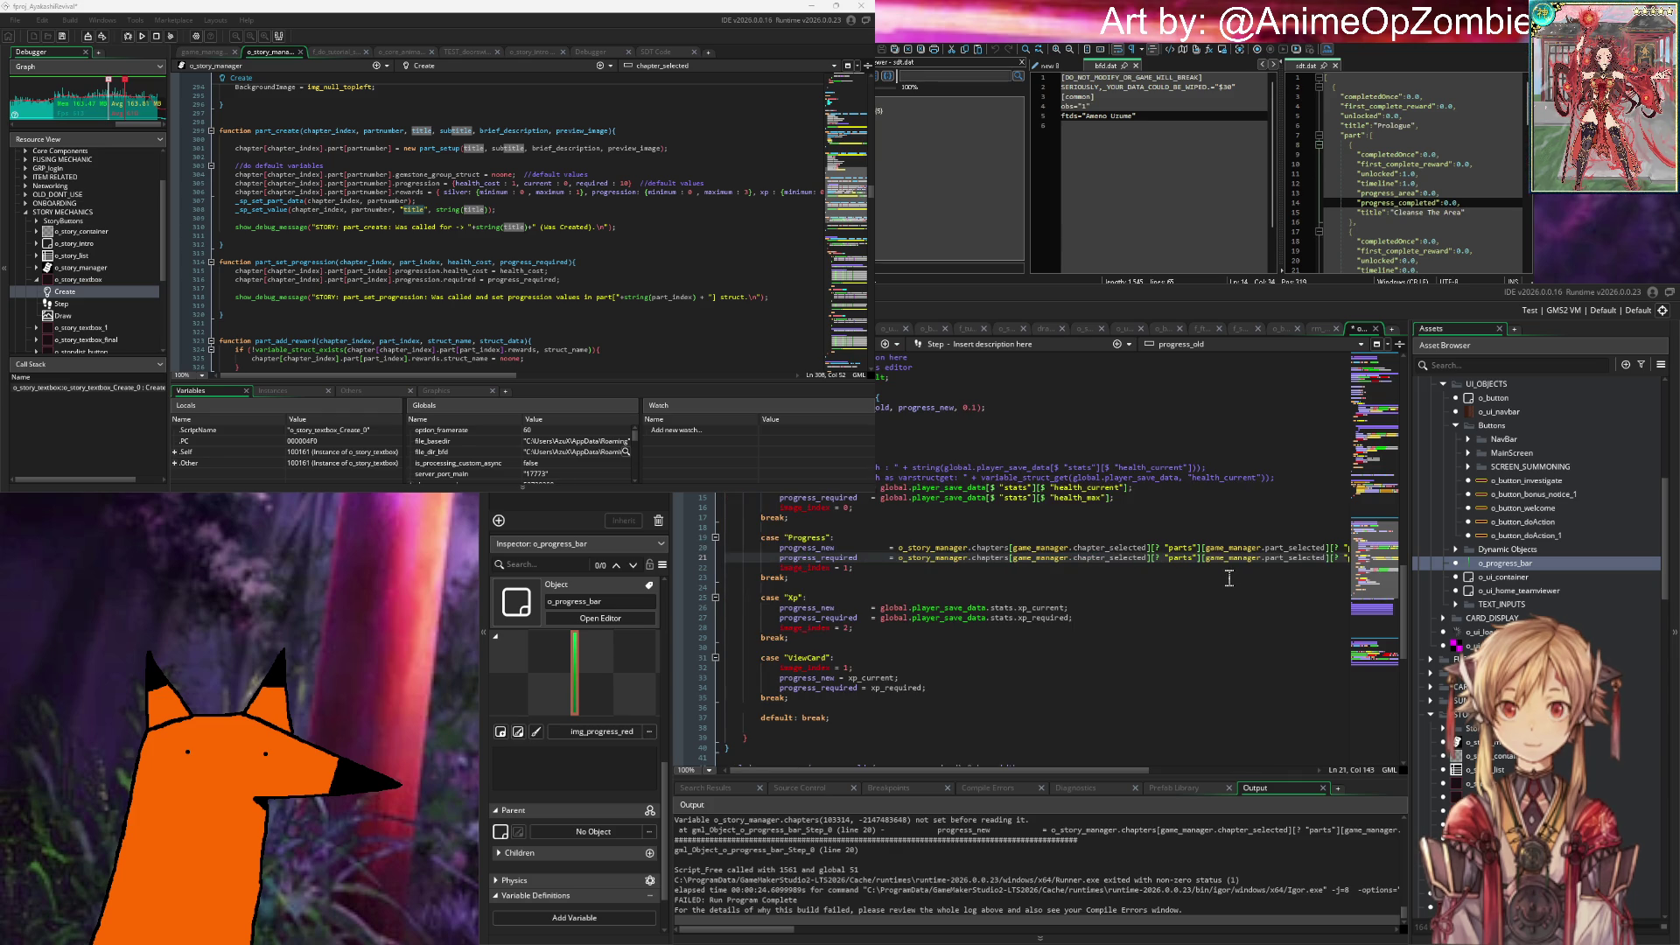
pyautogui.moveTo(939, 552)
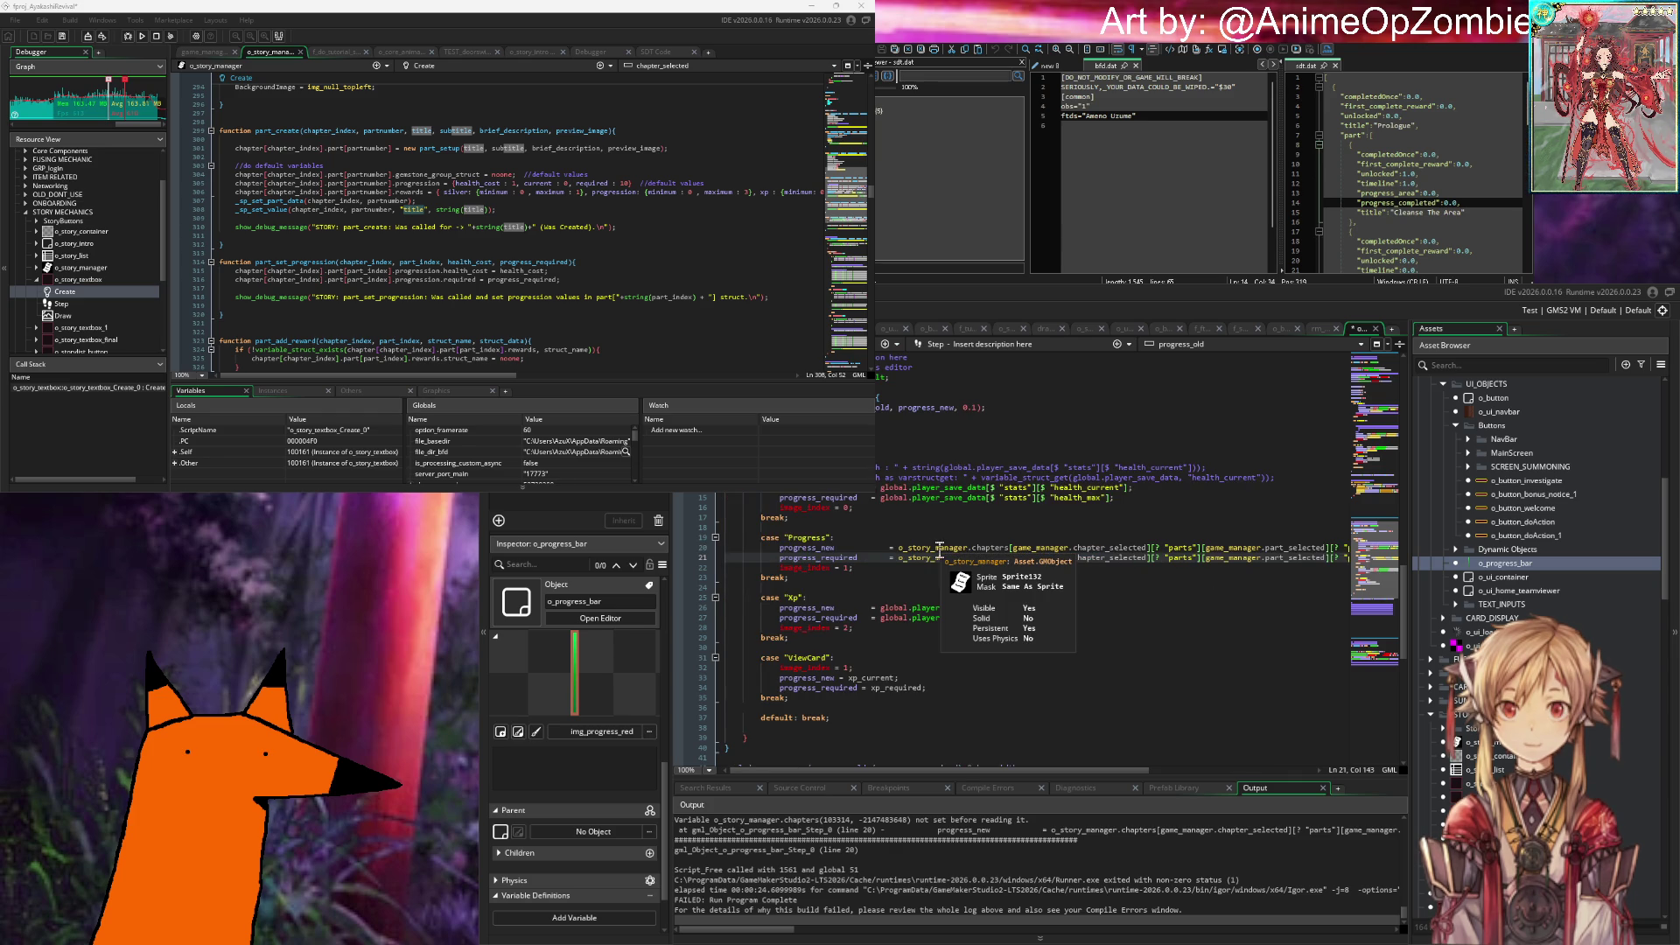
pyautogui.hscroll(3, 939, 551)
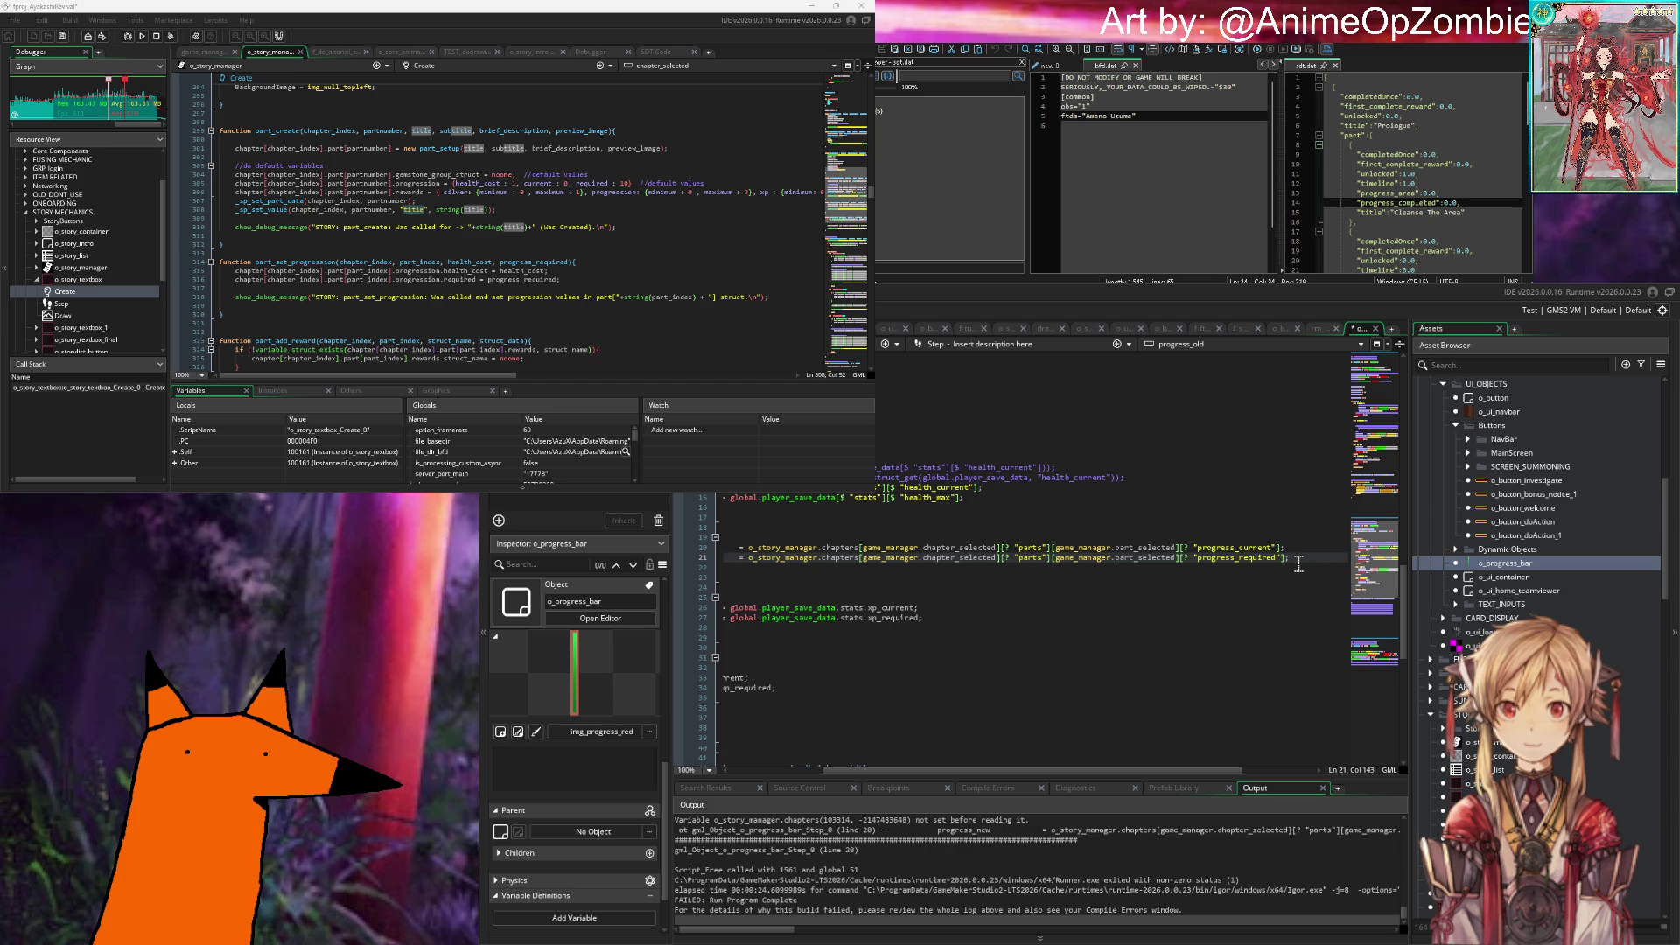
# Step: Undo the Progress edits, restoring the older story_save_data-based lines 20–21
pyautogui.hotkey('ctrl', 'z')
pyautogui.hotkey('ctrl', 'z')
pyautogui.hotkey('ctrl', 'z')
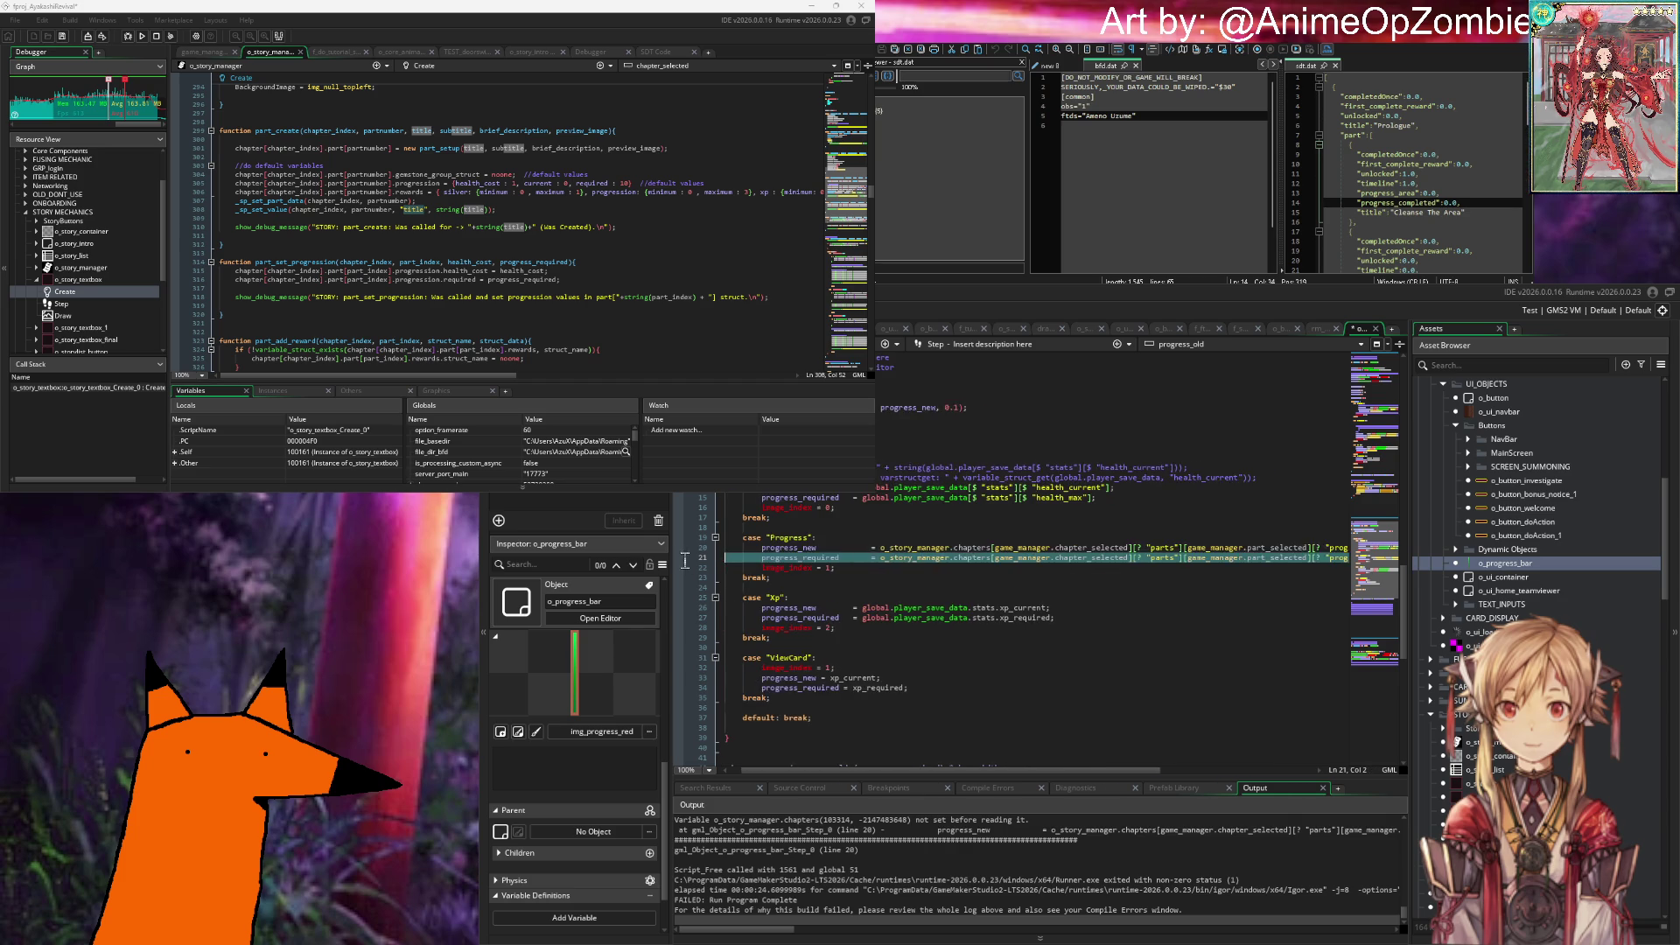
pyautogui.hscroll(-3, 1147, 611)
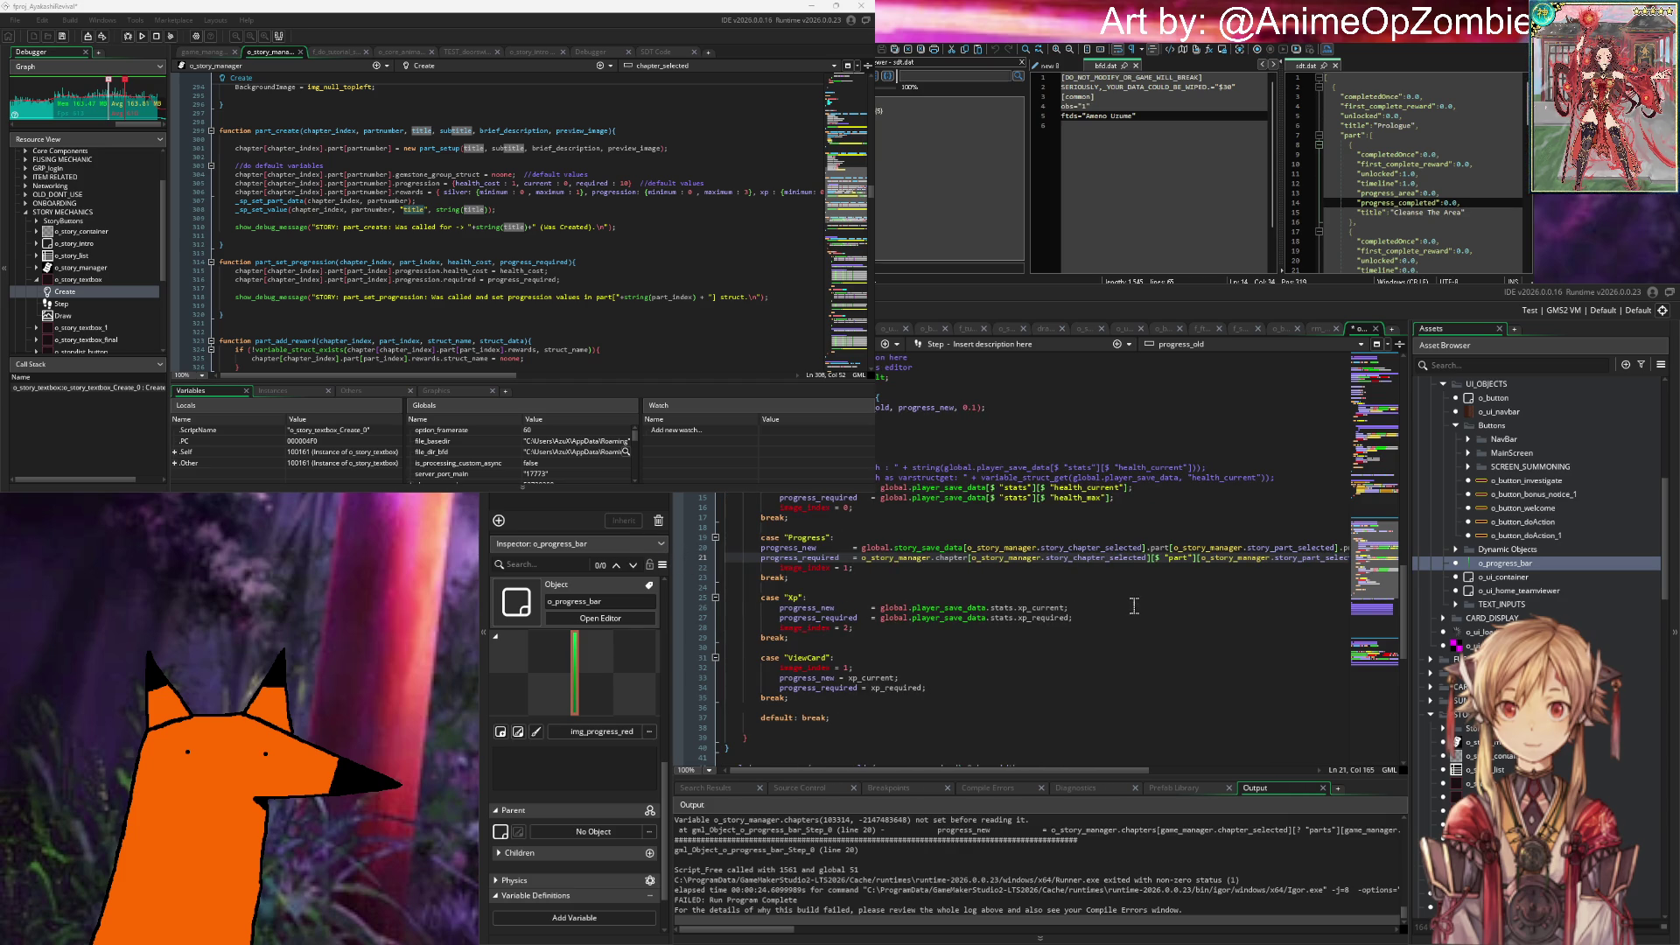
pyautogui.click(1060, 582)
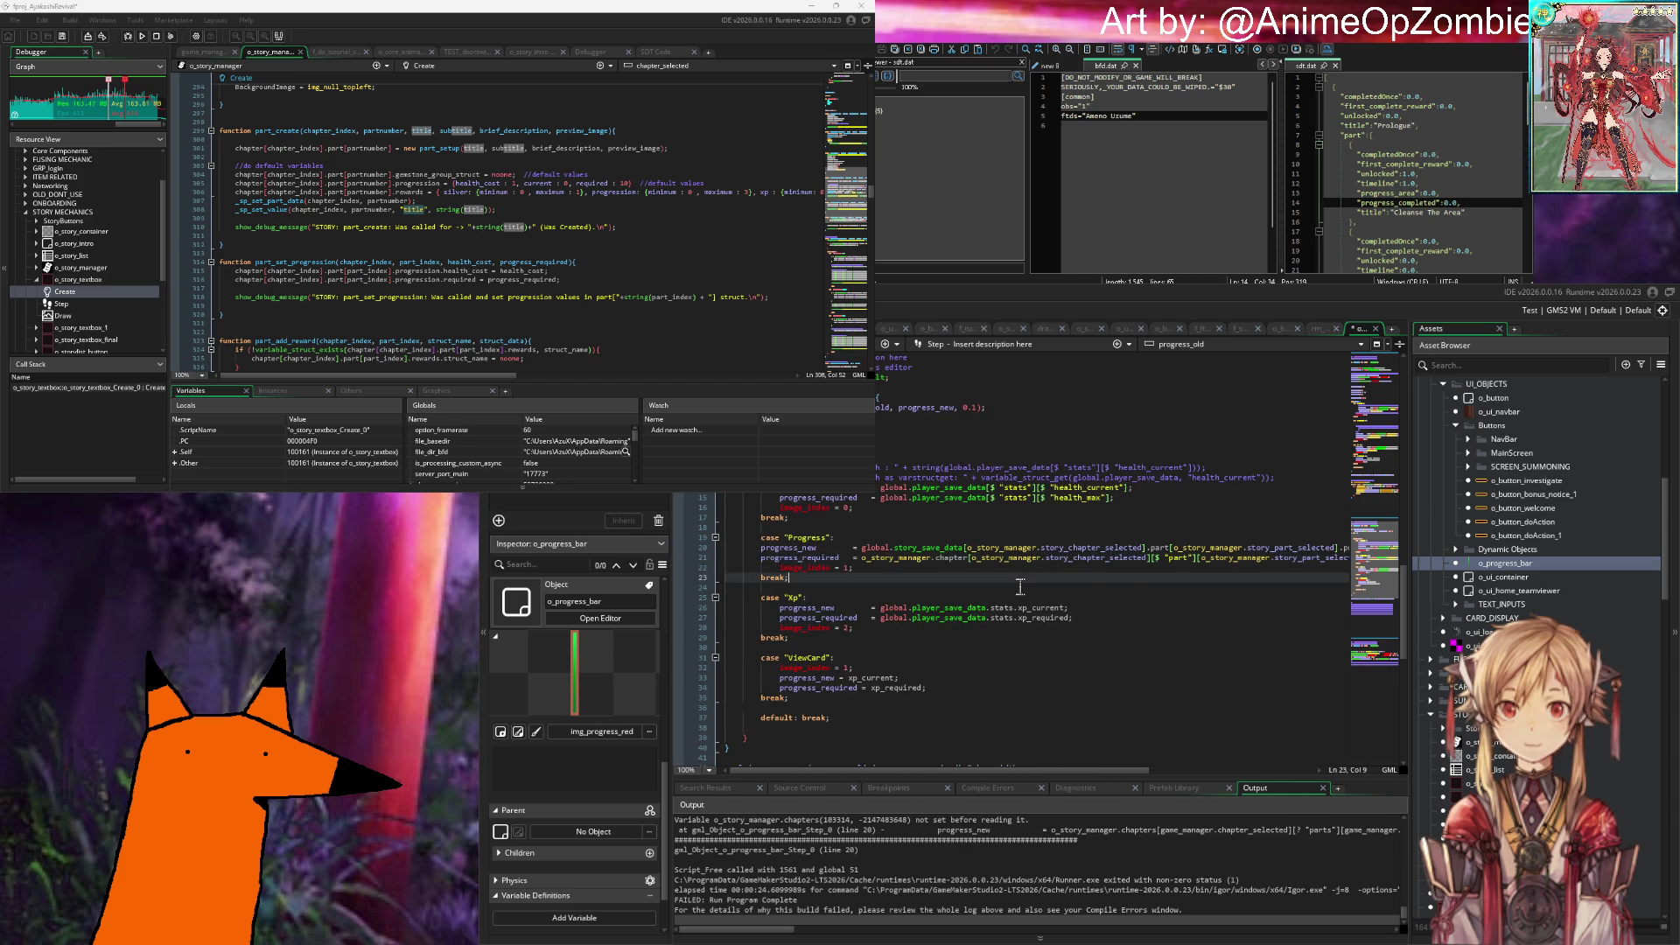
pyautogui.moveTo(1034, 562)
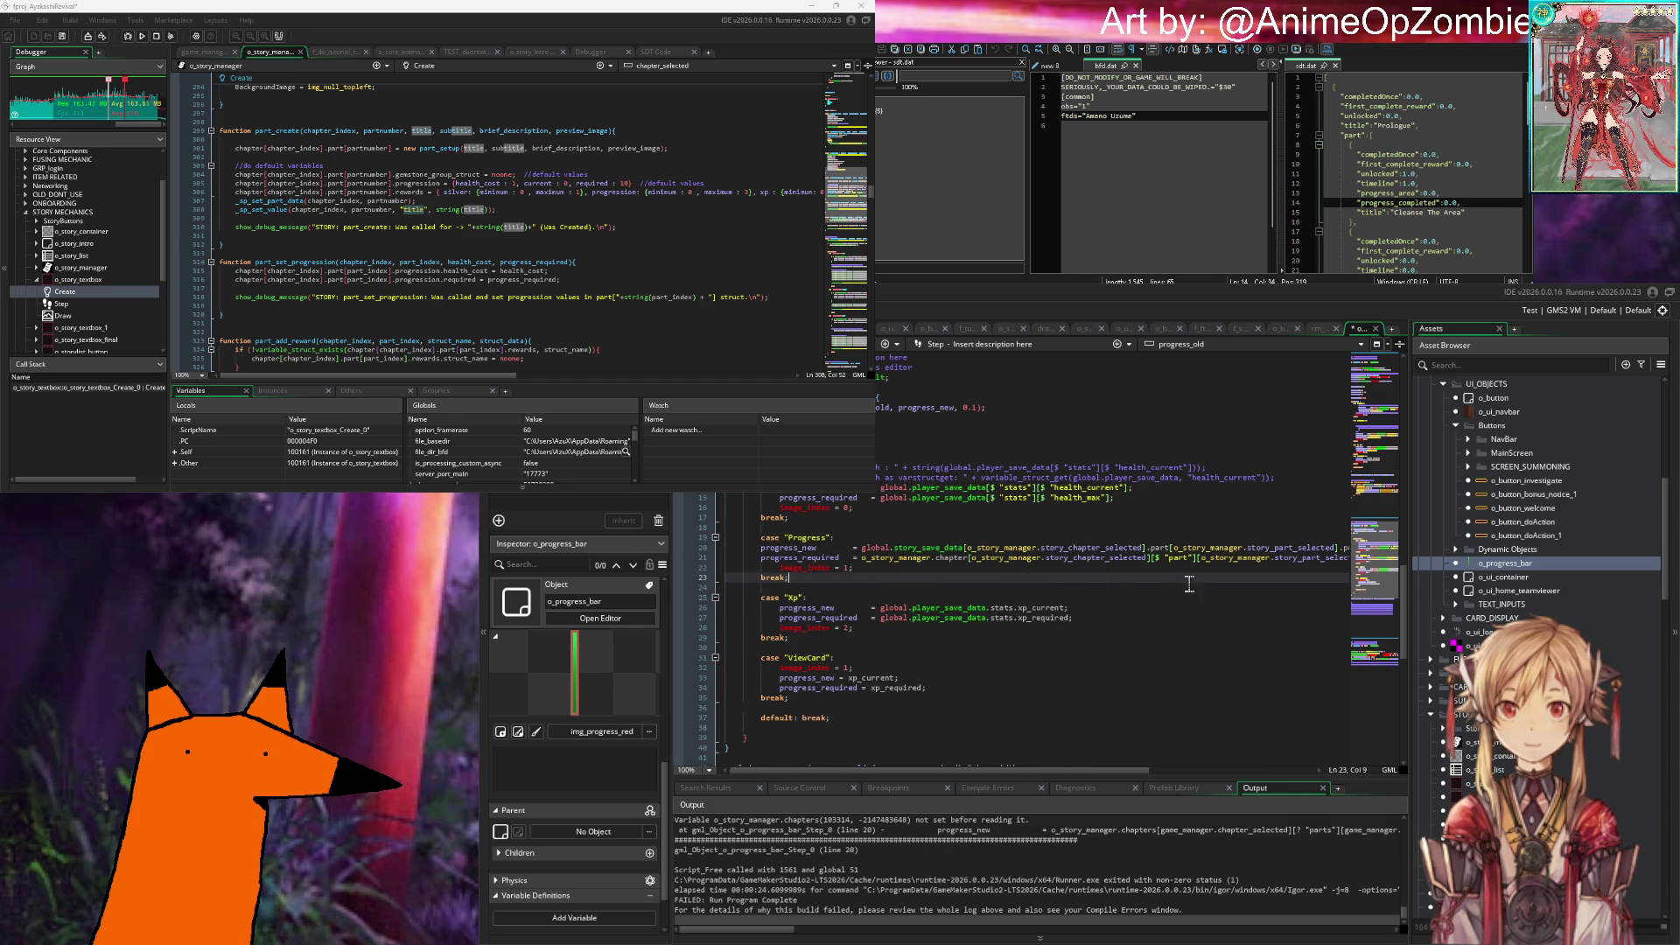
pyautogui.hscroll(3, 1129, 580)
pyautogui.hscroll(-3, 1123, 577)
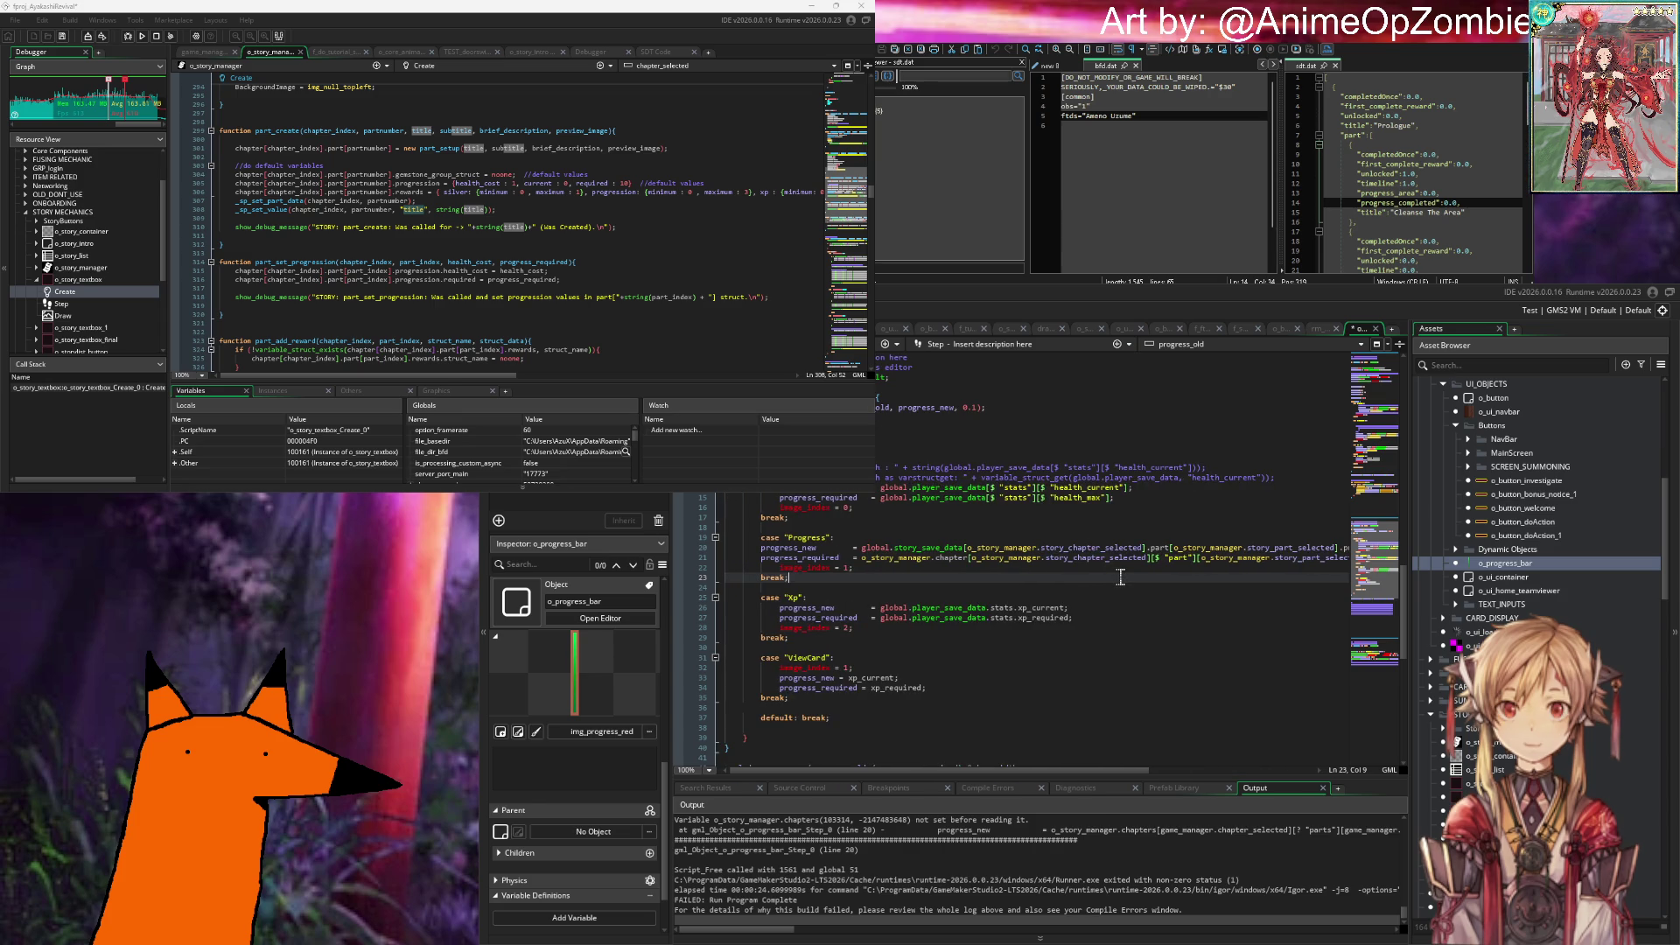
pyautogui.hscroll(3, 1121, 578)
pyautogui.hscroll(-3, 1115, 580)
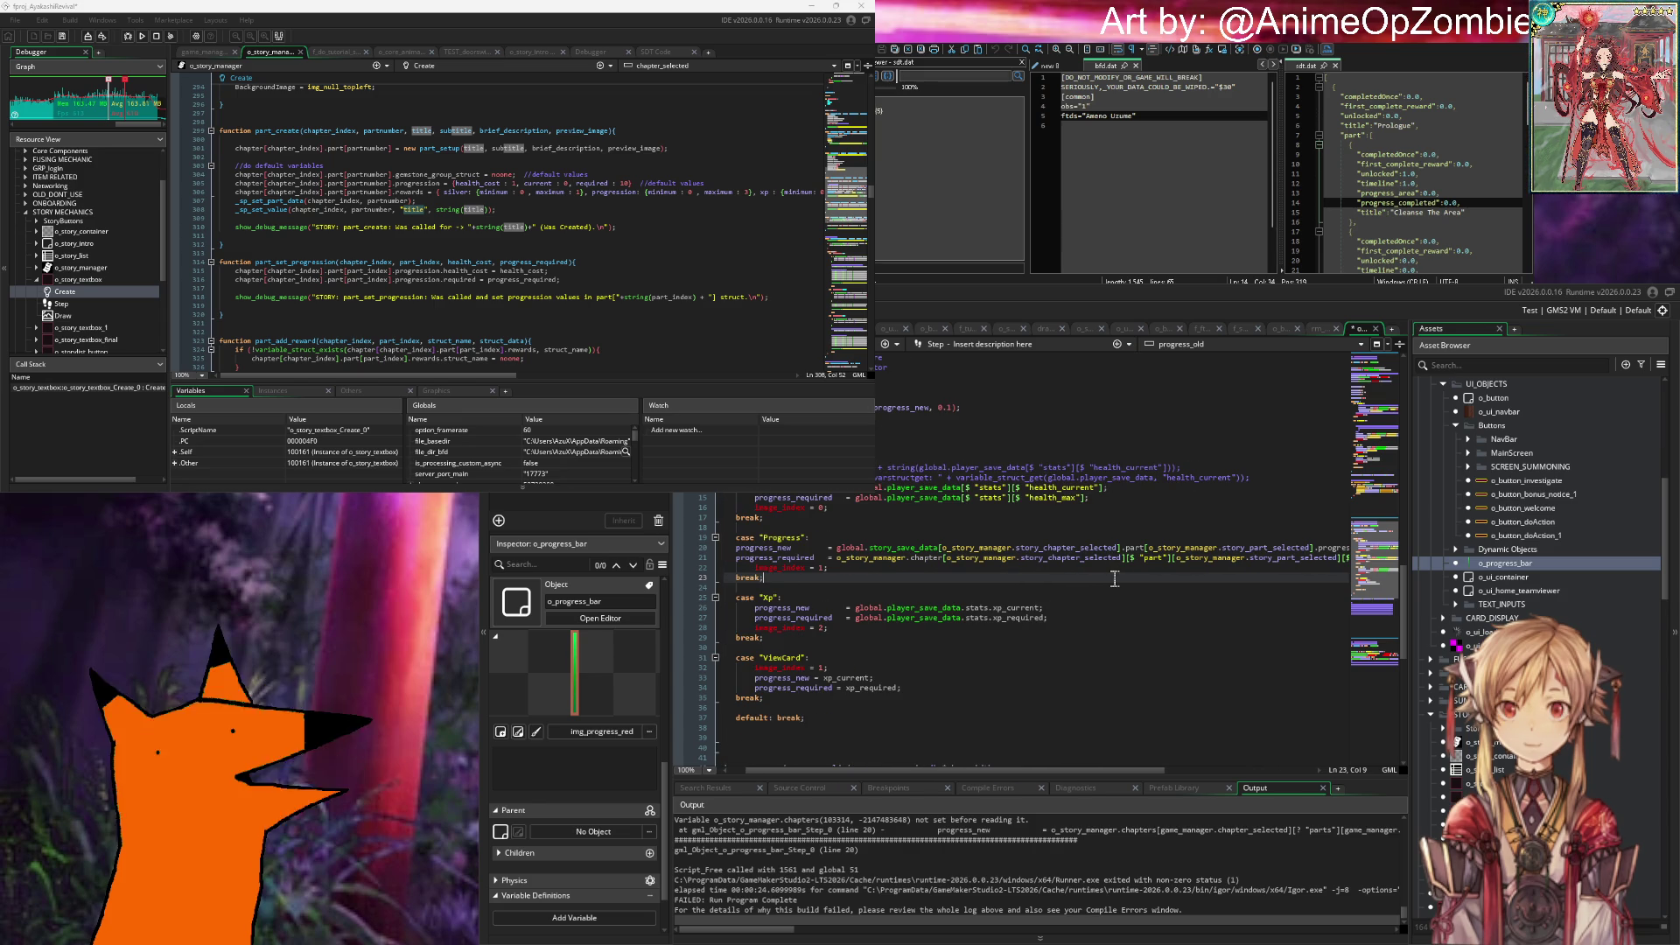
pyautogui.scroll(-10, 1120, 582)
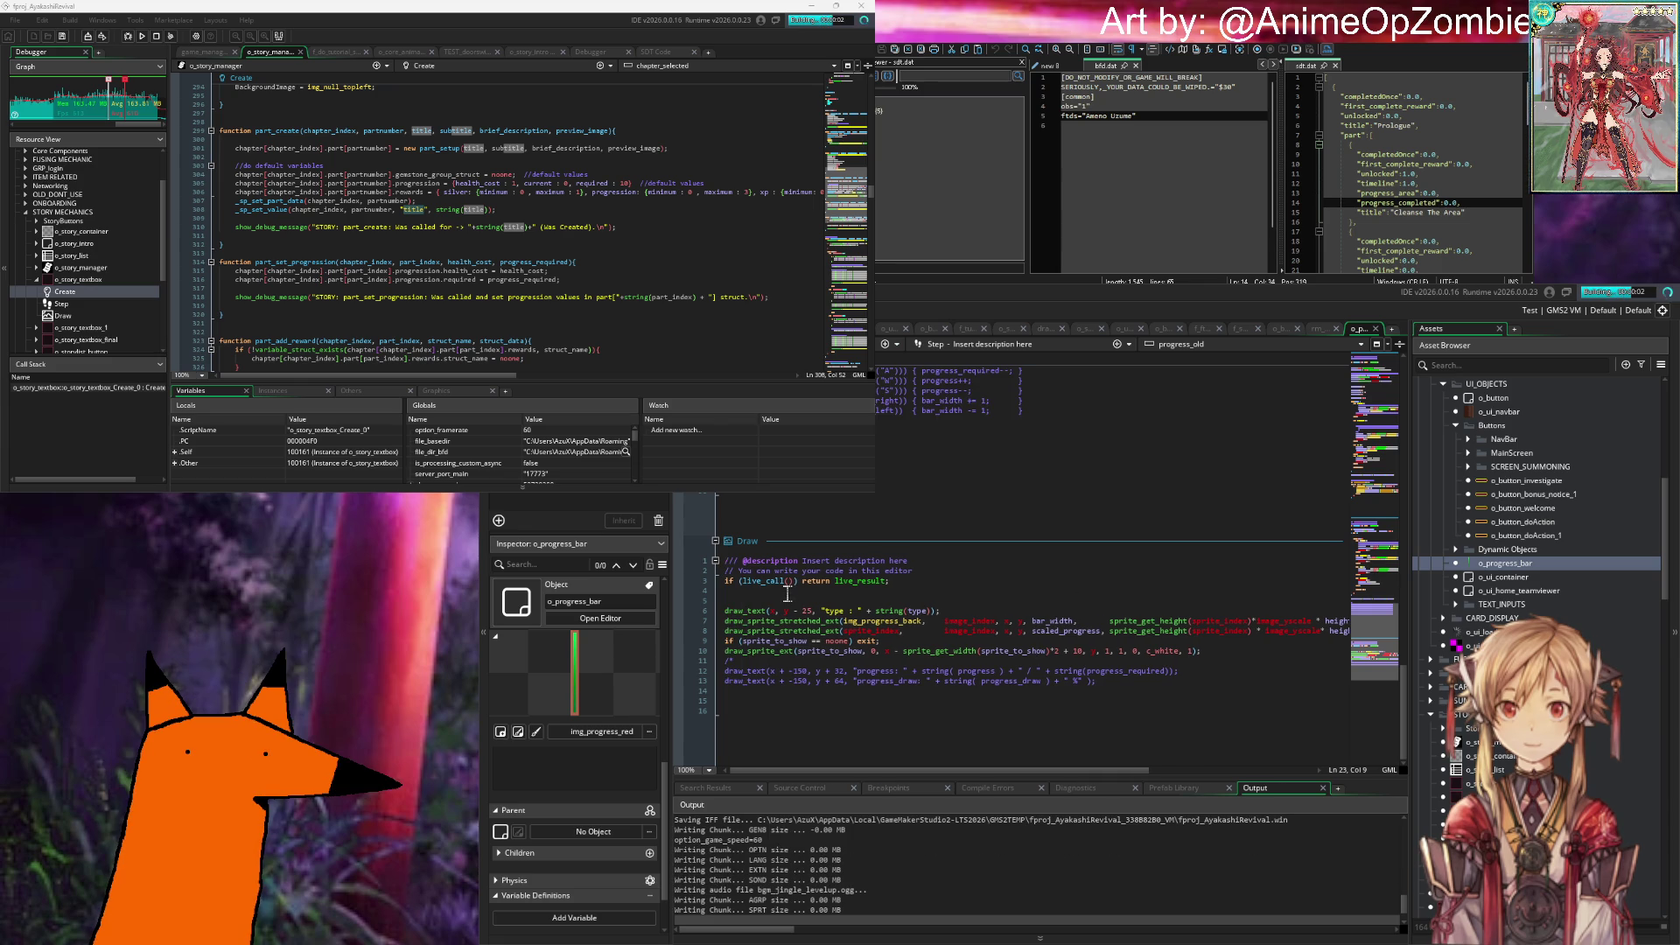
# Step: Log in with the prefilled account and dismiss the save-data message
pyautogui.hscroll(-1, 788, 594)
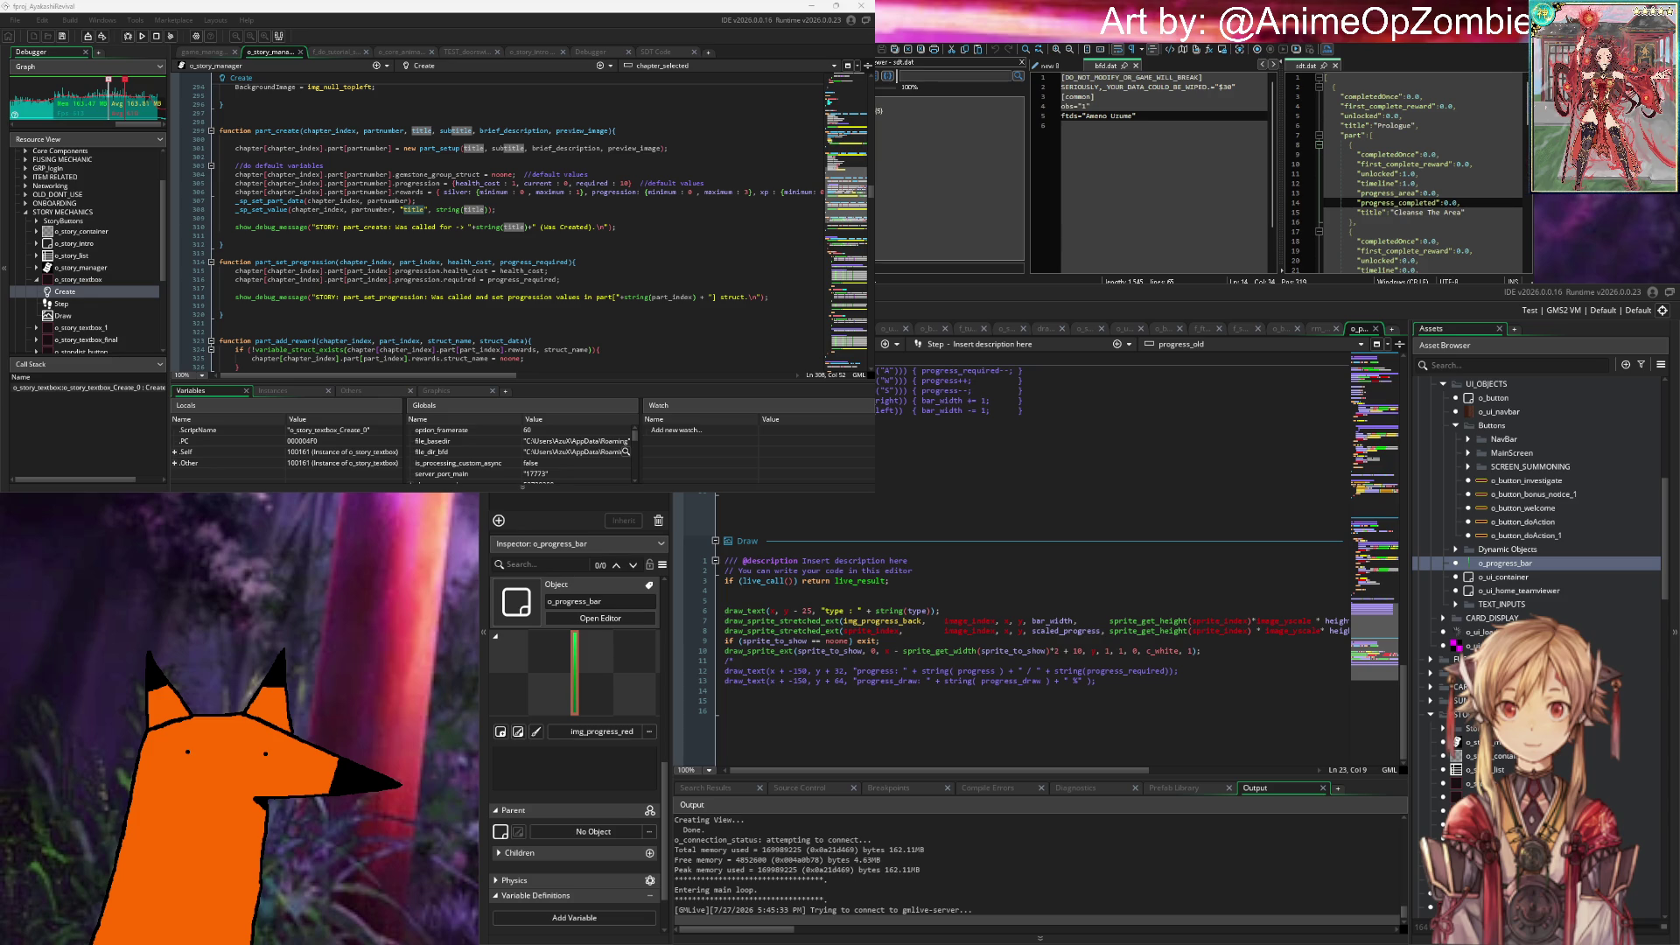
pyautogui.click(670, 215)
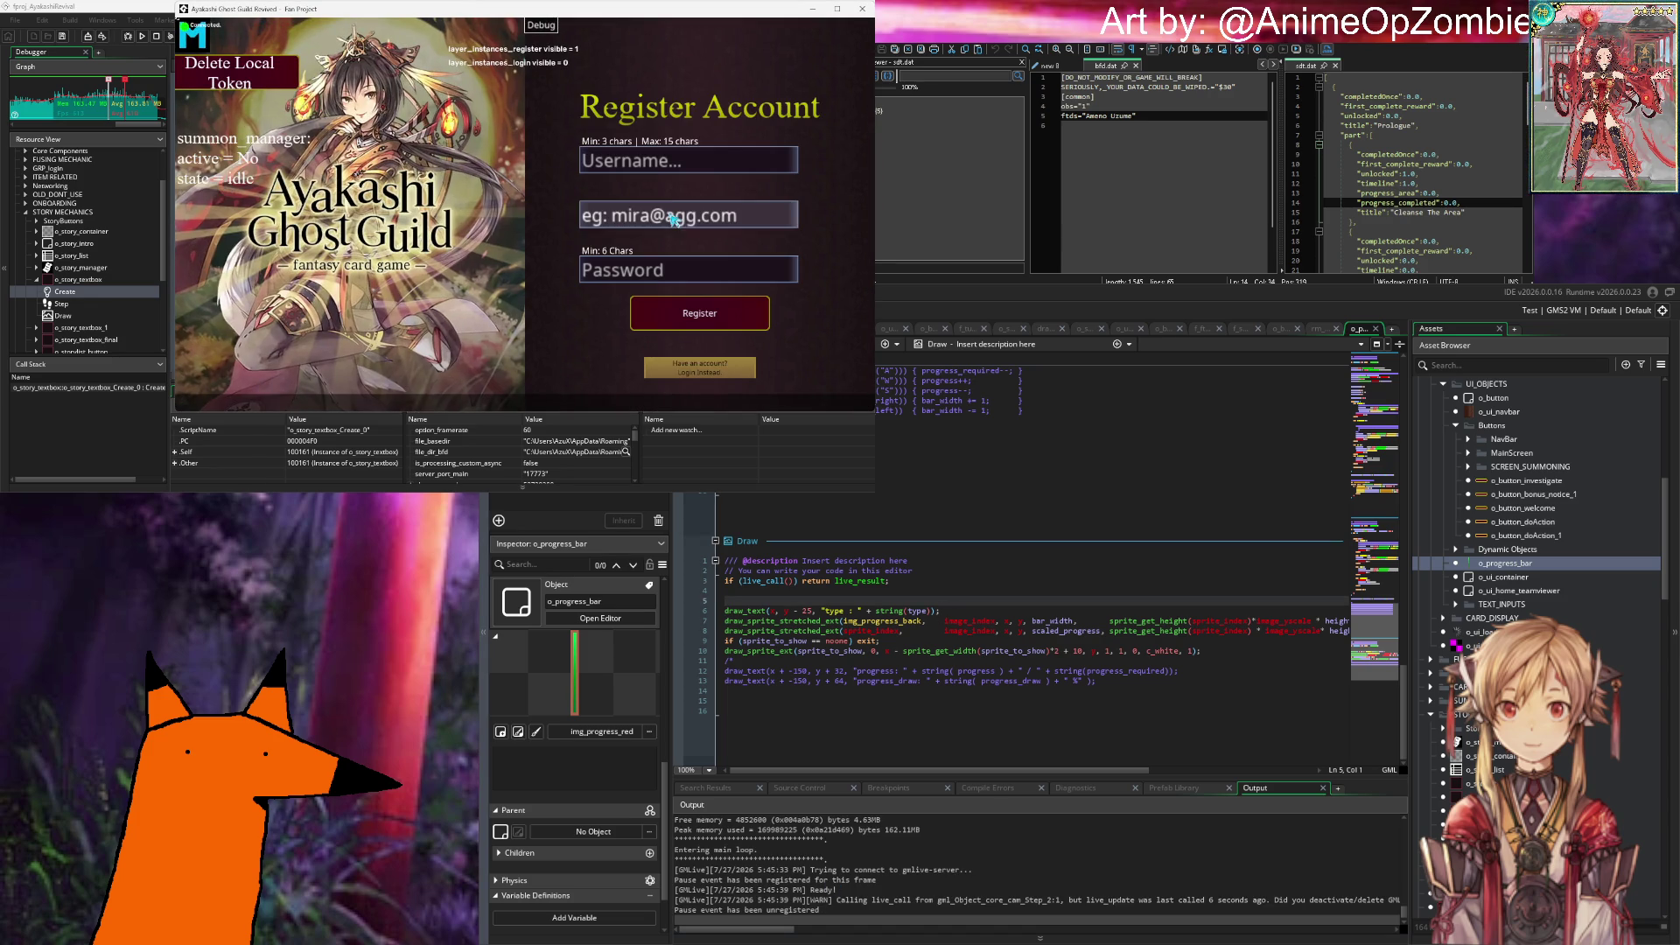
pyautogui.click(699, 367)
pyautogui.click(674, 328)
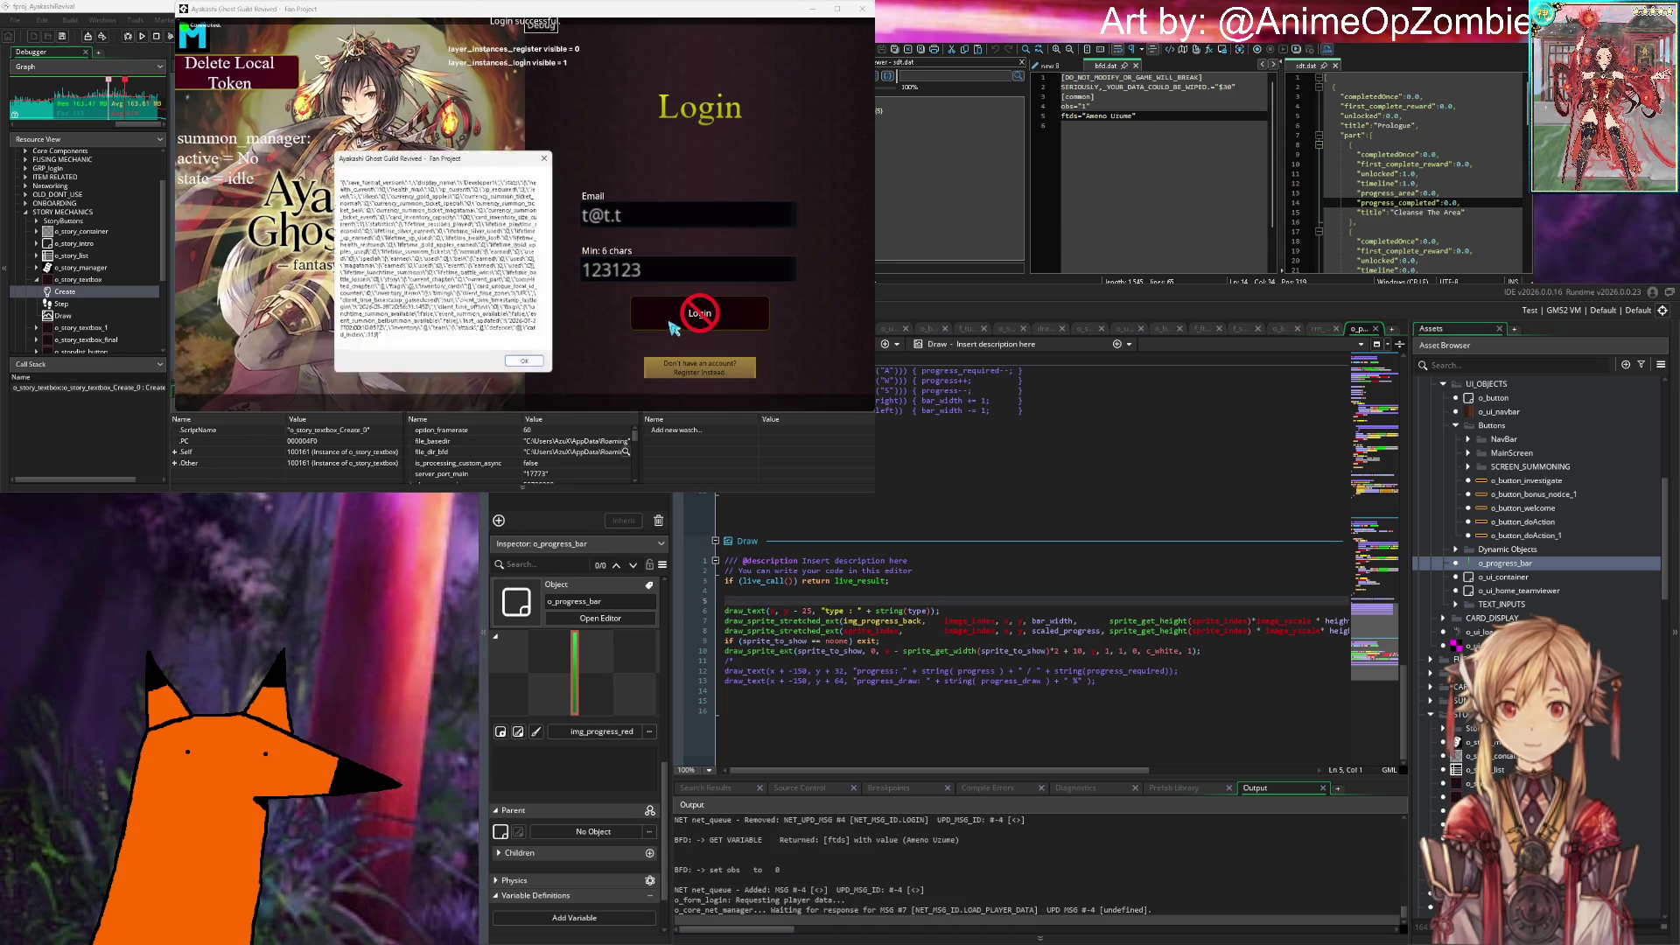
pyautogui.press('Return')
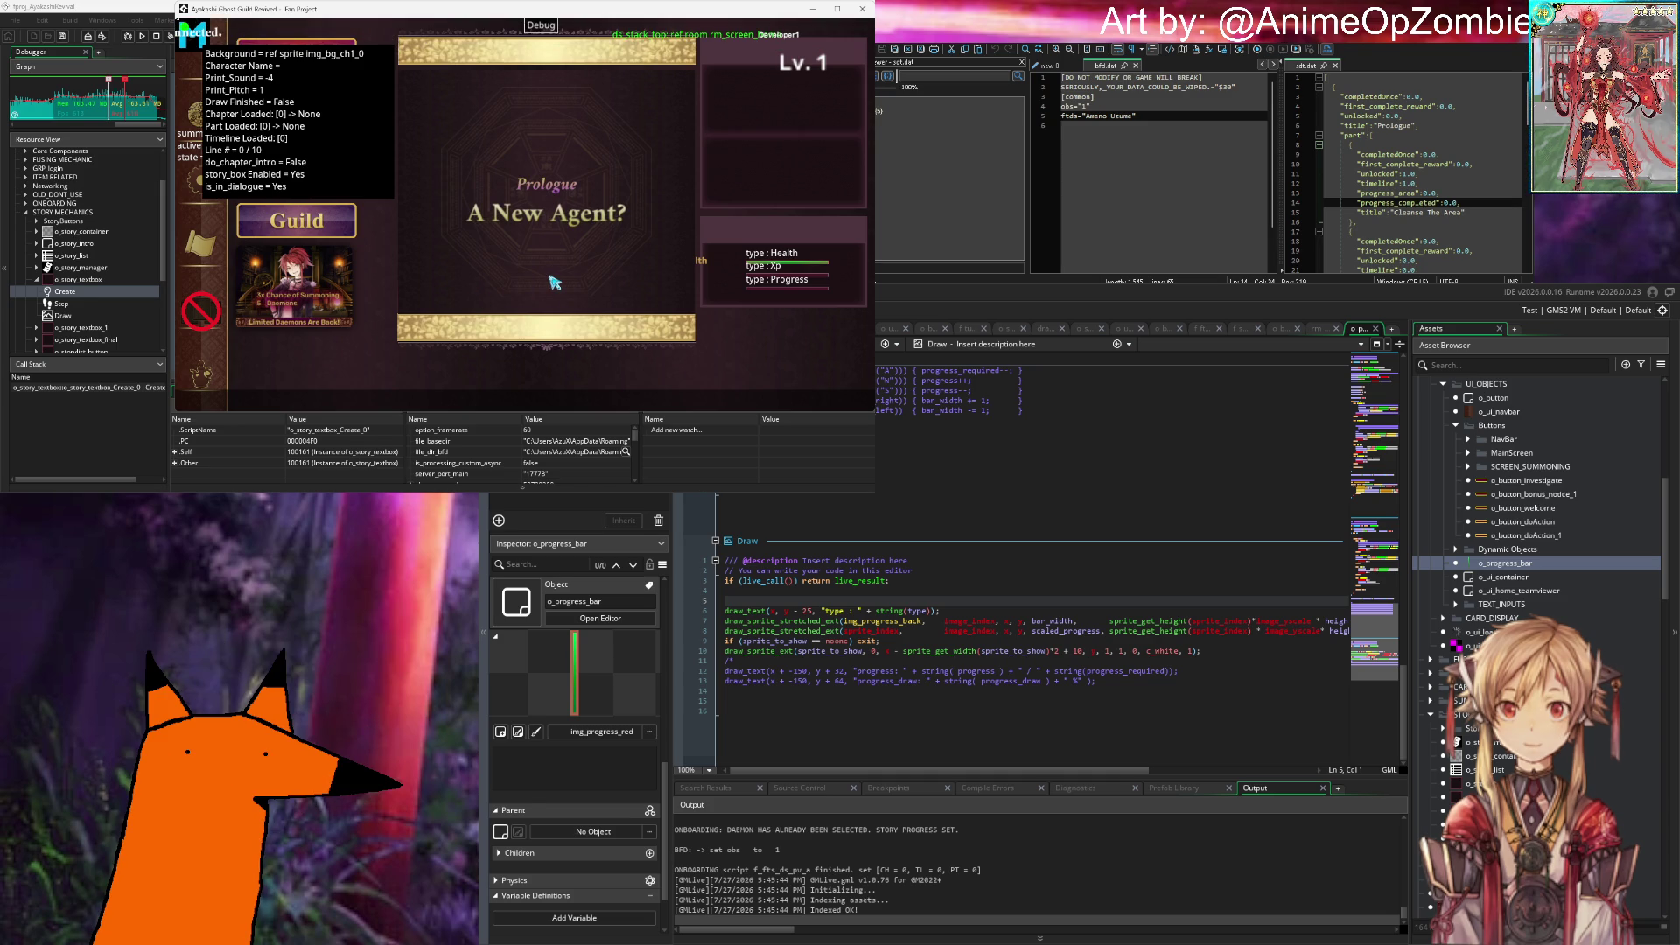
# Step: Play through the Prologue dialogue and the Barbetta summon result
pyautogui.click(636, 273)
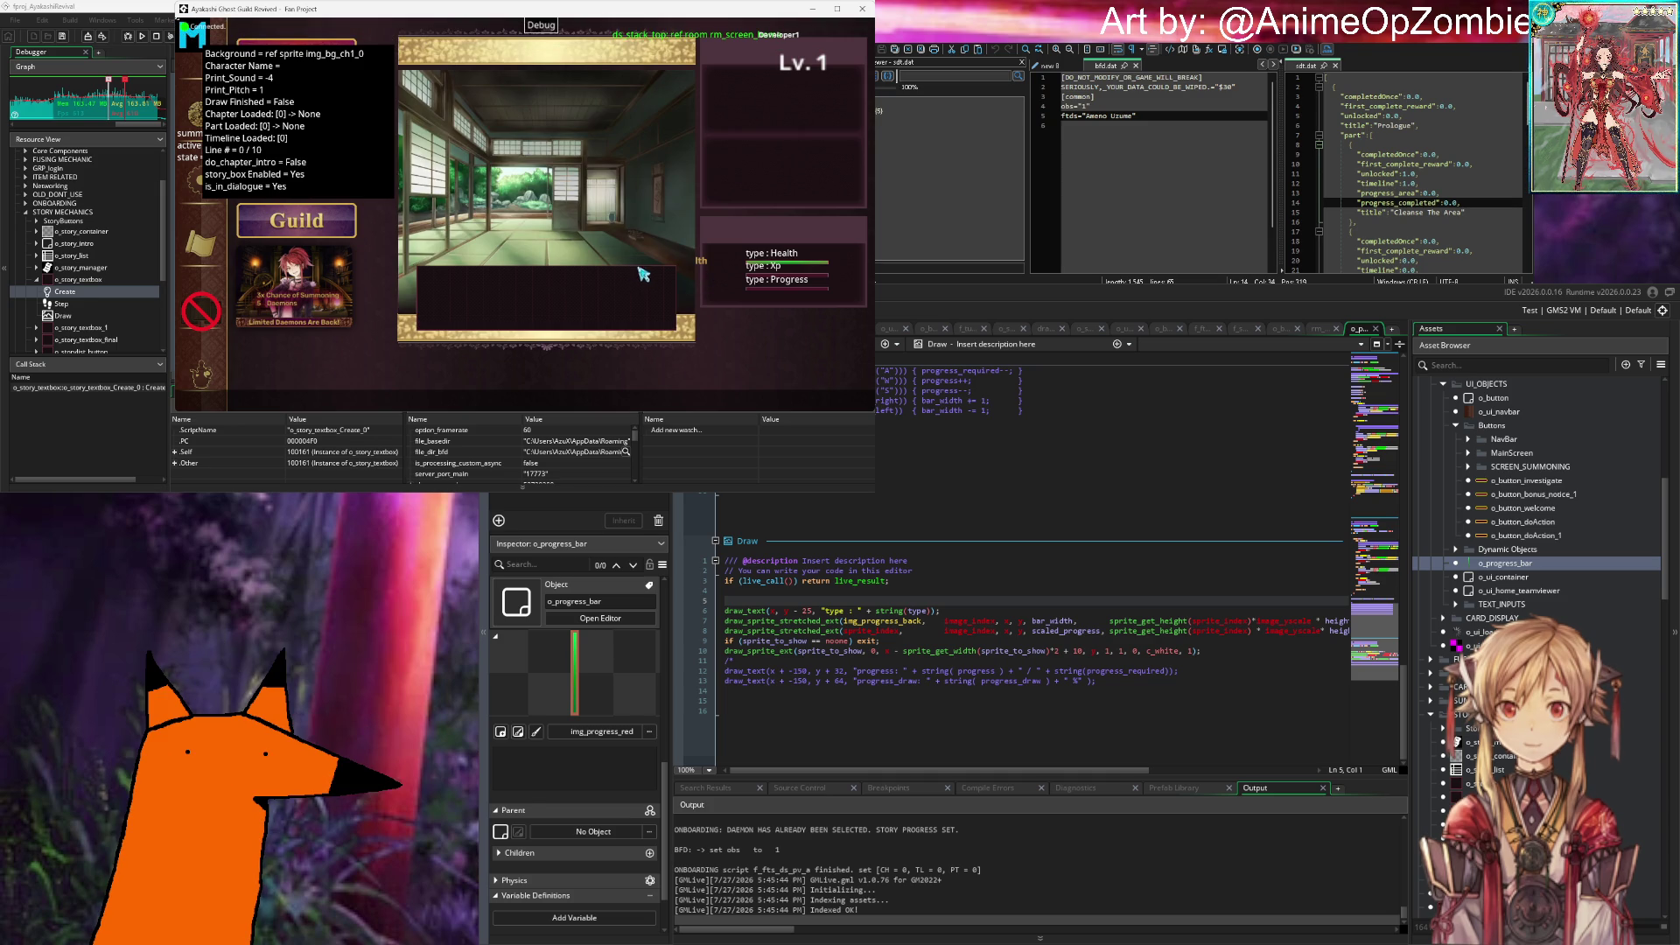
pyautogui.click(645, 302)
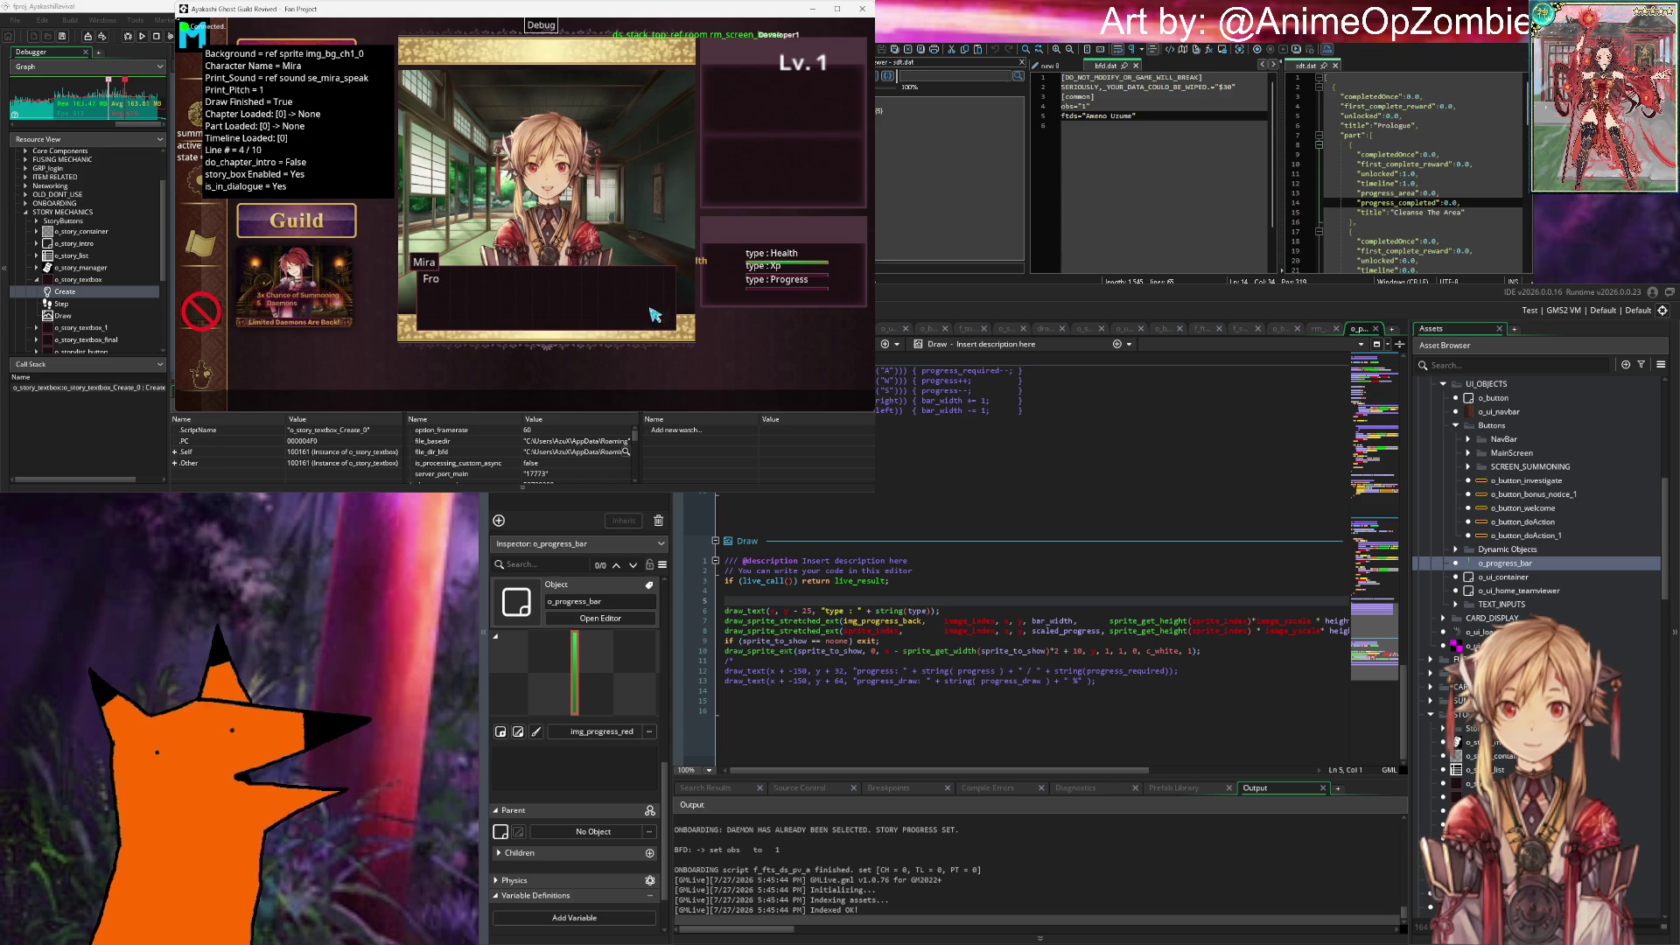
pyautogui.click(655, 309)
pyautogui.click(553, 383)
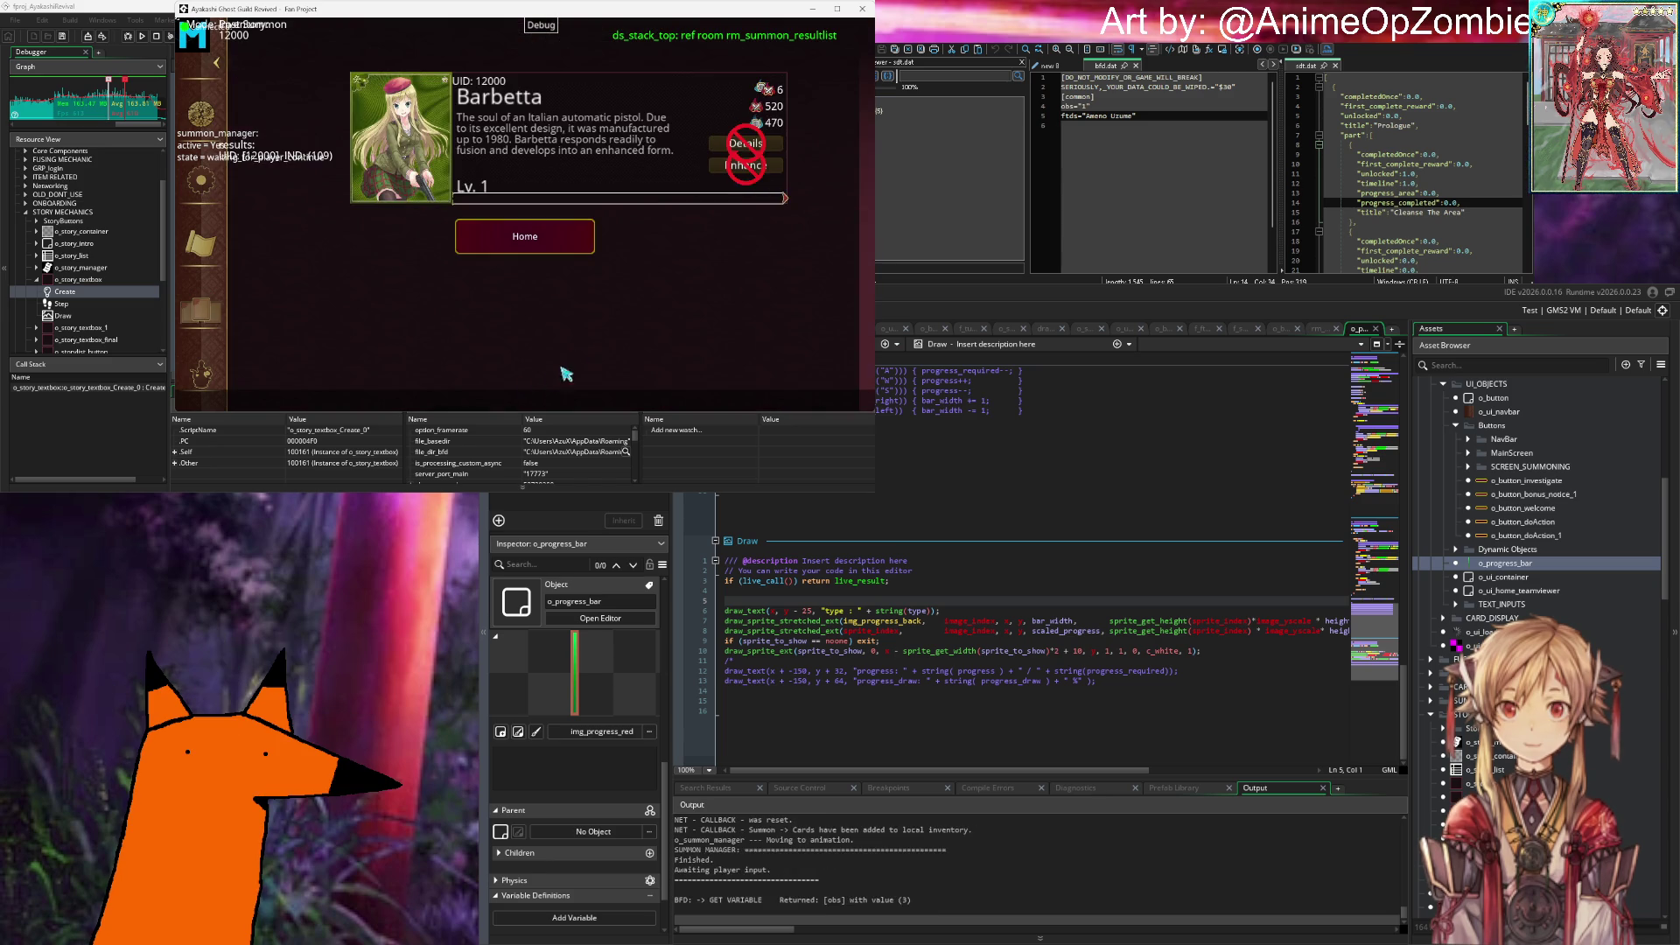
pyautogui.click(565, 238)
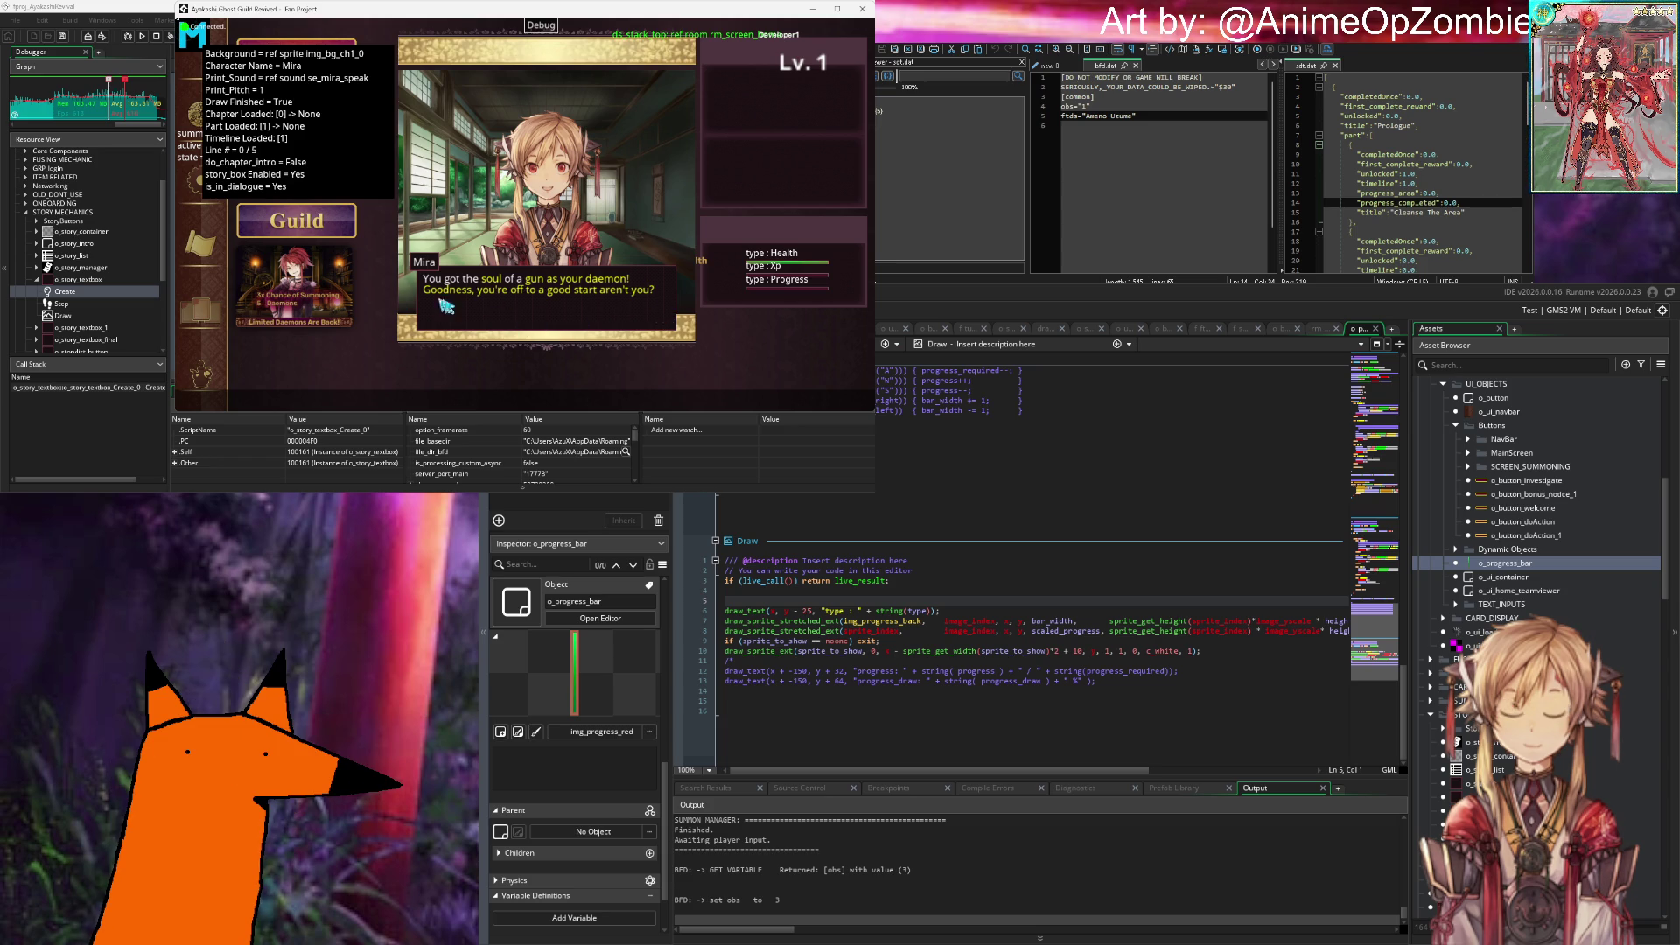
# Step: Skip the remaining dialogue, Cleanse the street, and dismiss the popup showing 0
pyautogui.click(663, 318)
pyautogui.click(663, 321)
pyautogui.click(662, 321)
pyautogui.click(661, 322)
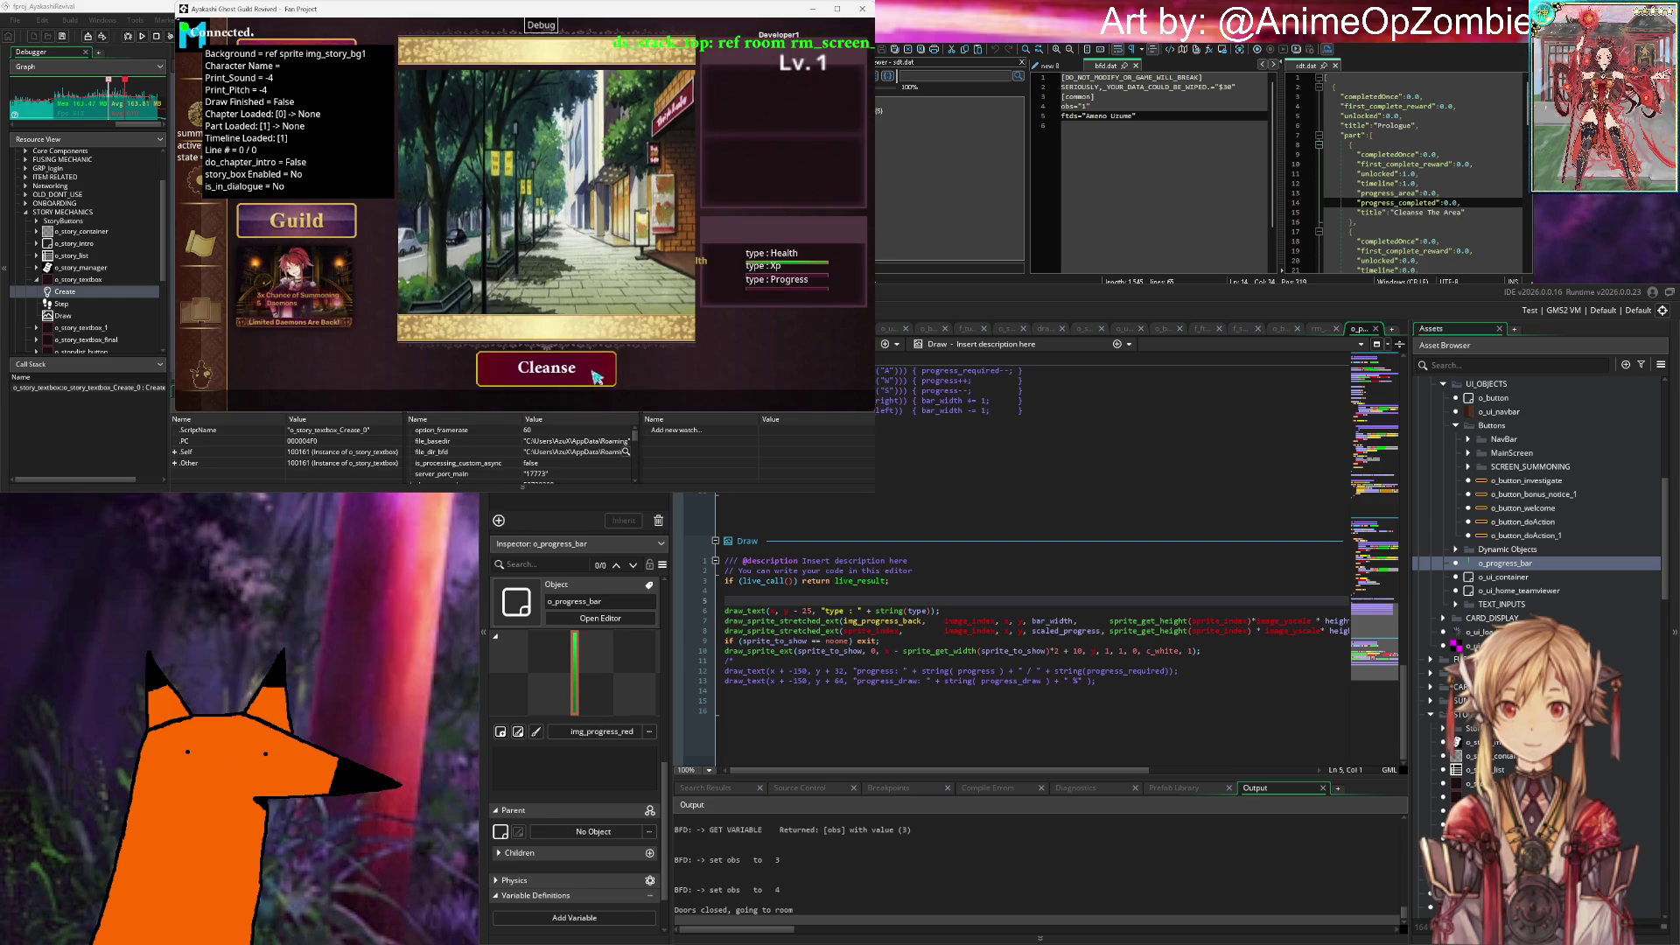
pyautogui.click(596, 376)
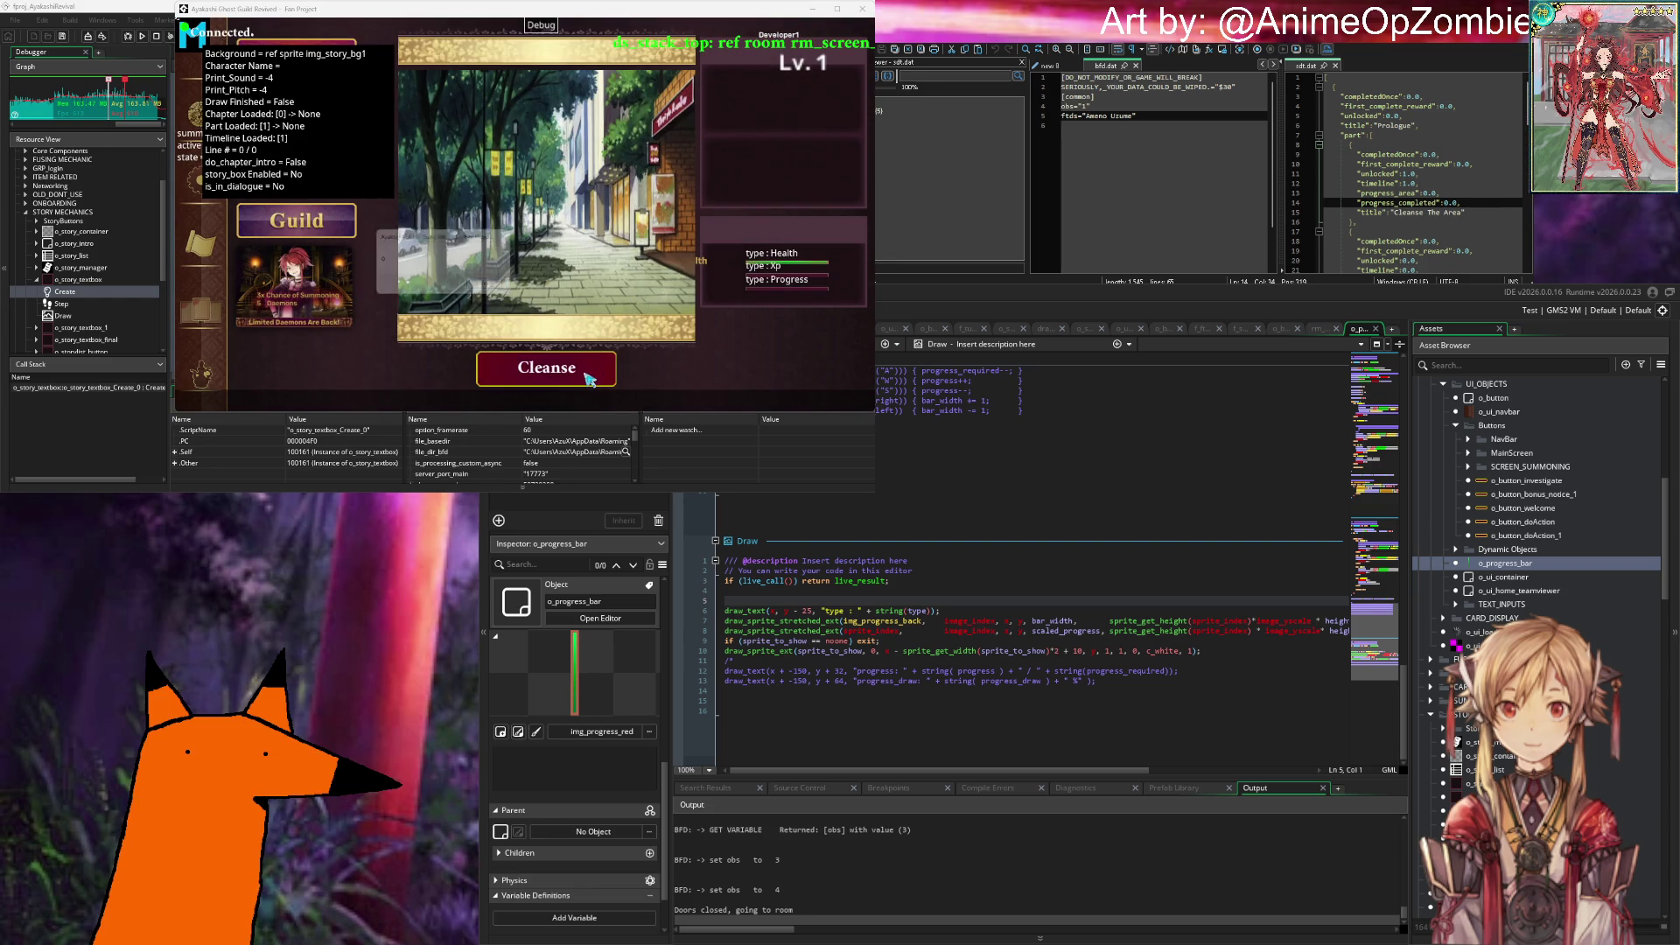
pyautogui.click(499, 289)
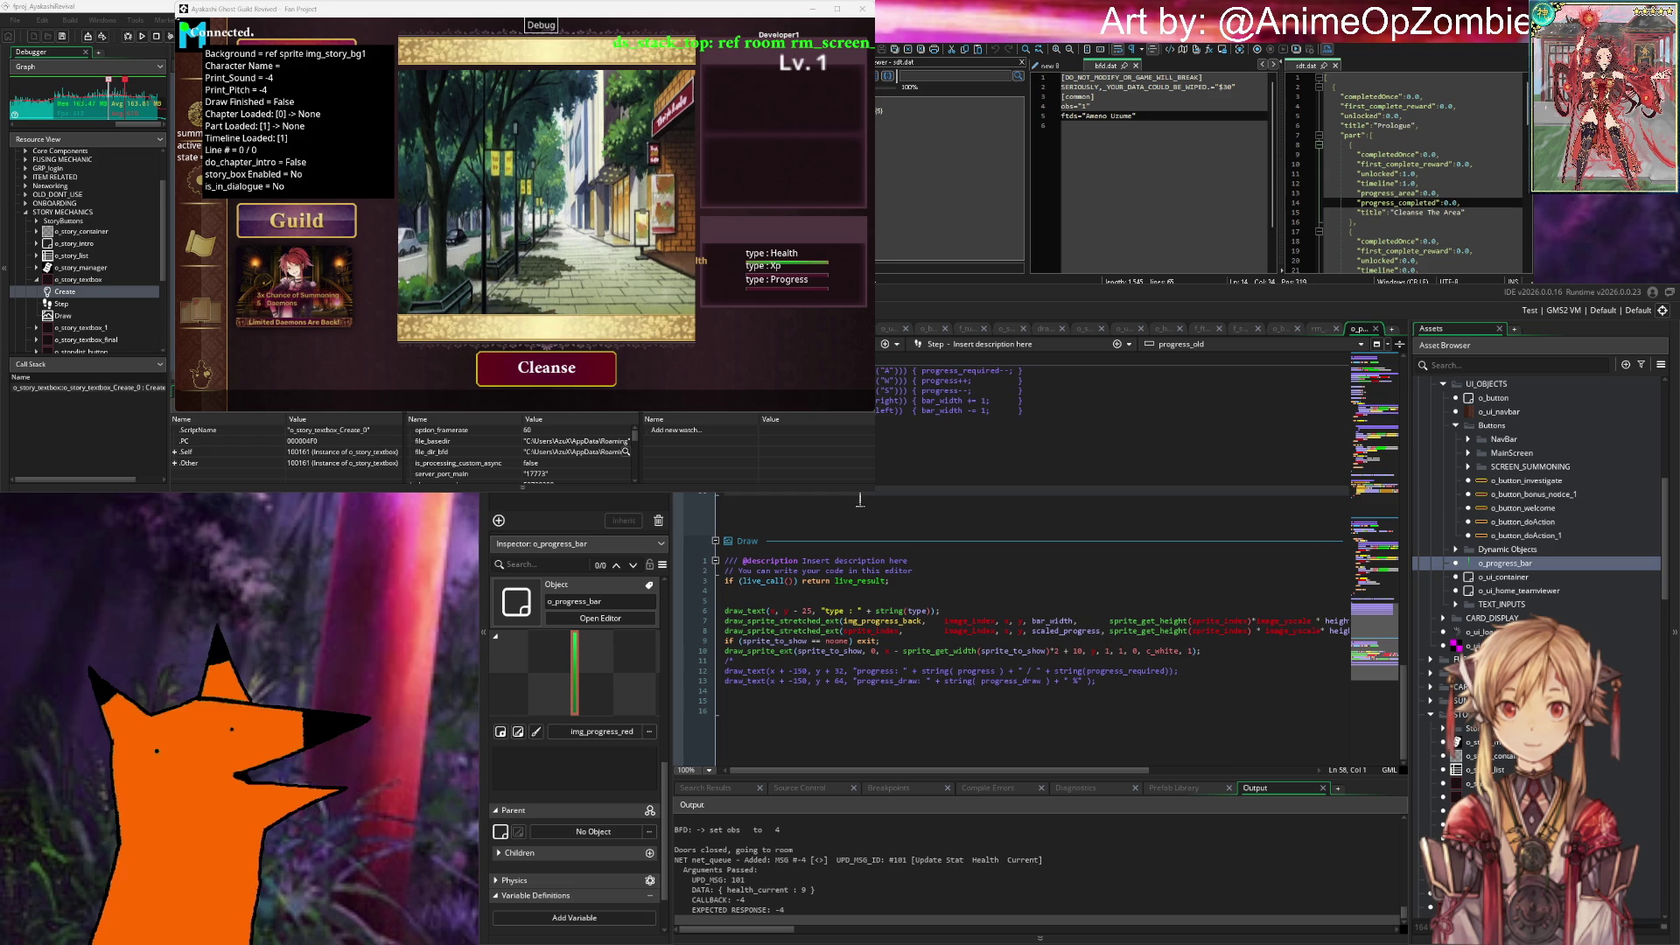
# Step: Scroll back up through the o_progress_bar Step event code
pyautogui.scroll(12, 860, 499)
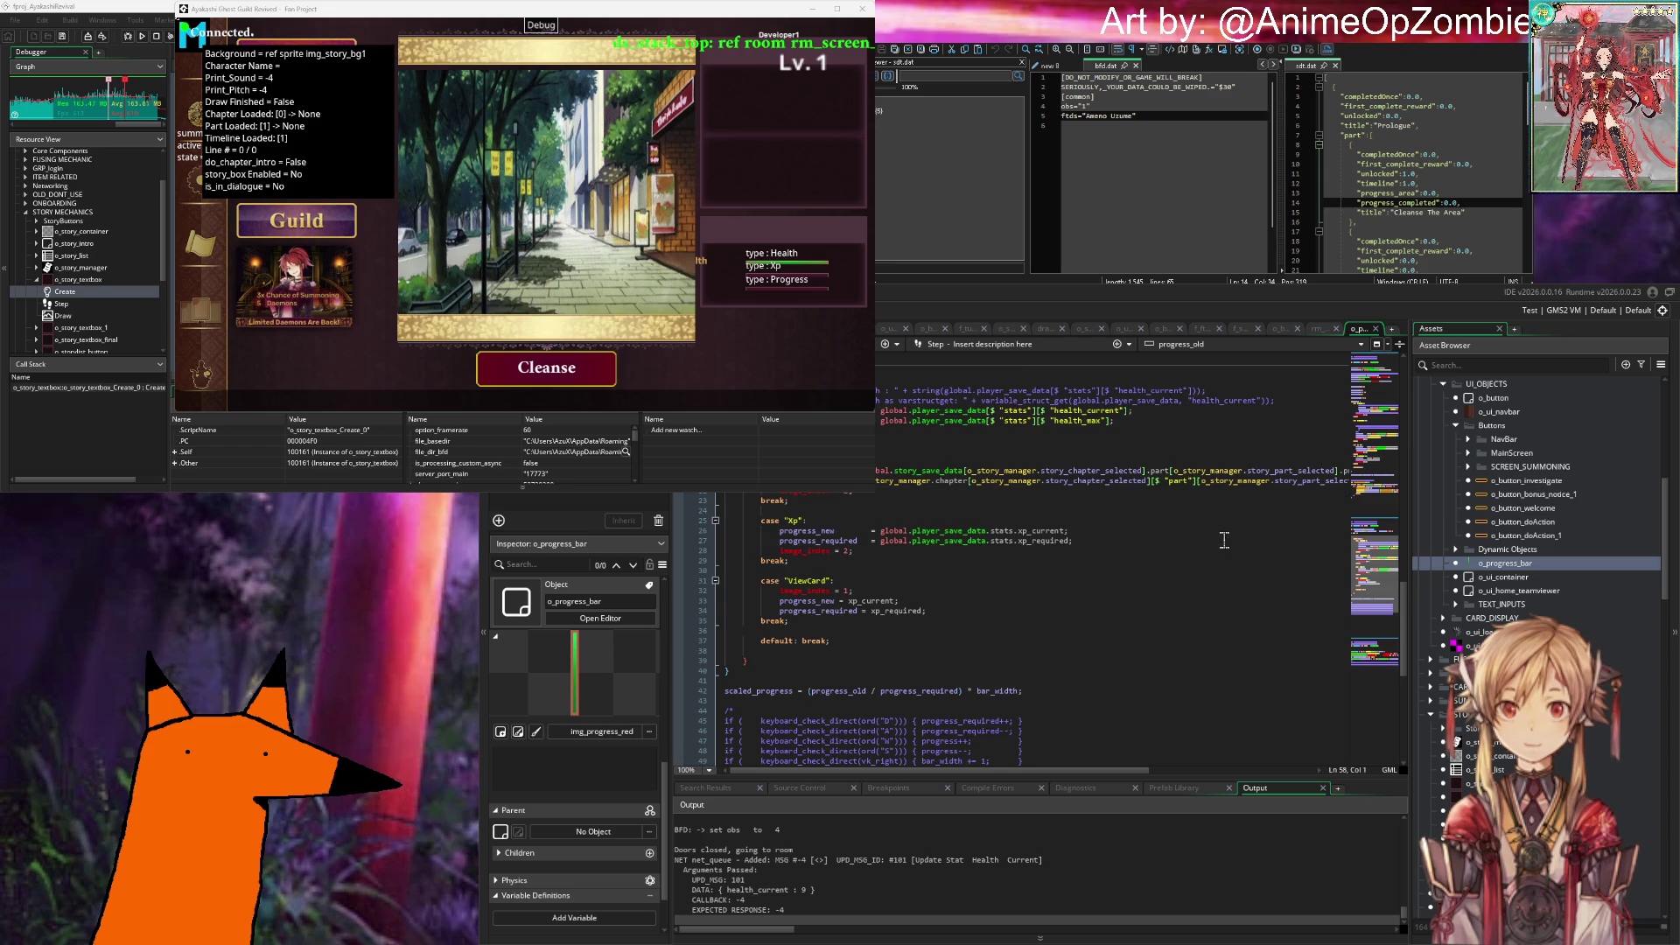
pyautogui.scroll(4, 774, 573)
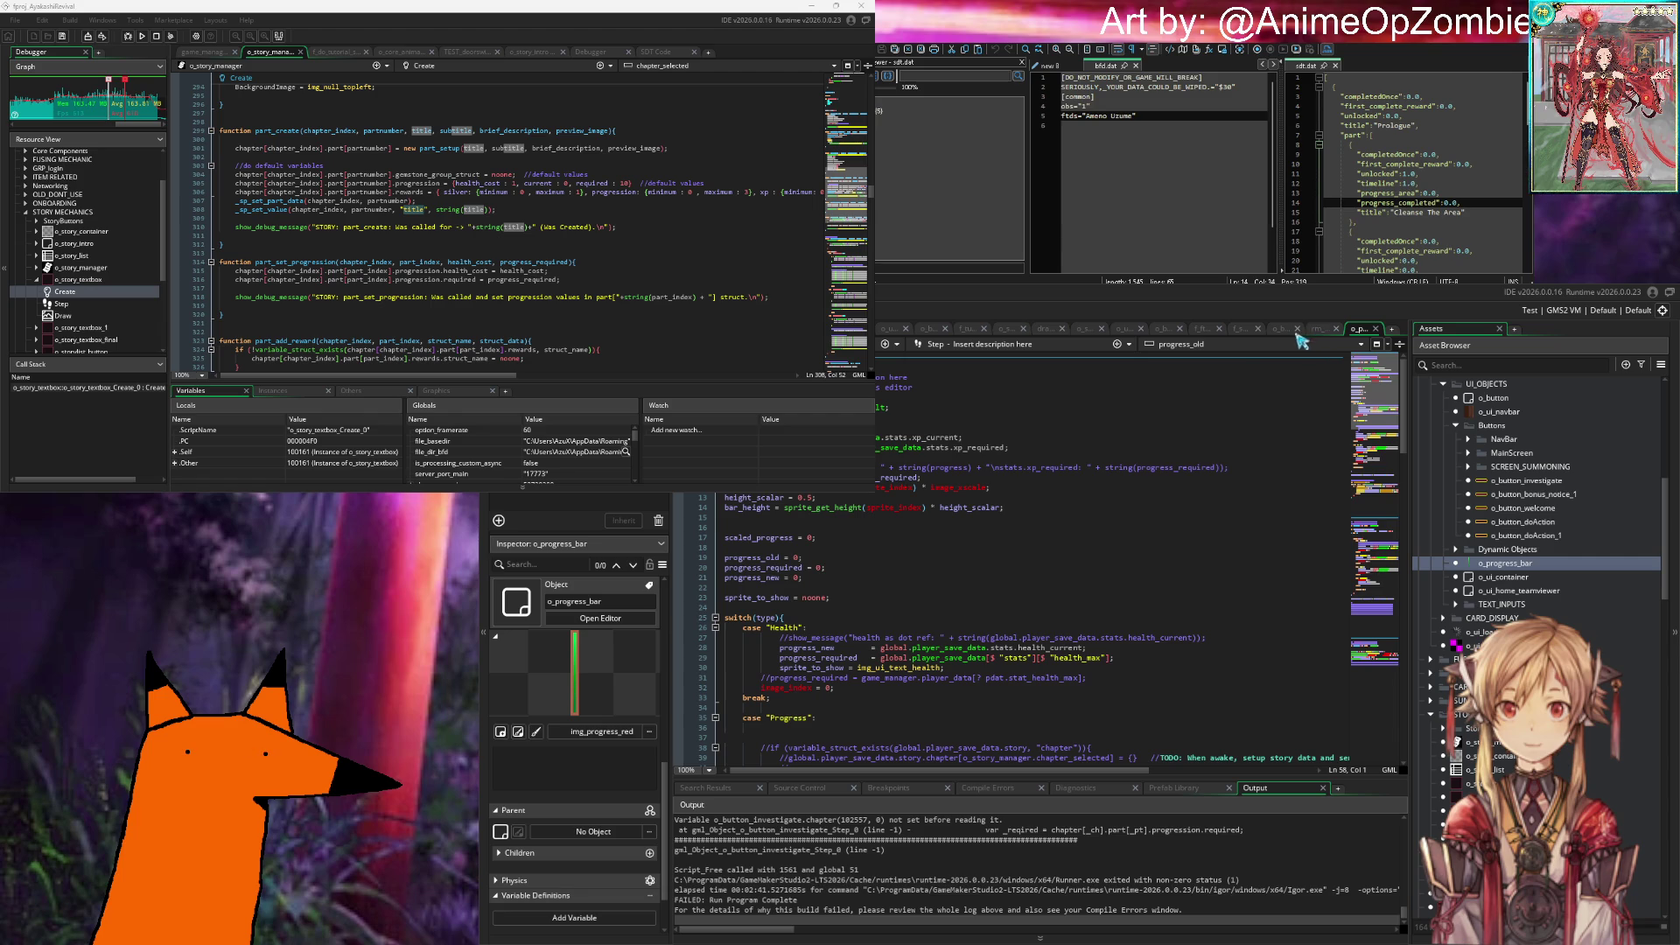
# Step: Inspect the investigate button setup and existence check in o_story_container's code
pyautogui.click(1085, 329)
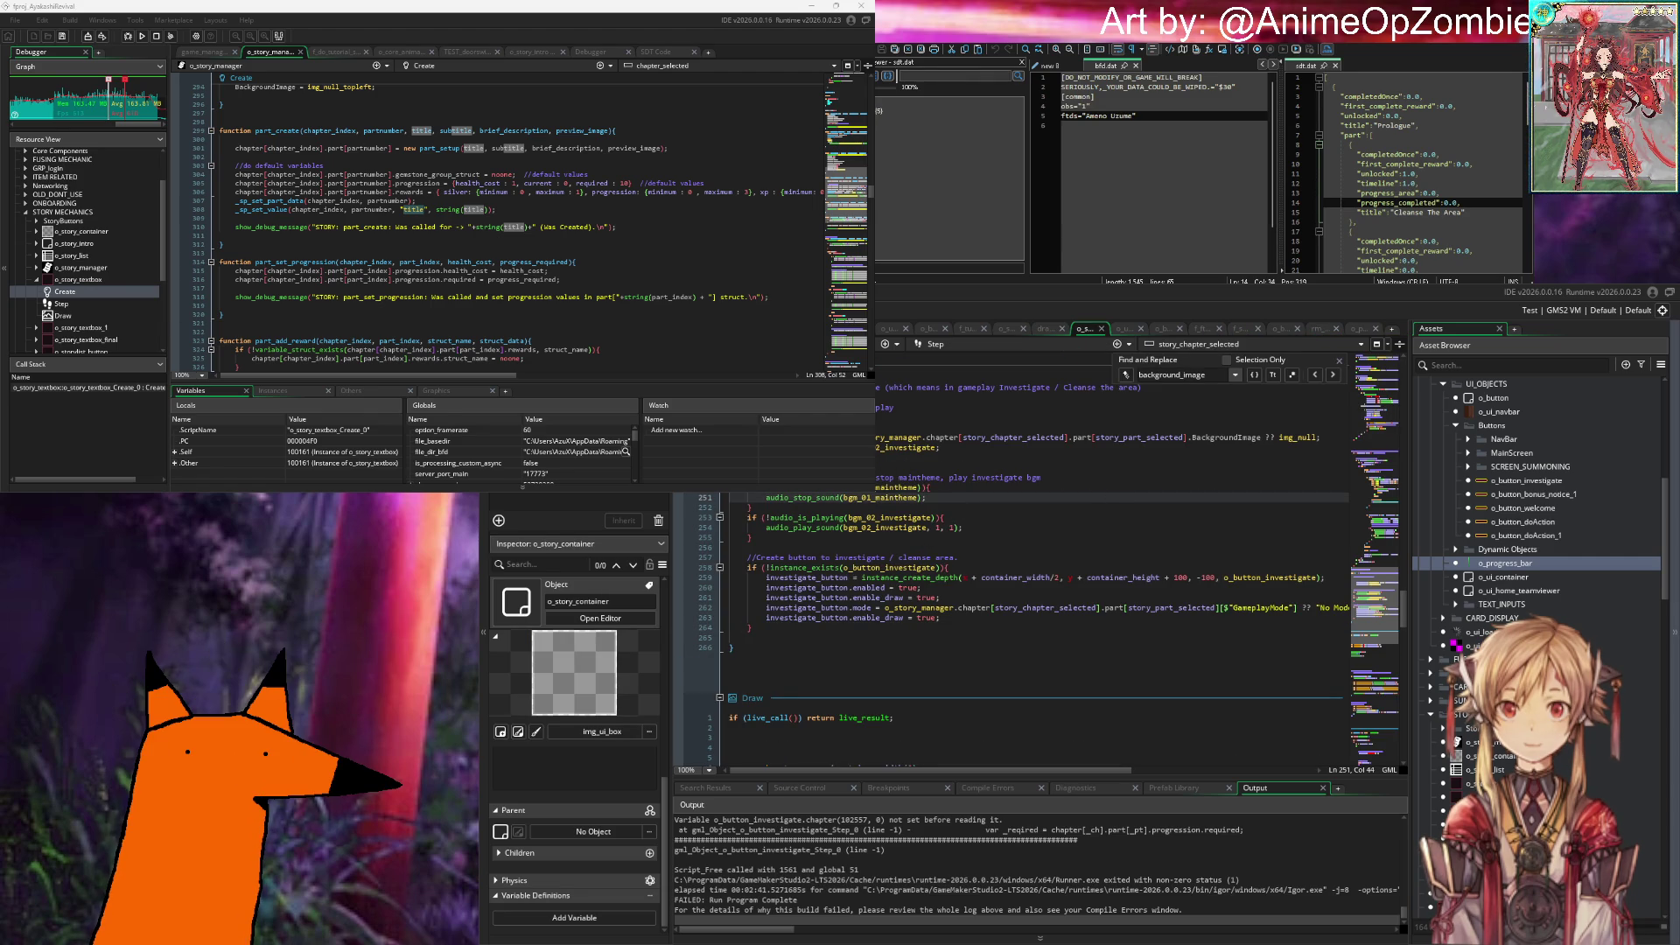
pyautogui.click(1045, 478)
pyautogui.click(1053, 446)
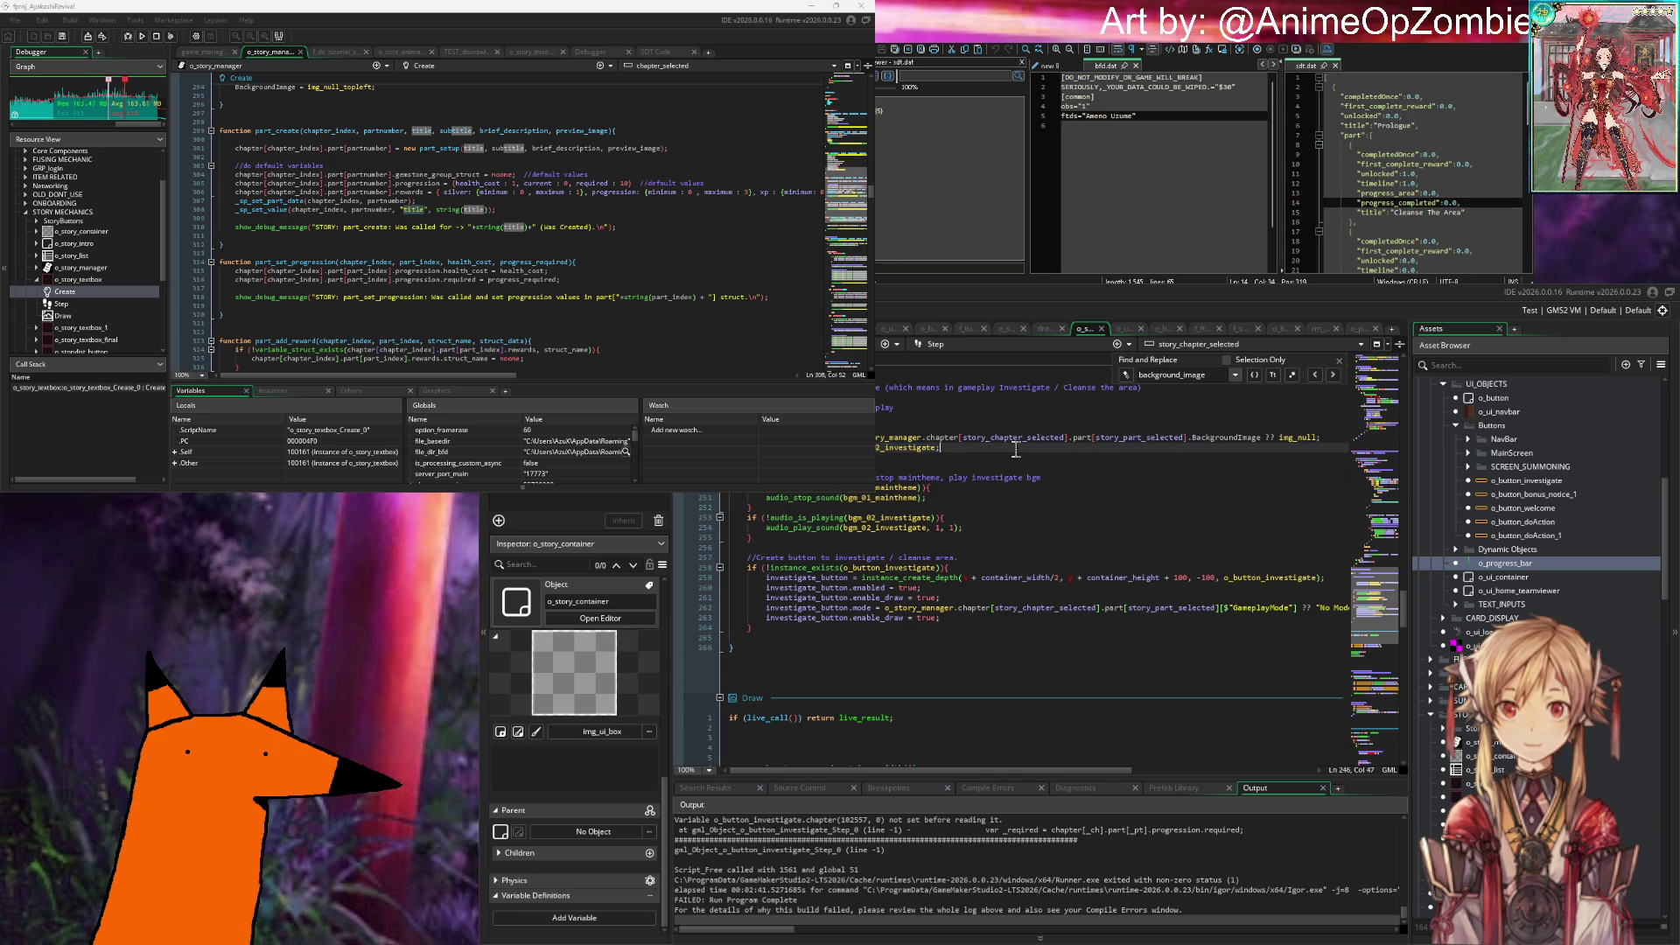
pyautogui.click(942, 498)
# Step: Review the story textbox code above, then bring up o_button_investigate's Step event
pyautogui.scroll(15, 964, 472)
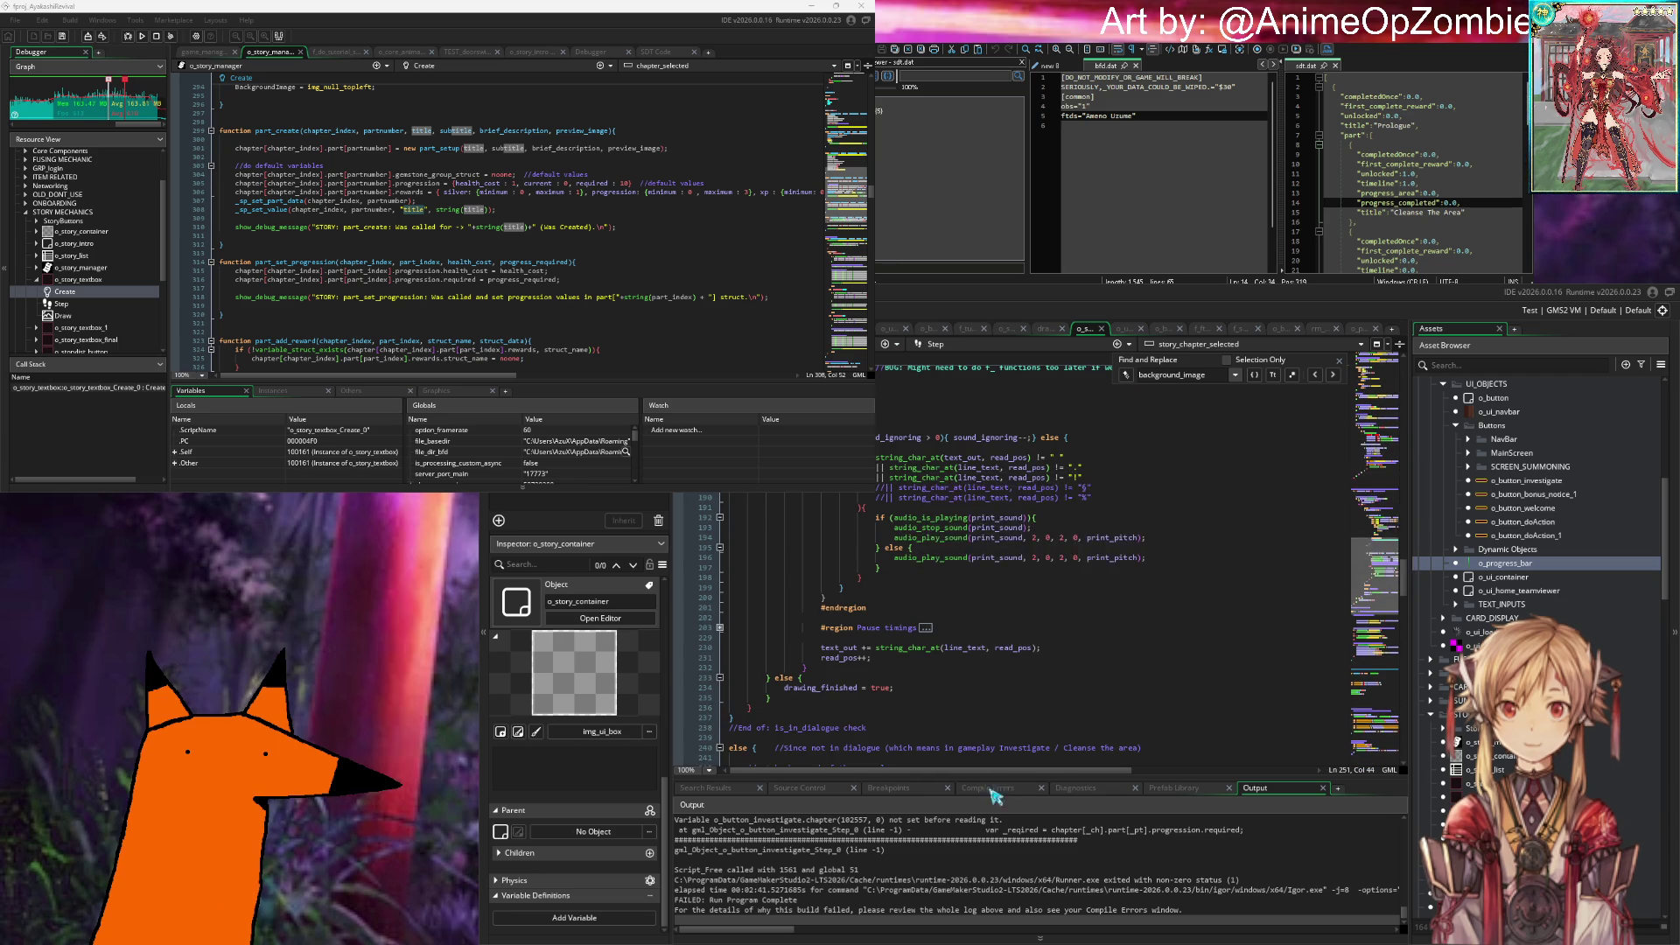
pyautogui.scroll(20, 869, 553)
pyautogui.scroll(20, 1041, 560)
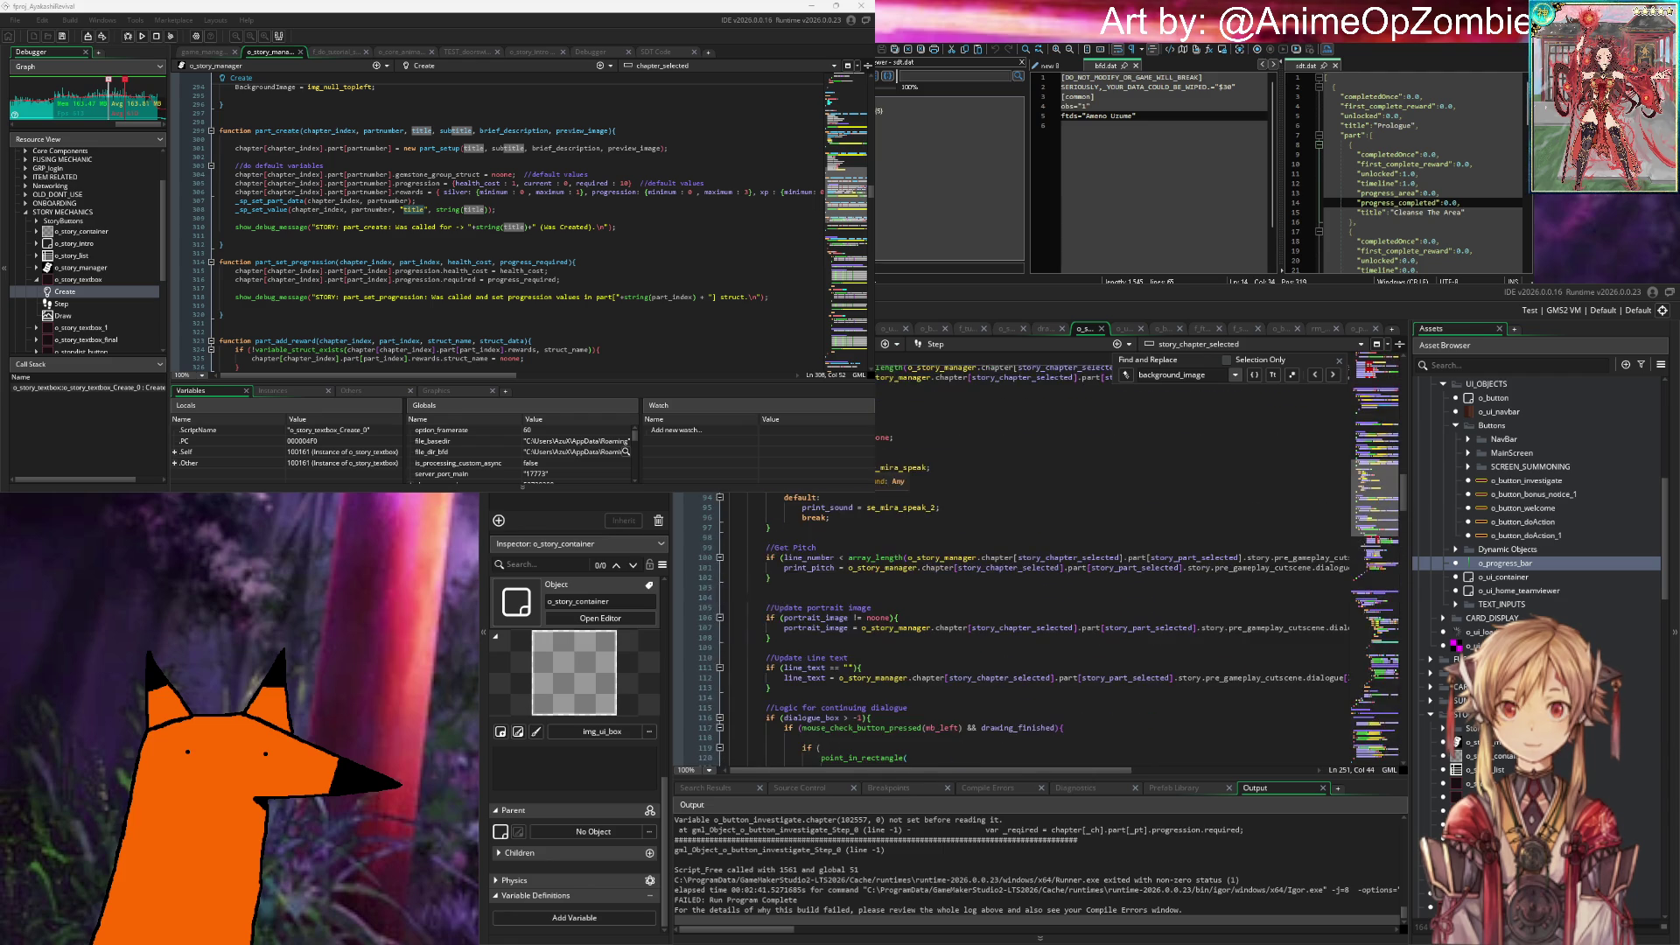
pyautogui.scroll(8, 1042, 613)
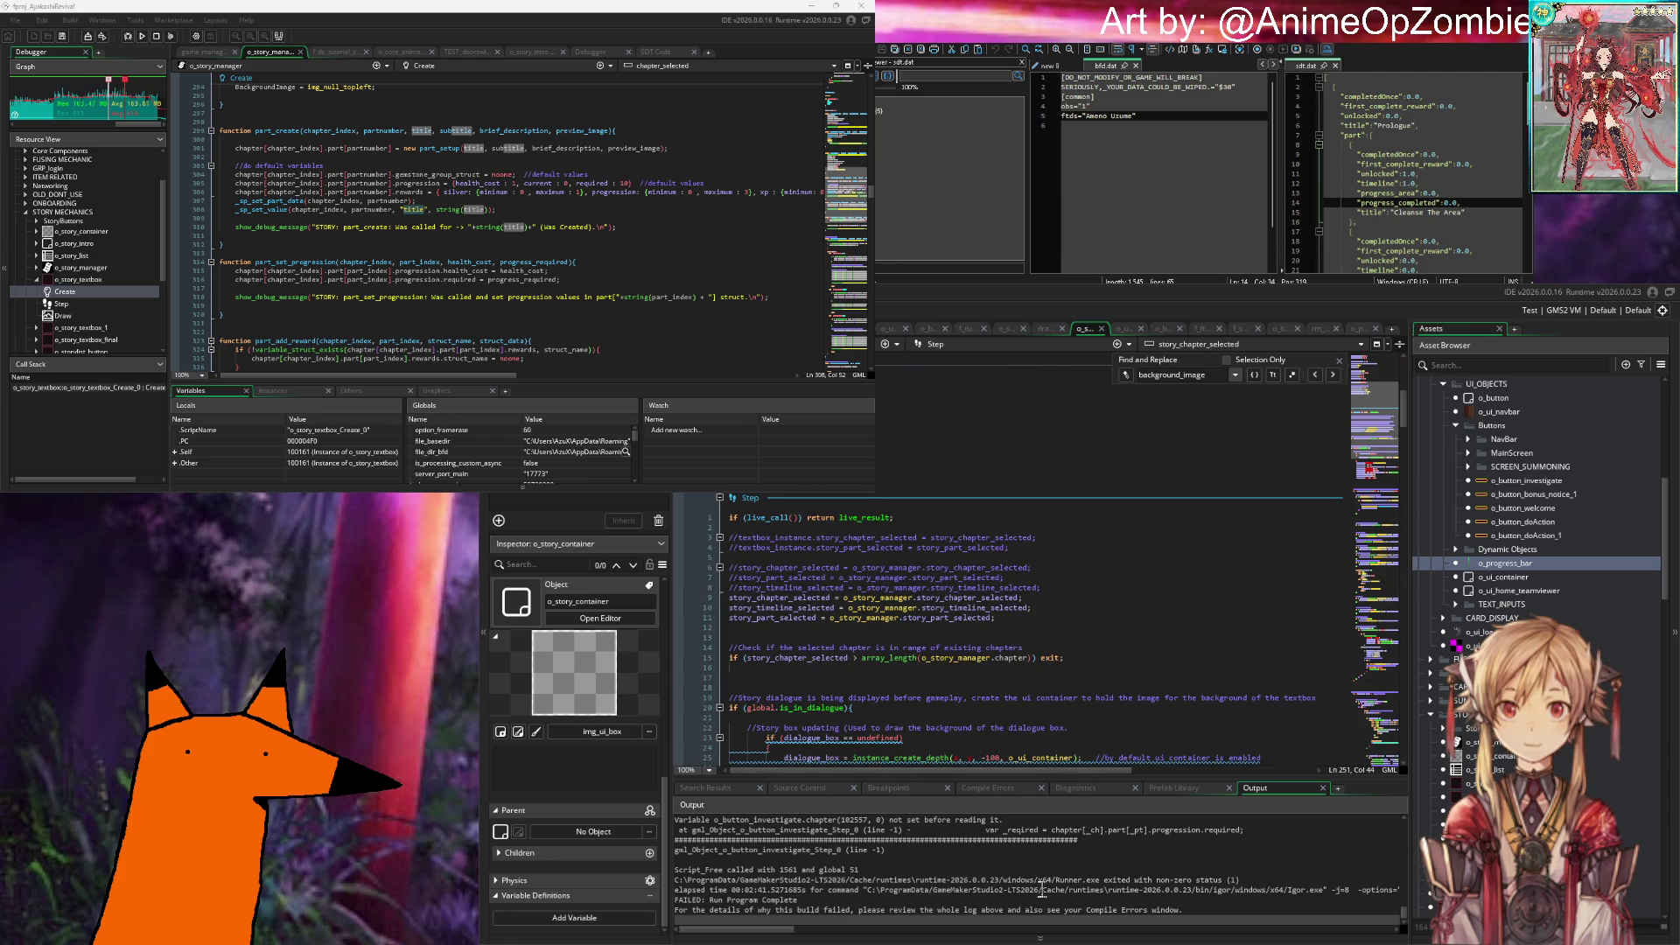
pyautogui.scroll(-14, 1085, 648)
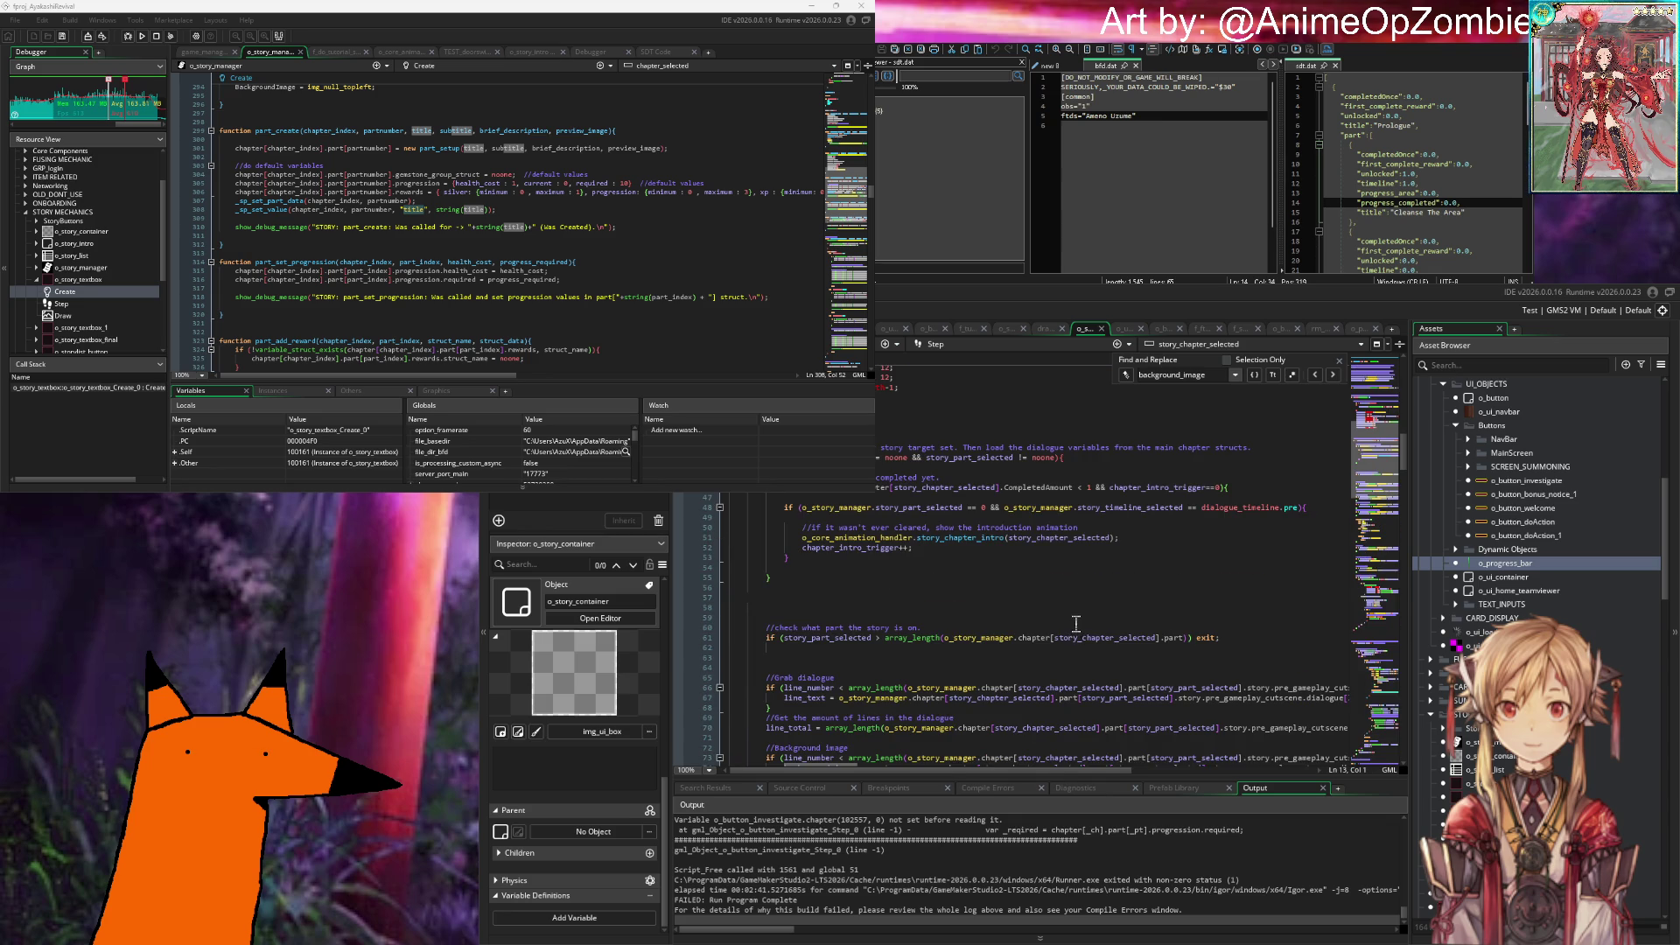
pyautogui.scroll(6, 1051, 604)
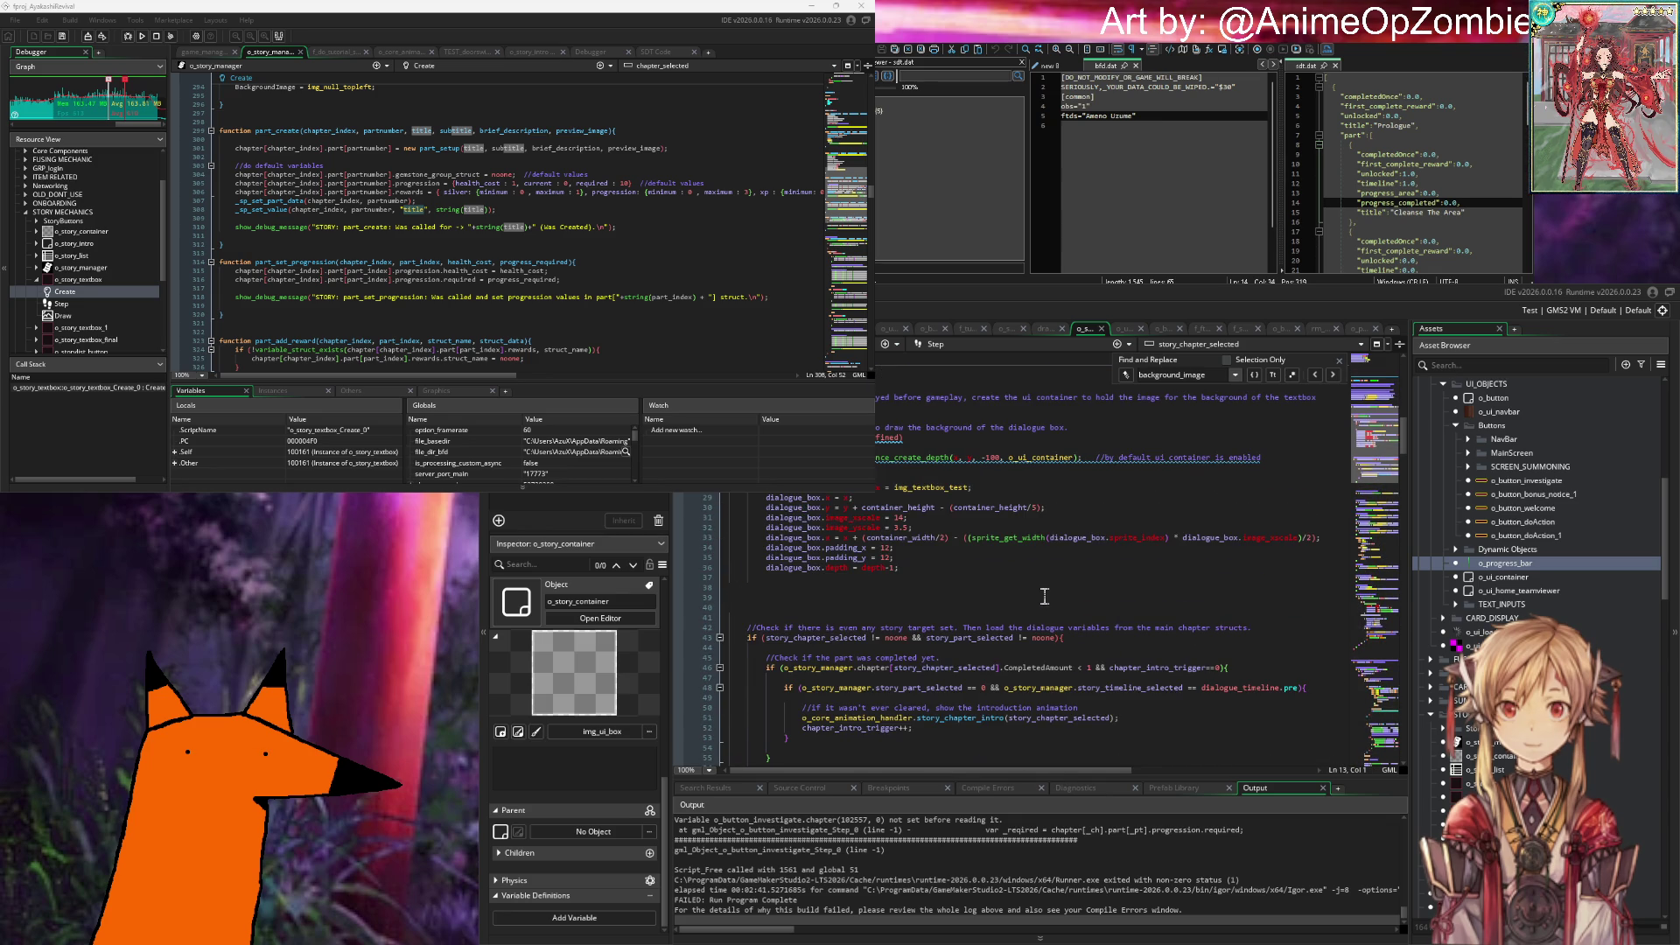
pyautogui.scroll(10, 1043, 595)
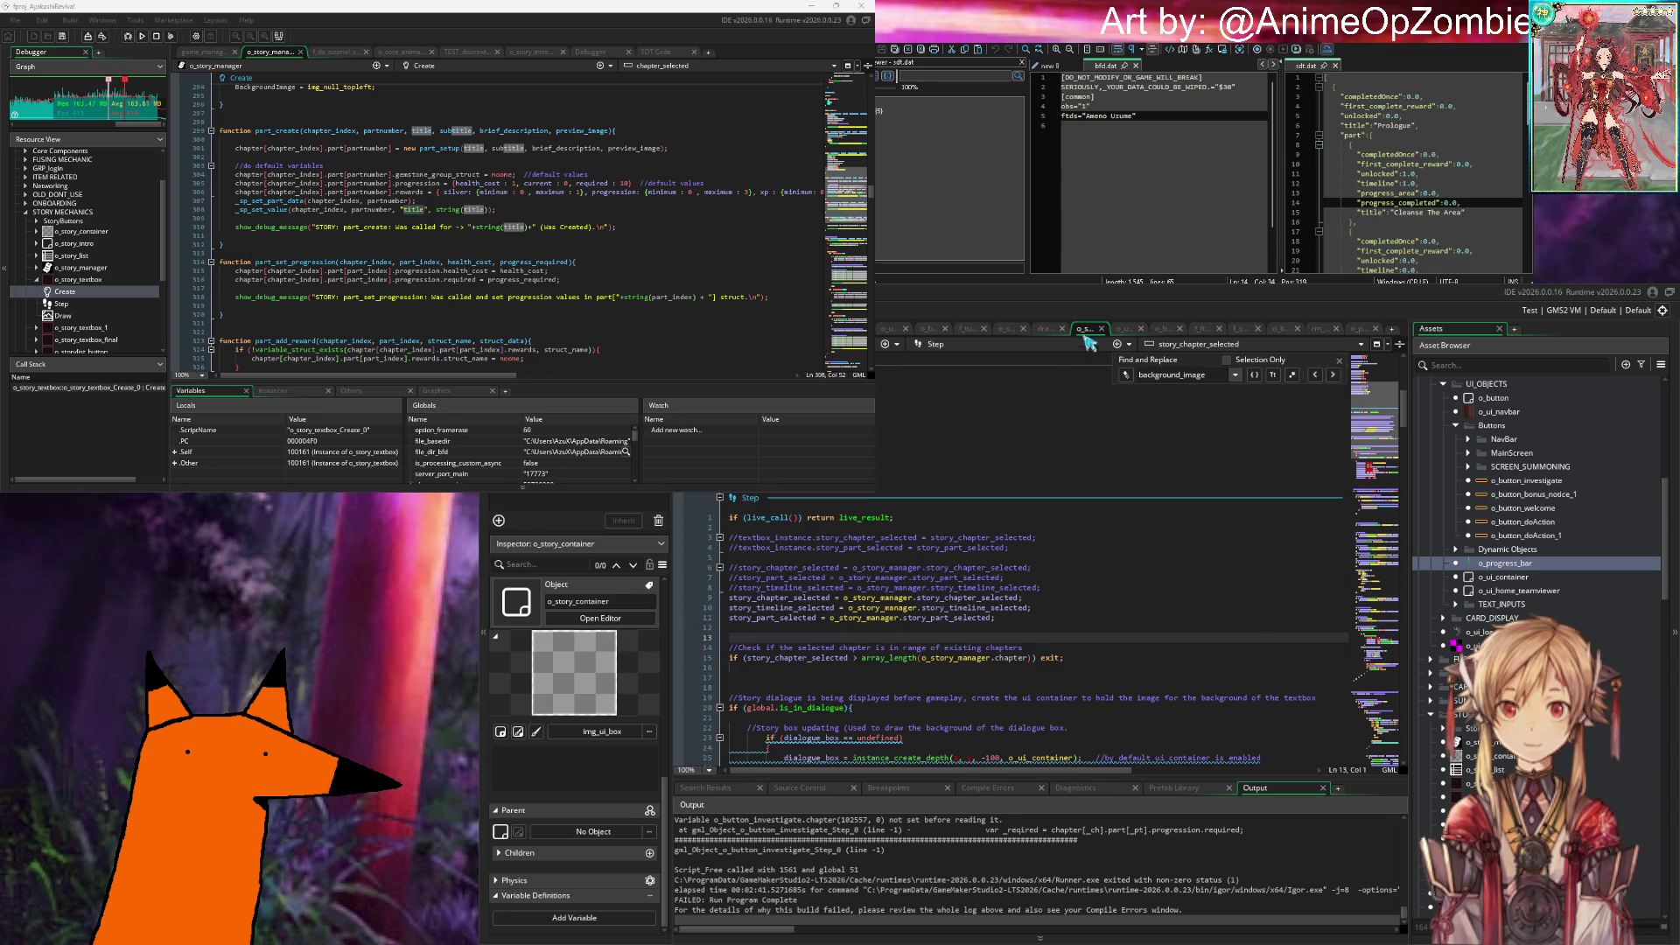
pyautogui.click(1164, 329)
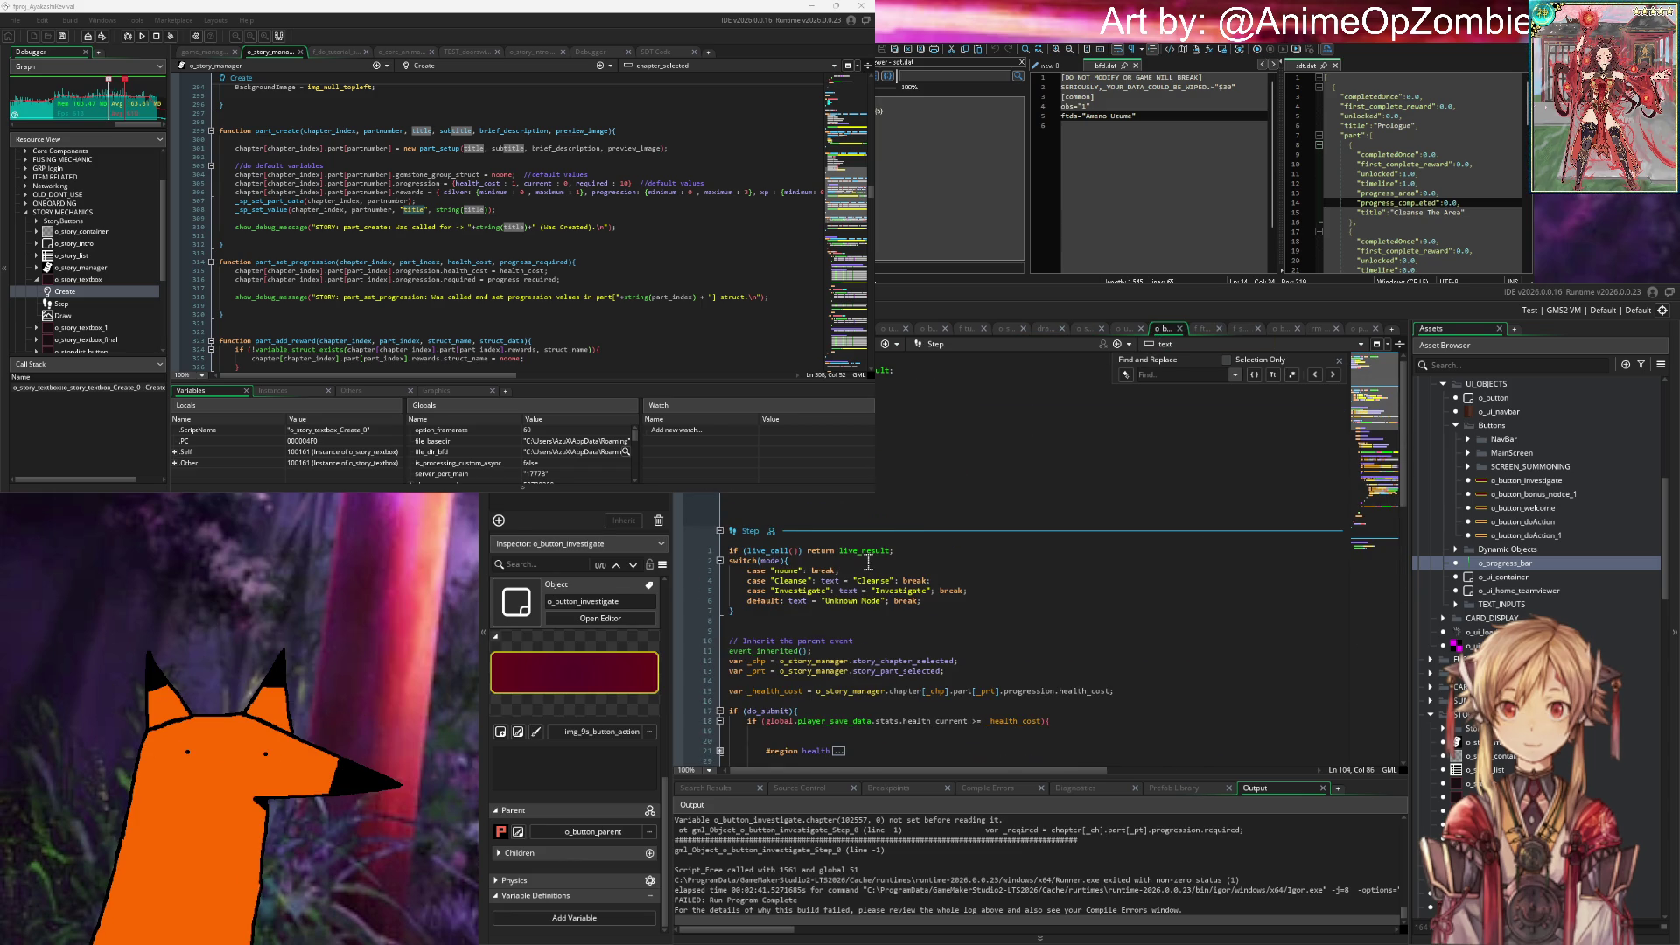
# Step: Prefix chapter[_ch] with o_story_manager. on lines 78 and 79, then run the game with F5
pyautogui.moveTo(869, 561)
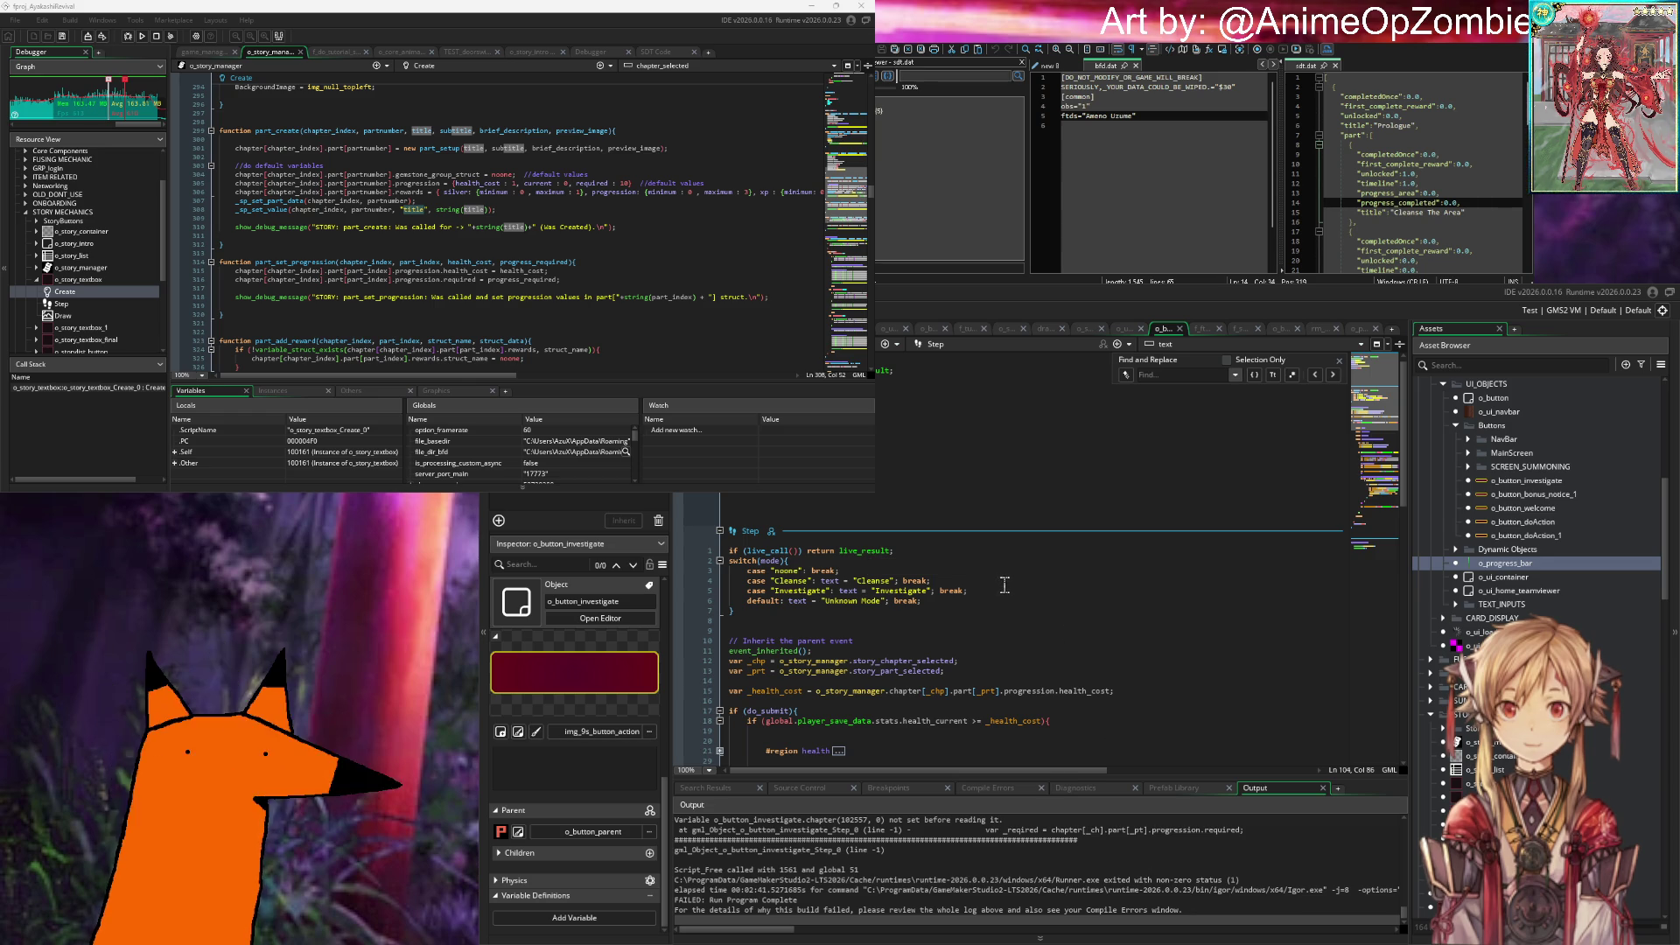
pyautogui.scroll(-15, 1004, 585)
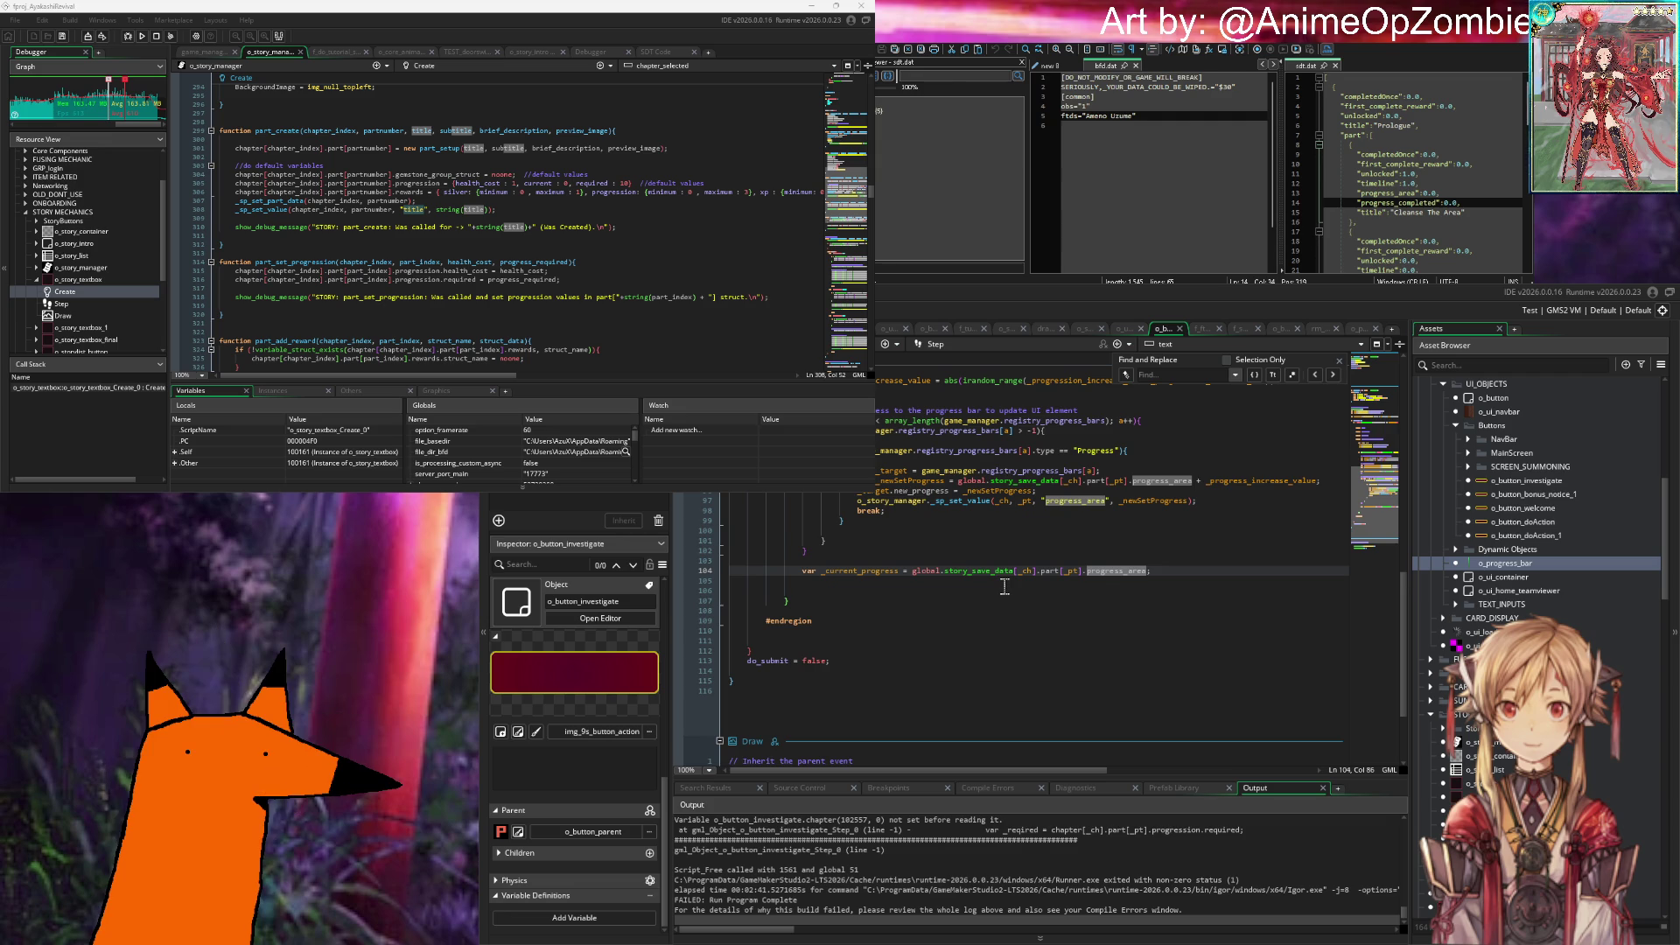
pyautogui.scroll(4, 1004, 587)
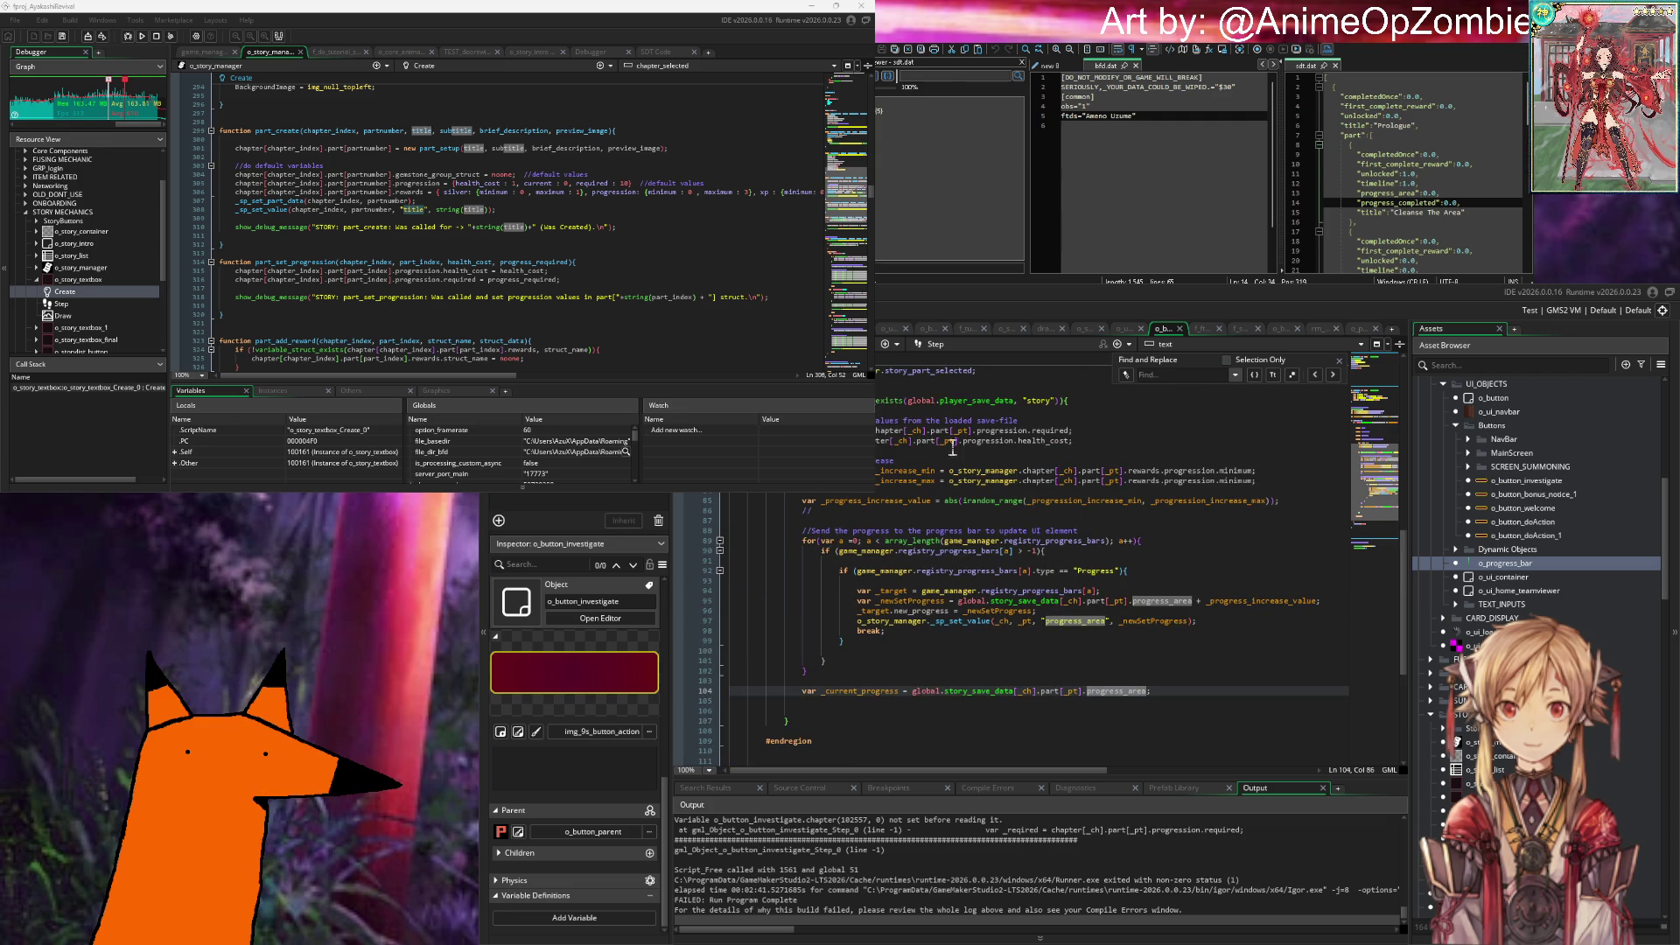
pyautogui.click(933, 431)
pyautogui.click(878, 432)
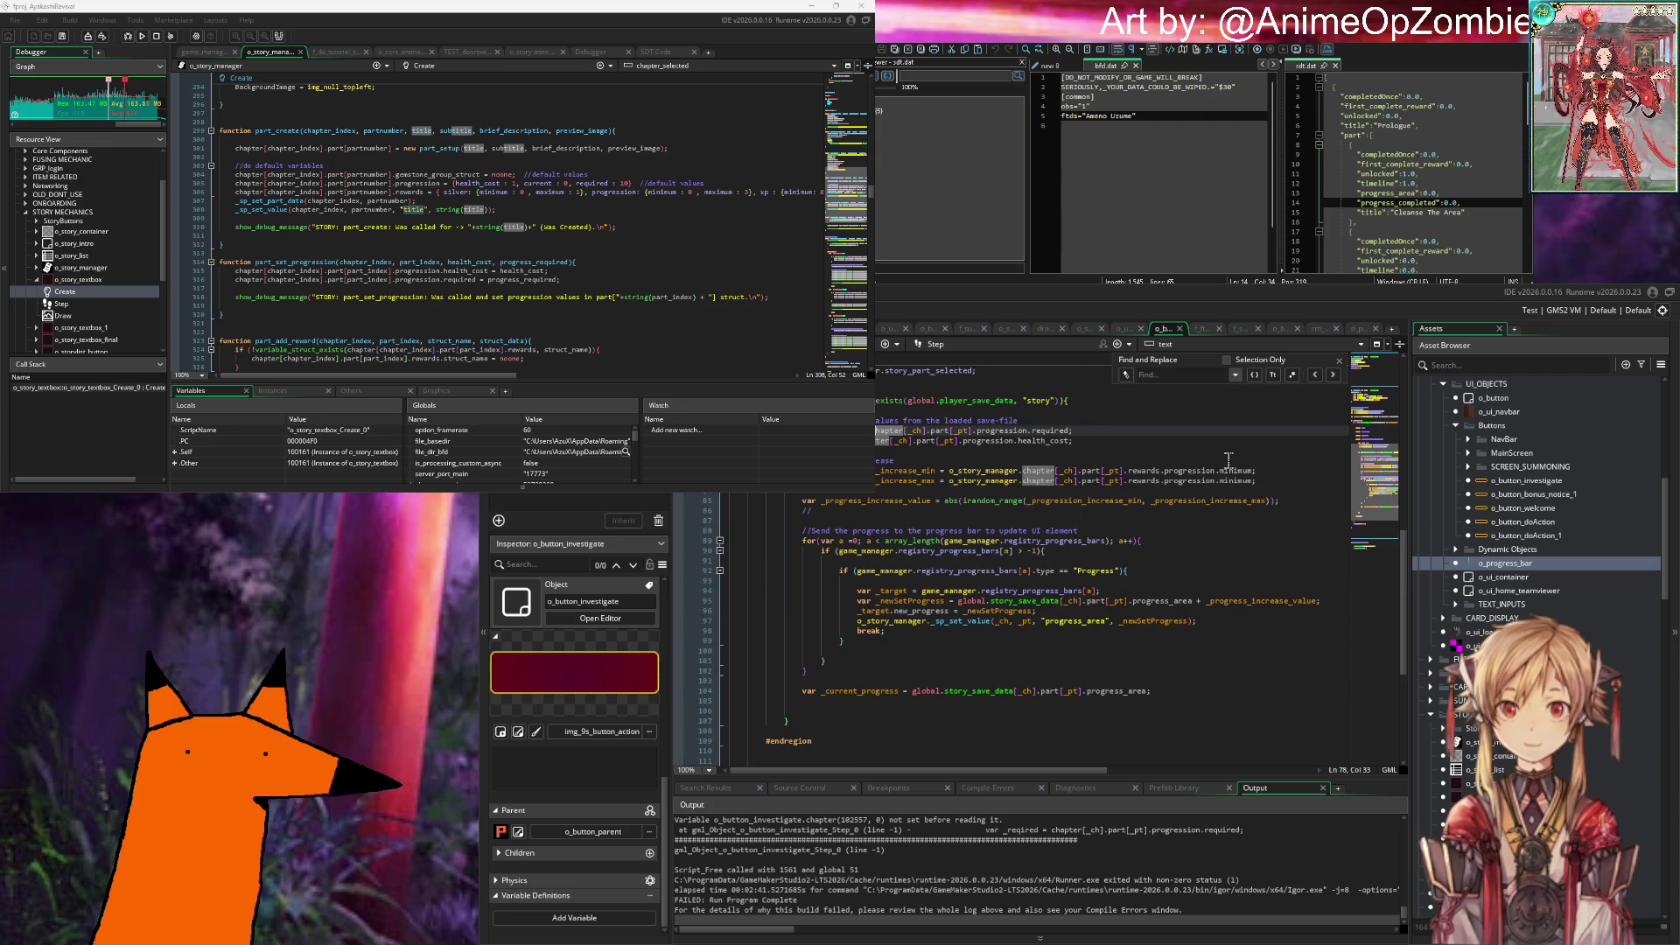
pyautogui.write('_story_manager.c')
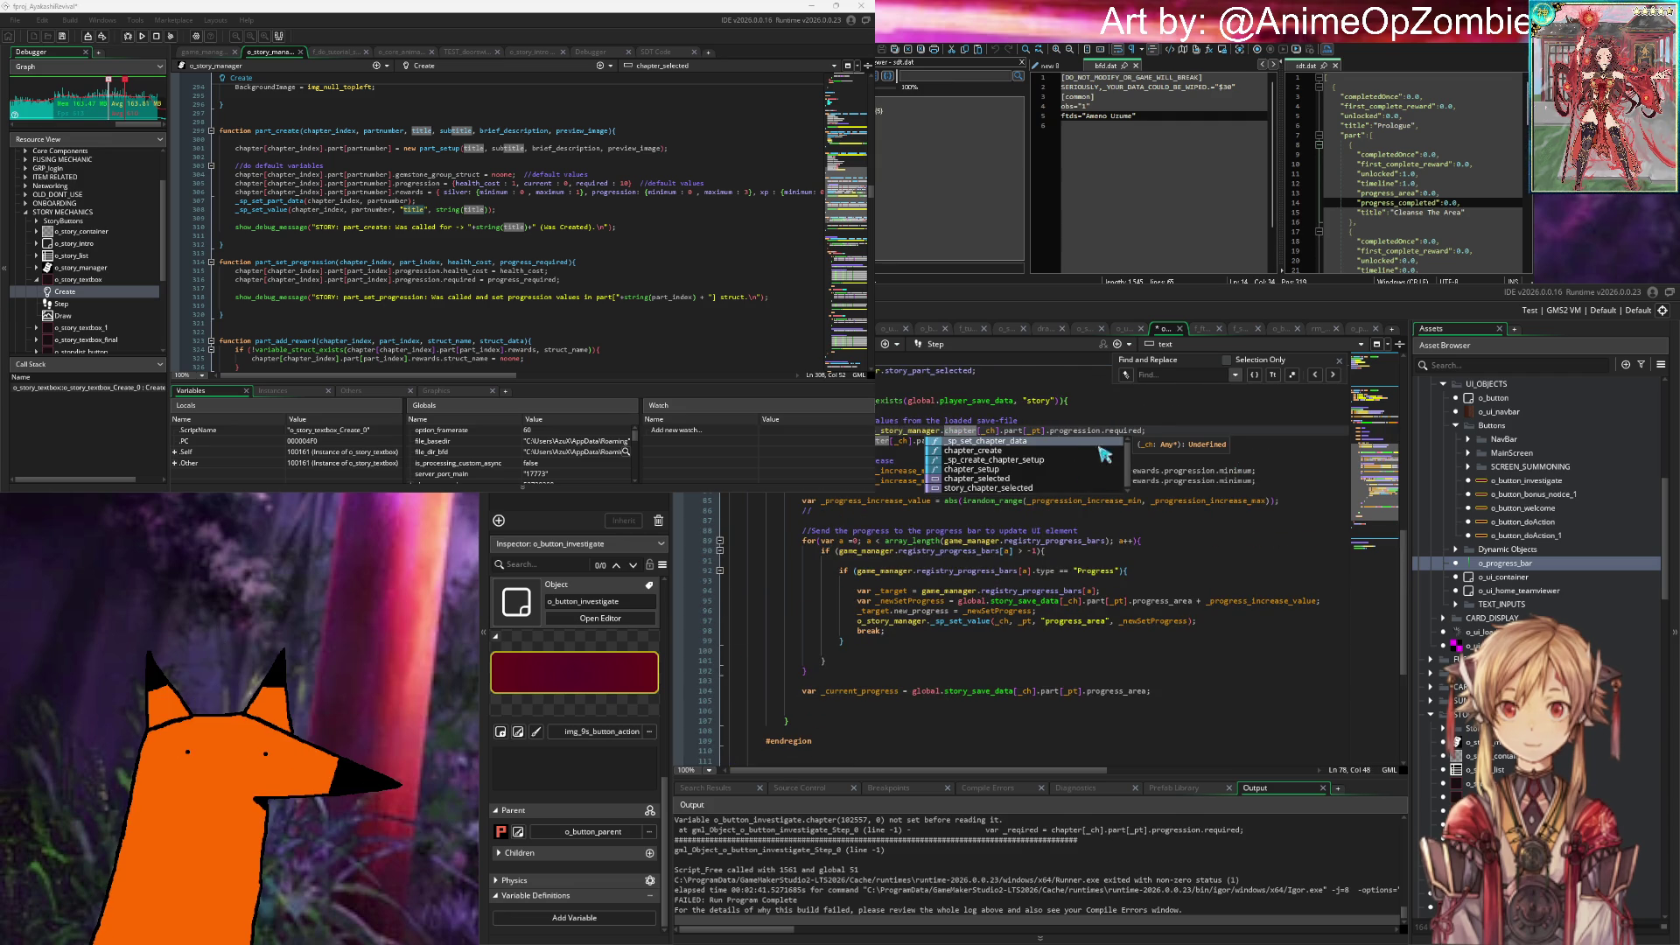
pyautogui.click(881, 441)
pyautogui.write('o_story_')
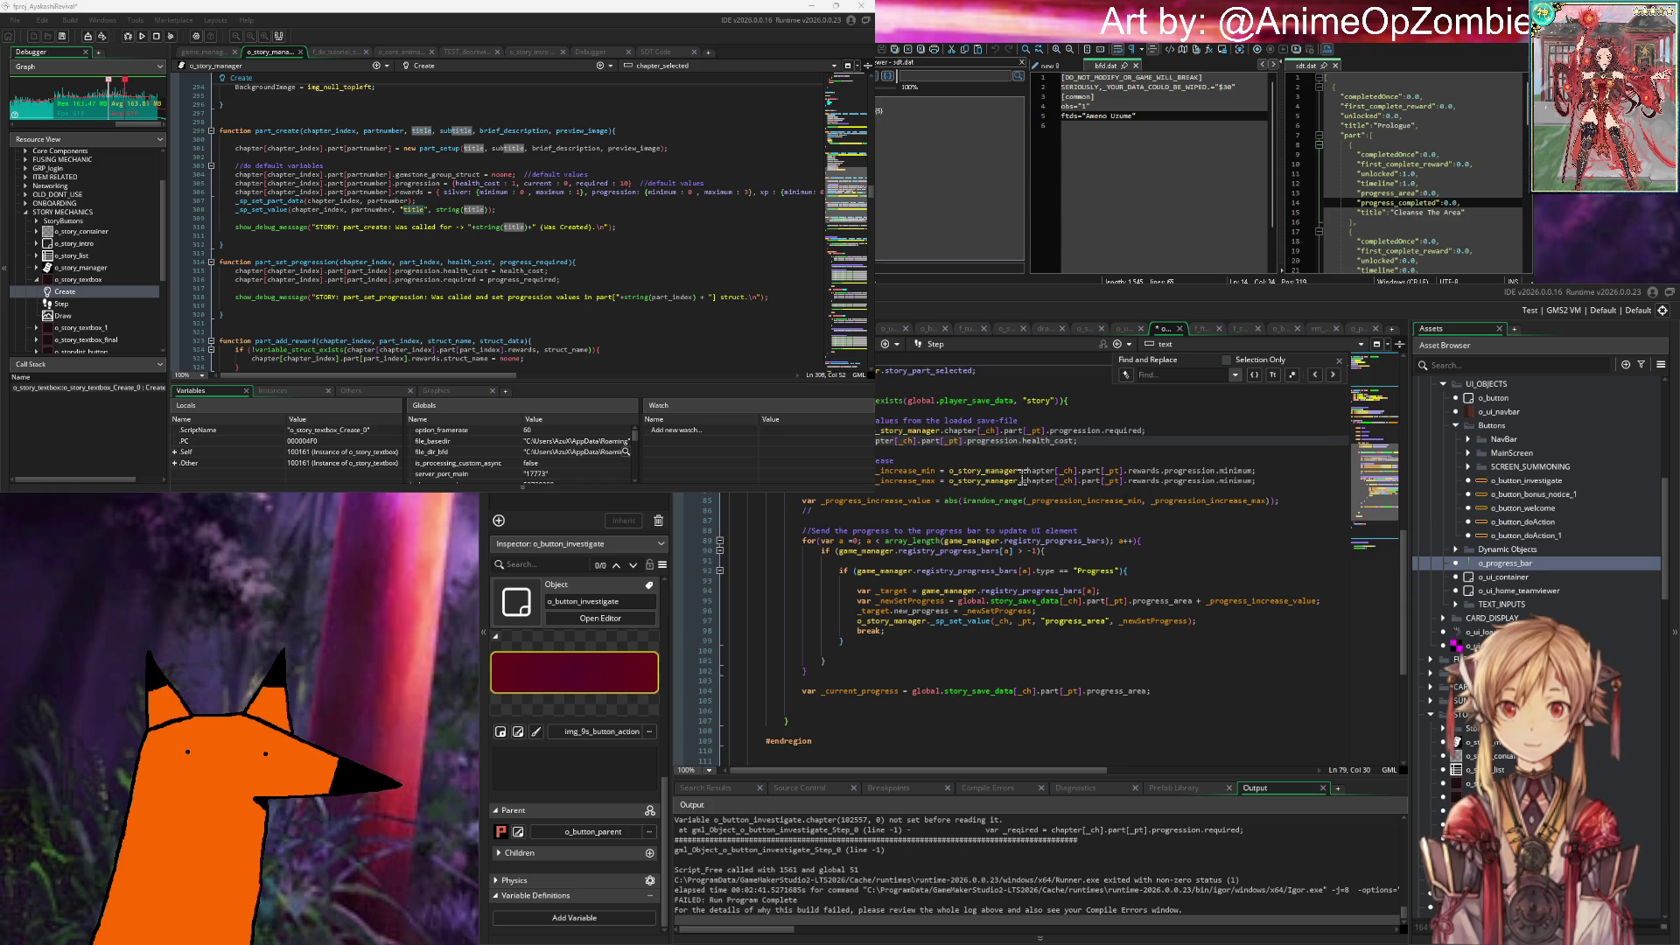
pyautogui.write('manager.cha')
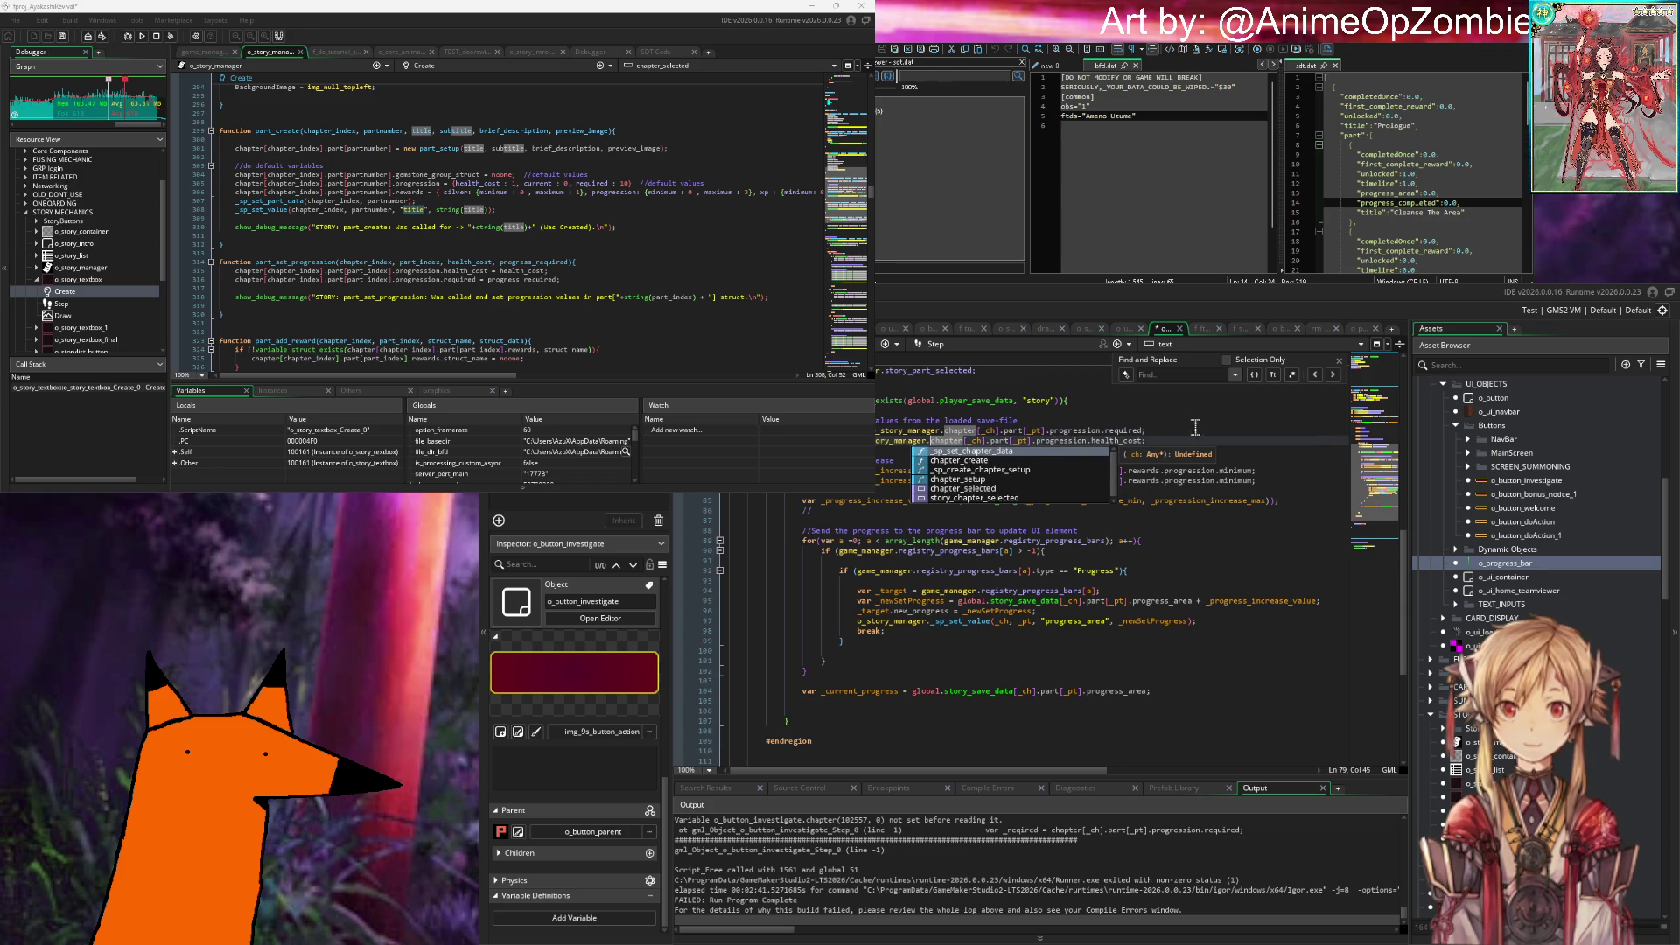
pyautogui.click(1177, 440)
pyautogui.press('F5')
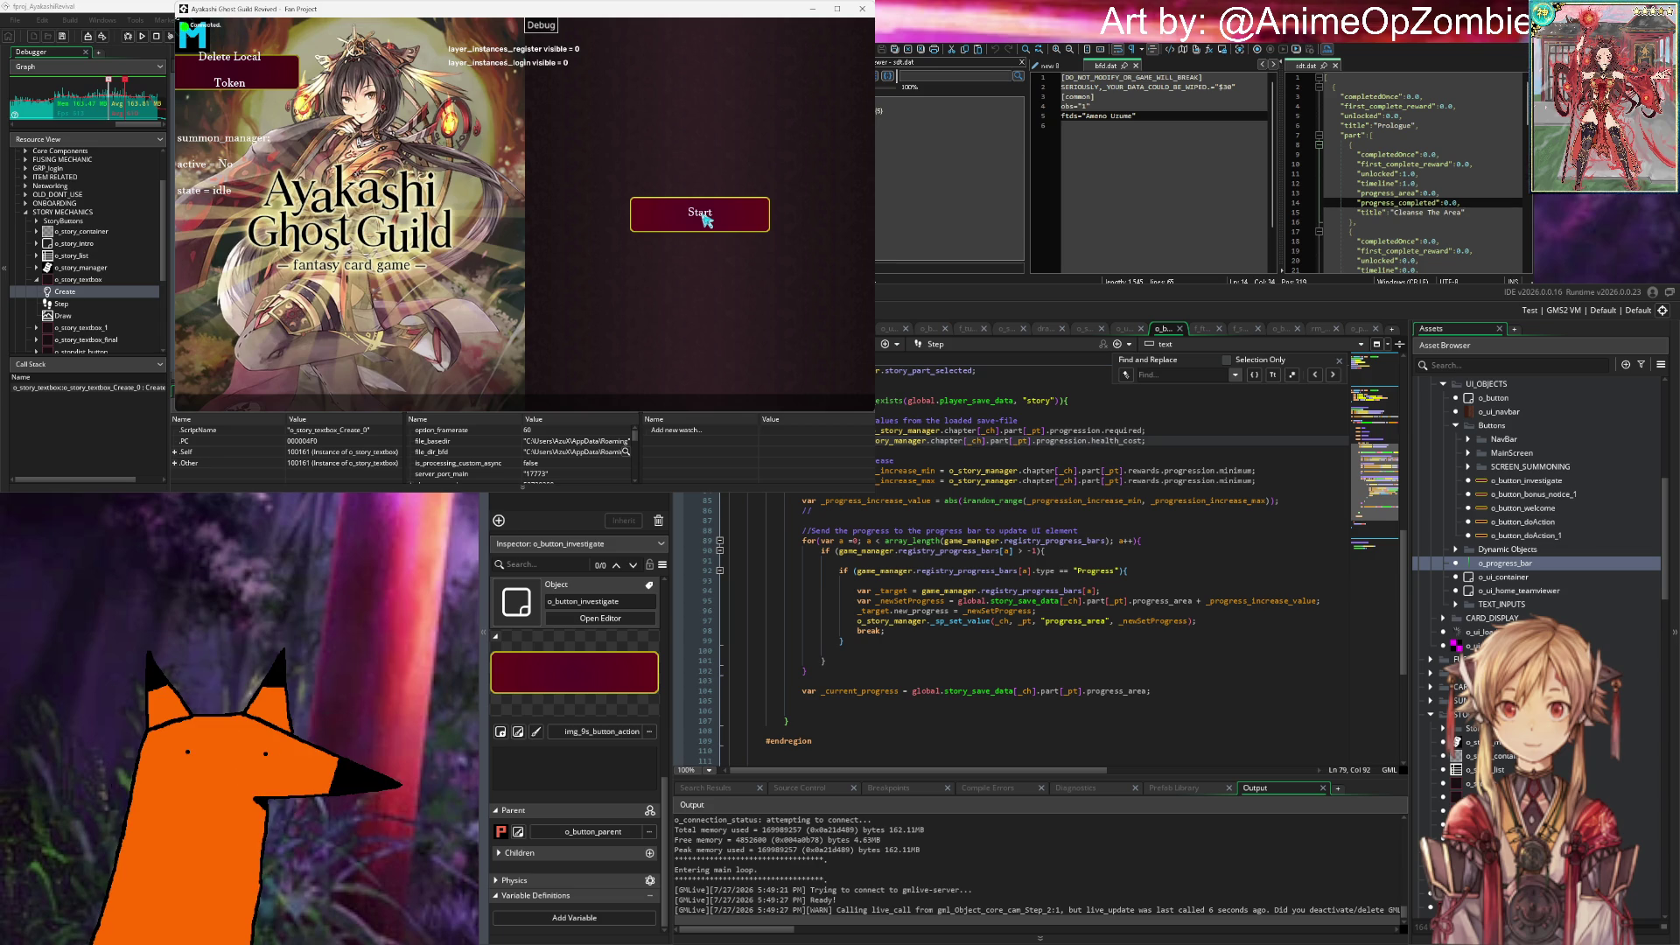
# Step: Start and log into the game, advance the opening dialogue, and summon until Mira's gun's-soul line
pyautogui.click(705, 221)
pyautogui.click(700, 364)
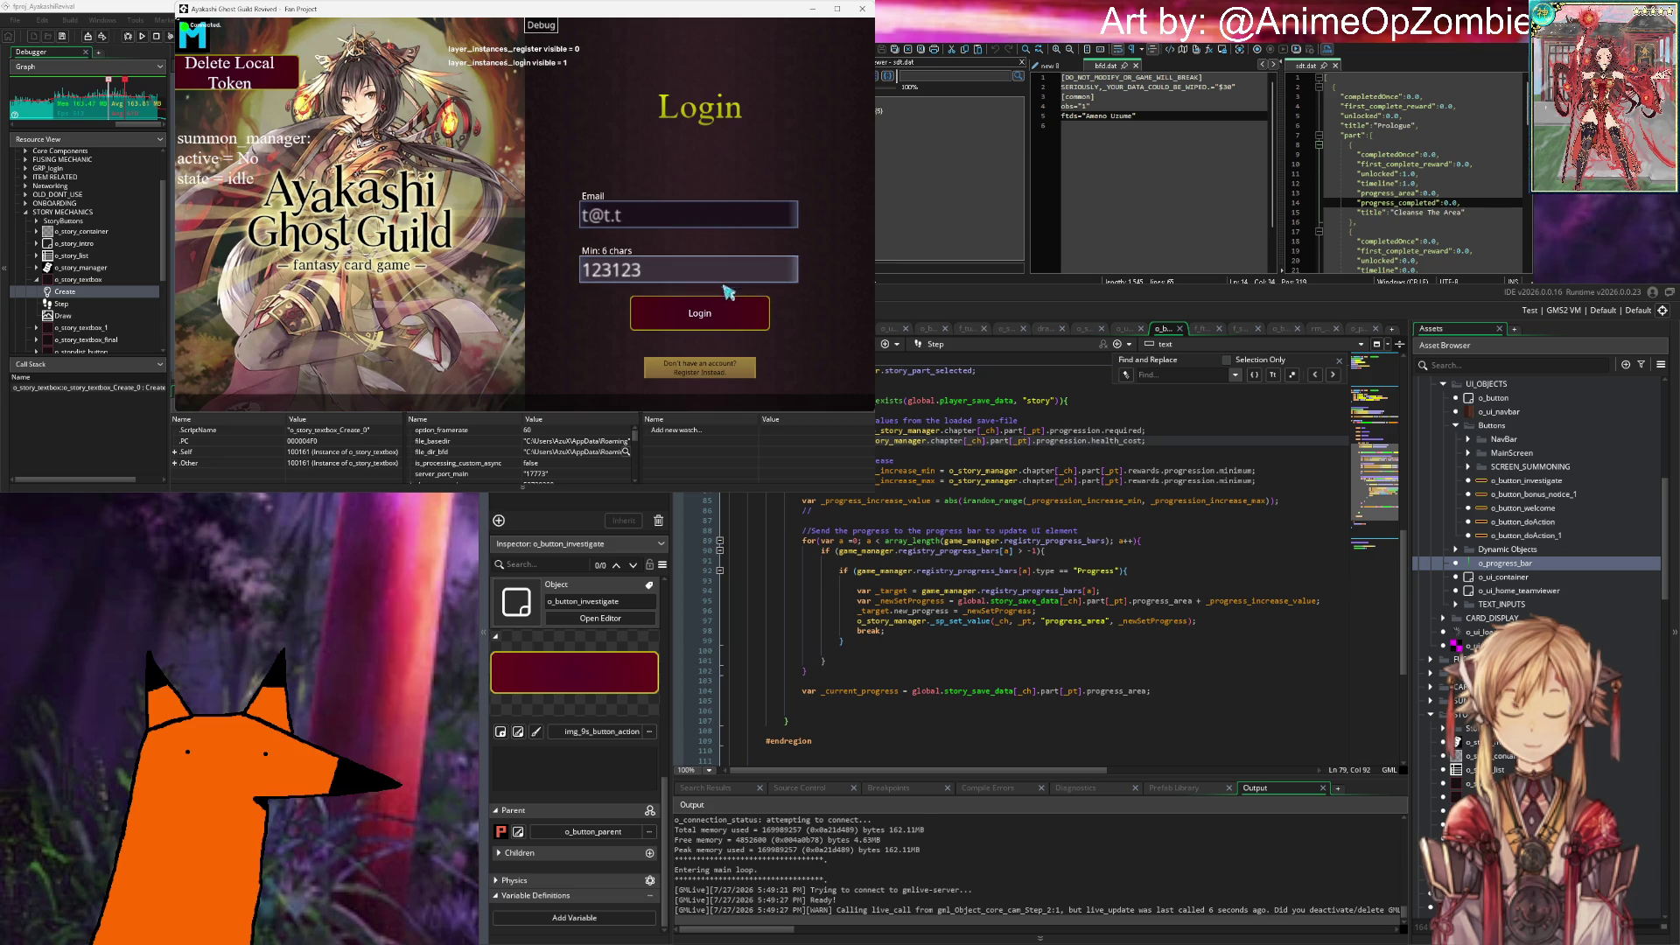
pyautogui.click(723, 308)
pyautogui.press('Return')
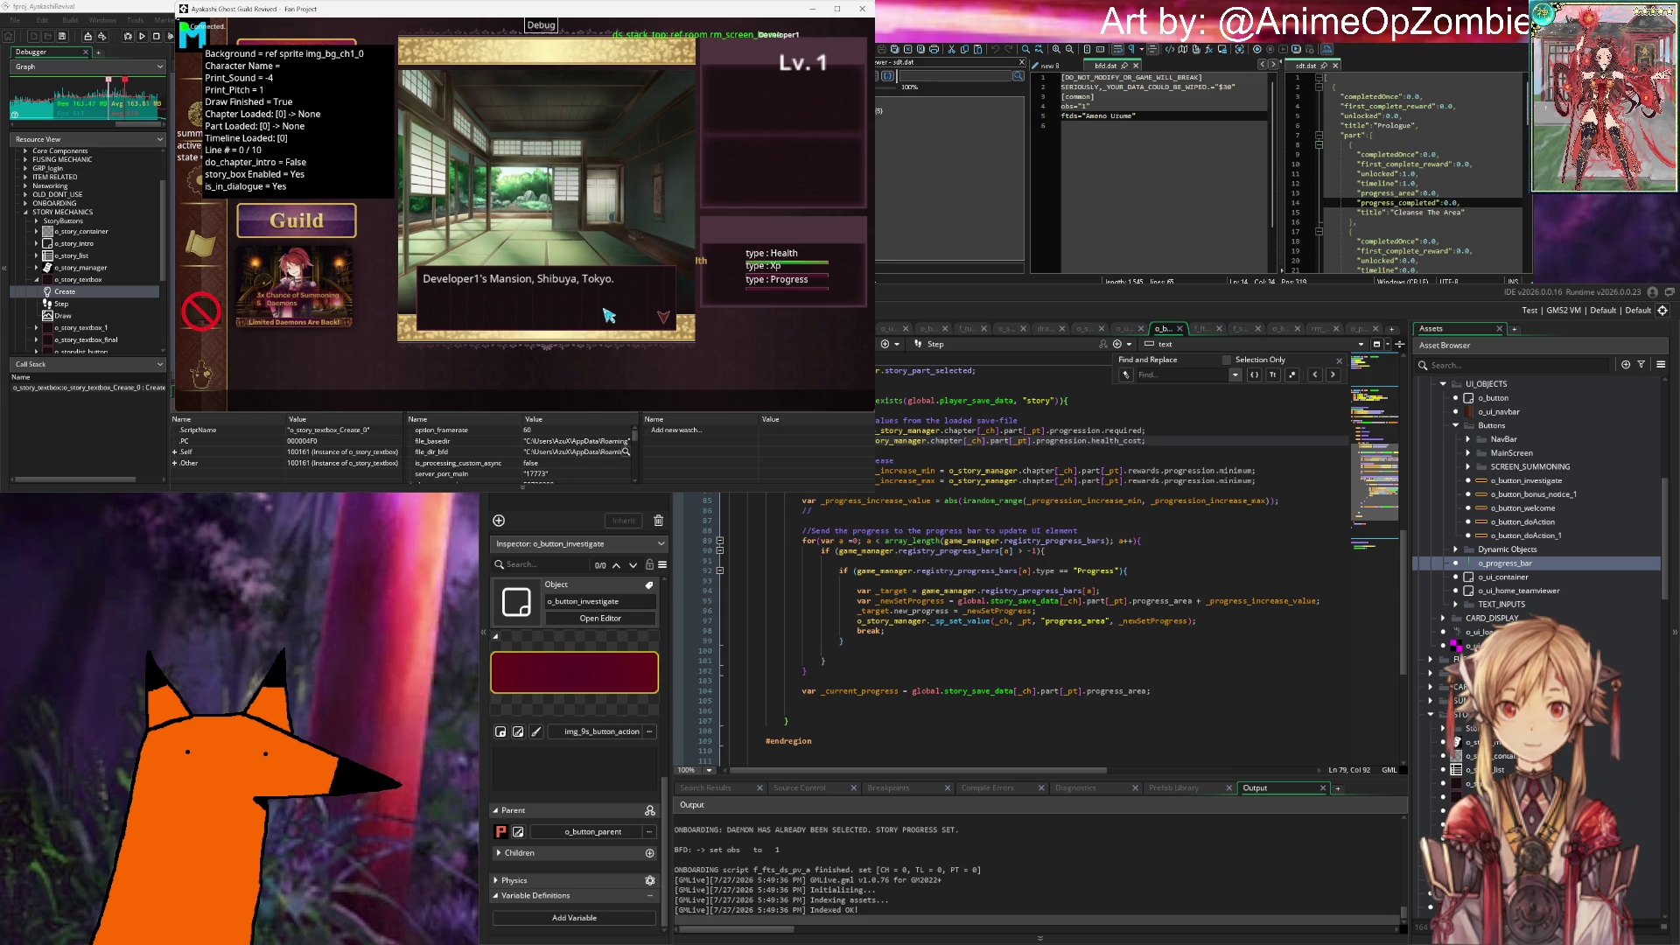
pyautogui.click(615, 317)
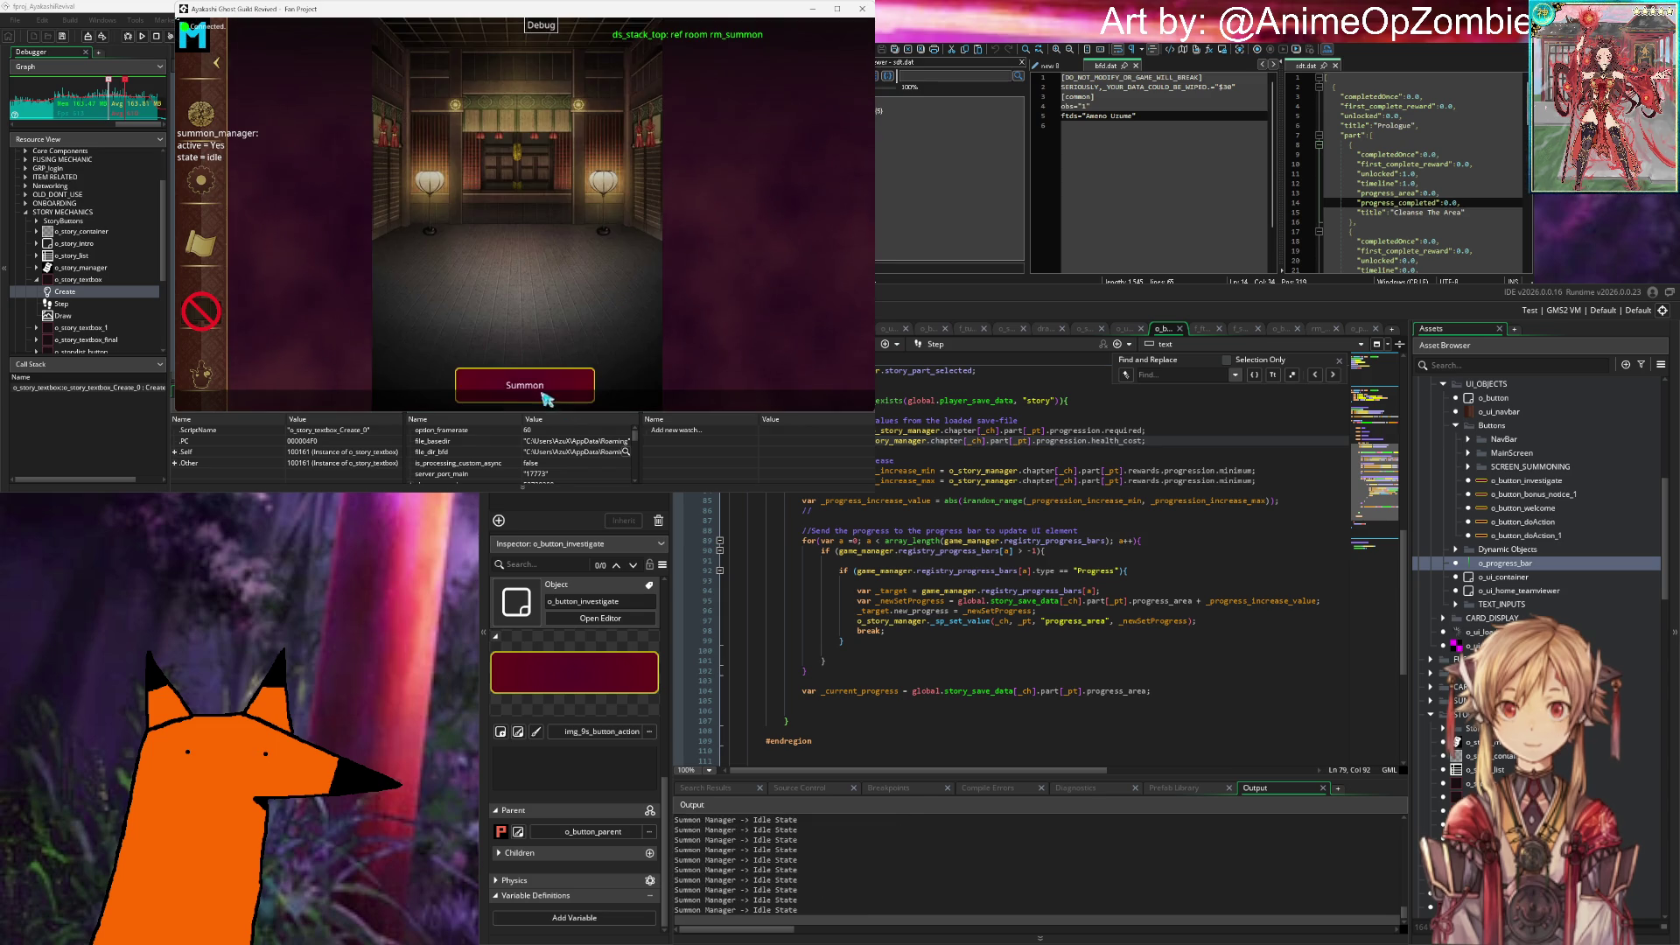
pyautogui.click(549, 397)
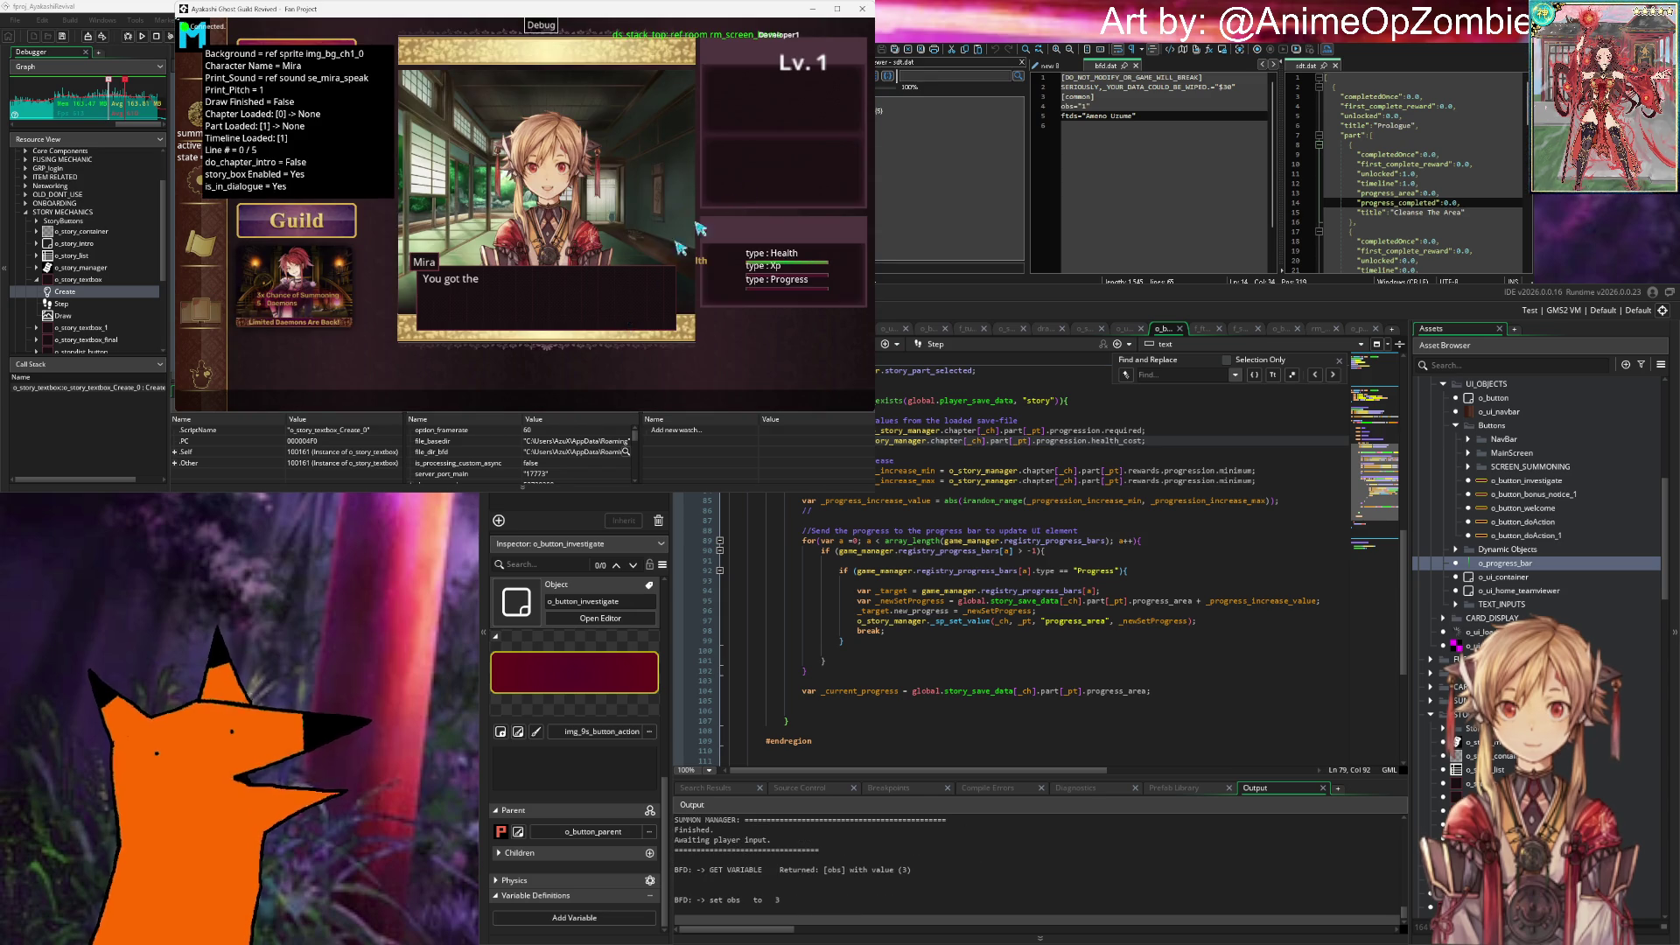
pyautogui.click(1317, 329)
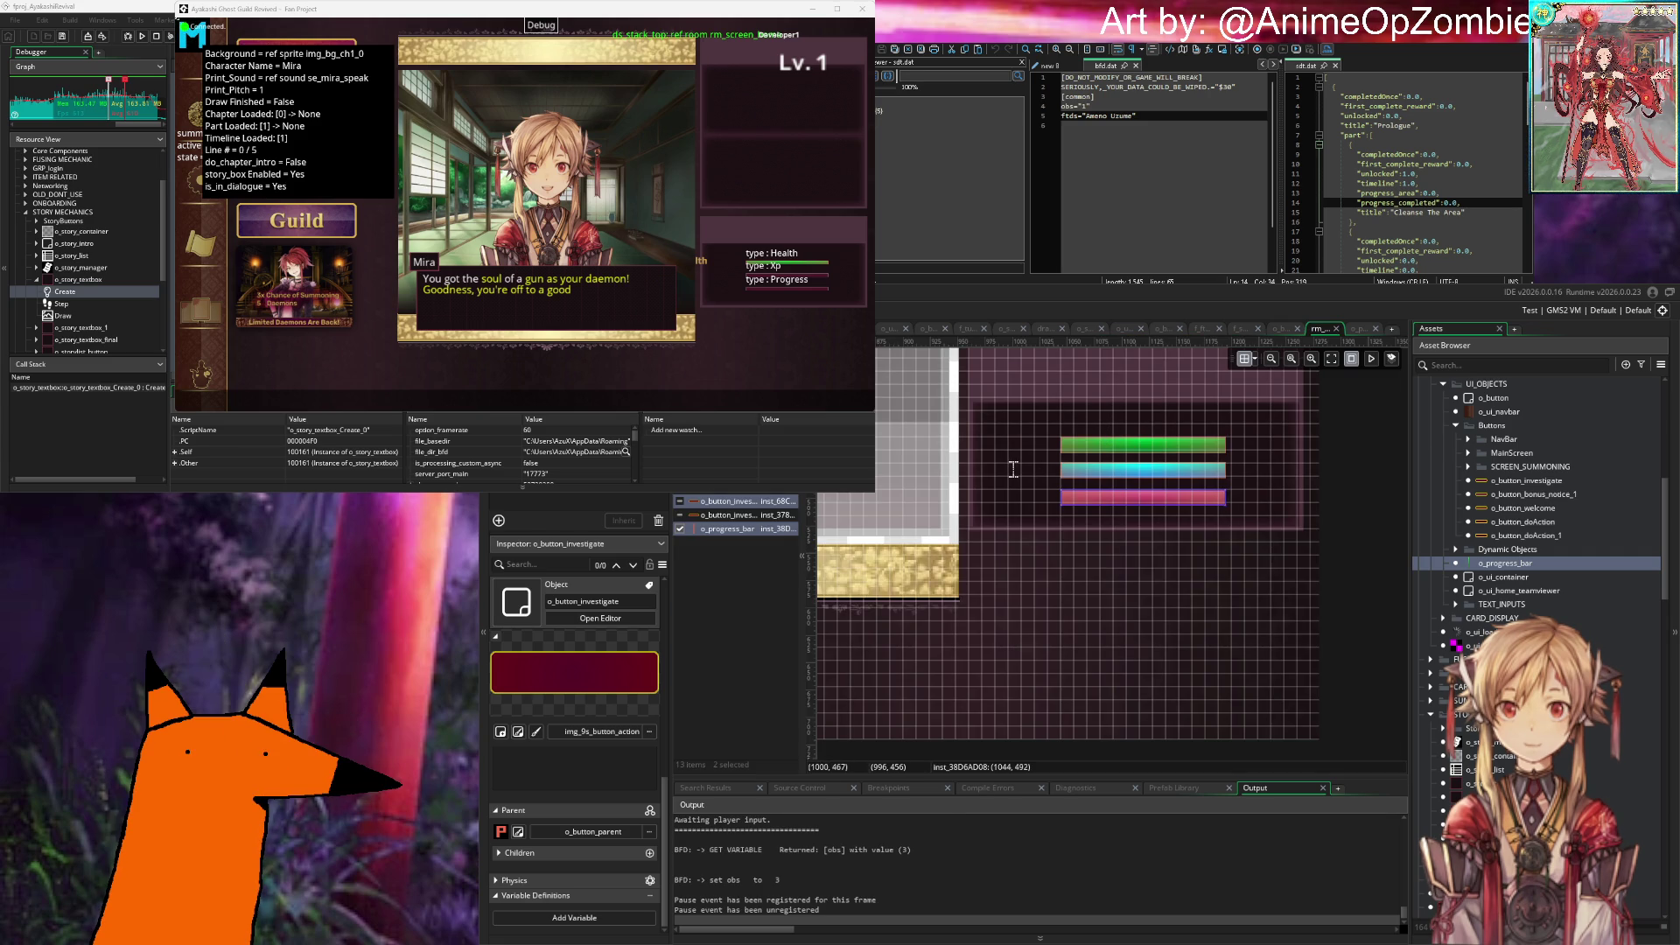
# Step: Finish Mira's dialogue and Cleanse the area to gain progress
pyautogui.click(575, 317)
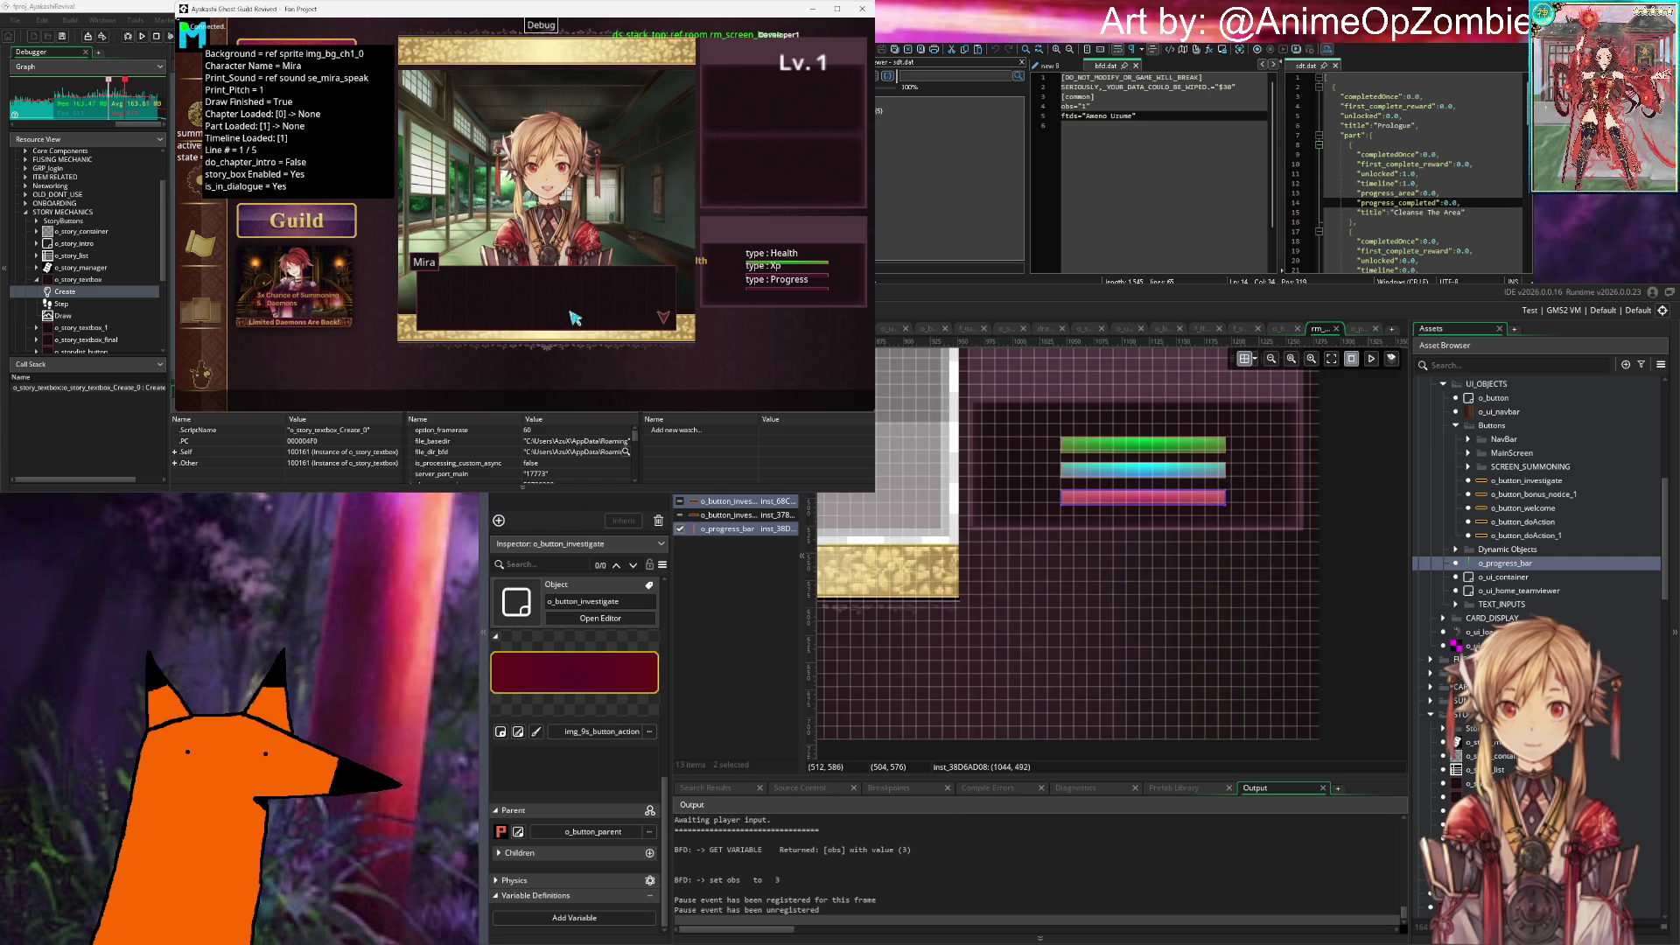
pyautogui.click(630, 316)
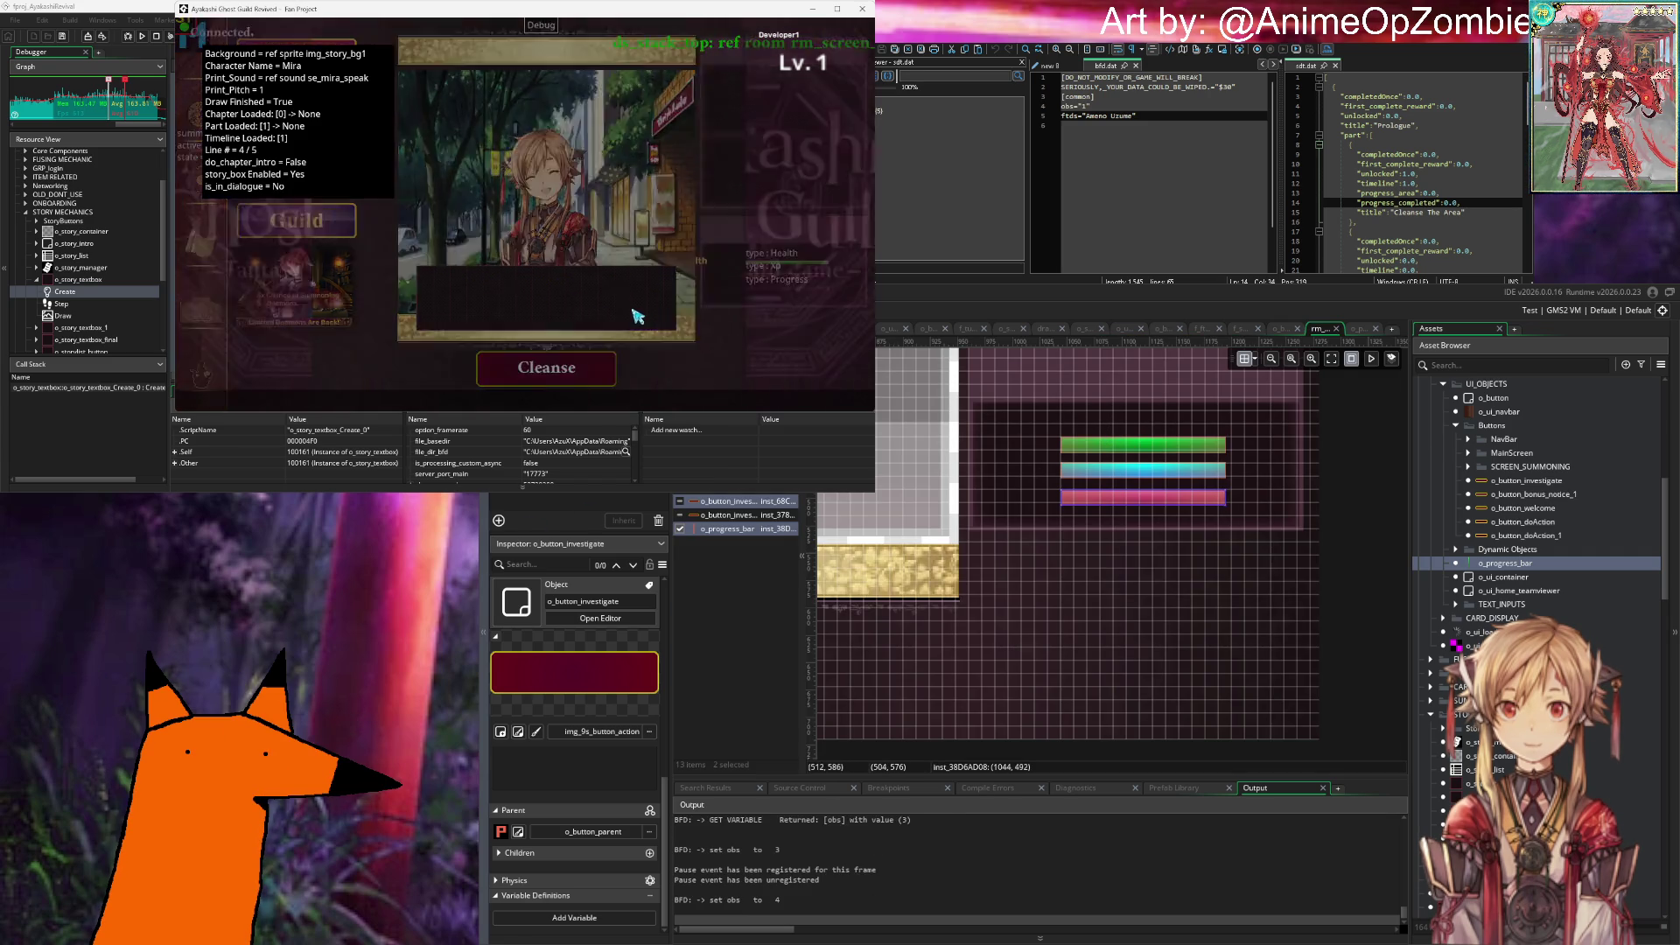
pyautogui.click(637, 315)
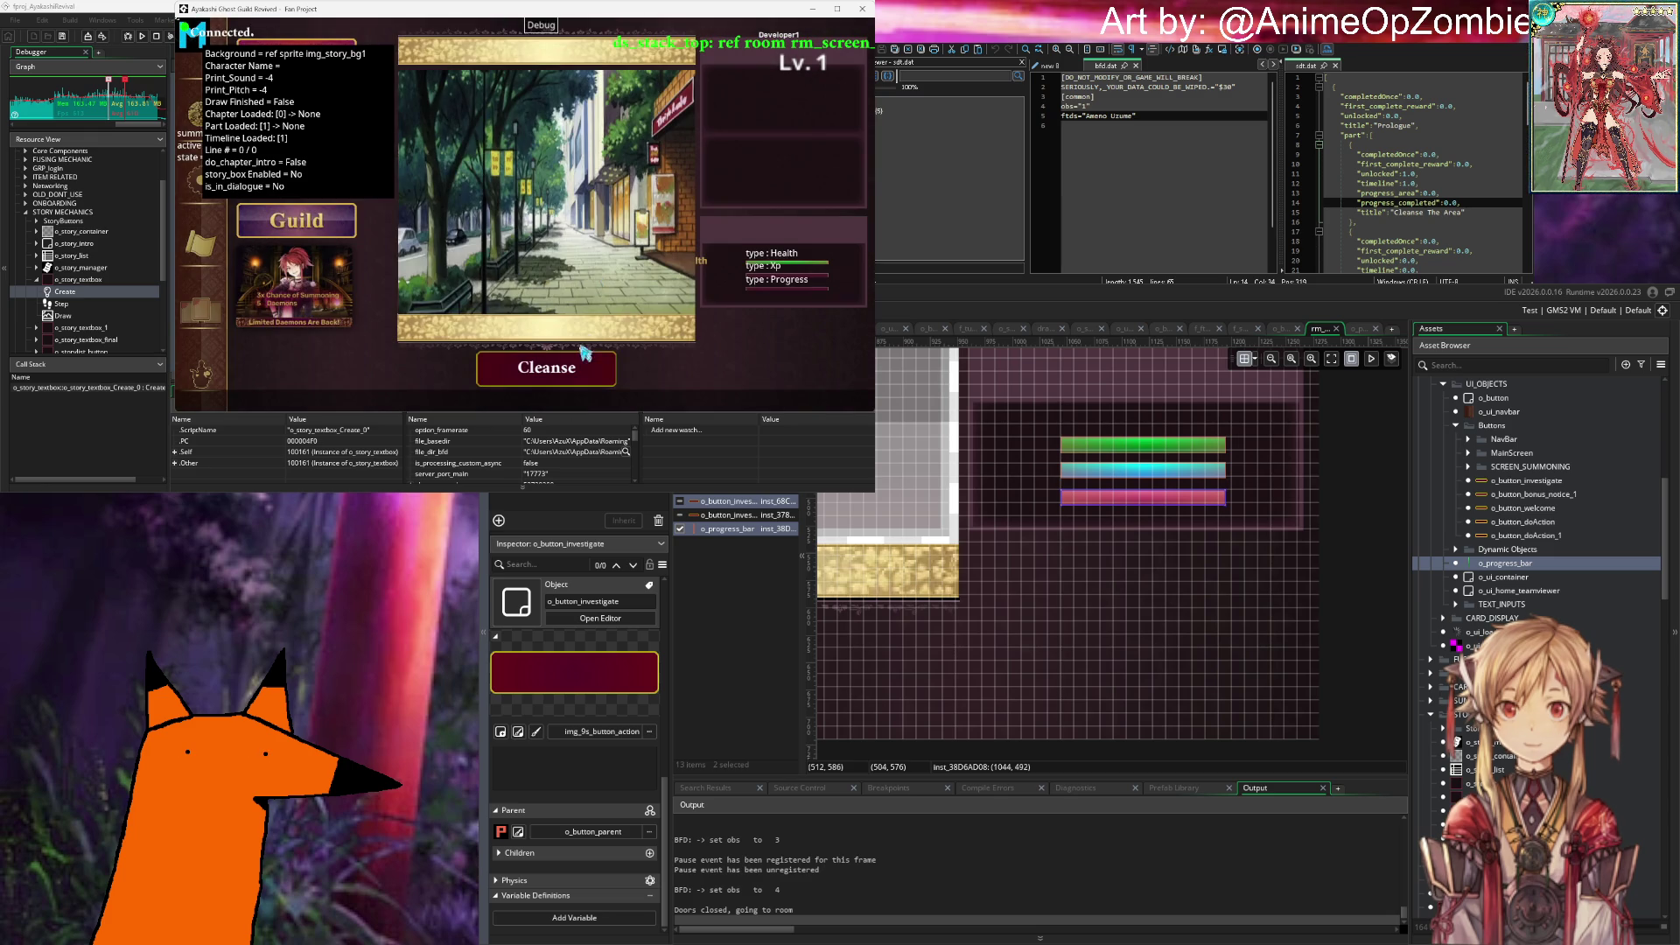
pyautogui.click(583, 368)
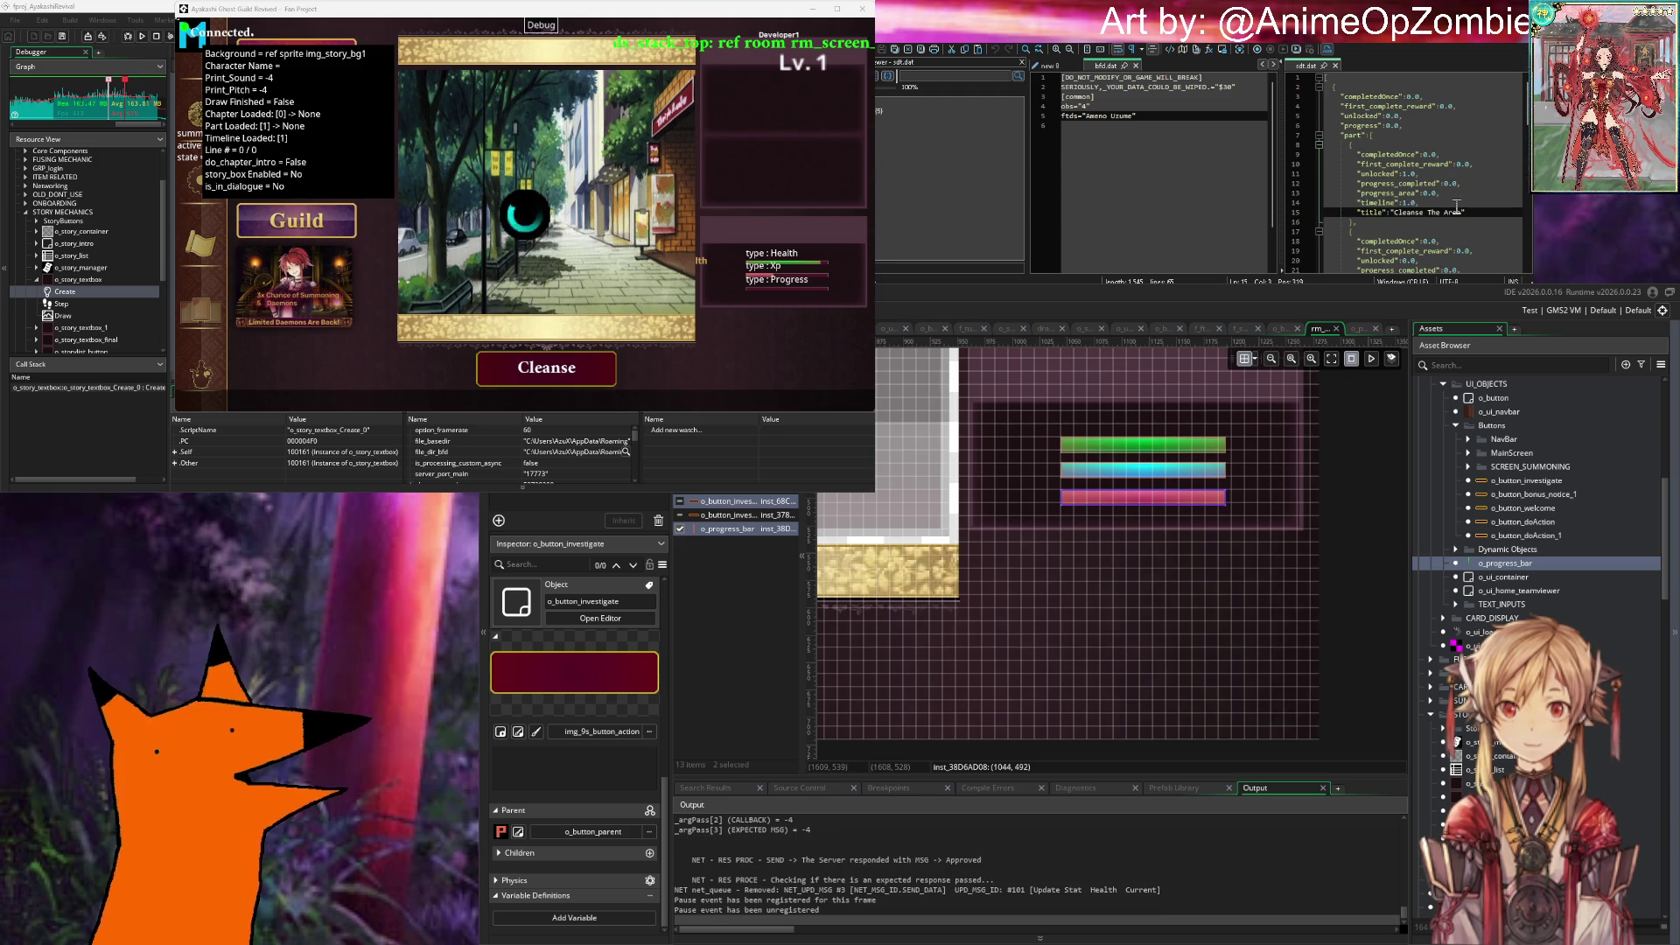
# Step: Check the timeline, unlocked and part values in sdt.dat, then show o_button_bonus_notice_1's code
pyautogui.click(1457, 203)
pyautogui.click(1486, 175)
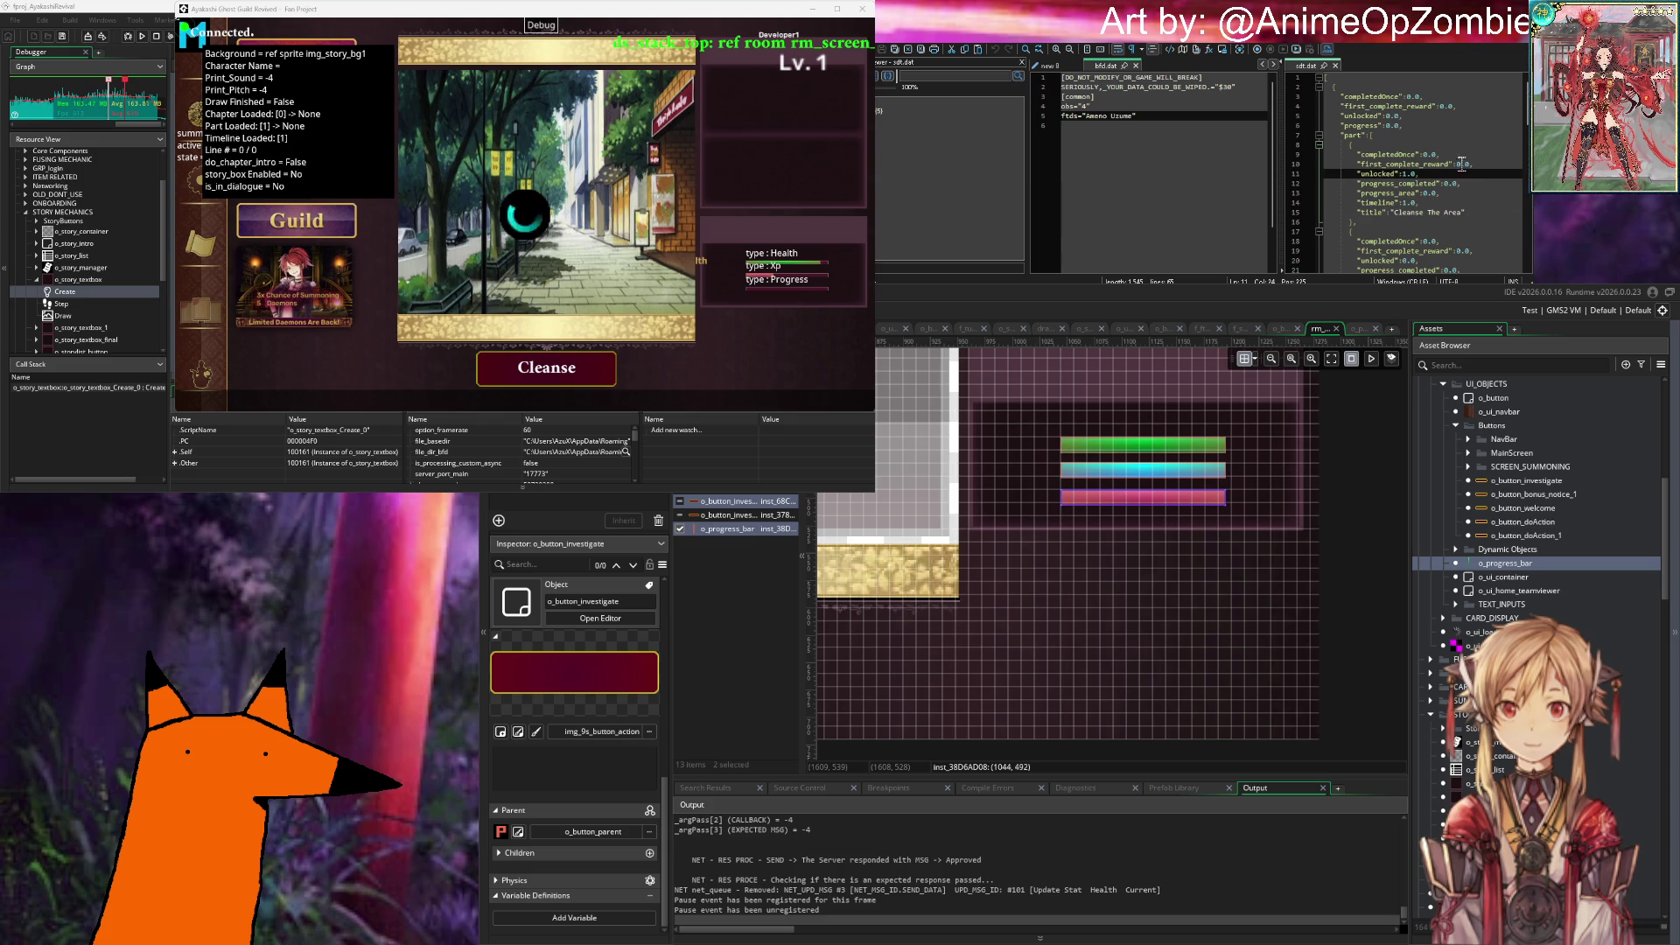
pyautogui.click(1391, 137)
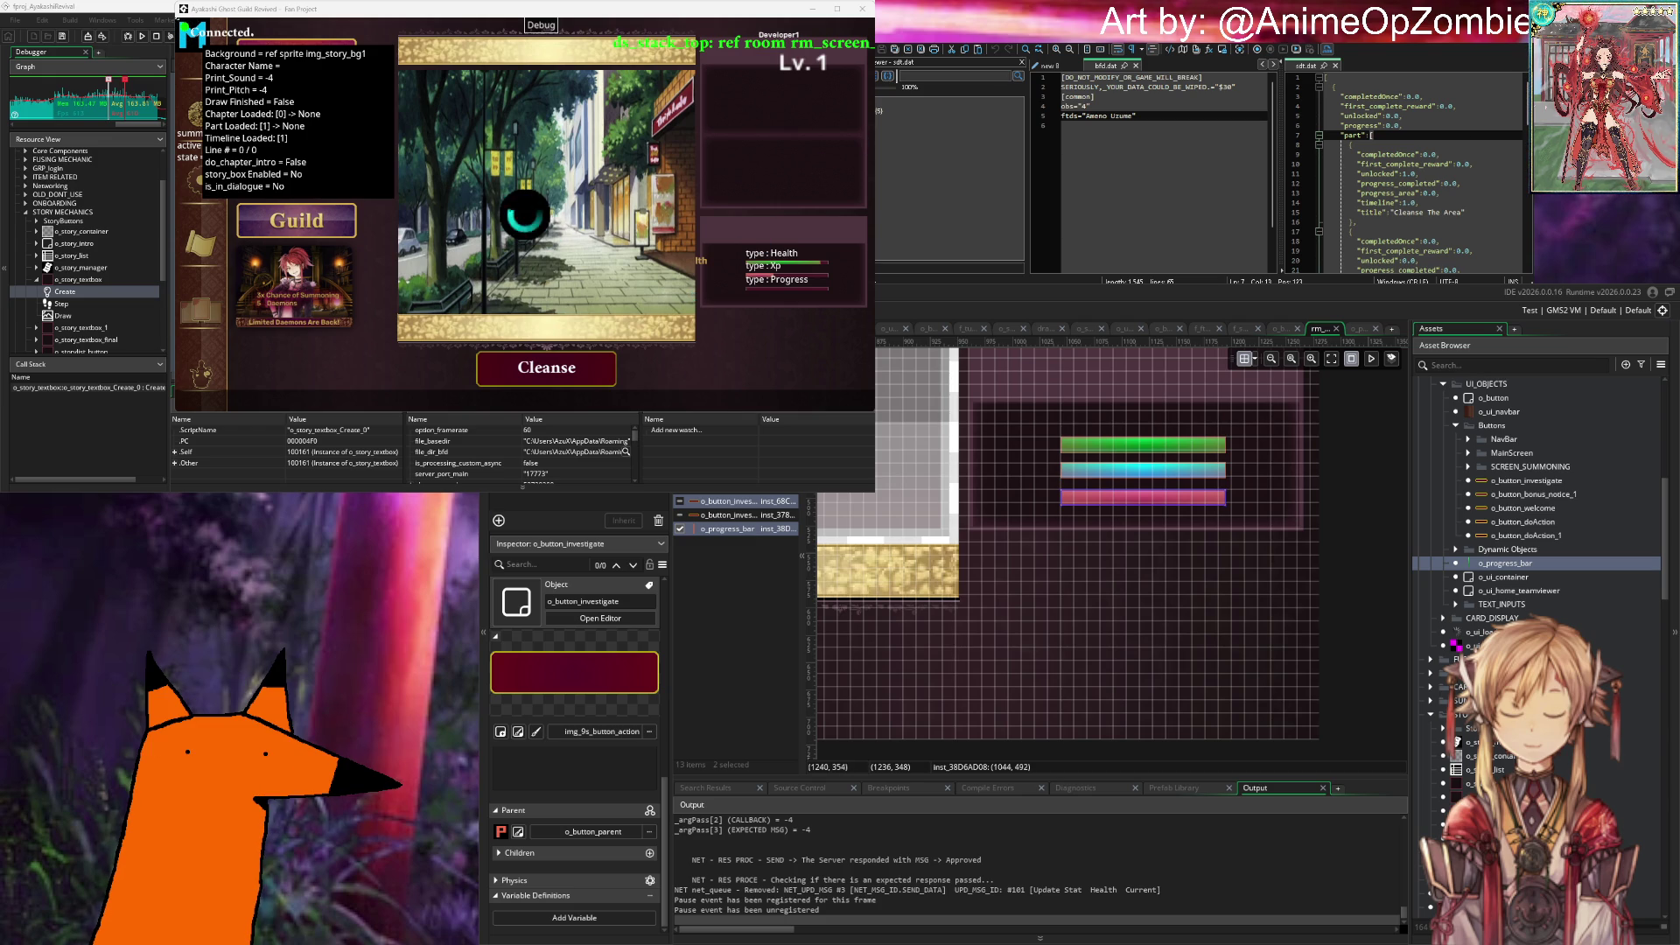
pyautogui.click(1282, 330)
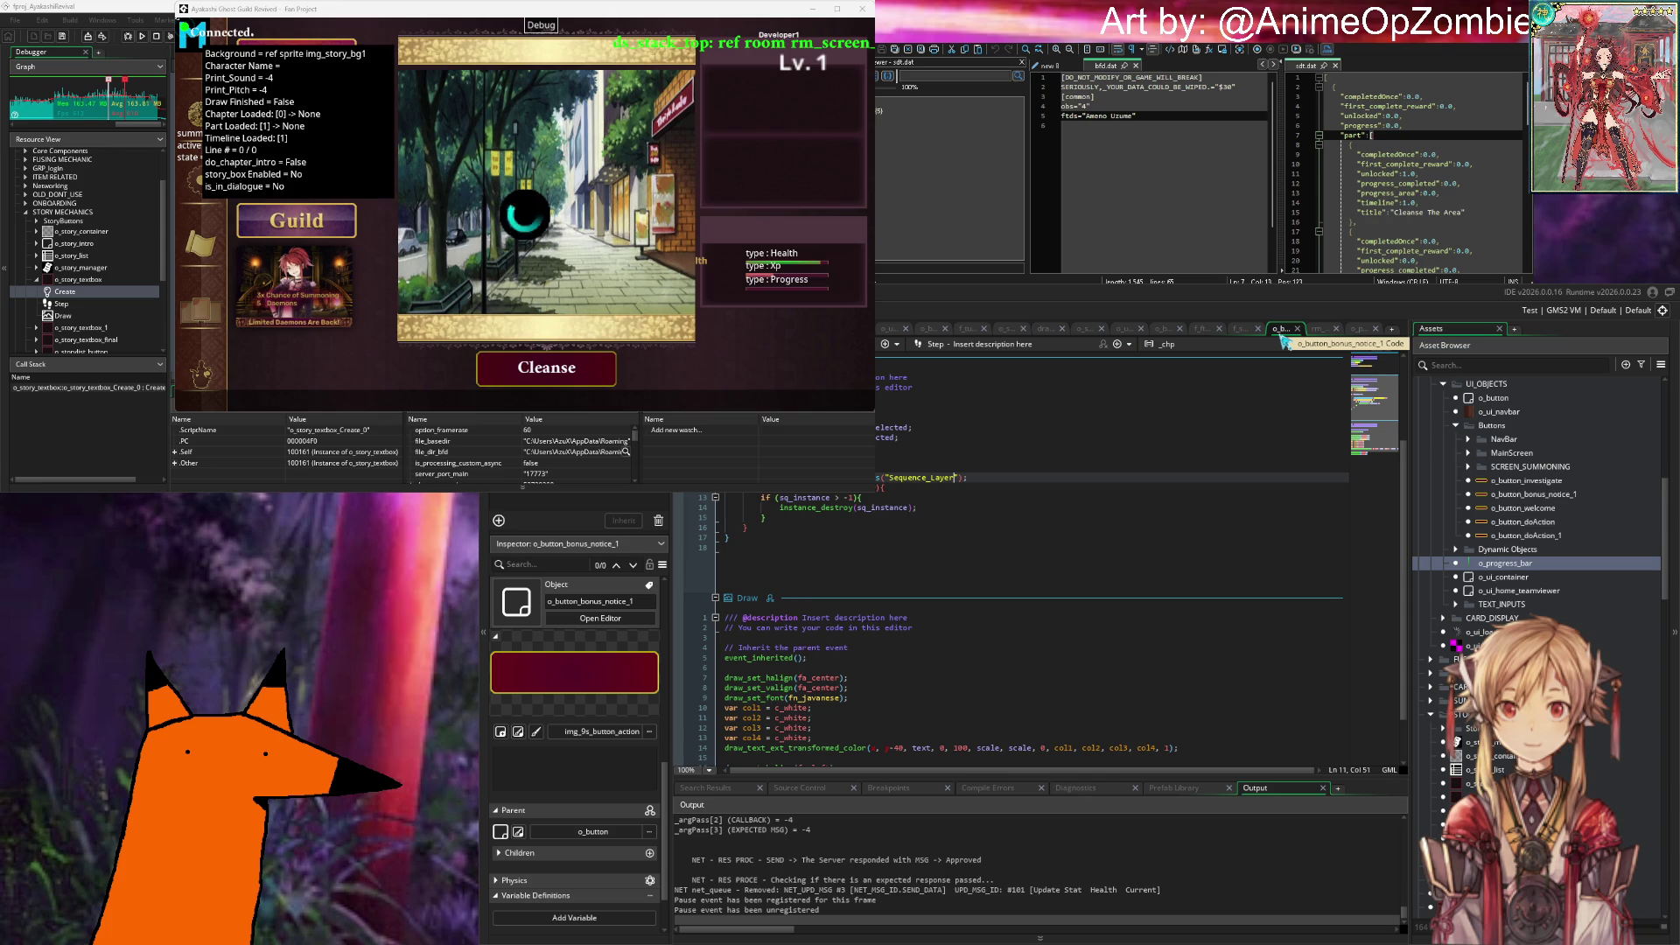
# Step: Close the o_button_bonus_notice_1, f_sequence_delete_all_elements and f_fts_ds_pv_a tabs, back on o_button_investigate
pyautogui.middleClick(1283, 332)
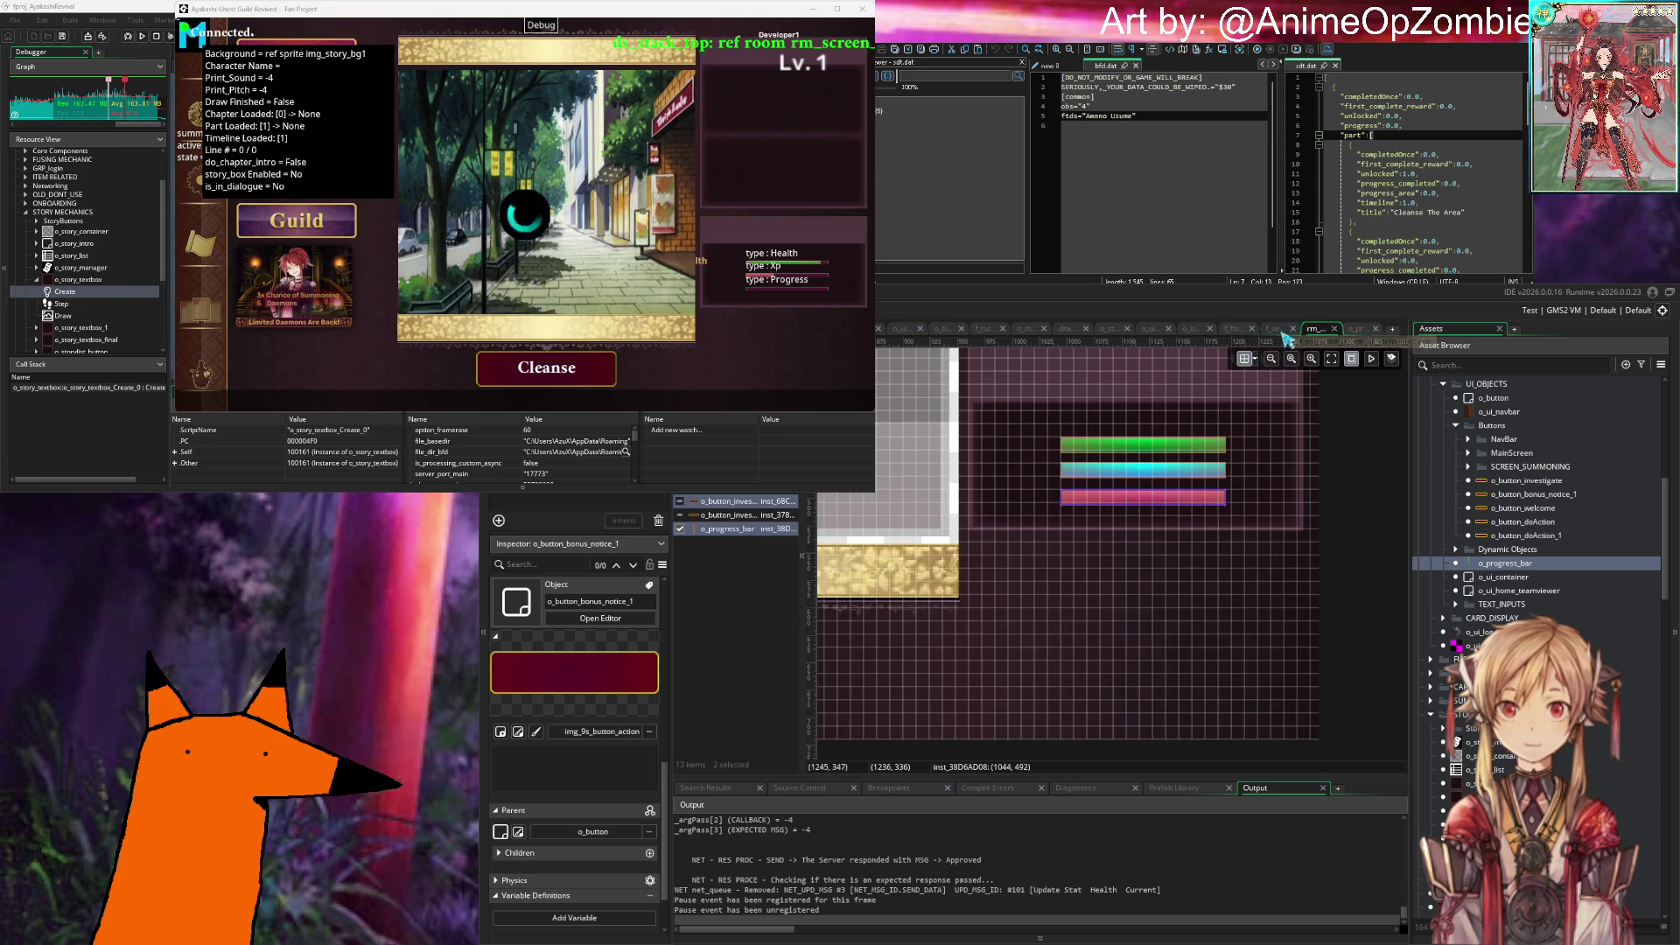
pyautogui.click(1284, 332)
pyautogui.middleClick(1278, 331)
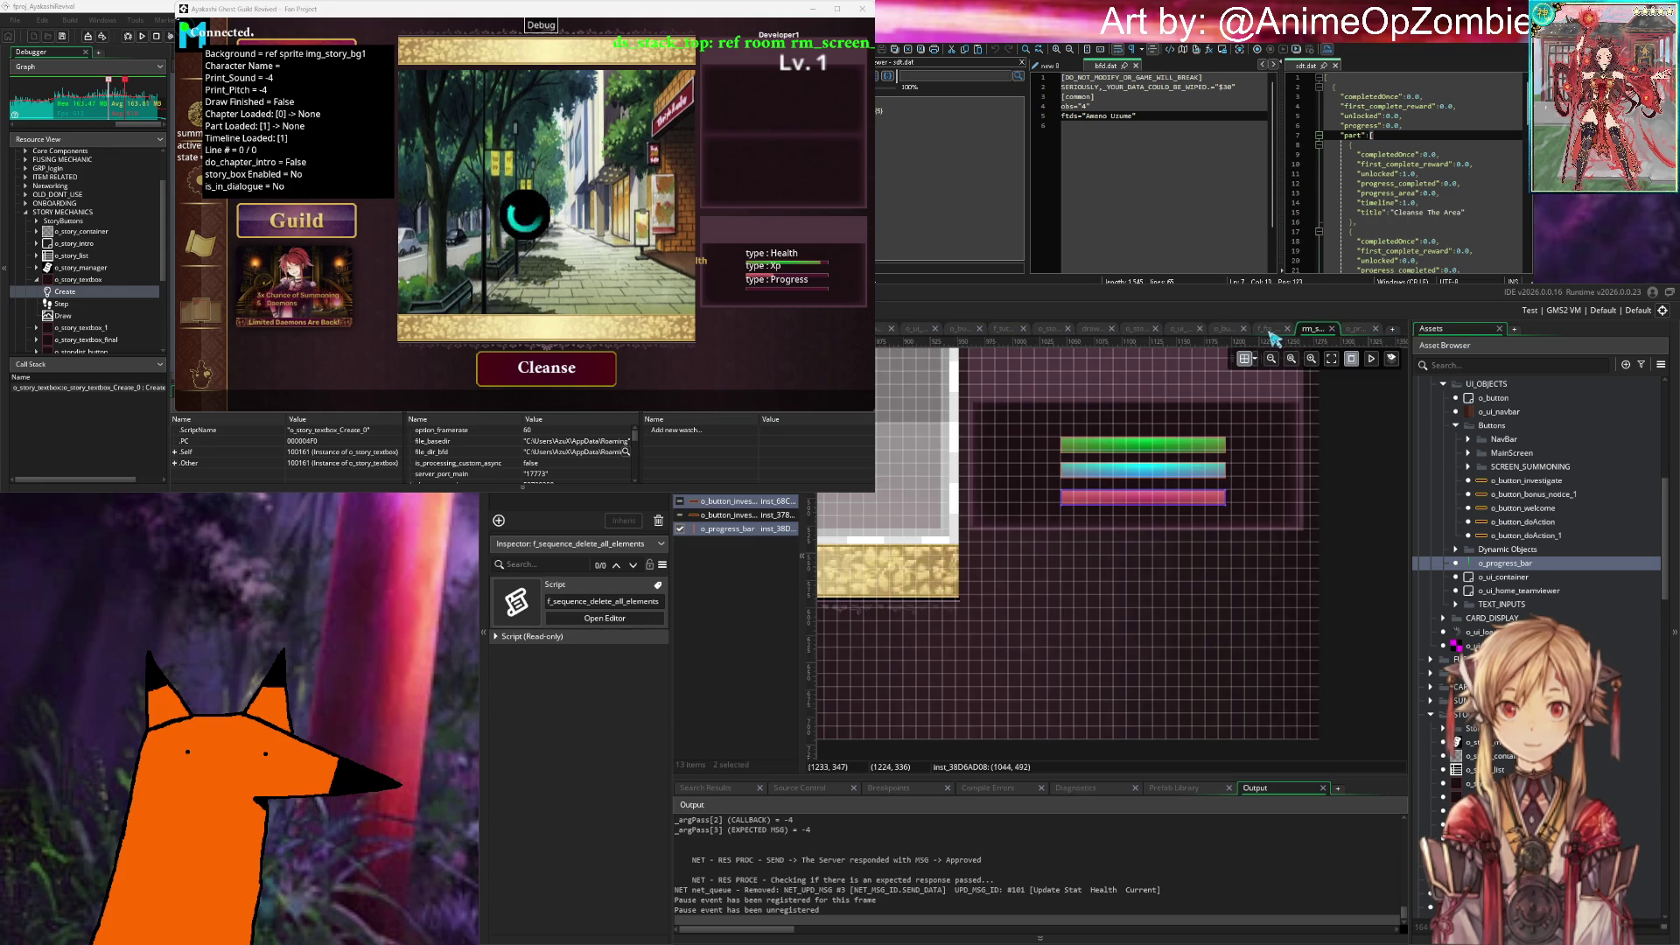
pyautogui.click(1271, 332)
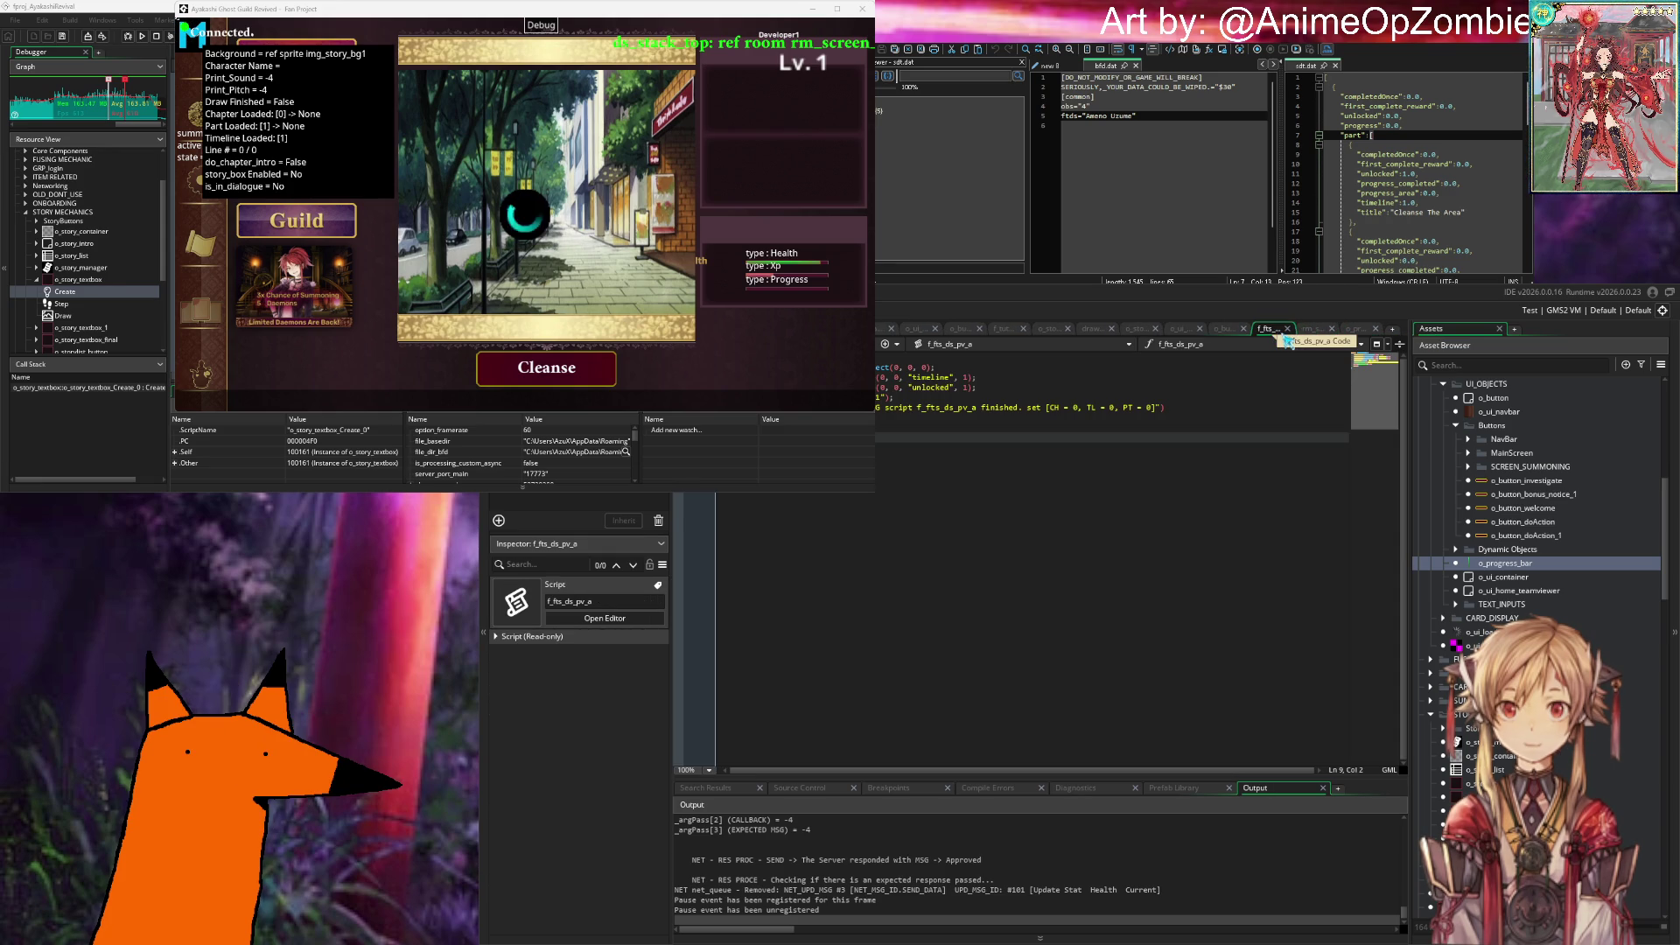
pyautogui.middleClick(1272, 331)
pyautogui.click(1272, 332)
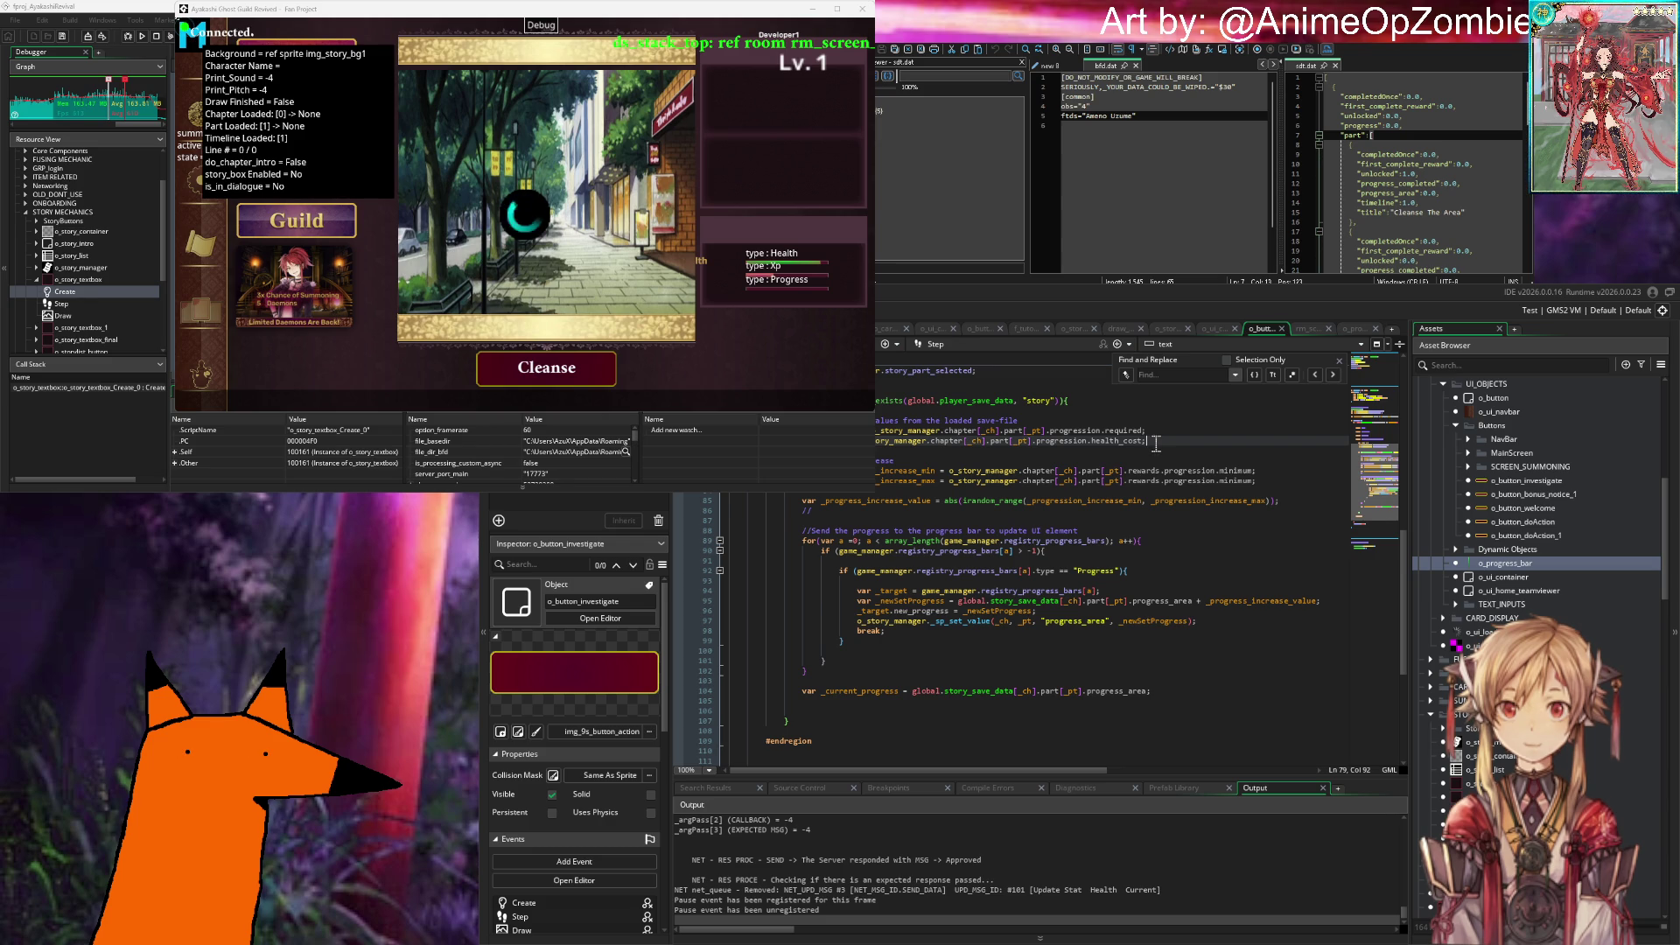
pyautogui.scroll(2, 1156, 444)
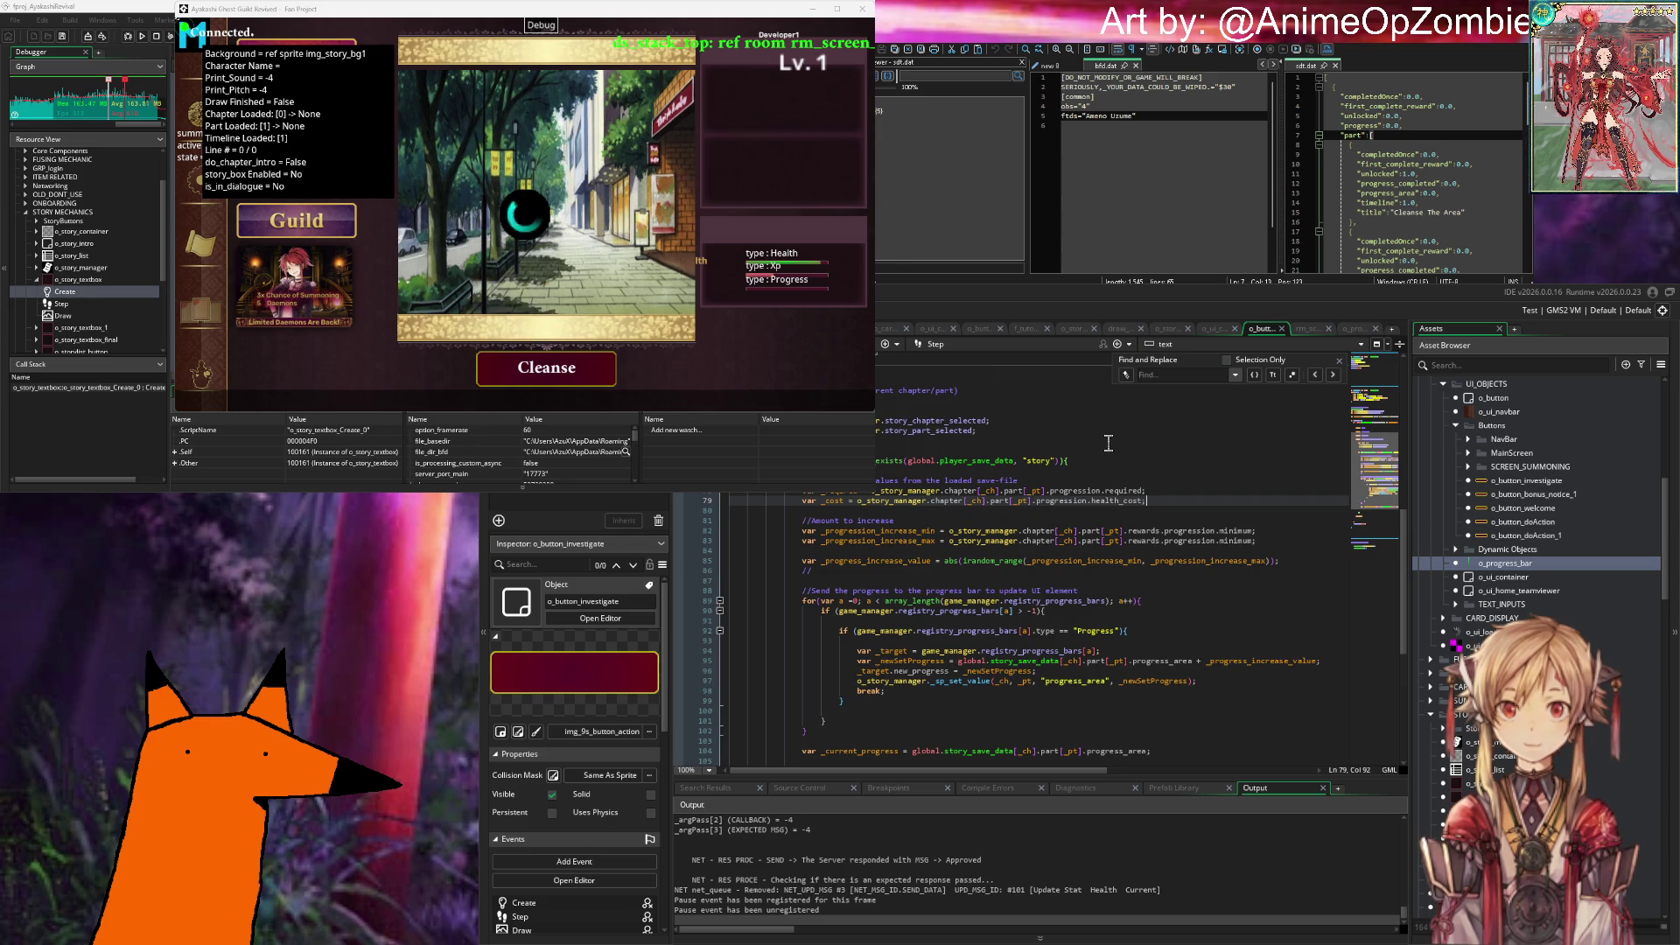
pyautogui.click(1108, 653)
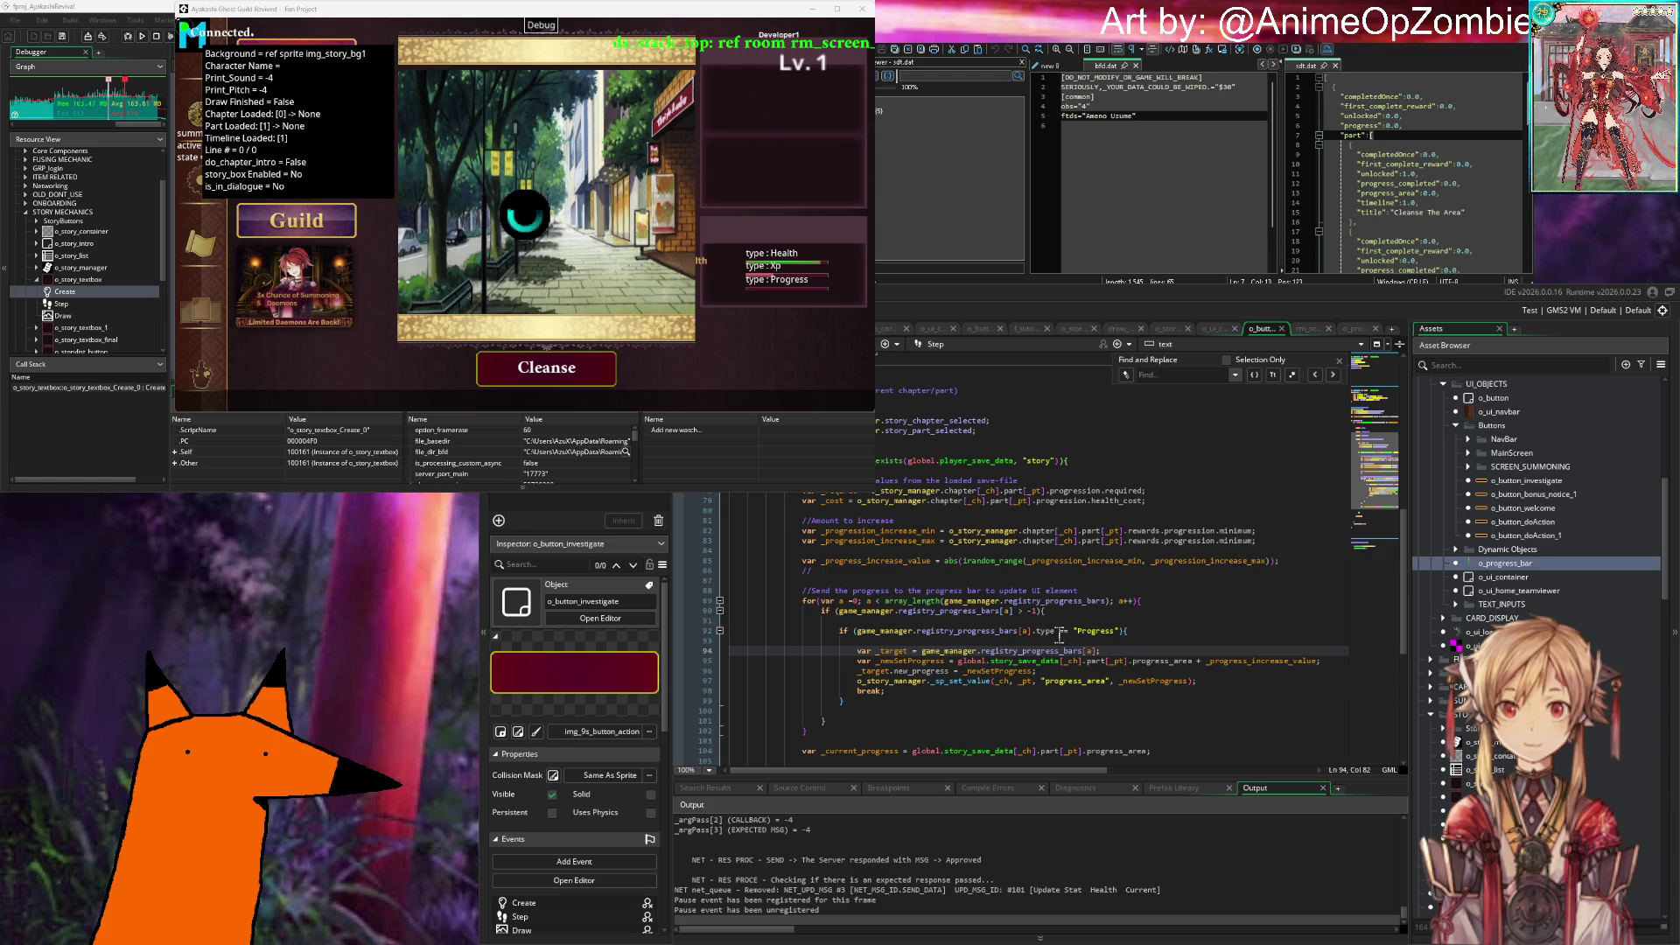
pyautogui.click(1180, 631)
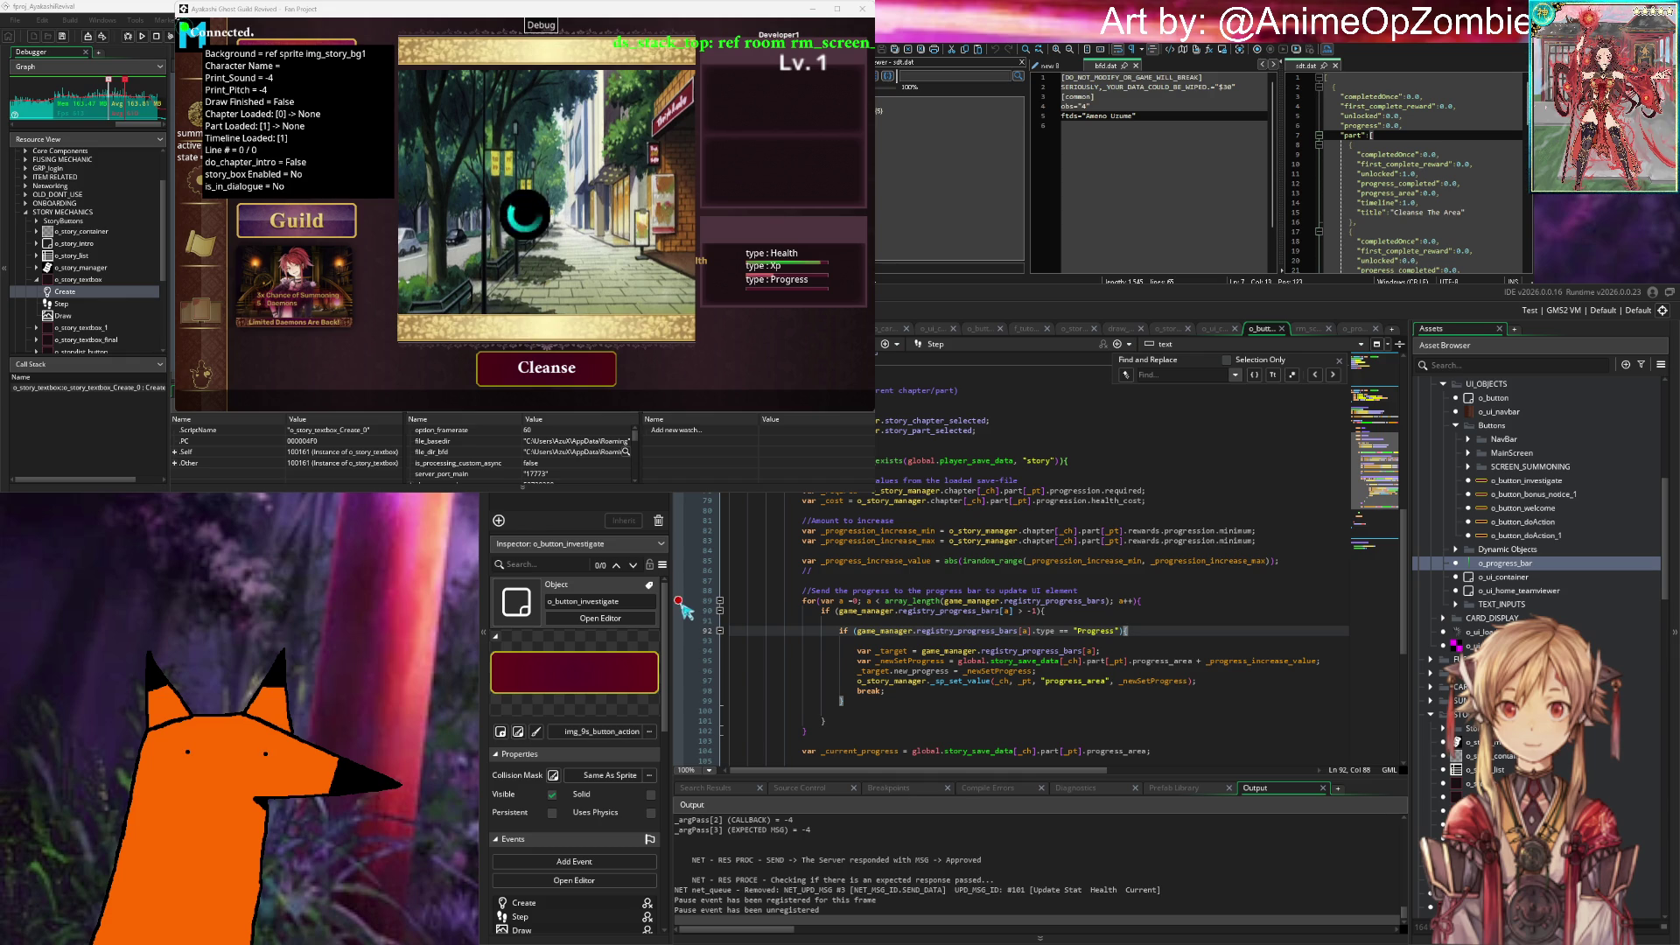
pyautogui.scroll(-6, 970, 435)
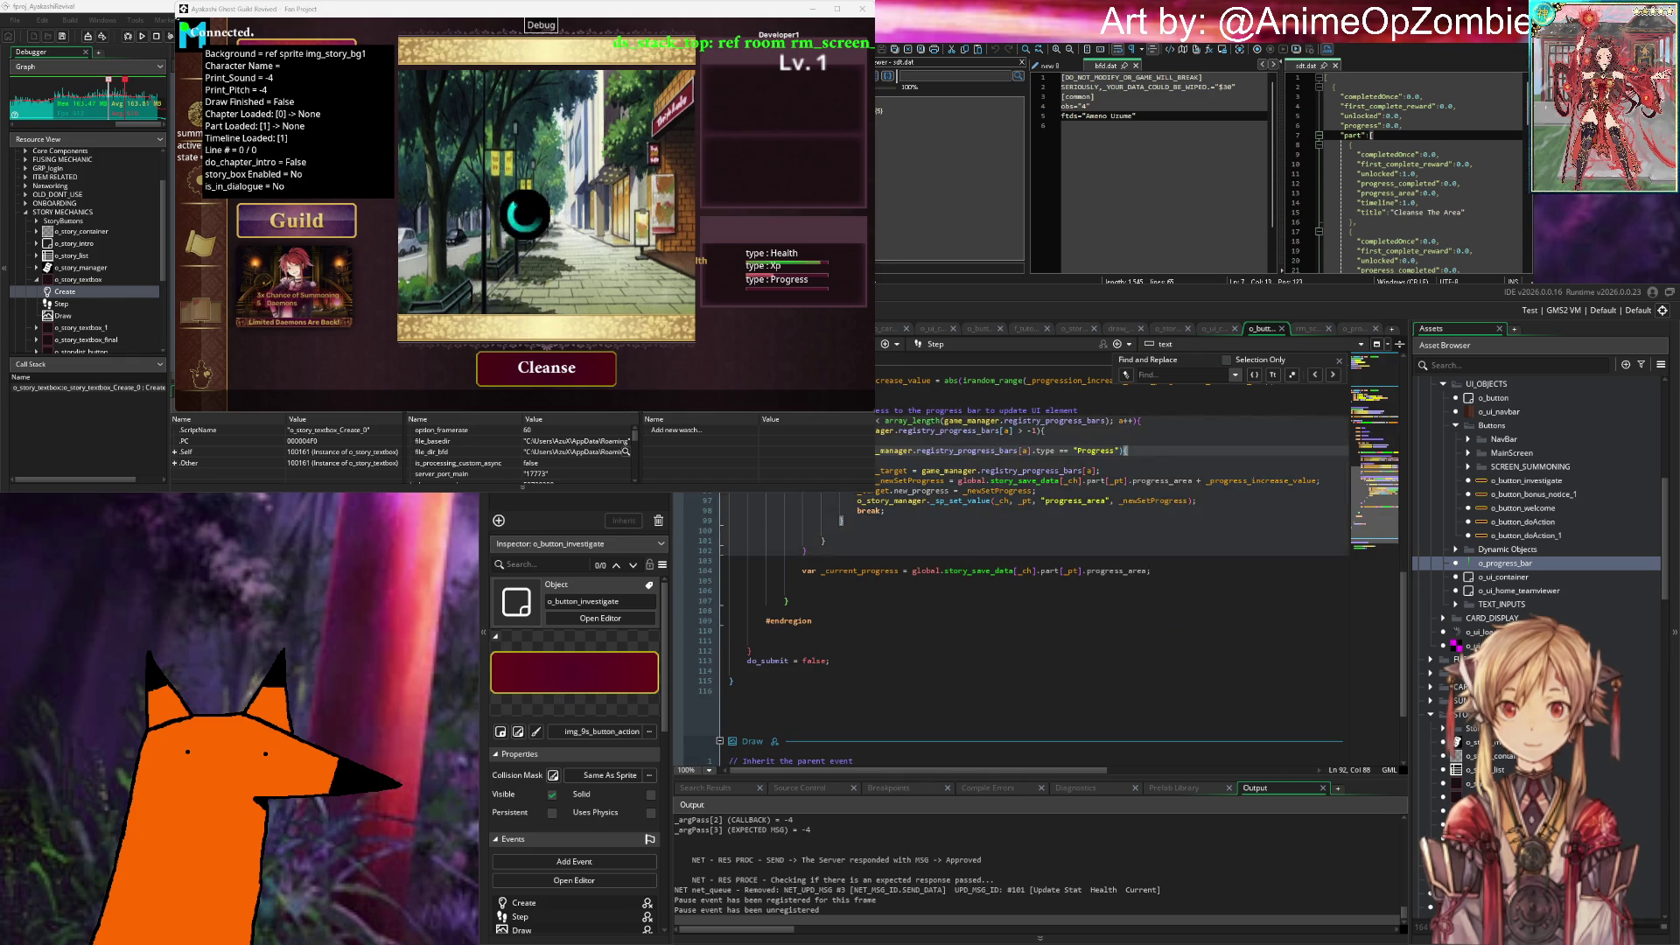
pyautogui.click(1037, 430)
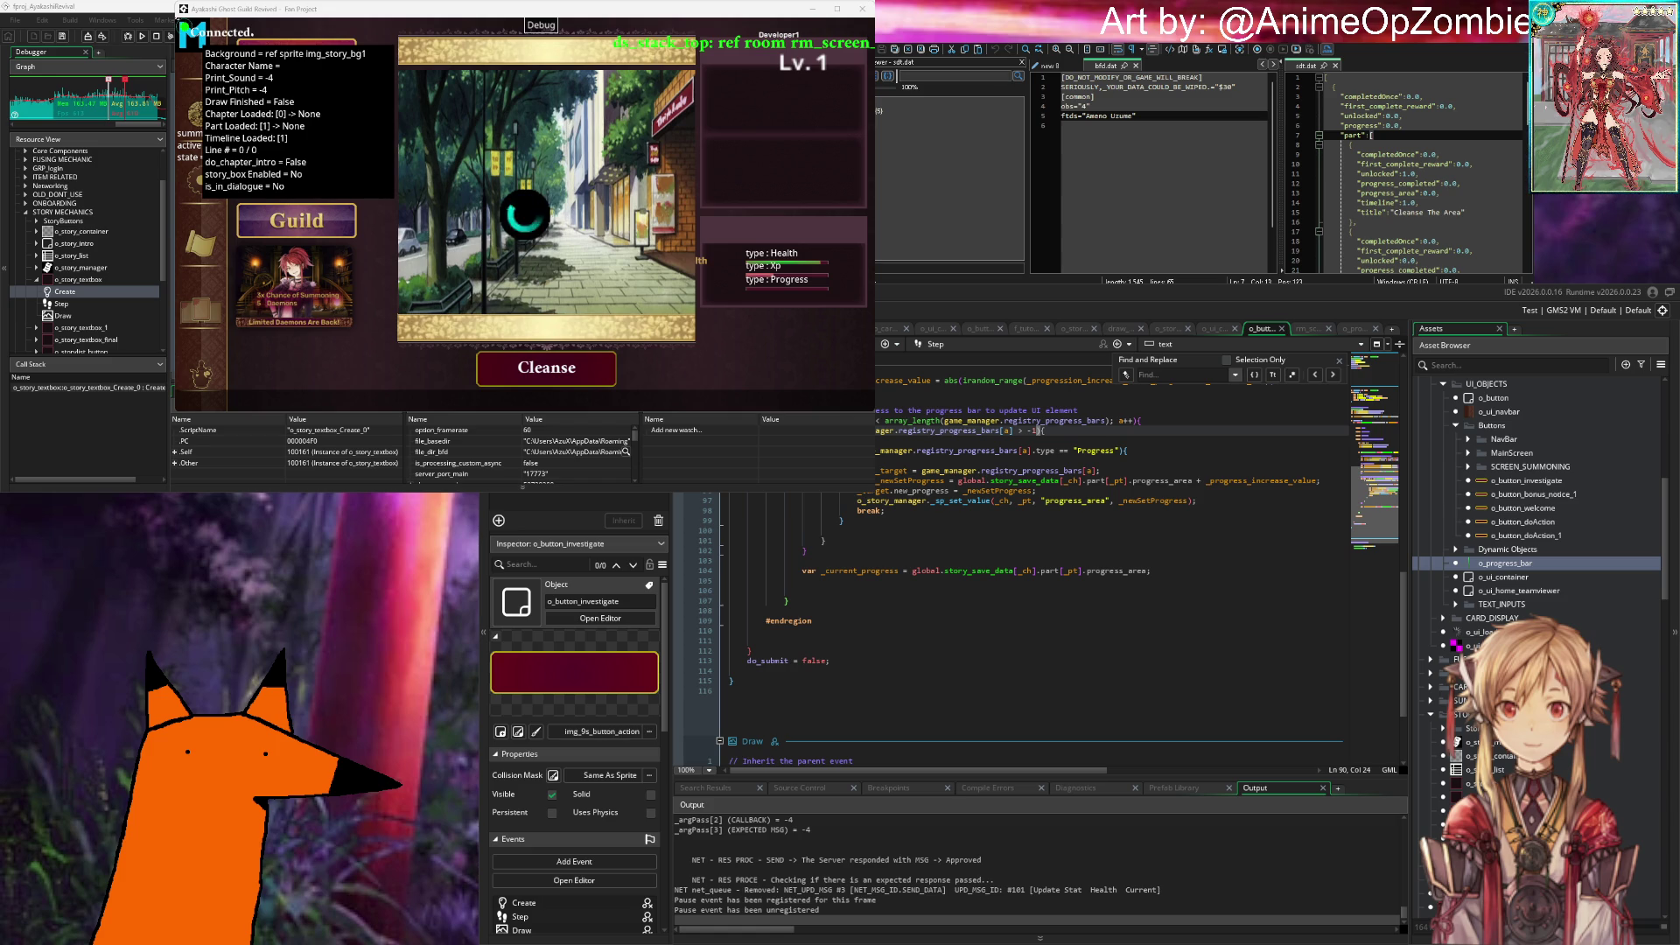
pyautogui.doubleClick(895, 450)
pyautogui.click(881, 446)
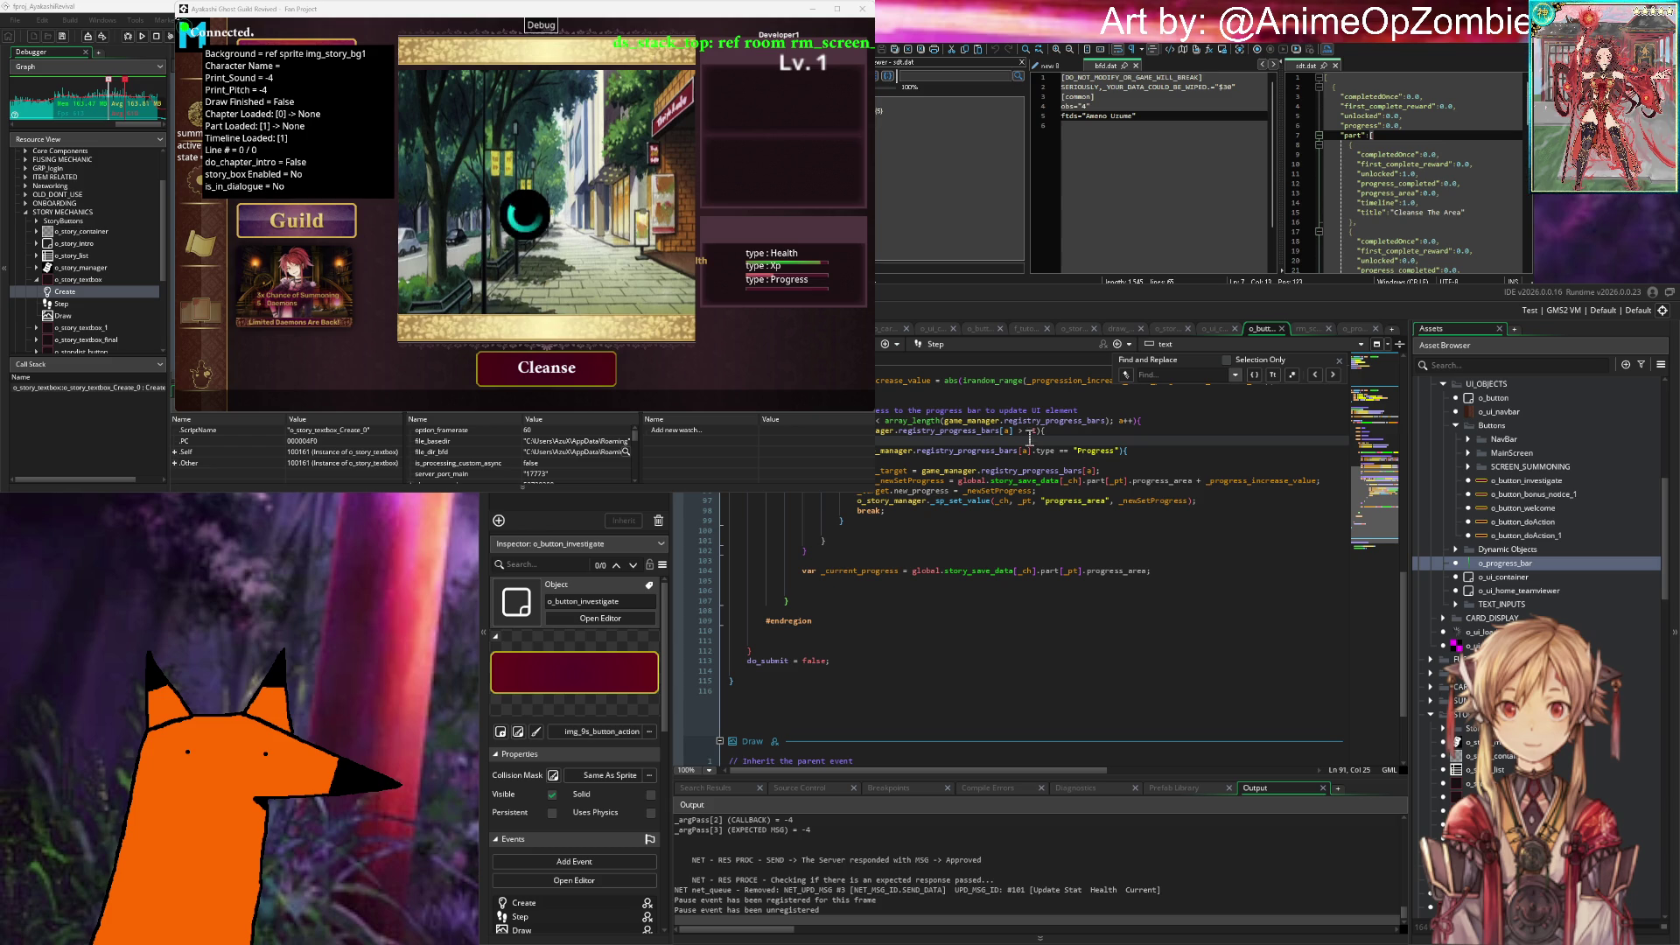
pyautogui.moveTo(1037, 431); pyautogui.dragTo(1020, 432)
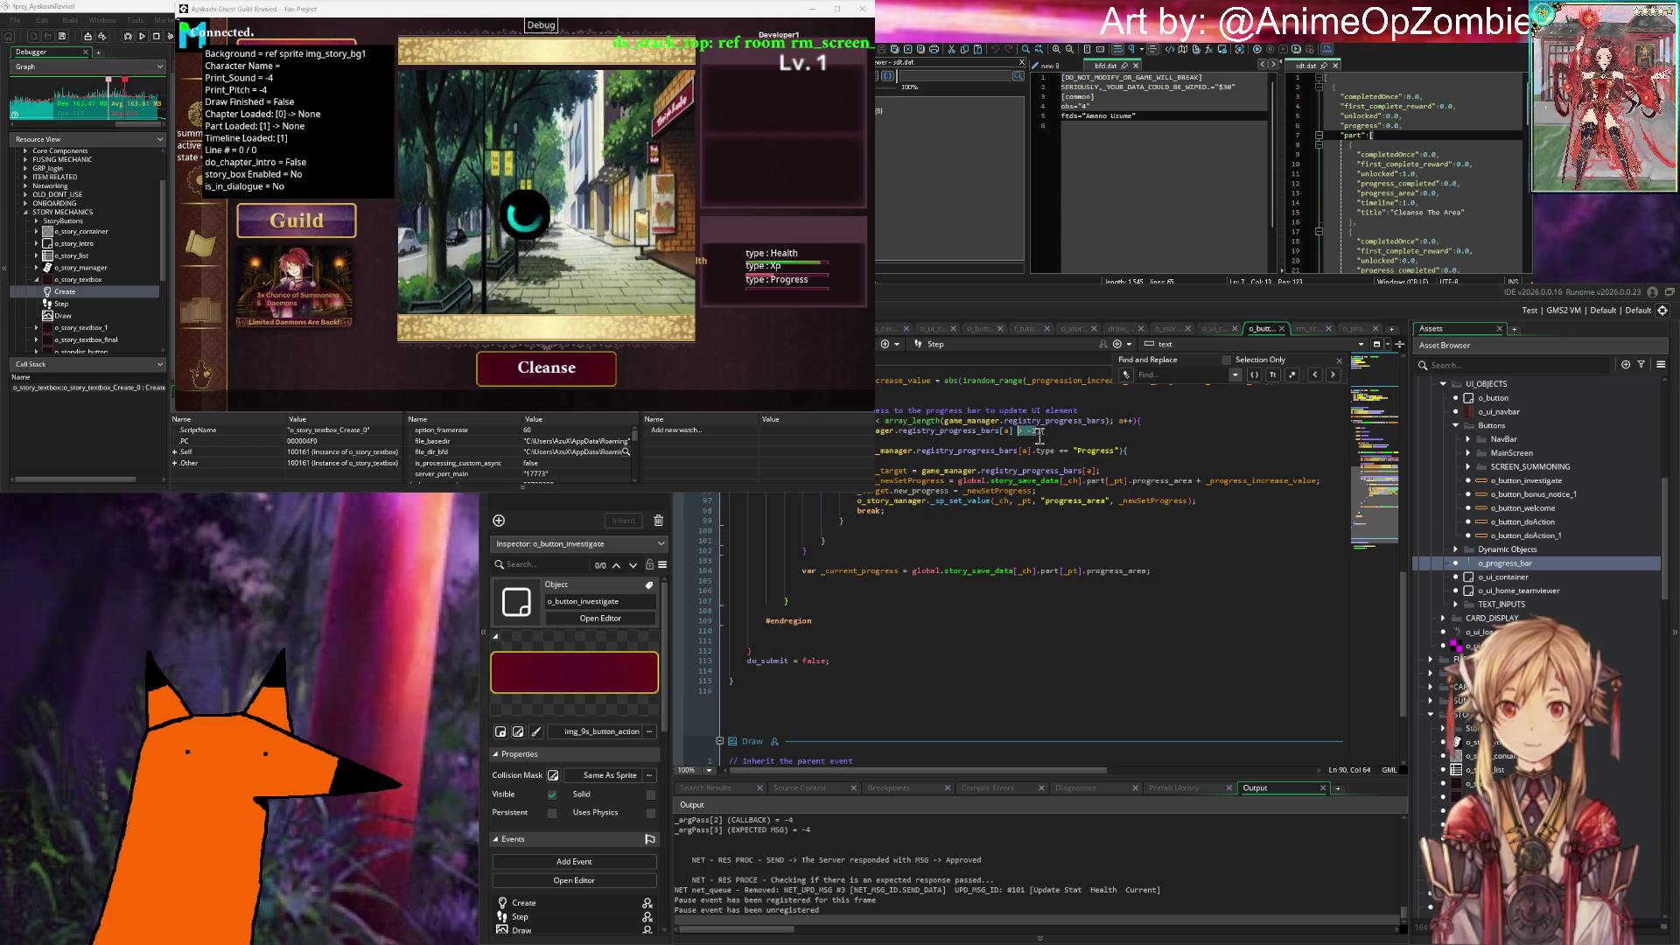
pyautogui.click(1038, 431)
pyautogui.write('?')
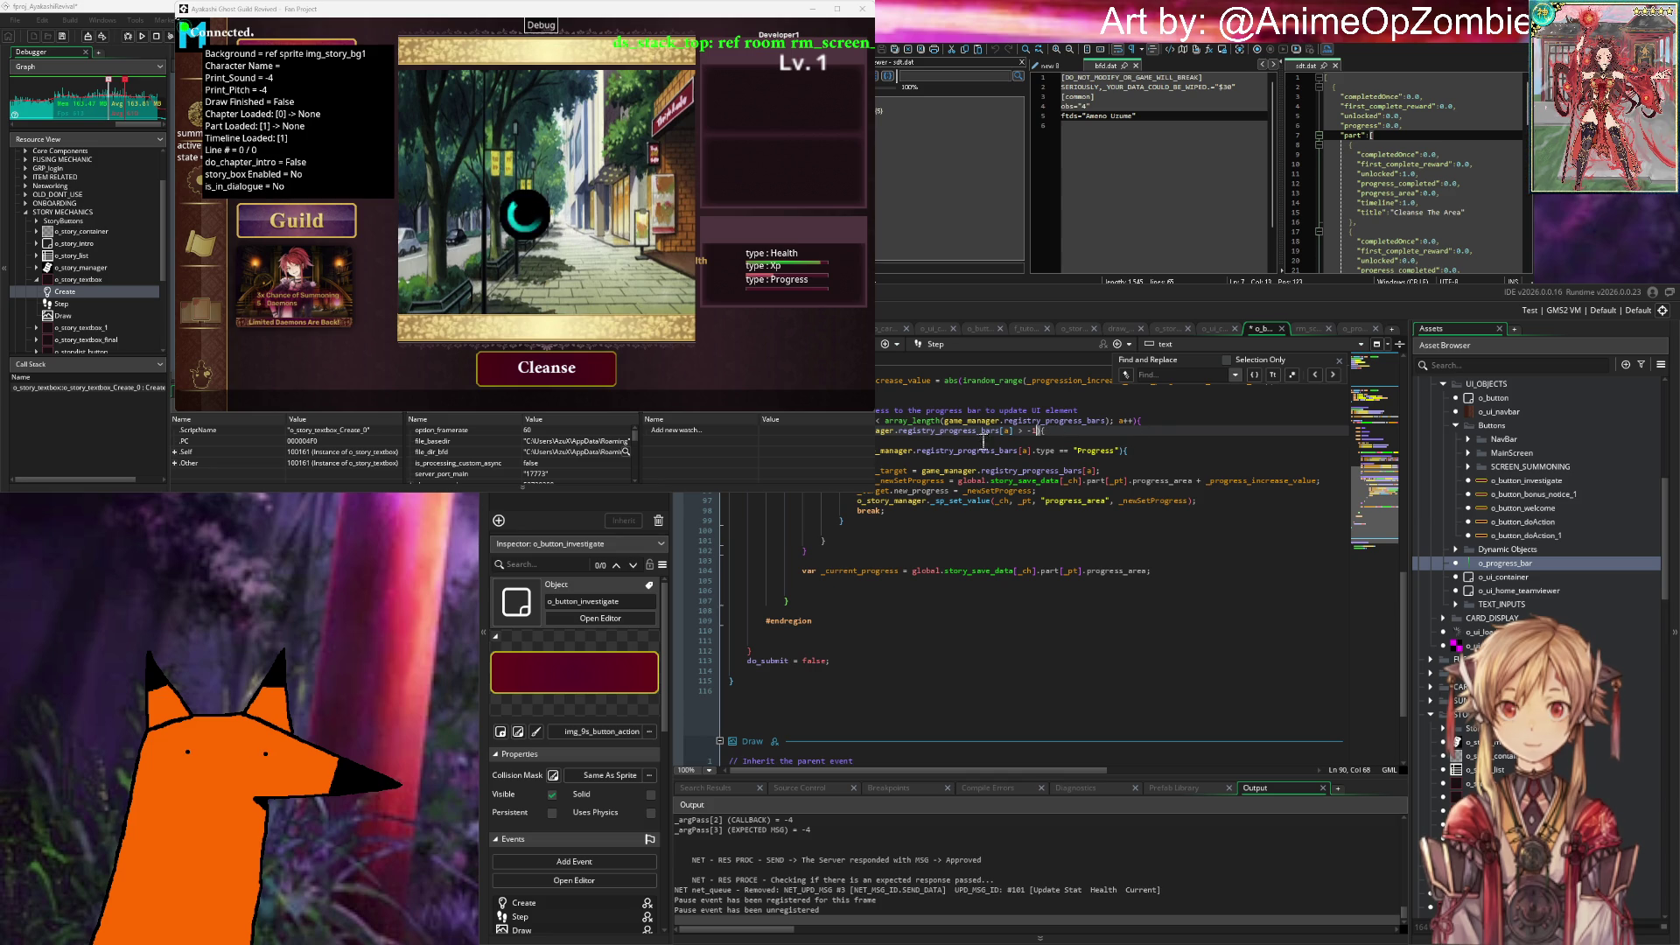
pyautogui.press('Down')
pyautogui.click(1162, 451)
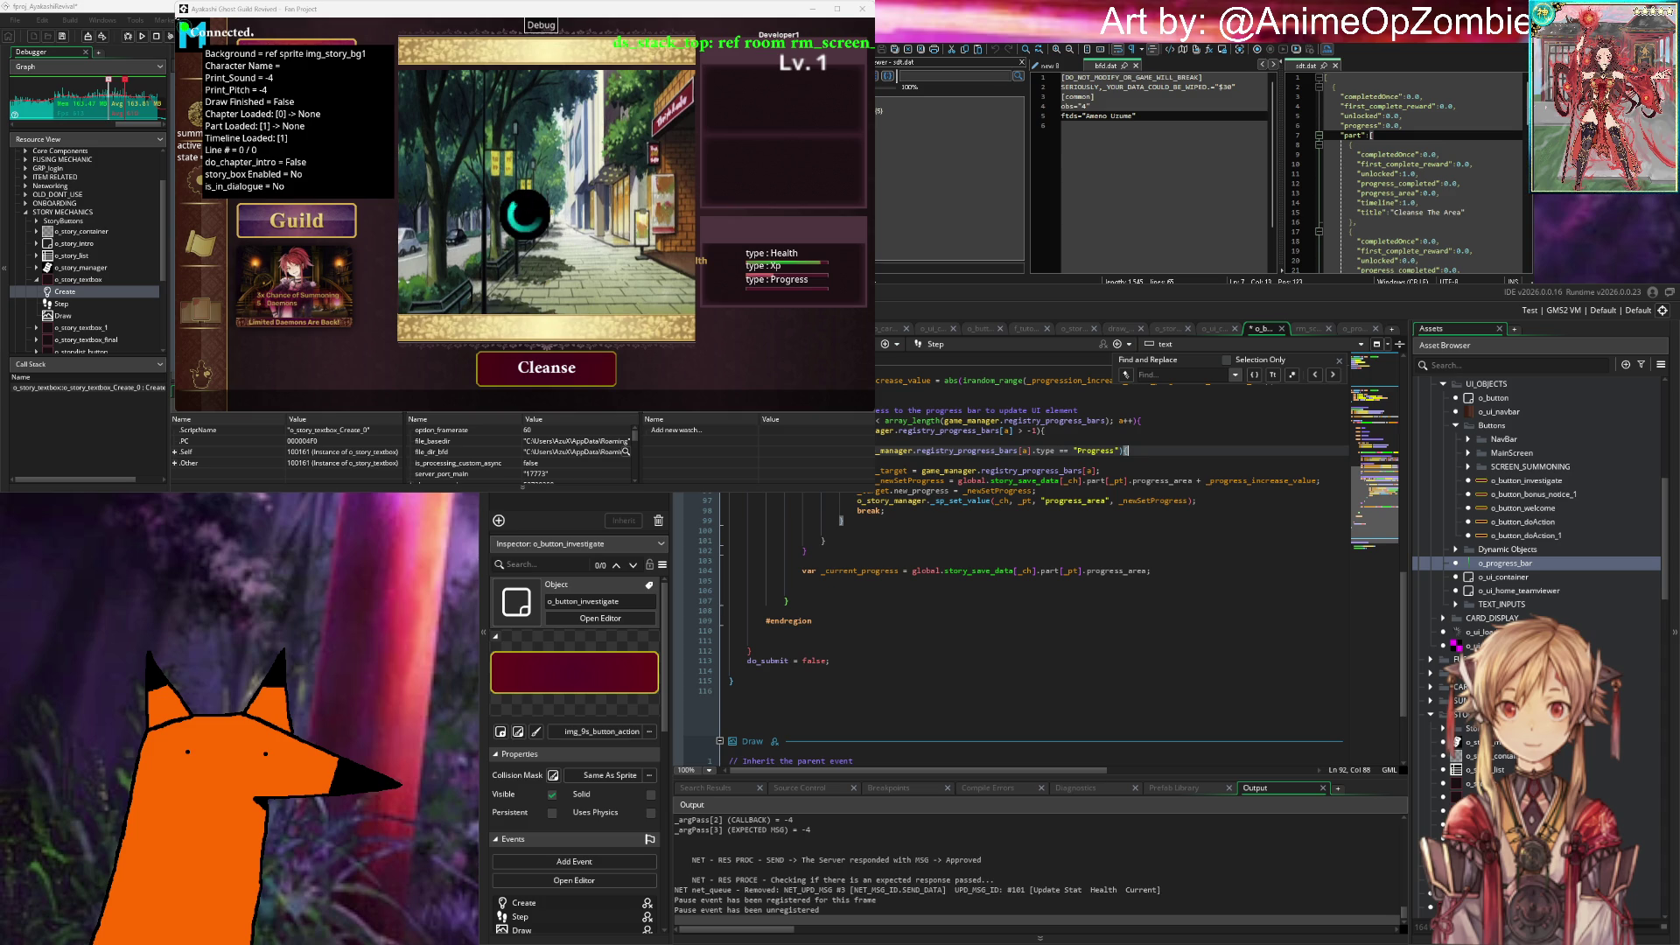
pyautogui.scroll(6, 1040, 568)
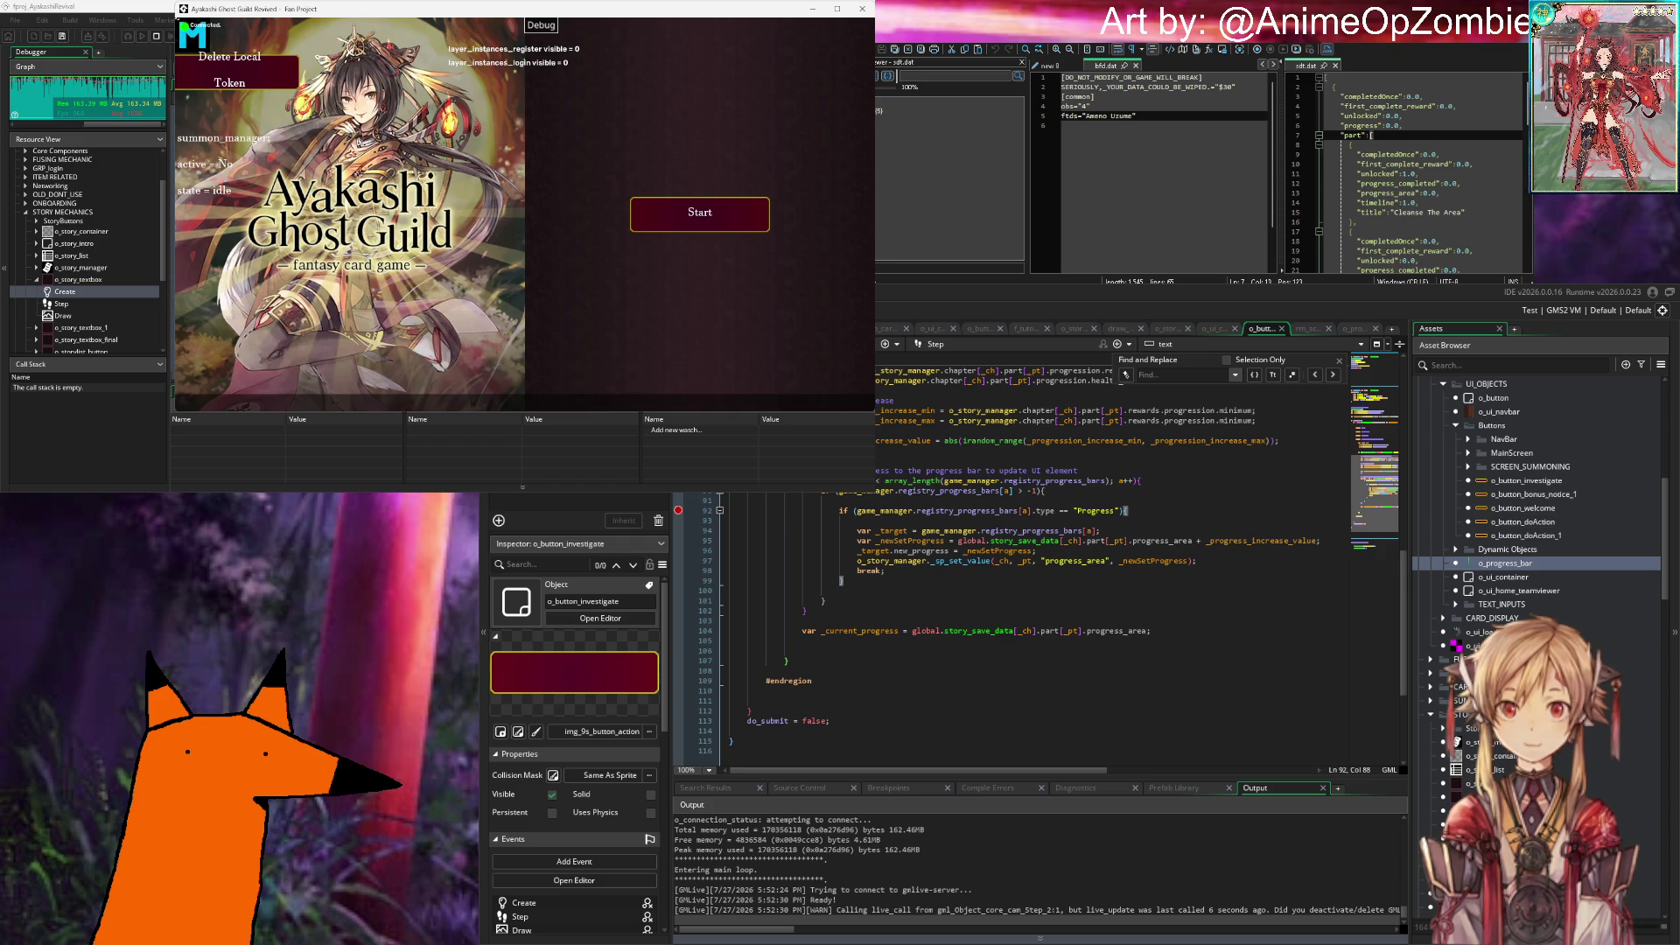
# Step: Start the game, log in with the prefilled account, and dismiss the save-data message
pyautogui.click(713, 208)
pyautogui.click(700, 366)
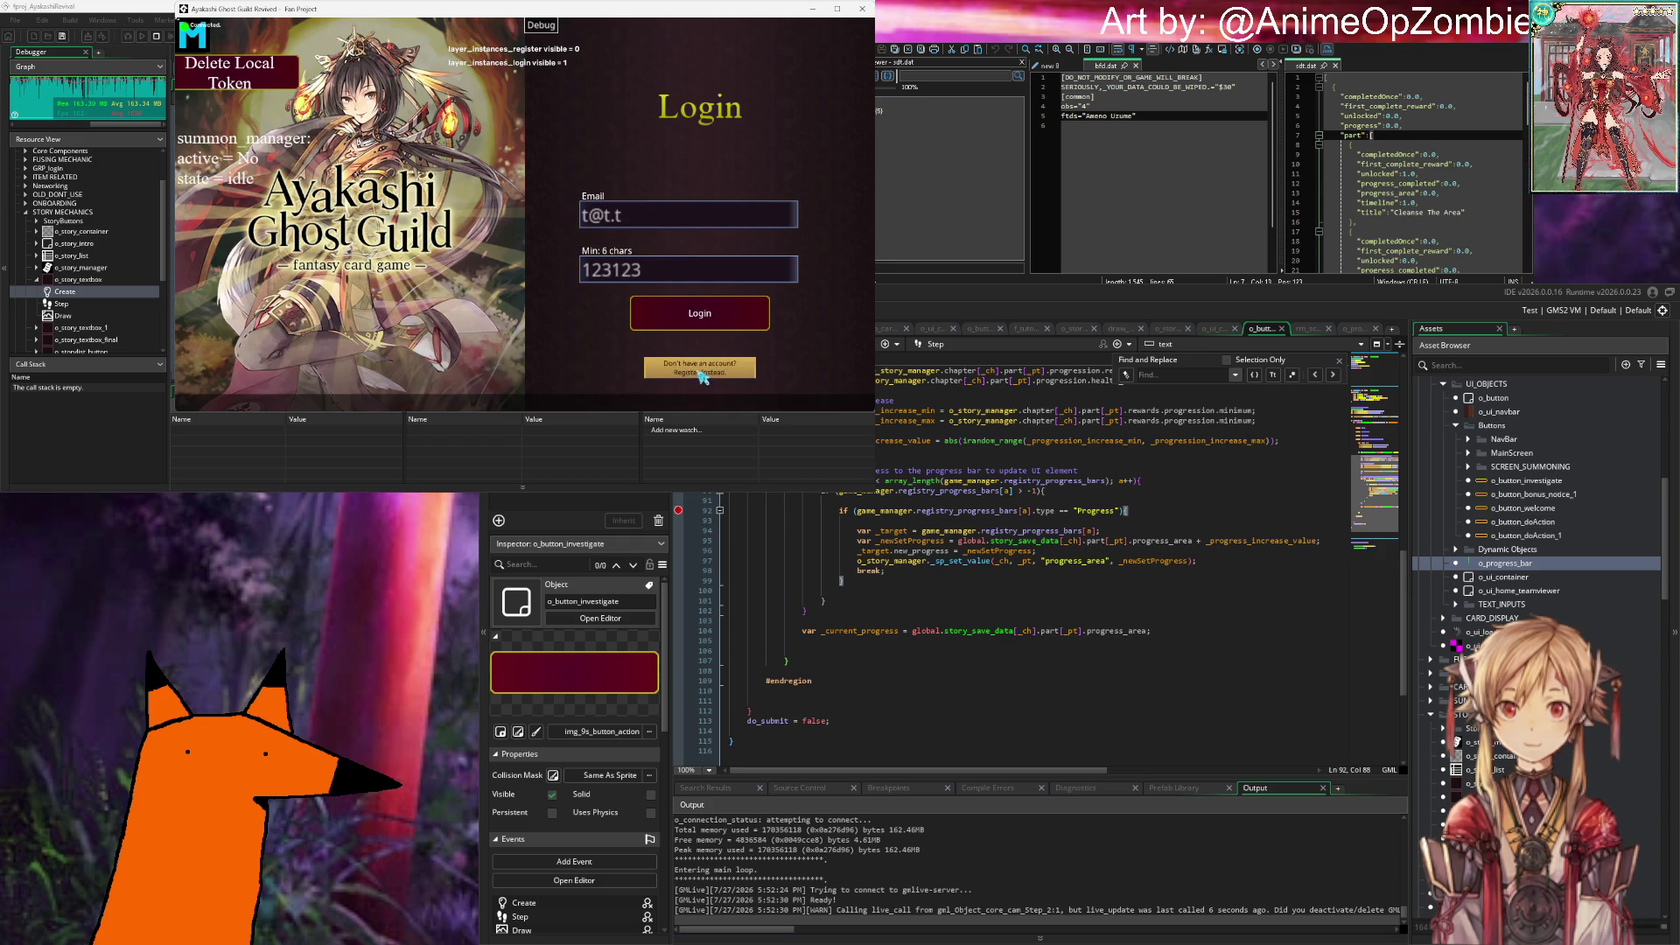
pyautogui.click(700, 312)
pyautogui.press('Return')
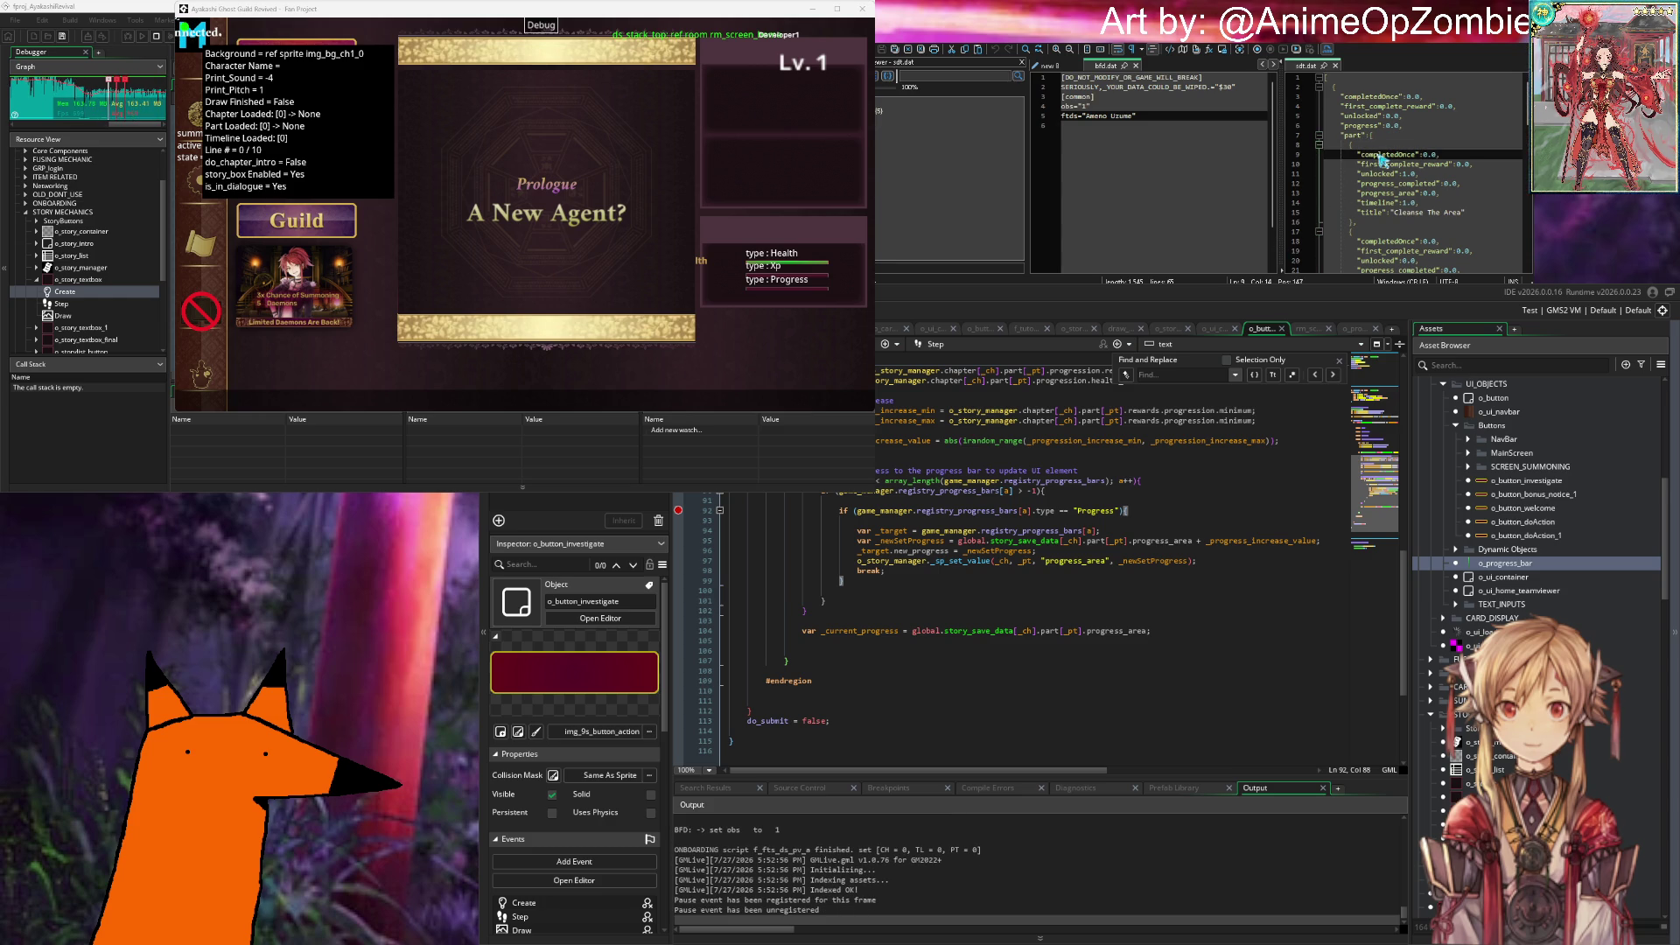
# Step: Check the save file's timeline entry, advance the prologue, and perform the daemon summon
pyautogui.click(1411, 202)
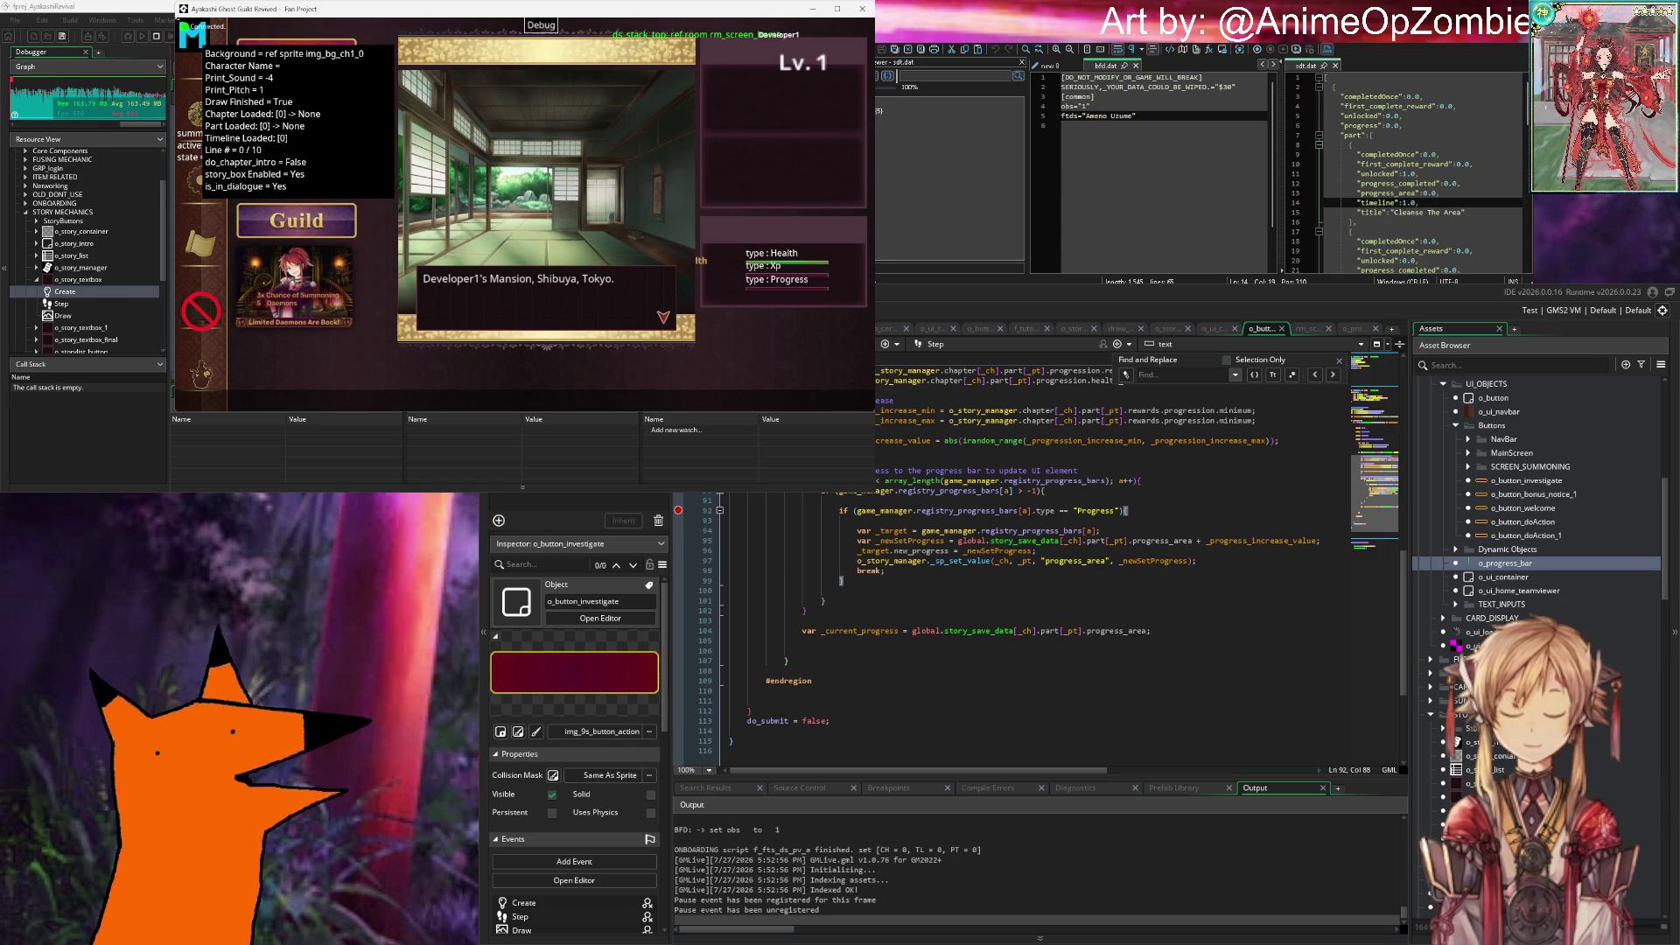
pyautogui.click(589, 308)
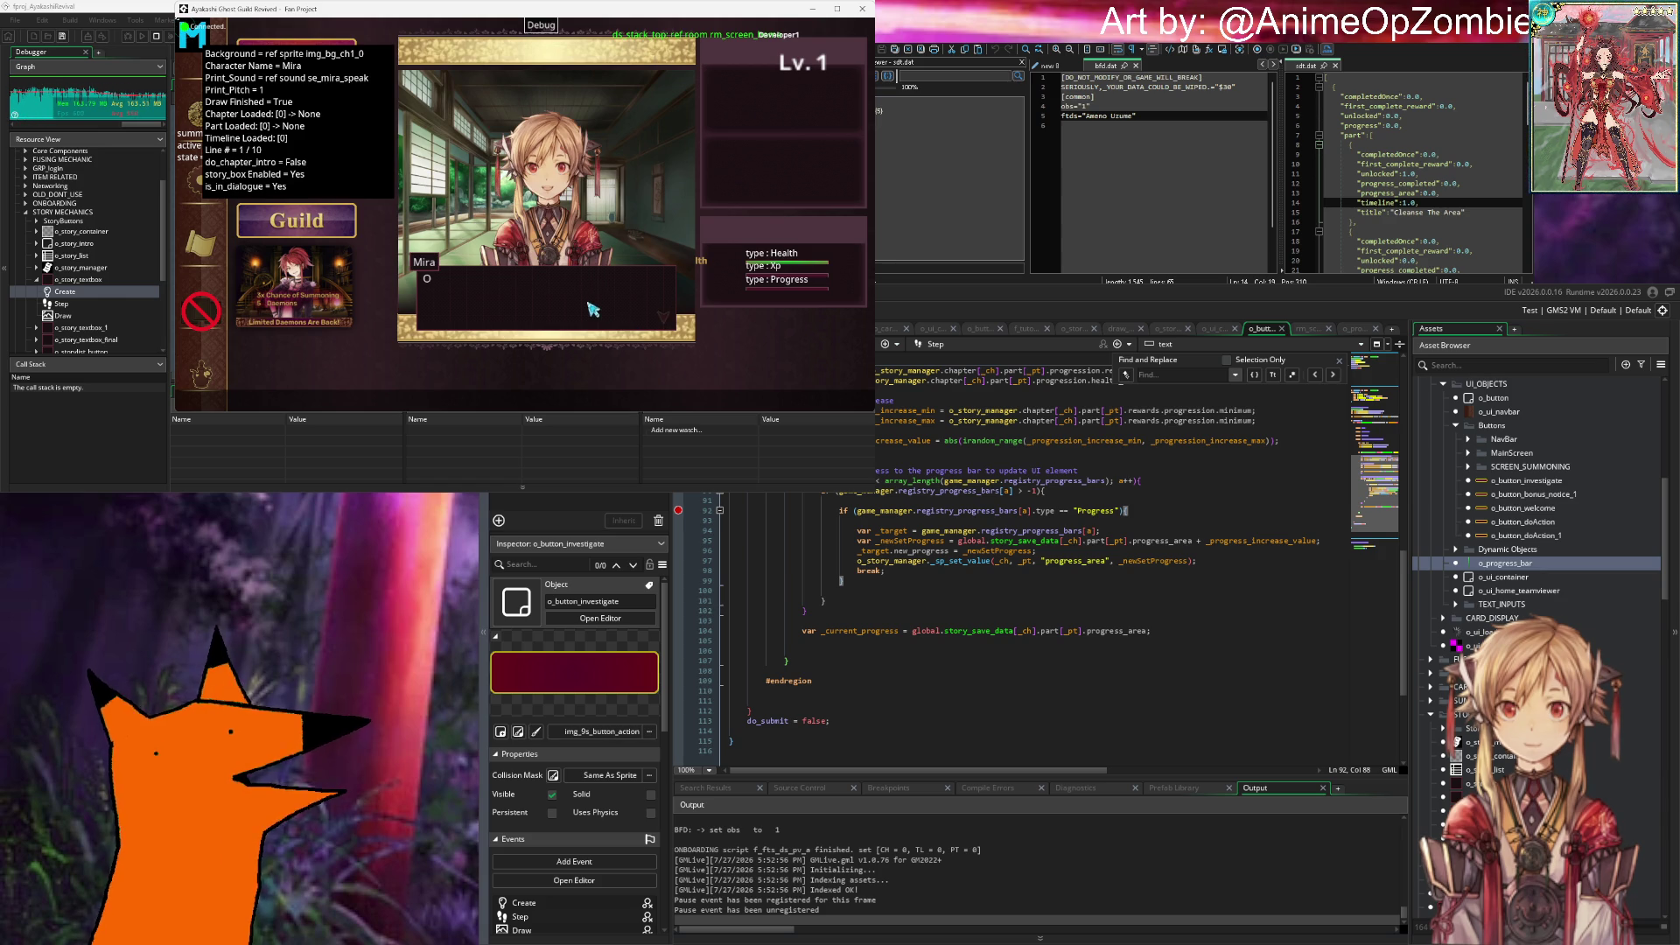
pyautogui.click(649, 326)
pyautogui.click(546, 385)
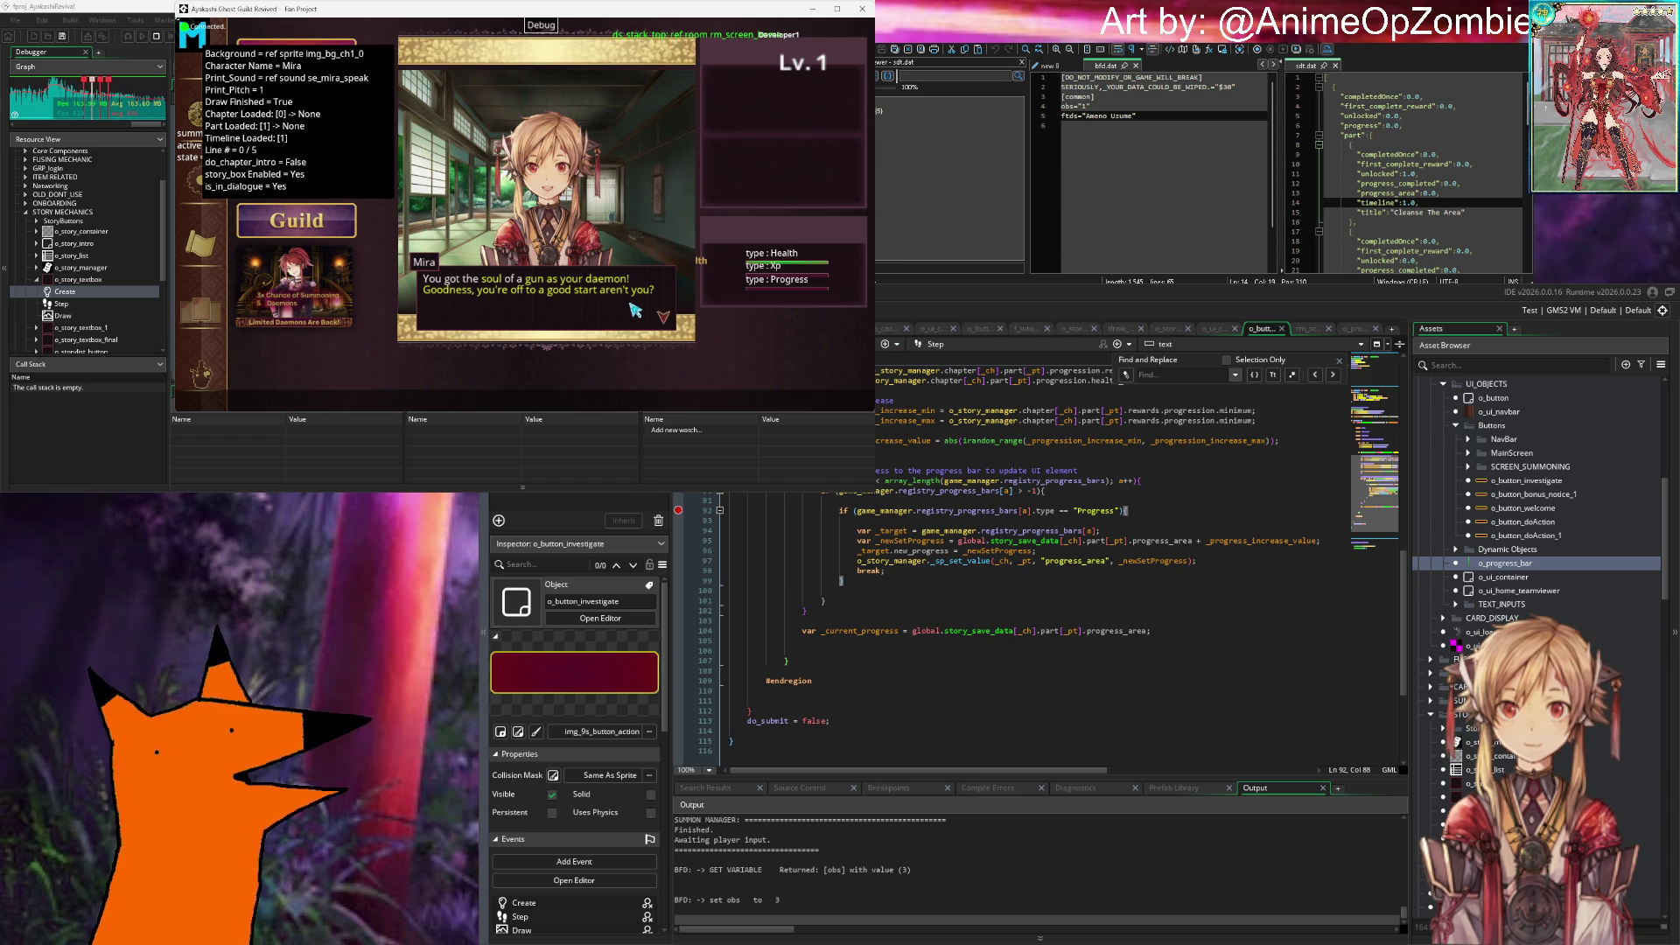
# Step: Finish Mira's dialogue and trigger Investigate to hit the o_button_investigate breakpoint
pyautogui.click(635, 310)
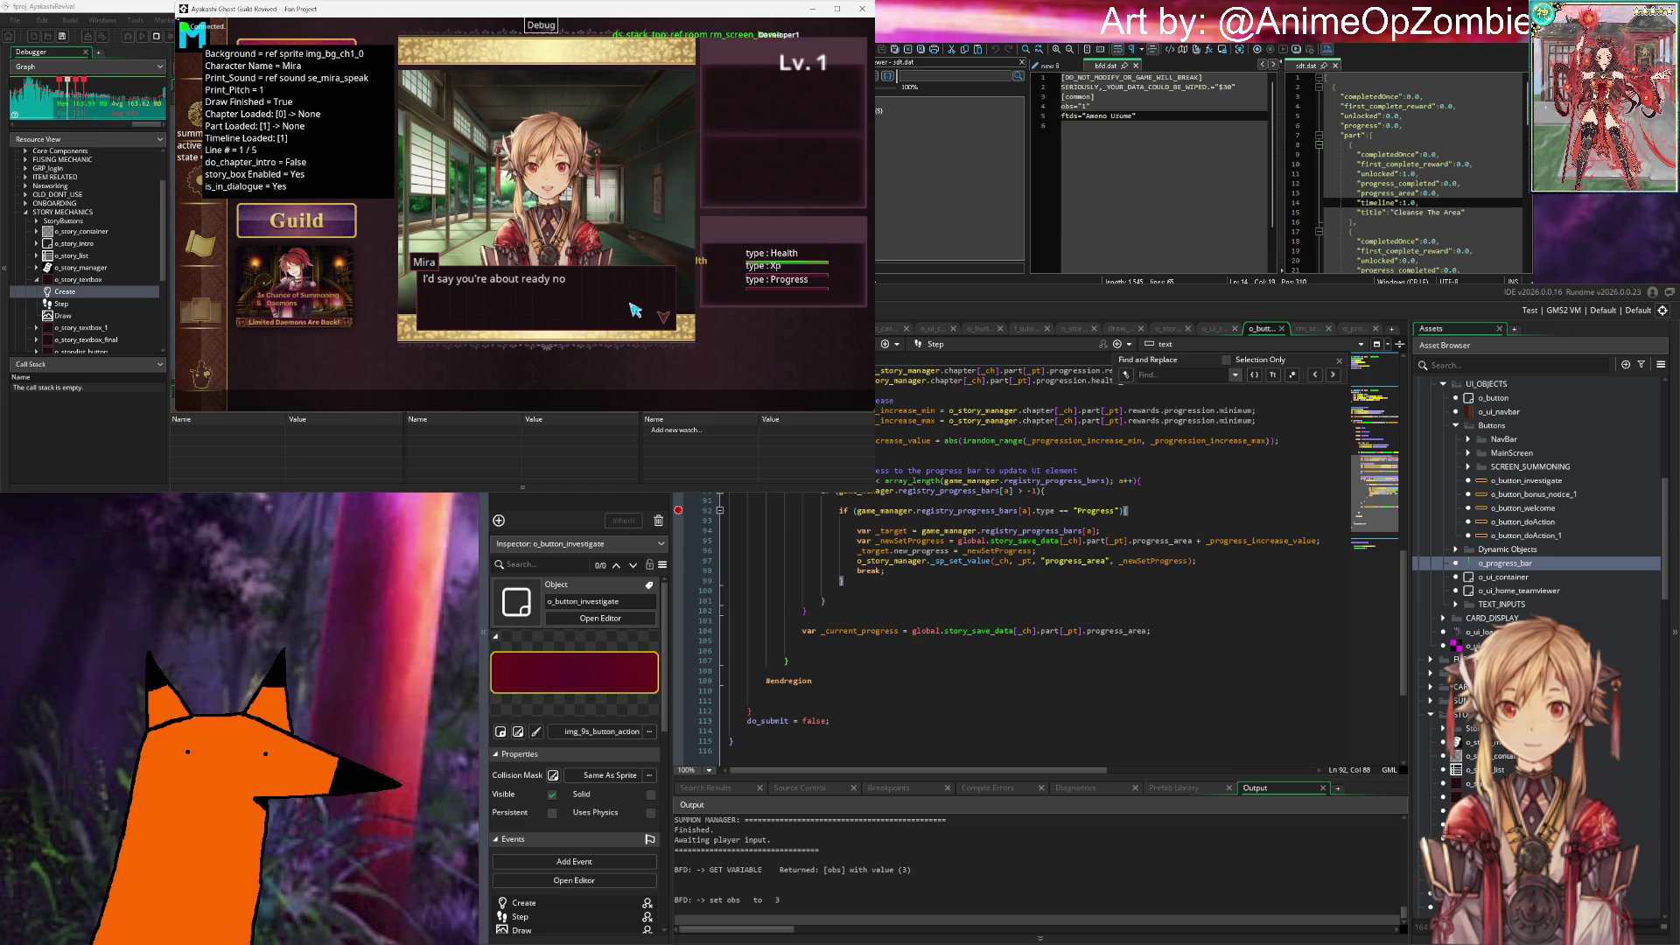
pyautogui.click(636, 310)
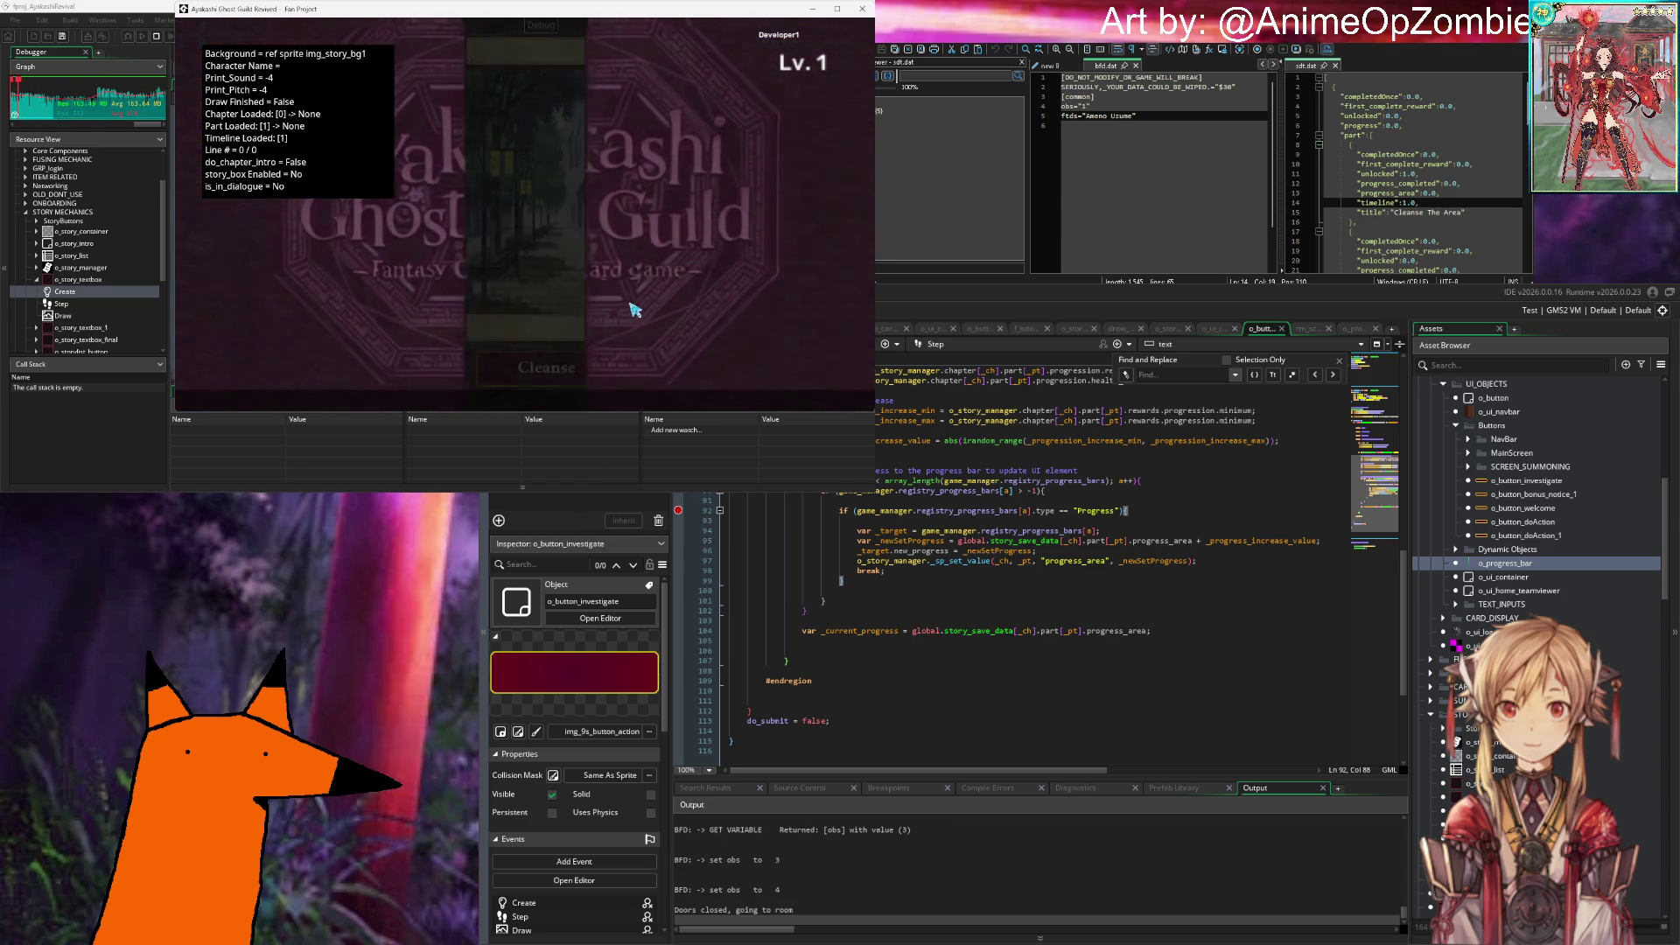
pyautogui.click(578, 382)
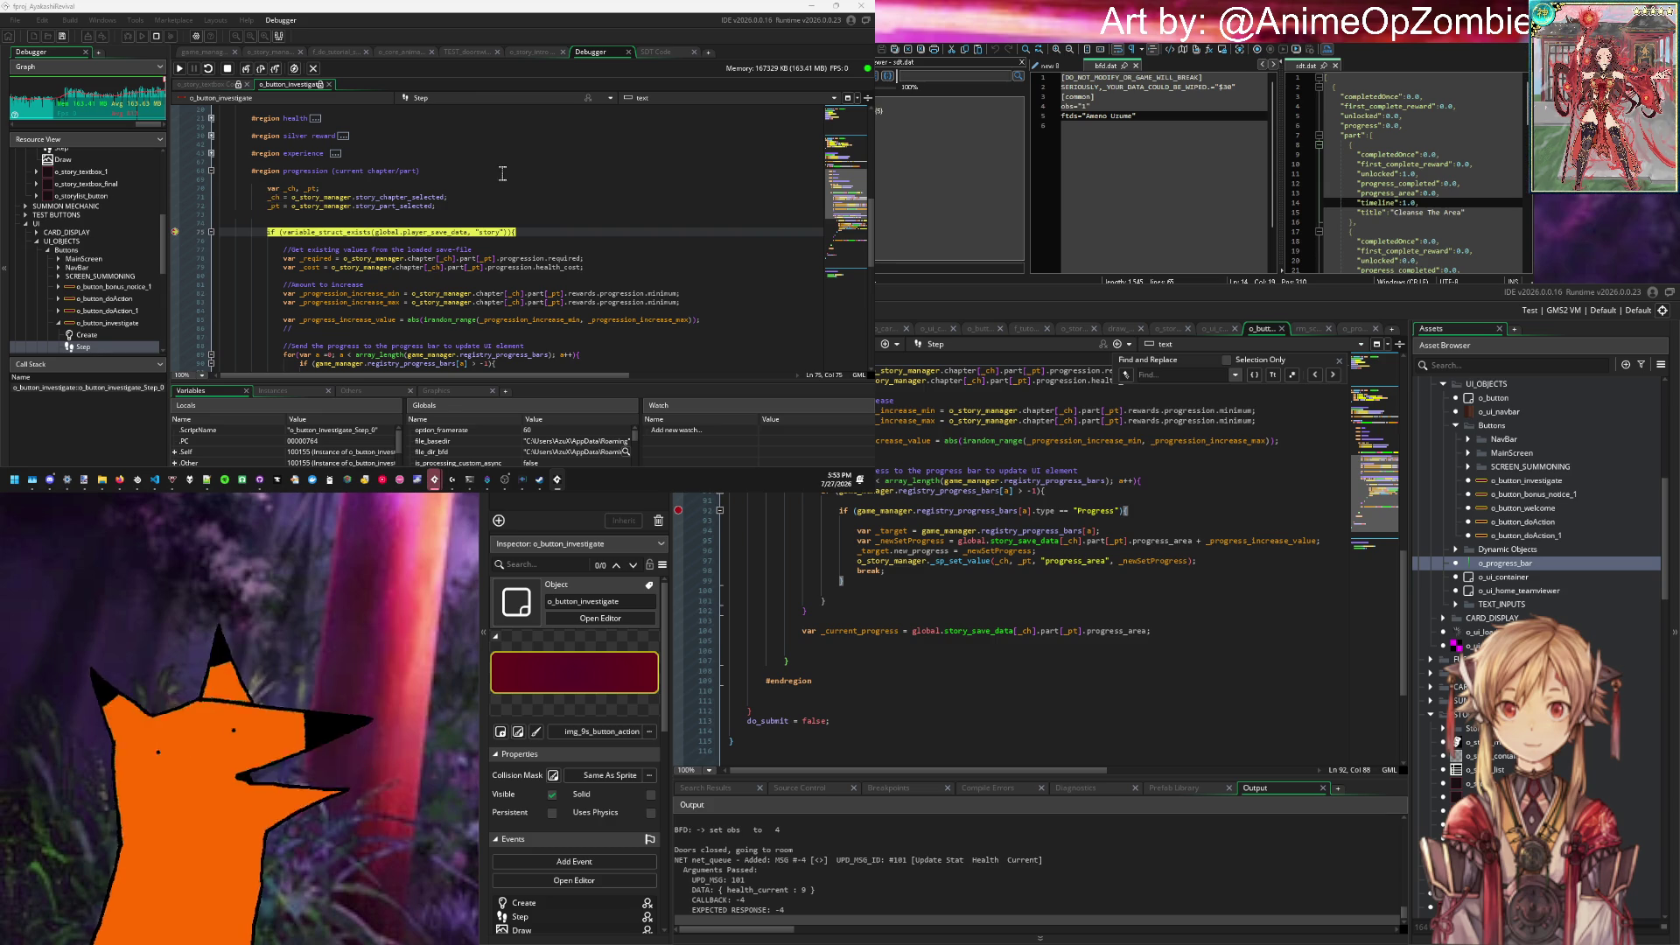
# Step: Run to the progress-bar loop breakpoint, inspect minimum on the _progression_increase_max line, and resume
pyautogui.scroll(-2, 503, 174)
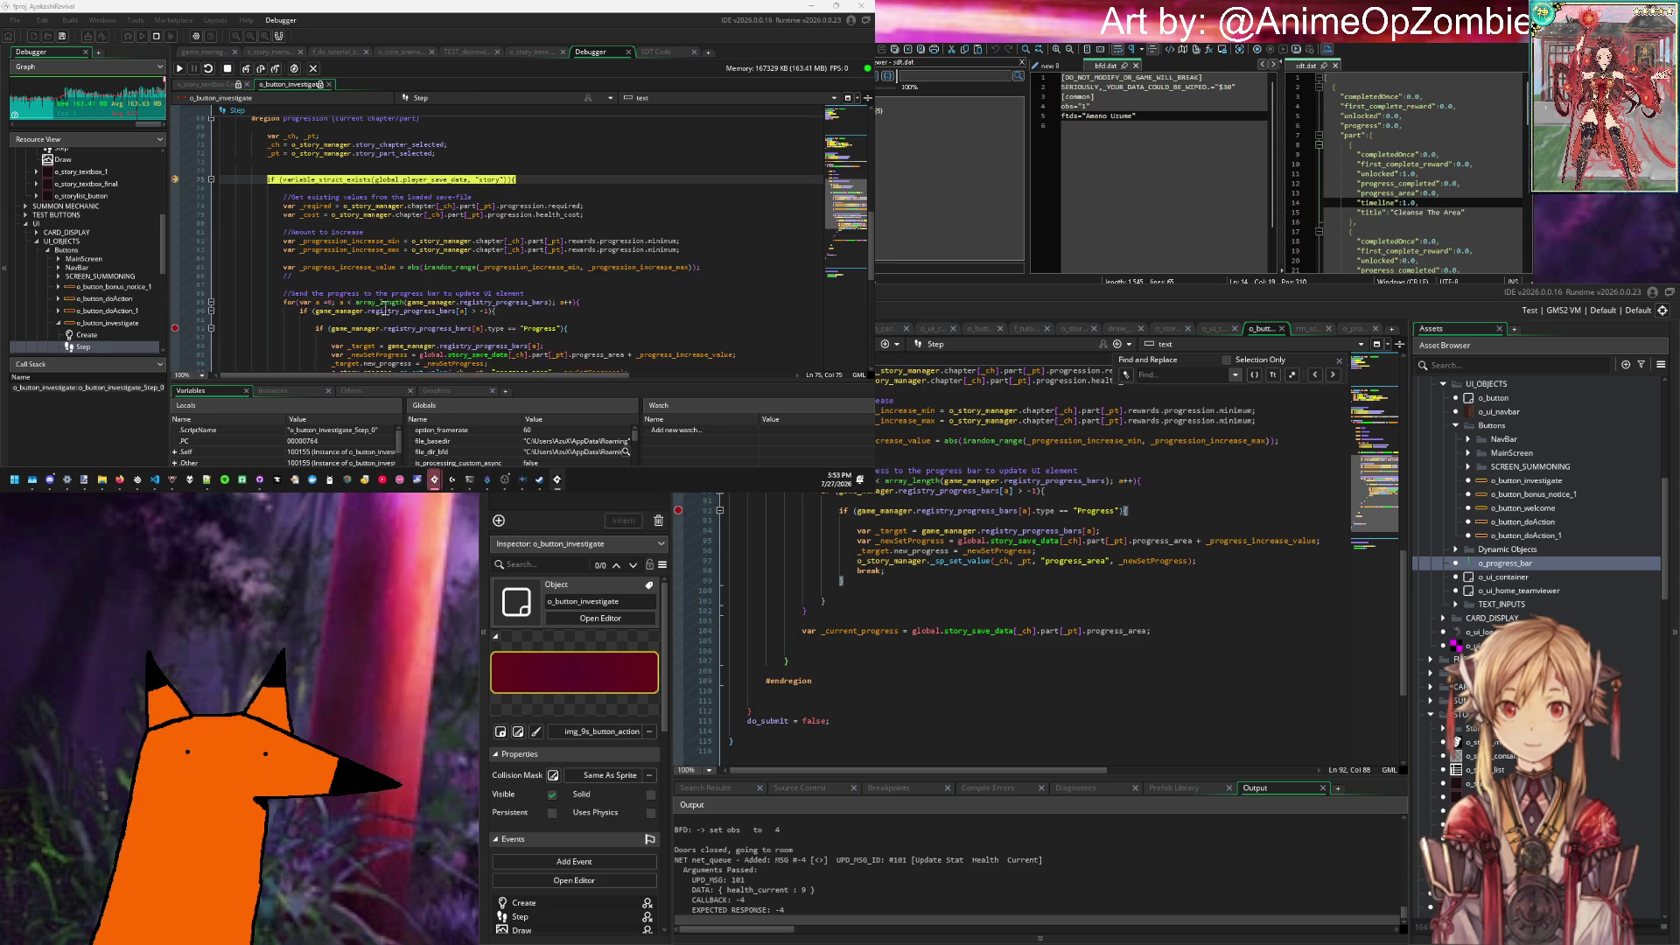
pyautogui.click(179, 67)
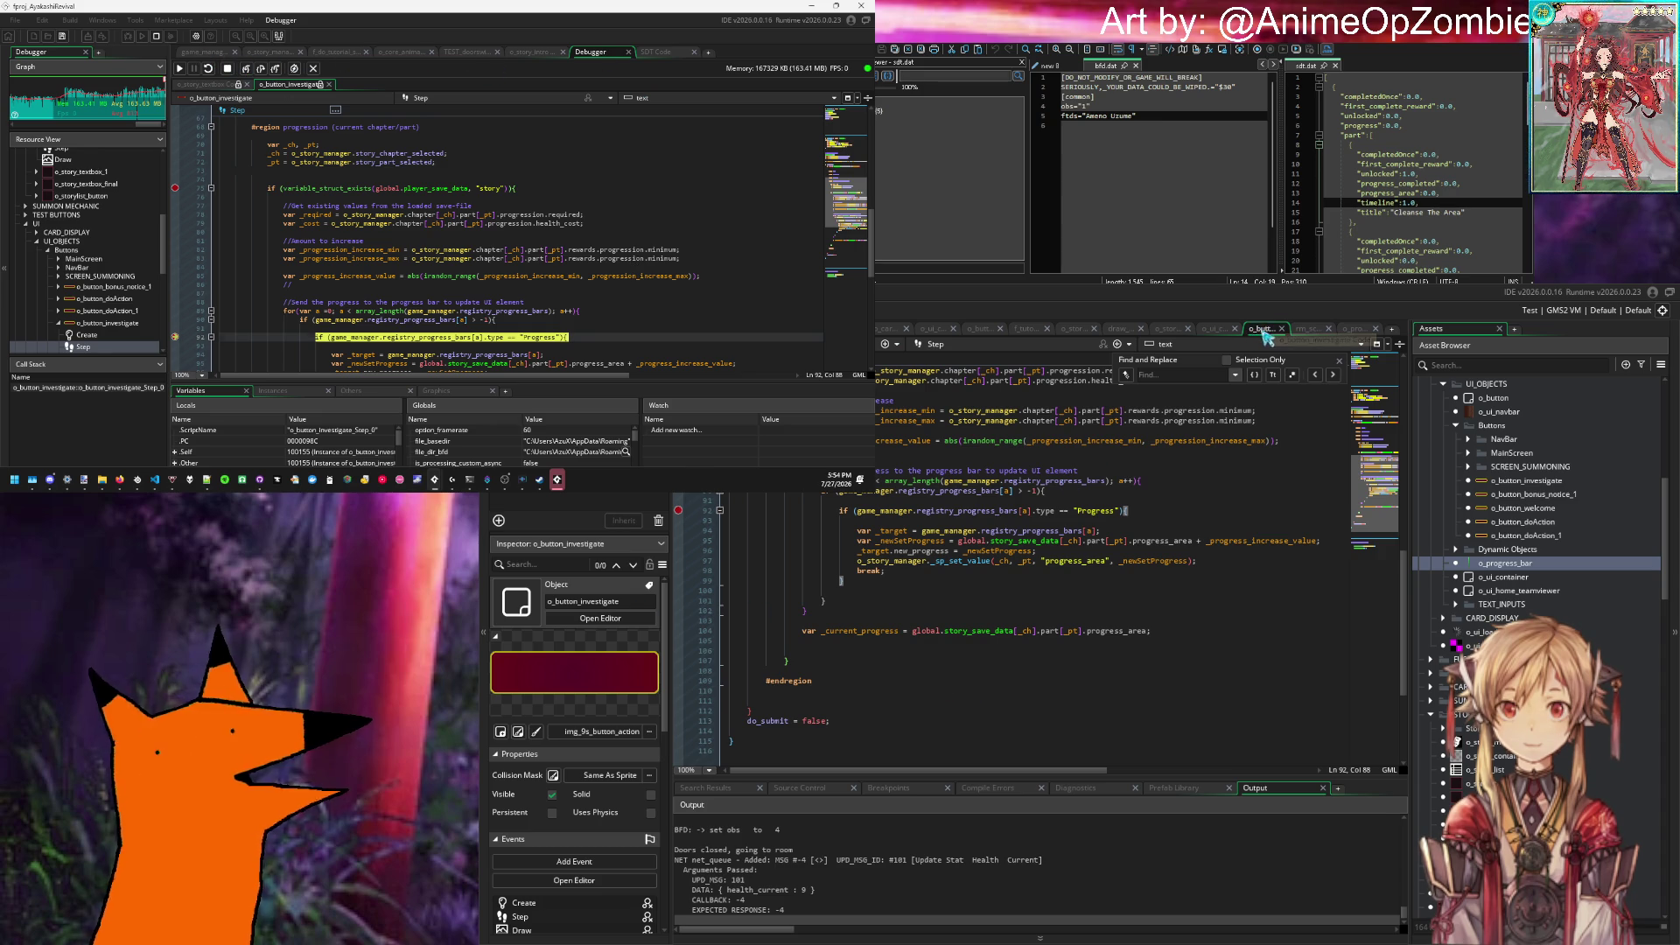
pyautogui.doubleClick(1241, 420)
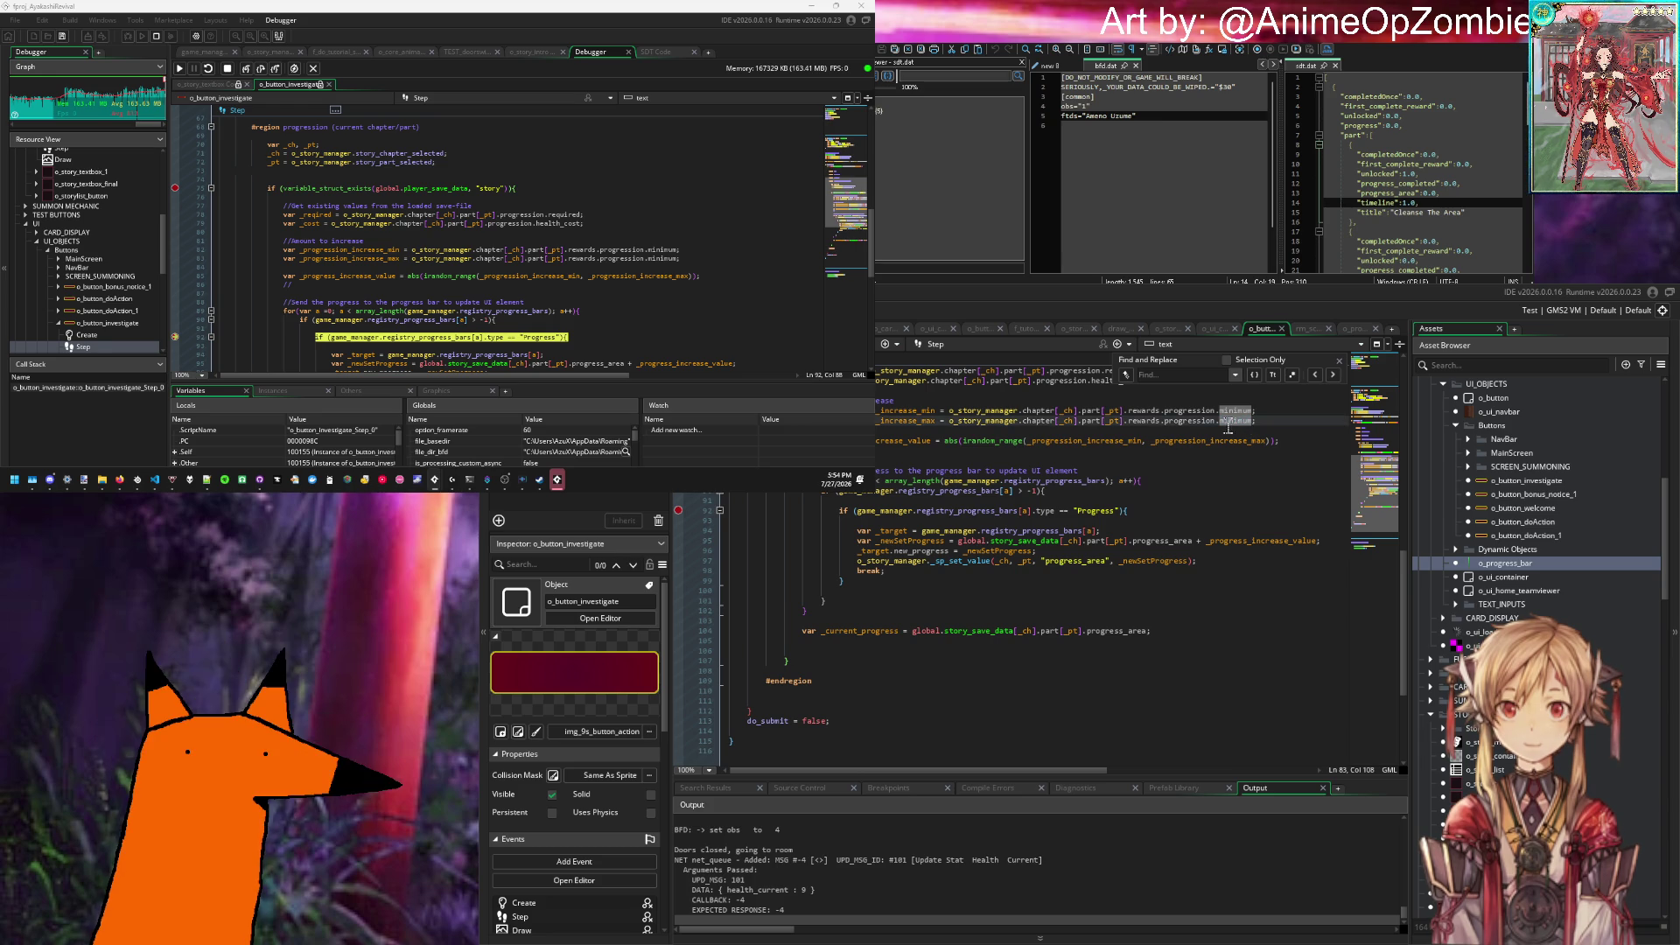
pyautogui.scroll(-4, 529, 229)
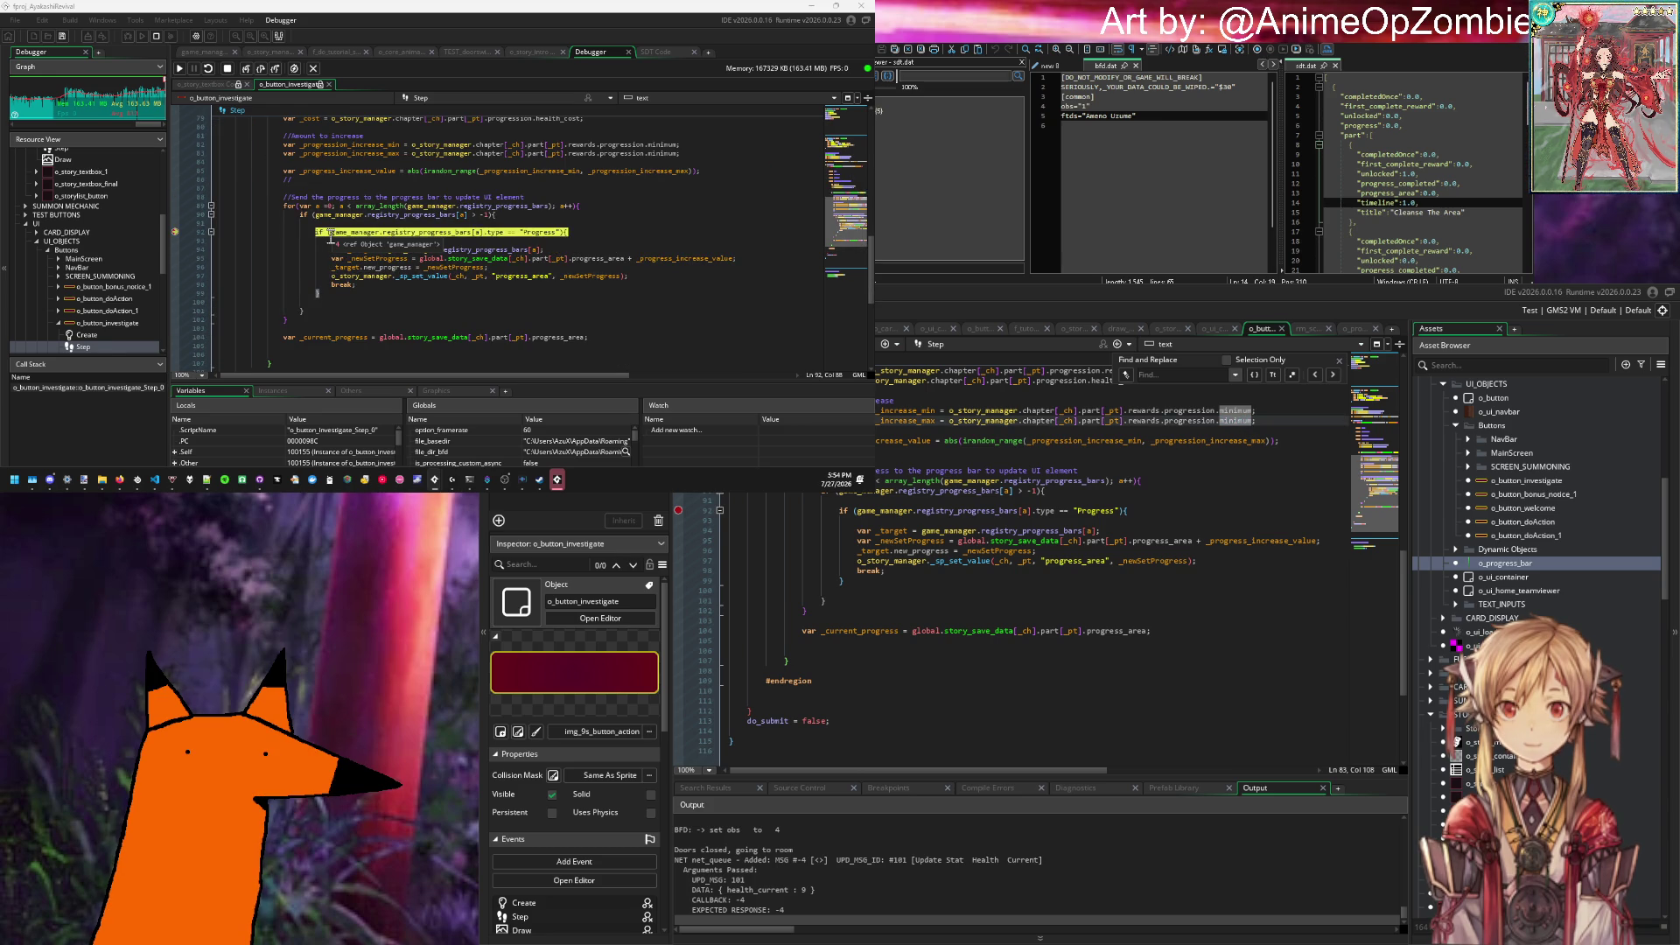
pyautogui.moveTo(337, 223)
pyautogui.moveTo(395, 219)
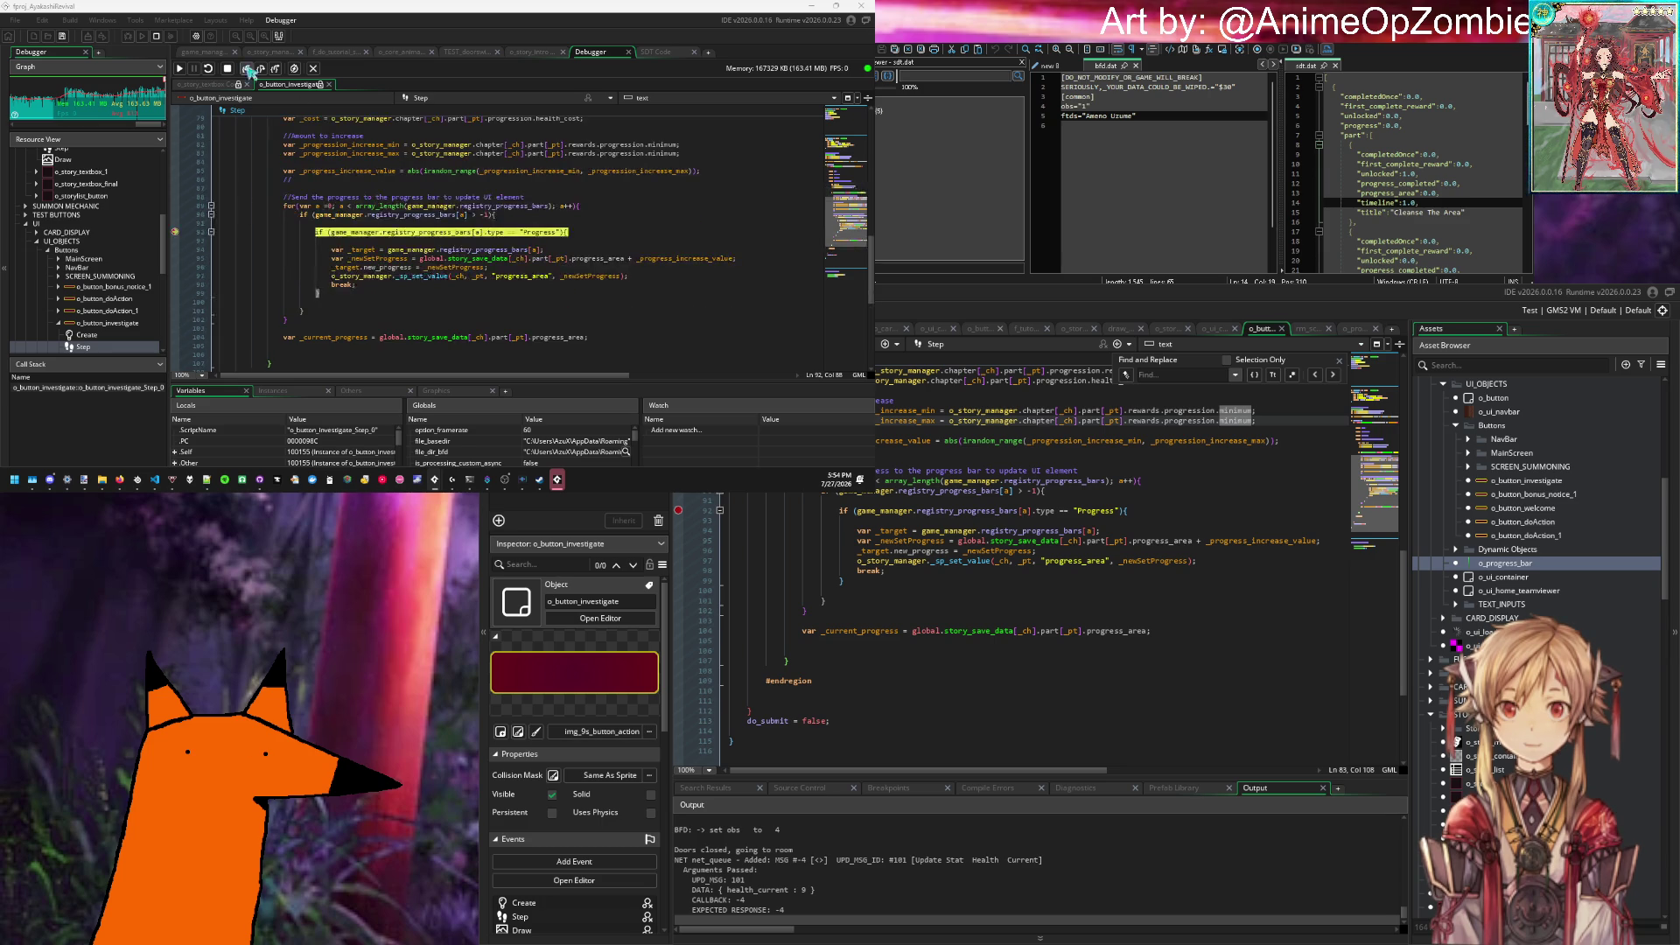
pyautogui.click(181, 68)
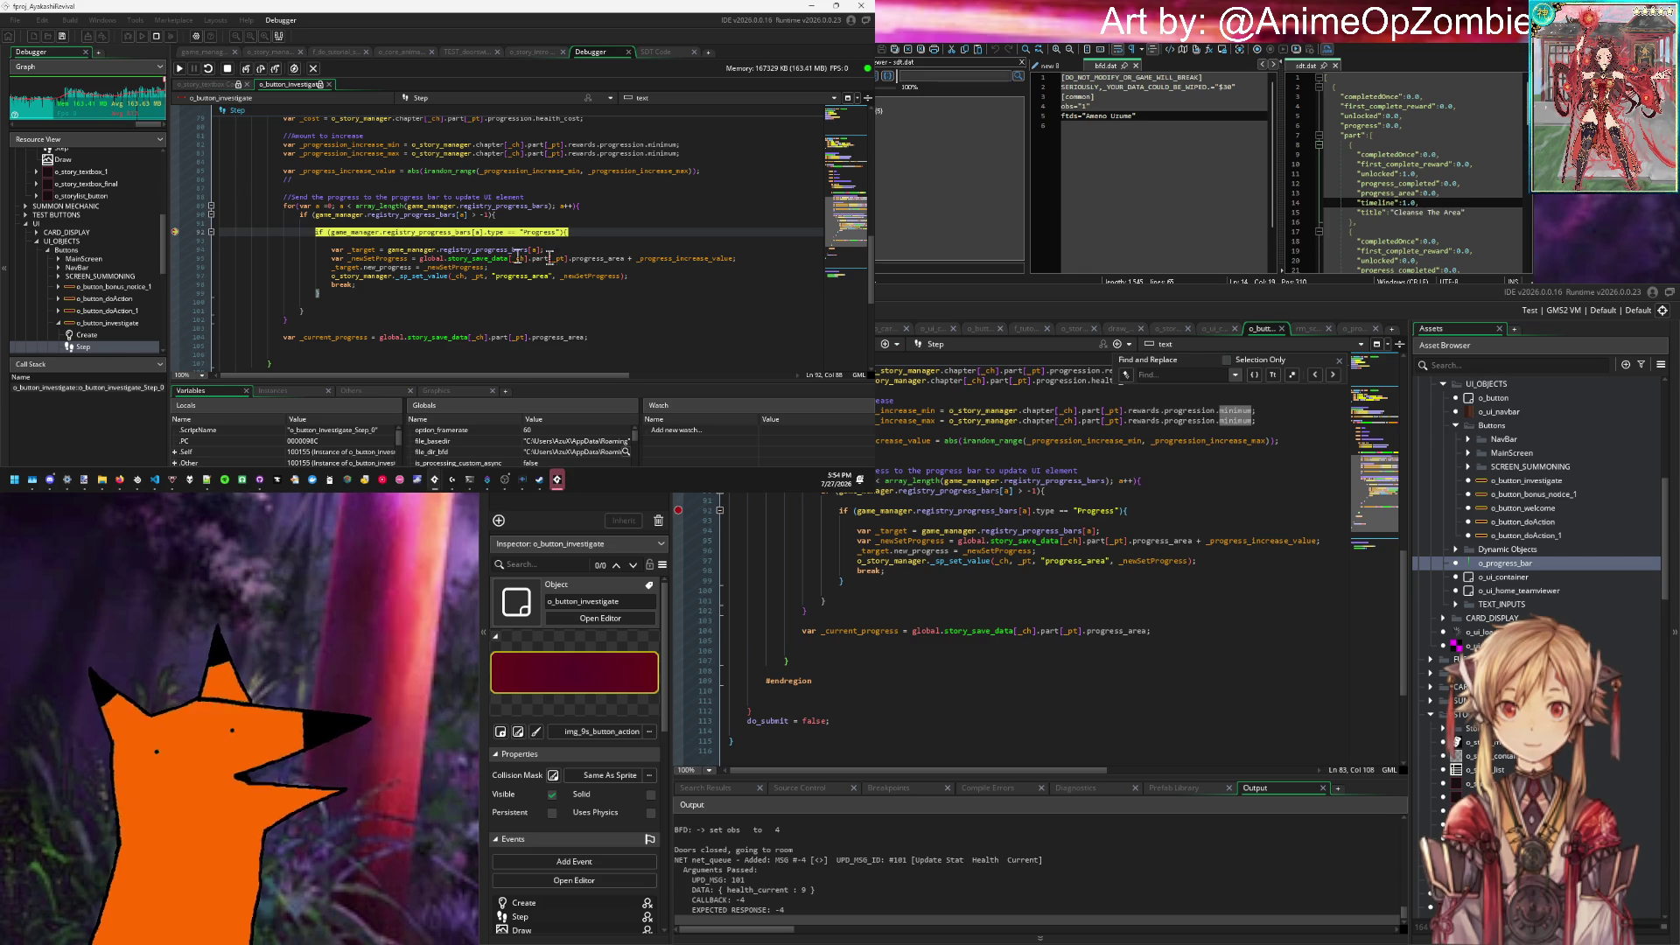
# Step: Add a breakpoint at the break on line 98 and run on to it
pyautogui.moveTo(365, 251)
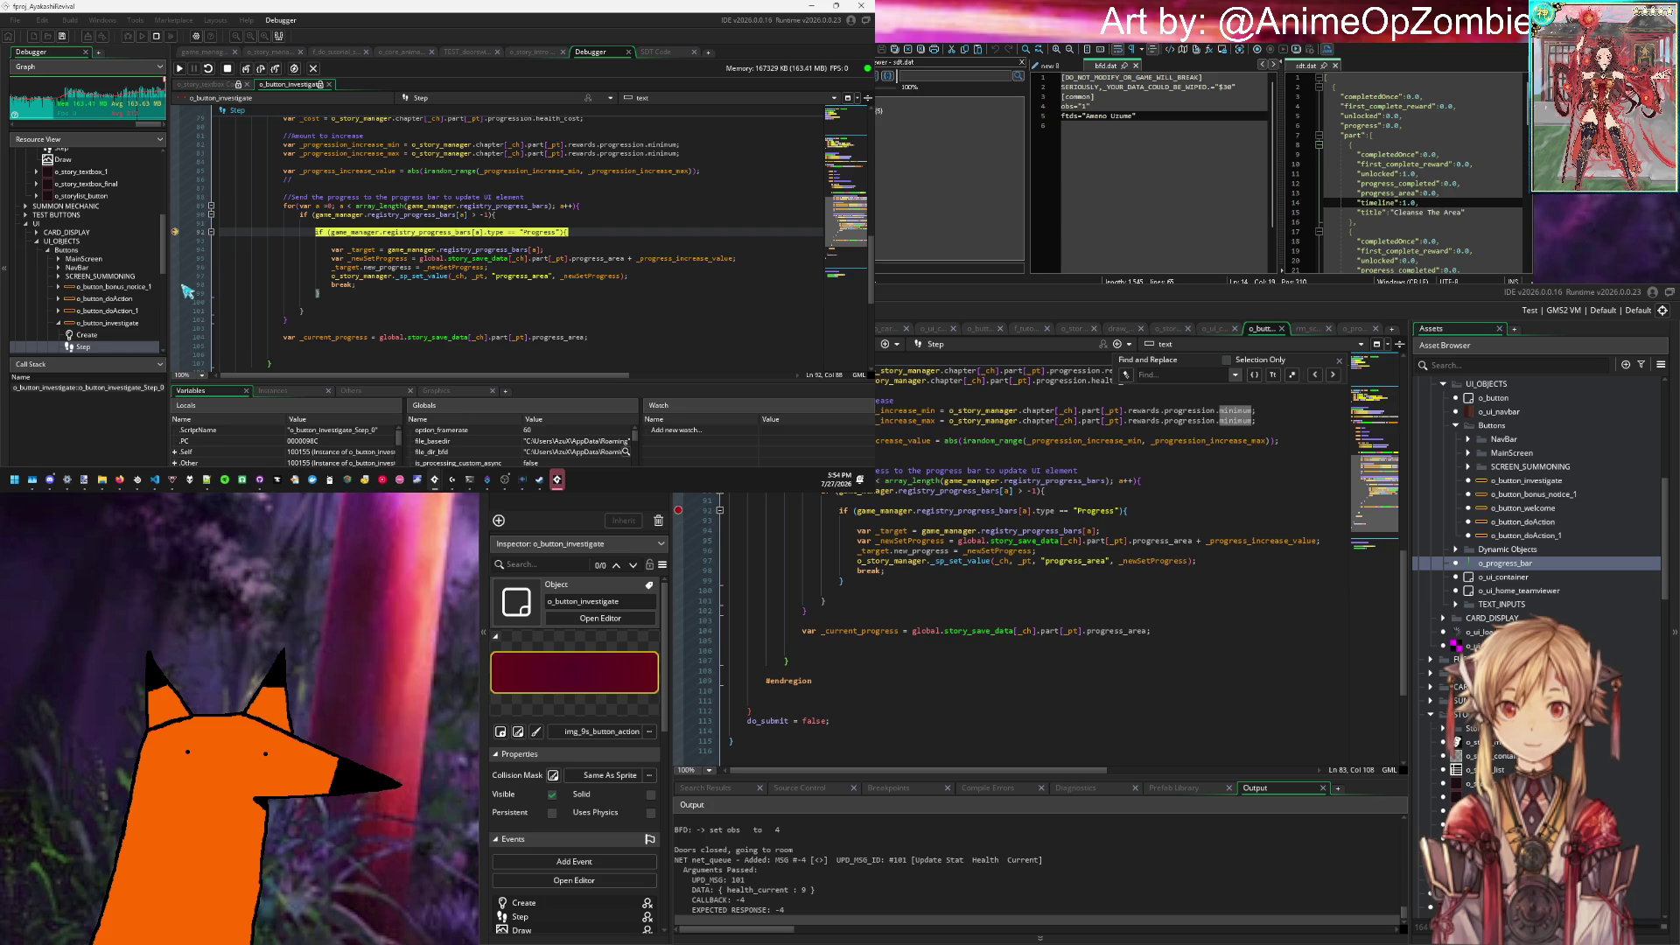
pyautogui.click(177, 284)
pyautogui.click(324, 288)
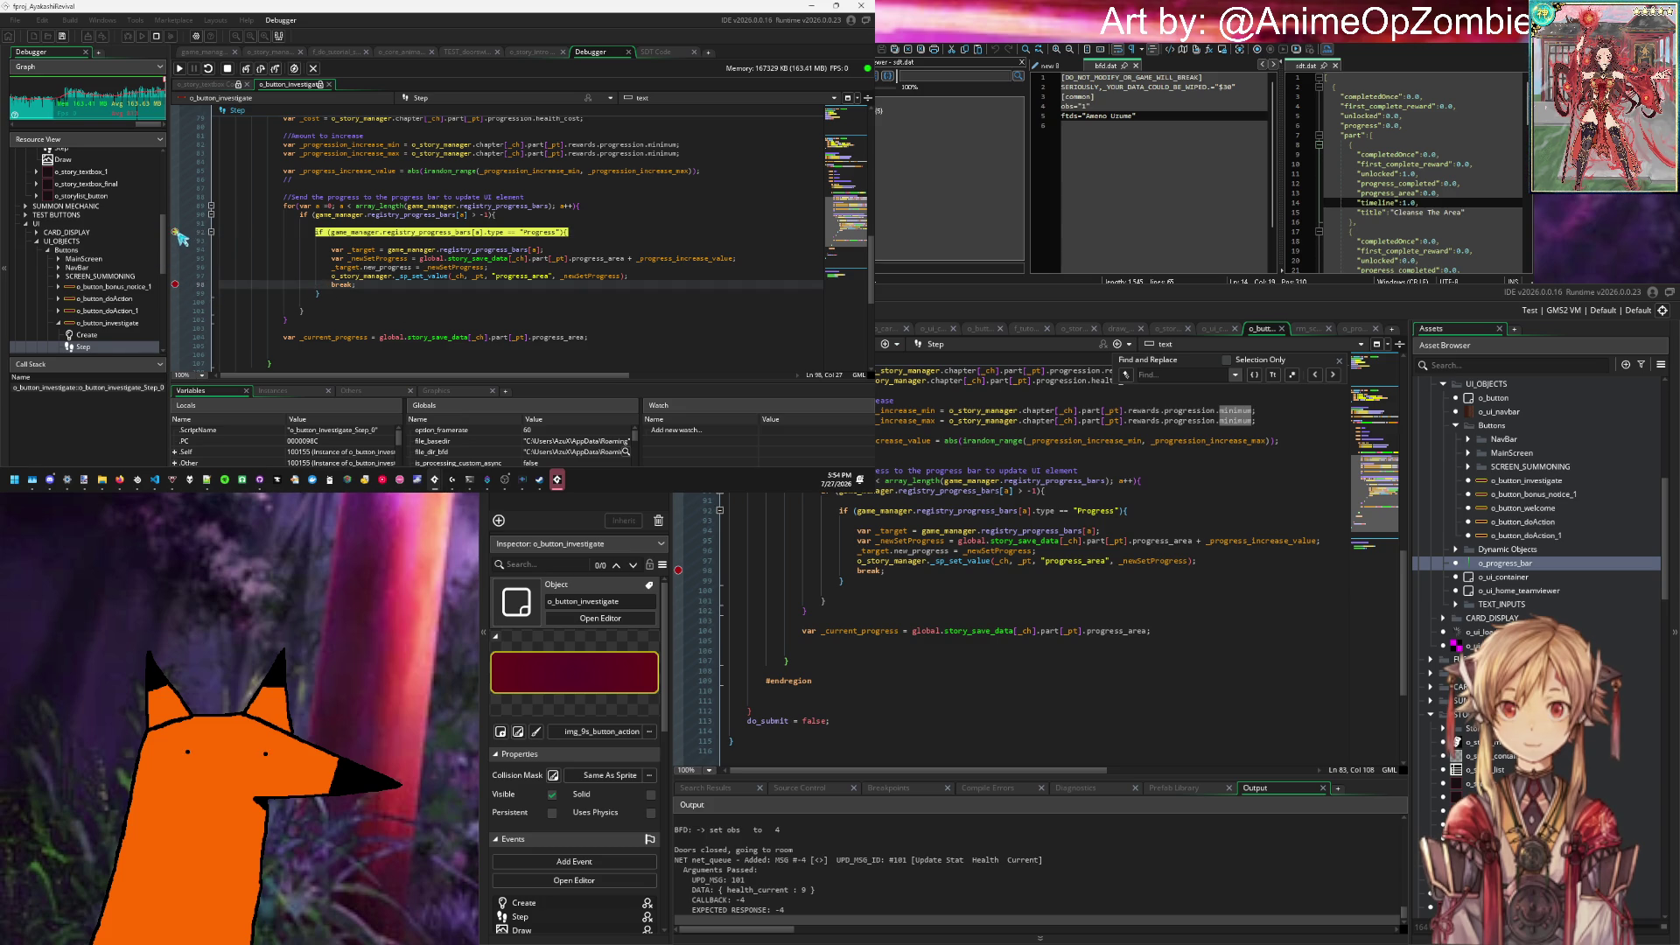
pyautogui.click(180, 68)
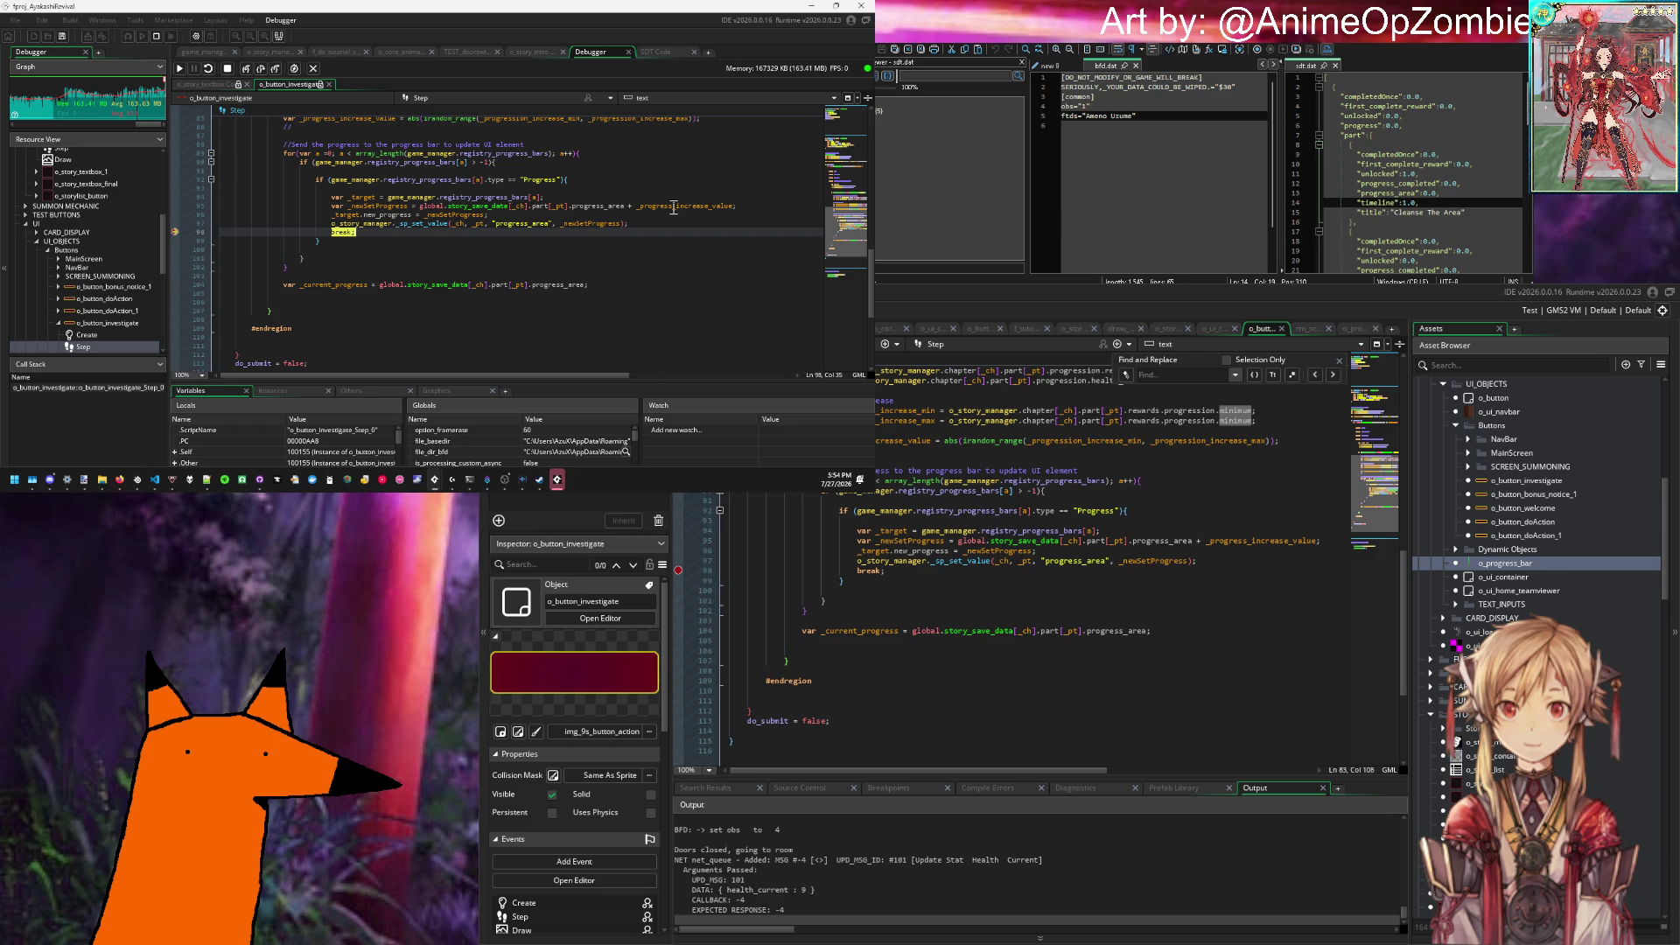
pyautogui.scroll(2, 661, 208)
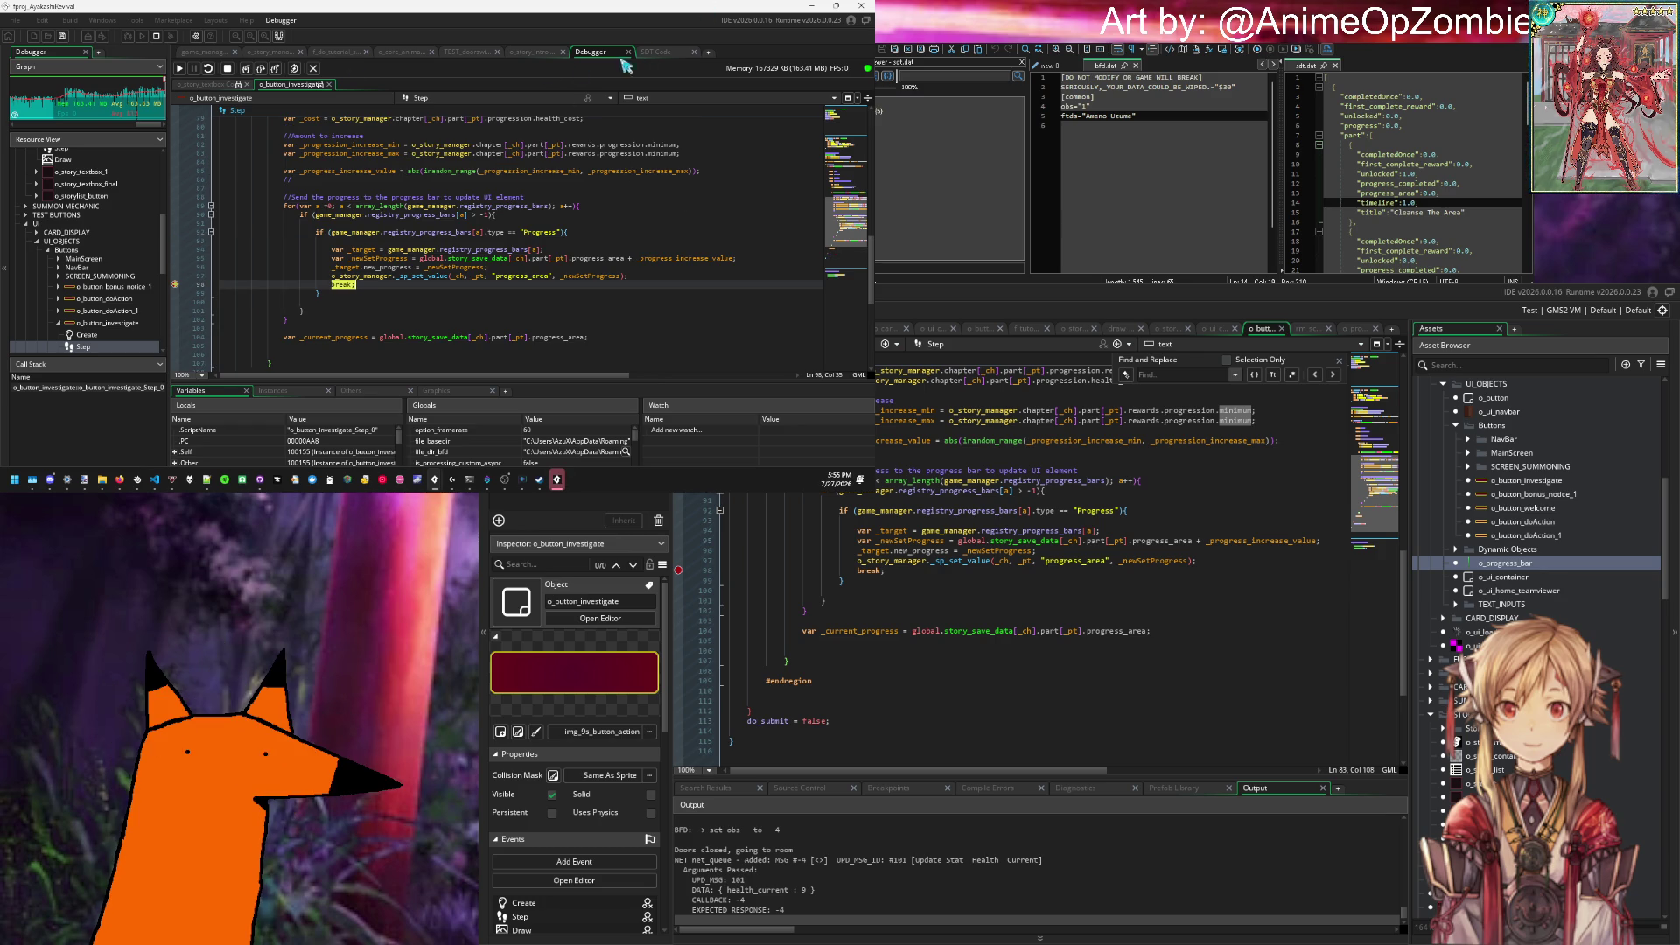
# Step: Stop debugging, change minimum to max on the _progression_increase_max line, and rebuild
pyautogui.click(229, 70)
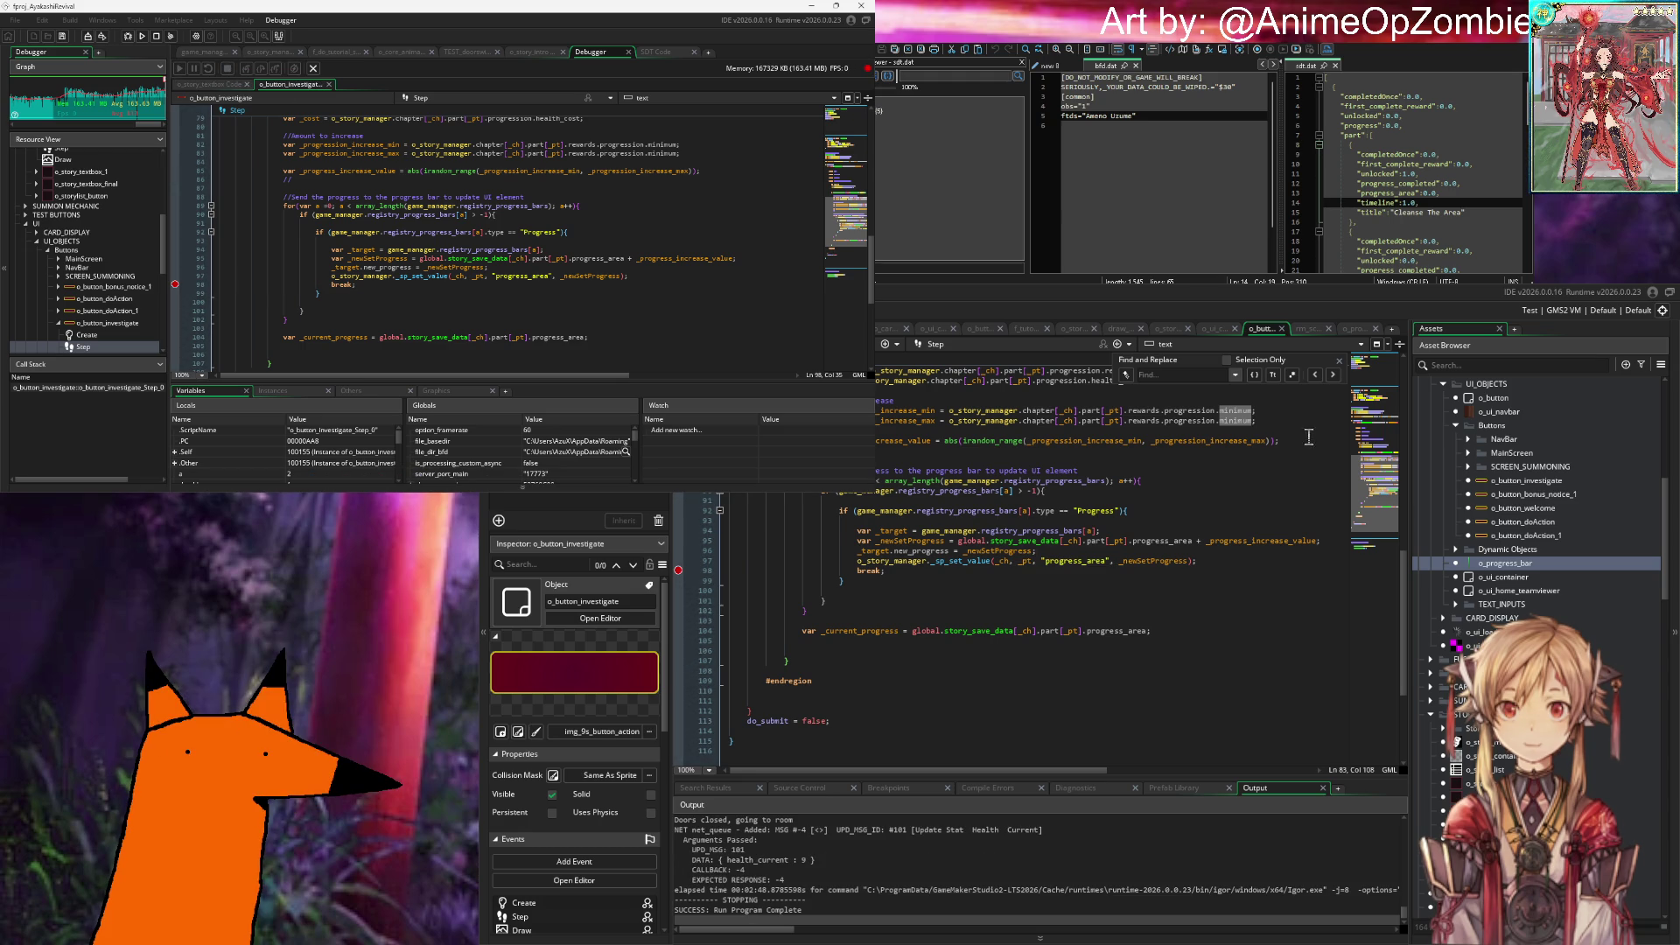
pyautogui.doubleClick(1237, 421)
pyautogui.write('max')
pyautogui.press('F5')
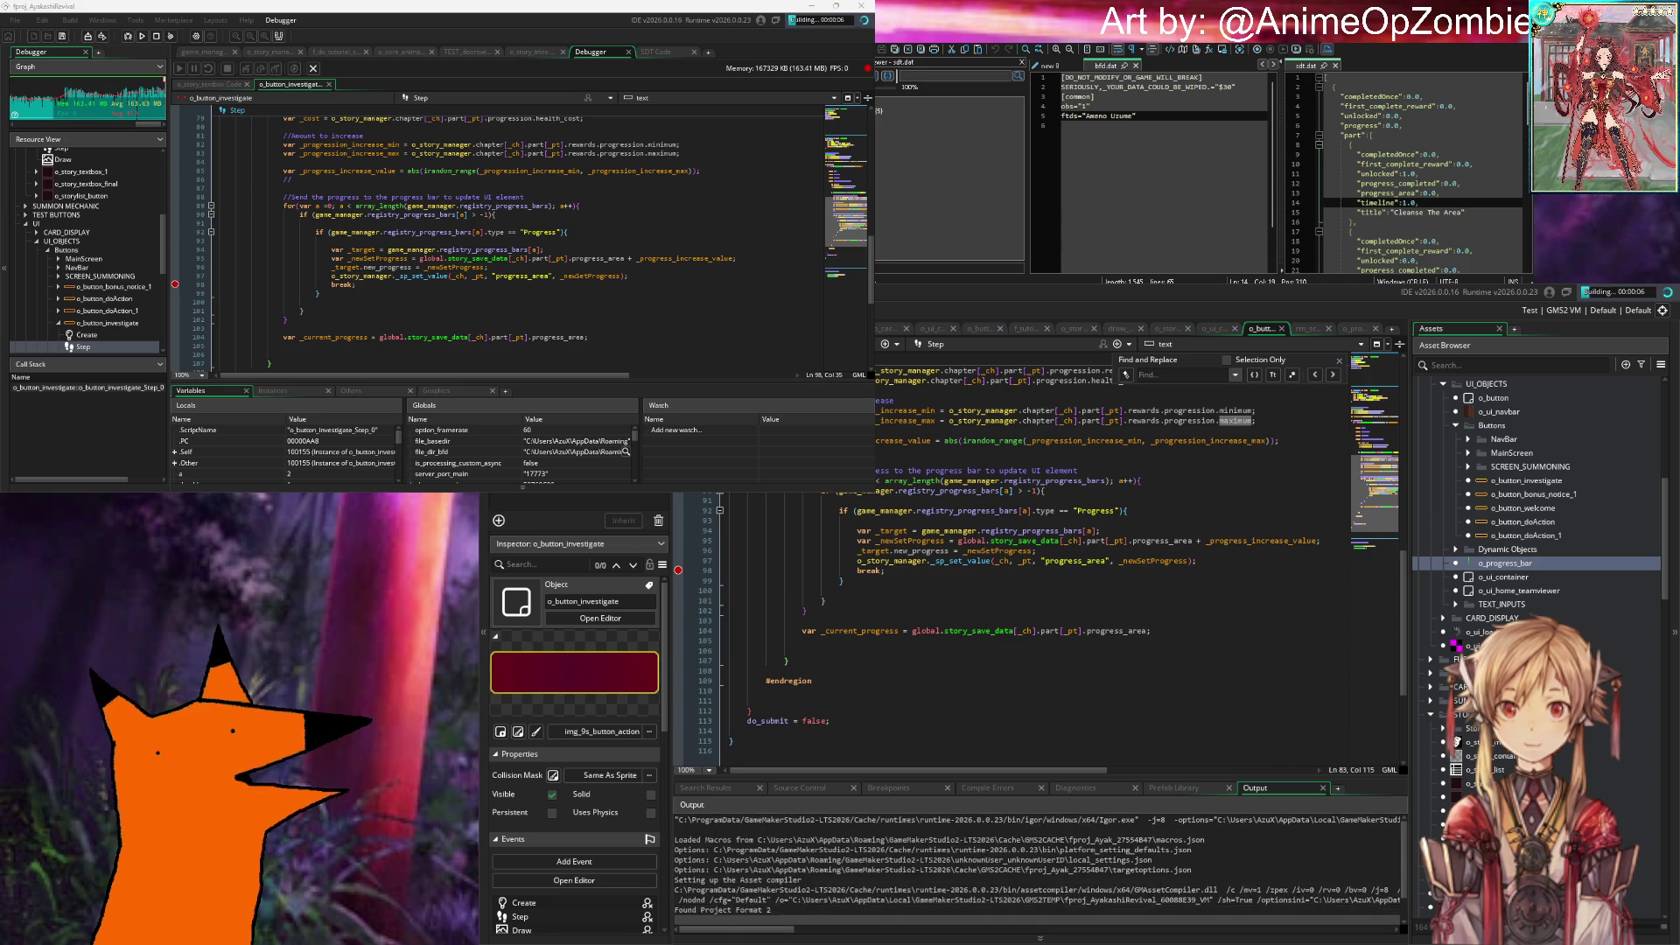
# Step: Set progress_area to 1 in sdt.dat and save the file
pyautogui.click(1094, 530)
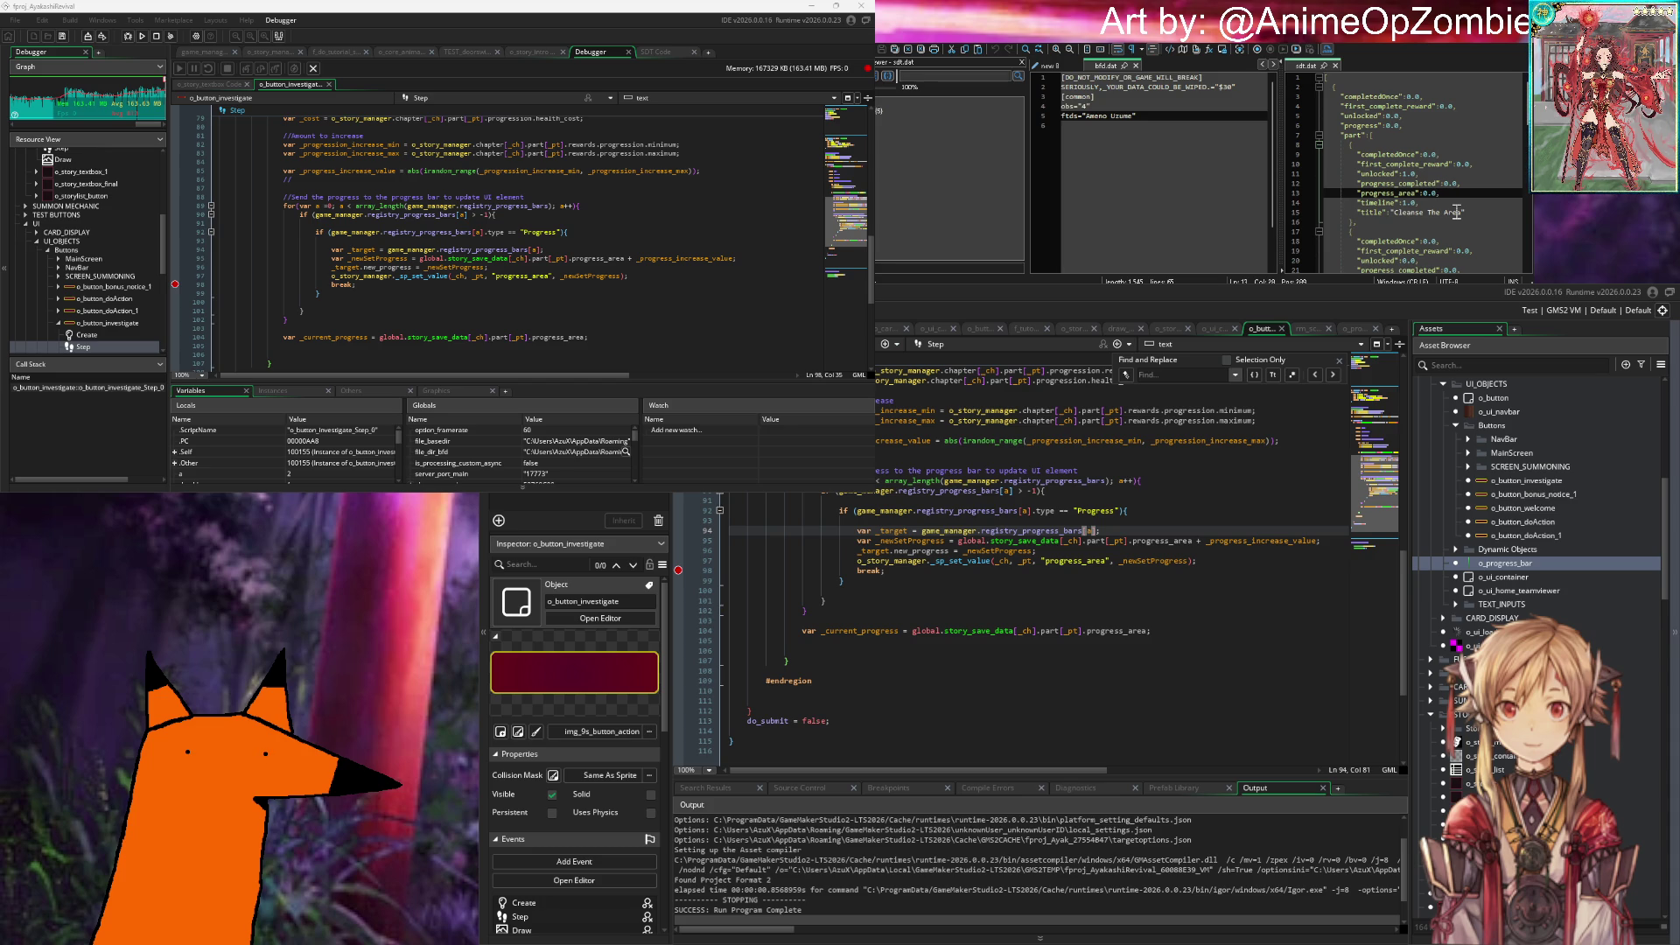
pyautogui.write('1')
pyautogui.hotkey('ctrl', 's')
pyautogui.press('Down')
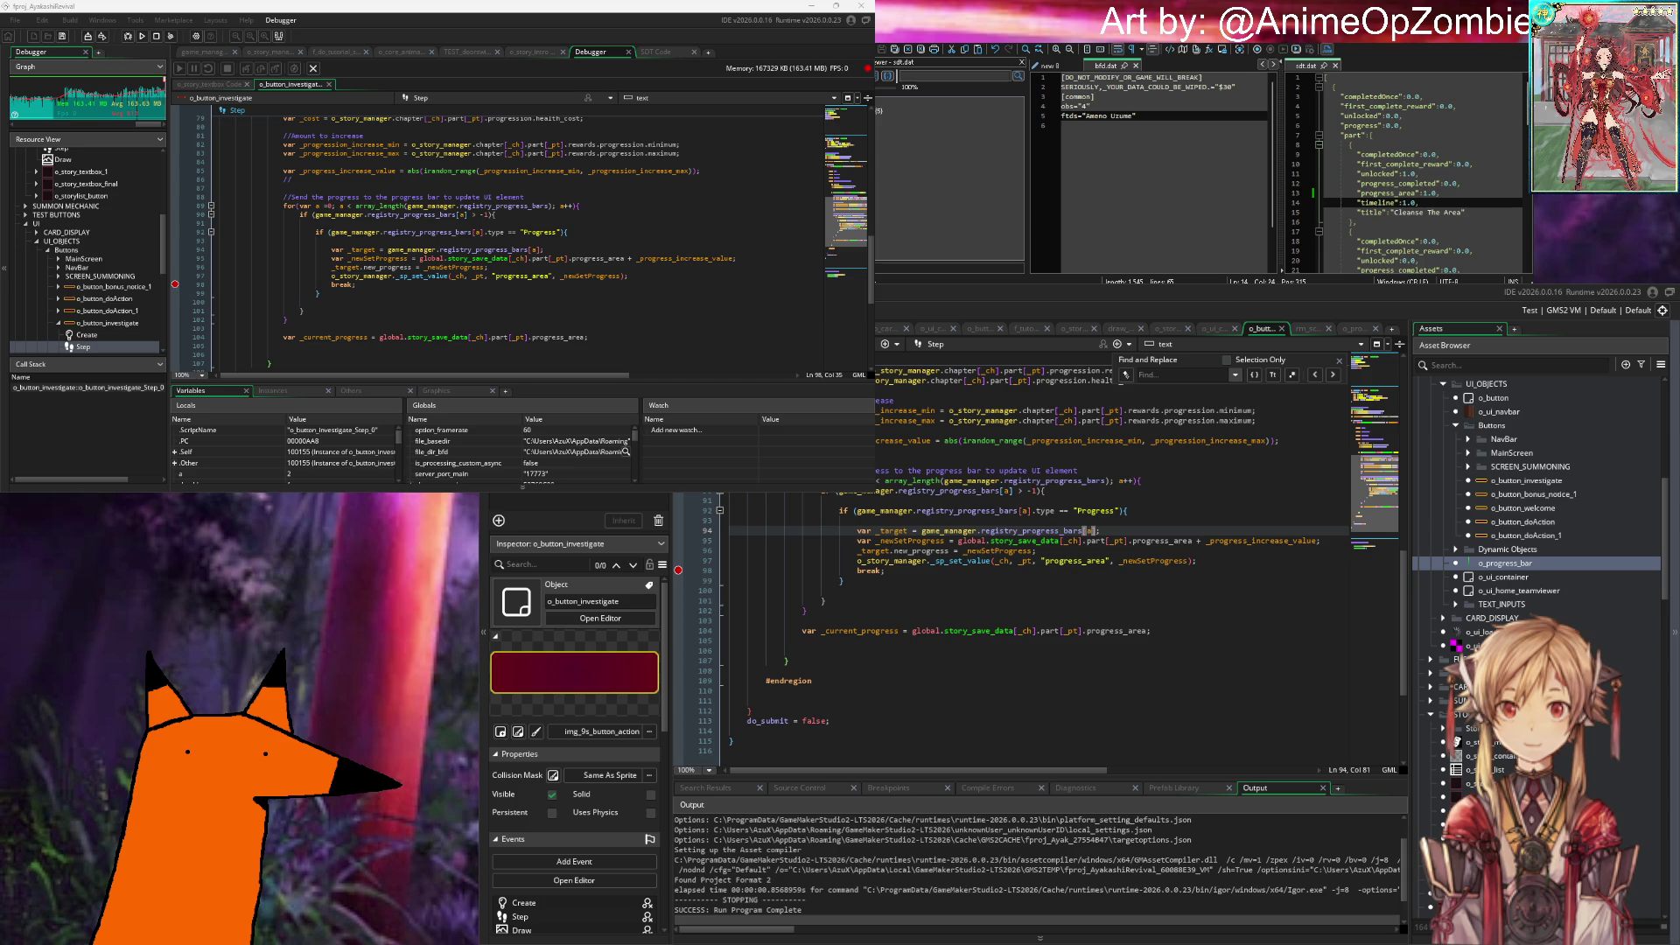
# Step: Select the global.story_save_data[_ch].part[_pt] expression in the Step code
pyautogui.click(1360, 155)
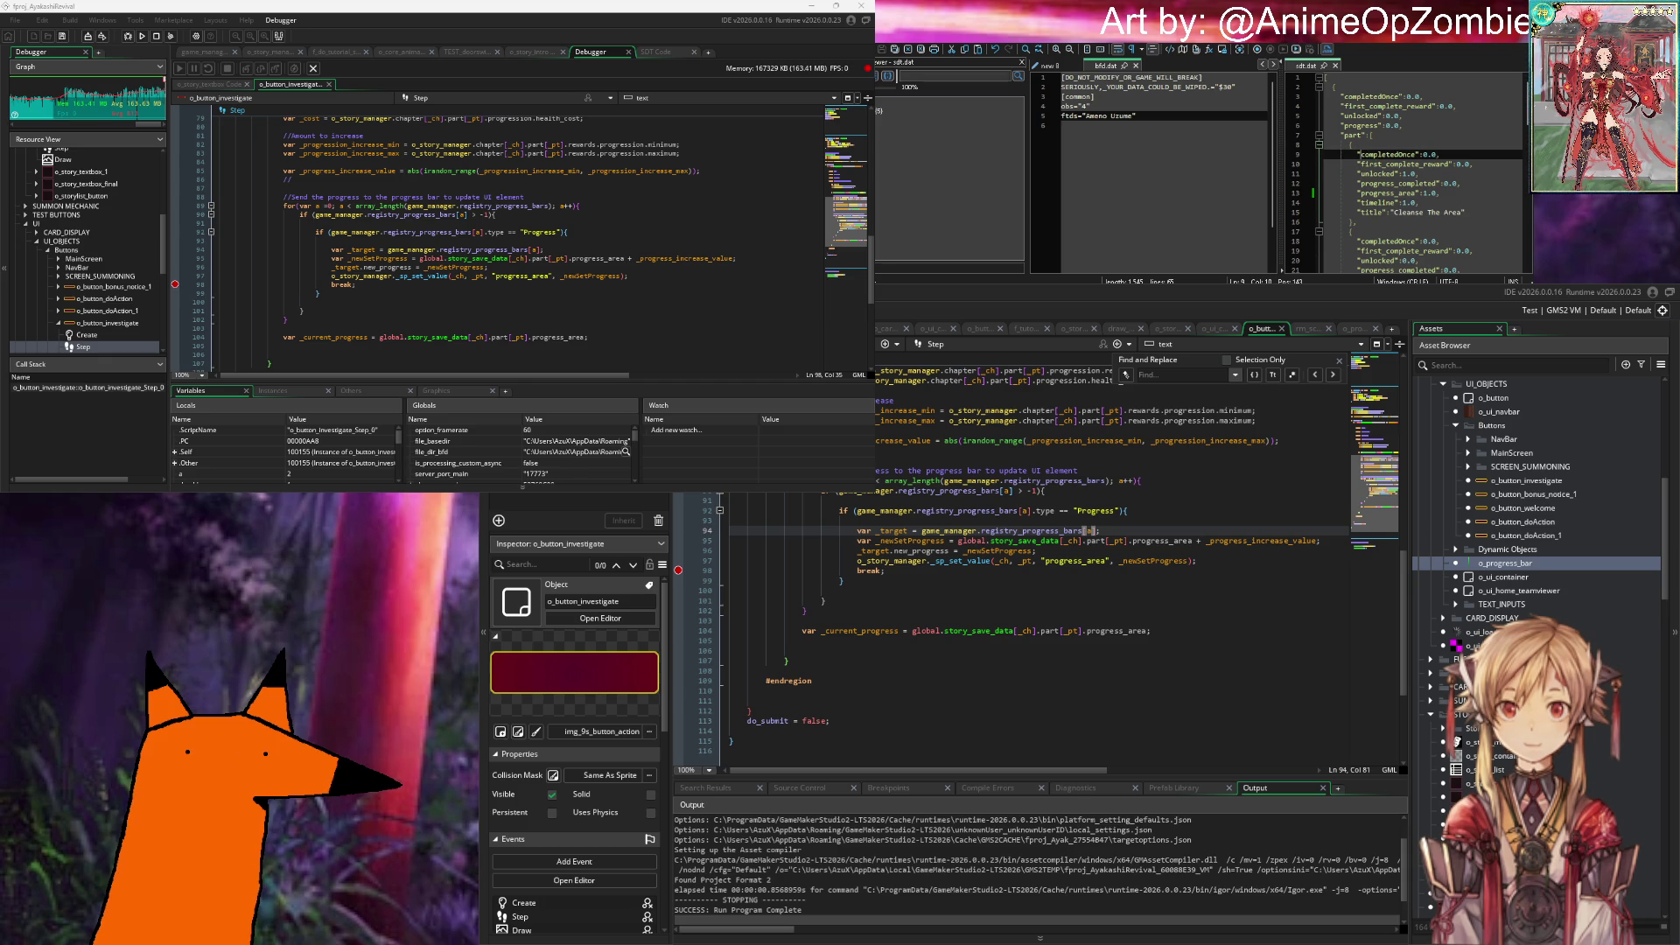
pyautogui.scroll(6, 1032, 630)
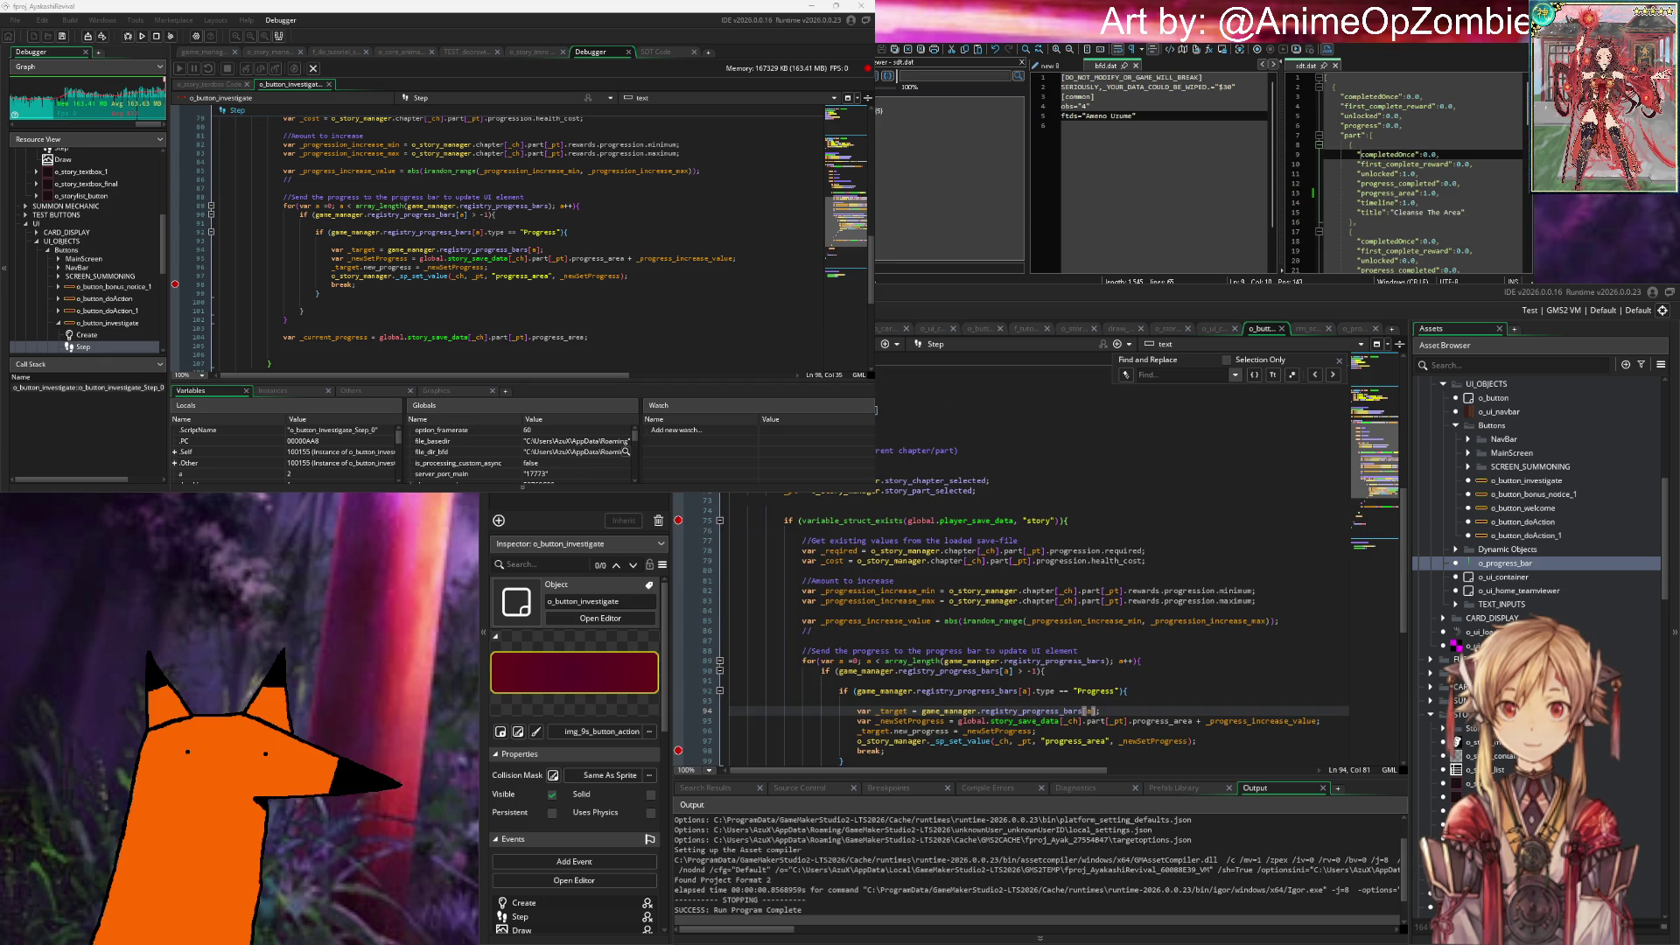
pyautogui.click(1164, 521)
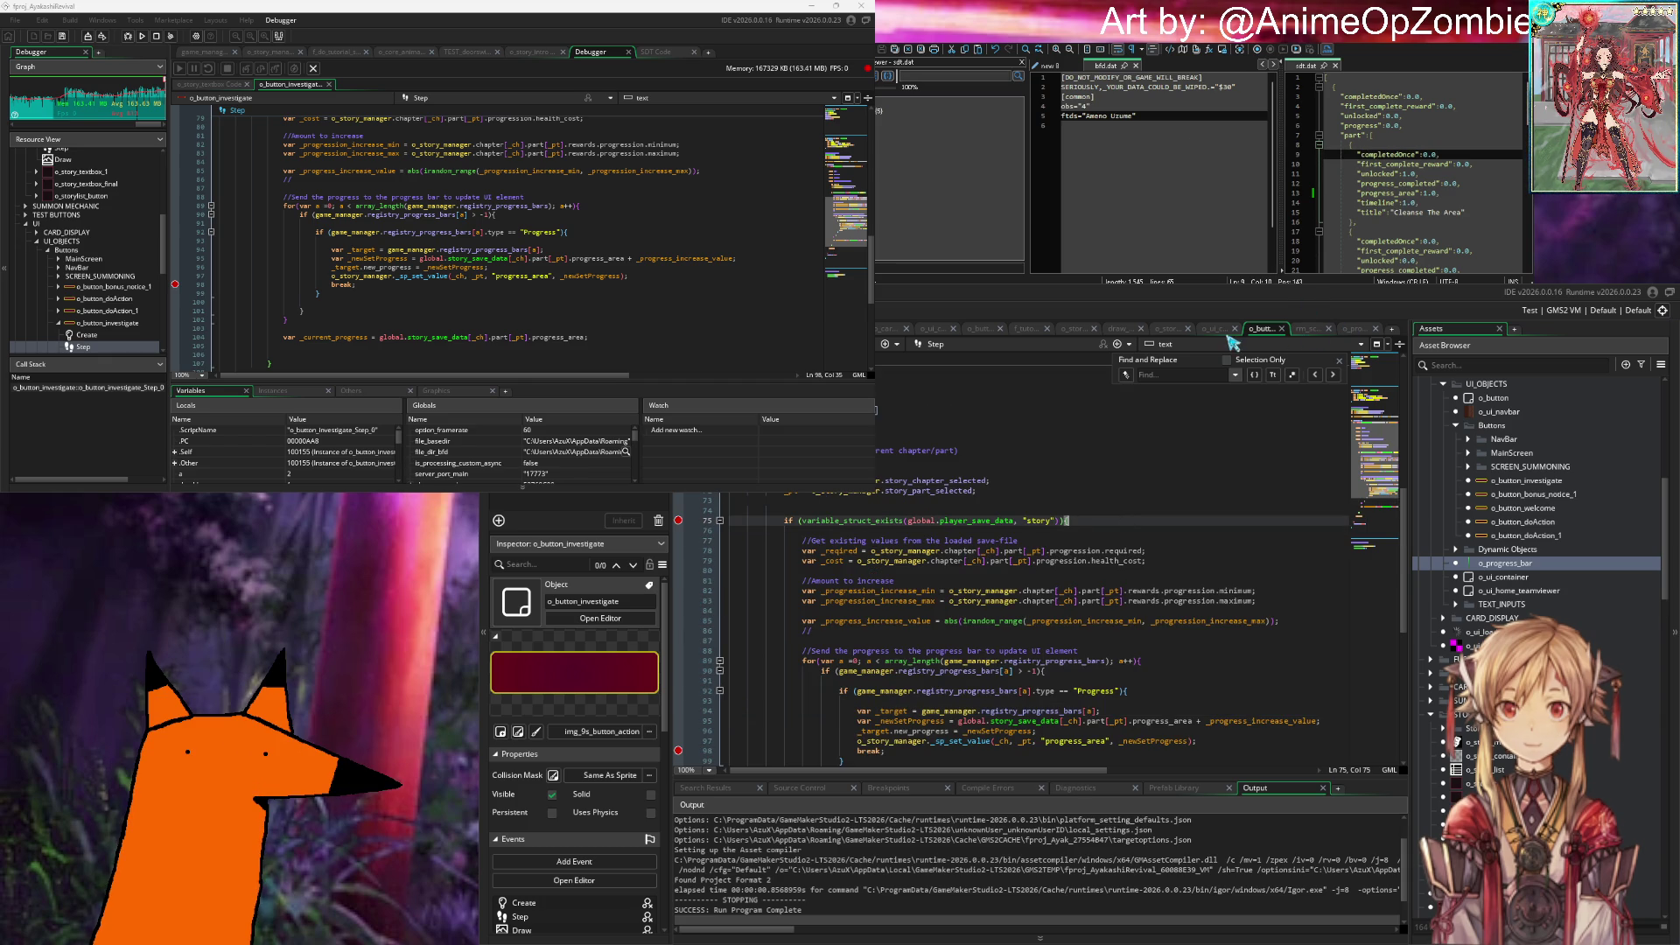
pyautogui.scroll(-2, 1171, 553)
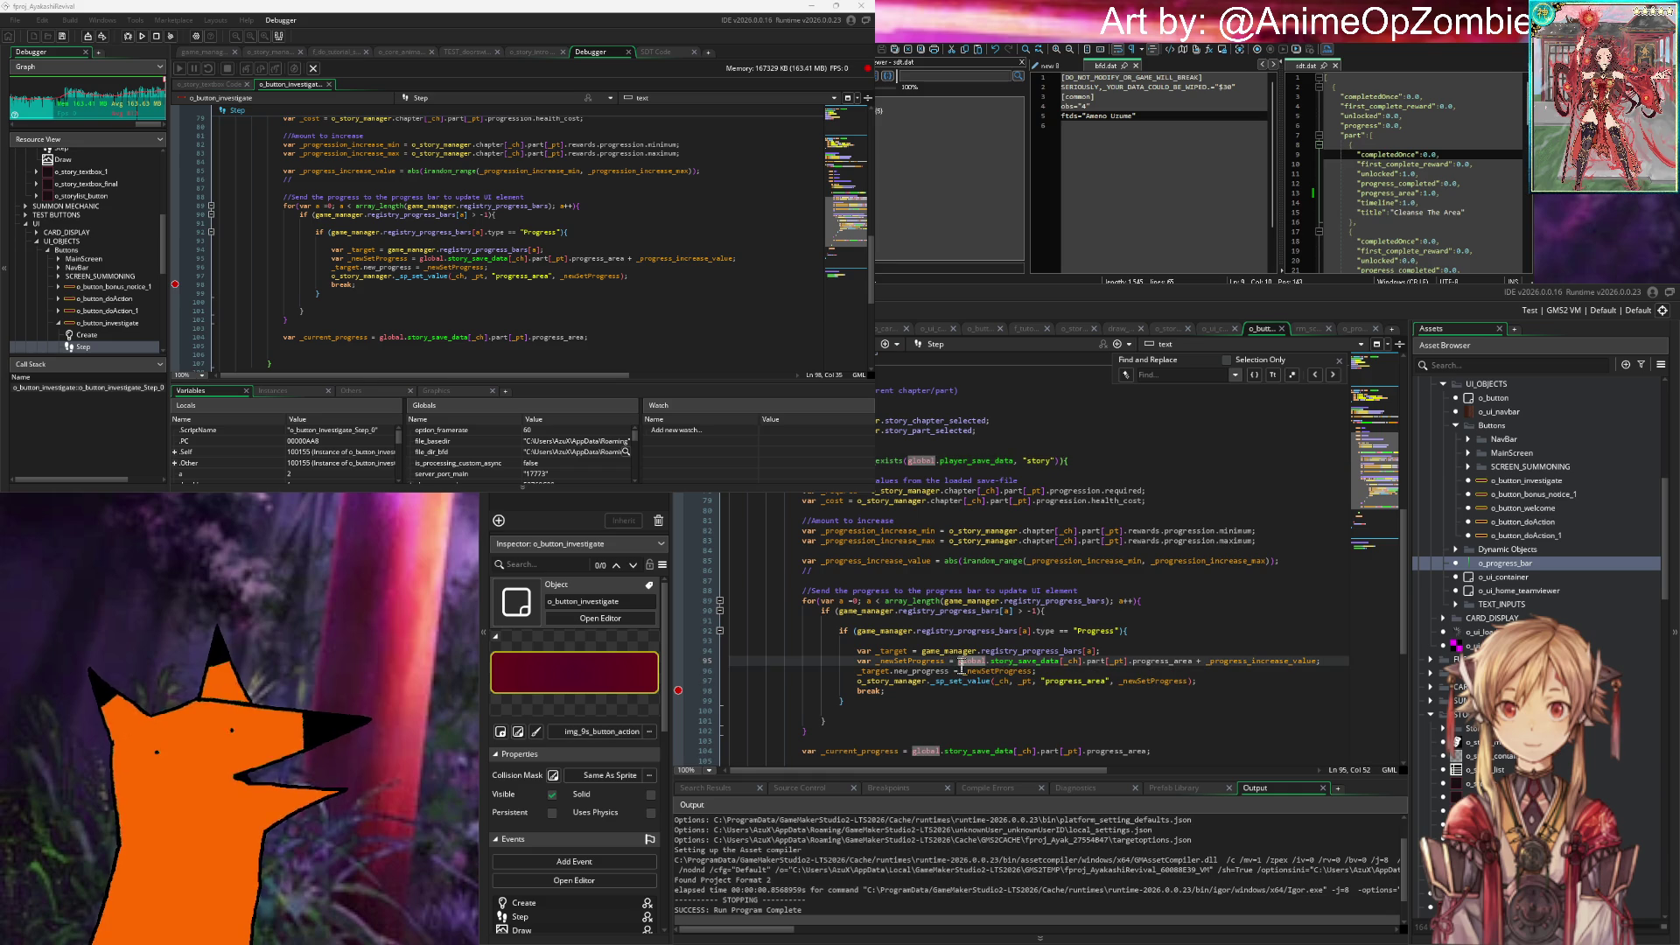
pyautogui.moveTo(959, 667)
pyautogui.mouseDown()
pyautogui.moveTo(1142, 668)
pyautogui.moveTo(1172, 651)
pyautogui.mouseUp()
# Step: Insert a //TESTING: comment line above the progress-bar loop
pyautogui.click(1140, 653)
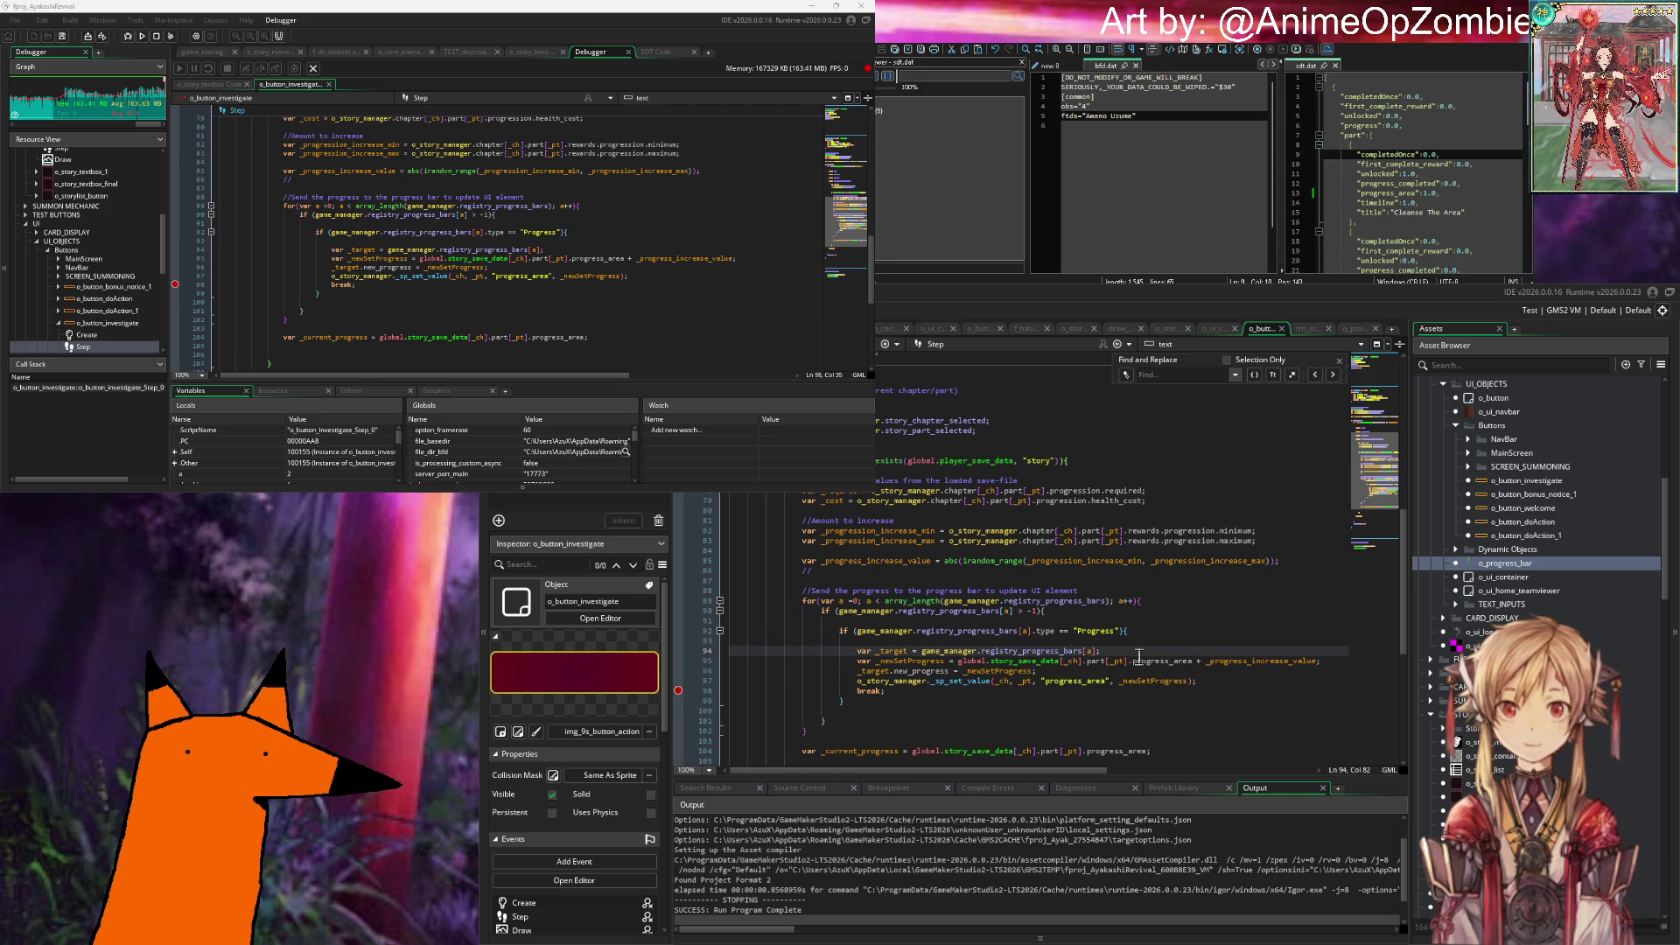
pyautogui.press('Return')
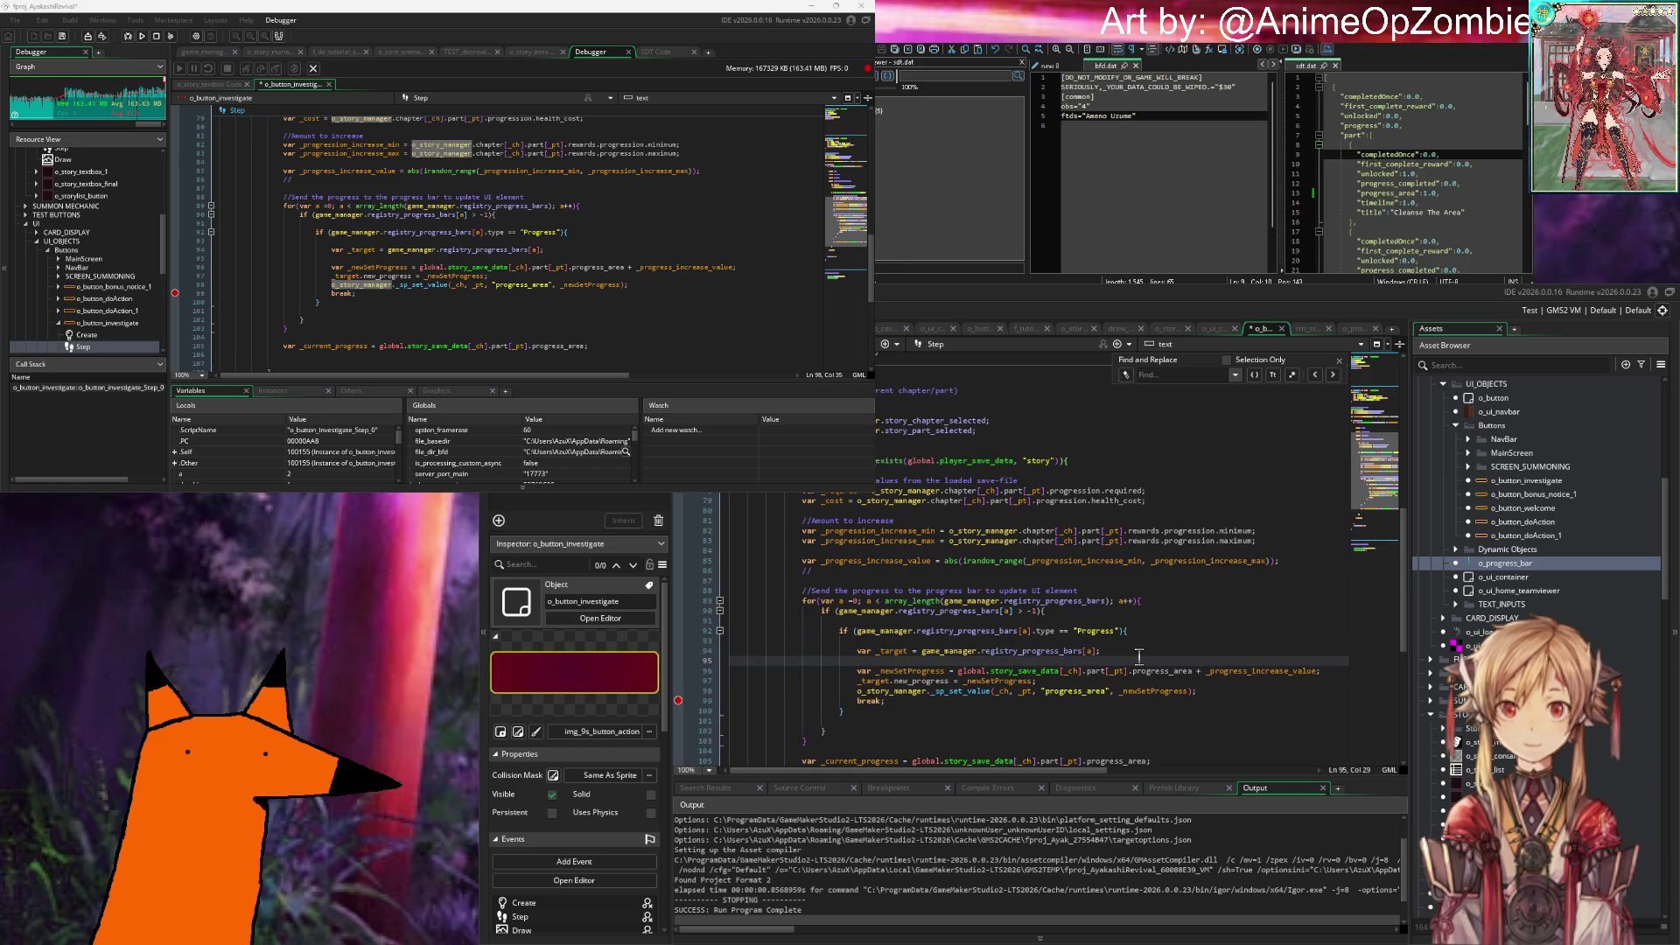
pyautogui.hotkey('ctrl', 'z')
pyautogui.press('Up')
pyautogui.press('Up')
pyautogui.press('Up')
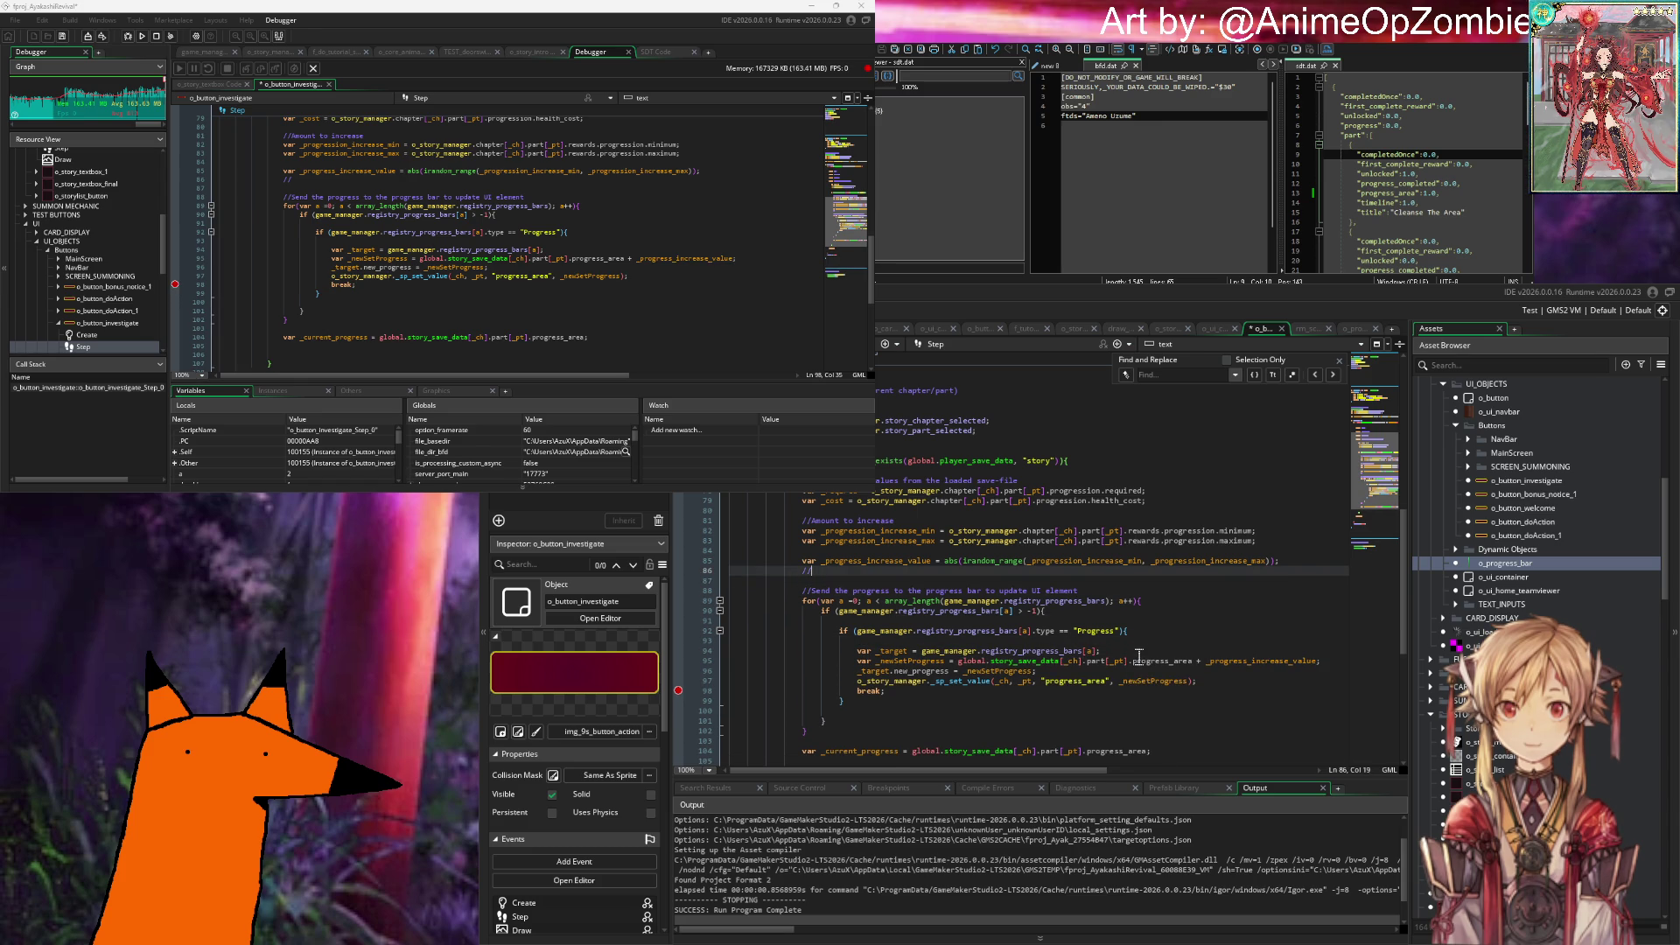
pyautogui.press('Return')
pyautogui.press('Return')
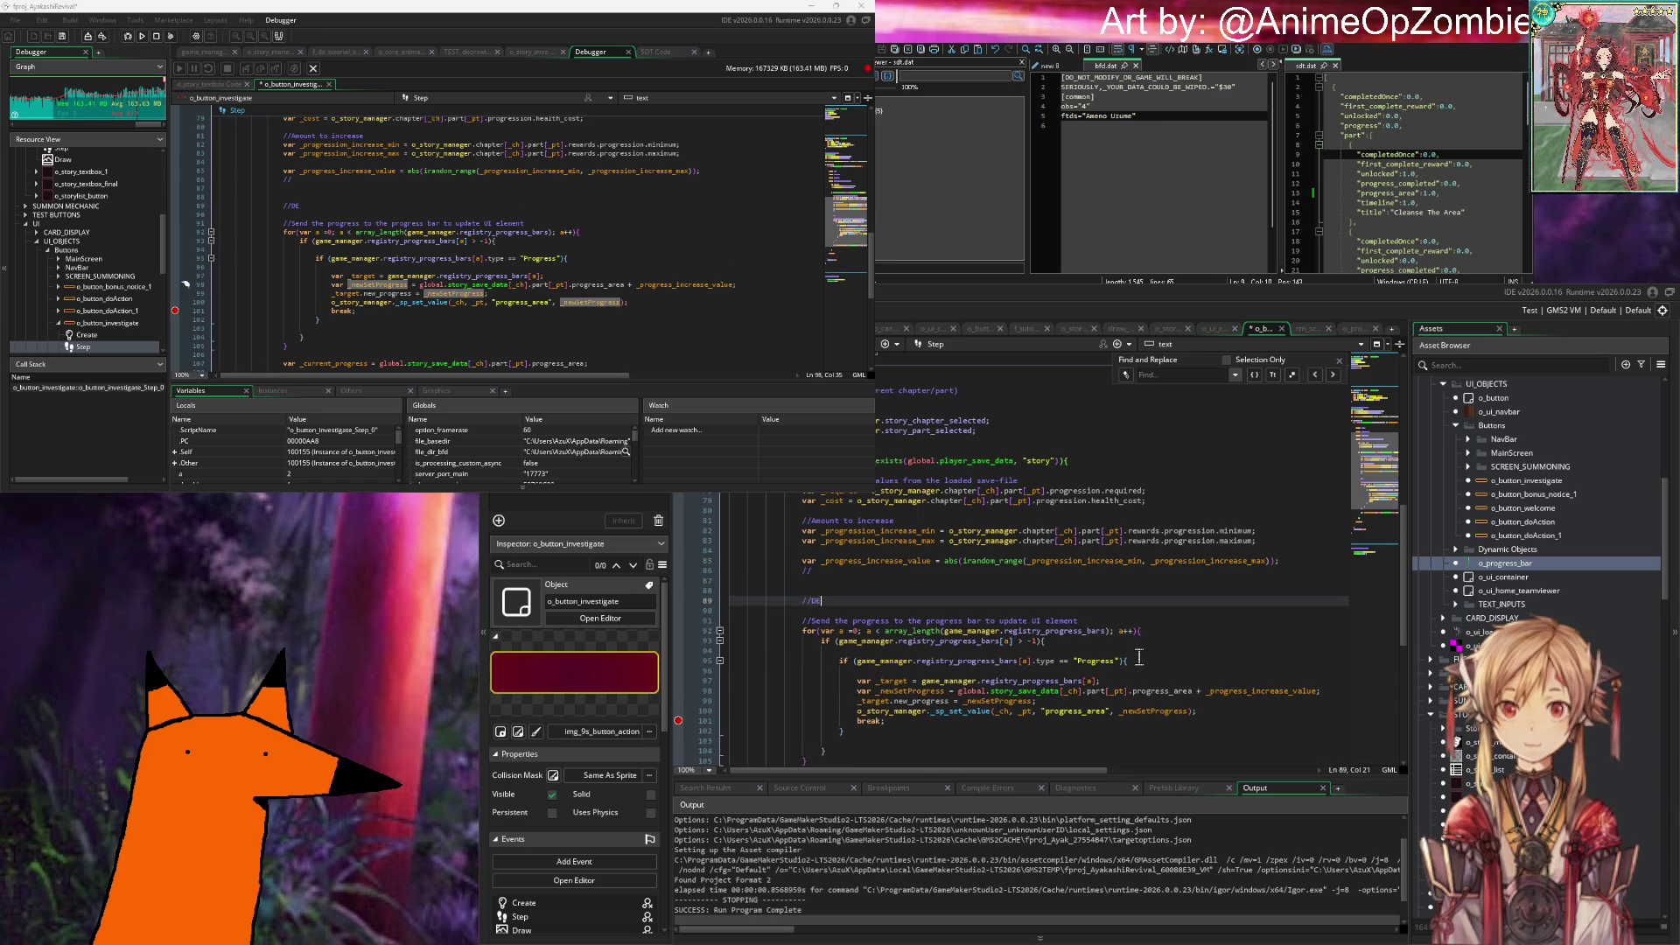
pyautogui.write('STING')
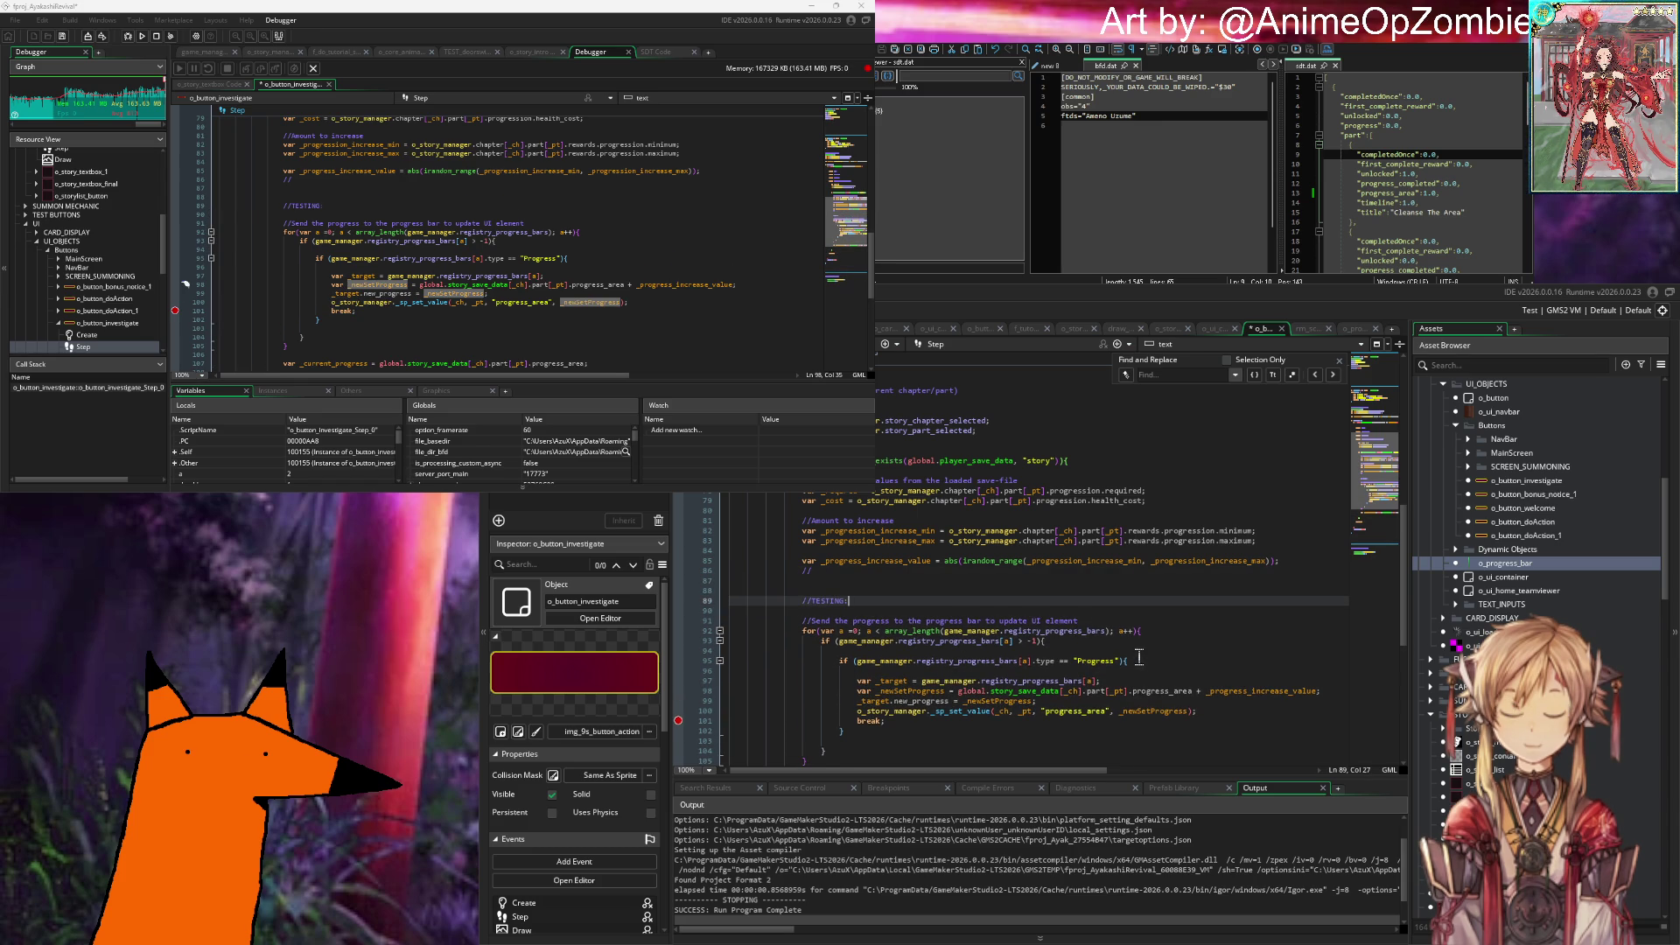
pyautogui.write(':')
pyautogui.press('Return')
# Step: Add show_message reporting chapter, part and pasted progress_area via string(), then run with F5
pyautogui.write('show_message(')
pyautogui.write('"Curre')
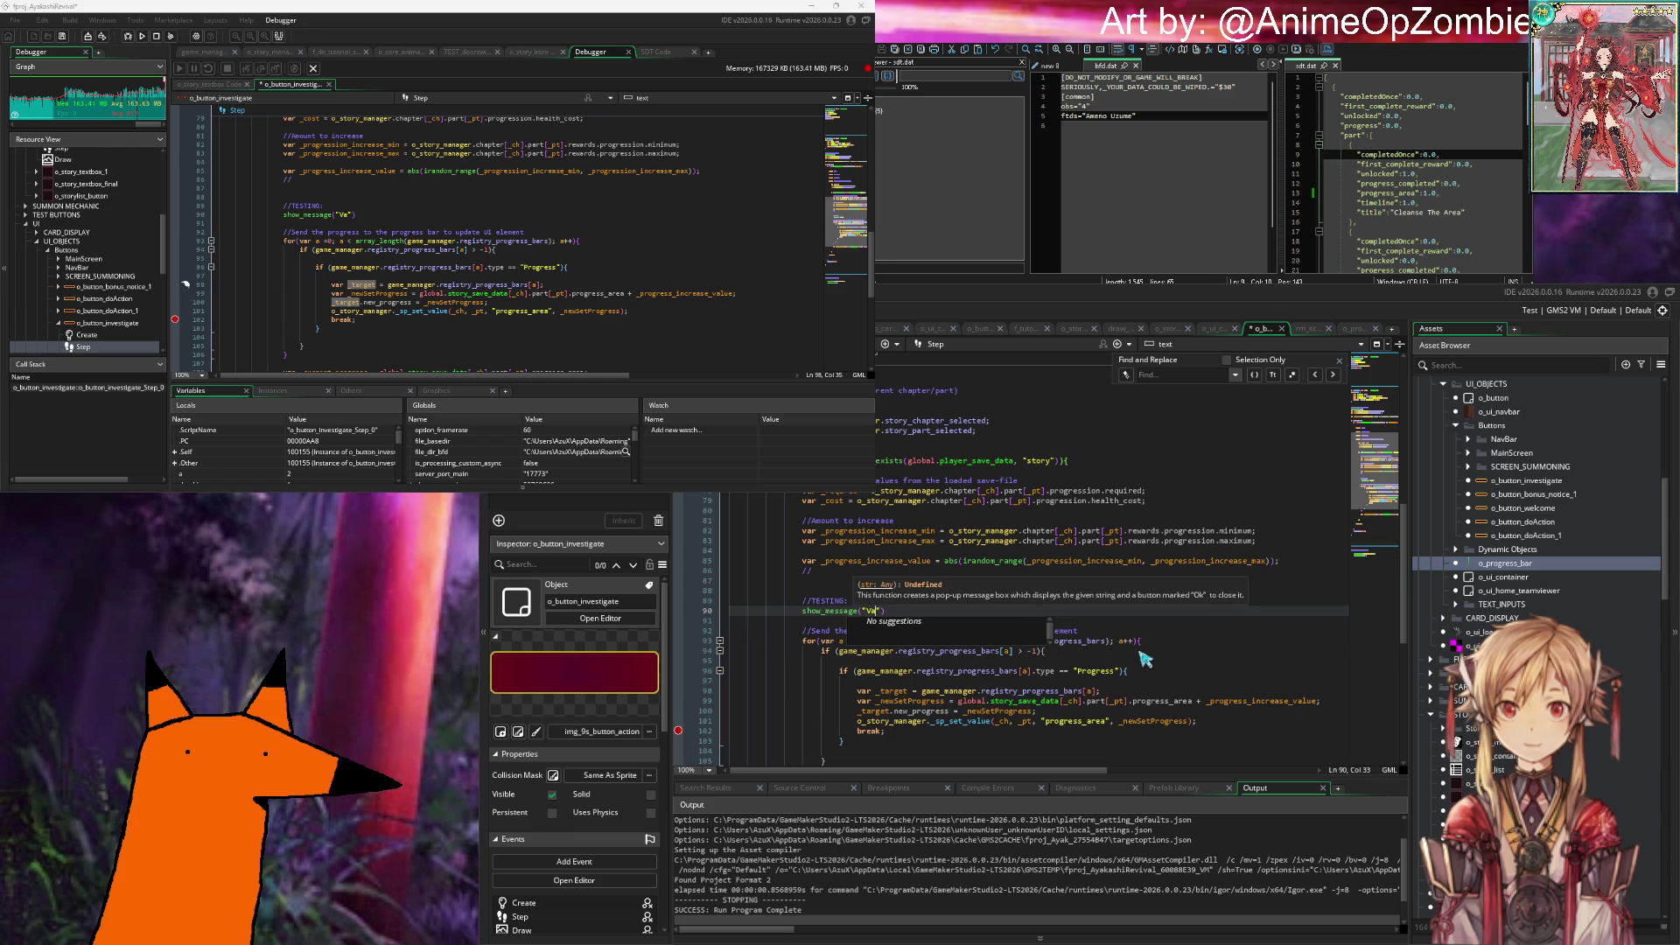
pyautogui.write('nt progression for c')
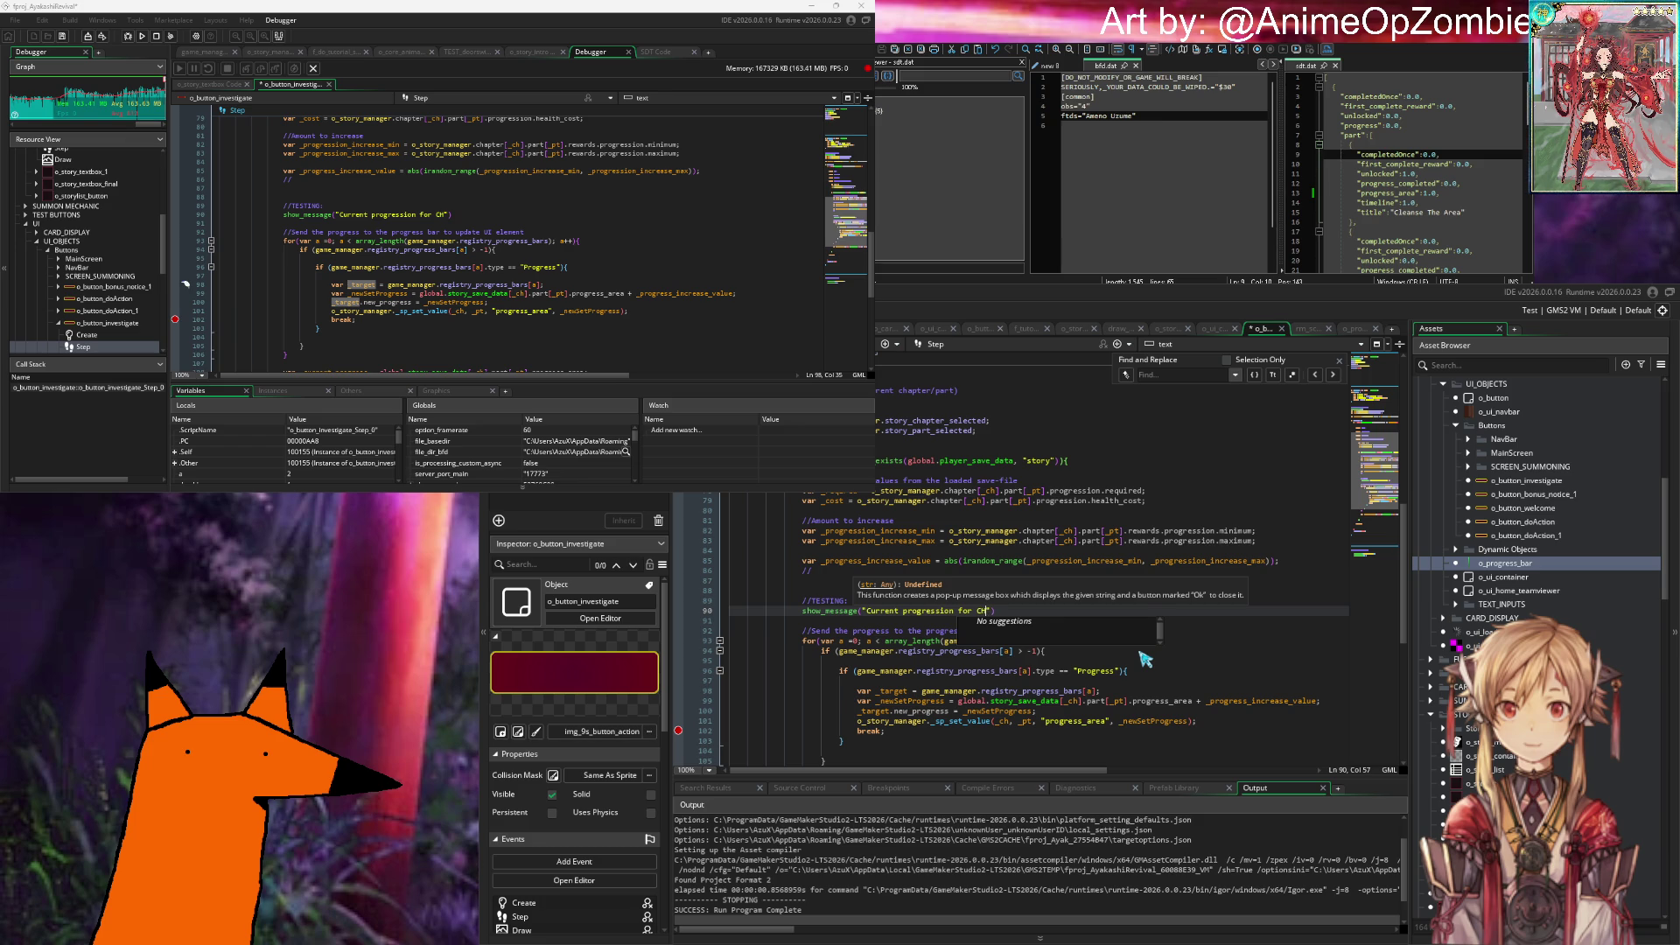
pyautogui.write('"+string(')
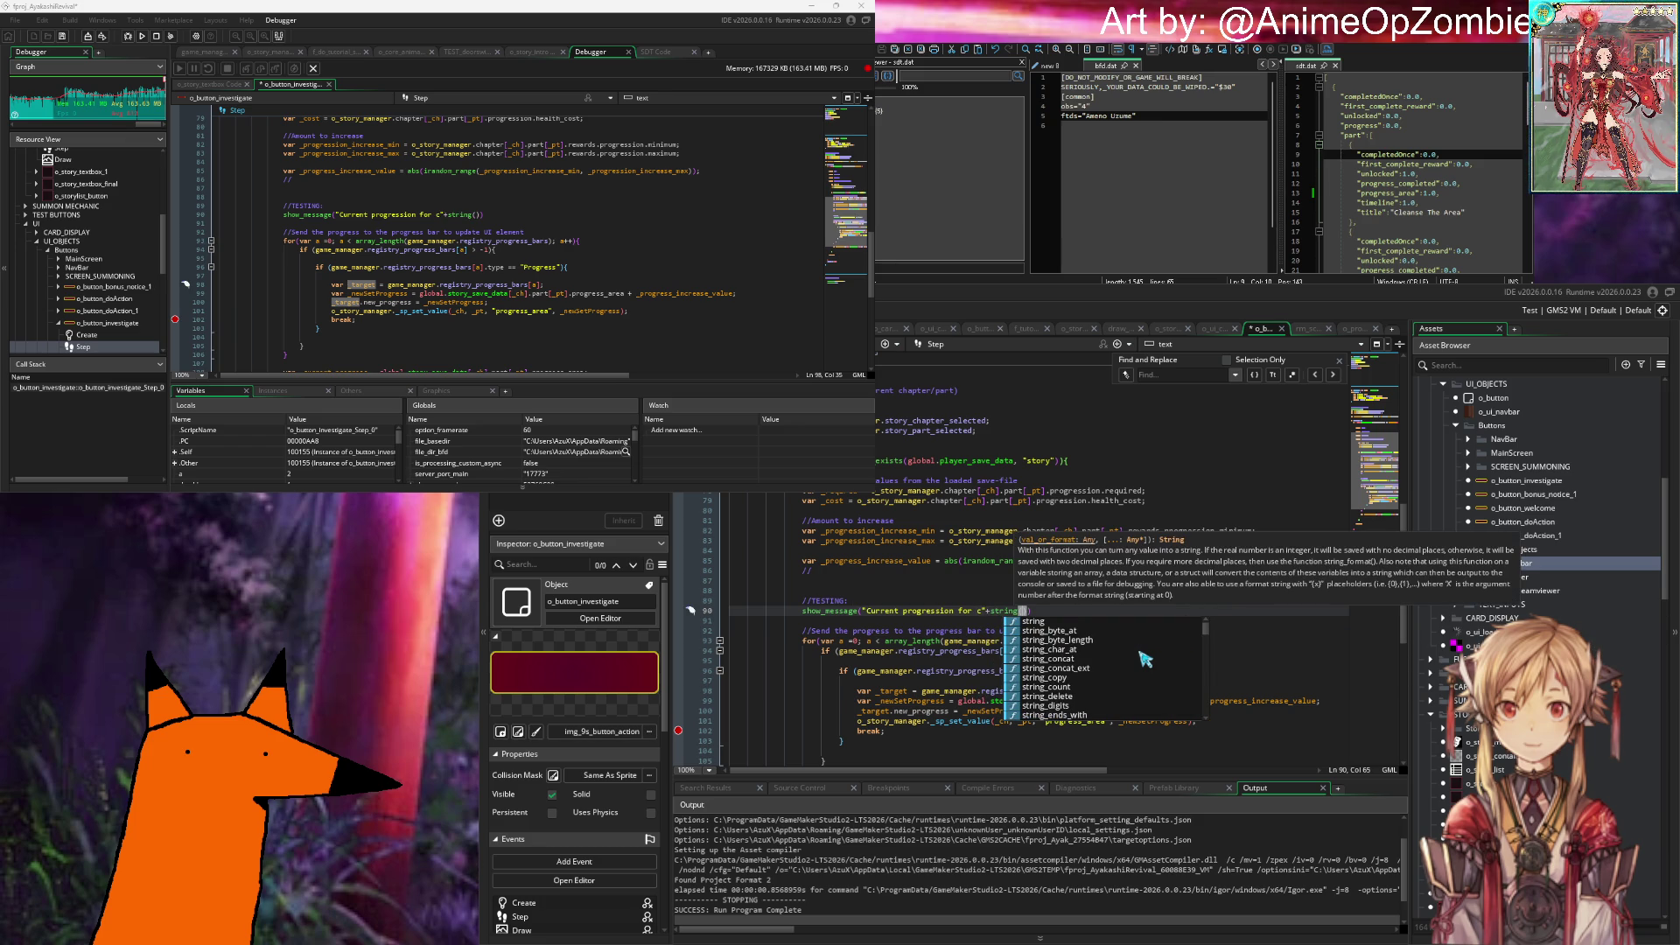
pyautogui.write('_ch)')
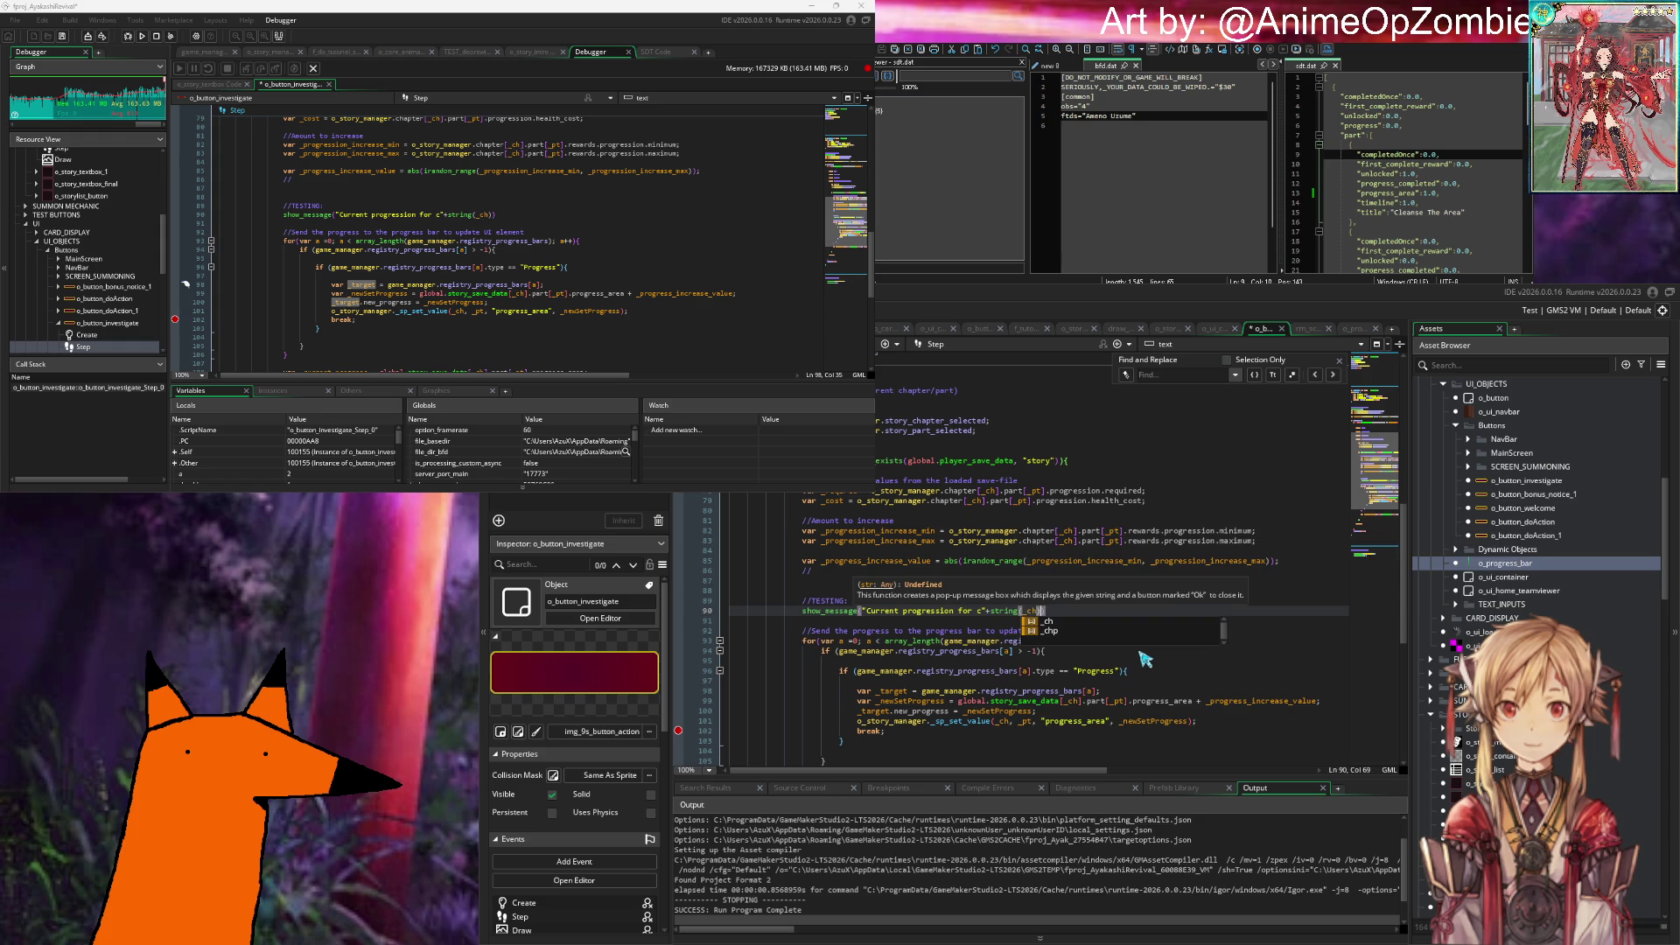
pyautogui.write('+"p"+')
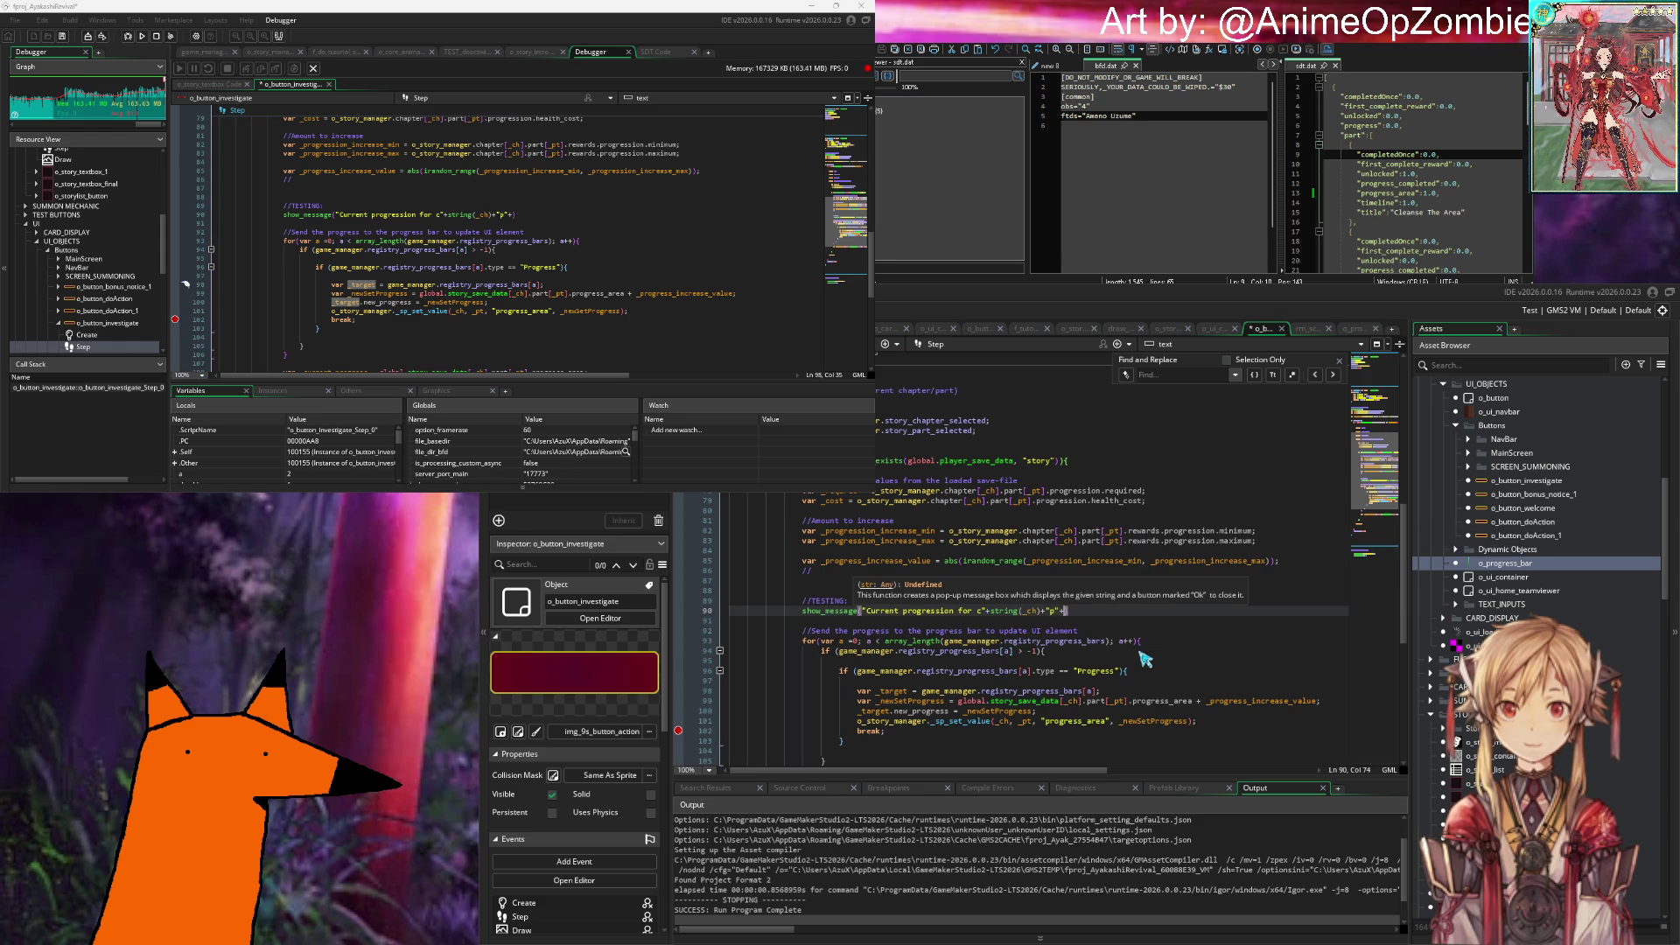
pyautogui.write('string(')
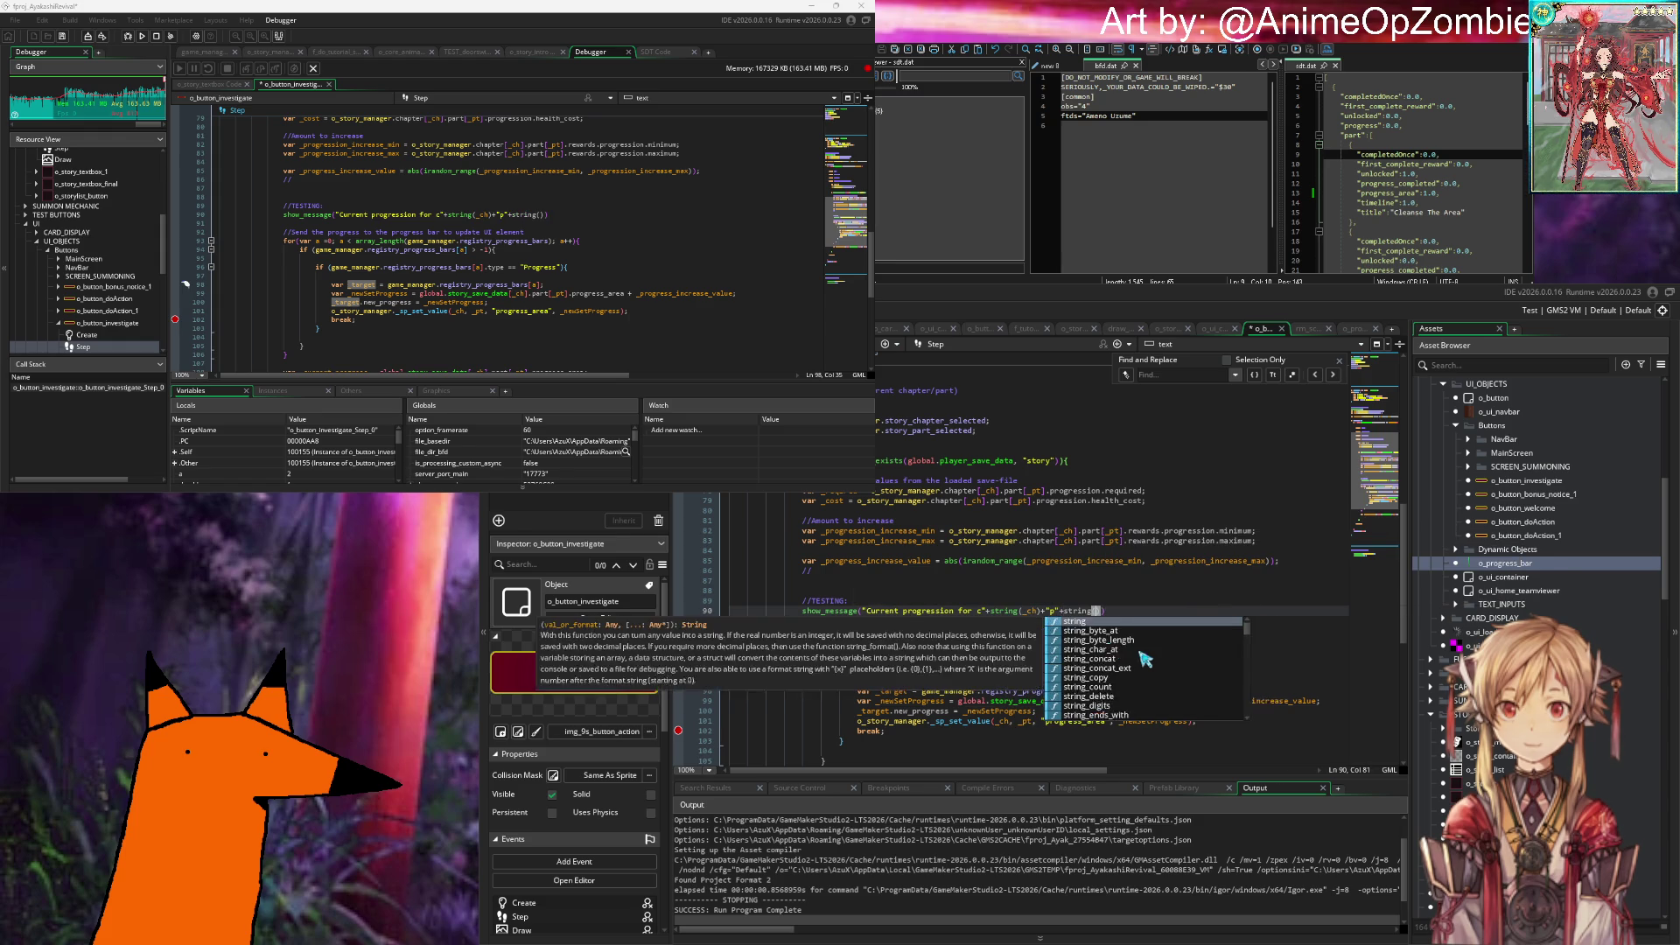
pyautogui.write('_pt)+"= "+')
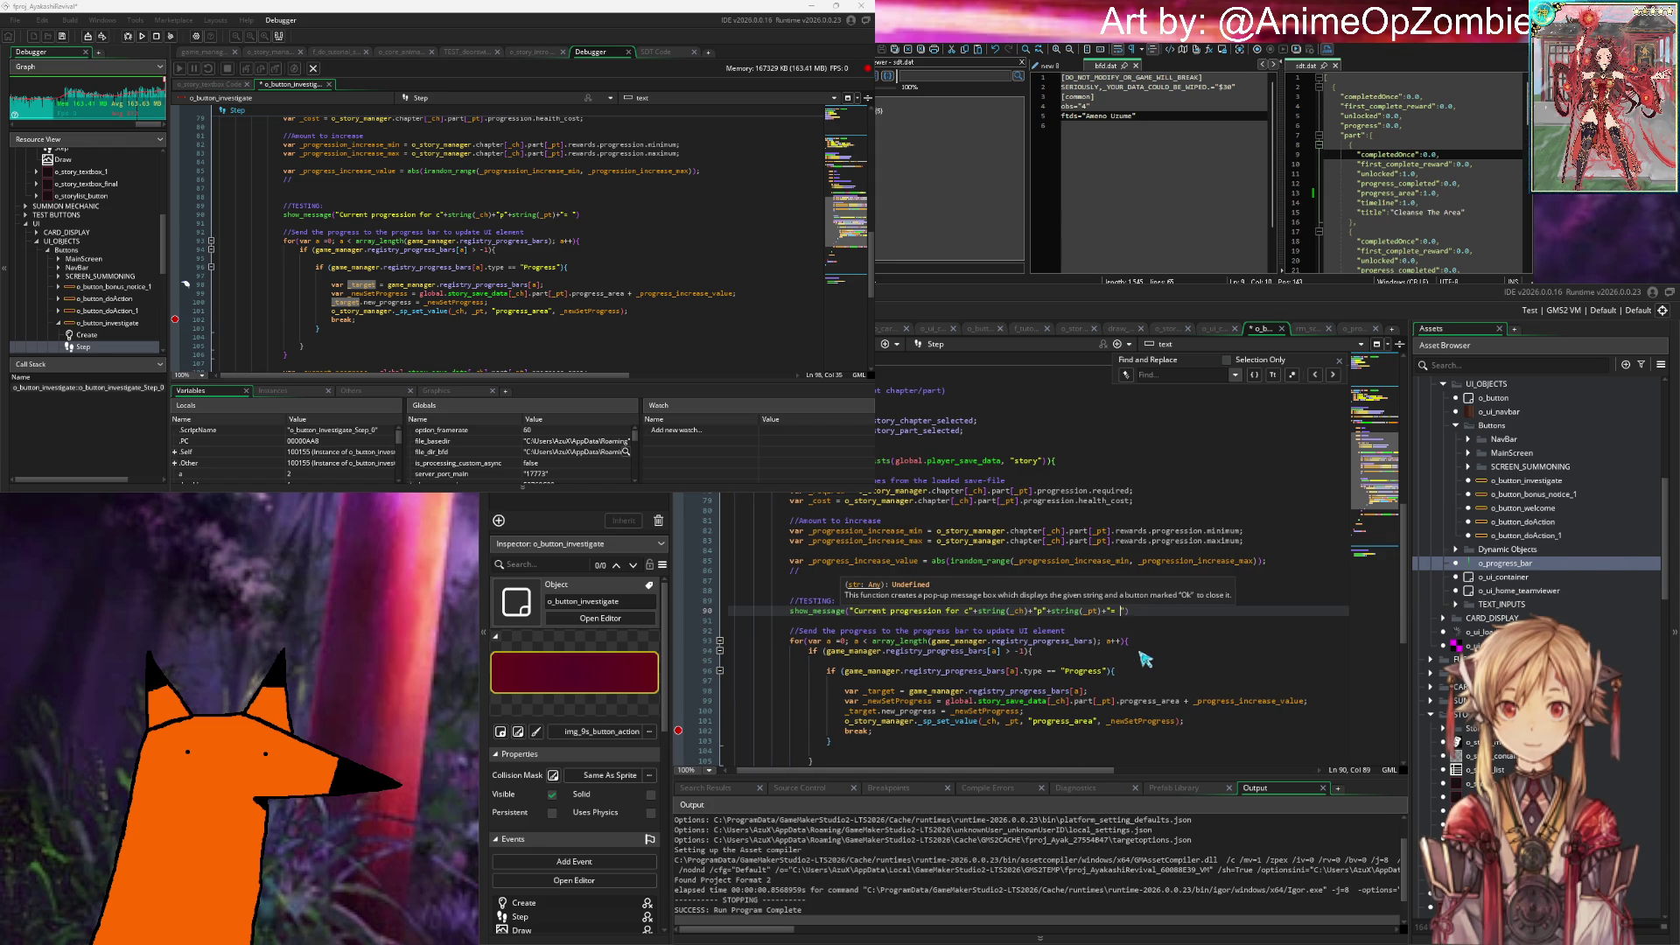
pyautogui.write('string(')
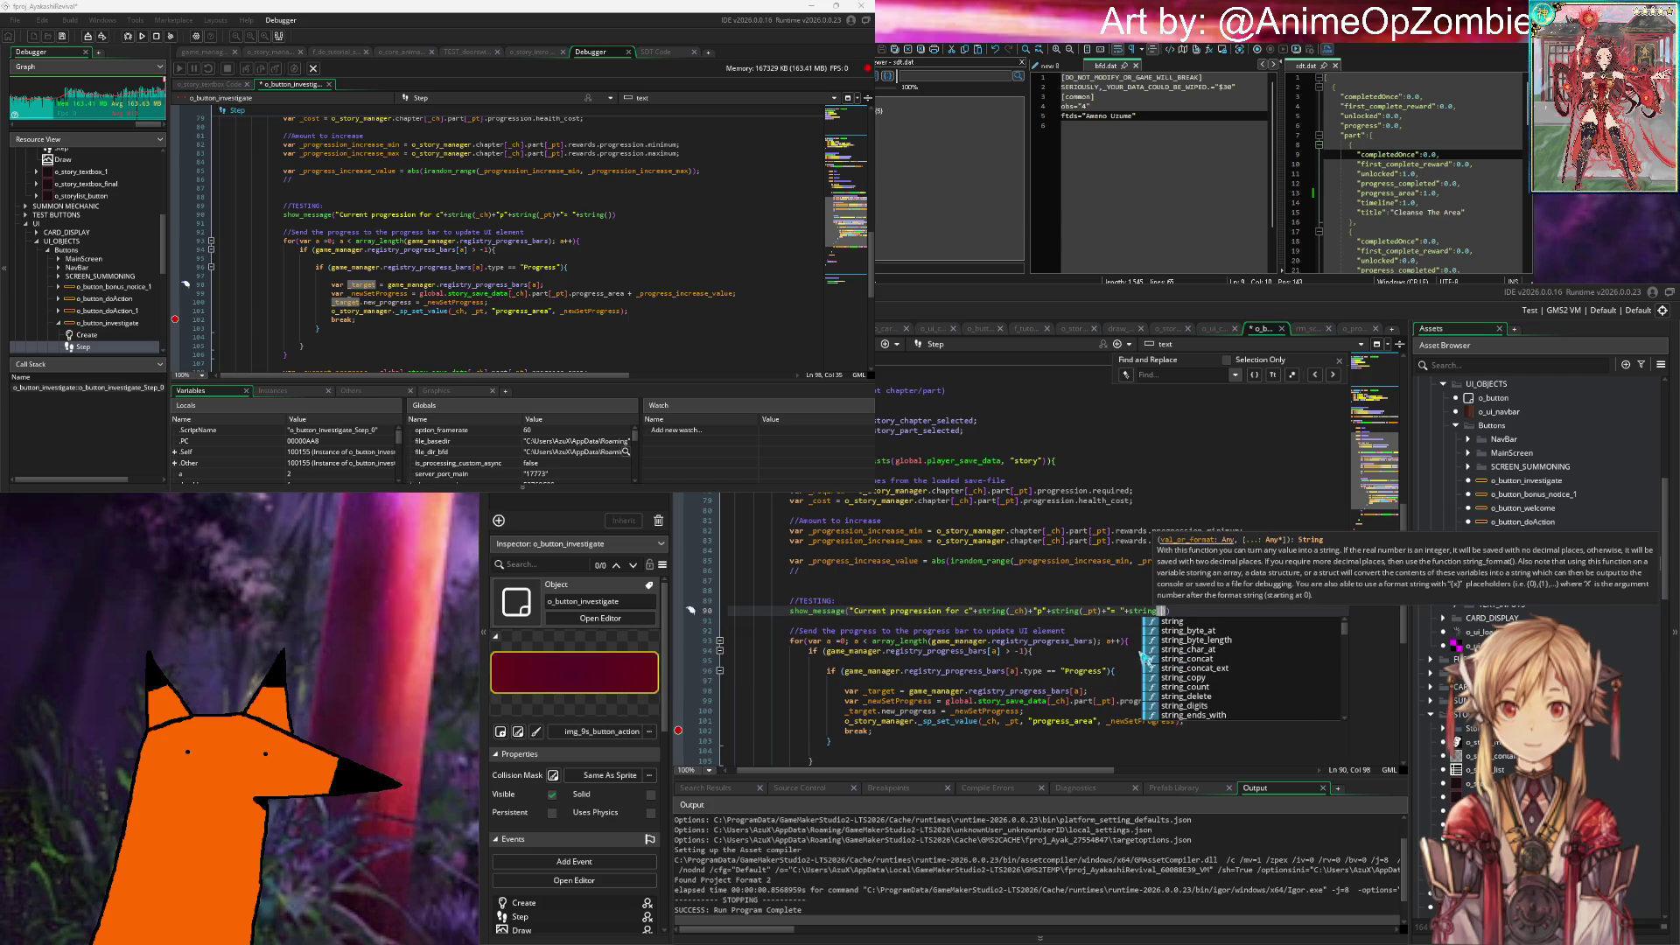
pyautogui.write('lobal.story_save_data[_ch].part[_pt].progress_area')
pyautogui.write(')')
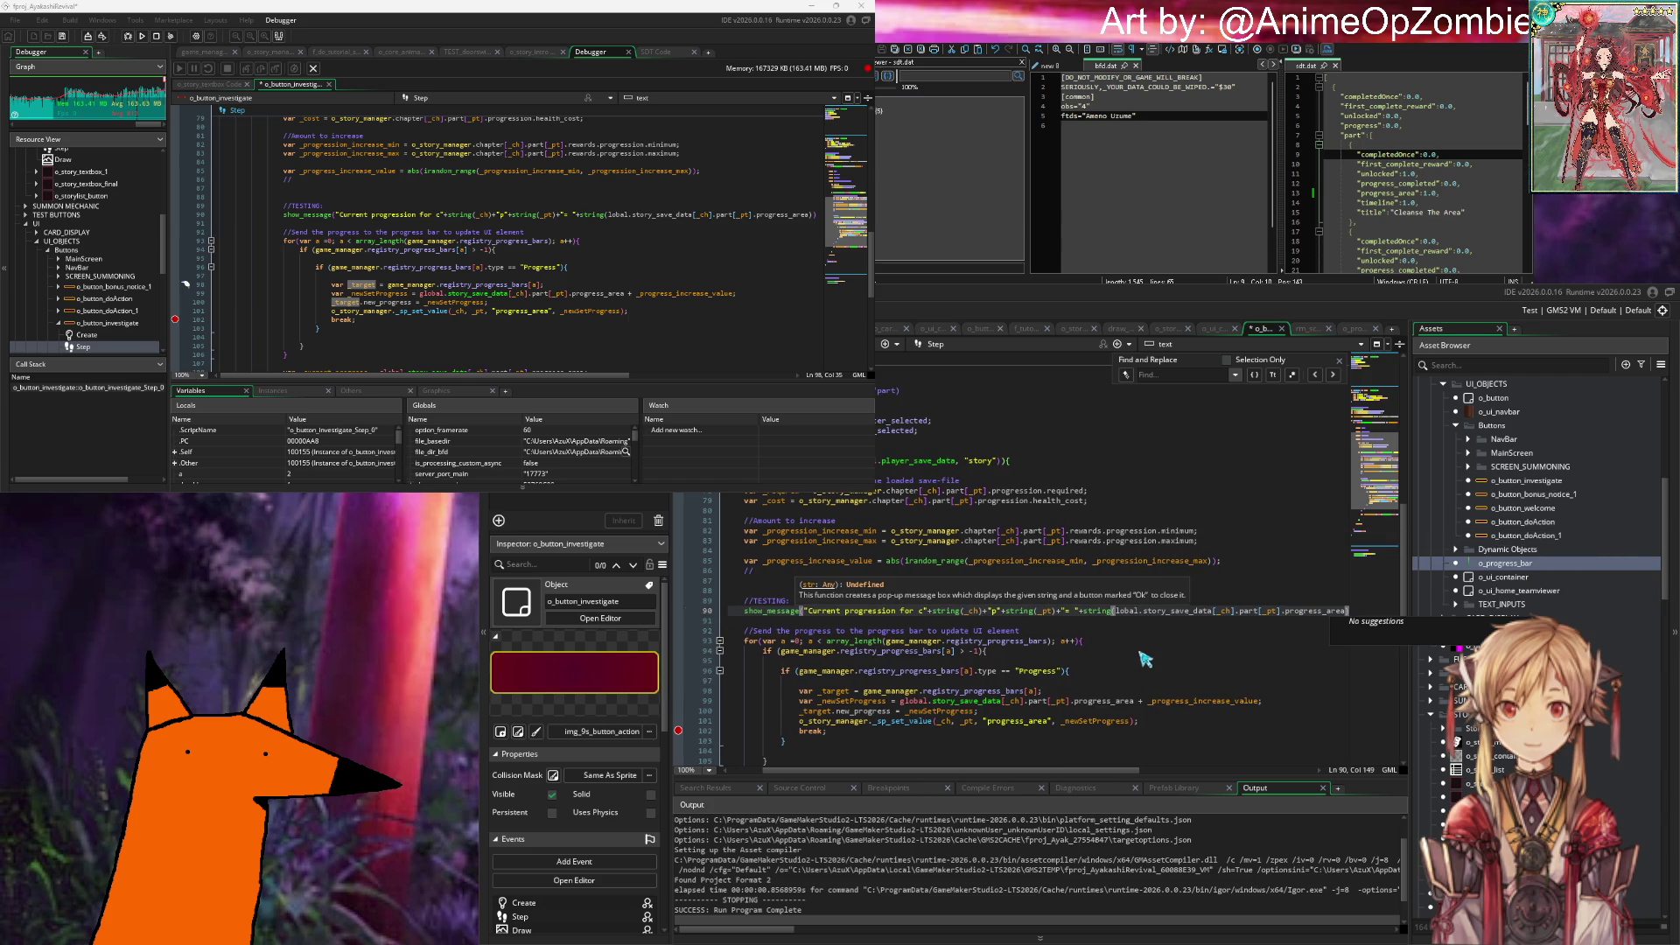
pyautogui.click(1258, 612)
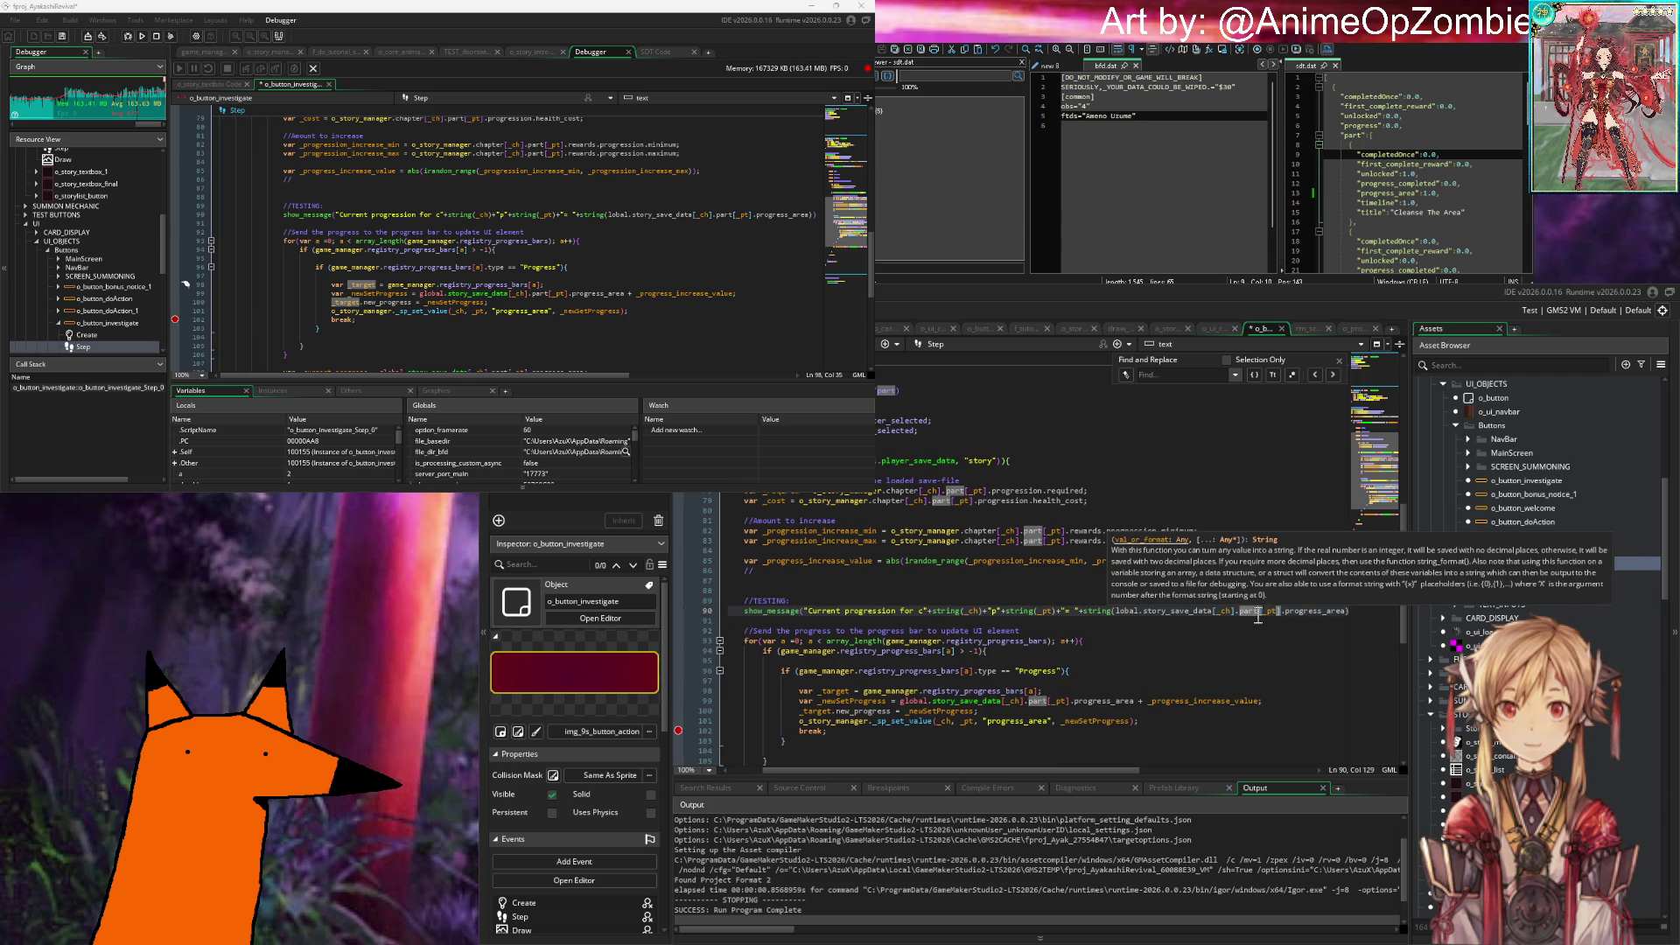
pyautogui.click(1116, 612)
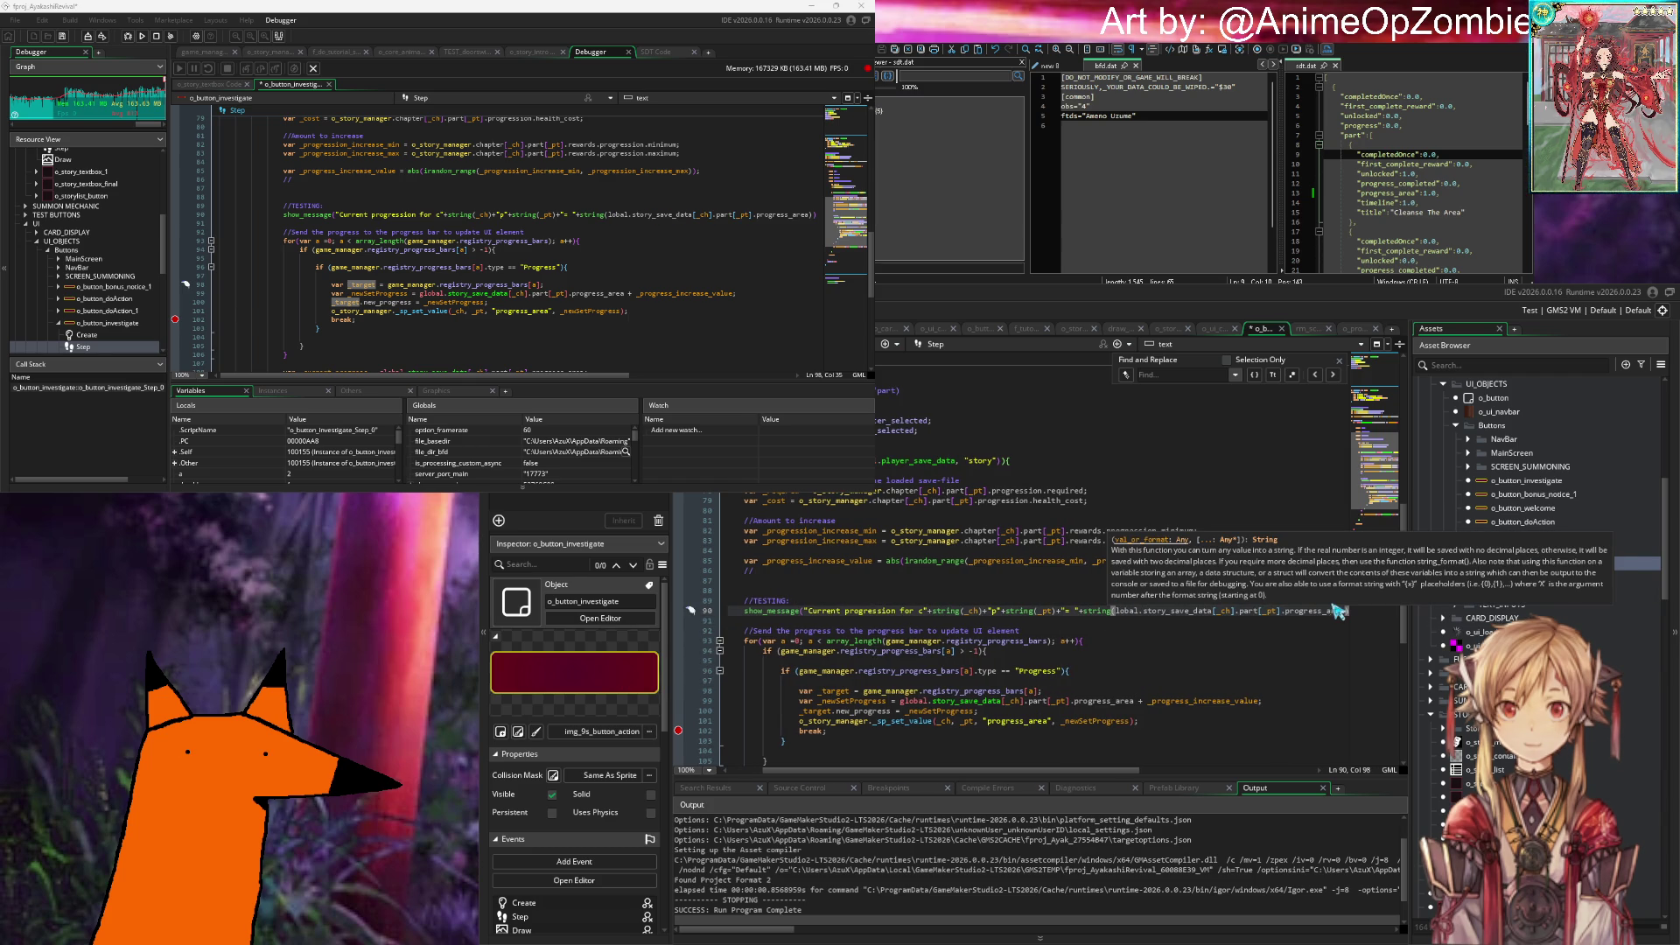
pyautogui.write('g')
pyautogui.press('End')
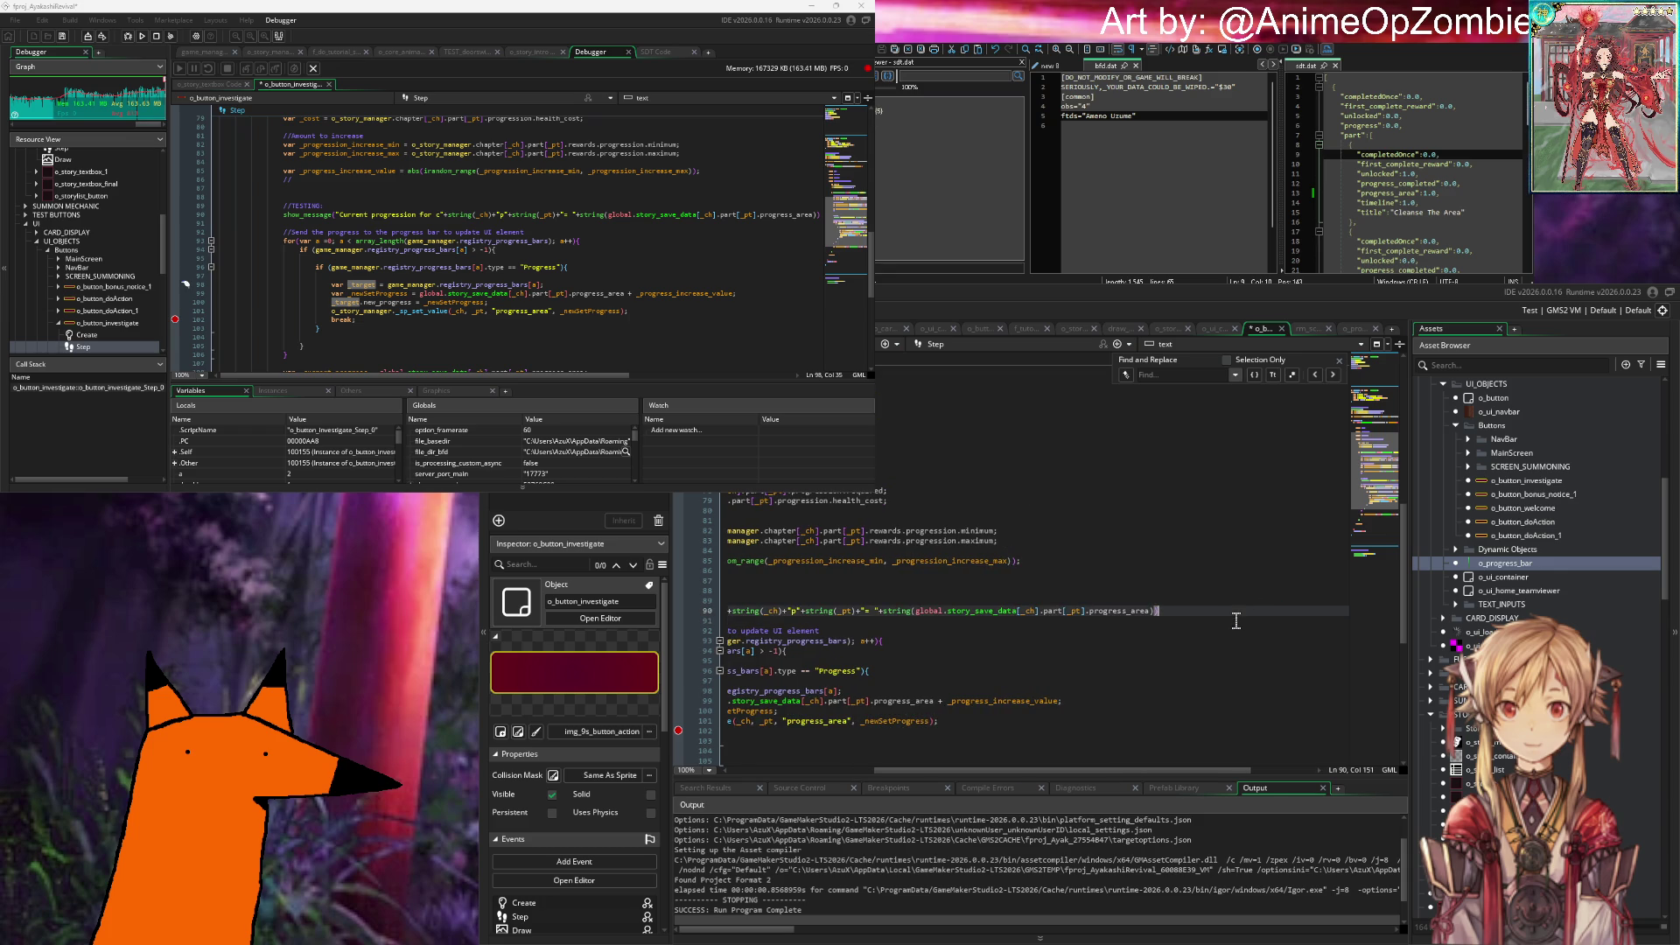
pyautogui.hscroll(-3, 1274, 604)
pyautogui.press('F5')
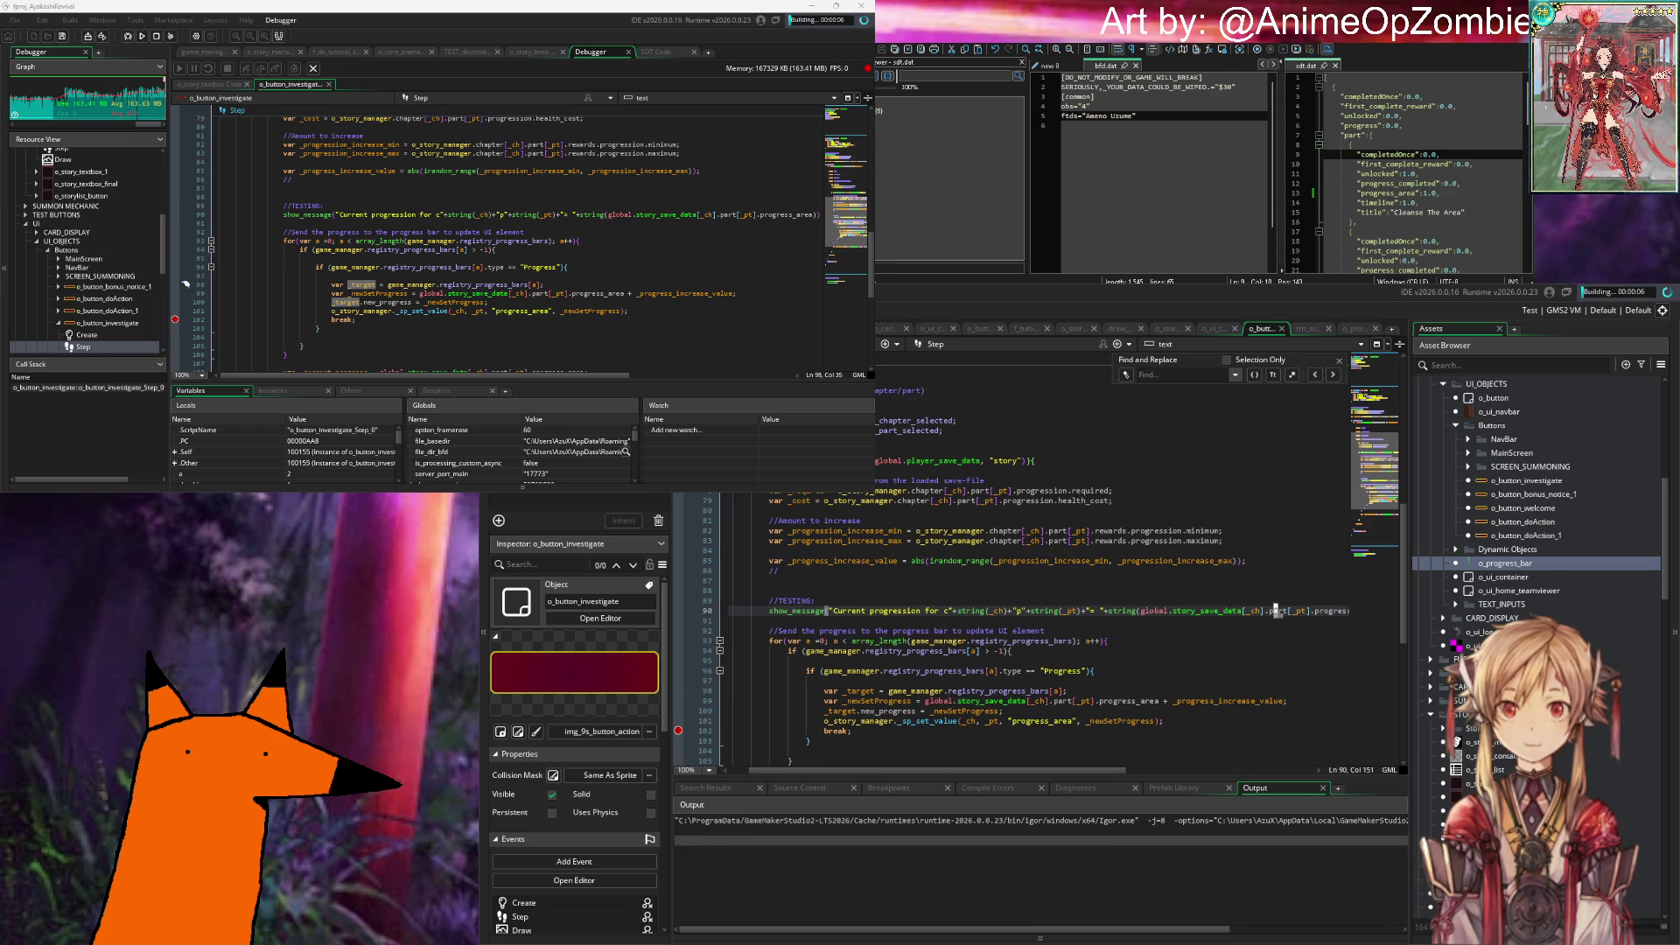
pyautogui.click(1276, 601)
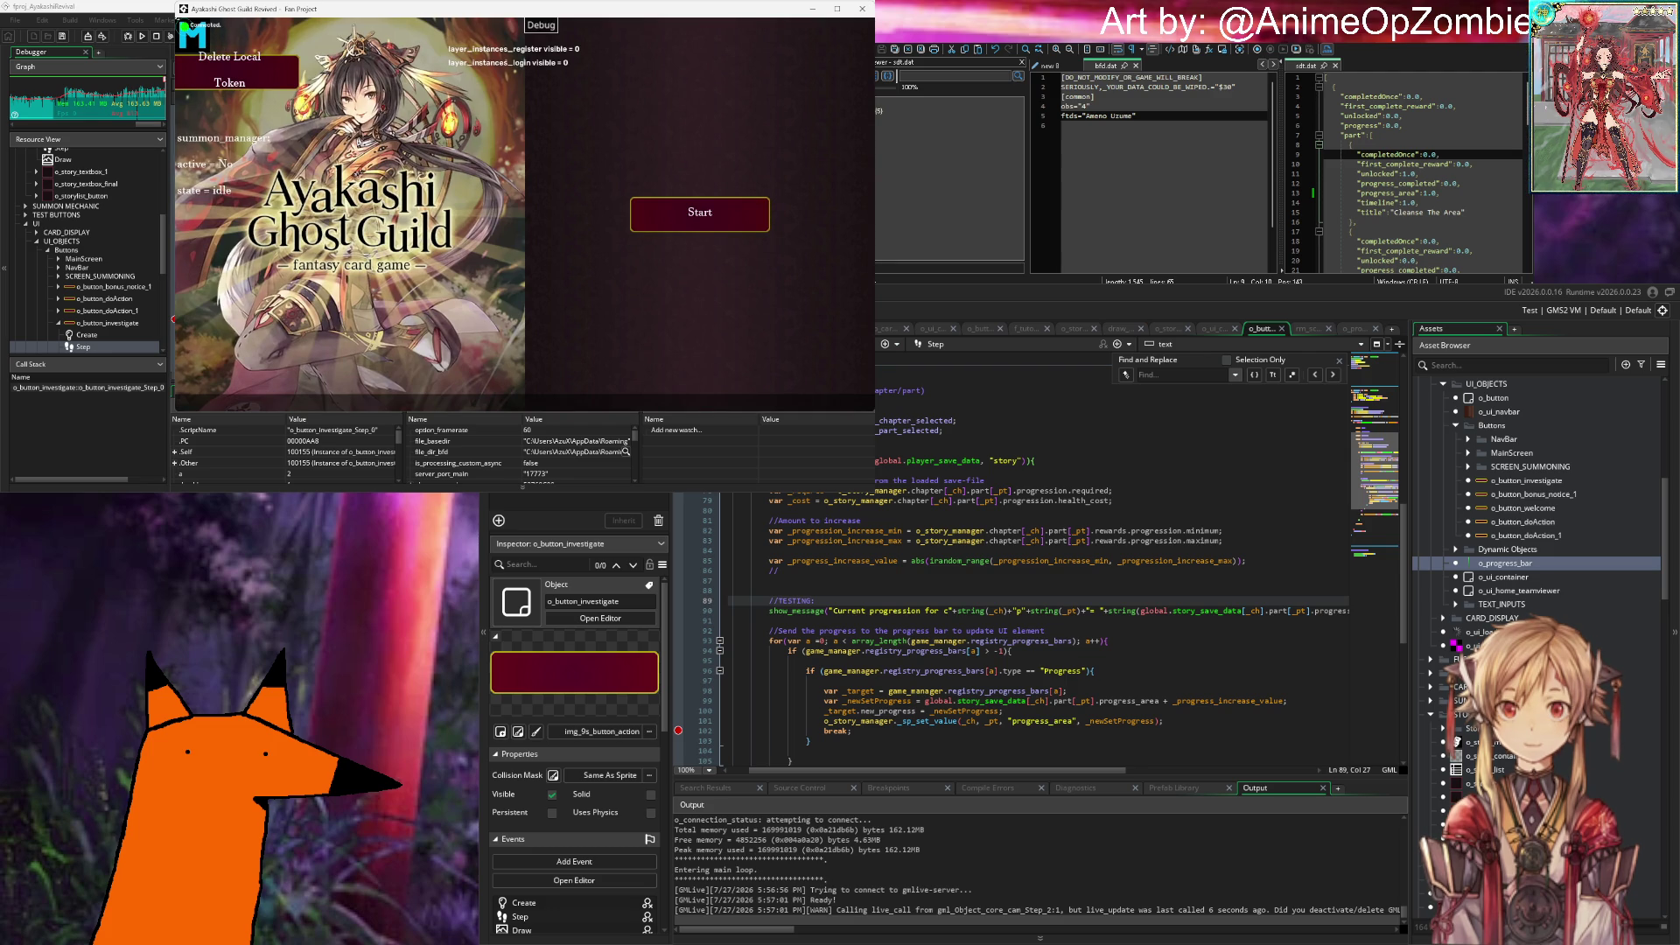
# Step: Start the game, log in with the prefilled account, and dismiss the progression message
pyautogui.click(662, 215)
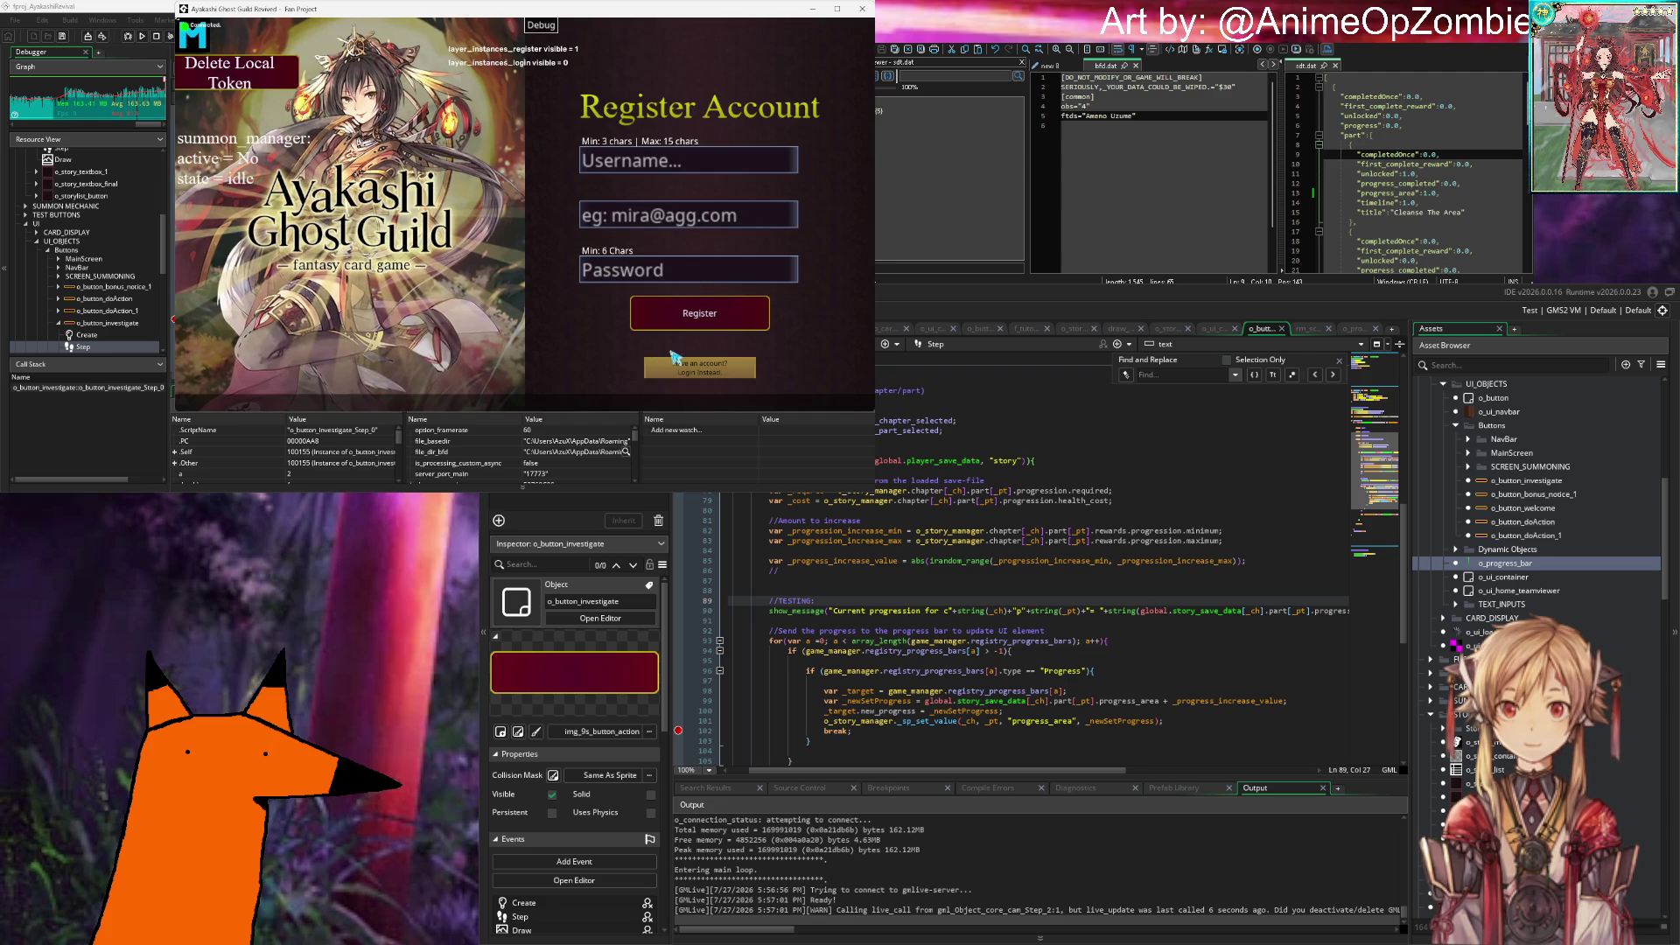
pyautogui.click(698, 364)
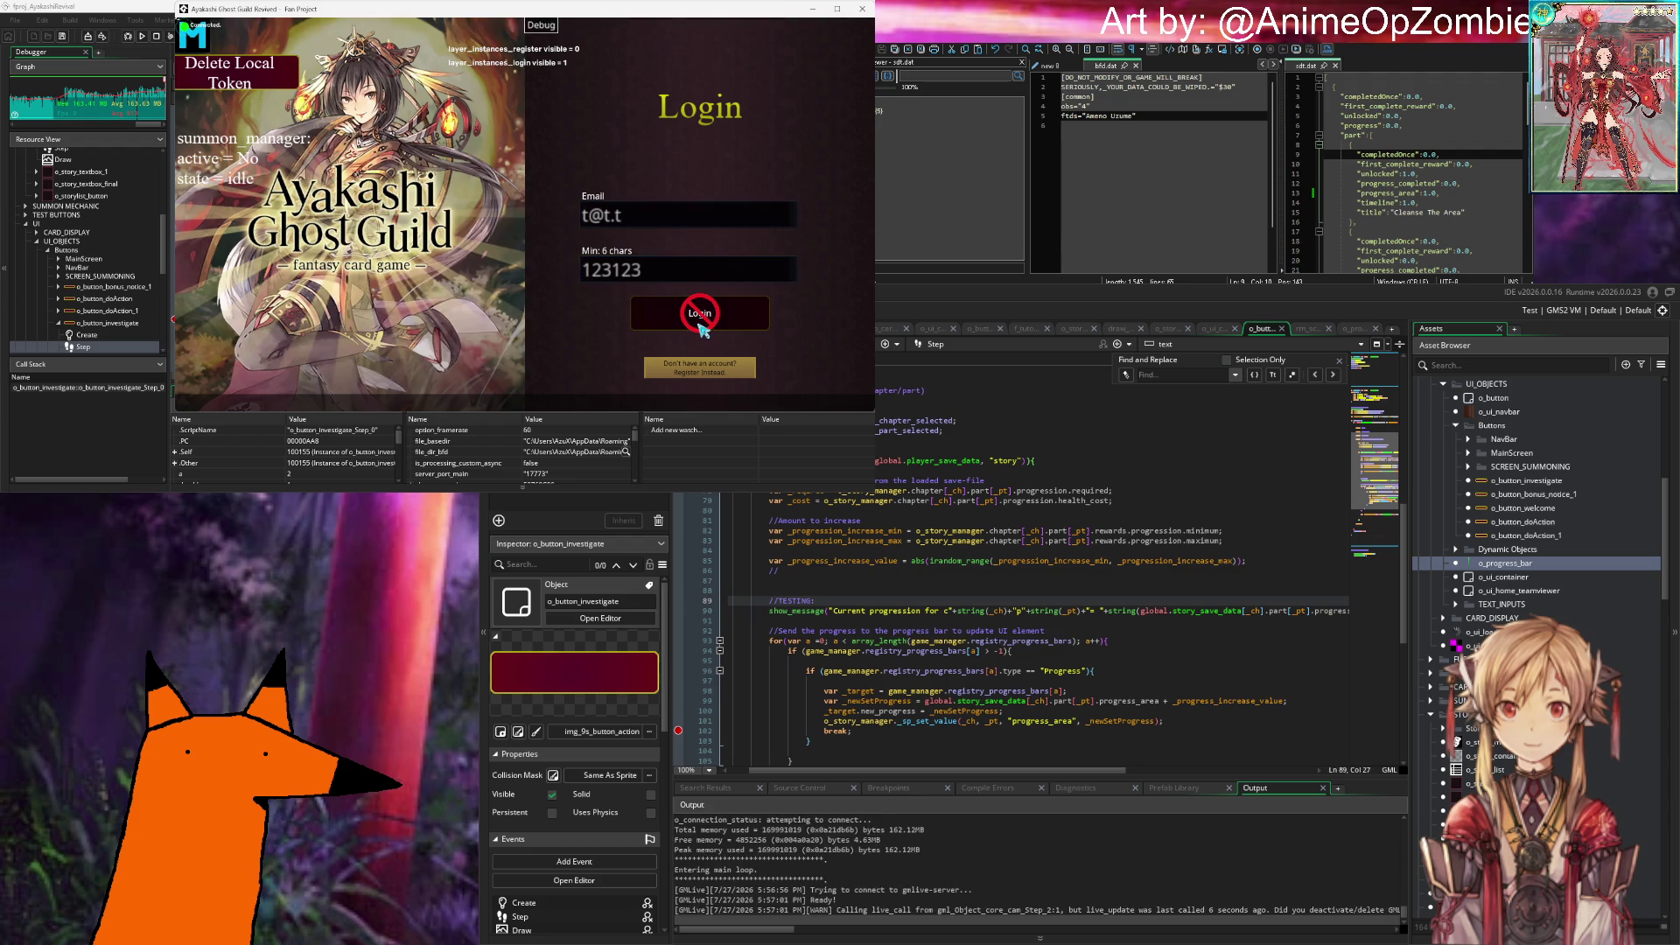
pyautogui.click(703, 330)
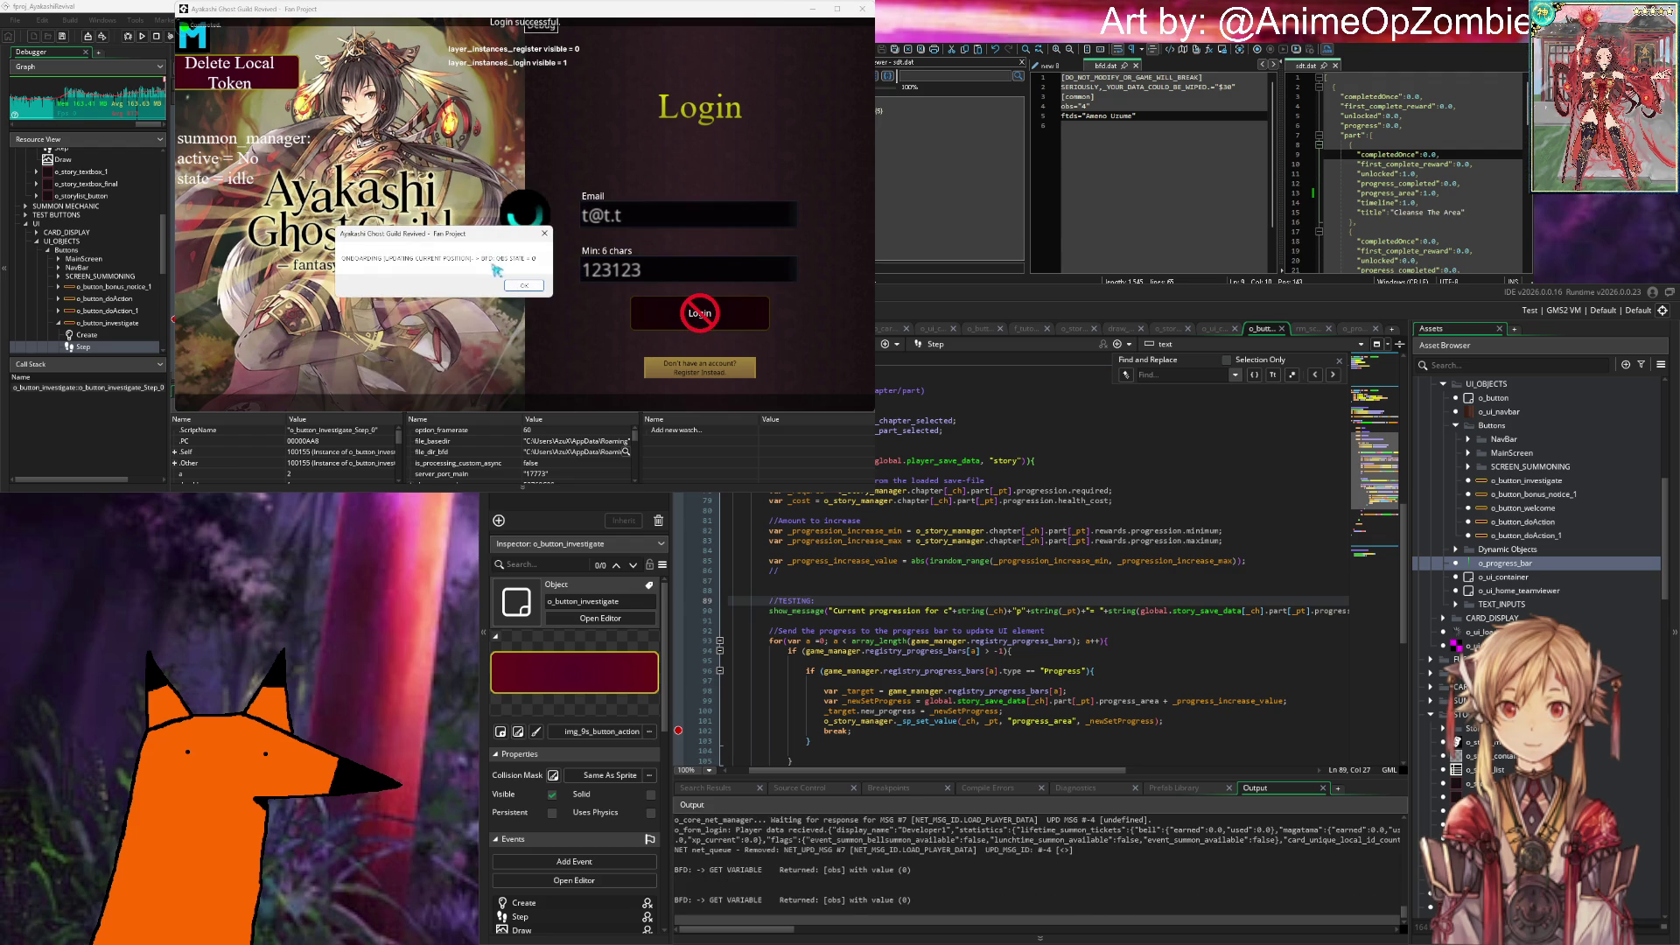
pyautogui.click(521, 286)
pyautogui.click(520, 288)
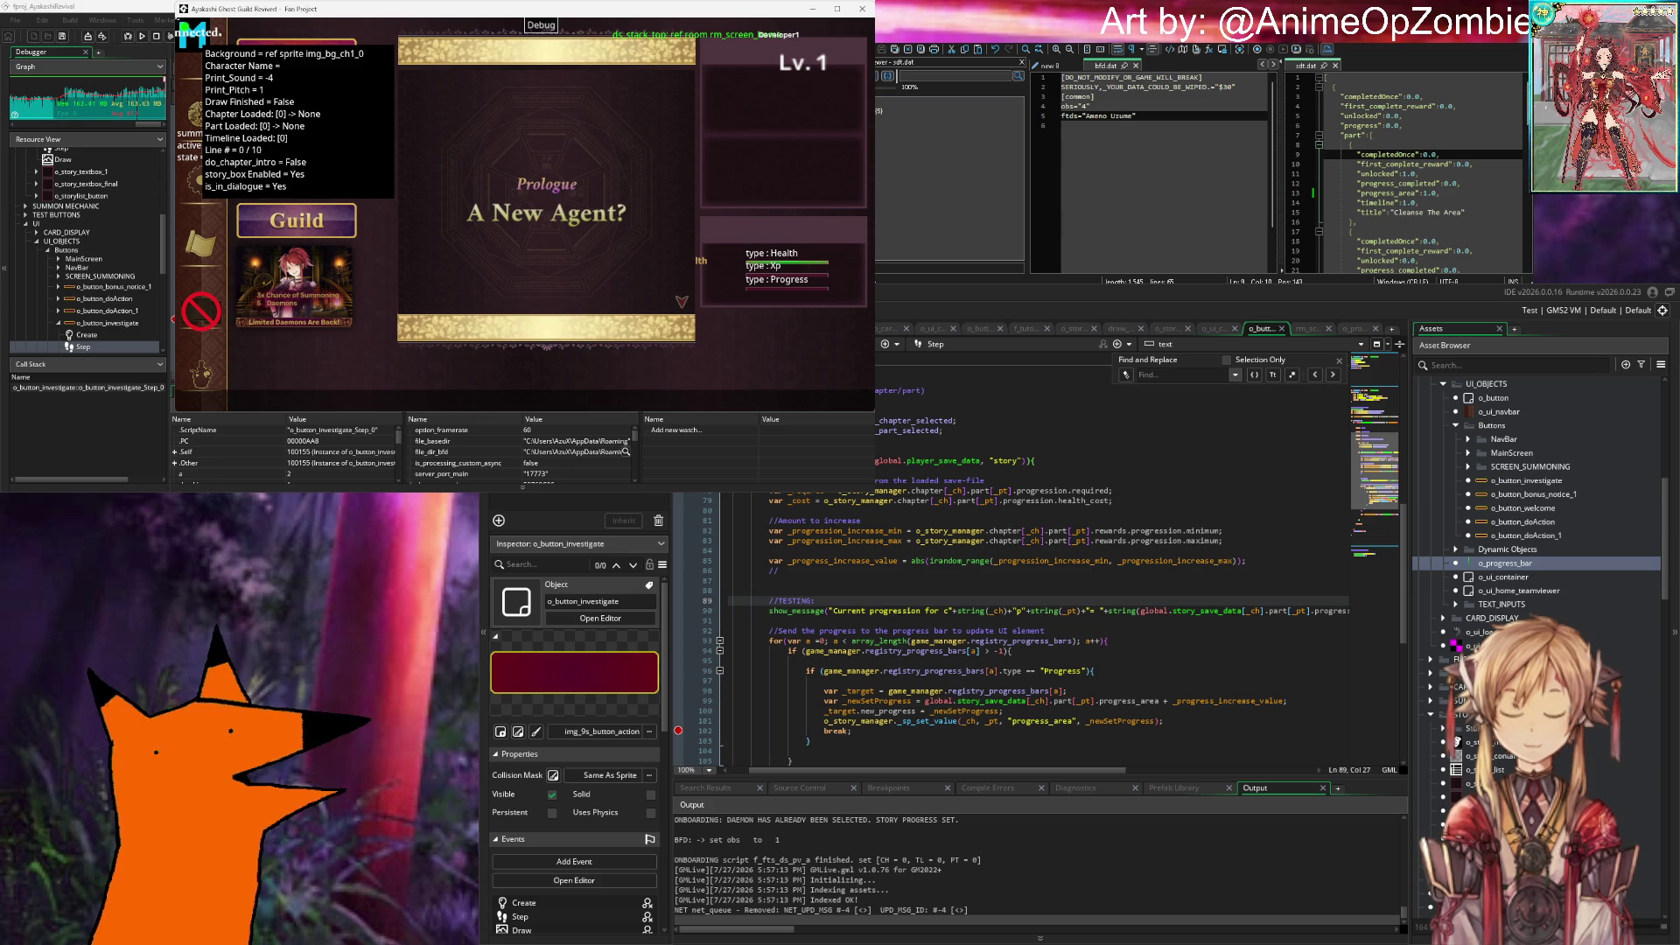
# Step: Review the progress-bar update on line 101, the _target line 98, and sdt.dat's progress_area
pyautogui.scroll(-4, 1033, 630)
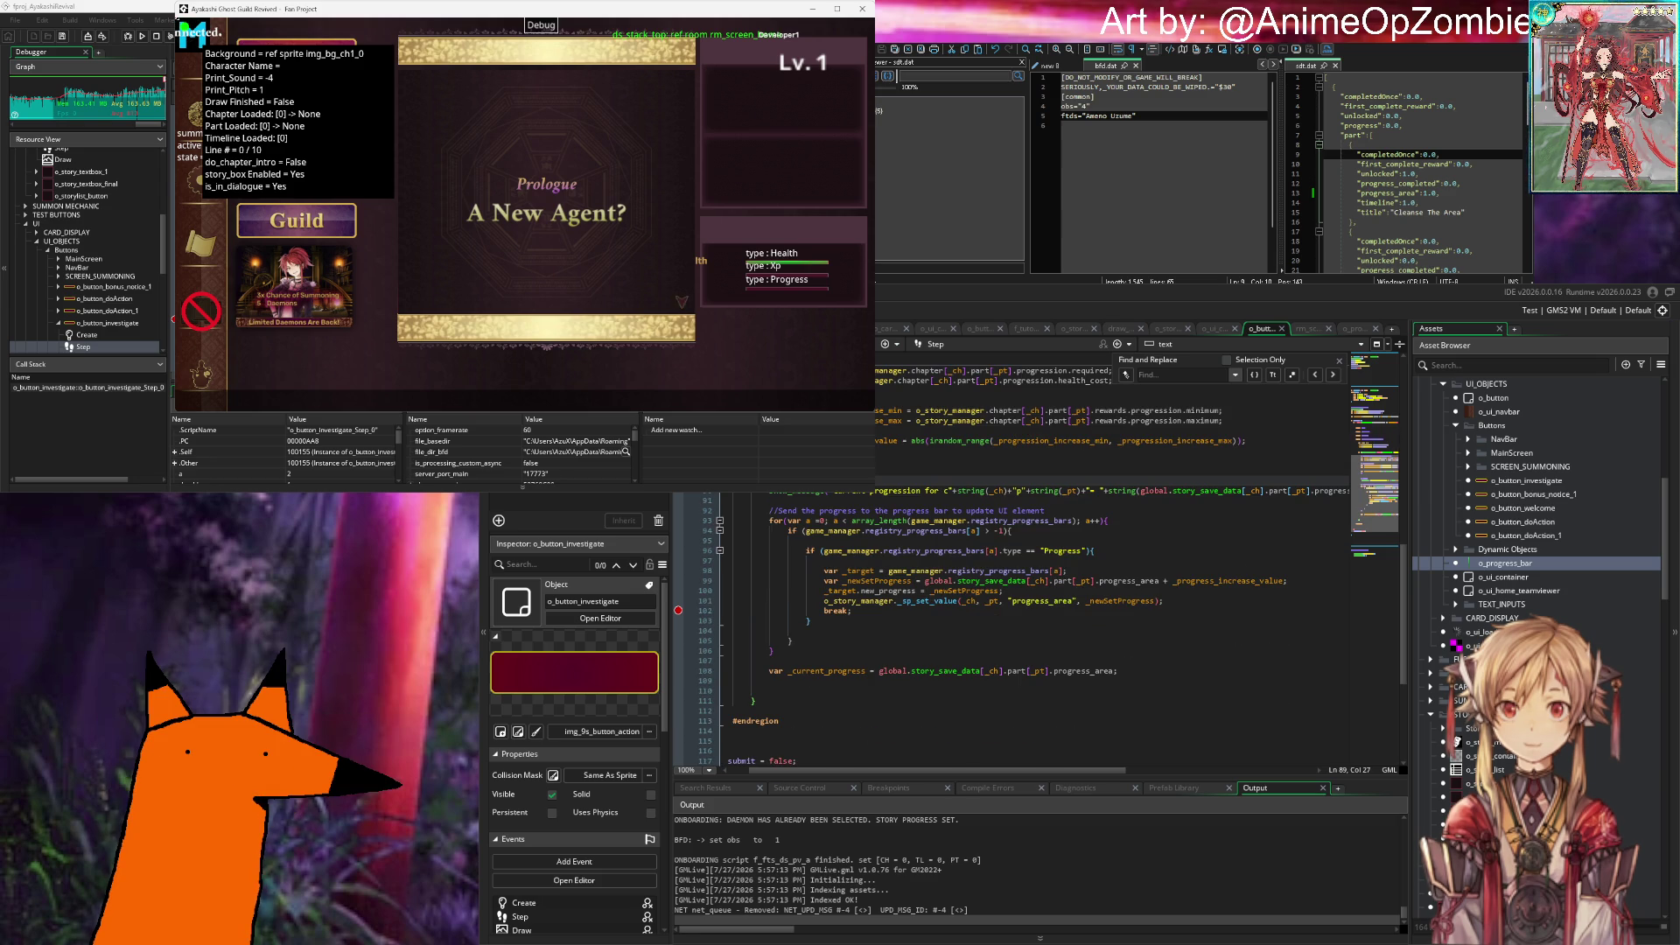
pyautogui.click(1059, 601)
pyautogui.click(1193, 604)
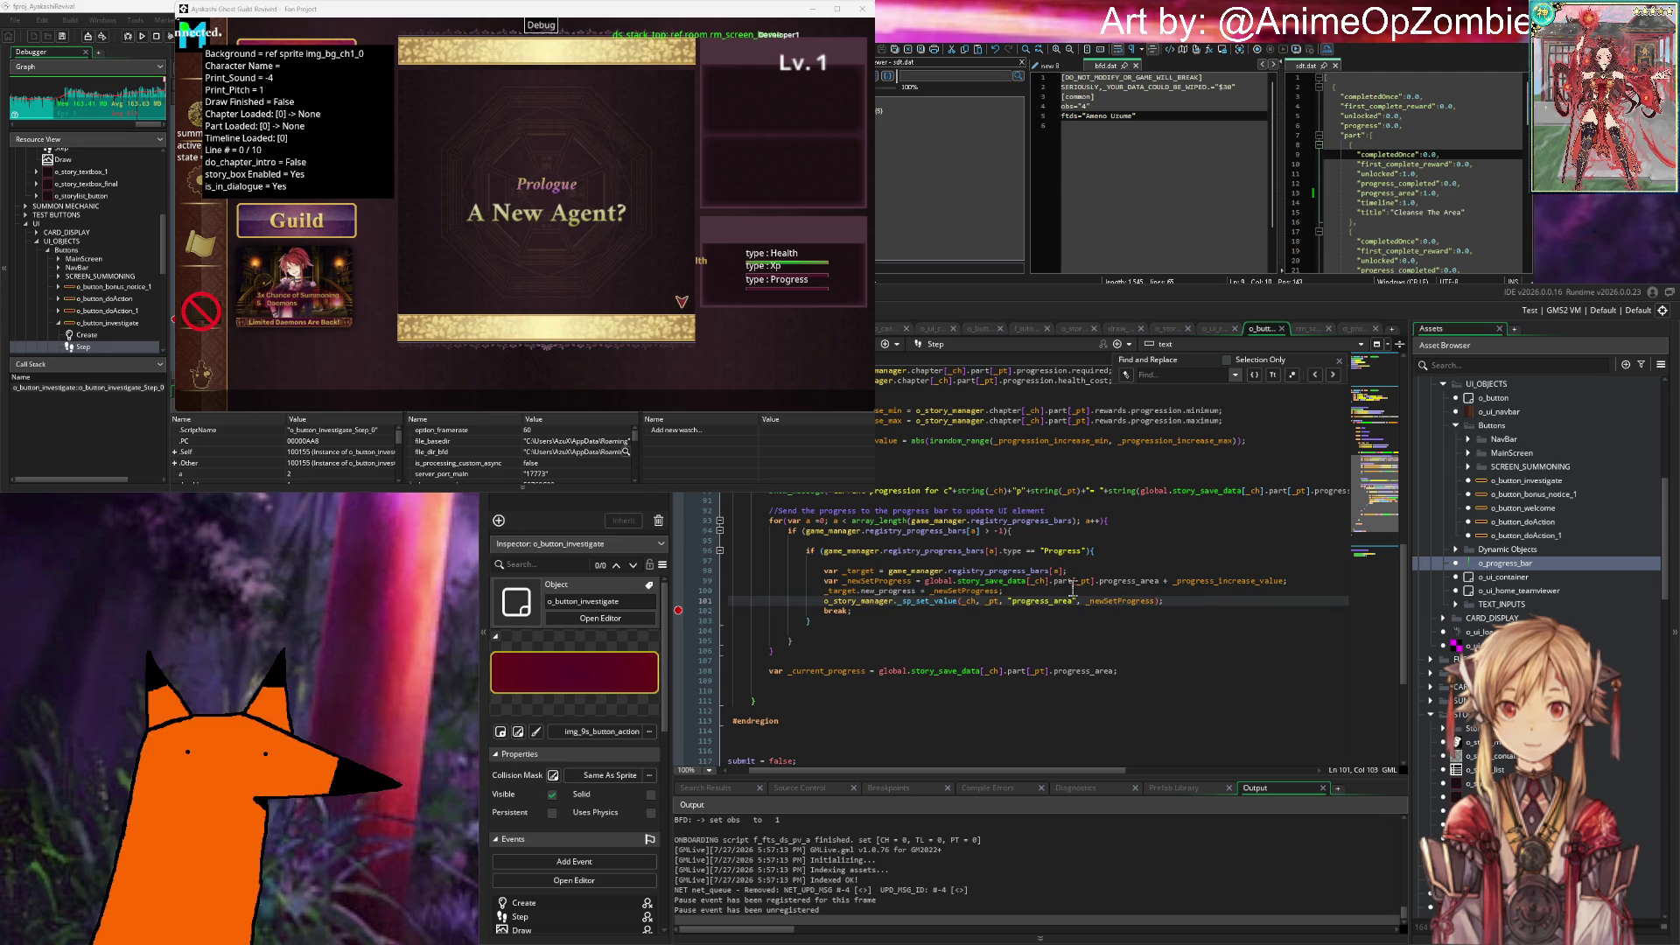
pyautogui.click(1063, 592)
pyautogui.click(1107, 572)
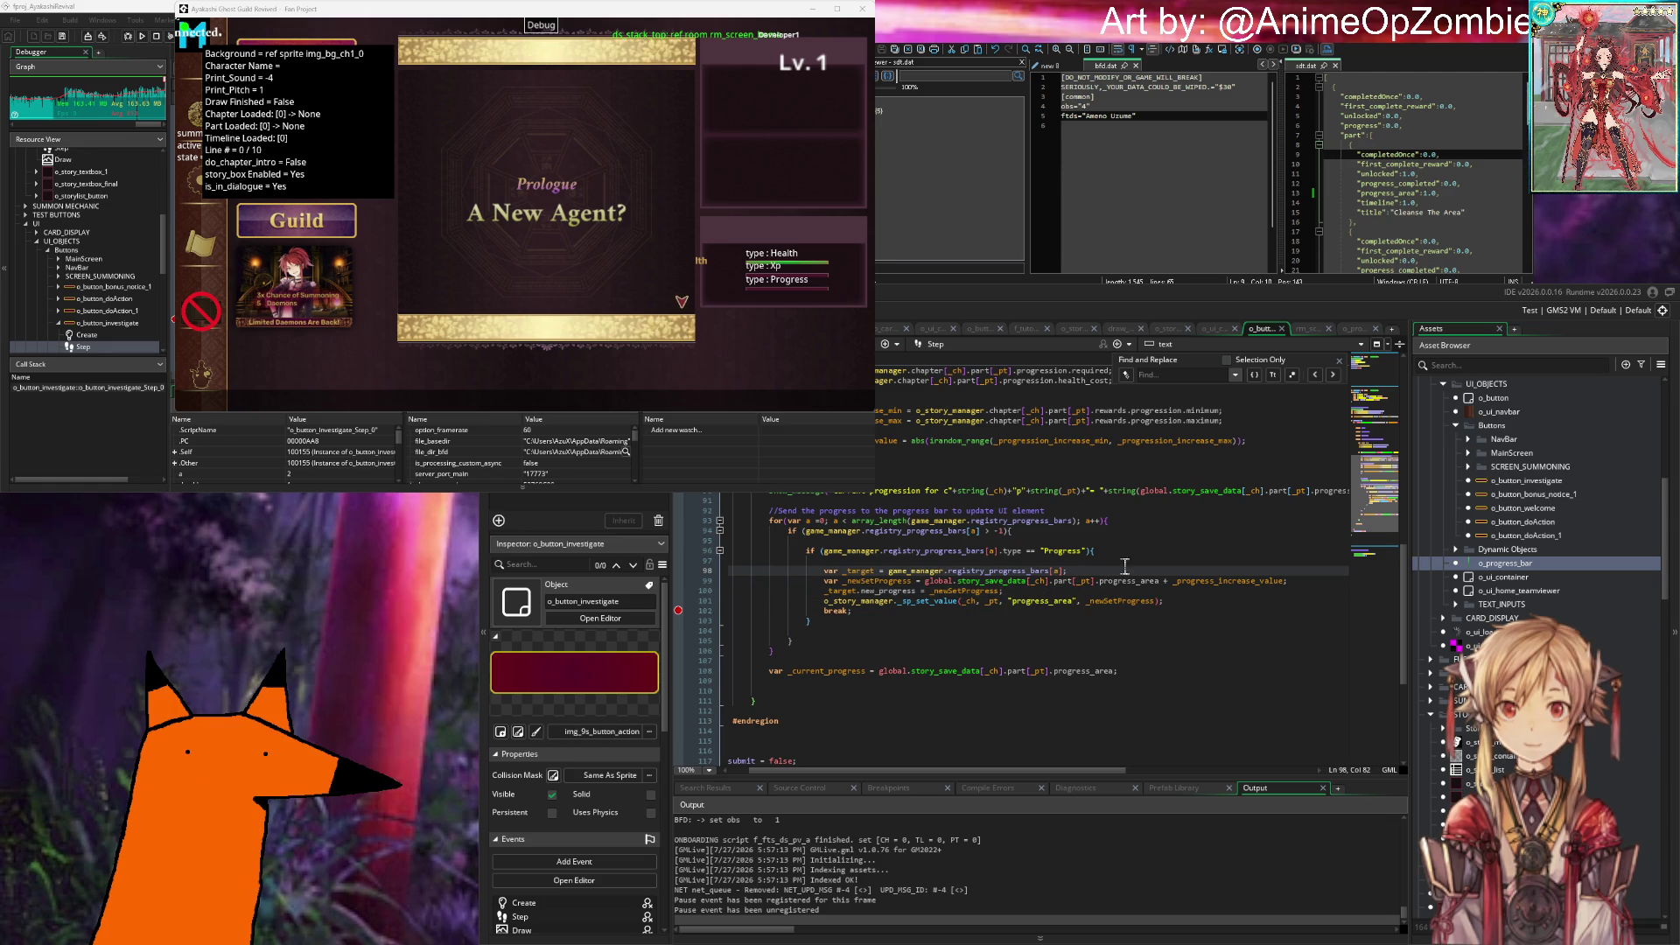
pyautogui.click(1462, 213)
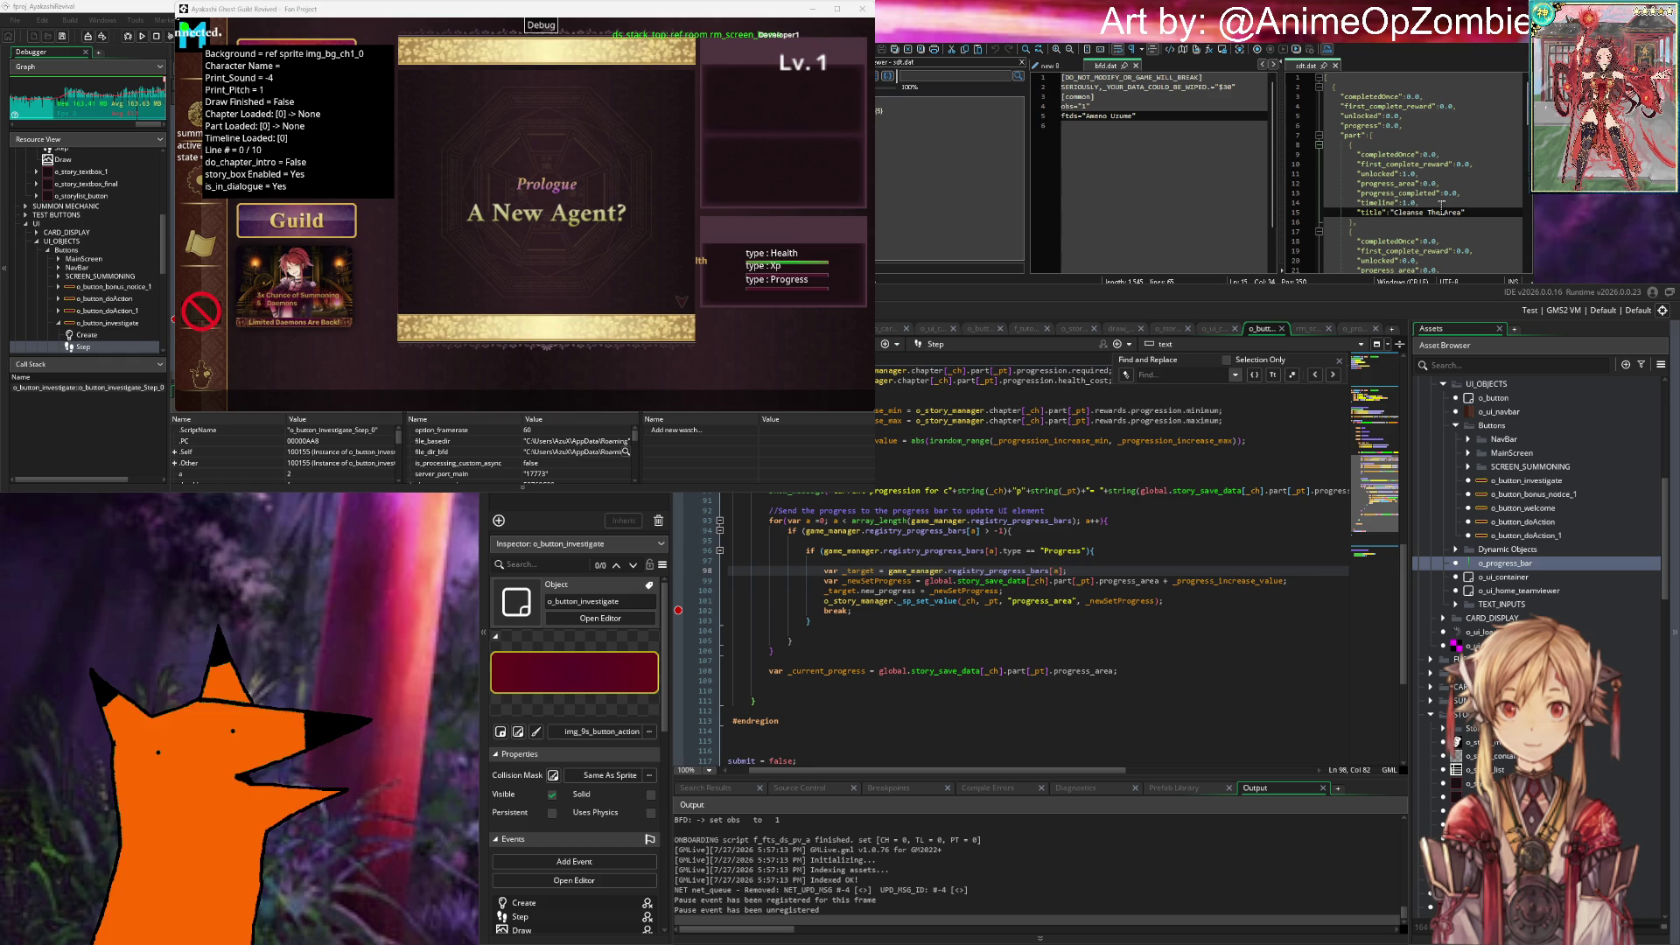
pyautogui.click(1444, 185)
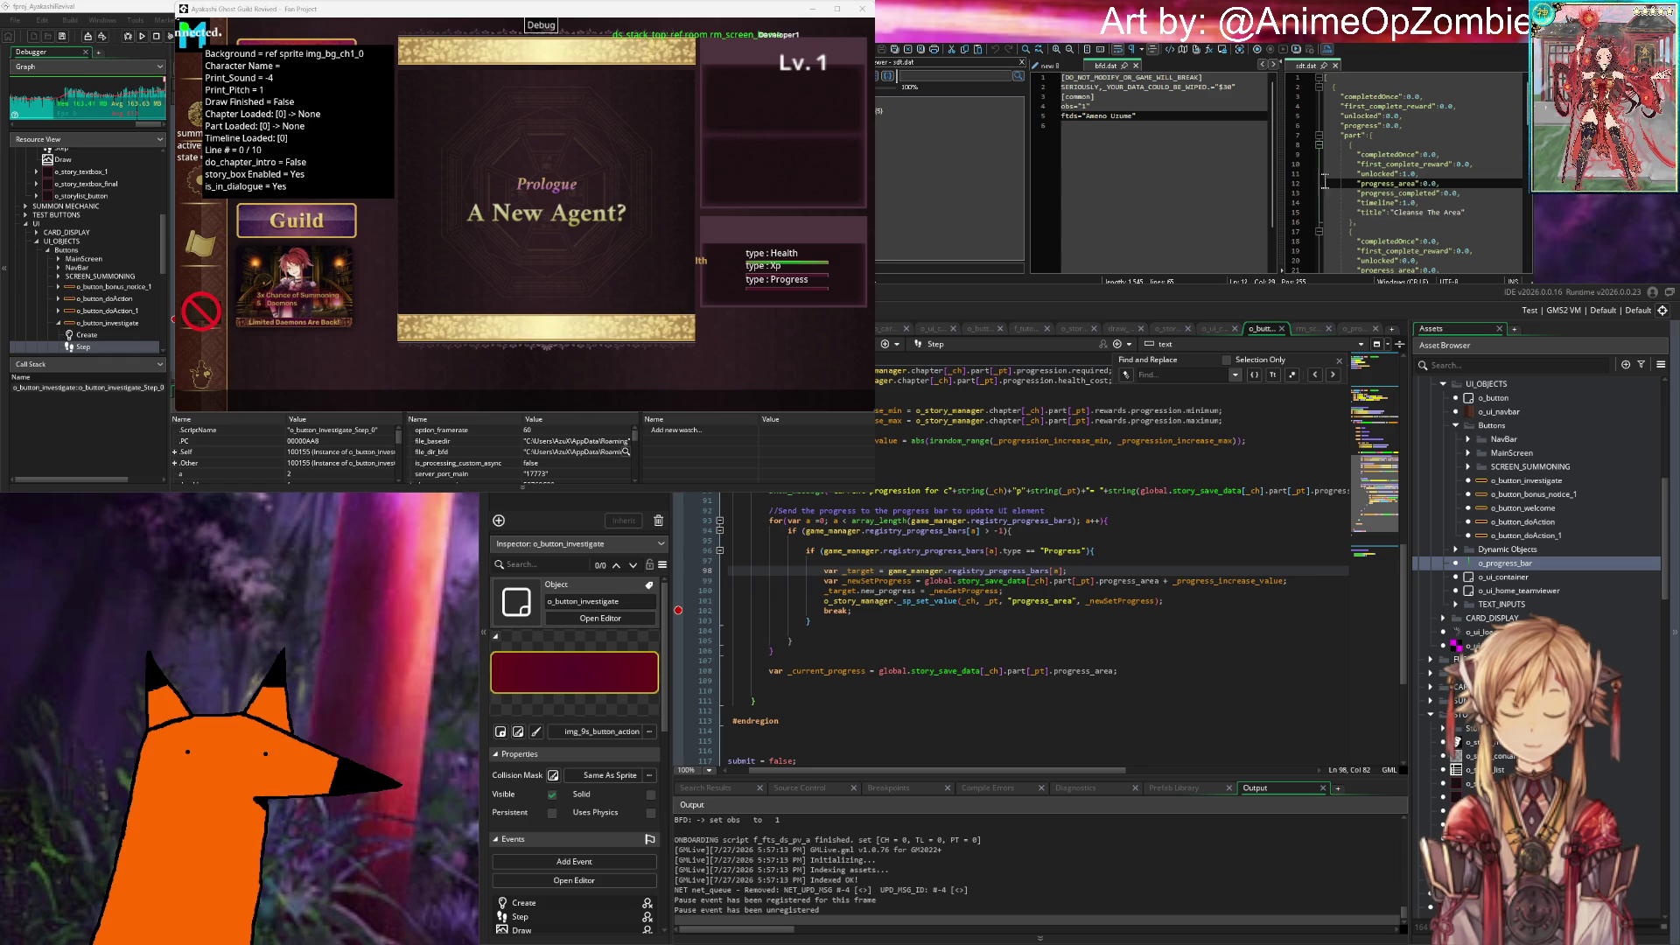
# Step: Advance past the Prologue title card through Mira's dialogue to the summon room
pyautogui.click(665, 292)
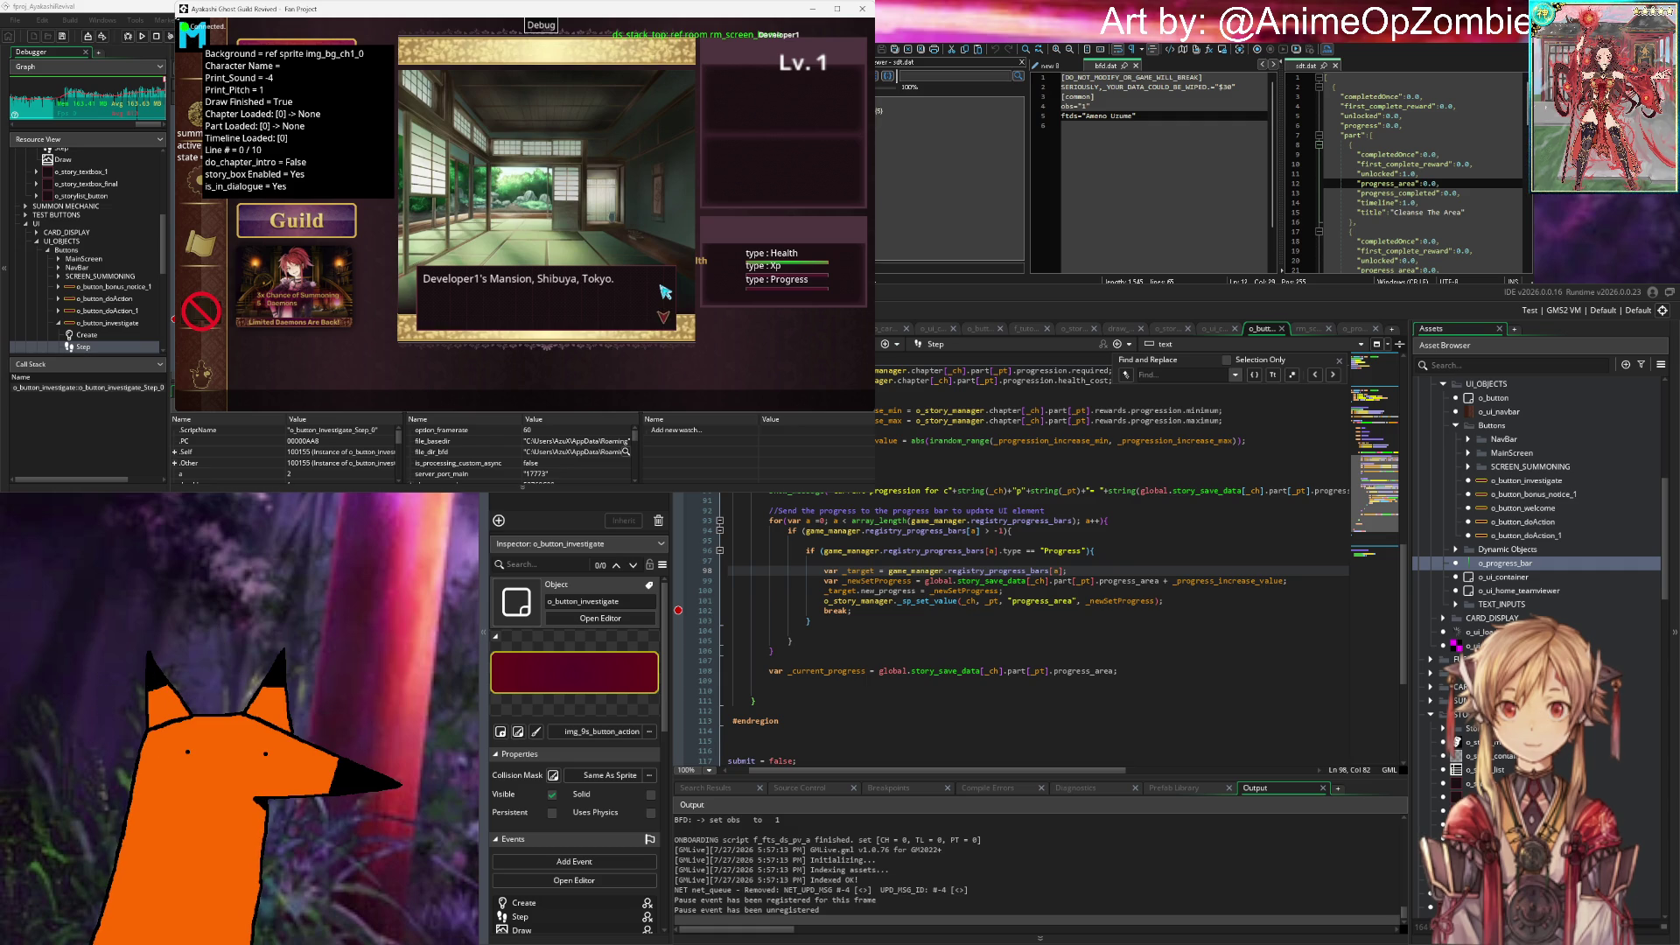
pyautogui.click(658, 291)
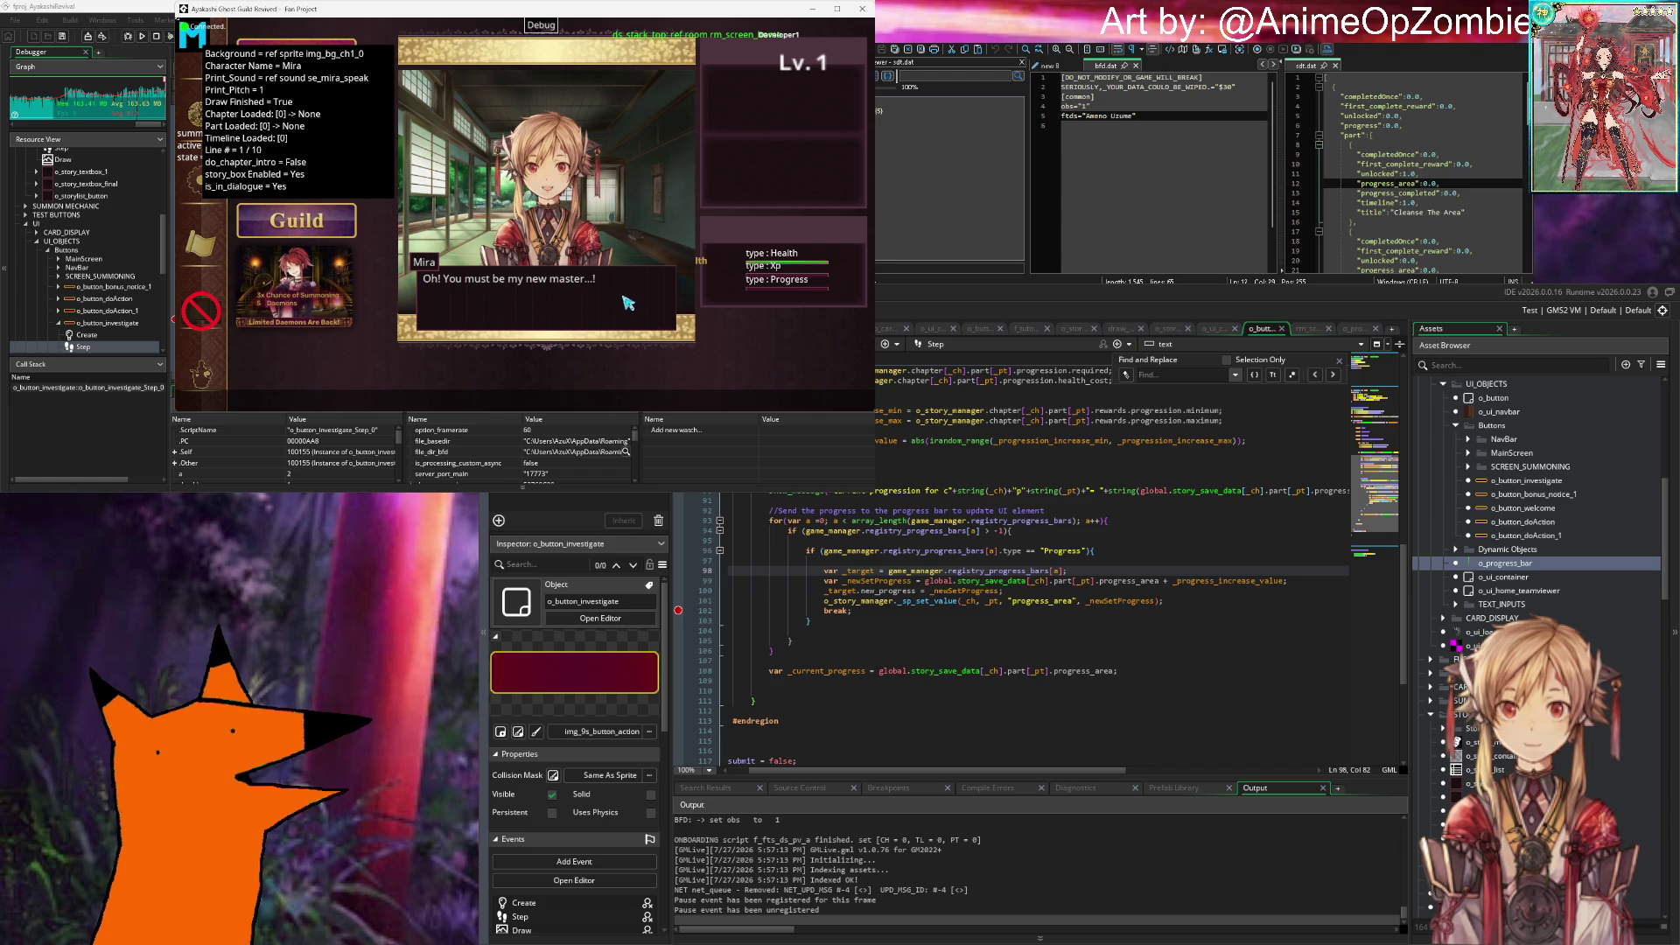
pyautogui.click(629, 304)
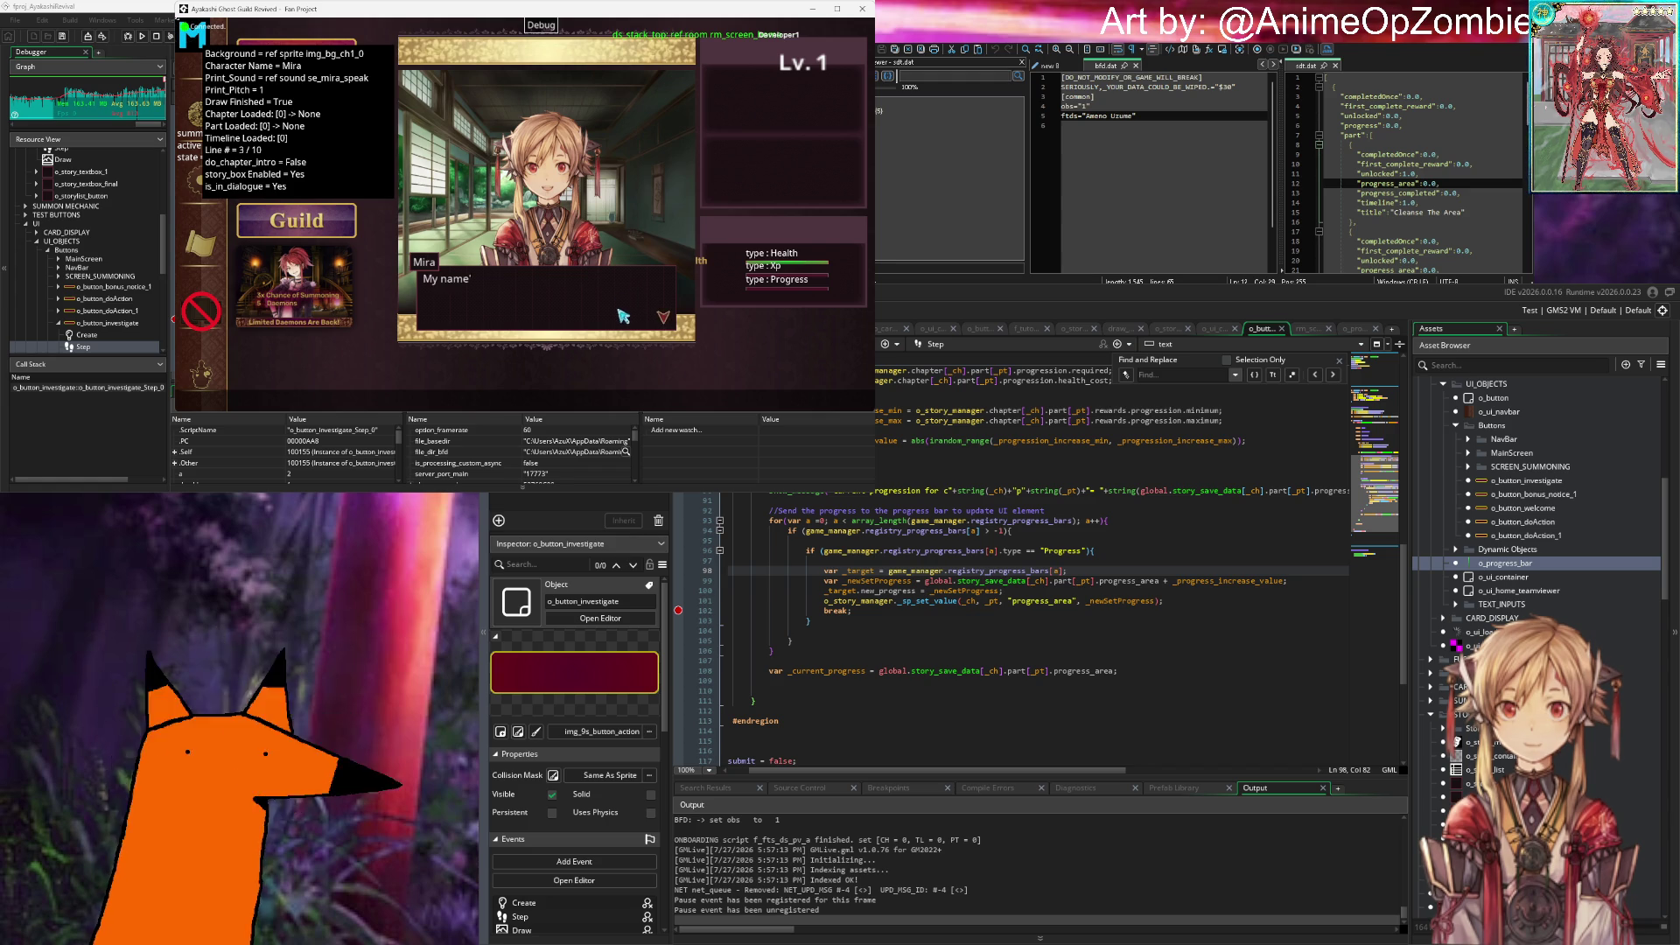
pyautogui.click(627, 319)
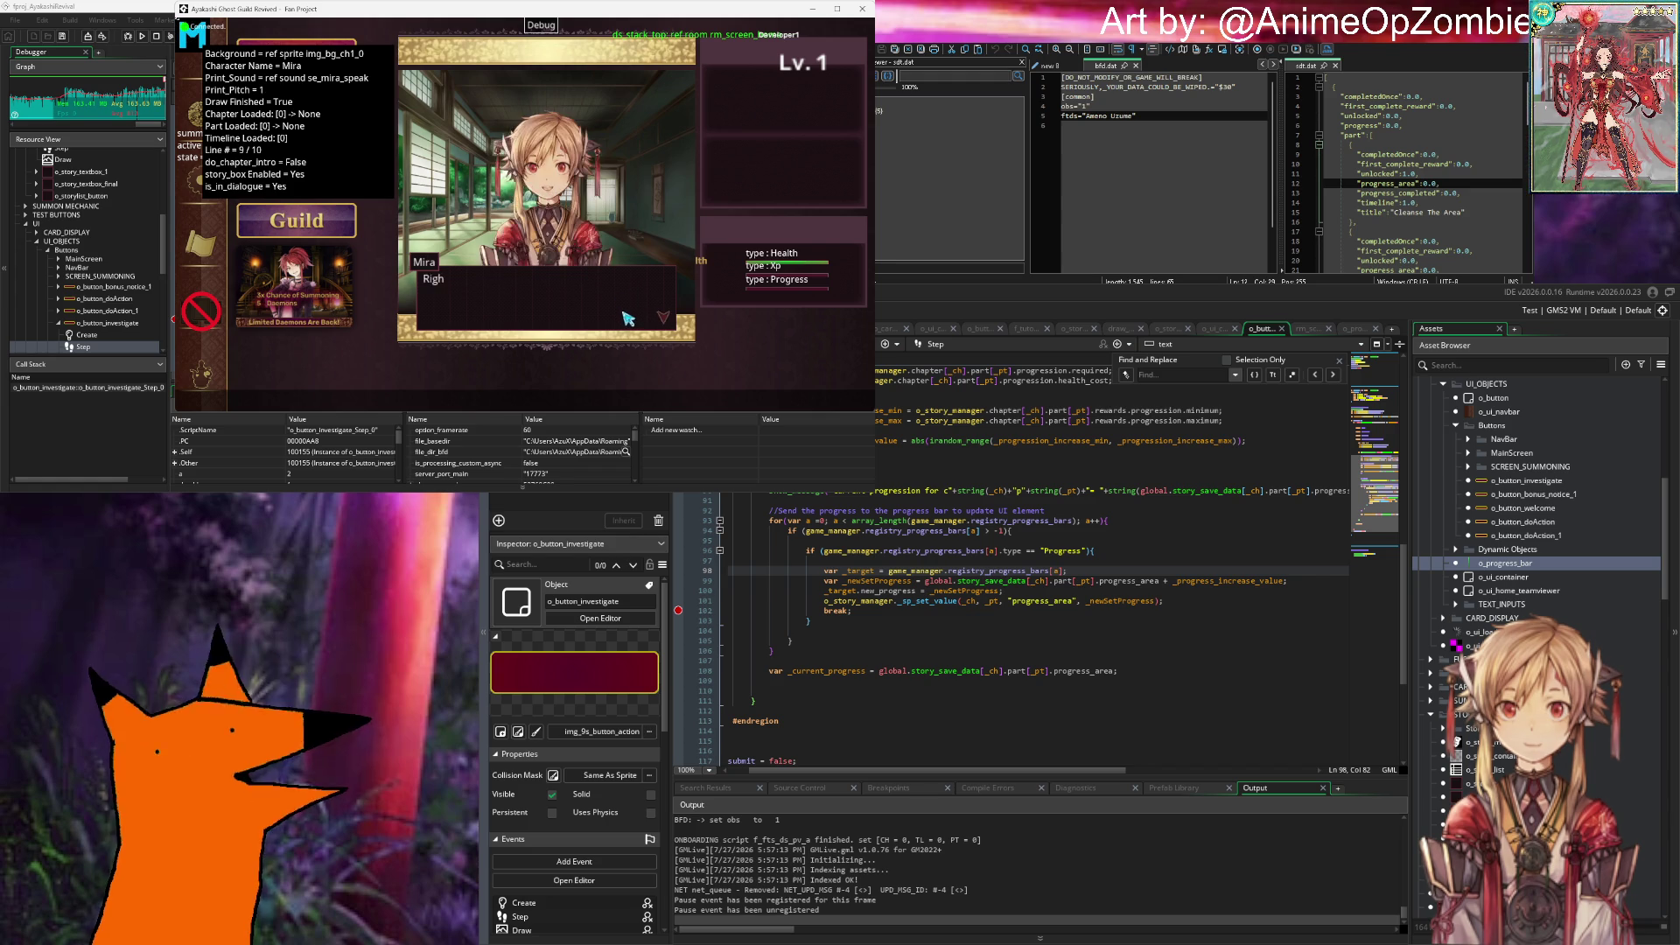
pyautogui.click(612, 329)
# Step: Summon a daemon and finish Mira's follow-up dialogue
pyautogui.click(552, 385)
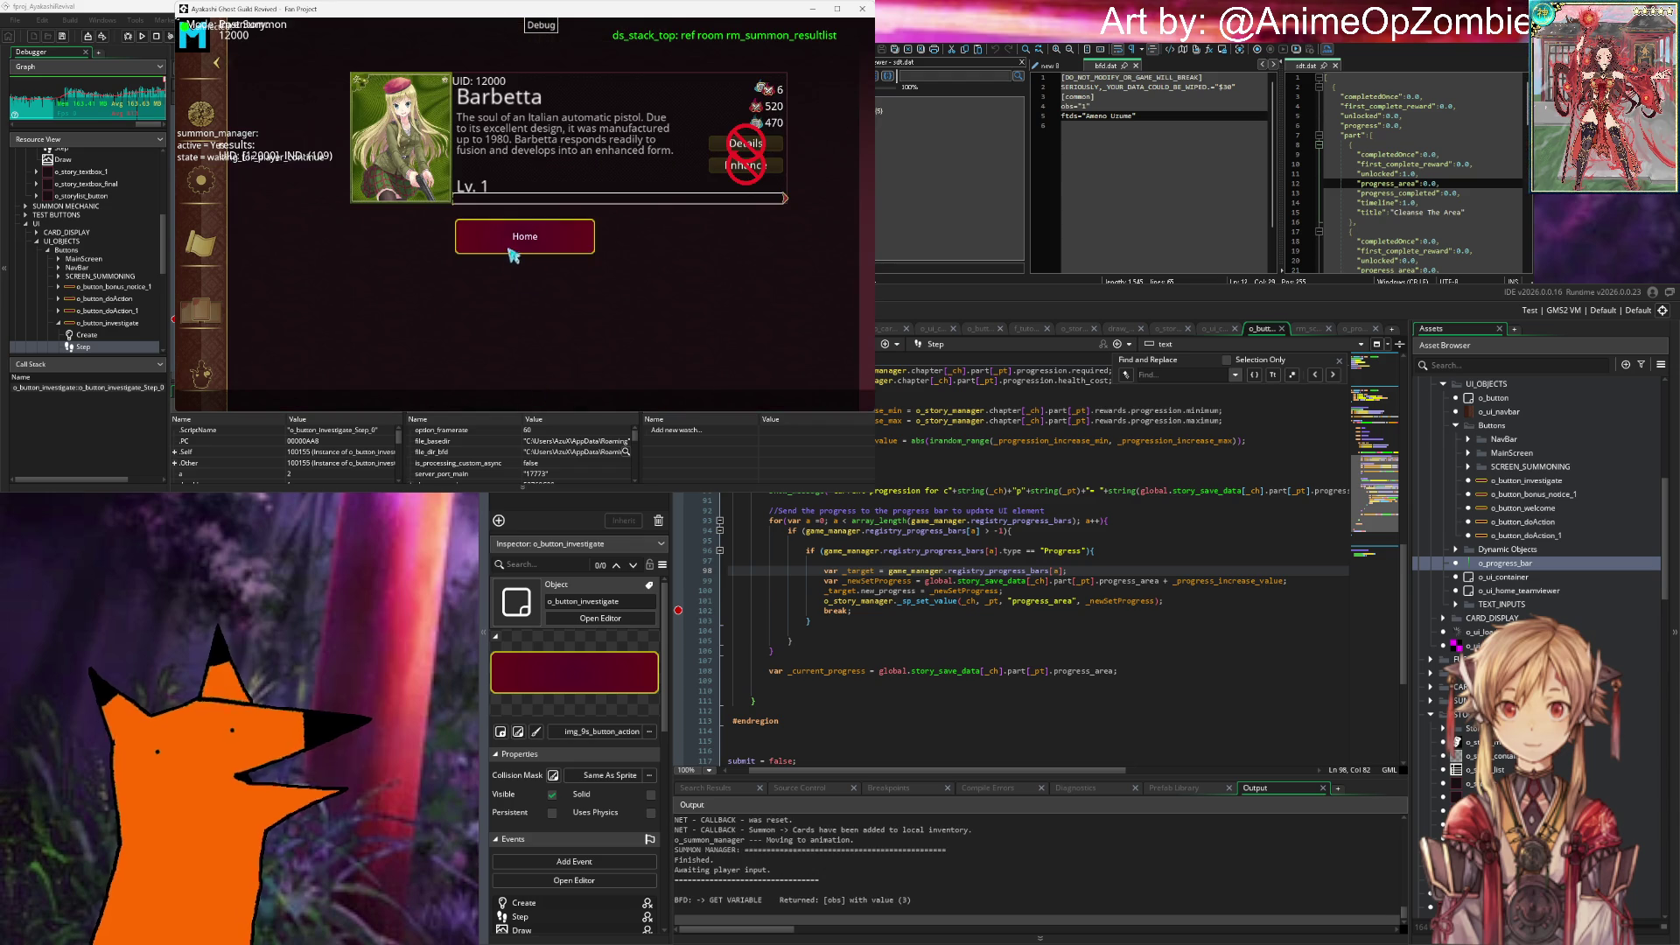
pyautogui.click(521, 238)
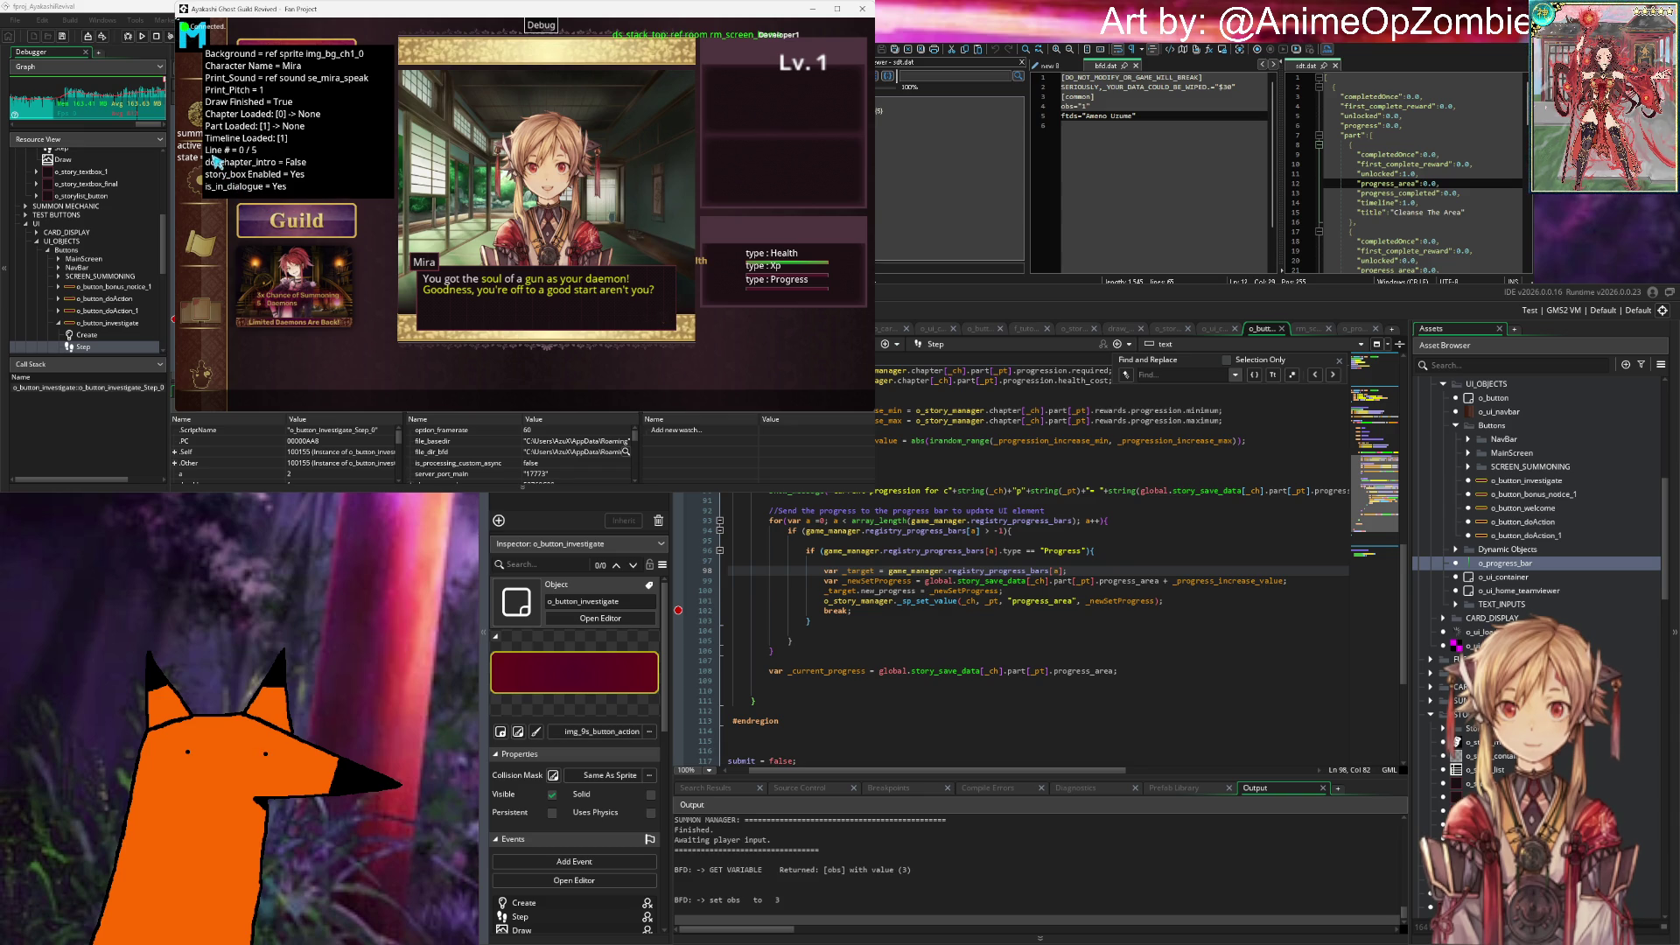
pyautogui.click(648, 278)
pyautogui.click(635, 320)
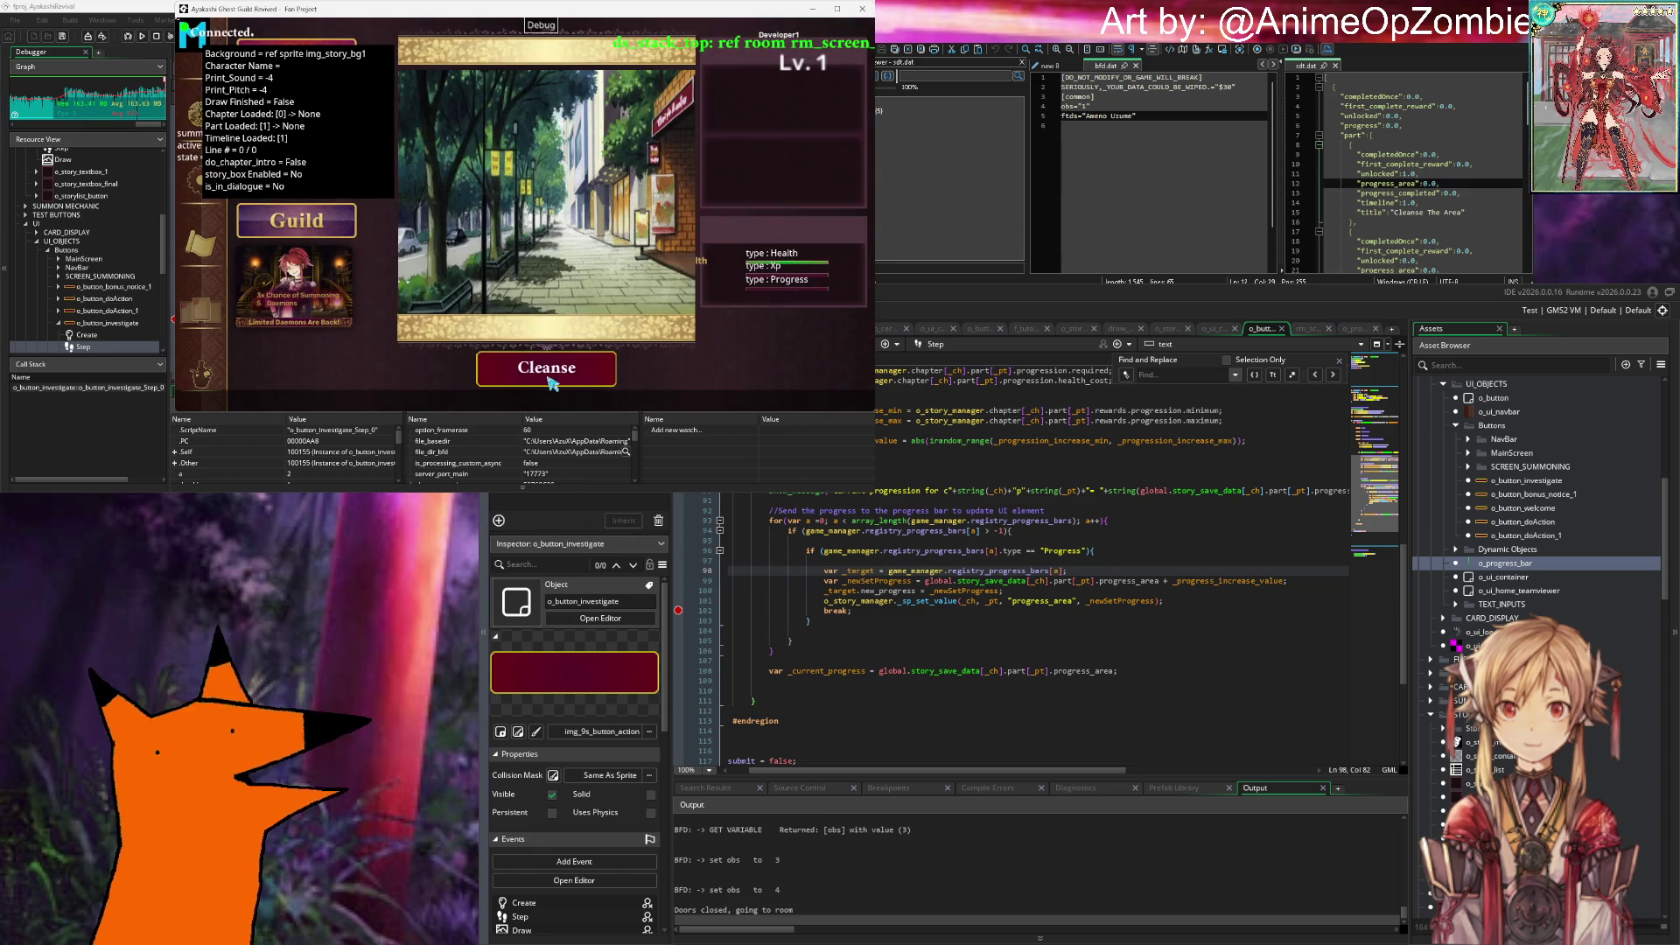
# Step: Cleanse the street, dismiss the progression messages, and check progress_area in sdt.dat
pyautogui.click(555, 365)
pyautogui.click(491, 287)
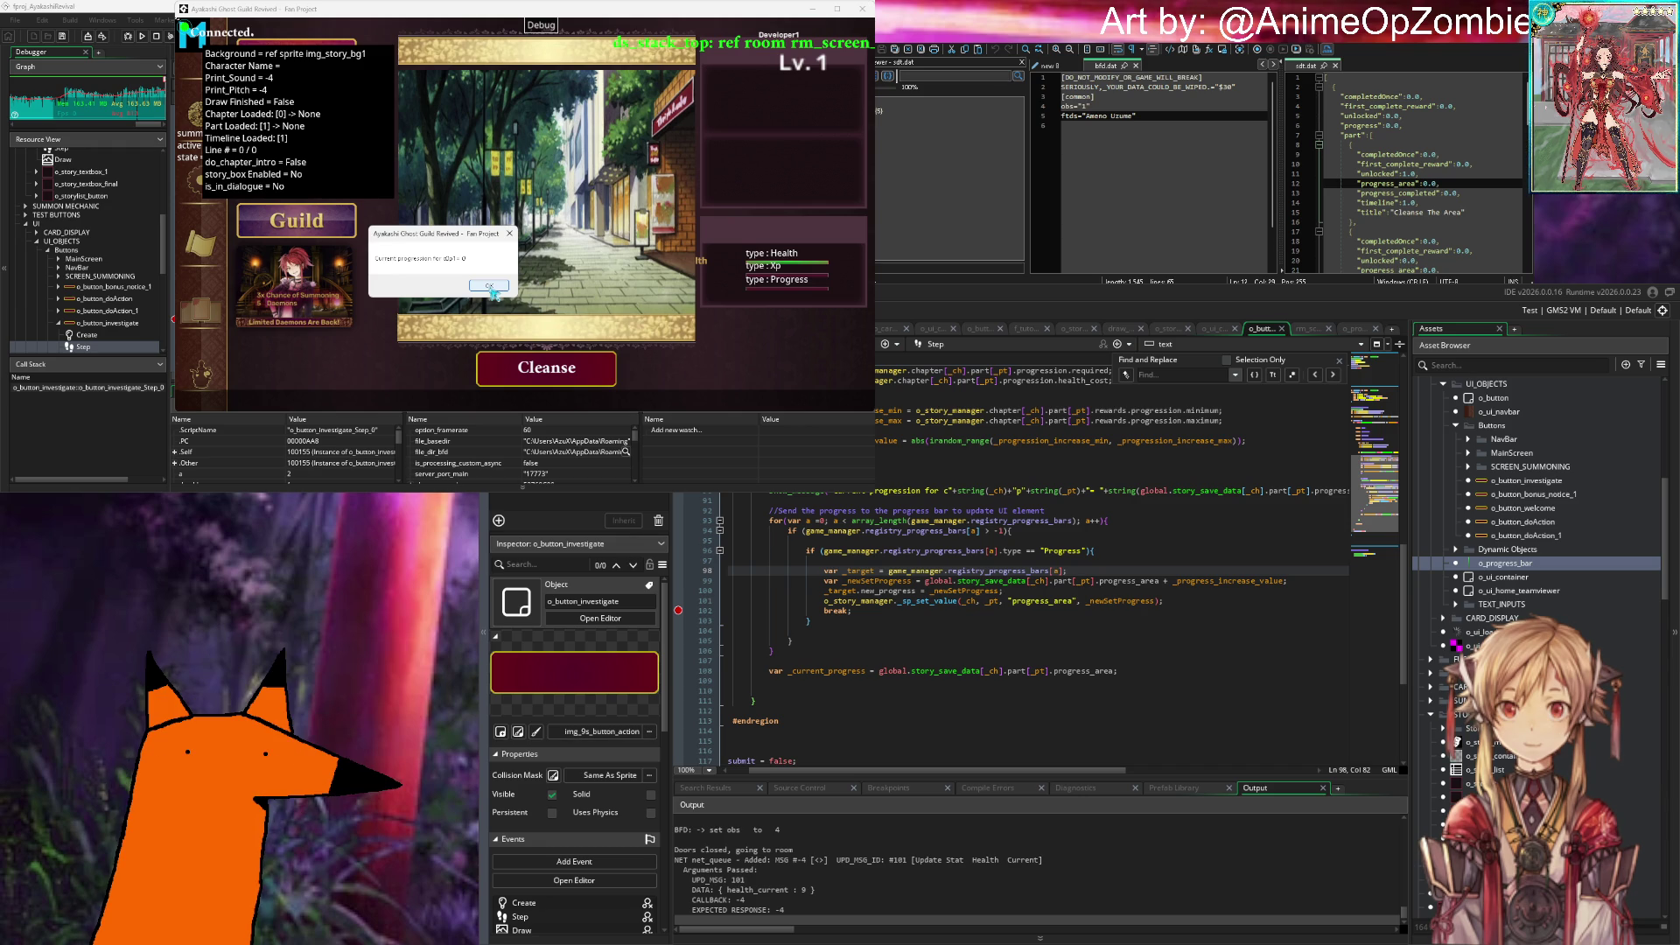
pyautogui.click(491, 289)
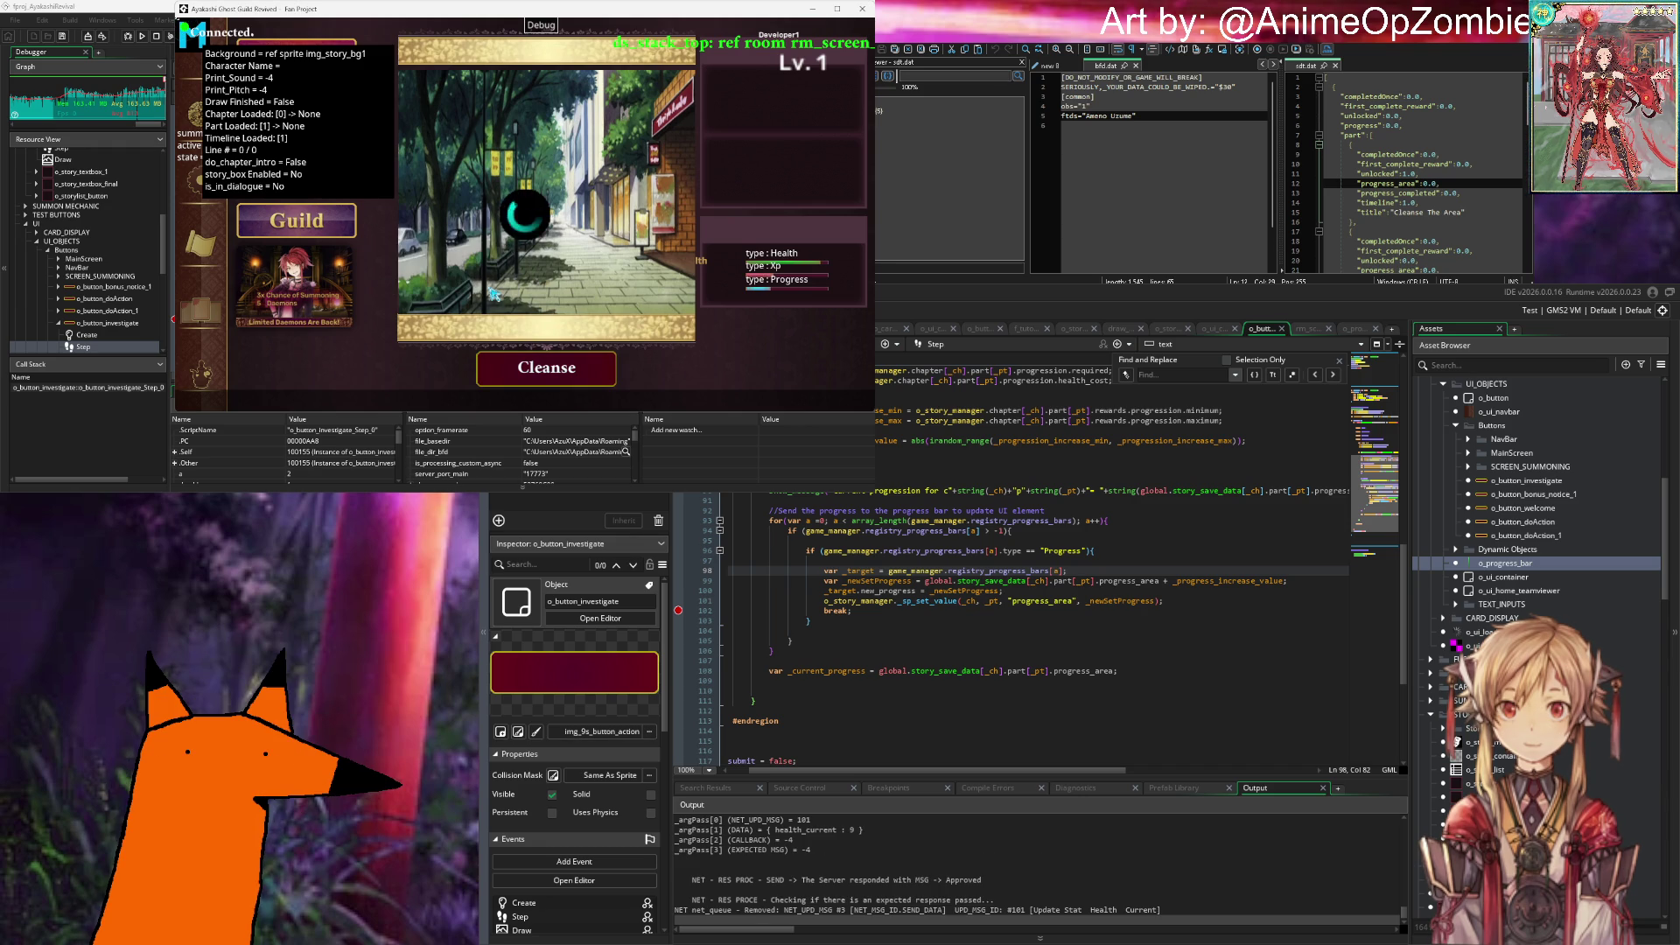
pyautogui.click(1477, 187)
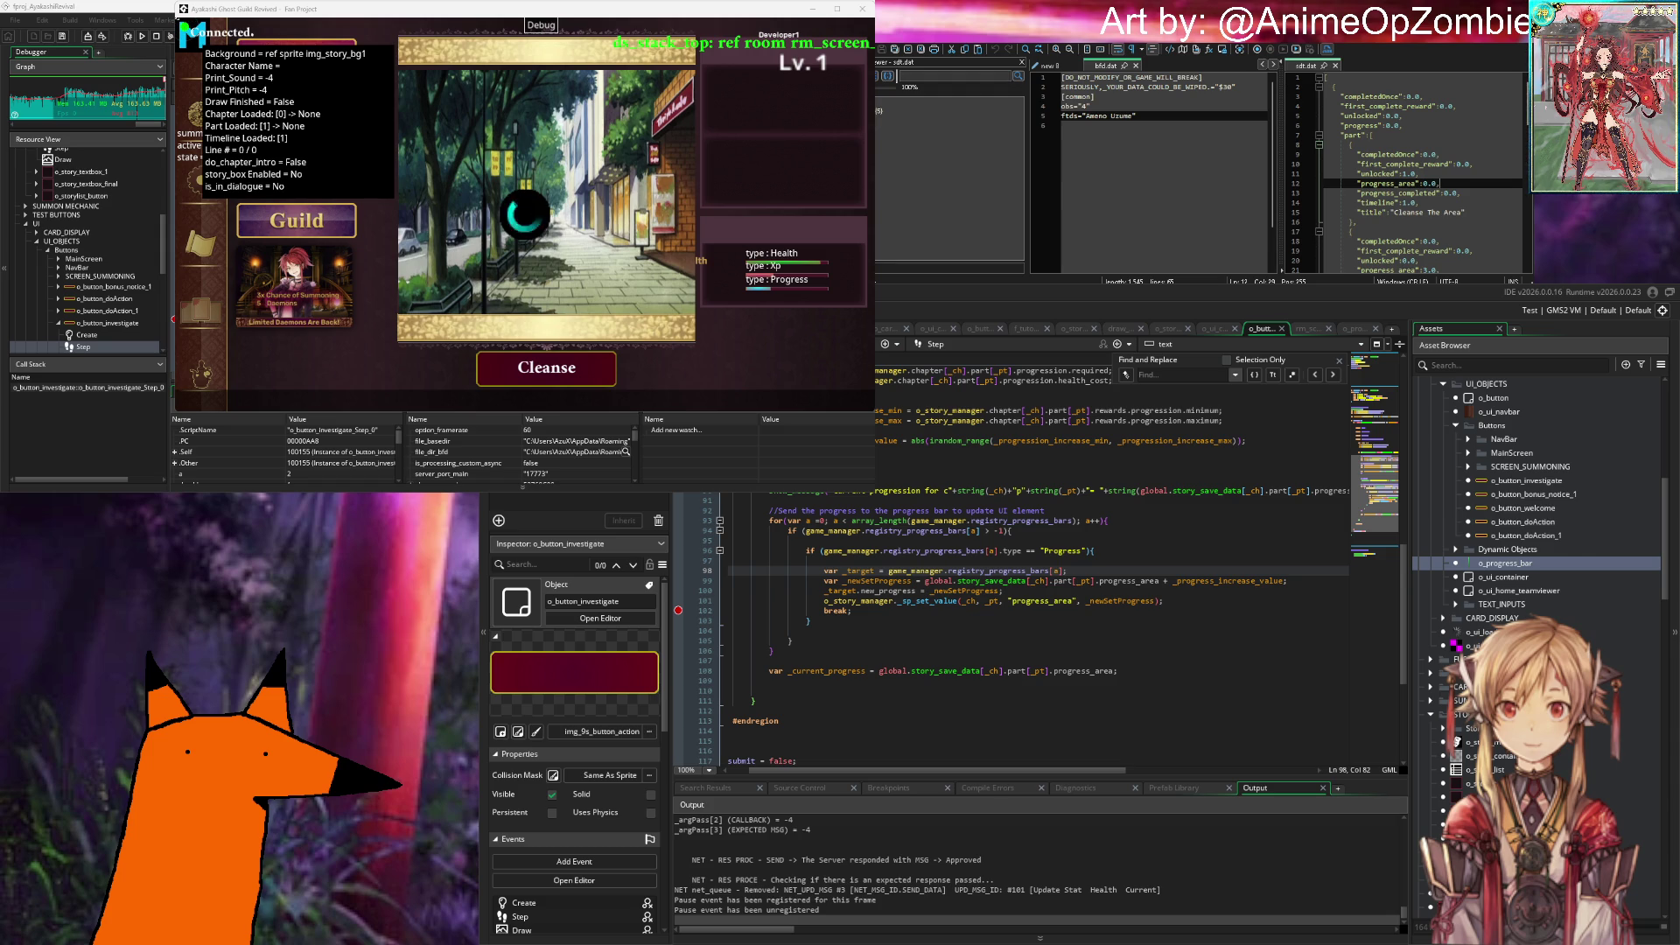
pyautogui.click(531, 374)
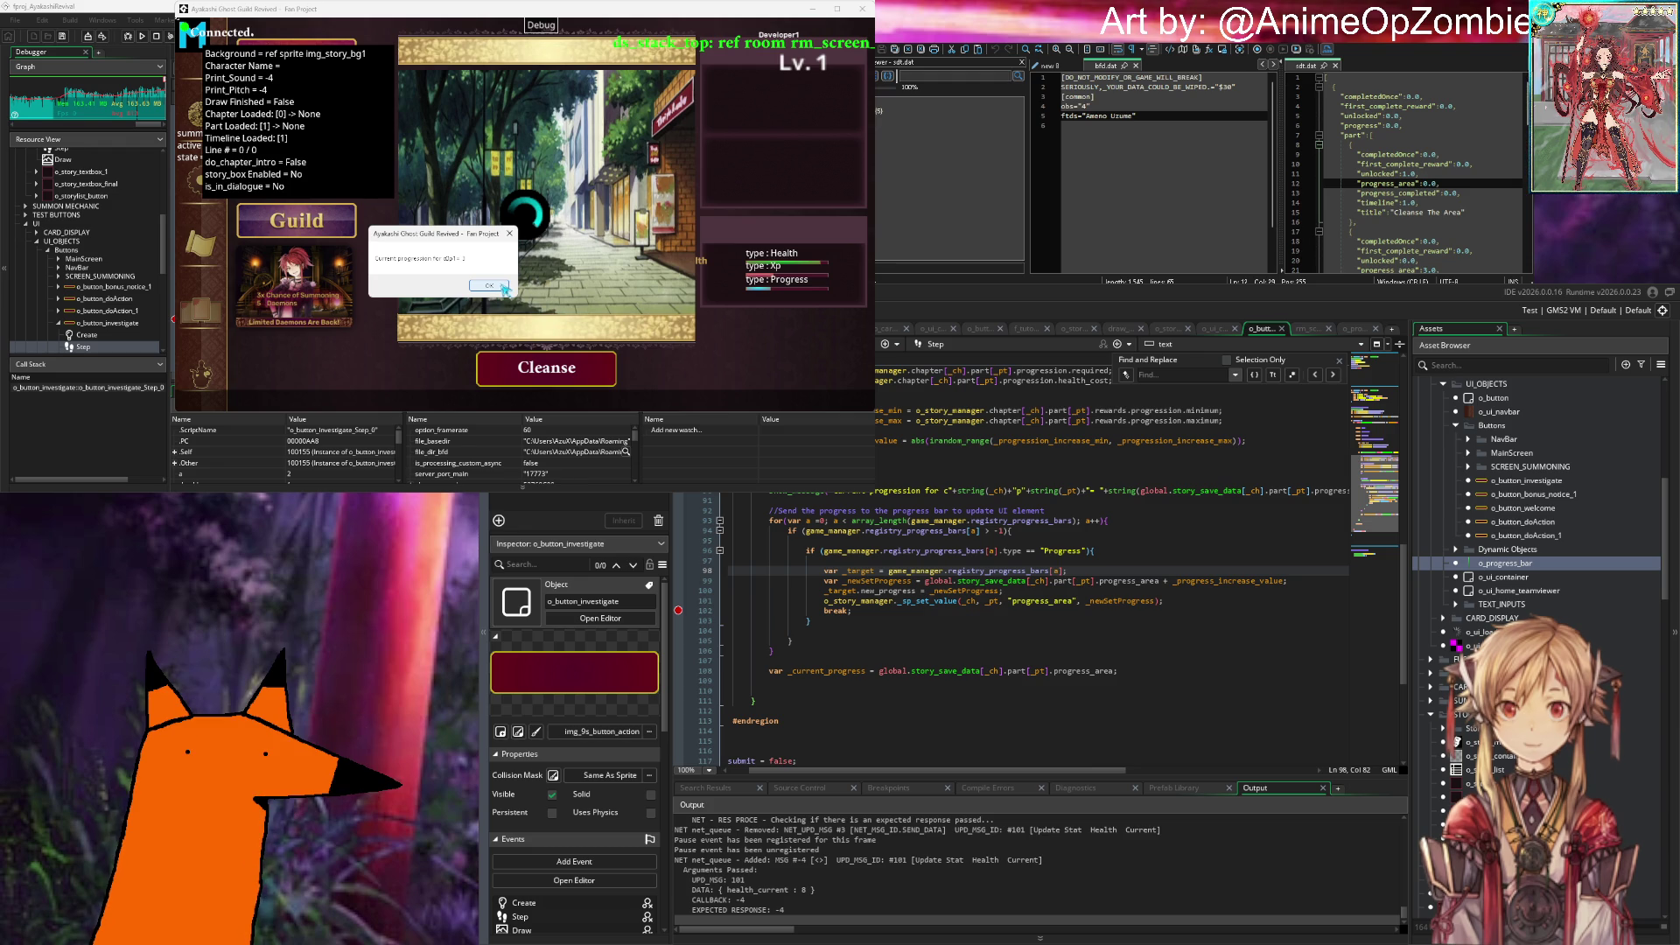
# Step: Cleanse again and dismiss the c0p1 progression messages until the result appears
pyautogui.click(503, 286)
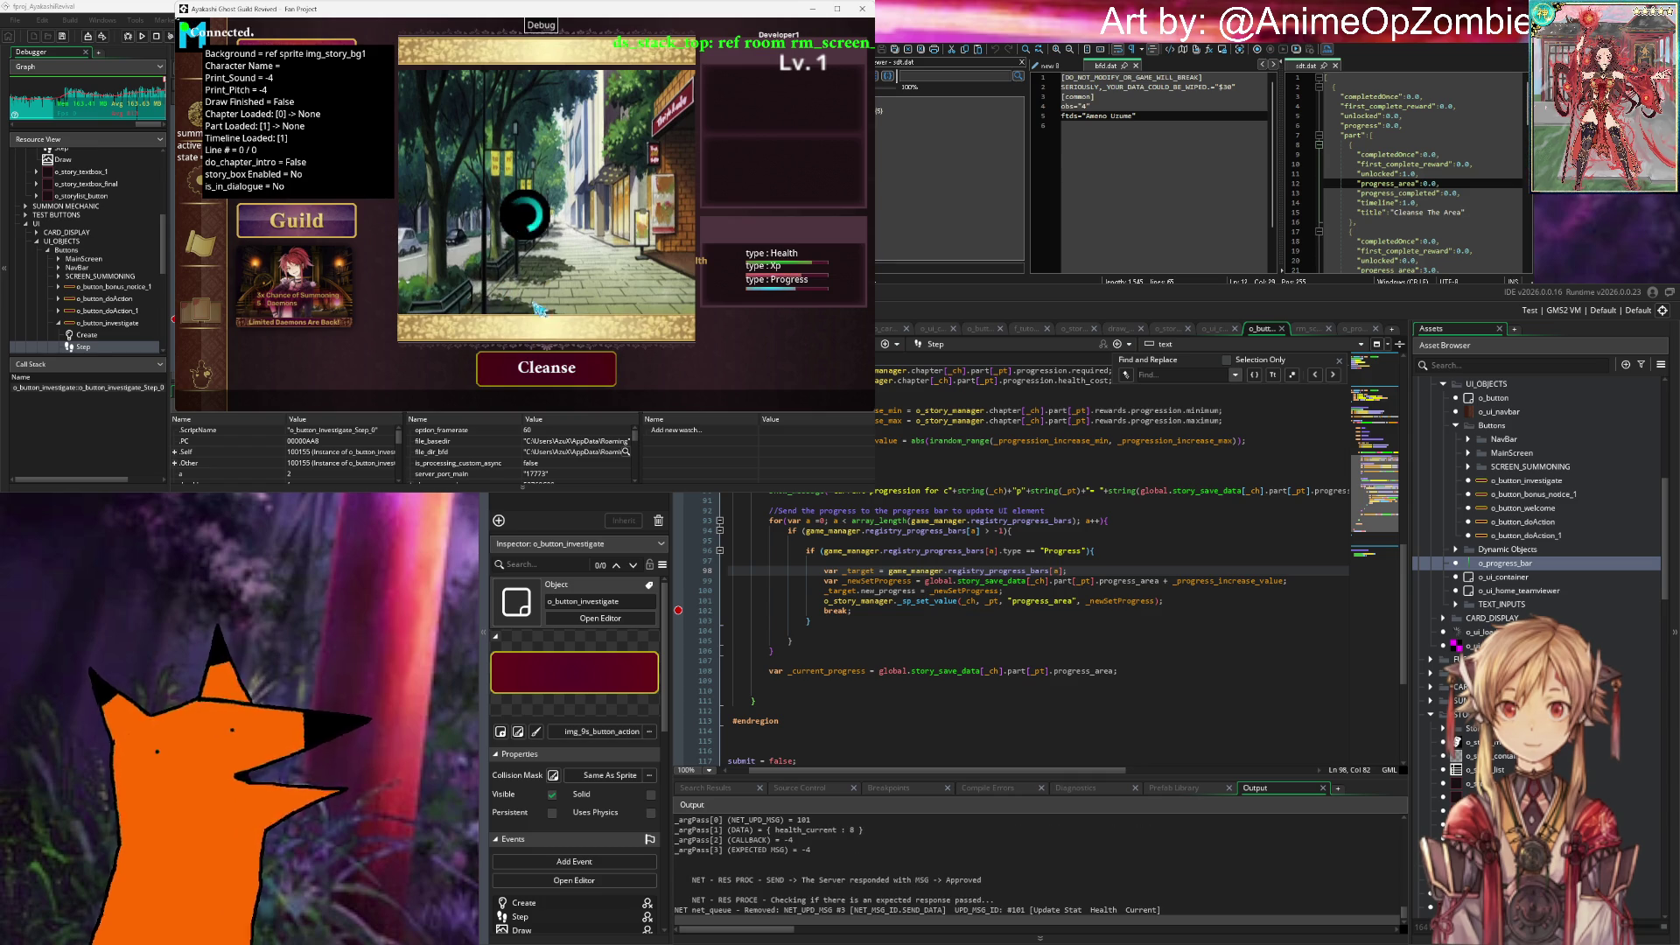
pyautogui.click(574, 367)
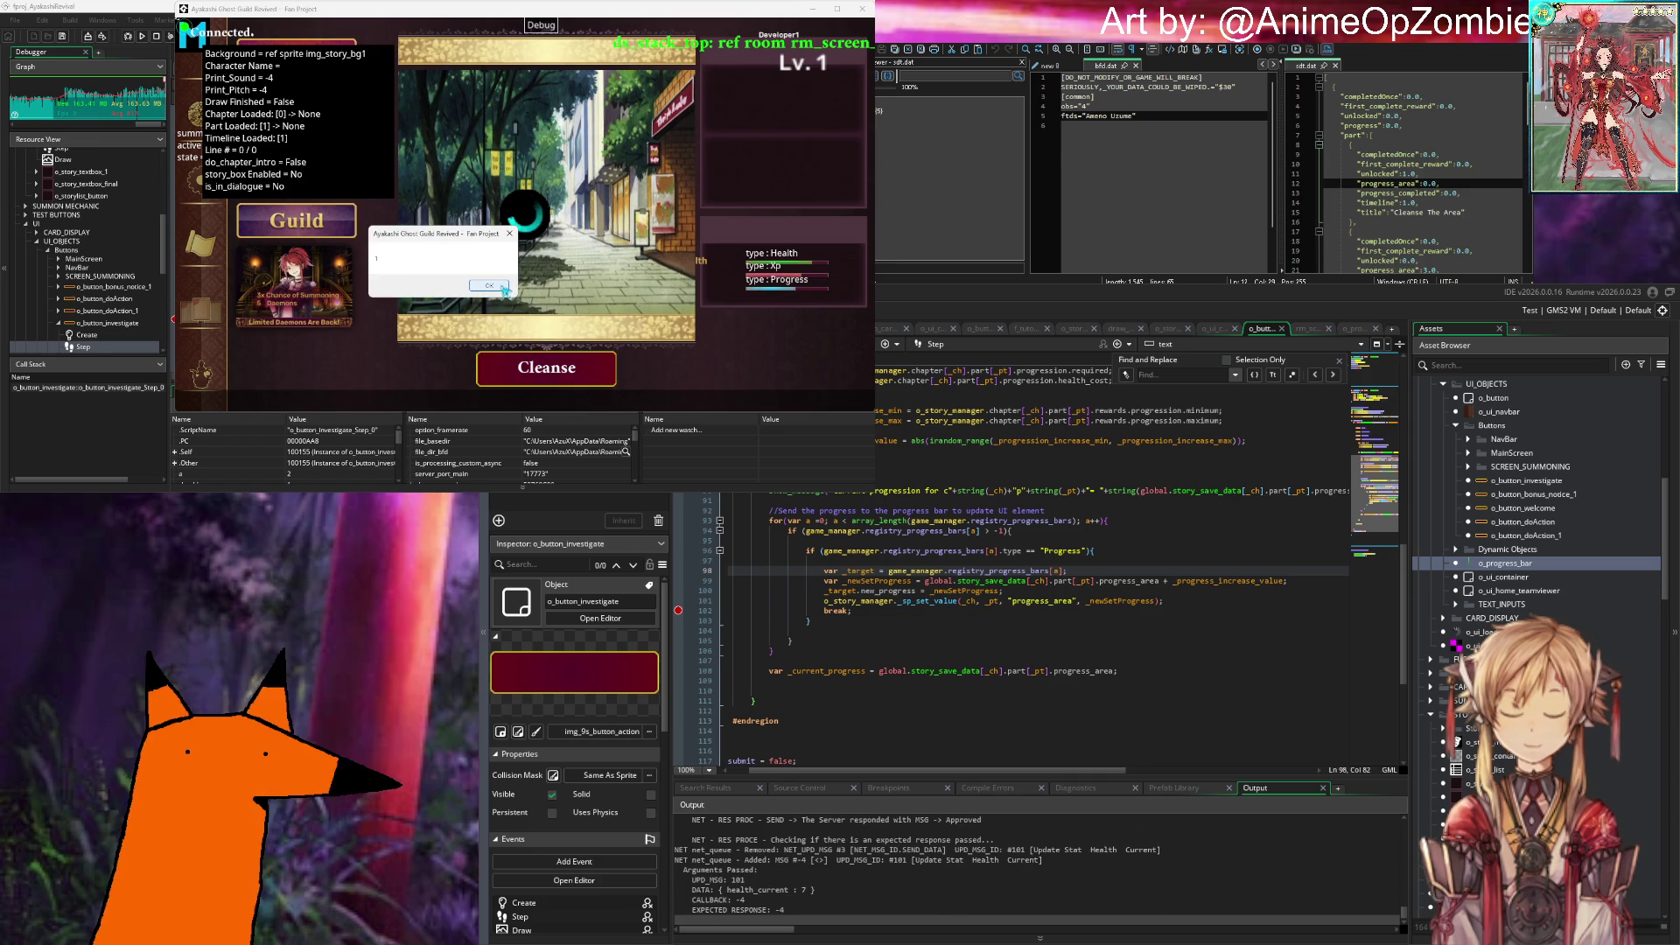
pyautogui.click(504, 288)
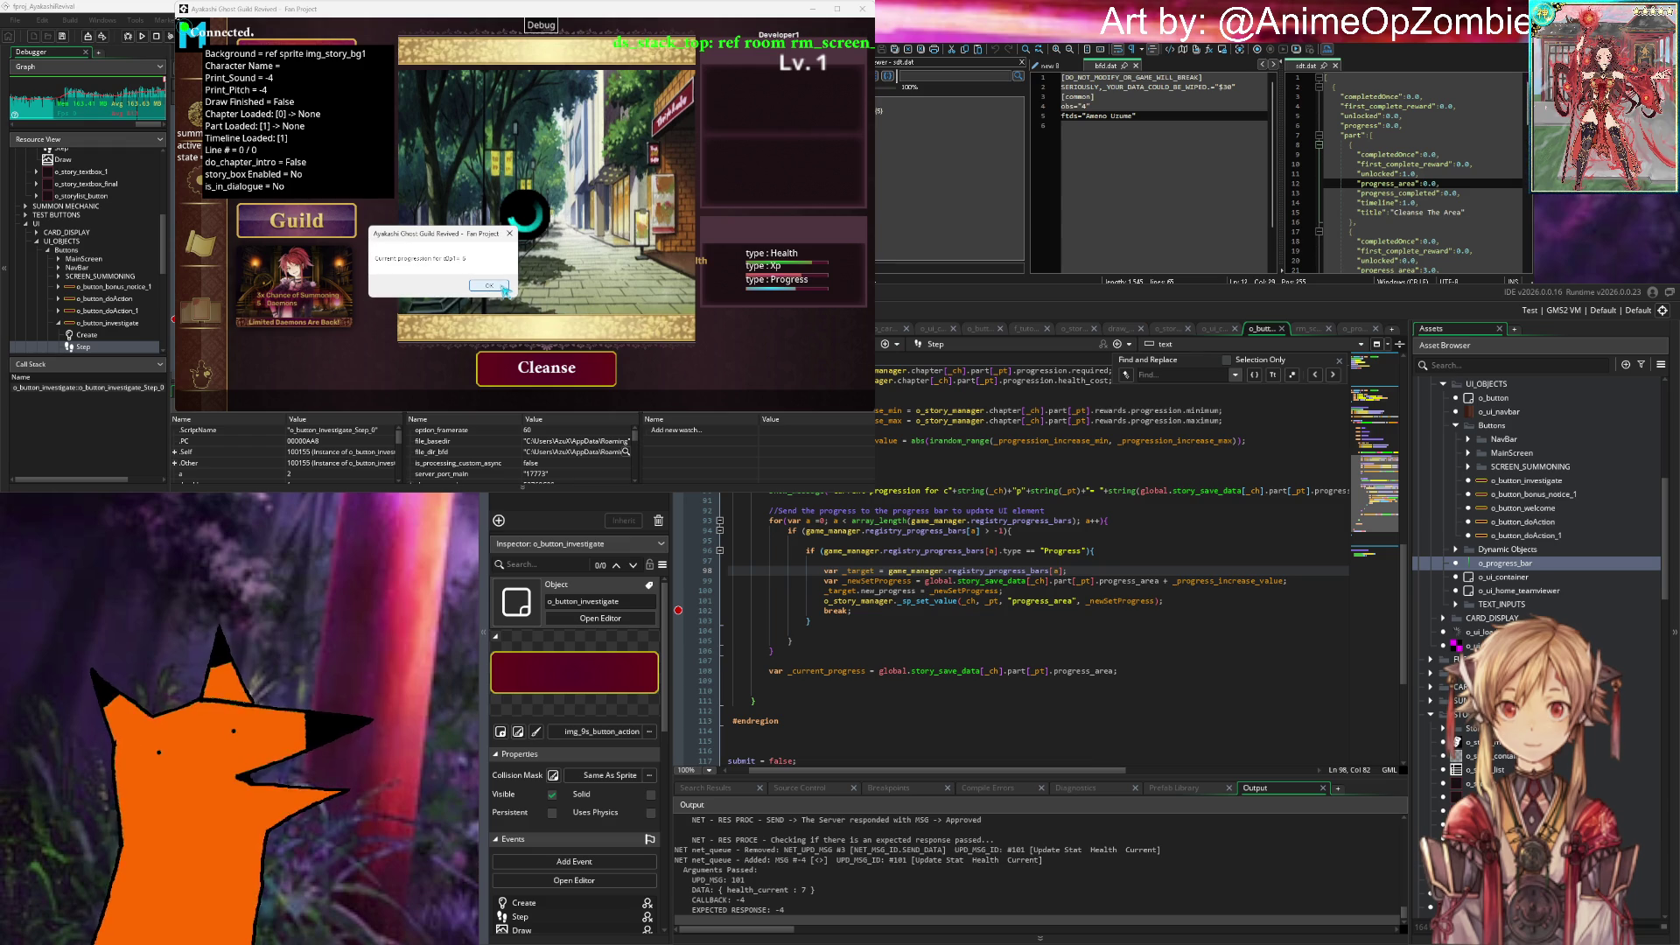
pyautogui.click(502, 288)
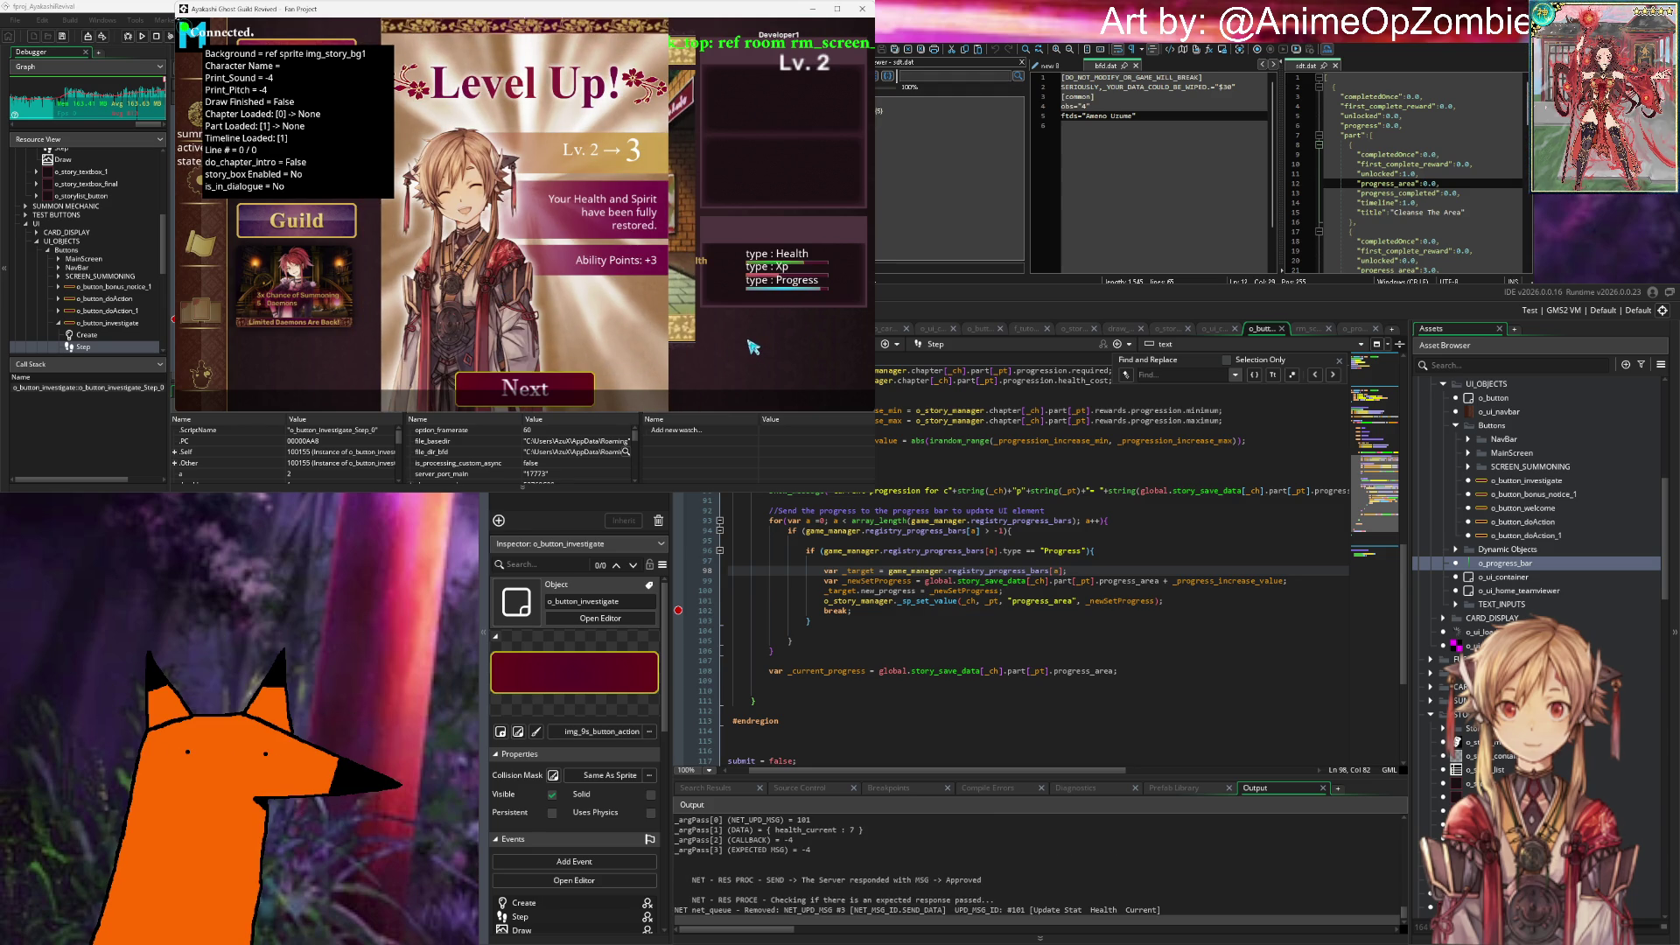
# Step: Press Next on the Level Up popup three times, which fails to close it
pyautogui.click(544, 394)
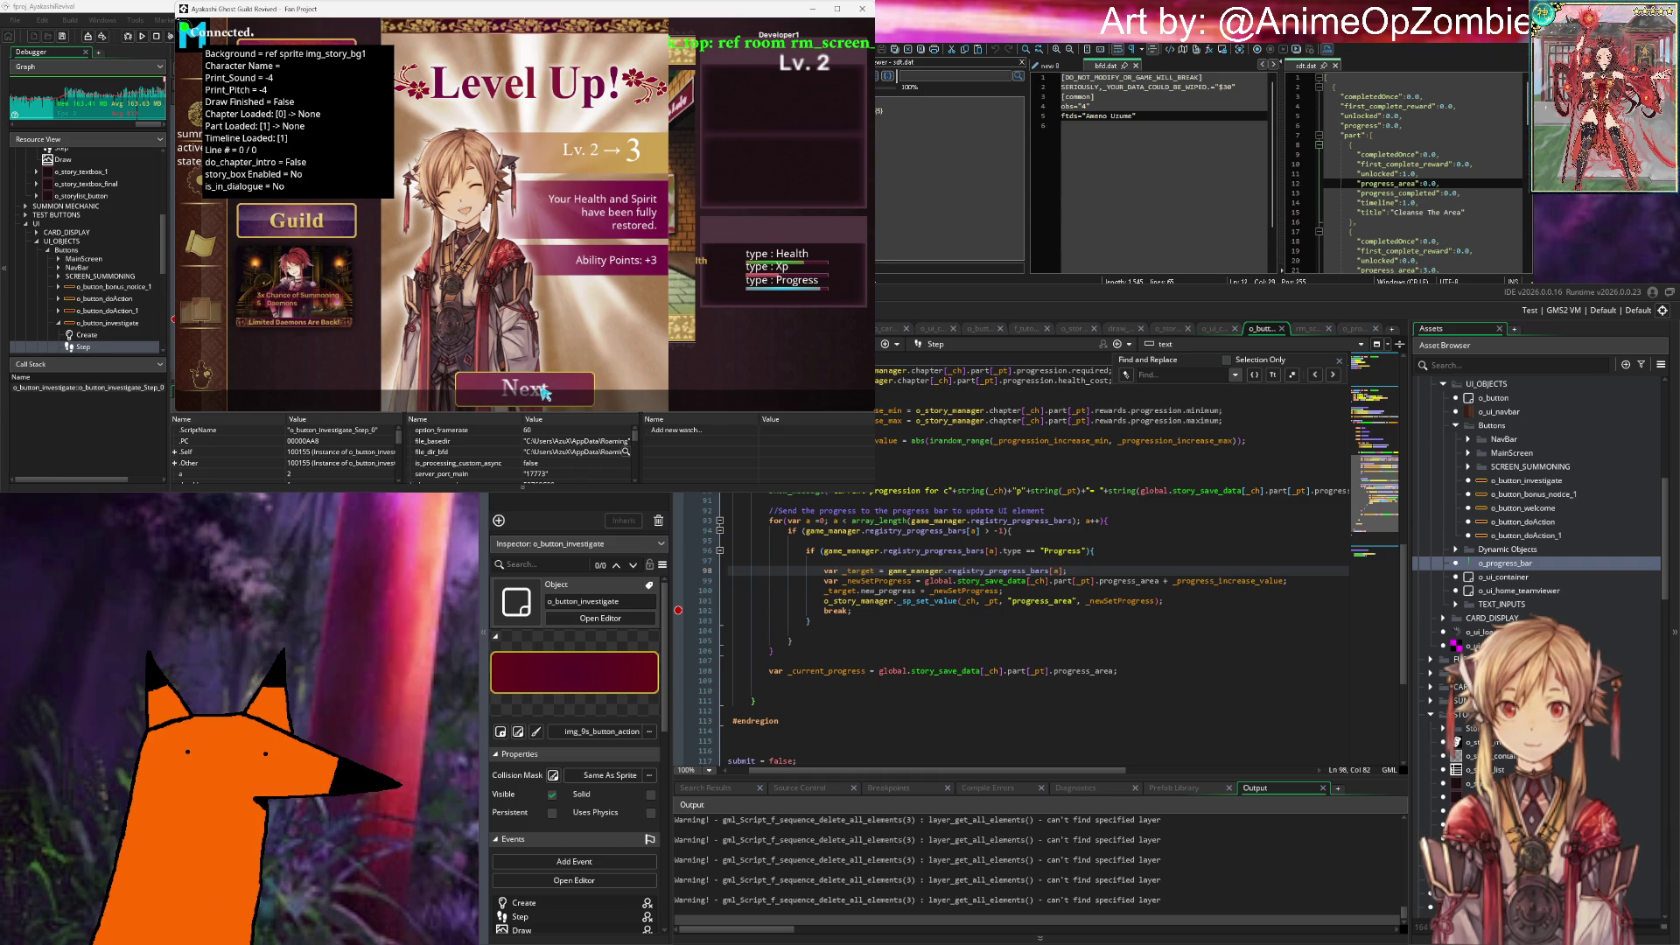
pyautogui.click(553, 391)
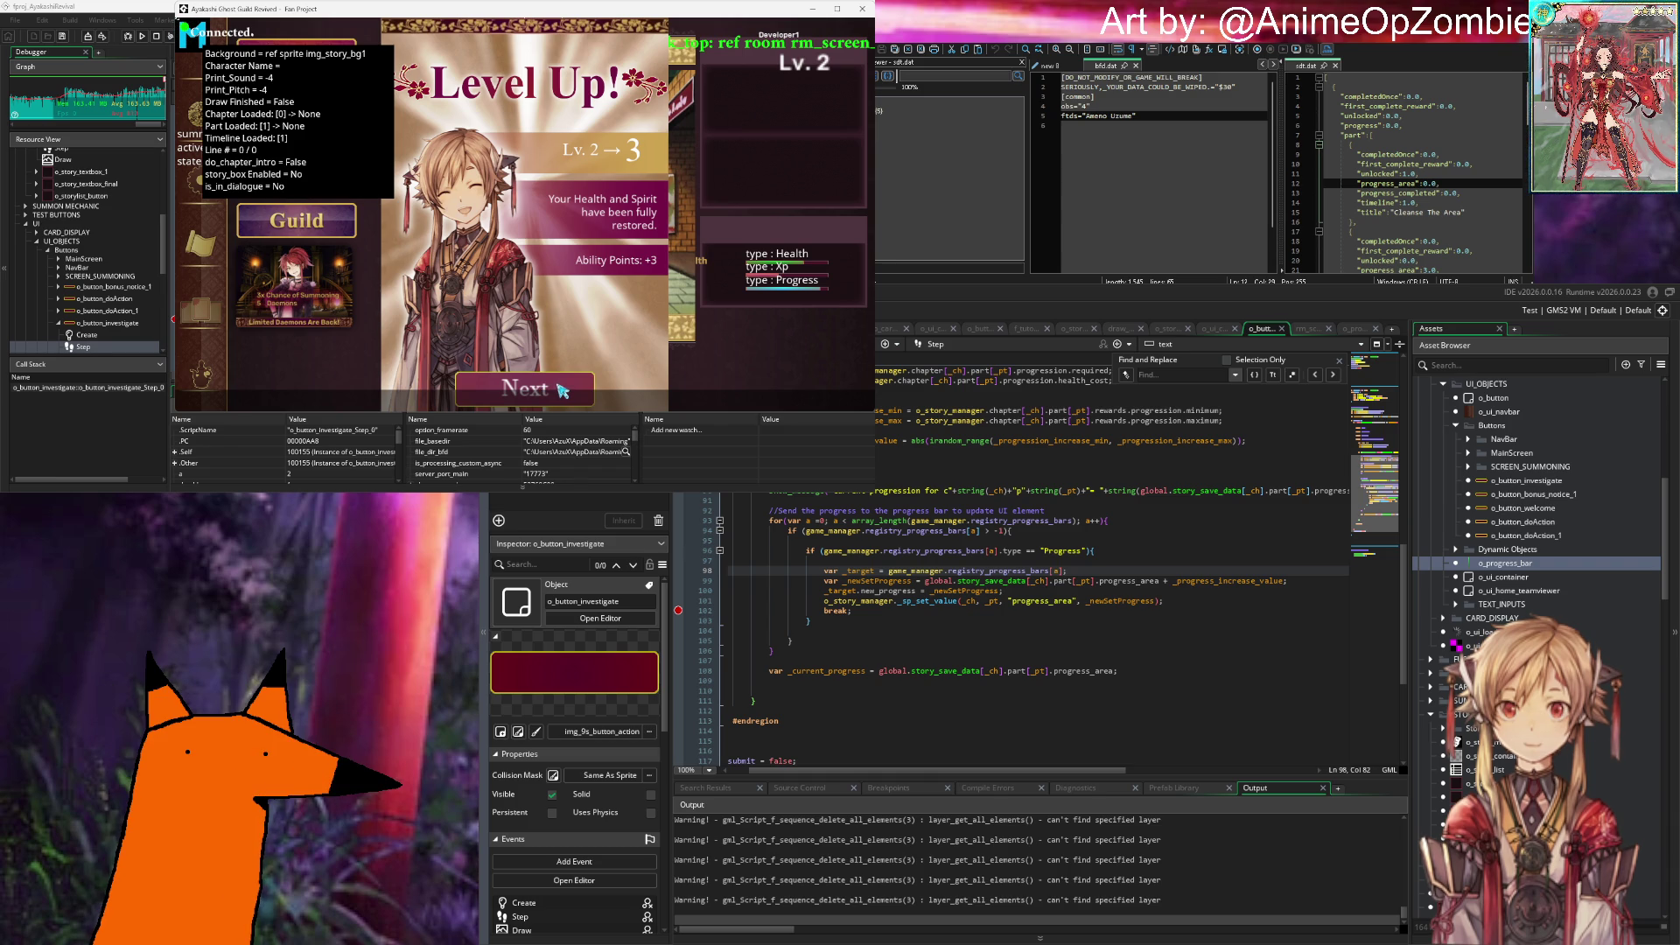
pyautogui.click(561, 383)
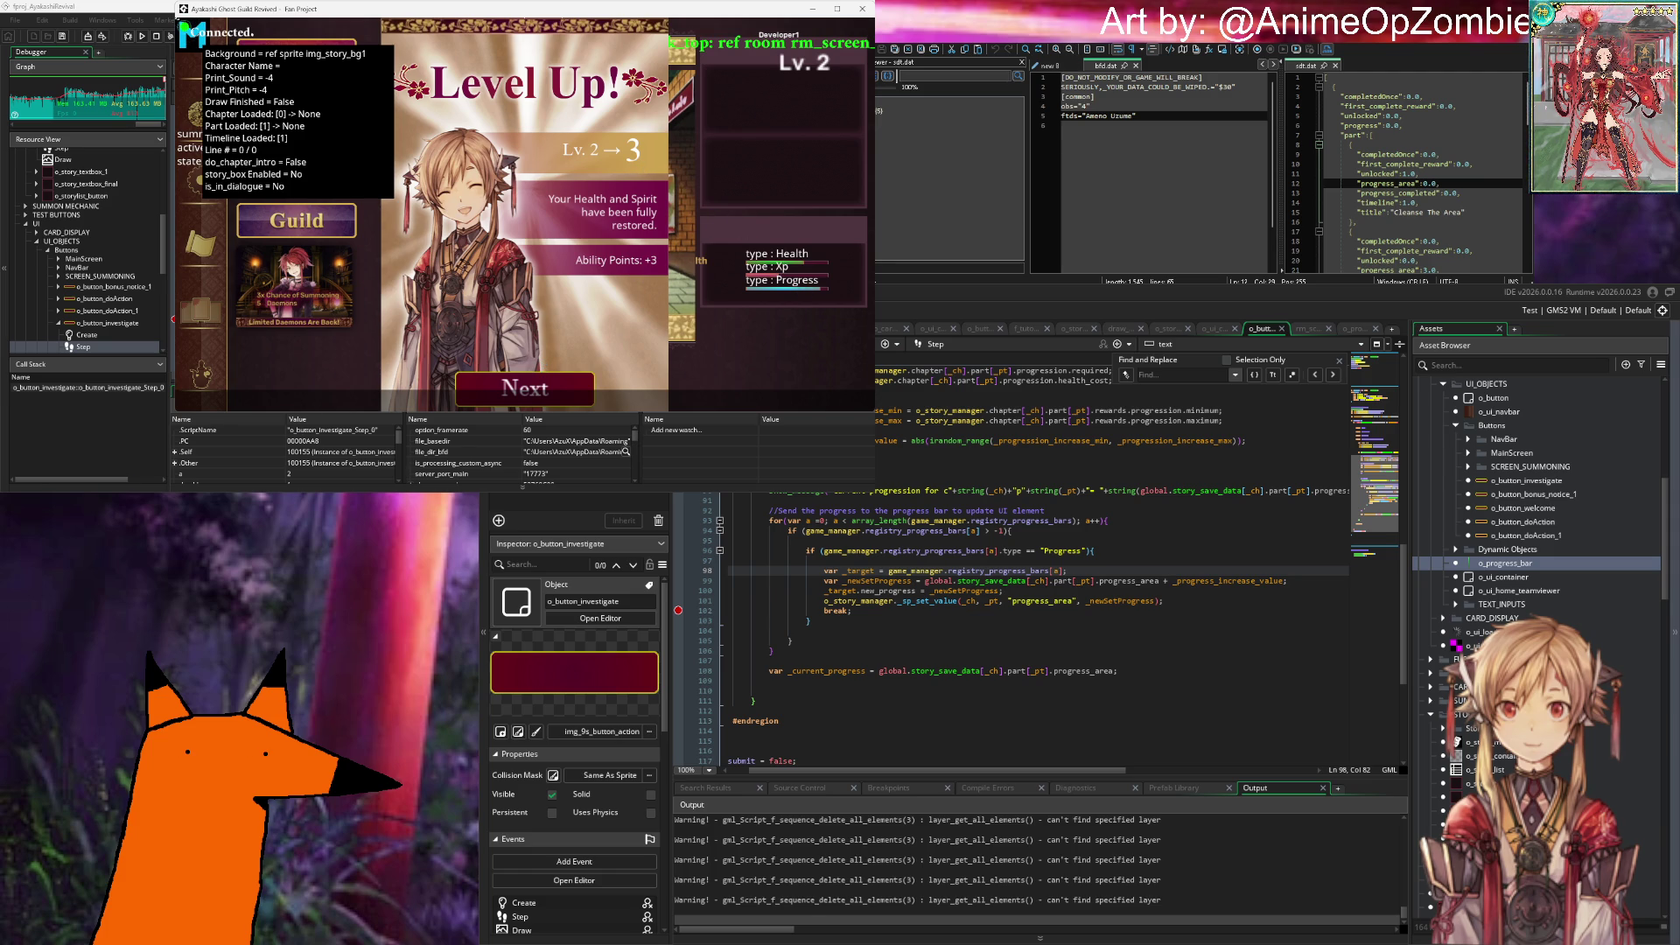
# Step: Inspect line 14 of sdt.dat and line 95 of the progress code
pyautogui.press('Down')
pyautogui.press('Down')
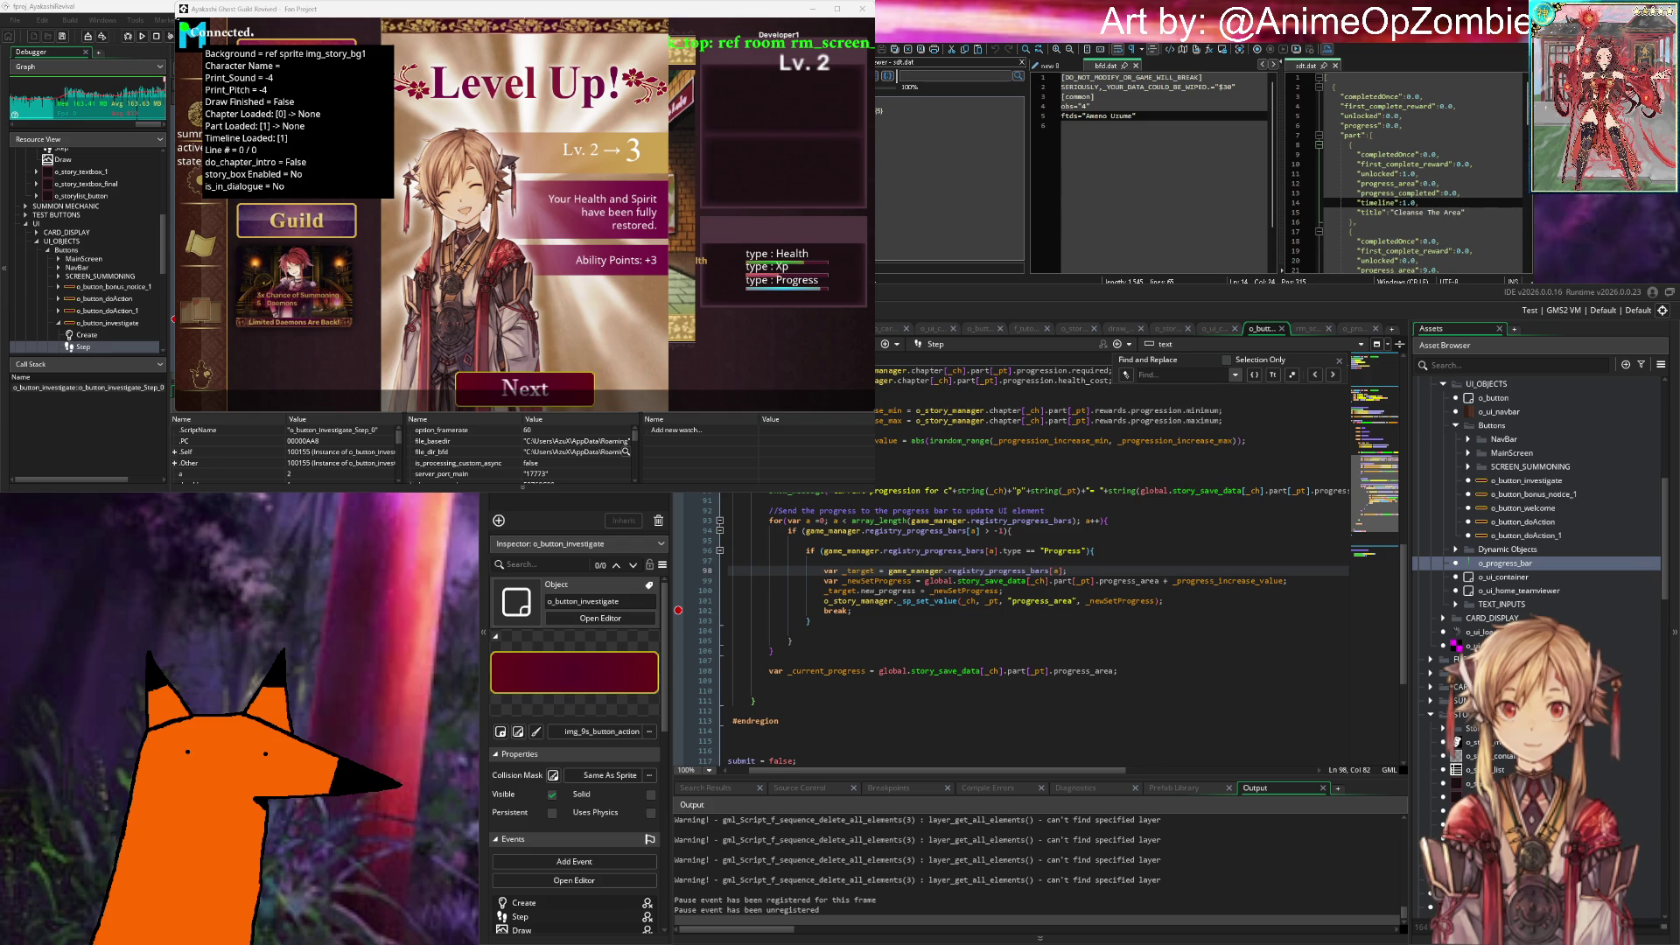
pyautogui.click(806, 530)
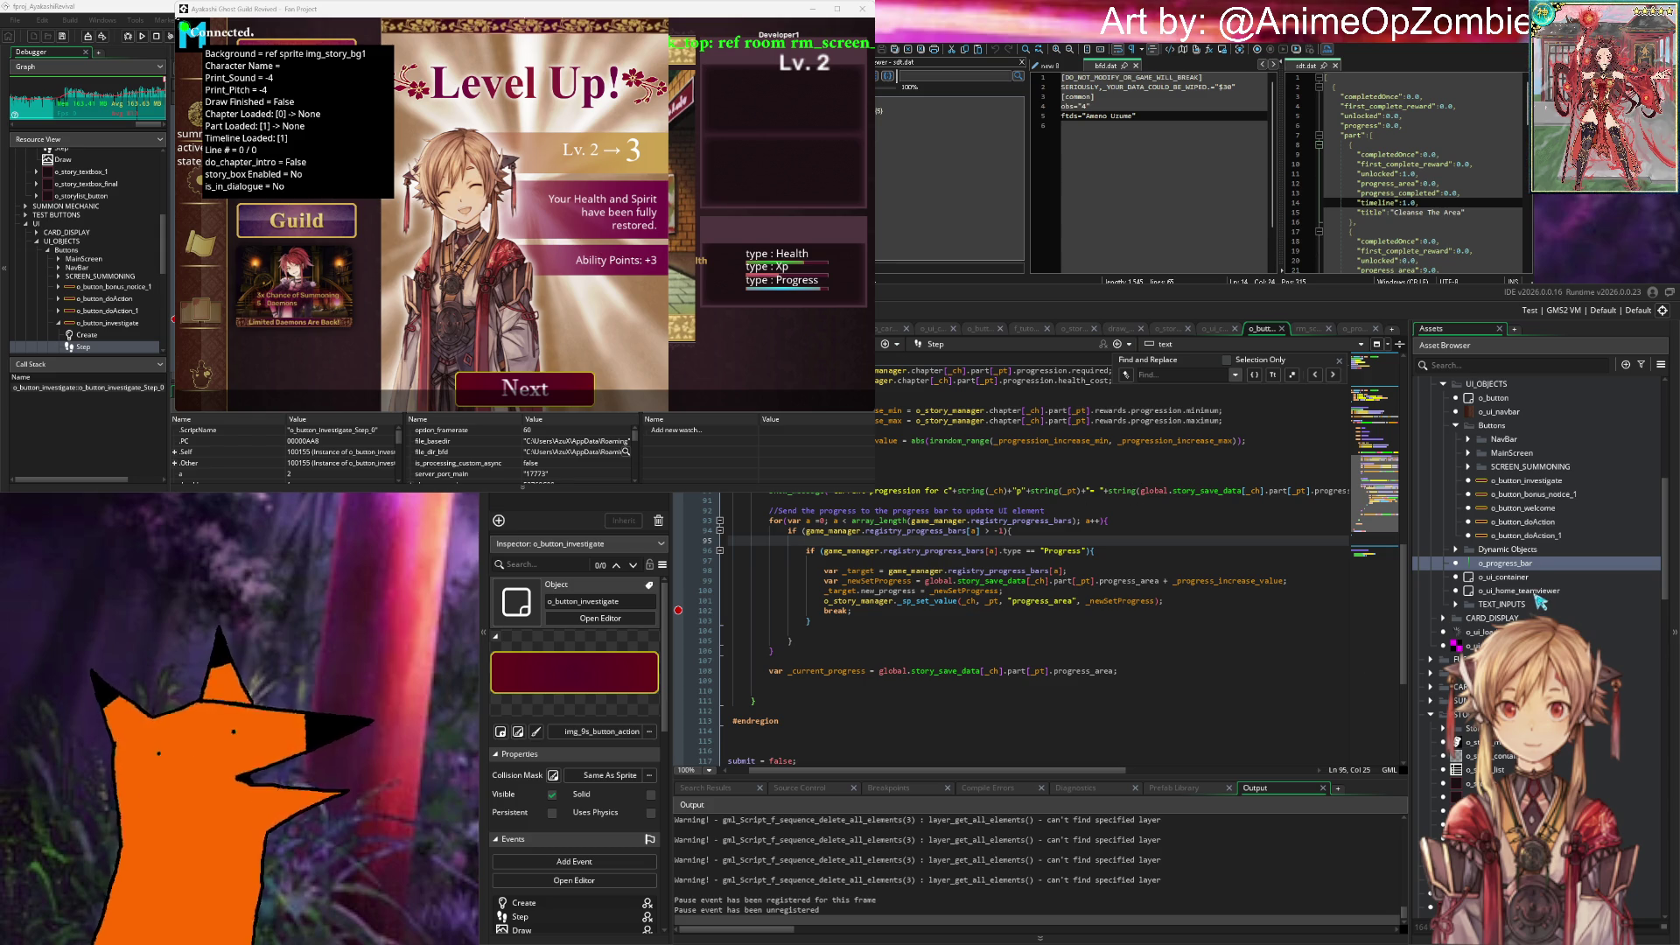
pyautogui.scroll(-10, 1538, 595)
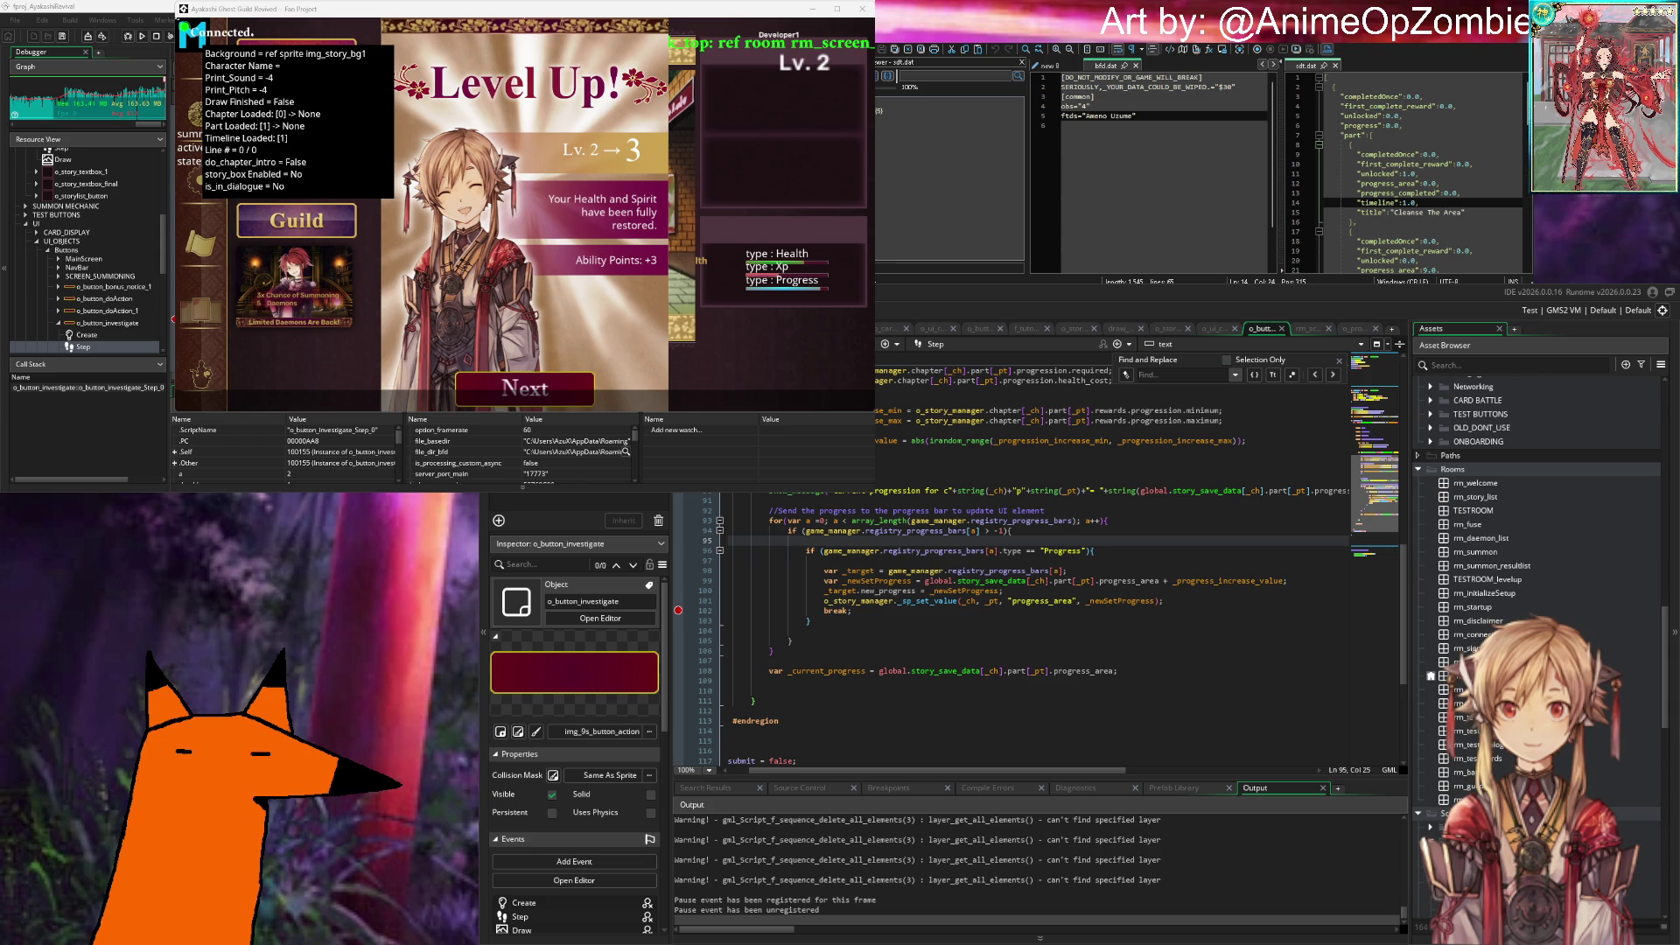
pyautogui.scroll(-5, 1538, 595)
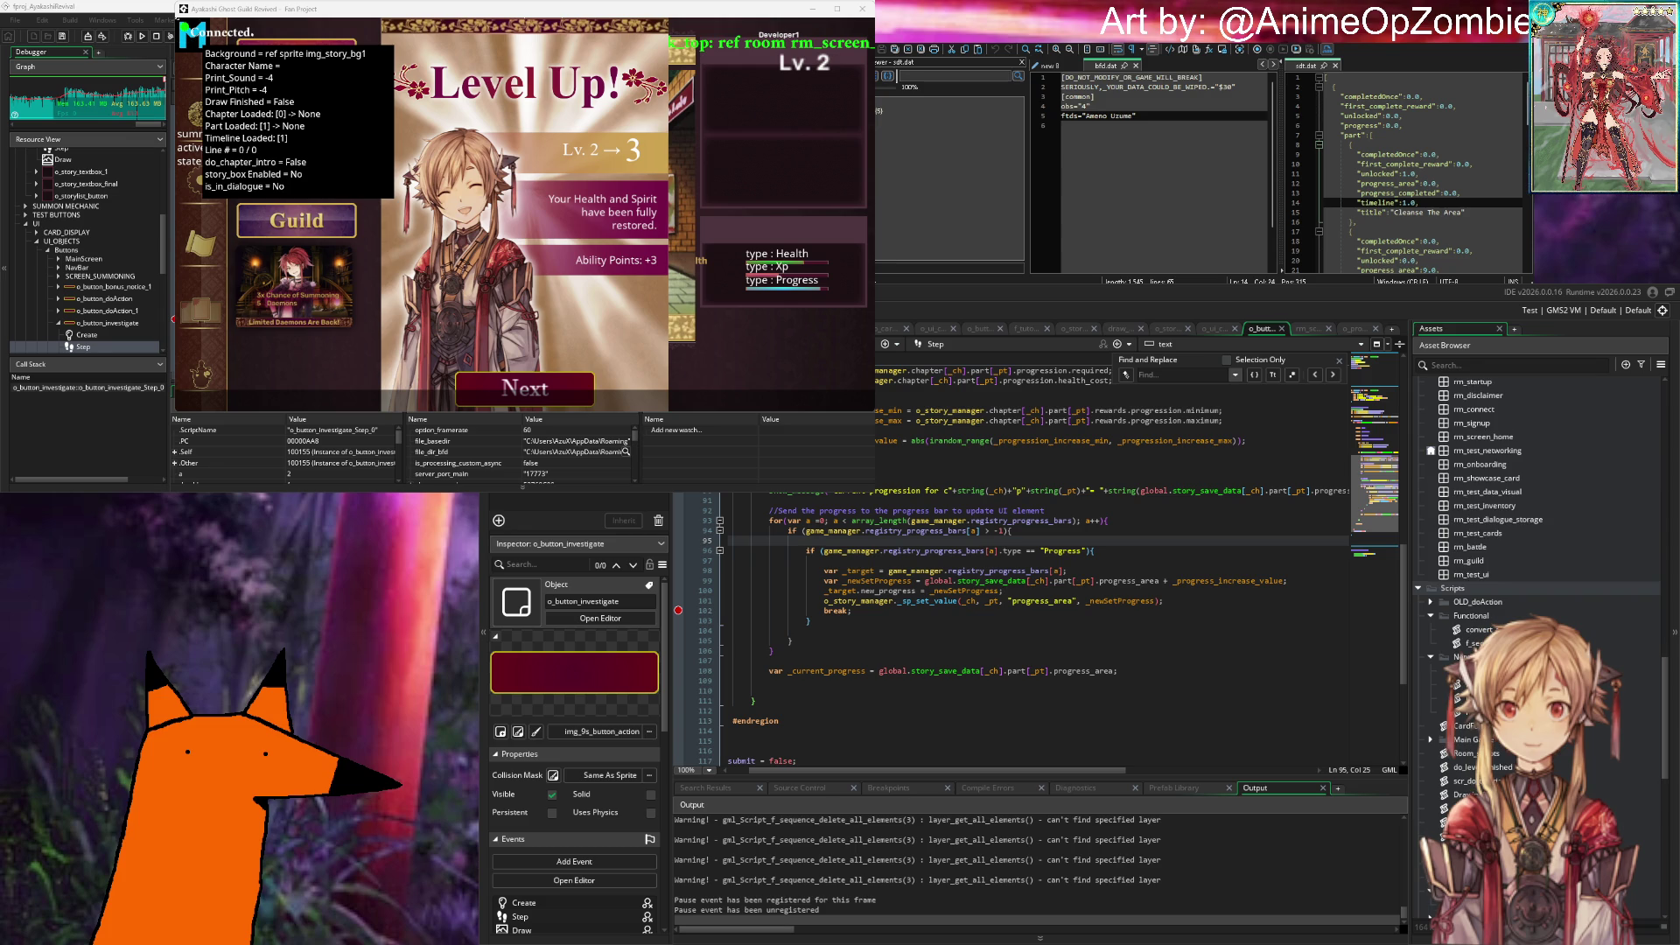
pyautogui.doubleClick(1479, 643)
pyautogui.click(976, 488)
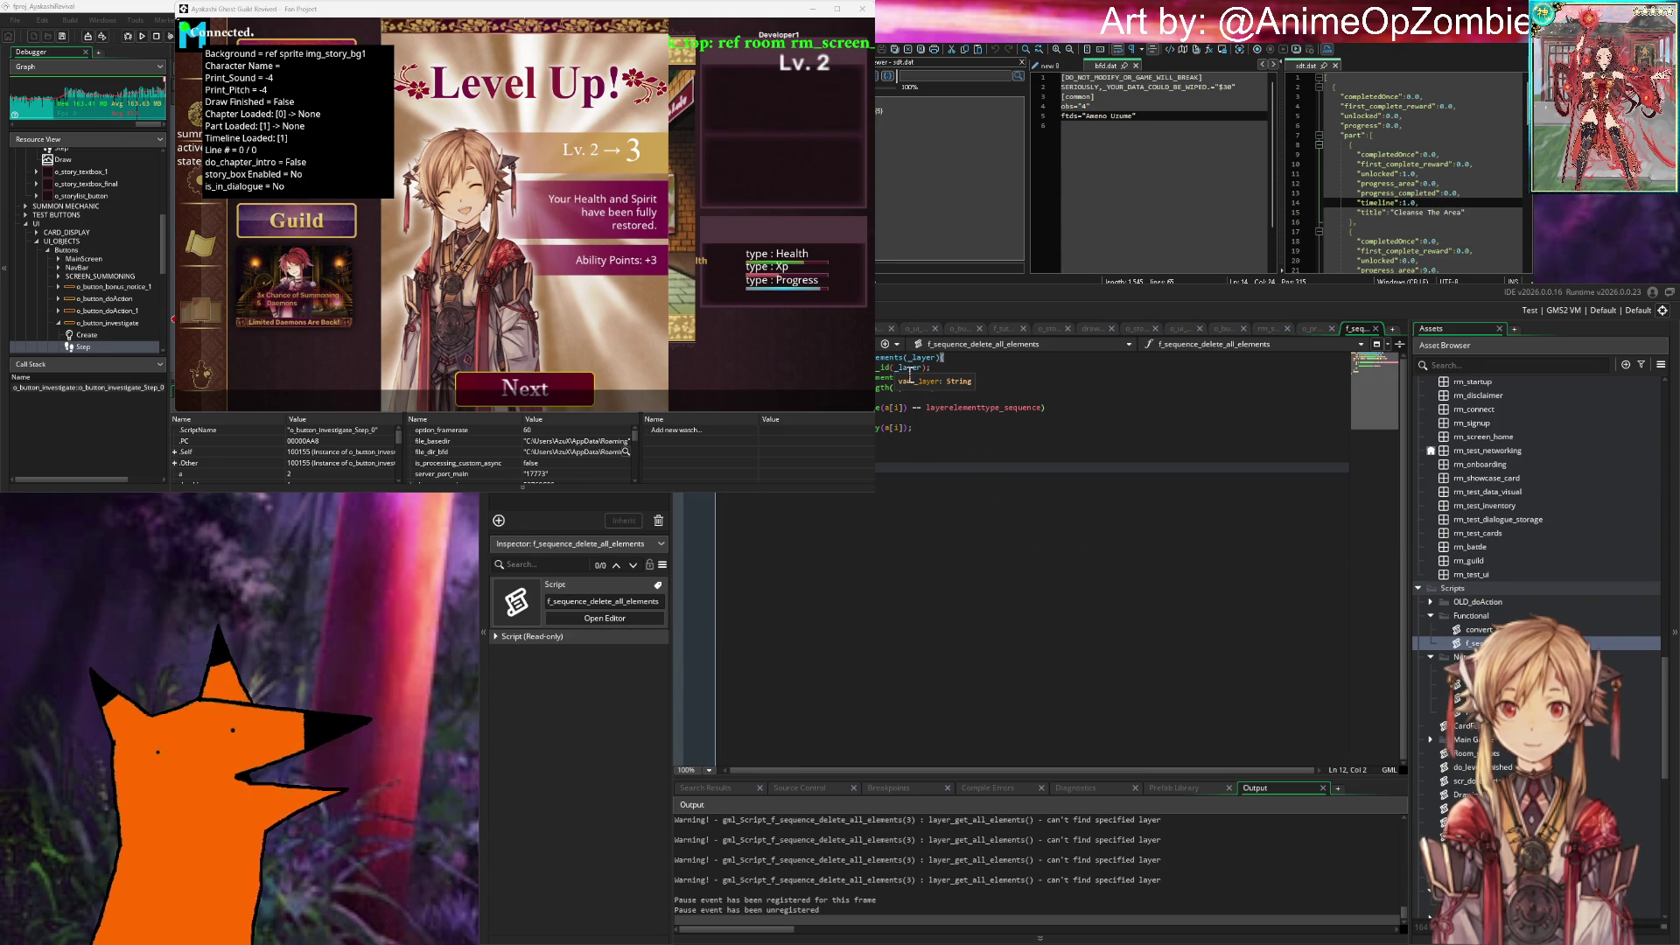
pyautogui.moveTo(878, 378)
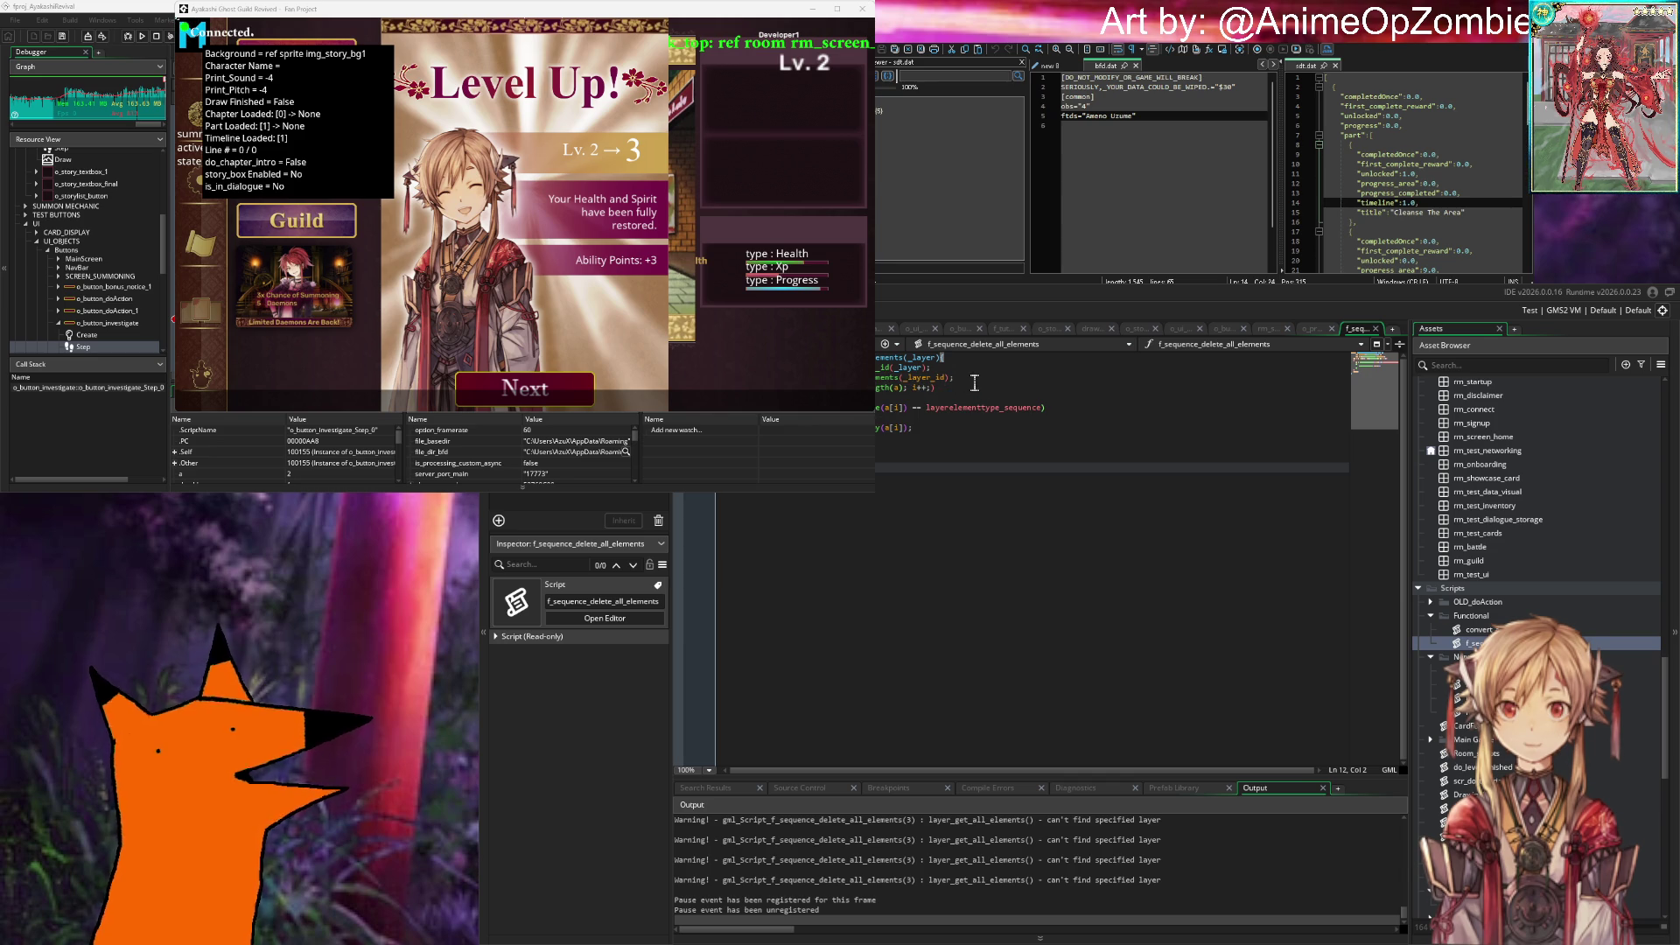
pyautogui.click(974, 381)
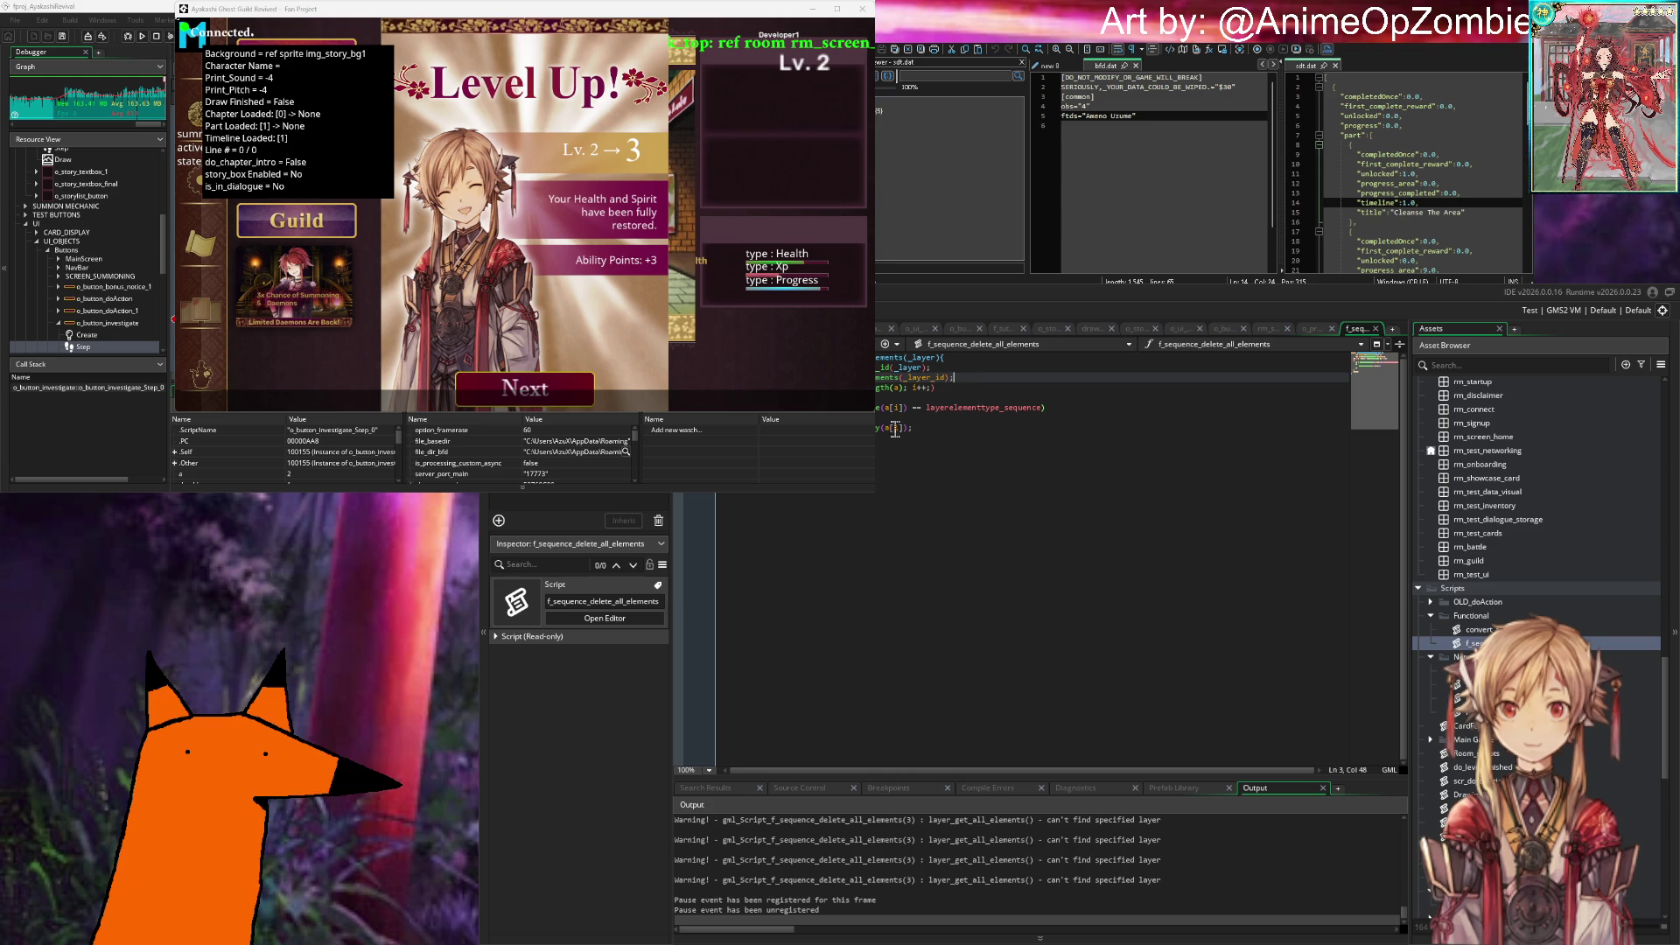
pyautogui.moveTo(895, 428)
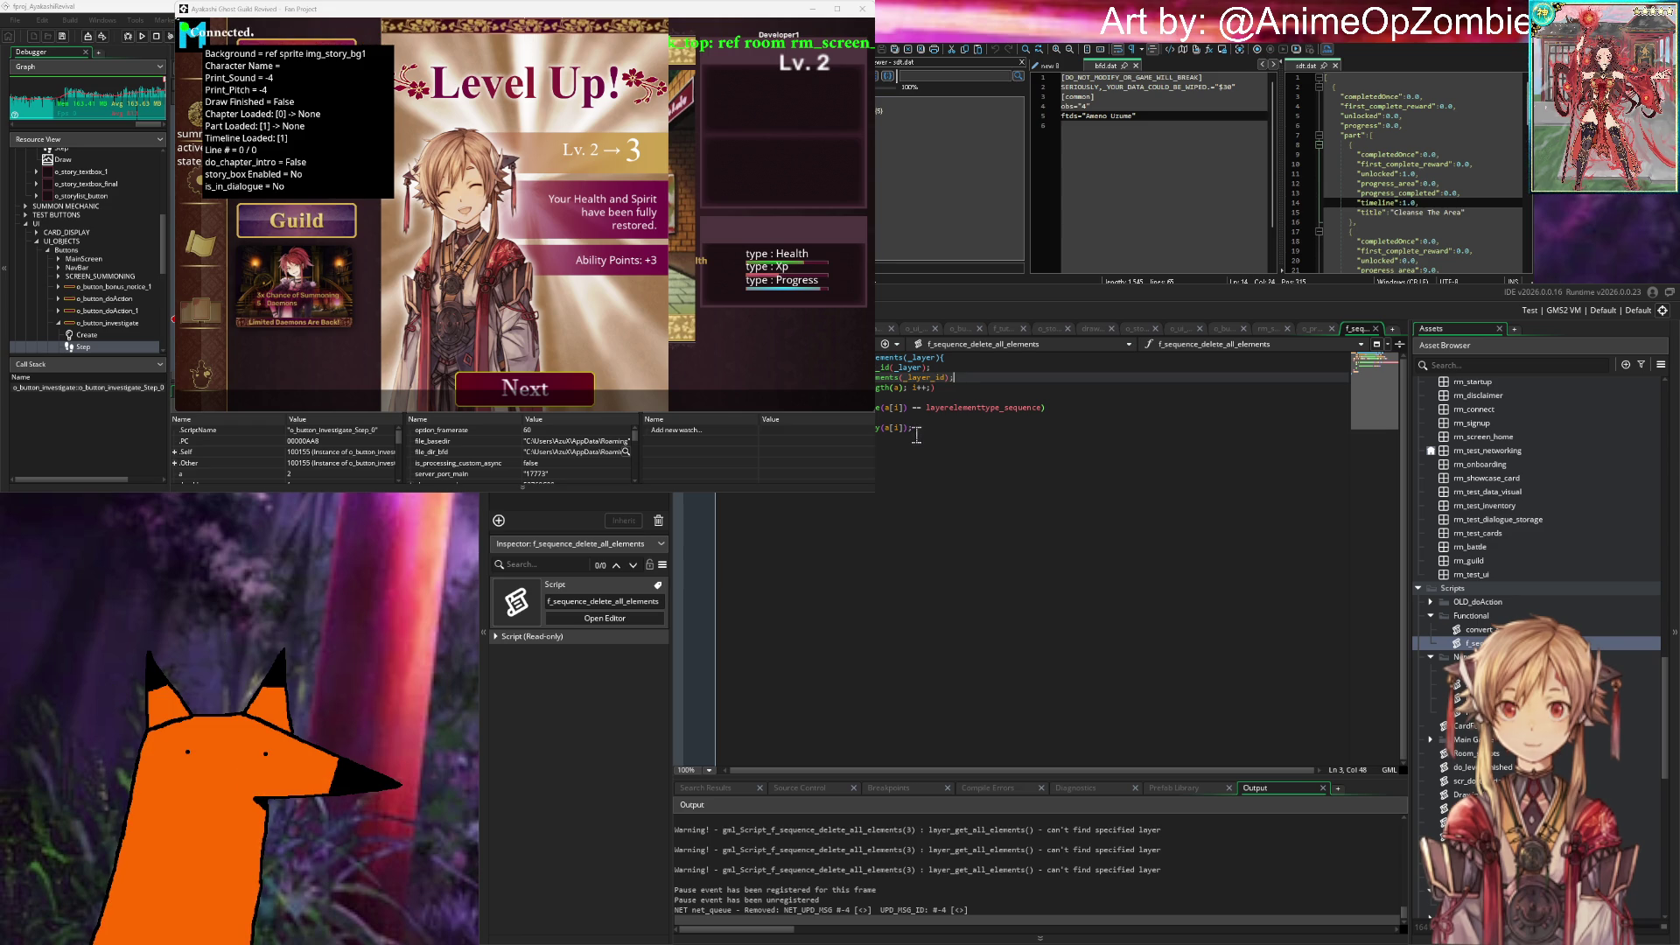
pyautogui.click(979, 391)
# Step: Insert a new indented line after line 3 of f_sequence_delete_all_elements, undoing an accidental line break
pyautogui.click(999, 399)
pyautogui.press('Return')
pyautogui.hotkey('ctrl', 'z')
pyautogui.click(1004, 378)
pyautogui.press('Return')
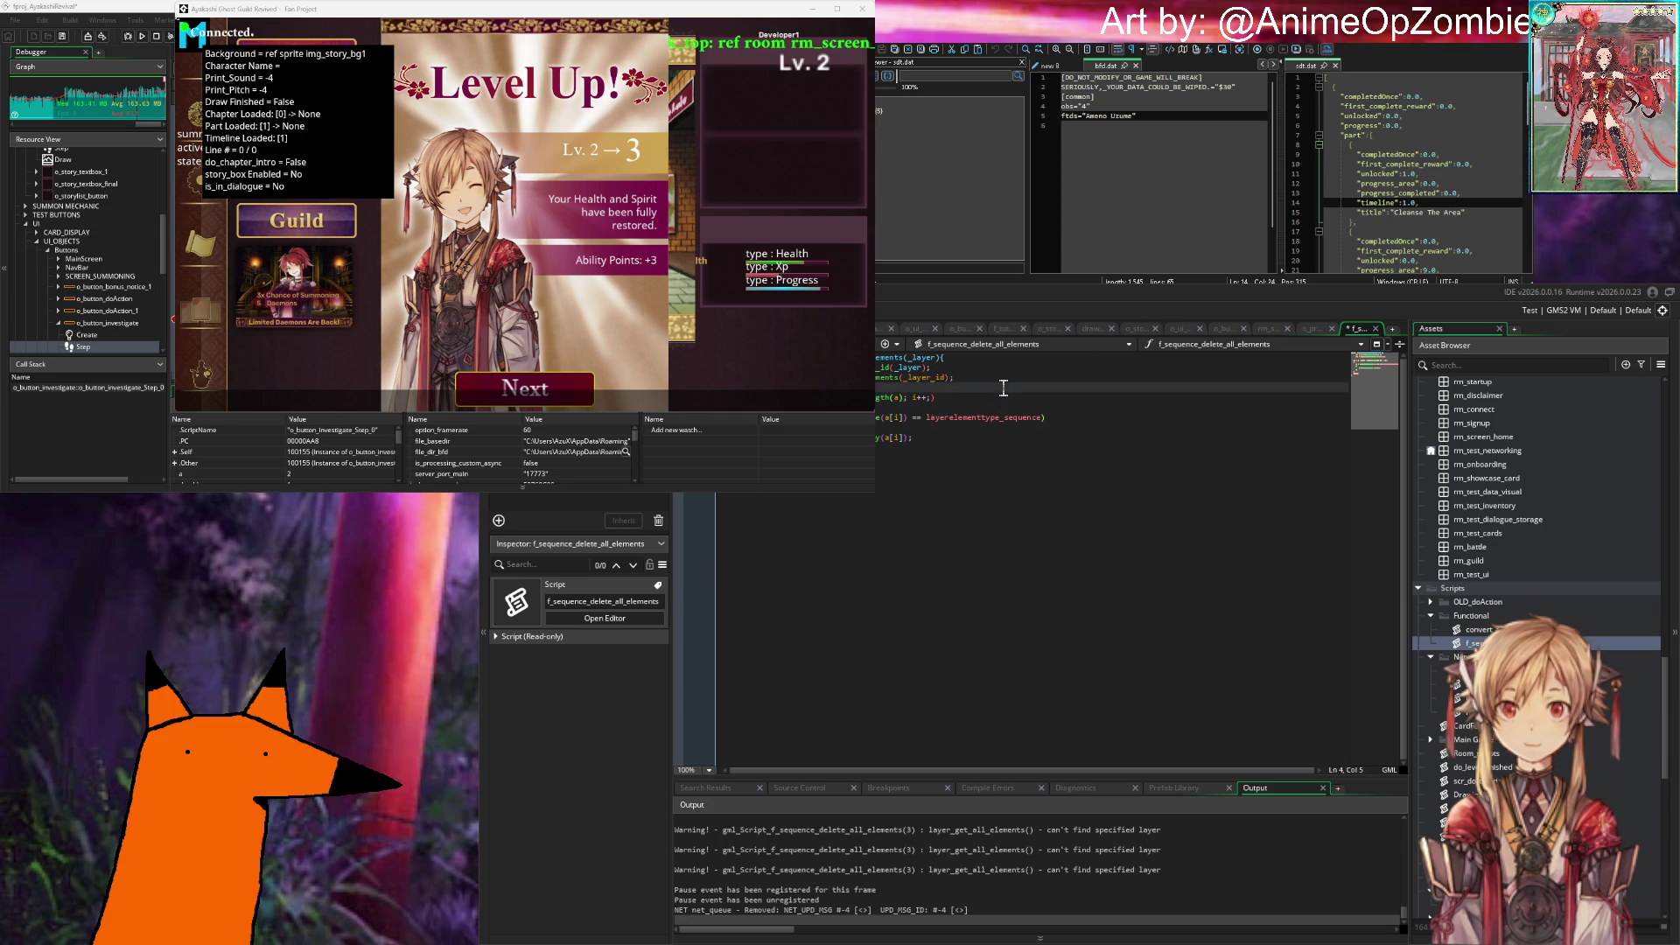
pyautogui.press('Return')
pyautogui.press('Up')
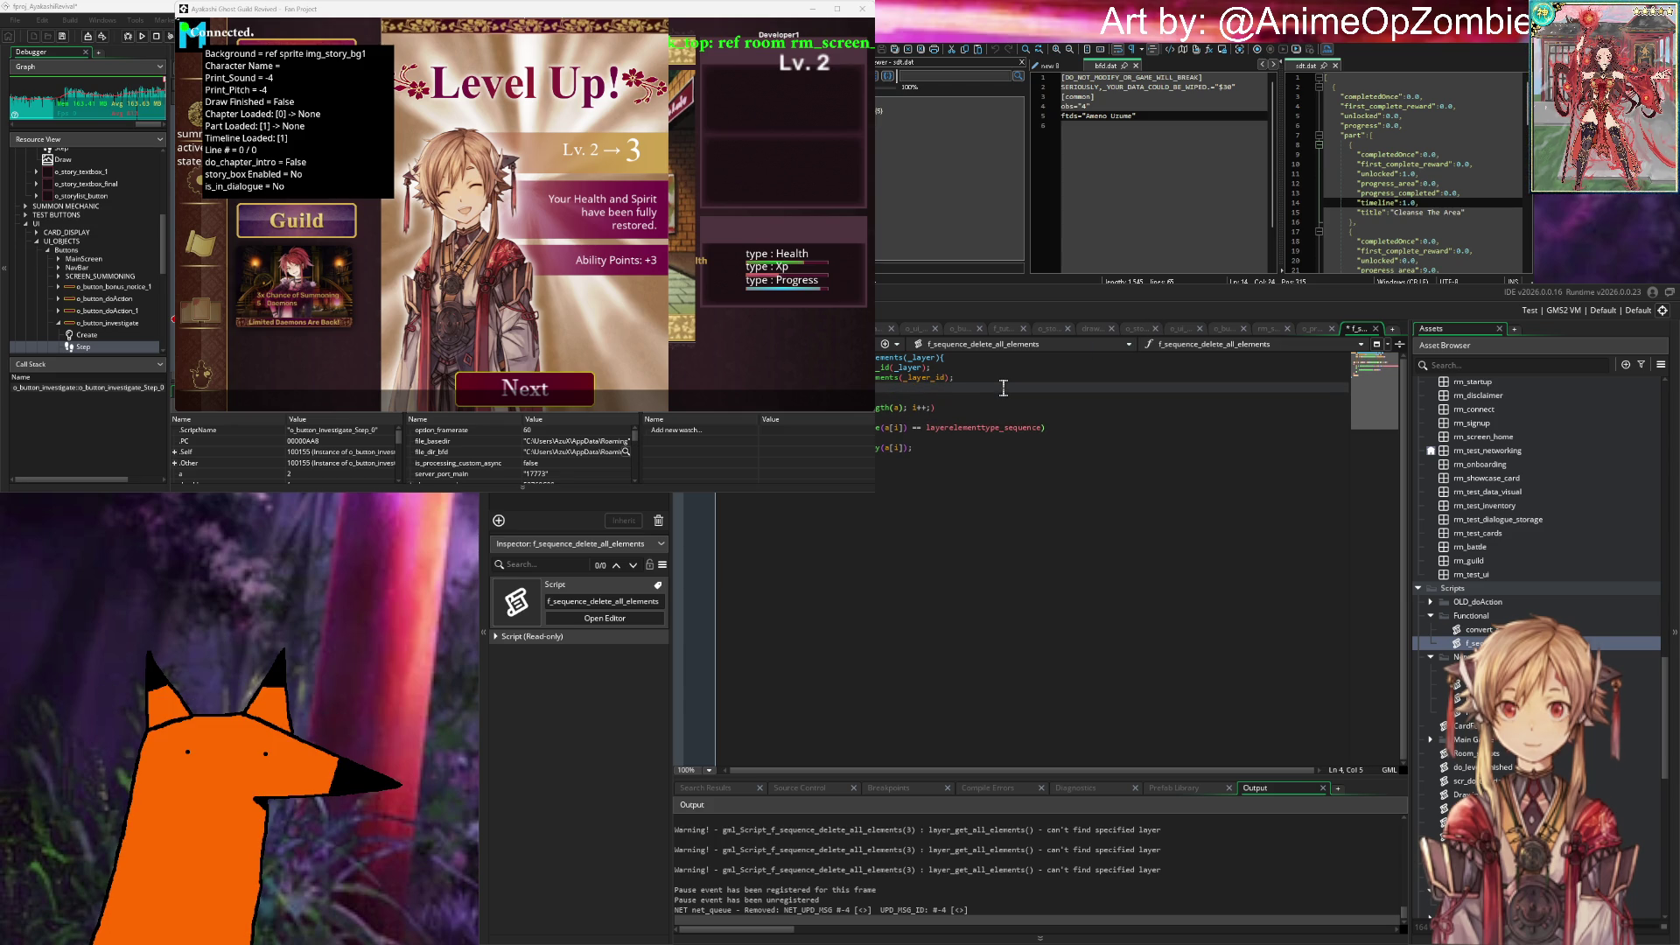
# Step: Write a sequence_destroy call via autocomplete and clean up stray characters and extra line breaks
pyautogui.write('seq')
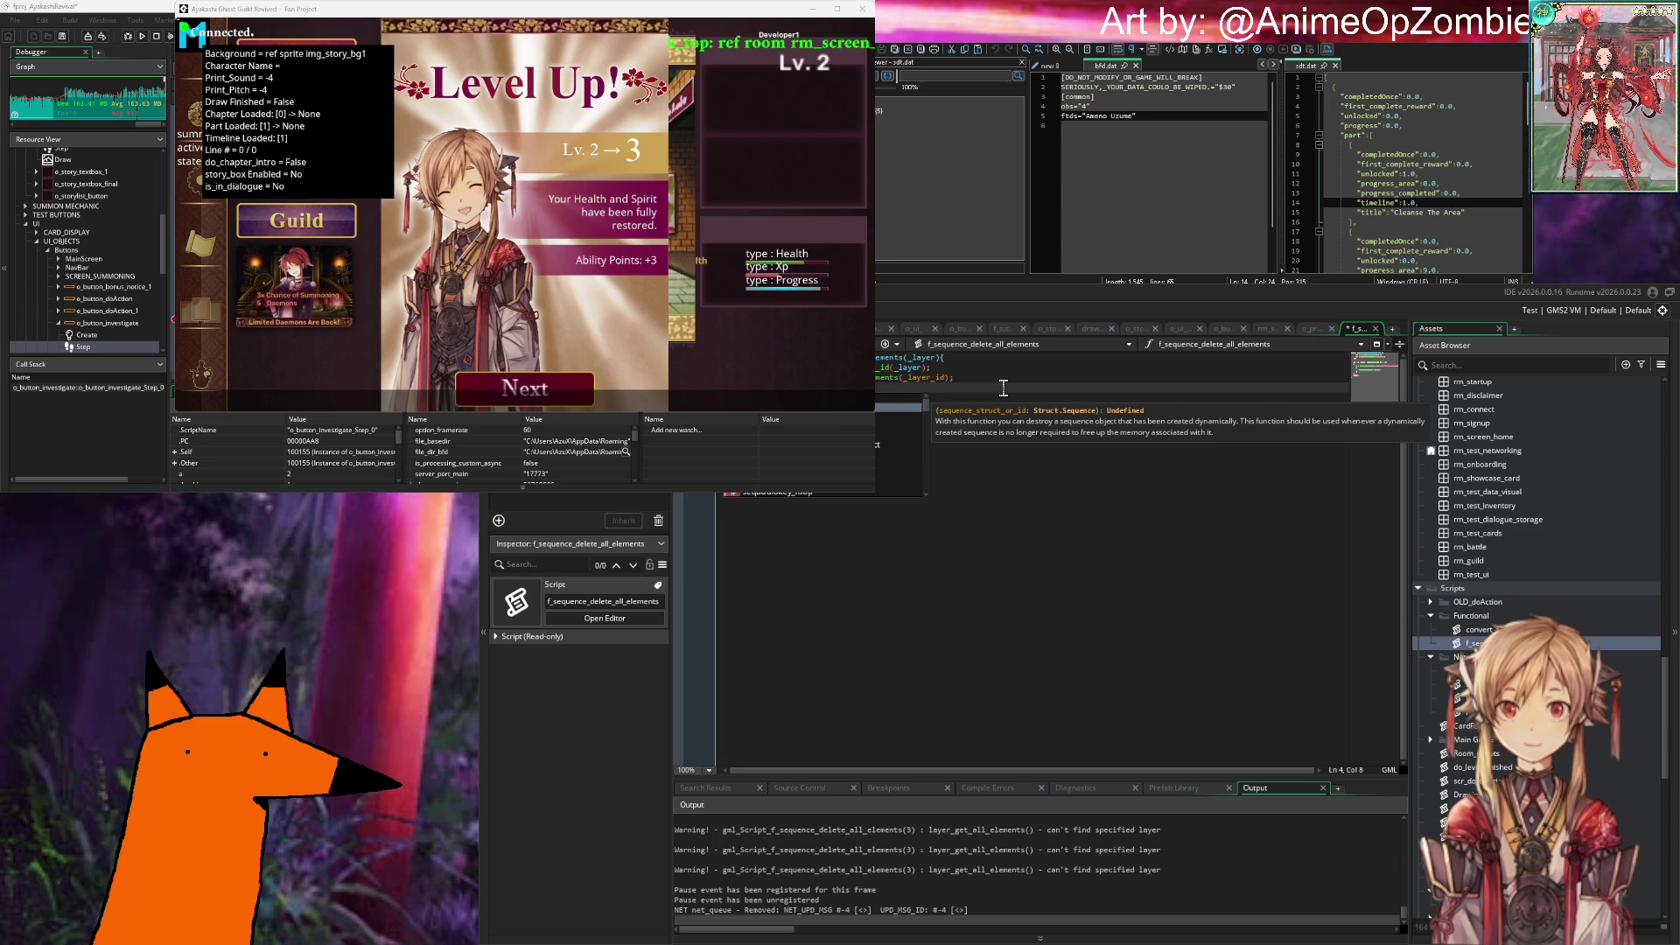
pyautogui.write('sequence_destr')
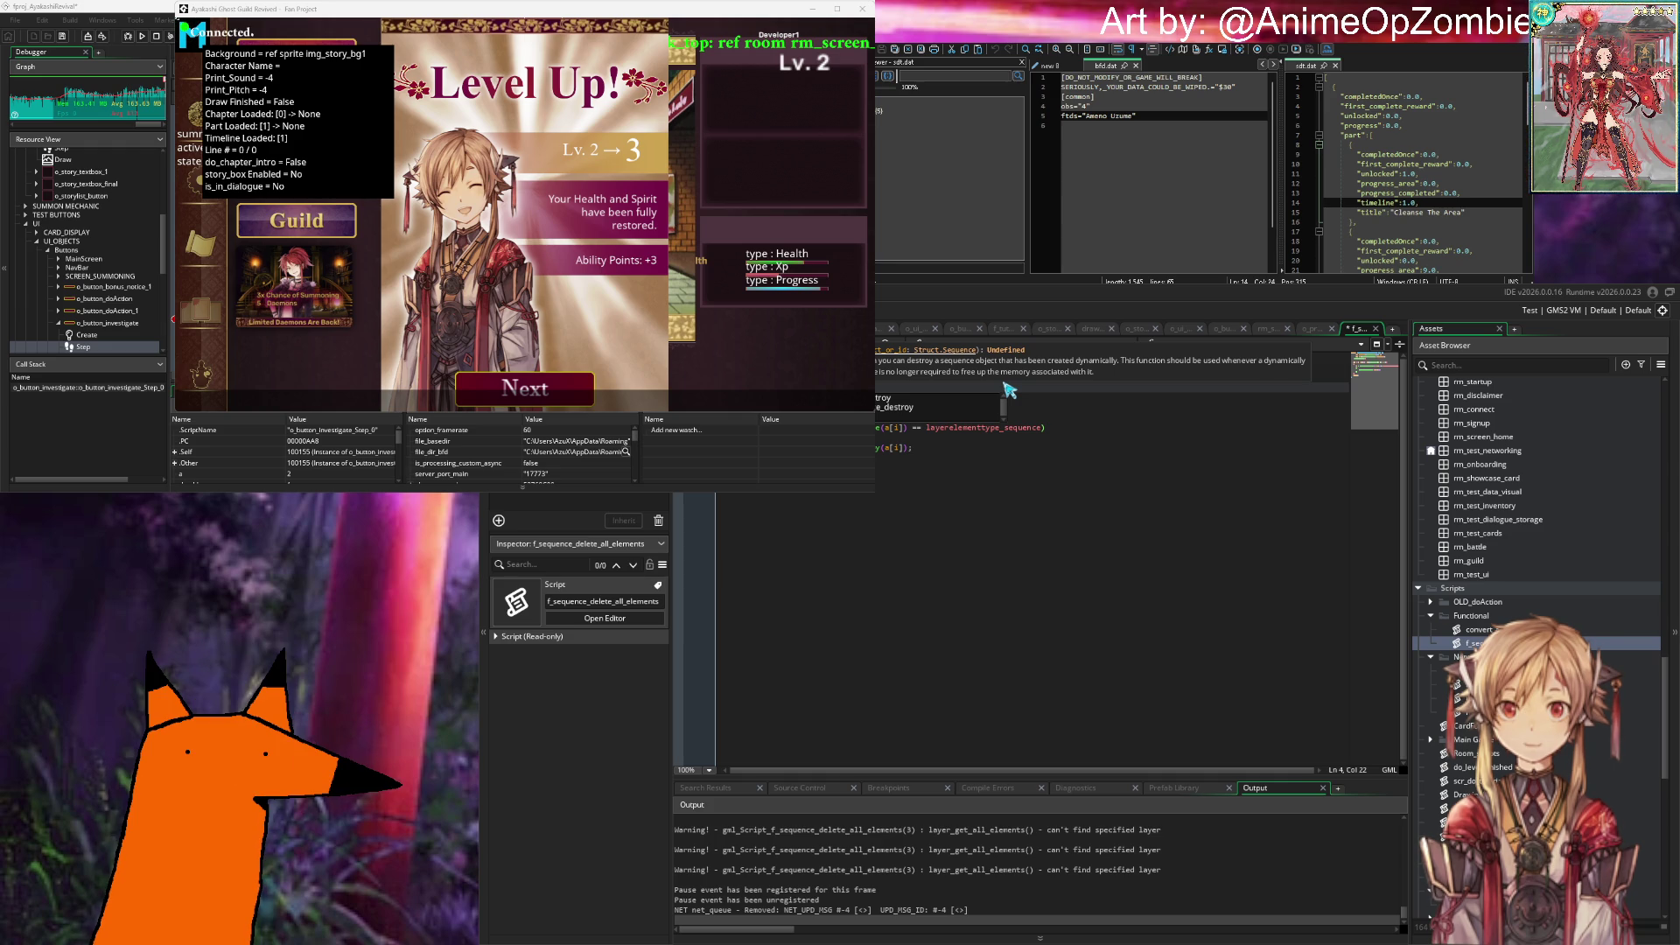
pyautogui.write('se')
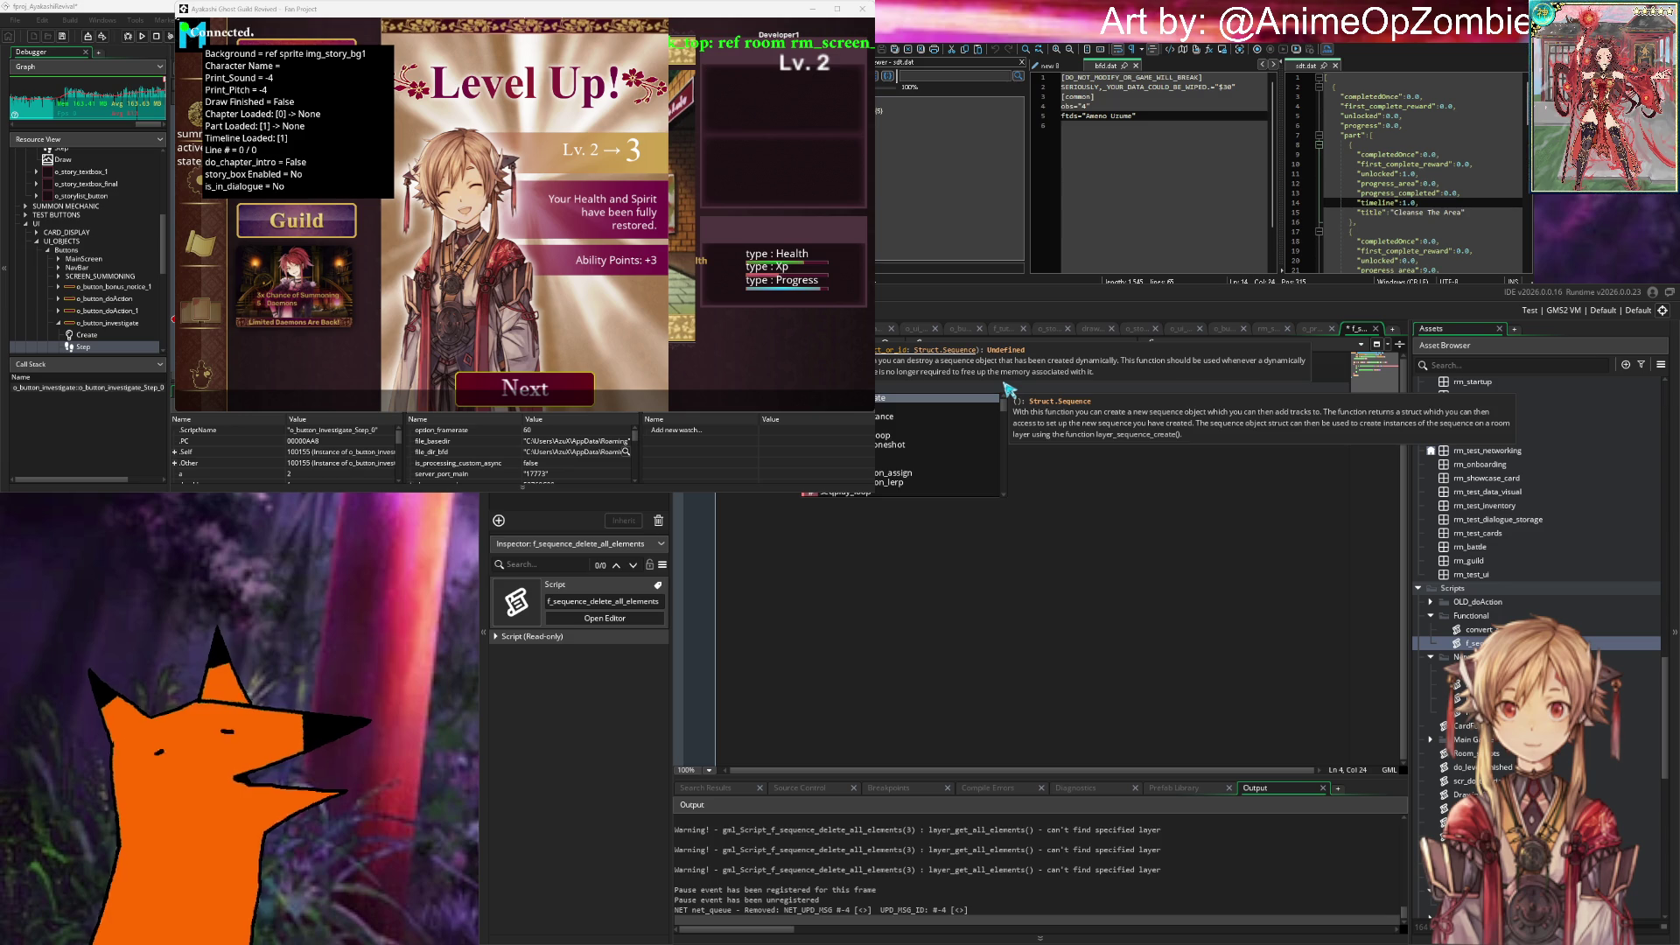
pyautogui.press('BackSpace')
pyautogui.press('BackSpace')
pyautogui.press('Escape')
pyautogui.press('Return')
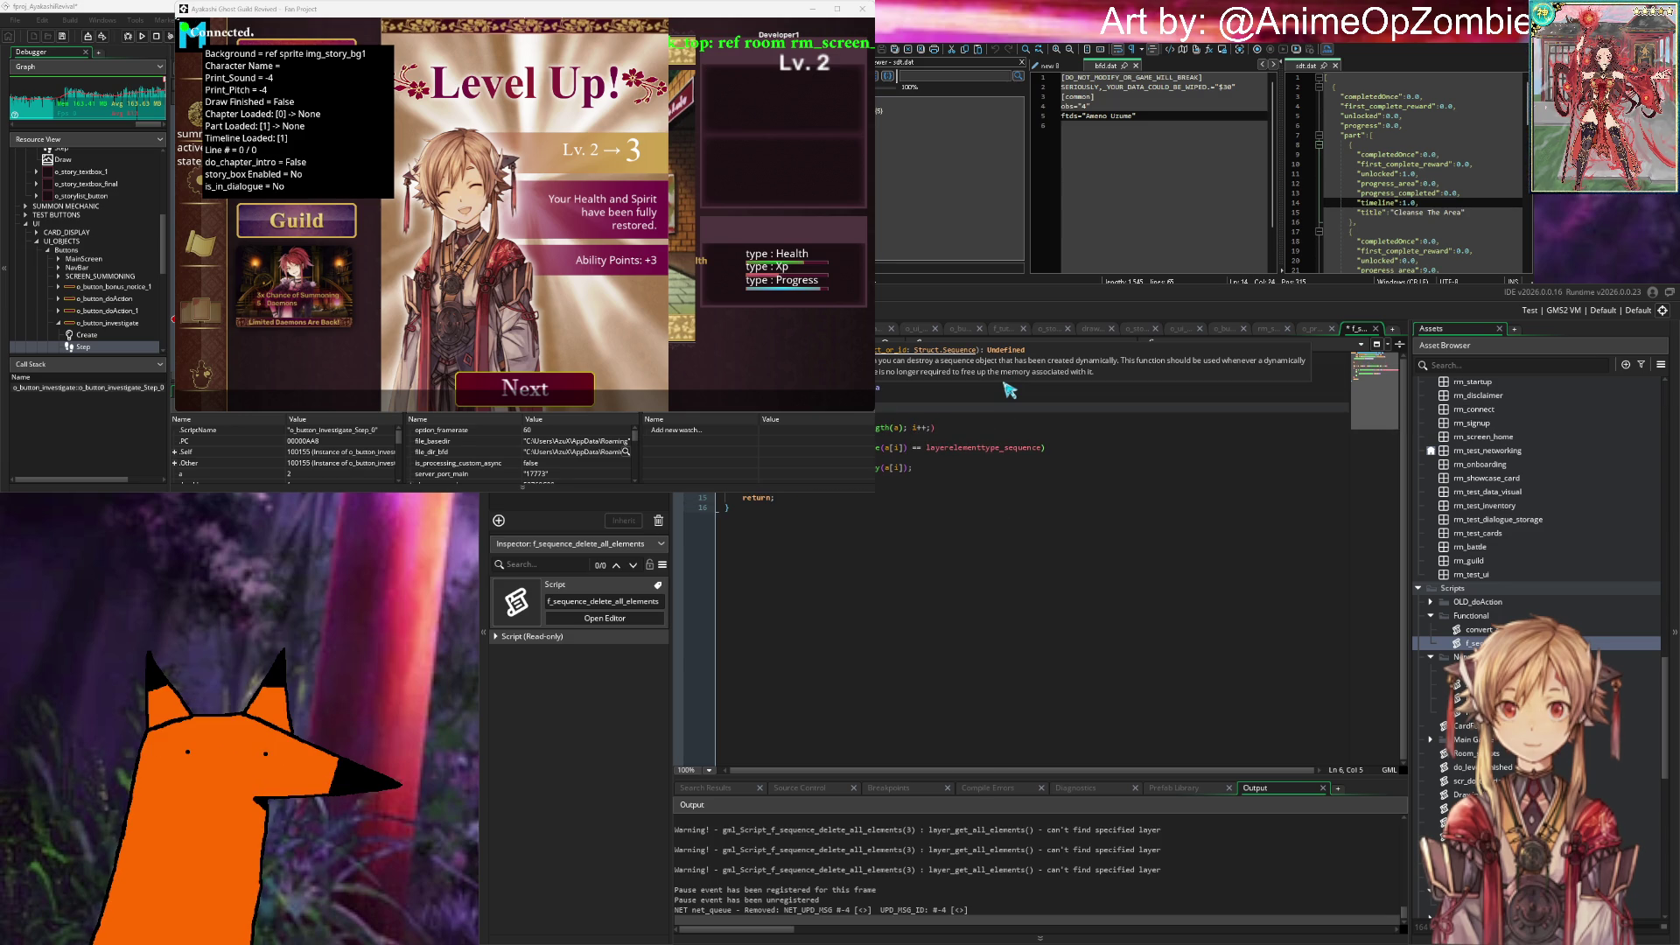
pyautogui.press('BackSpace')
pyautogui.press('BackSpace')
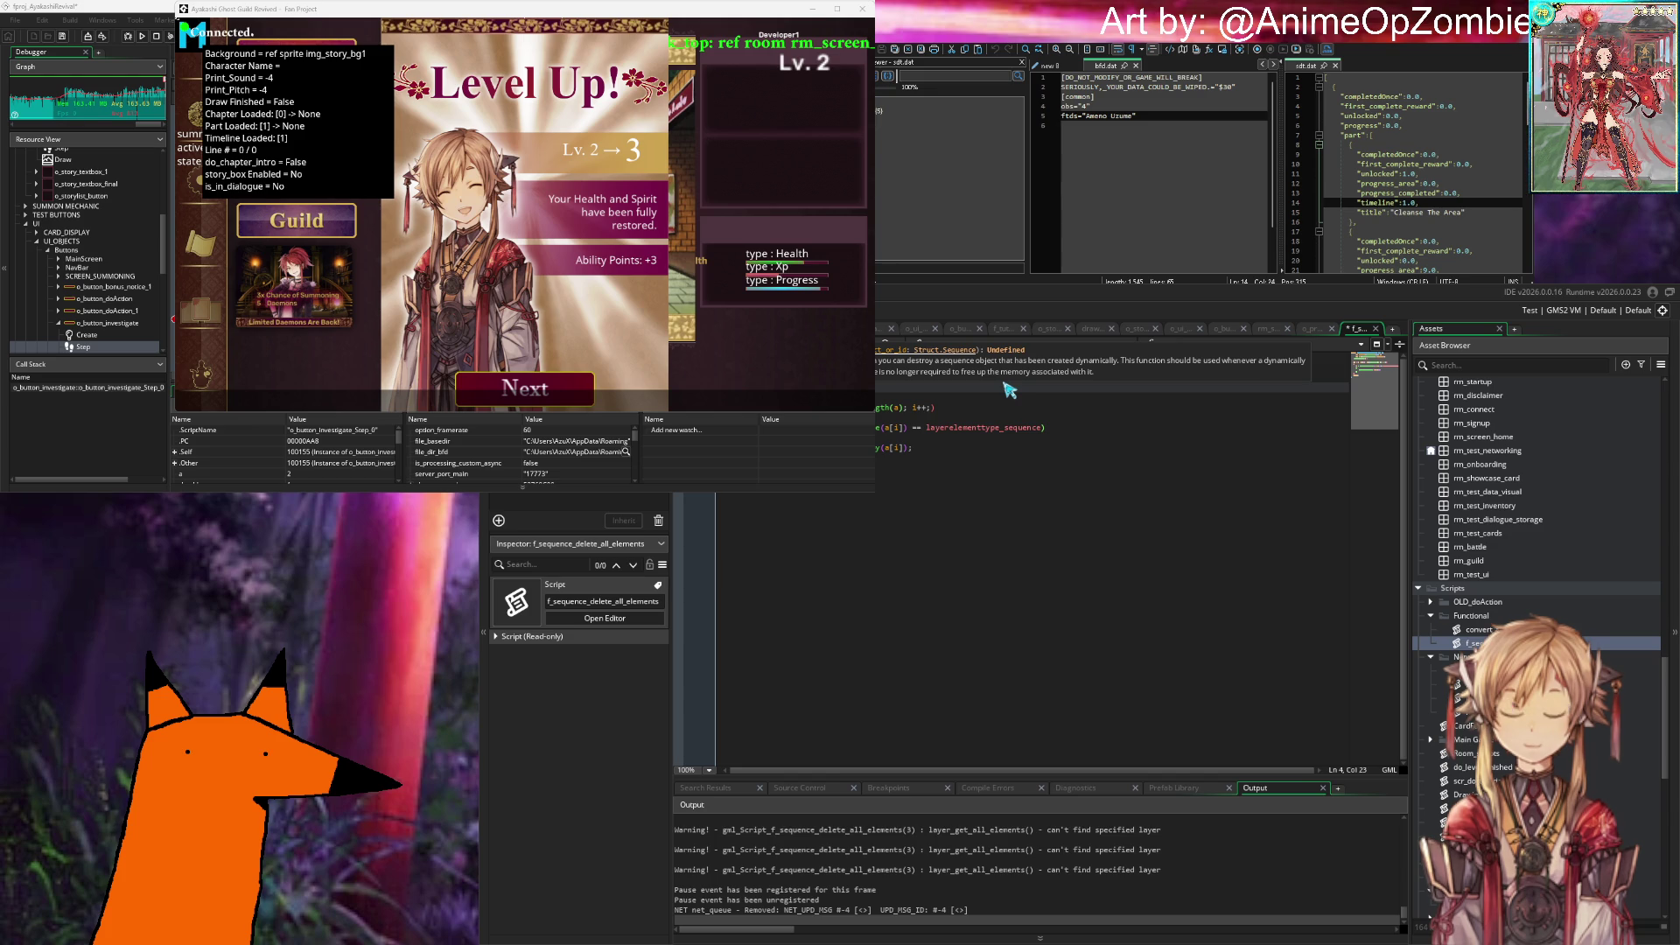
# Step: Pass o_core_animation_handler from autocomplete into sequence_destroy, followed by '.sq'
pyautogui.write('o')
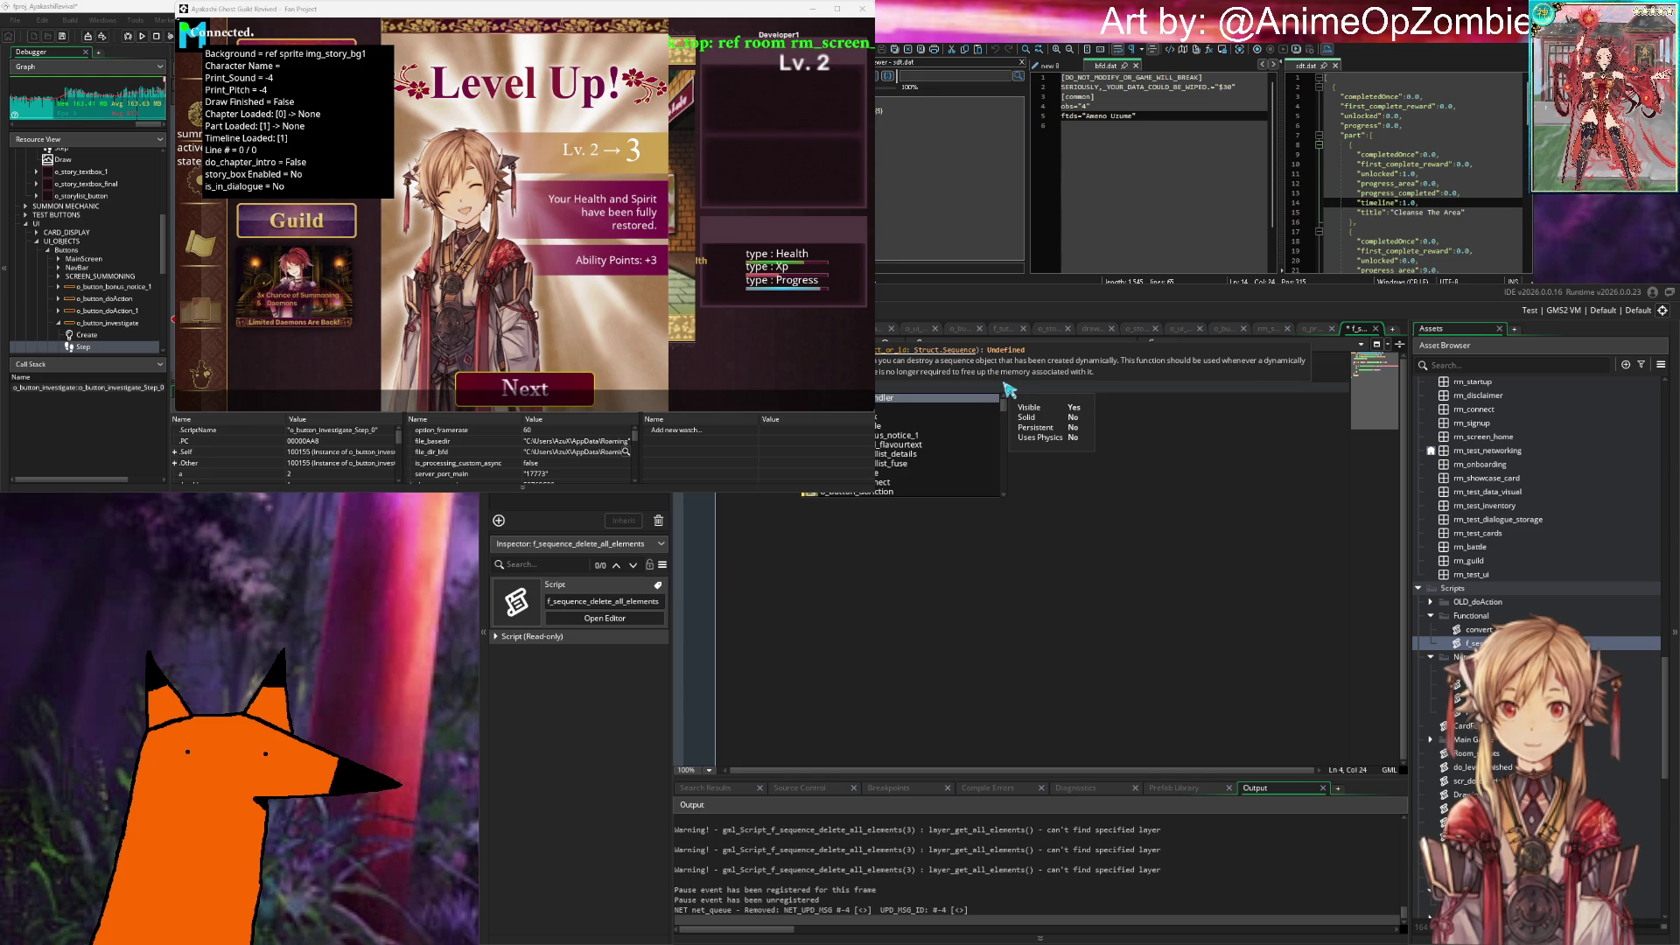
pyautogui.write('r')
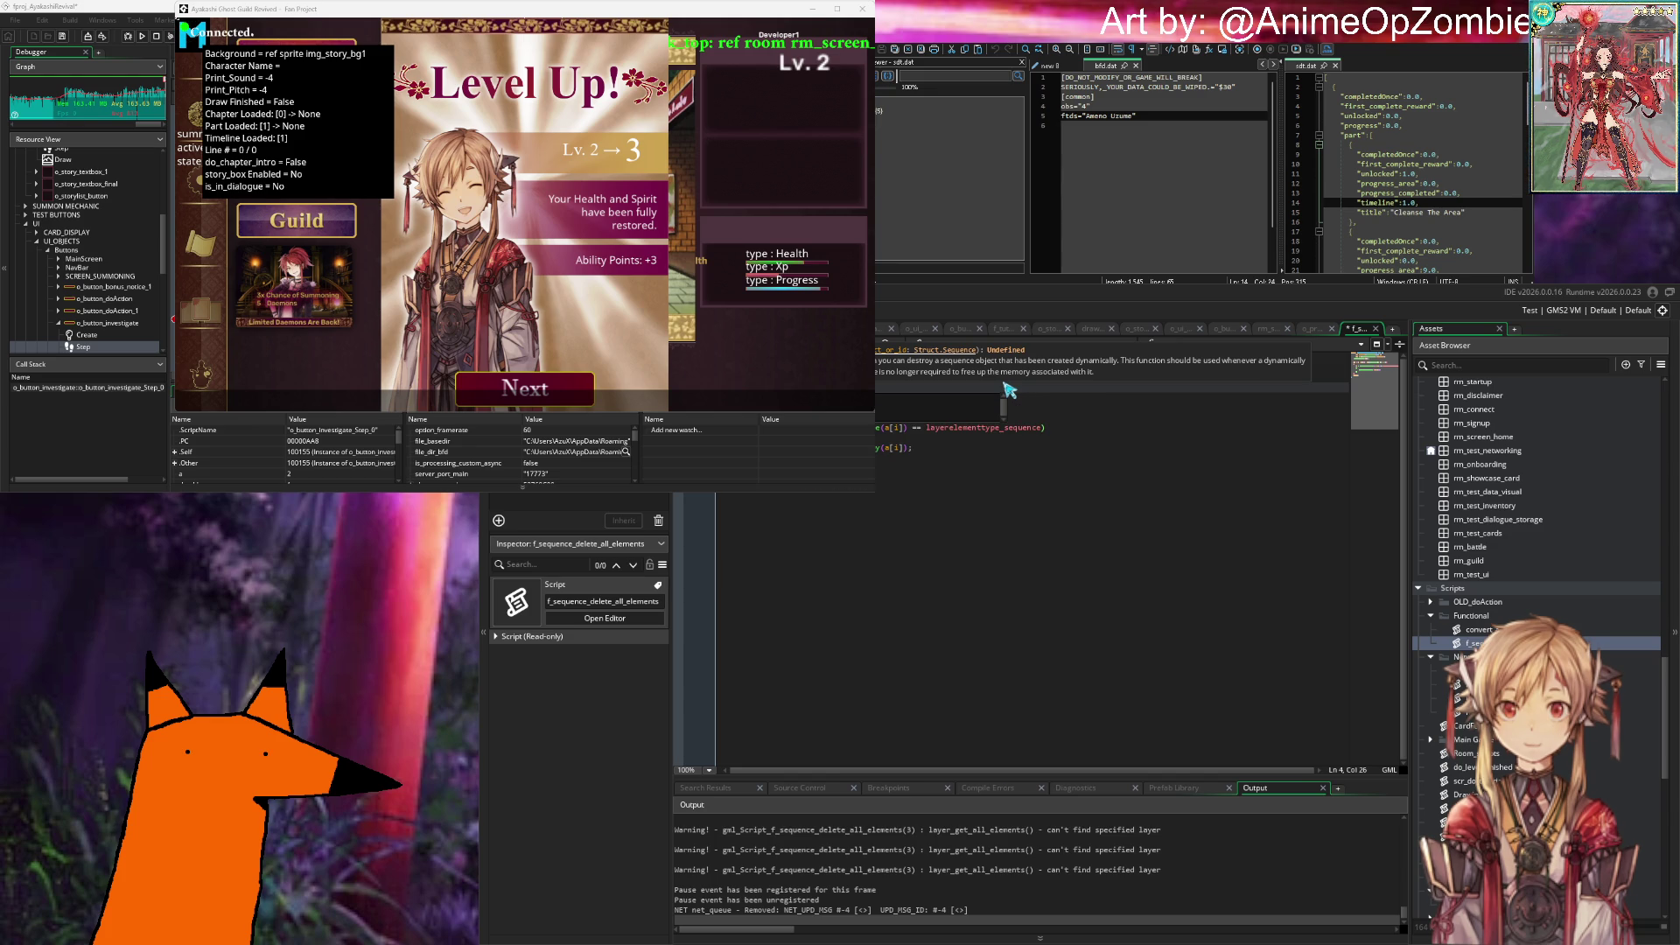
pyautogui.press('BackSpace')
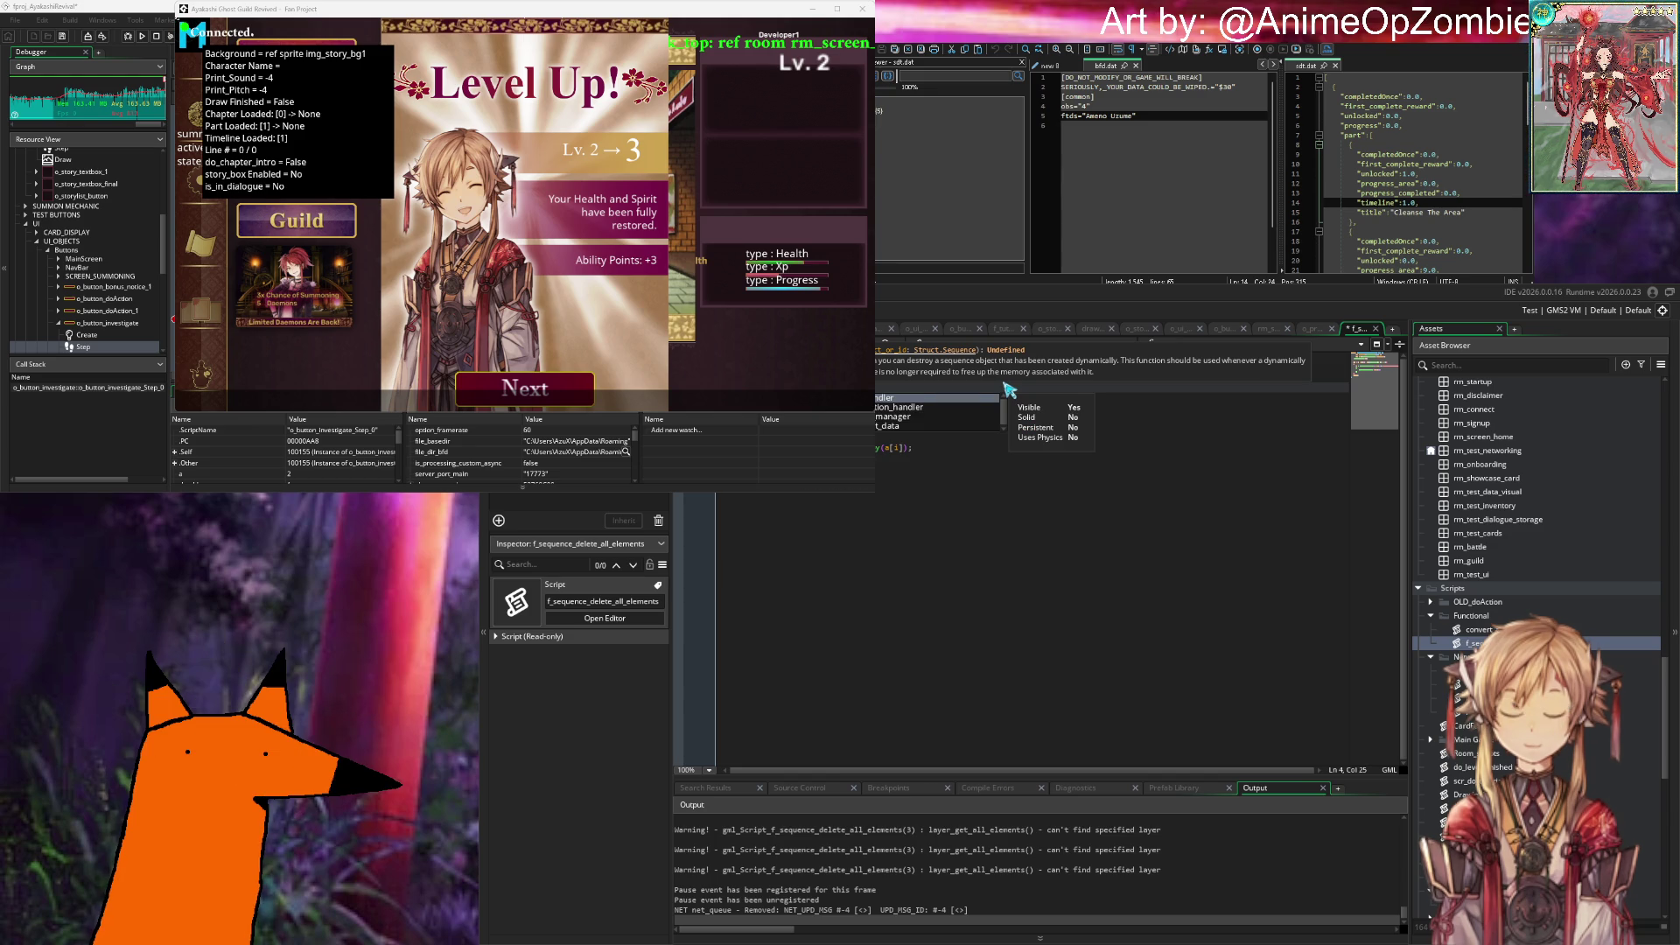
pyautogui.press('Down')
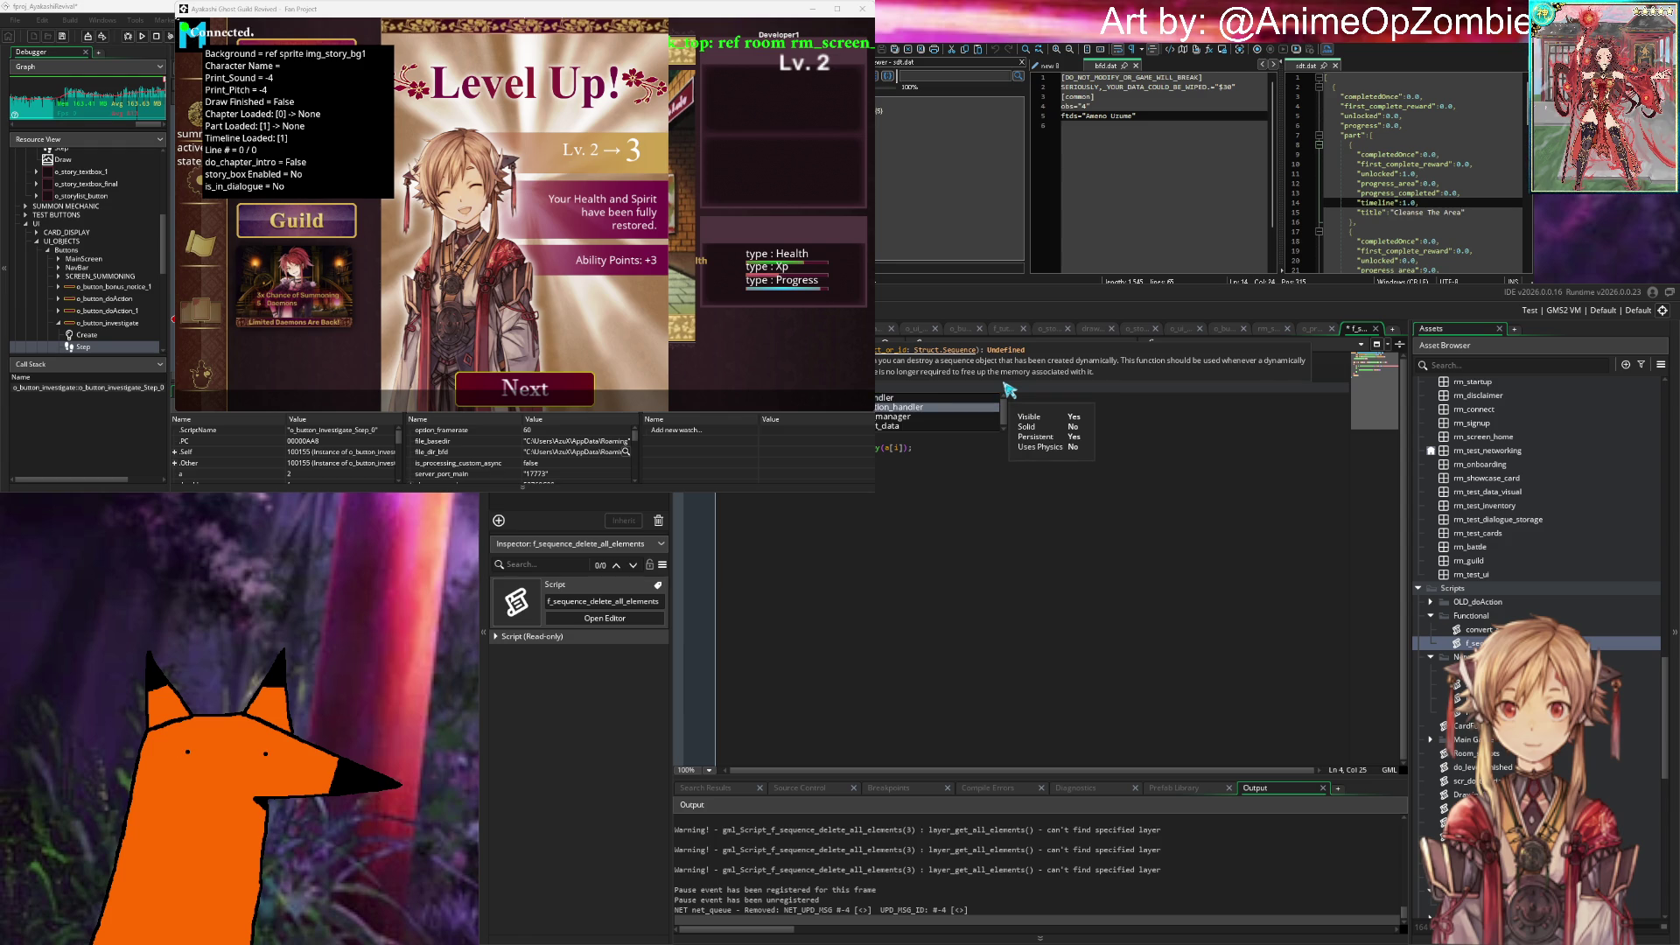
pyautogui.press('Return')
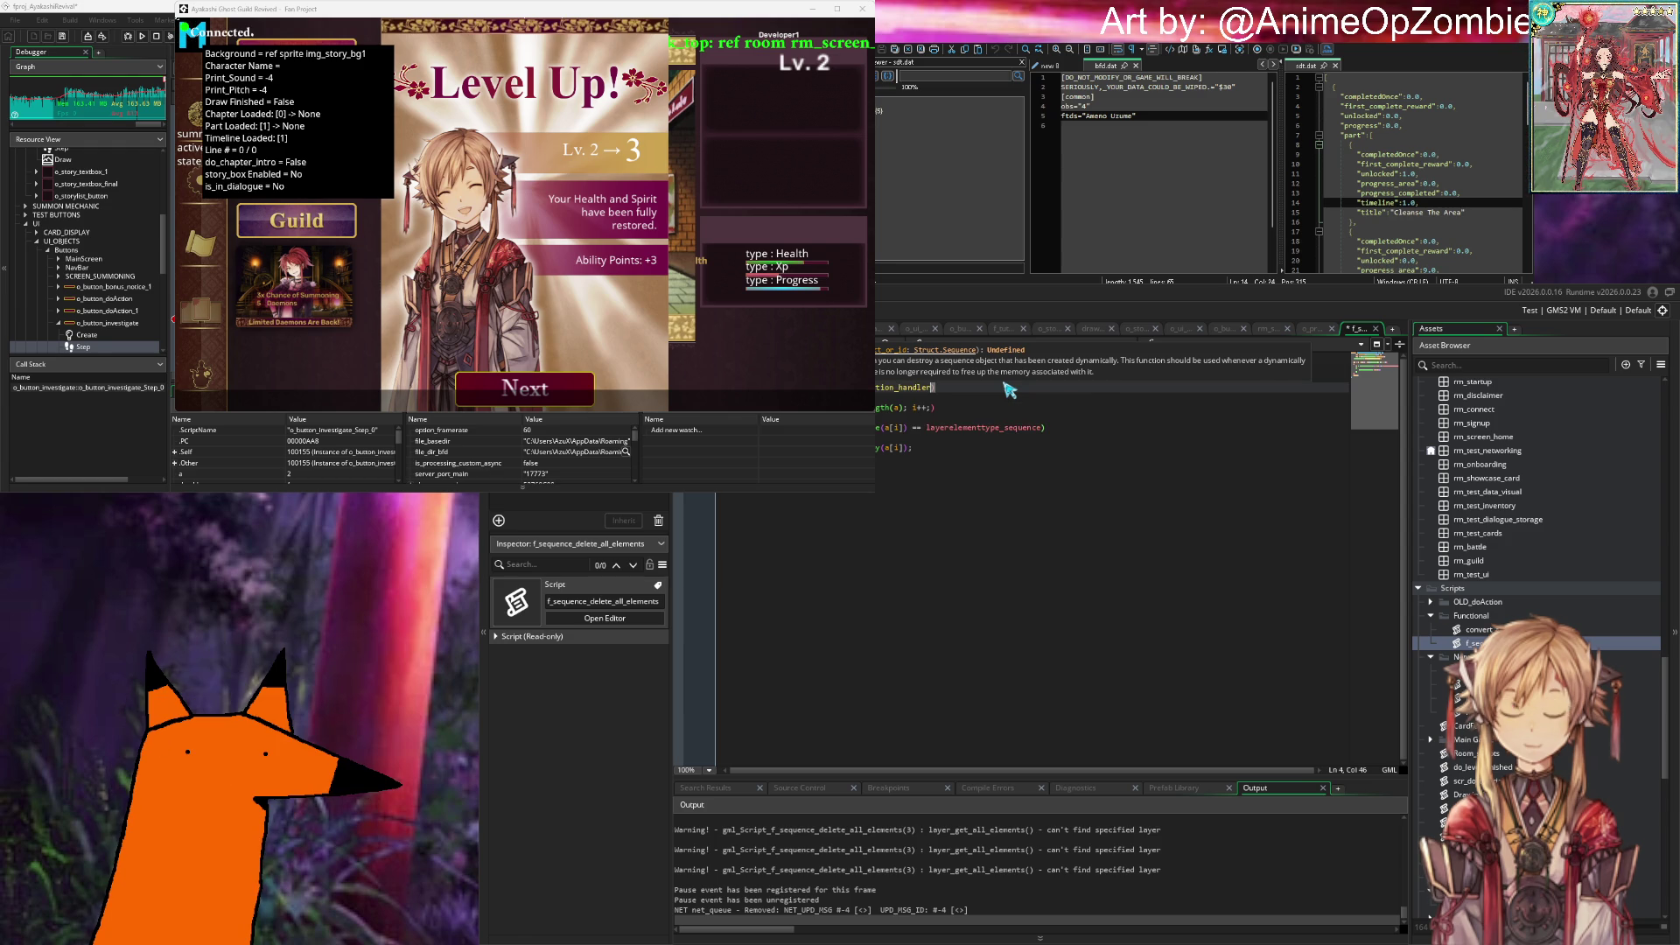
pyautogui.write('.')
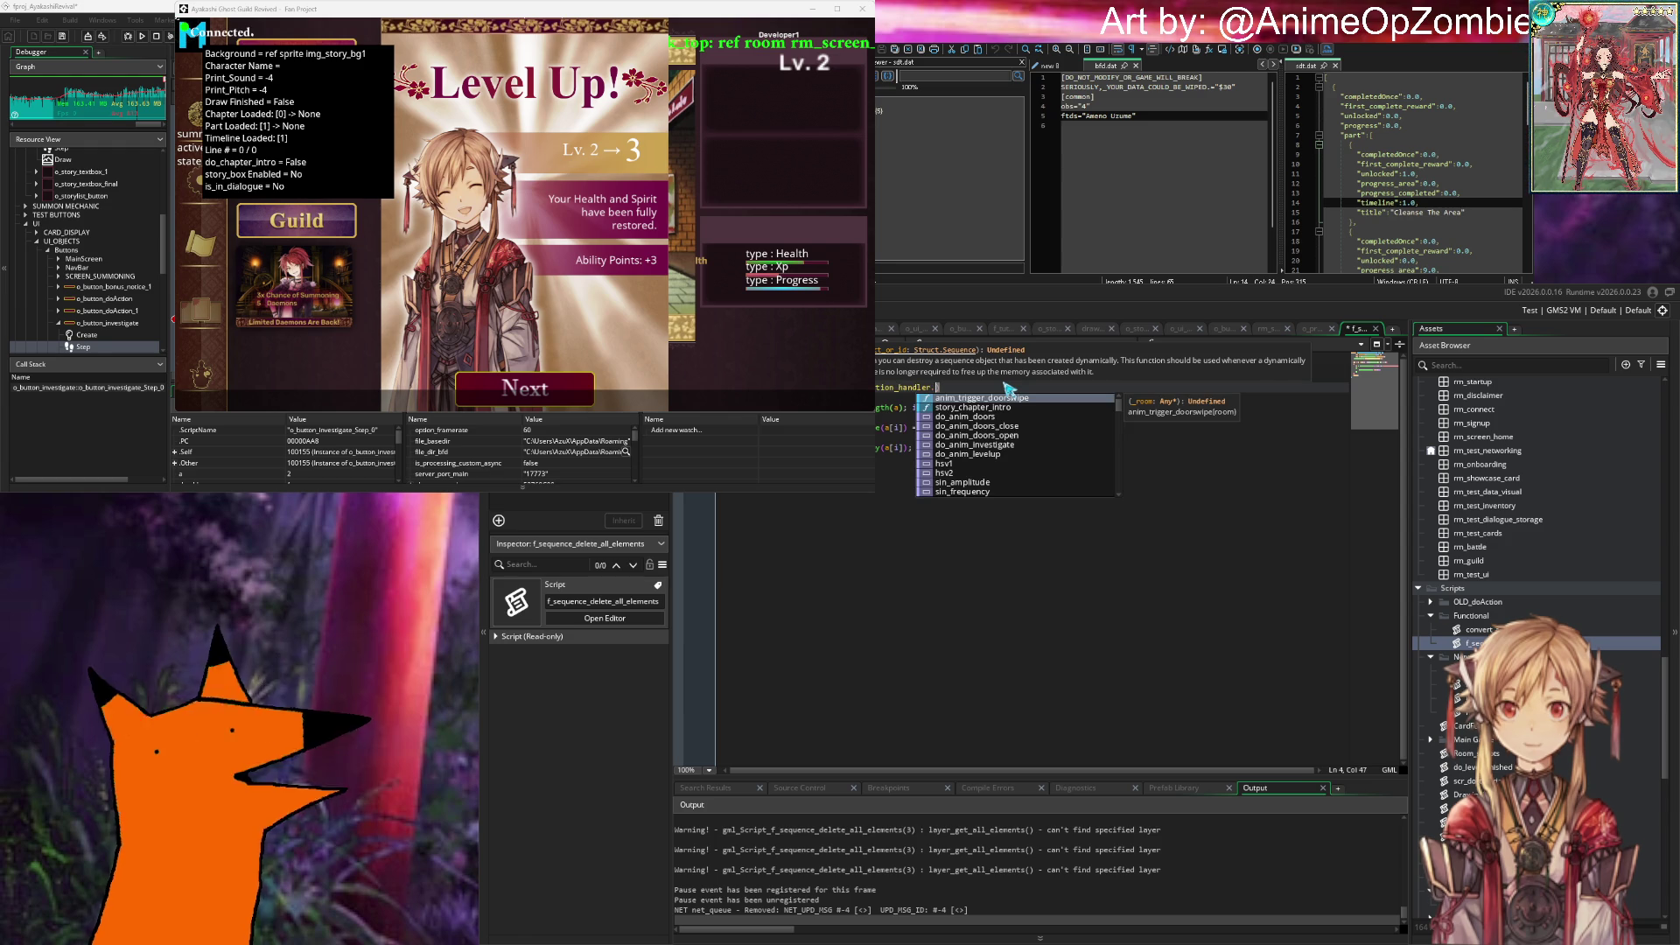
pyautogui.write('sq')
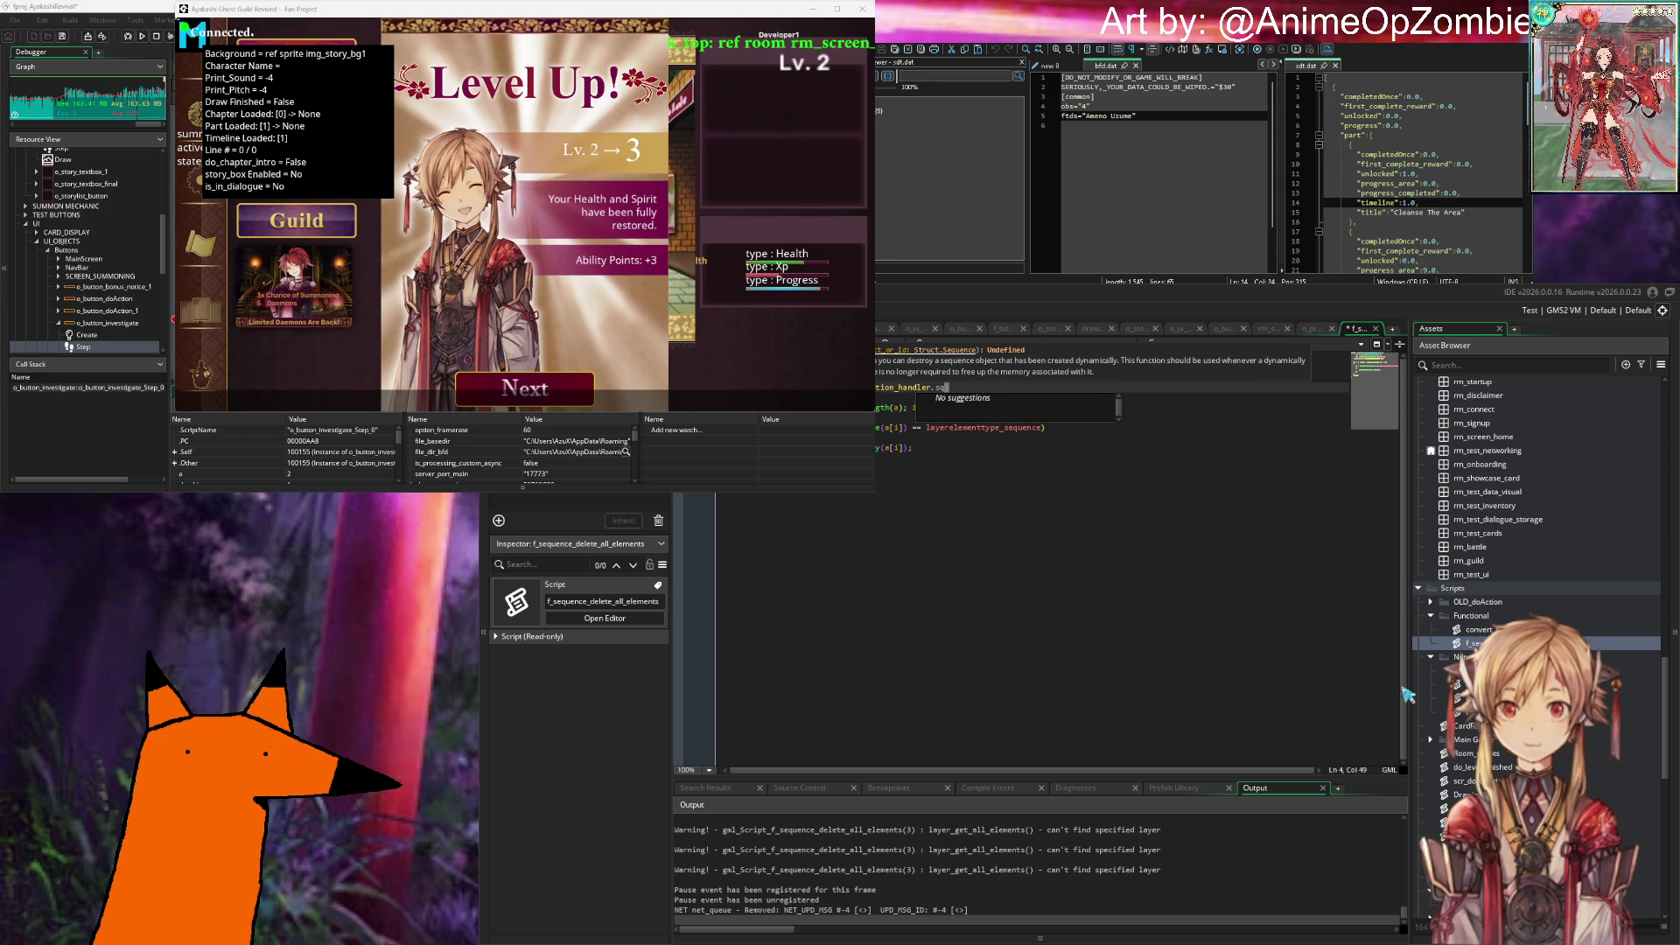
# Step: Scroll up the asset list and open the TODO note under Notes
pyautogui.scroll(8, 1529, 611)
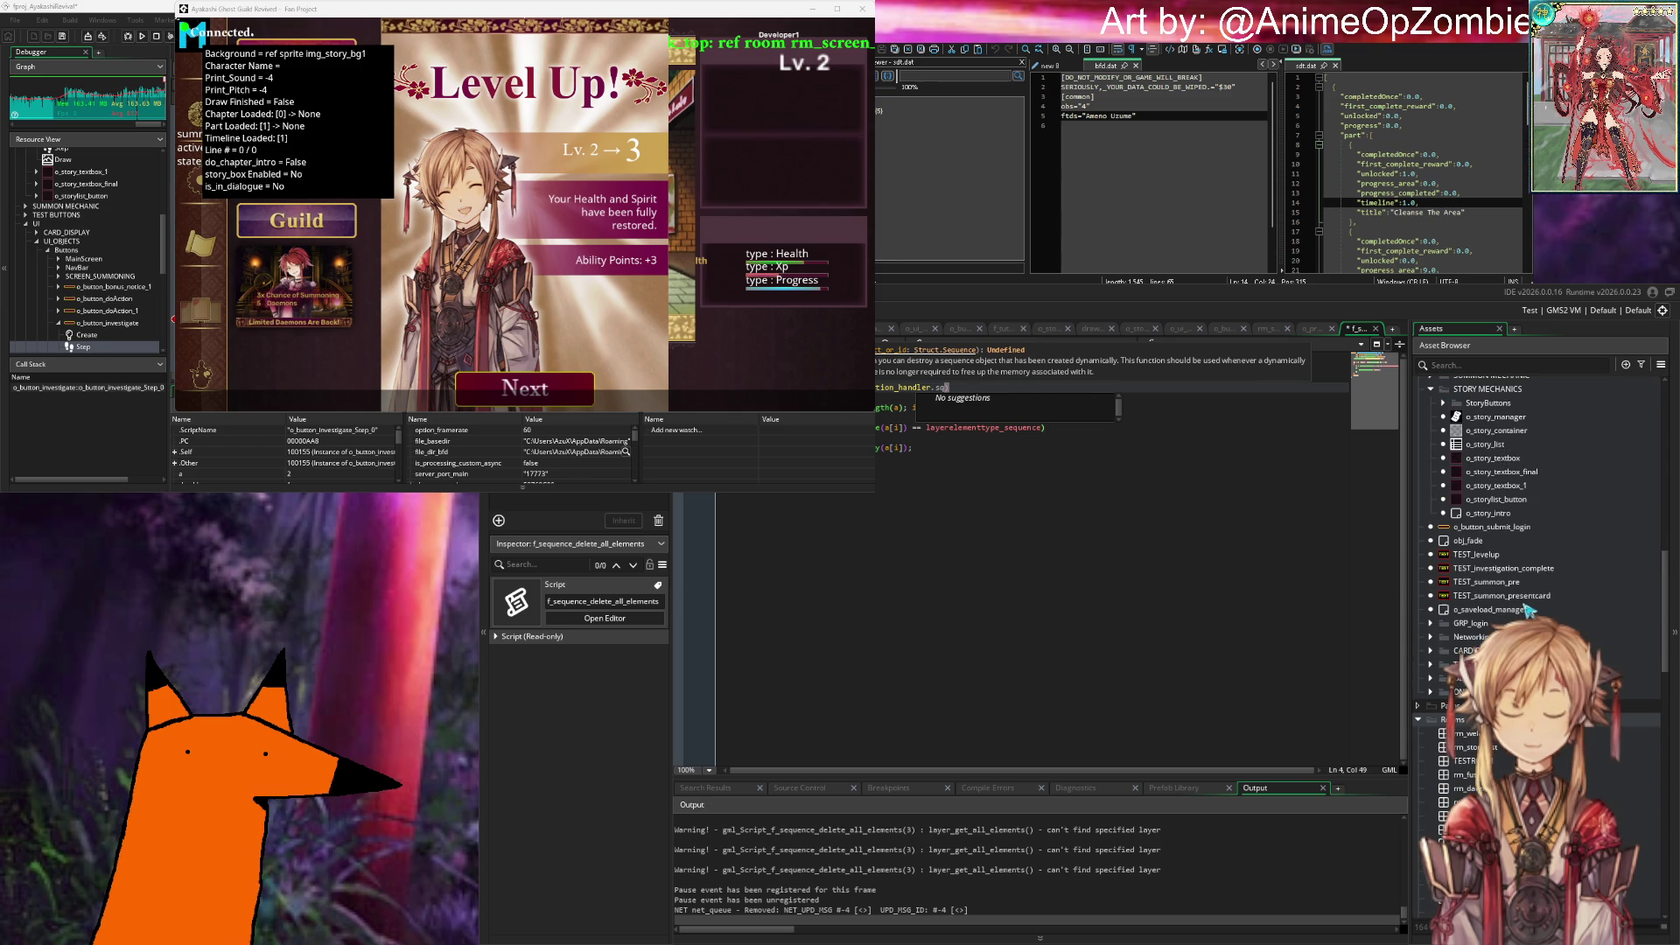
pyautogui.scroll(7, 1529, 611)
pyautogui.scroll(8, 1503, 560)
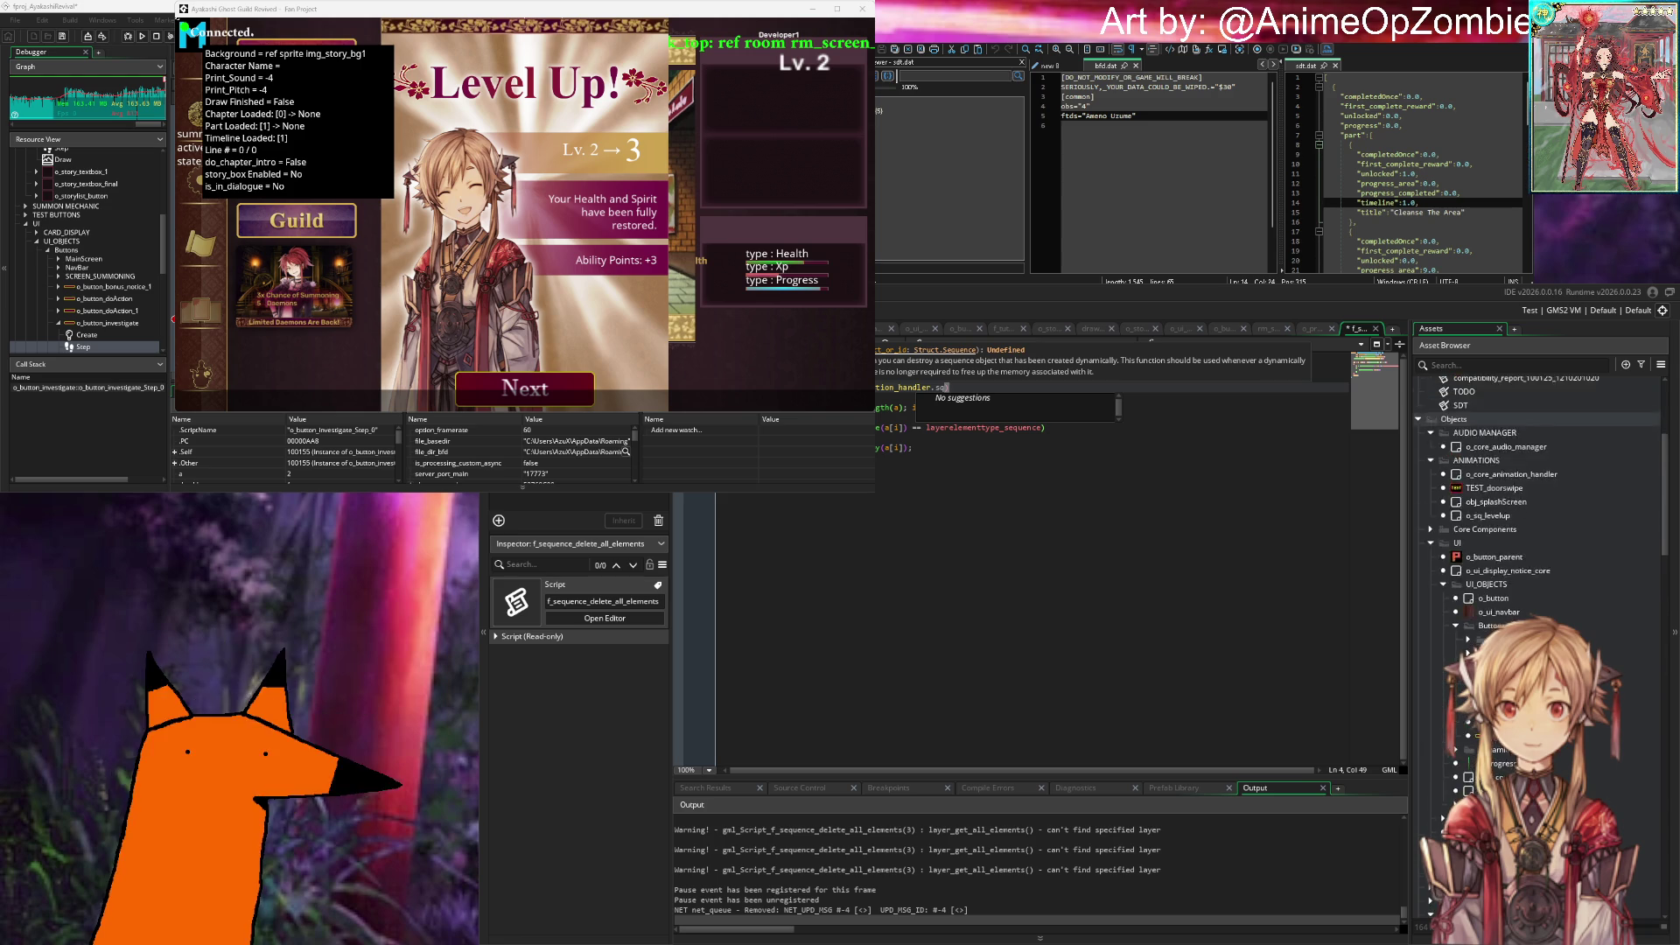
pyautogui.doubleClick(1495, 546)
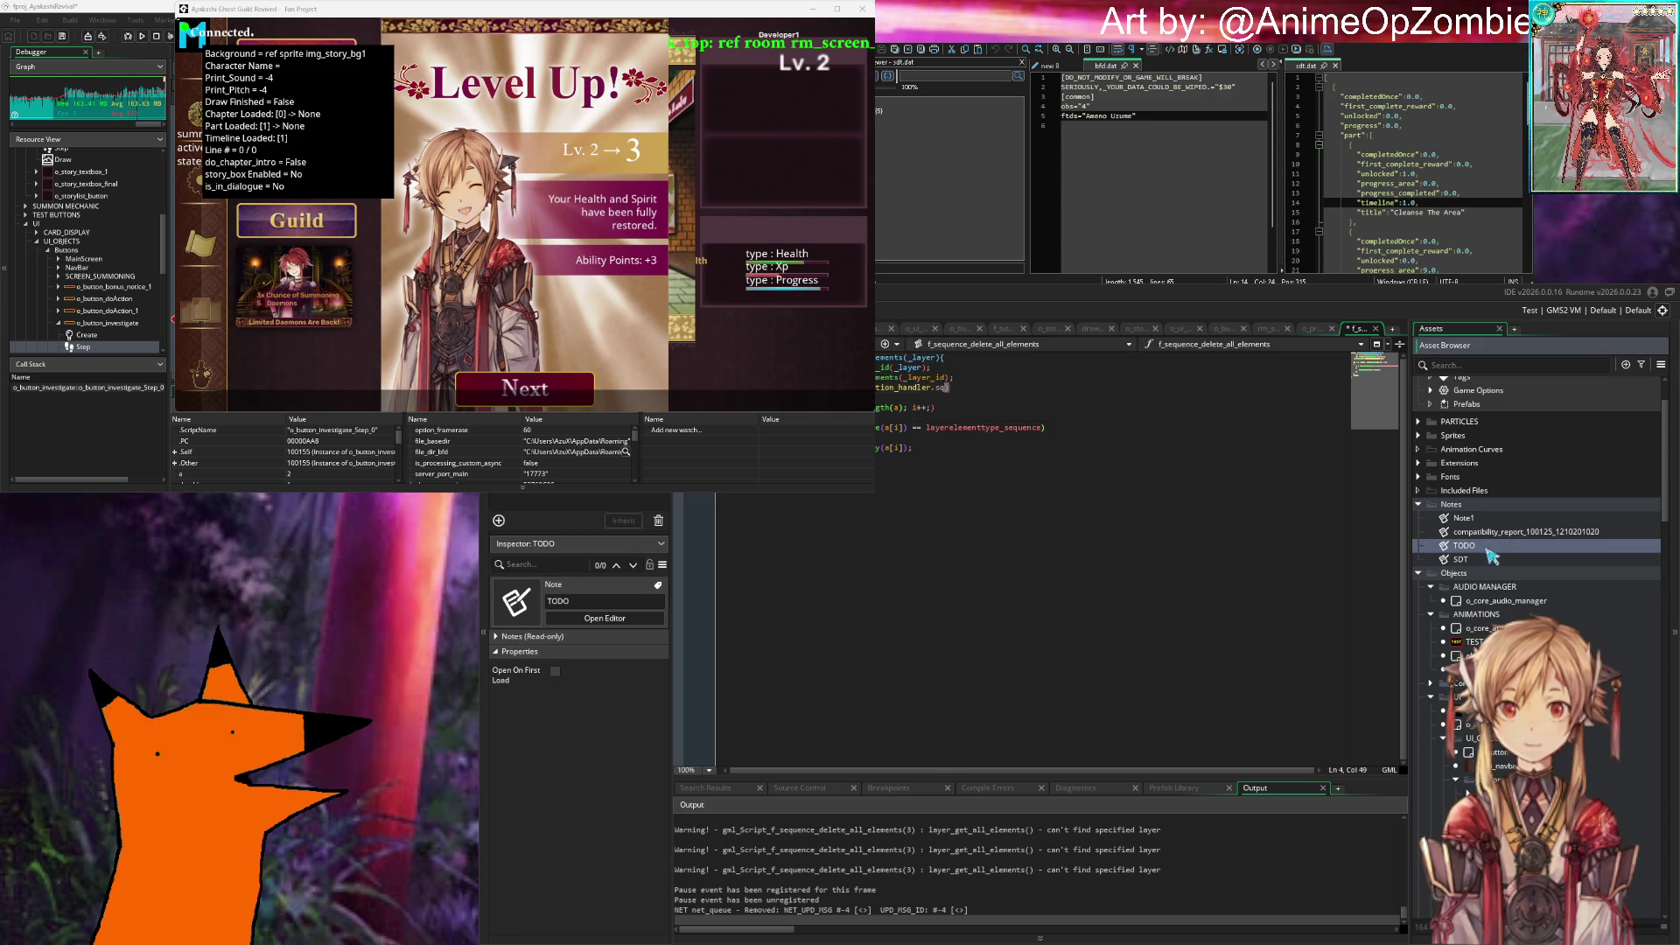
# Step: Add a new '-' bullet line at the top of the TODO note
pyautogui.hotkey('shift', 'Home')
pyautogui.press('End')
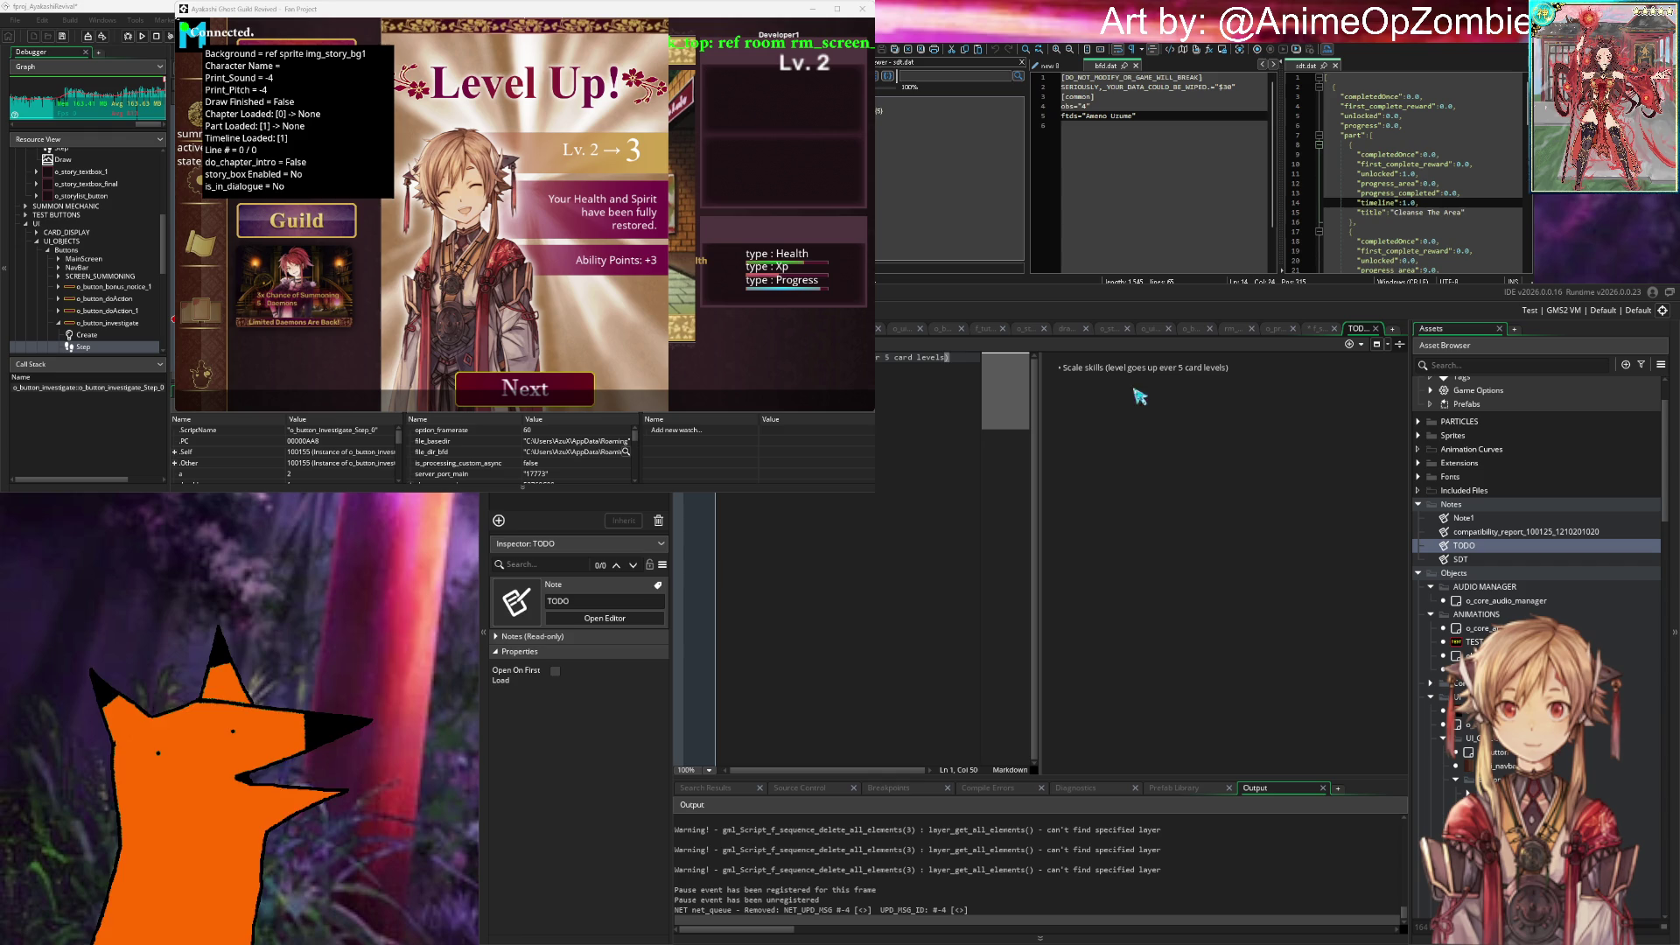
pyautogui.press('Return')
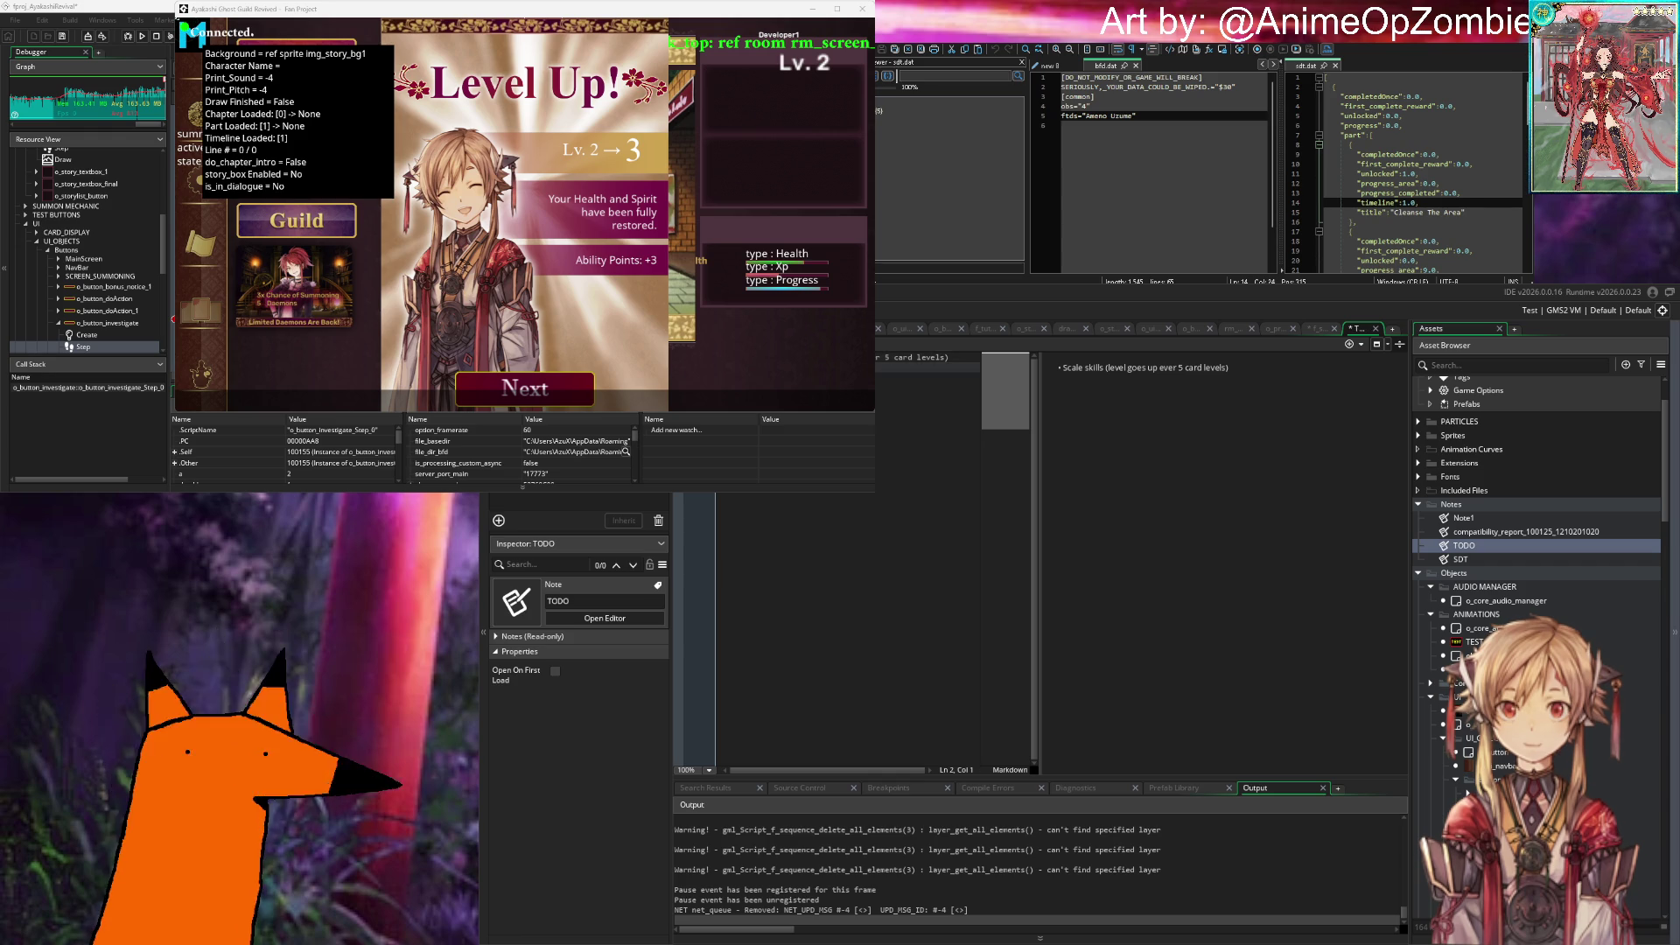
pyautogui.write('-')
pyautogui.hotkey('ctrl', 'Home')
pyautogui.press('Return')
pyautogui.press('Up')
pyautogui.write('-')
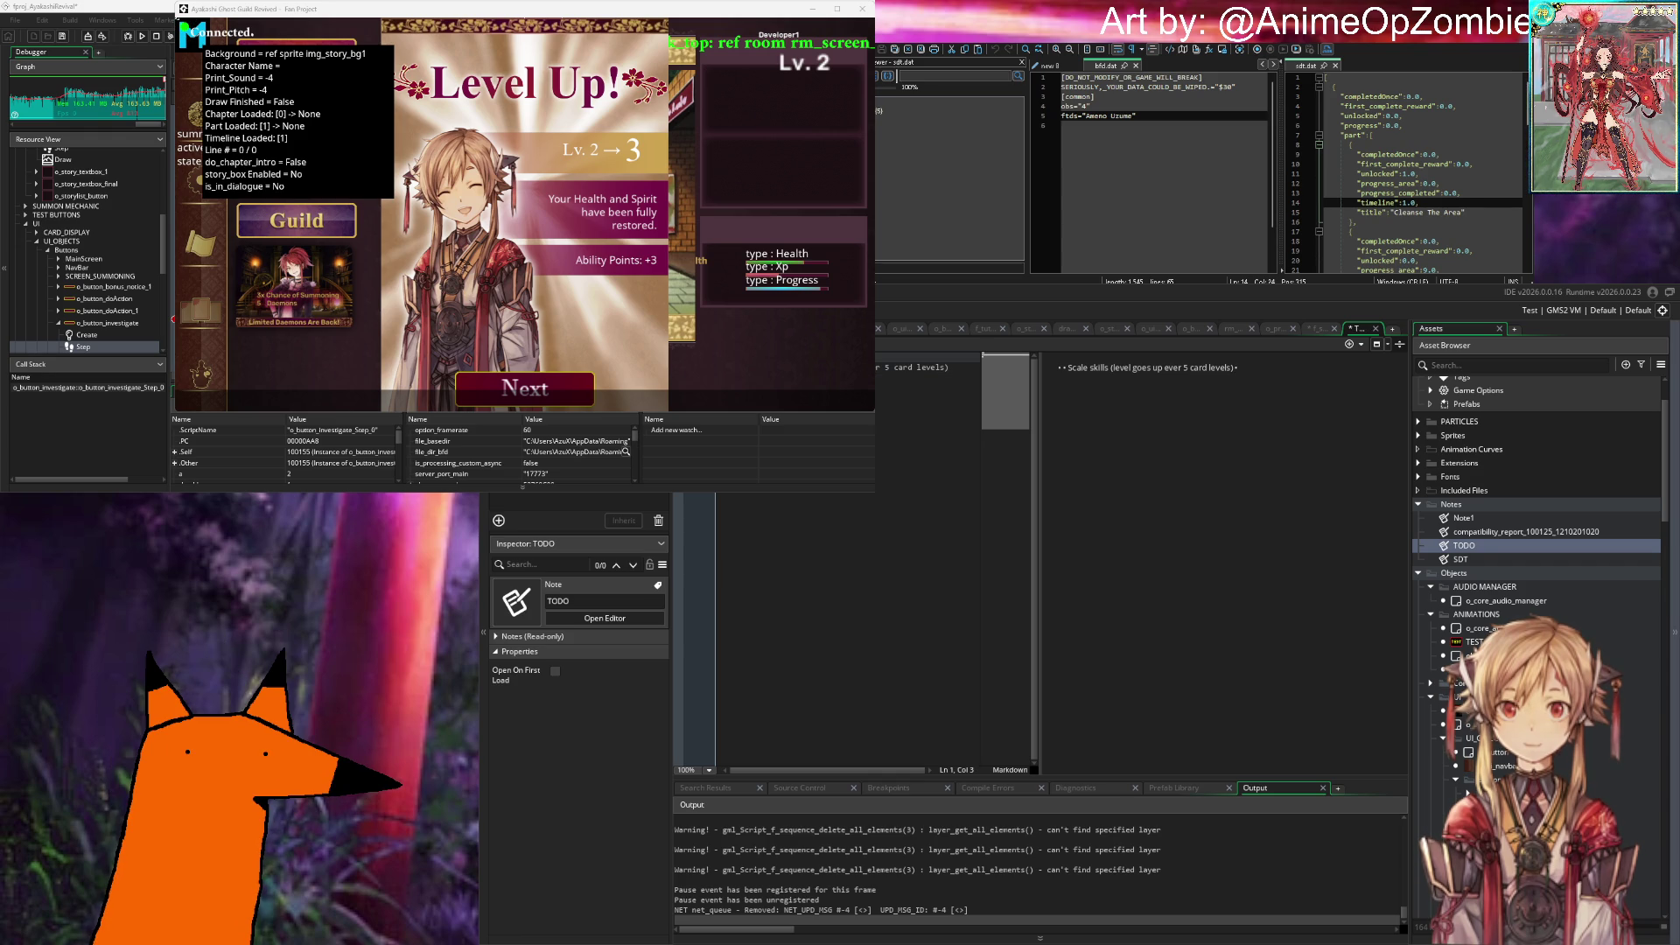
pyautogui.press('Left')
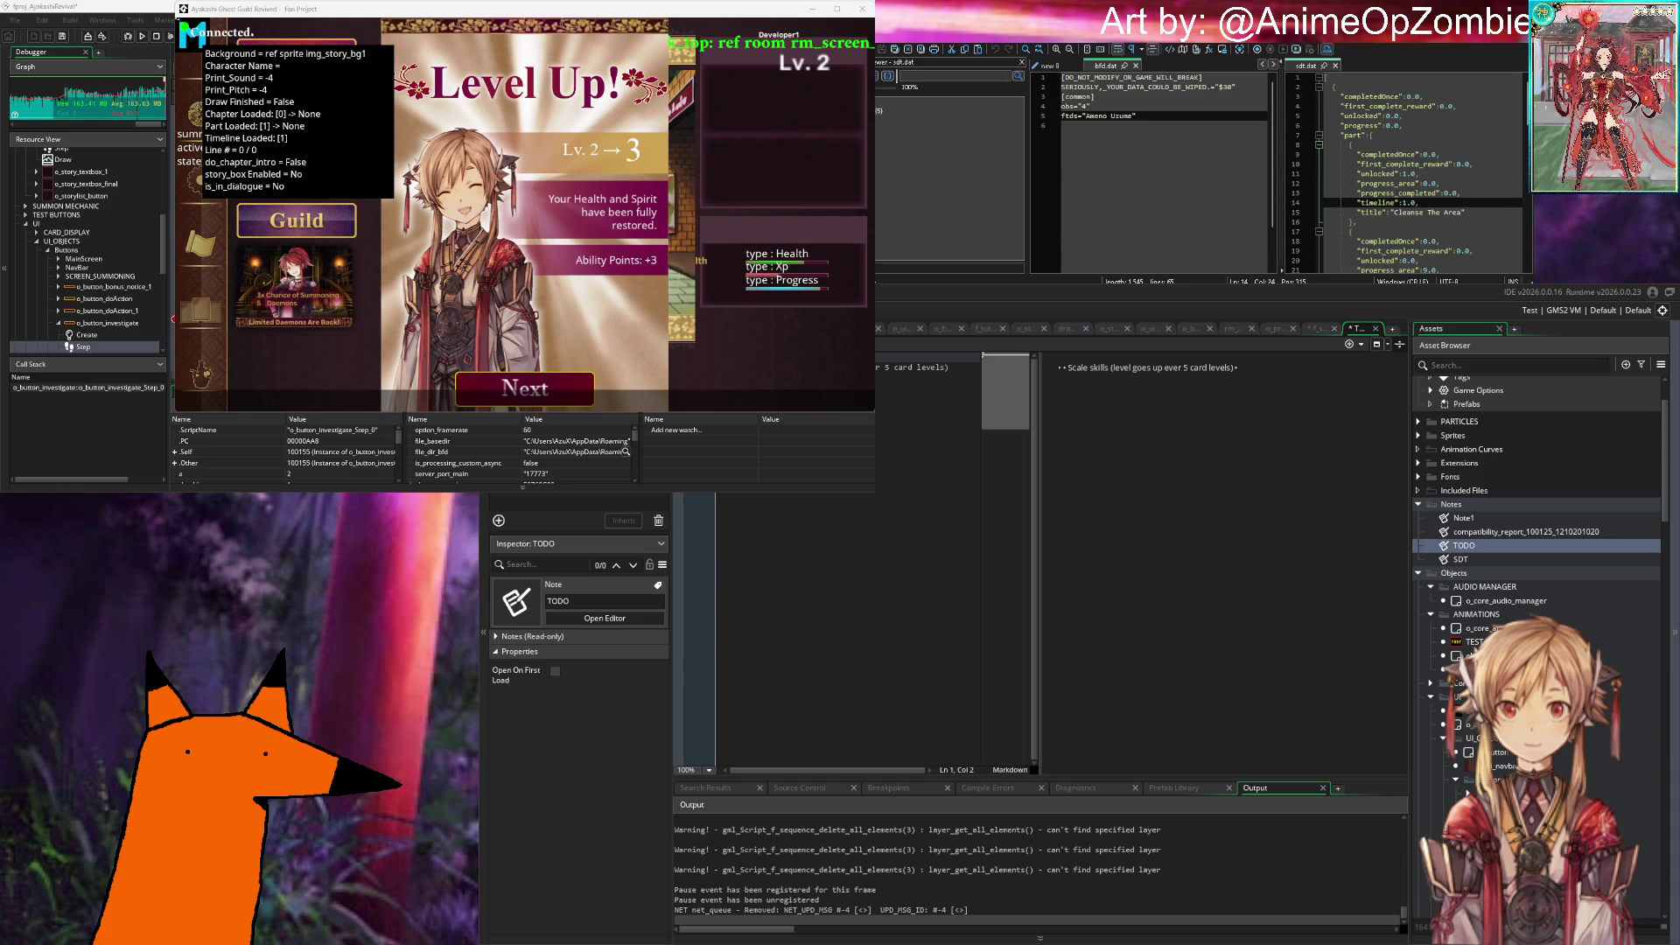
pyautogui.press('Left')
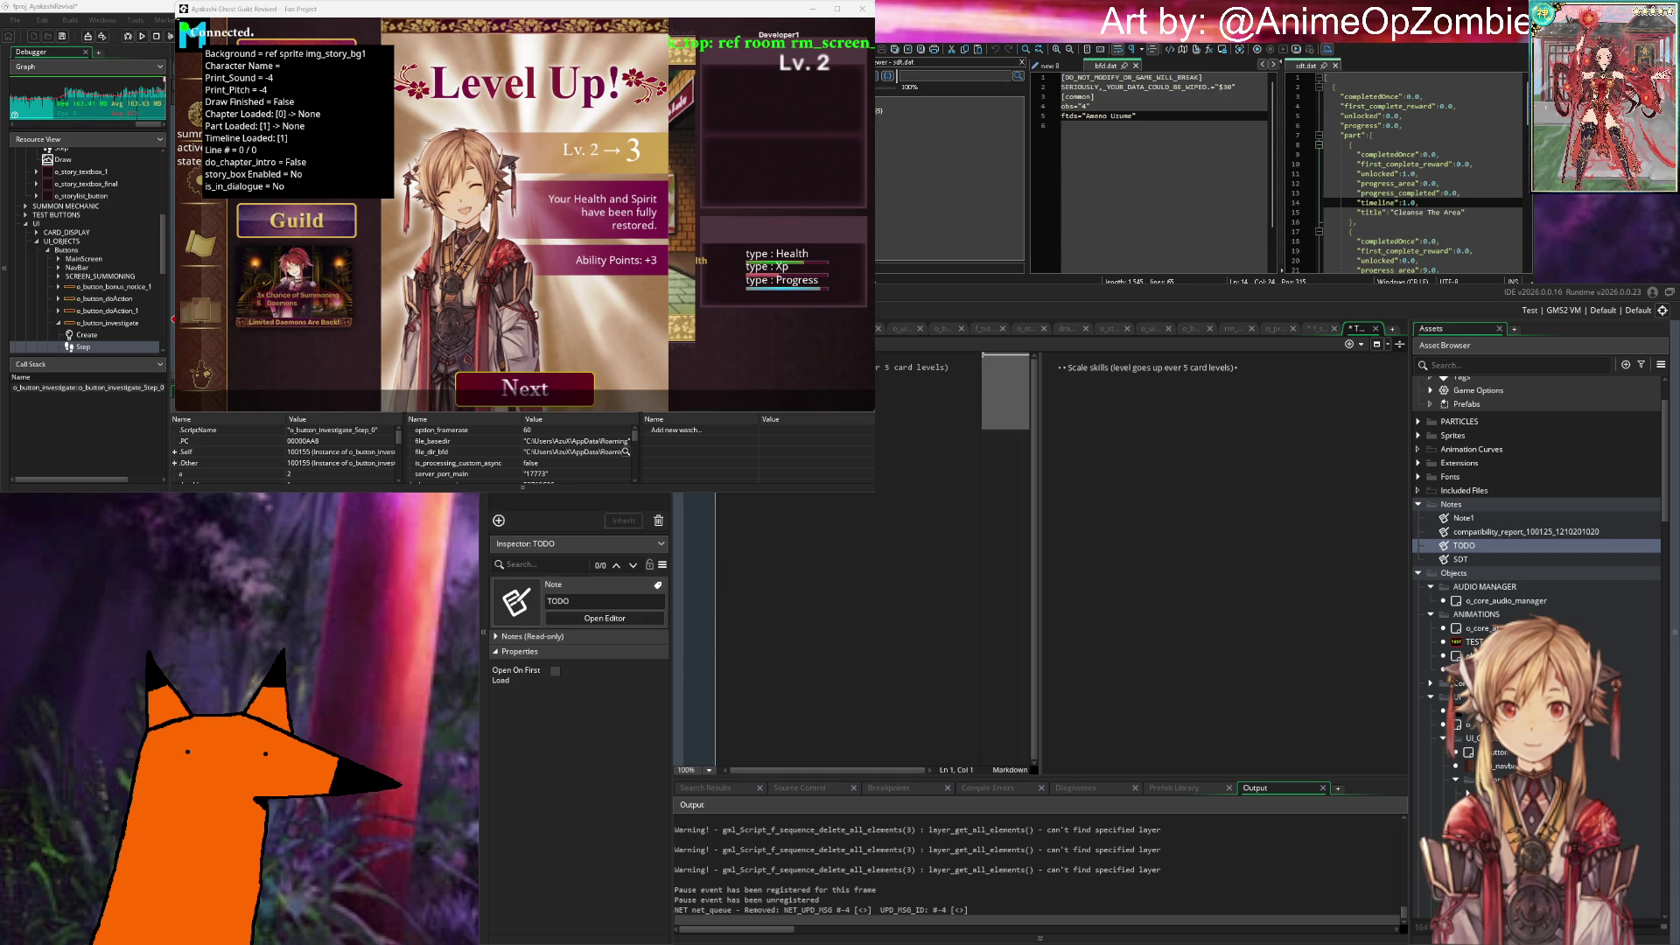
pyautogui.press('Right')
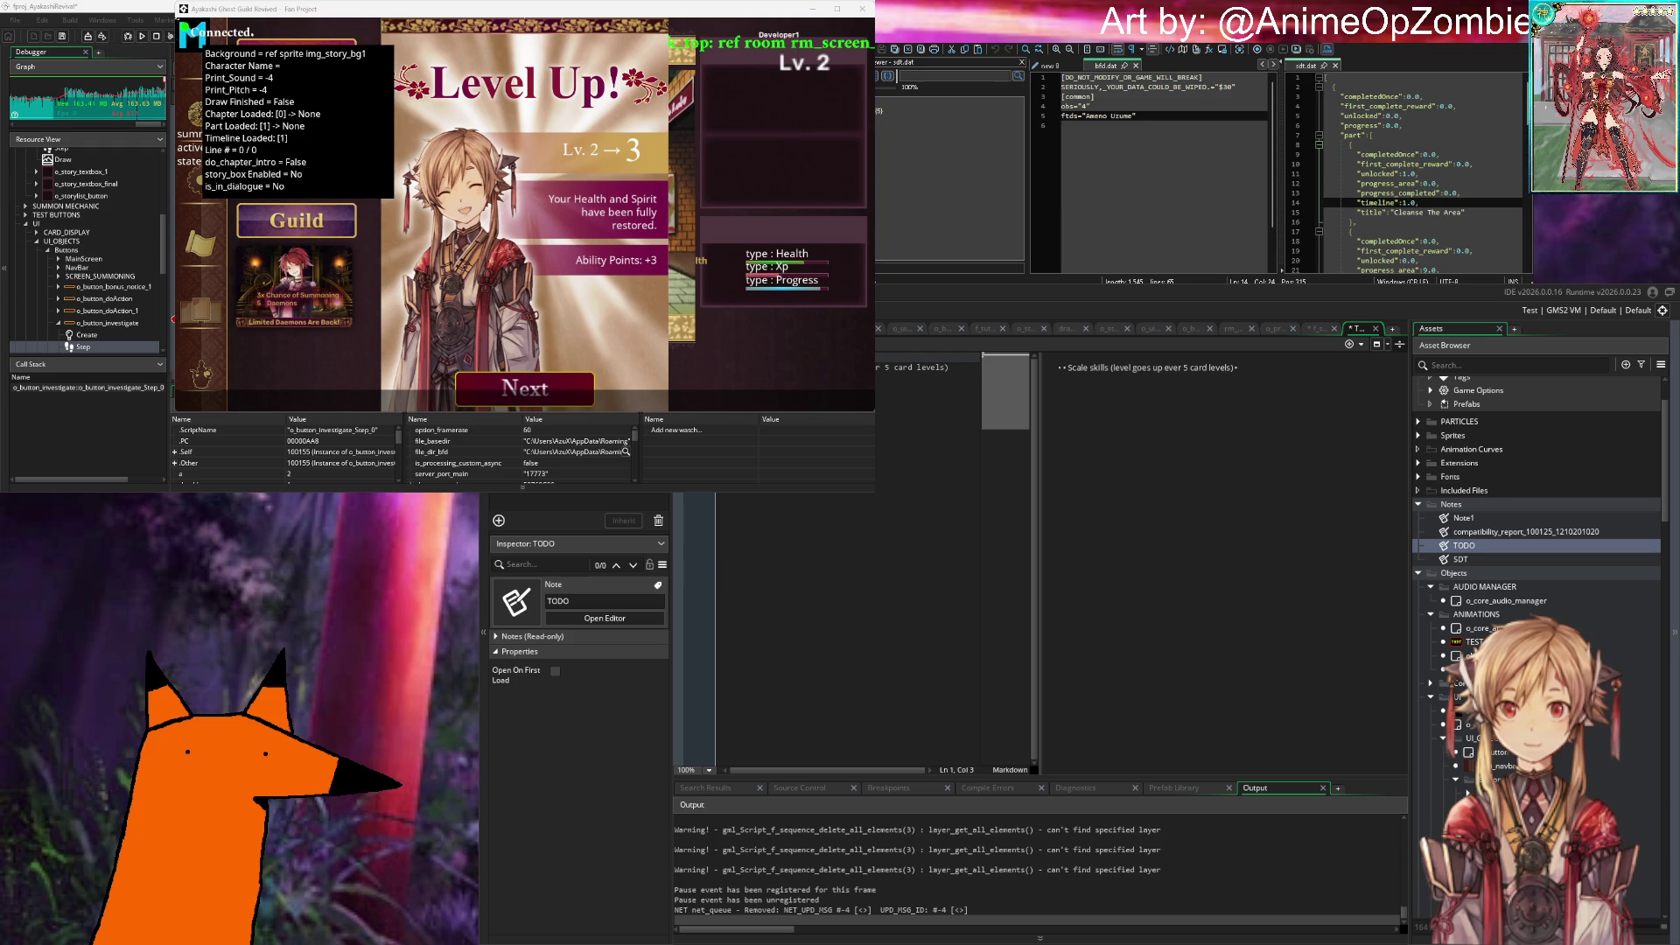
# Step: Write 'In animation handler create sequence queue in case player levels up and progresses at...', then save and close the note
pyautogui.write('In animation handl')
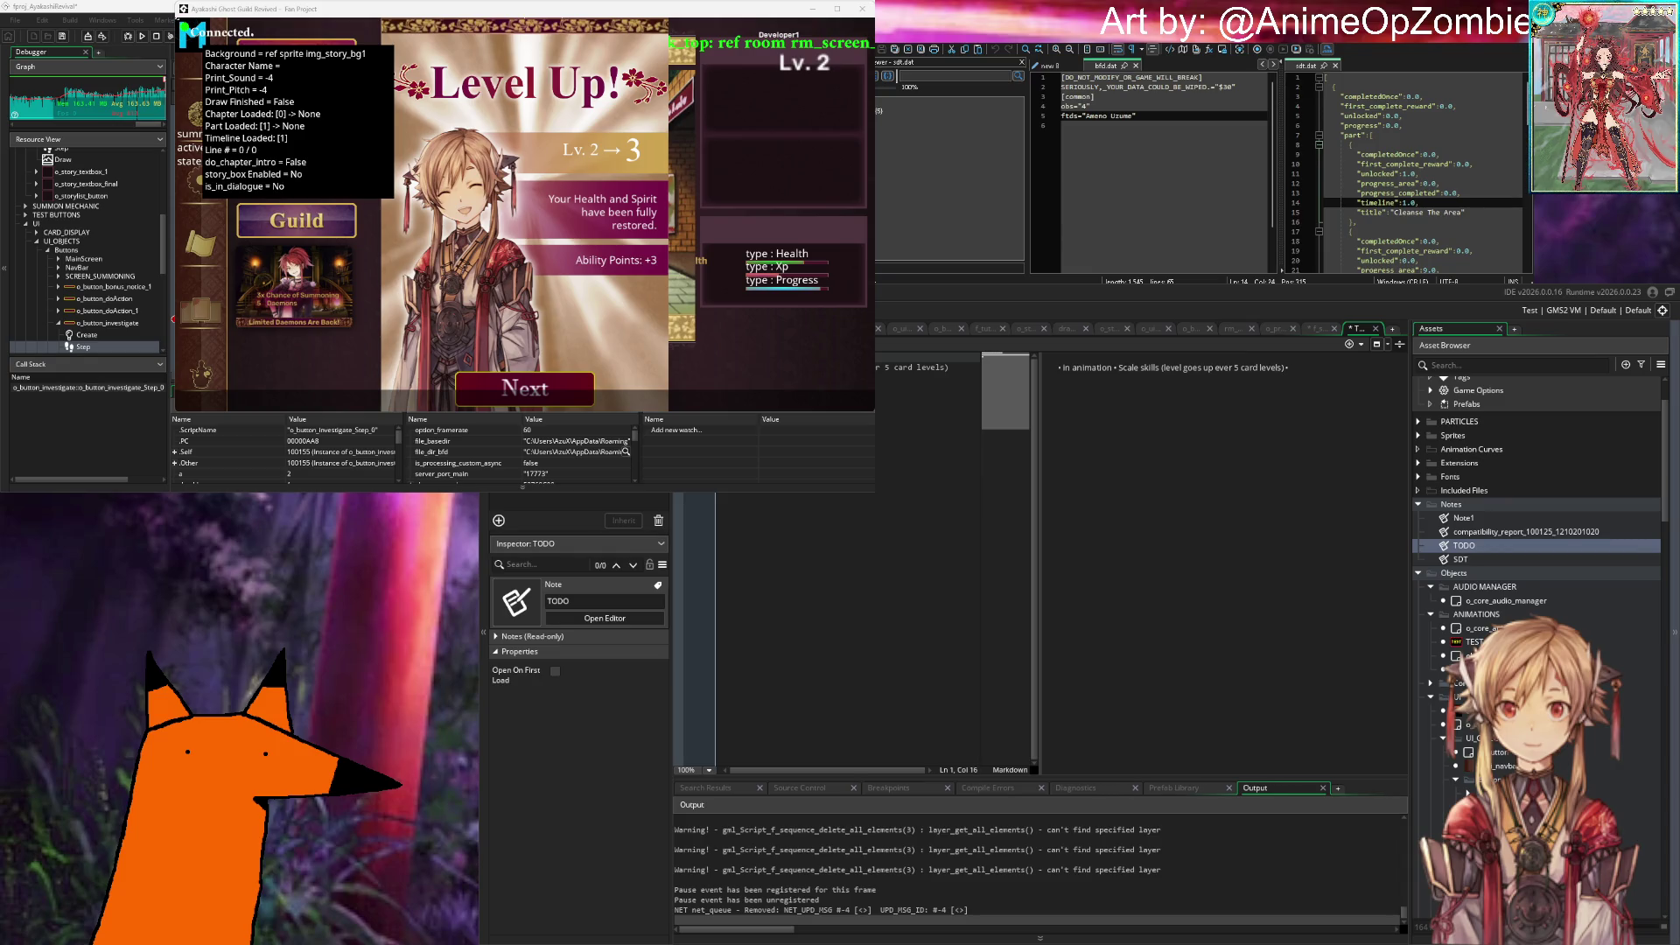
pyautogui.write('er ')
pyautogui.write('create s')
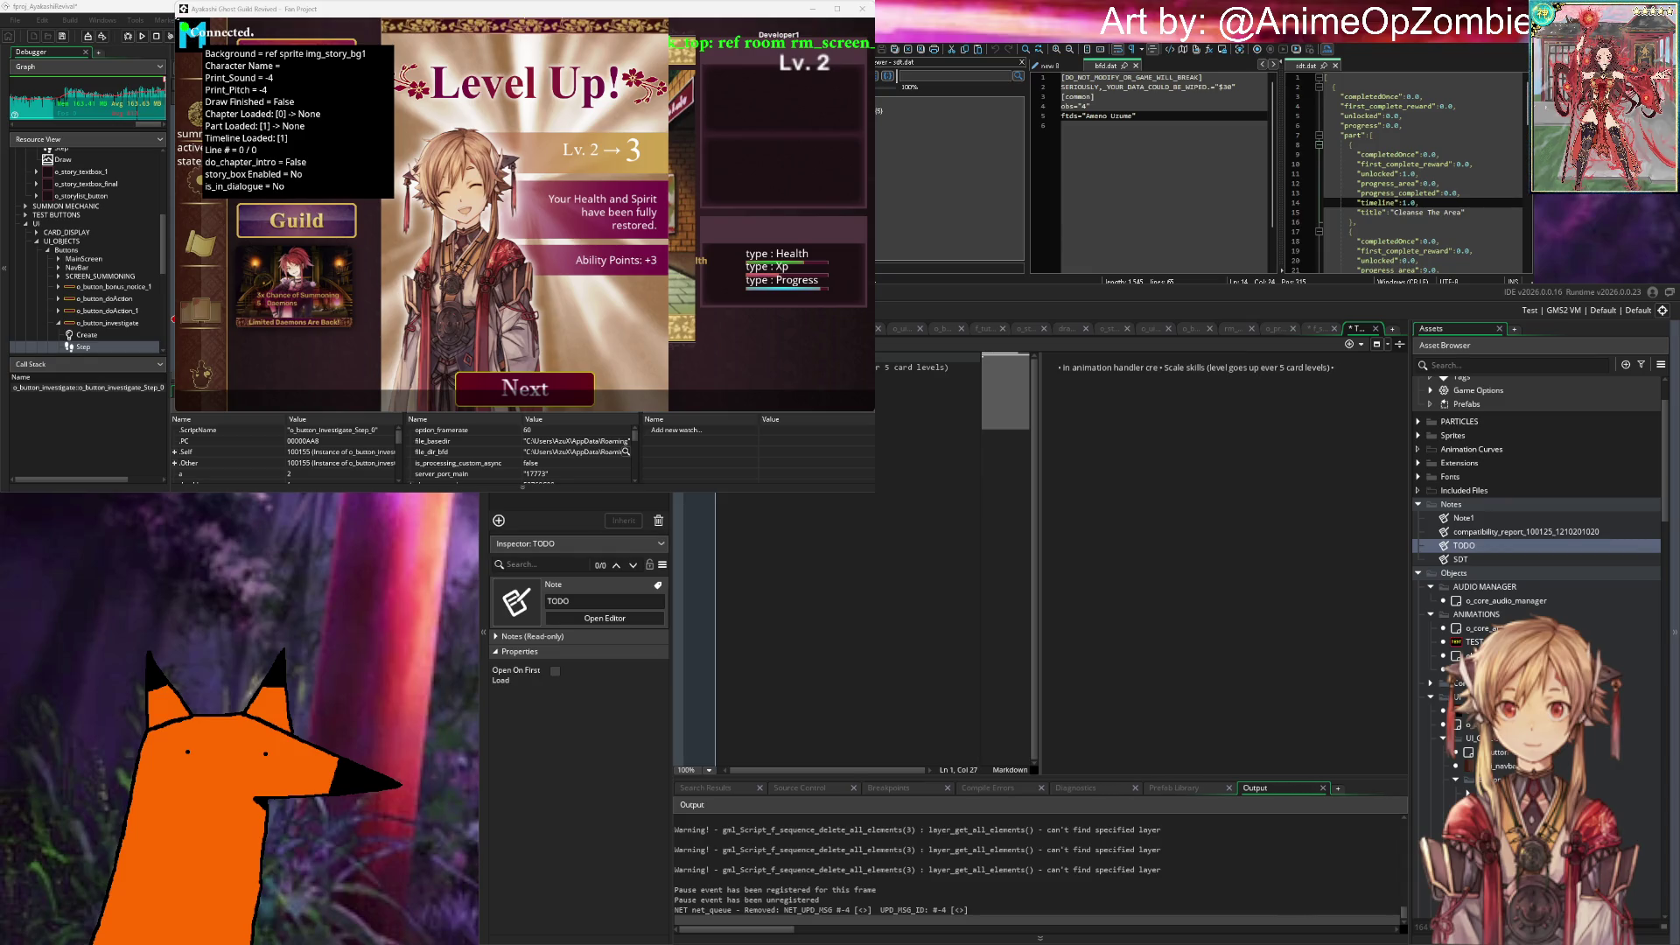
pyautogui.write('equence')
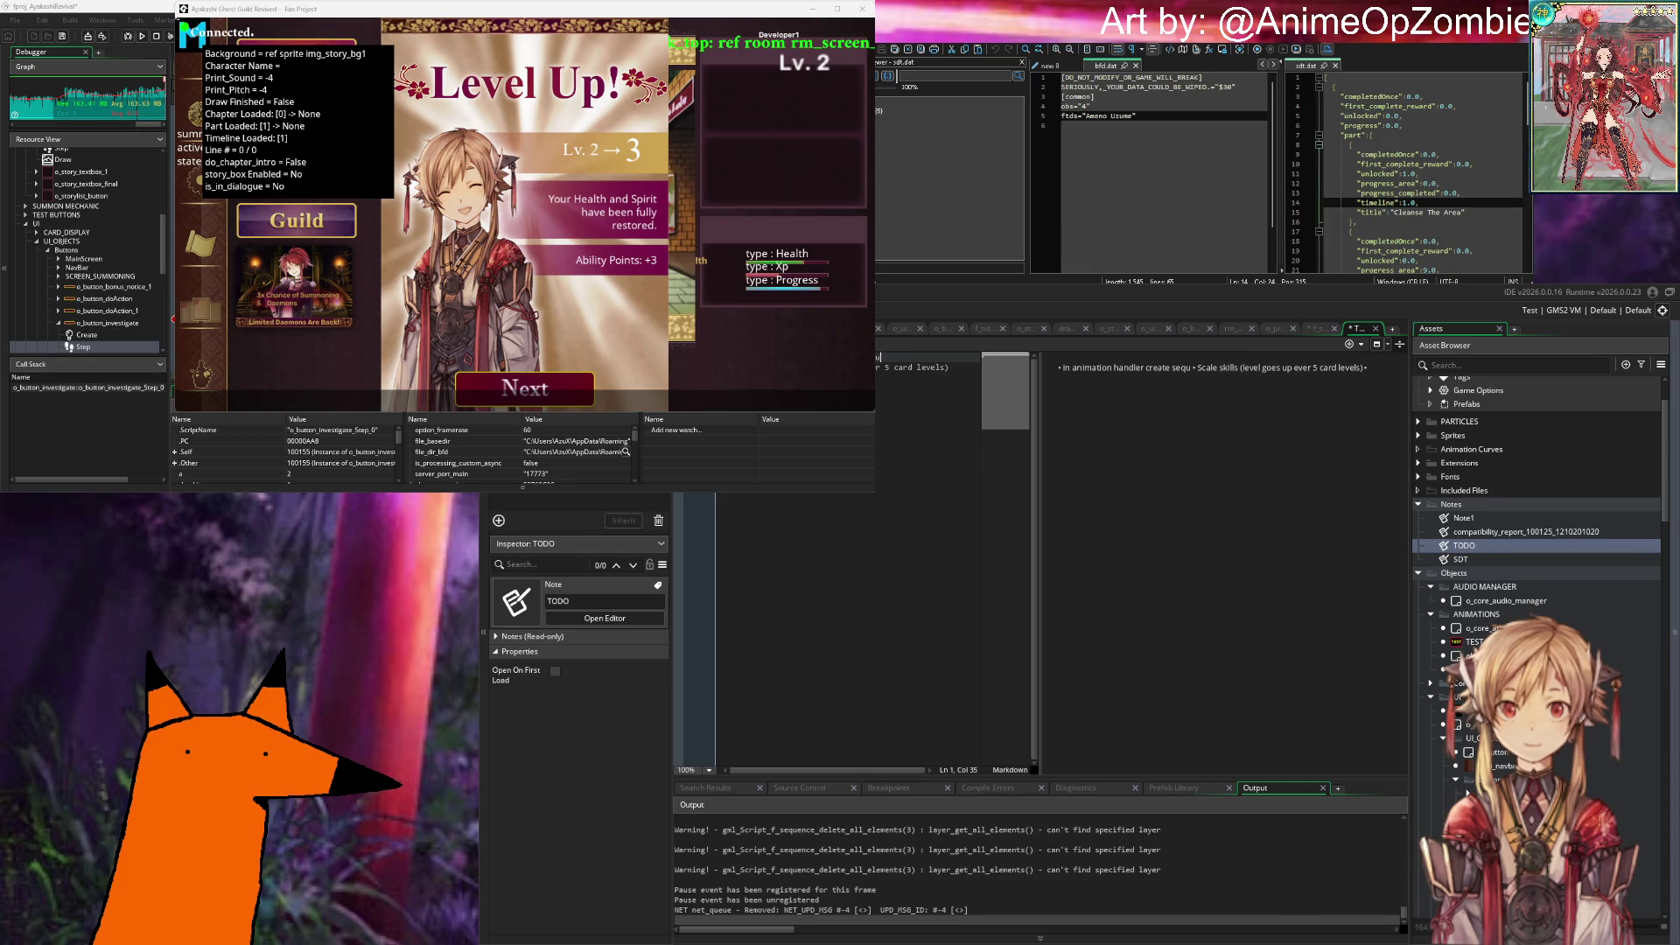
pyautogui.write(' queue ')
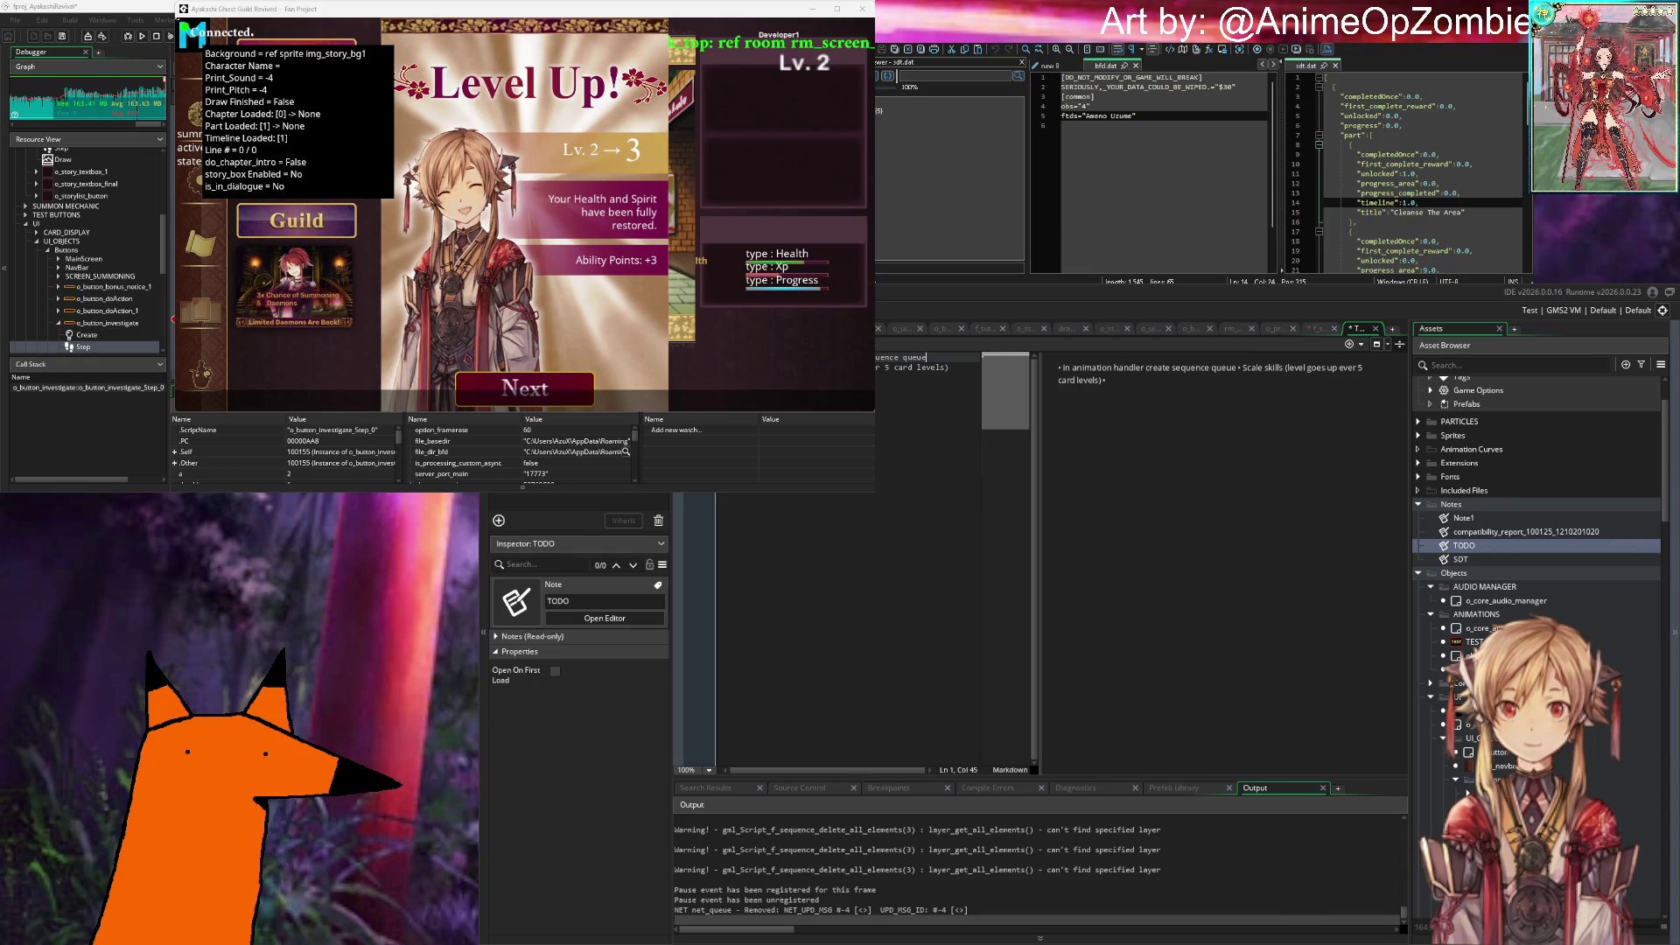
pyautogui.write('in case ')
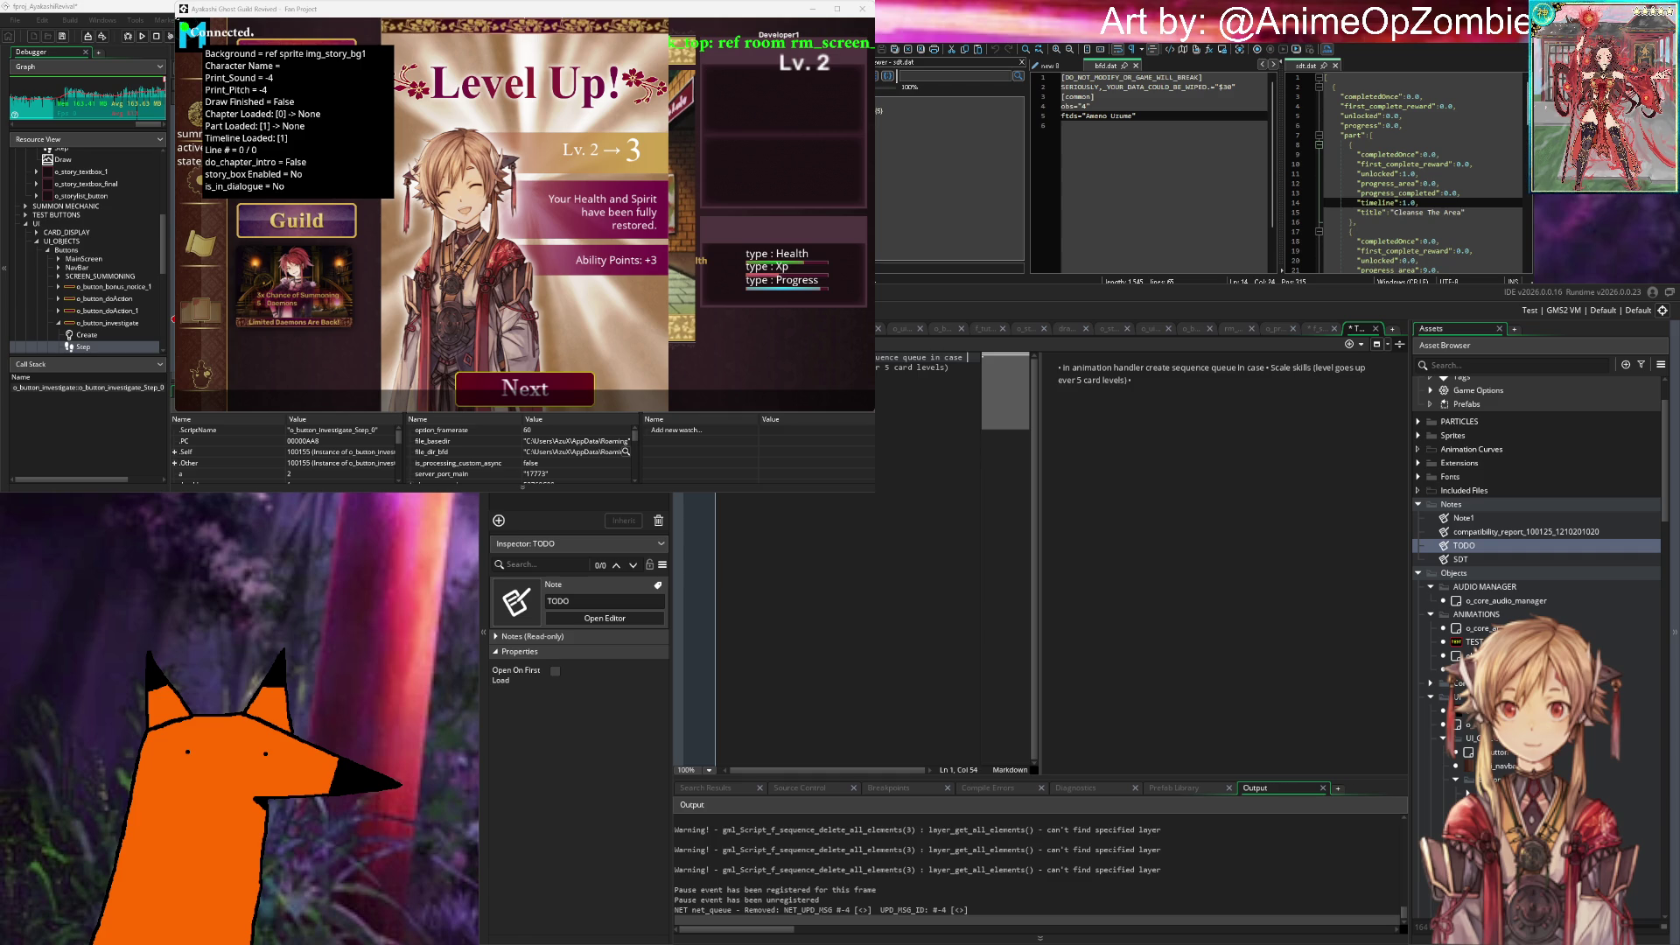
pyautogui.write('player levels up and')
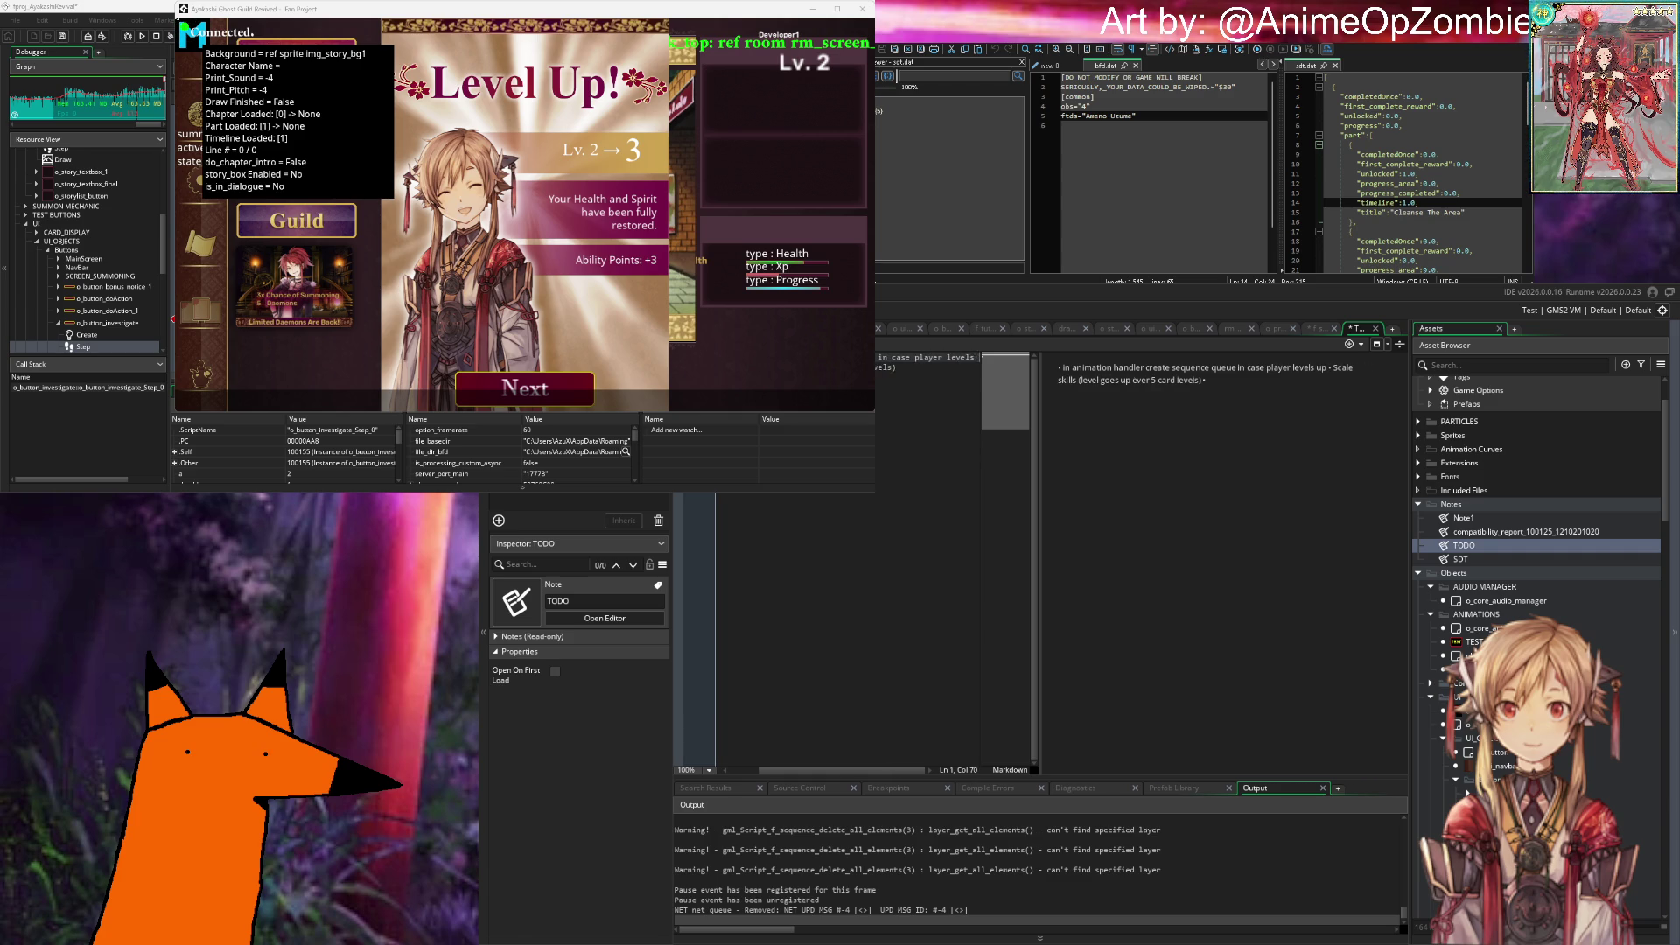
pyautogui.write(' progresses at')
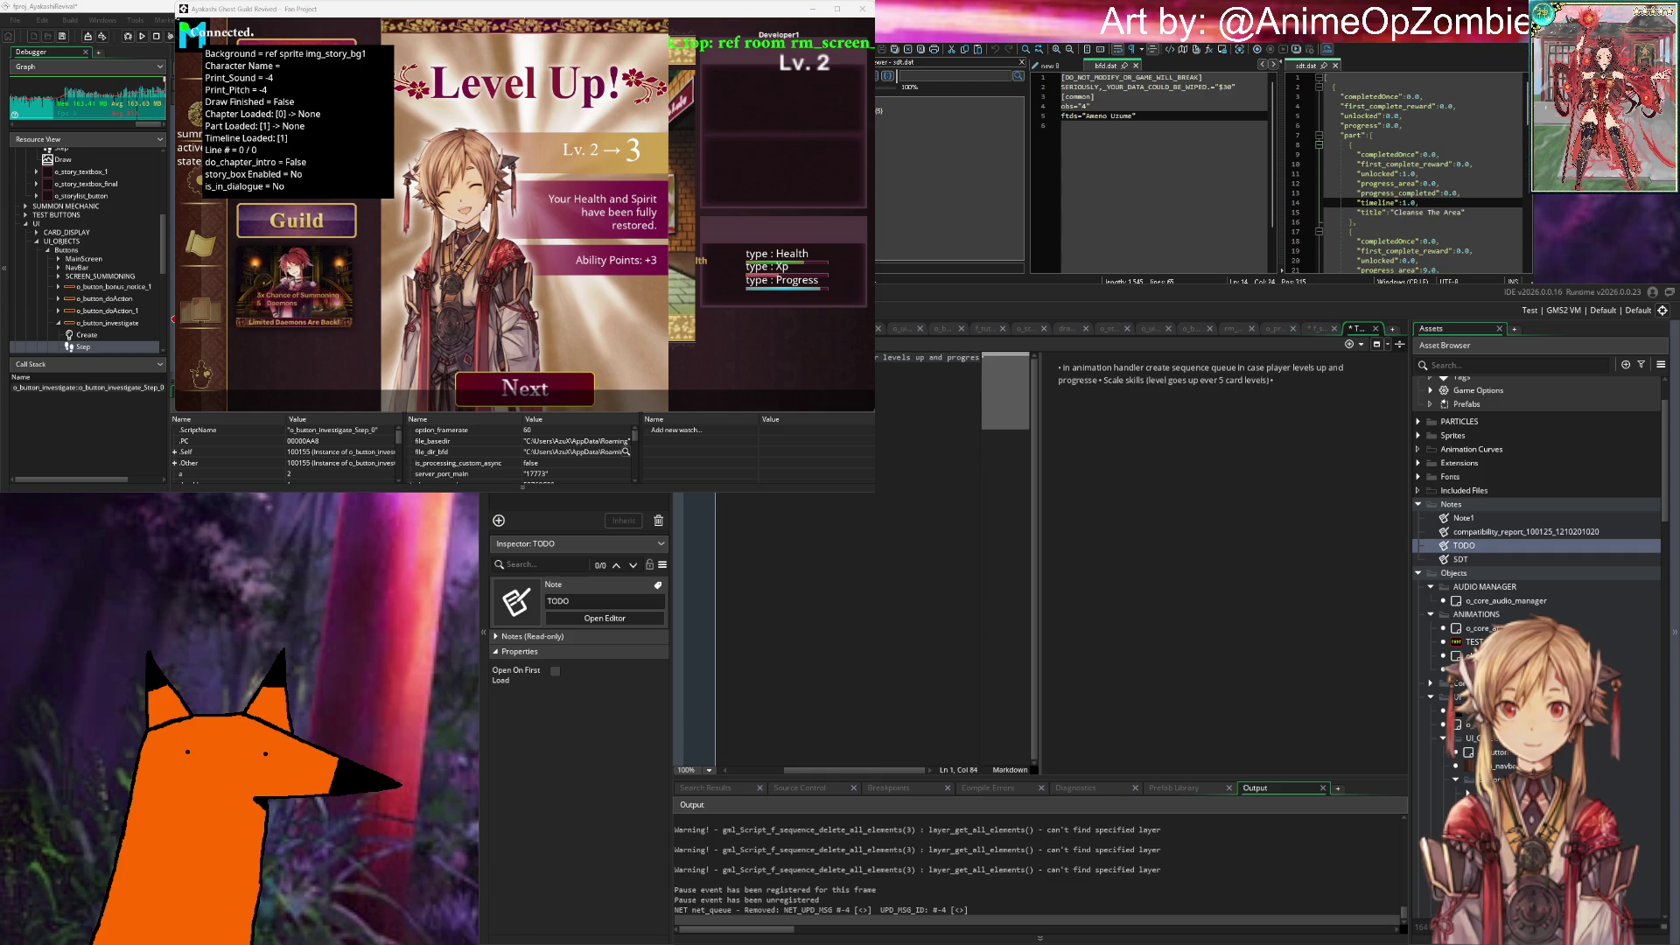
pyautogui.write(' the same time.')
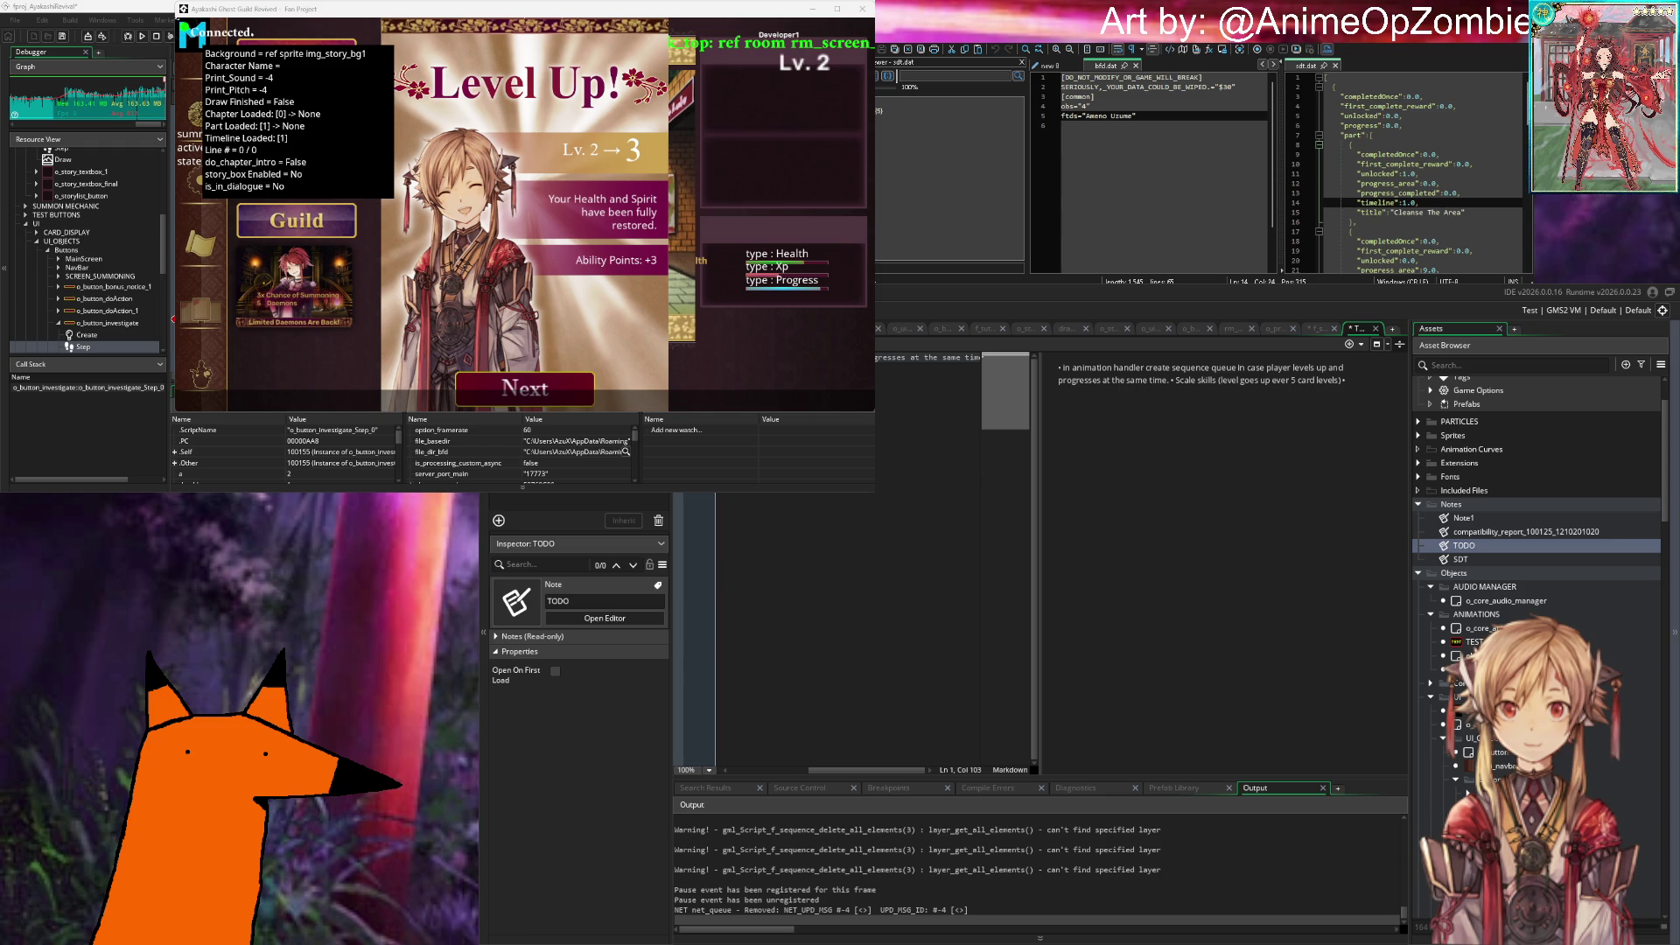
pyautogui.hscroll(-3, 927, 560)
pyautogui.press('Return')
pyautogui.press('Return')
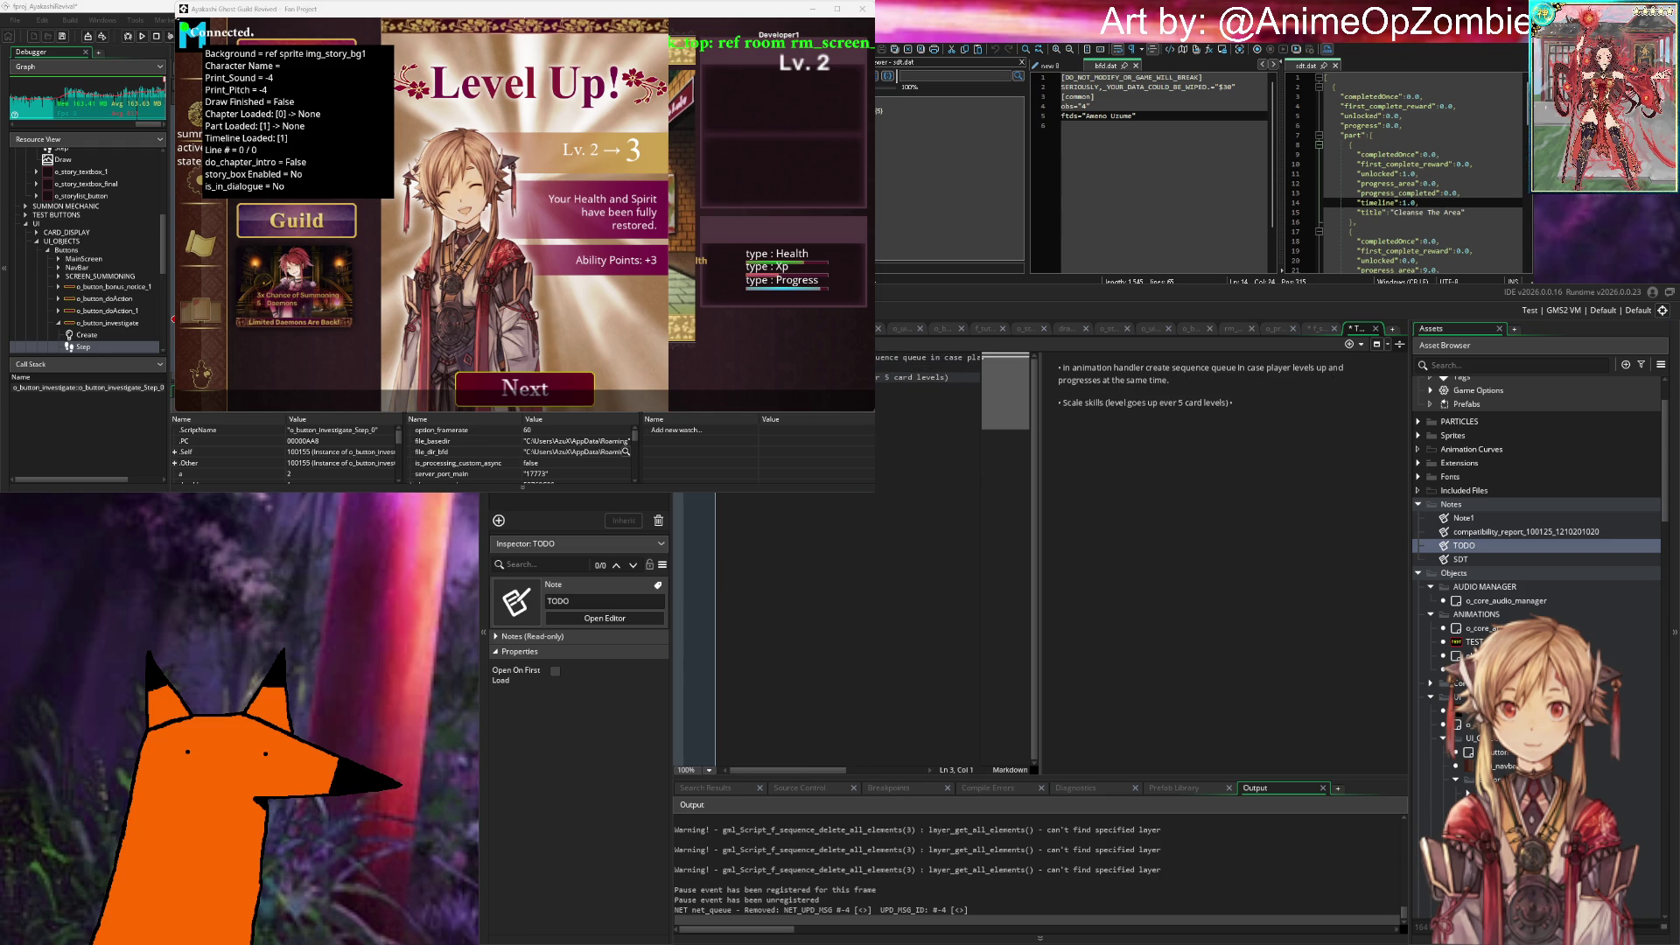
pyautogui.press('Return')
pyautogui.press('Return')
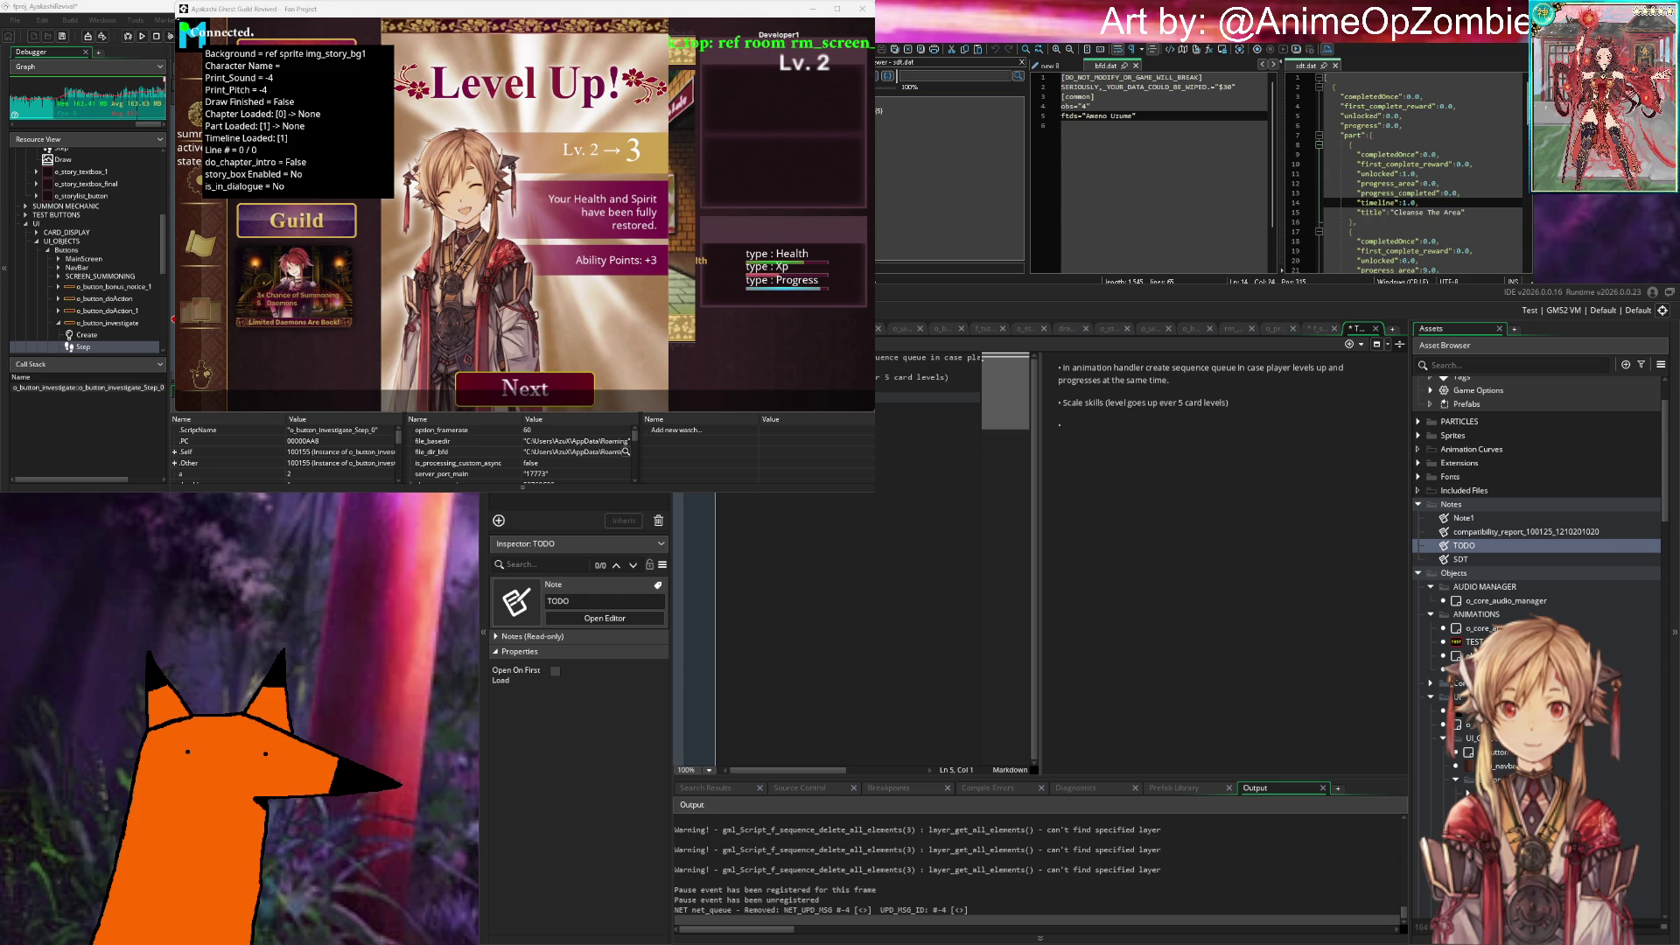
pyautogui.hotkey('ctrl', 's')
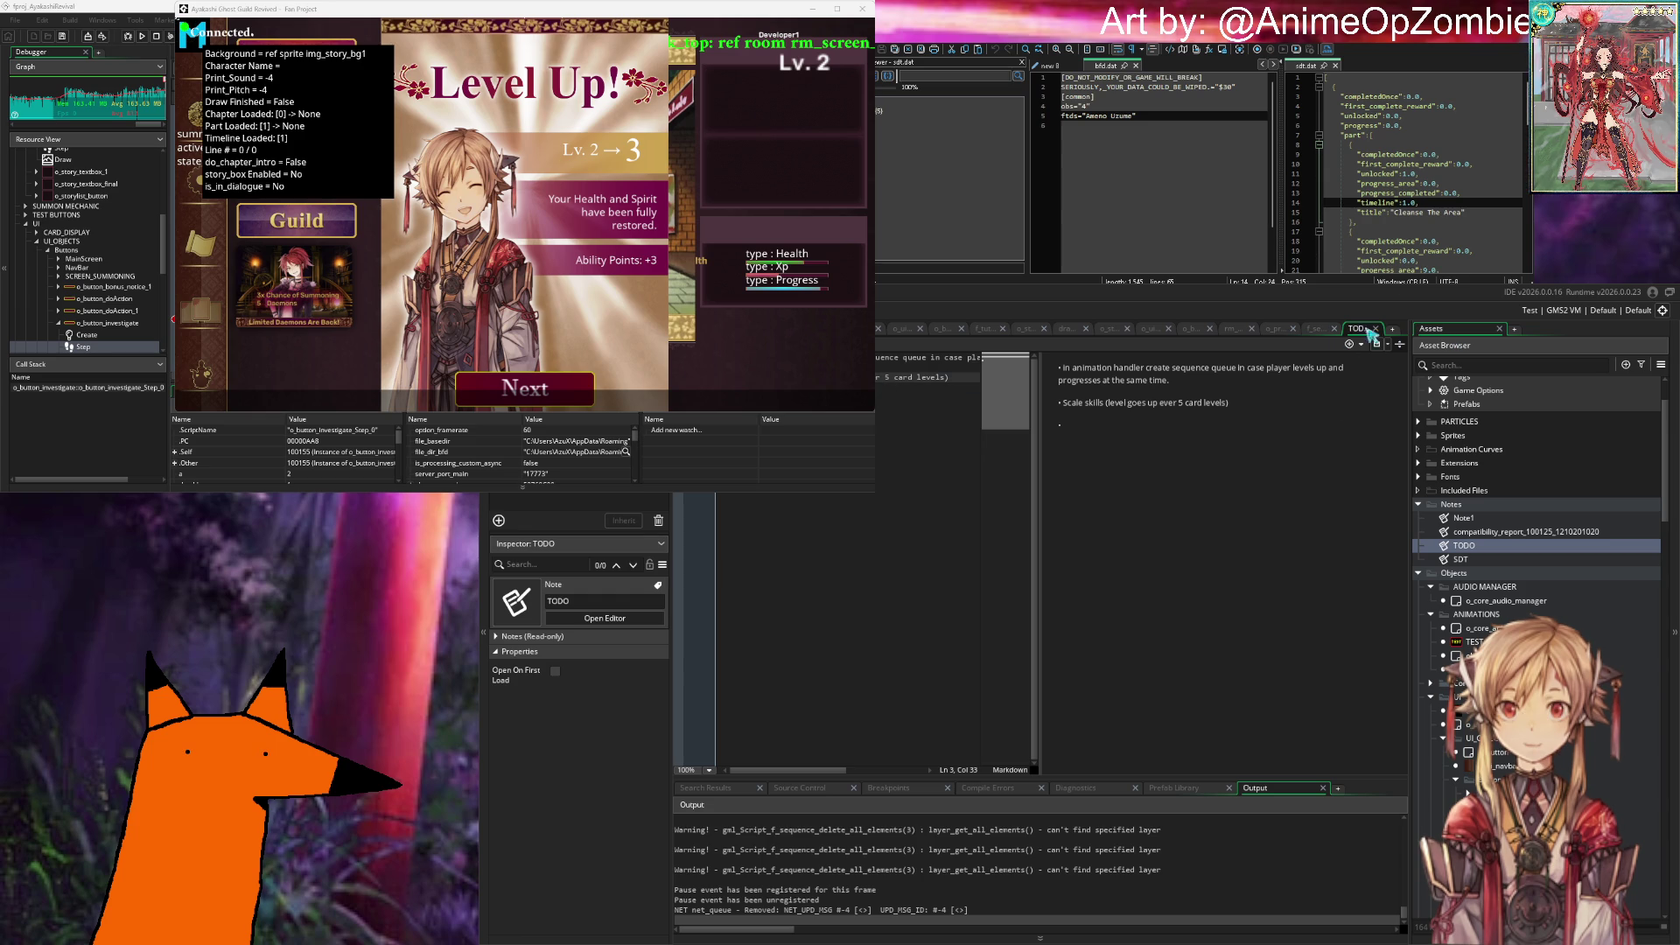
pyautogui.click(1377, 330)
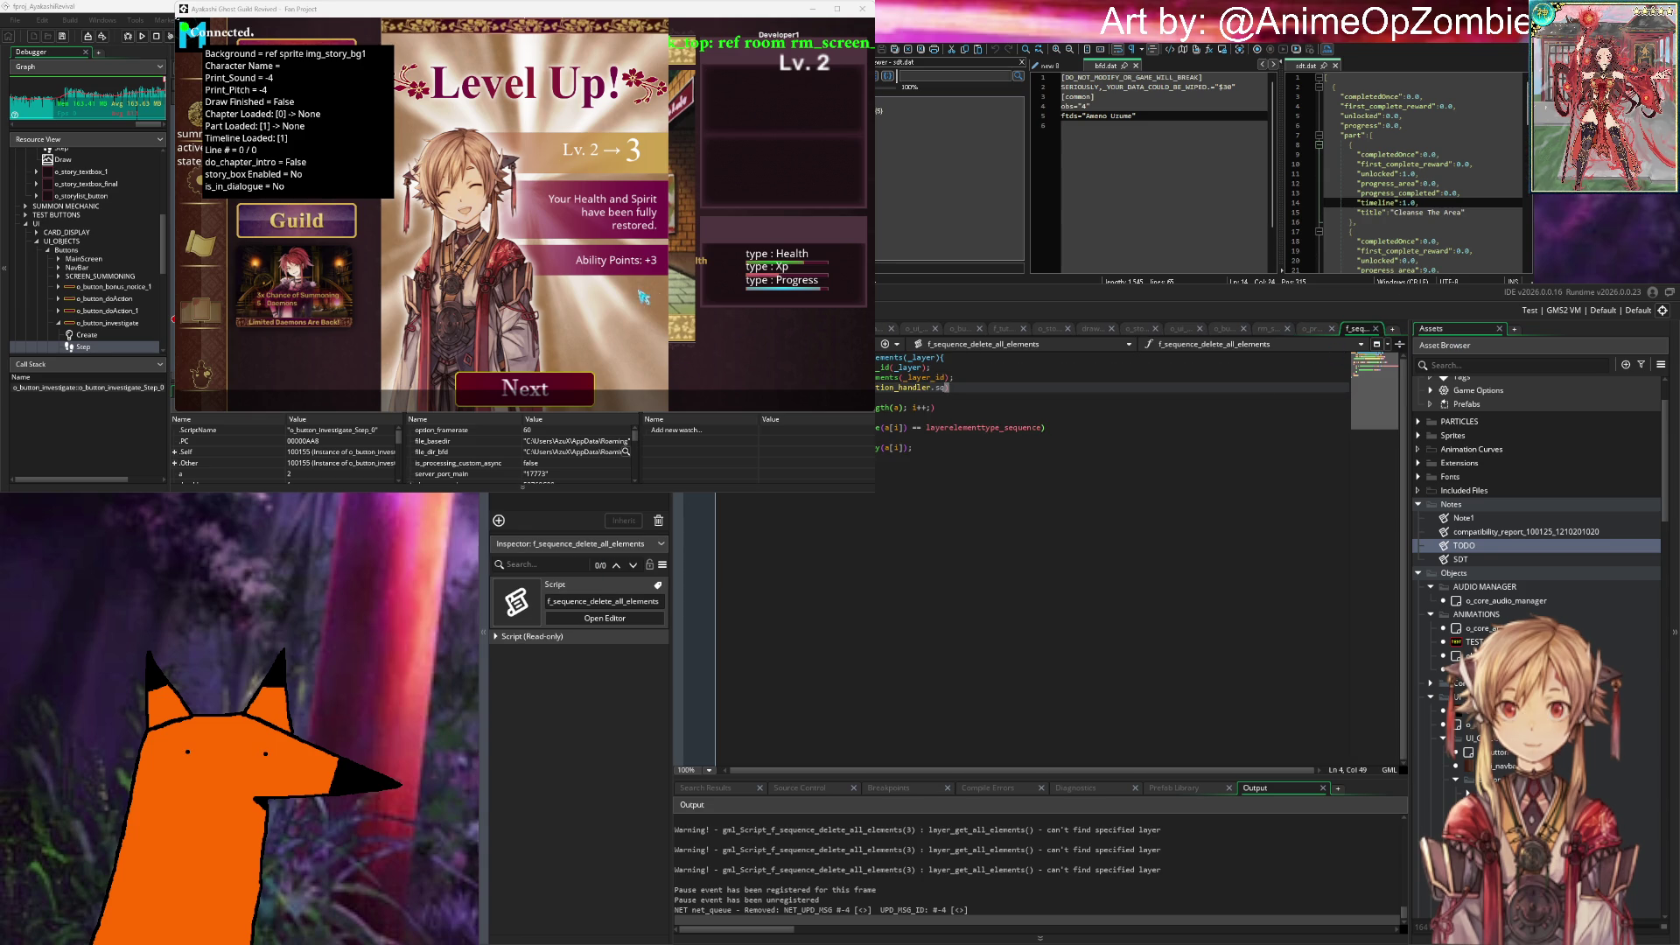
# Step: Change line 4's sequence_destroy argument to o_core_animation_handler.sq_current_id
pyautogui.click(1010, 418)
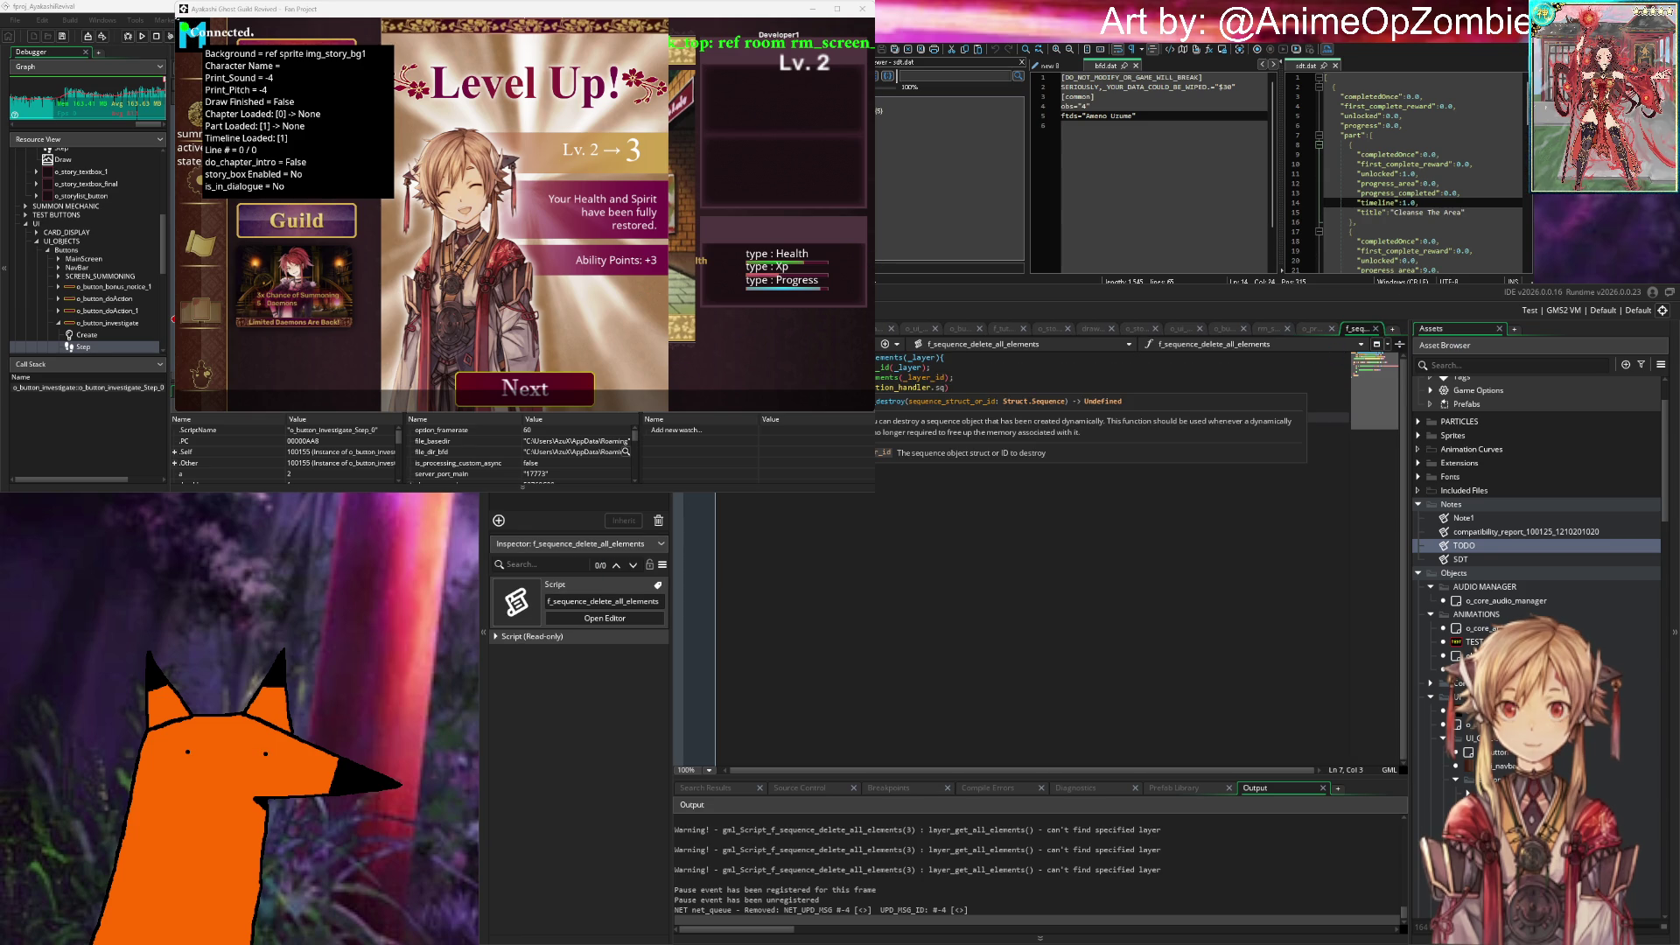
pyautogui.click(1043, 389)
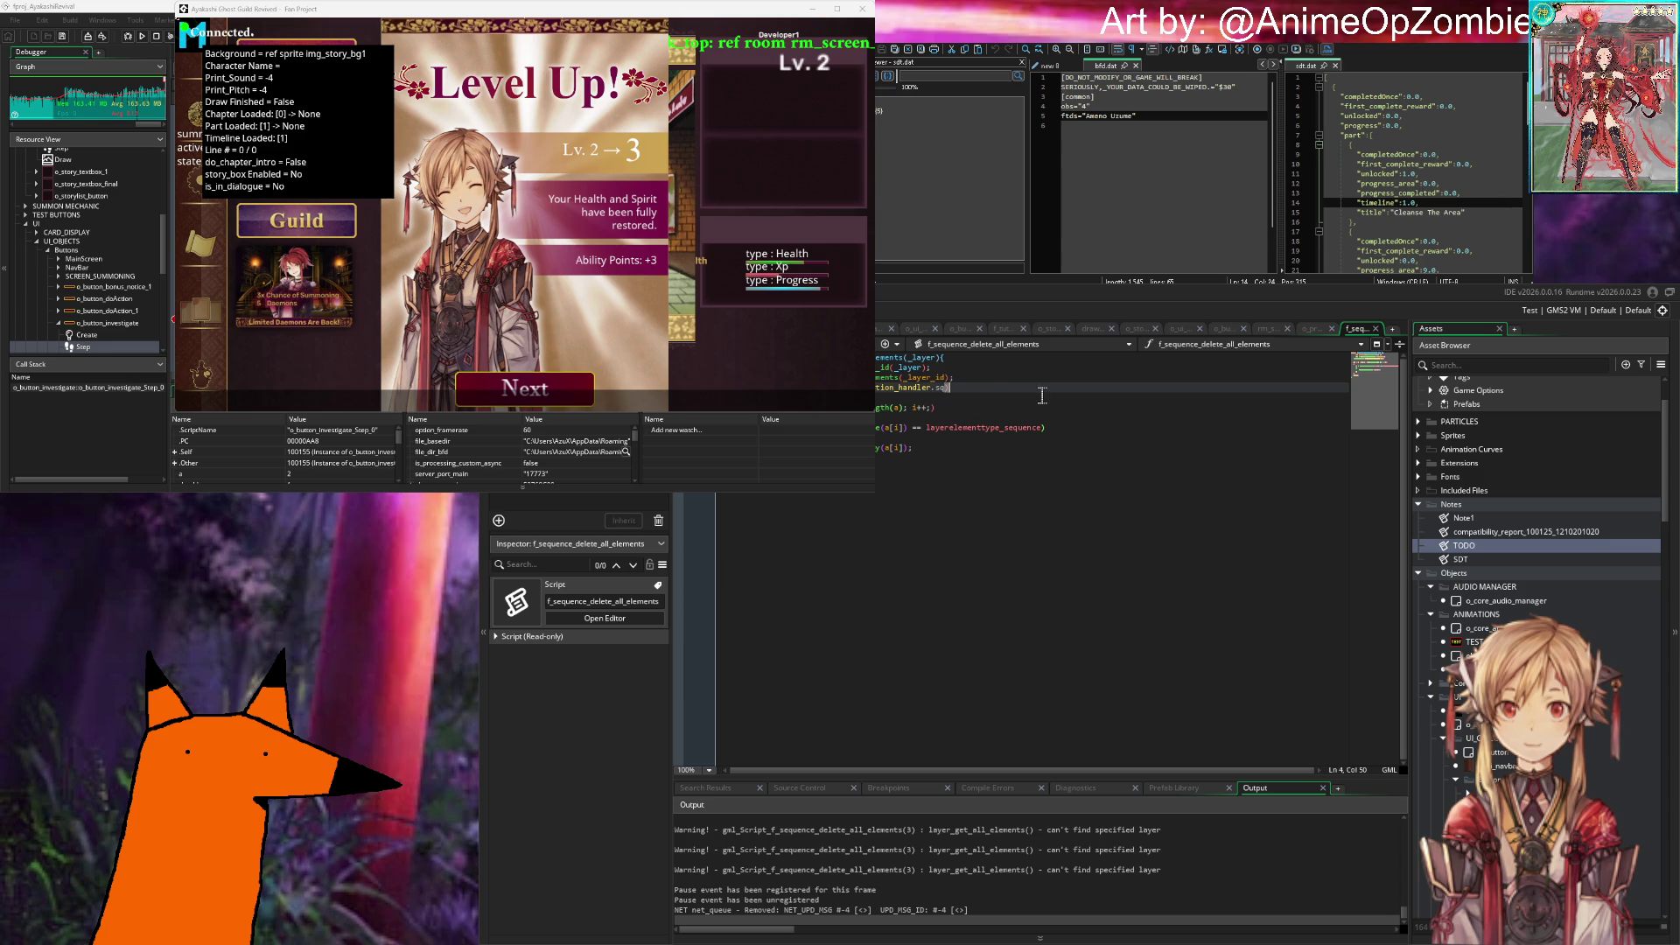
pyautogui.write('_current')
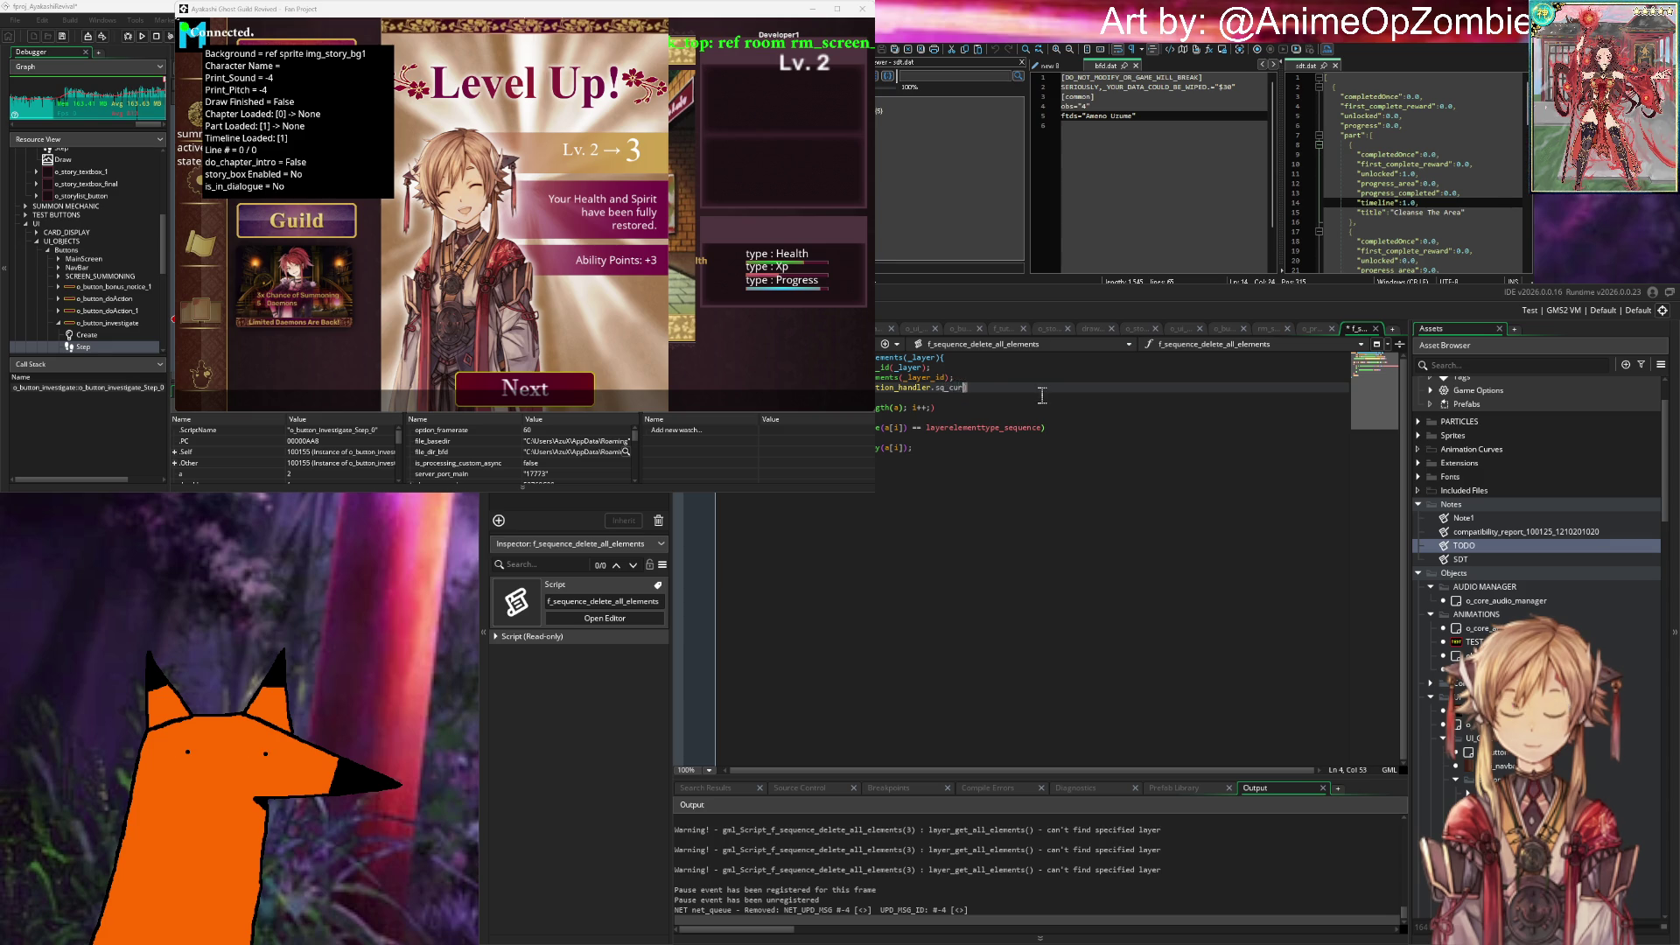
pyautogui.click(960, 390)
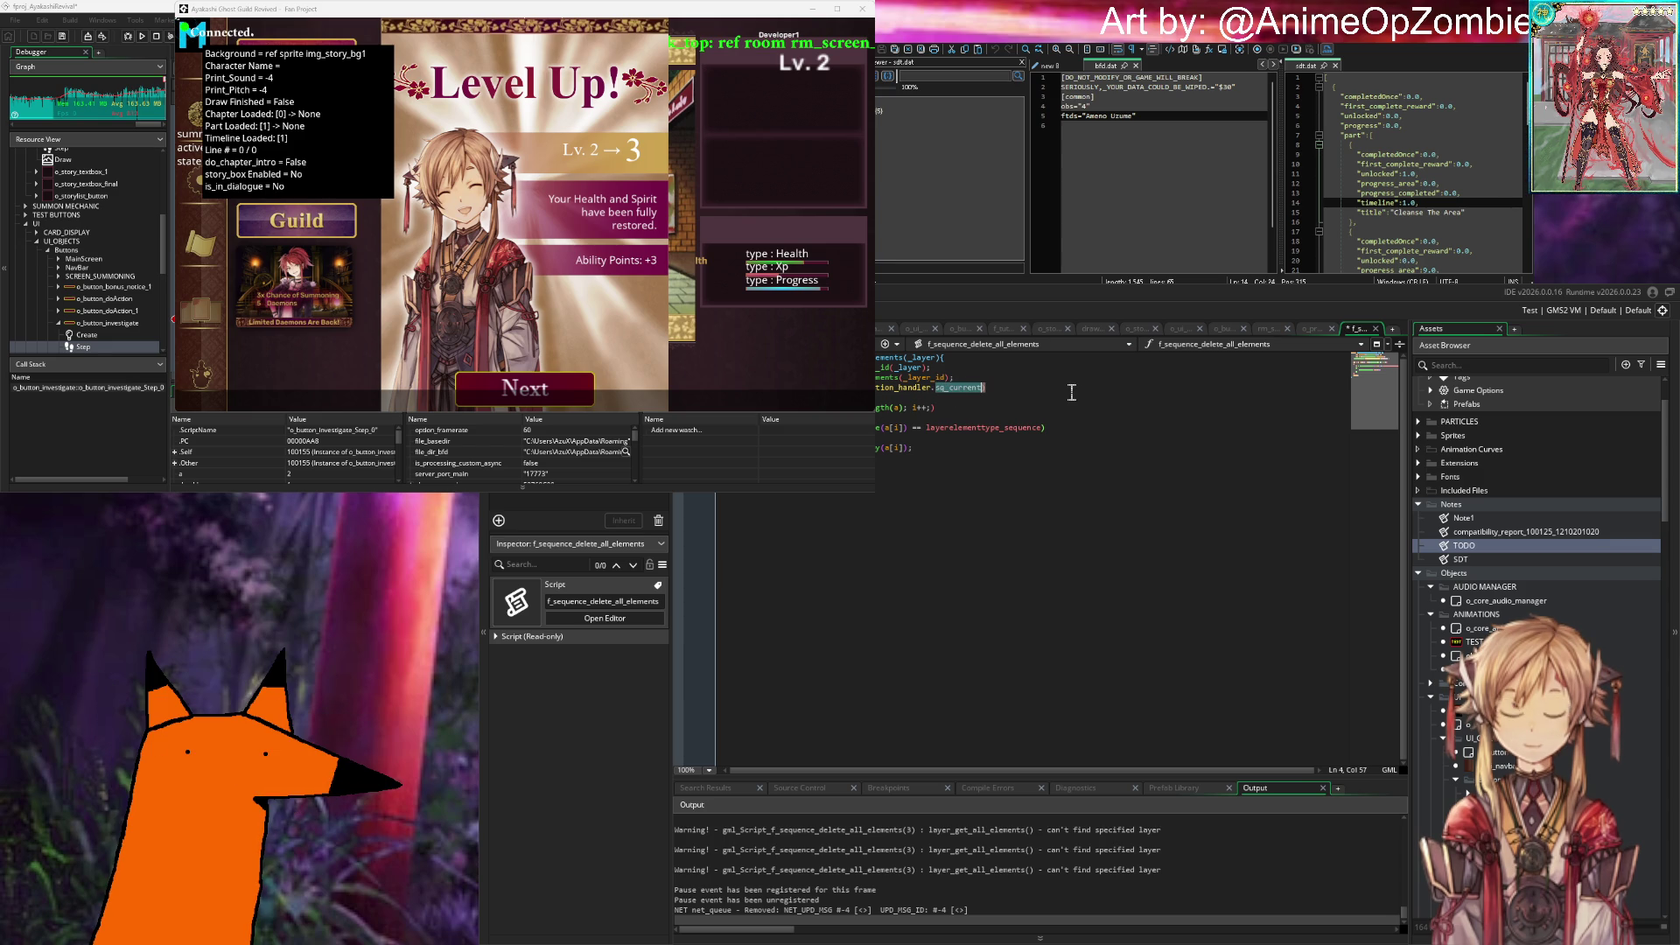
pyautogui.click(1003, 391)
pyautogui.write('_id')
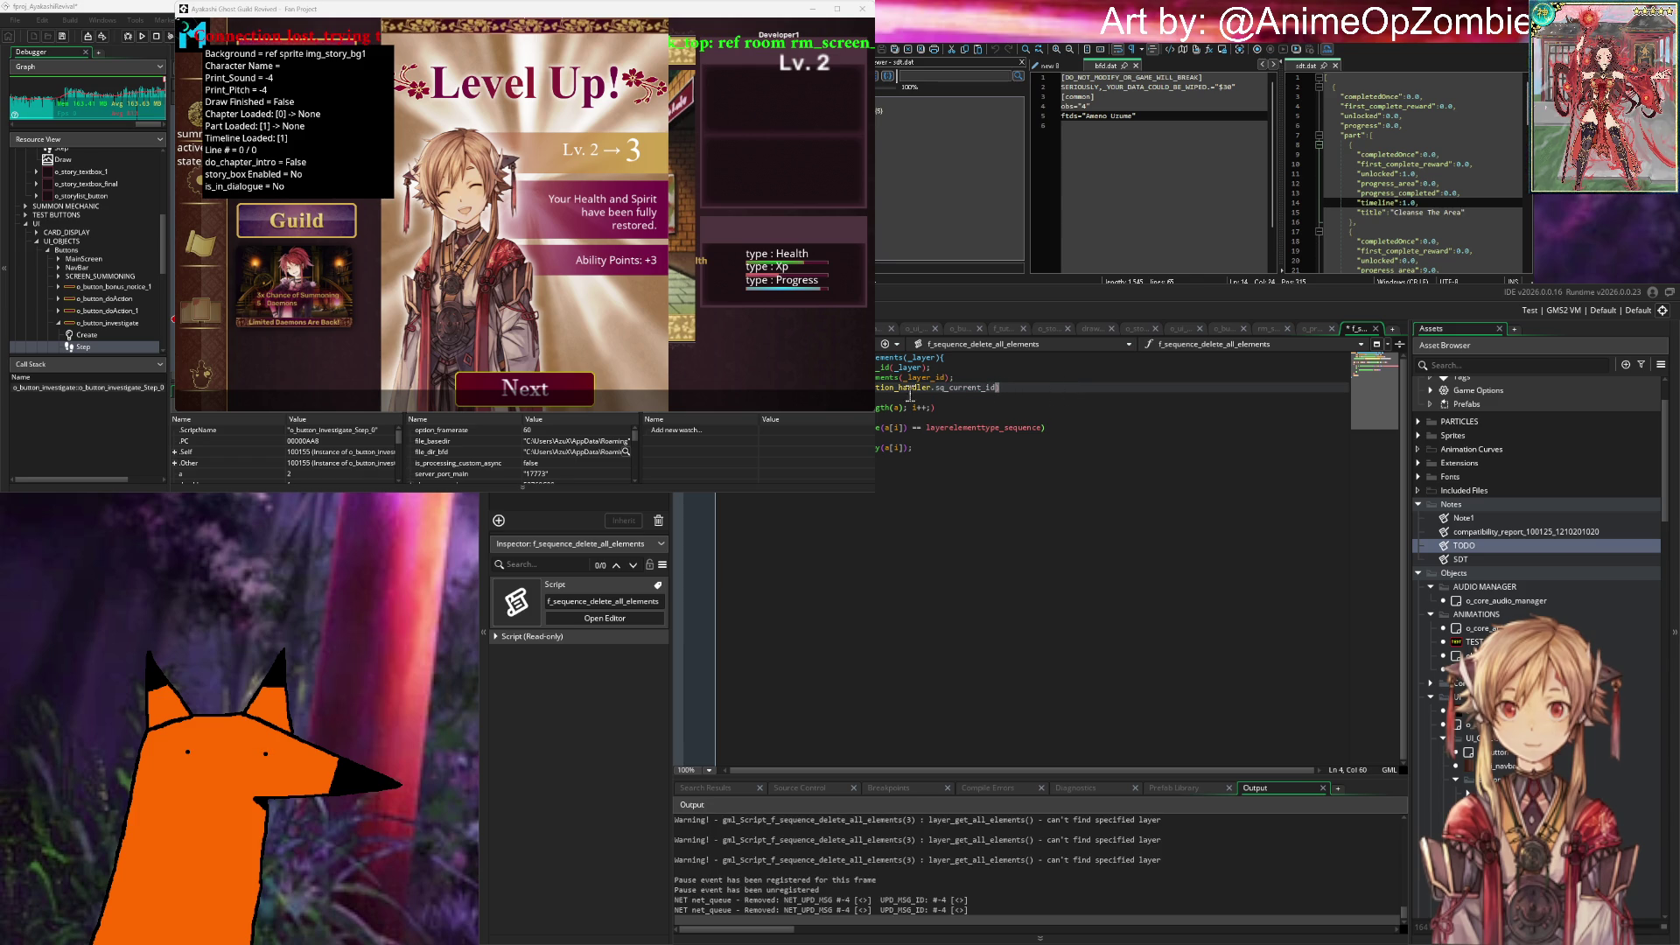
pyautogui.write(')')
pyautogui.press('Up')
pyautogui.doubleClick(964, 393)
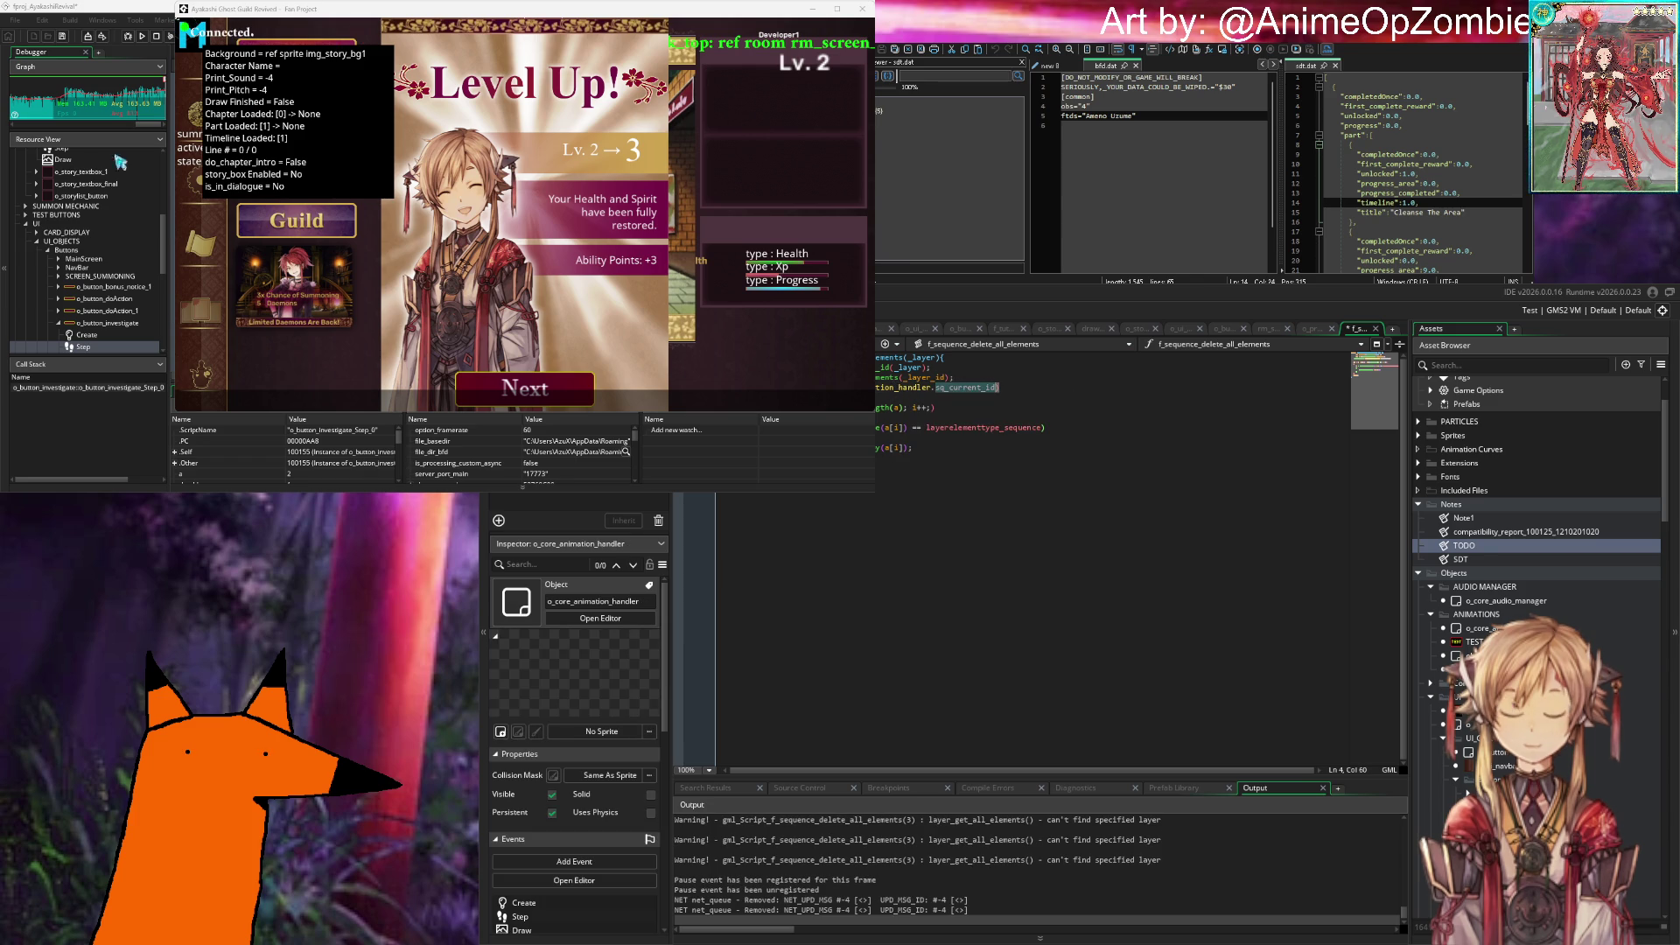
# Step: Open o_core_animation_handler's Create event and start a new line below its variables
pyautogui.click(420, 130)
pyautogui.scroll(10, 350, 227)
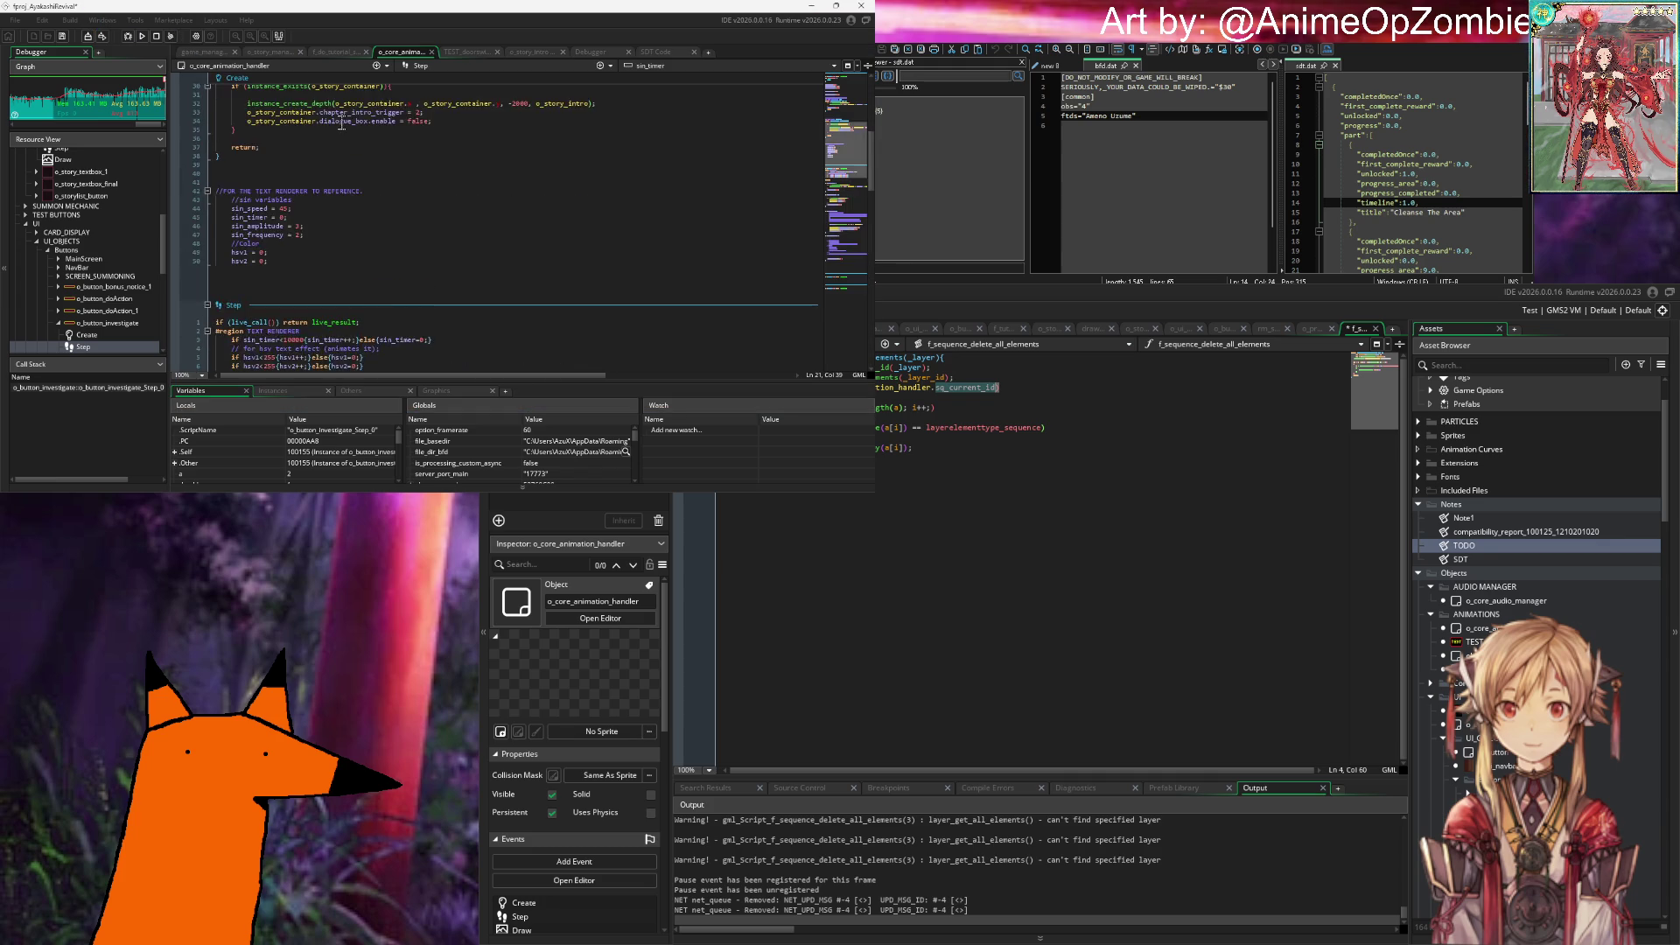
pyautogui.click(302, 169)
pyautogui.press('Return')
pyautogui.press('Return')
pyautogui.press('Return')
# Step: Add a 'Currently playing sequence' comment and 'sq_current_id = noone;', then save
pyautogui.write('sq_current_id')
pyautogui.hotkey('ctrl', 'BackSpace')
pyautogui.write('//')
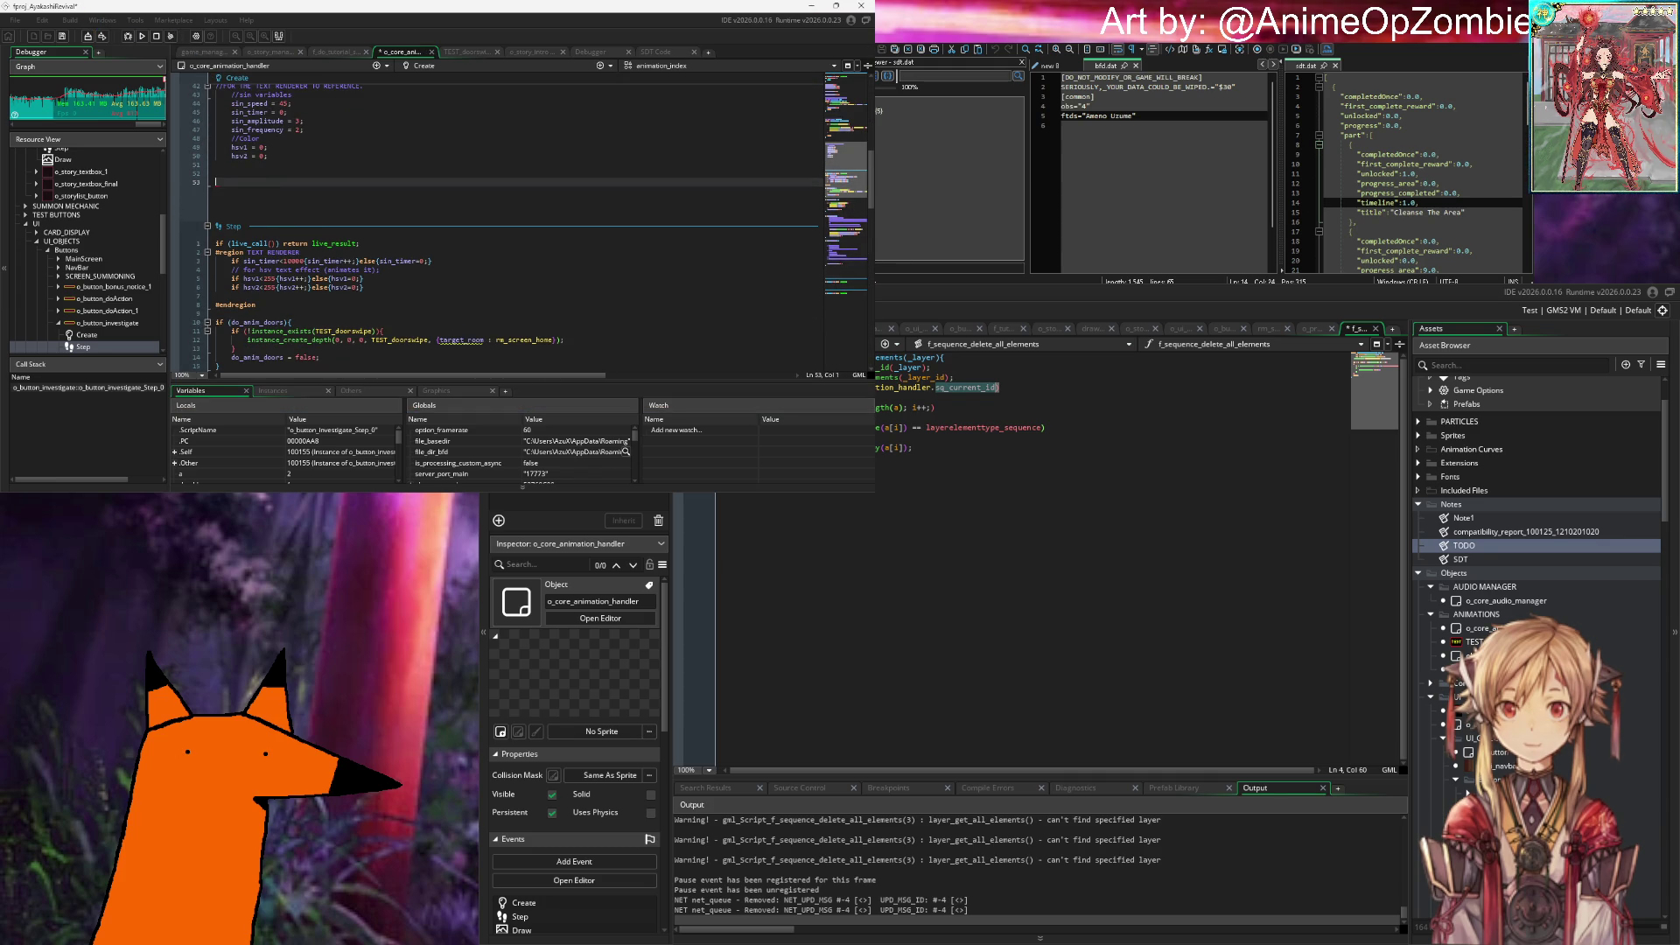
pyautogui.write('urrently ')
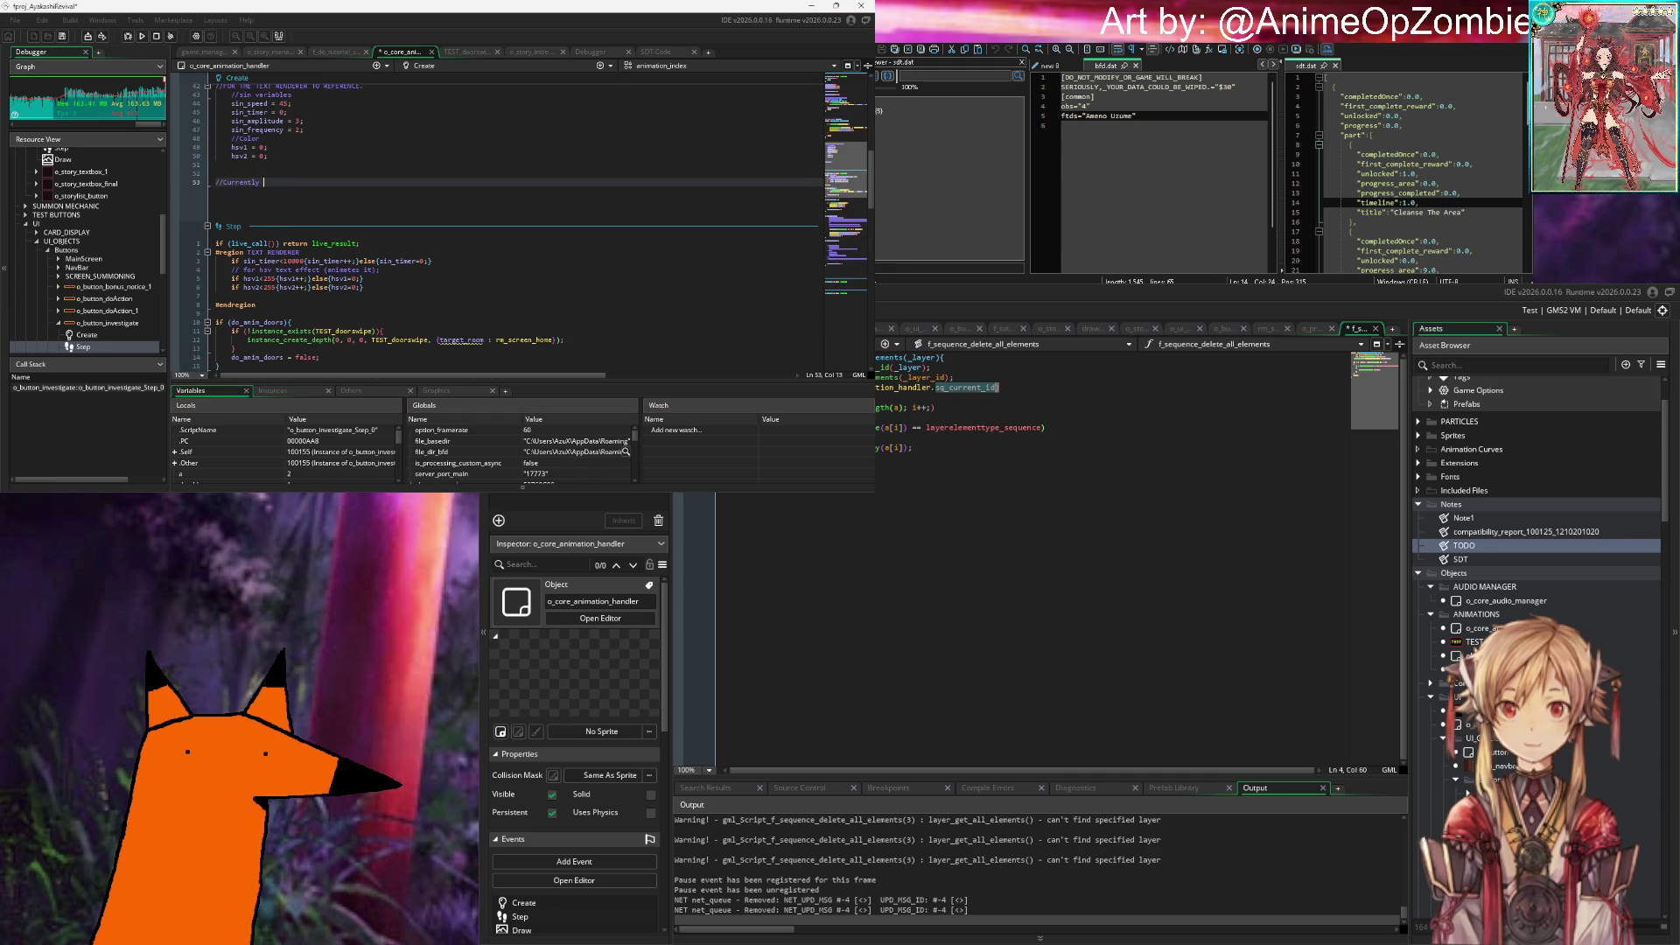
pyautogui.write('playing sqquence')
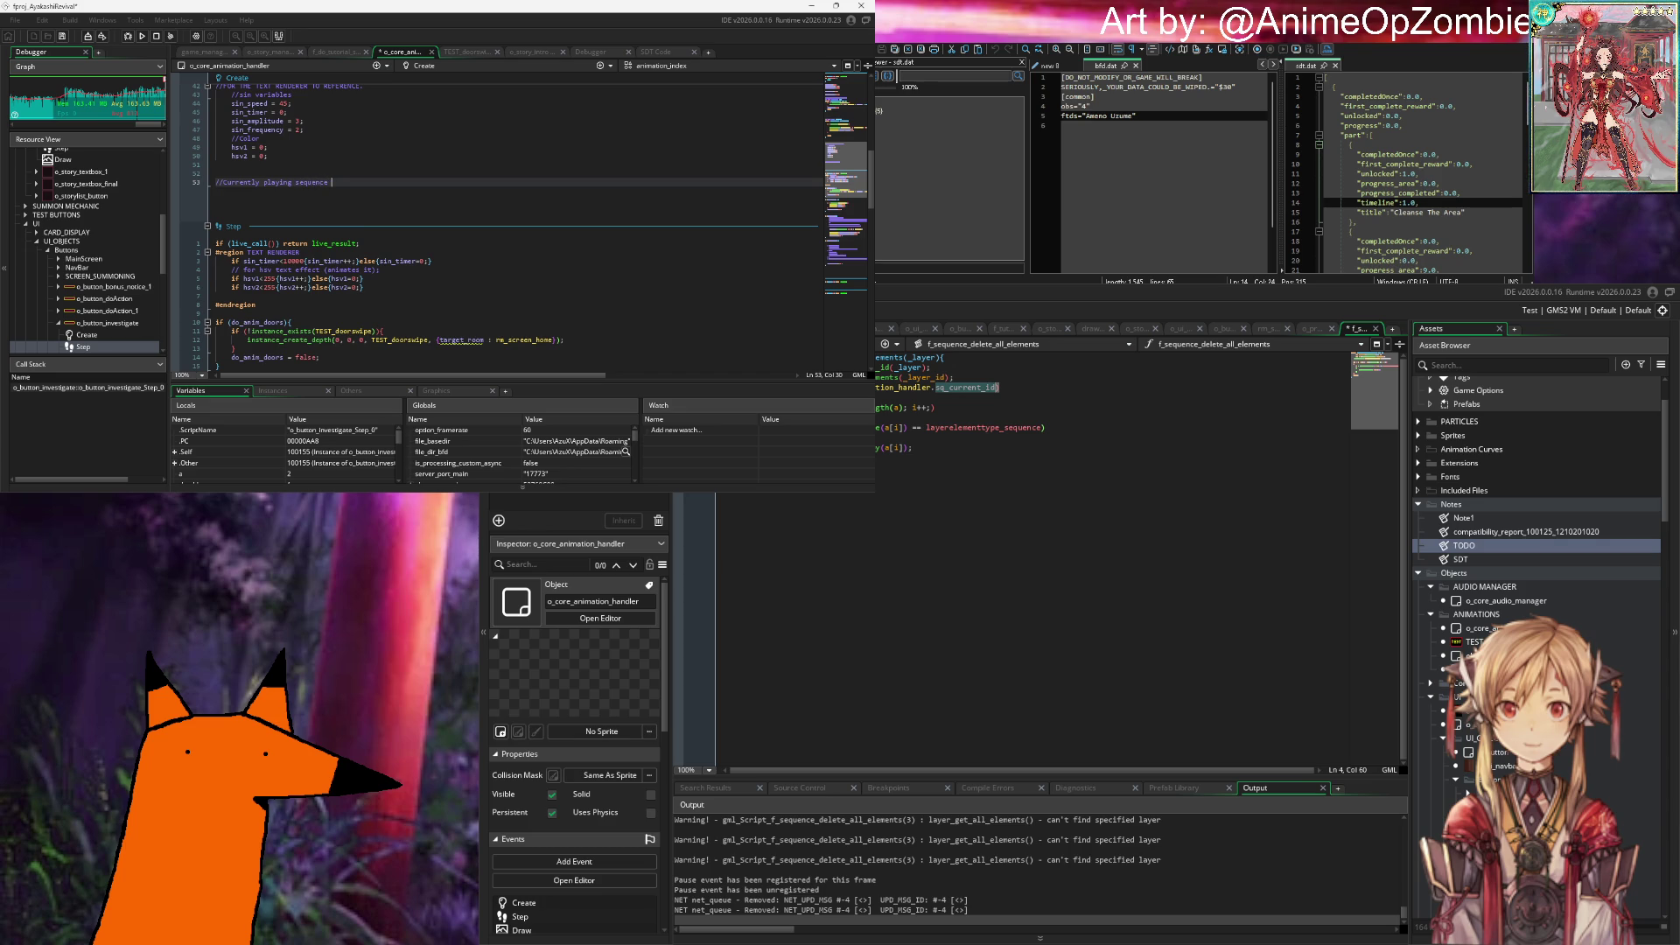
pyautogui.press('Return')
pyautogui.write('sq_current_id = ')
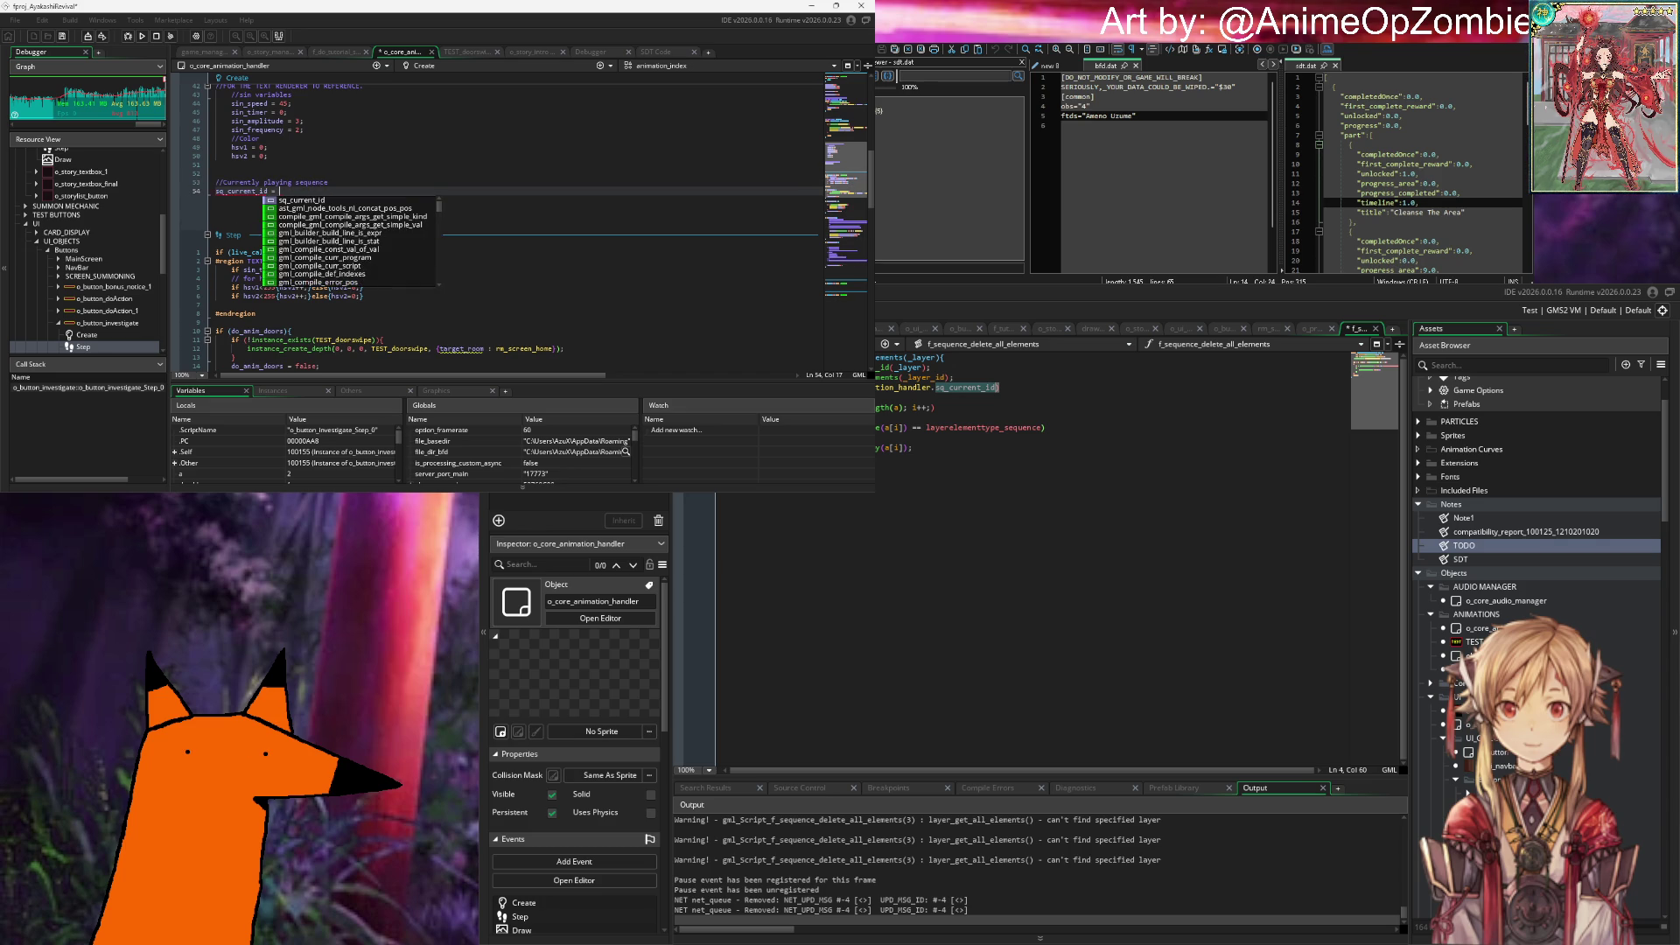
pyautogui.write('noone;')
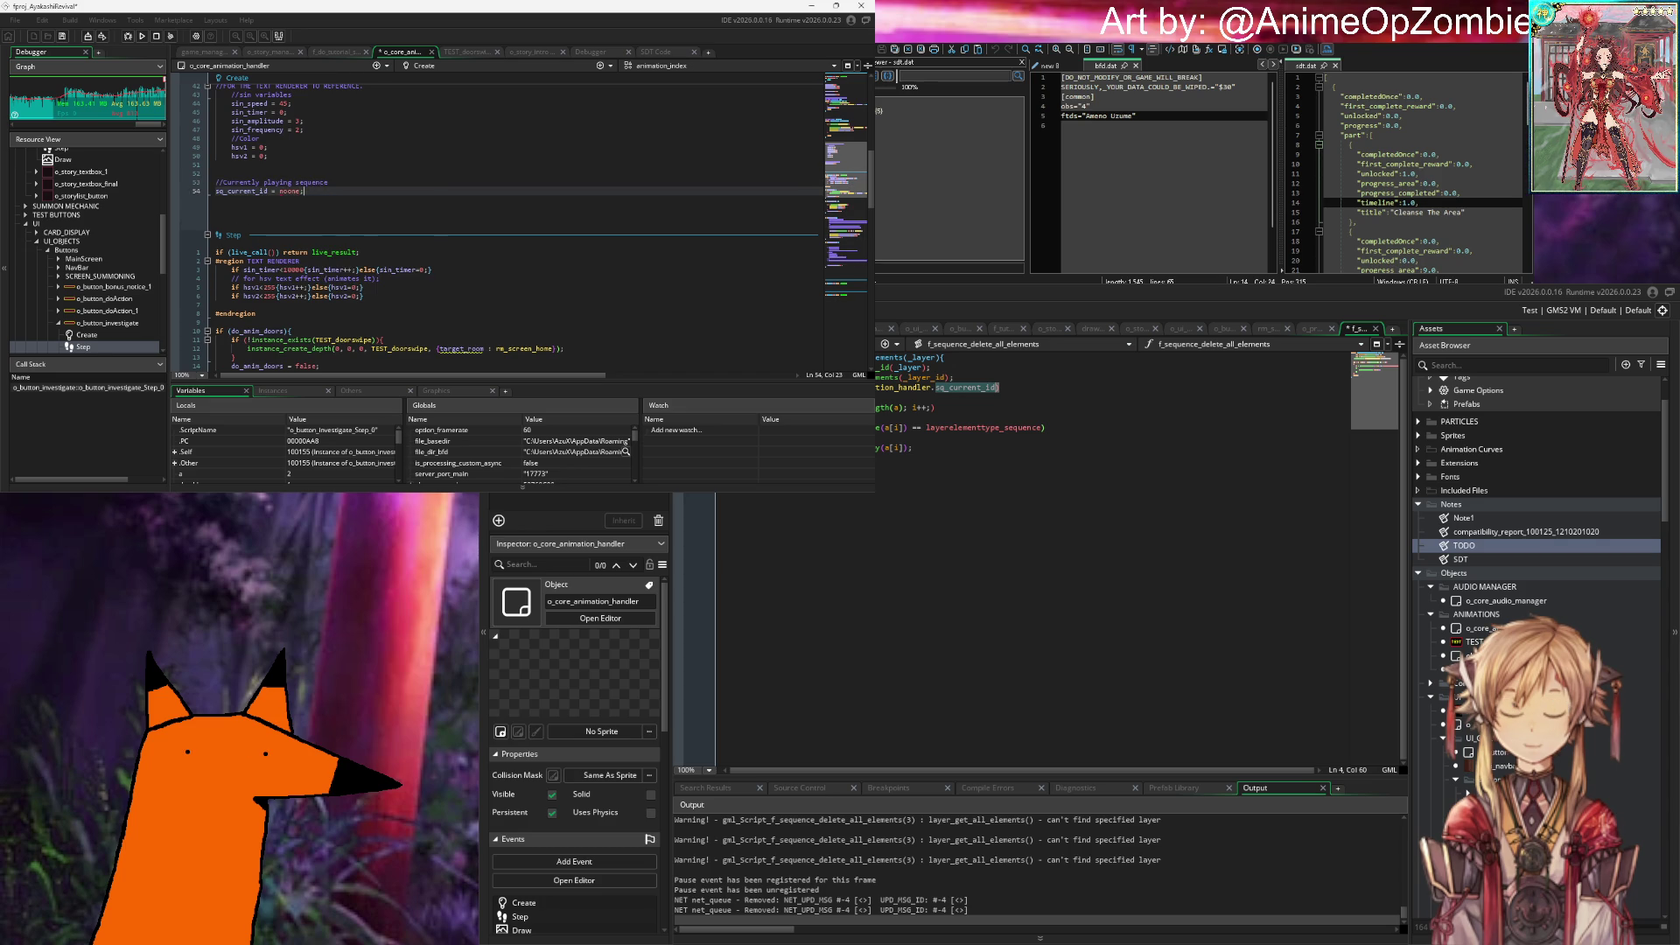
pyautogui.press('Return')
pyautogui.hotkey('ctrl', 's')
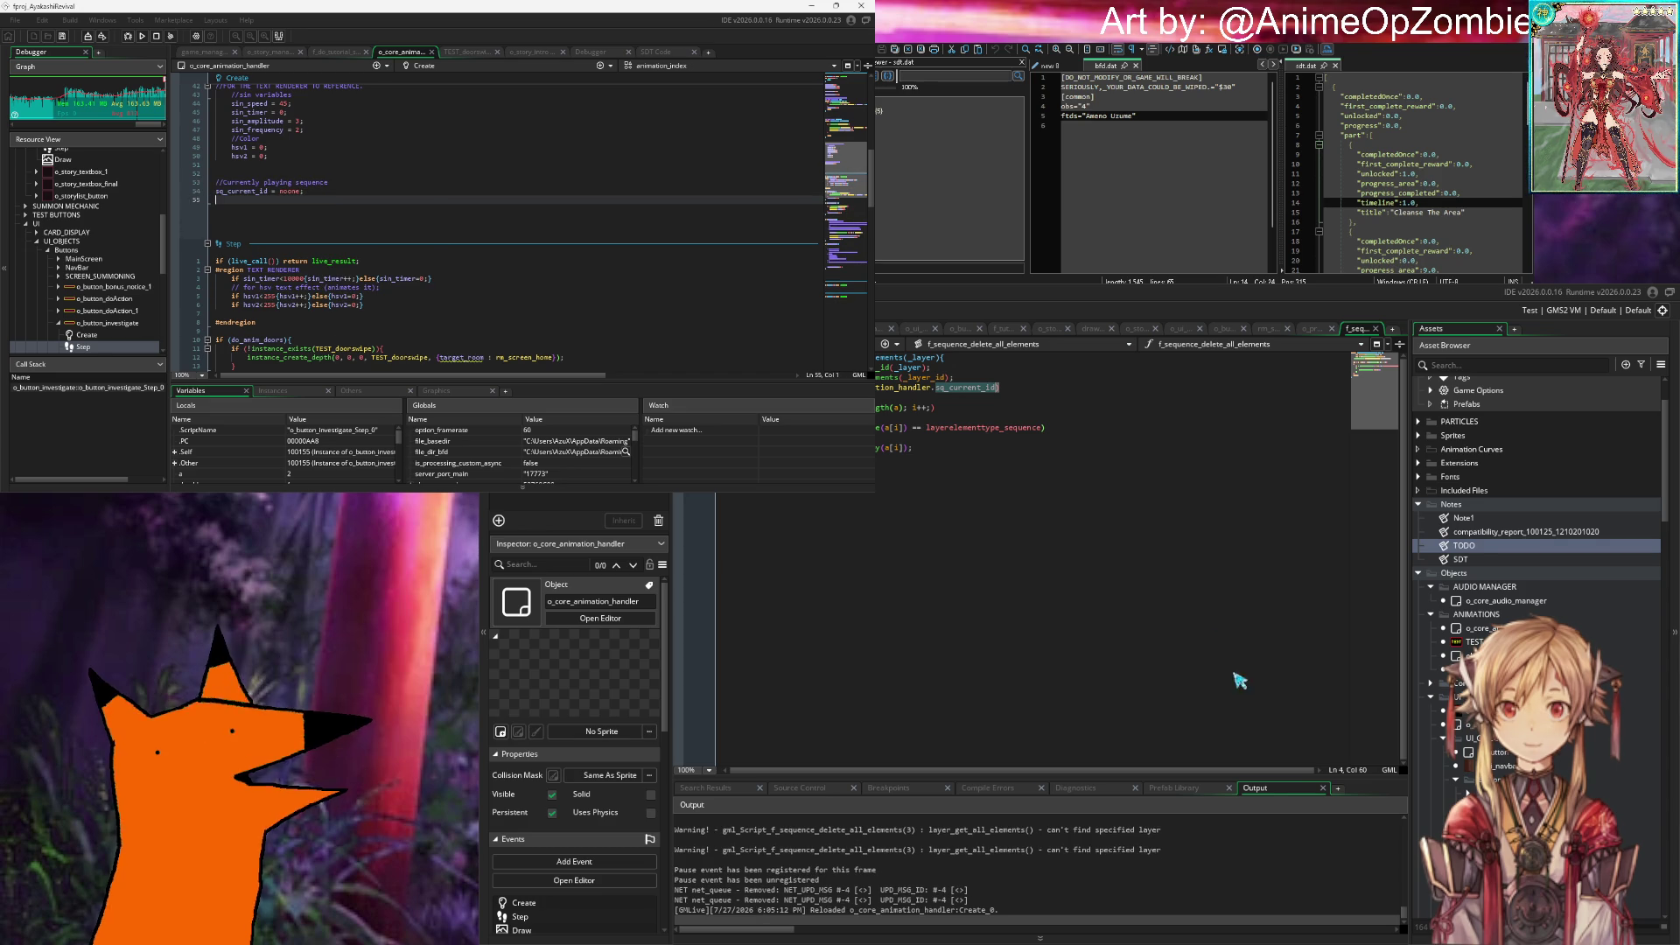
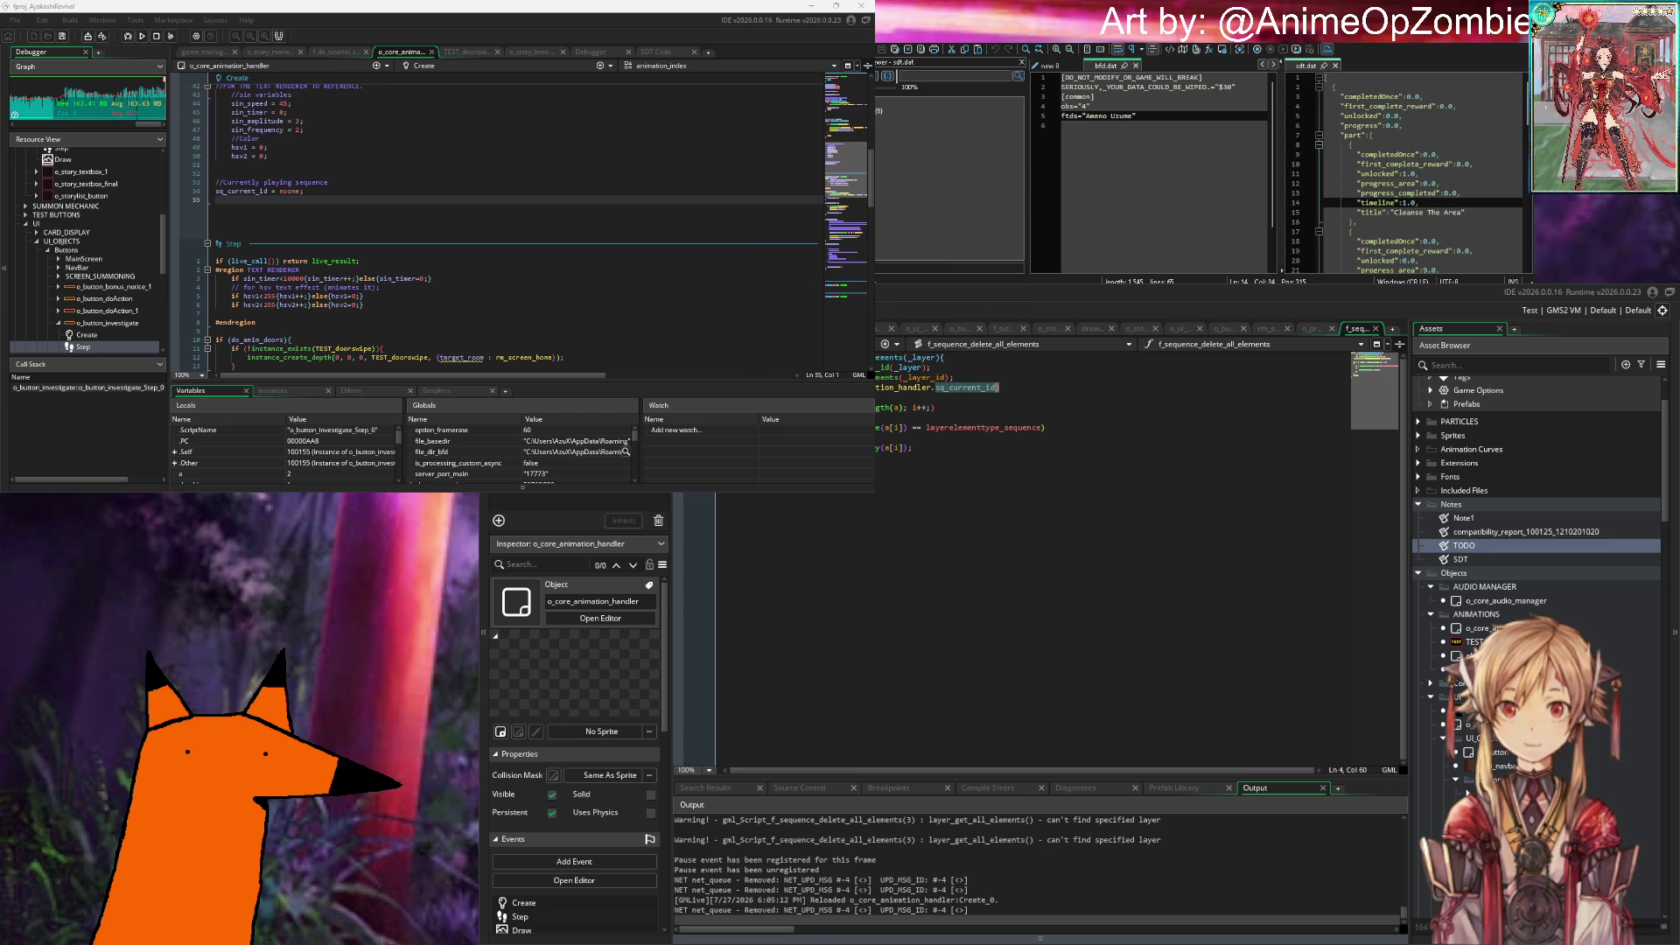
# Step: Indent the loop lines of the f_sequence_delete_all_elements script
pyautogui.click(1044, 399)
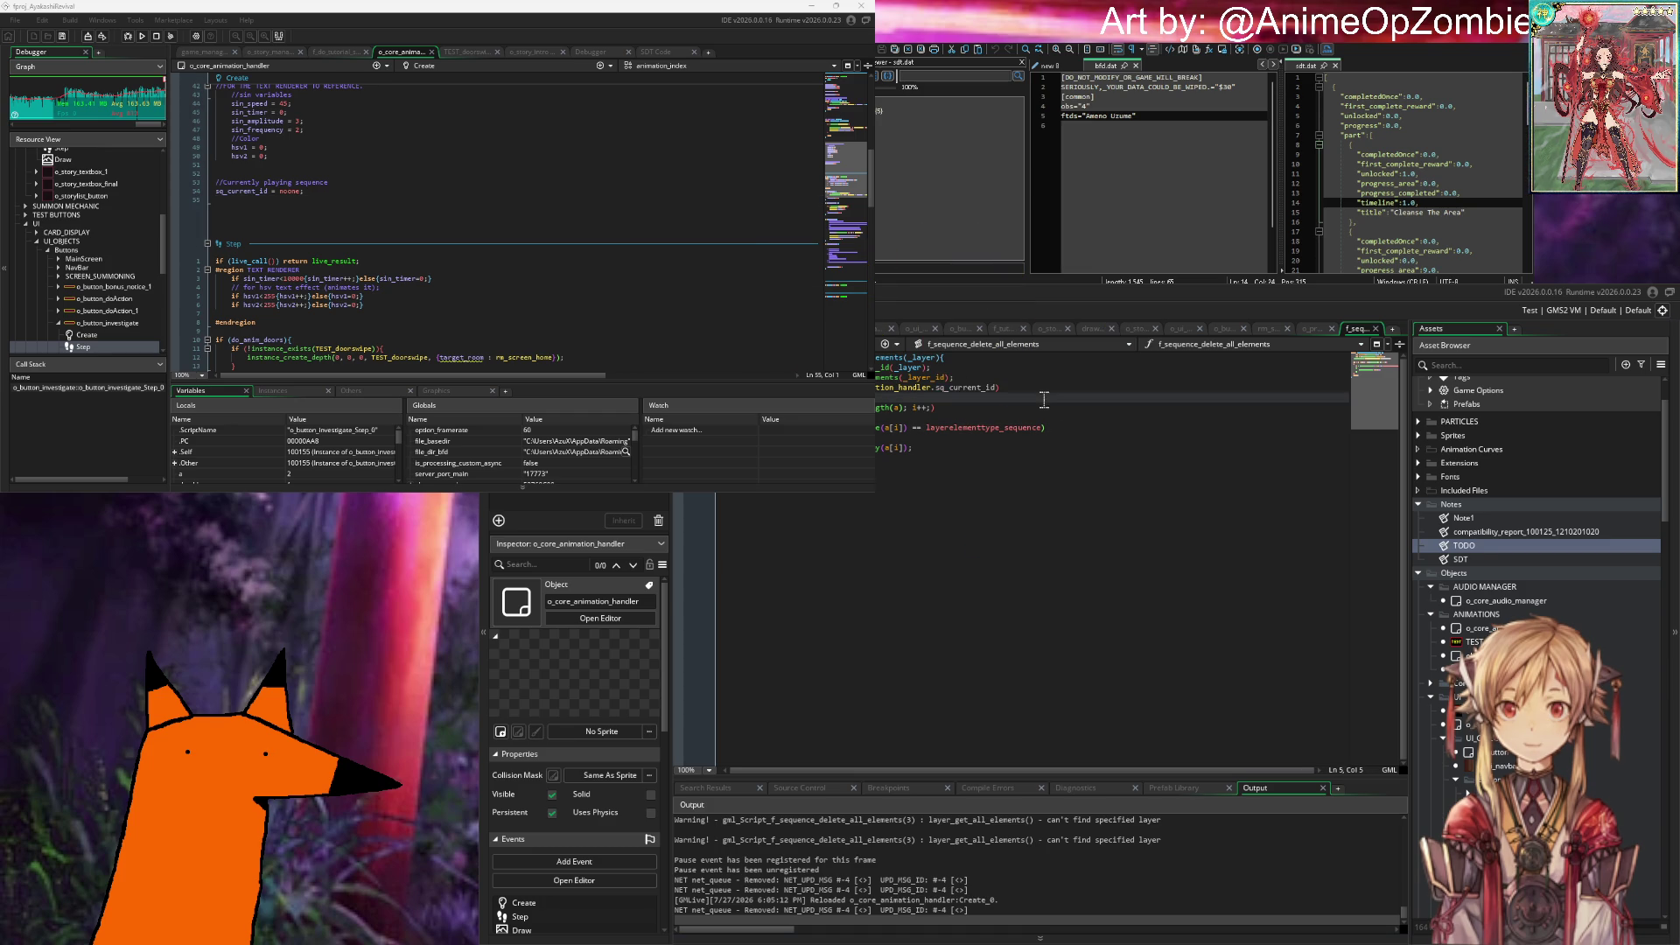
pyautogui.doubleClick(972, 388)
pyautogui.click(1011, 388)
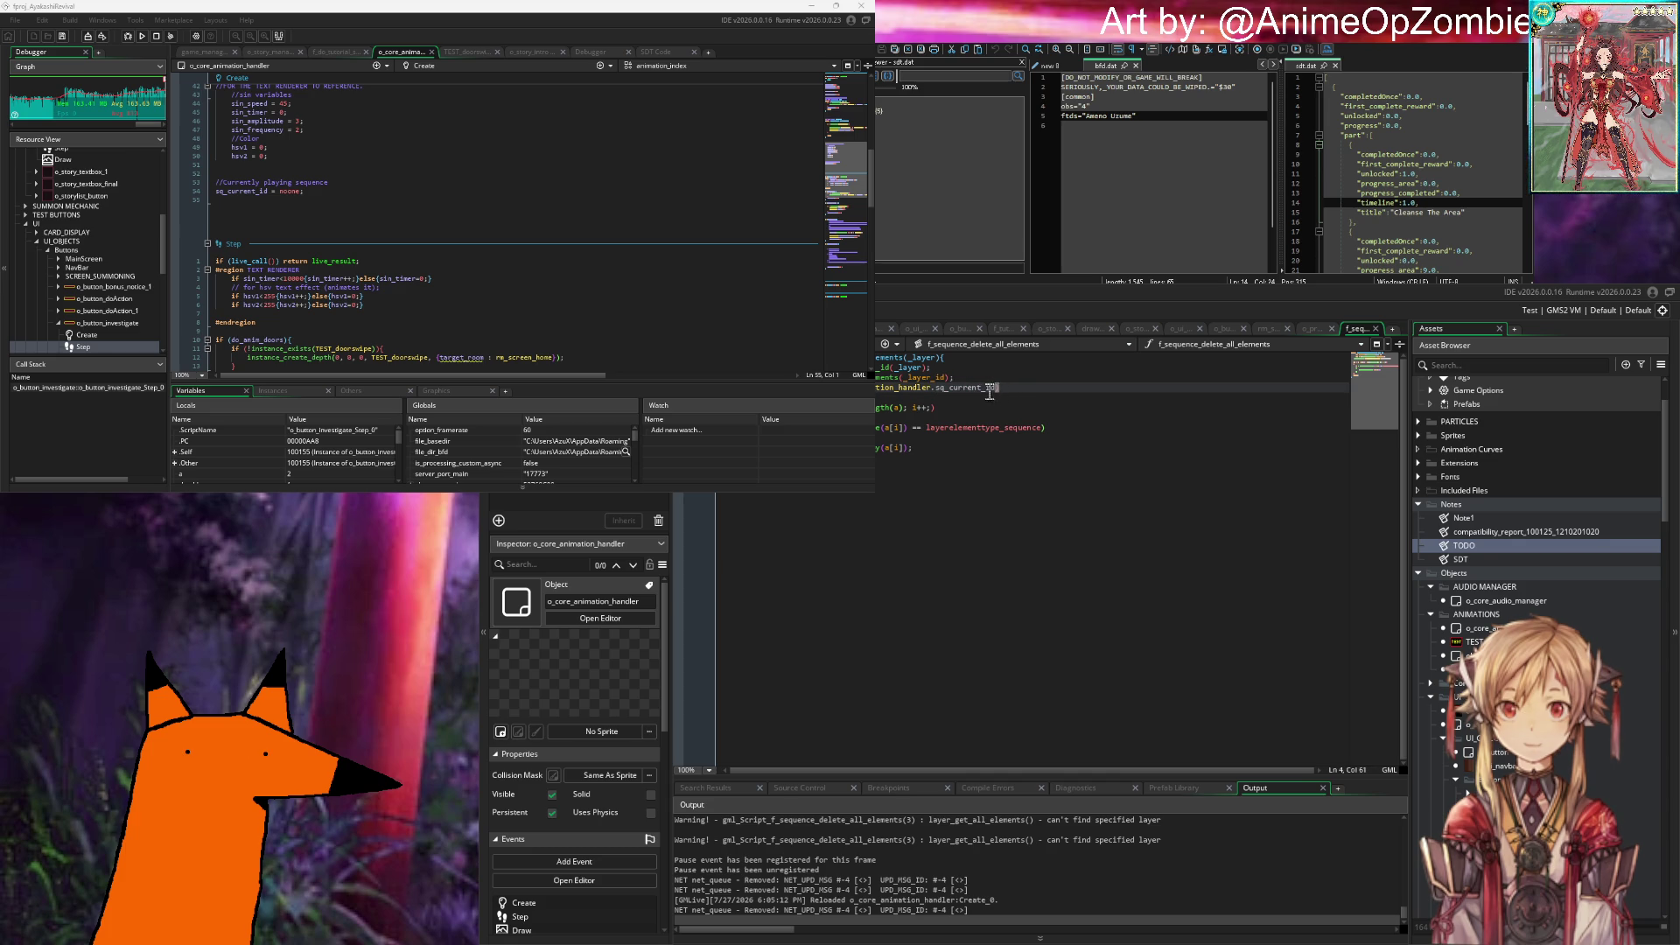
pyautogui.moveTo(919, 450); pyautogui.dragTo(871, 408)
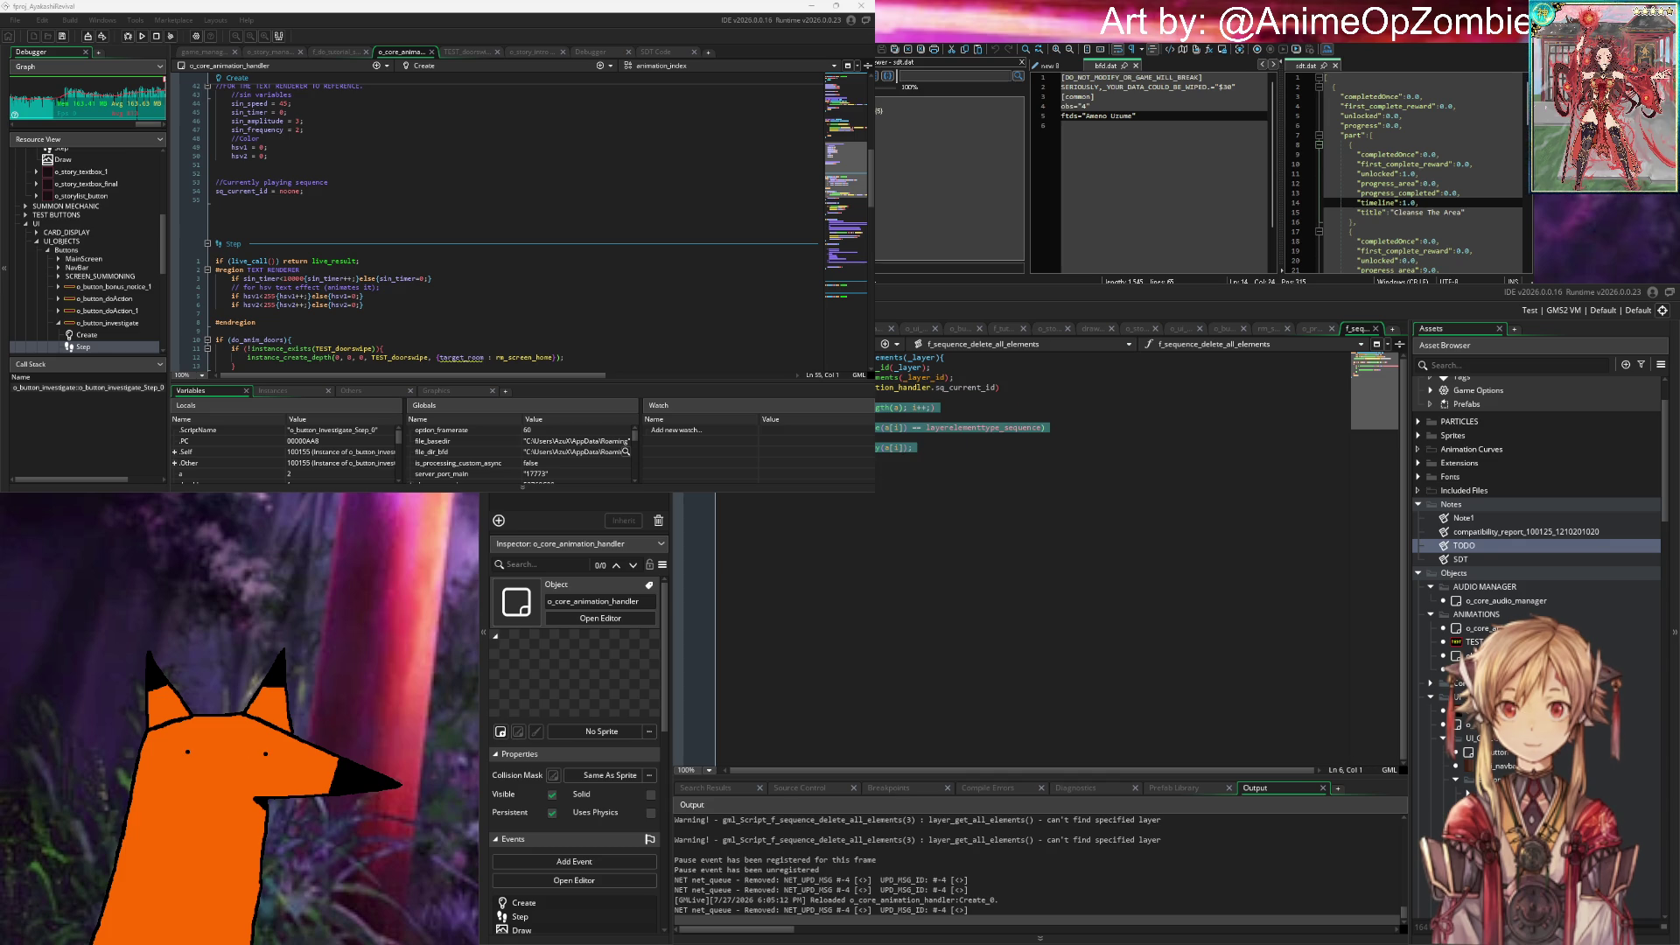
pyautogui.press('Tab')
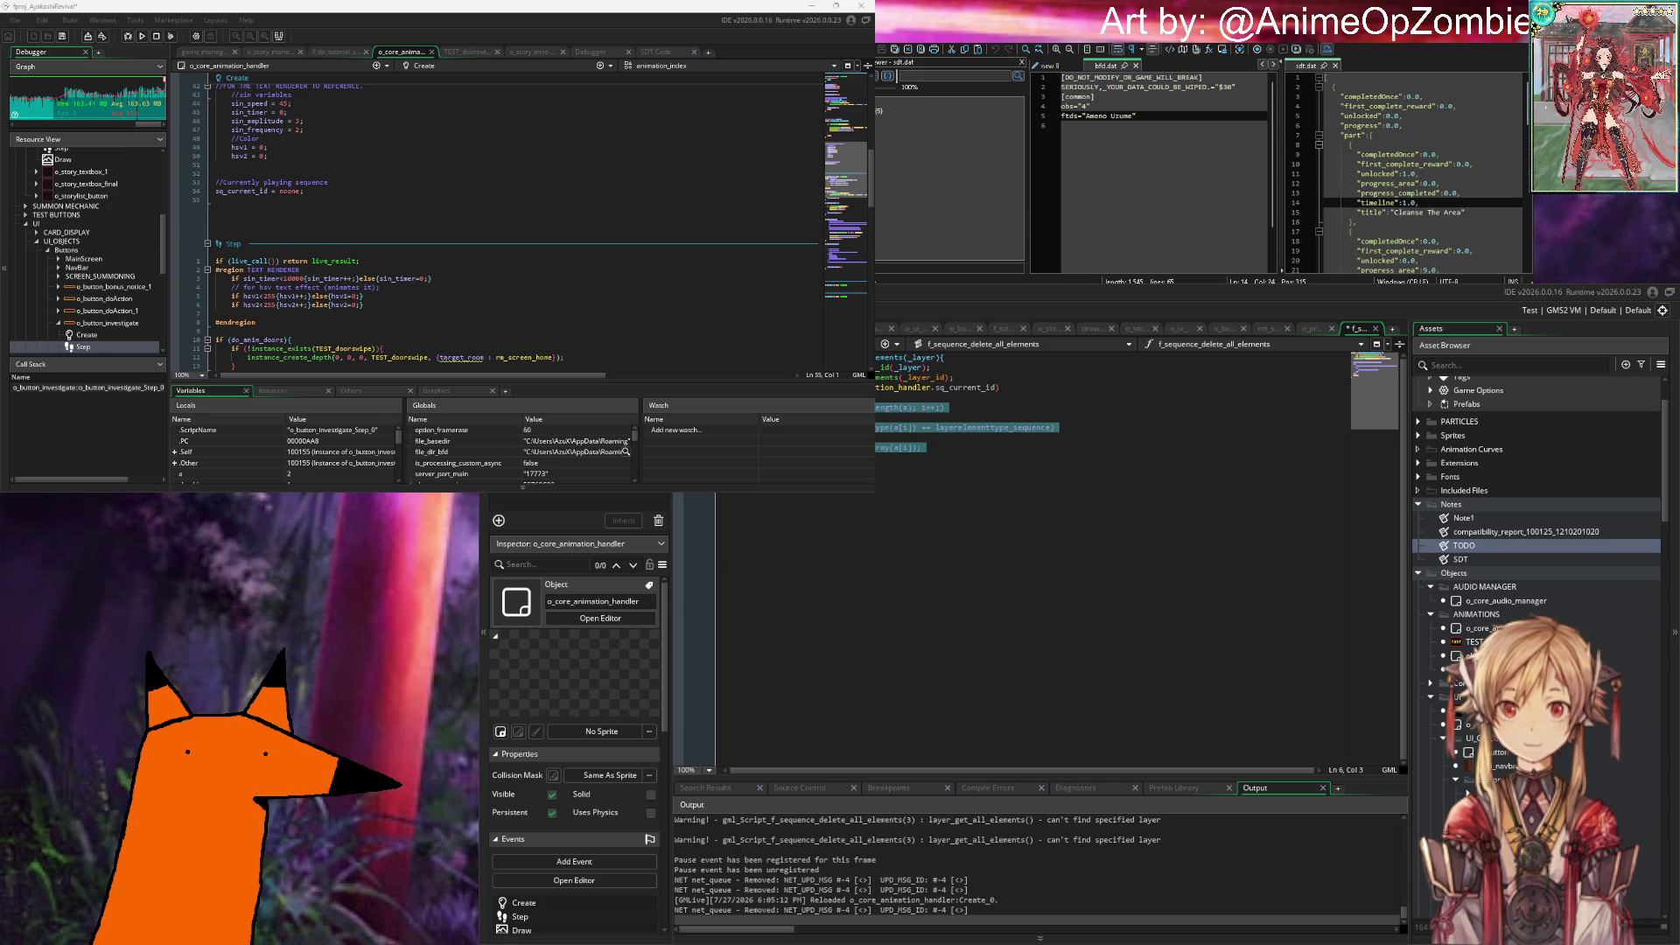
pyautogui.click(1009, 399)
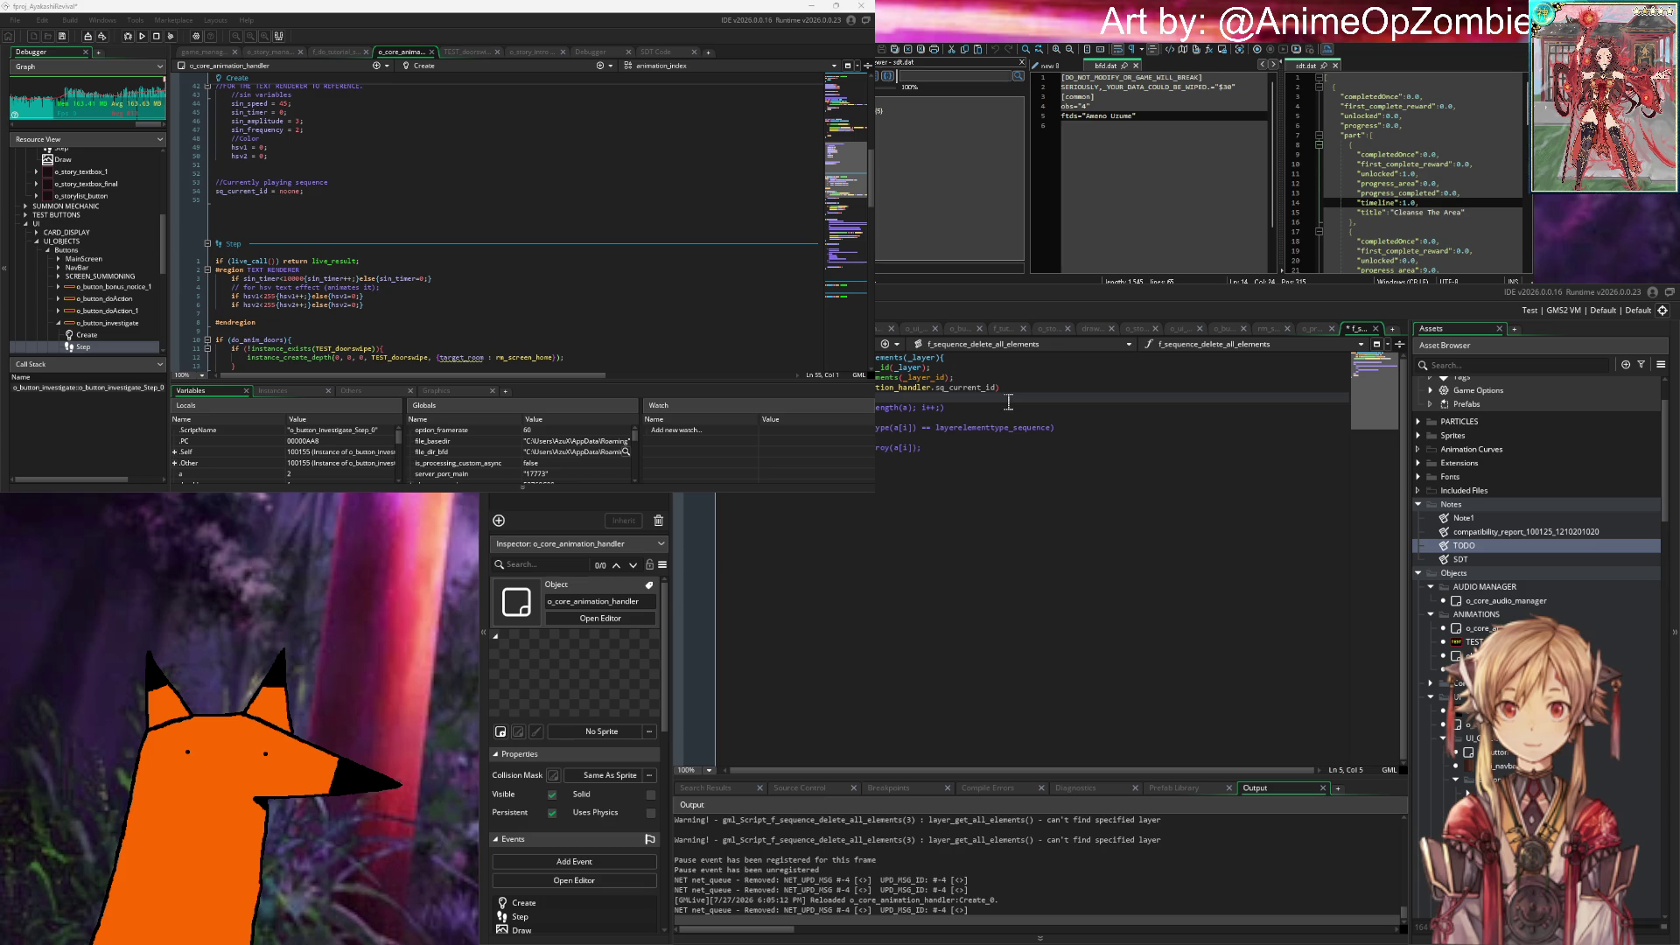
# Step: Undo the loop indentation, remove the sq_current_id line, and save the script
pyautogui.click(948, 377)
pyautogui.hotkey('ctrl', 's')
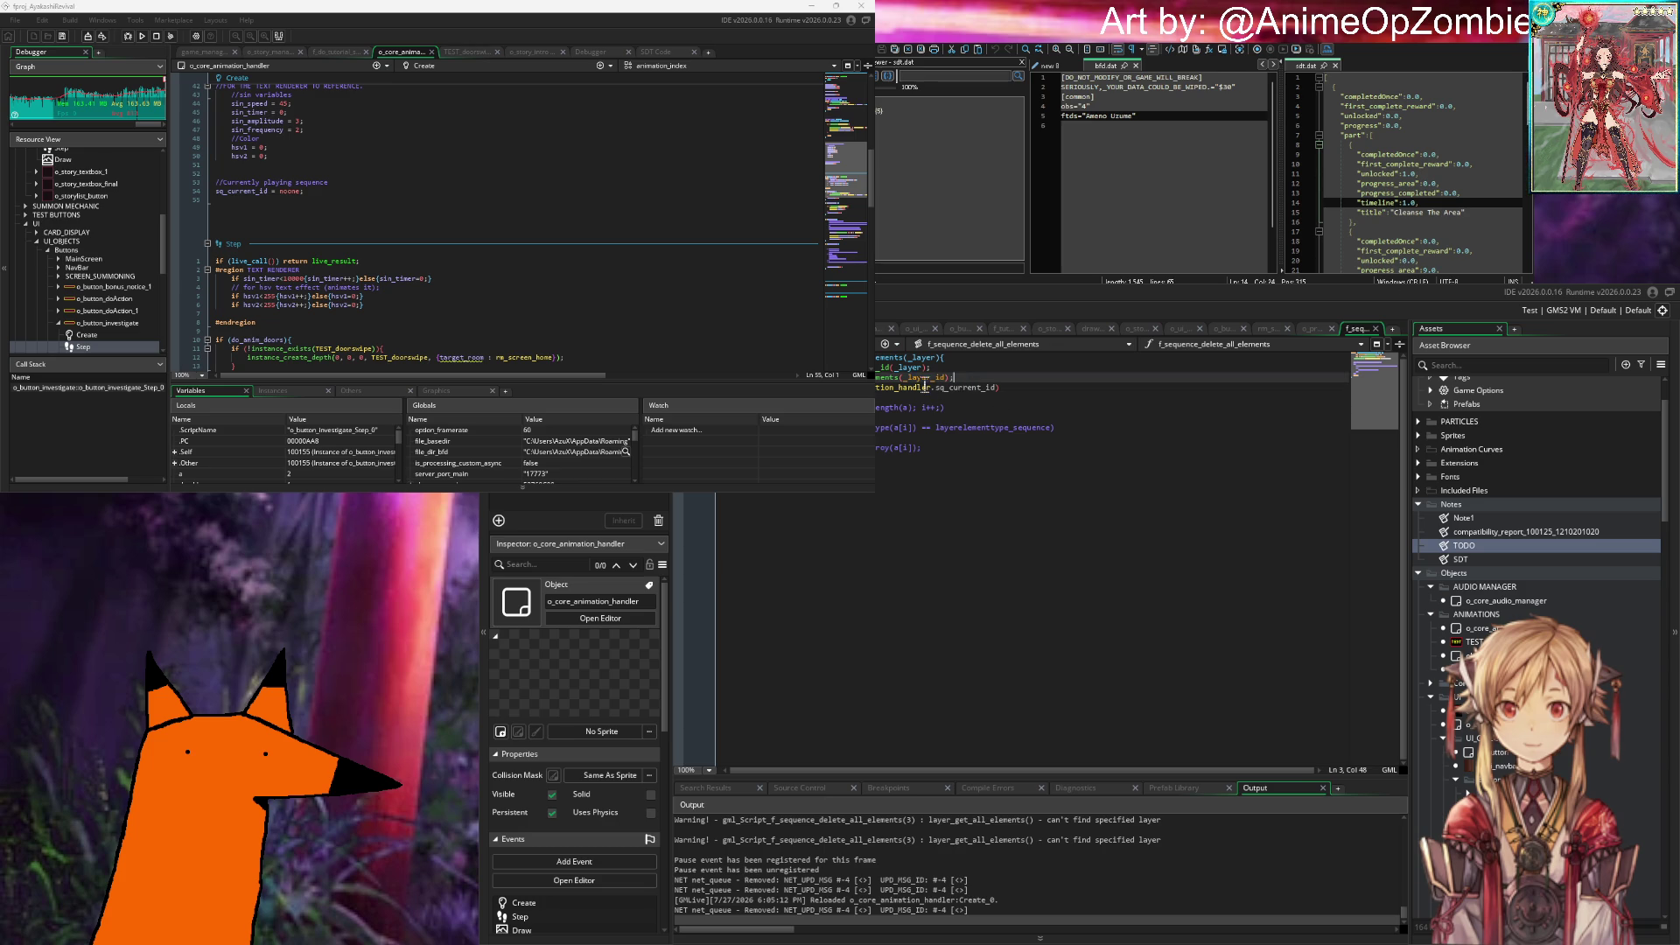
pyautogui.press('End')
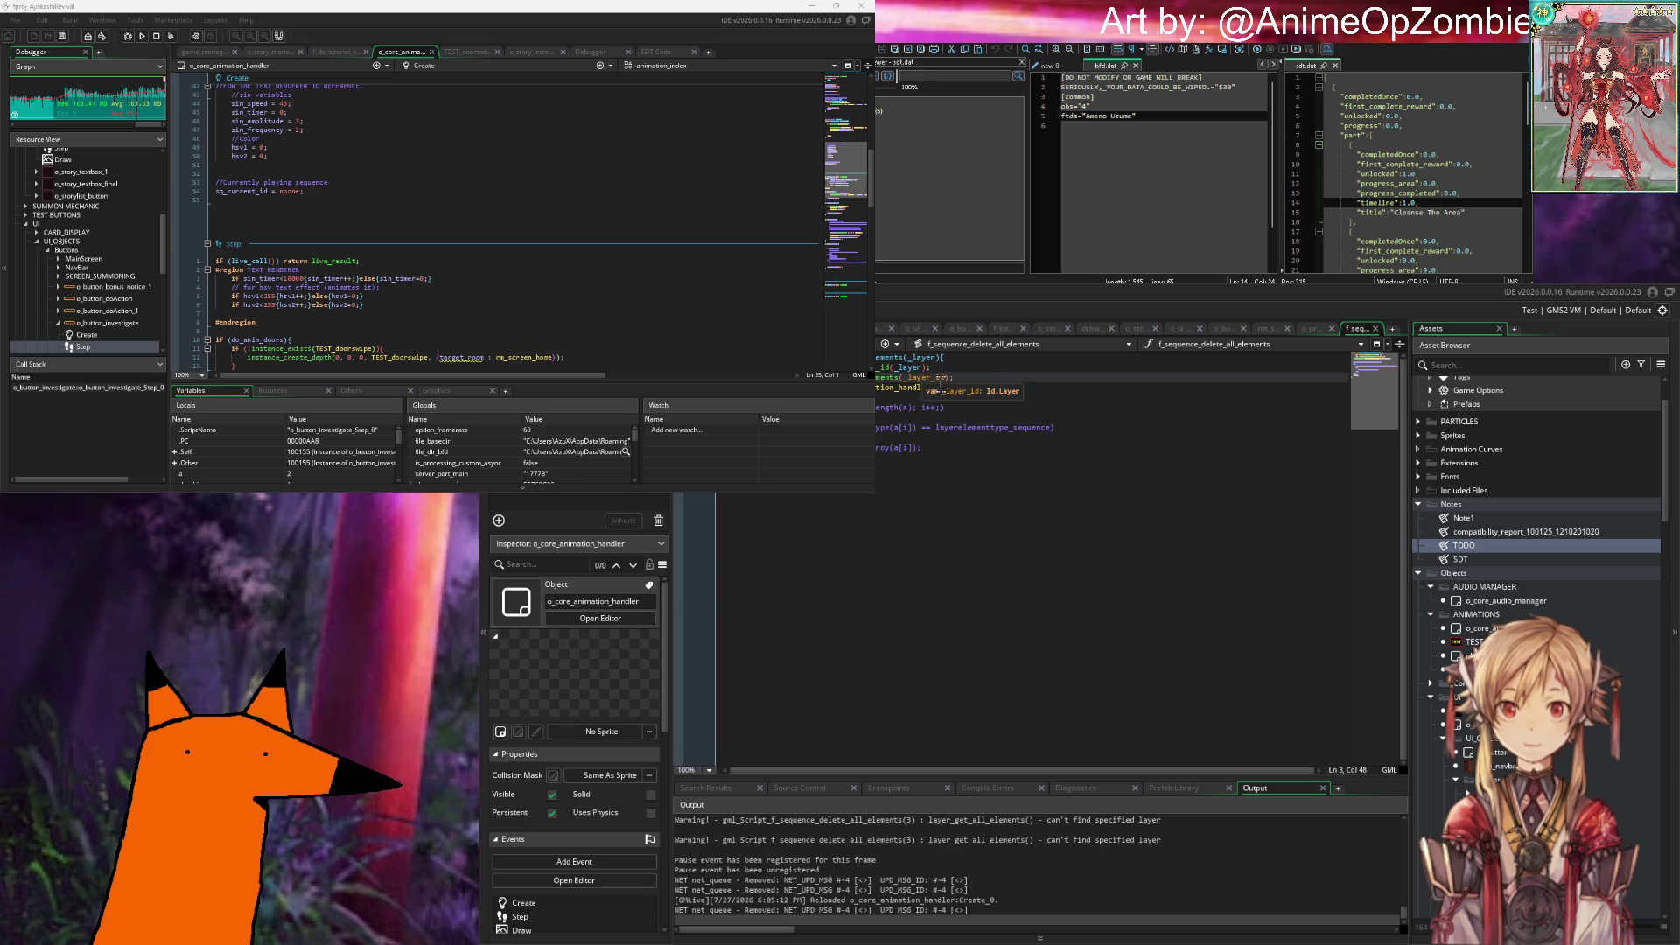
pyautogui.hotkey('ctrl', 'z')
pyautogui.hotkey('ctrl', 'z')
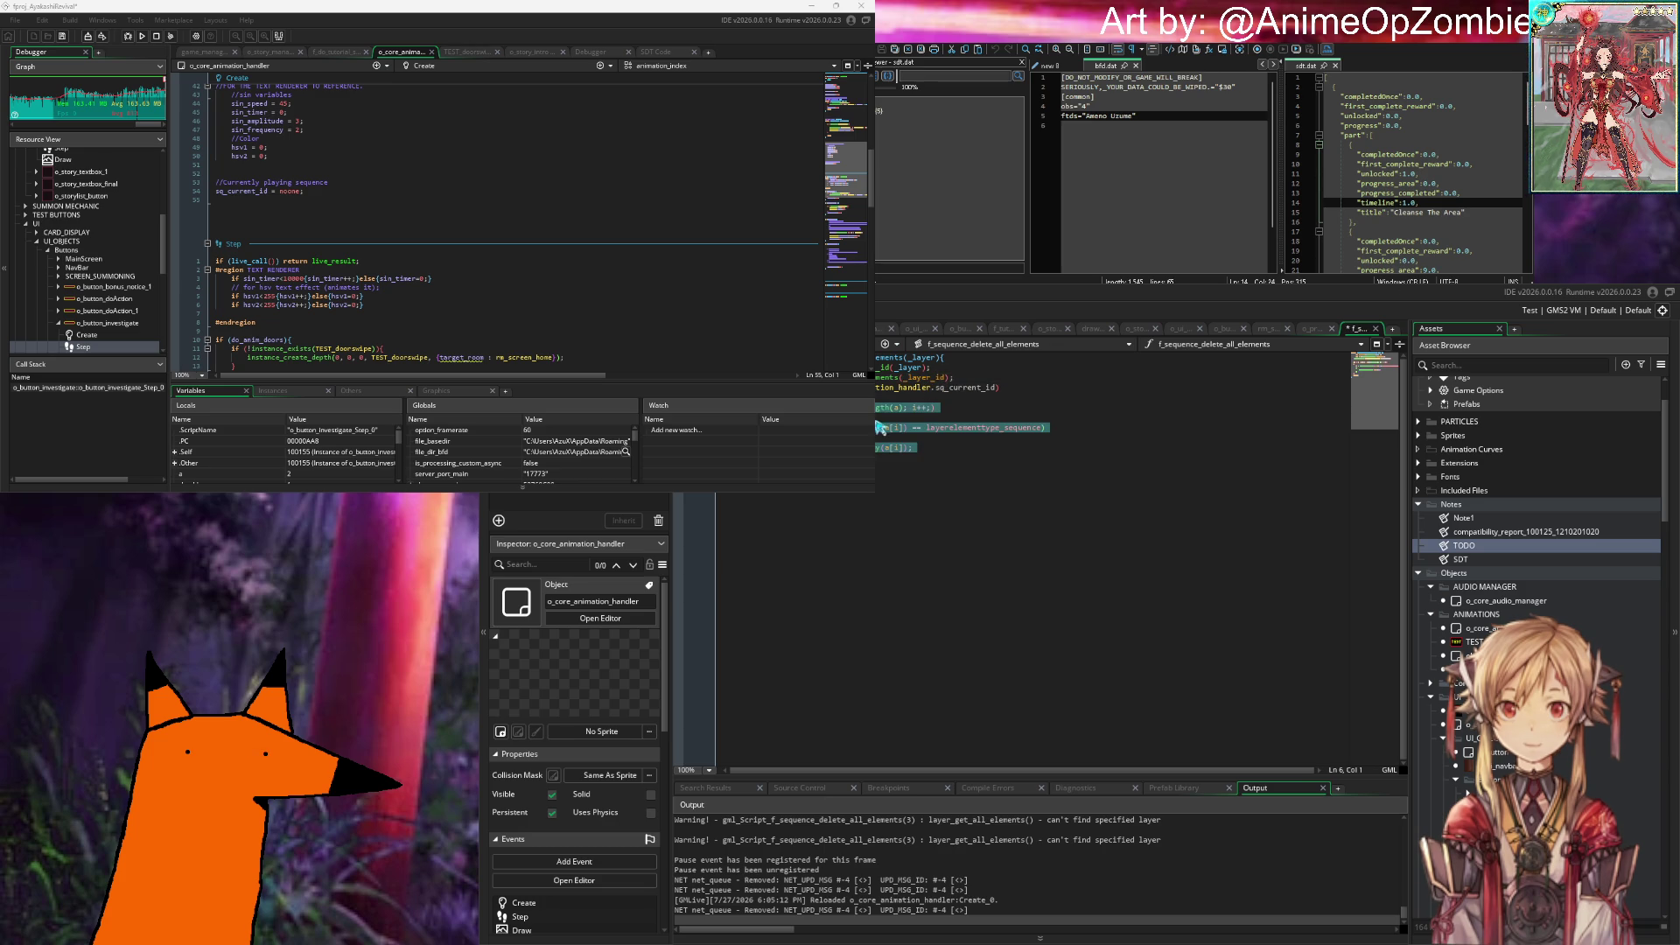
pyautogui.hotkey('ctrl', 'z')
pyautogui.hotkey('ctrl', 'z')
pyautogui.hotkey('ctrl', 'z')
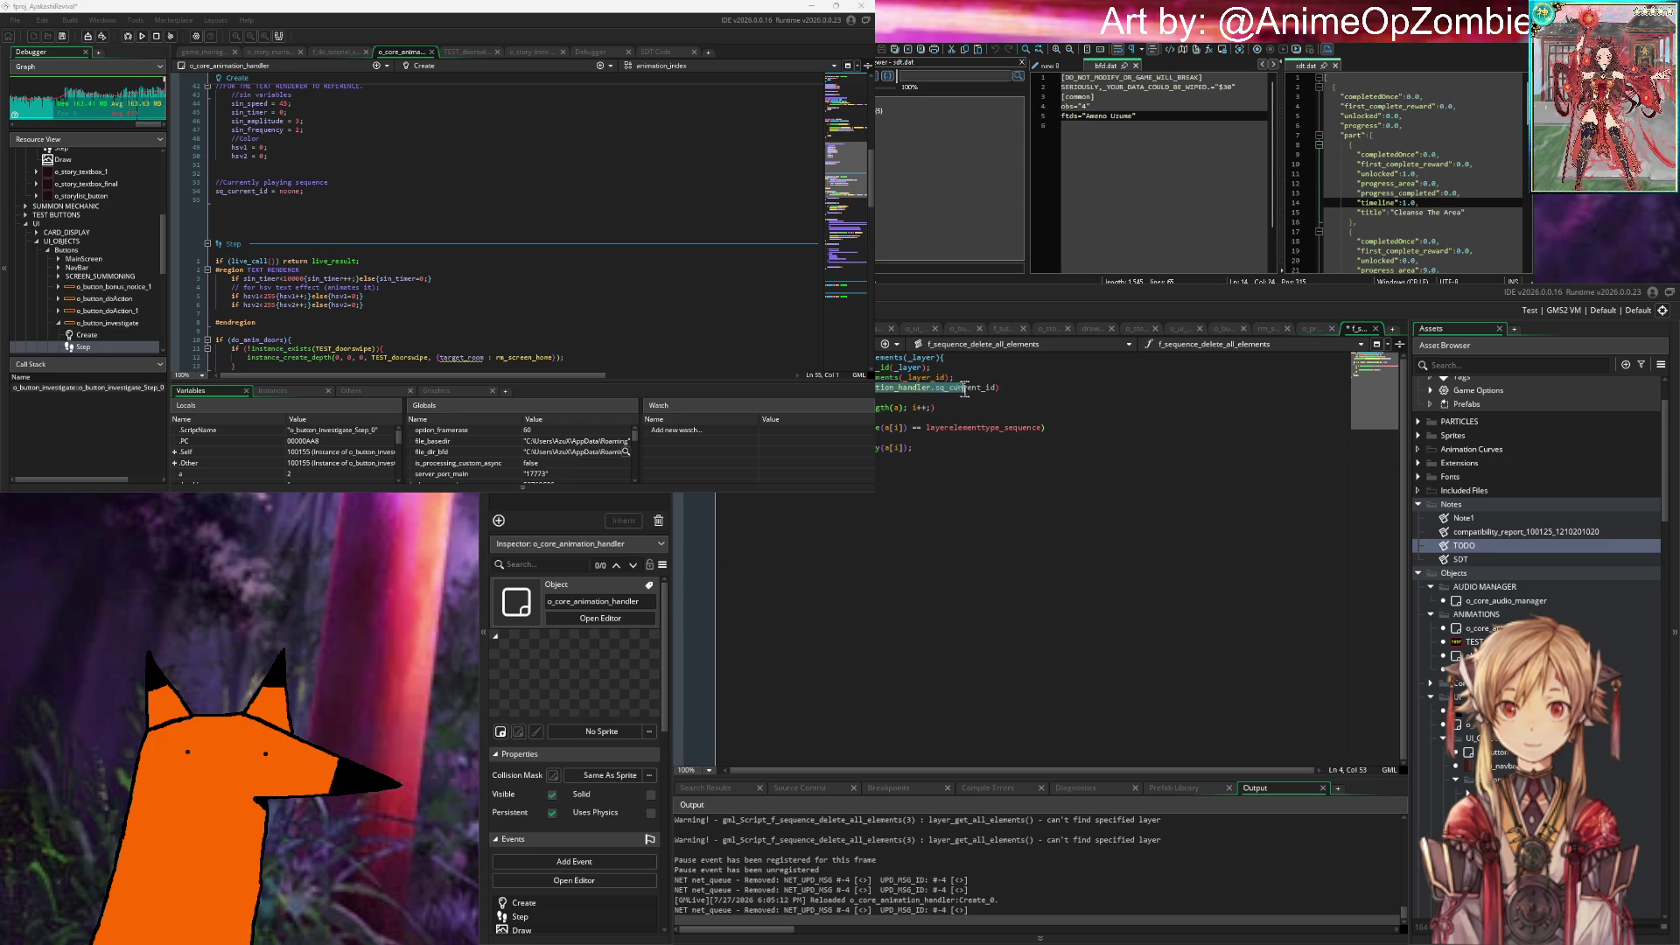
pyautogui.hotkey('ctrl', 's')
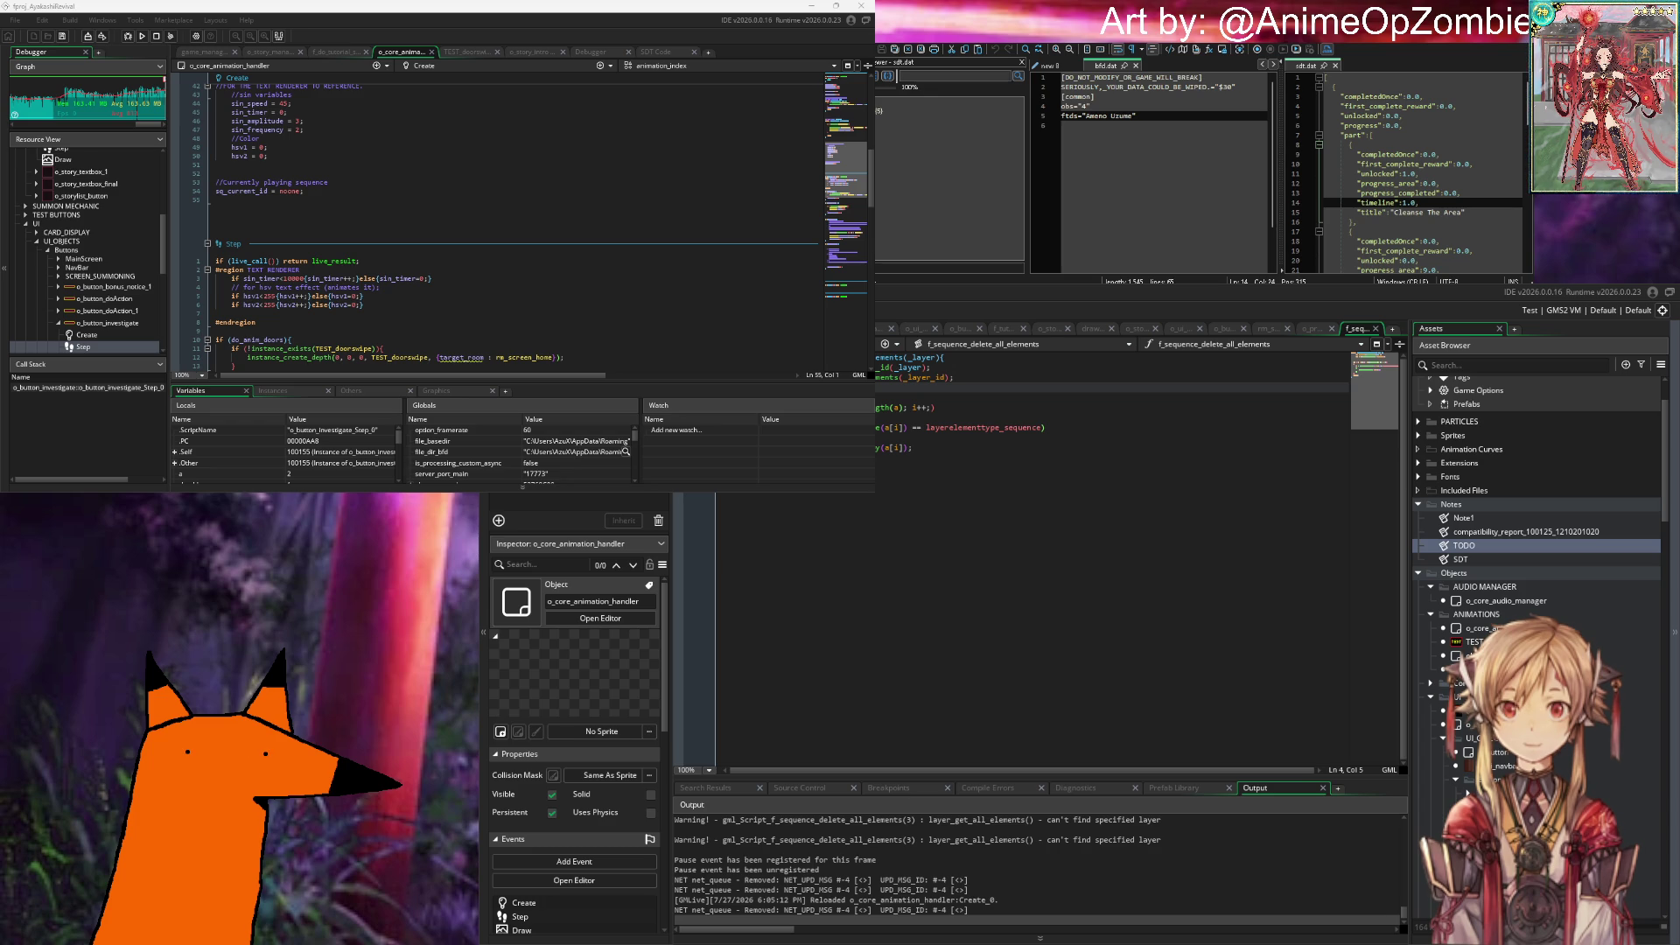
pyautogui.hotkey('ctrl', 's')
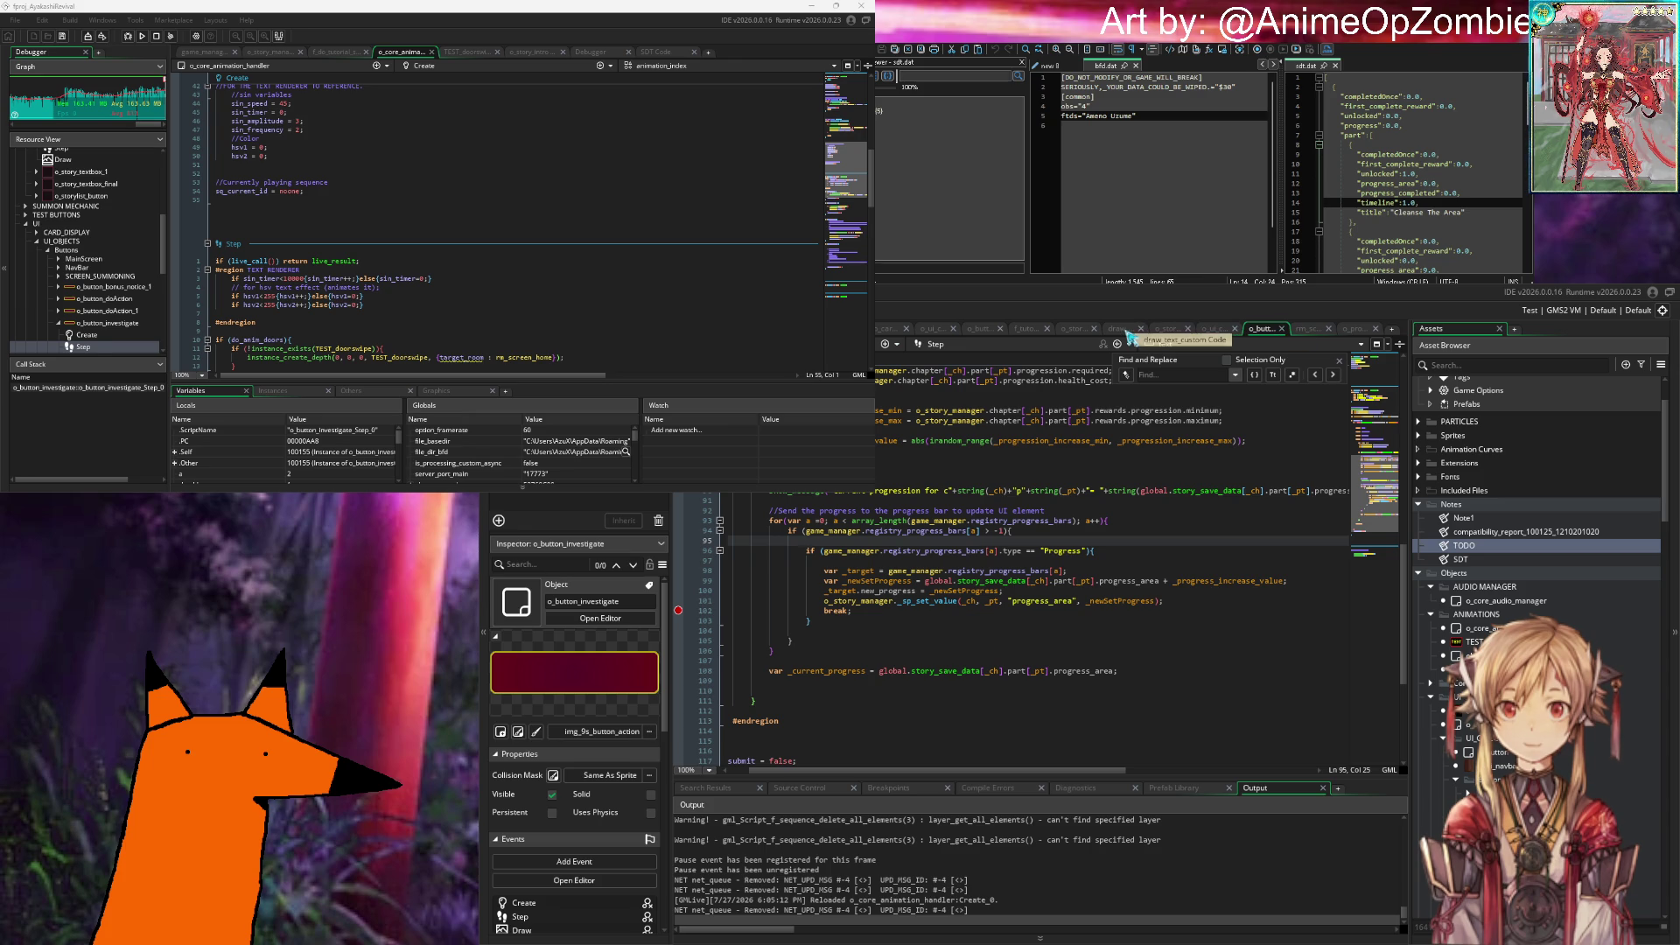
# Step: Close the draw_text_custom editor and open the o_button_bonus_notice_1 object's code
pyautogui.middleClick(1129, 332)
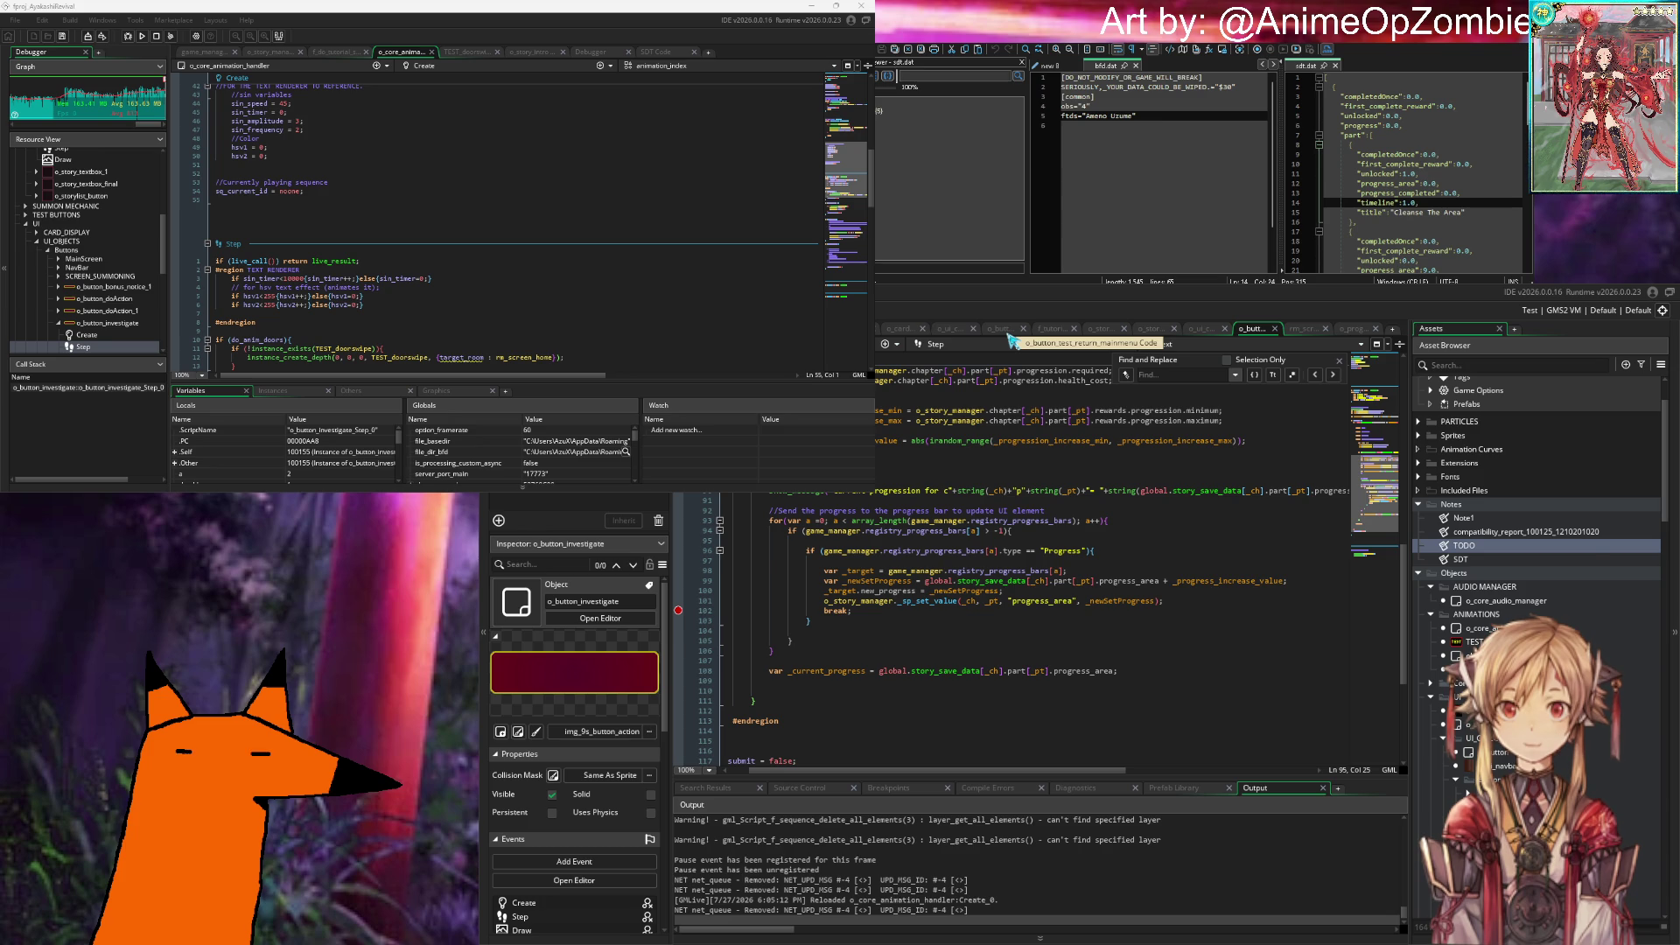
pyautogui.scroll(-7, 1577, 537)
pyautogui.scroll(-1, 1577, 537)
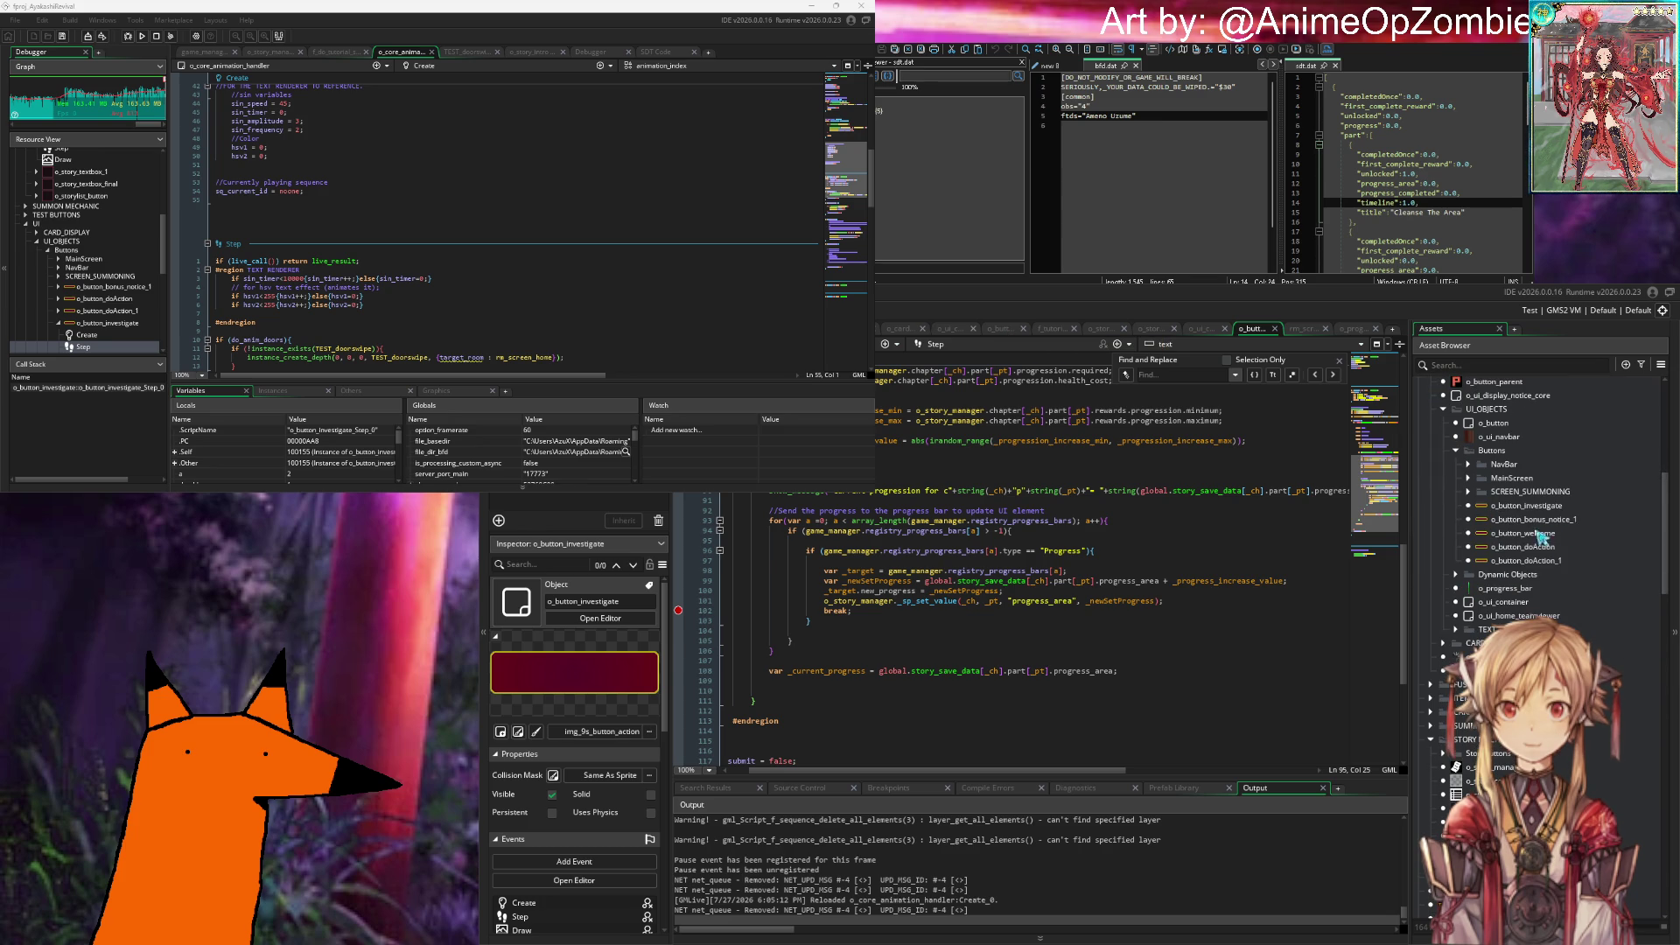
pyautogui.doubleClick(1533, 520)
pyautogui.scroll(-3, 893, 532)
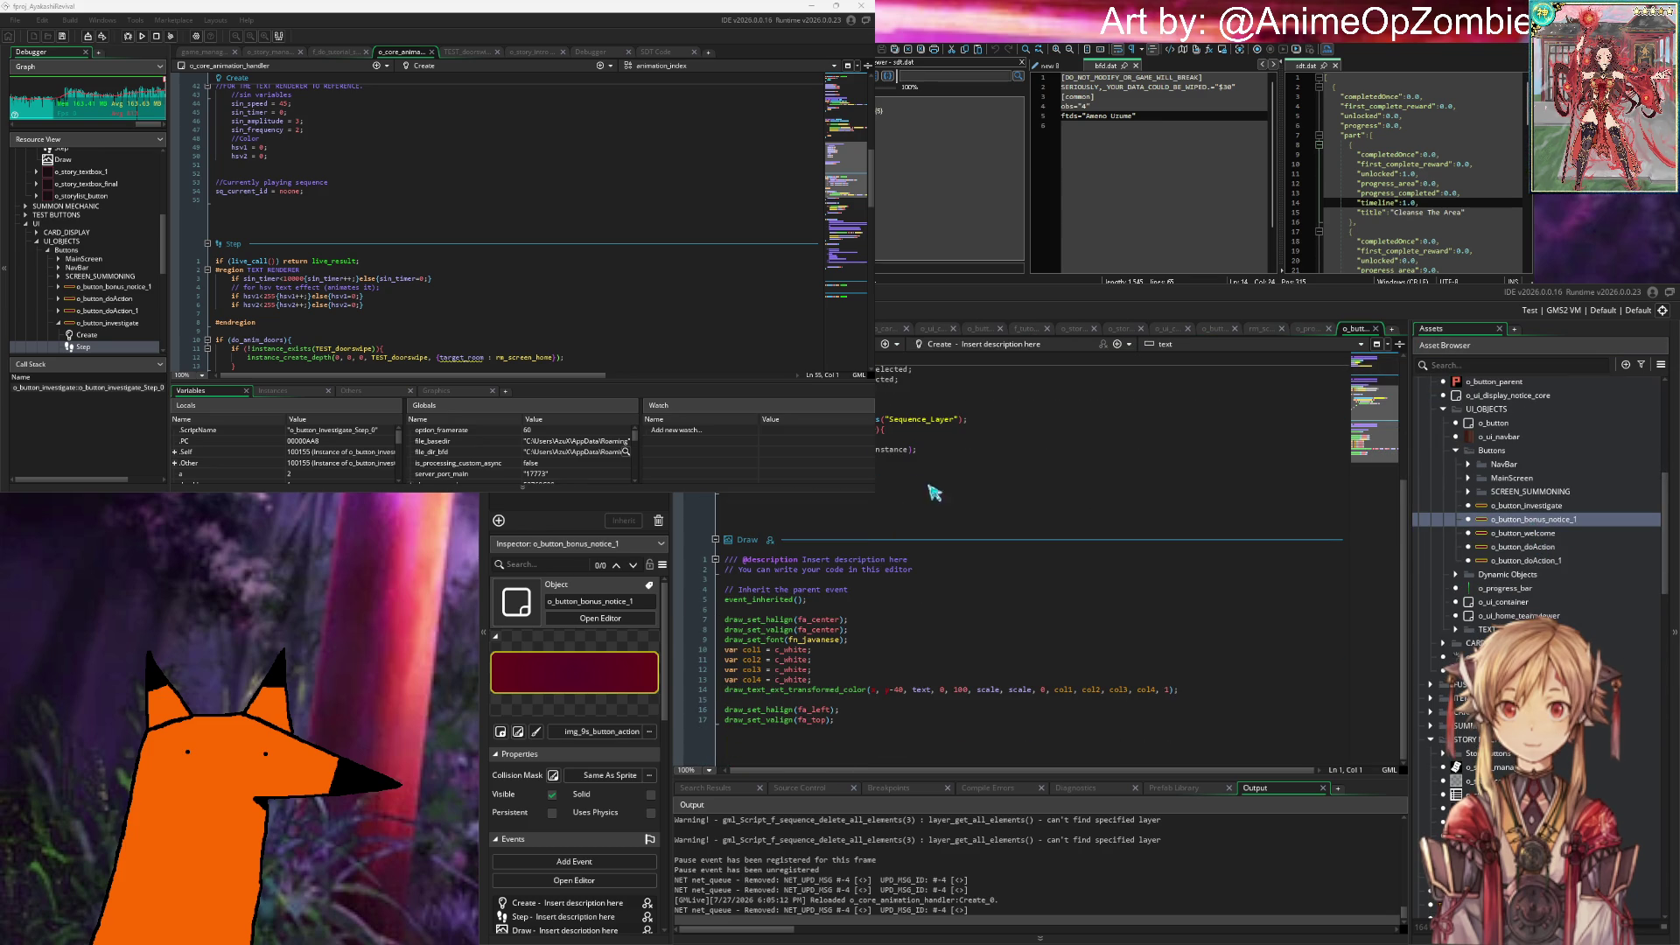
# Step: Change the layer check on line 13 to use Sequence_Layer
pyautogui.doubleClick(893, 449)
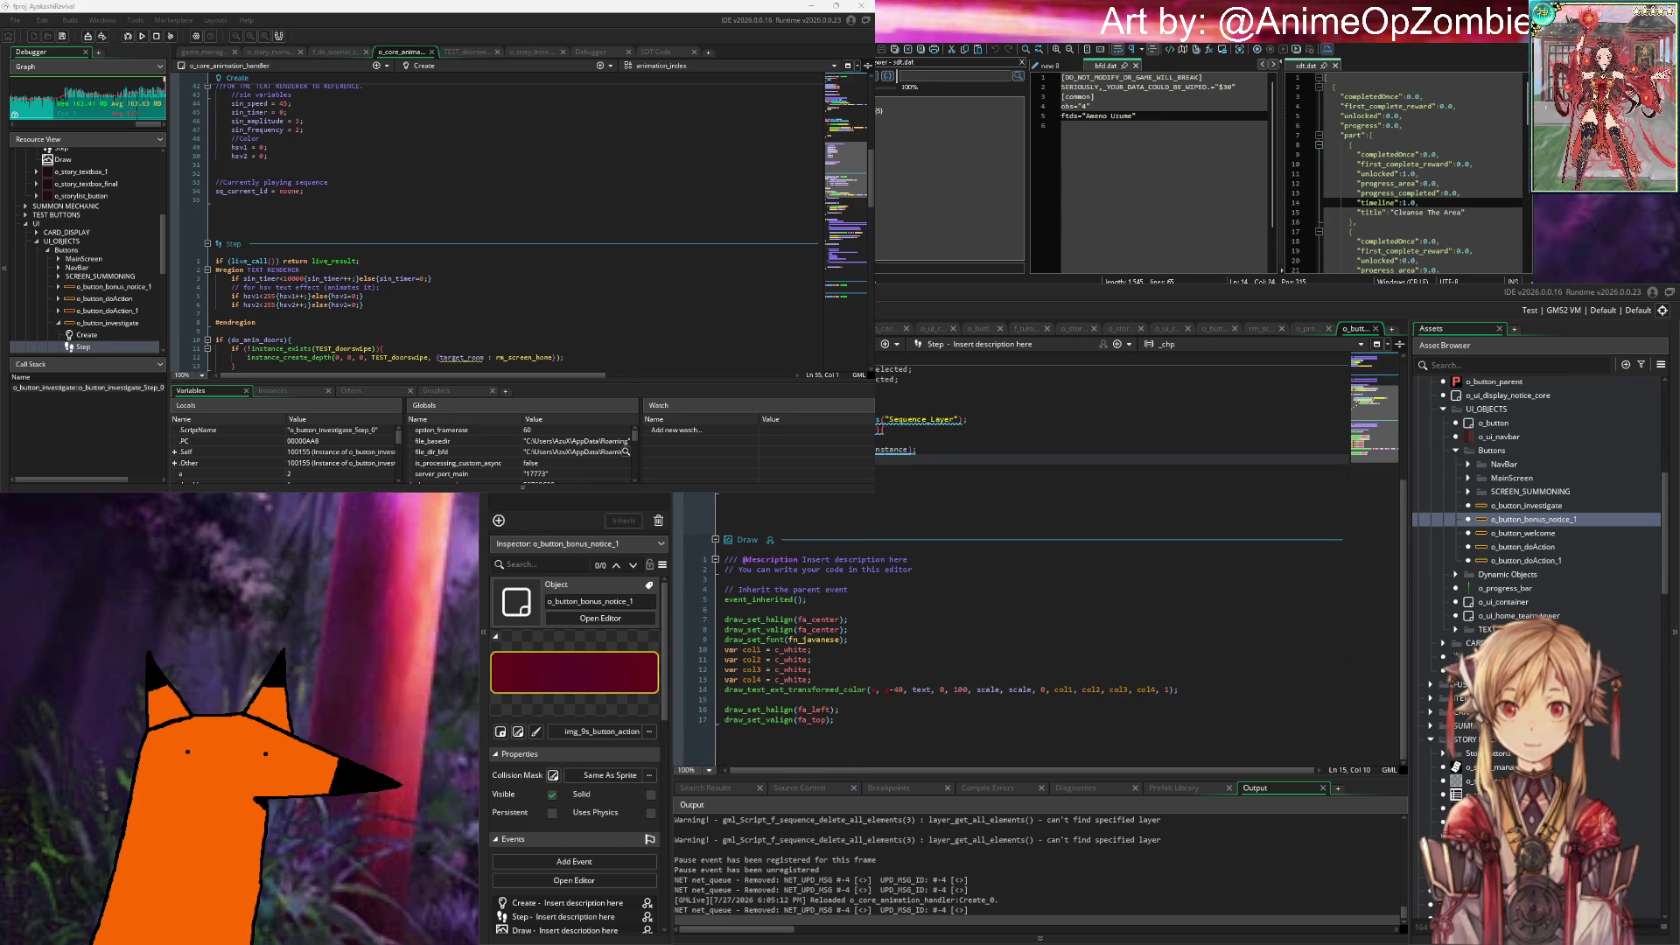
pyautogui.click(911, 449)
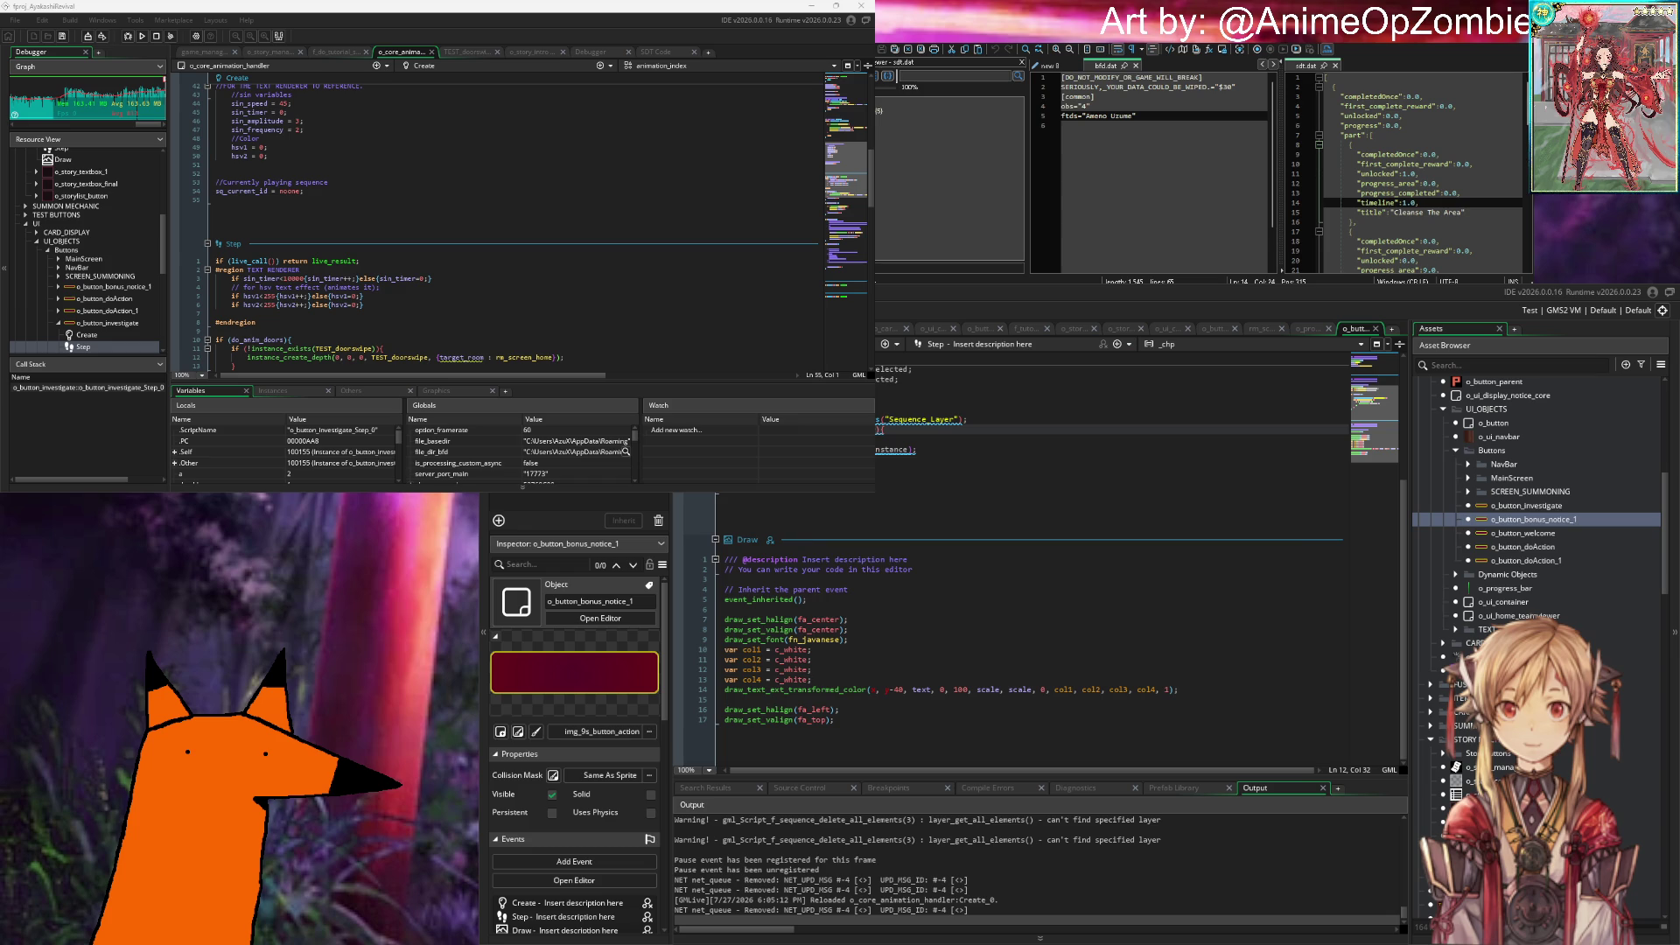
pyautogui.press('Up')
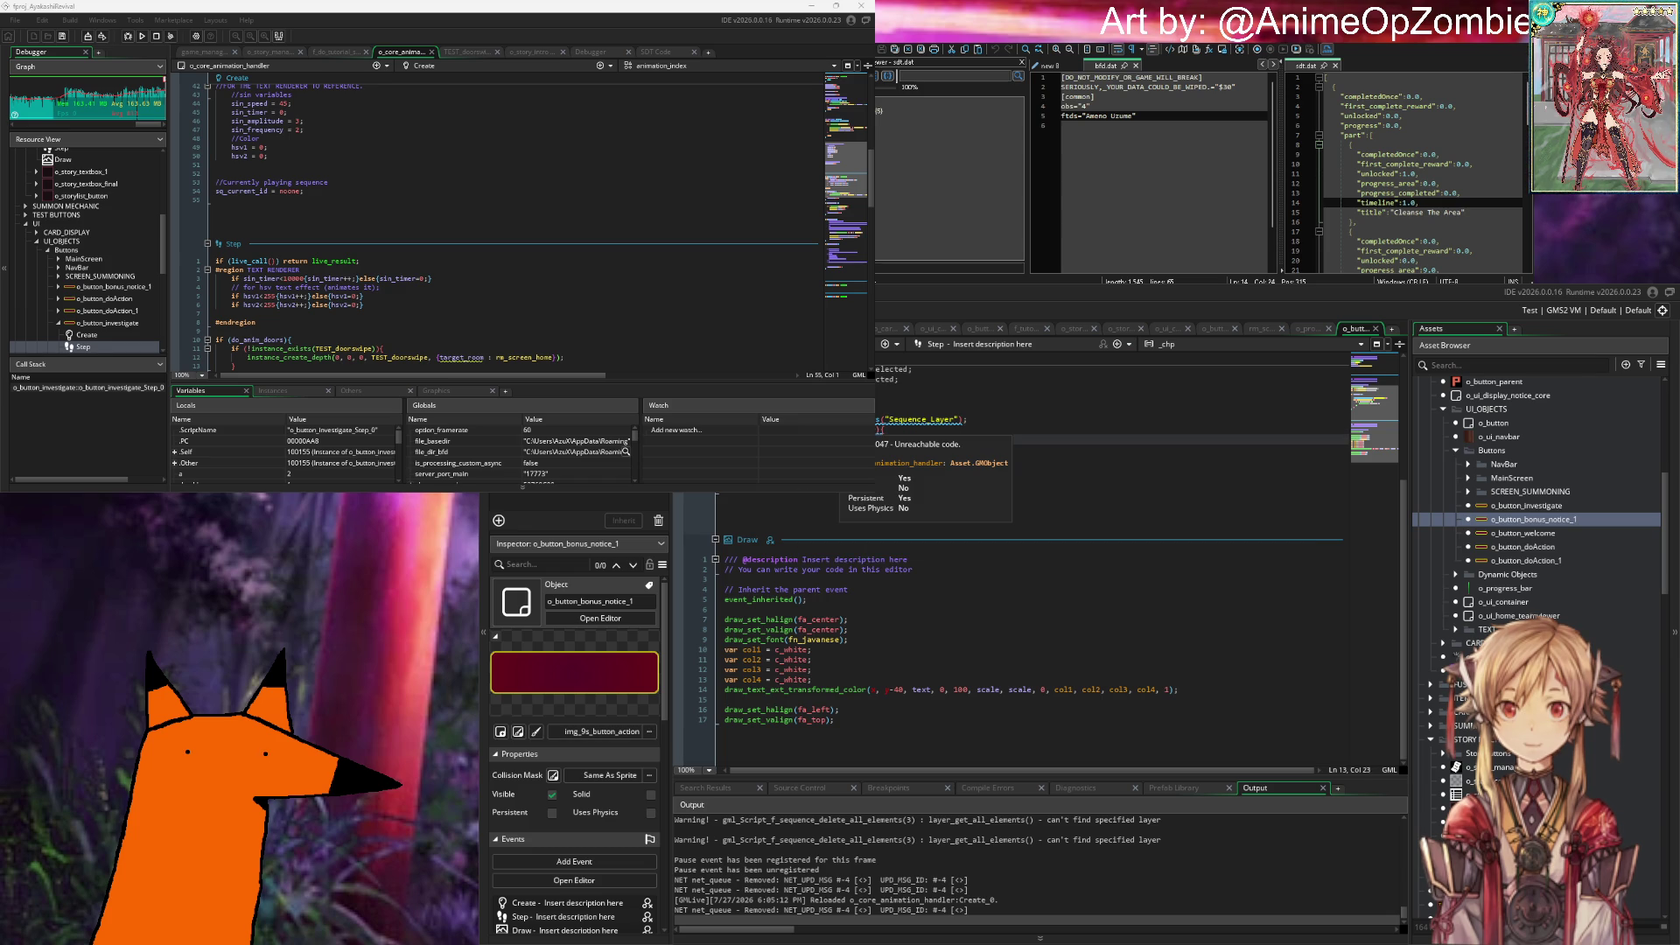
pyautogui.click(914, 419)
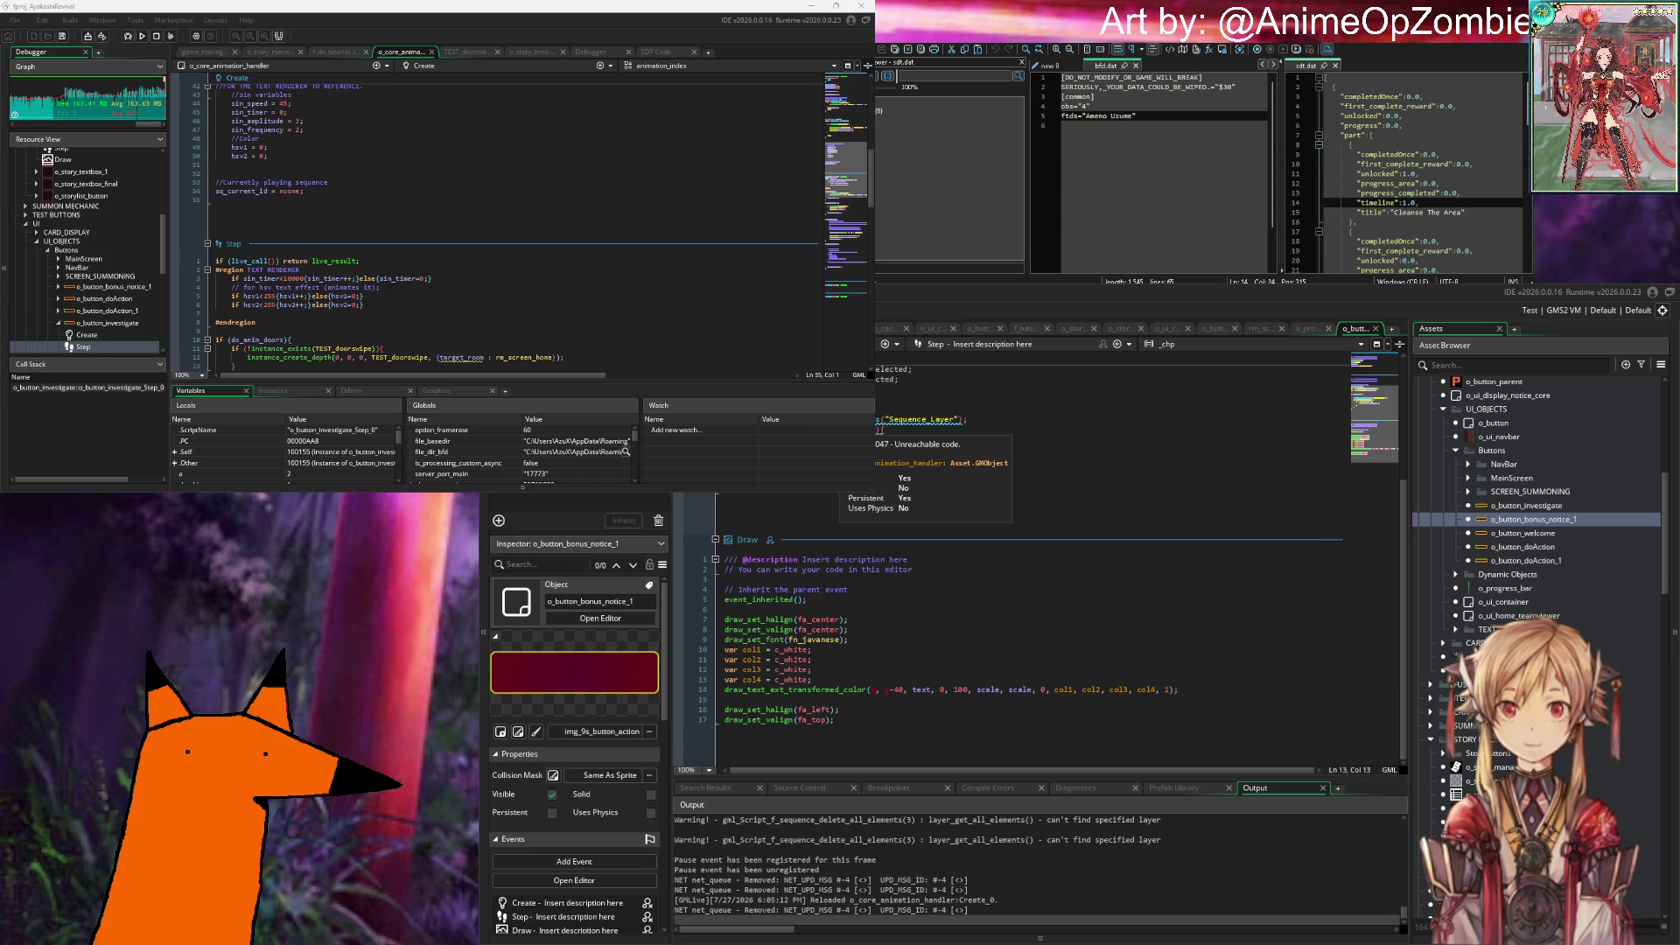
pyautogui.write('Layer_')
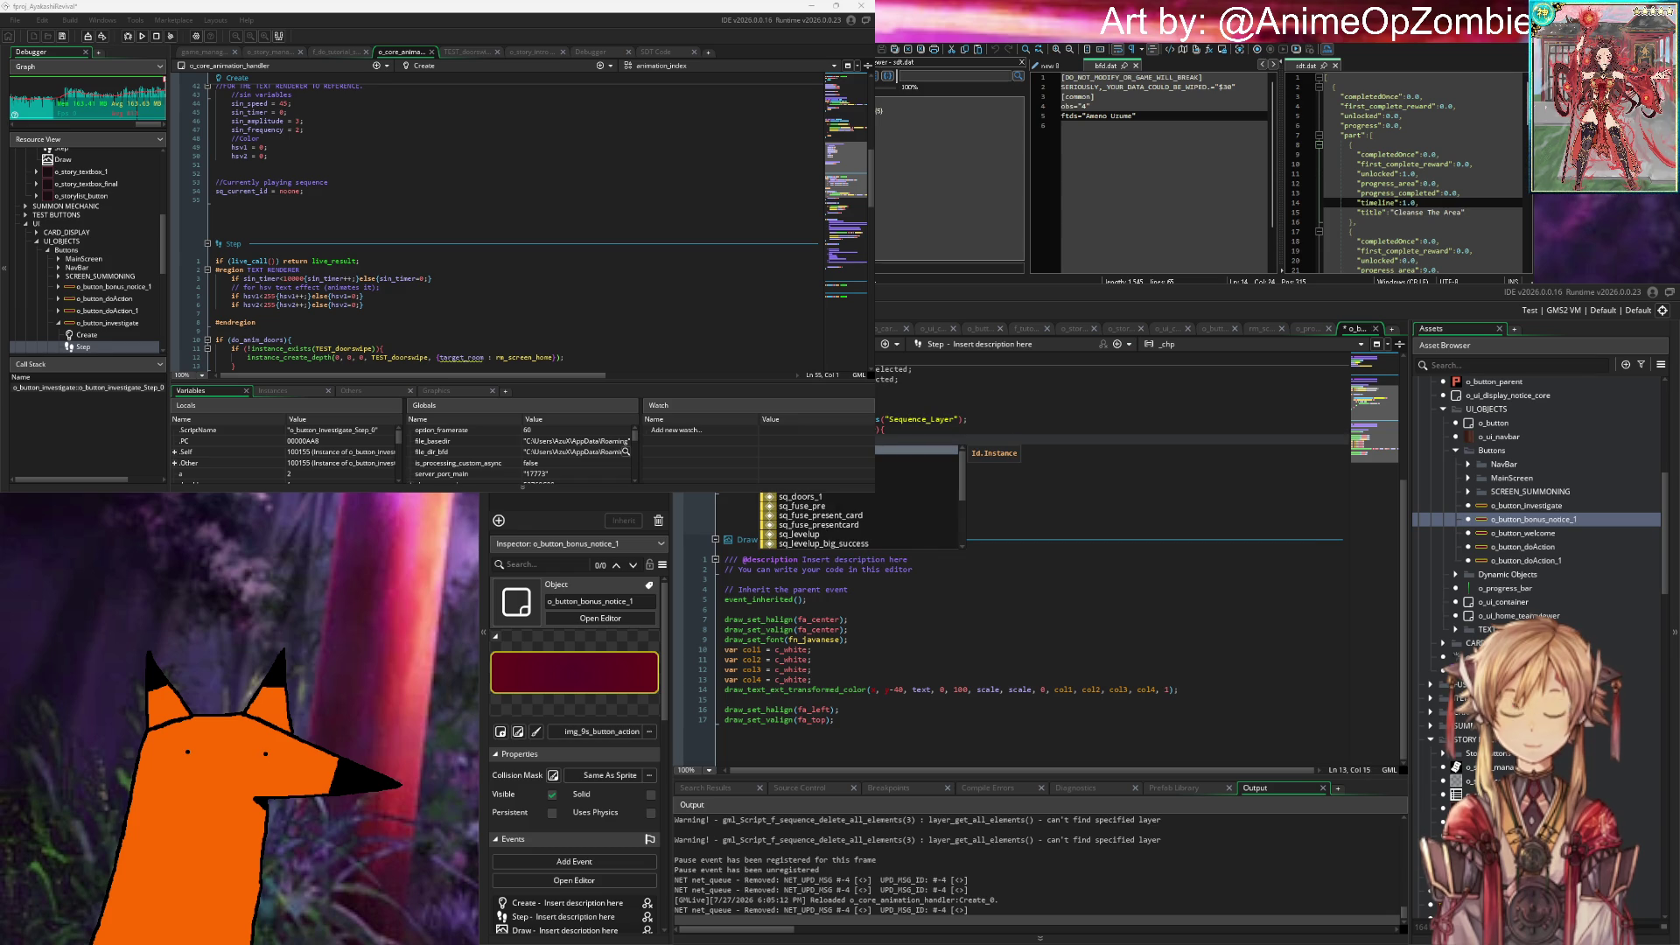
pyautogui.write('_')
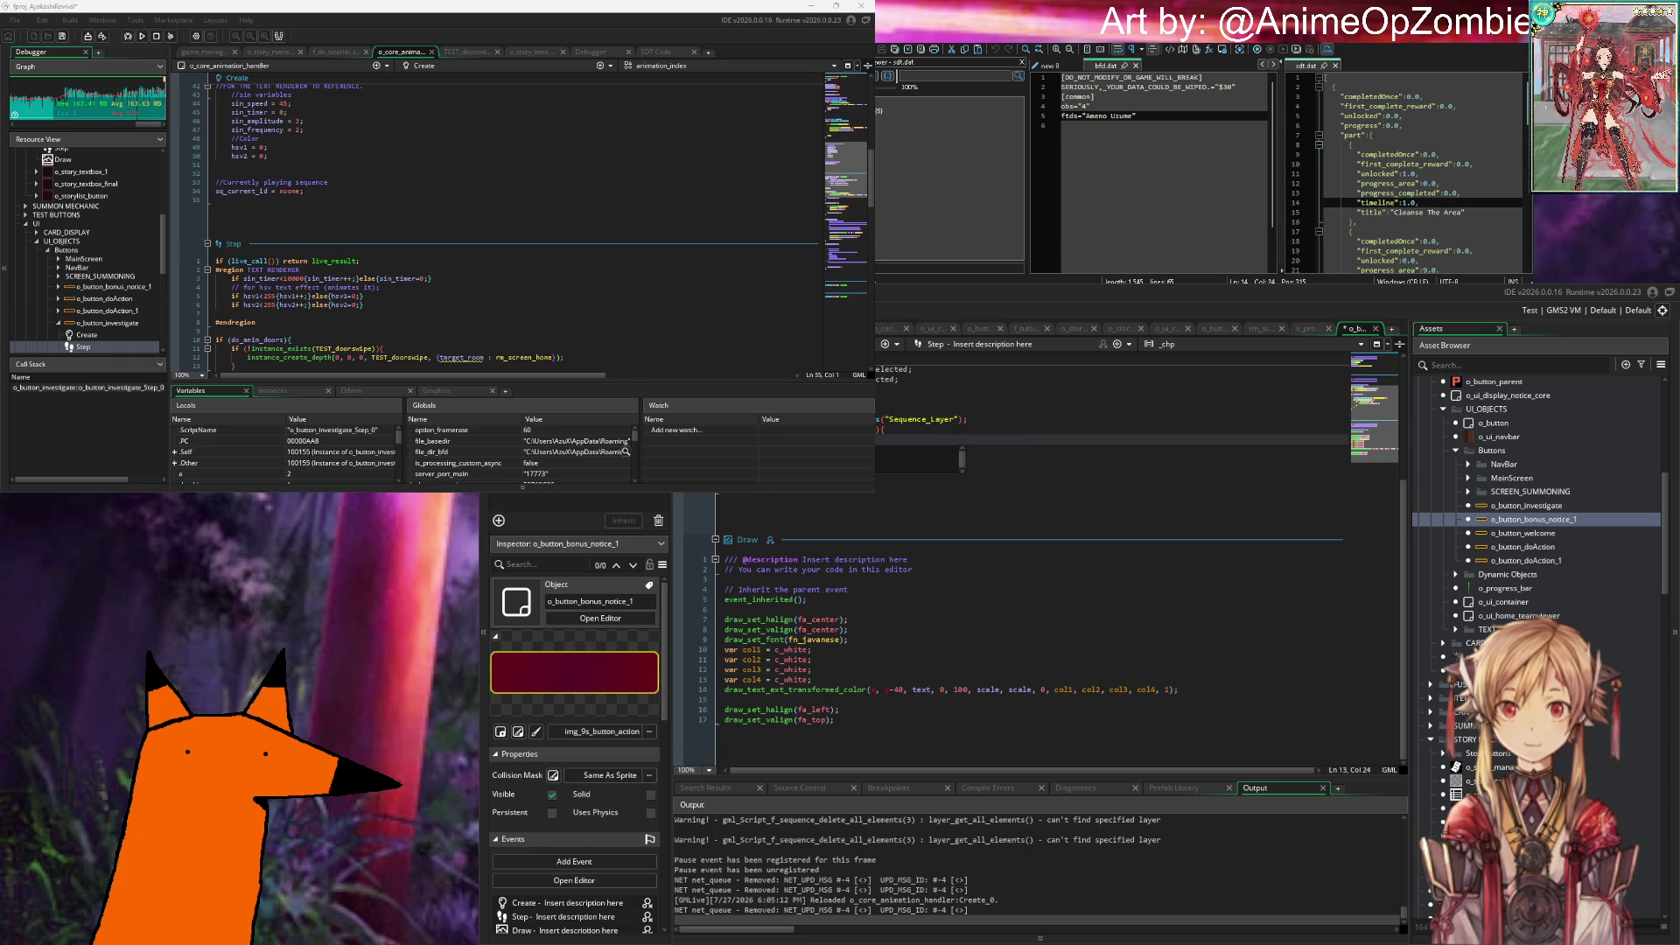
pyautogui.click(910, 412)
pyautogui.write('nstance);')
# Step: Paste the o_core_animation_handler.sq_current_id reference into the condition and save
pyautogui.doubleClick(878, 450)
pyautogui.moveTo(876, 450); pyautogui.dragTo(937, 452)
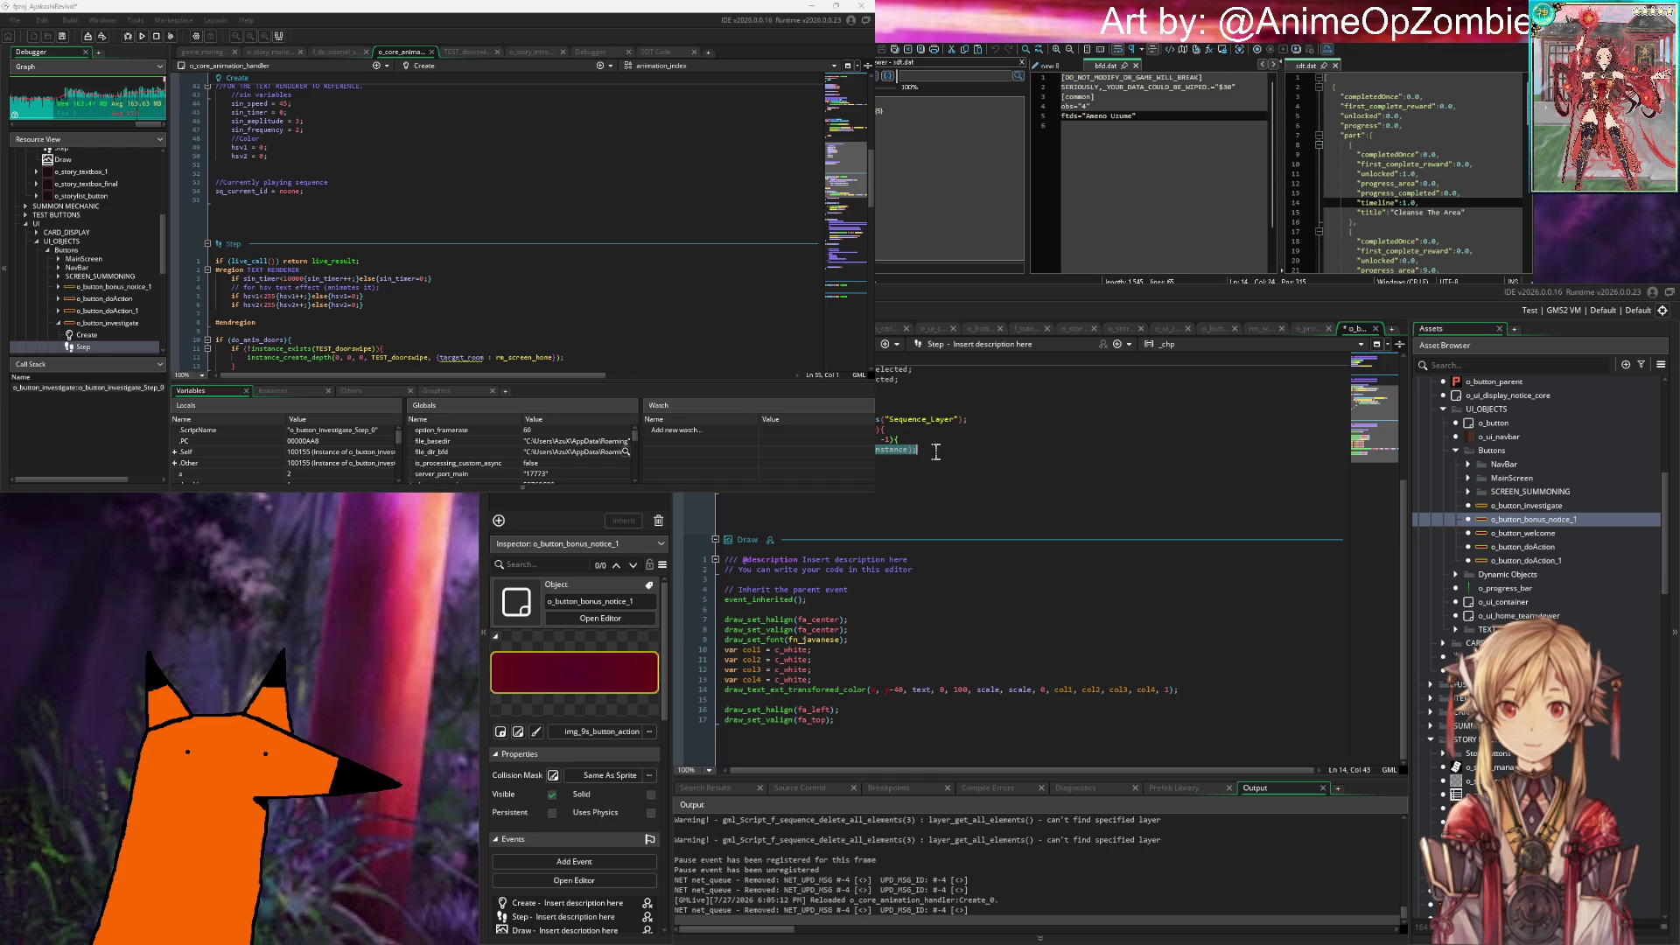
pyautogui.click(934, 429)
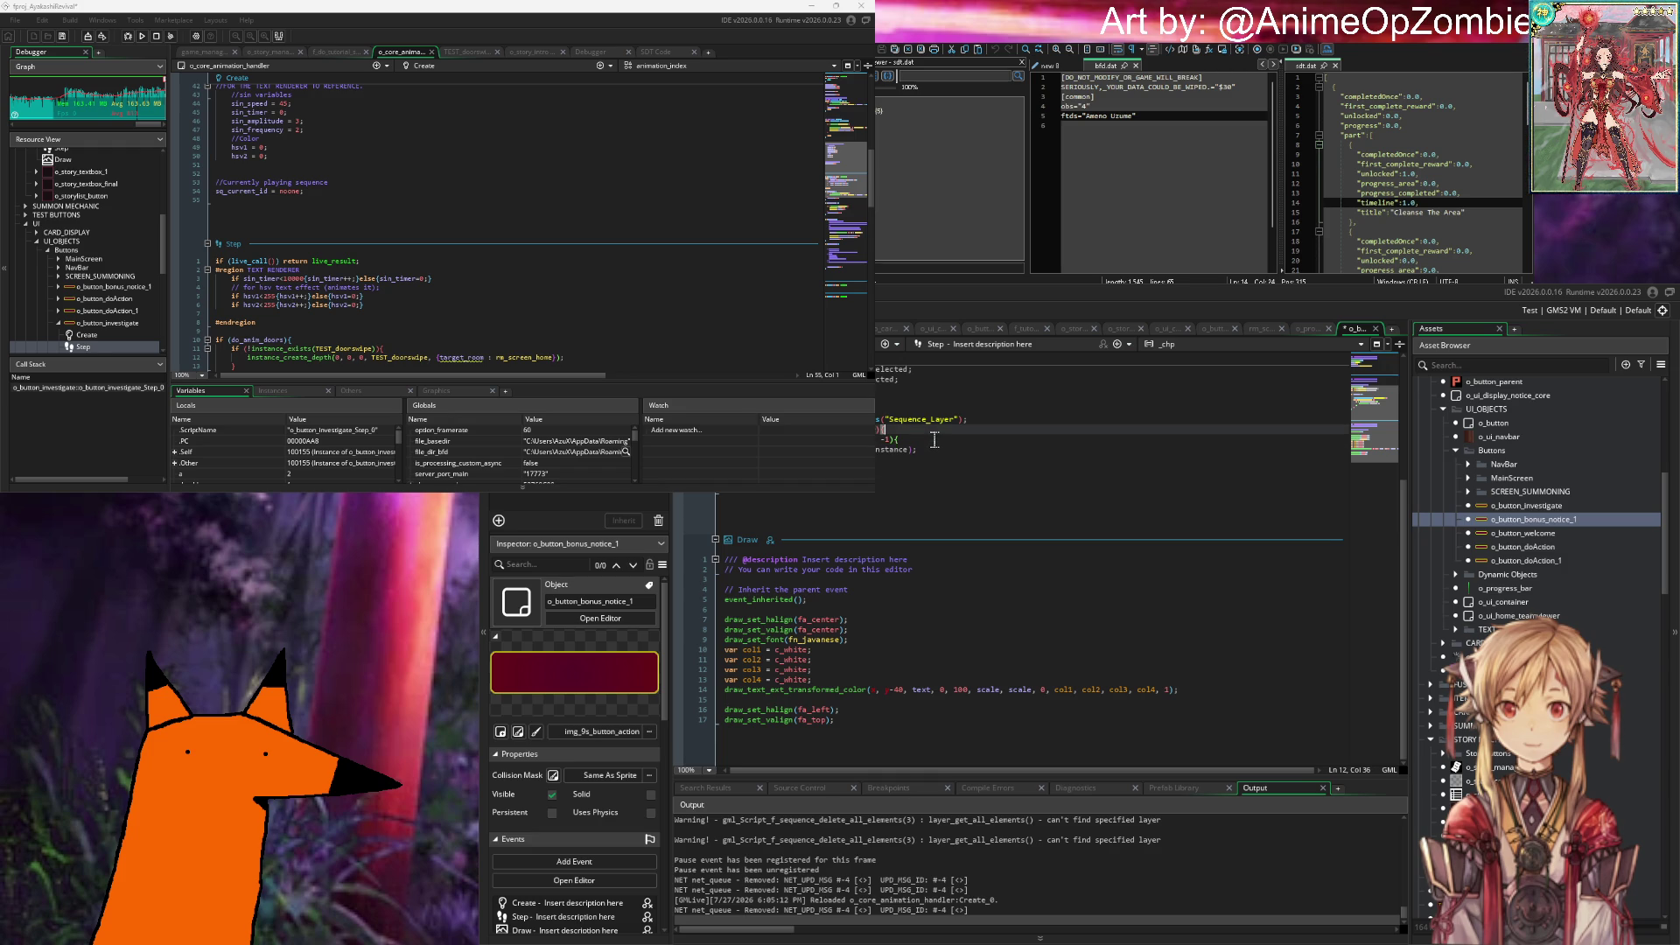
pyautogui.click(935, 445)
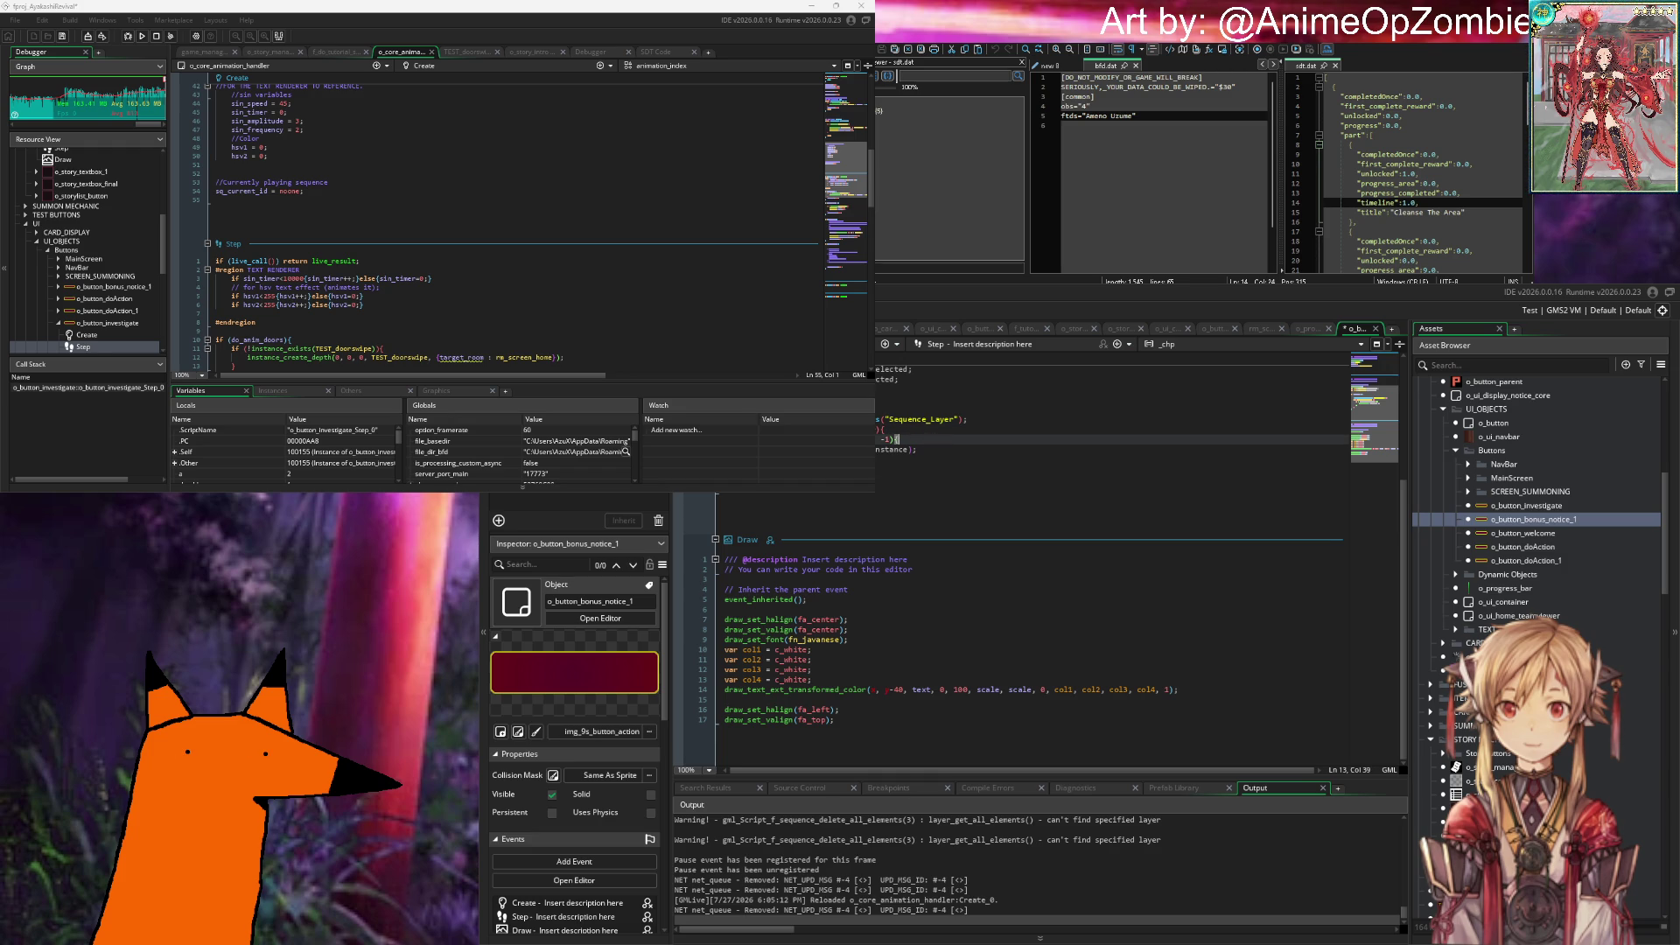
pyautogui.hotkey('ctrl', 'Left')
pyautogui.hotkey('ctrl', 'Left')
pyautogui.hotkey('ctrl', 'Left')
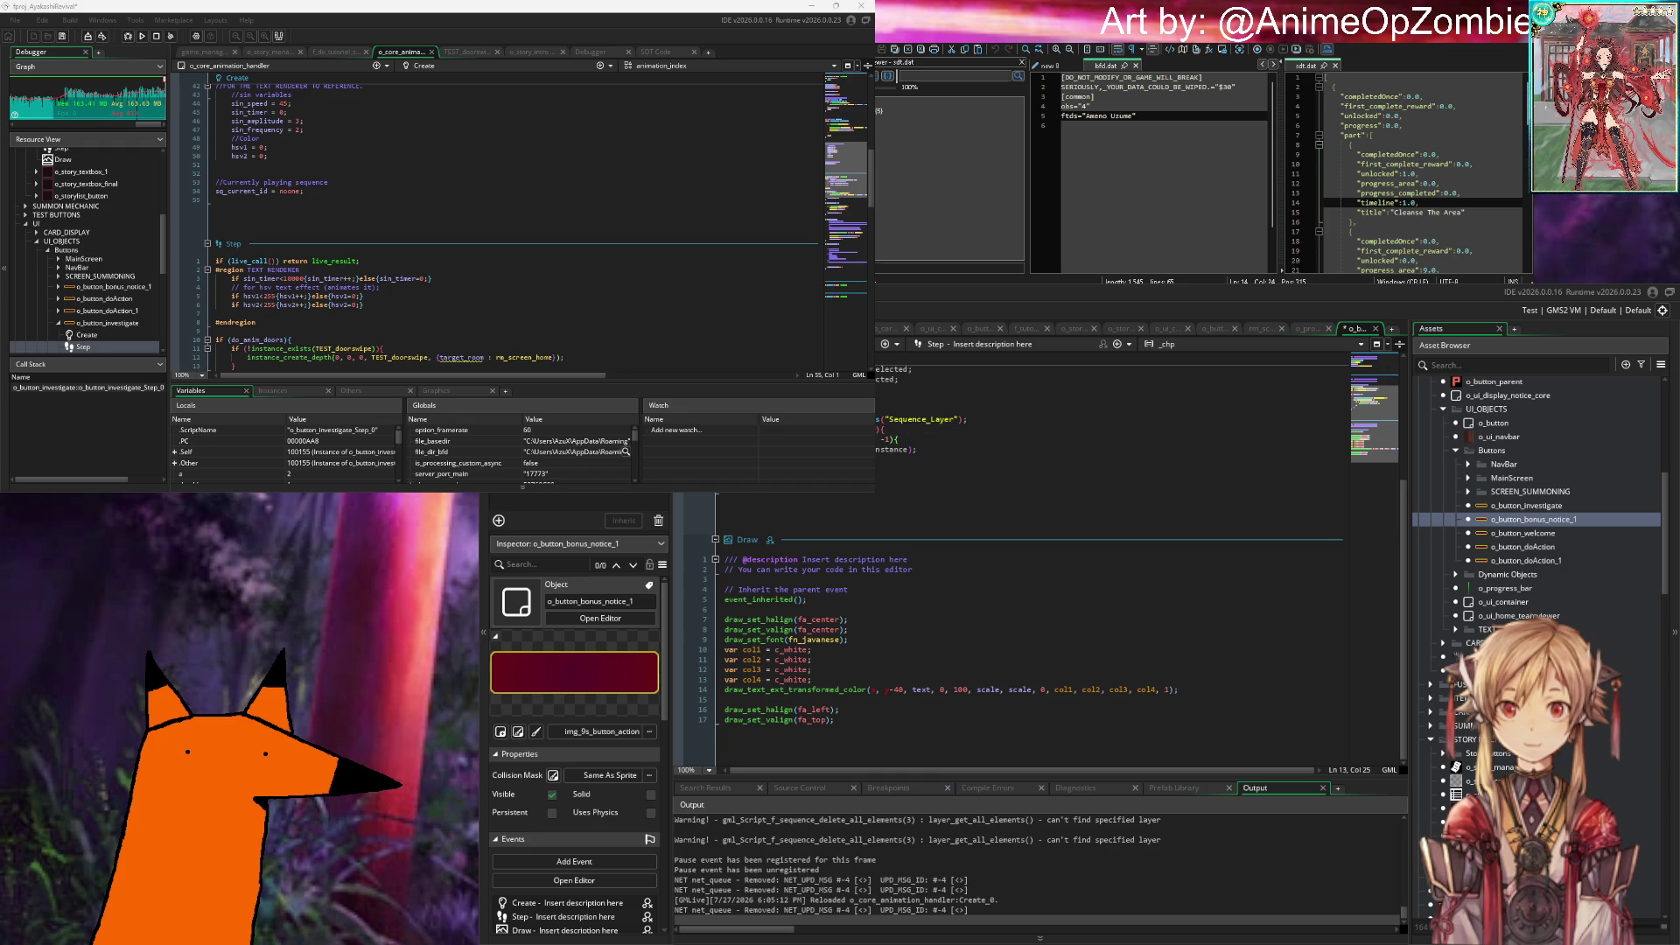
pyautogui.hotkey('ctrl', 'BackSpace')
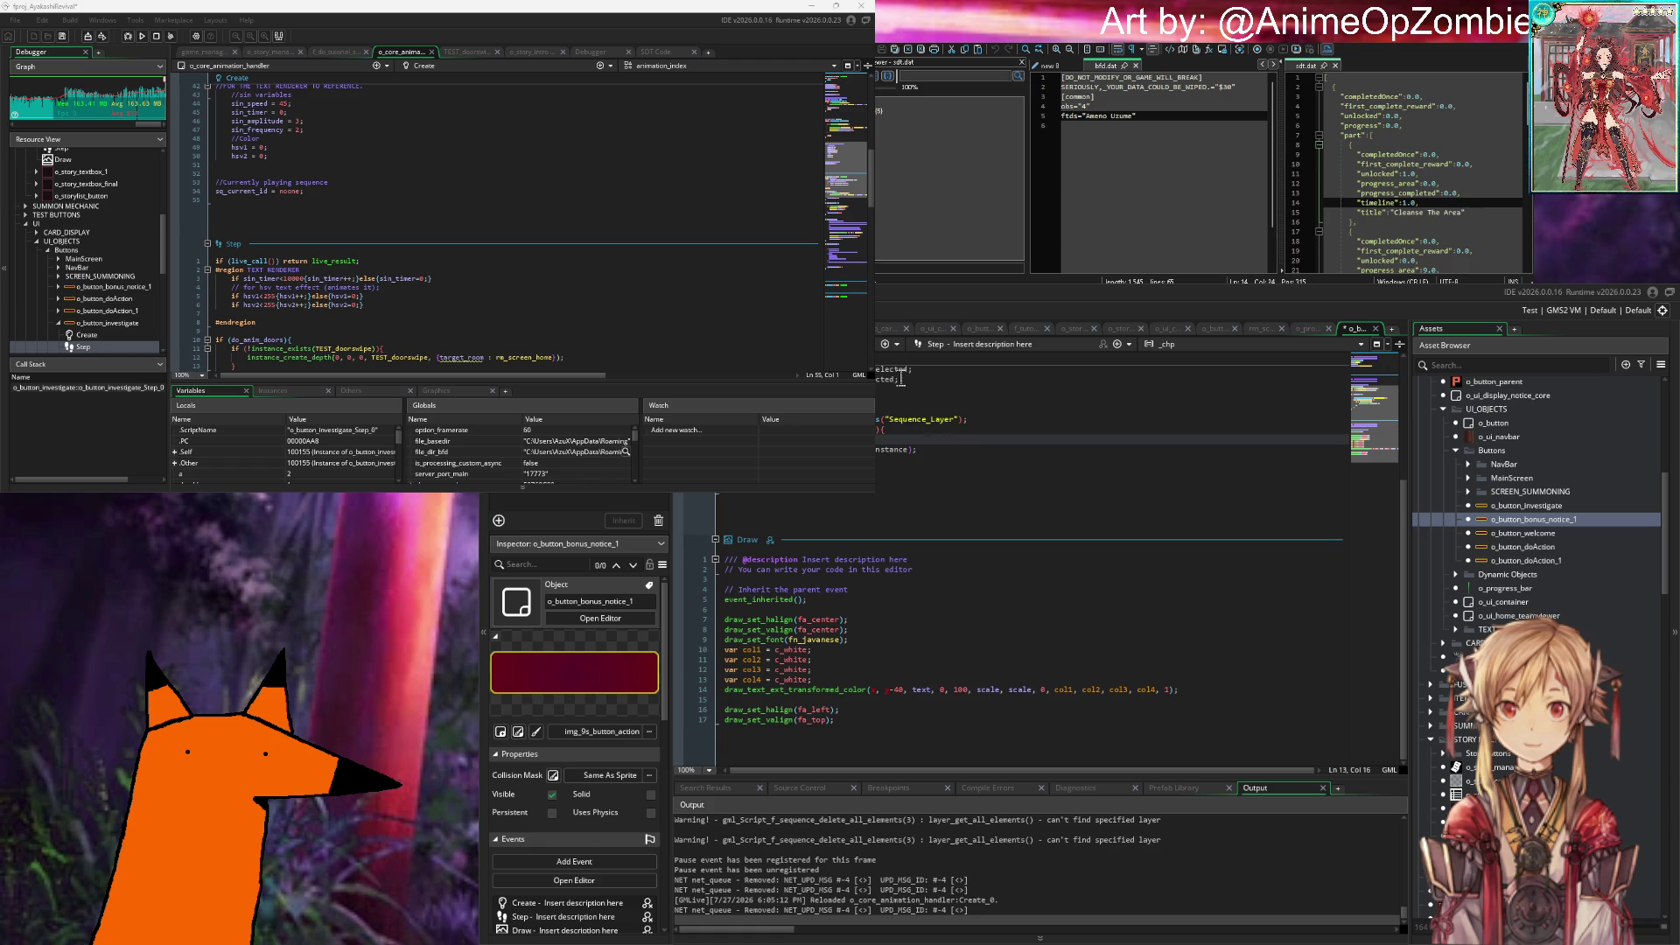
pyautogui.hotkey('ctrl', 'v')
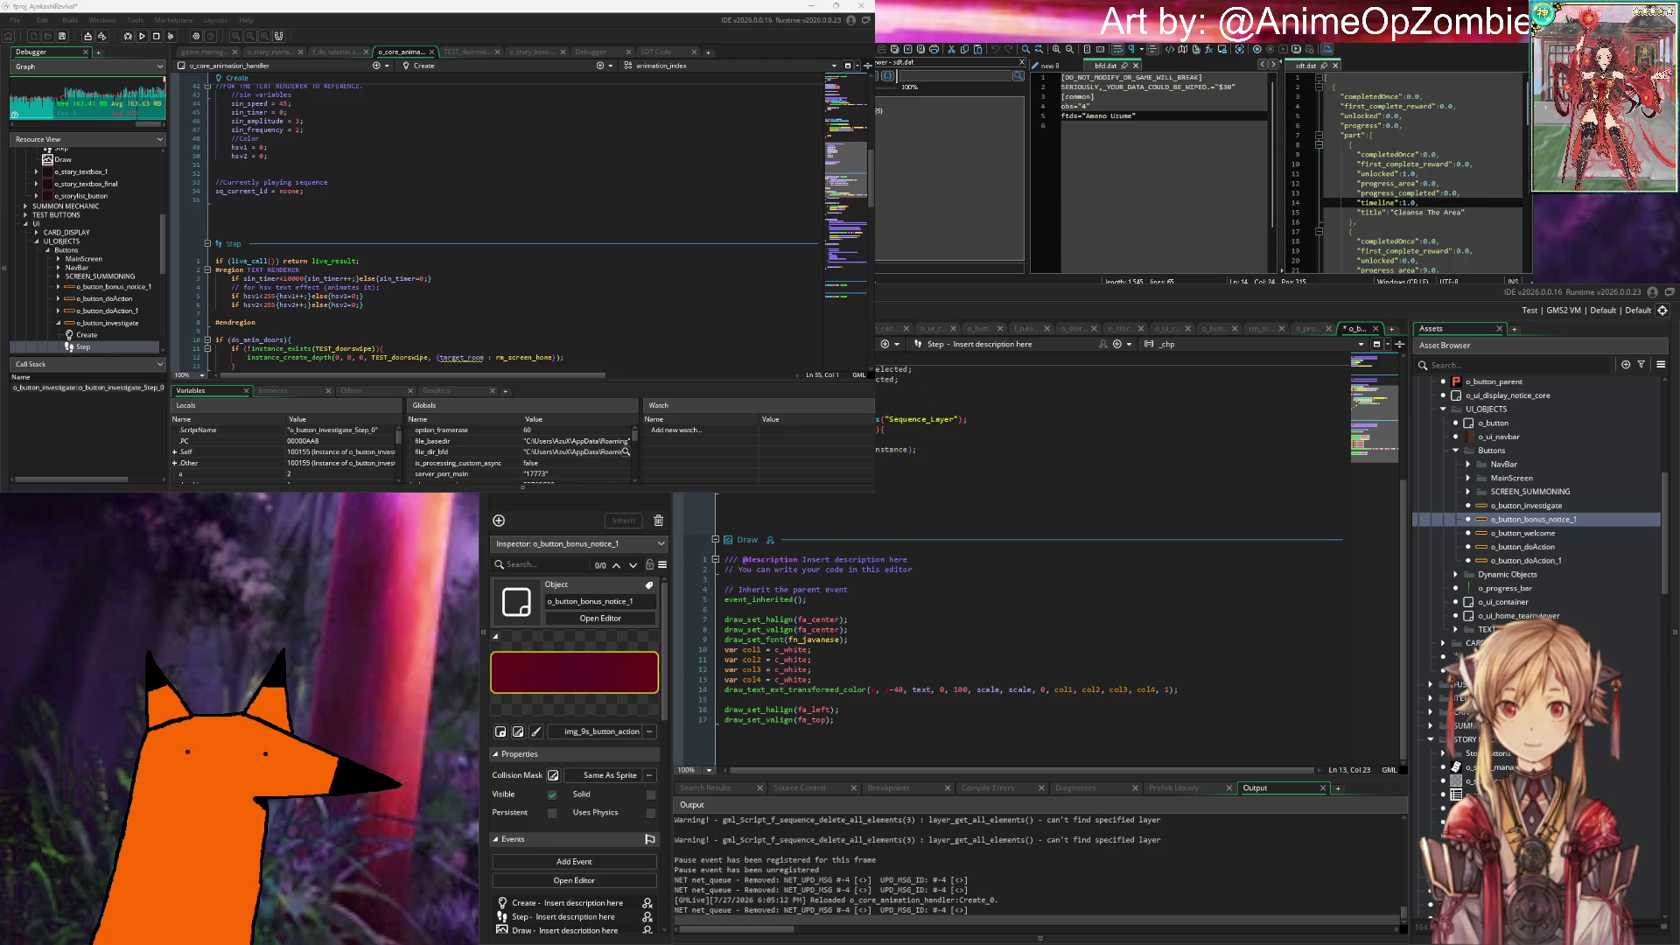
pyautogui.hotkey('ctrl', 'z')
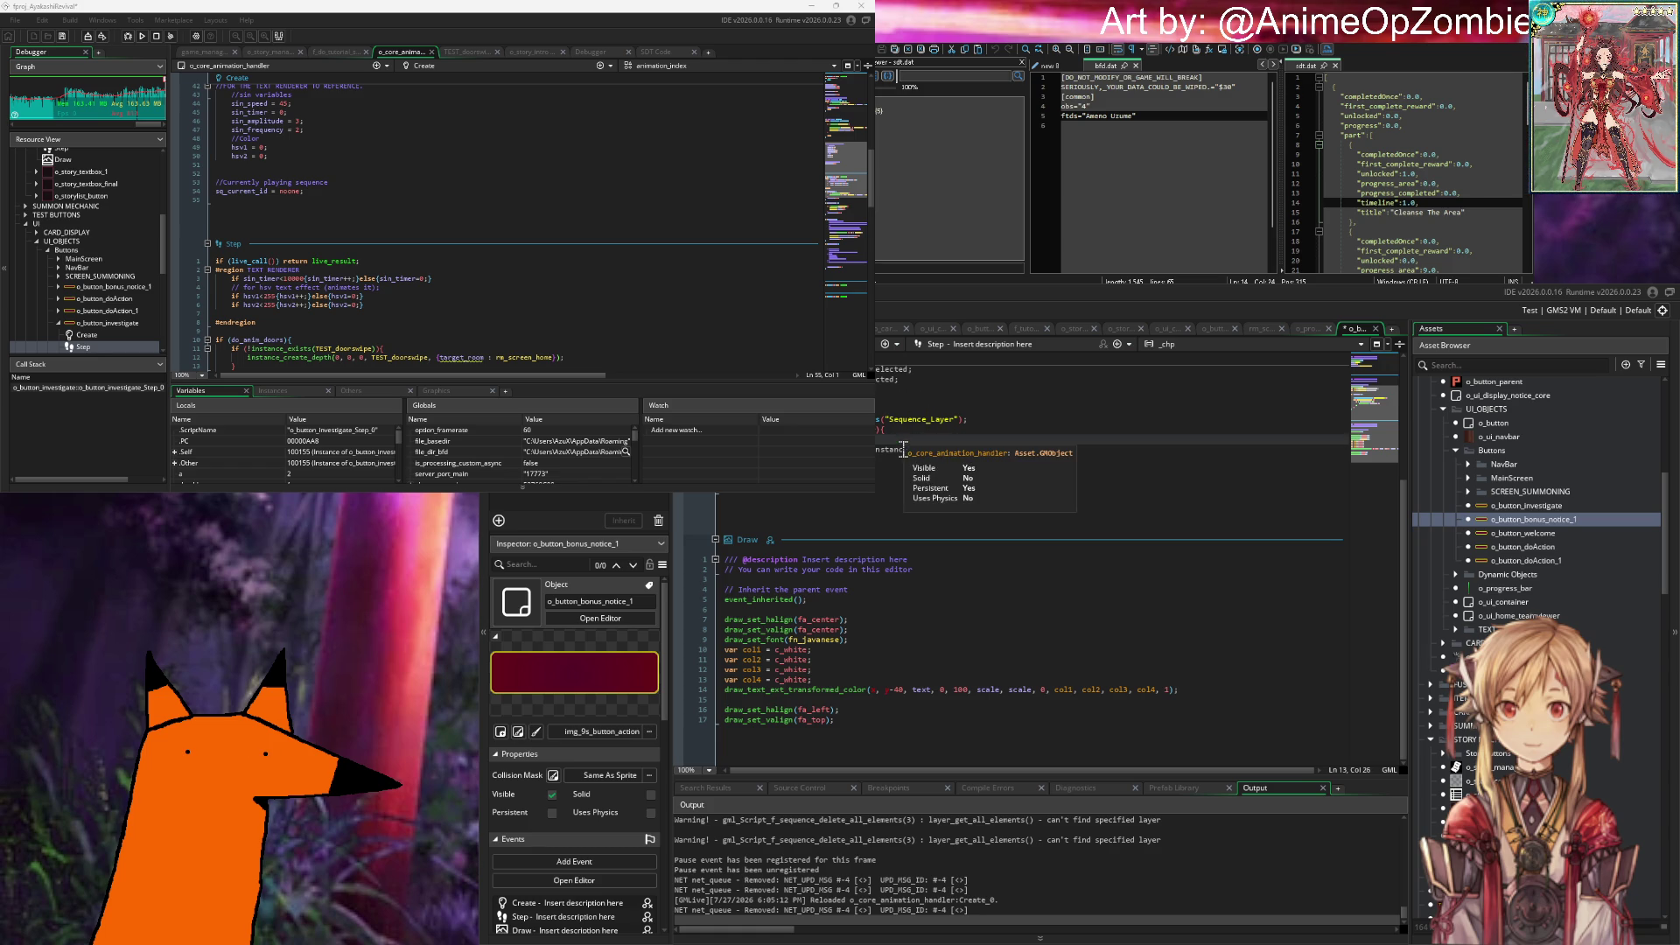
pyautogui.hotkey('ctrl', 's')
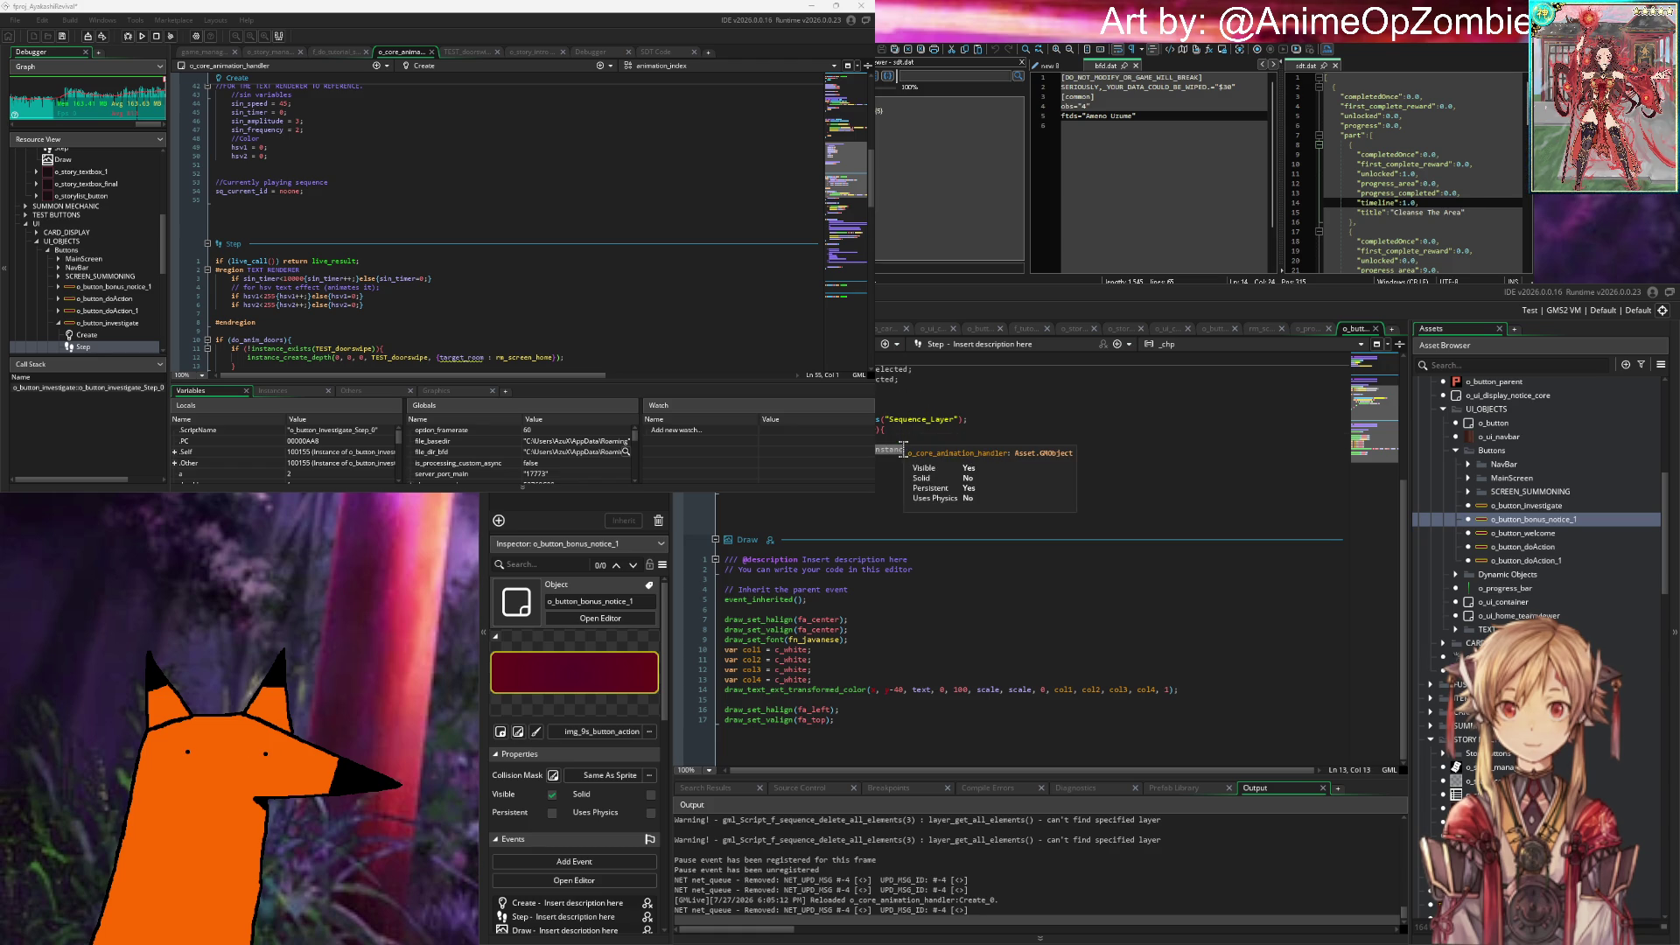
# Step: Replace the instance argument with sq_current_id, close the condition, add instance_destroy, and save
pyautogui.click(942, 456)
pyautogui.press('Down')
pyautogui.hotkey('shift', 'Home')
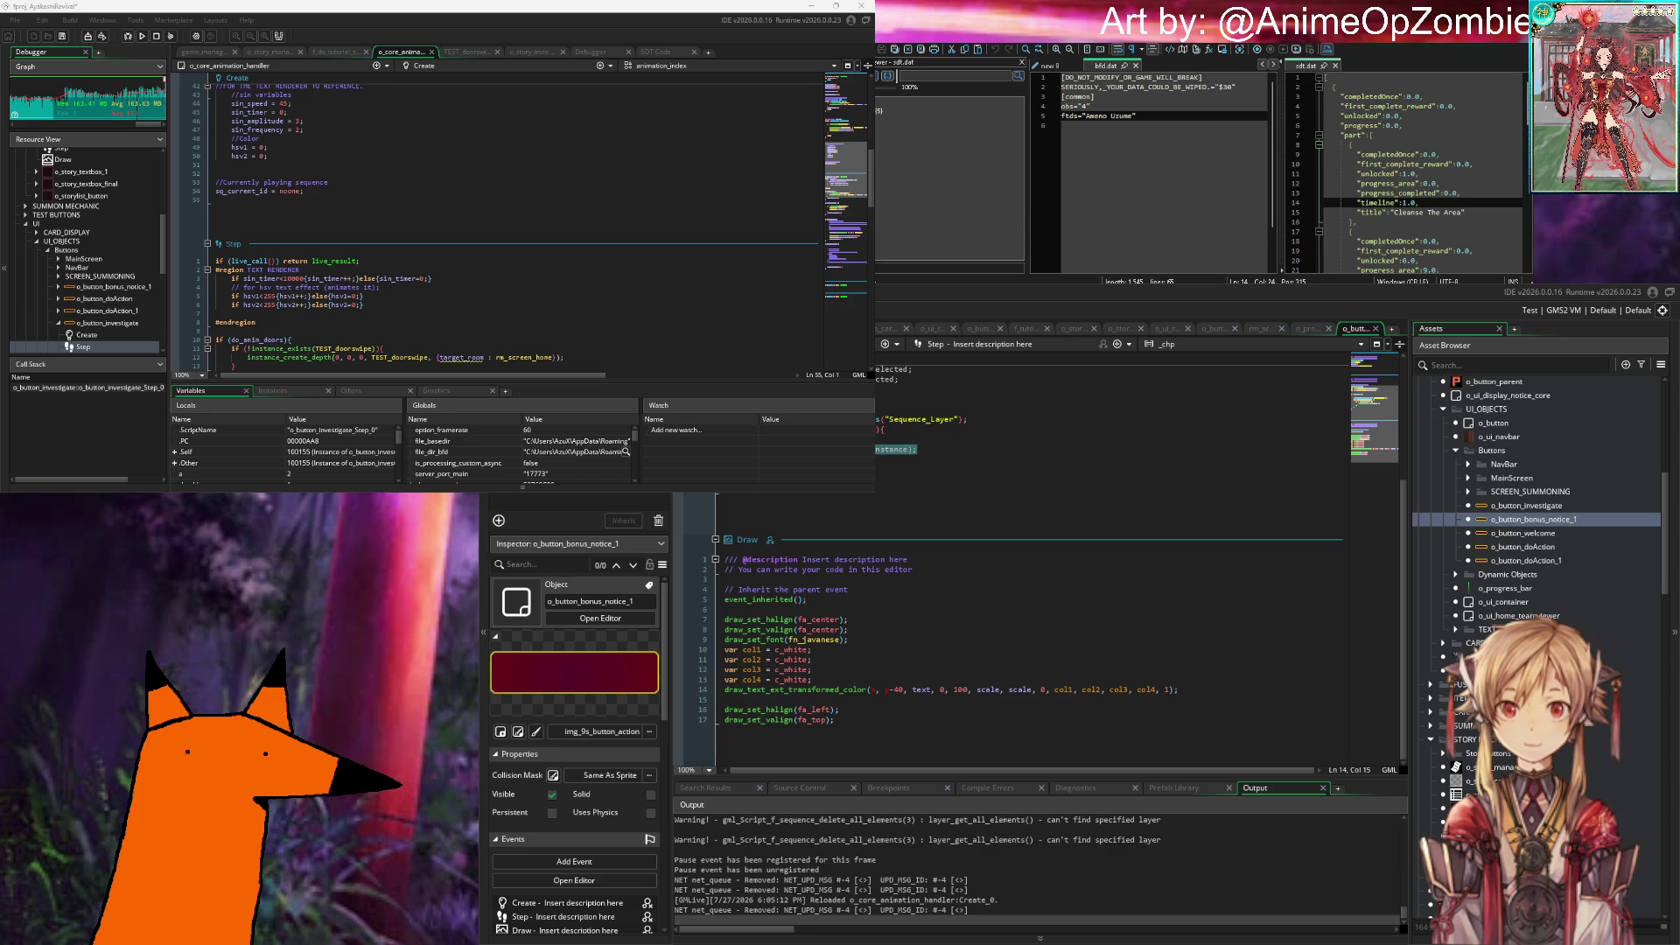
pyautogui.hotkey('ctrl', 'v')
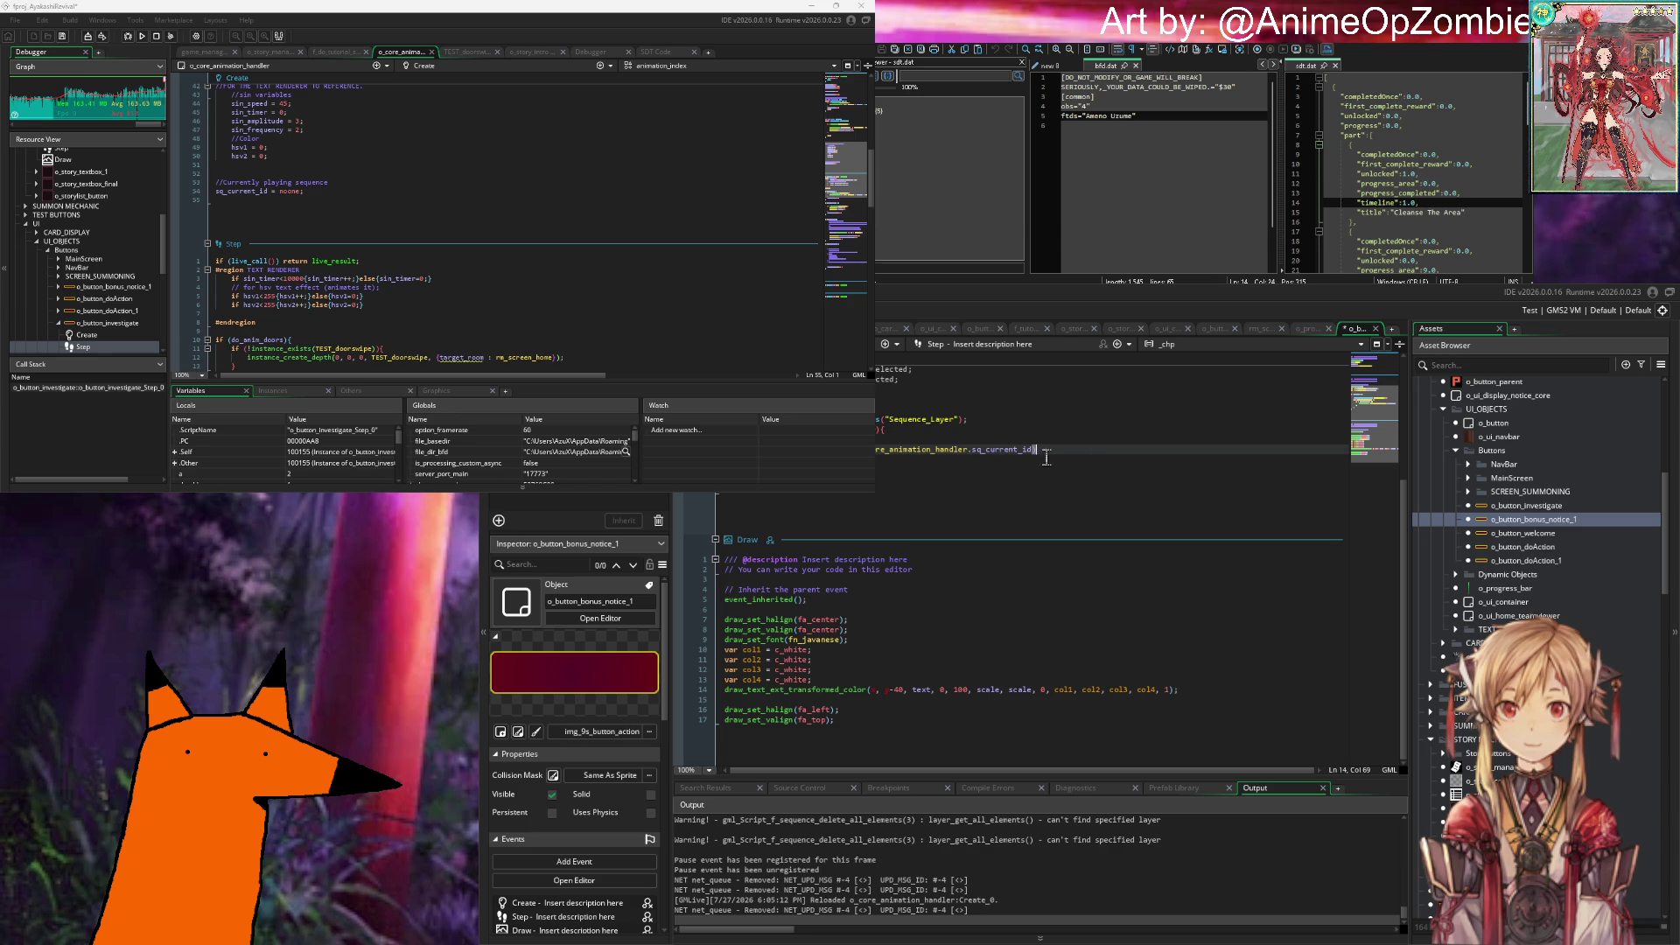
pyautogui.moveTo(963, 458)
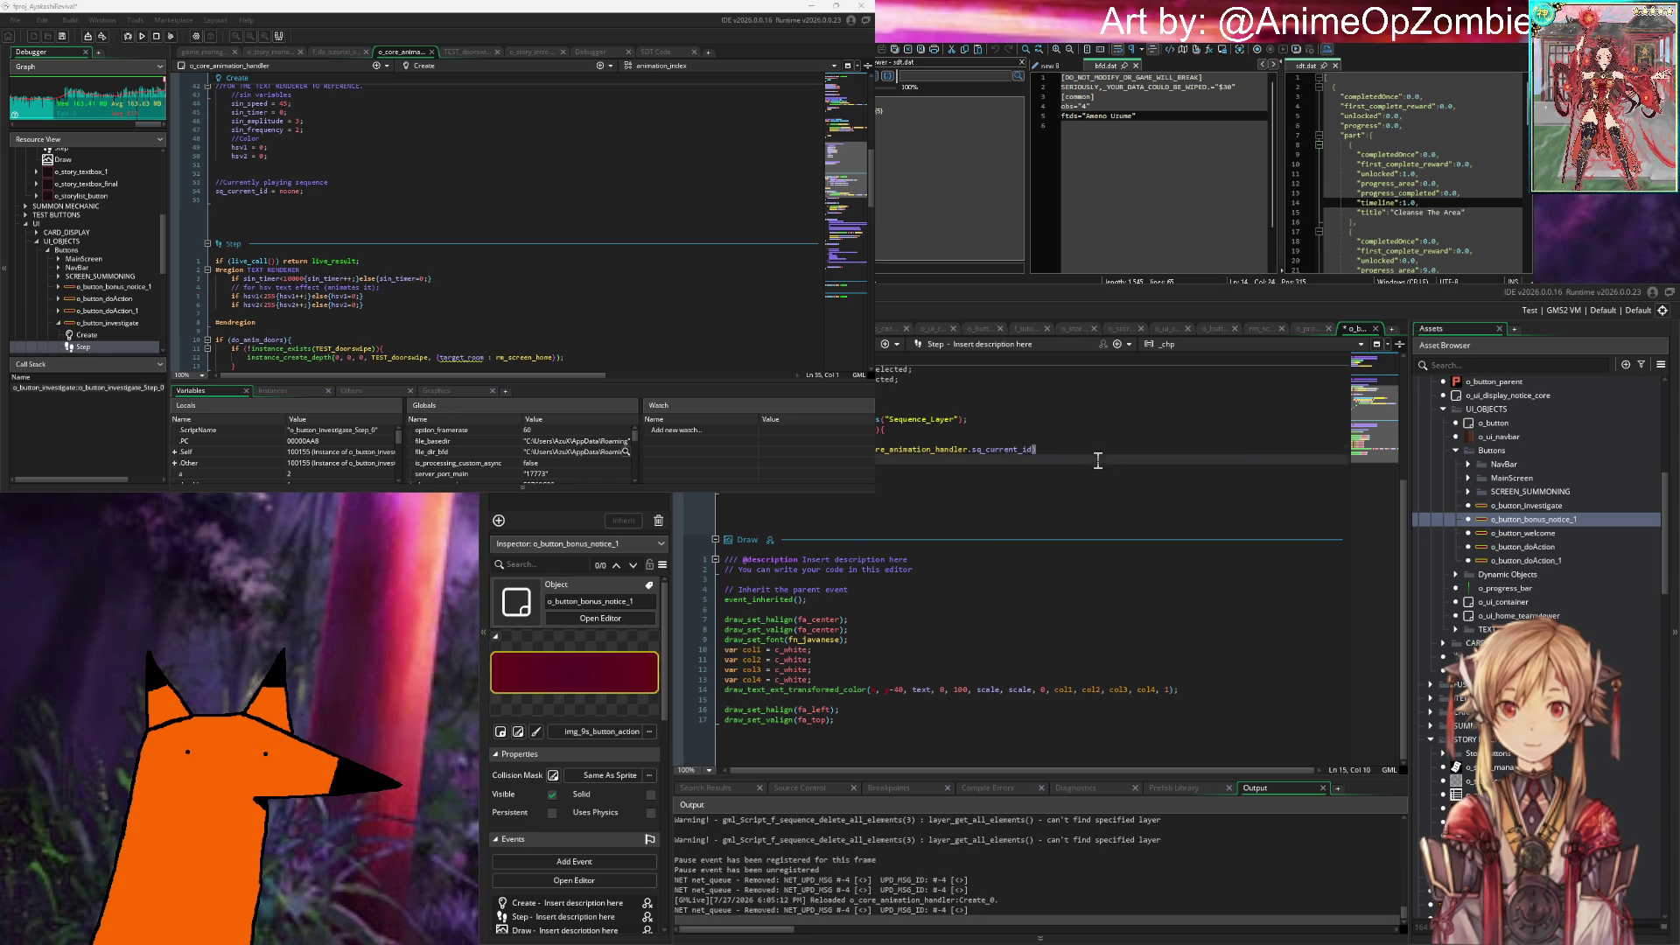
pyautogui.write(')')
pyautogui.press('Return')
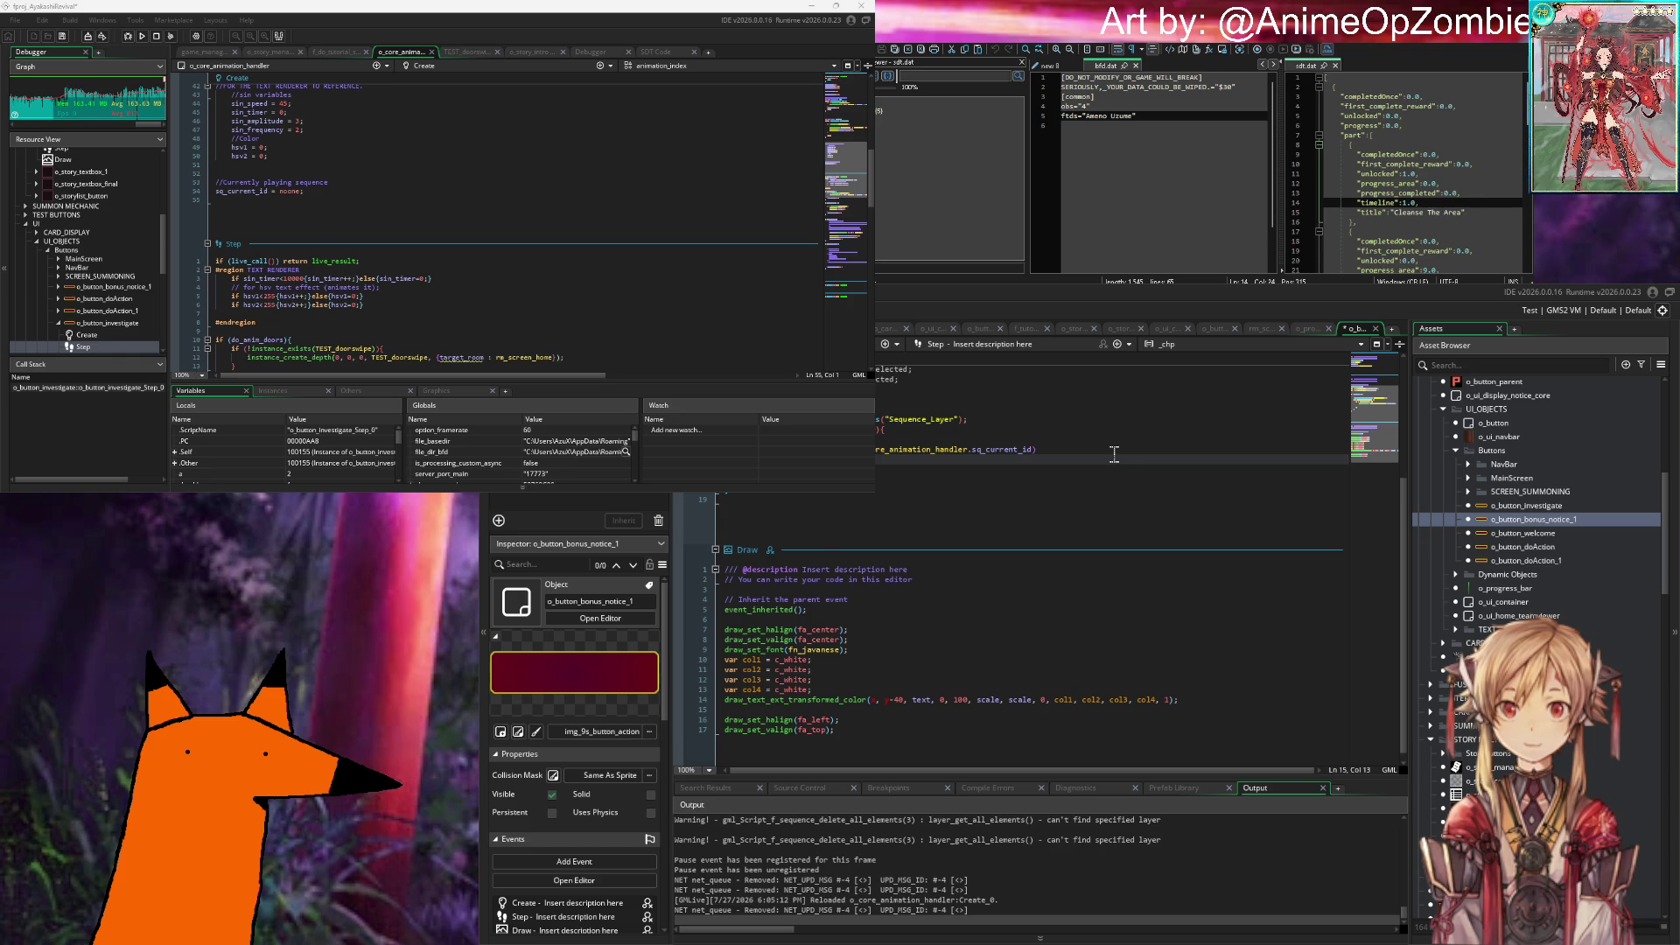
pyautogui.write('instan')
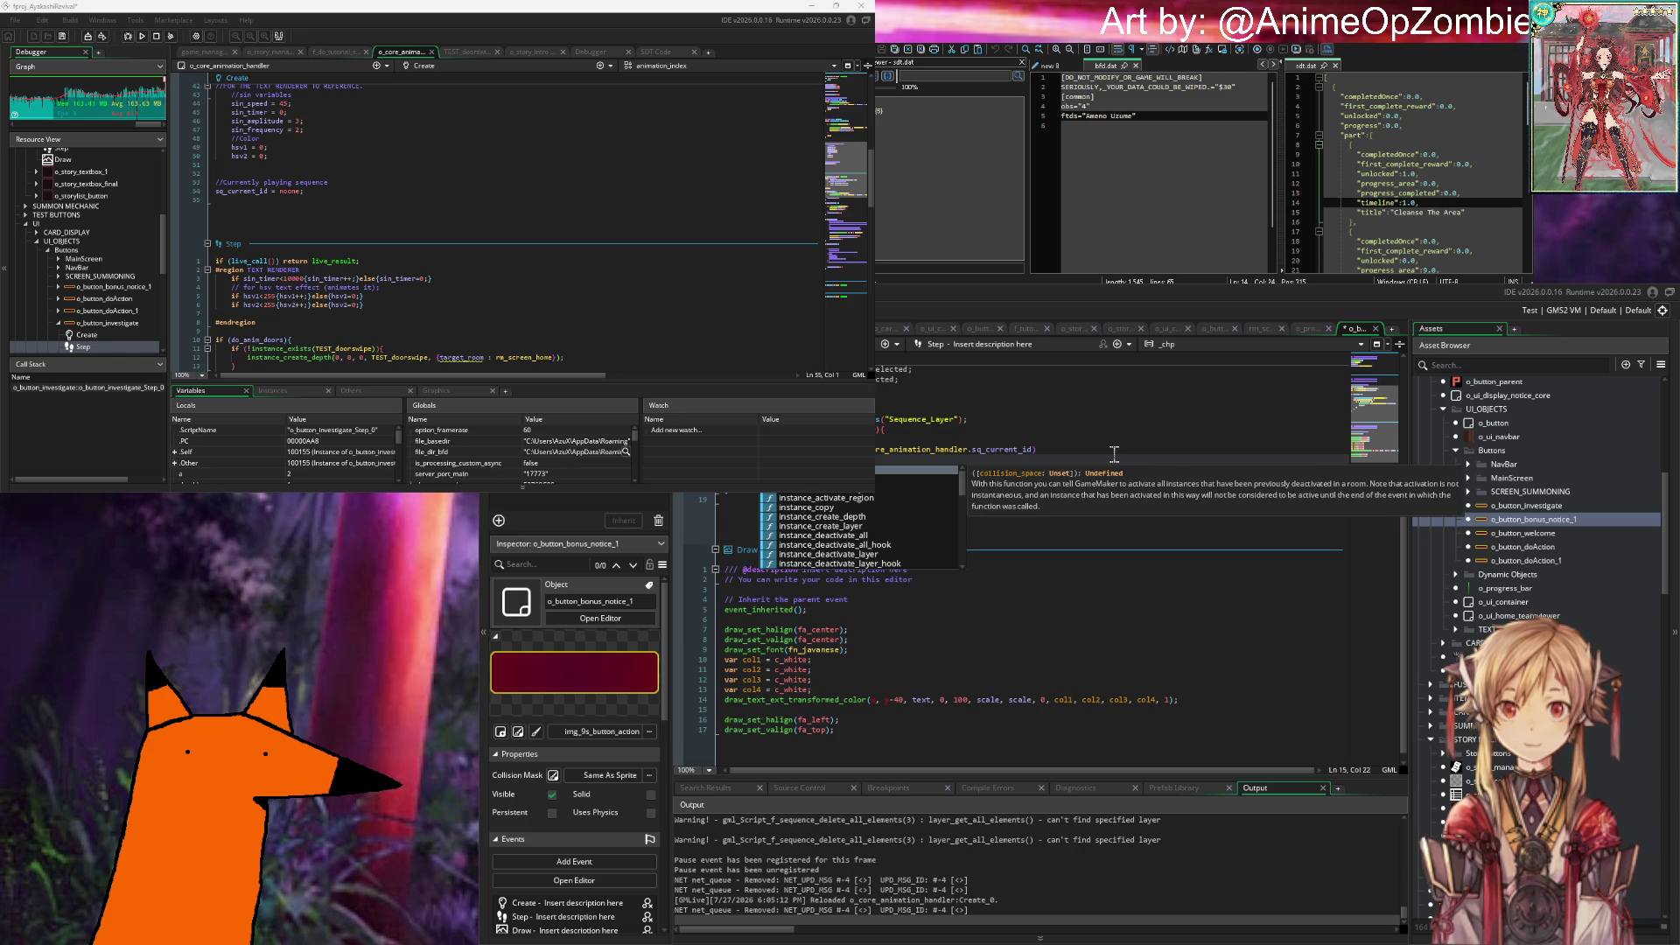
pyautogui.write('destroy(self)')
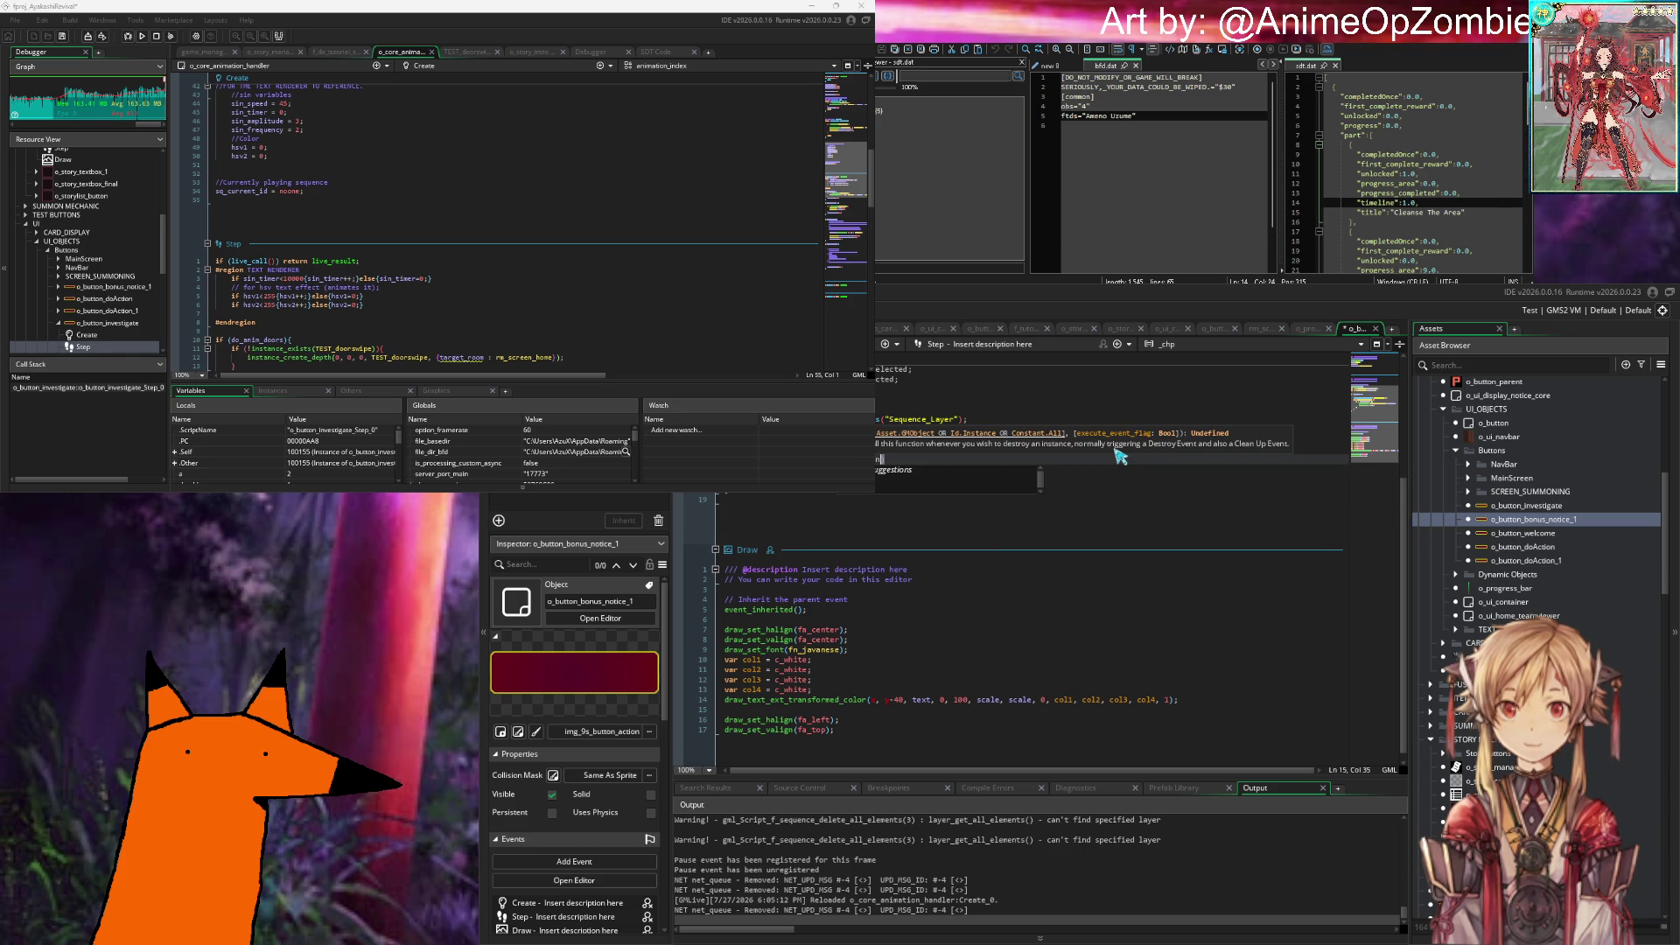
pyautogui.write('stance);')
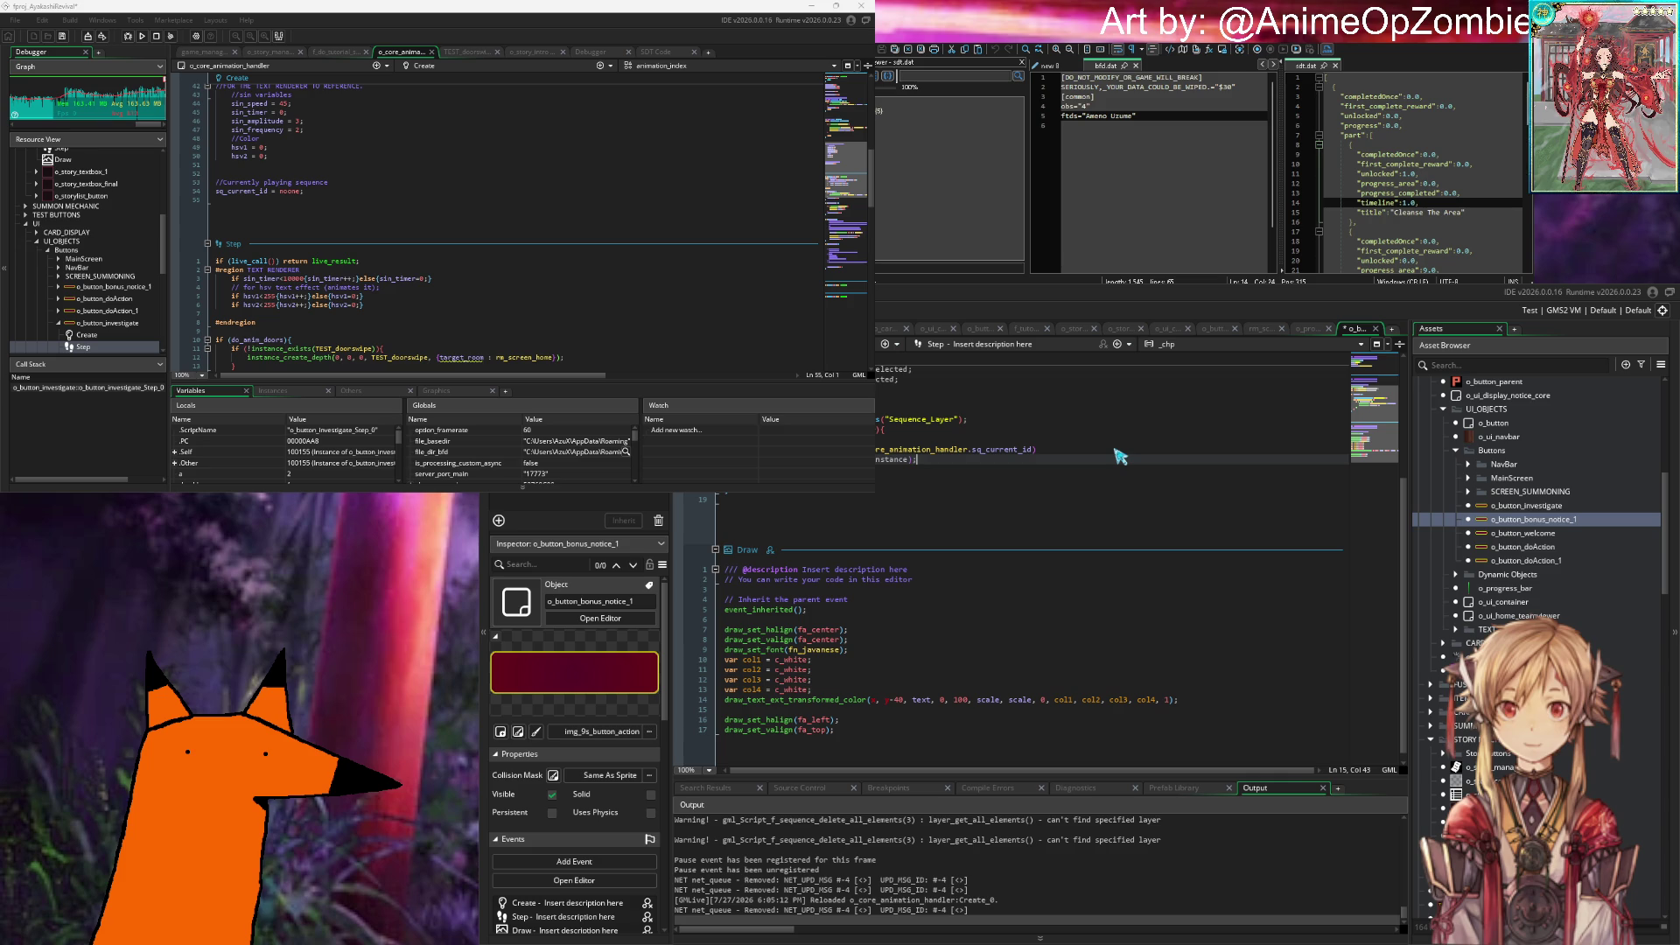
pyautogui.hotkey('ctrl', 's')
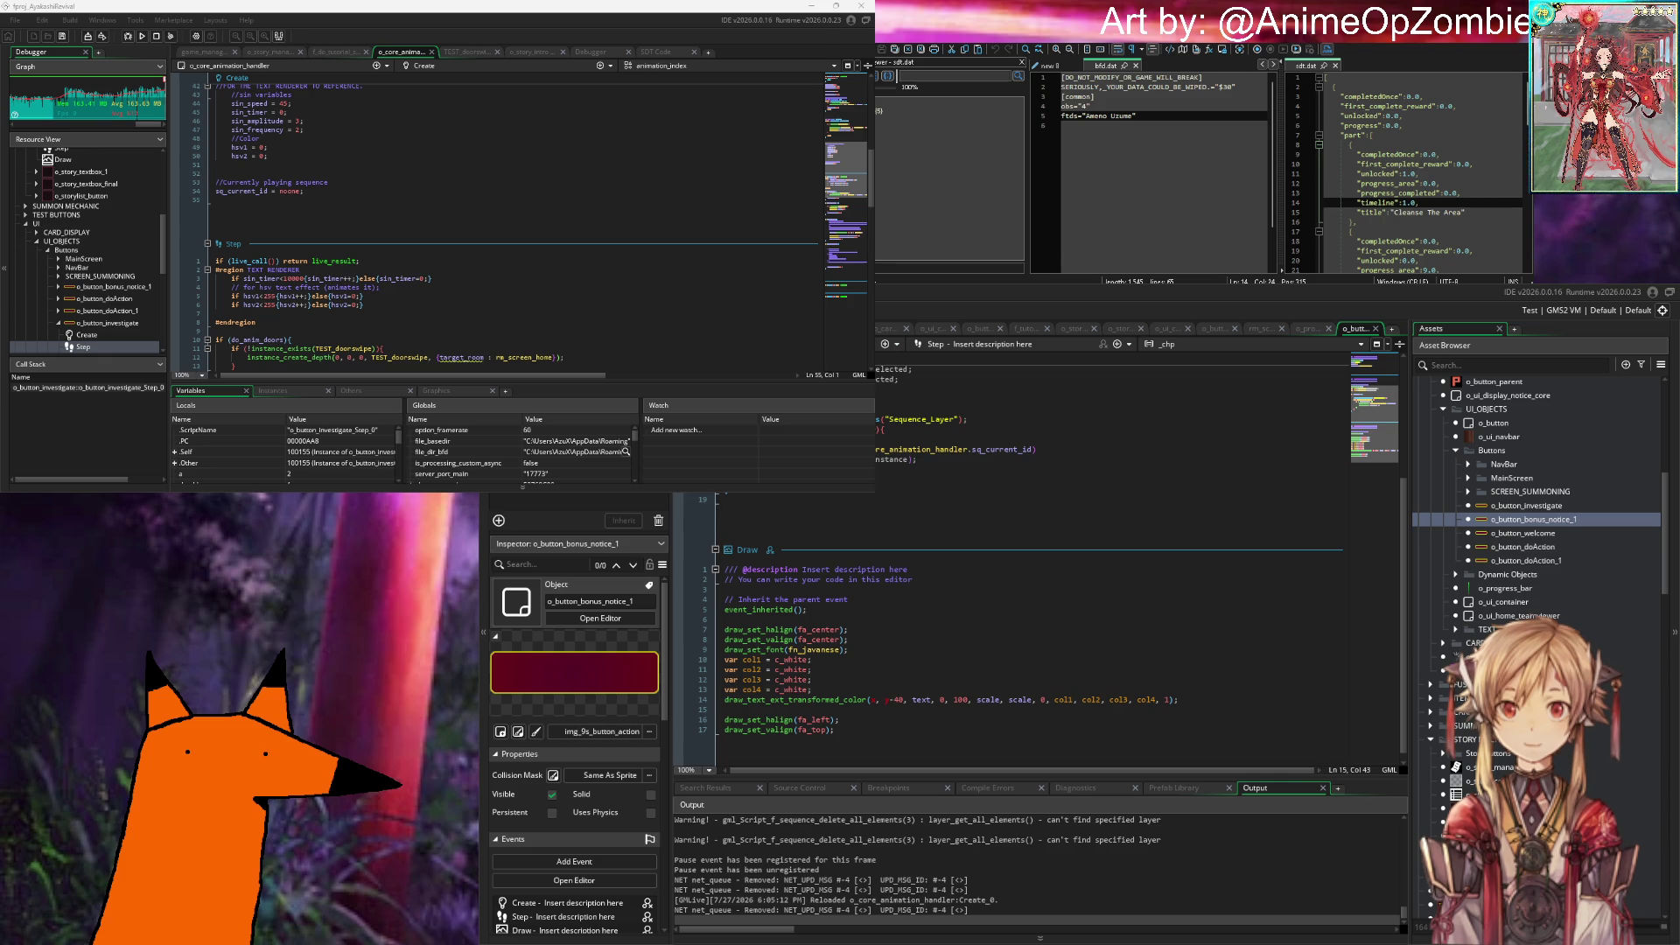
pyautogui.click(373, 184)
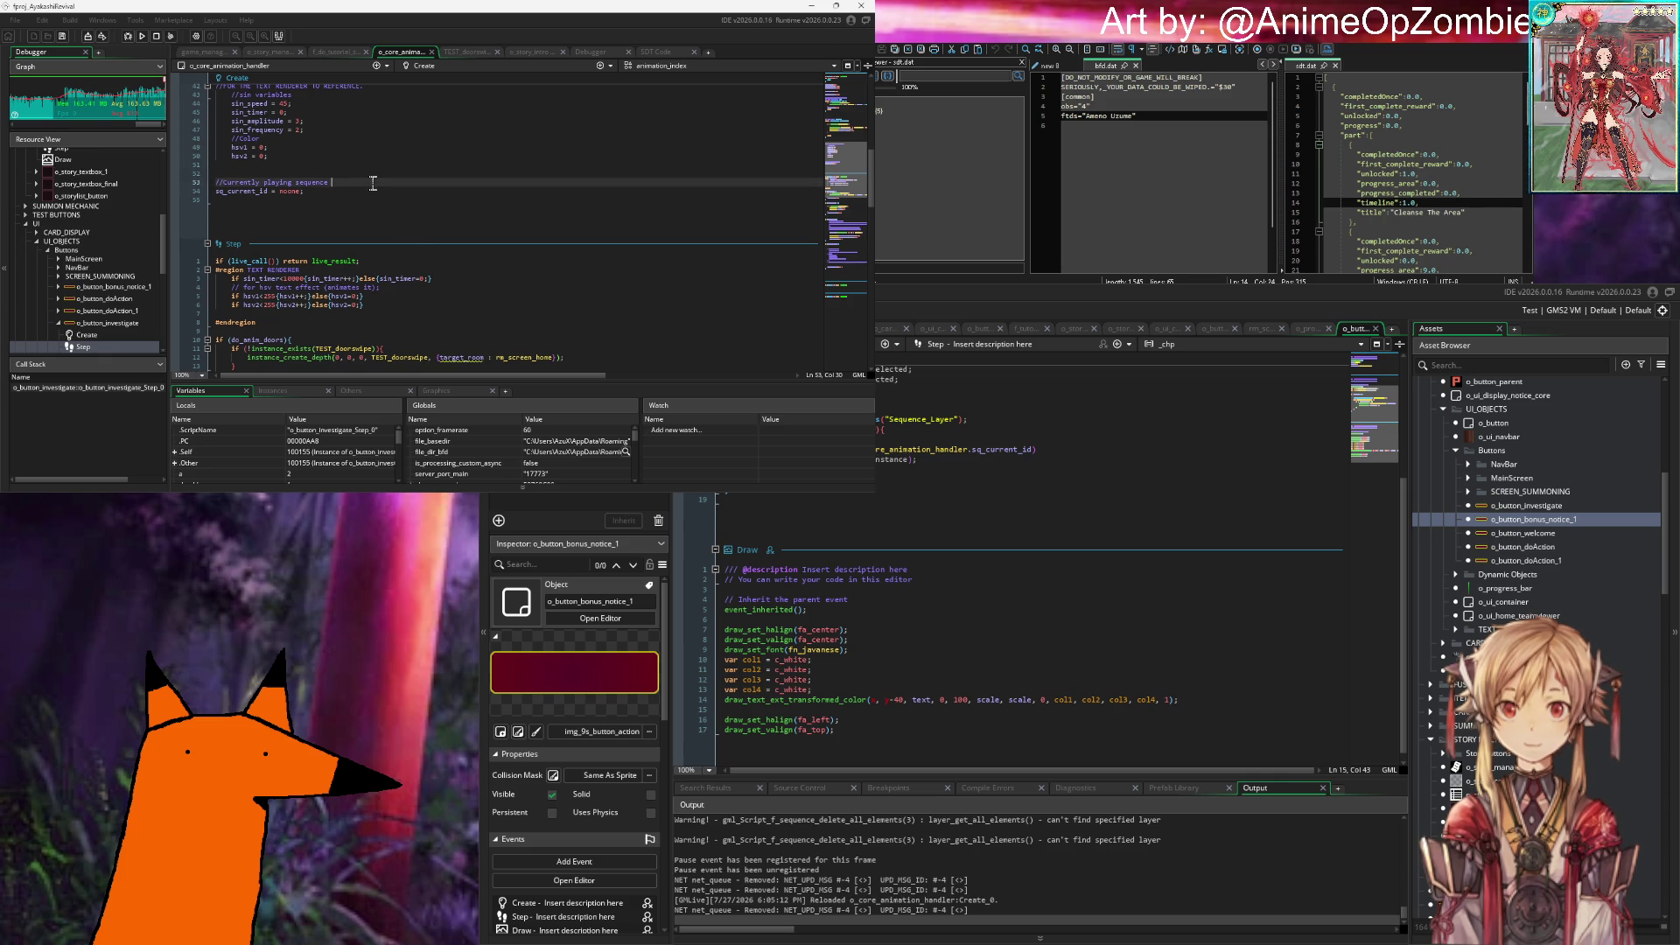
# Step: Insert a blank line below the comment in the Create event
pyautogui.scroll(10, 376, 182)
pyautogui.scroll(-9, 378, 182)
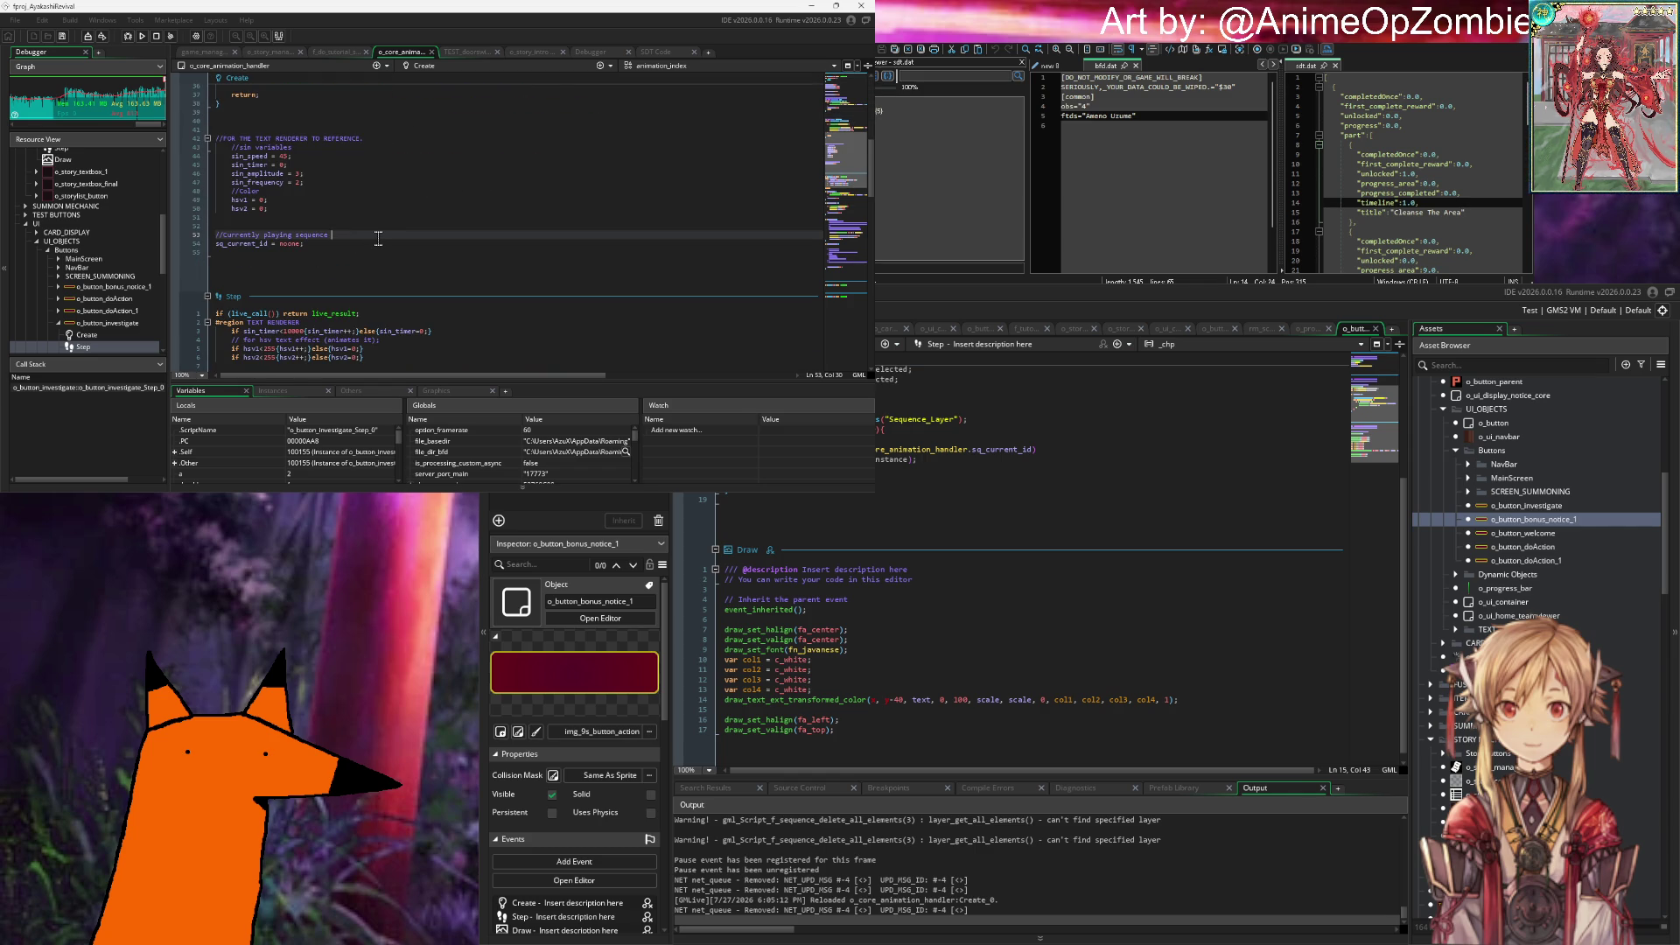
pyautogui.press('Return')
pyautogui.press('Down')
pyautogui.press('End')
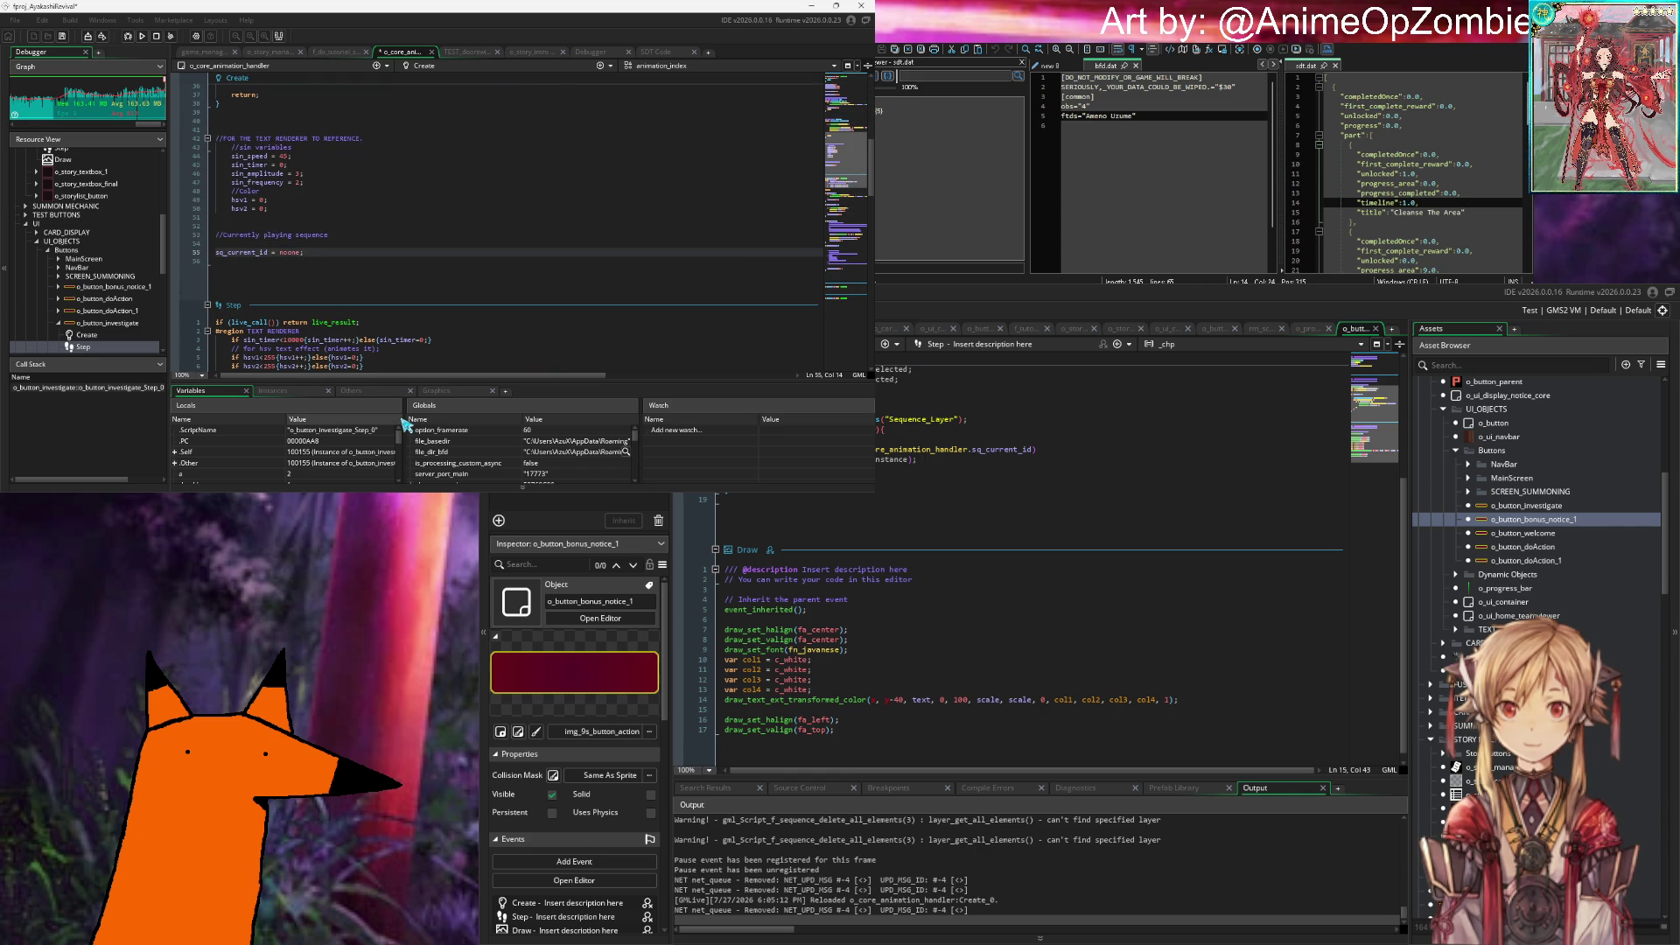
pyautogui.press('Down')
pyautogui.scroll(-6, 376, 168)
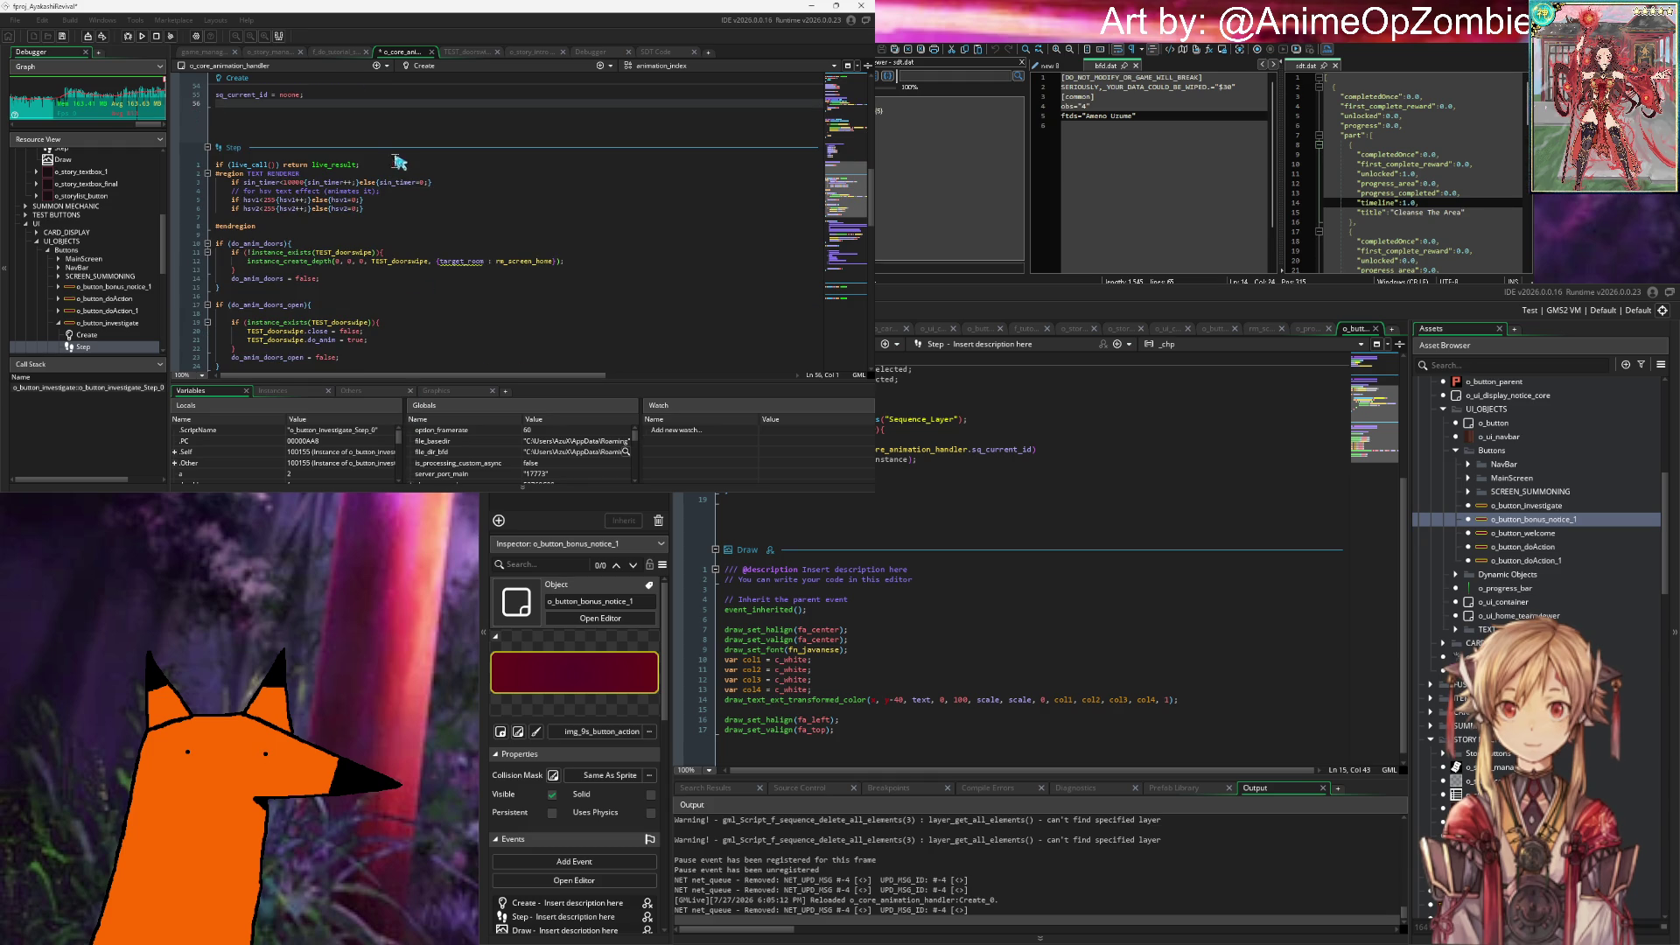
# Step: Collapse the TEXT RENDERER region and add a #region heading above the door Step code
pyautogui.click(374, 165)
pyautogui.scroll(3, 268, 185)
pyautogui.scroll(-3, 268, 185)
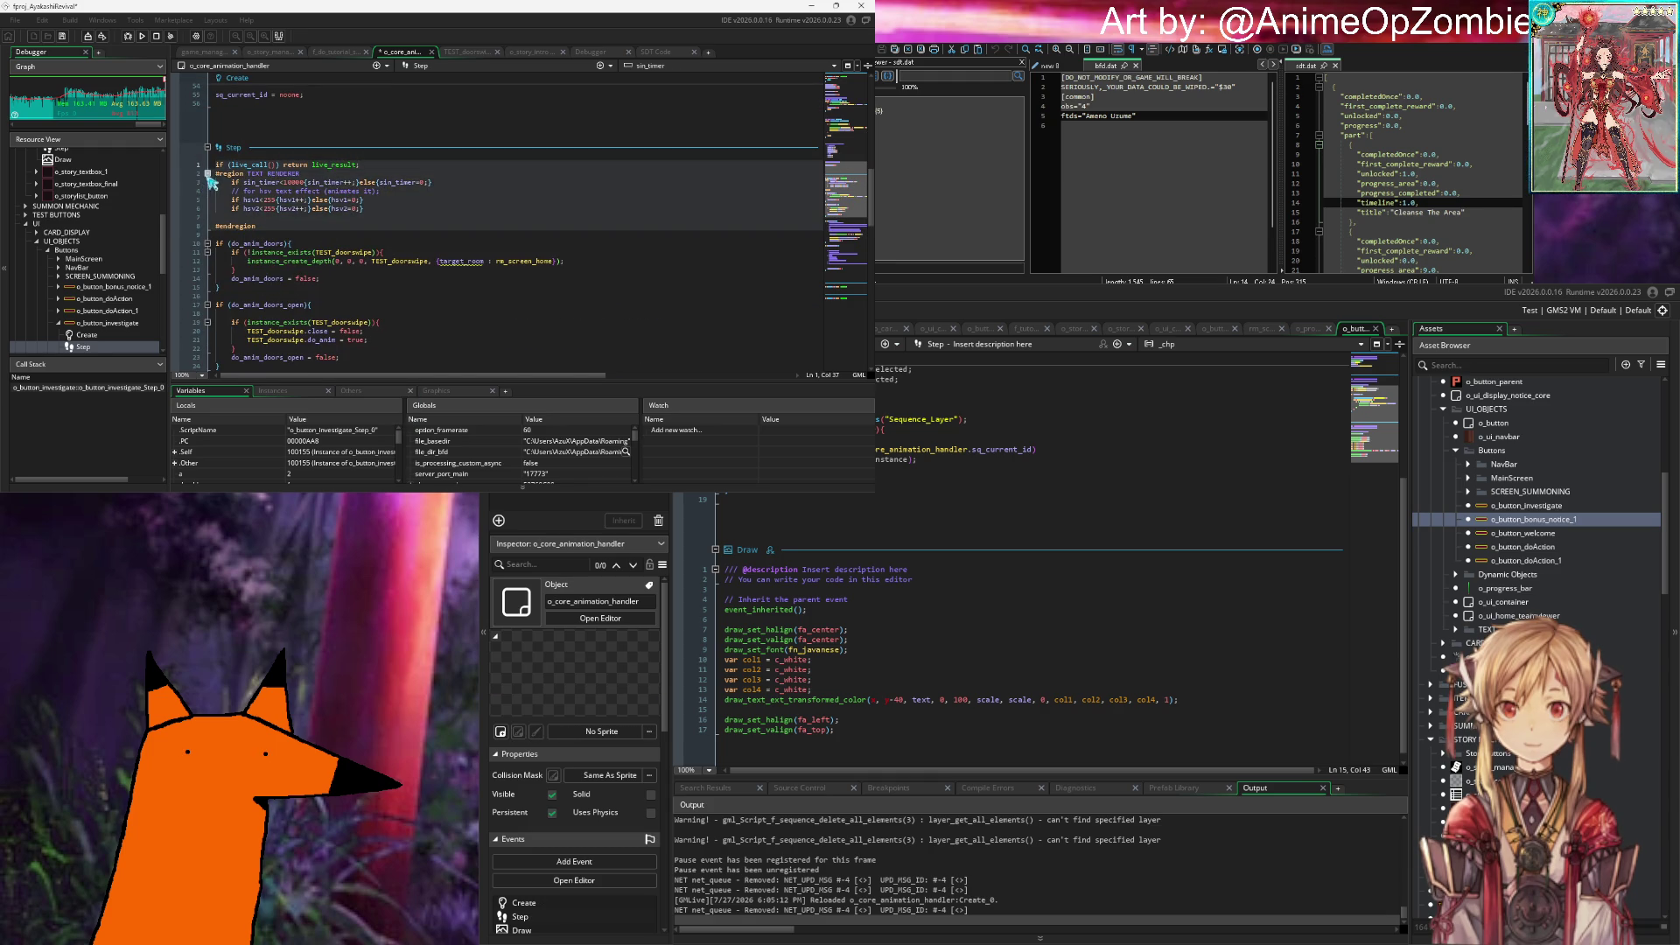
pyautogui.click(208, 175)
pyautogui.click(317, 192)
pyautogui.scroll(-6, 312, 196)
pyautogui.scroll(6, 308, 201)
pyautogui.press('Up')
pyautogui.press('Return')
pyautogui.write('#region door swee')
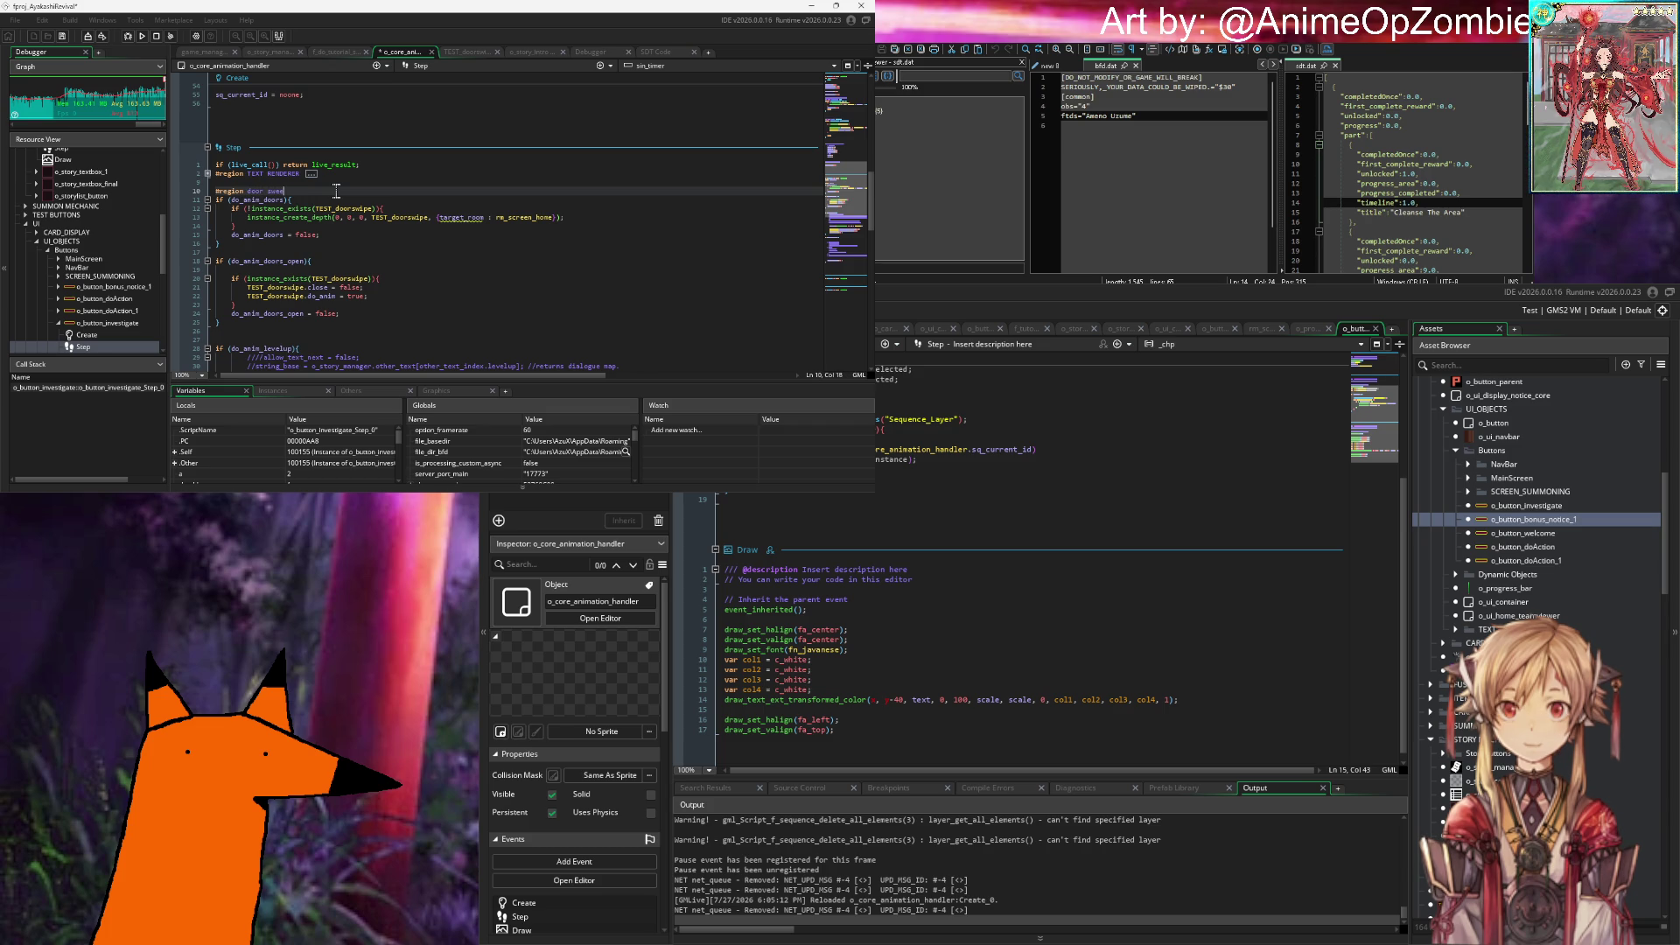
pyautogui.write('animat')
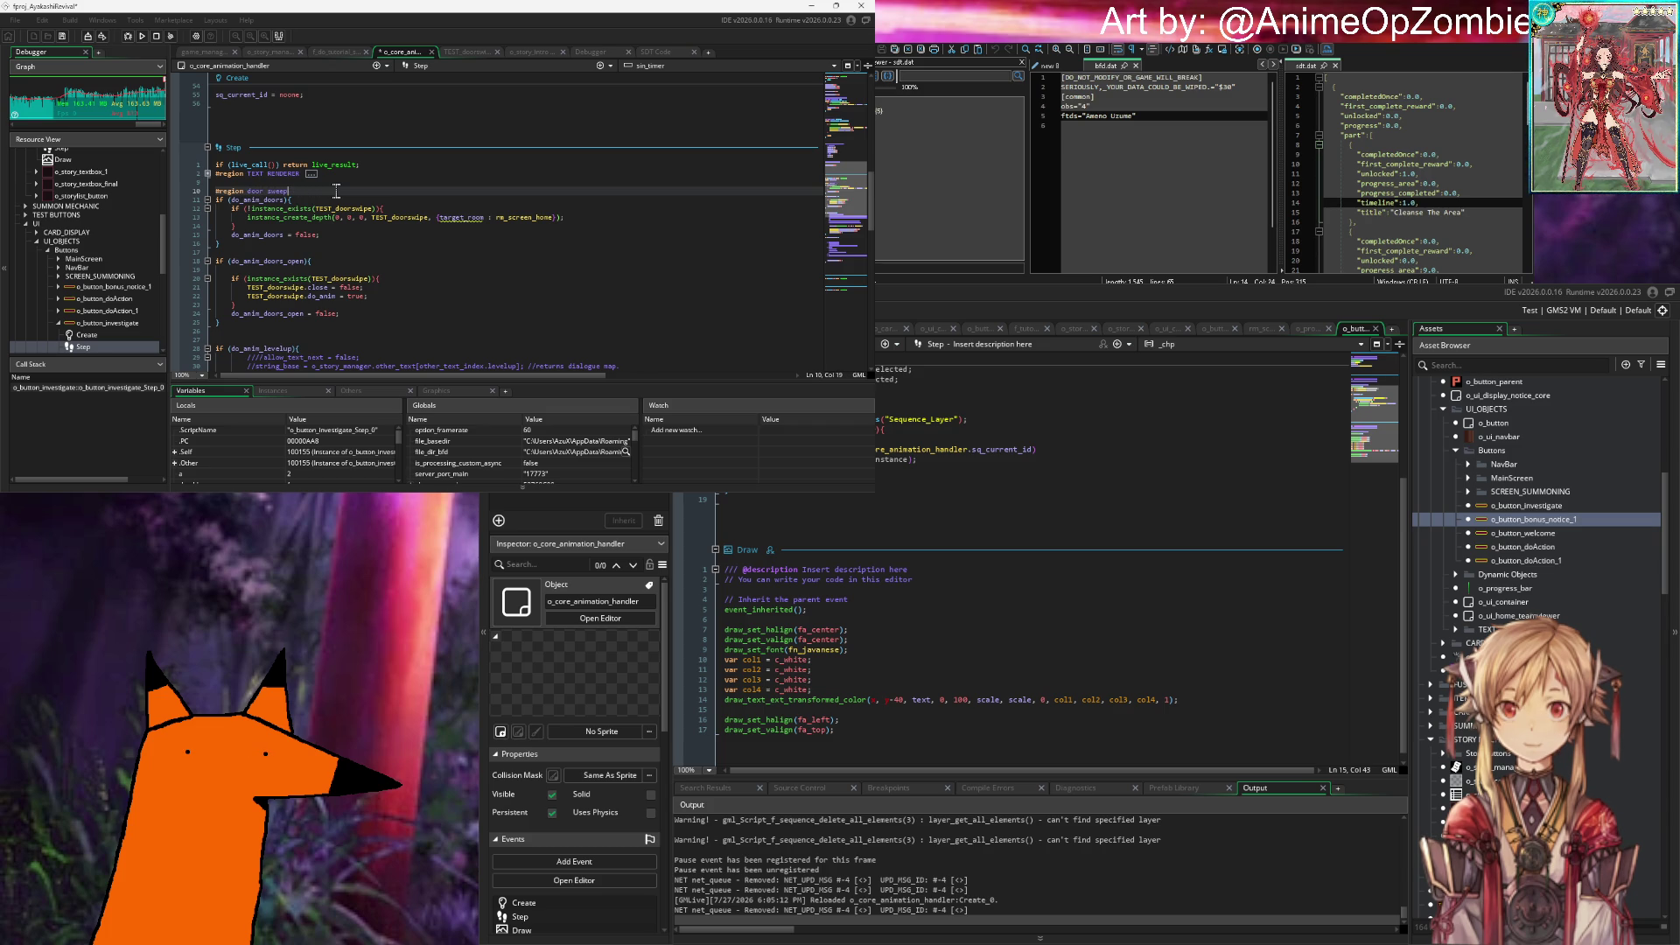
# Step: Close the region with #endregion after the door blocks, fix the indentation, and save
pyautogui.click(281, 325)
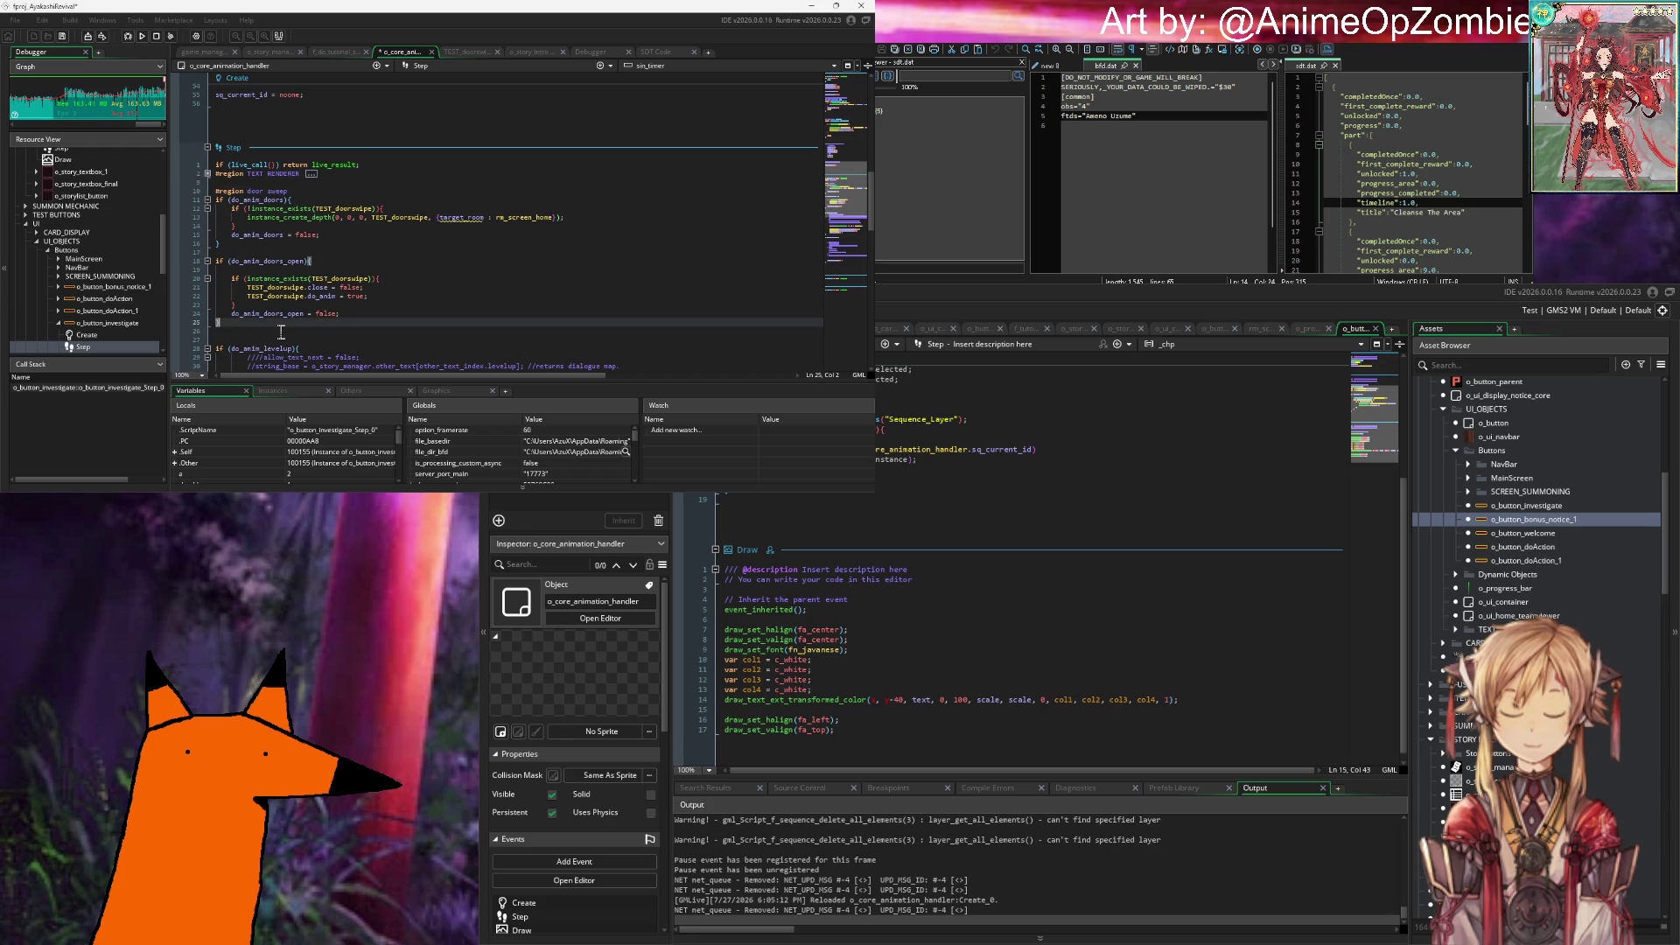
pyautogui.press('Return')
pyautogui.write('#endregion')
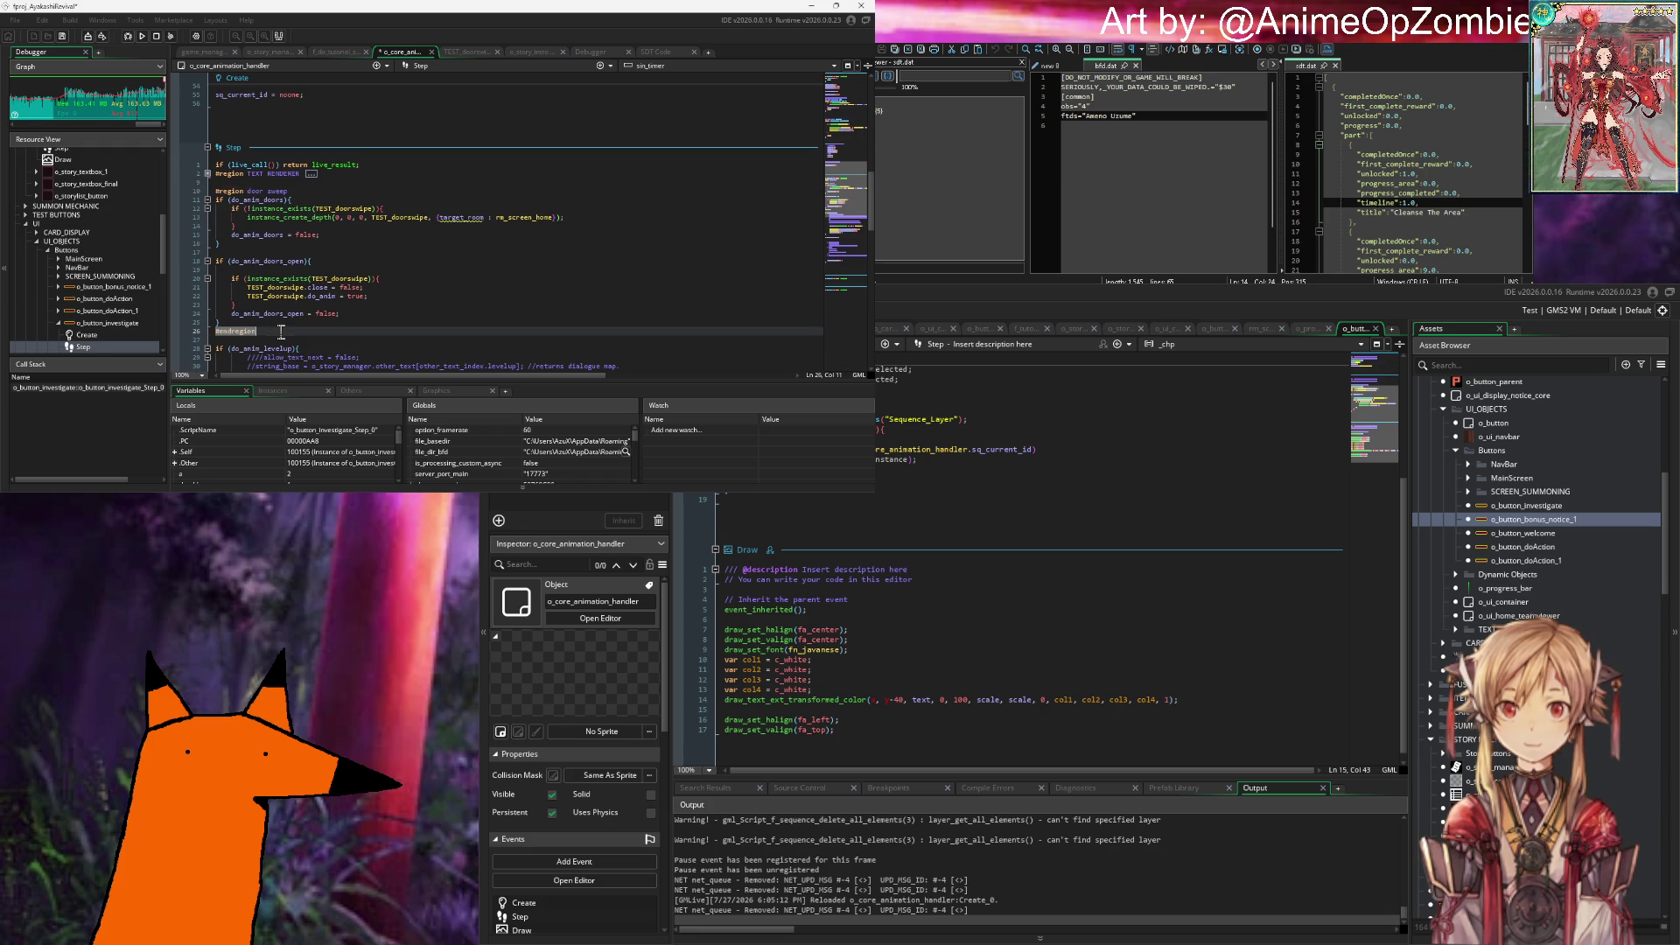
pyautogui.moveTo(297, 322)
pyautogui.mouseDown()
pyautogui.moveTo(289, 261)
pyautogui.moveTo(225, 209)
pyautogui.mouseUp()
pyautogui.hotkey('shift', 'Tab')
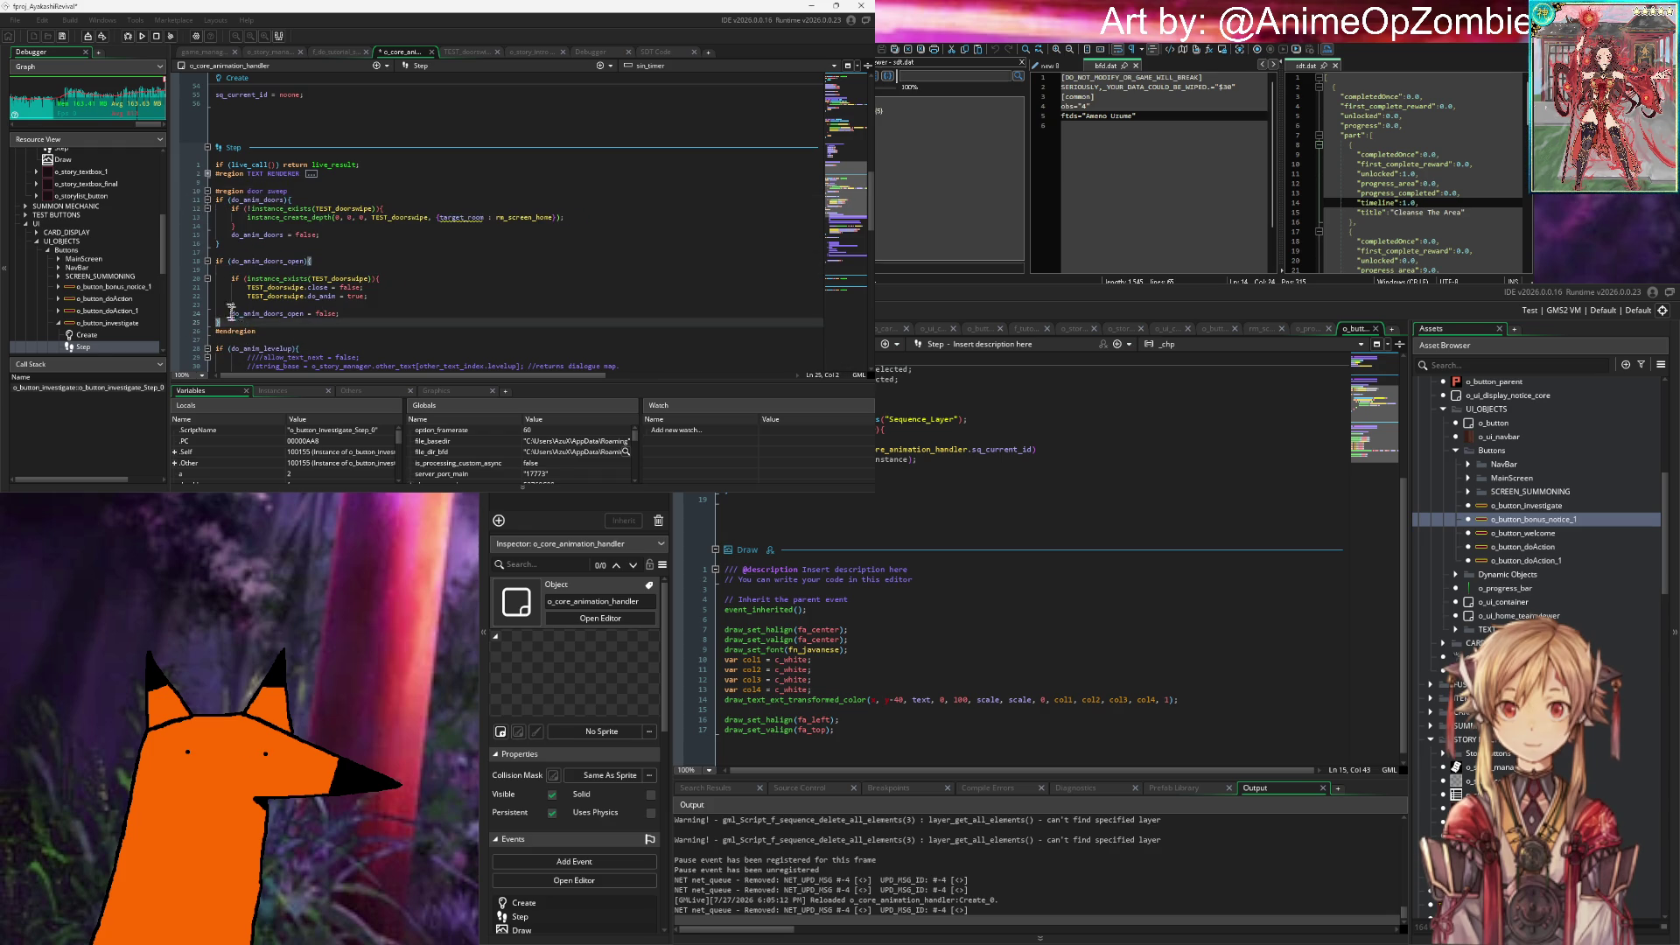
pyautogui.keyDown('shift'); pyautogui.click(172, 201); pyautogui.keyUp('shift')
pyautogui.press('Tab')
pyautogui.click(411, 245)
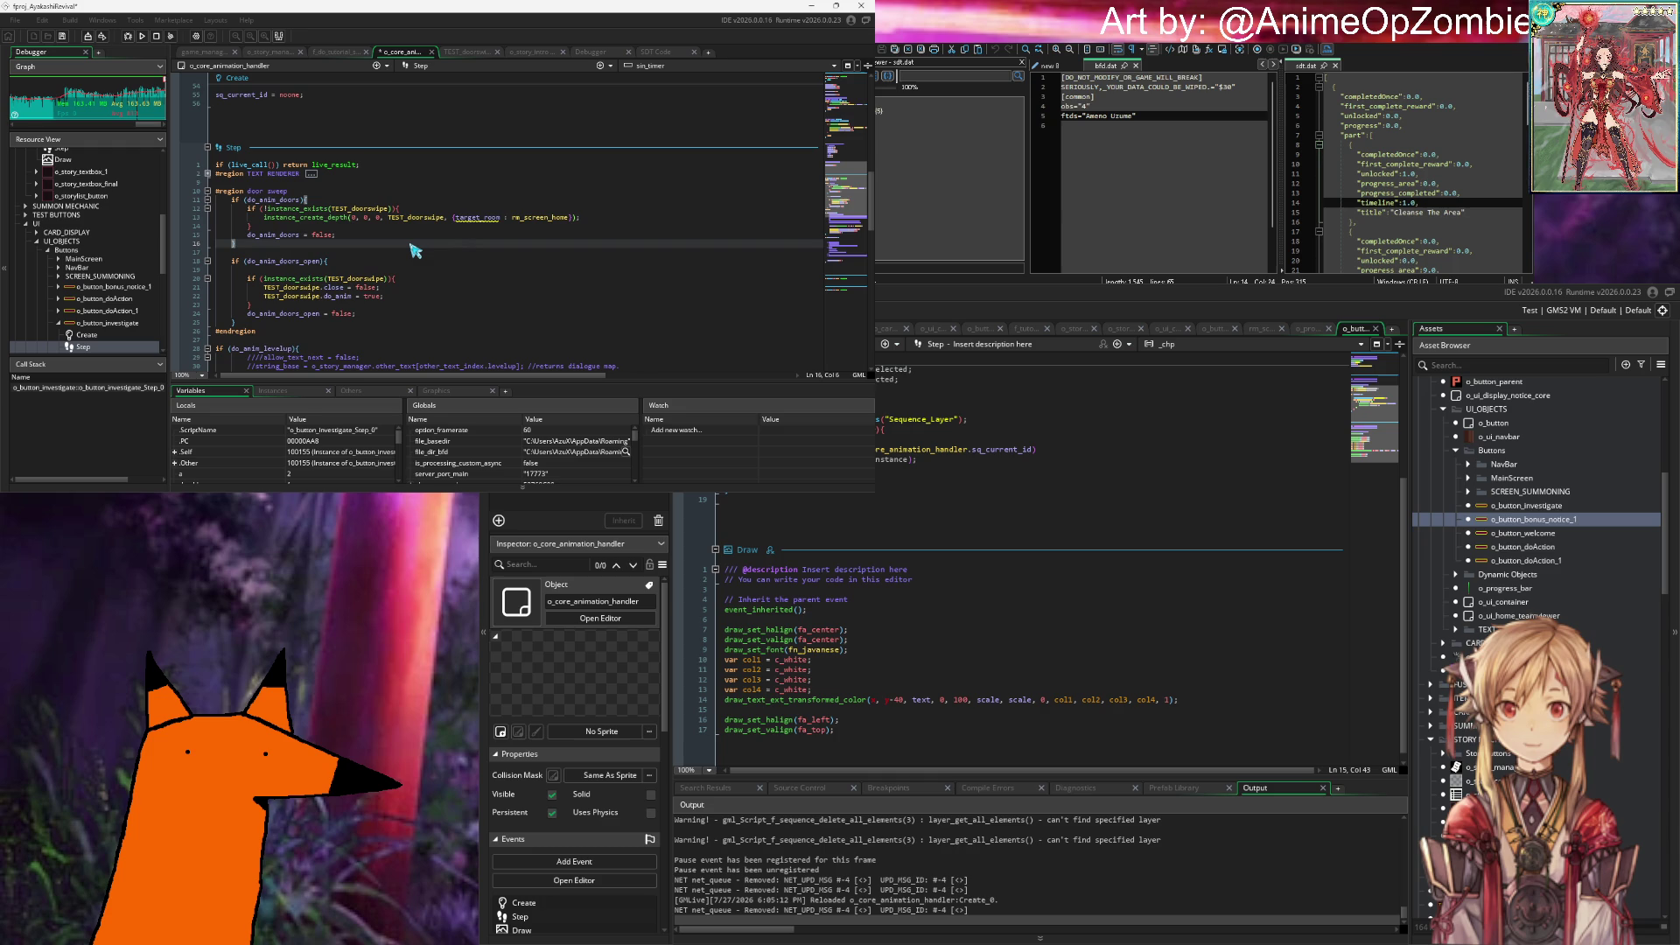
pyautogui.hotkey('ctrl', 's')
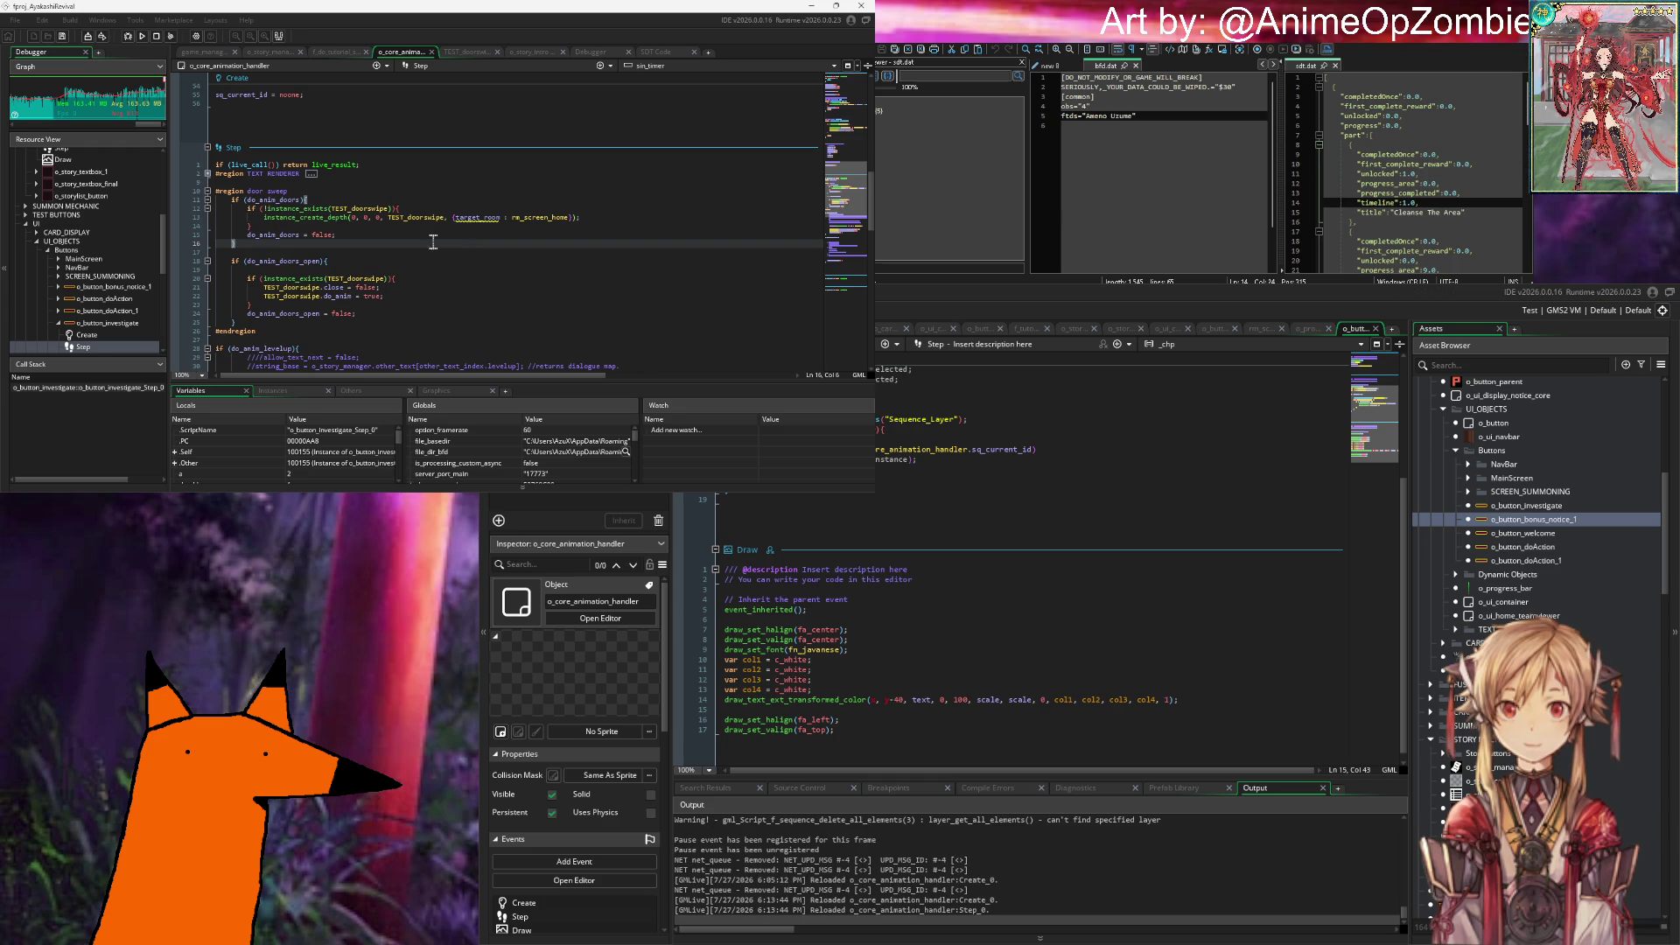
# Step: Check the target_room argument of the TEST_doorswipe line and open TEST_doorswipe's code
pyautogui.moveTo(480, 227)
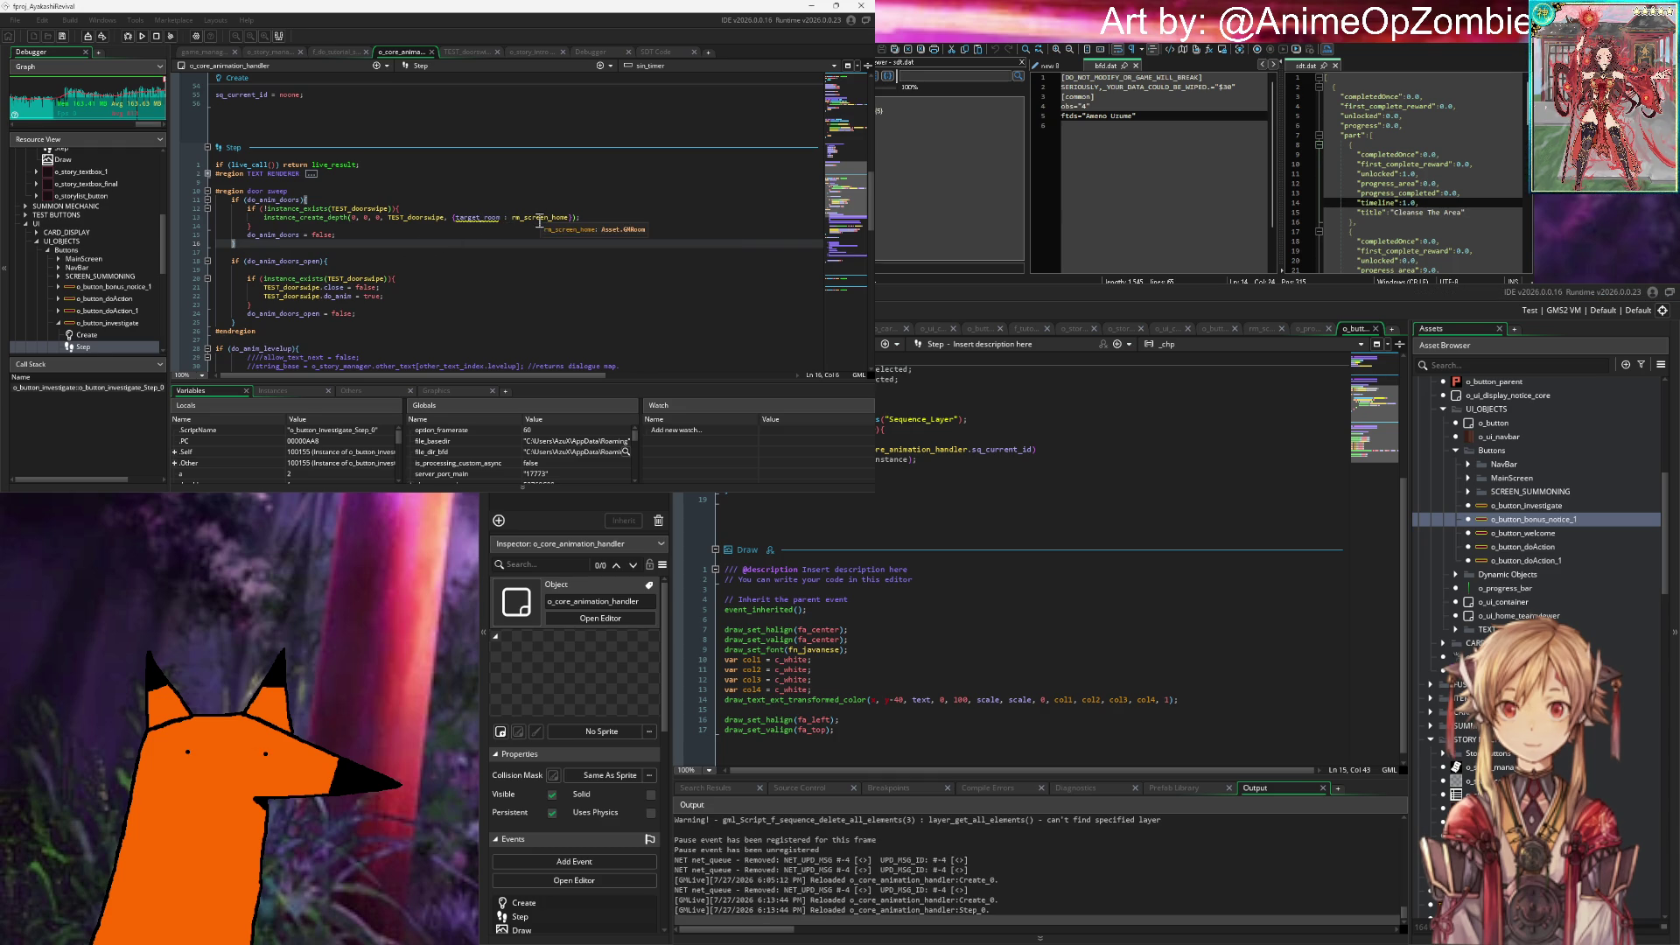
pyautogui.click(625, 219)
pyautogui.moveTo(433, 226)
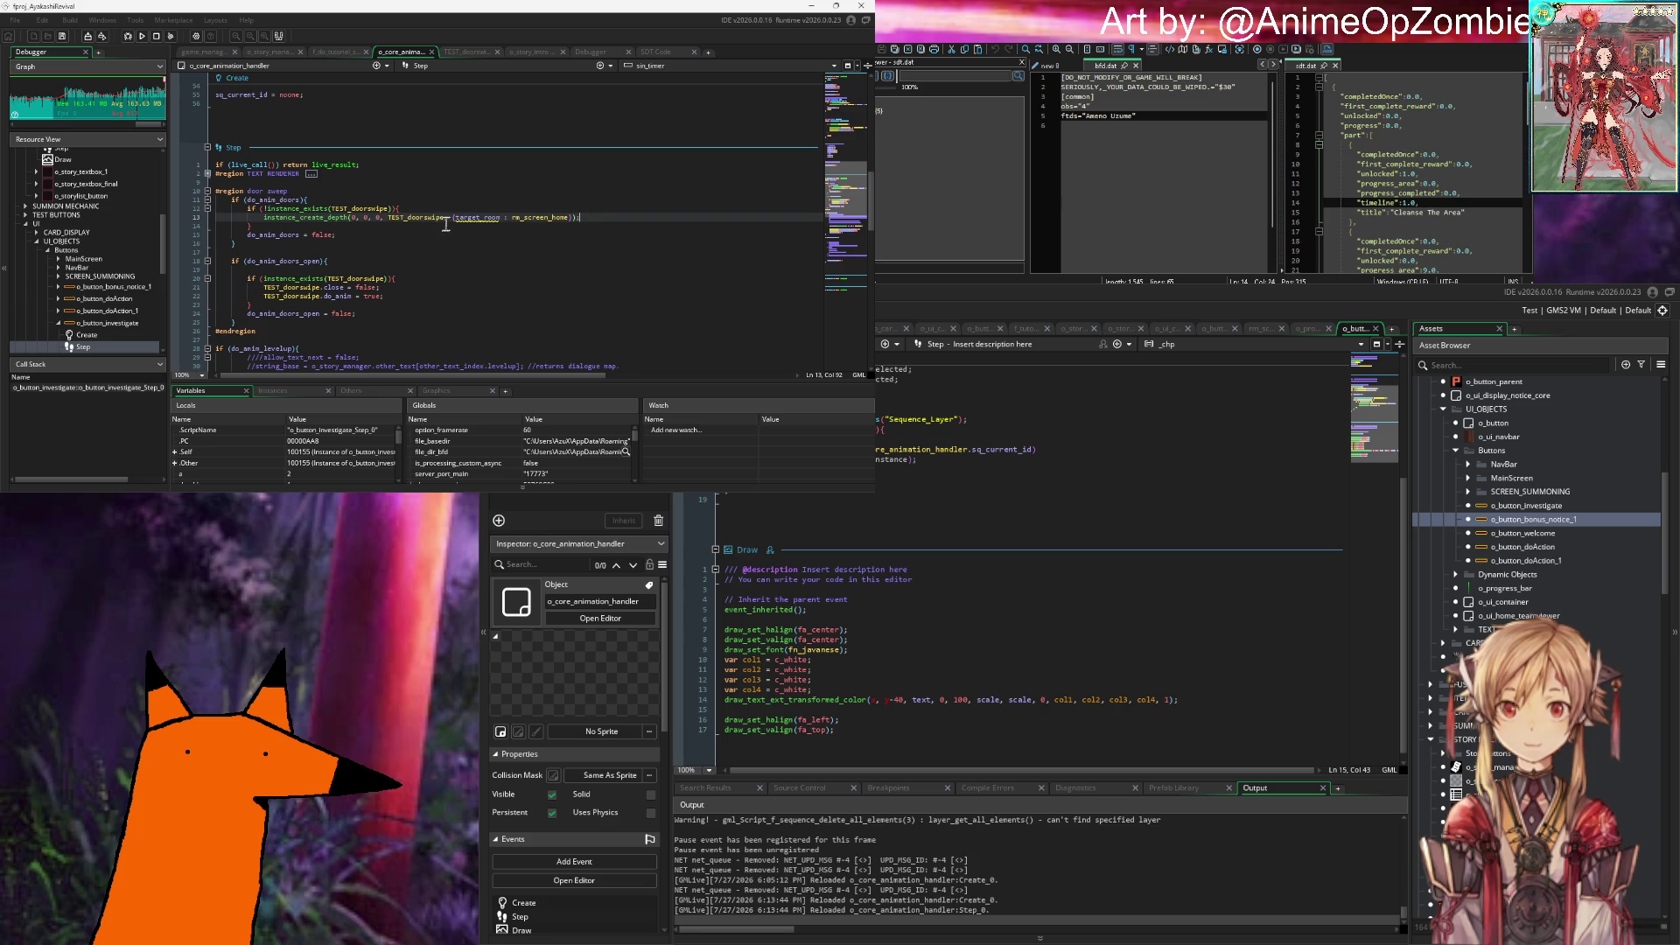
pyautogui.moveTo(445, 220); pyautogui.dragTo(572, 224)
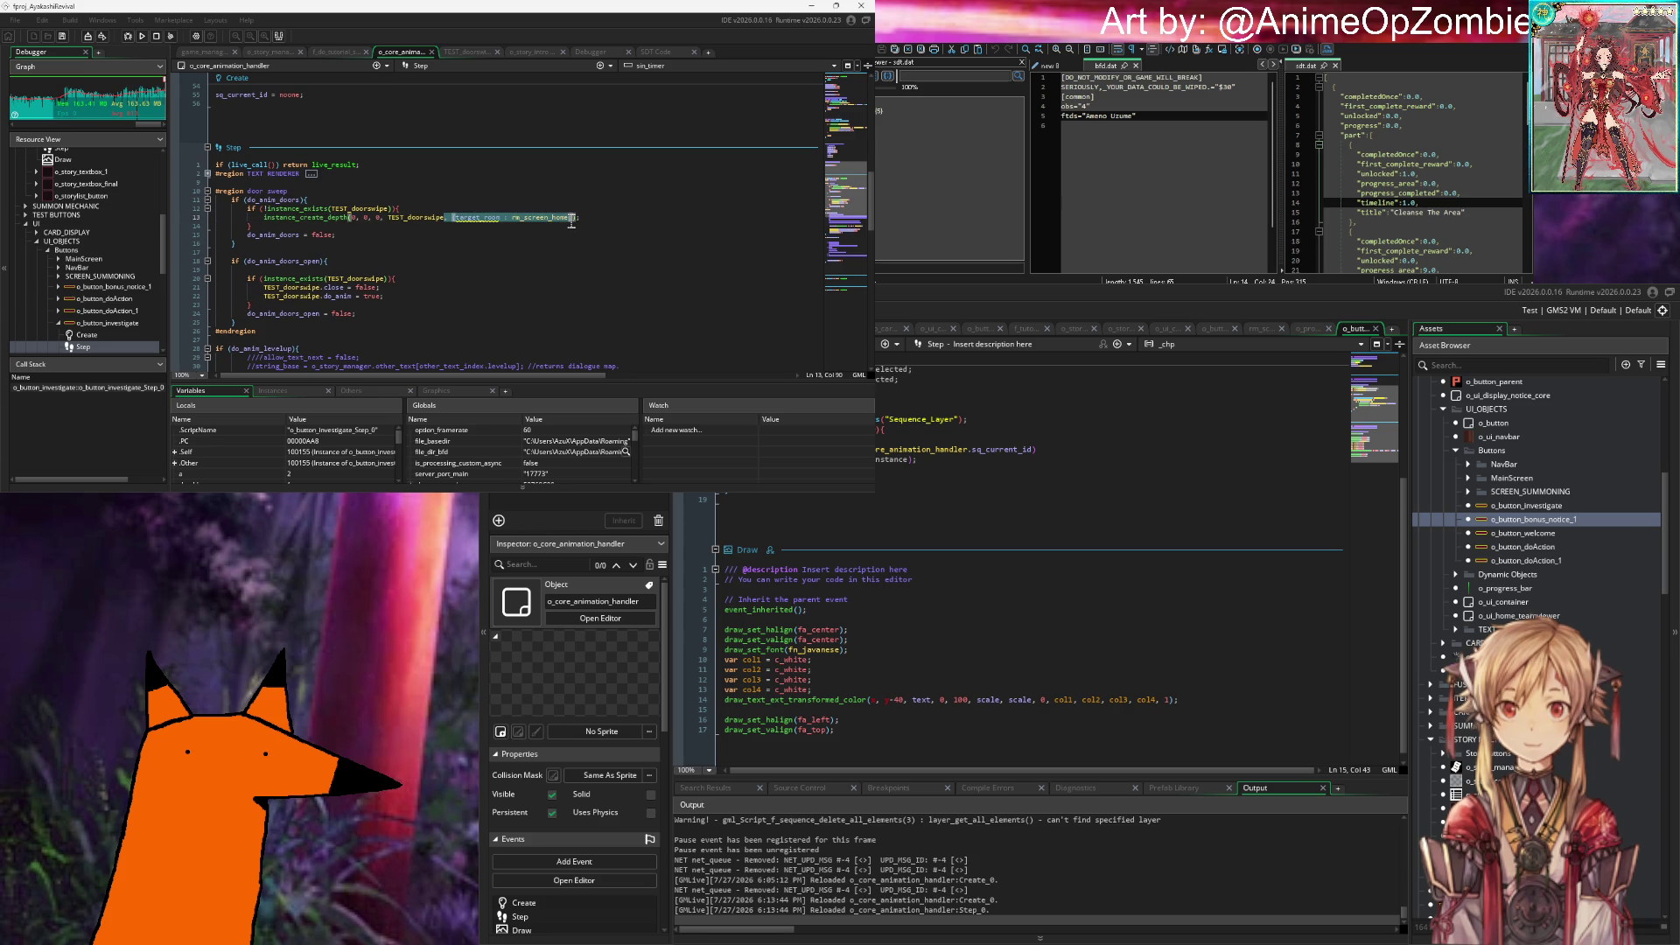
pyautogui.click(615, 238)
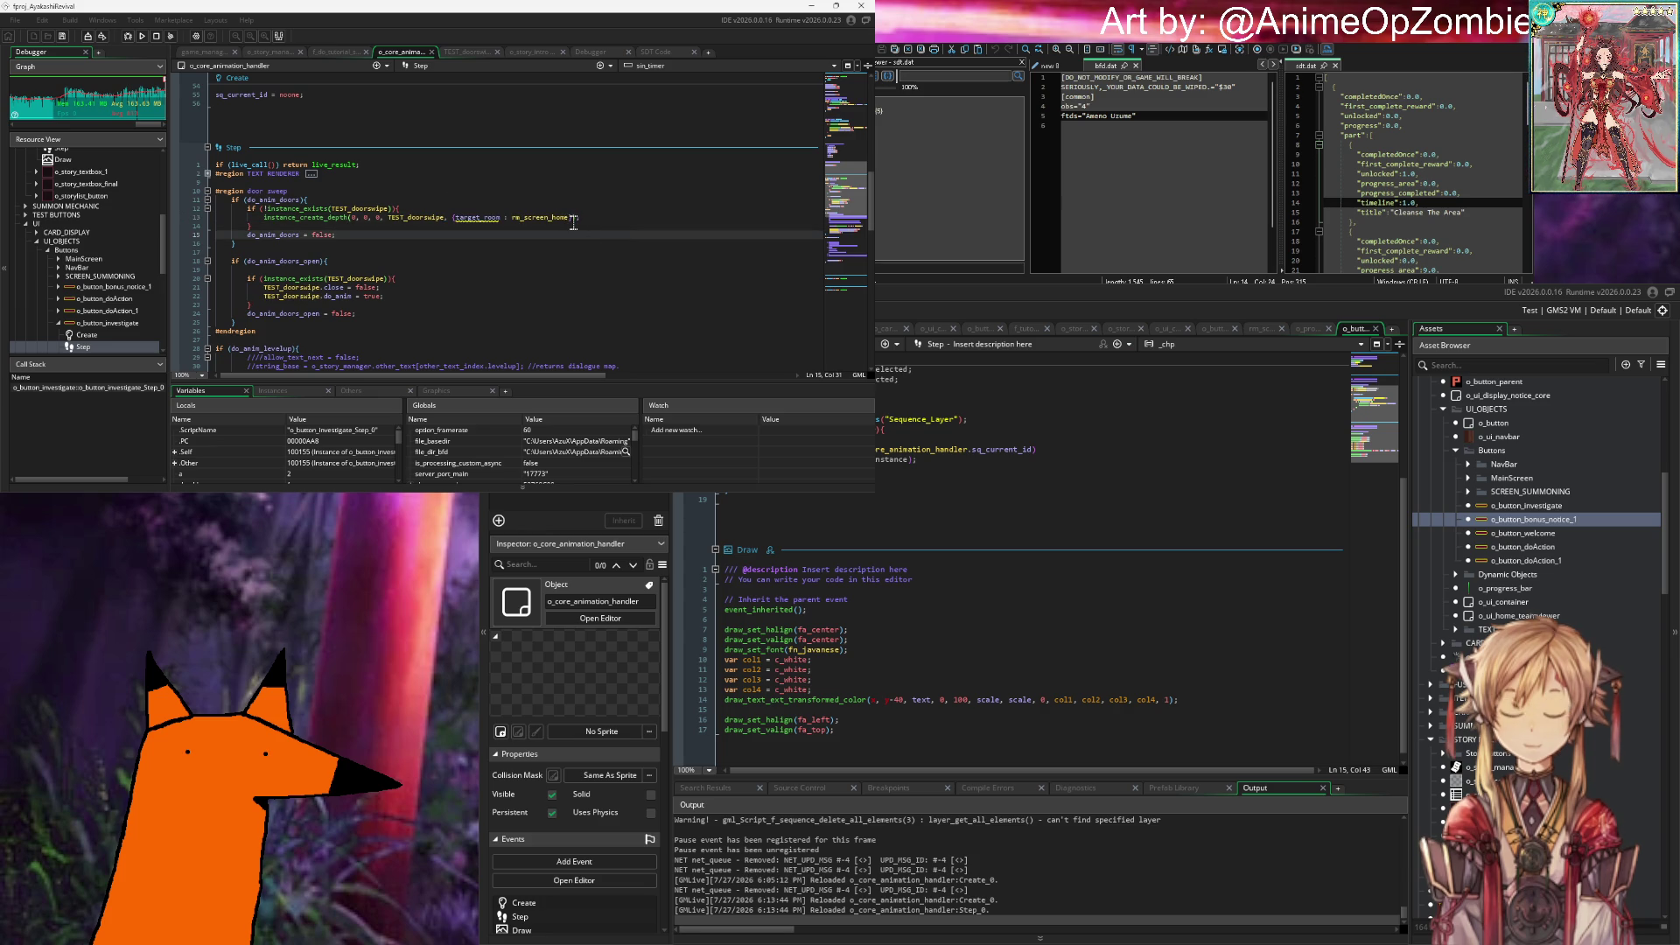
pyautogui.click(444, 226)
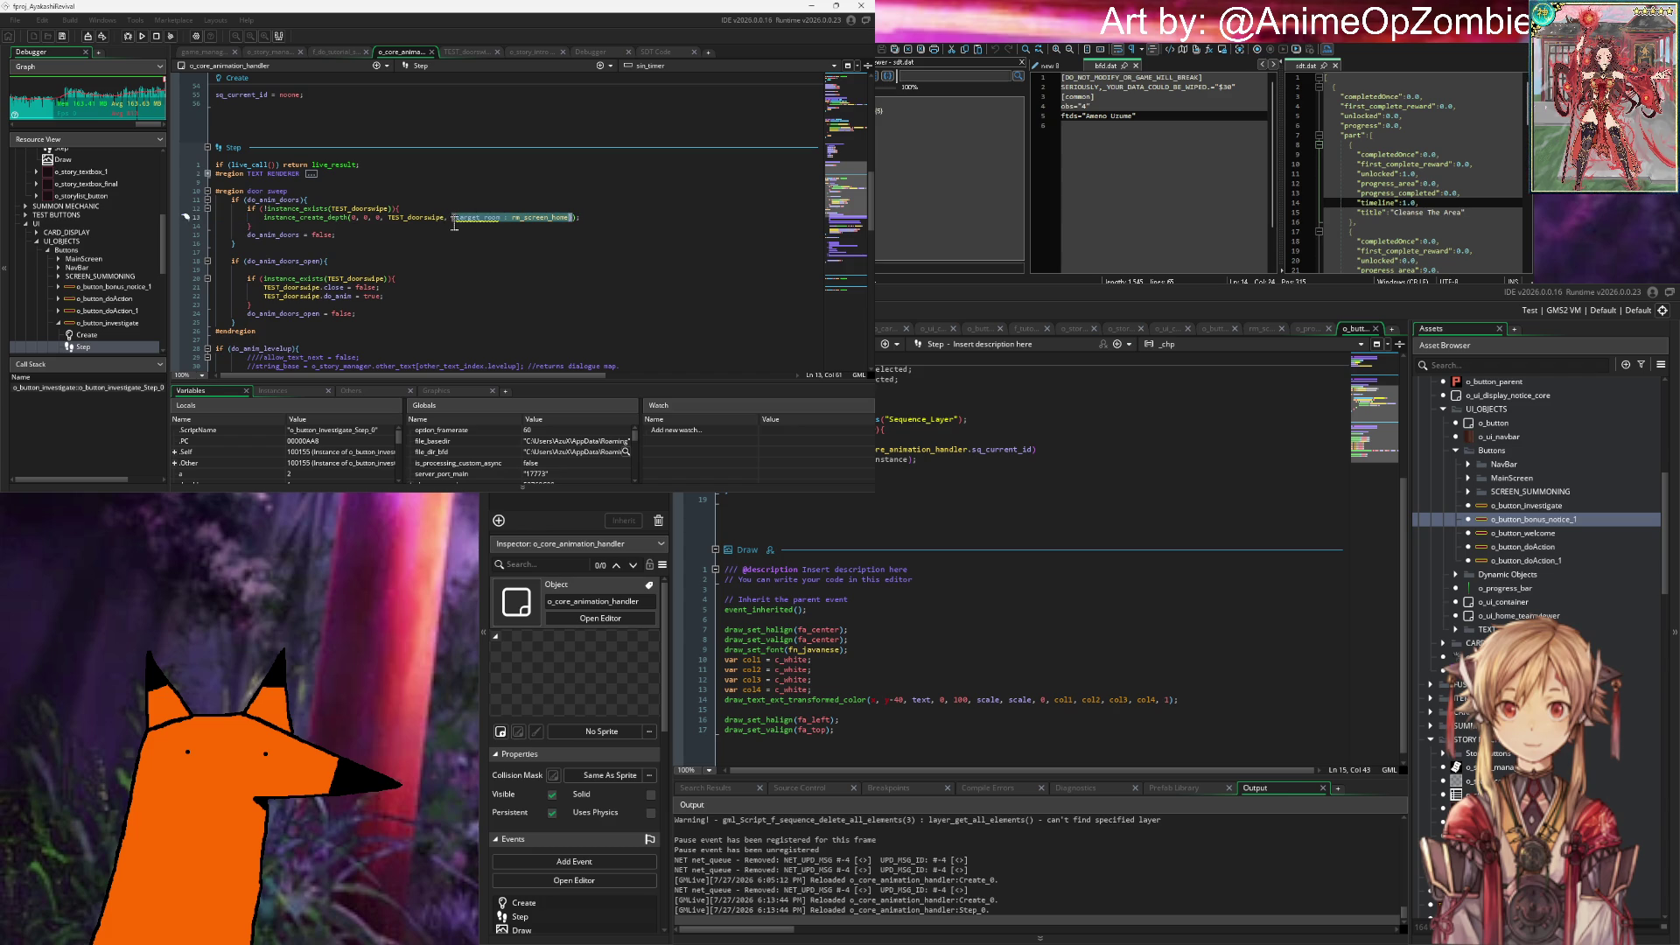
pyautogui.click(315, 190)
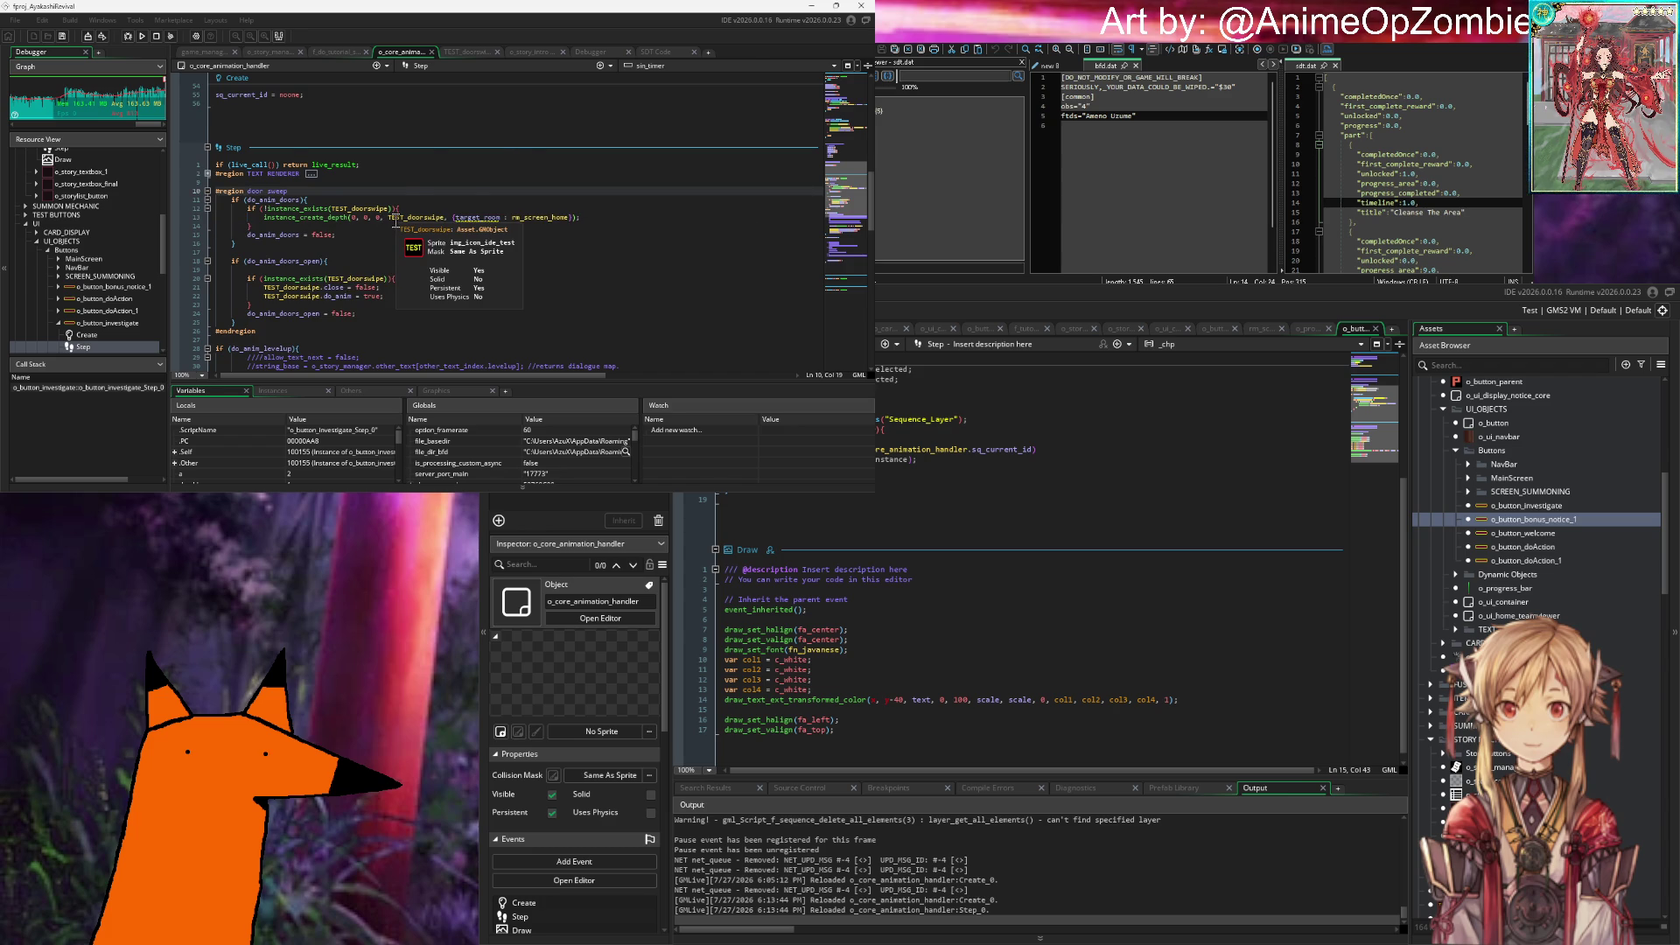
pyautogui.middleClick(395, 223)
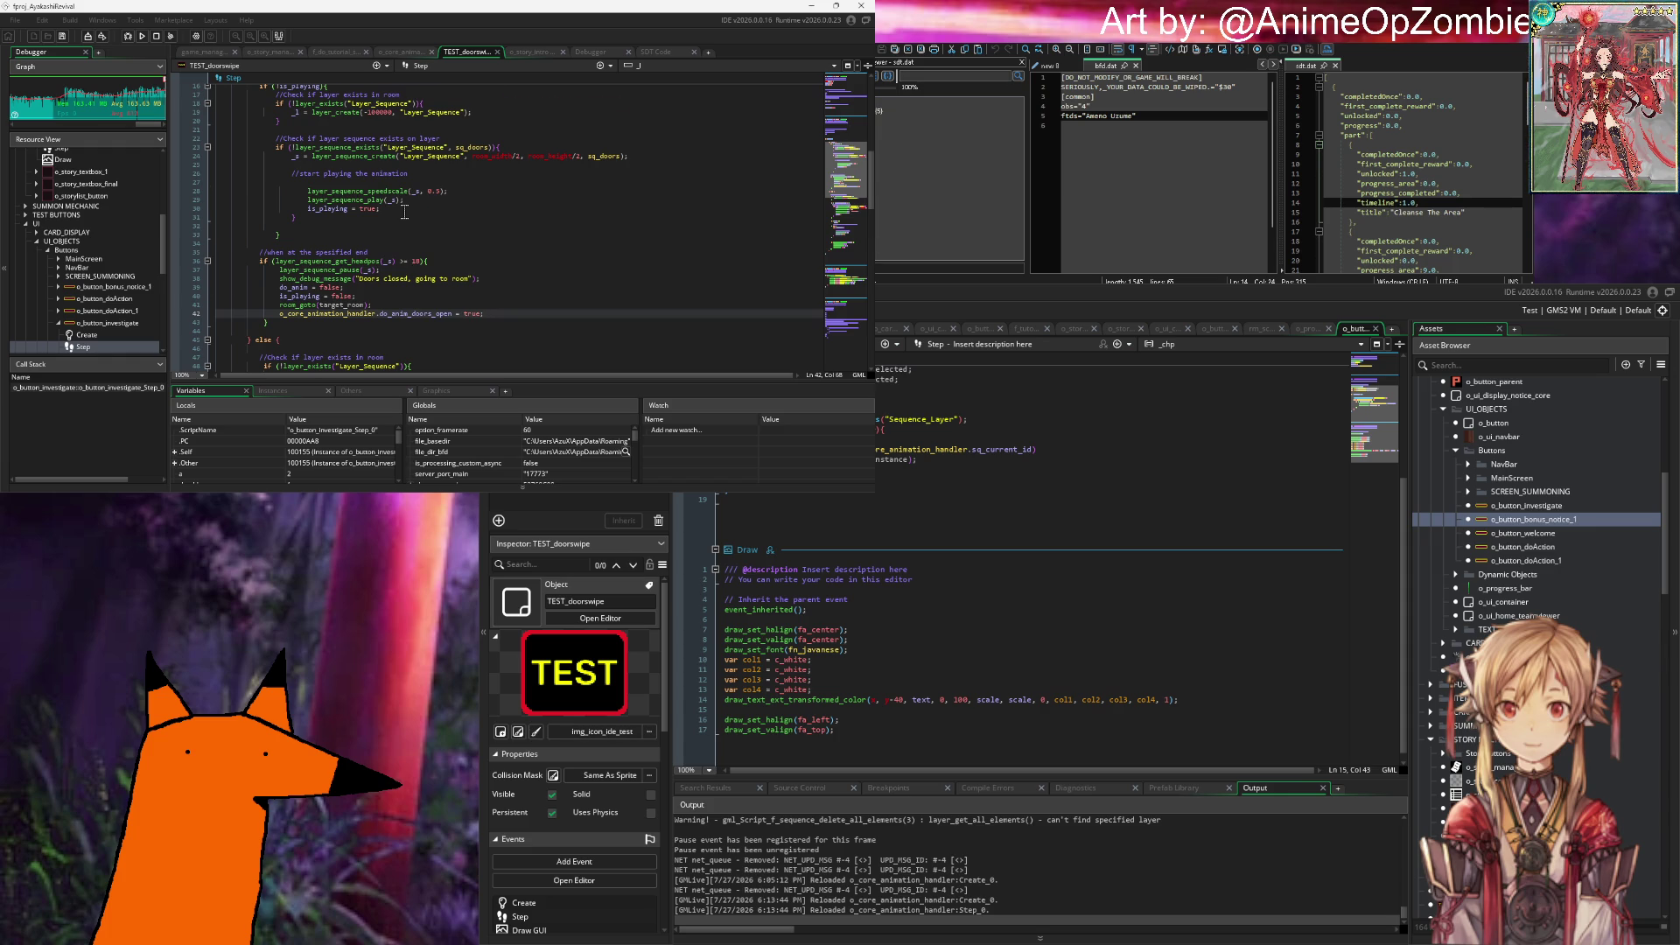
# Step: Look through the SDT notes, debugger and TEST_doorswipe tabs, then return to o_core_animation_handler's code
pyautogui.scroll(-6, 404, 213)
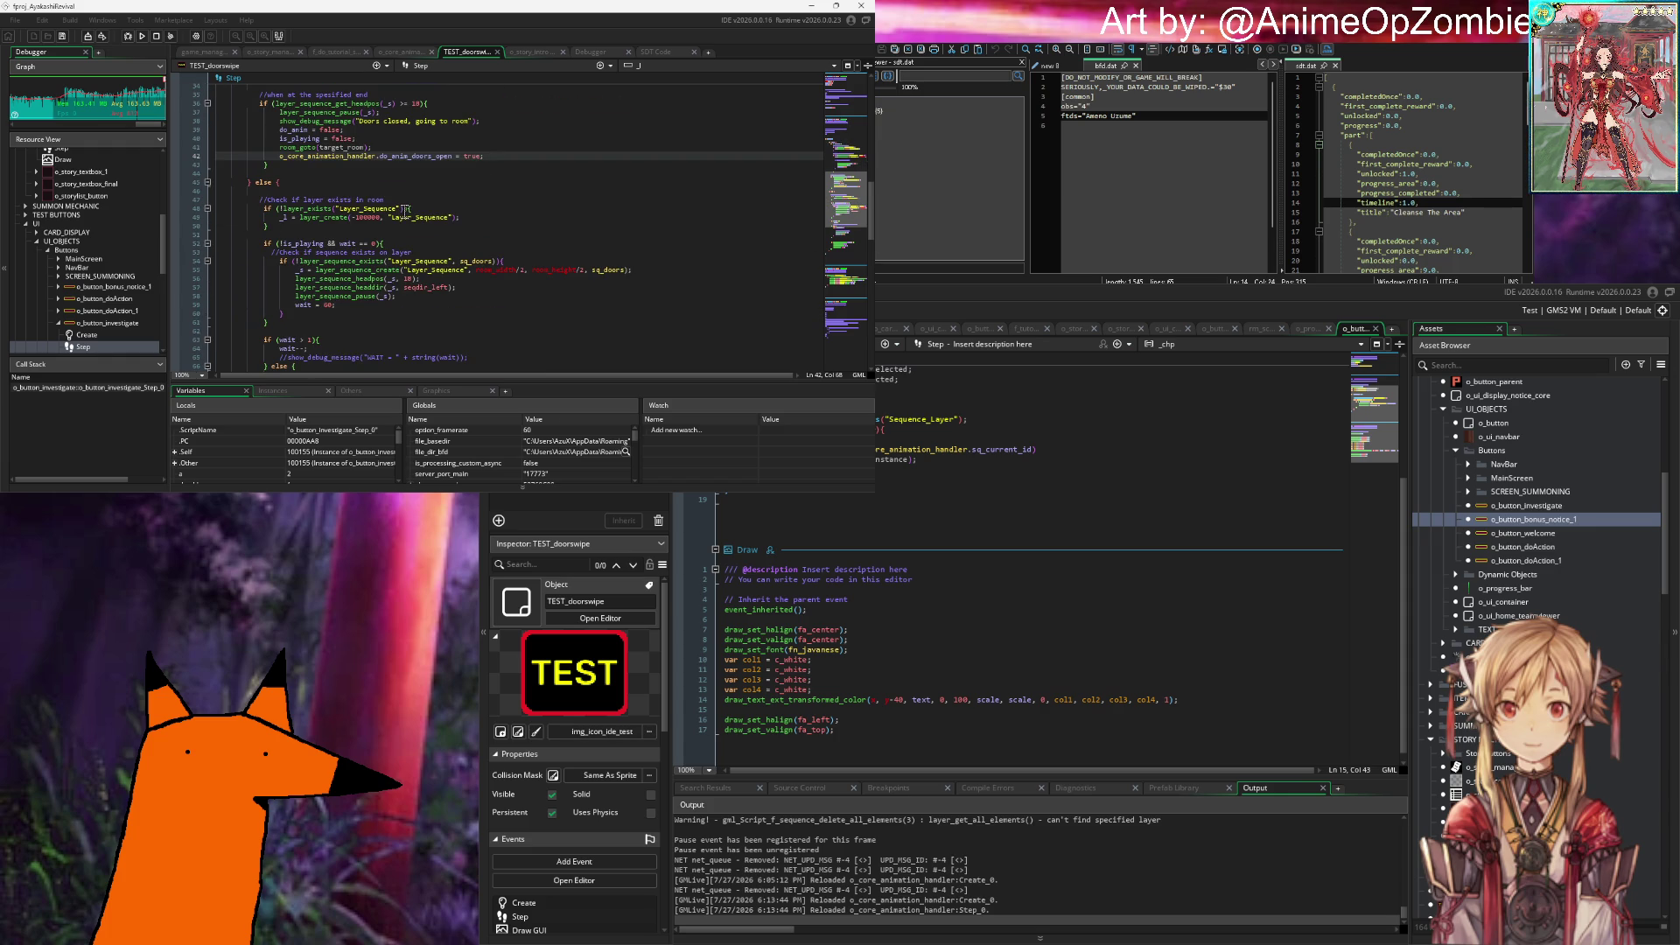
pyautogui.scroll(8, 405, 210)
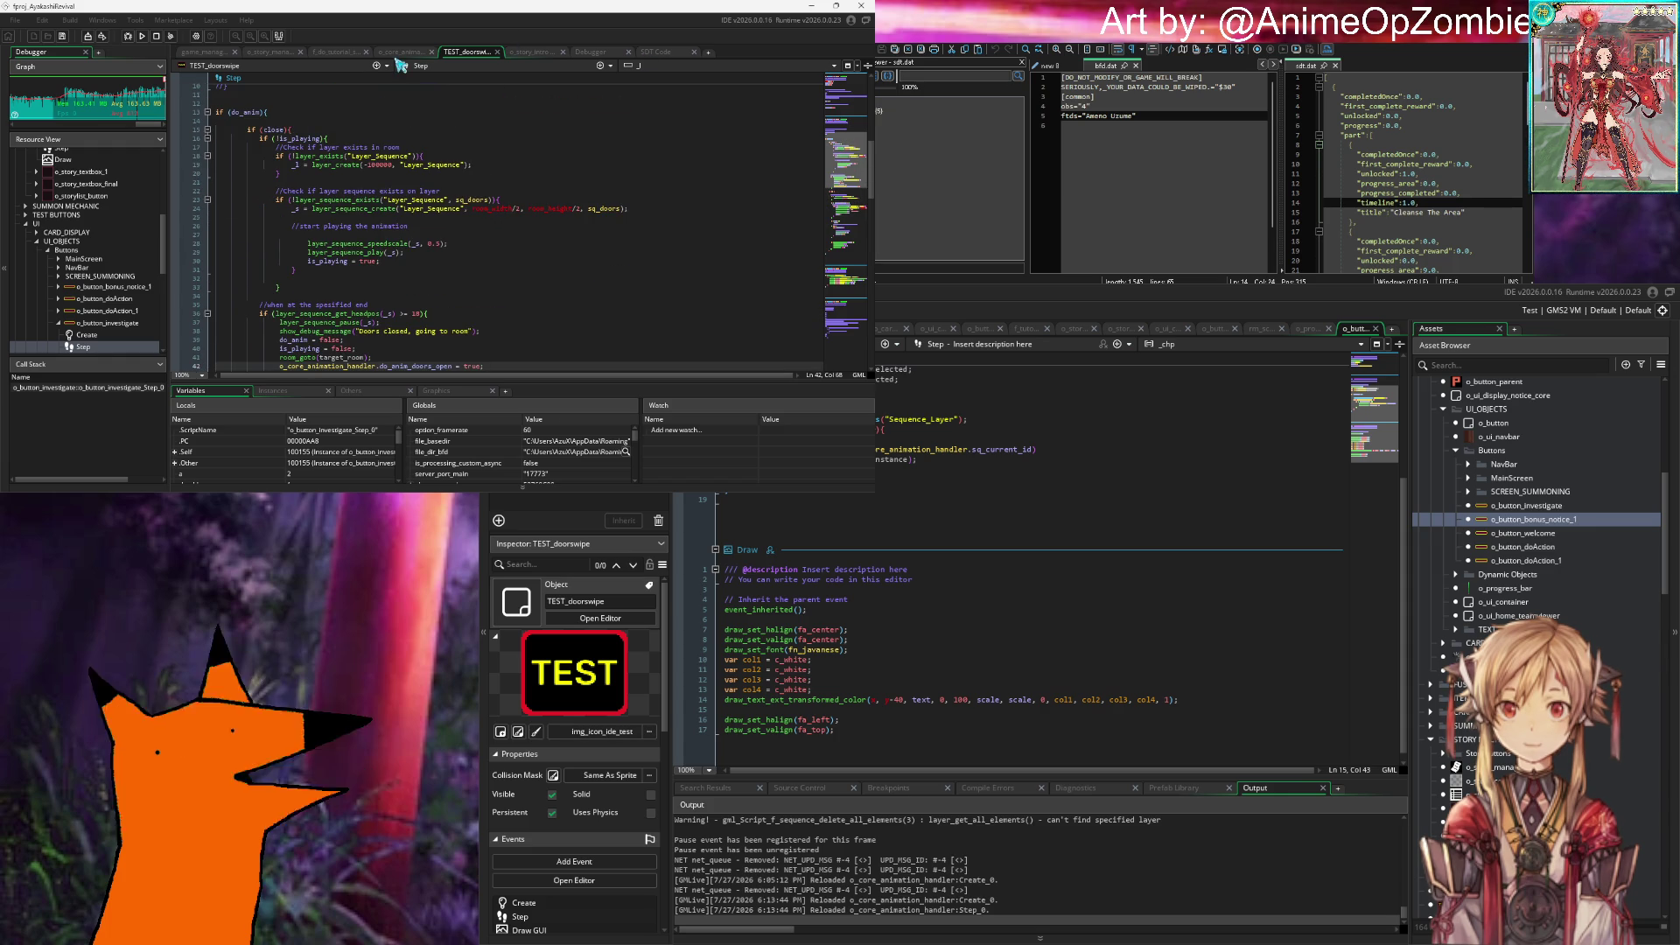
pyautogui.click(400, 94)
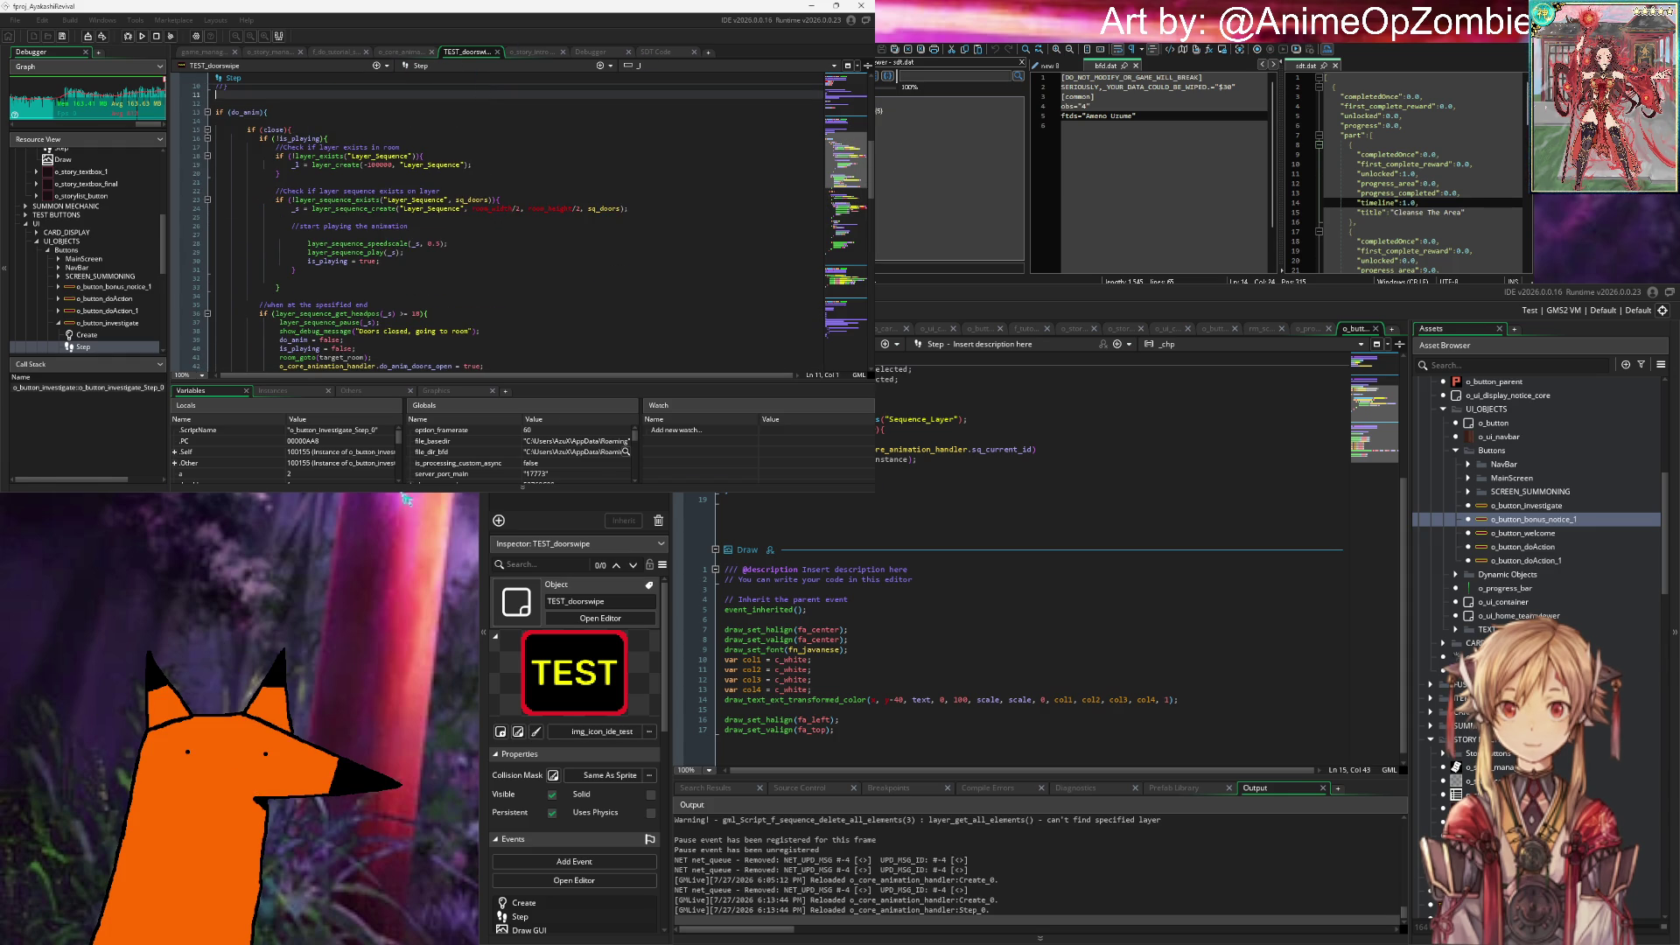
pyautogui.moveTo(398, 498)
pyautogui.click(449, 182)
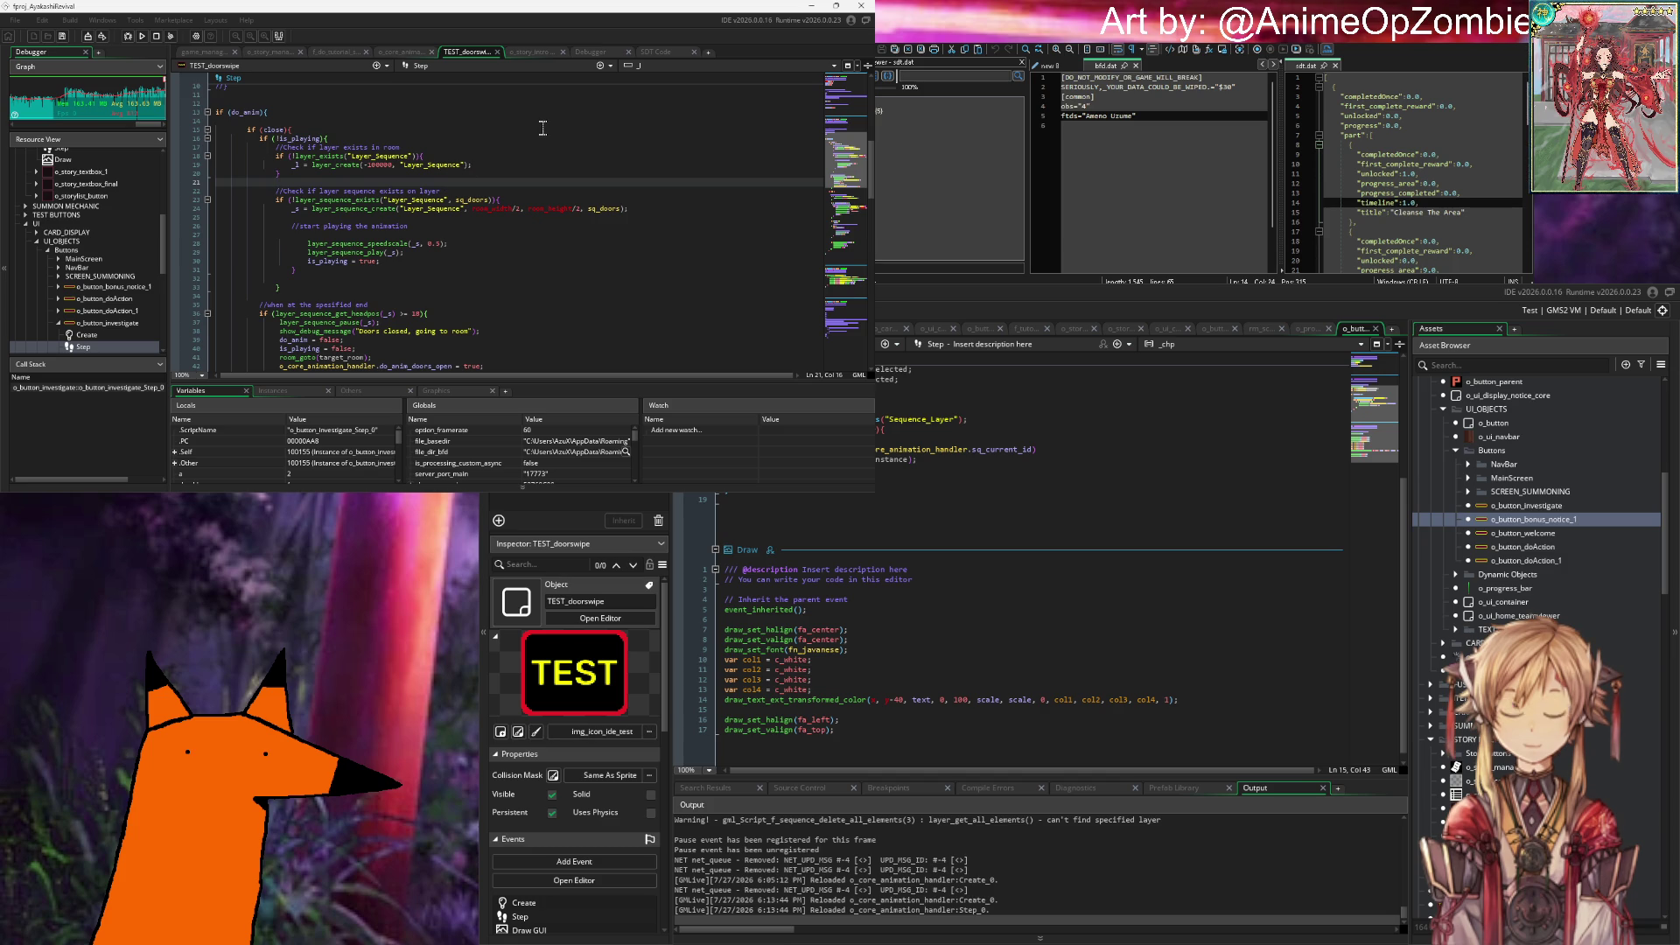
pyautogui.click(658, 51)
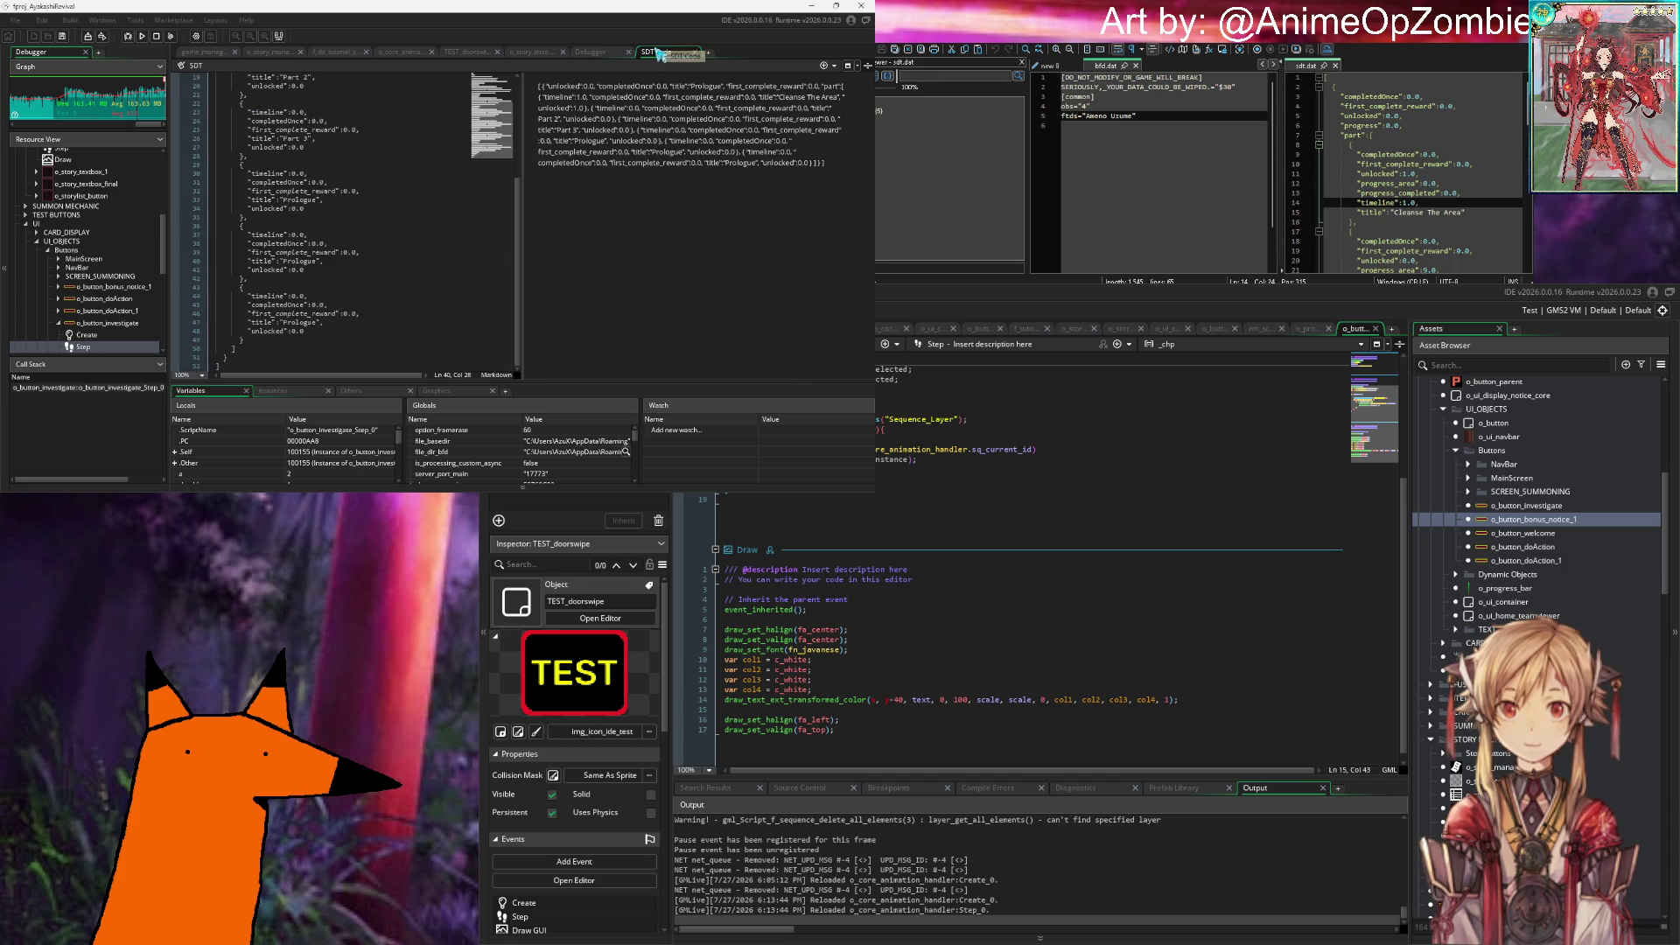
pyautogui.click(591, 52)
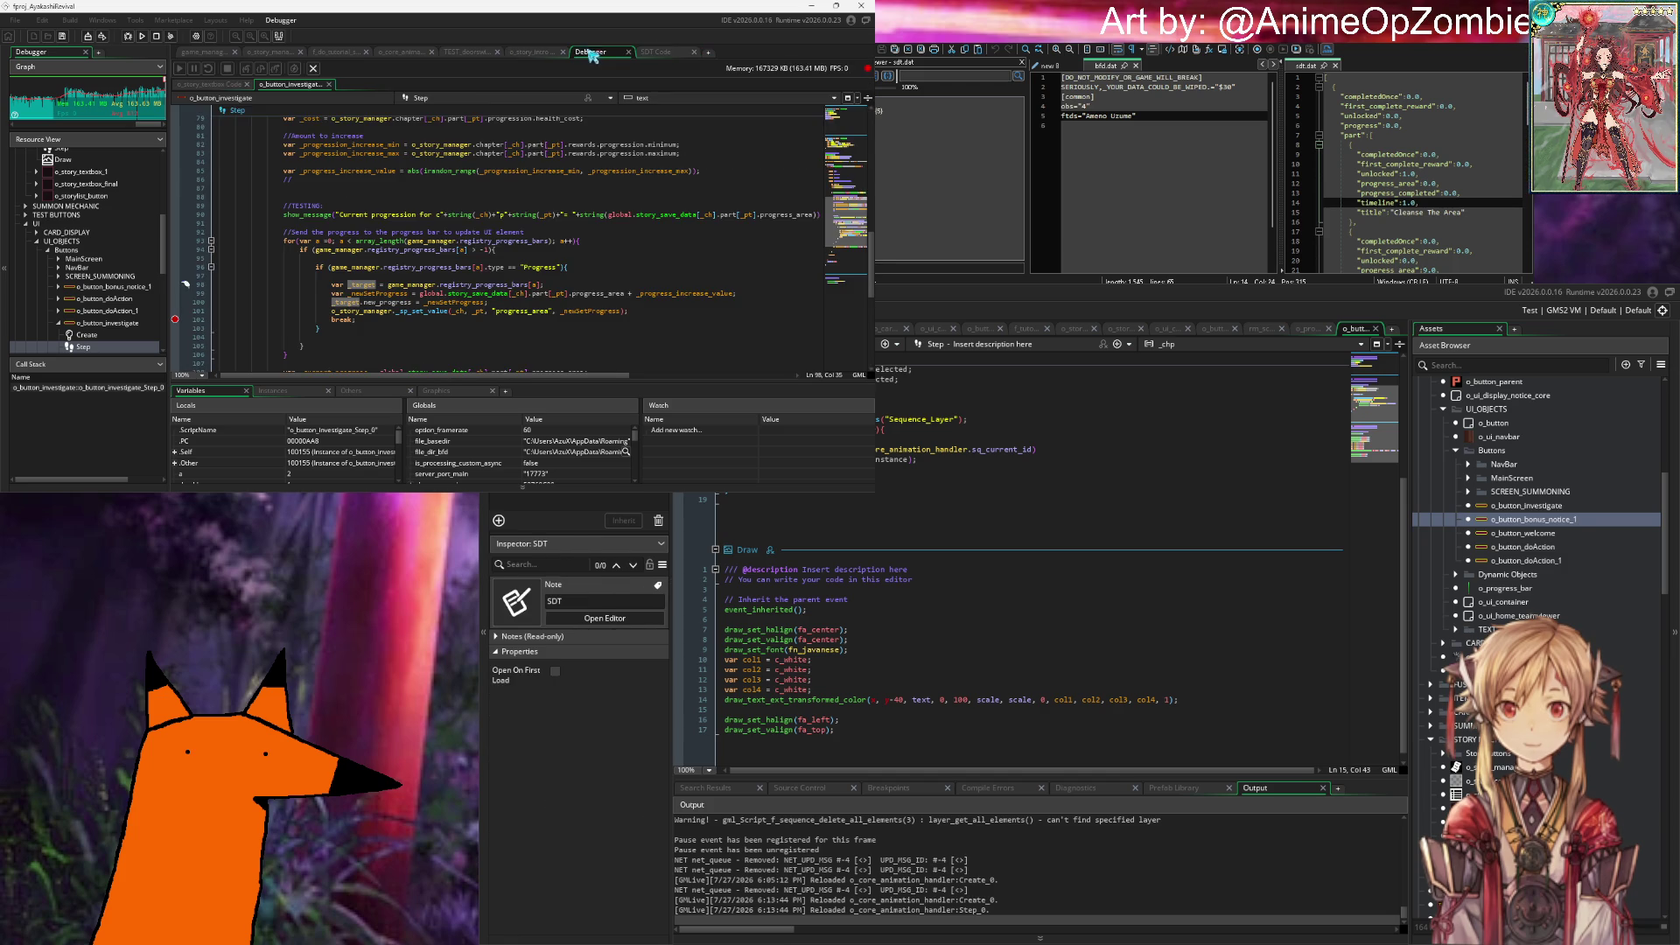
pyautogui.click(474, 51)
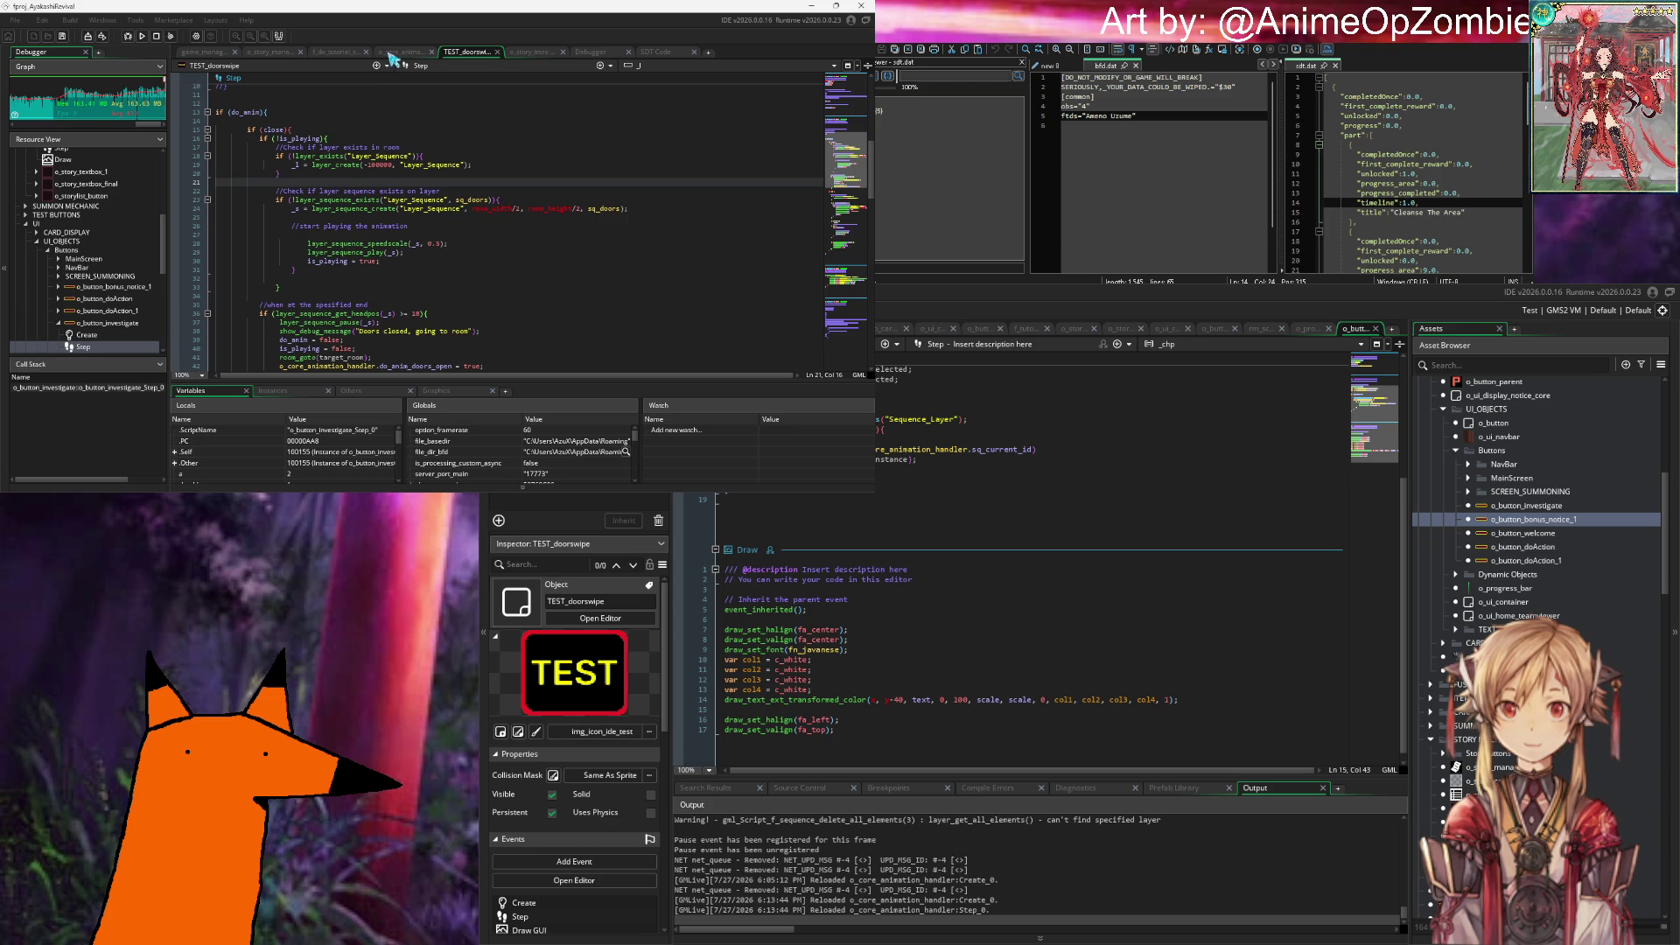
pyautogui.click(393, 55)
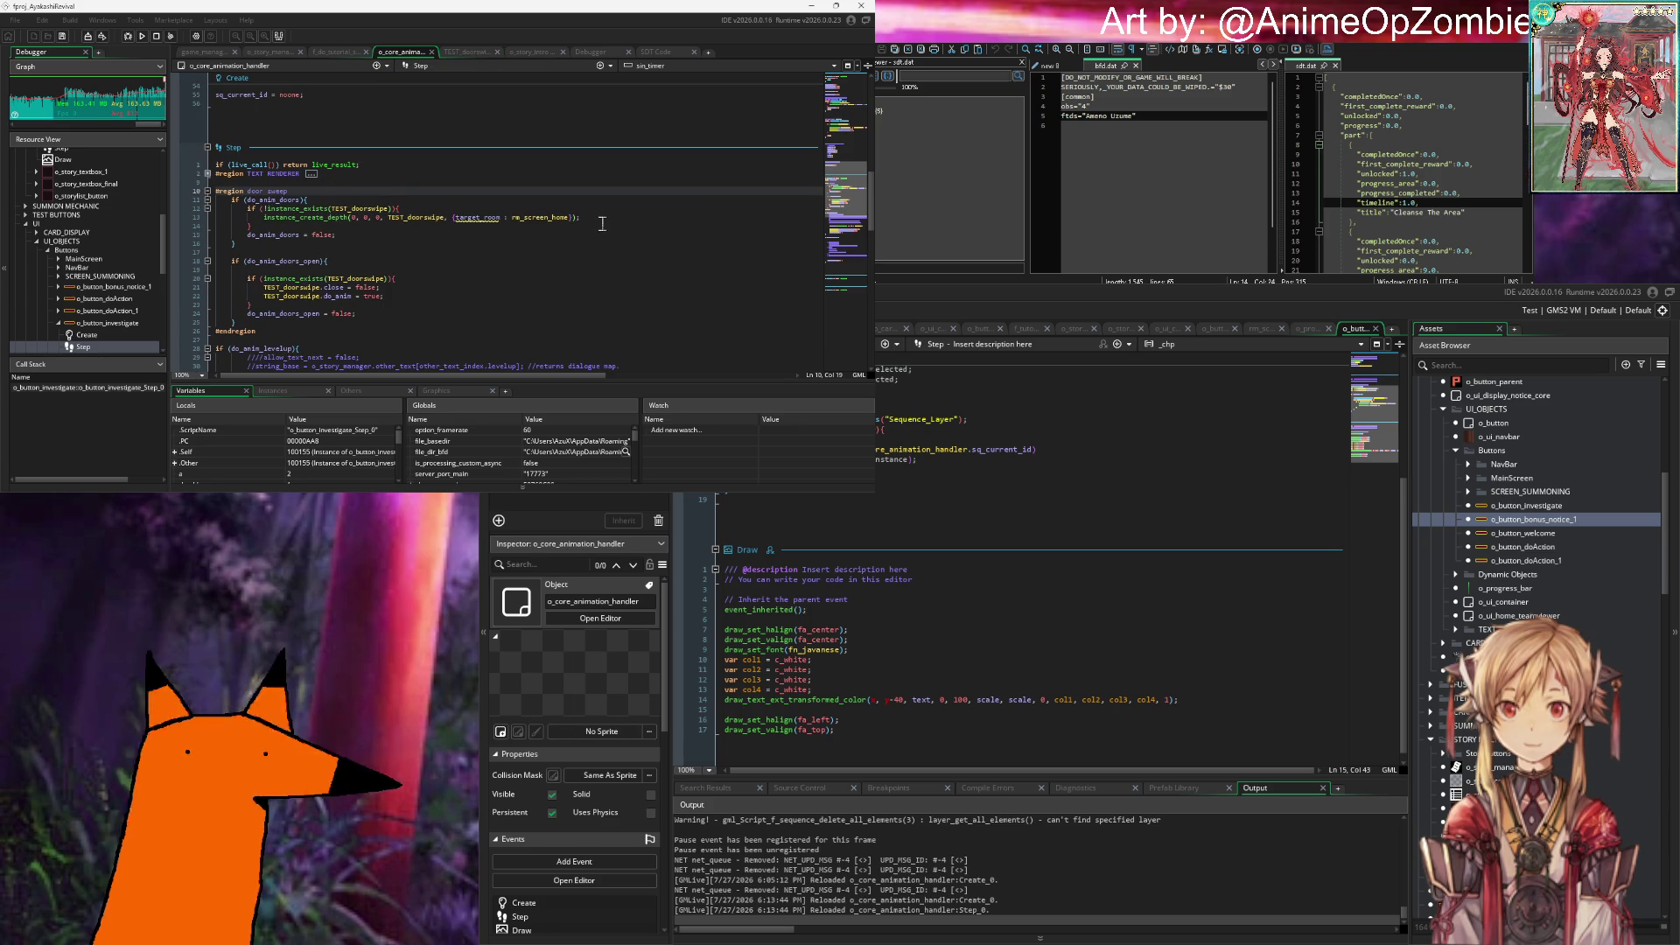
pyautogui.click(361, 234)
pyautogui.scroll(-3, 360, 234)
pyautogui.scroll(-3, 403, 179)
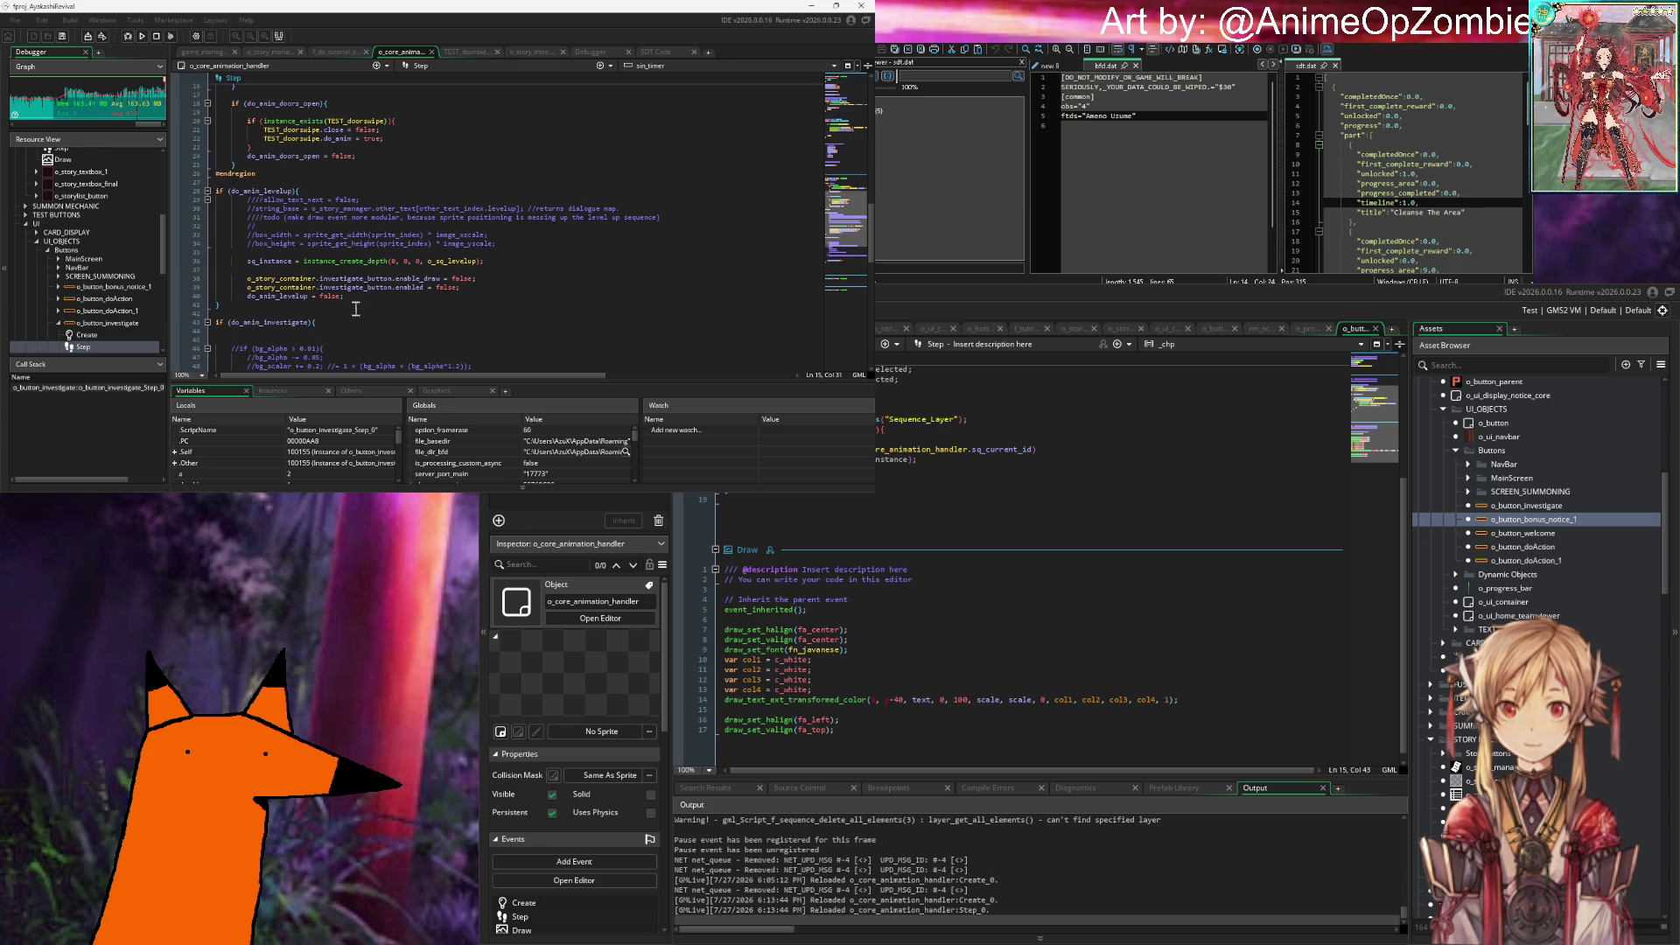
pyautogui.moveTo(270, 262)
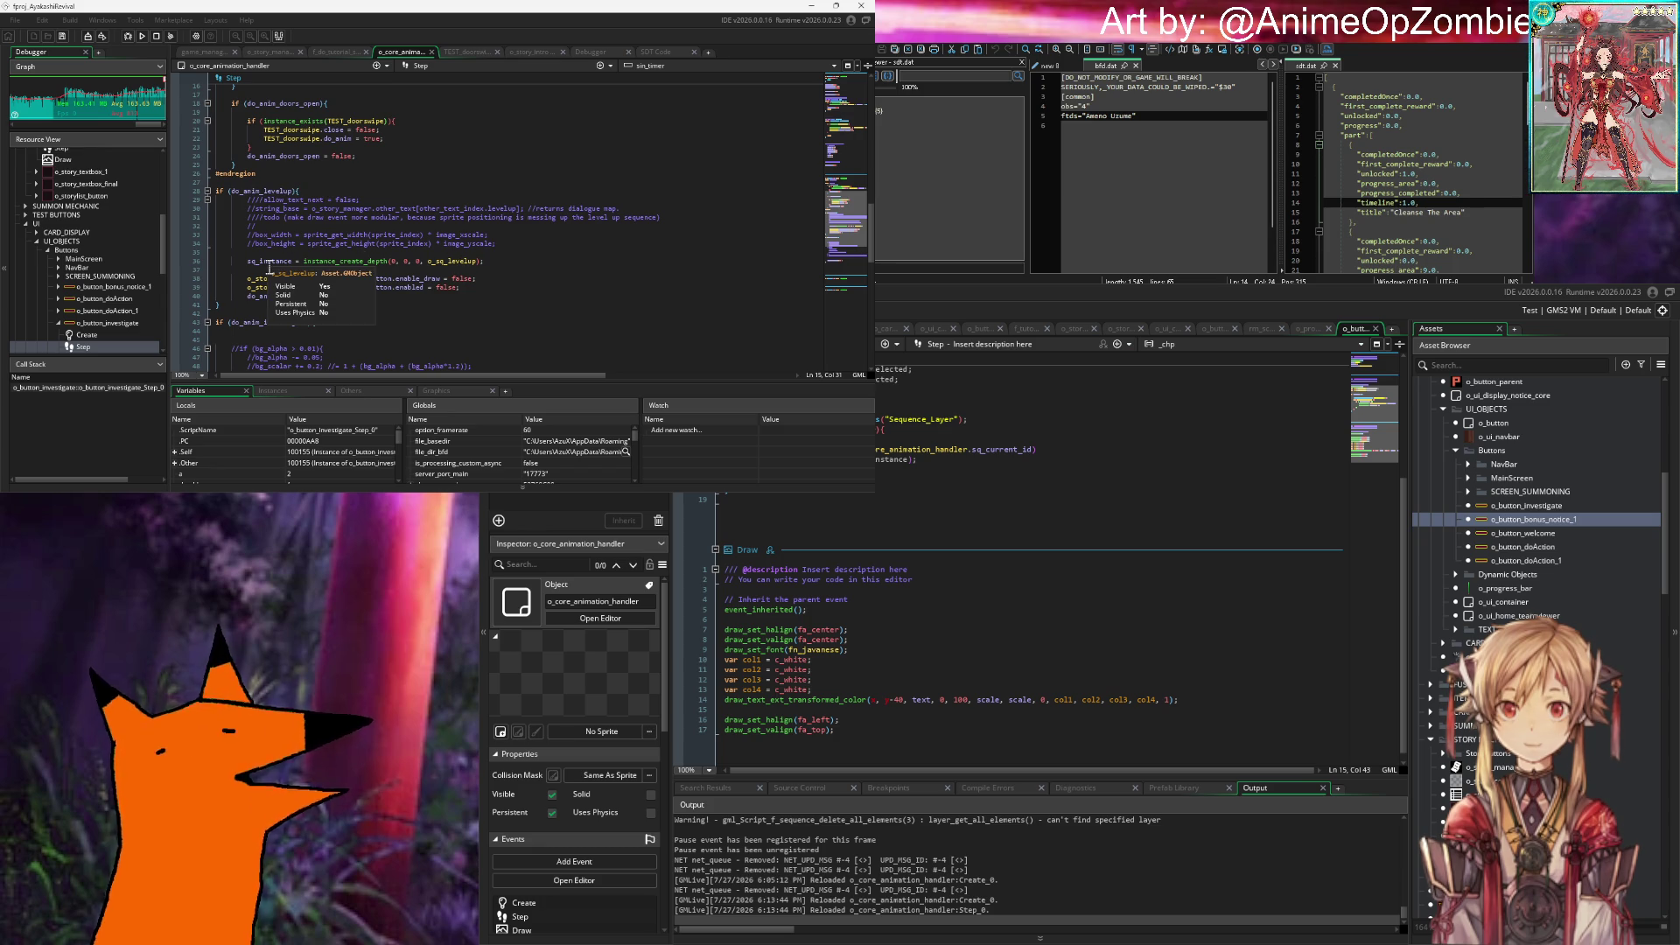
pyautogui.scroll(-4, 359, 246)
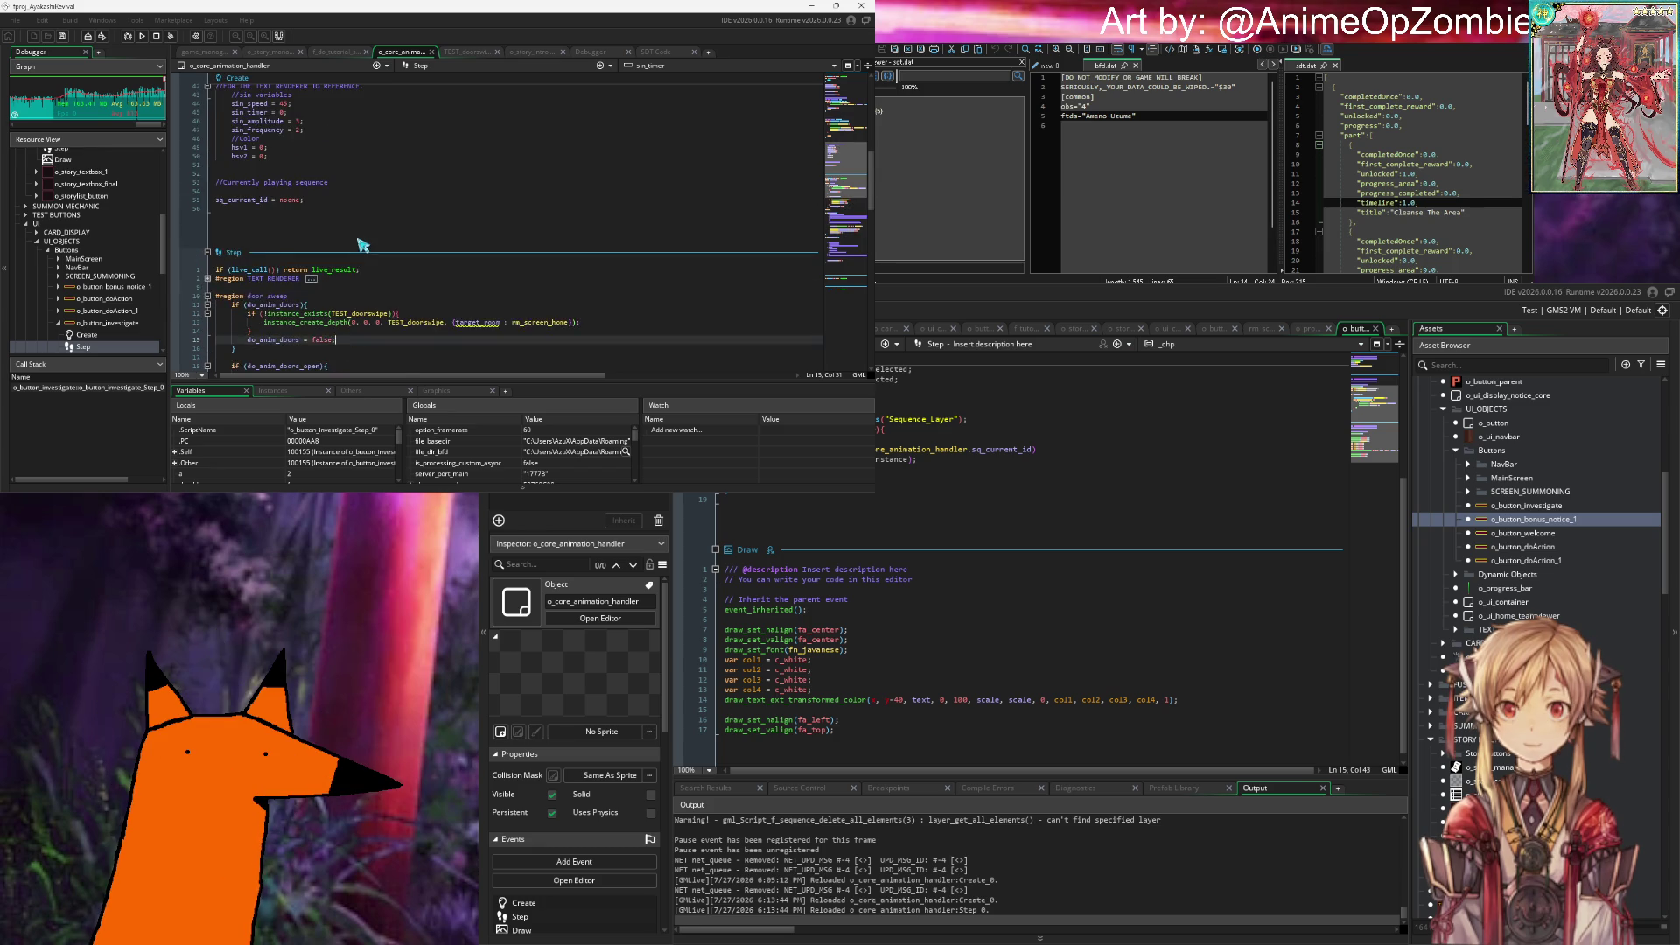
pyautogui.scroll(4, 359, 245)
pyautogui.click(294, 272)
pyautogui.moveTo(270, 265)
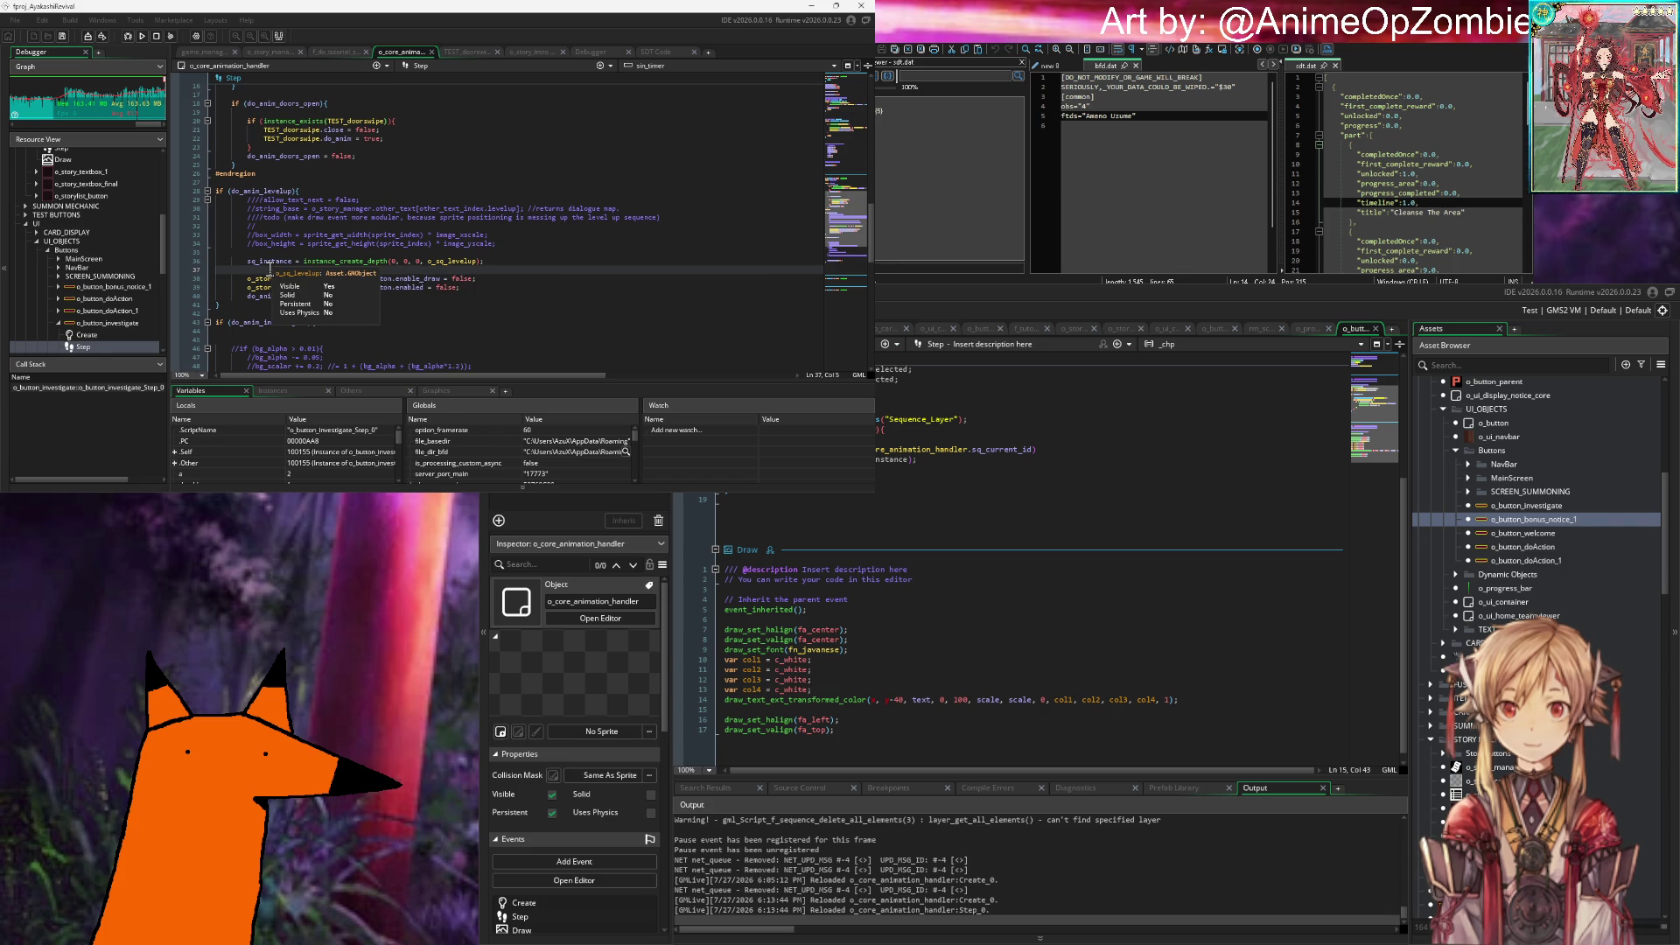
pyautogui.scroll(5, 283, 270)
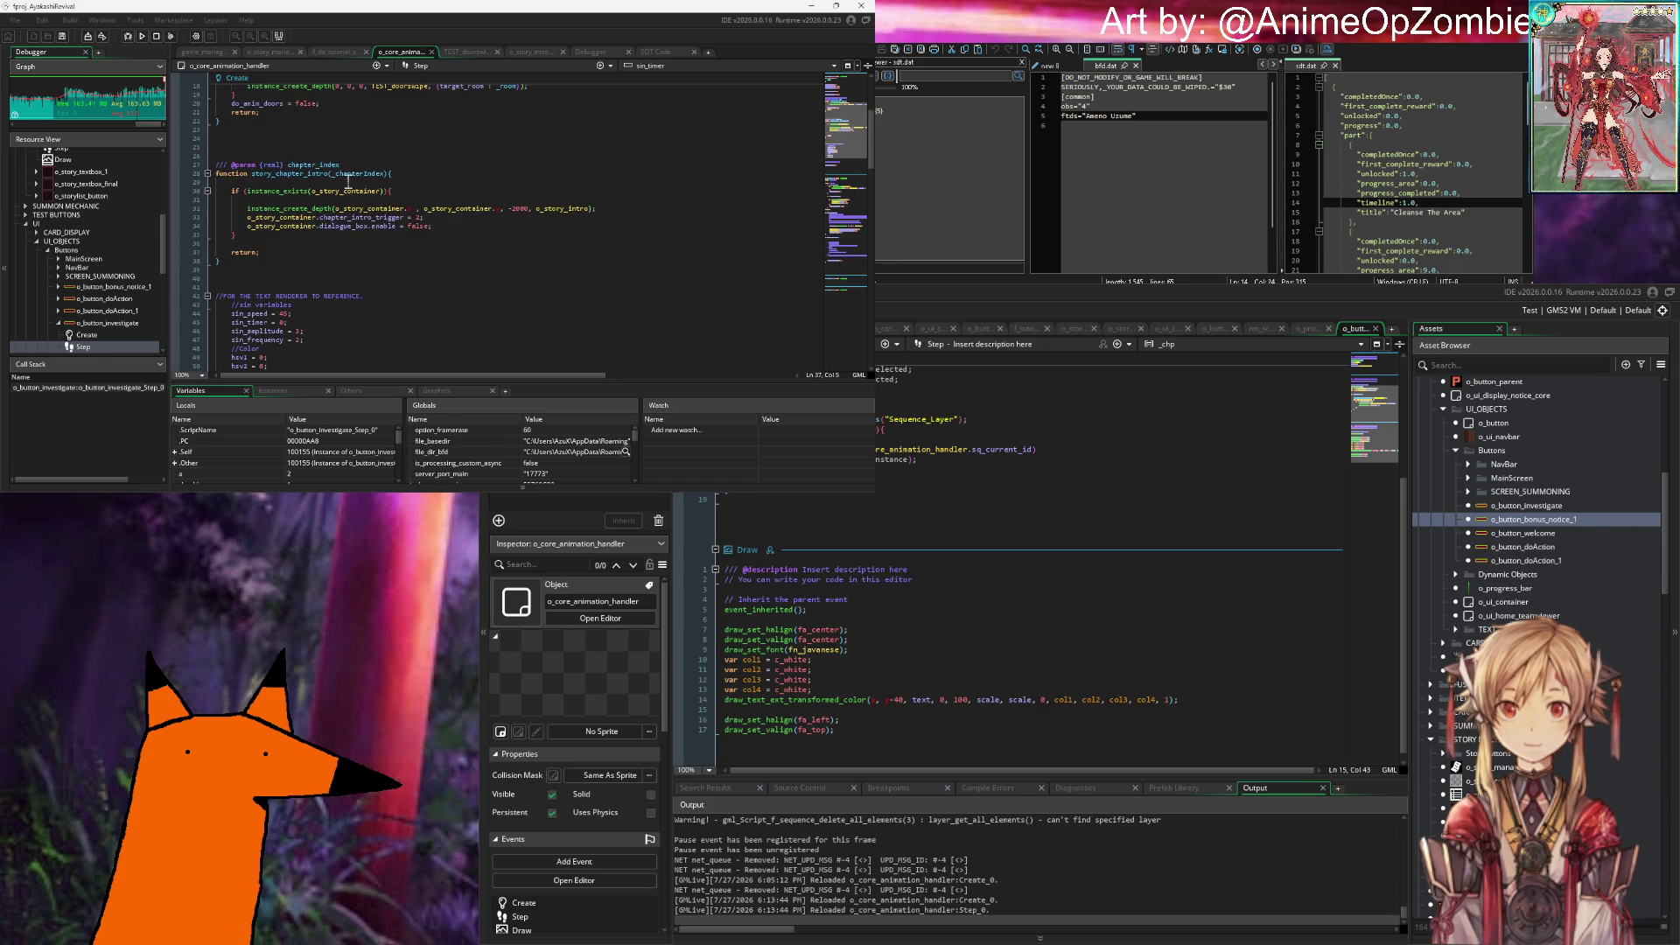
pyautogui.scroll(-15, 432, 150)
pyautogui.click(349, 180)
# Step: Add sequence_queue = ds_queue_create(); below sq_current_id = noone in the Create event
pyautogui.press('Return')
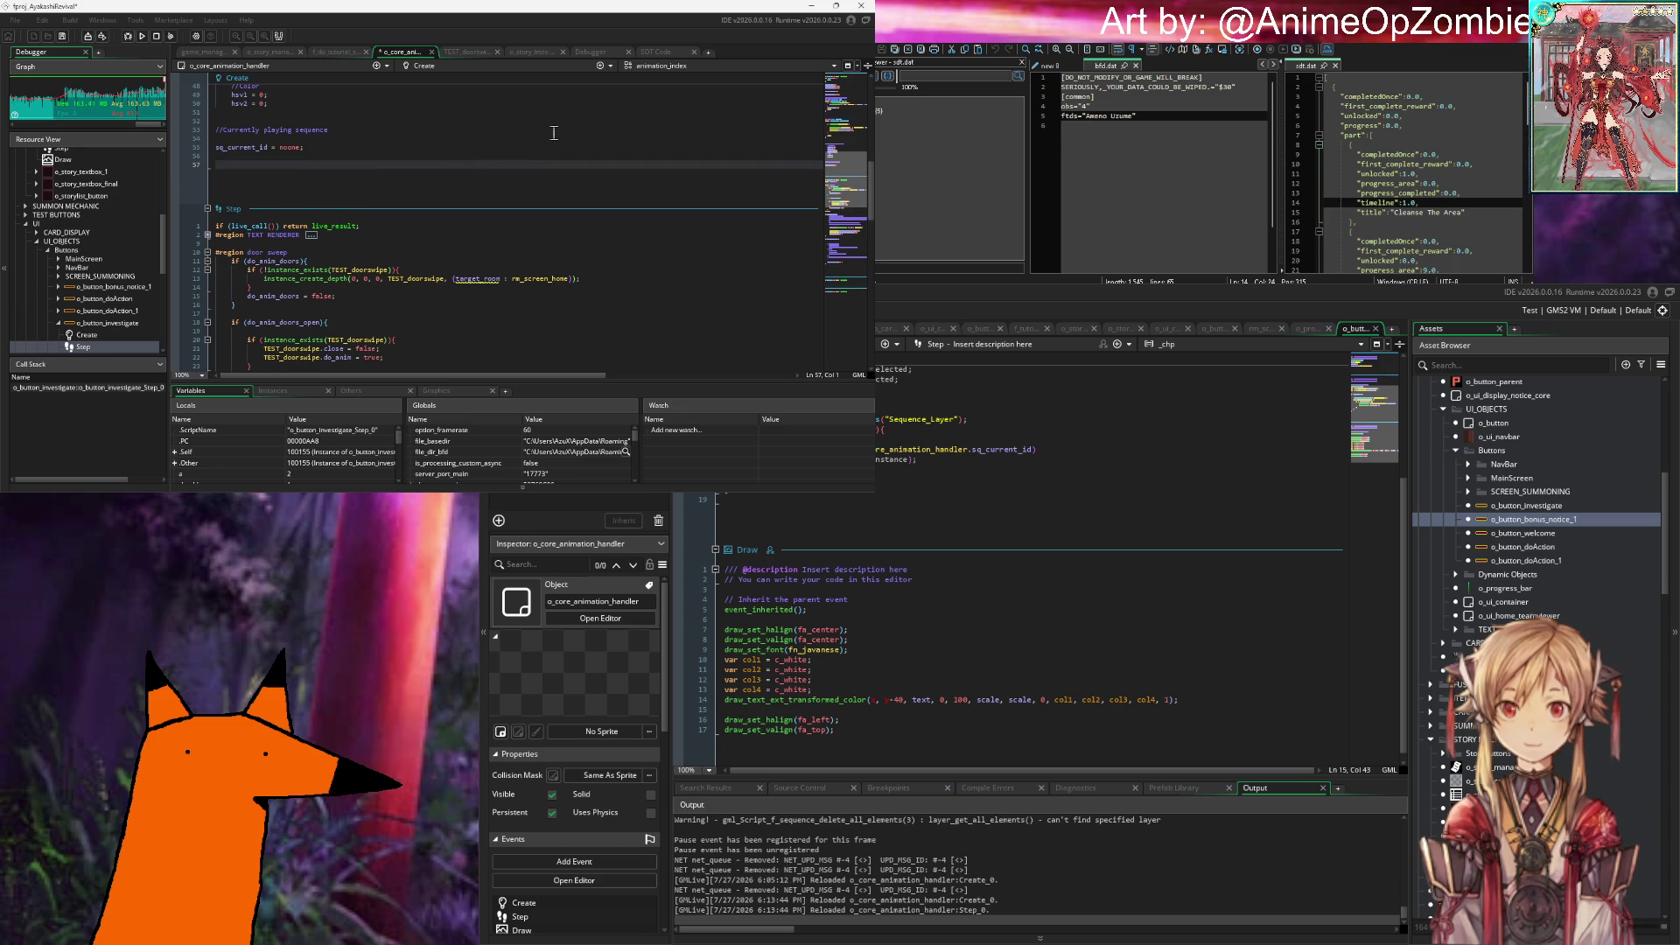
pyautogui.write('sequenece_')
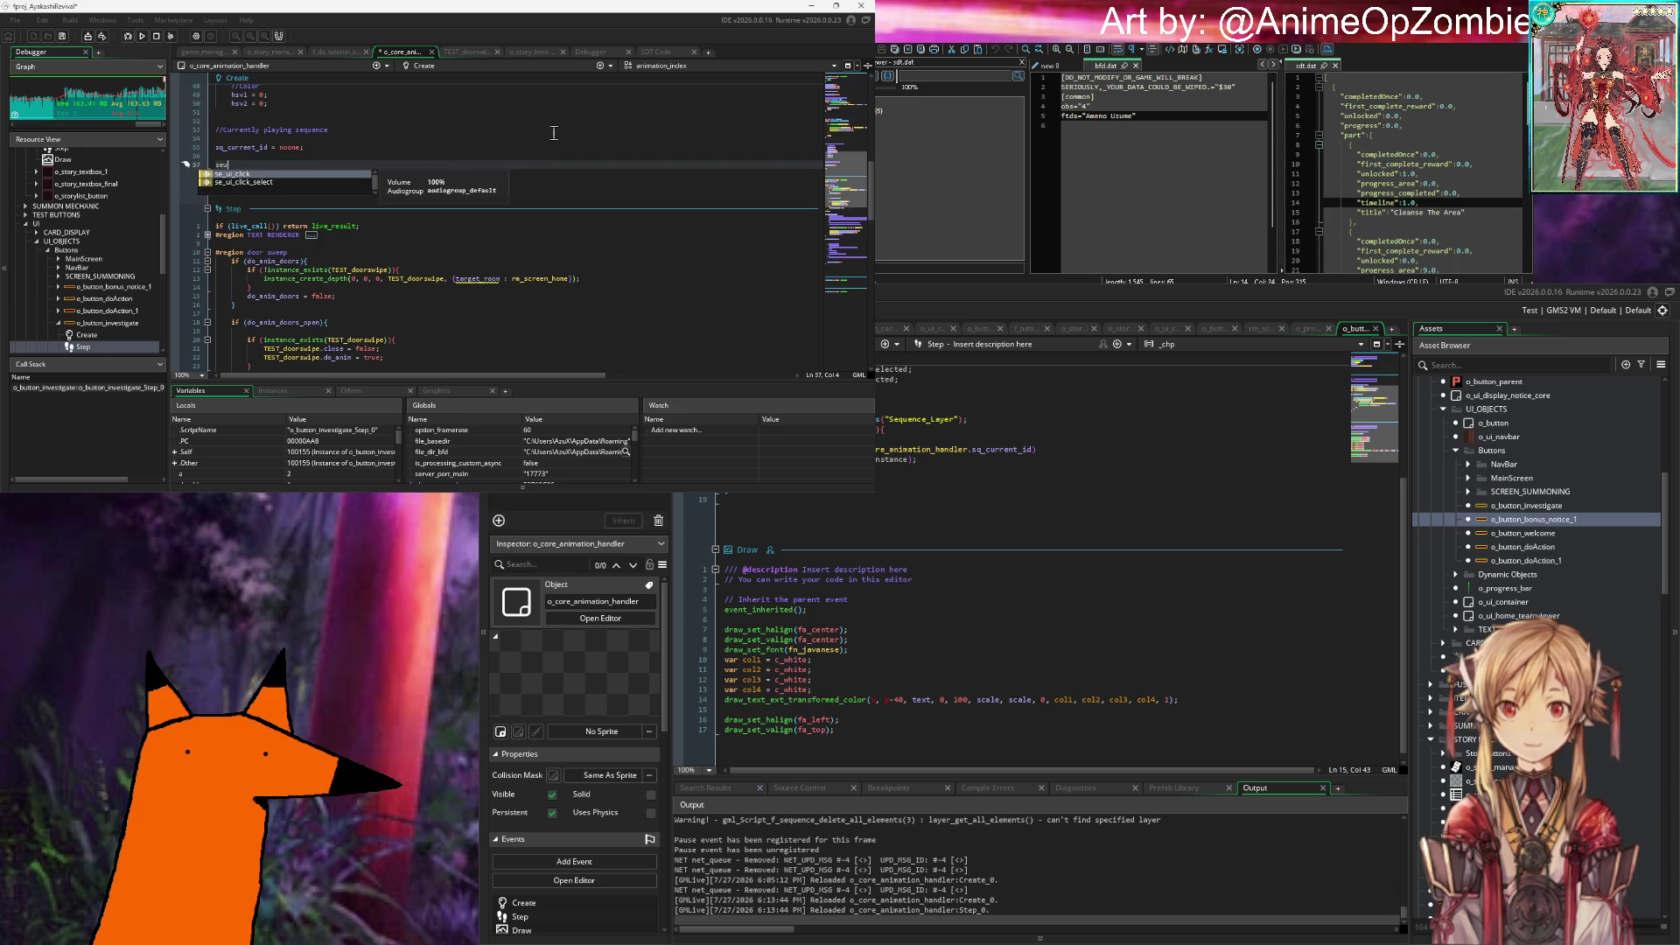
pyautogui.write('queue = sequence_')
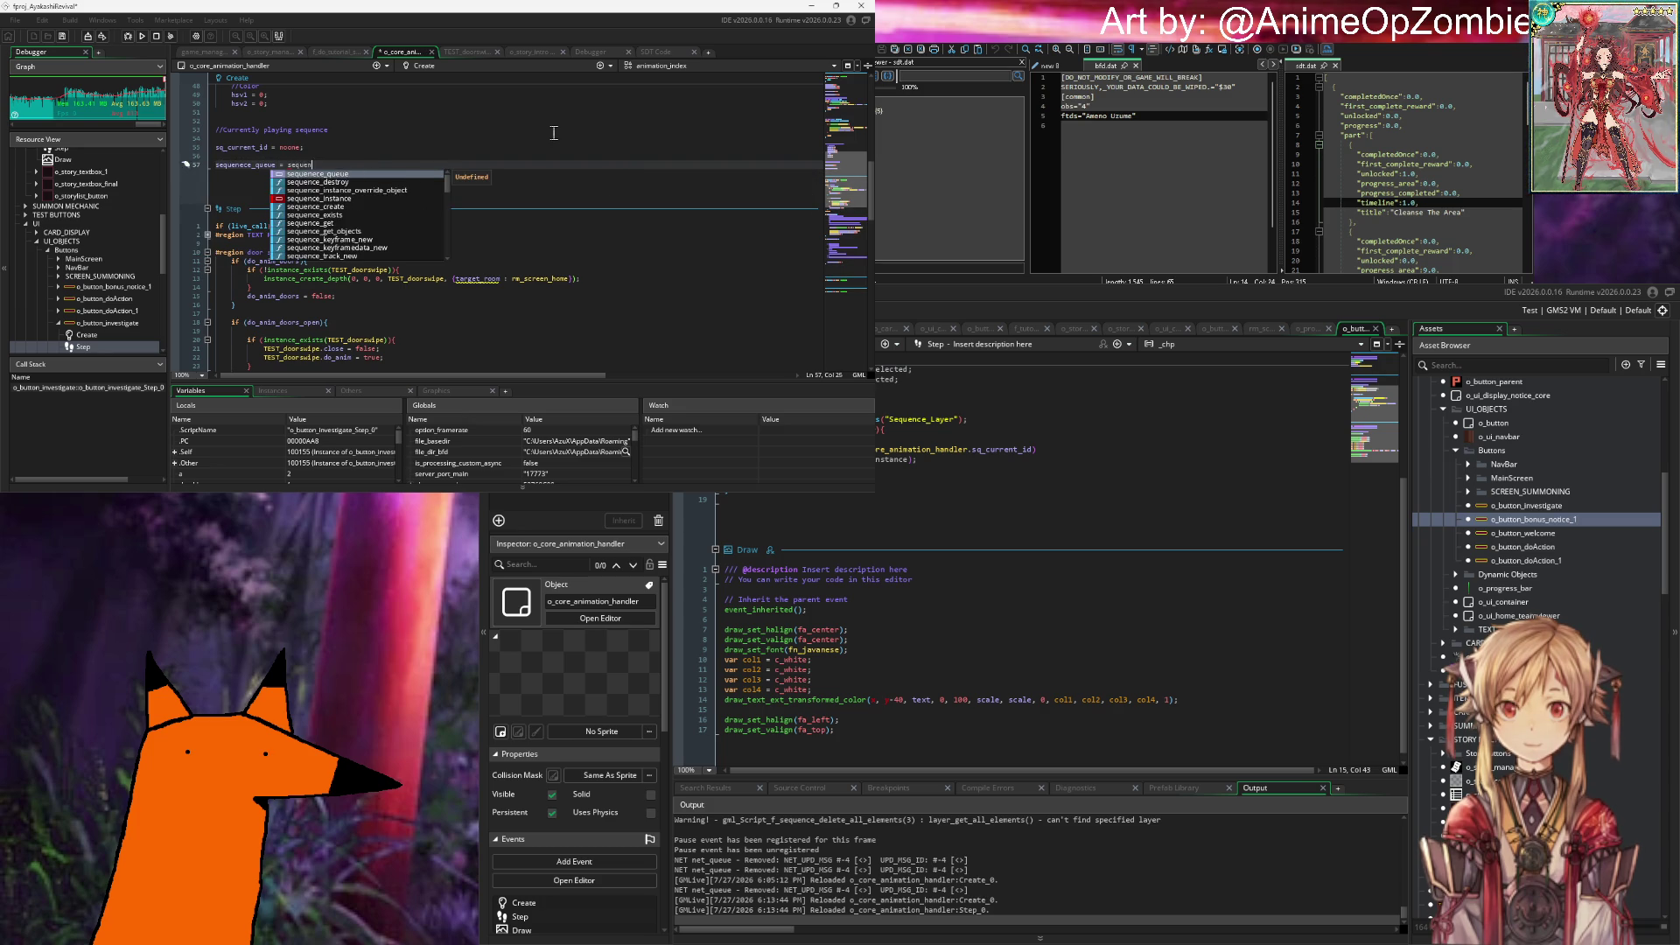
pyautogui.press('BackSpace')
pyautogui.press('BackSpace')
pyautogui.press('BackSpace')
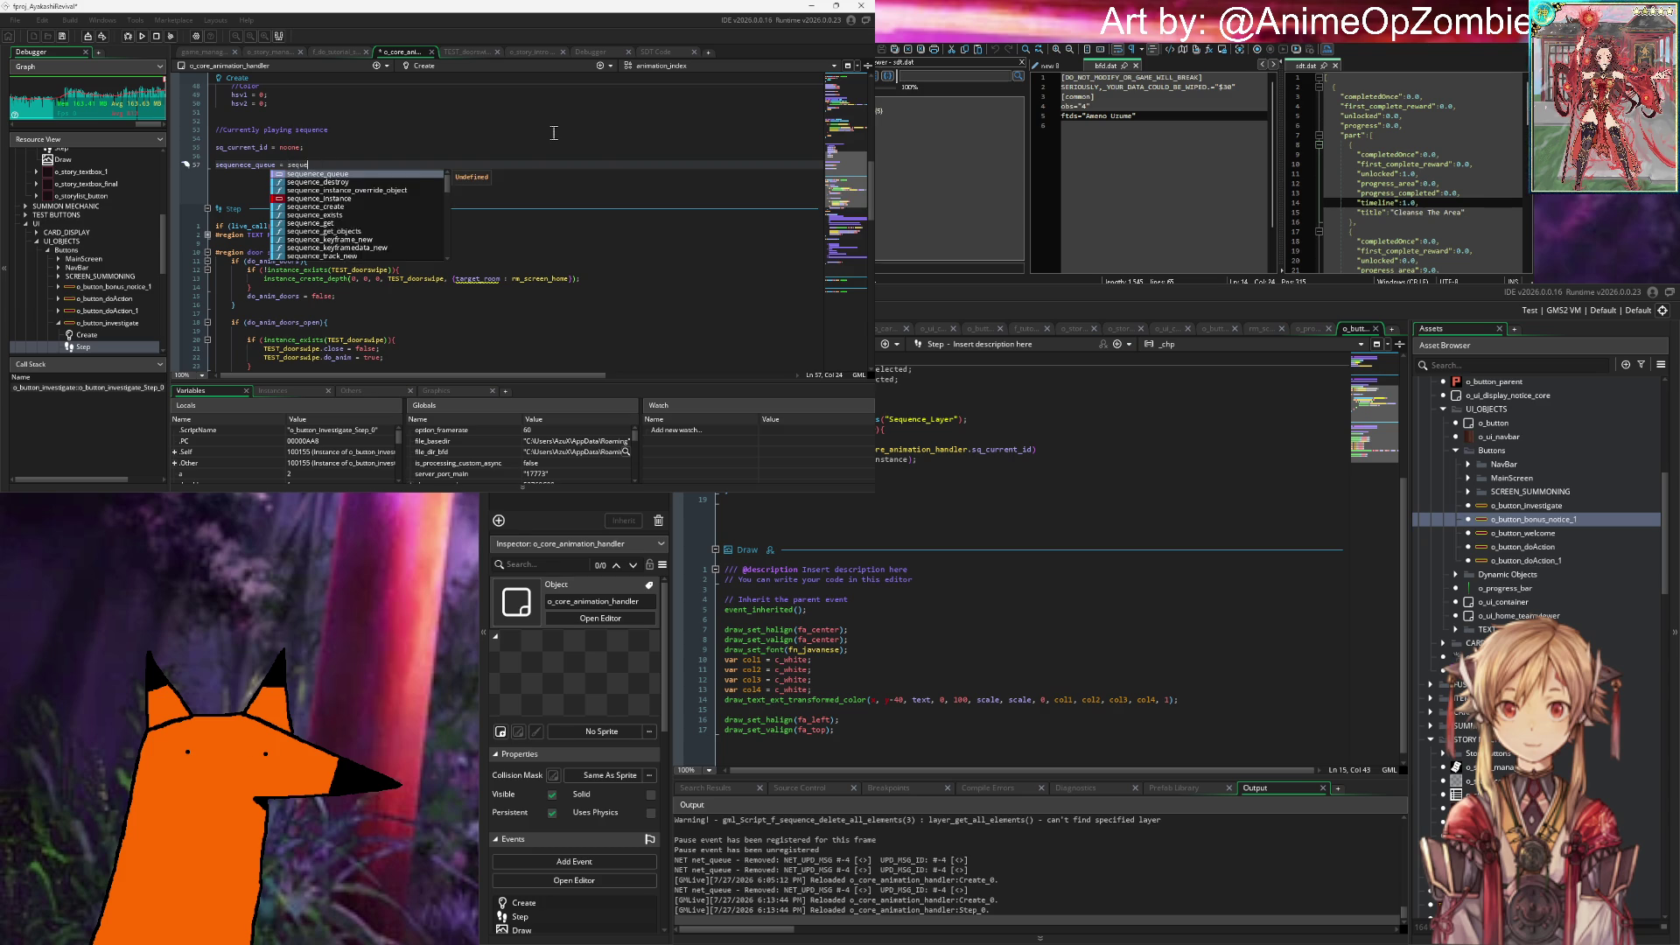
pyautogui.write('queue_create')
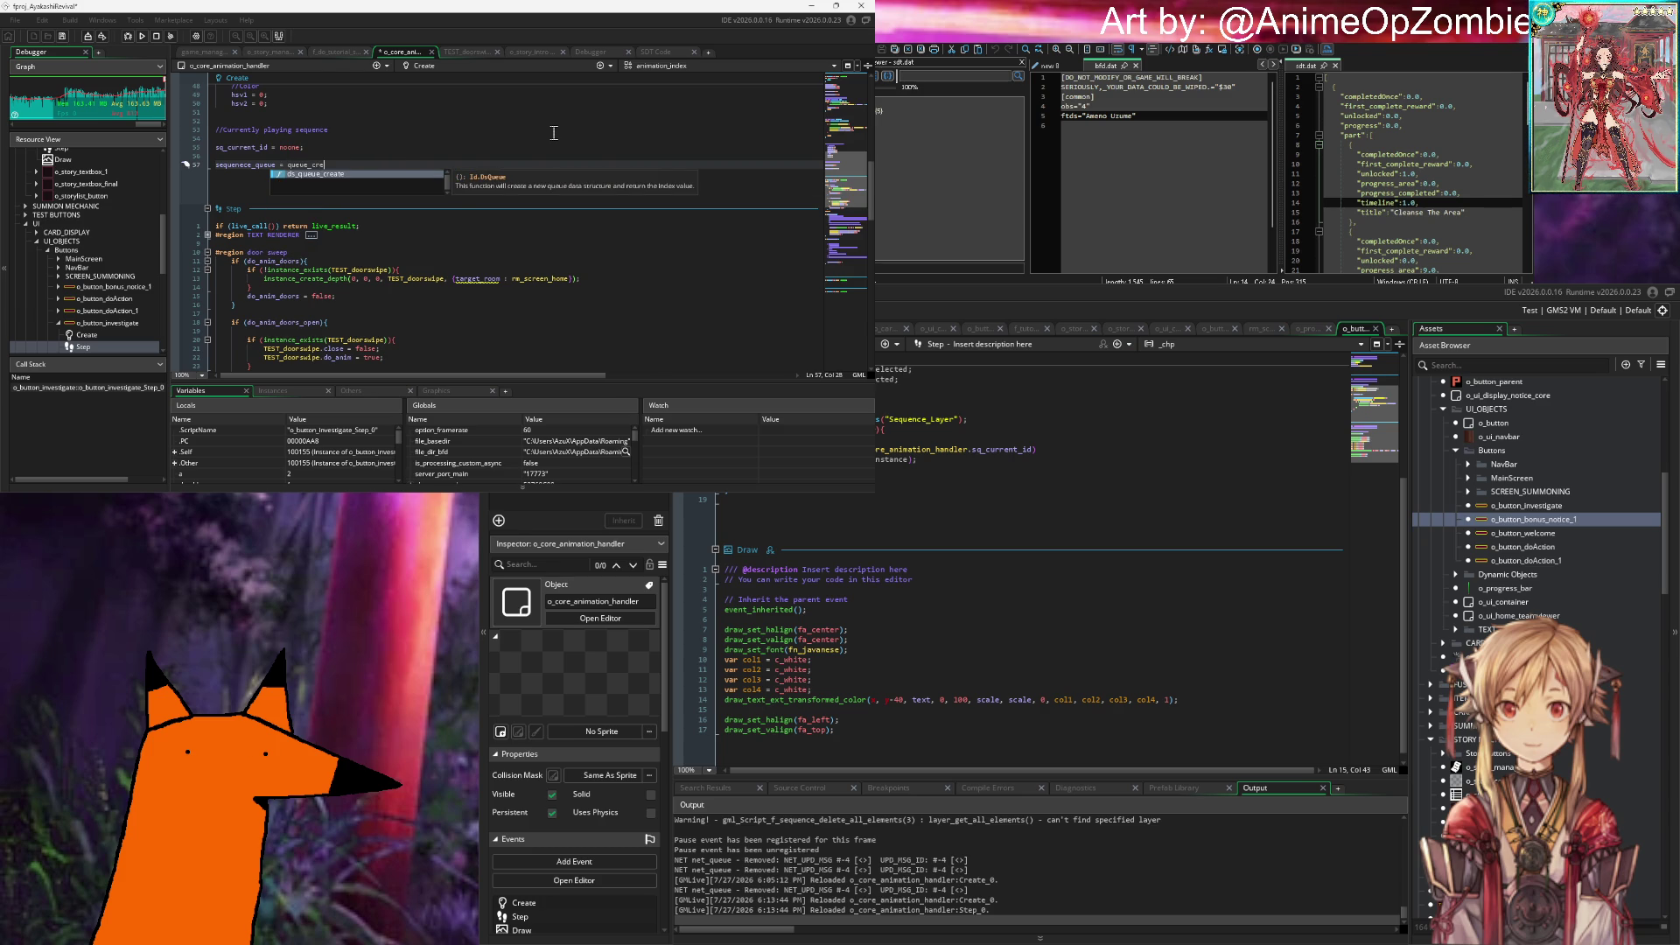
pyautogui.press('Return')
pyautogui.write(';')
pyautogui.press('Return')
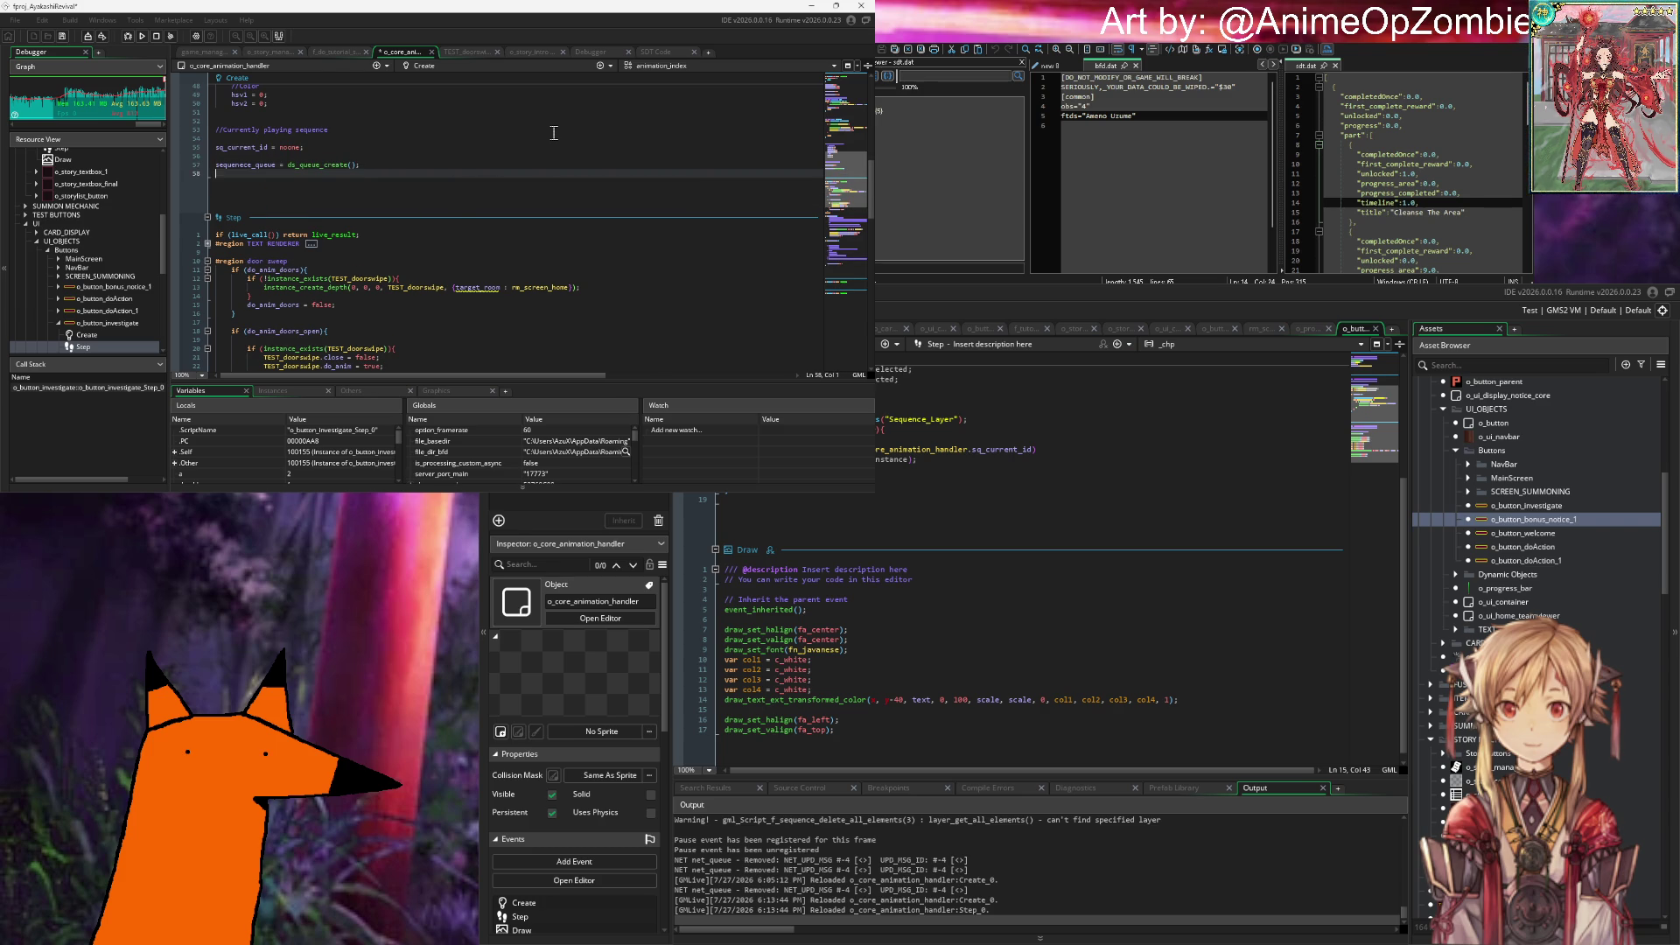
# Step: Review the door sweep Step code and the ds_queue_create documentation popup
pyautogui.scroll(-4, 286, 156)
pyautogui.click(368, 158)
pyautogui.click(369, 165)
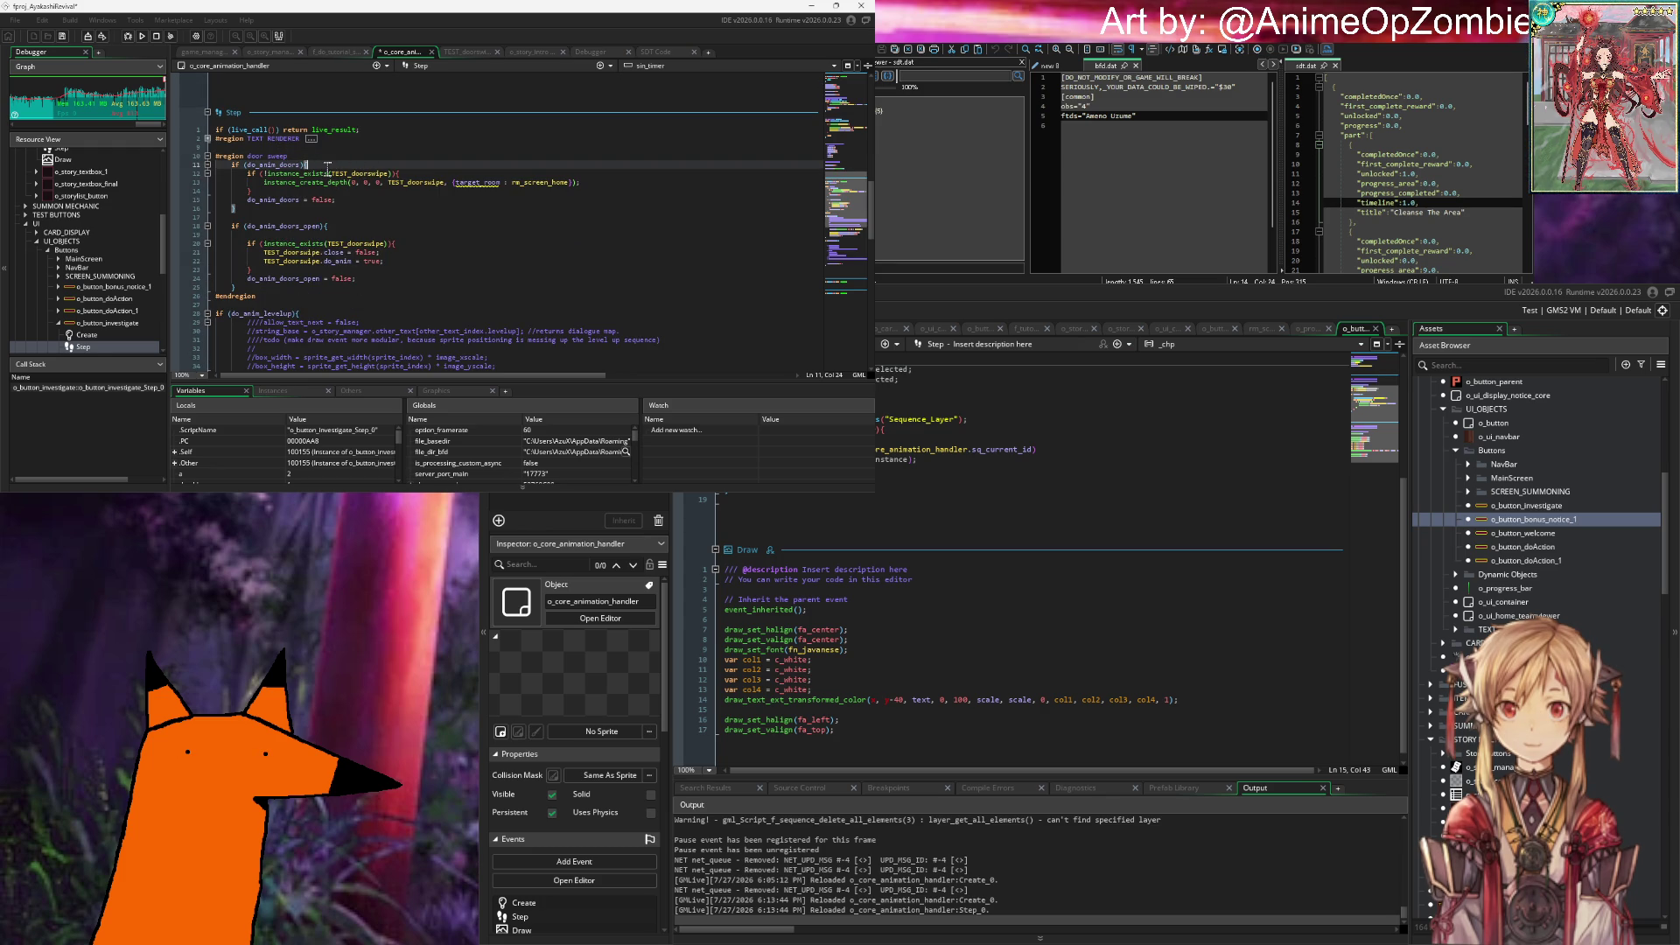
pyautogui.scroll(8, 404, 294)
pyautogui.click(403, 293)
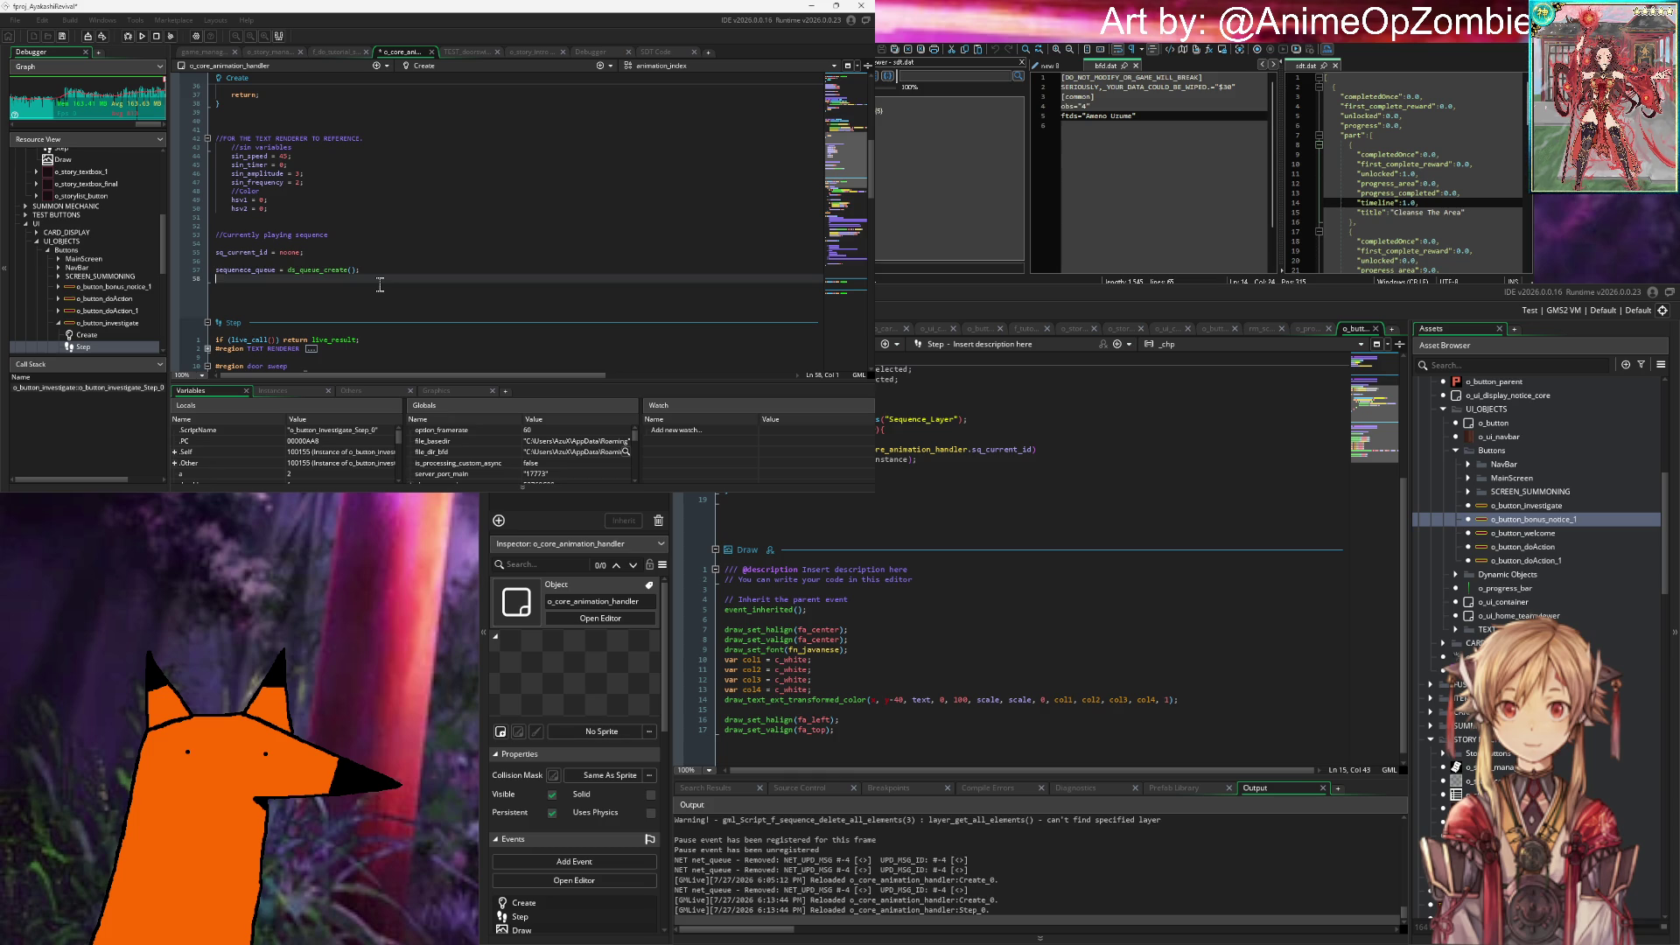
pyautogui.scroll(-2, 430, 266)
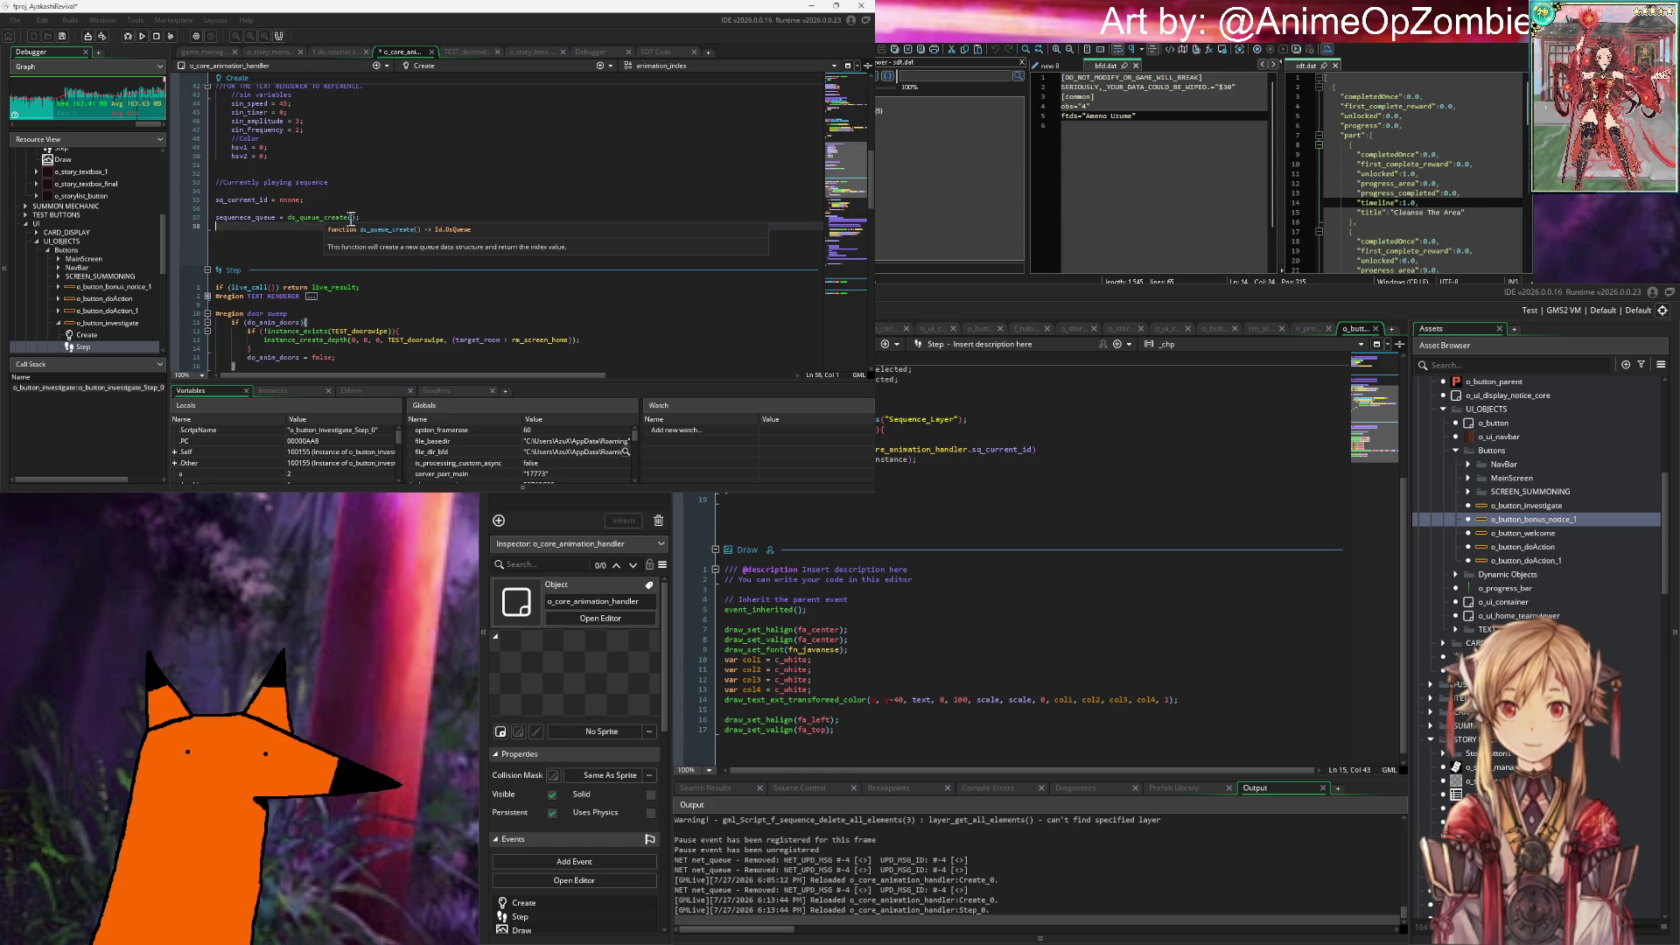
pyautogui.moveTo(323, 224)
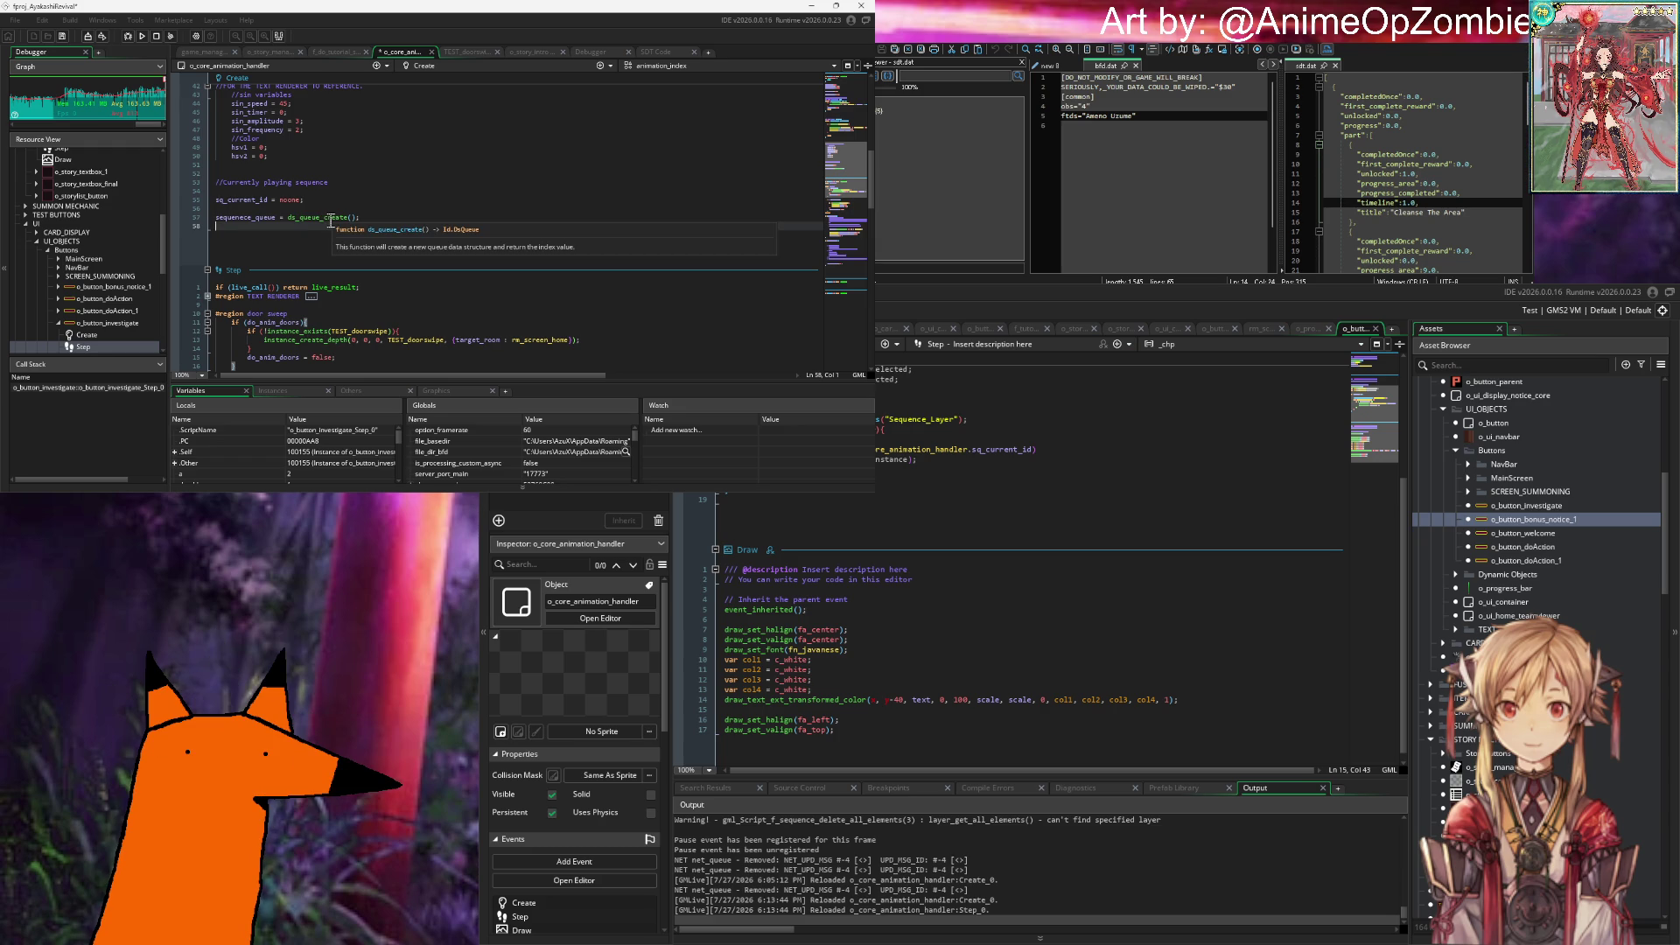
pyautogui.click(398, 219)
pyautogui.scroll(-8, 394, 202)
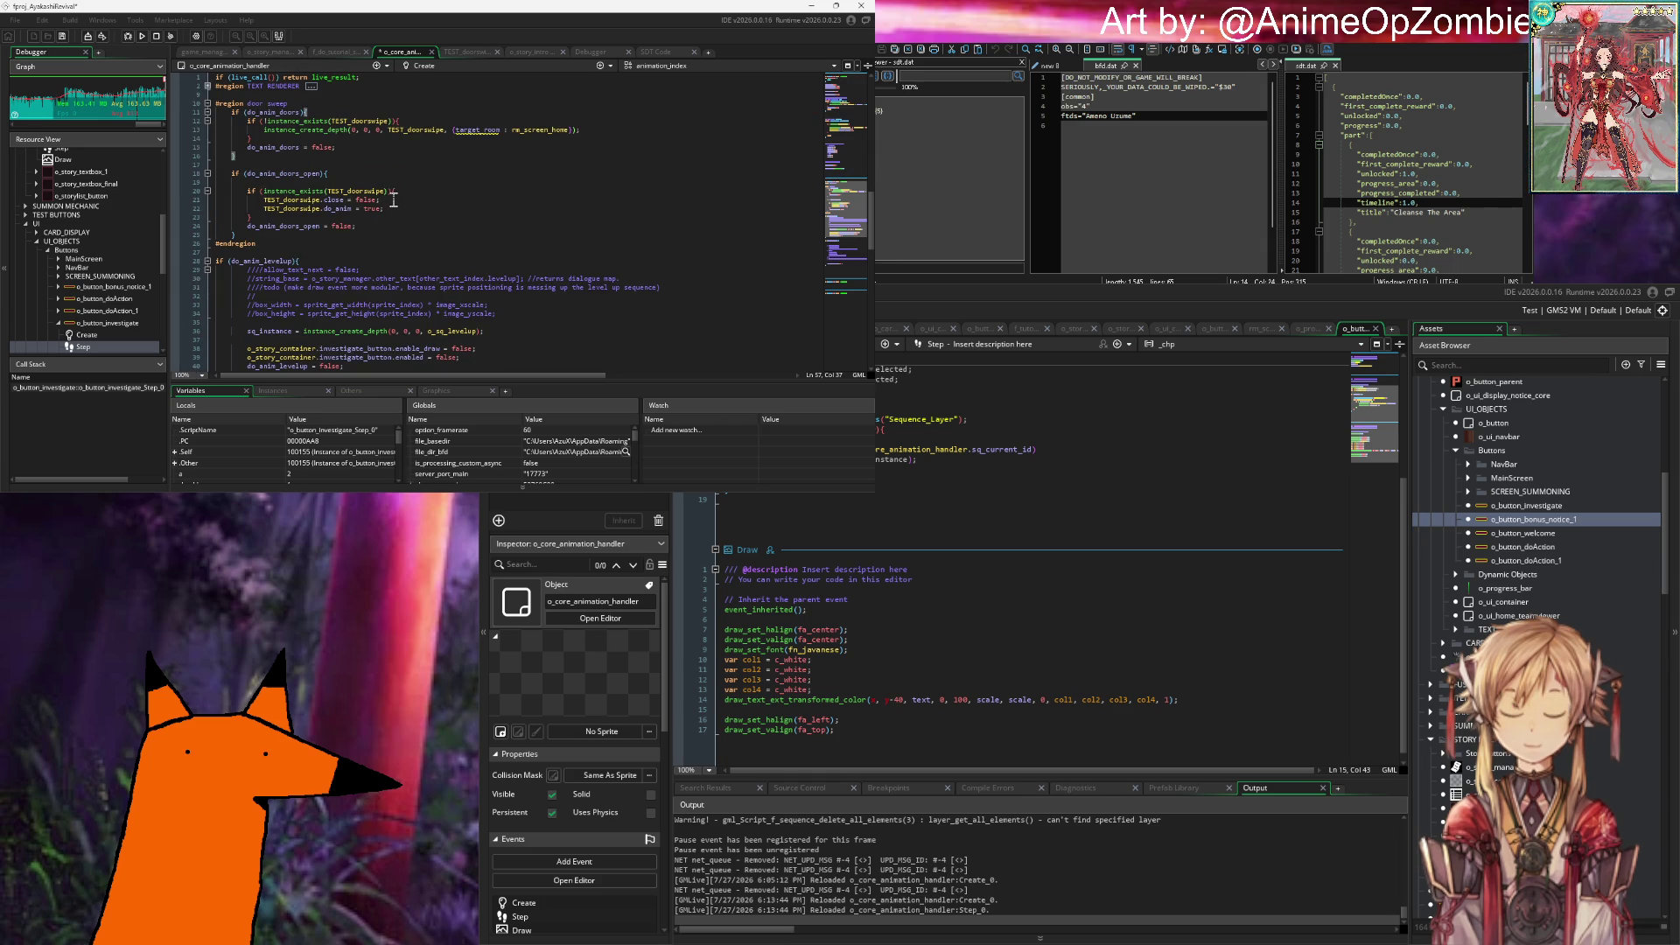
# Step: Add a new empty line at the end of the Step event
pyautogui.click(386, 236)
pyautogui.scroll(-5, 382, 216)
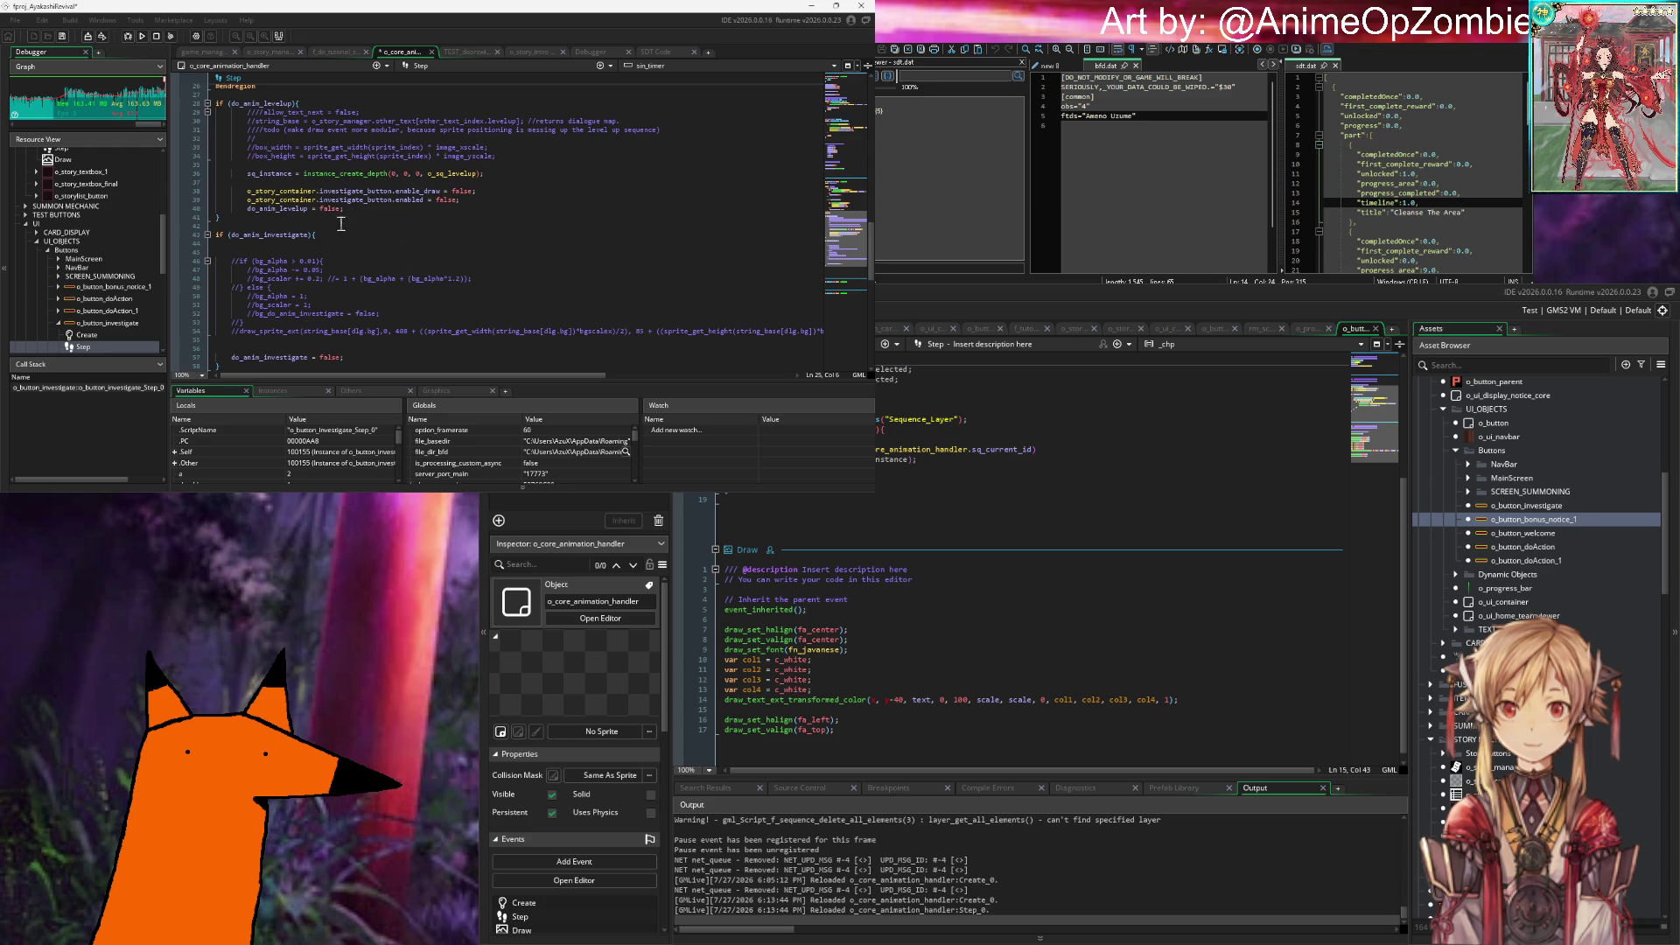
pyautogui.scroll(-5, 339, 223)
pyautogui.scroll(4, 339, 198)
pyautogui.click(302, 236)
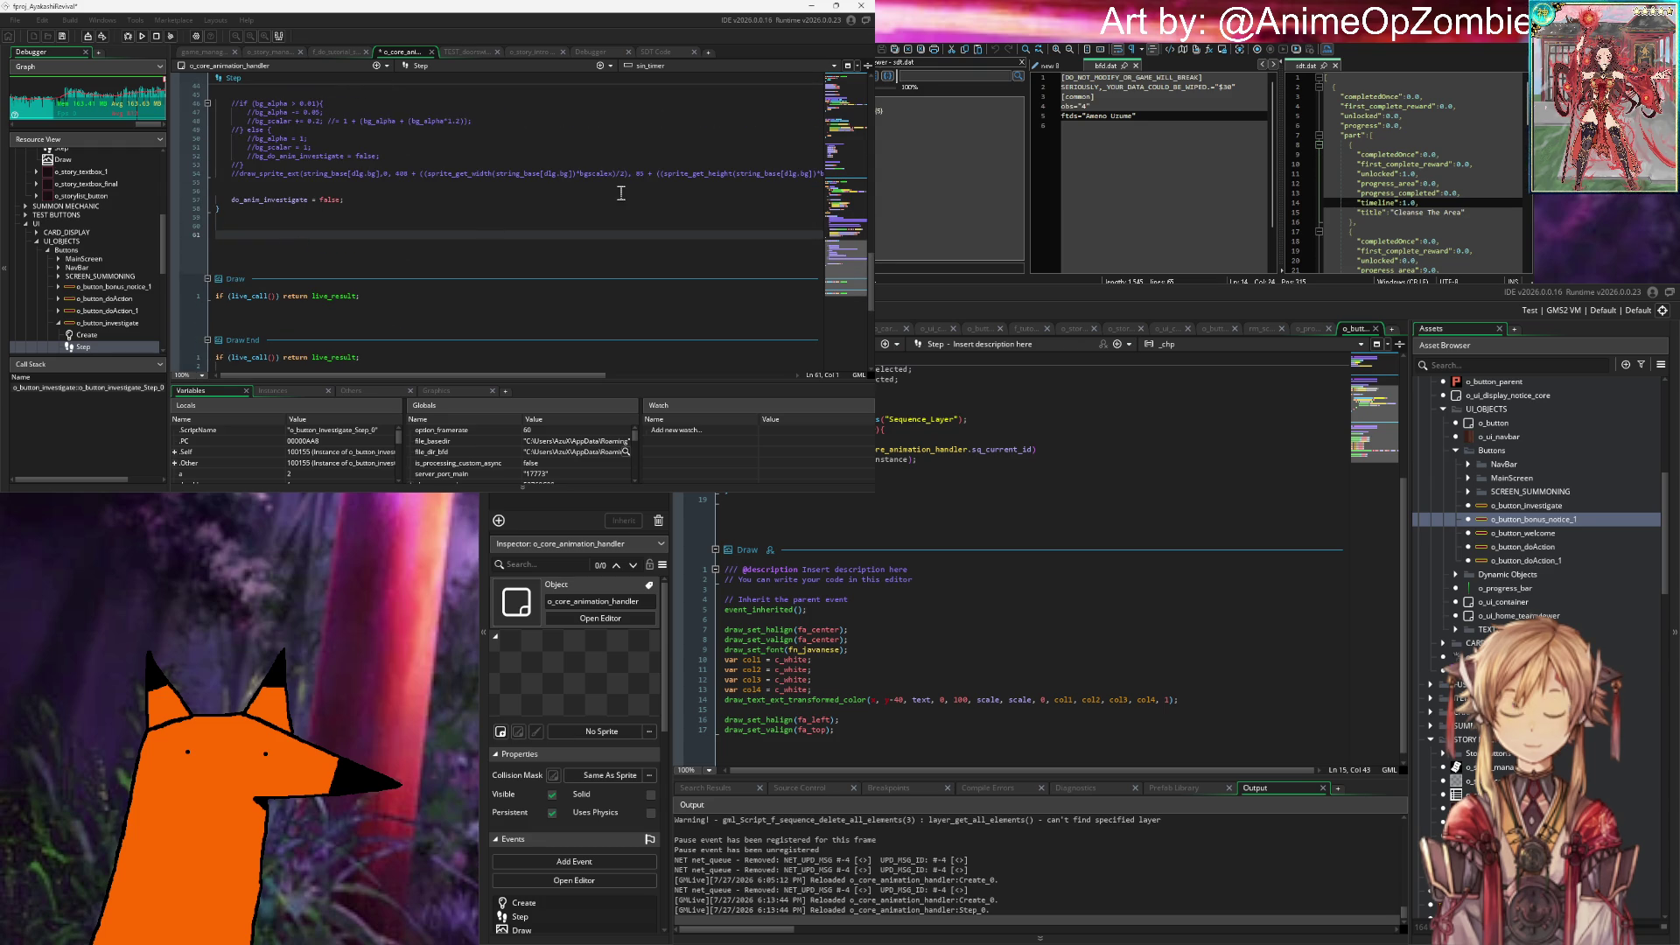
pyautogui.press('Return')
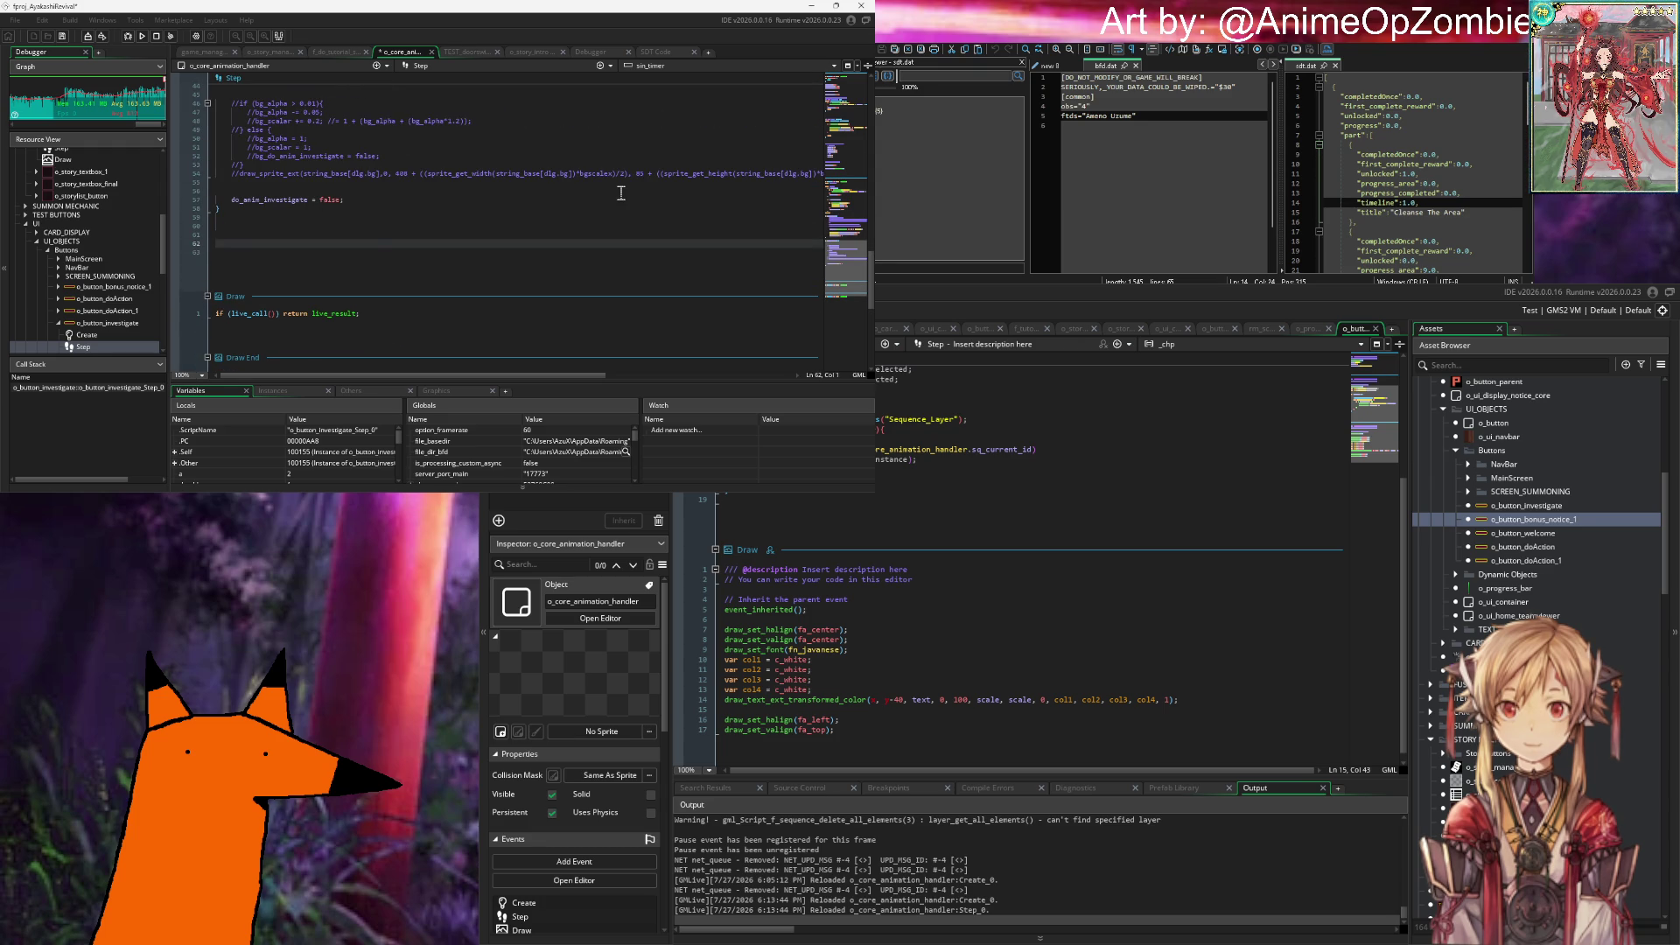
# Step: Start an if (ds_queue_size(sequence_queue) > ... condition, fixing the misspelled variable name
pyautogui.write('if (sequence_')
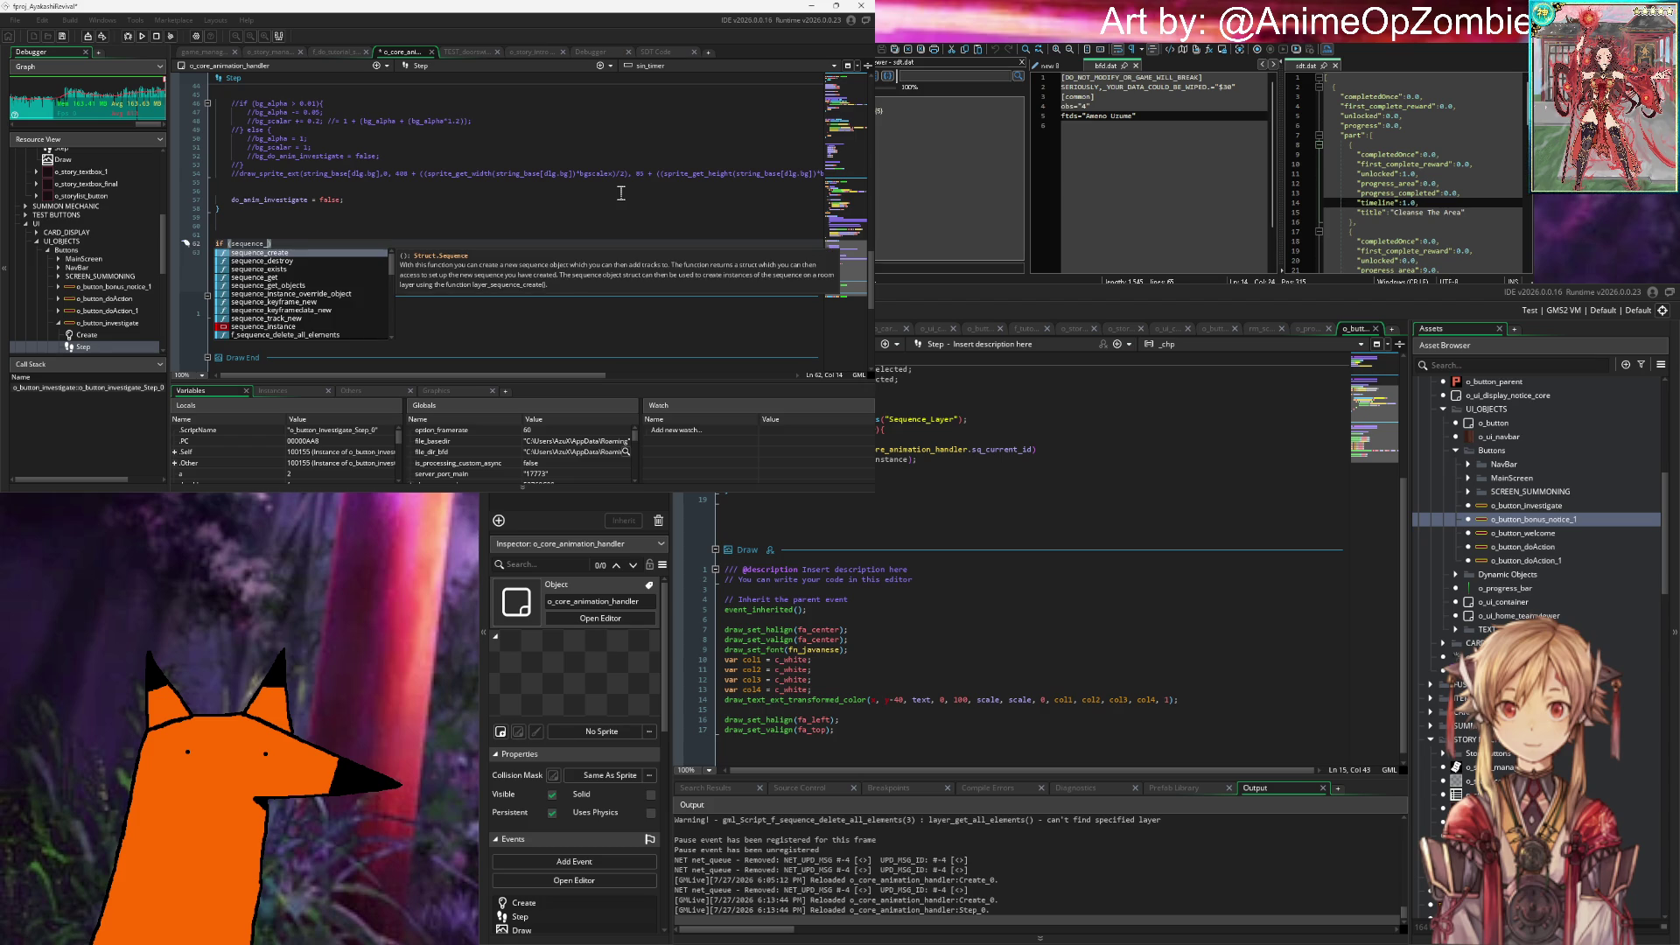
pyautogui.press('BackSpace')
pyautogui.press('BackSpace')
pyautogui.press('BackSpace')
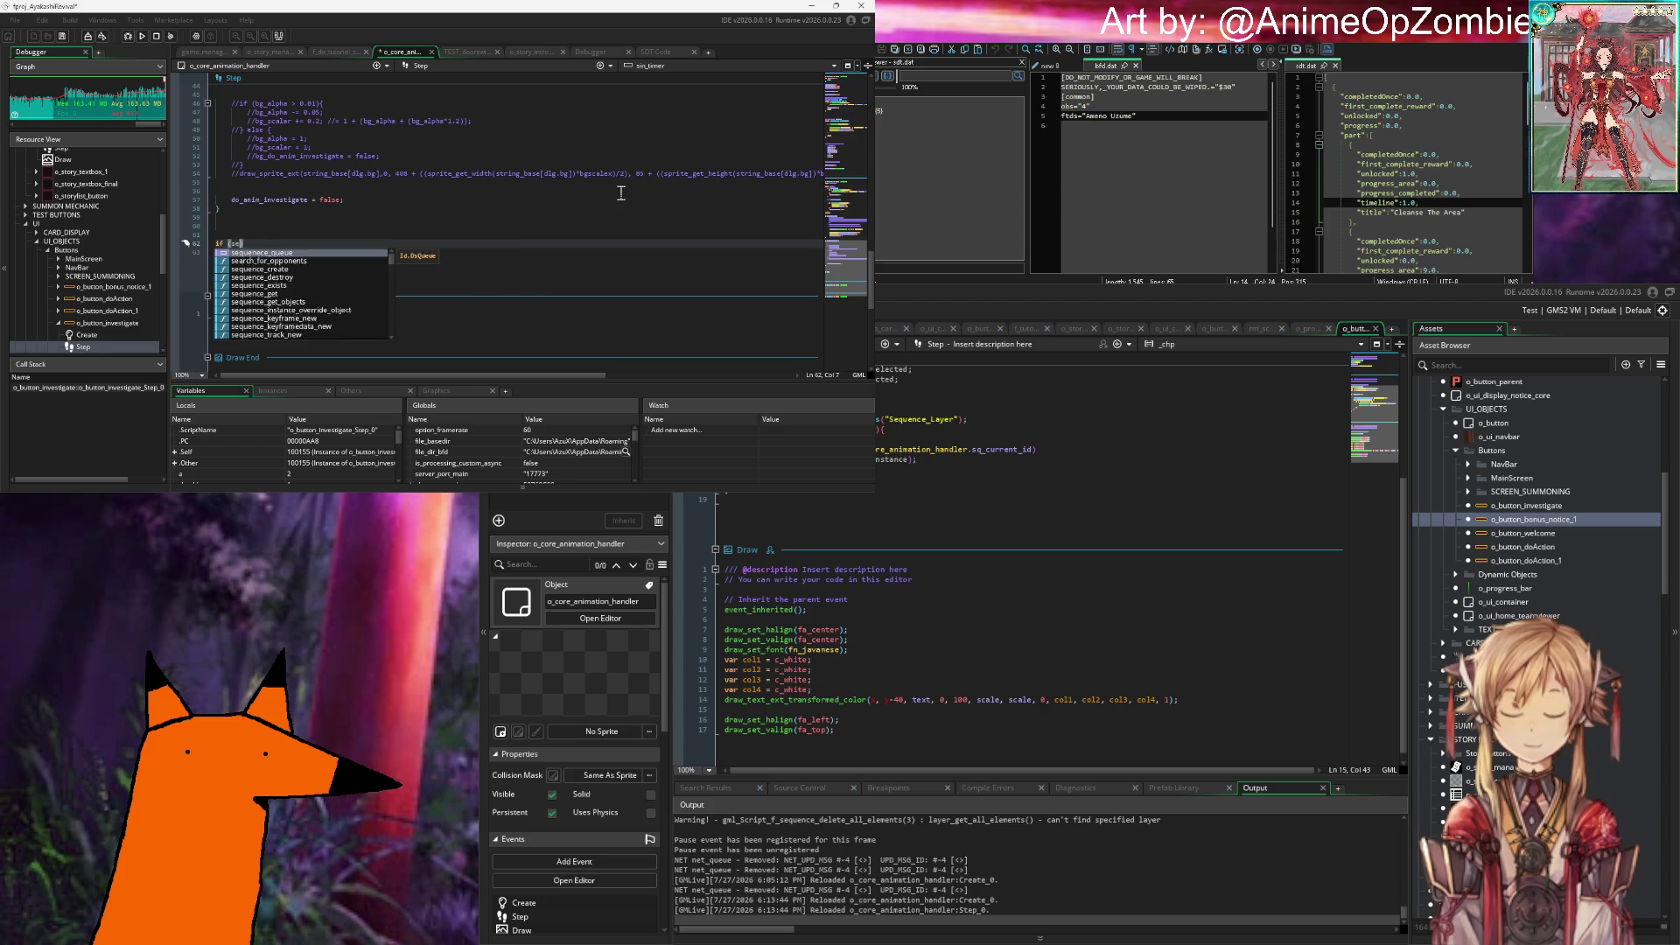
pyautogui.write('sequenece_queue')
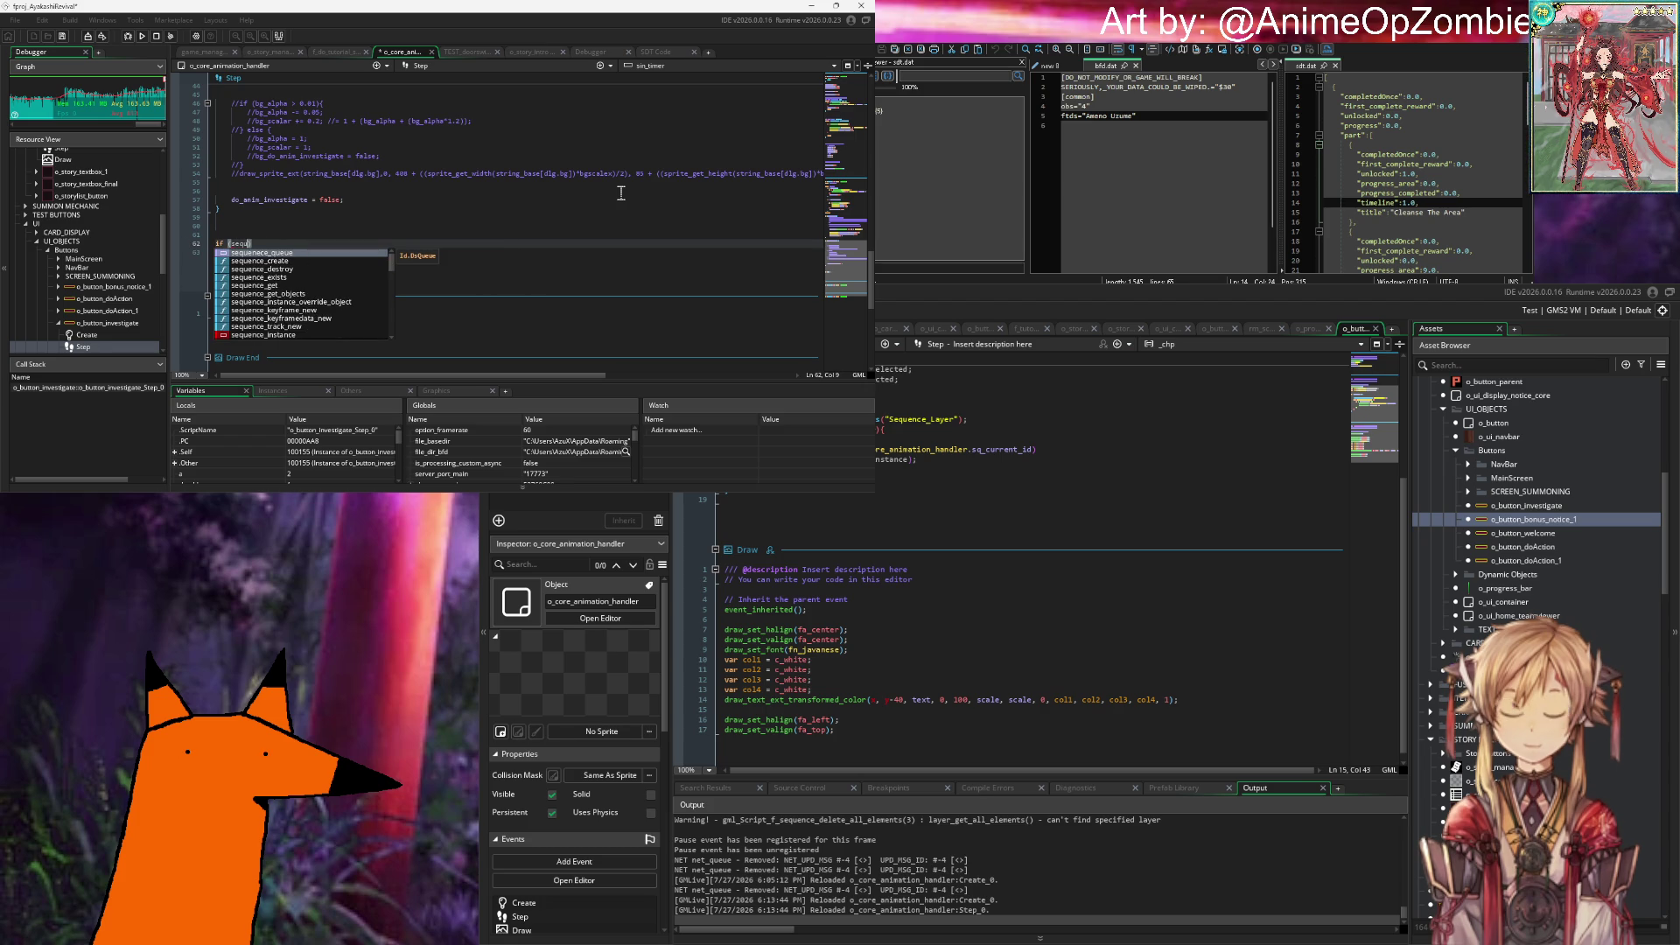
pyautogui.press('BackSpace')
pyautogui.press('BackSpace')
pyautogui.press('BackSpace')
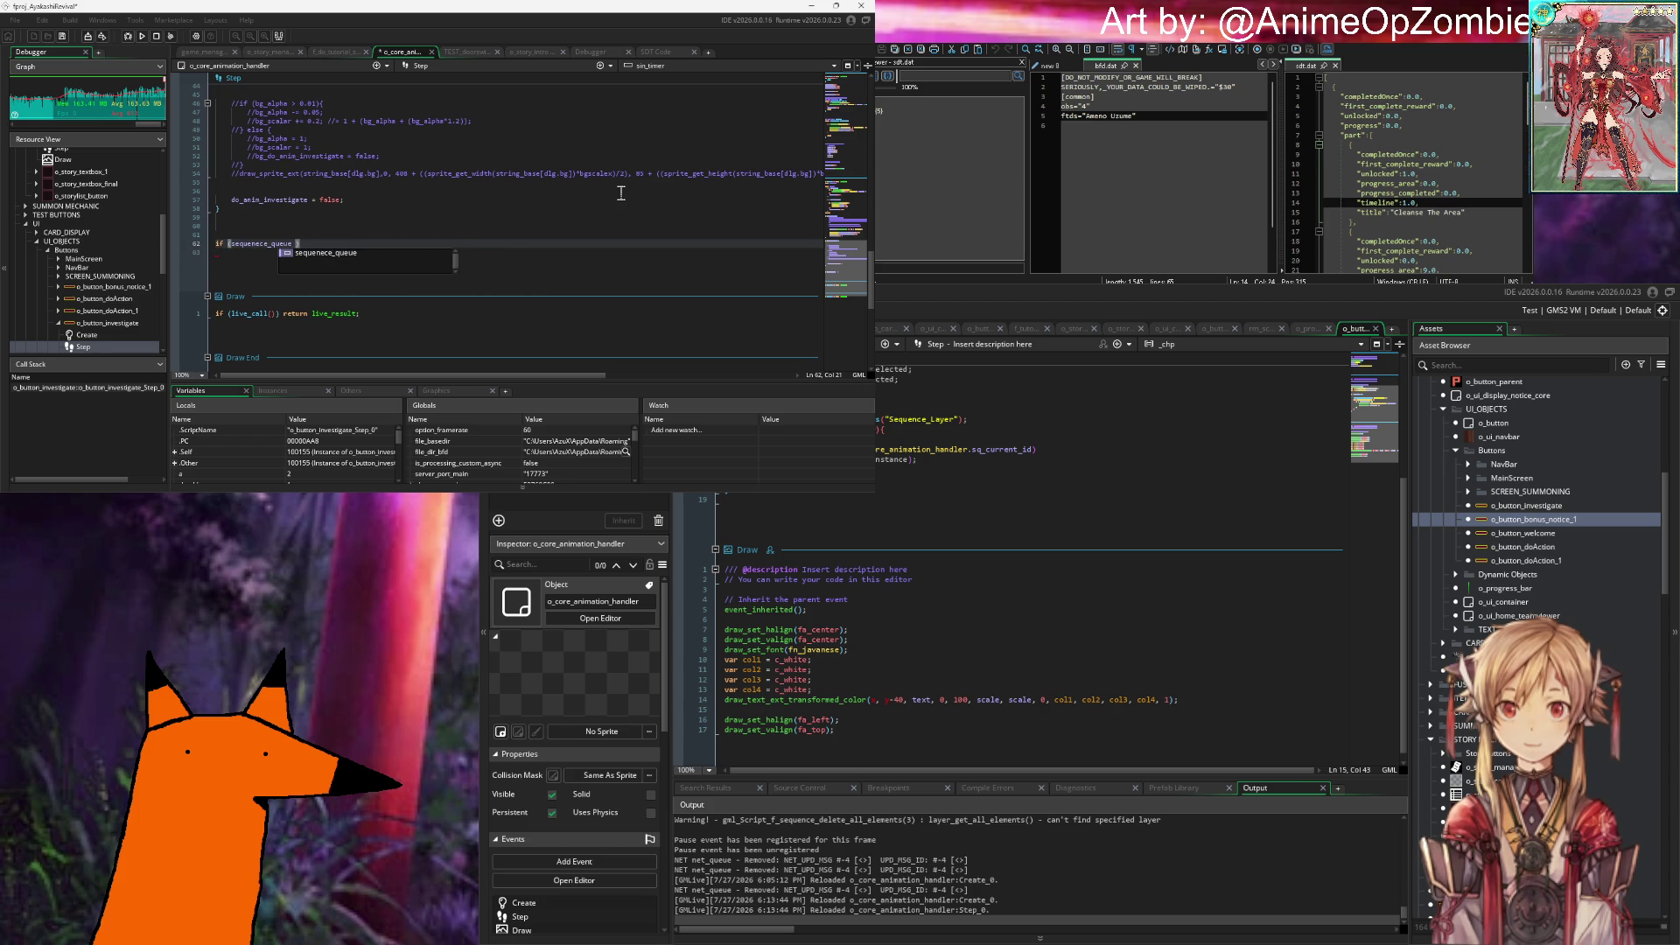
pyautogui.press('BackSpace')
pyautogui.press('BackSpace')
pyautogui.press('BackSpace')
pyautogui.write('ds_')
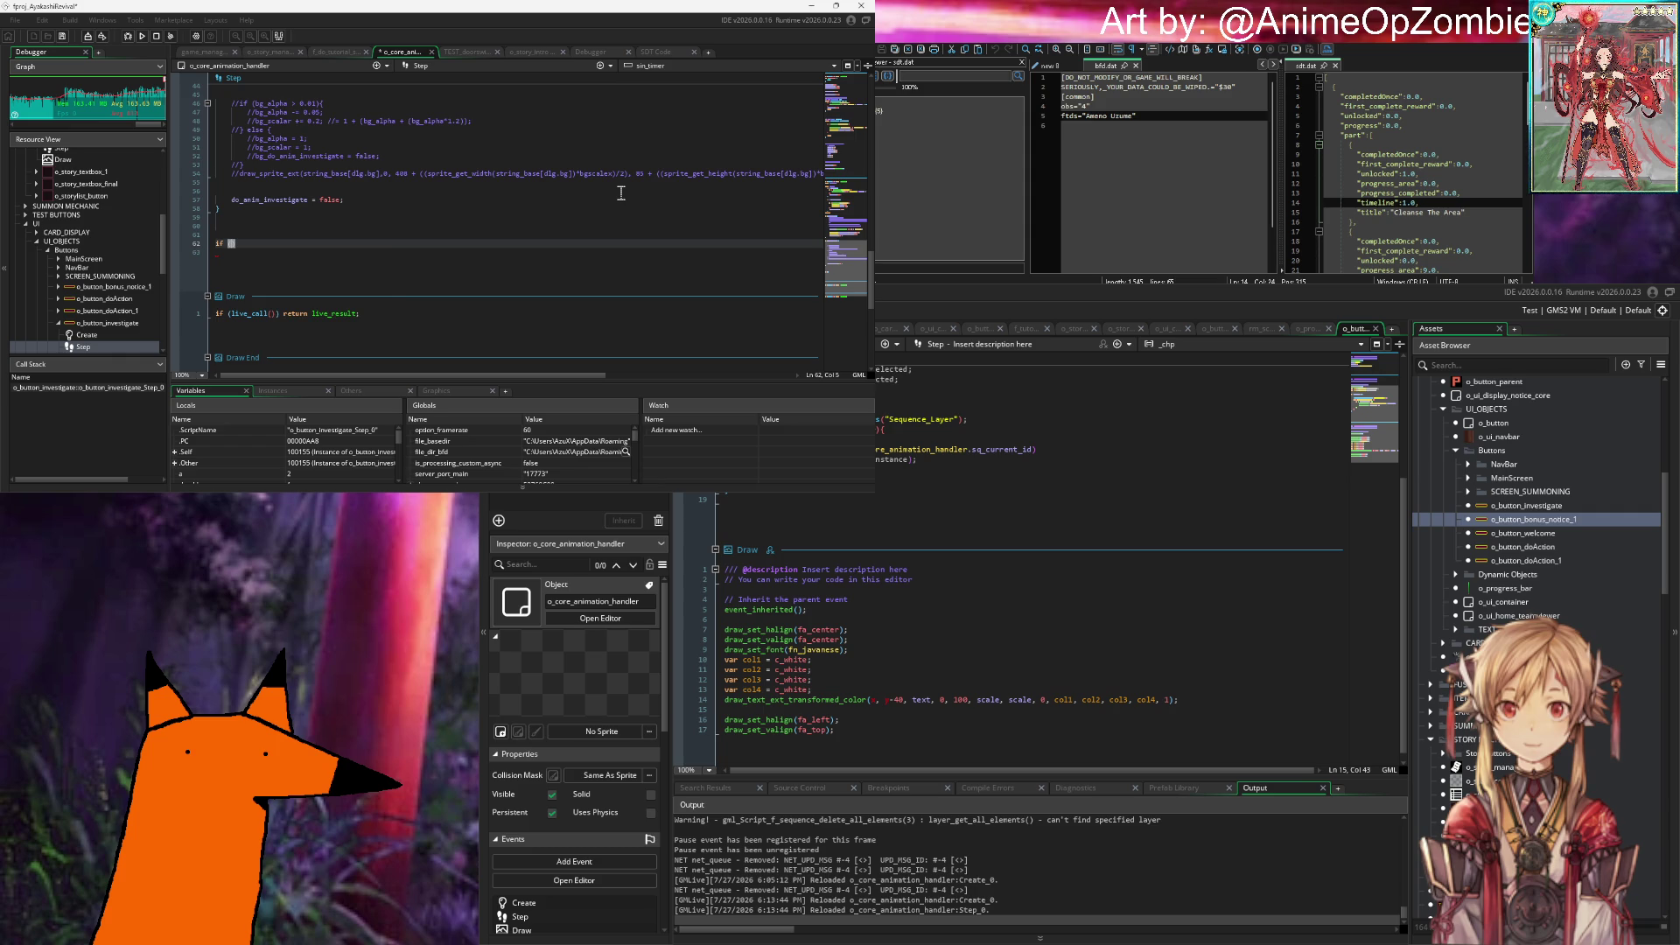
pyautogui.write('queu')
pyautogui.press('Down')
pyautogui.press('Down')
pyautogui.press('Down')
pyautogui.press('Return')
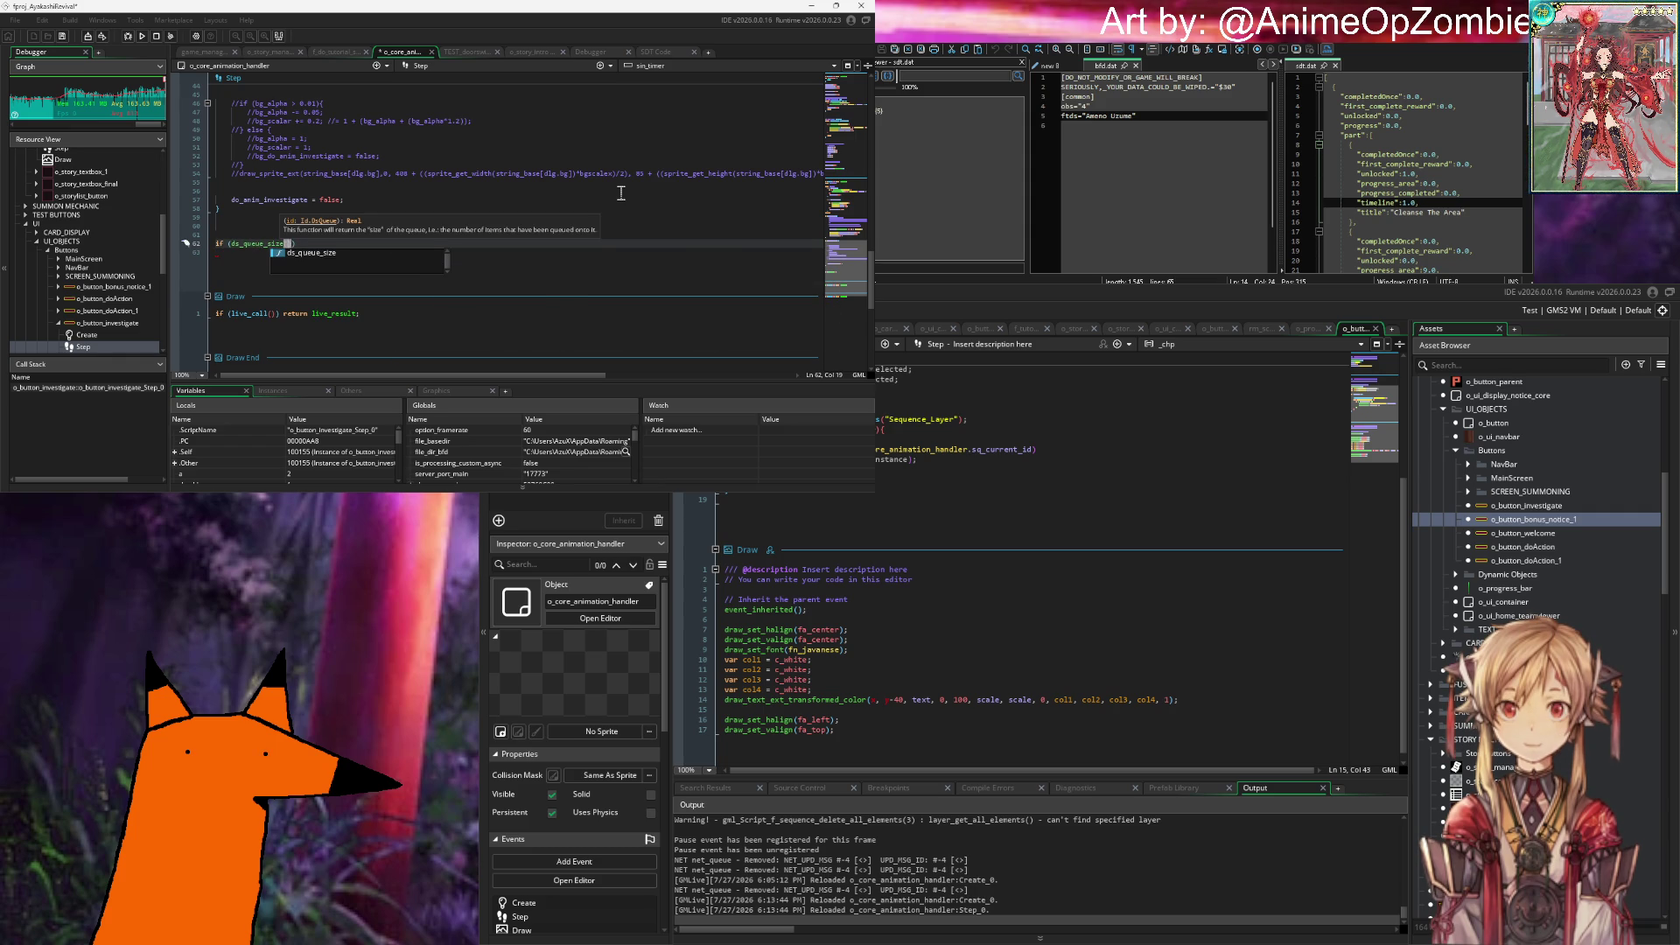
pyautogui.write('s')
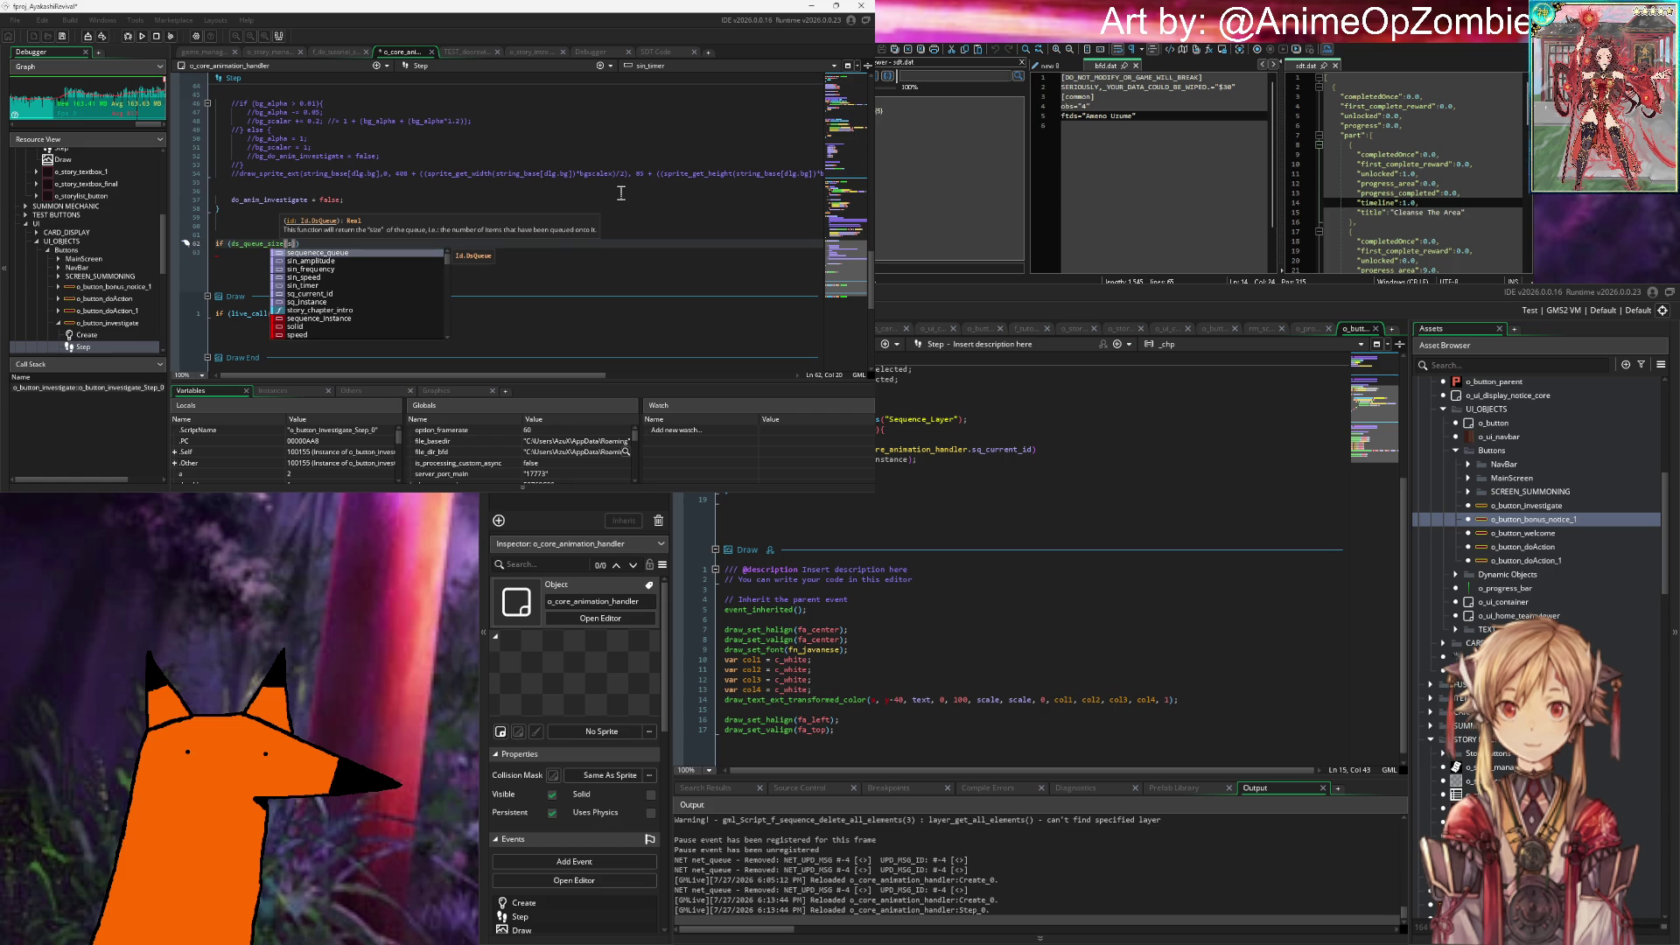
pyautogui.write('e')
pyautogui.press('Return')
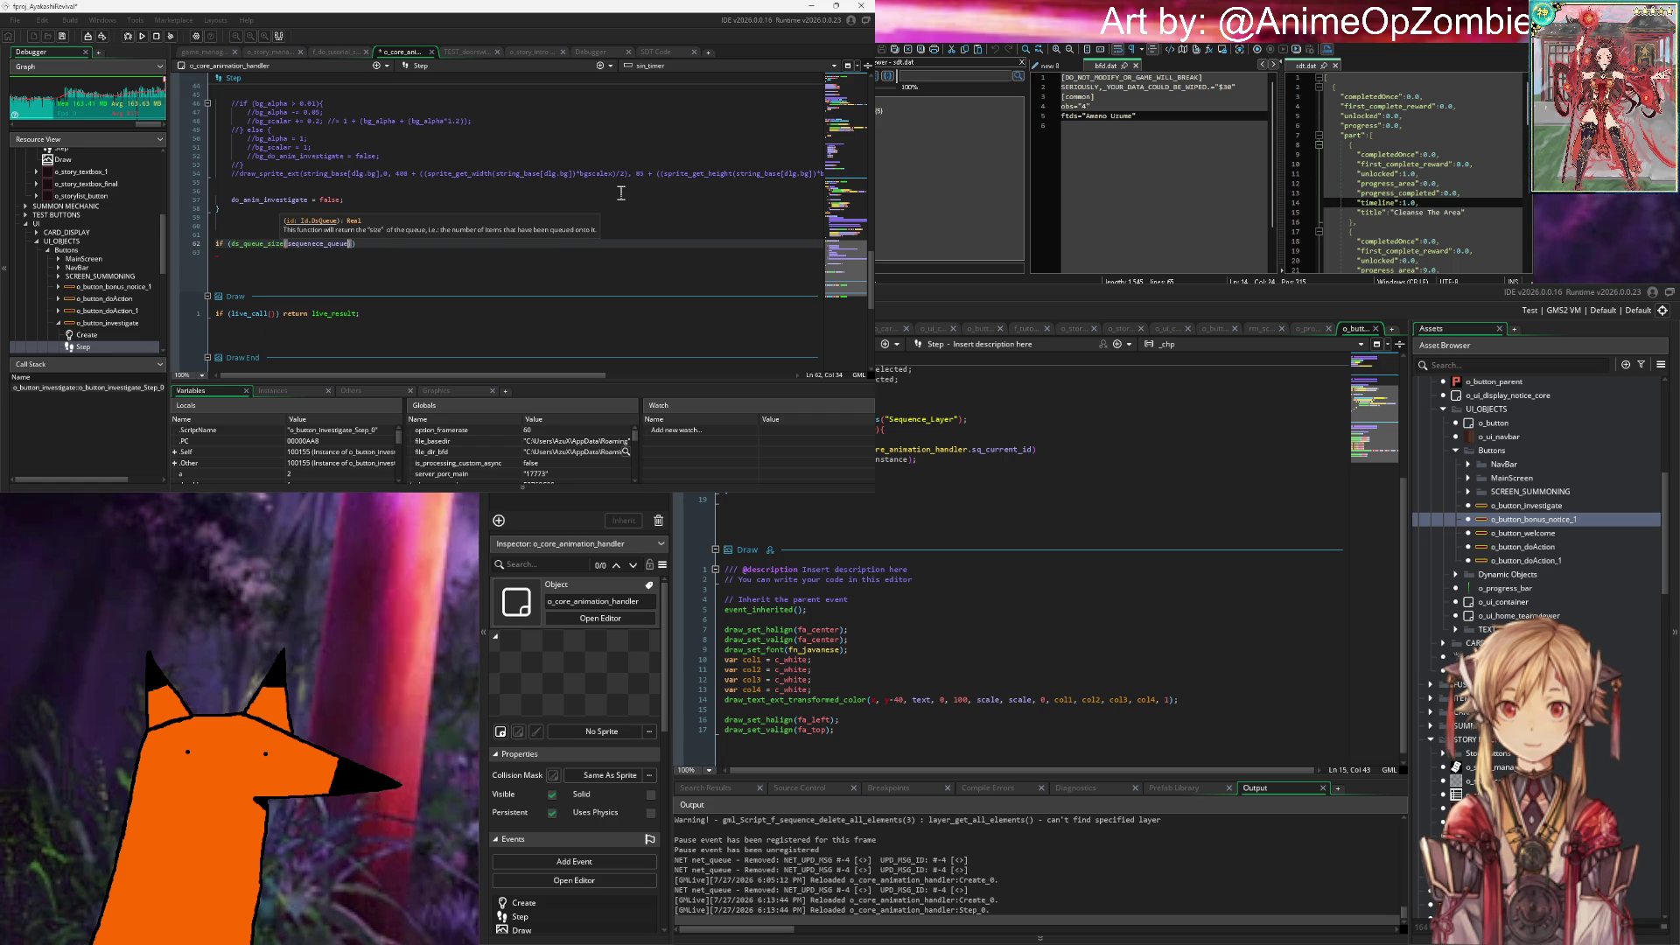
pyautogui.write(') >')
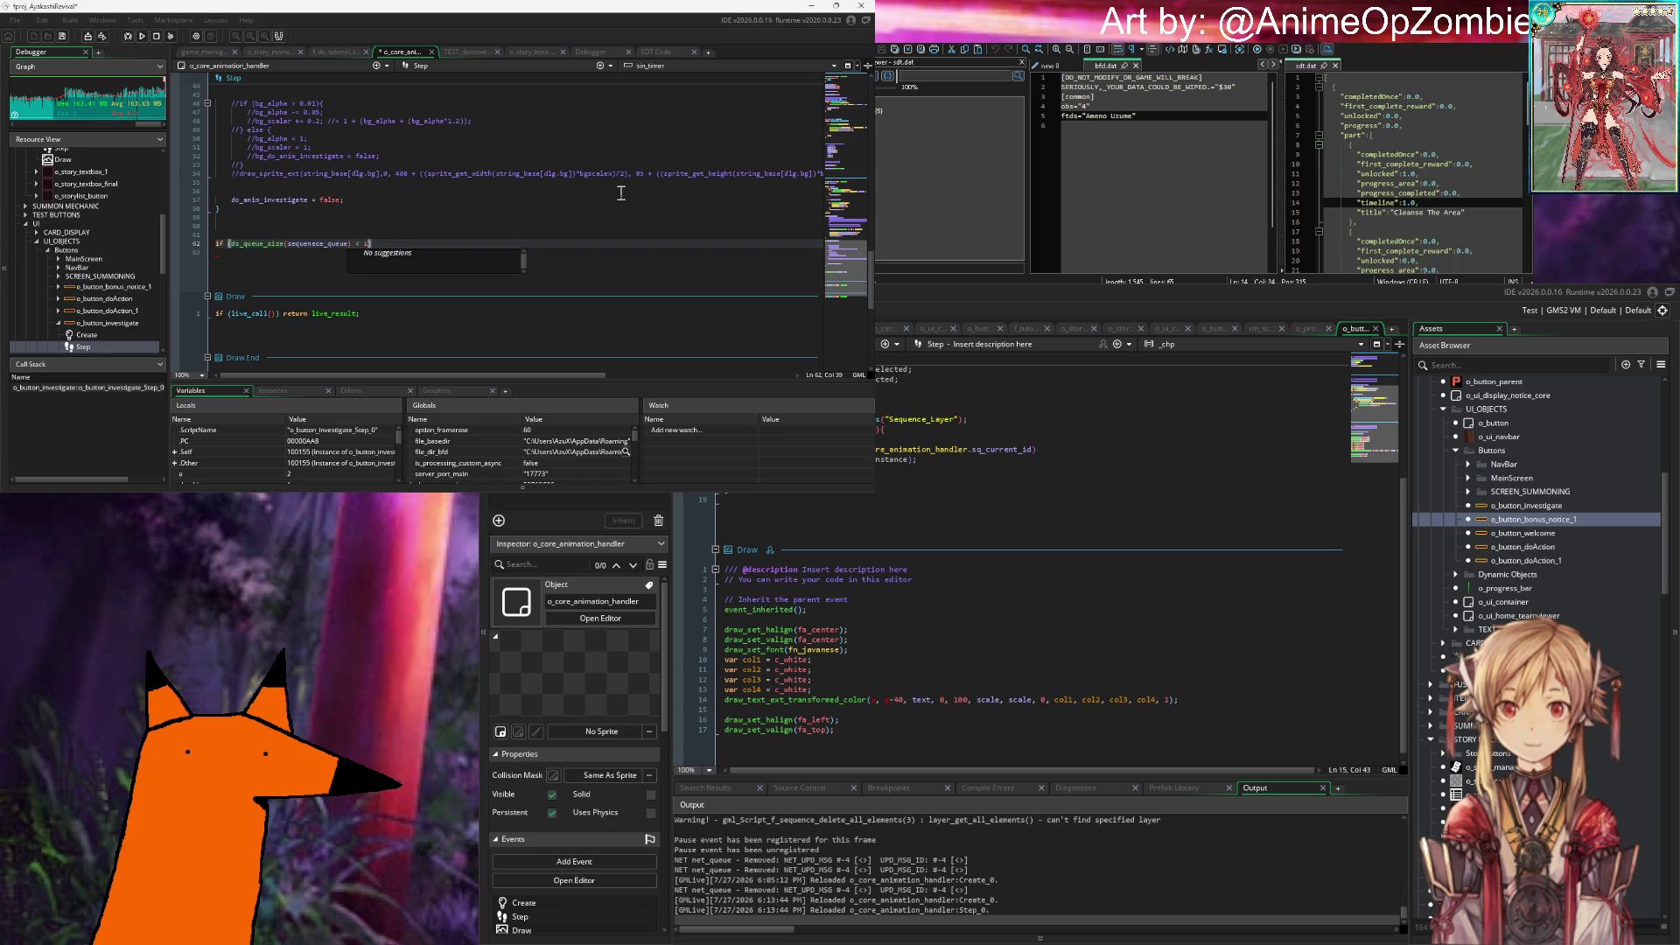
pyautogui.press('BackSpace')
pyautogui.press('BackSpace')
pyautogui.press('BackSpace')
# Step: Complete the condition as > 0 and open the if block with a brace
pyautogui.write('>0){')
pyautogui.press('Return')
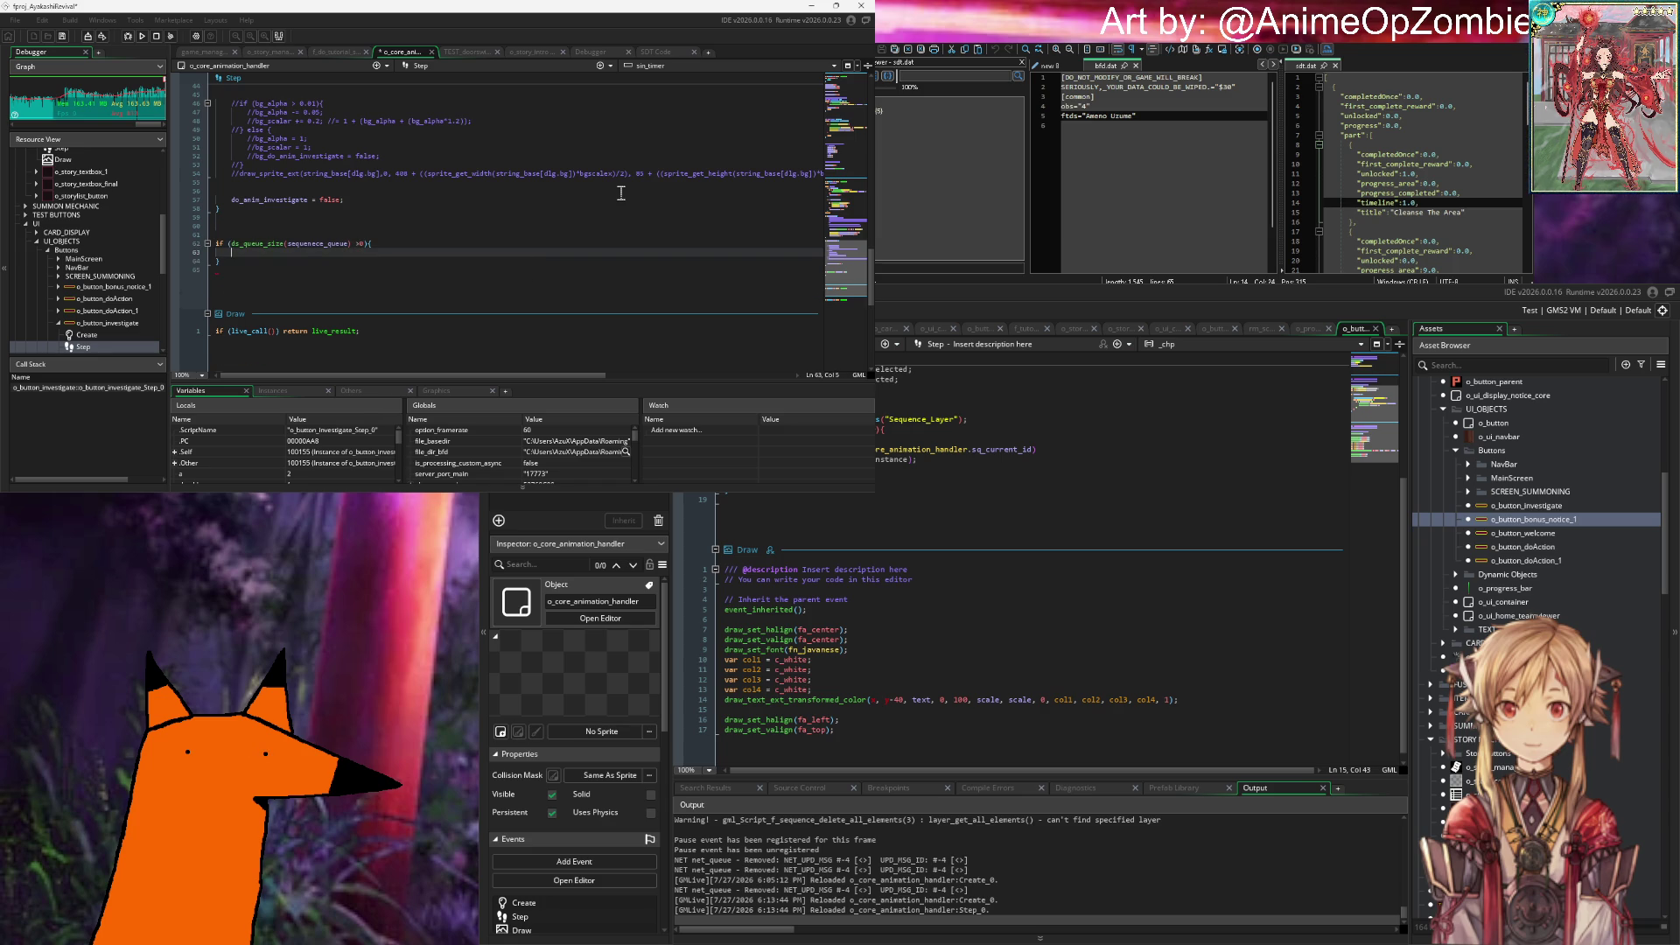
pyautogui.write('sequence_destroy(o_core_animation_handler.sq_current_id)')
pyautogui.hotkey('ctrl', 'z')
# Step: Write sequence_to_play = ds_queue_head(sequence_queue); inside the if block
pyautogui.write('s')
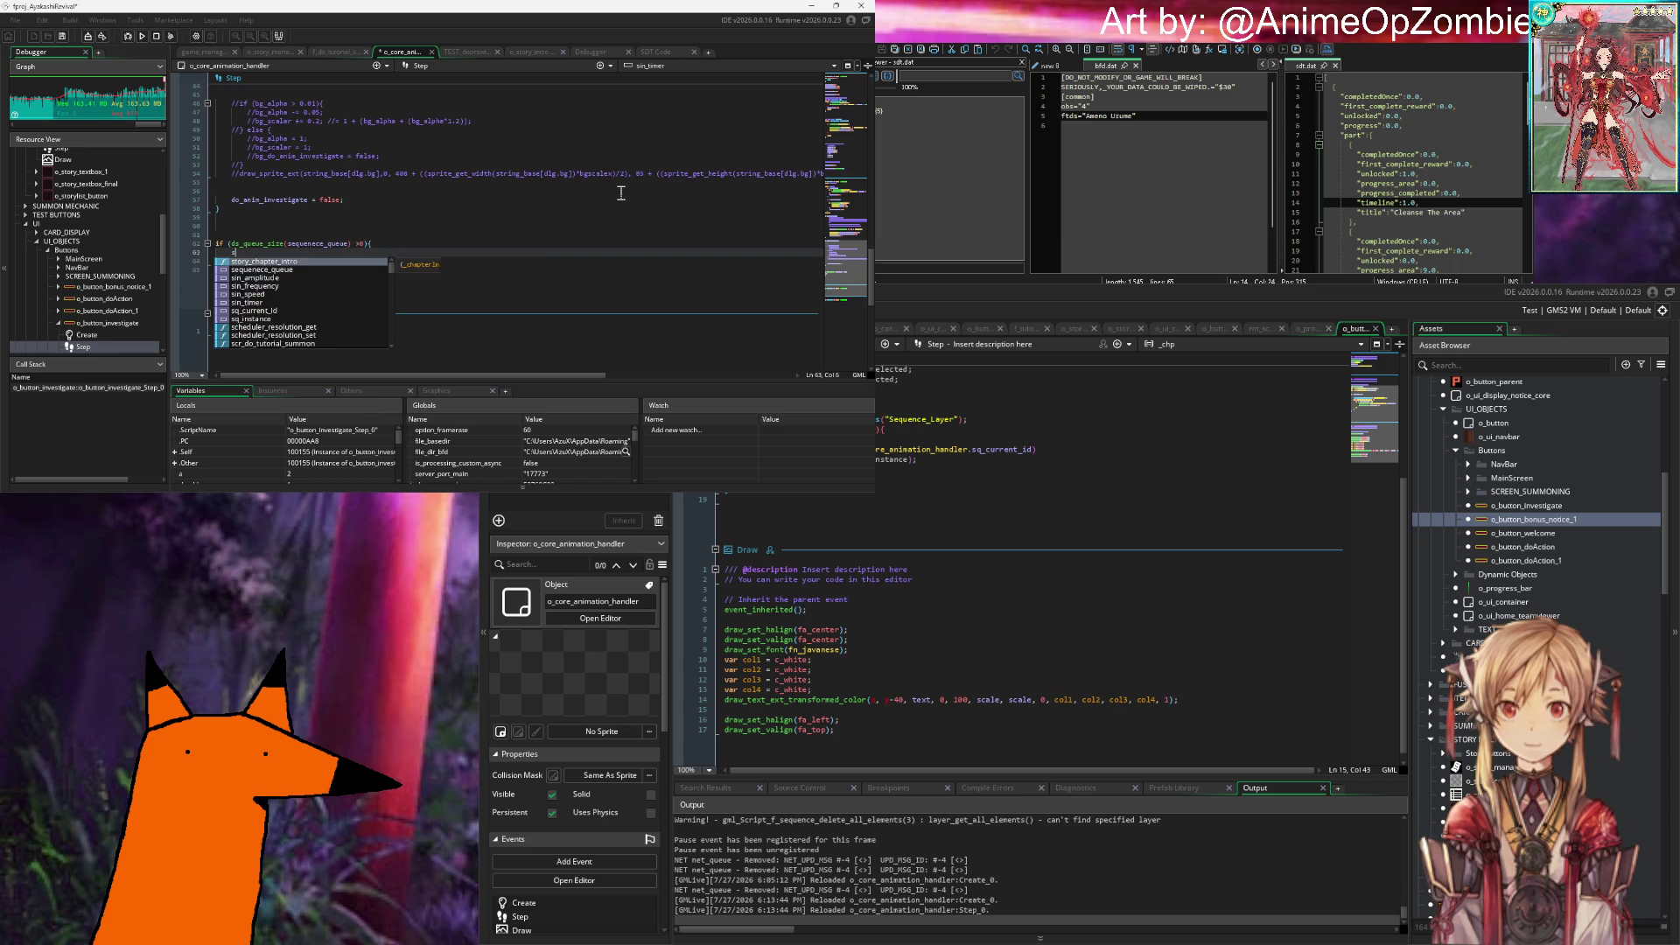
pyautogui.write('equence_to')
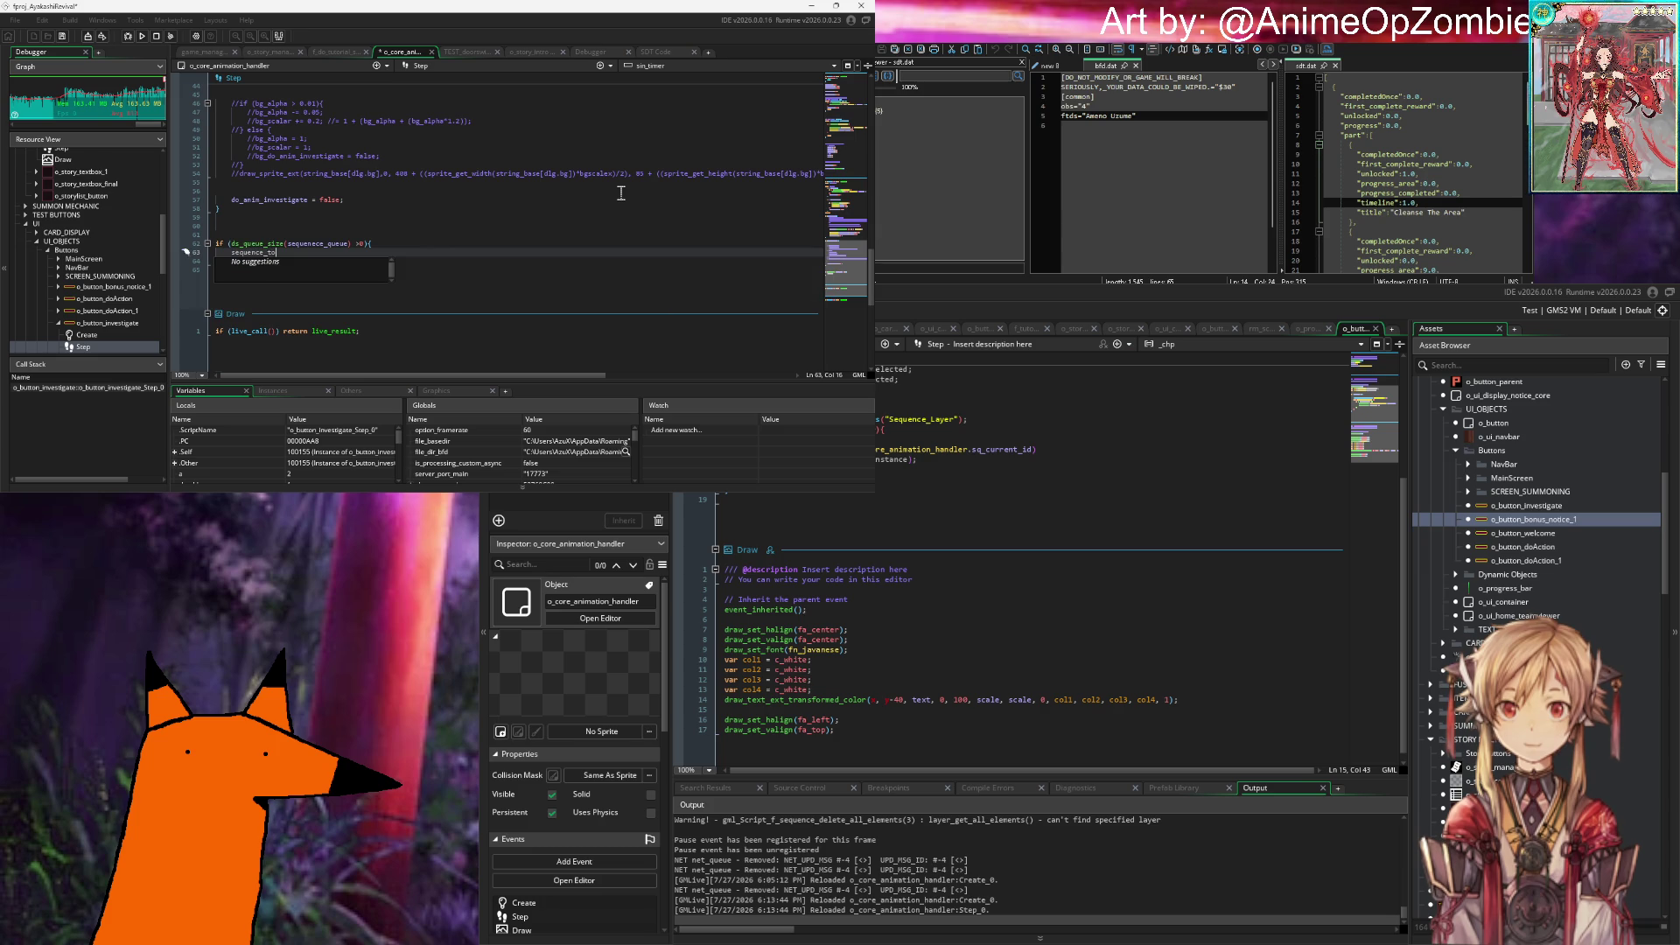
pyautogui.write('_play = seqi')
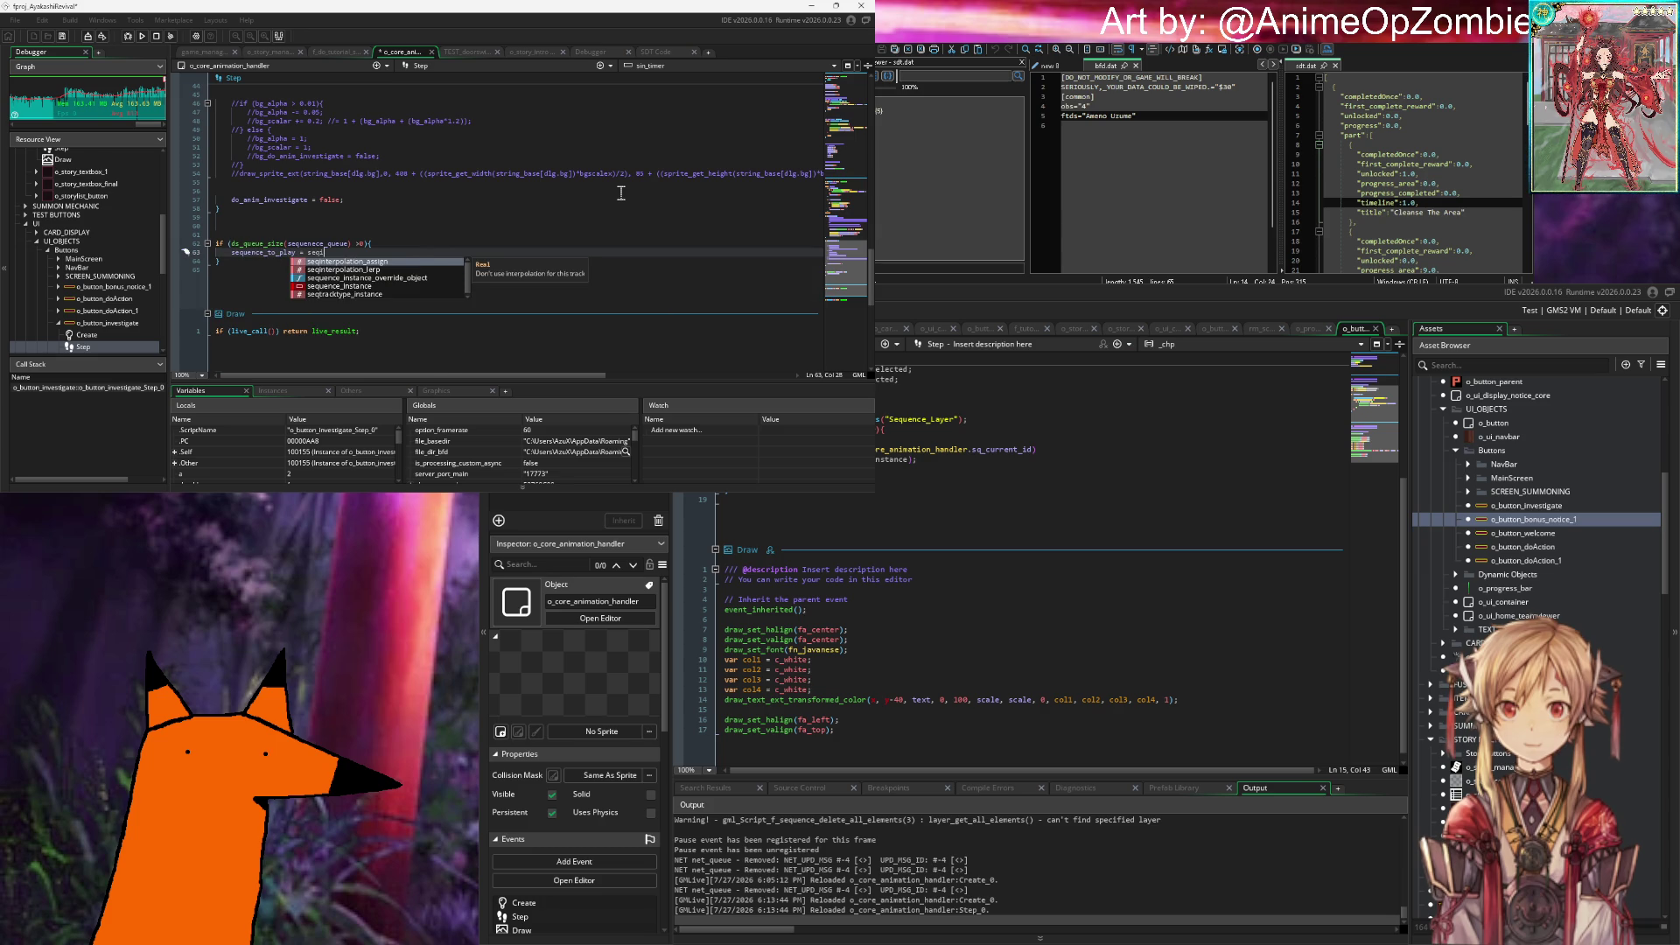
pyautogui.press('BackSpace')
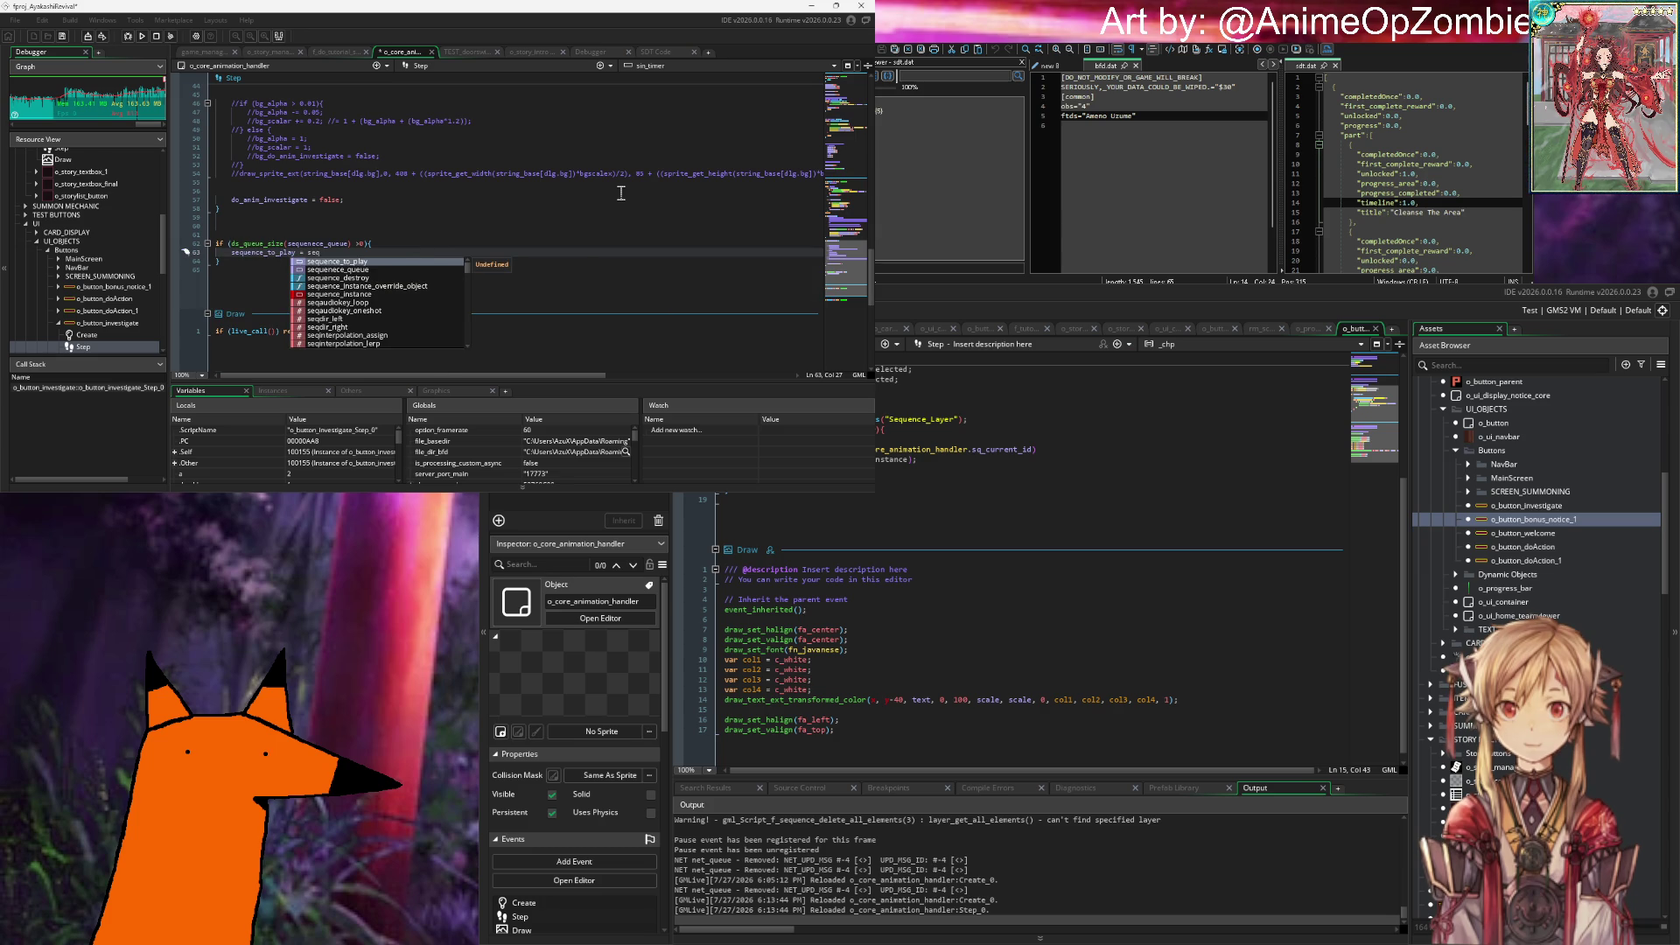
pyautogui.press('Down')
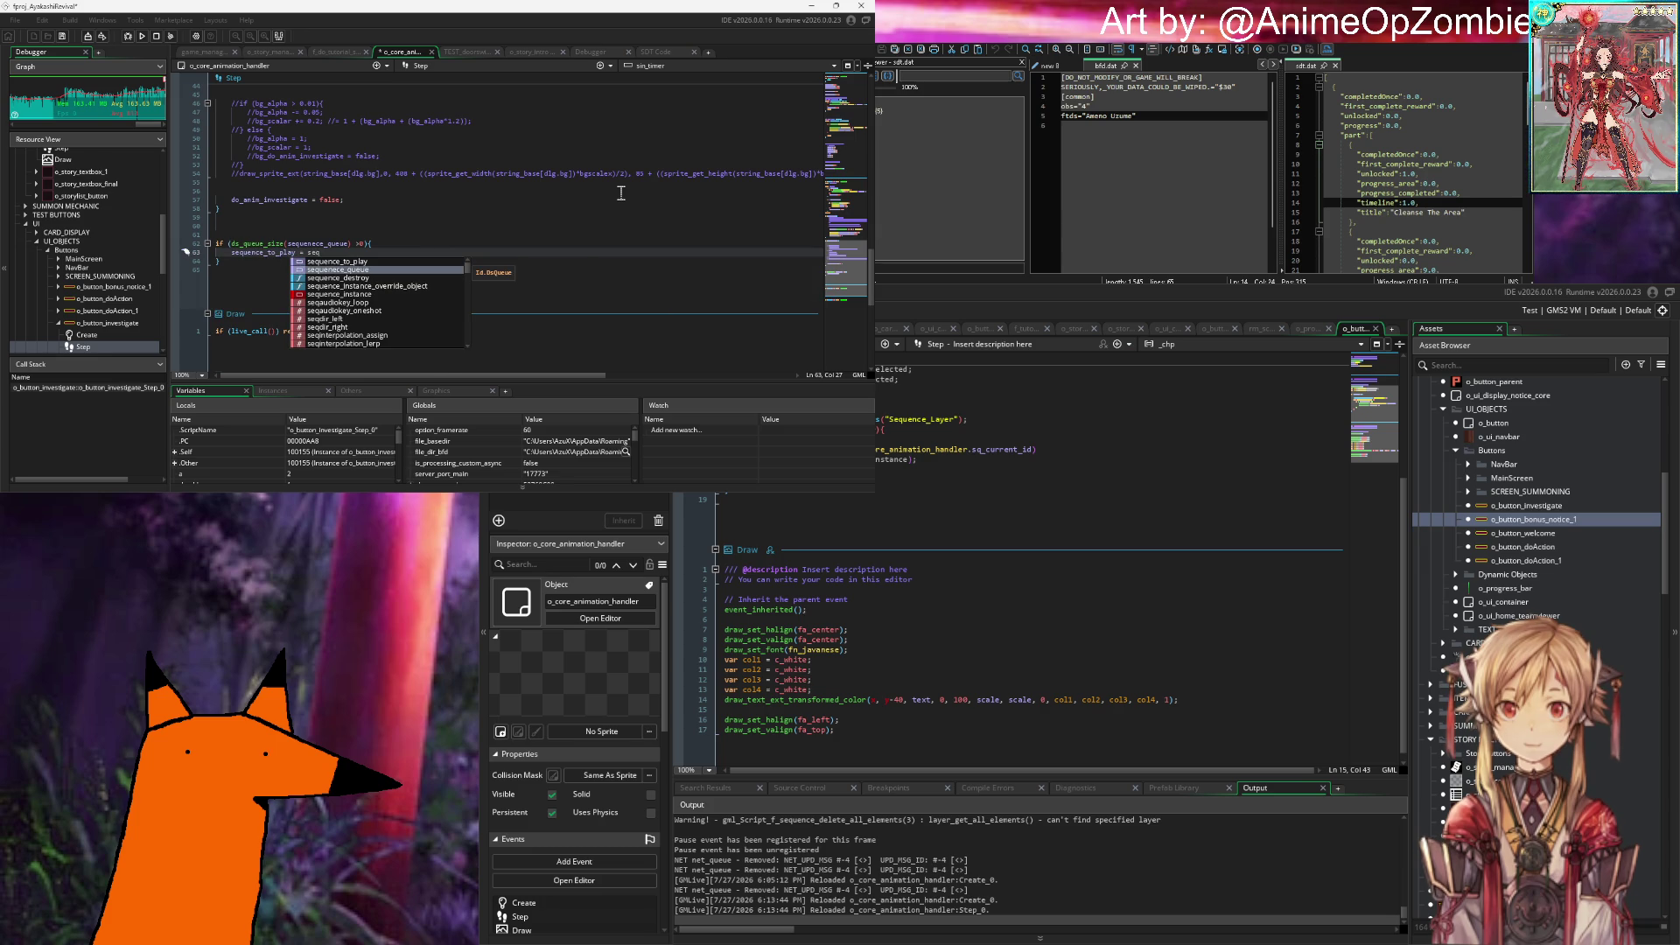
pyautogui.press('Return')
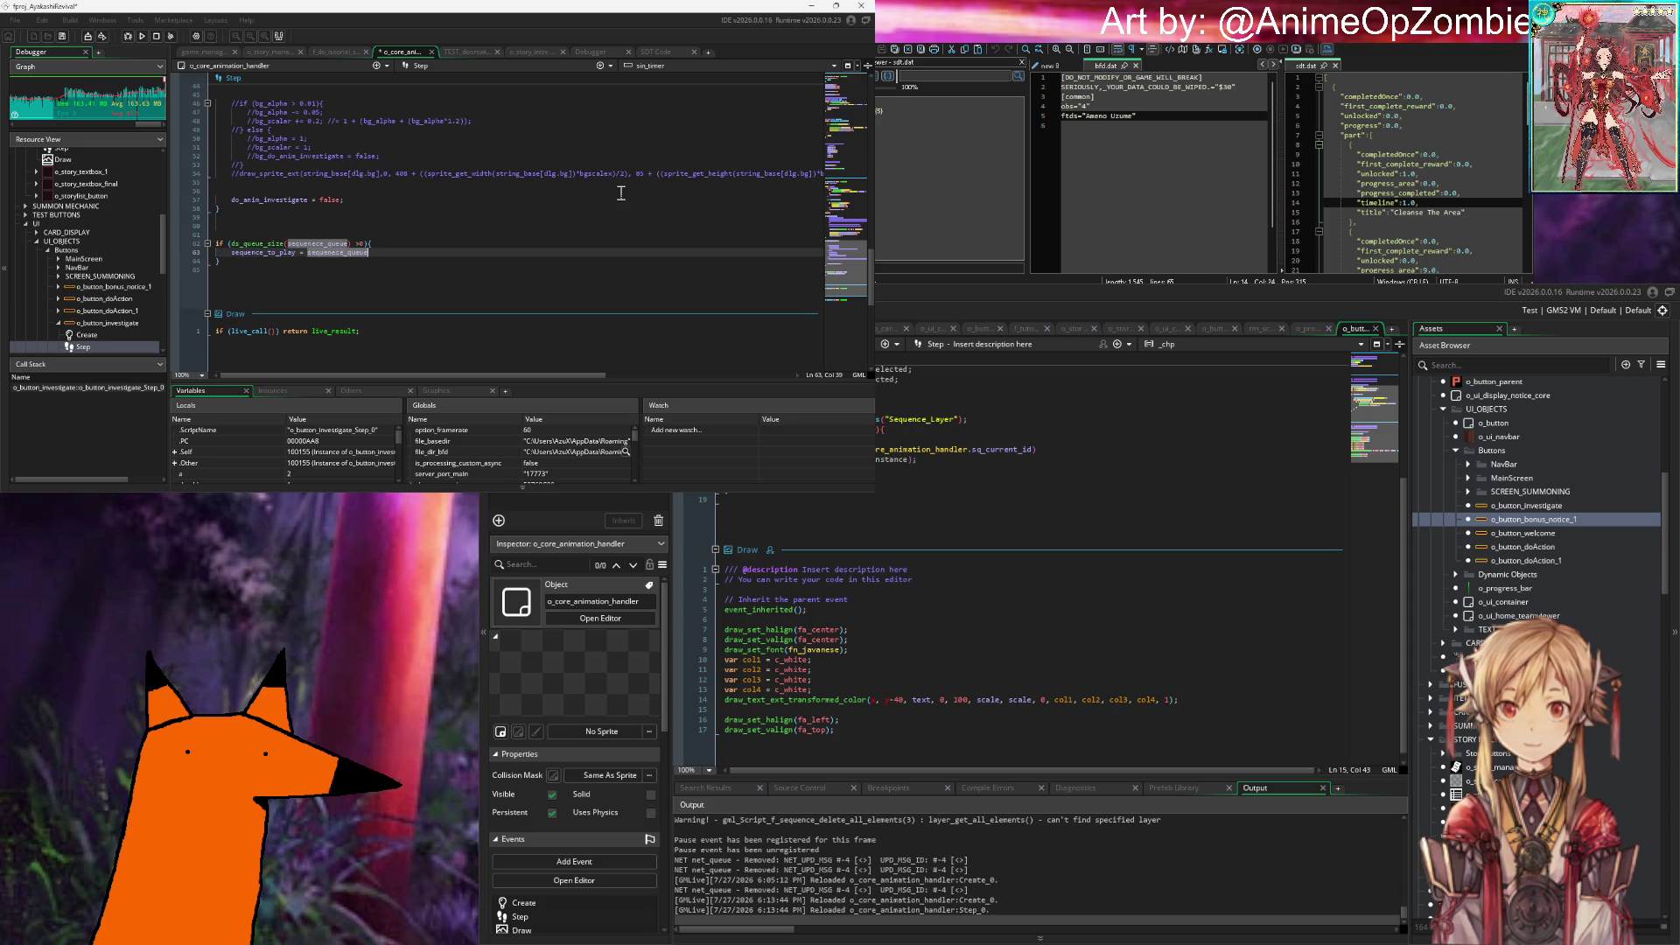
pyautogui.press('BackSpace')
pyautogui.press('BackSpace')
pyautogui.press('BackSpace')
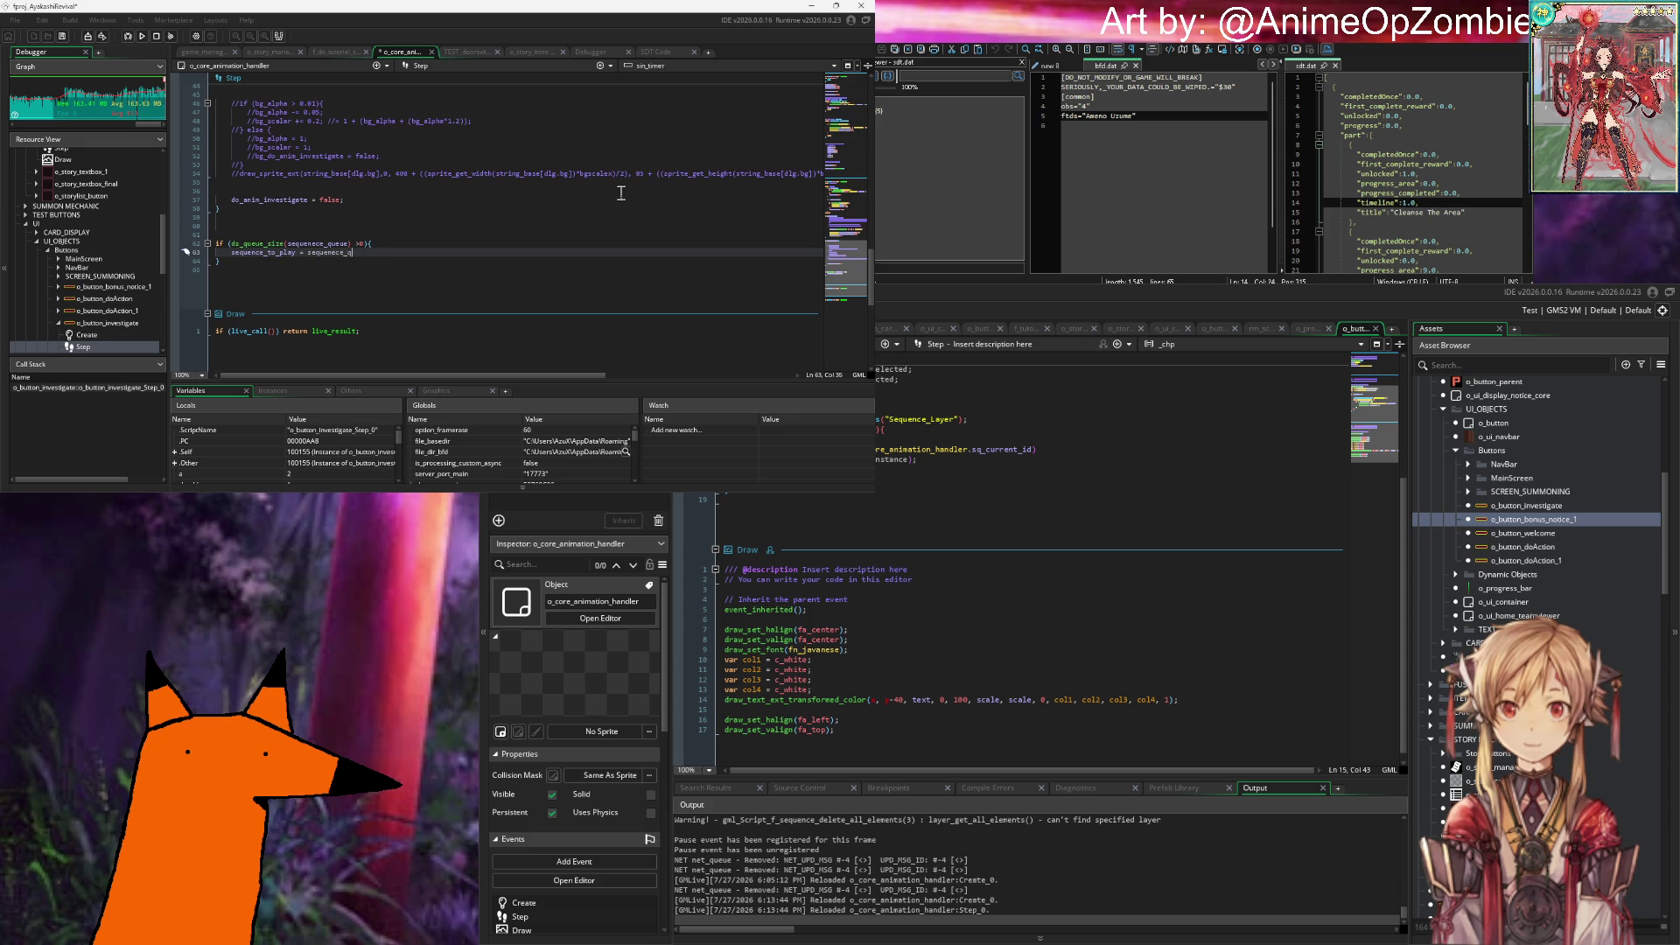
pyautogui.write('ds_queue_')
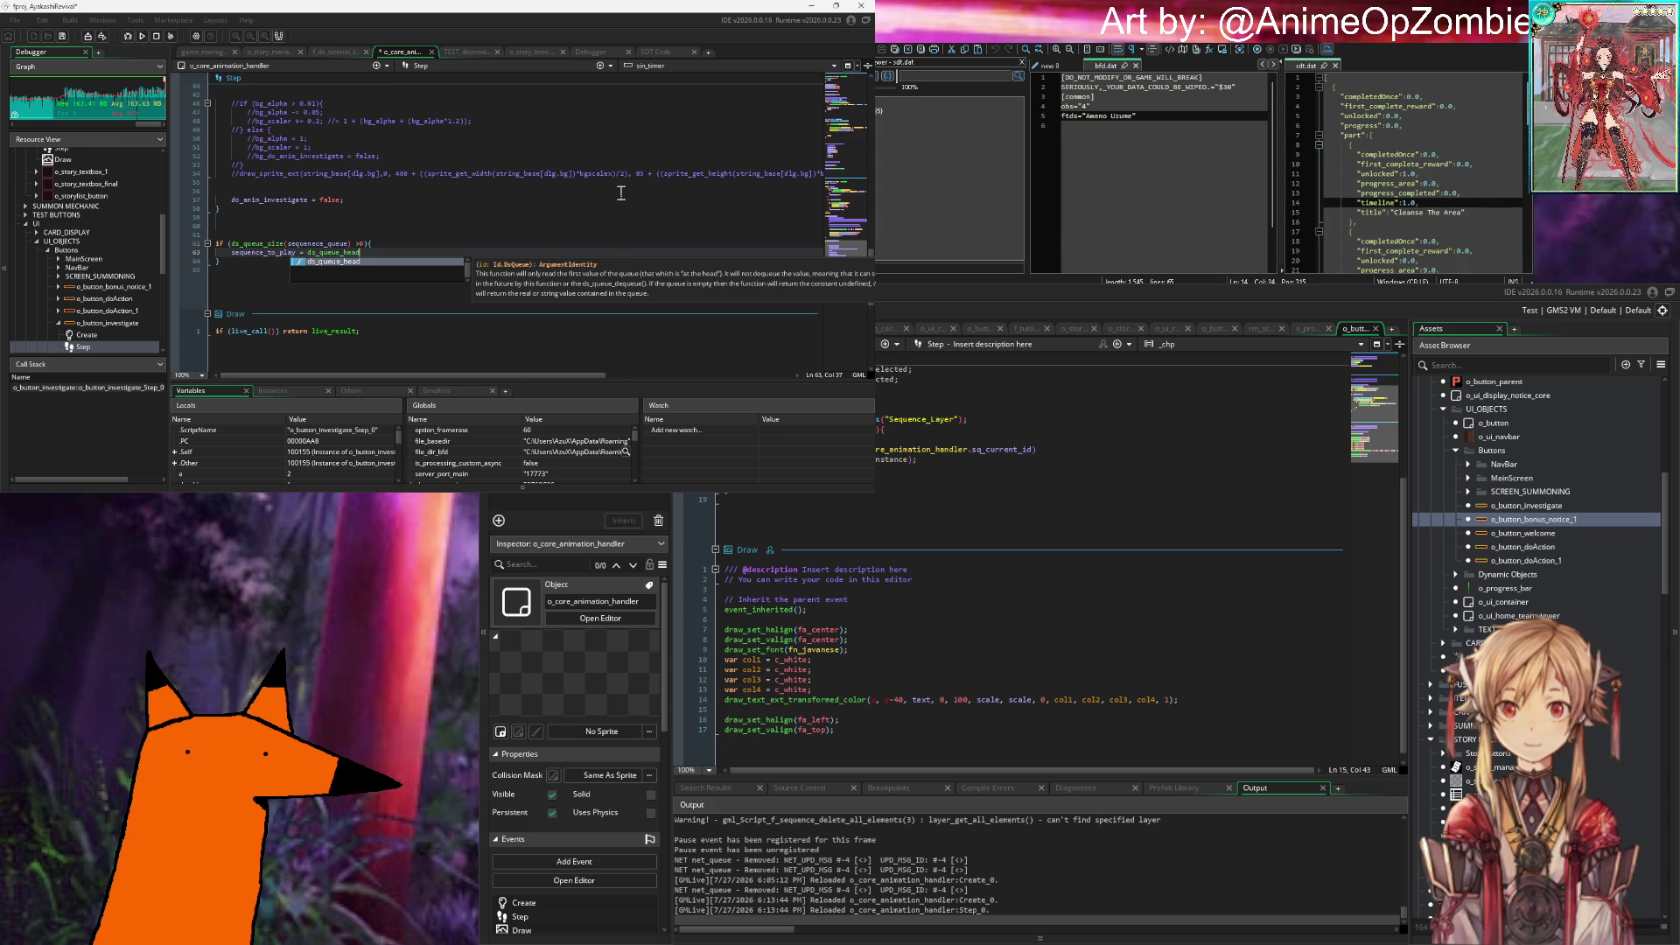
pyautogui.write('he')
pyautogui.write(';')
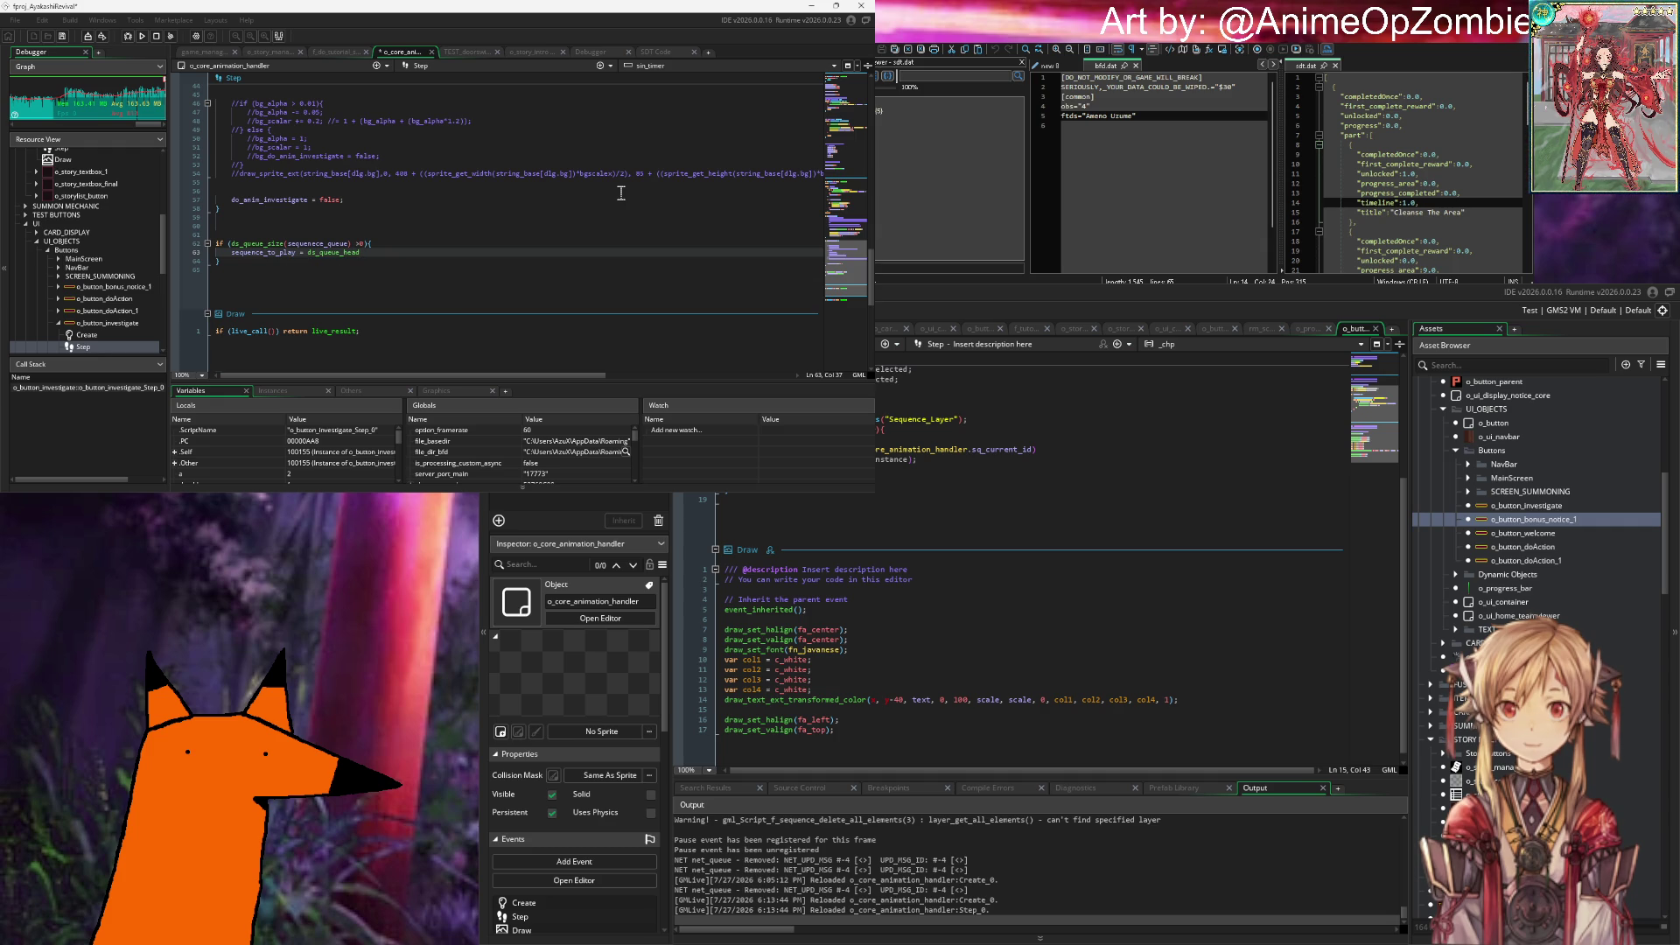
pyautogui.write('d')
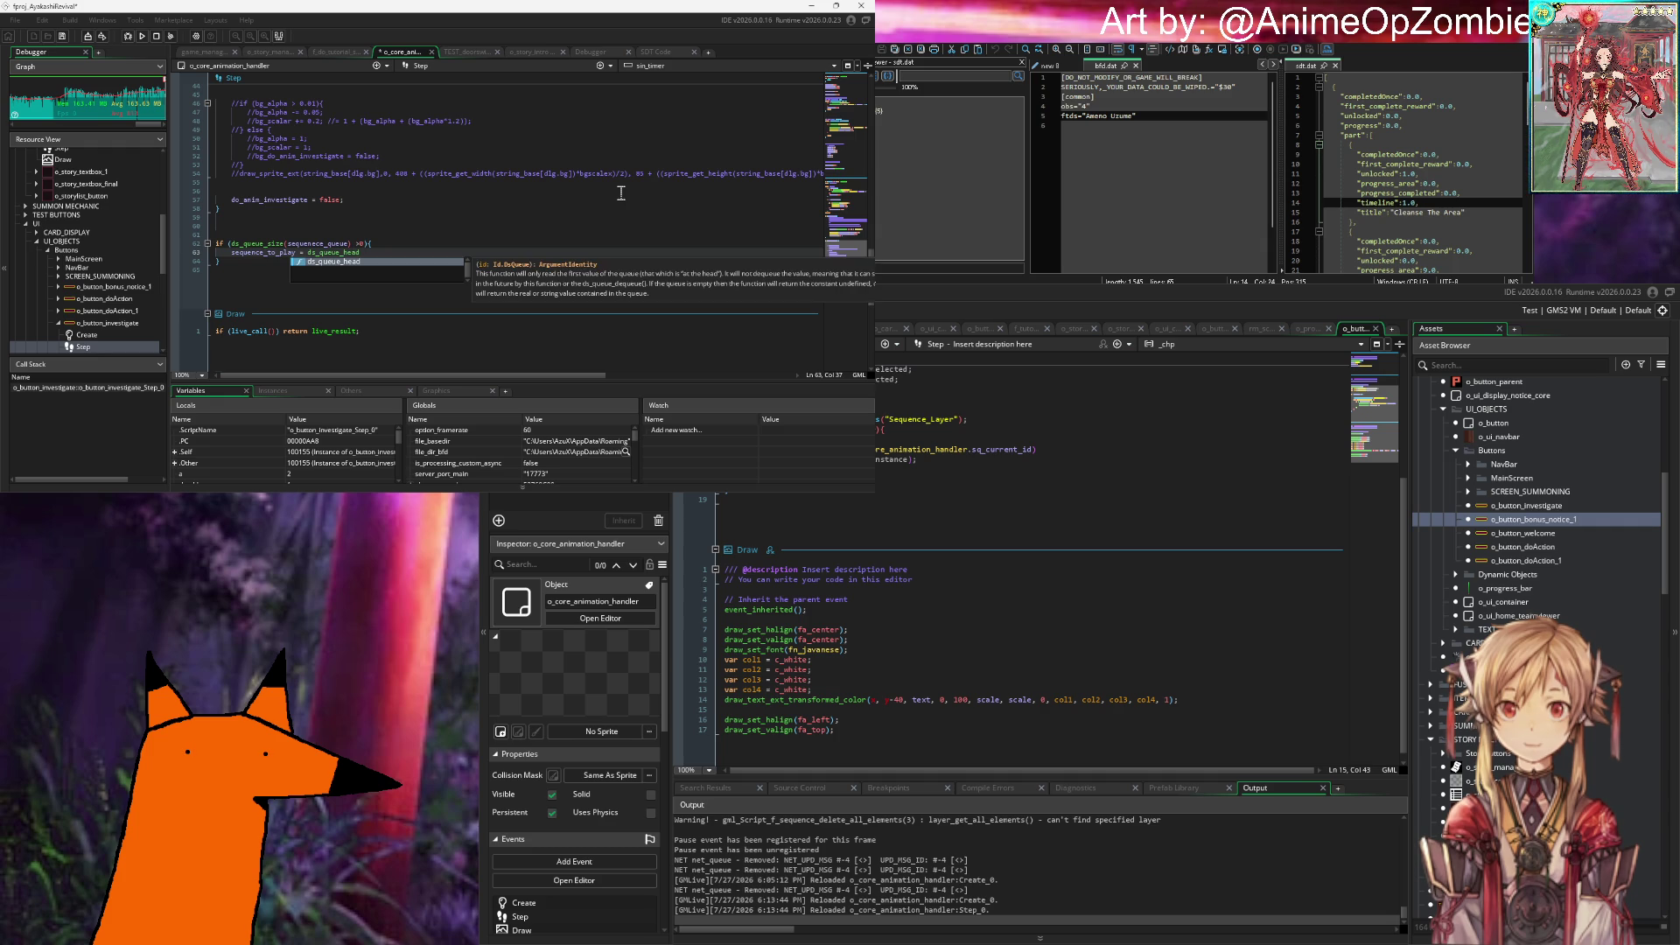
pyautogui.write('(se')
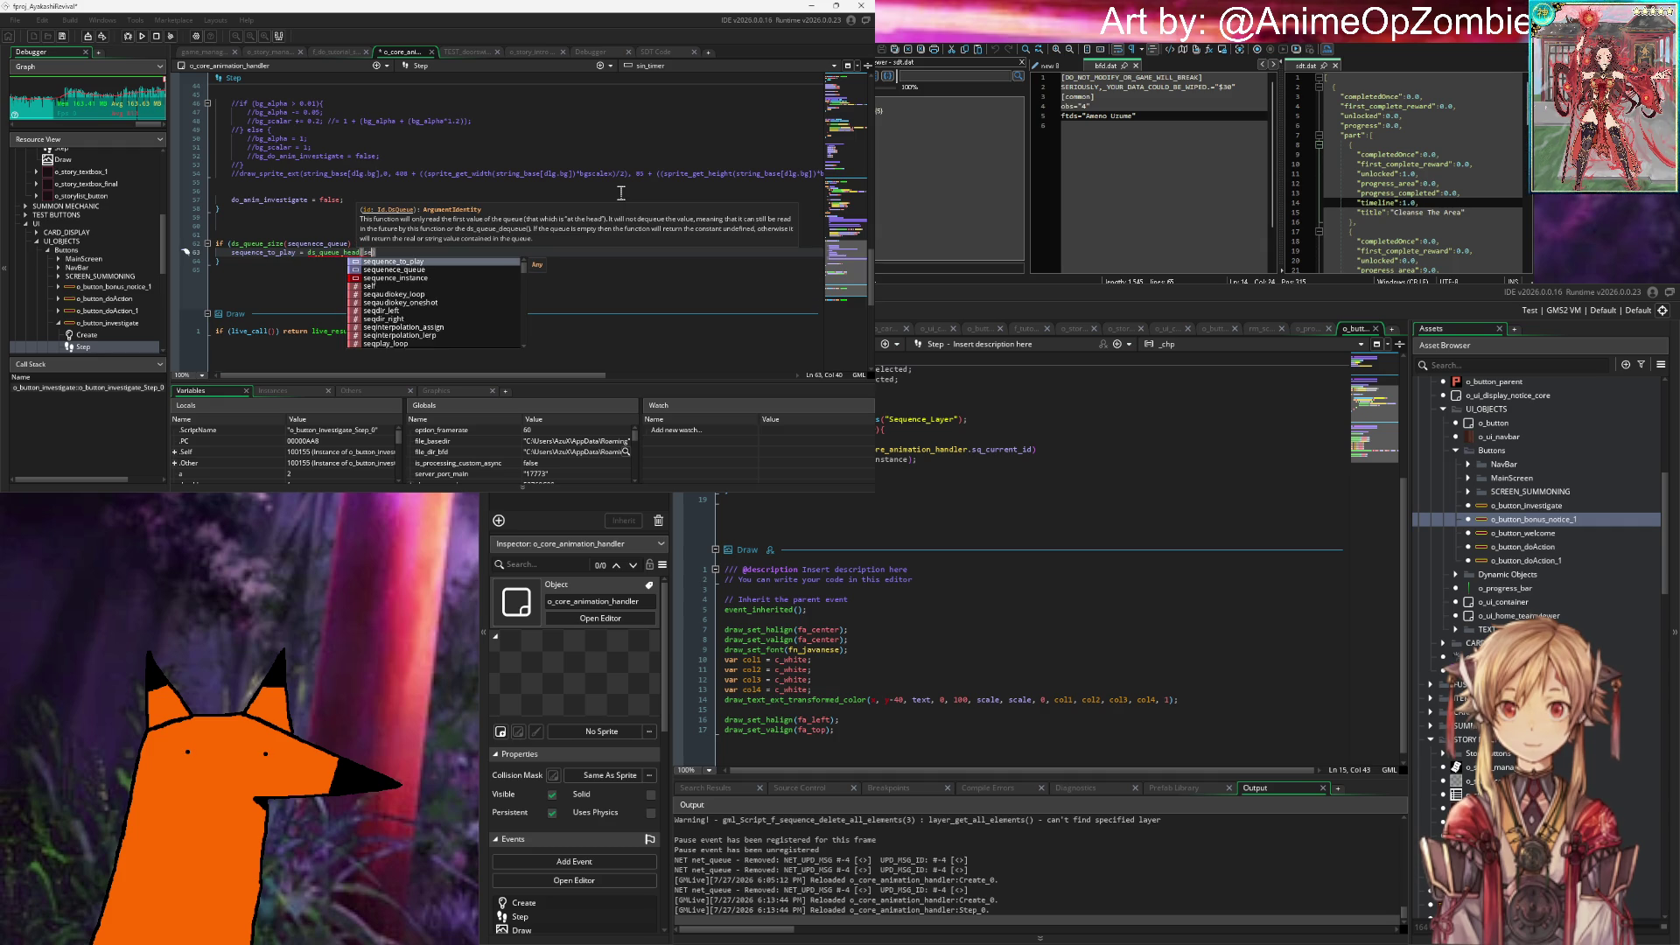
pyautogui.write('quene')
pyautogui.press('BackSpace')
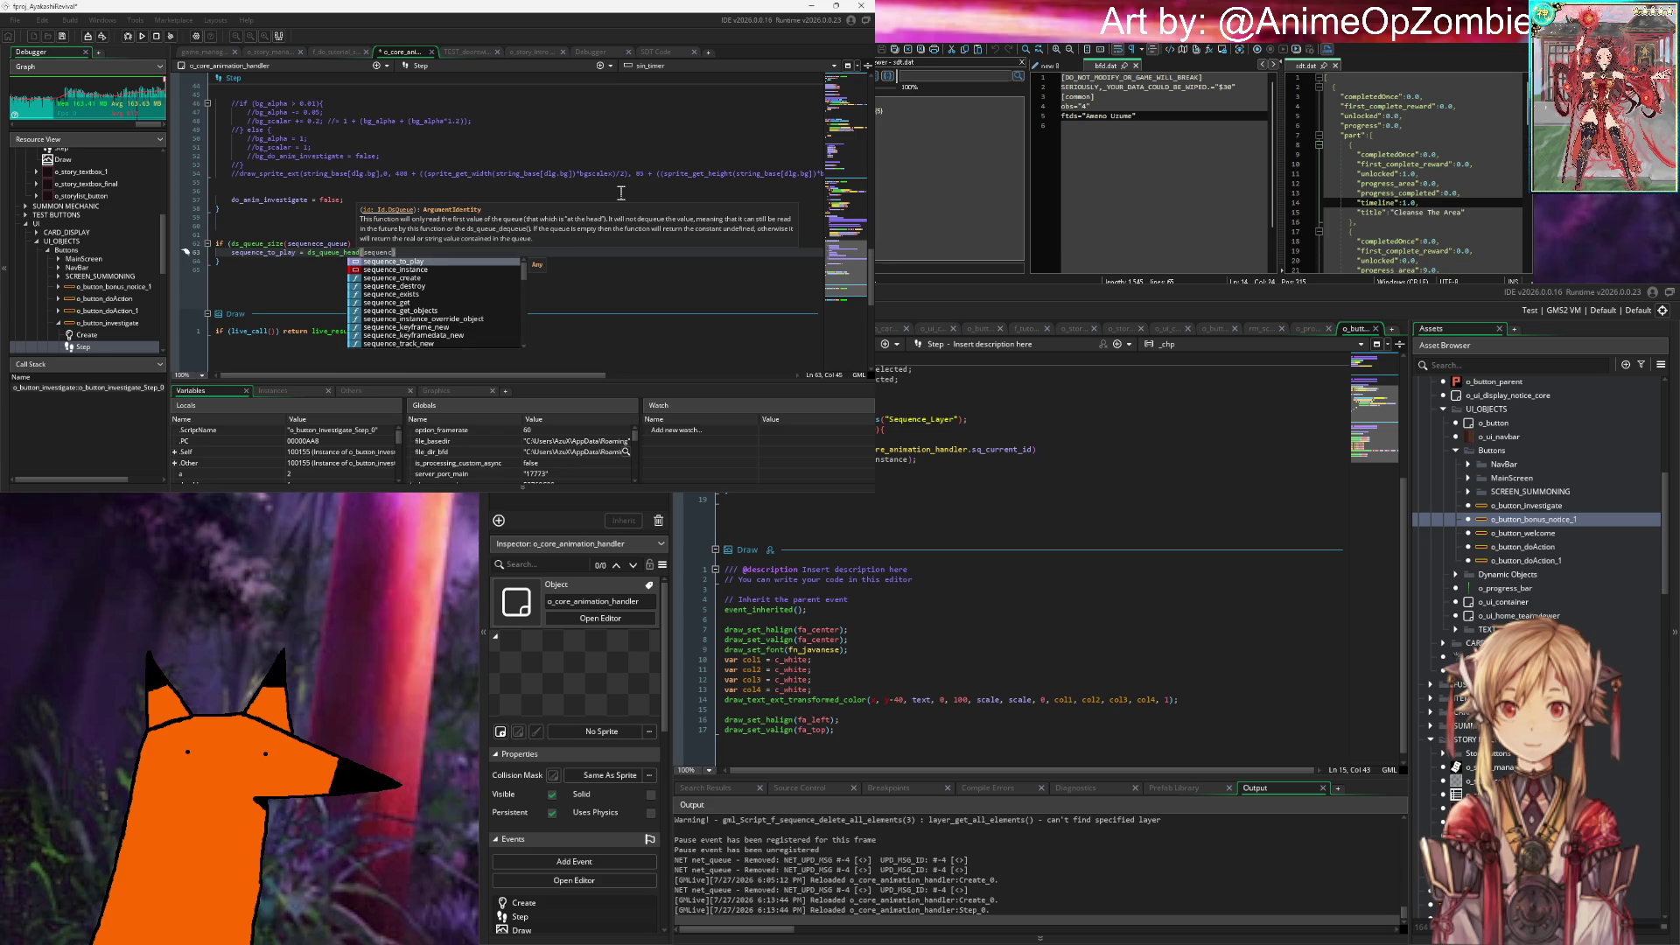
pyautogui.write('e_queue')
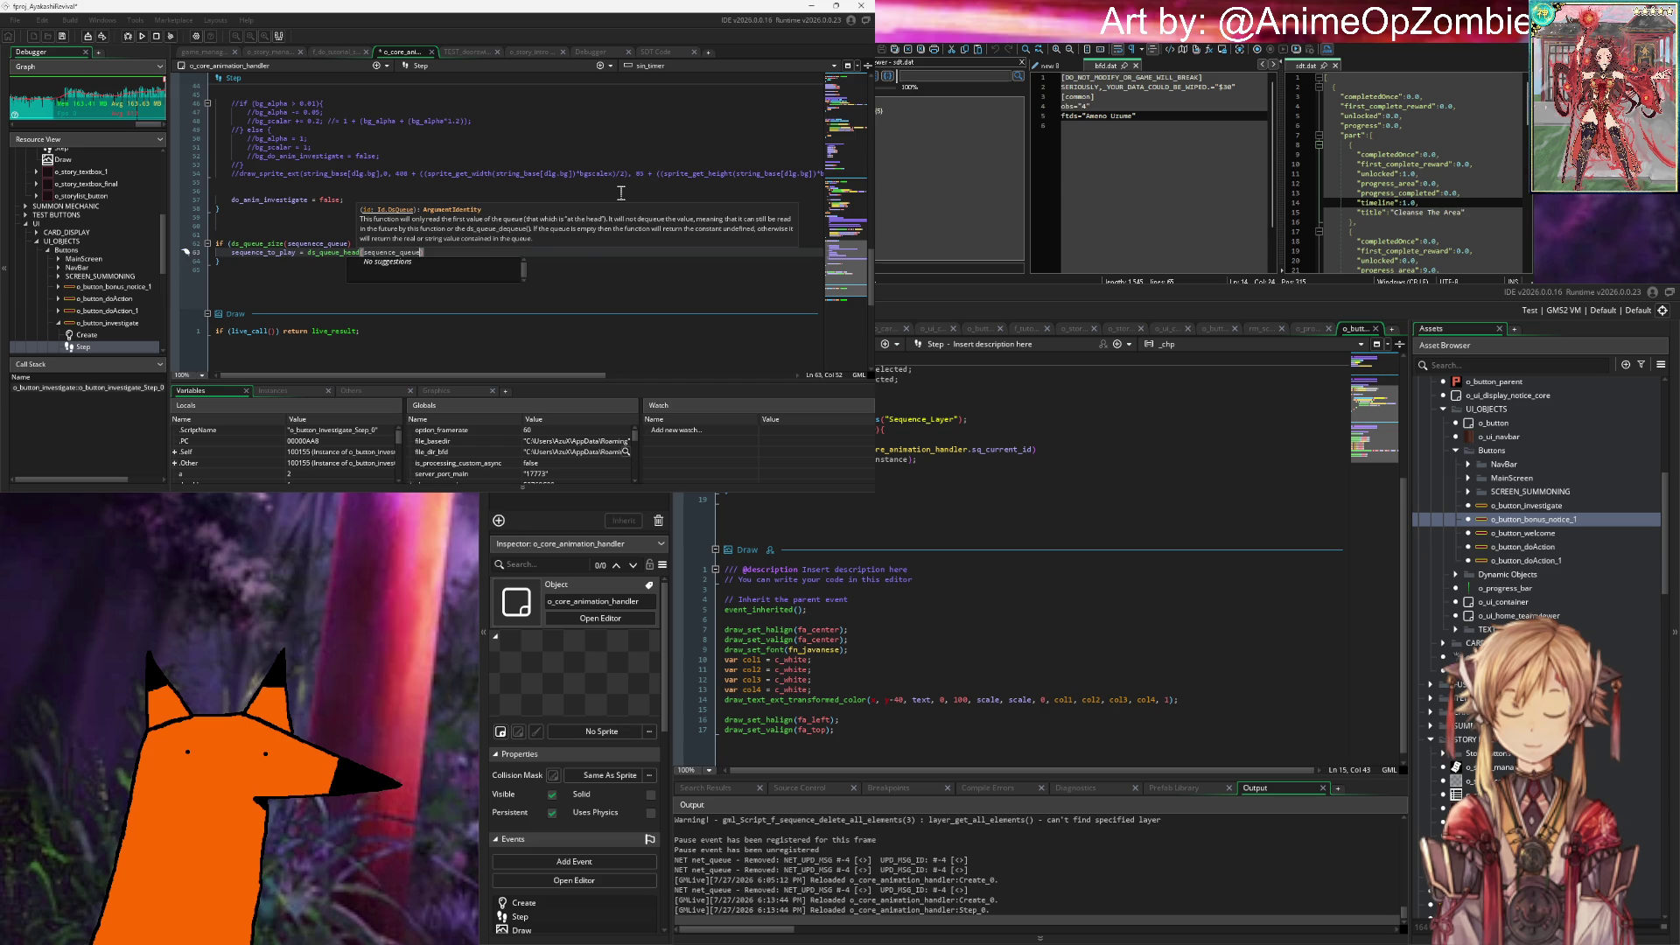
pyautogui.write(');')
pyautogui.press('Return')
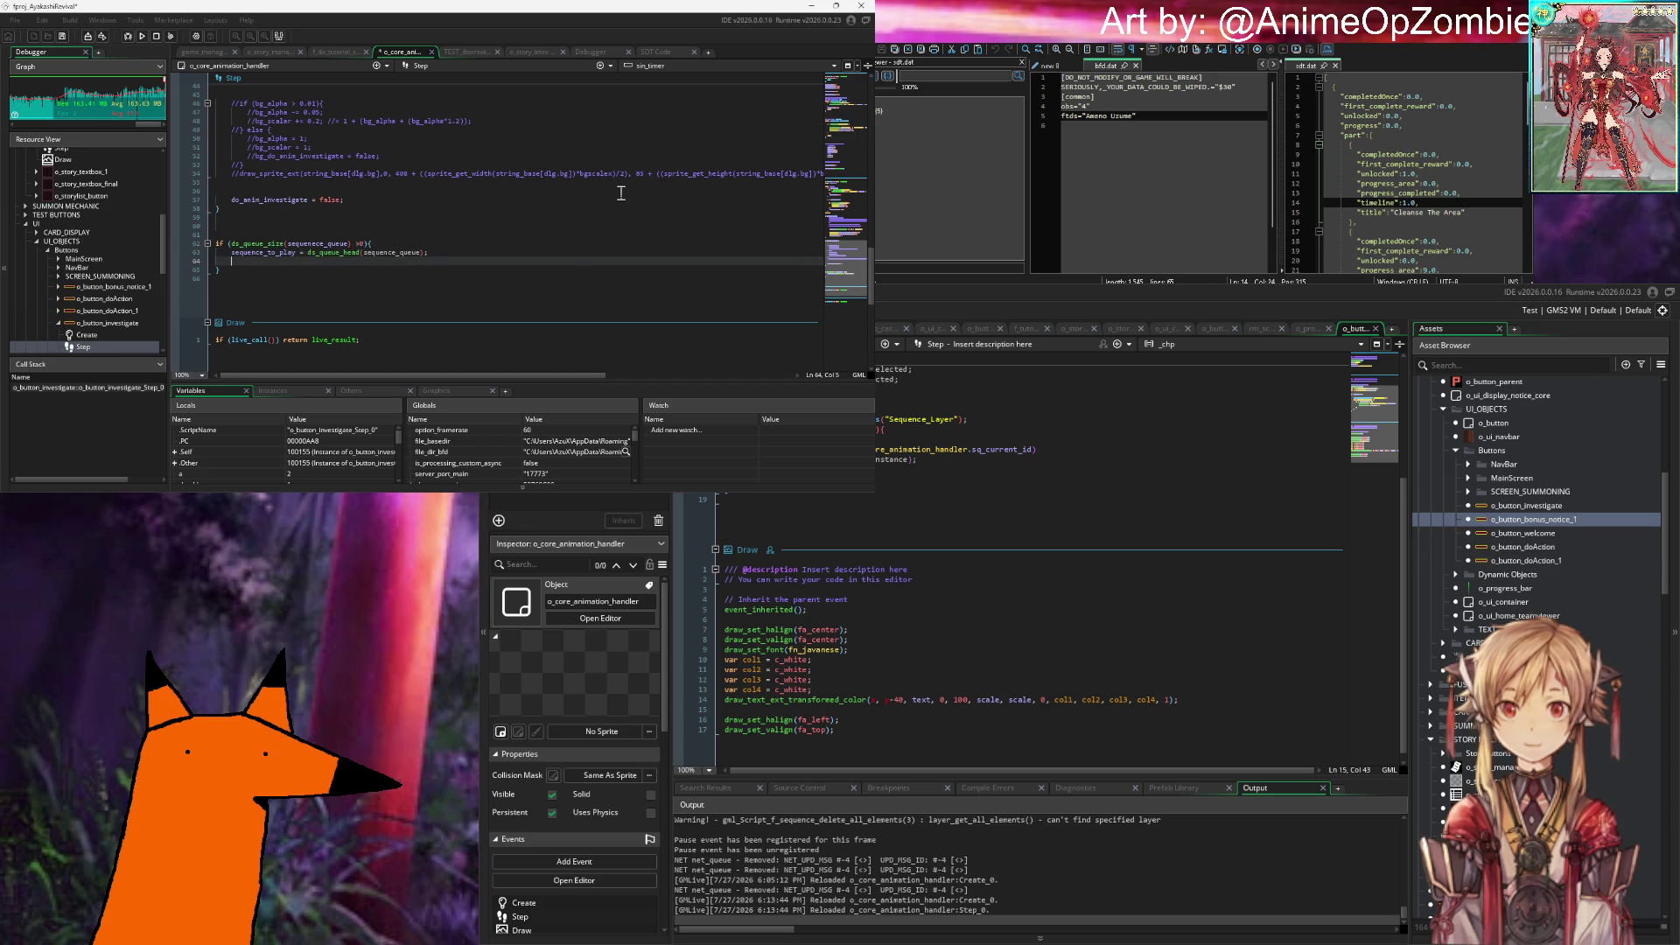
# Step: Write if (!layer_sequence_is_paused(sequence_currently_playing)) on line 64 using the autocomplete suggestion
pyautogui.write('if (!seque')
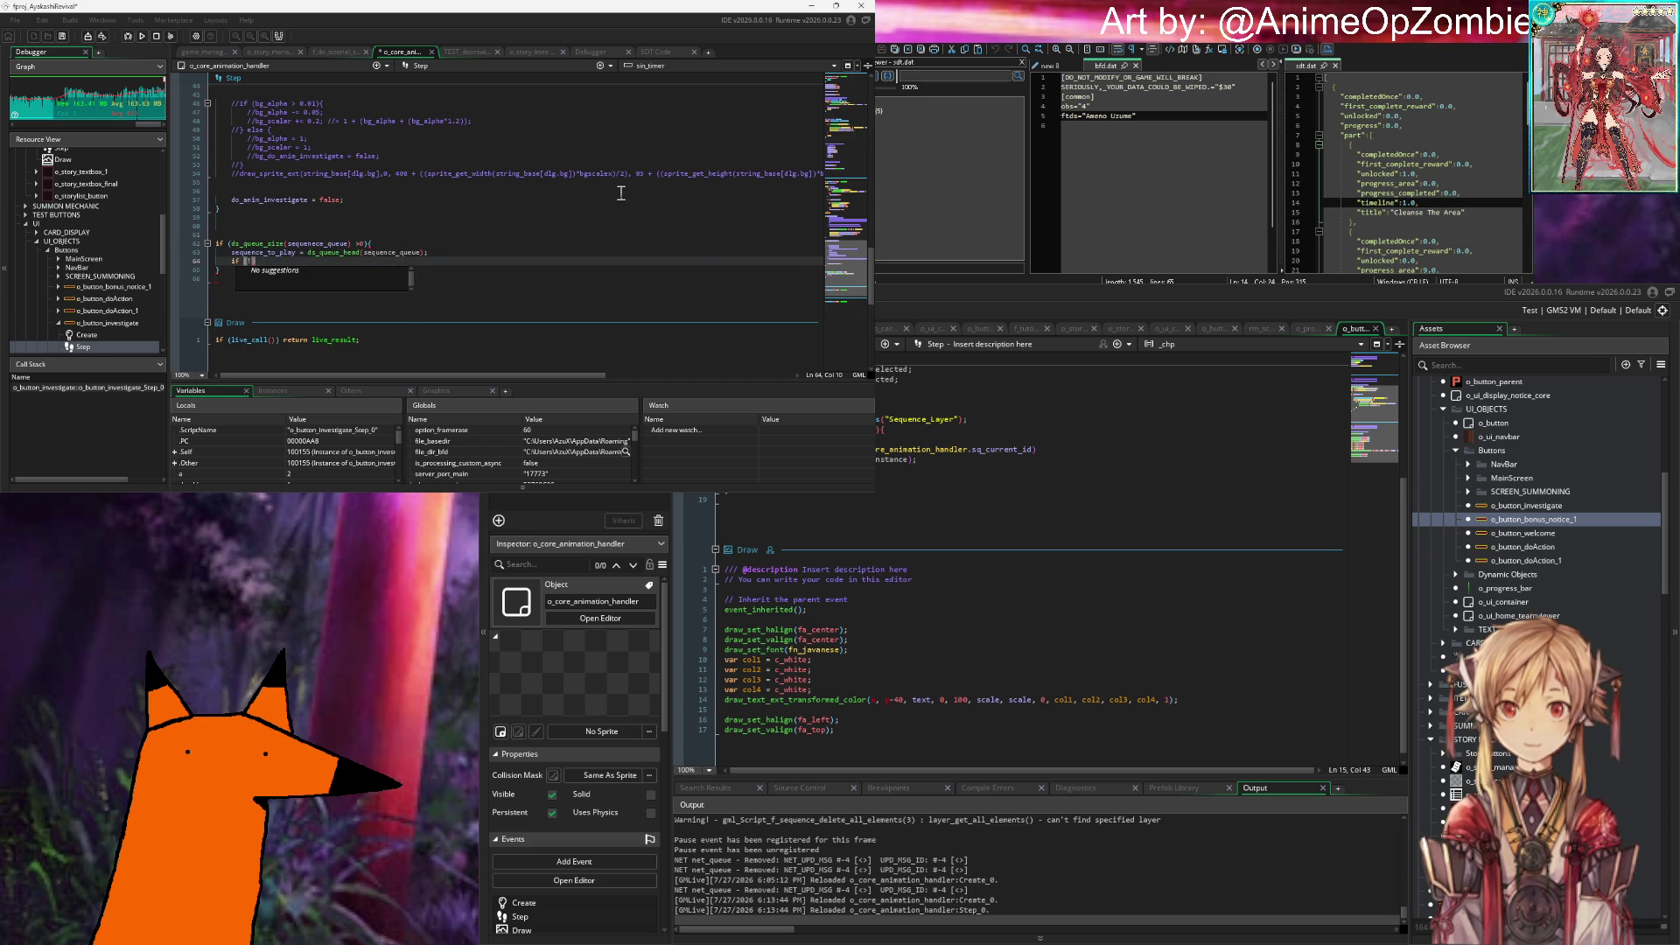
pyautogui.write('nce_is')
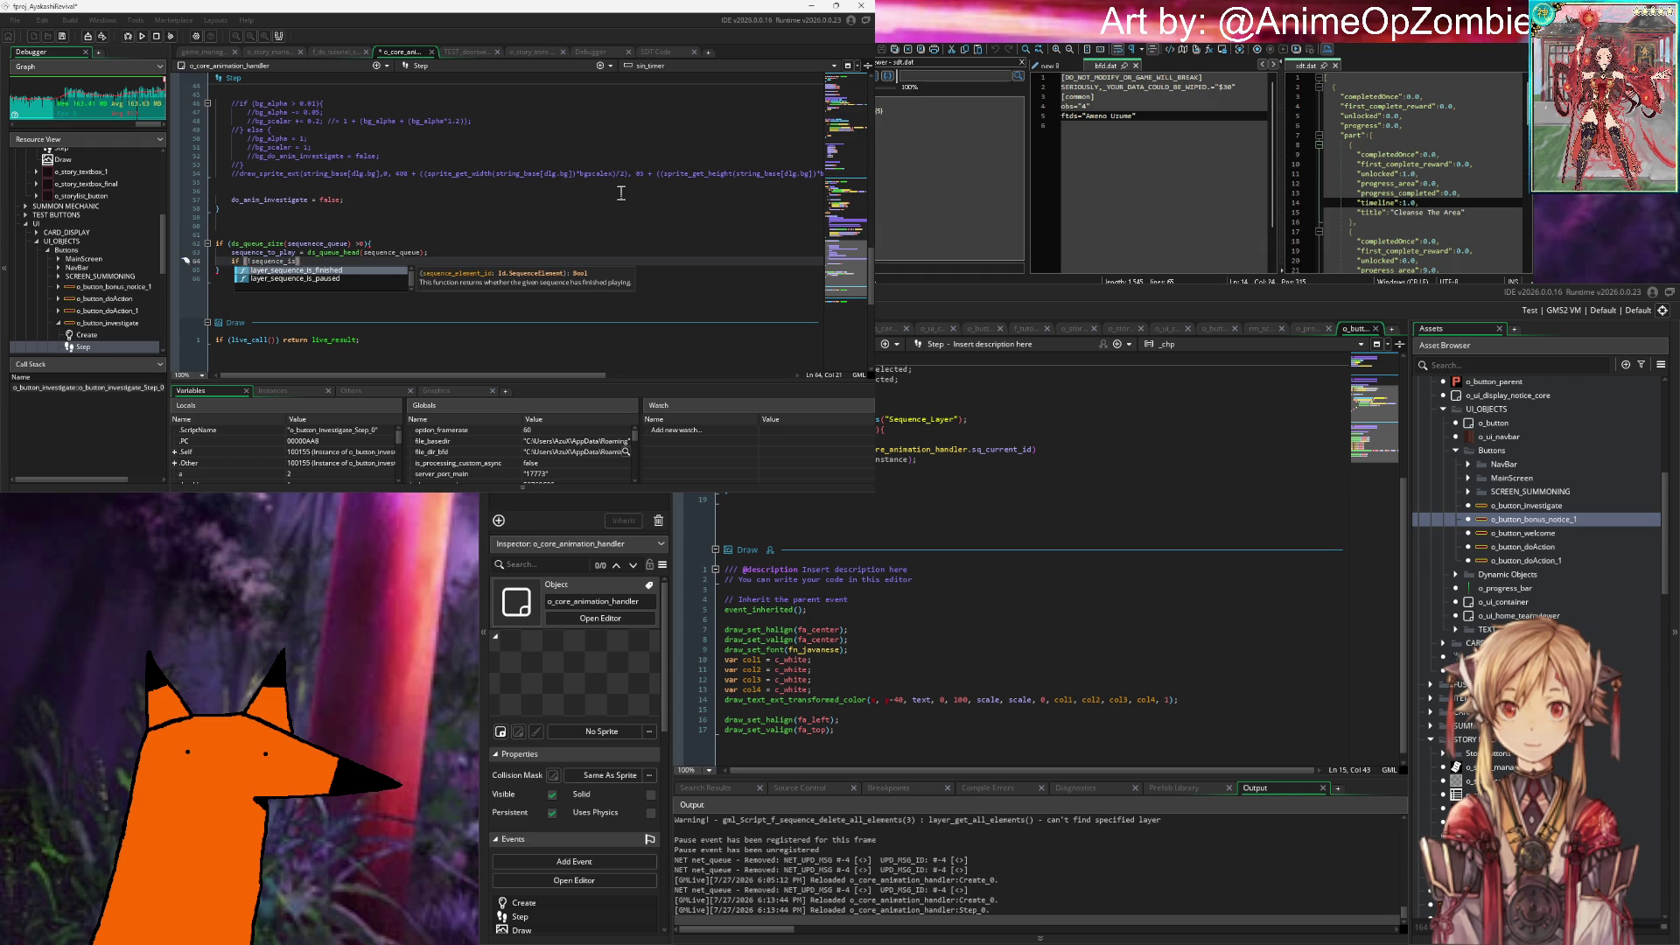
pyautogui.press('Down')
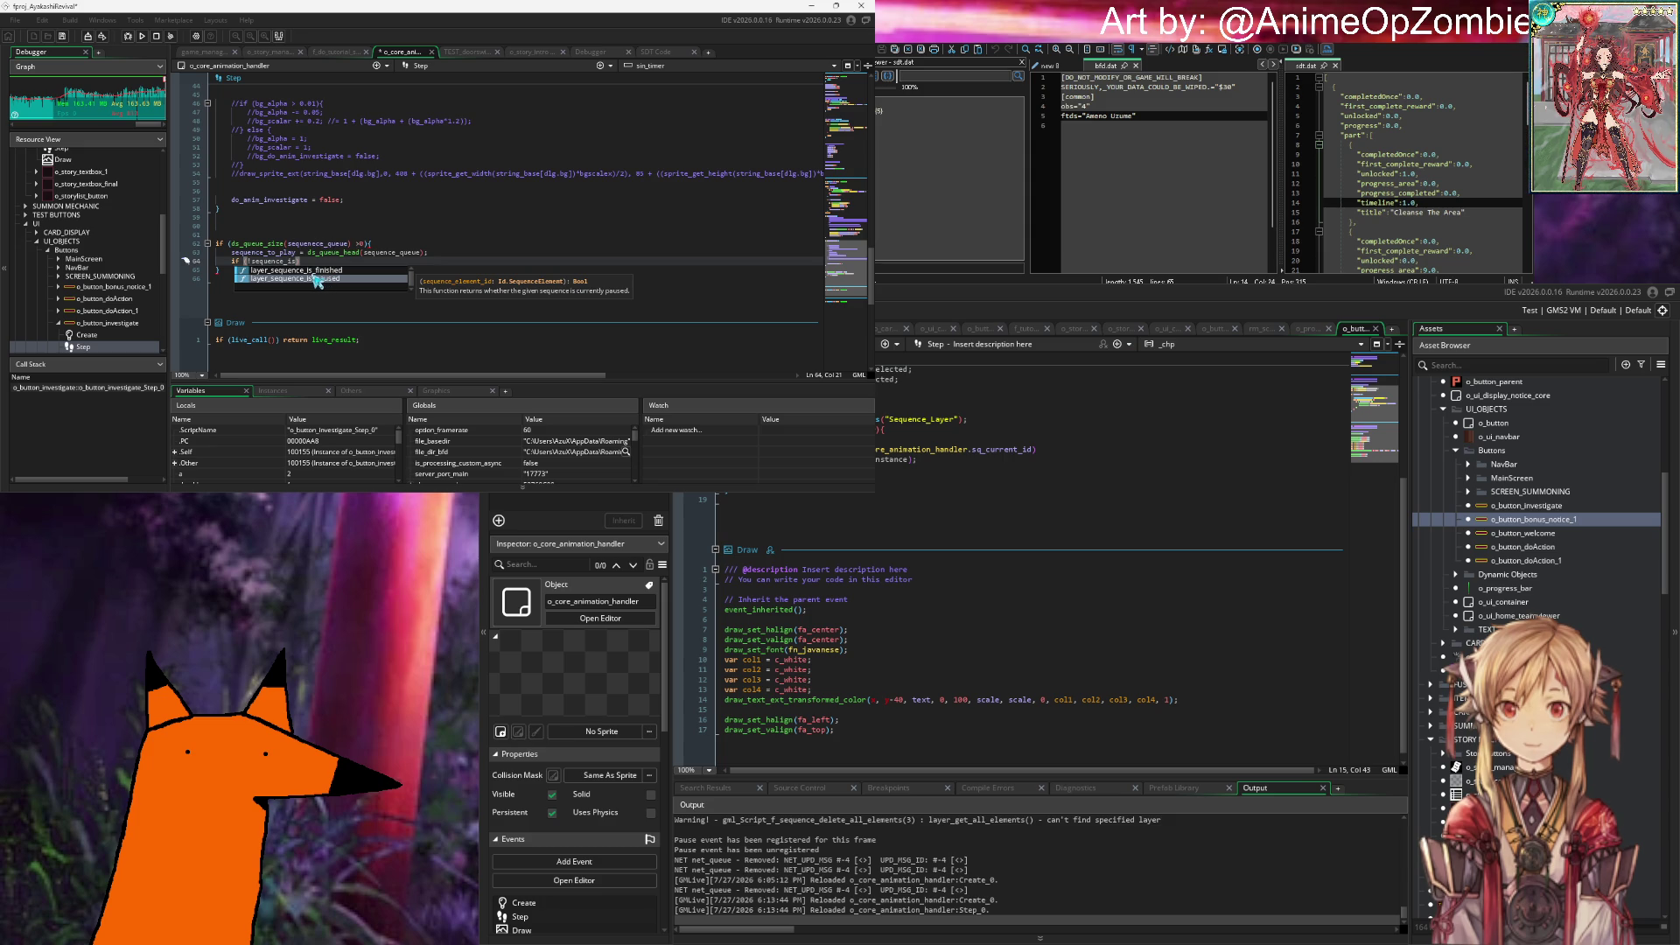
pyautogui.moveTo(348, 495)
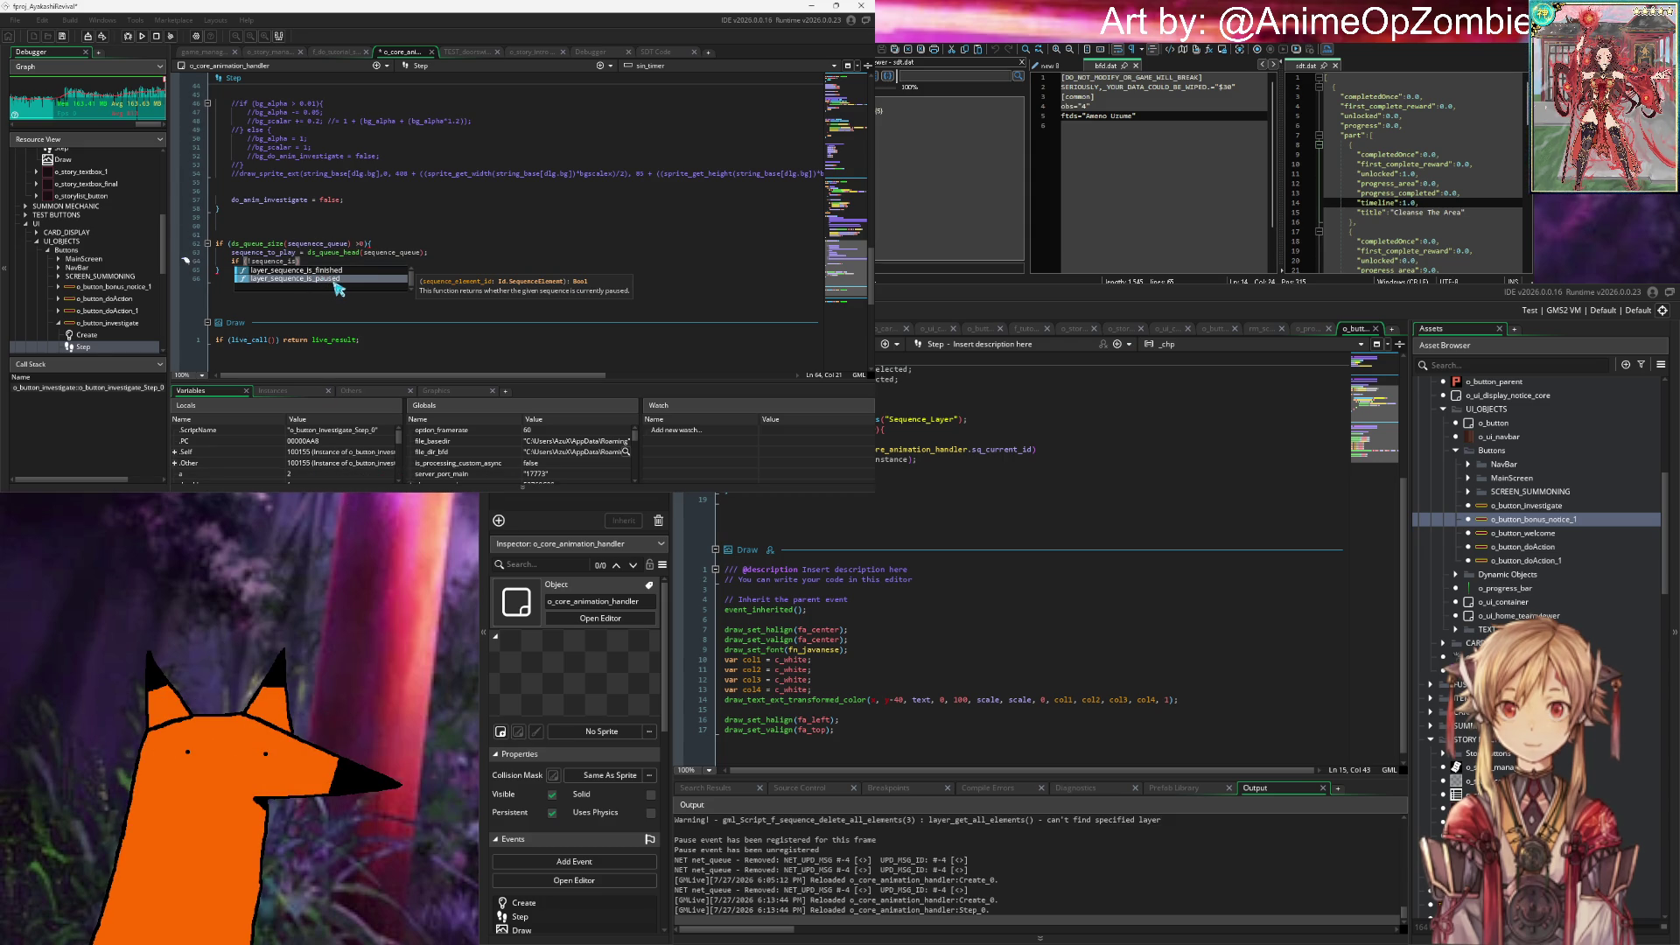
pyautogui.click(335, 280)
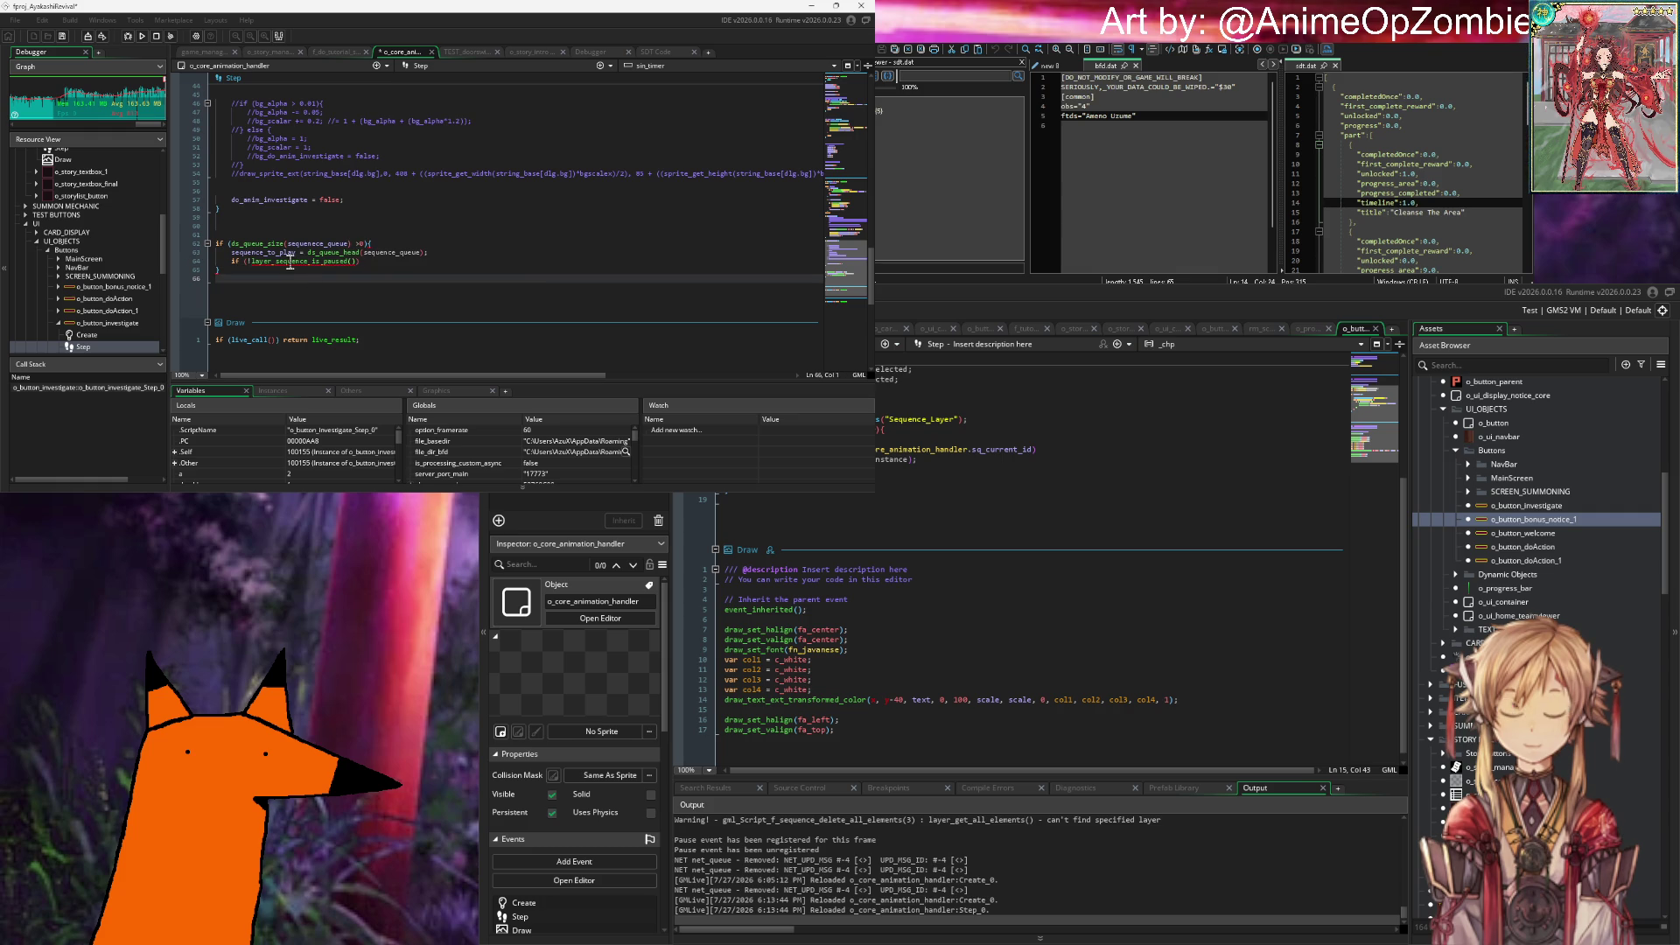
pyautogui.press('Up')
pyautogui.press('Up')
pyautogui.press('End')
pyautogui.moveTo(305, 263)
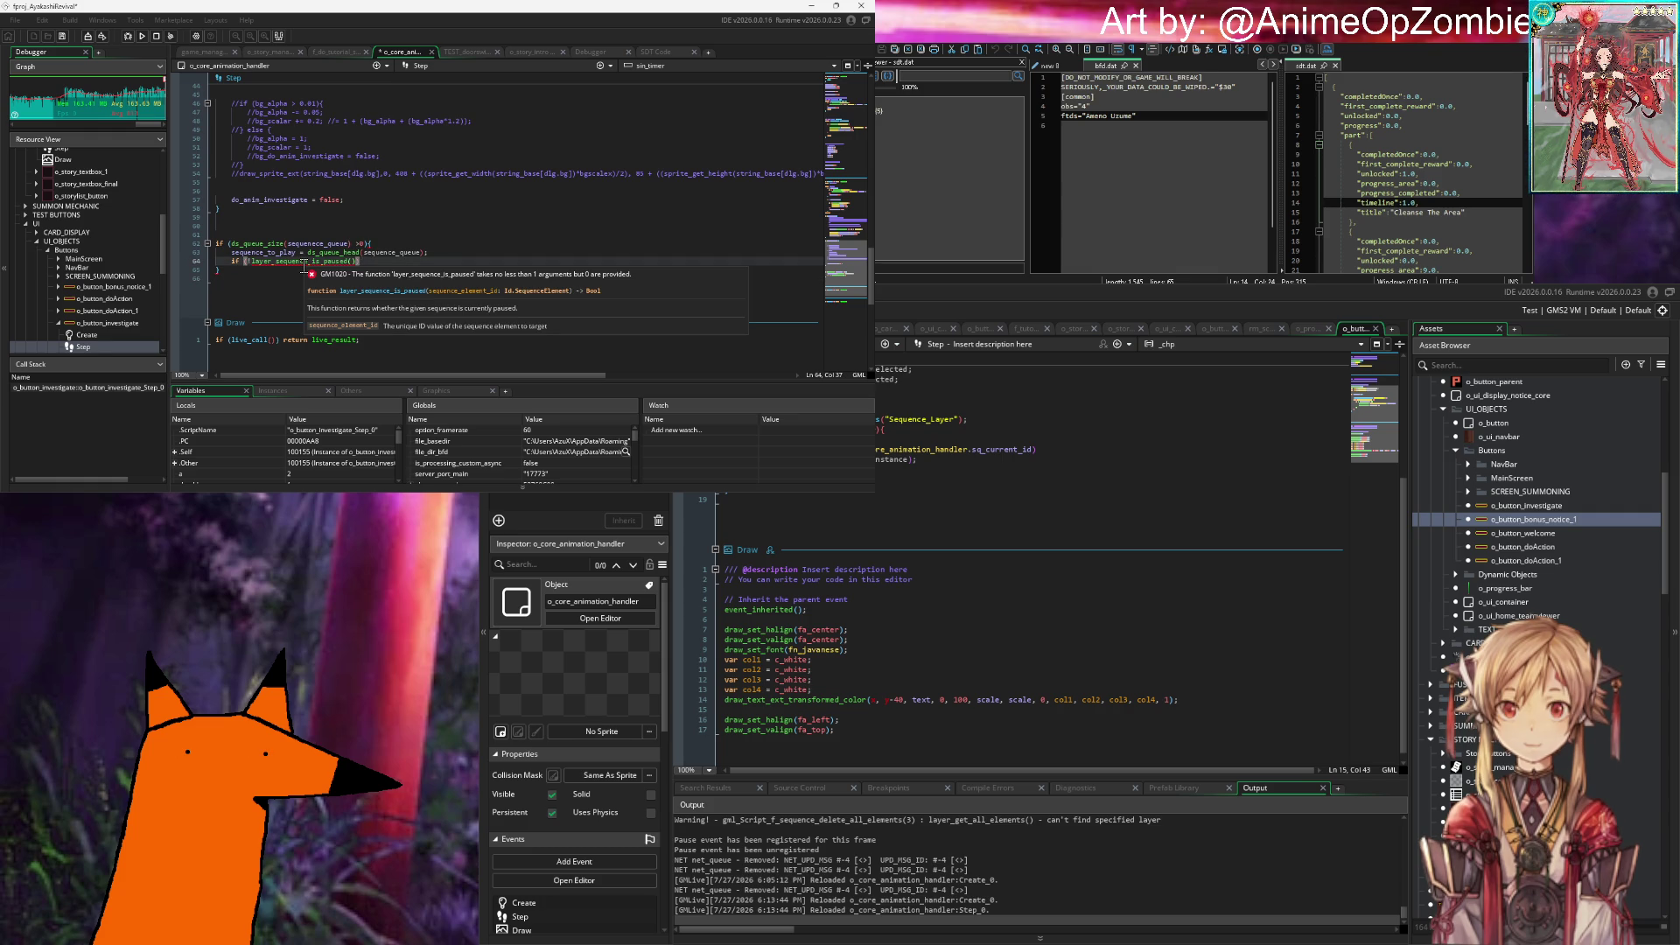
pyautogui.click(352, 261)
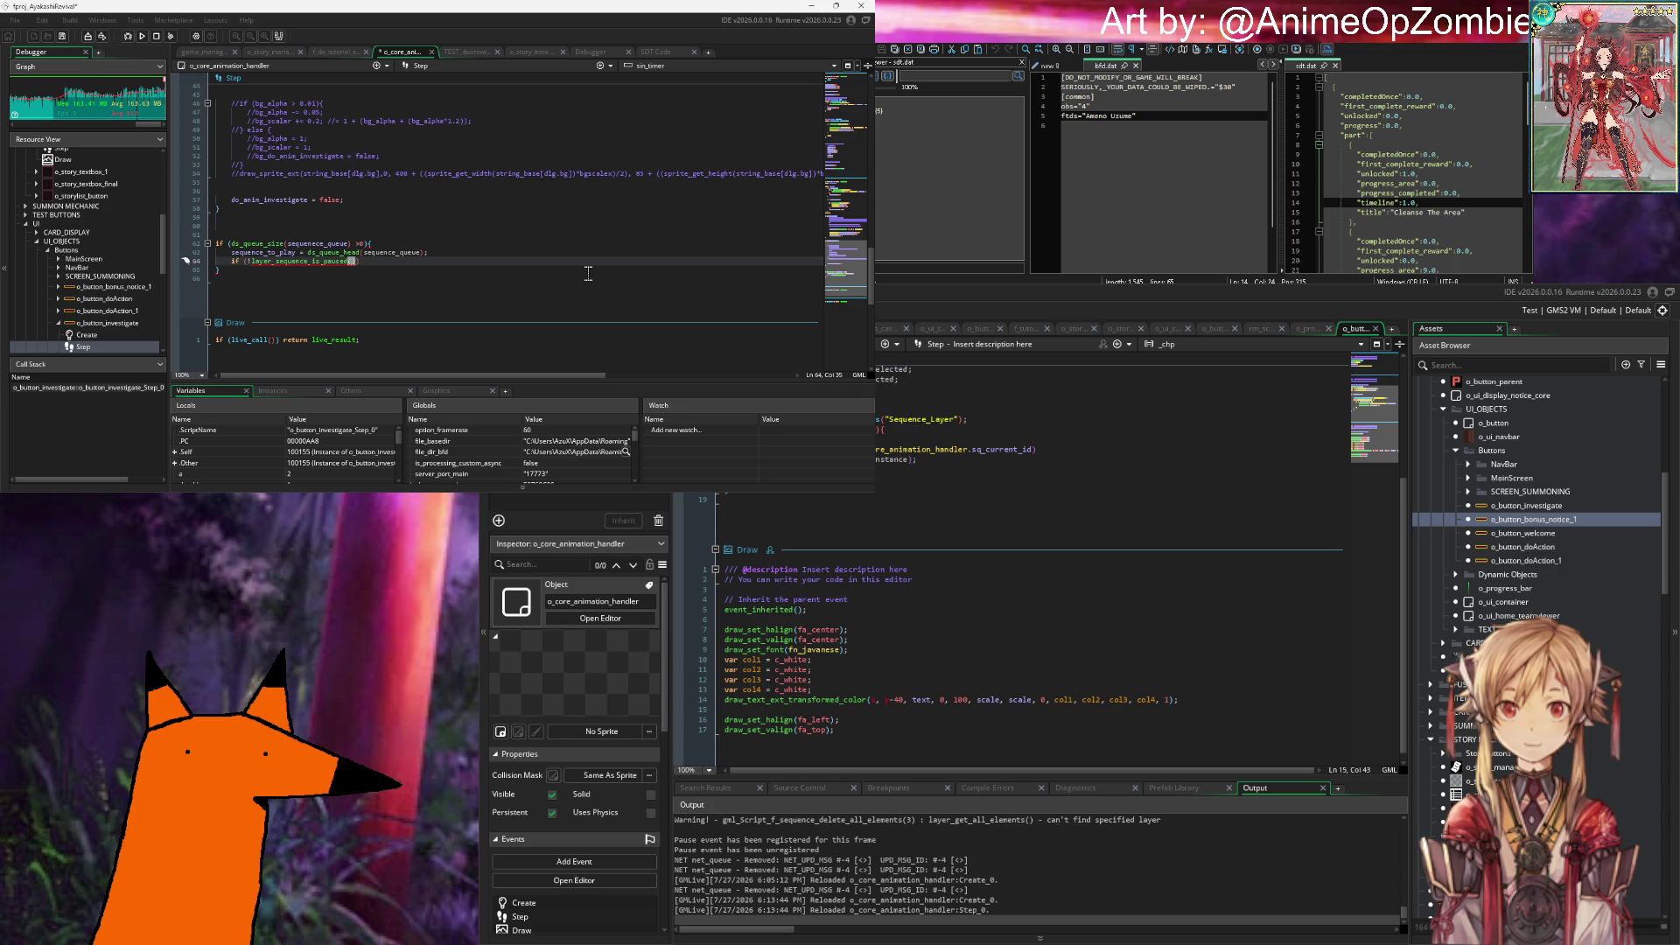
pyautogui.write('sequence_cu')
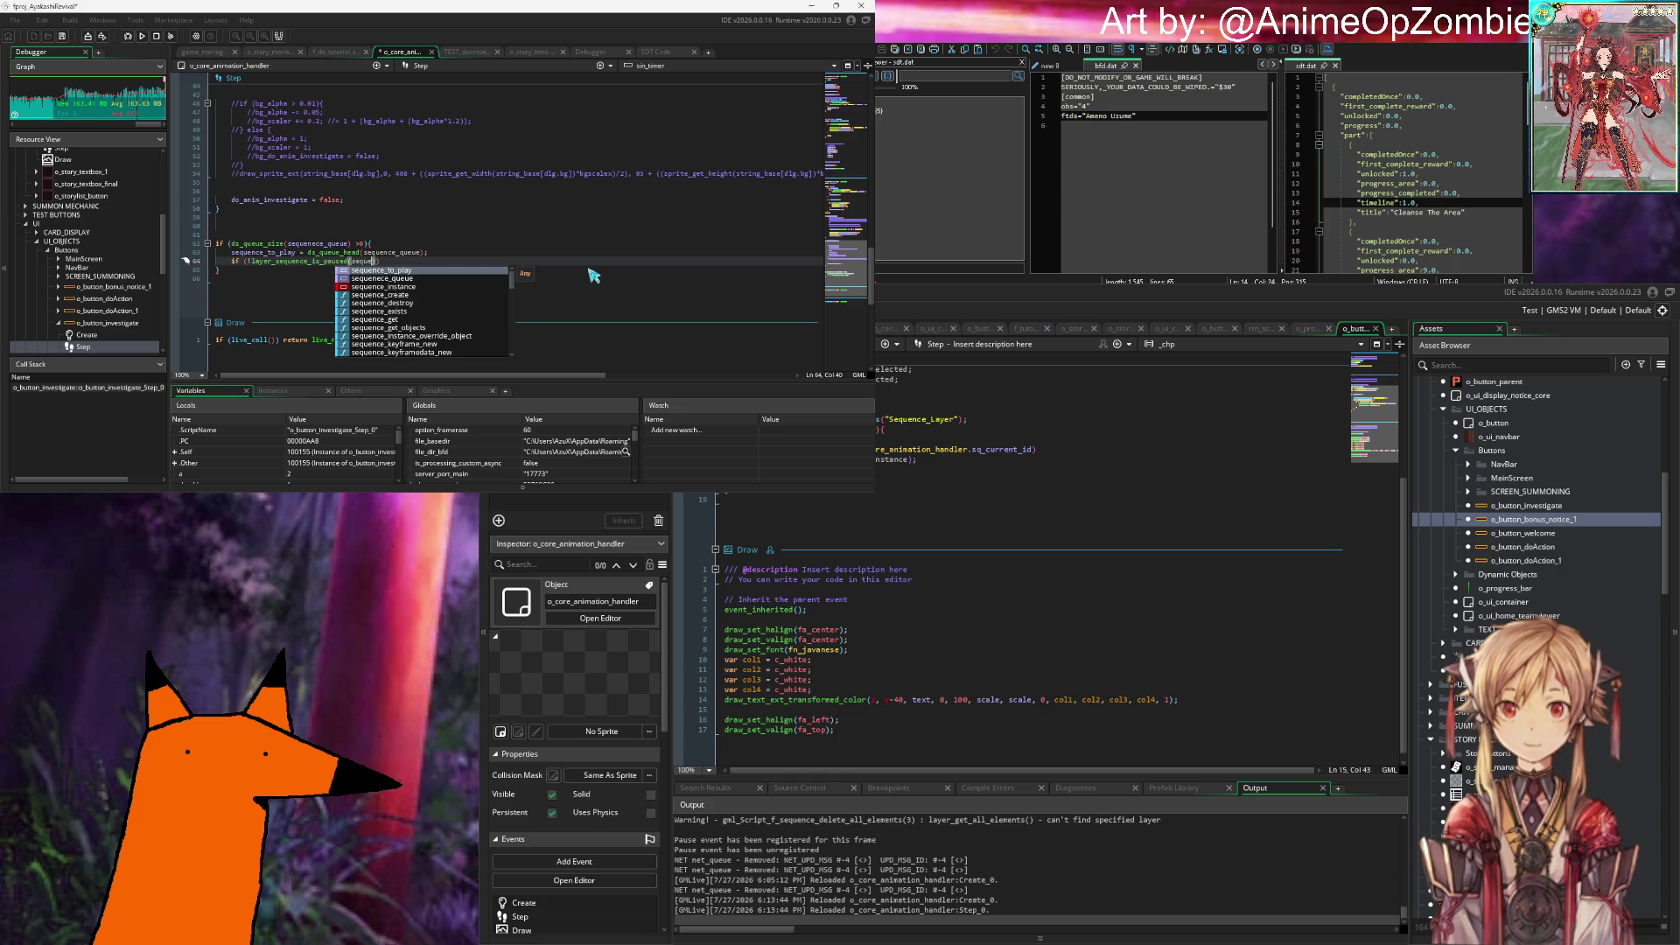
pyautogui.write('rrently_play')
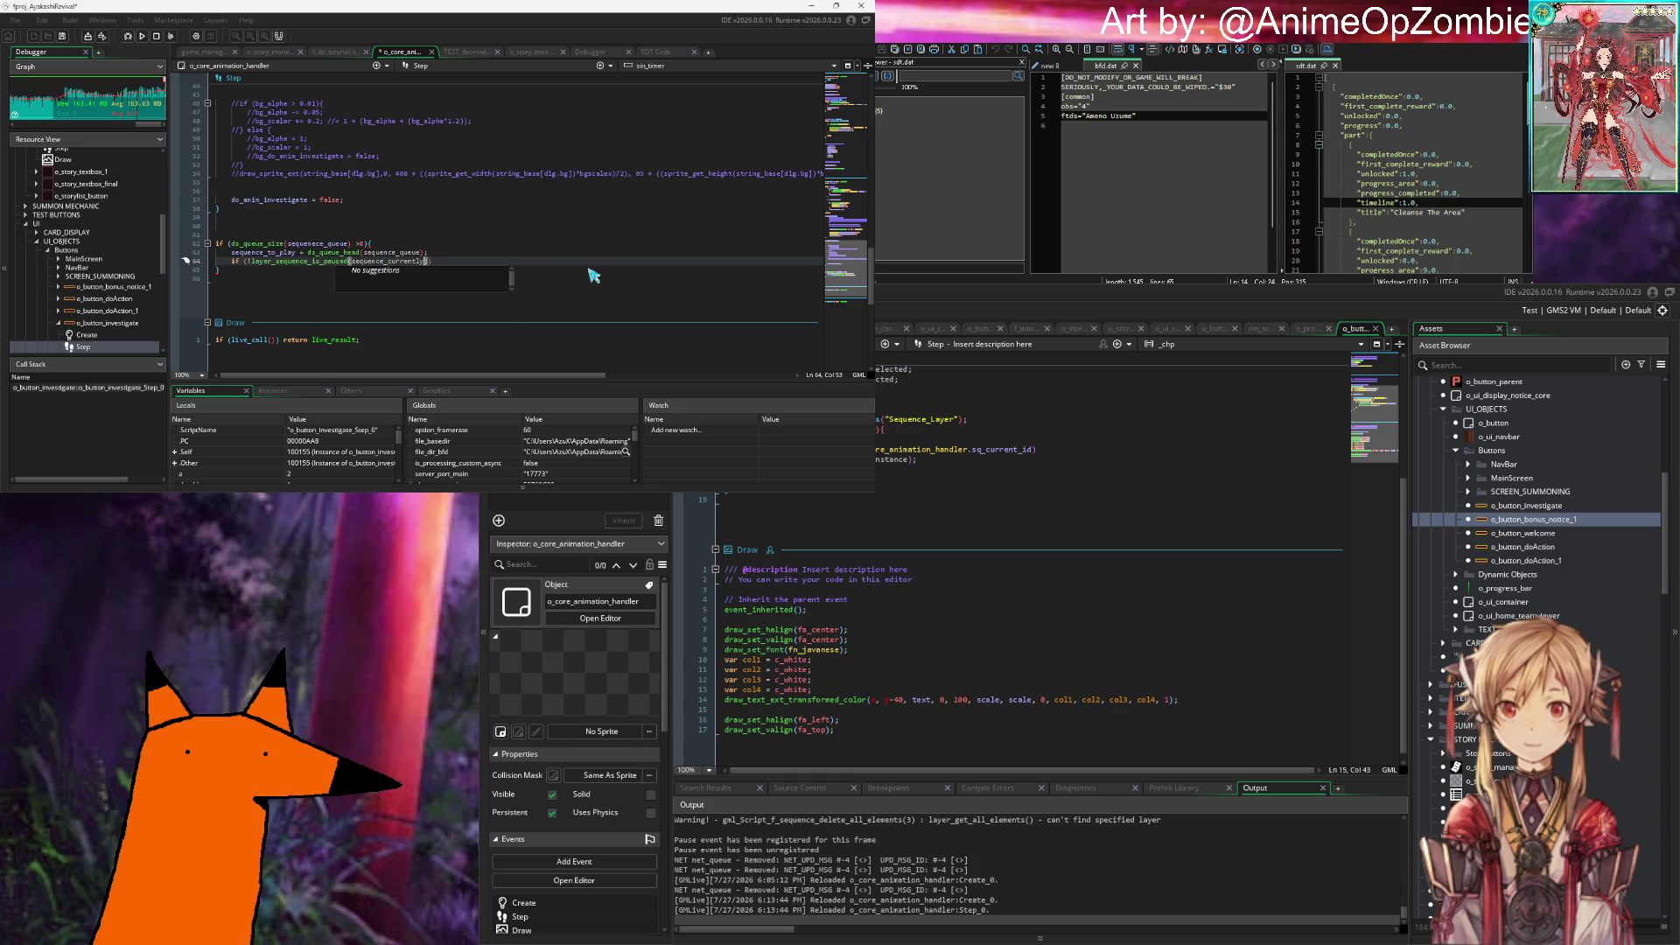
pyautogui.write('ing')
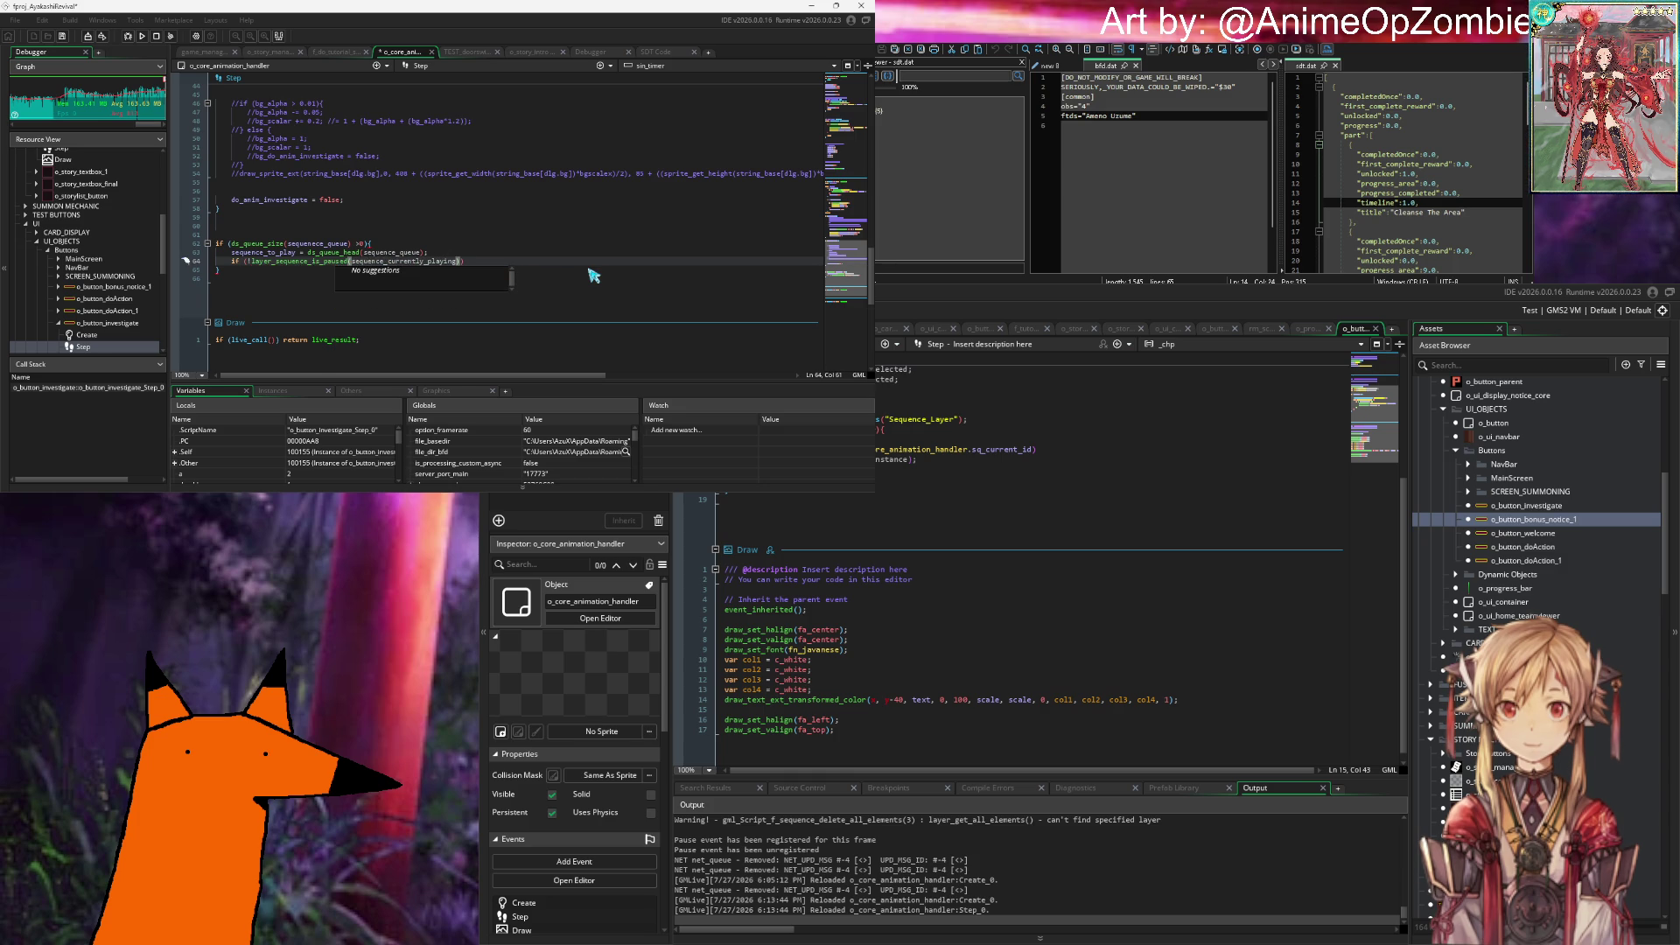
pyautogui.write('))')
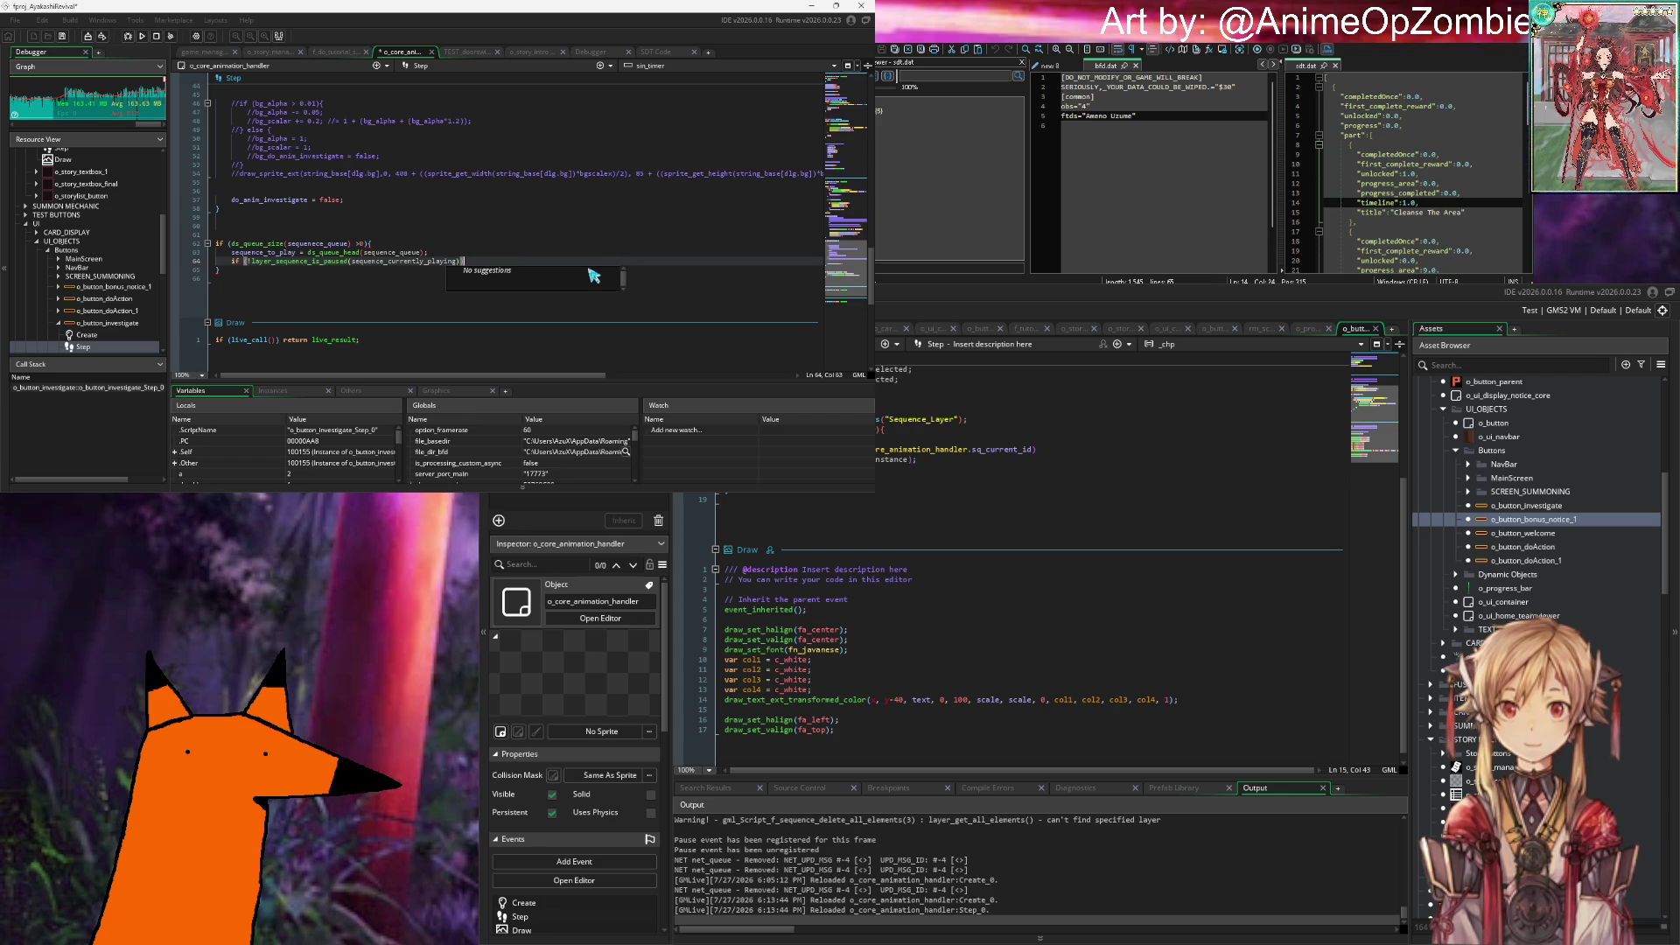
# Step: Select the currently_playing part of the argument, then open a new empty line after line 63
pyautogui.press('Left')
pyautogui.press('Left')
pyautogui.hotkey('shift', 'Left')
pyautogui.hotkey('shift', 'Left')
pyautogui.hotkey('shift', 'Left')
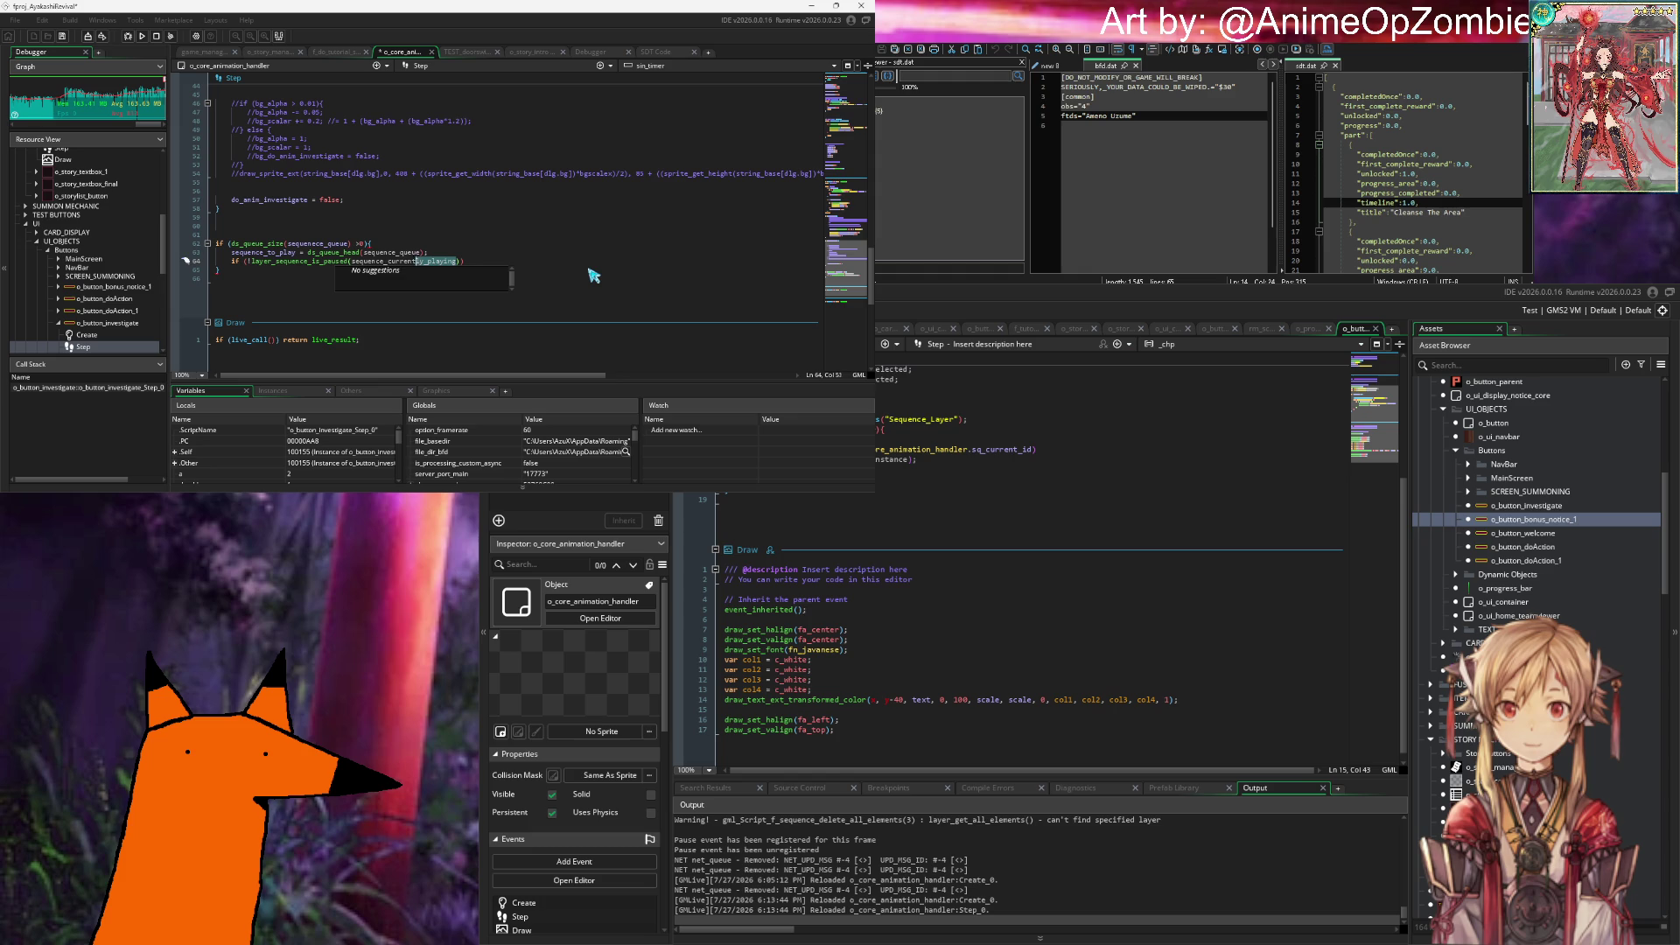
pyautogui.hotkey('shift', 'Left')
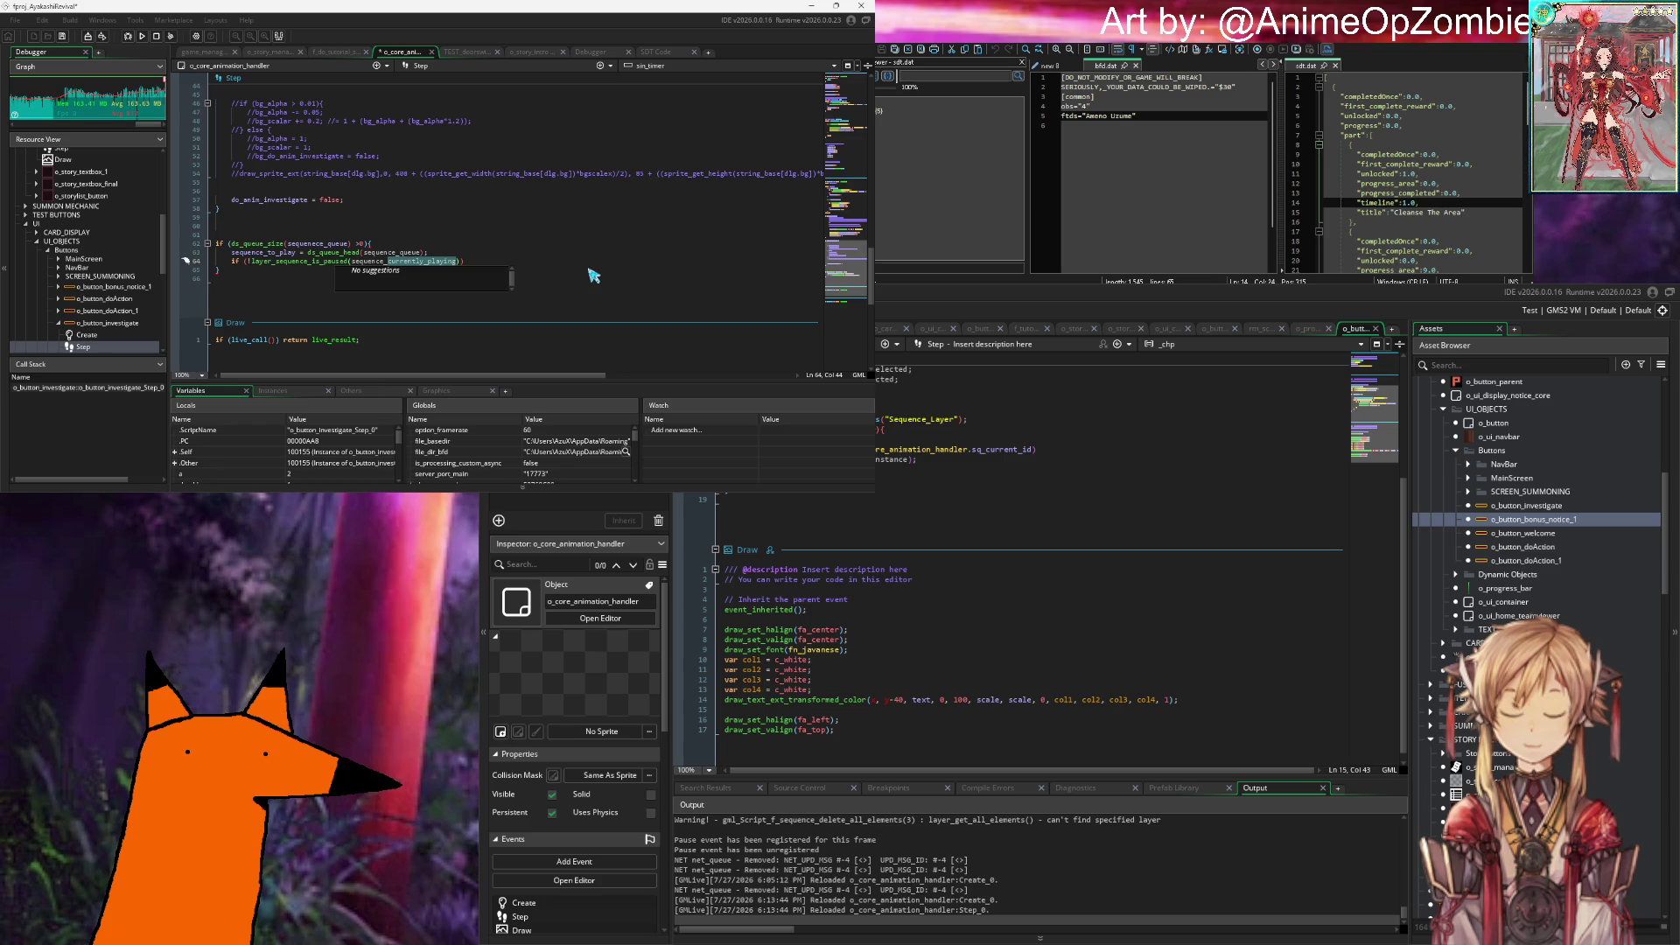
pyautogui.press('Up')
pyautogui.press('End')
pyautogui.press('Return')
# Step: Replace the layer_sequence_play draft with instance_create_depth(0, 0, -10000, …) on the new line
pyautogui.write('laye')
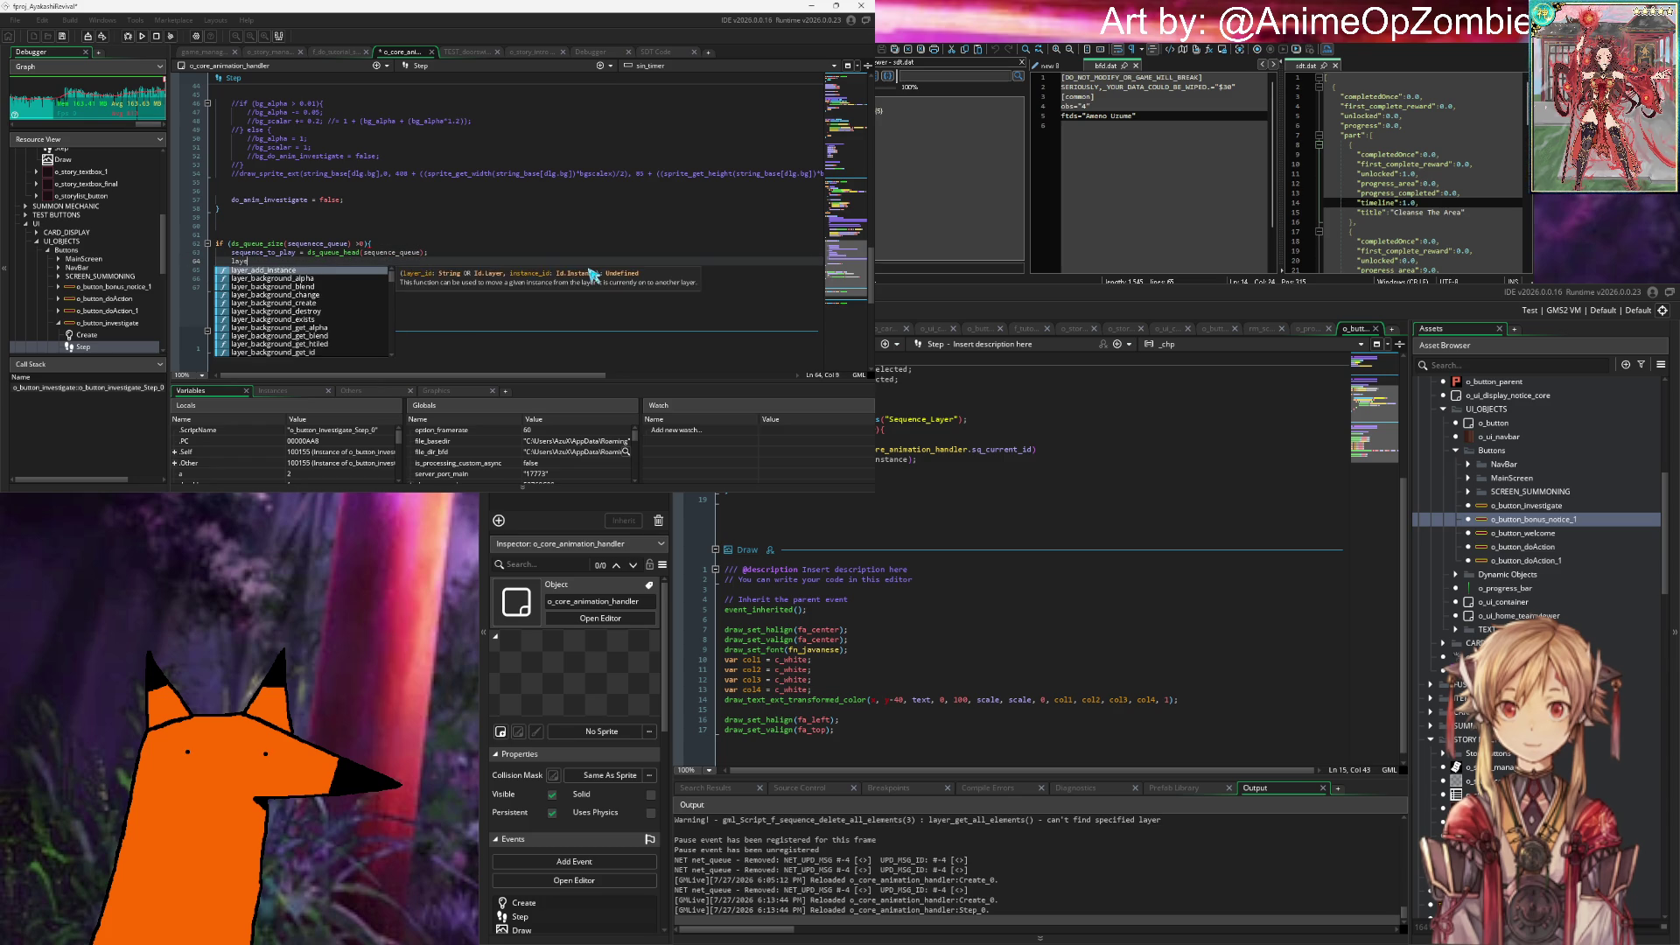
pyautogui.write('r_sequence_pla')
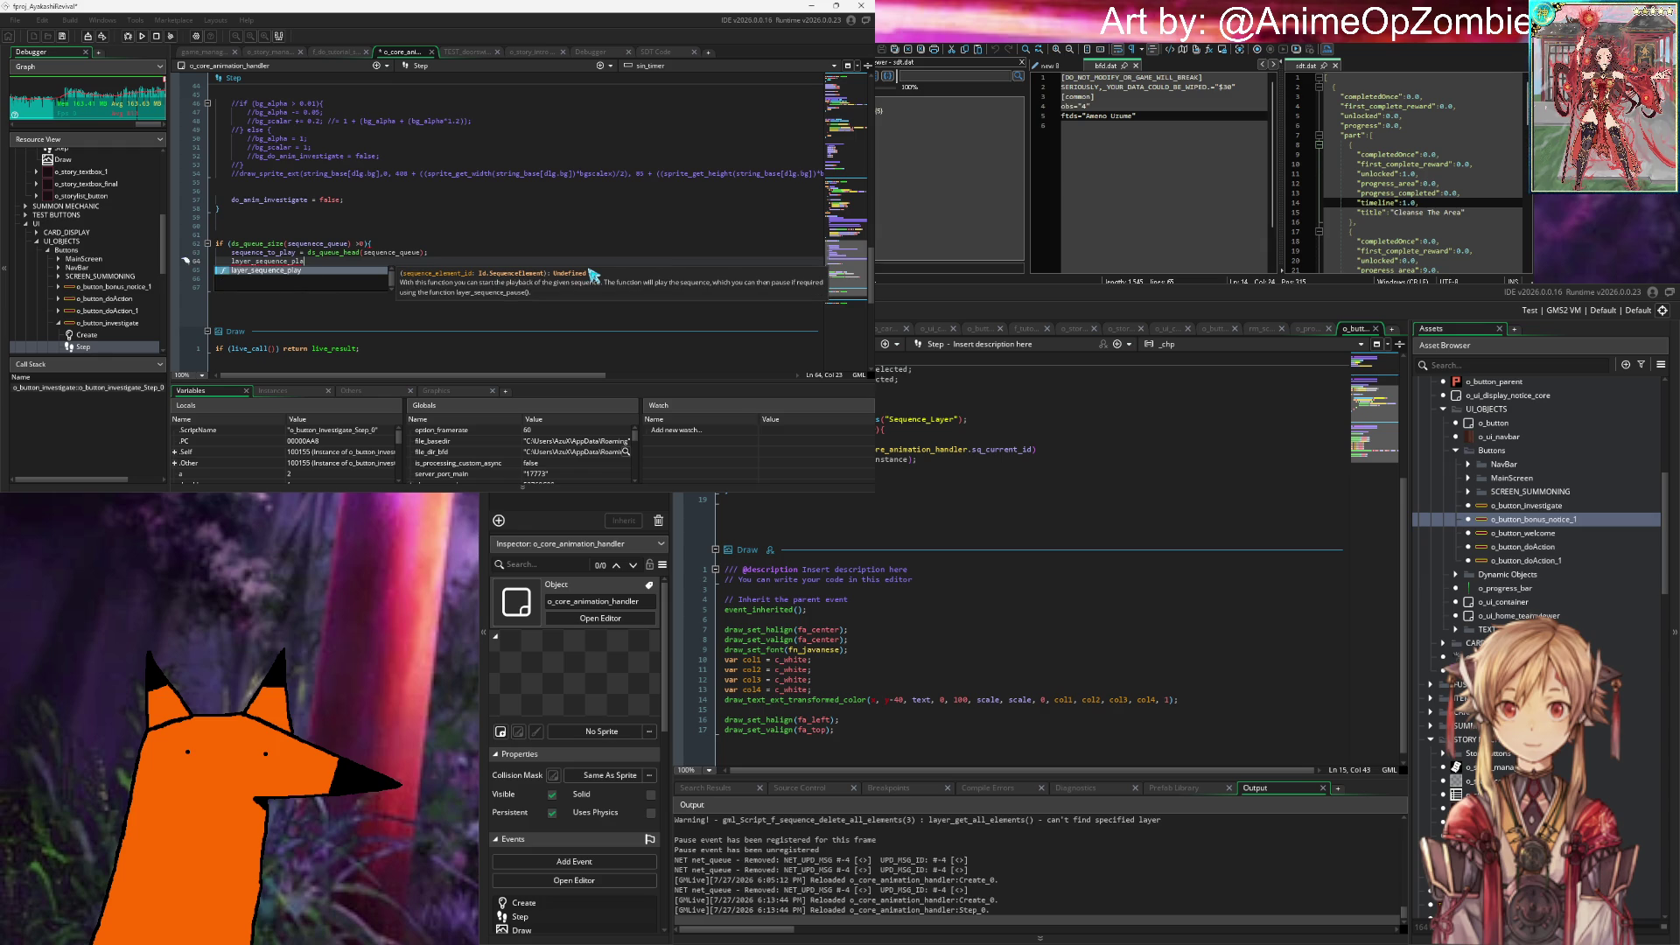
pyautogui.write('y(')
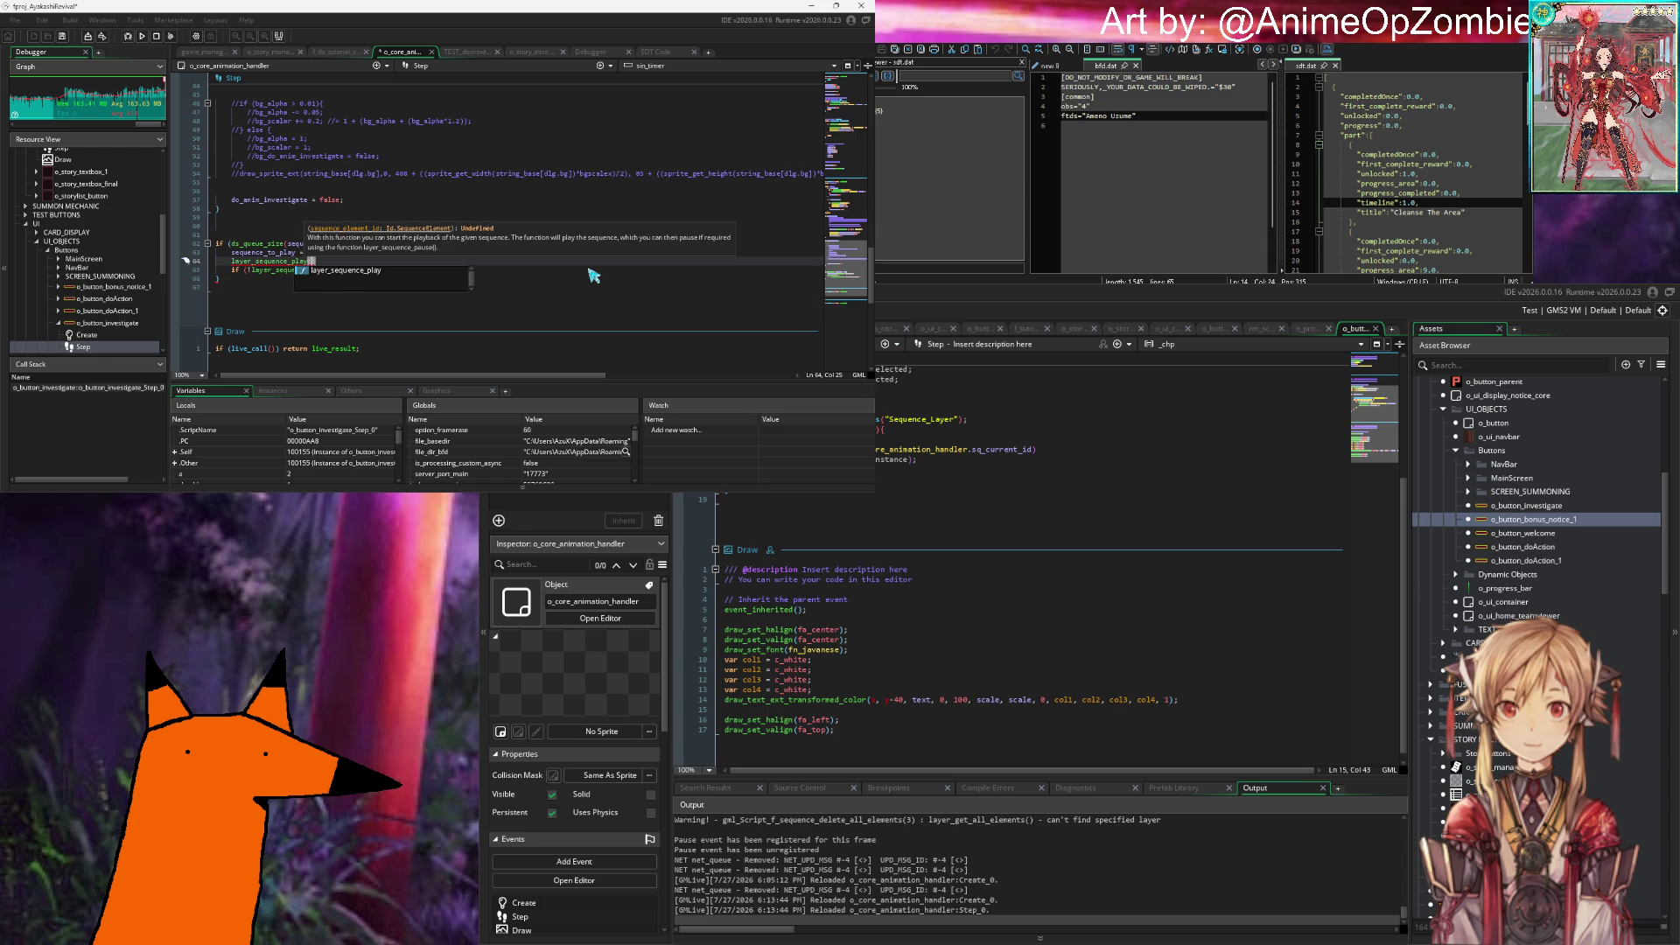
pyautogui.press('BackSpace')
pyautogui.press('BackSpace')
pyautogui.press('BackSpace')
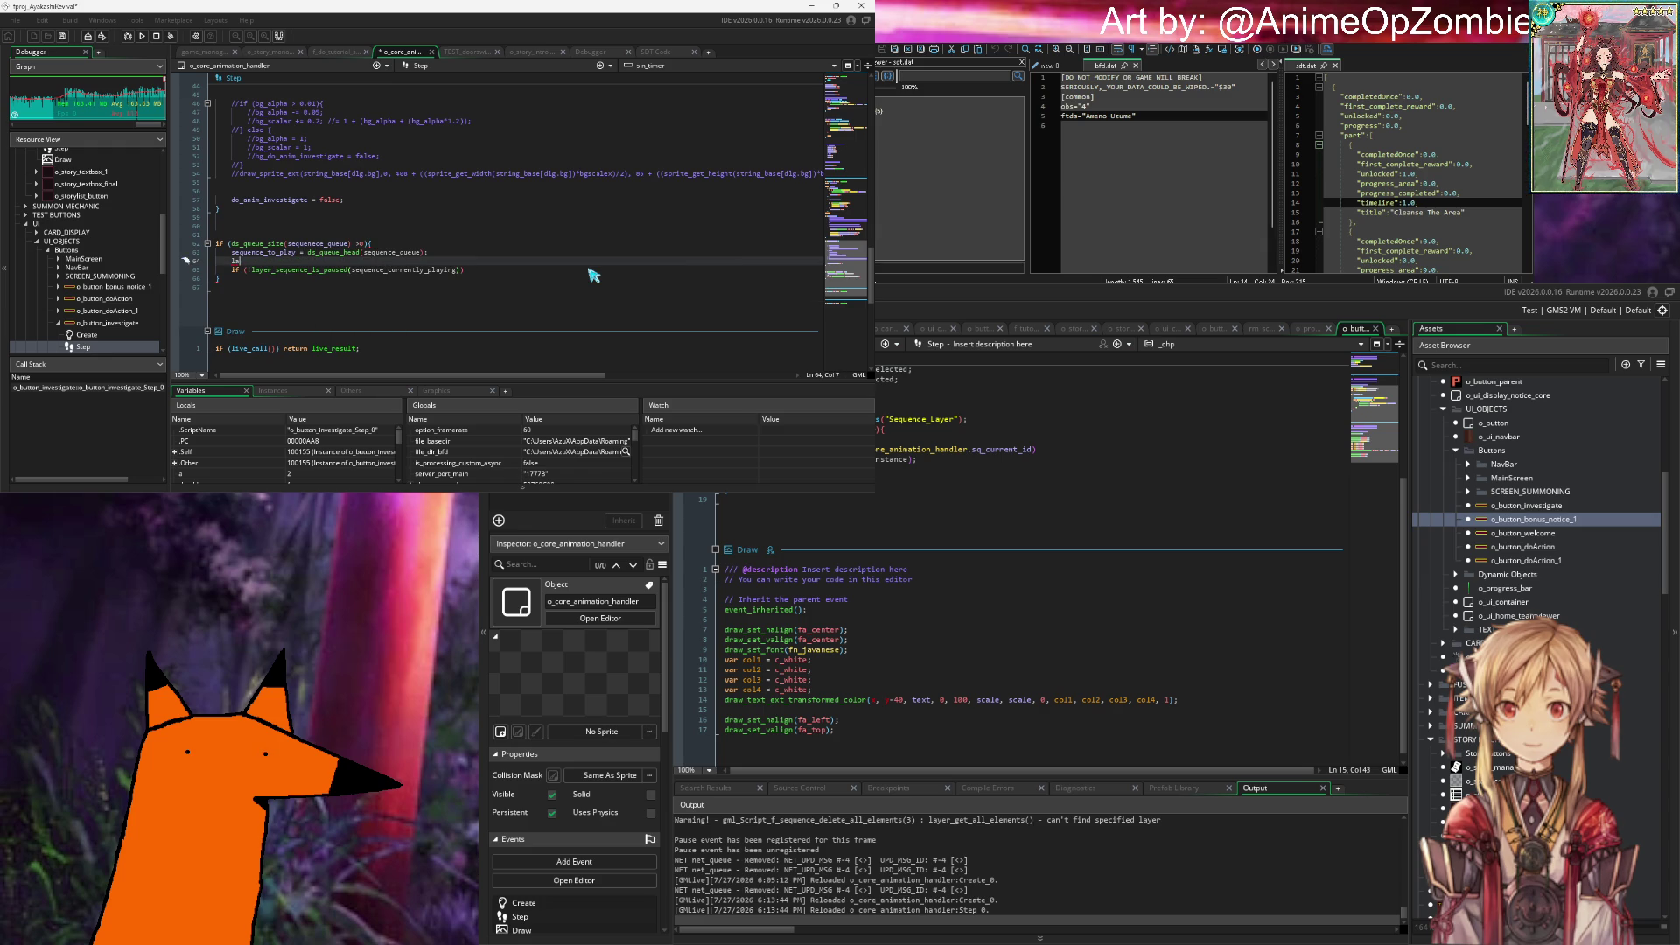
pyautogui.write('instance_cre')
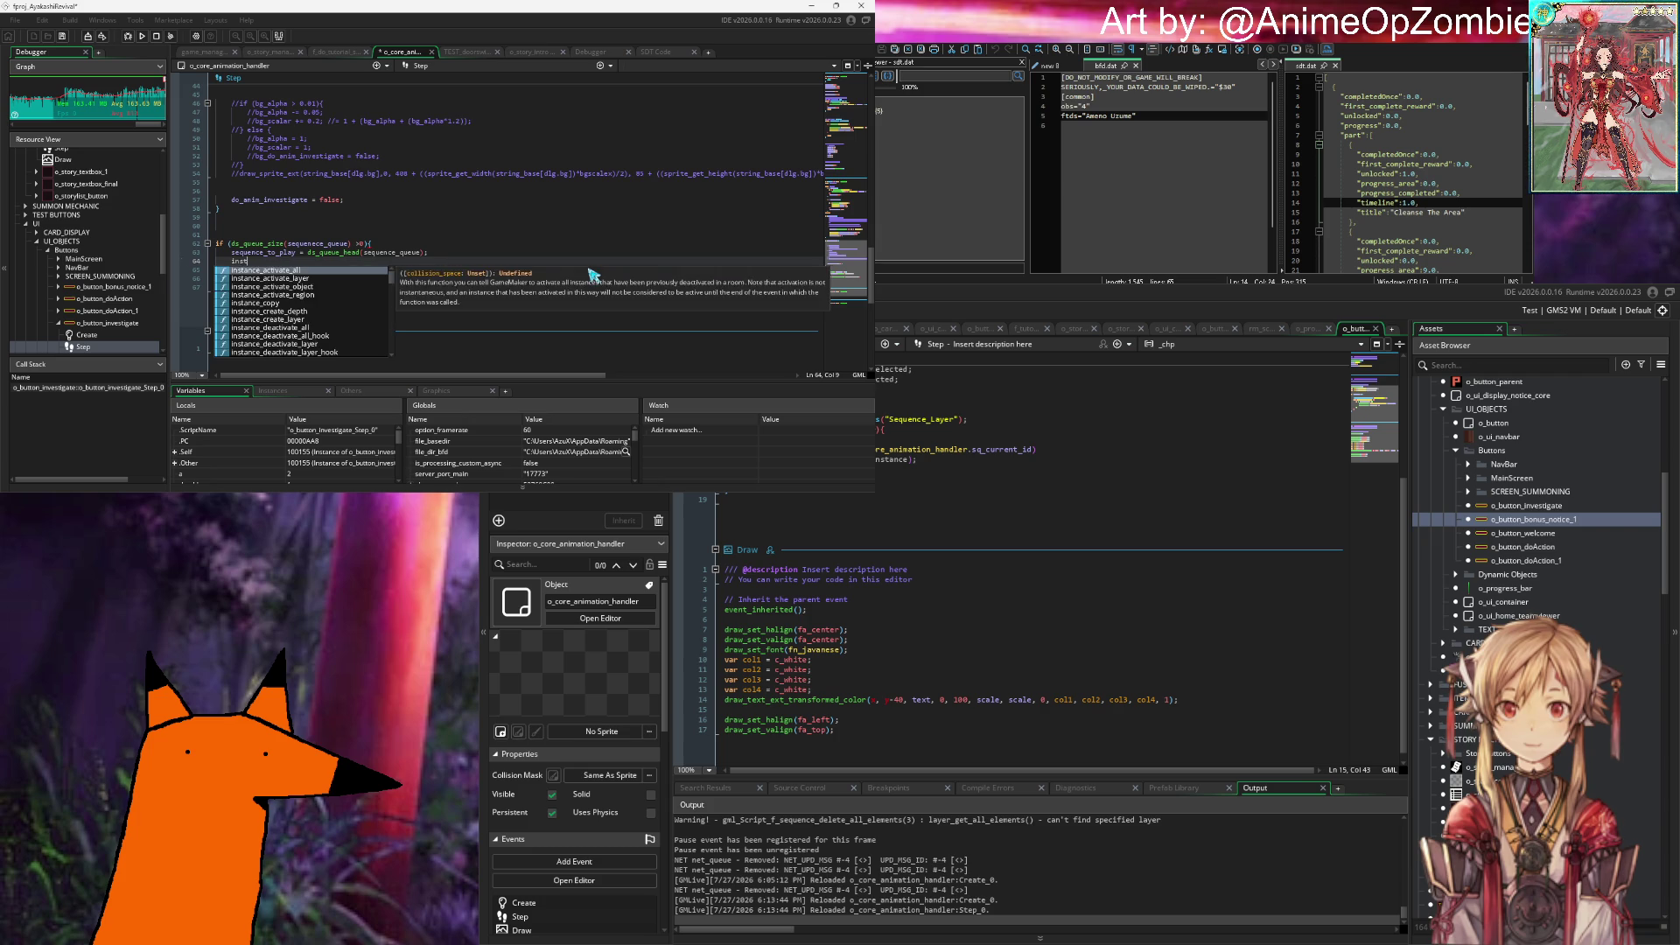
pyautogui.press('Return')
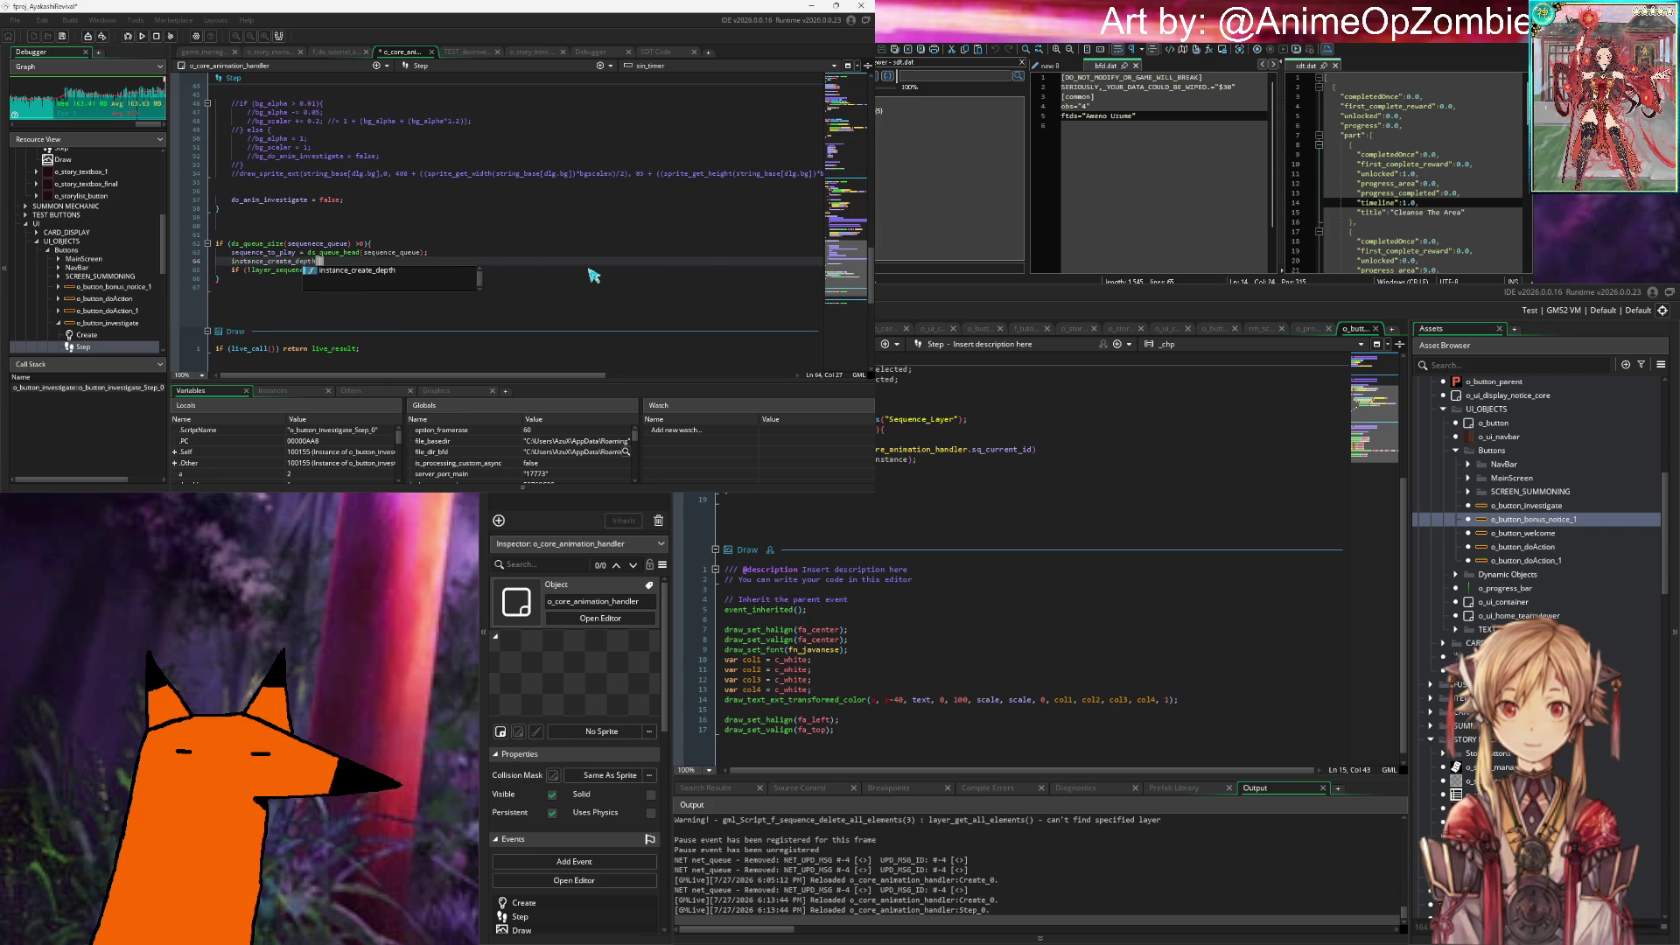
pyautogui.write('(')
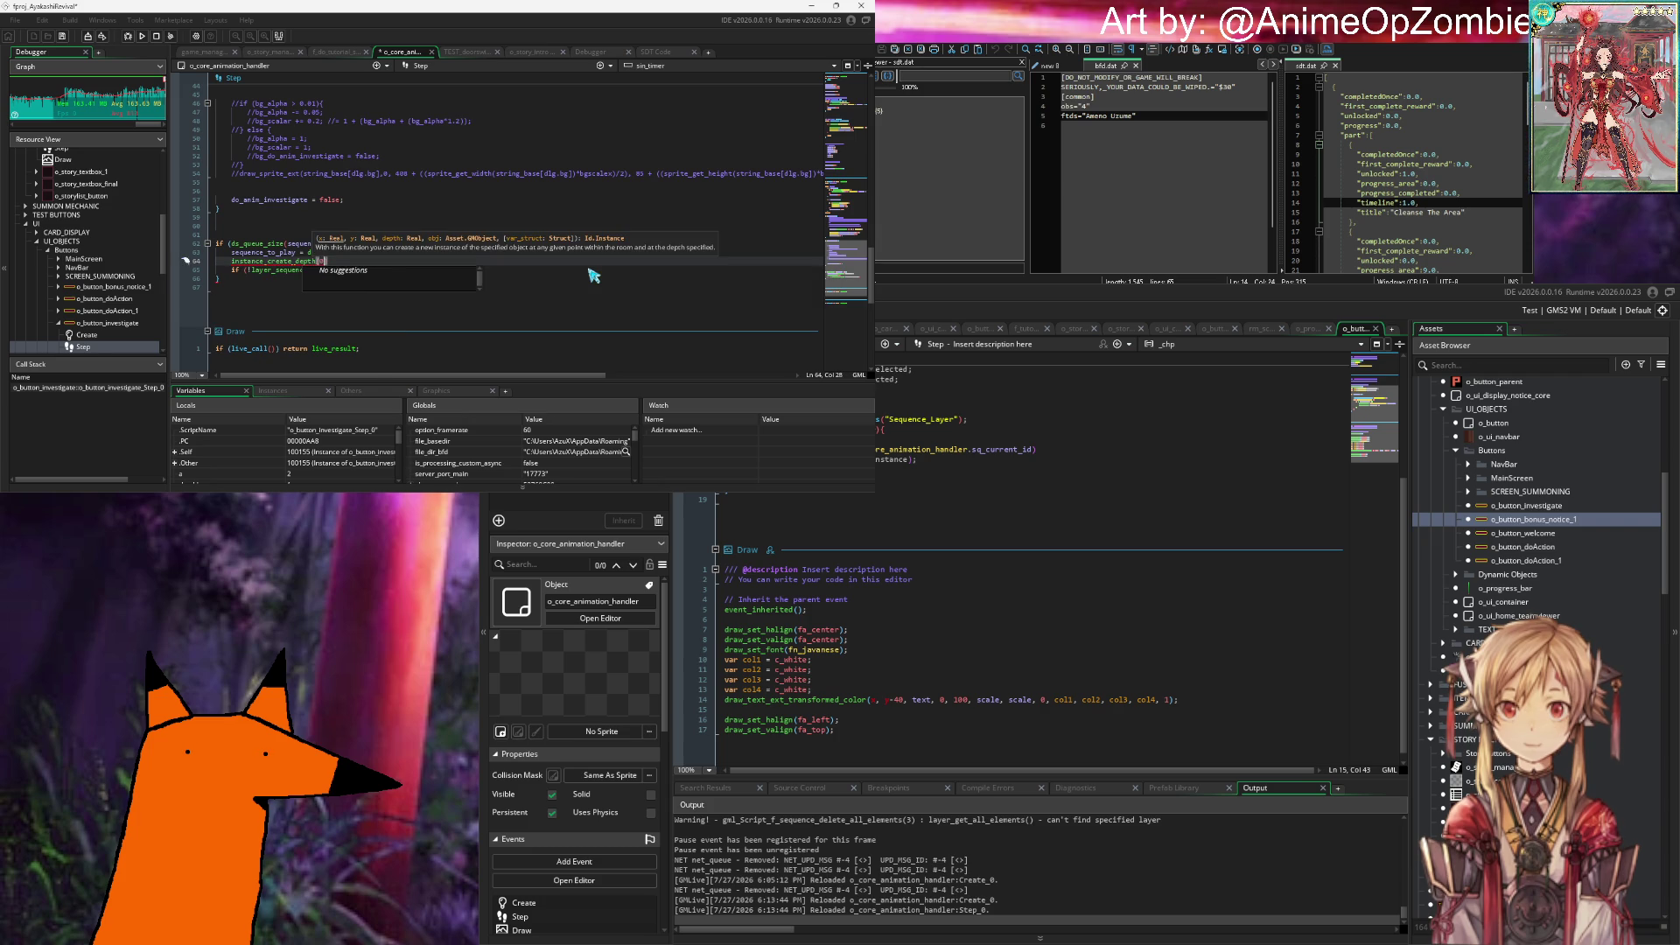
pyautogui.write('0,')
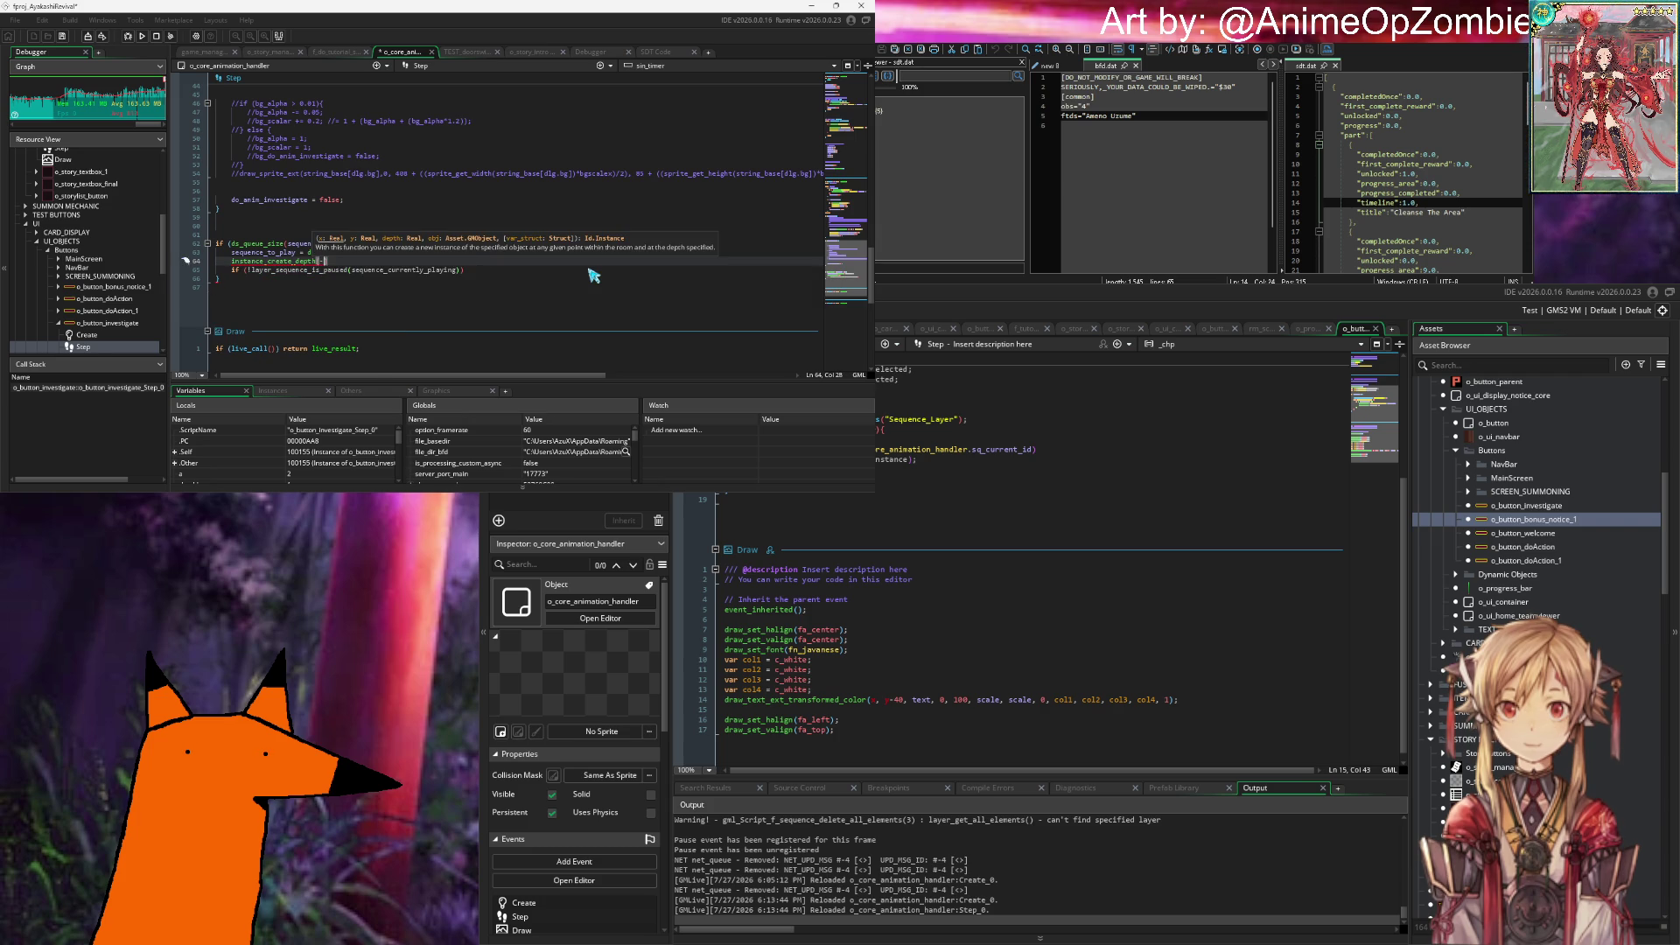
pyautogui.press('BackSpace')
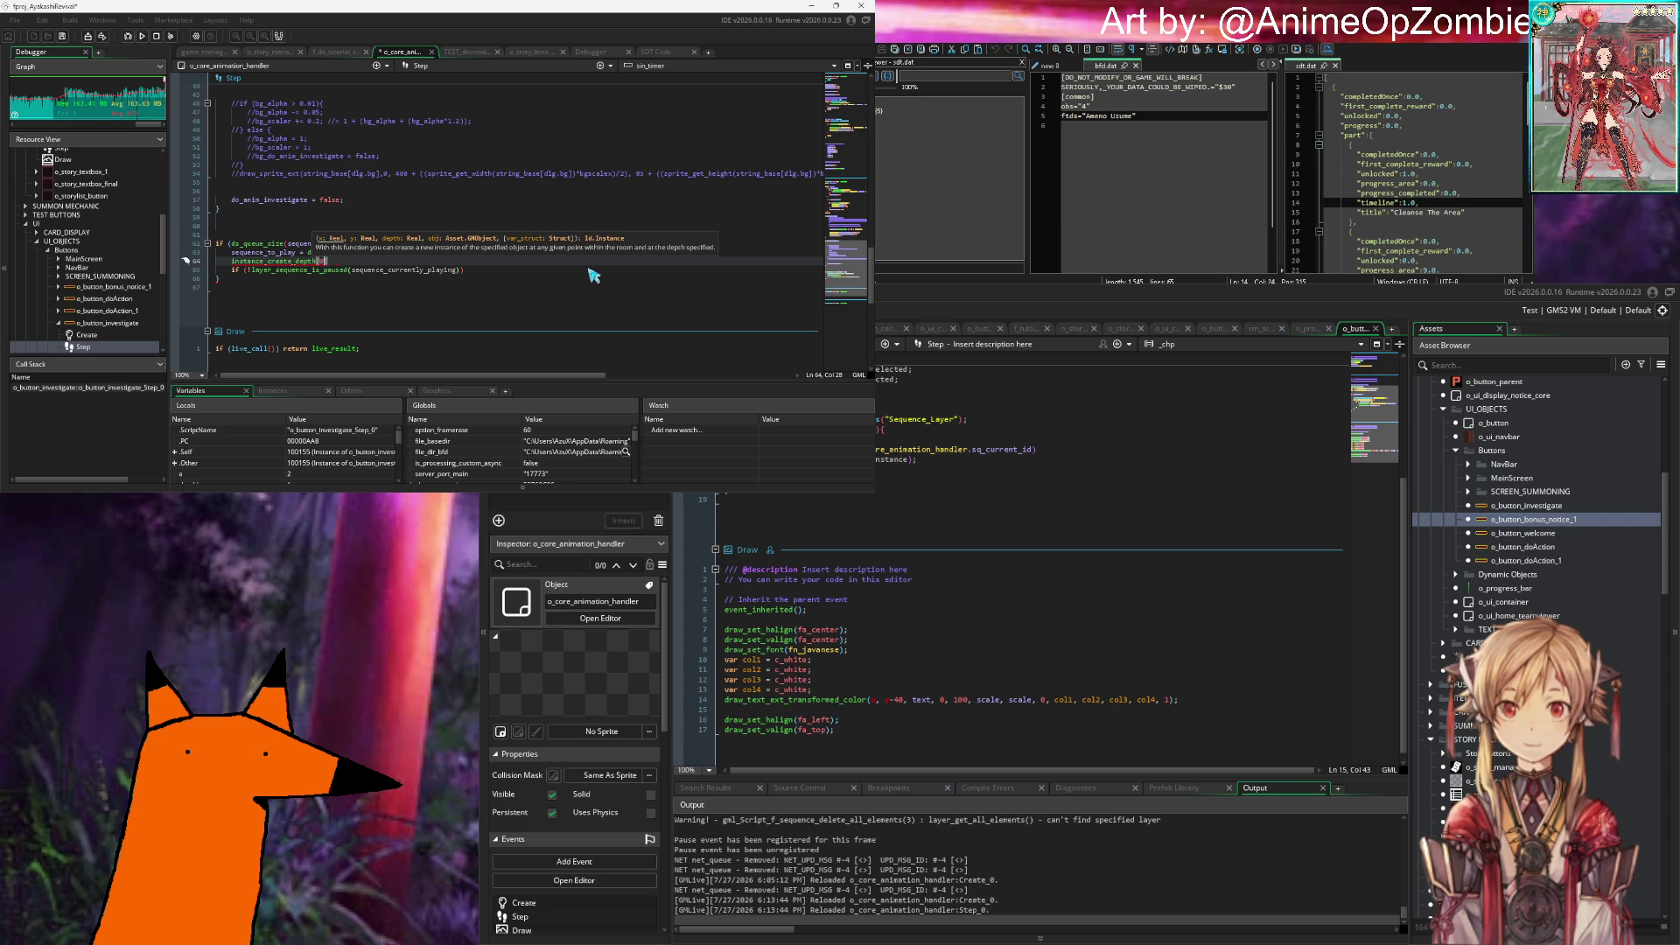
pyautogui.write('0, ')
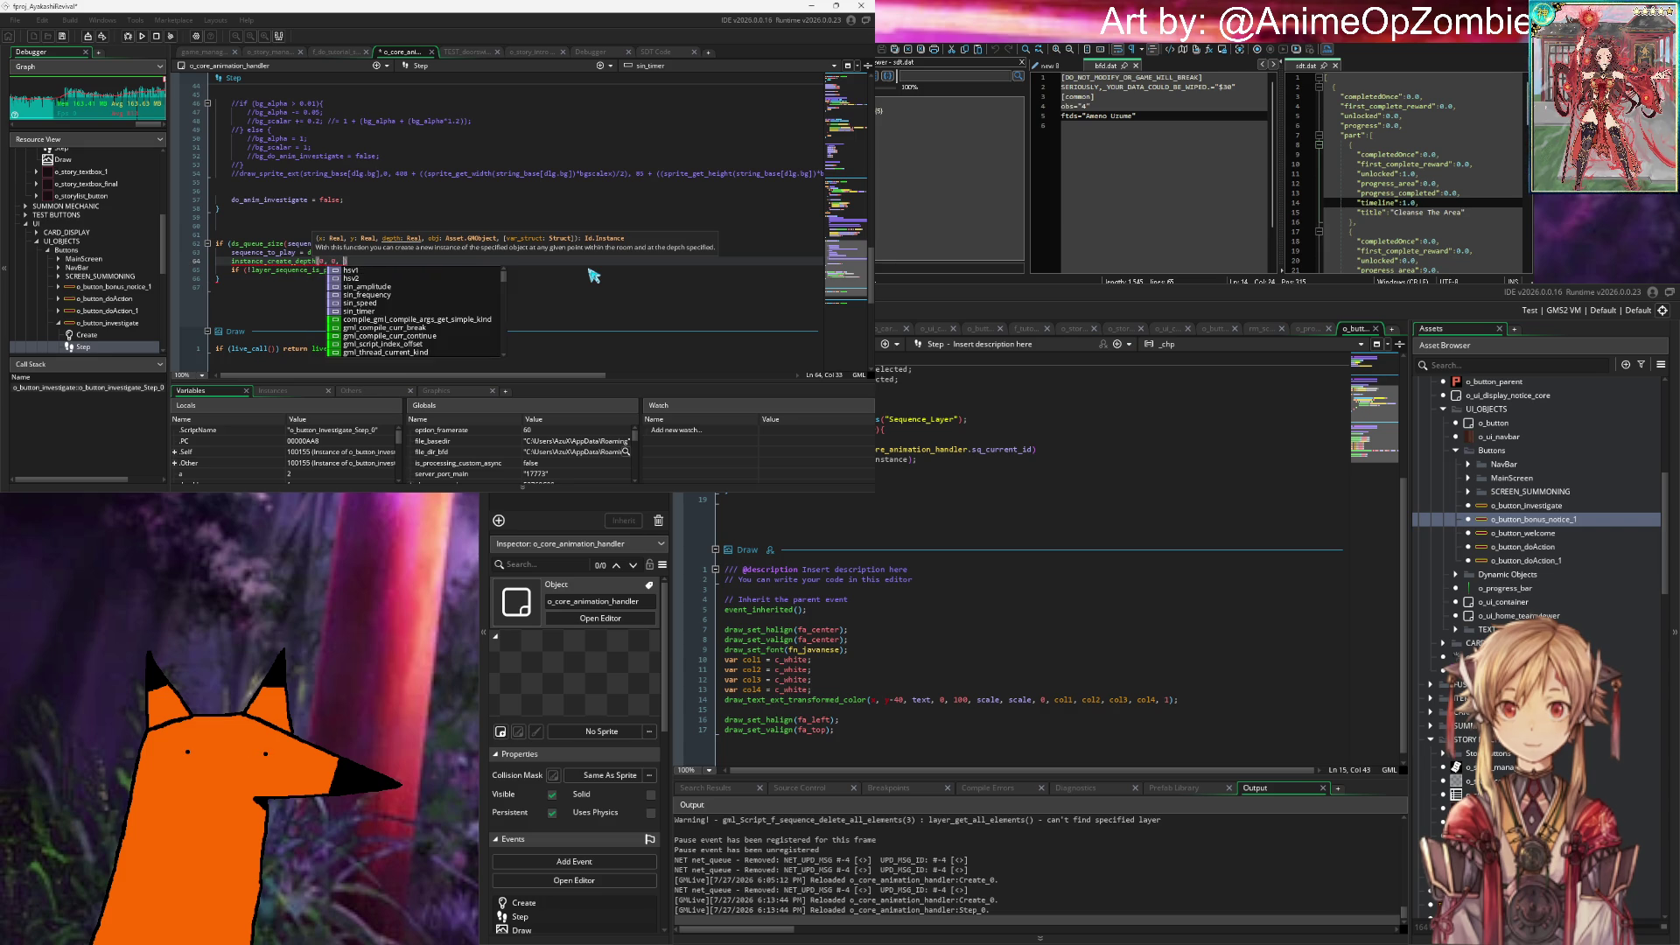
pyautogui.write('-1')
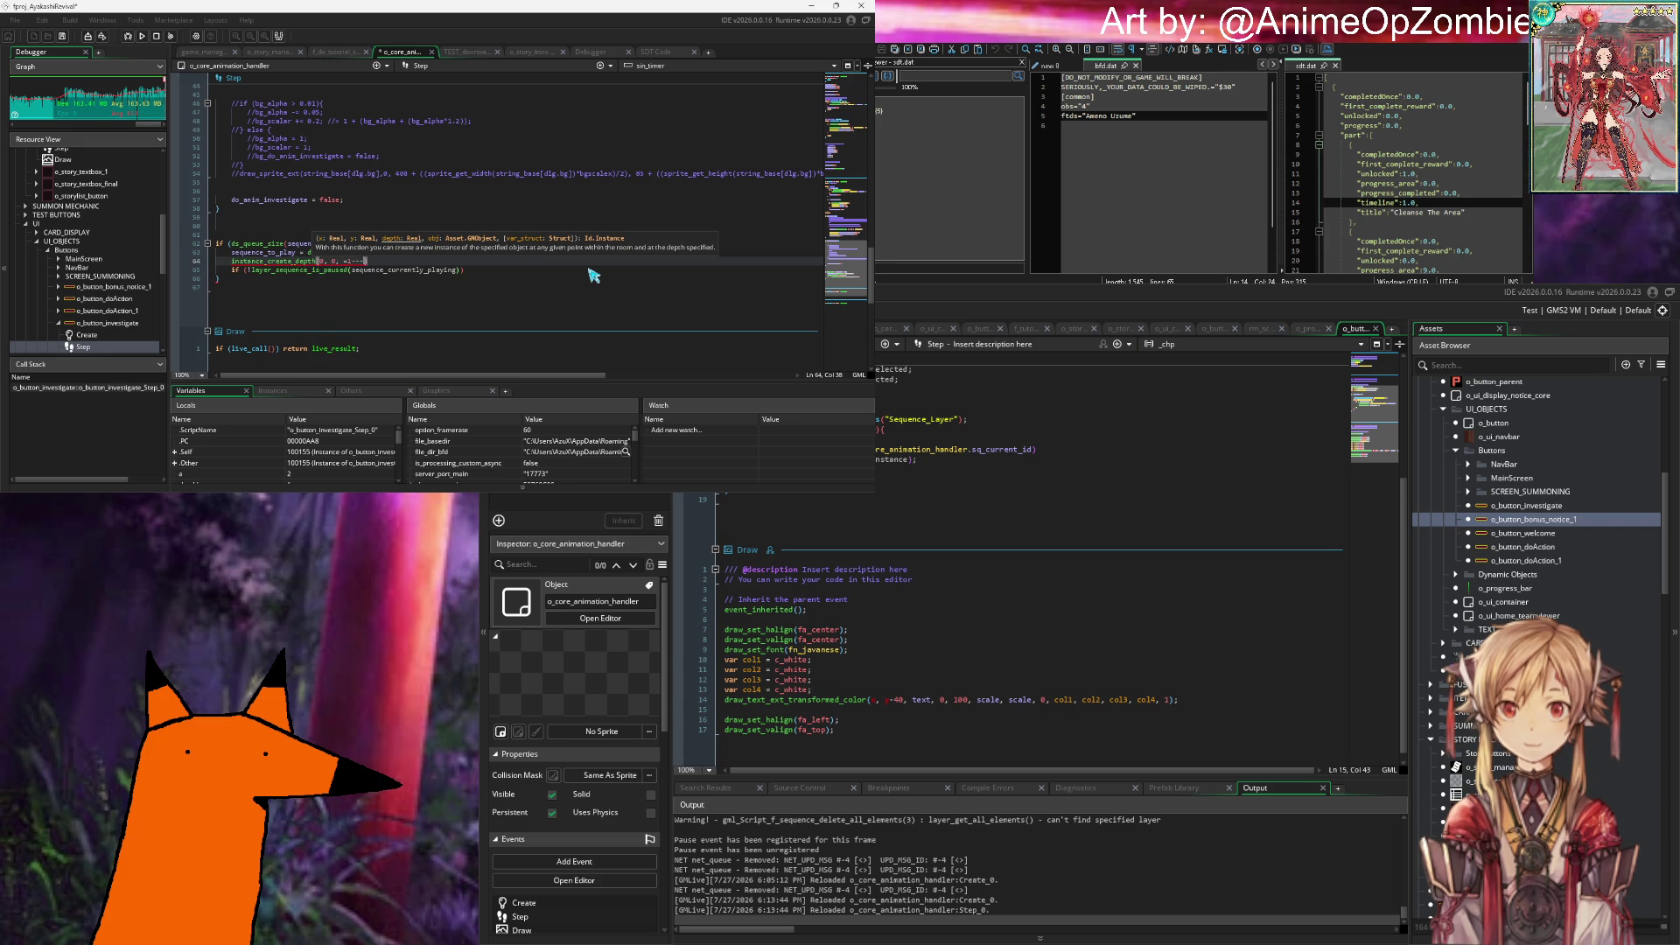
pyautogui.write('0000')
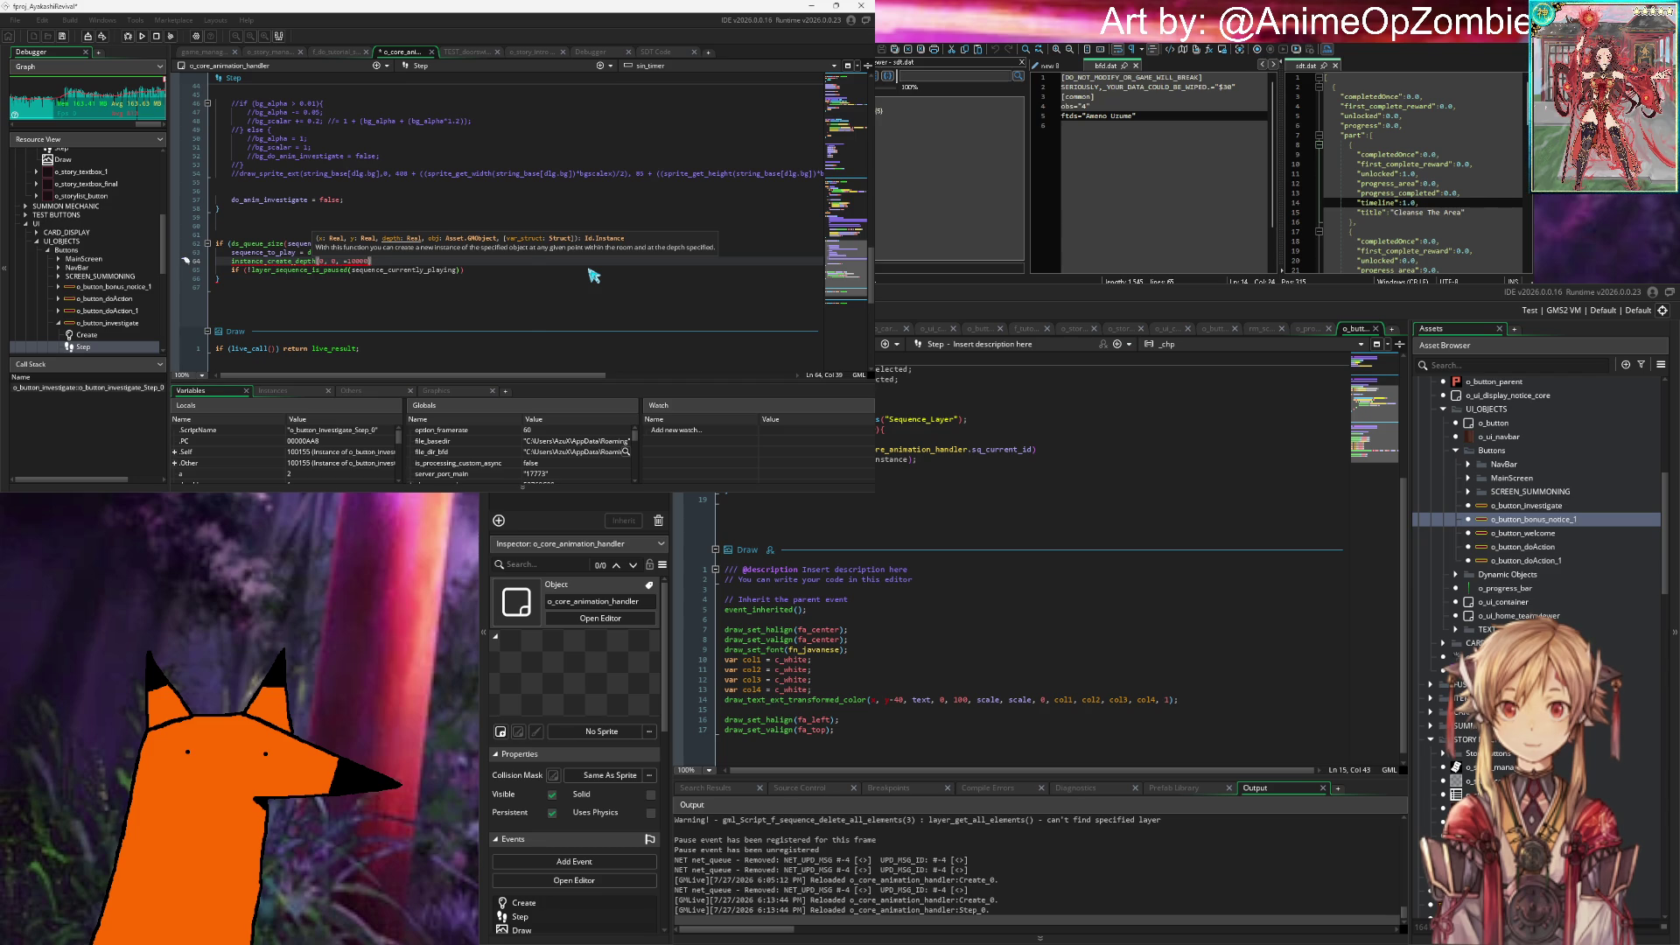
pyautogui.write('0')
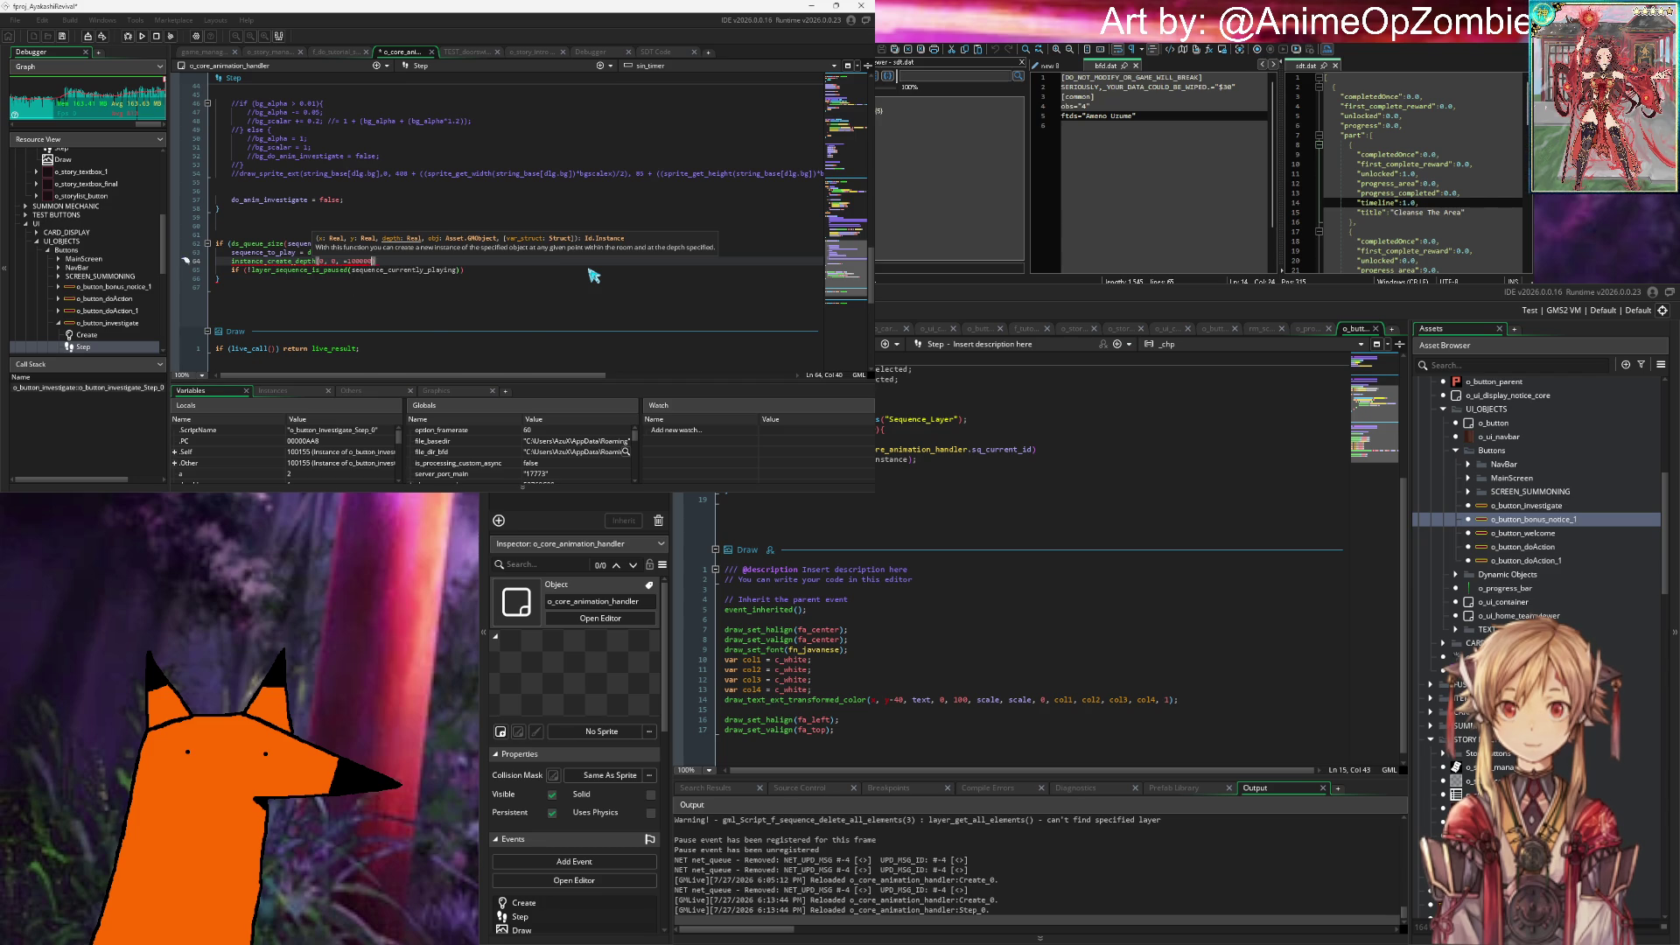
pyautogui.write(',')
pyautogui.press('Left')
pyautogui.press('Left')
pyautogui.press('BackSpace')
pyautogui.press('Right')
pyautogui.press('Right')
# Step: Pass sequence_to_play as the last argument, end the statement, and save the Step event
pyautogui.write('o_')
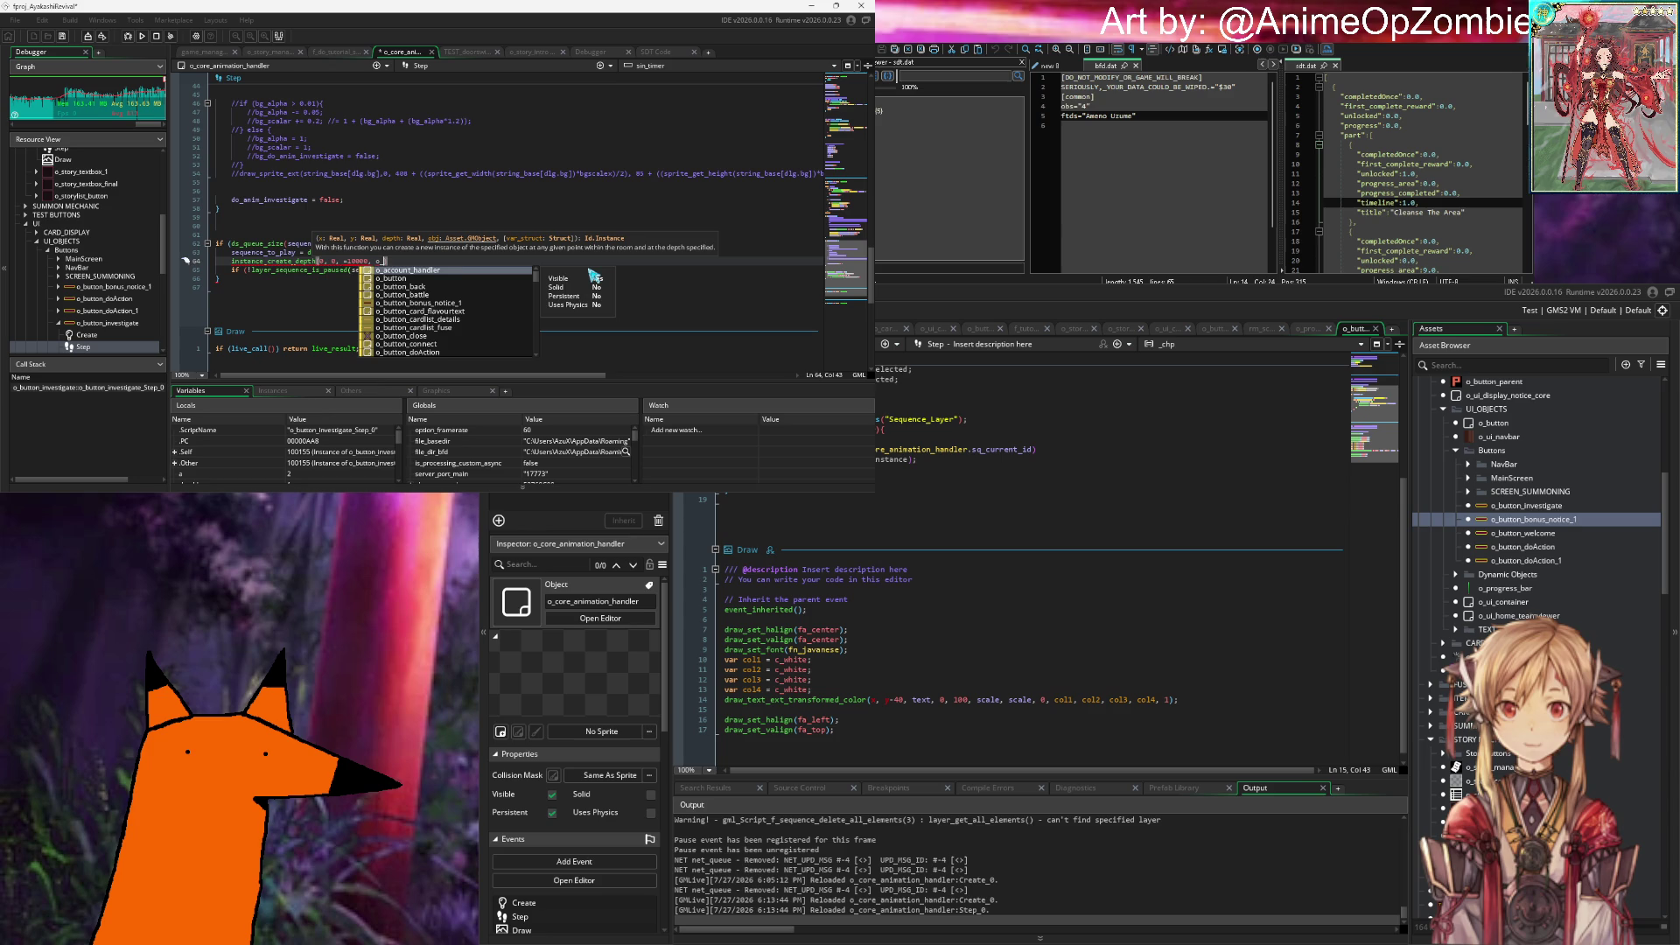
pyautogui.write('s')
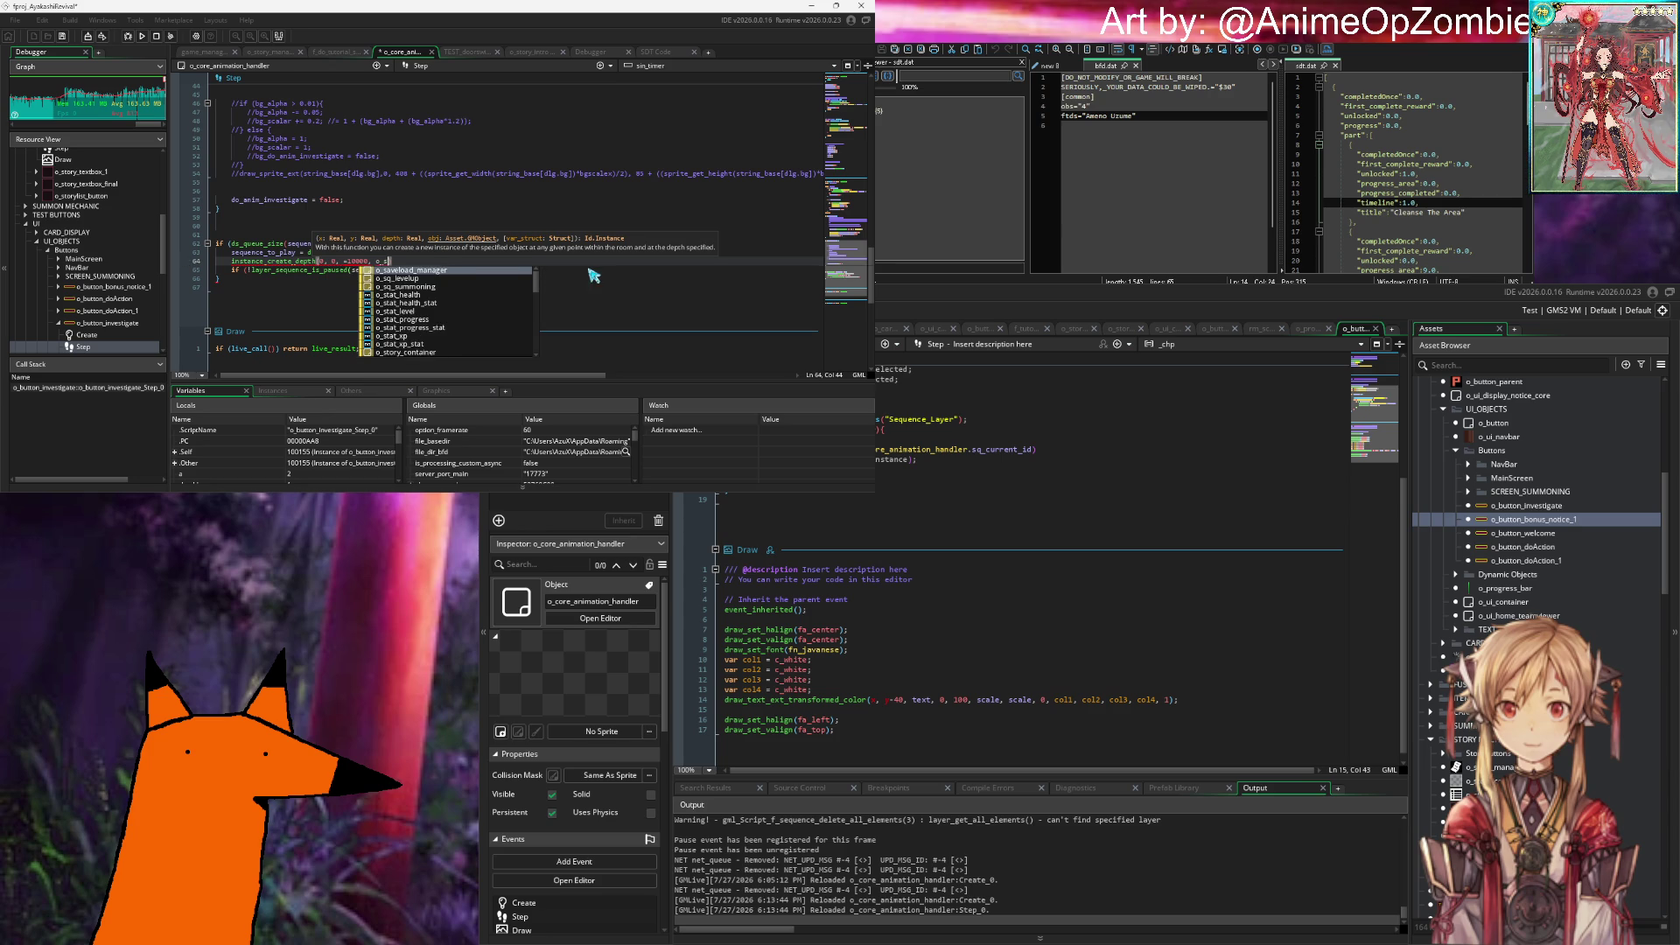
pyautogui.write('q')
pyautogui.press('Escape')
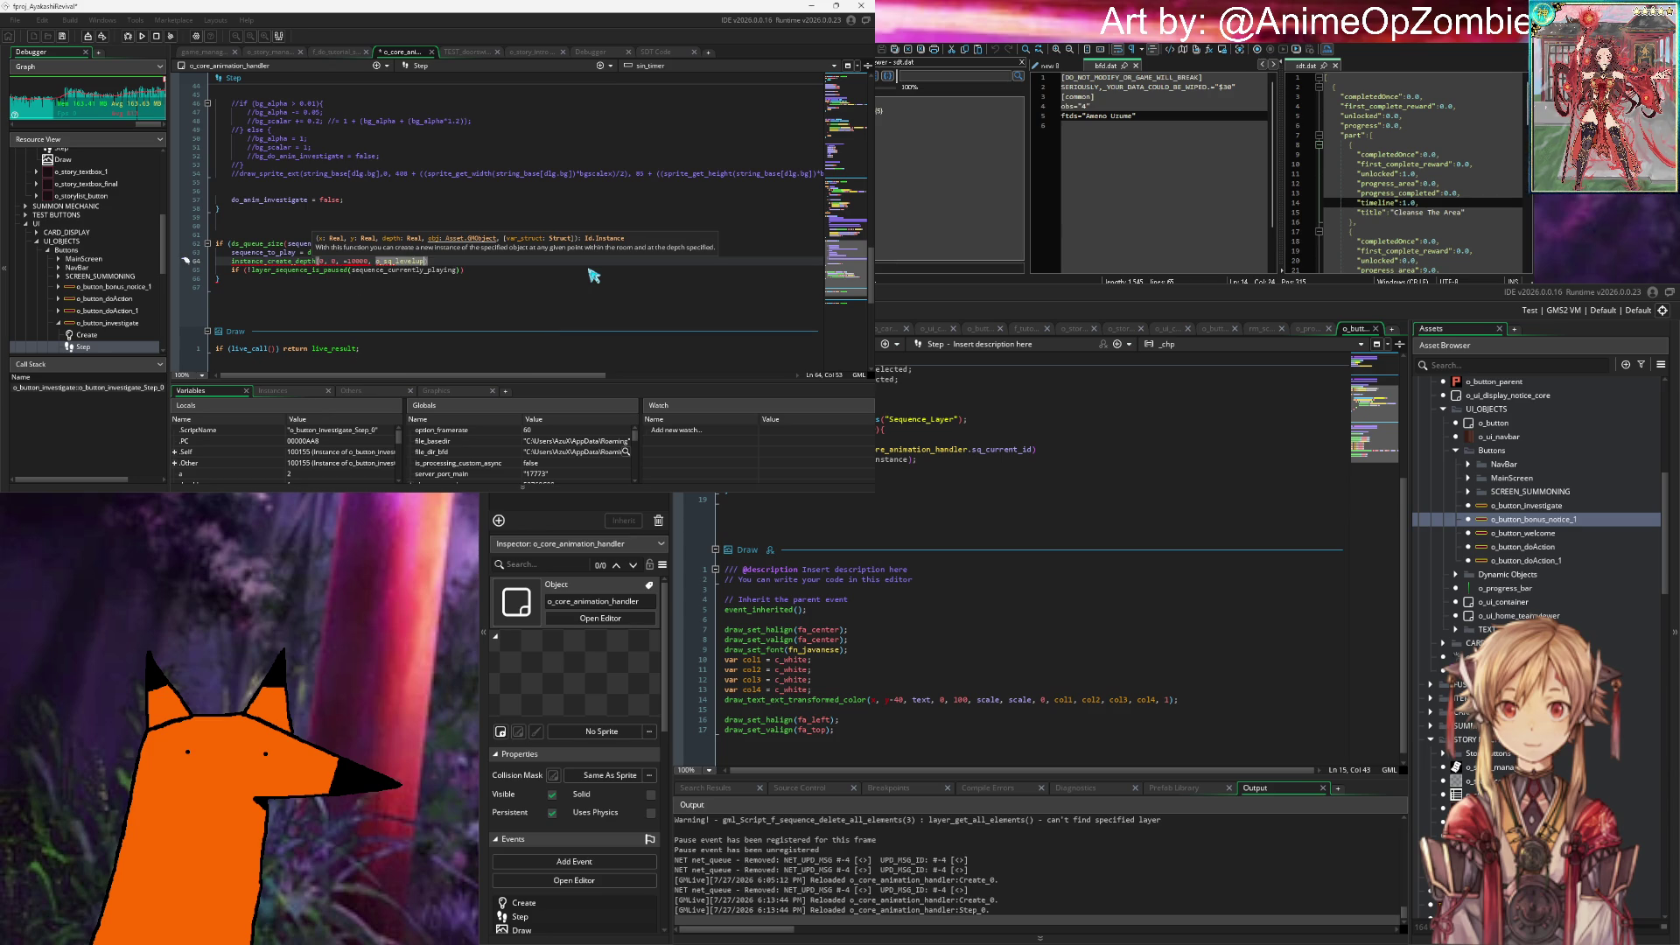
pyautogui.press('BackSpace')
pyautogui.press('BackSpace')
pyautogui.press('BackSpace')
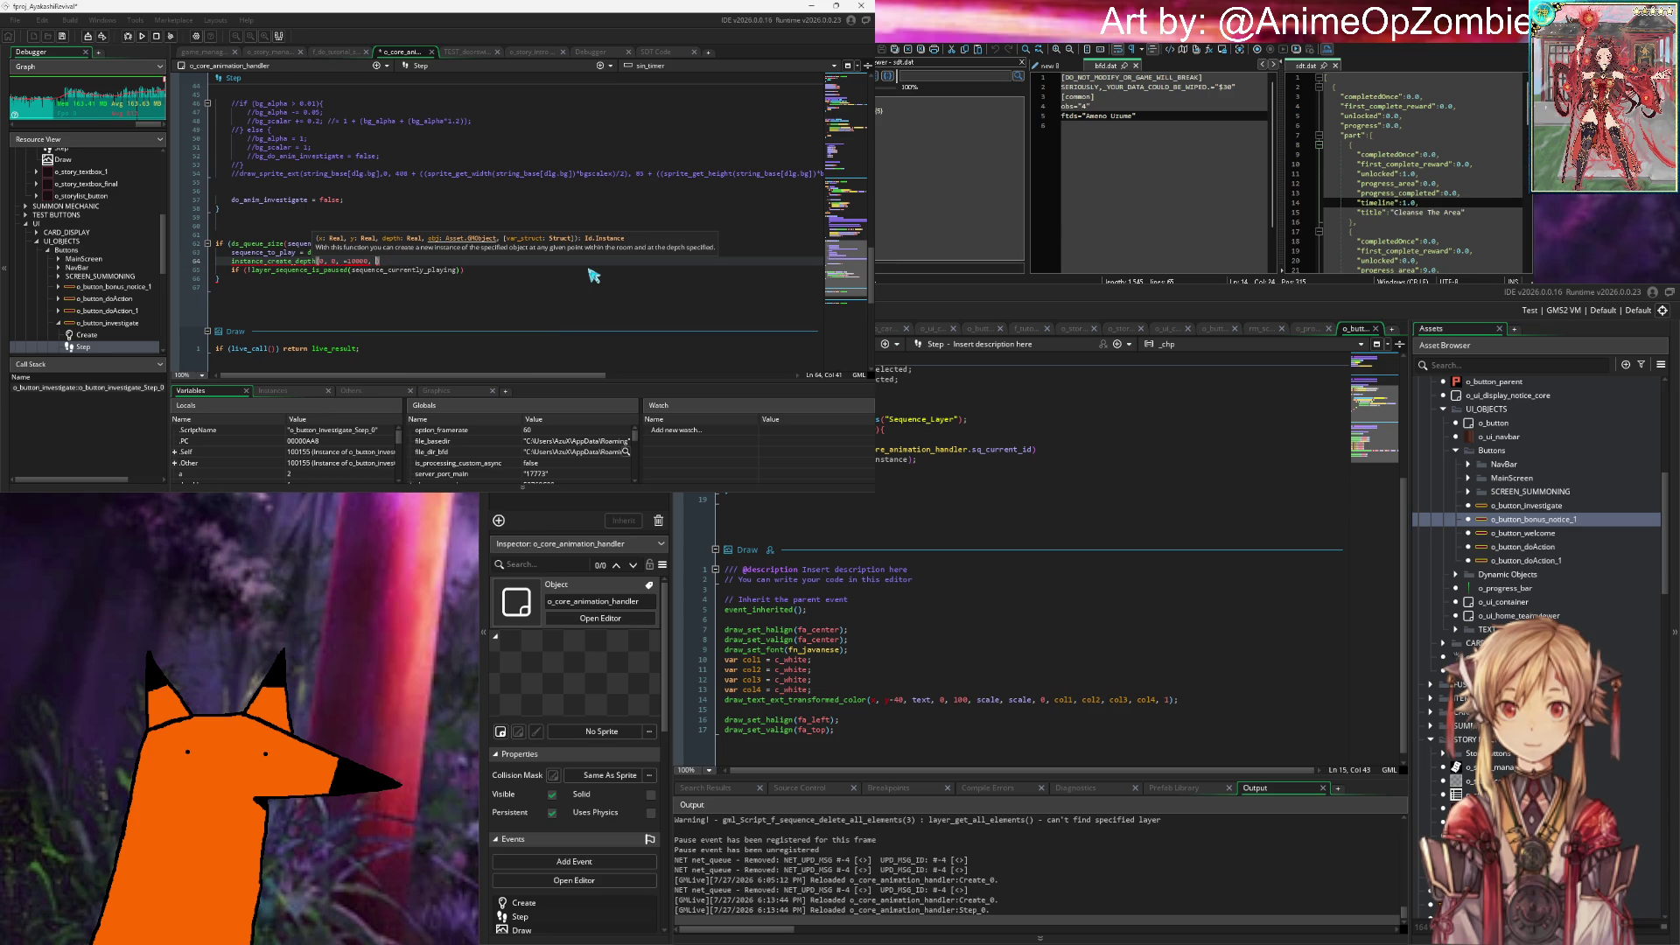
pyautogui.write('sequence_to_play')
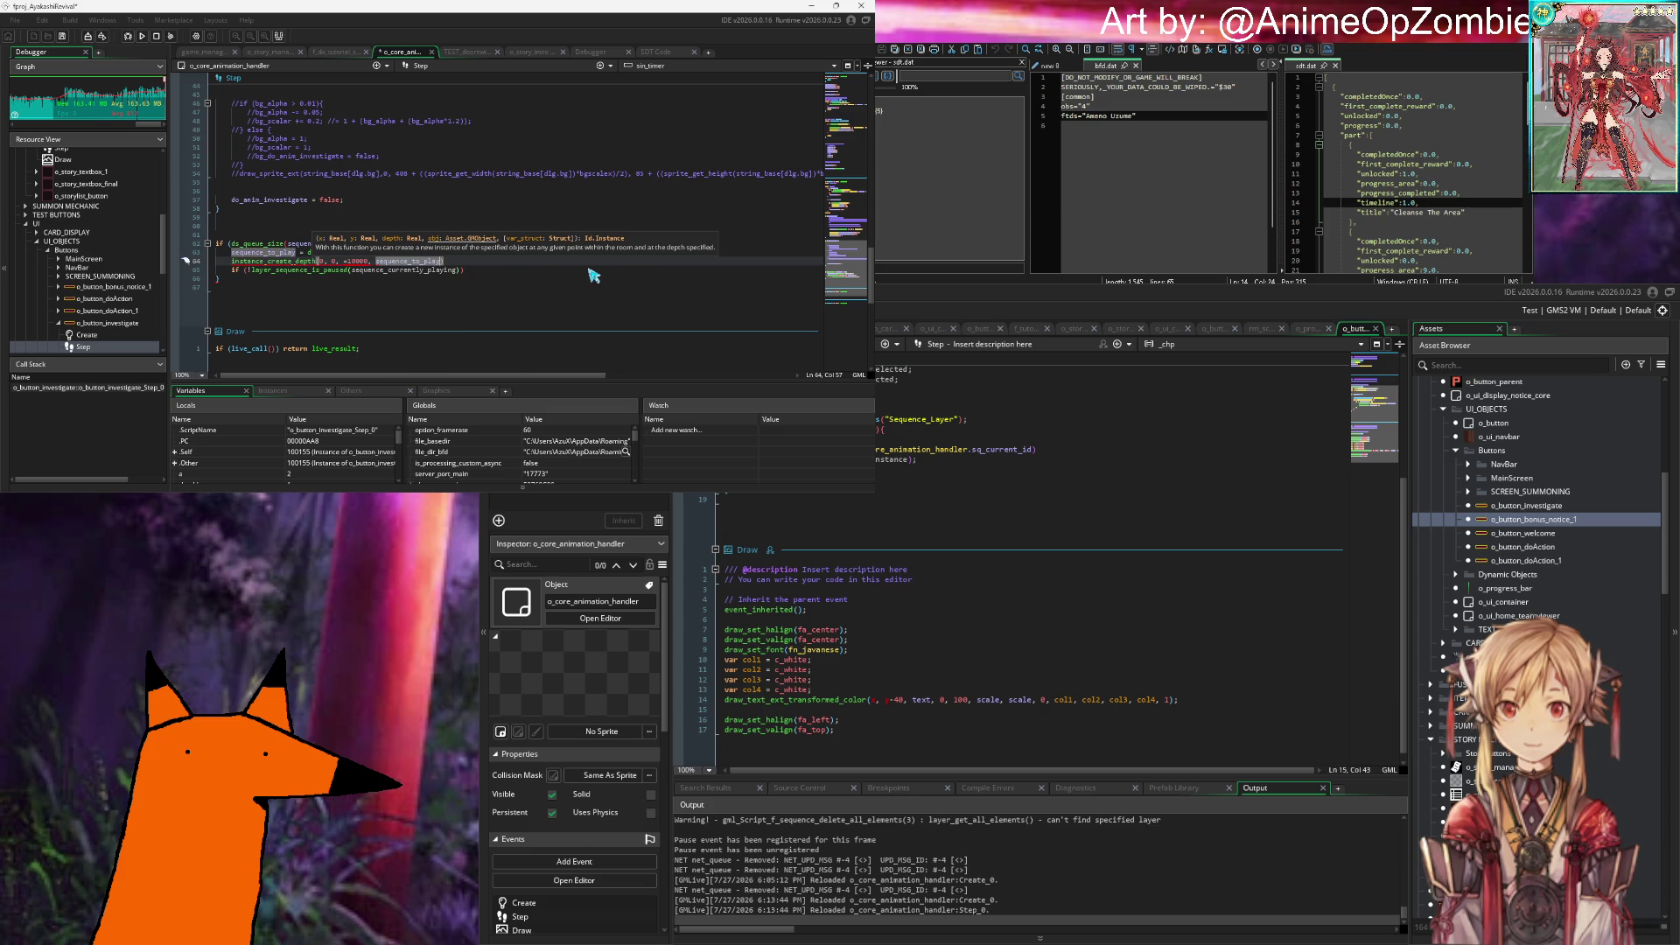
pyautogui.write(');')
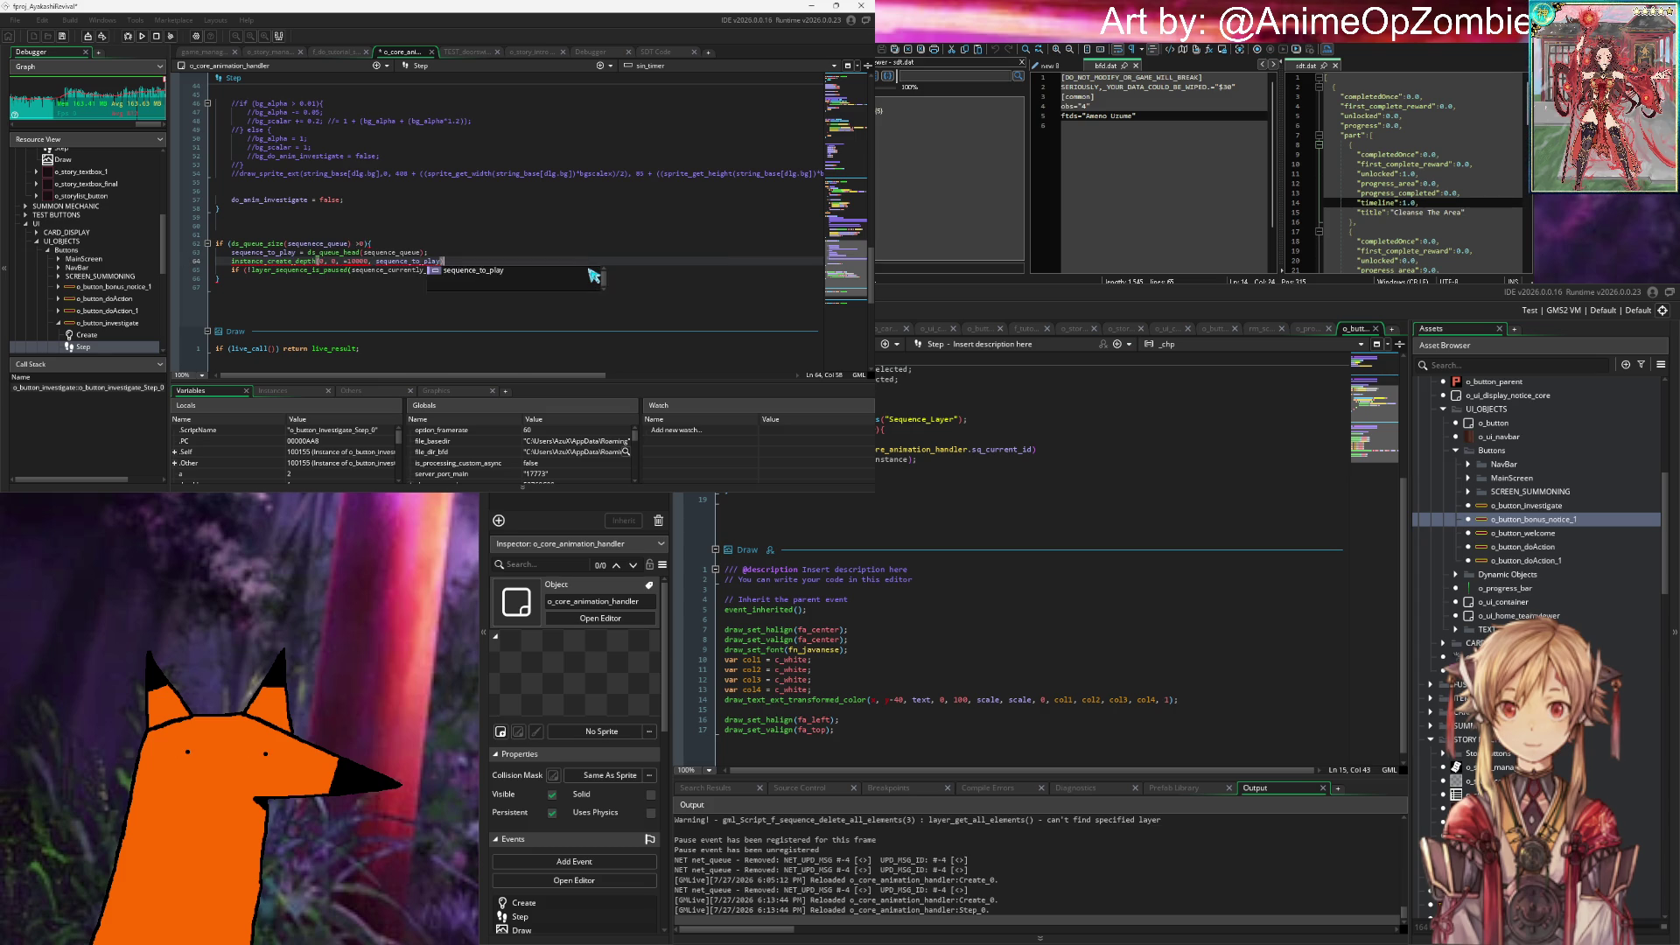
pyautogui.press('Return')
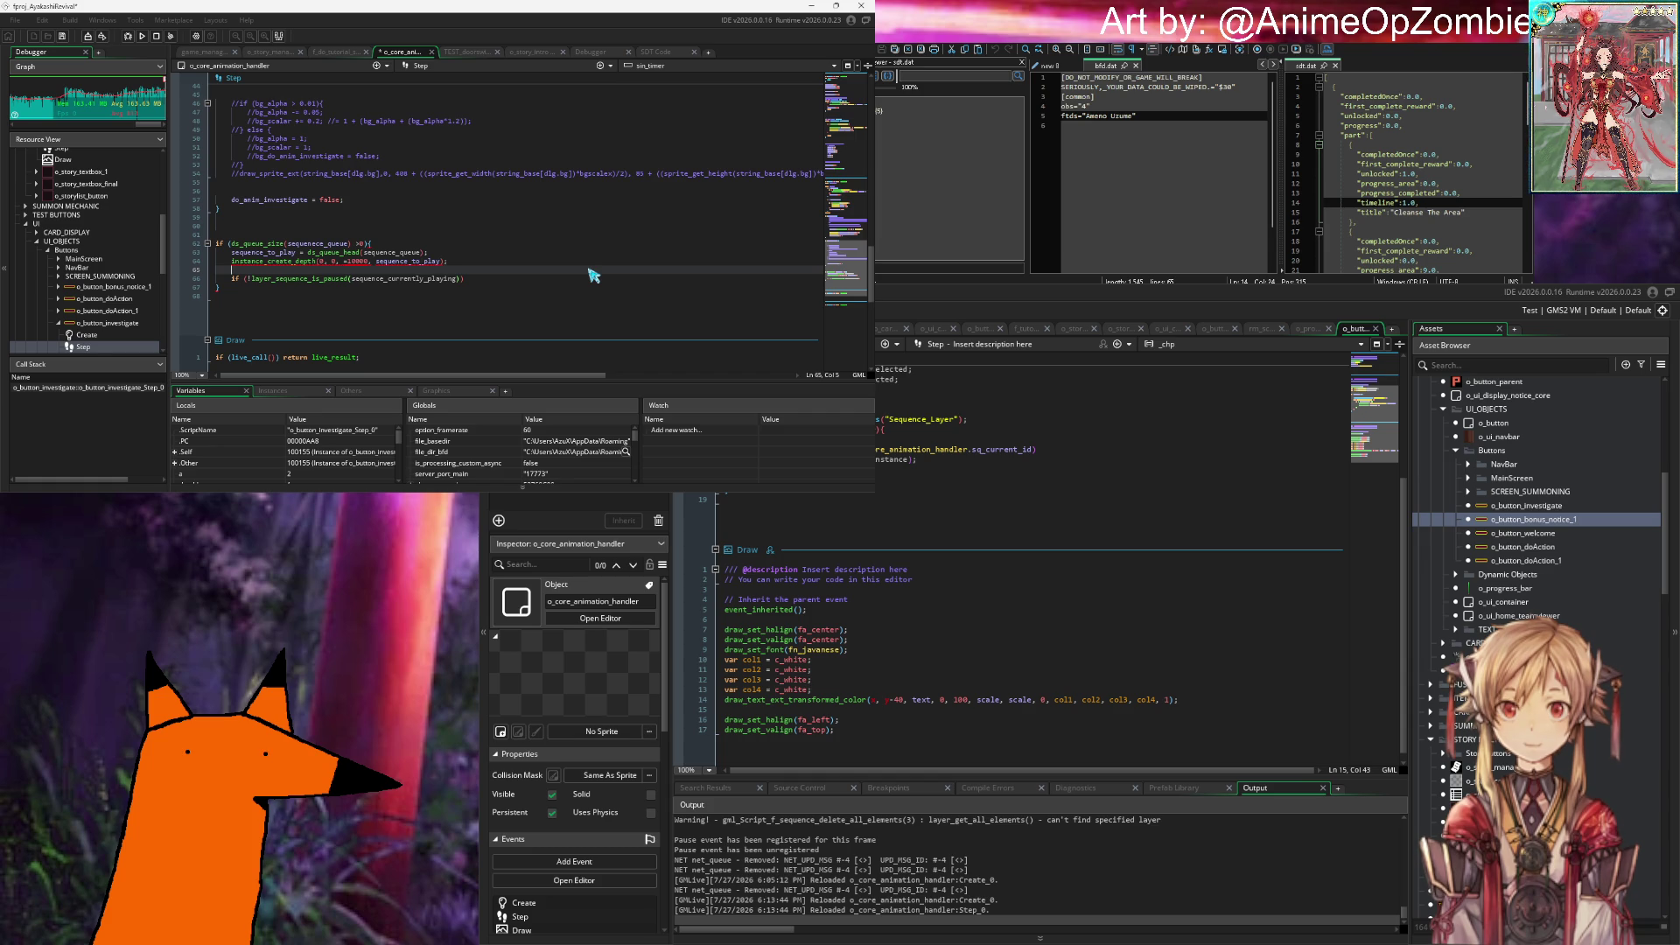
pyautogui.moveTo(435, 266)
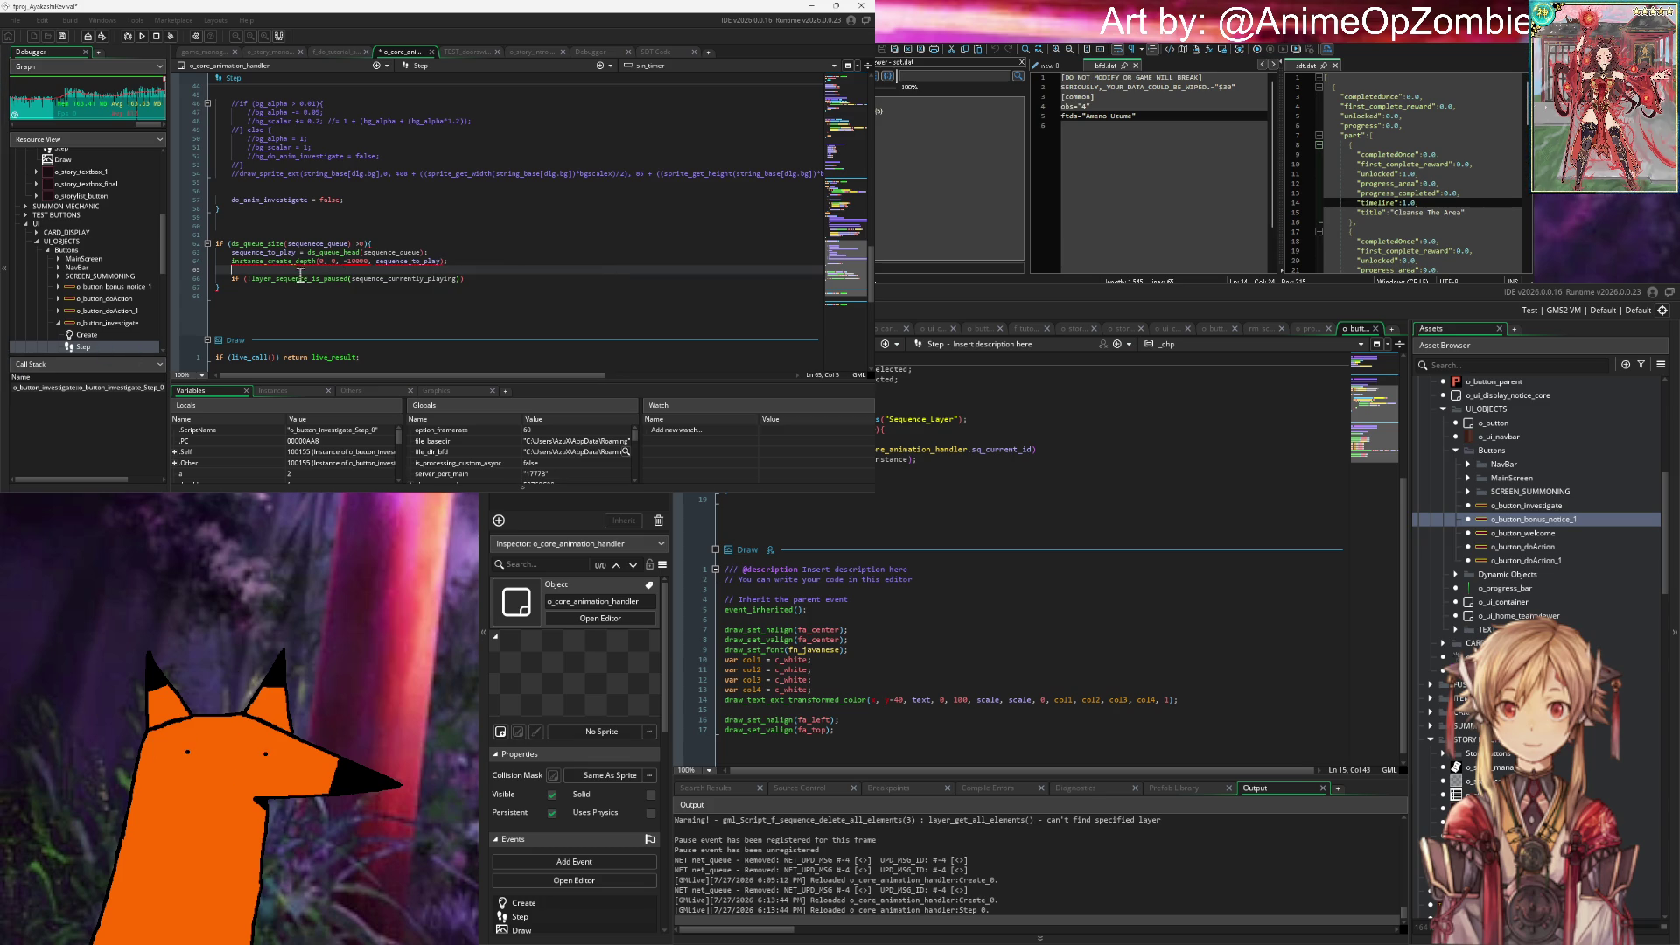
pyautogui.click(352, 252)
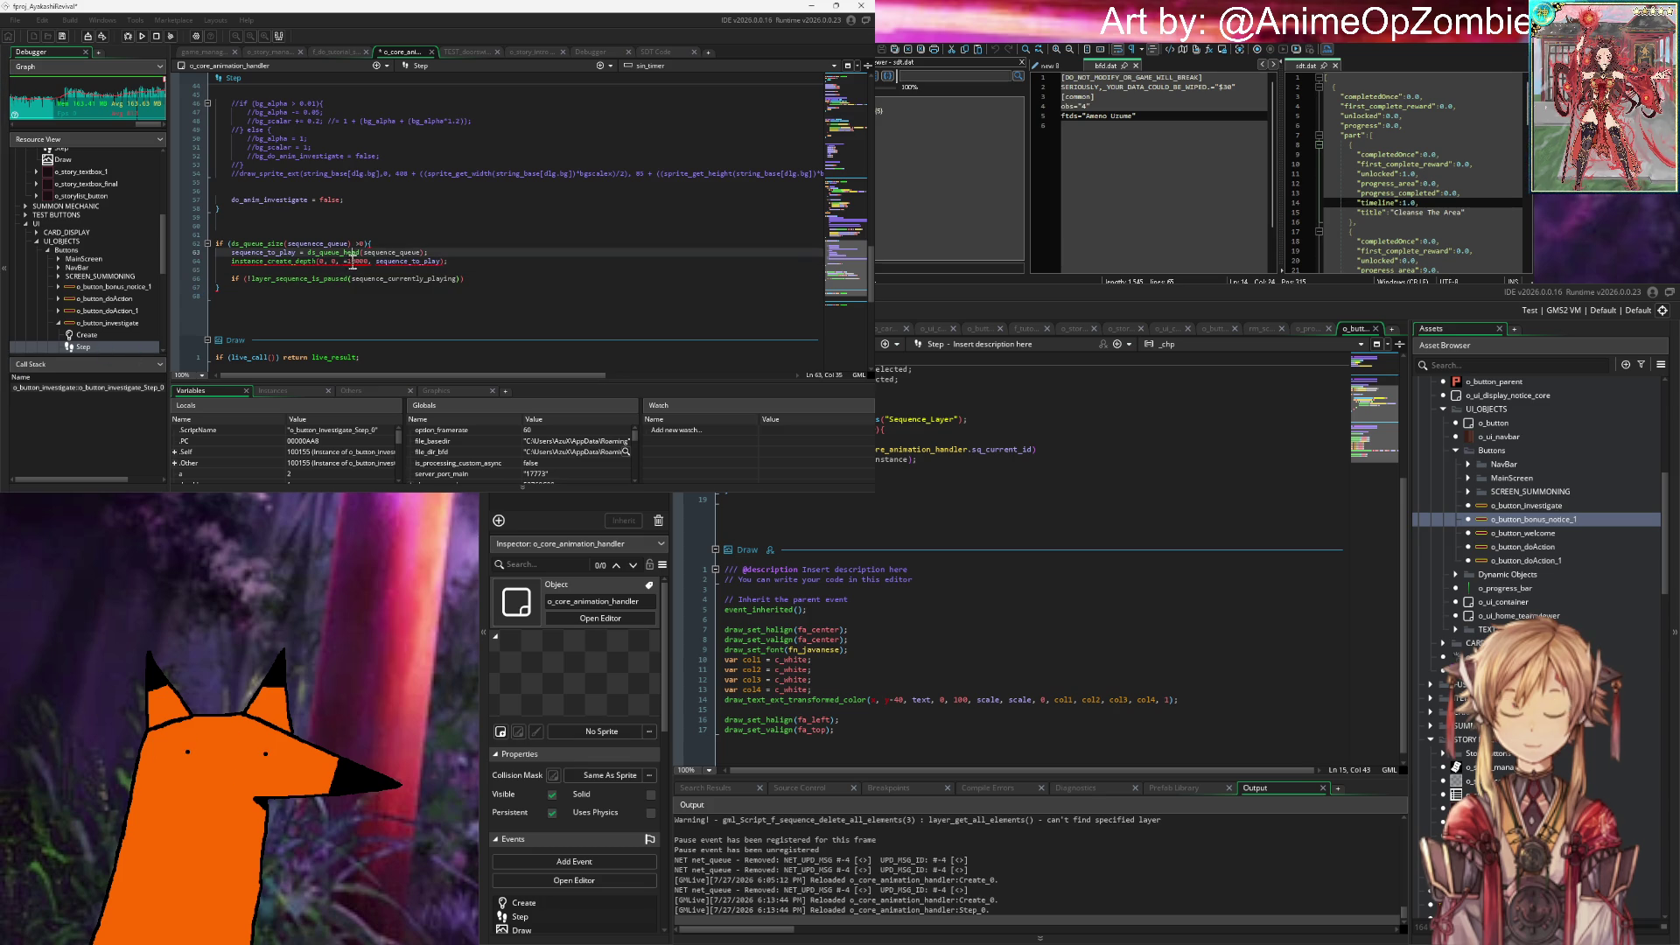
pyautogui.press('Down')
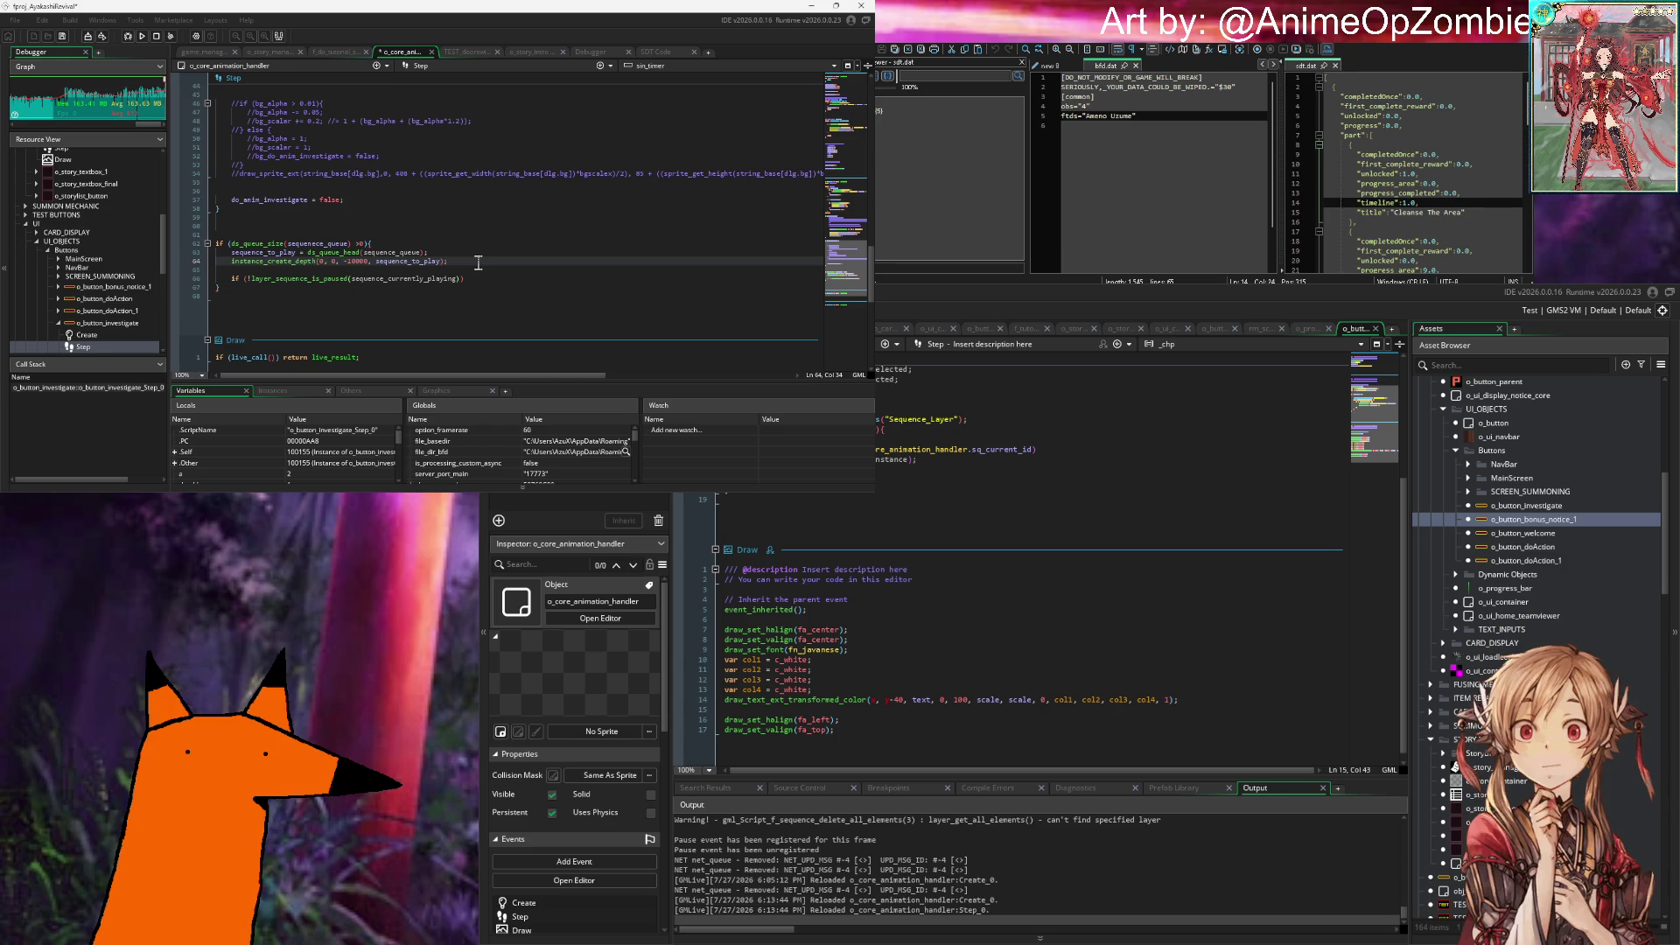
pyautogui.hotkey('ctrl', 's')
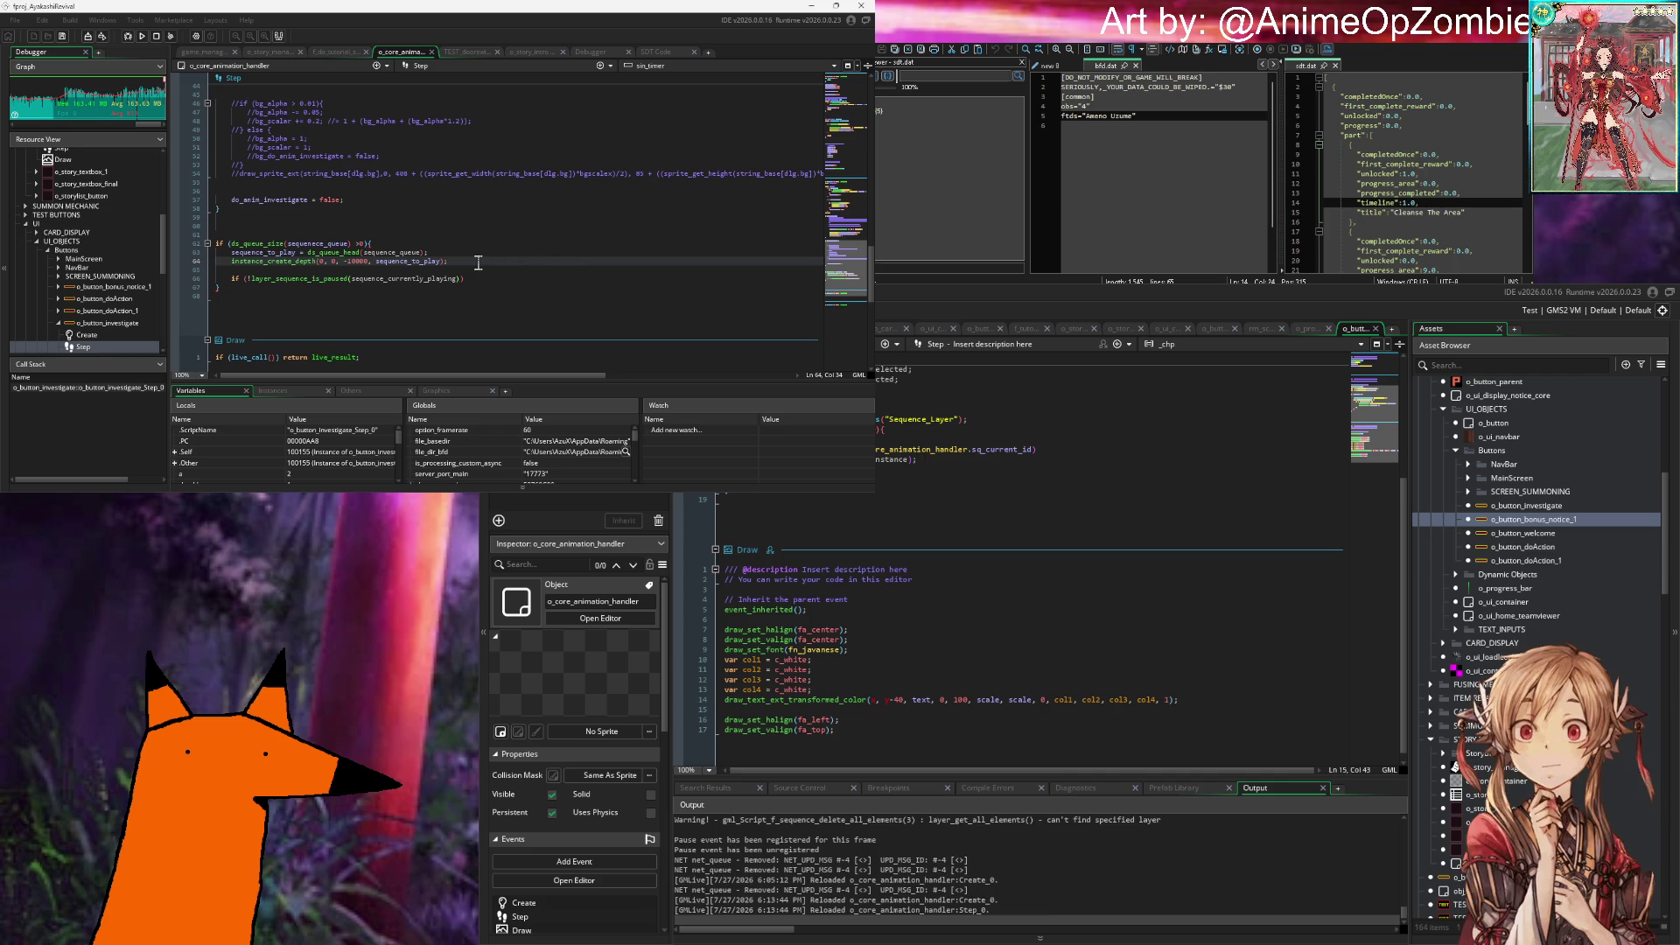
pyautogui.press('Down')
pyautogui.press('Down')
pyautogui.press('Up')
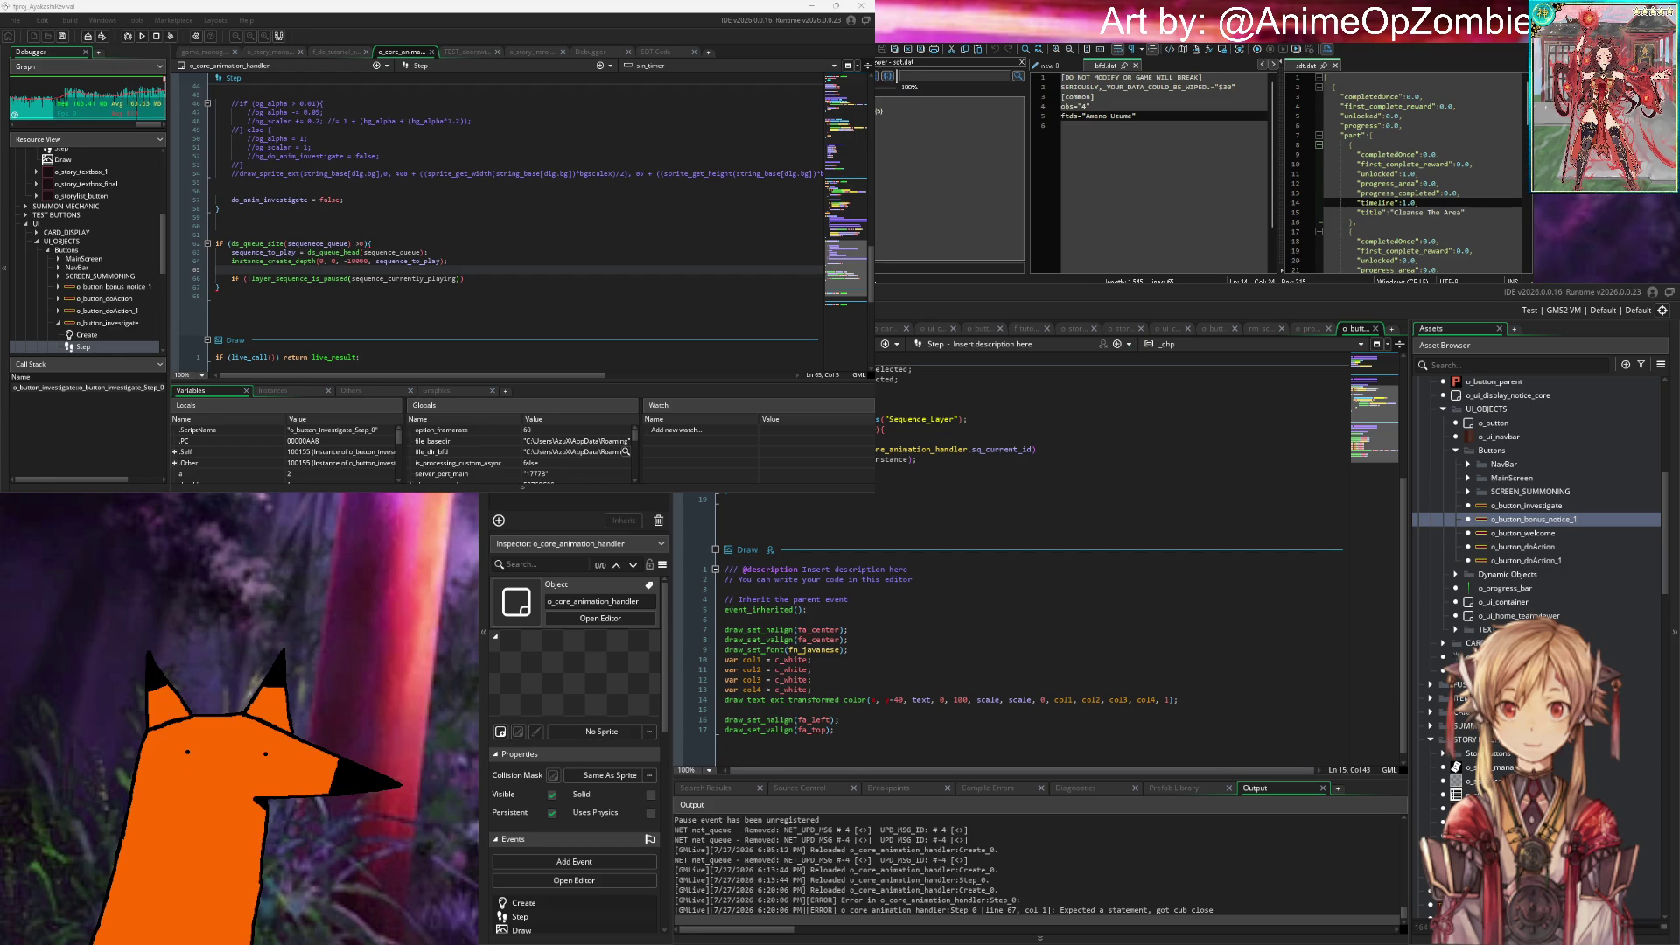
# Step: Switch to the bonus notice button's Draw code and go to the end of its drawing code
pyautogui.click(893, 610)
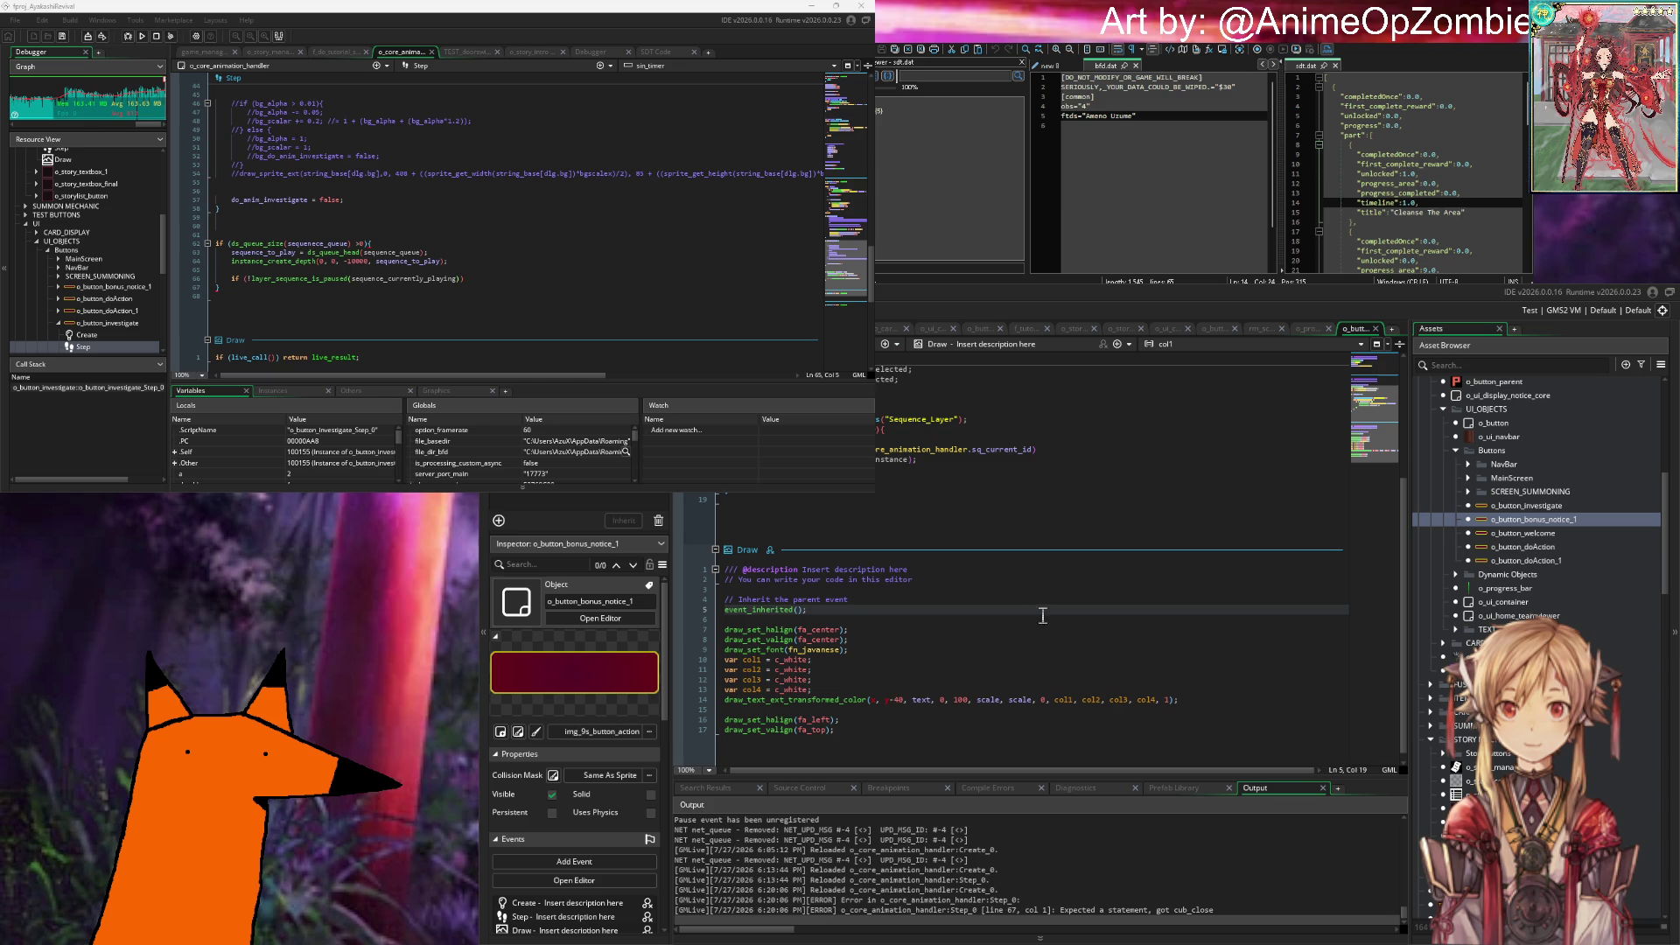
pyautogui.press('Down')
pyautogui.press('Down')
pyautogui.press('Down')
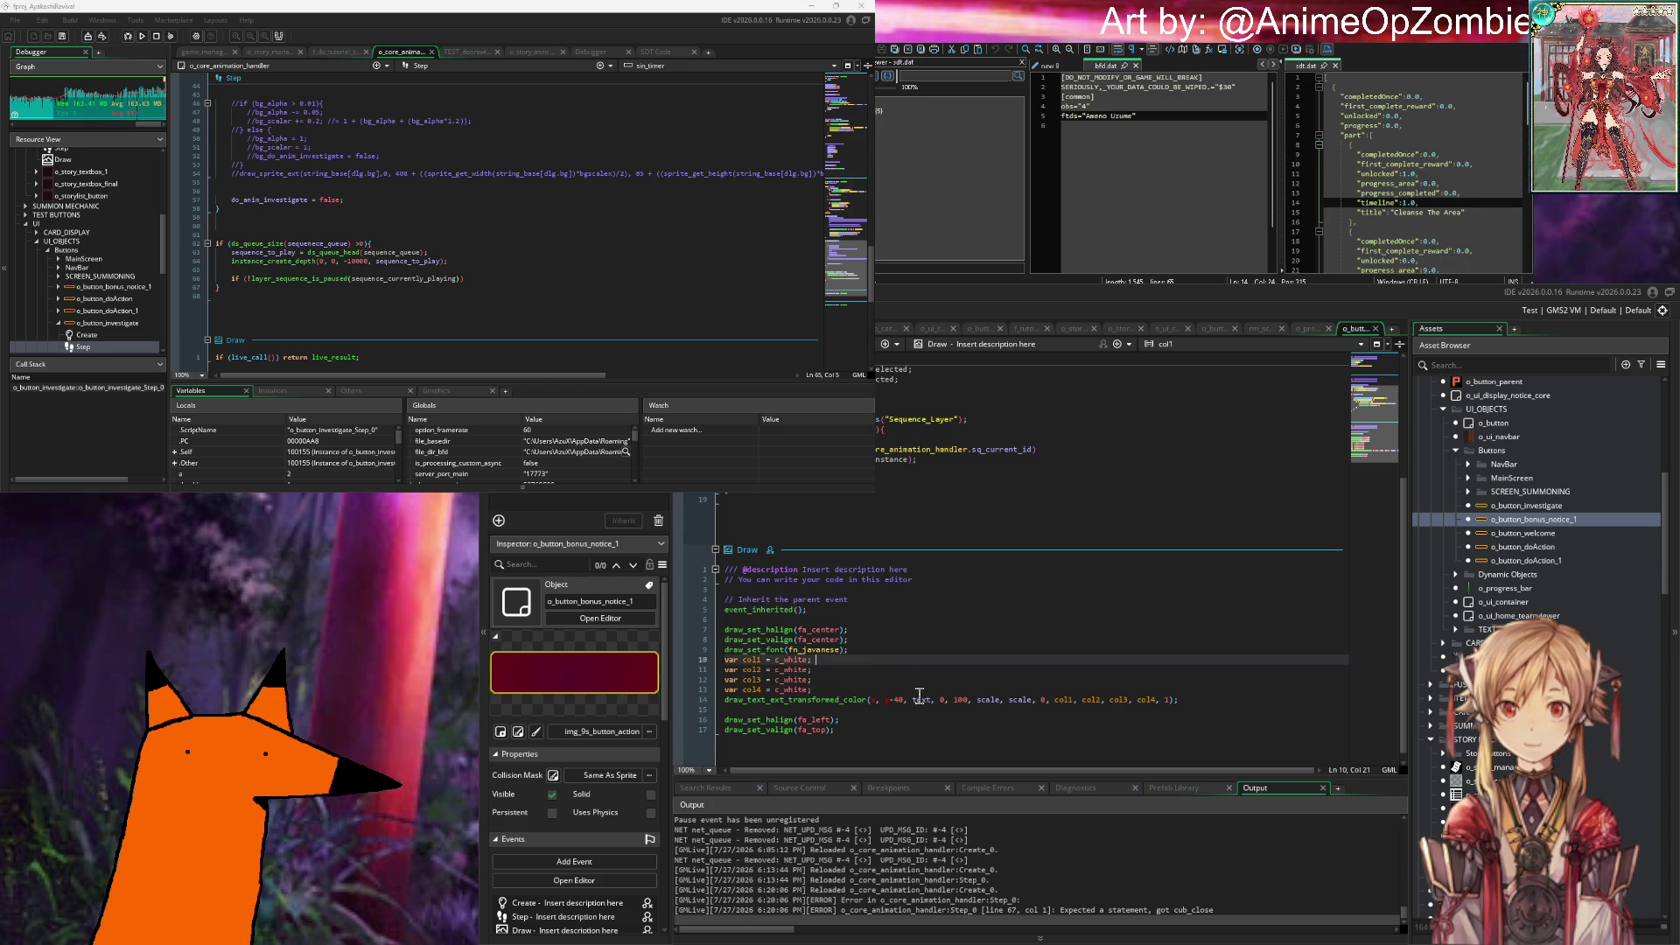
pyautogui.click(830, 730)
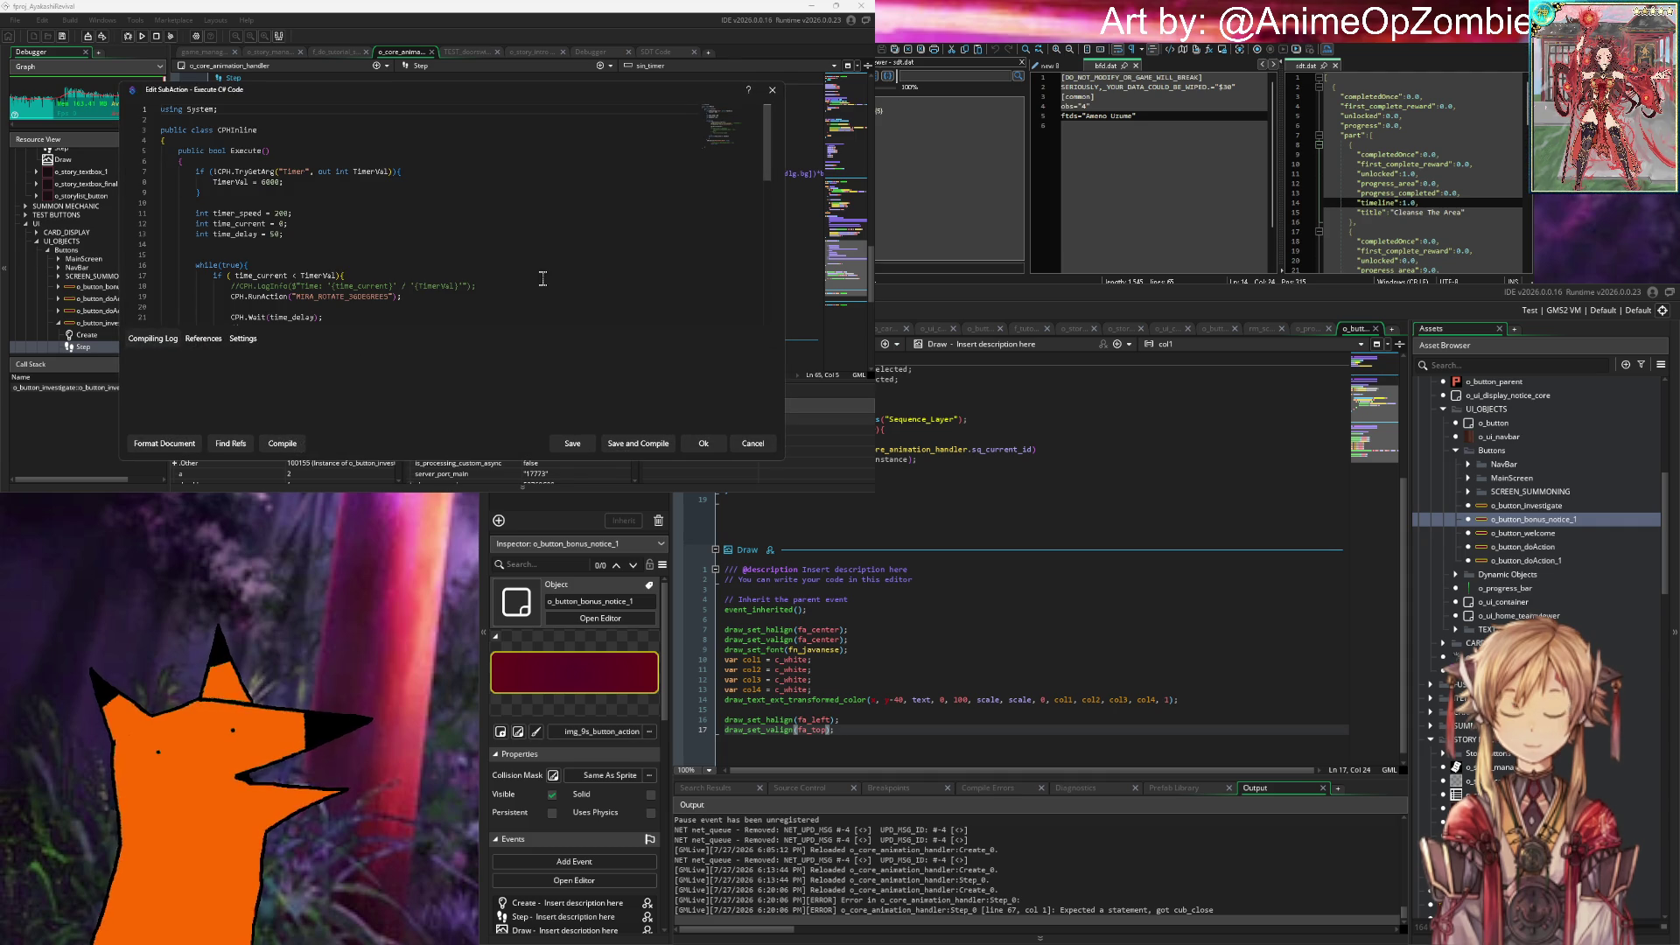
pyautogui.click(344, 224)
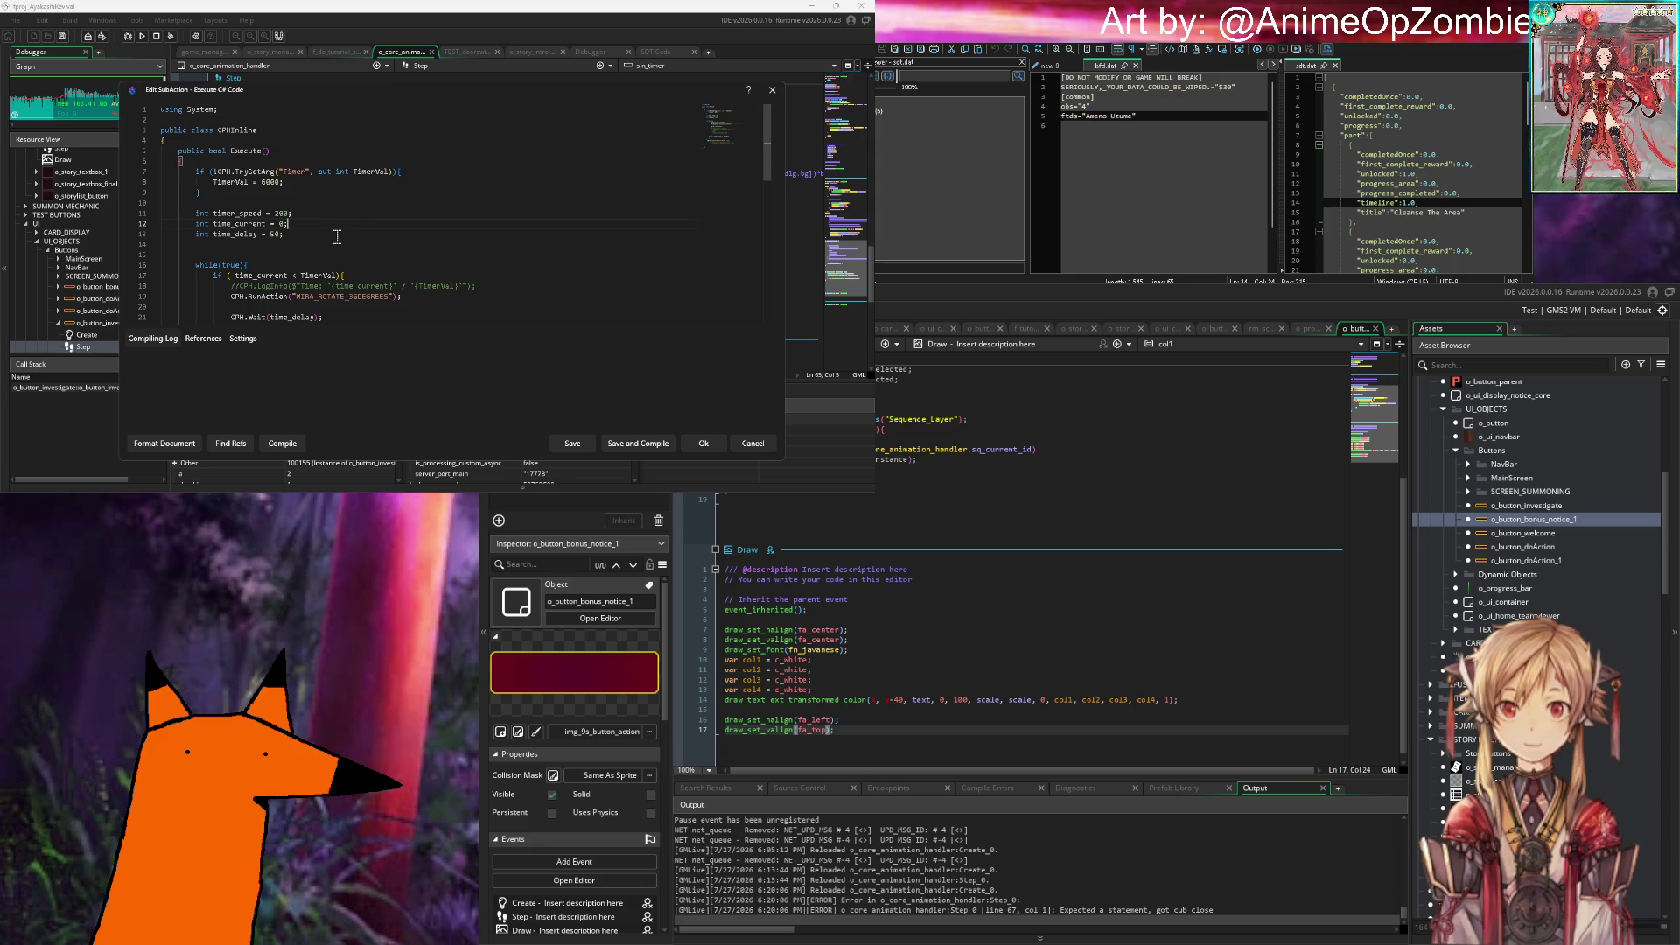
# Step: Scroll through the C# timer script and select its return true statement
pyautogui.click(325, 185)
pyautogui.scroll(-1, 325, 190)
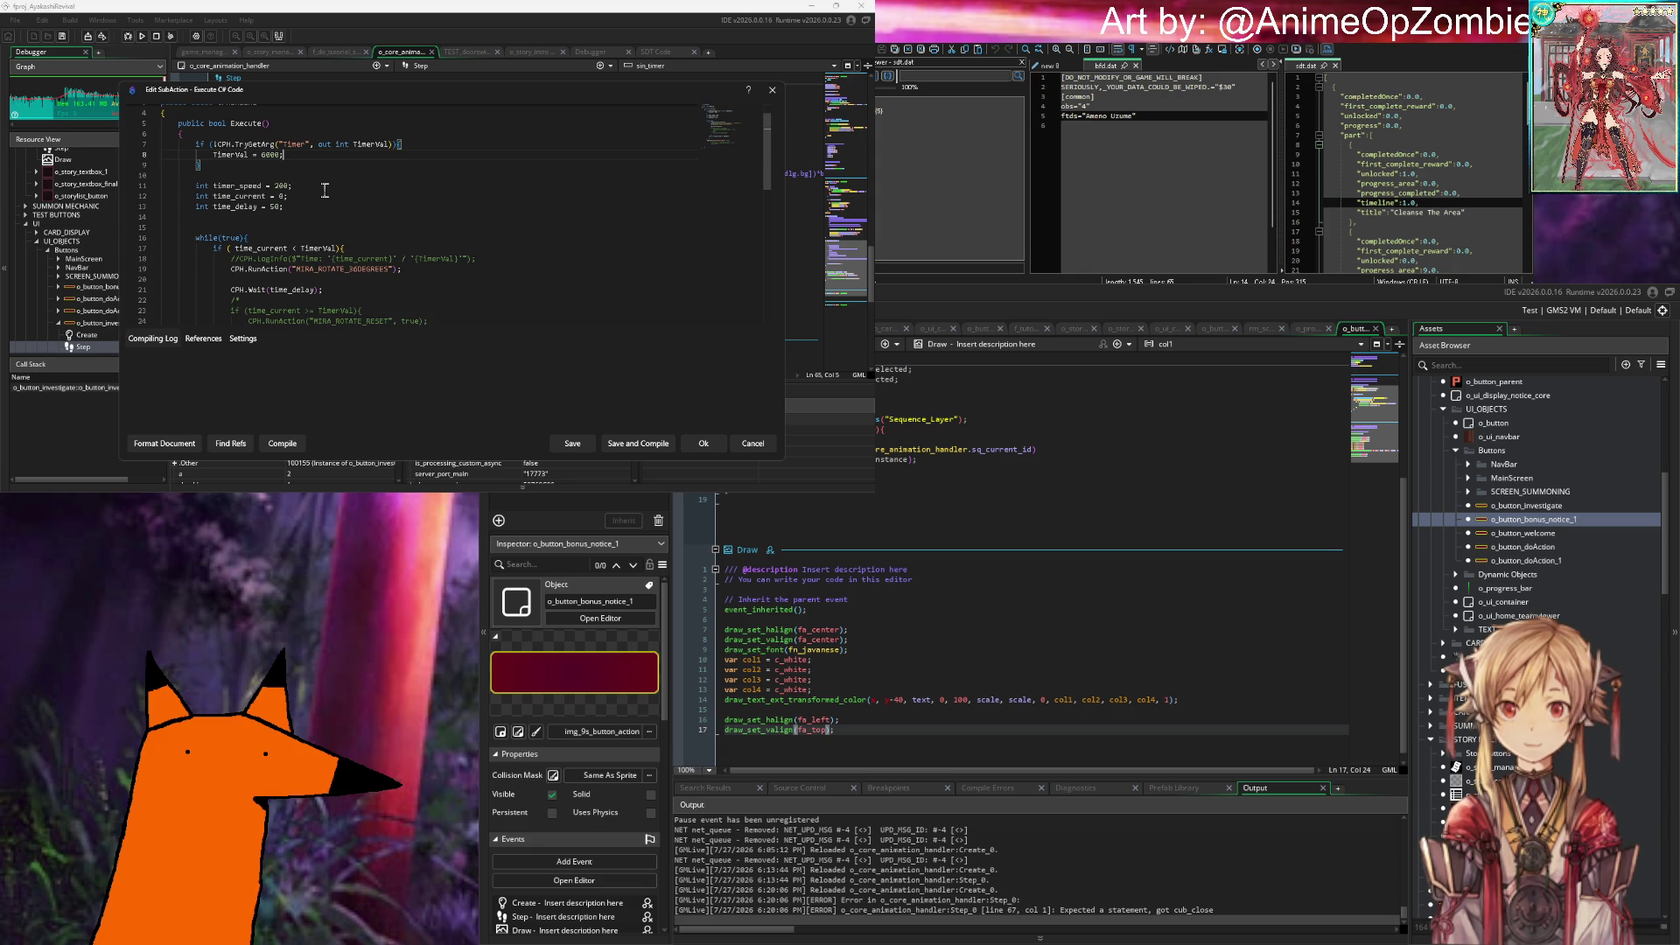
pyautogui.scroll(-3, 324, 190)
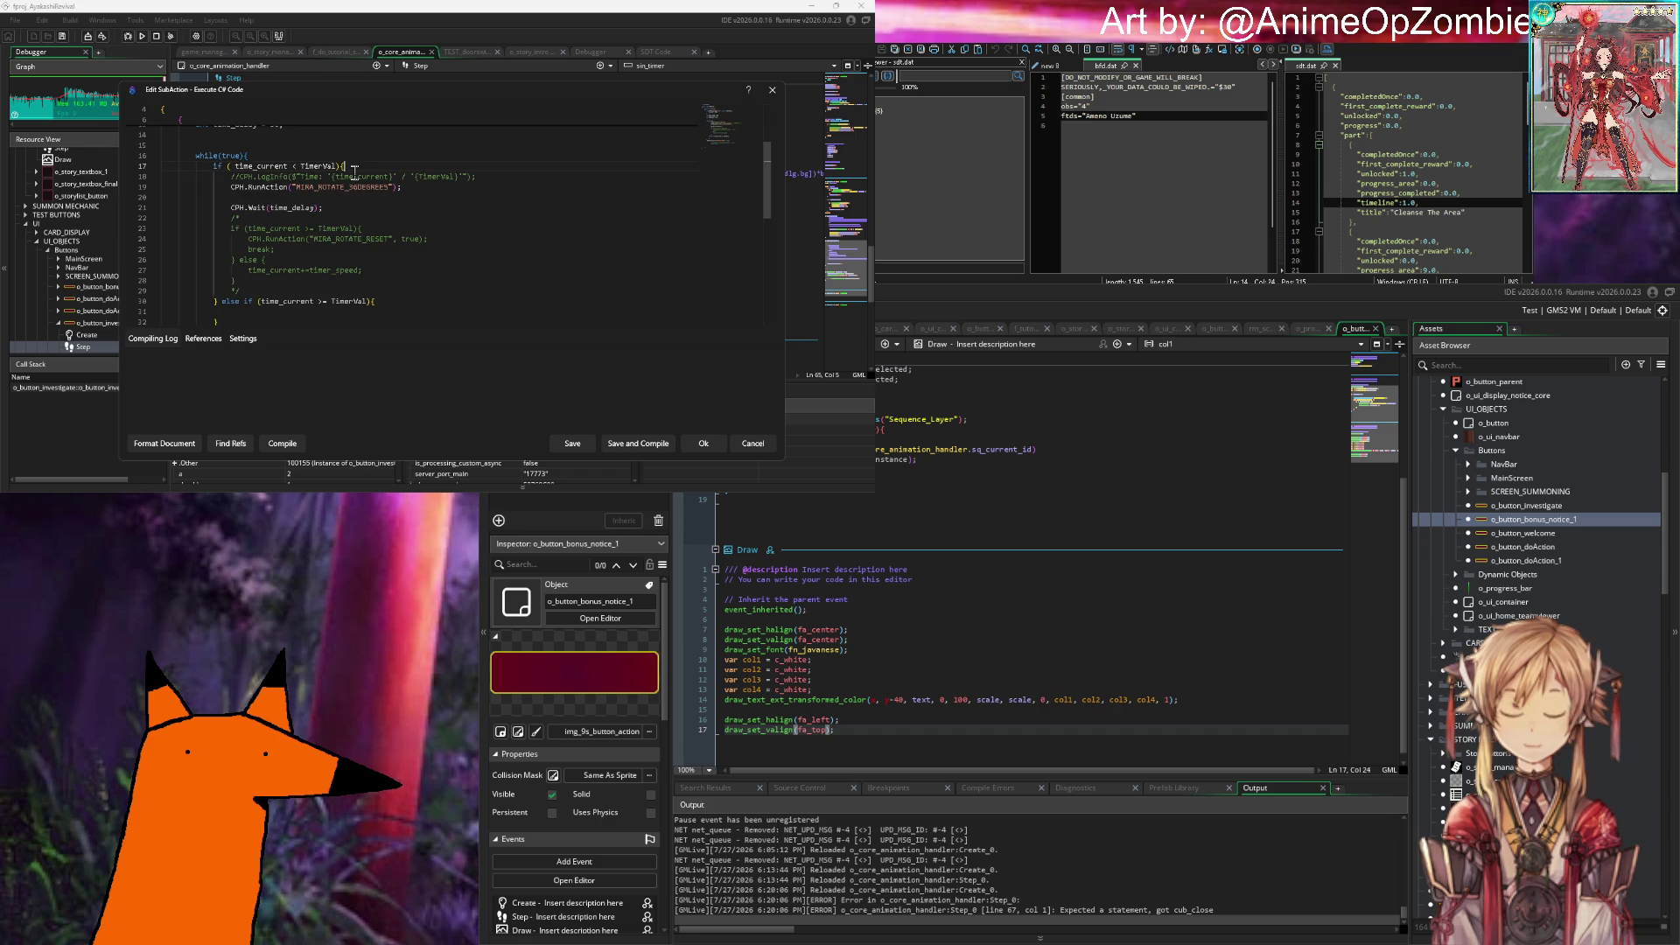
pyautogui.scroll(-2, 339, 197)
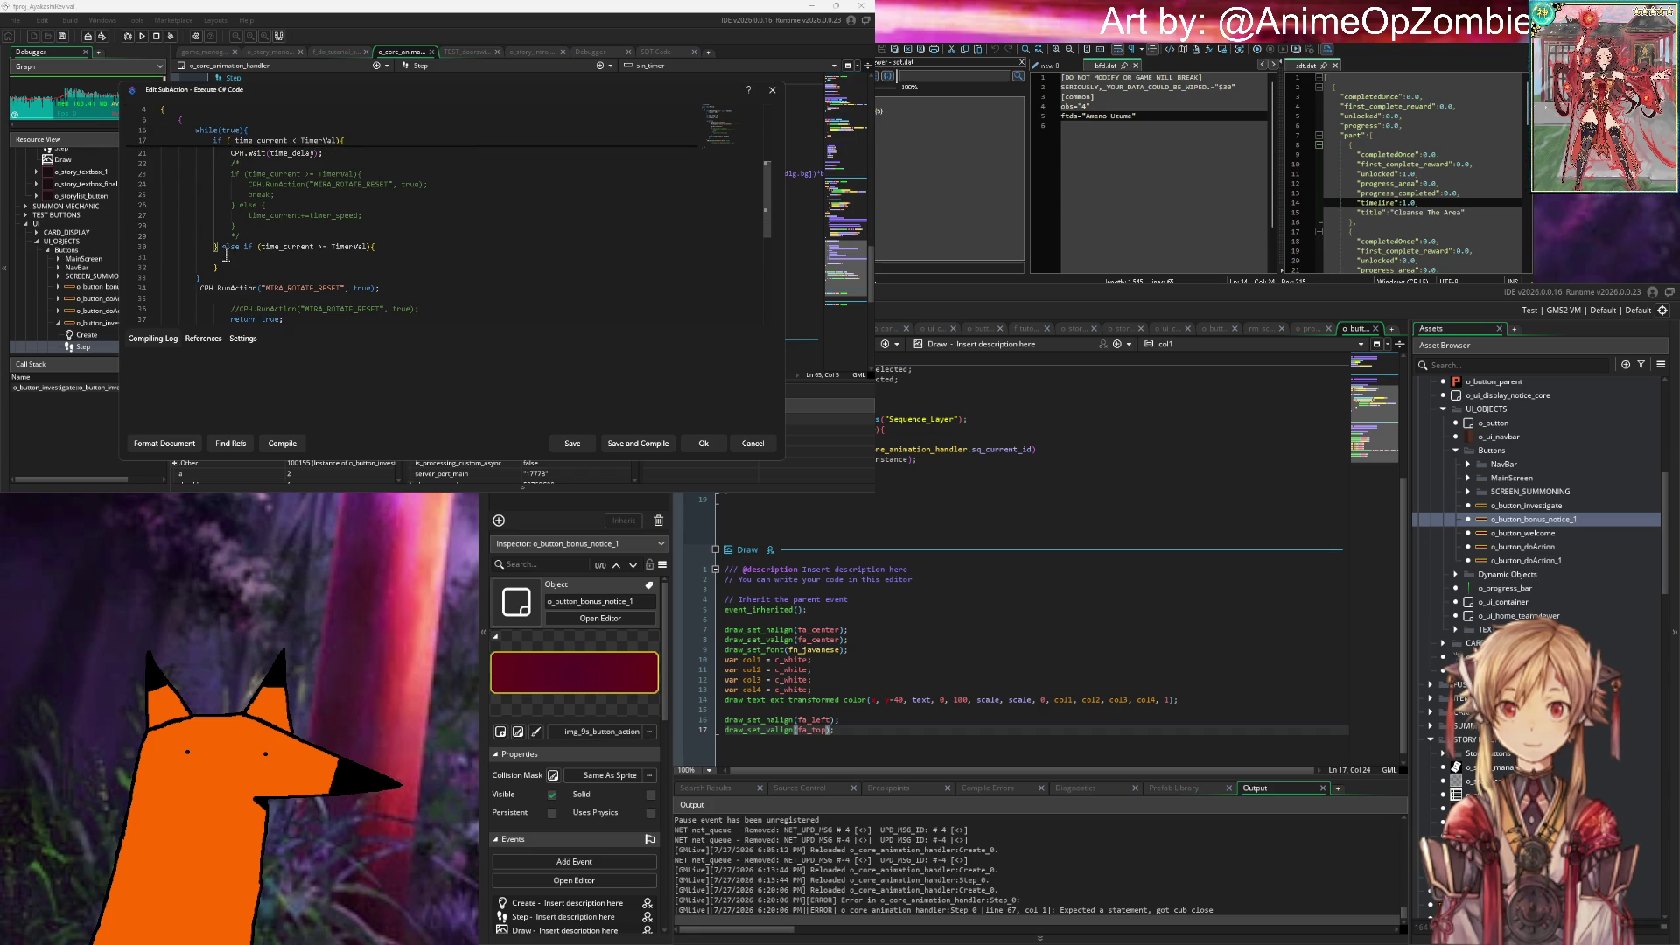
pyautogui.scroll(-5, 224, 255)
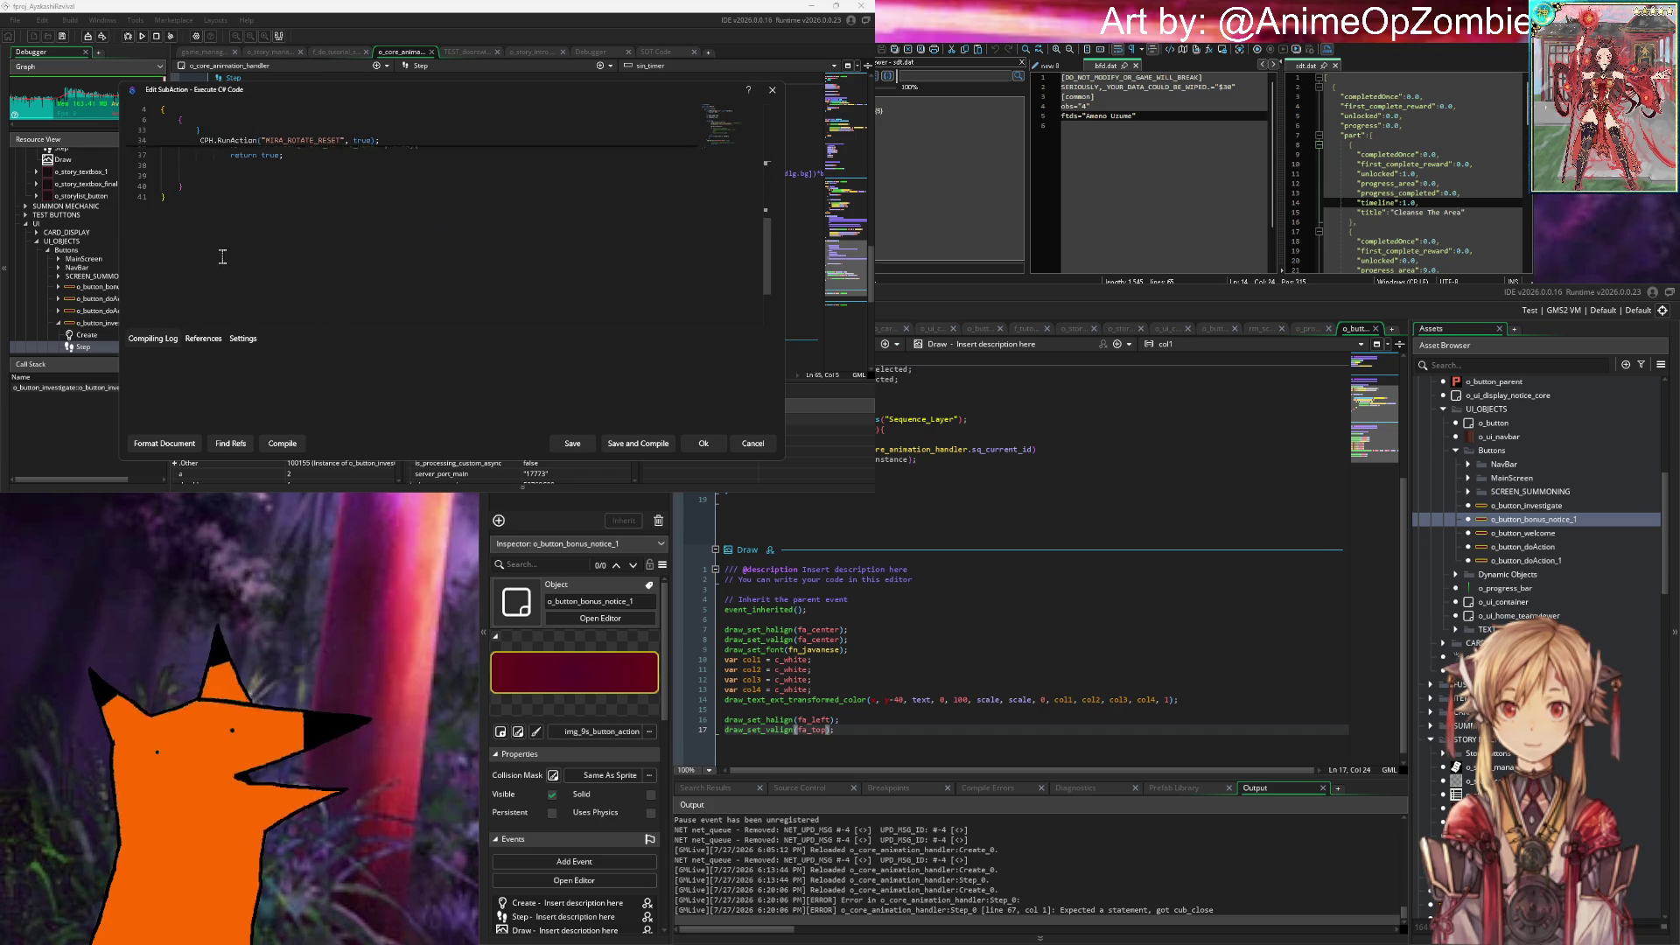
pyautogui.scroll(4, 223, 255)
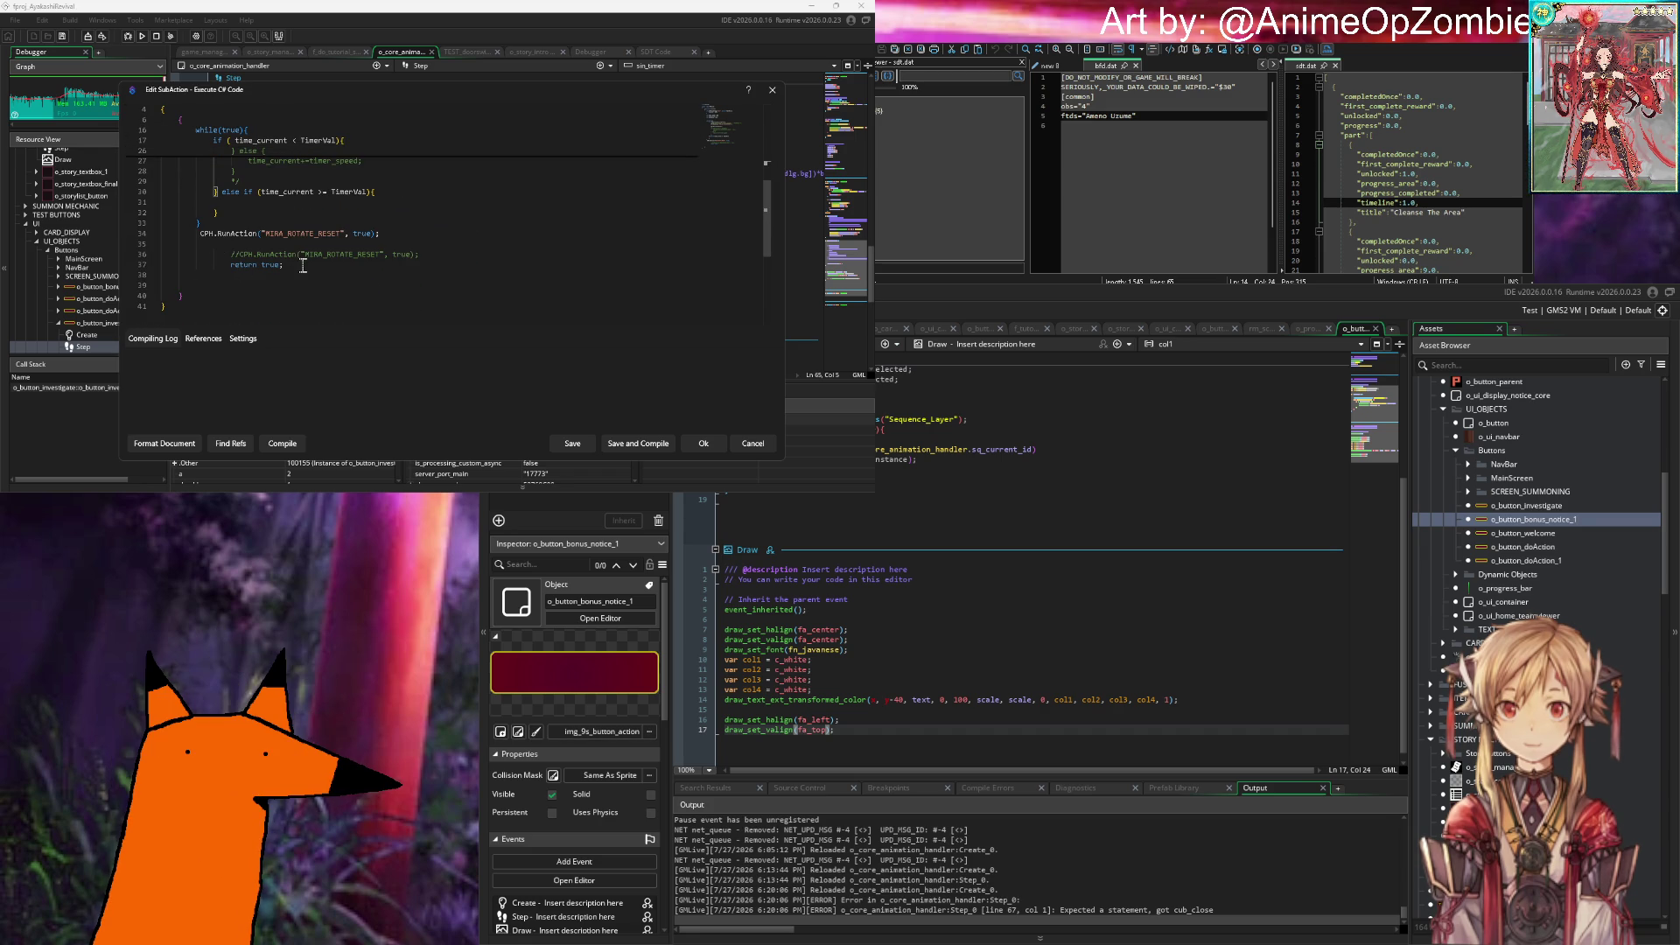
pyautogui.moveTo(284, 265); pyautogui.dragTo(232, 274)
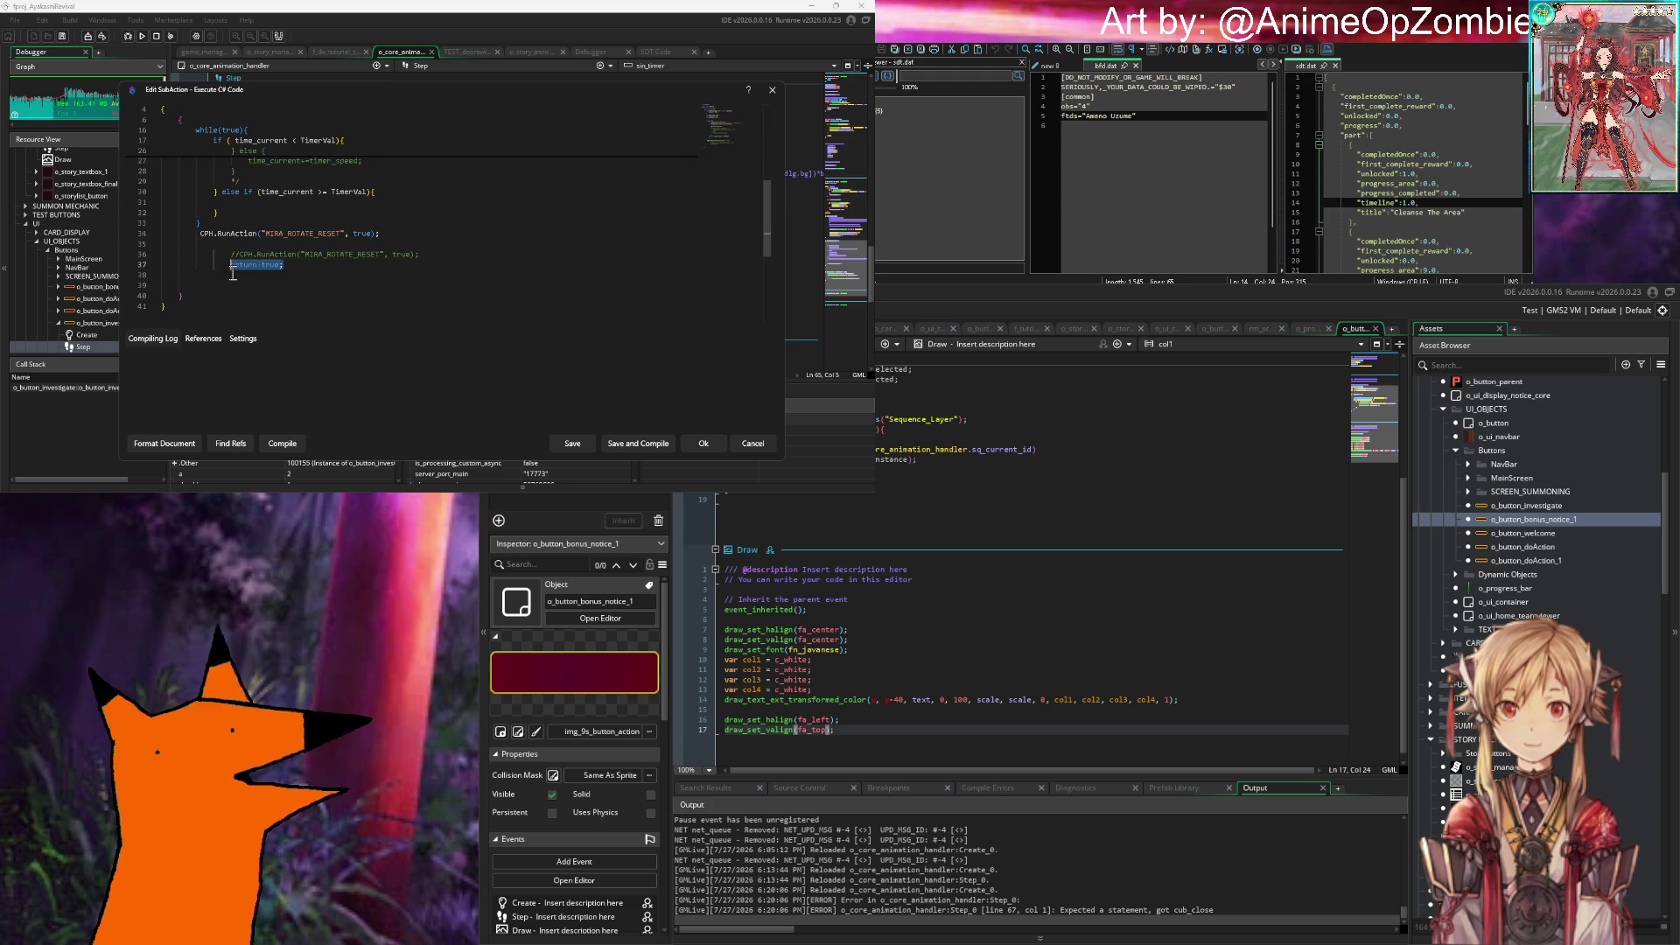
pyautogui.scroll(2, 233, 271)
pyautogui.scroll(1, 264, 263)
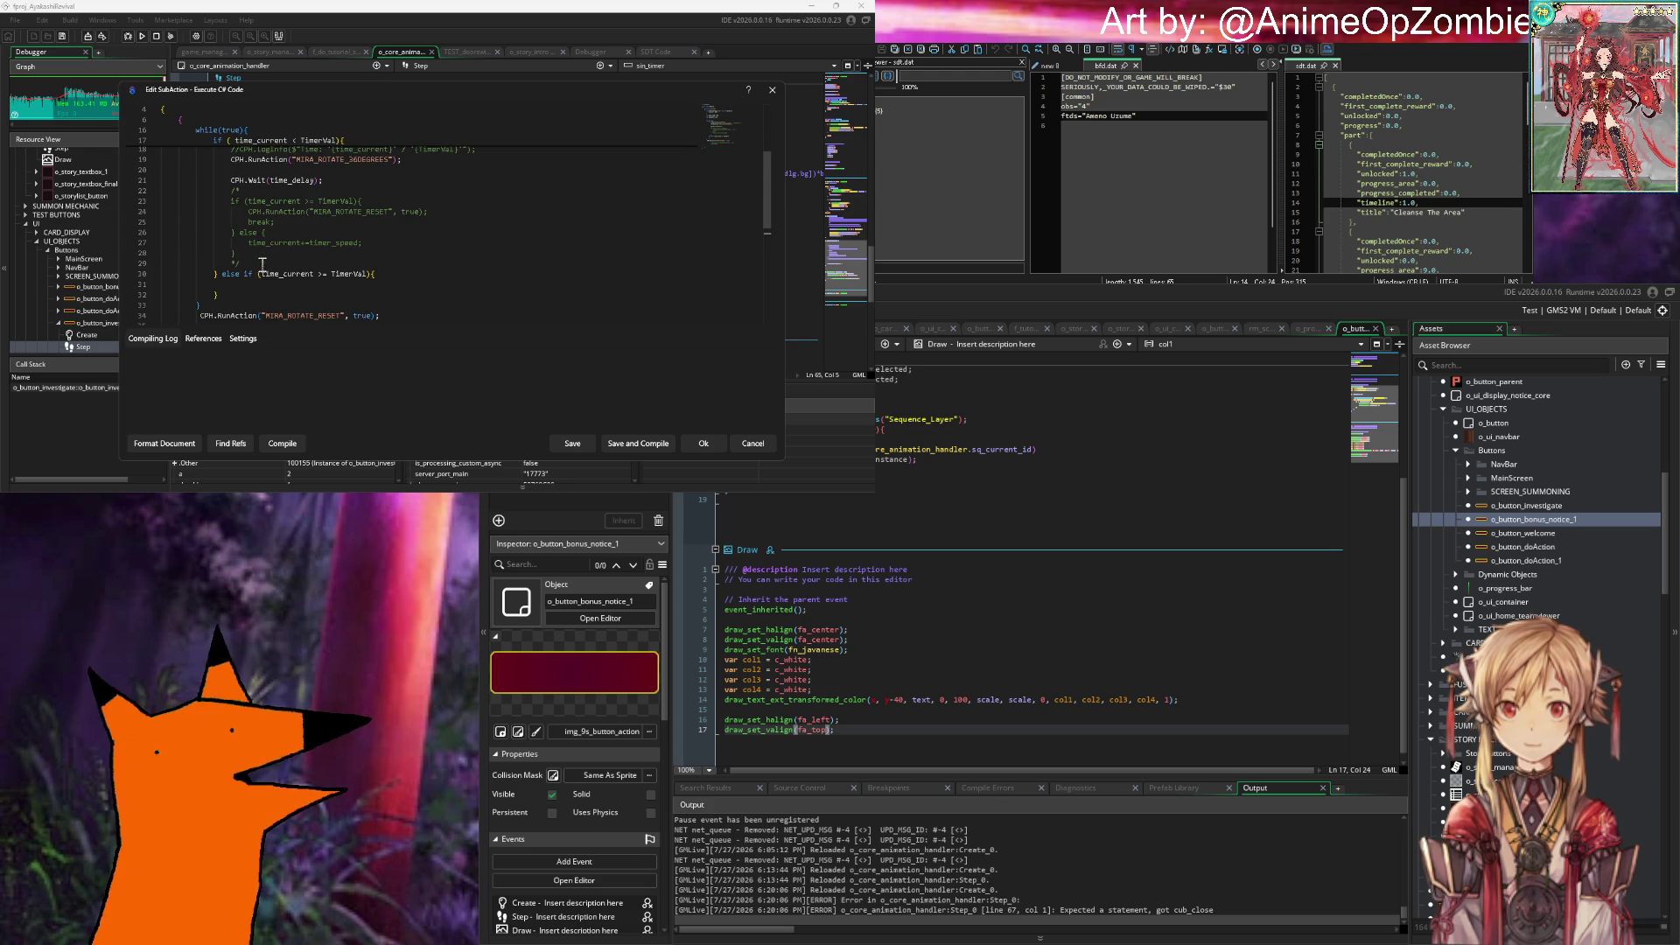
pyautogui.scroll(-3, 248, 266)
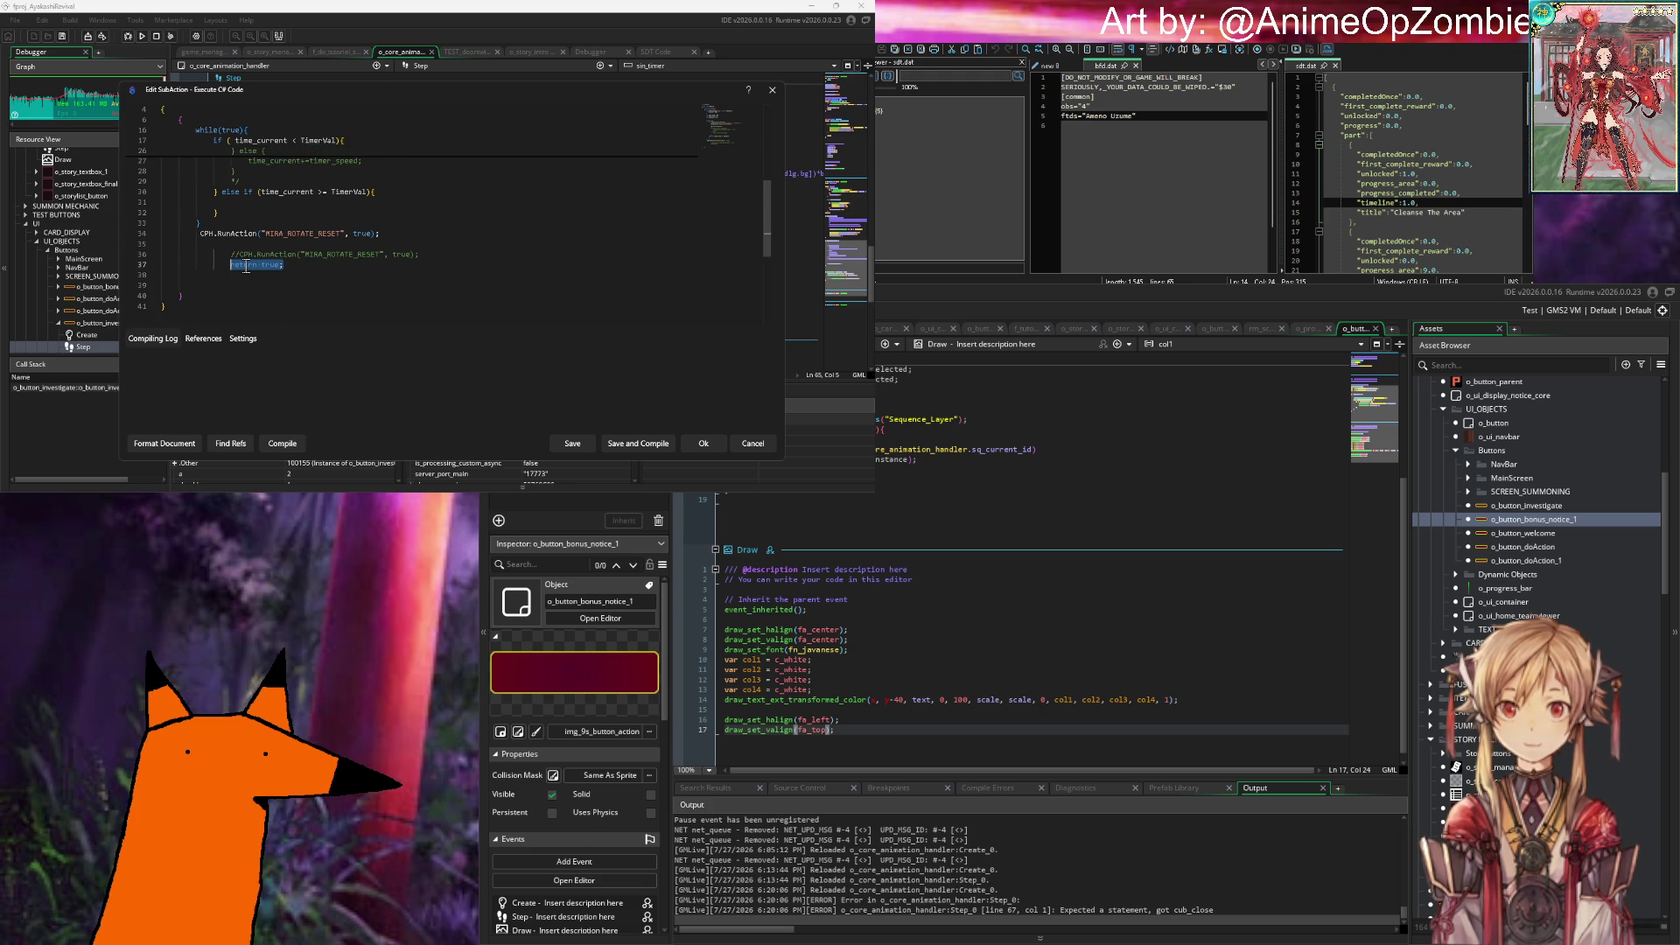
# Step: Put break; in the empty else-if branch, compile the code, and save it
pyautogui.click(354, 204)
pyautogui.hotkey('ctrl', 'v')
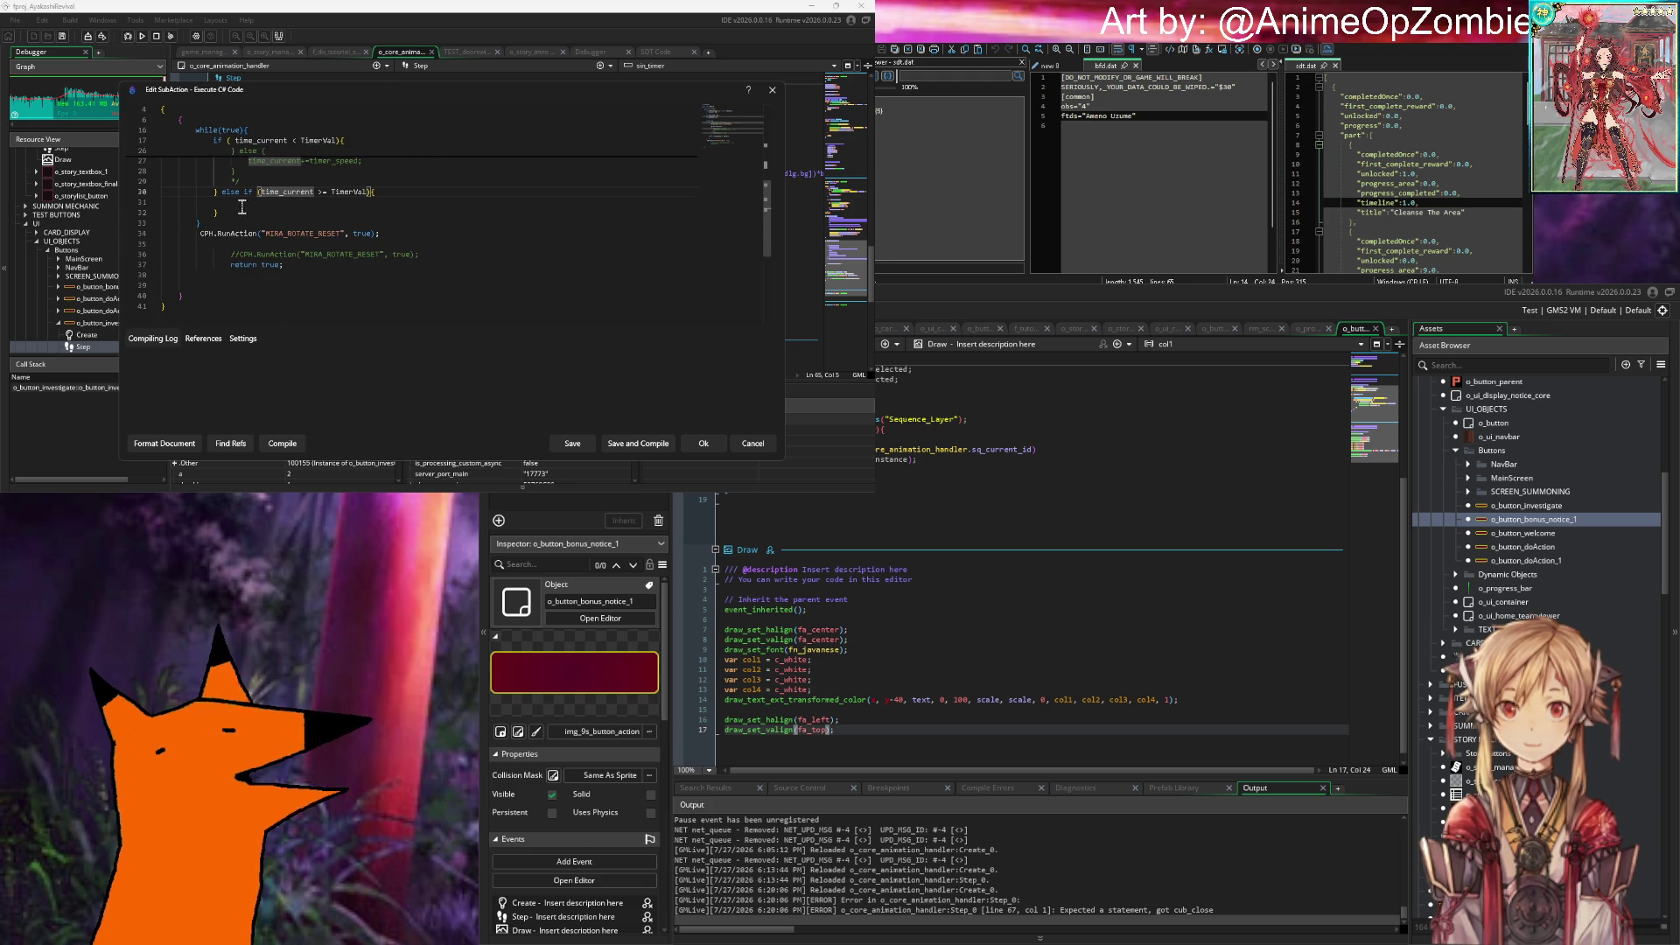
pyautogui.hotkey('ctrl', 'z')
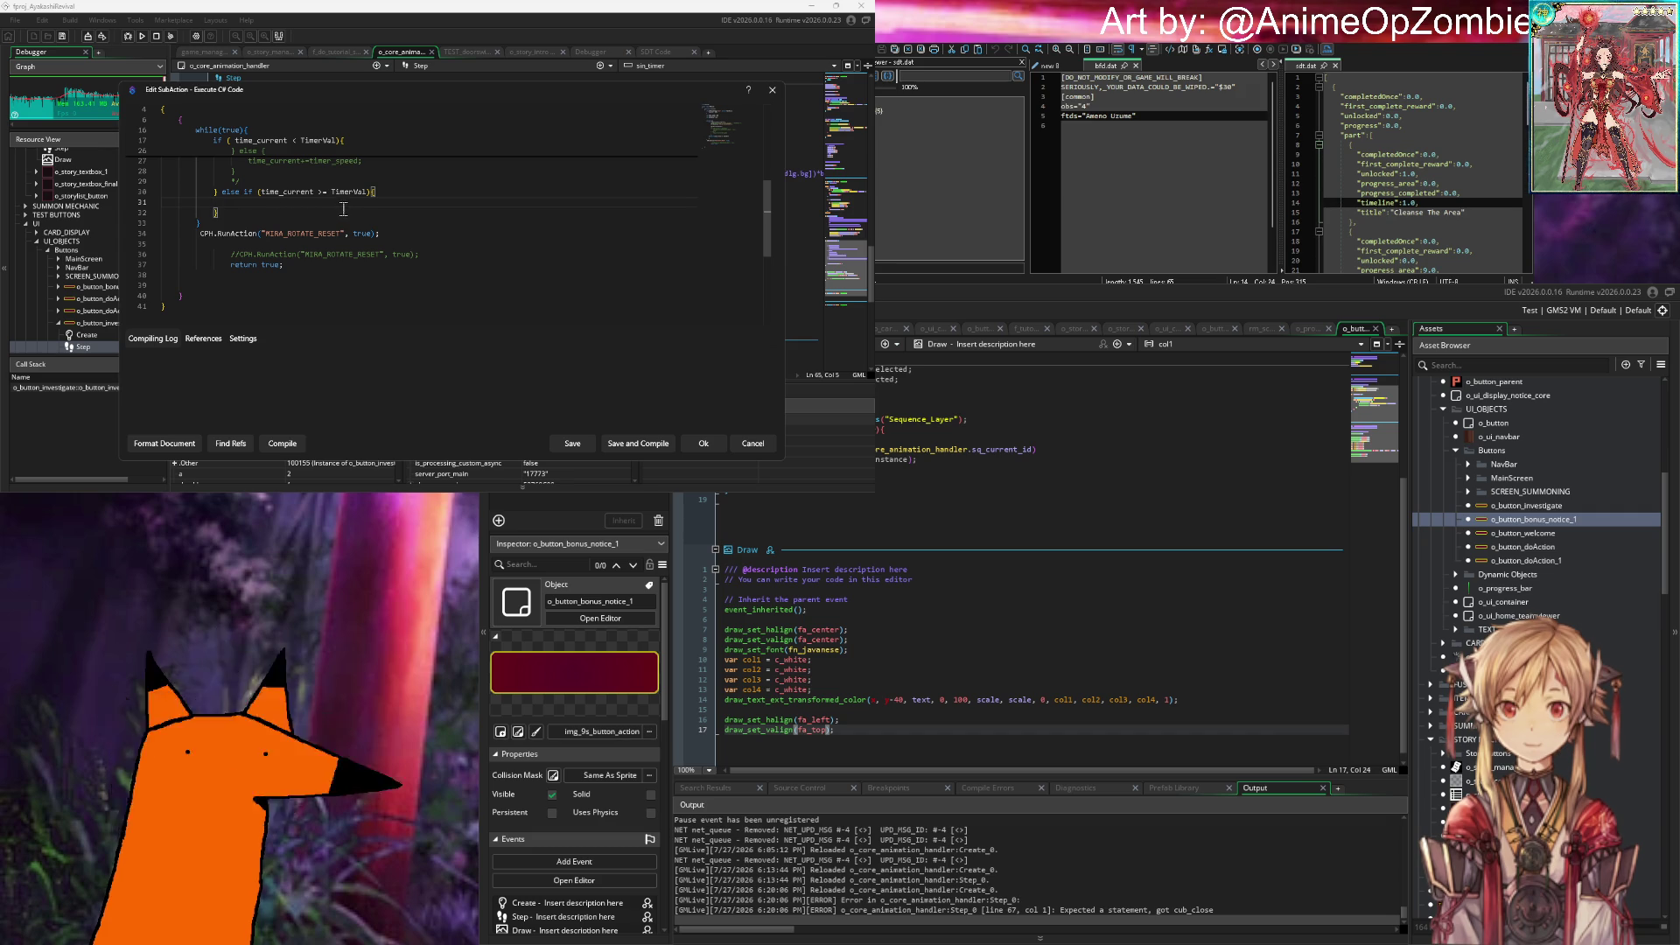
pyautogui.write('break;')
pyautogui.click(283, 444)
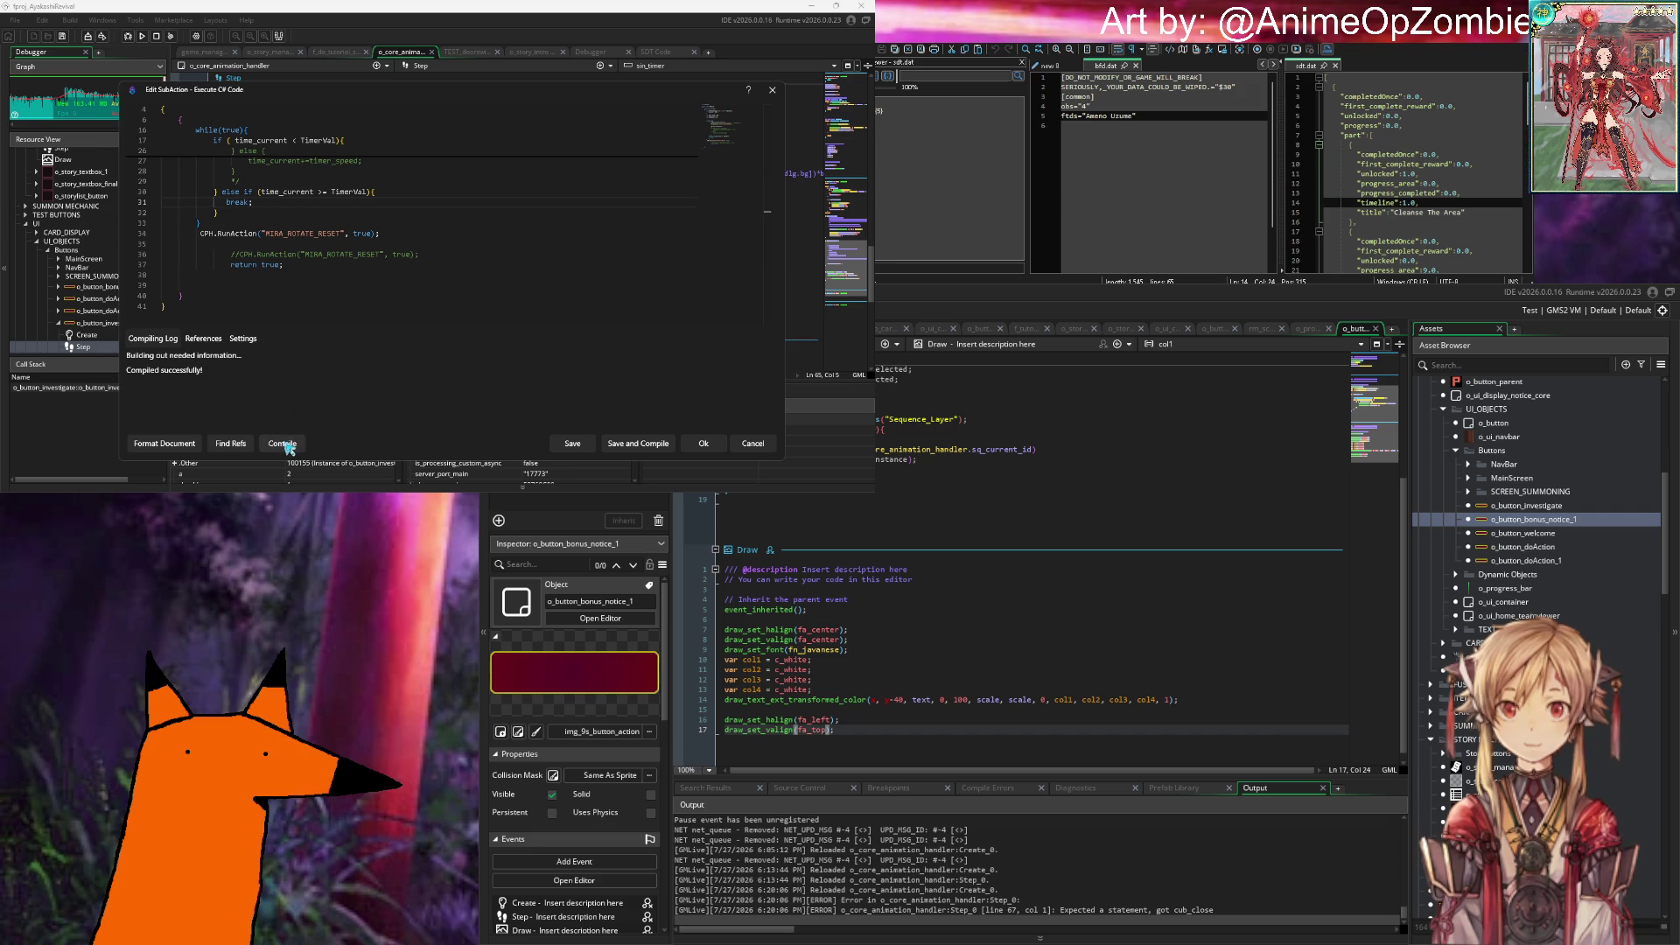
pyautogui.click(642, 444)
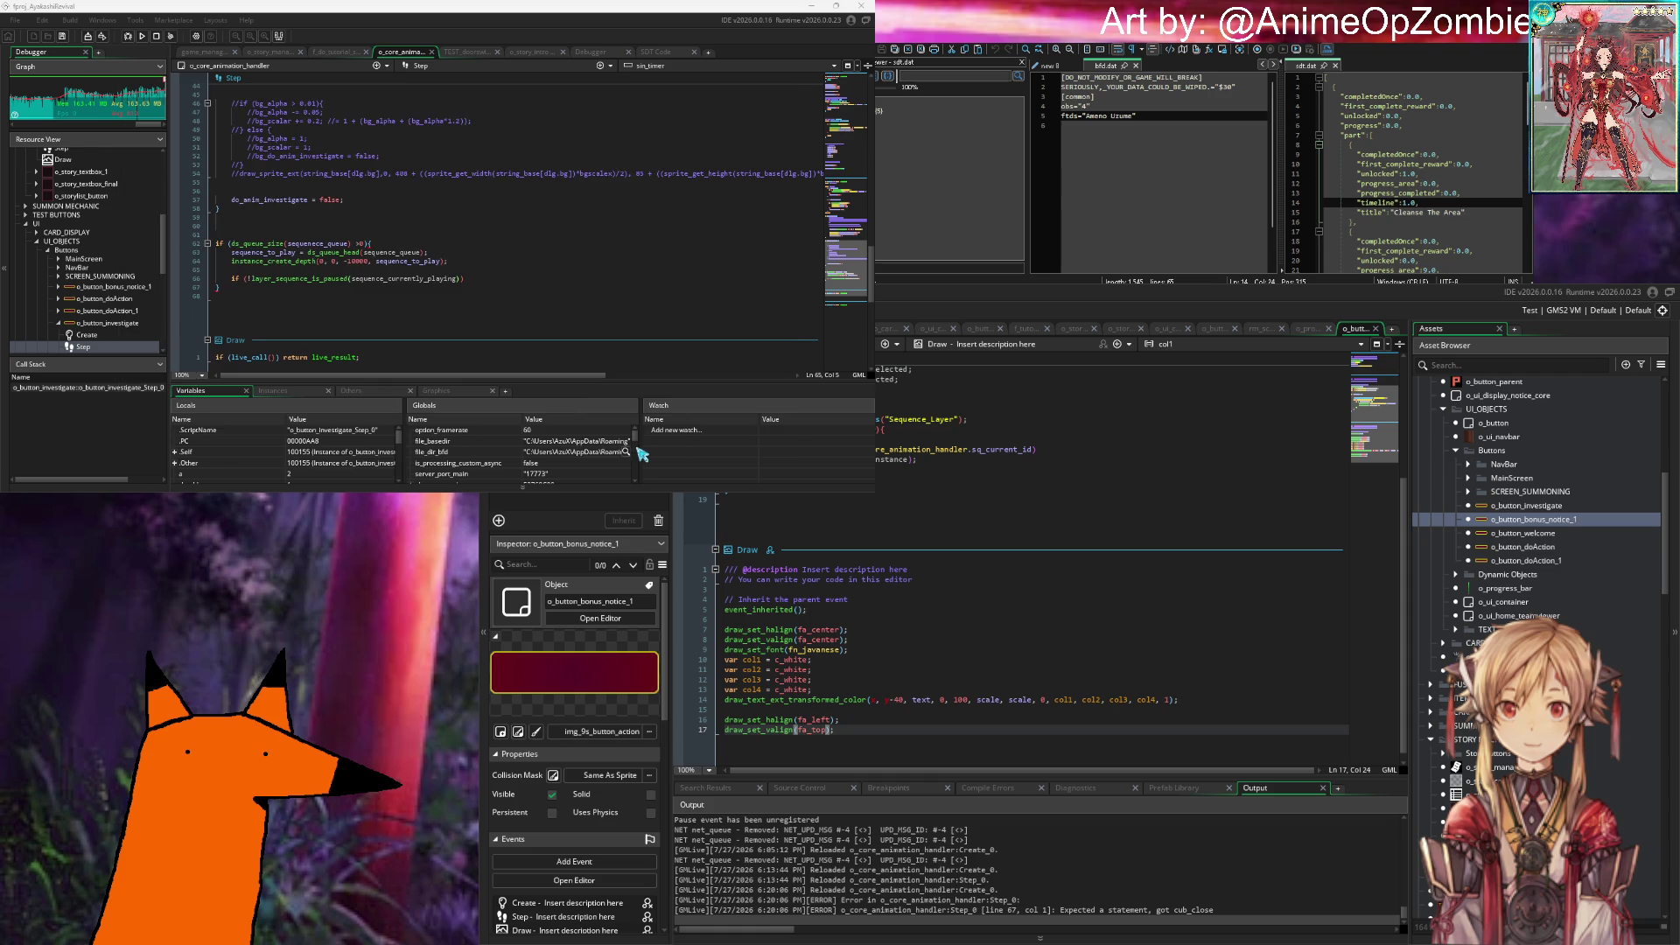
# Step: Place the caret on line 62's sequence-queue size check and start a screenshot capture
pyautogui.click(568, 245)
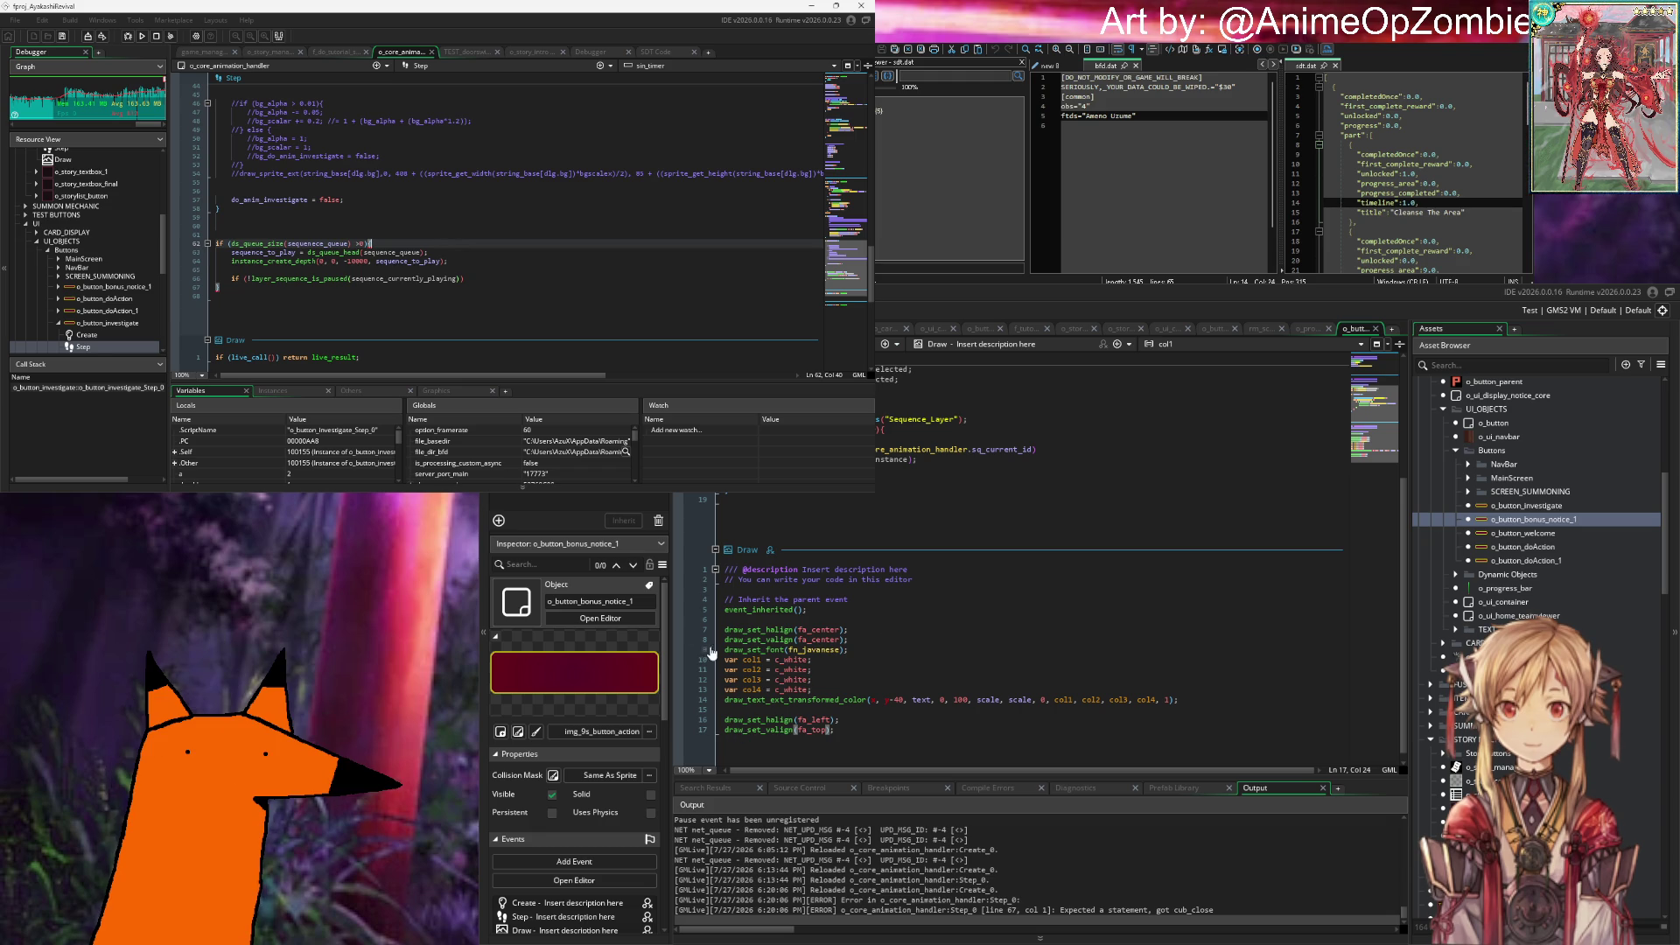
pyautogui.press('super+shift+s')
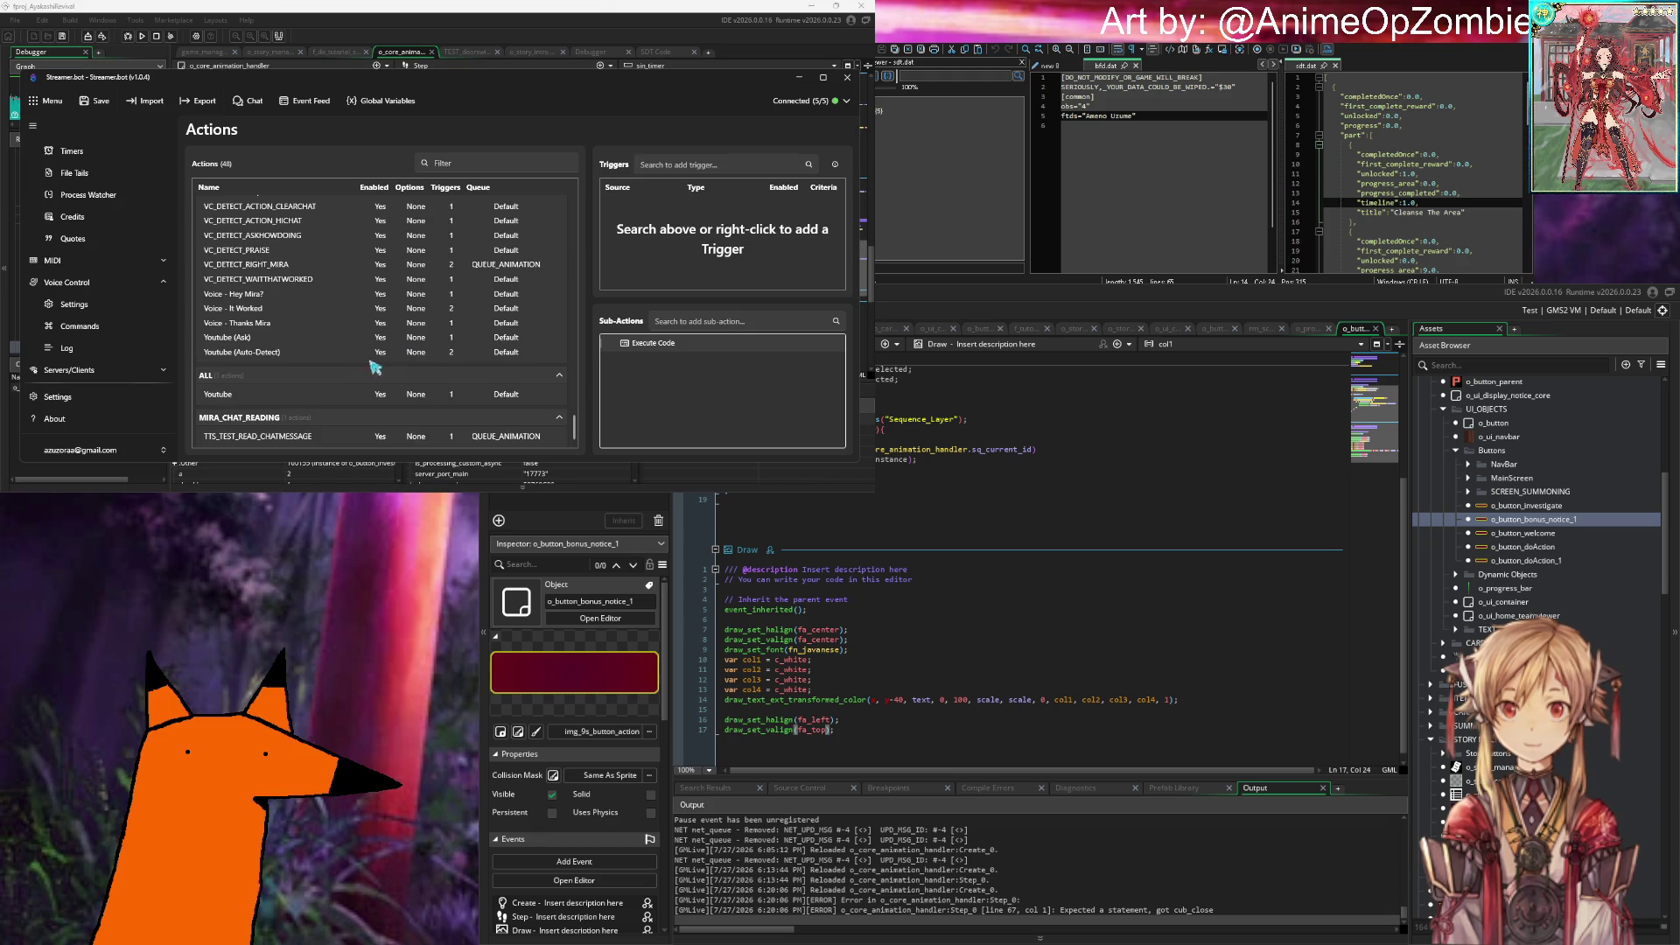
# Step: Show the voice-control Commands list, then cancel a draft new command named 'CLEARQU'
pyautogui.click(126, 328)
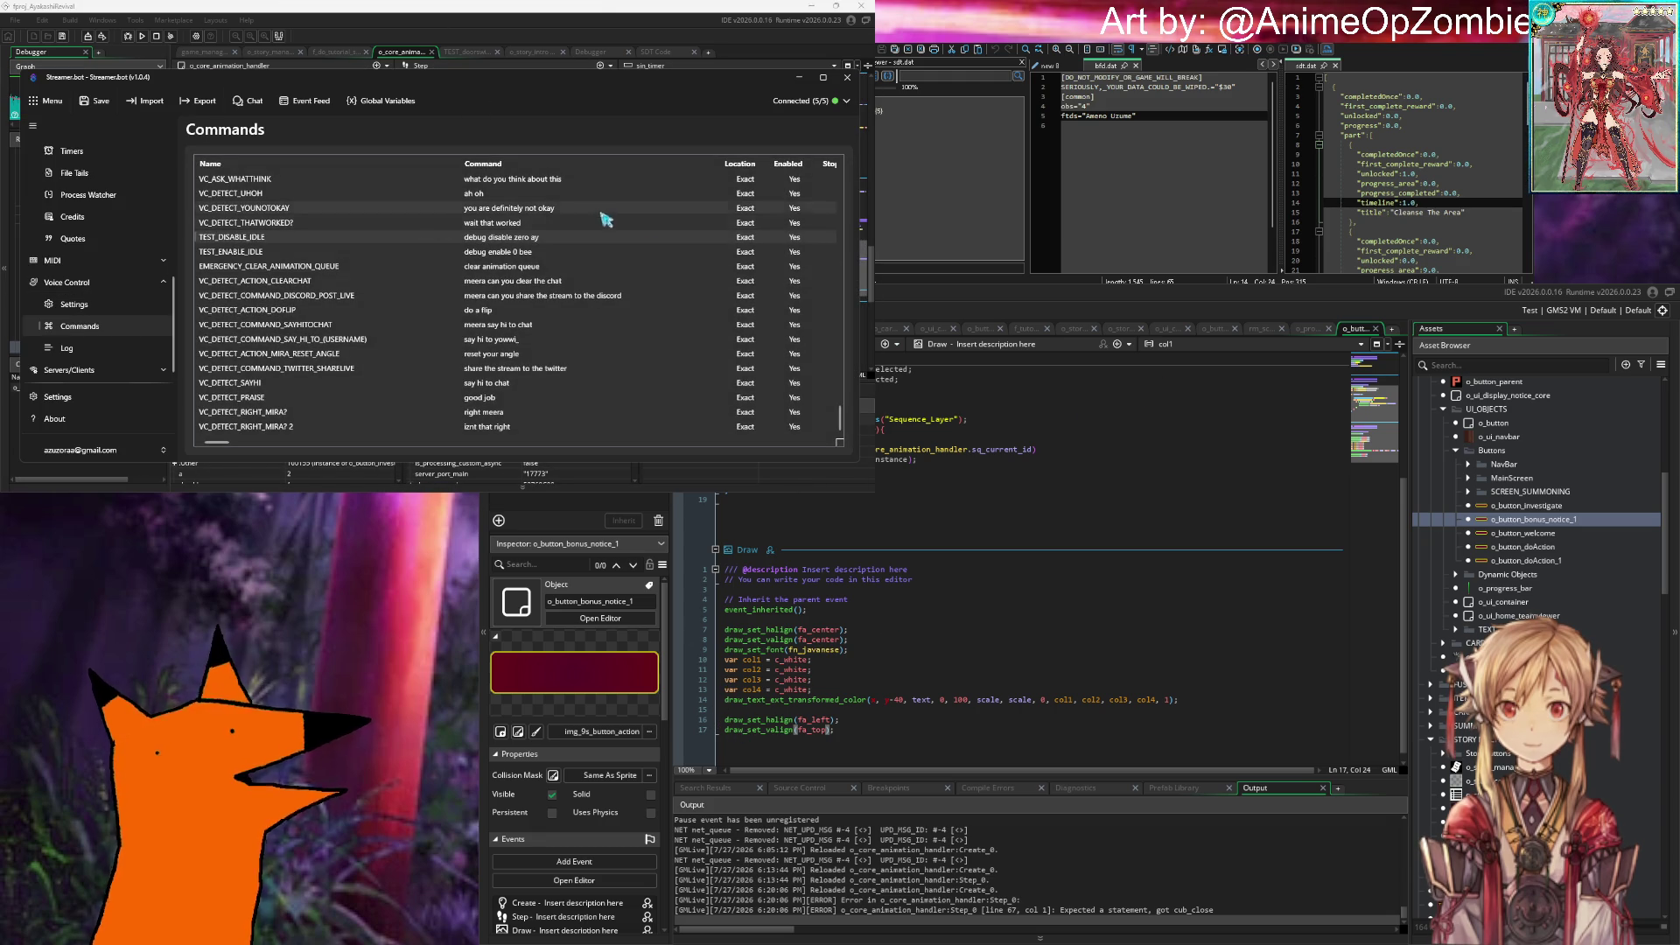
pyautogui.rightClick(415, 210)
pyautogui.click(451, 214)
pyautogui.write('VC_DETECT_')
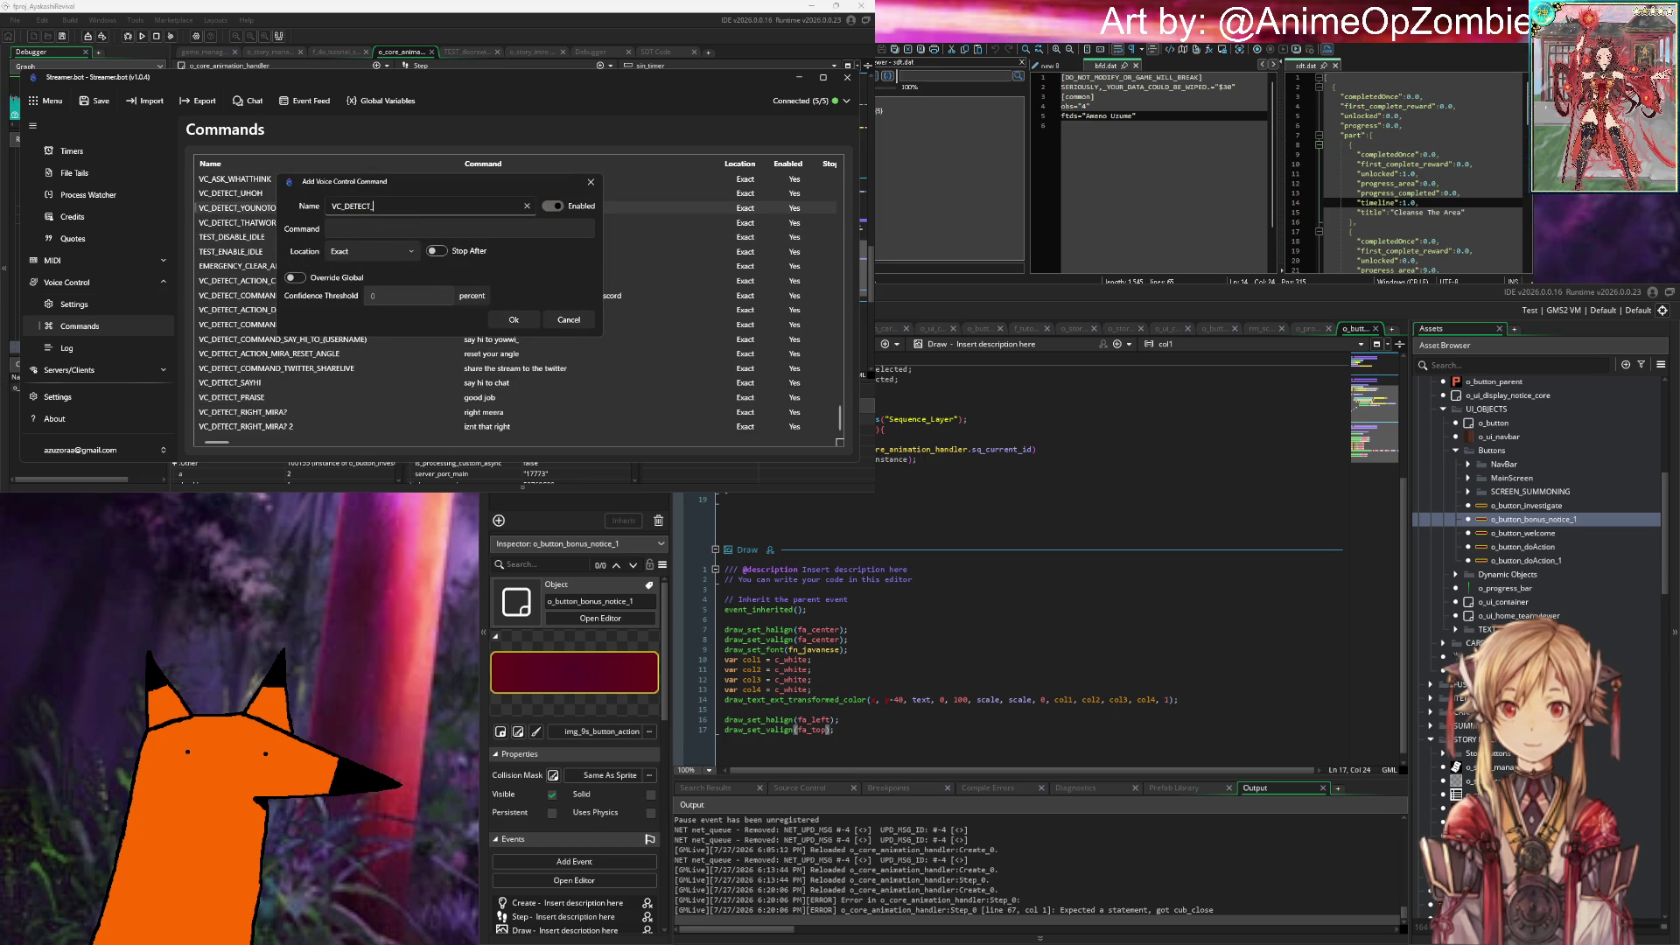
pyautogui.write('CLEAR')
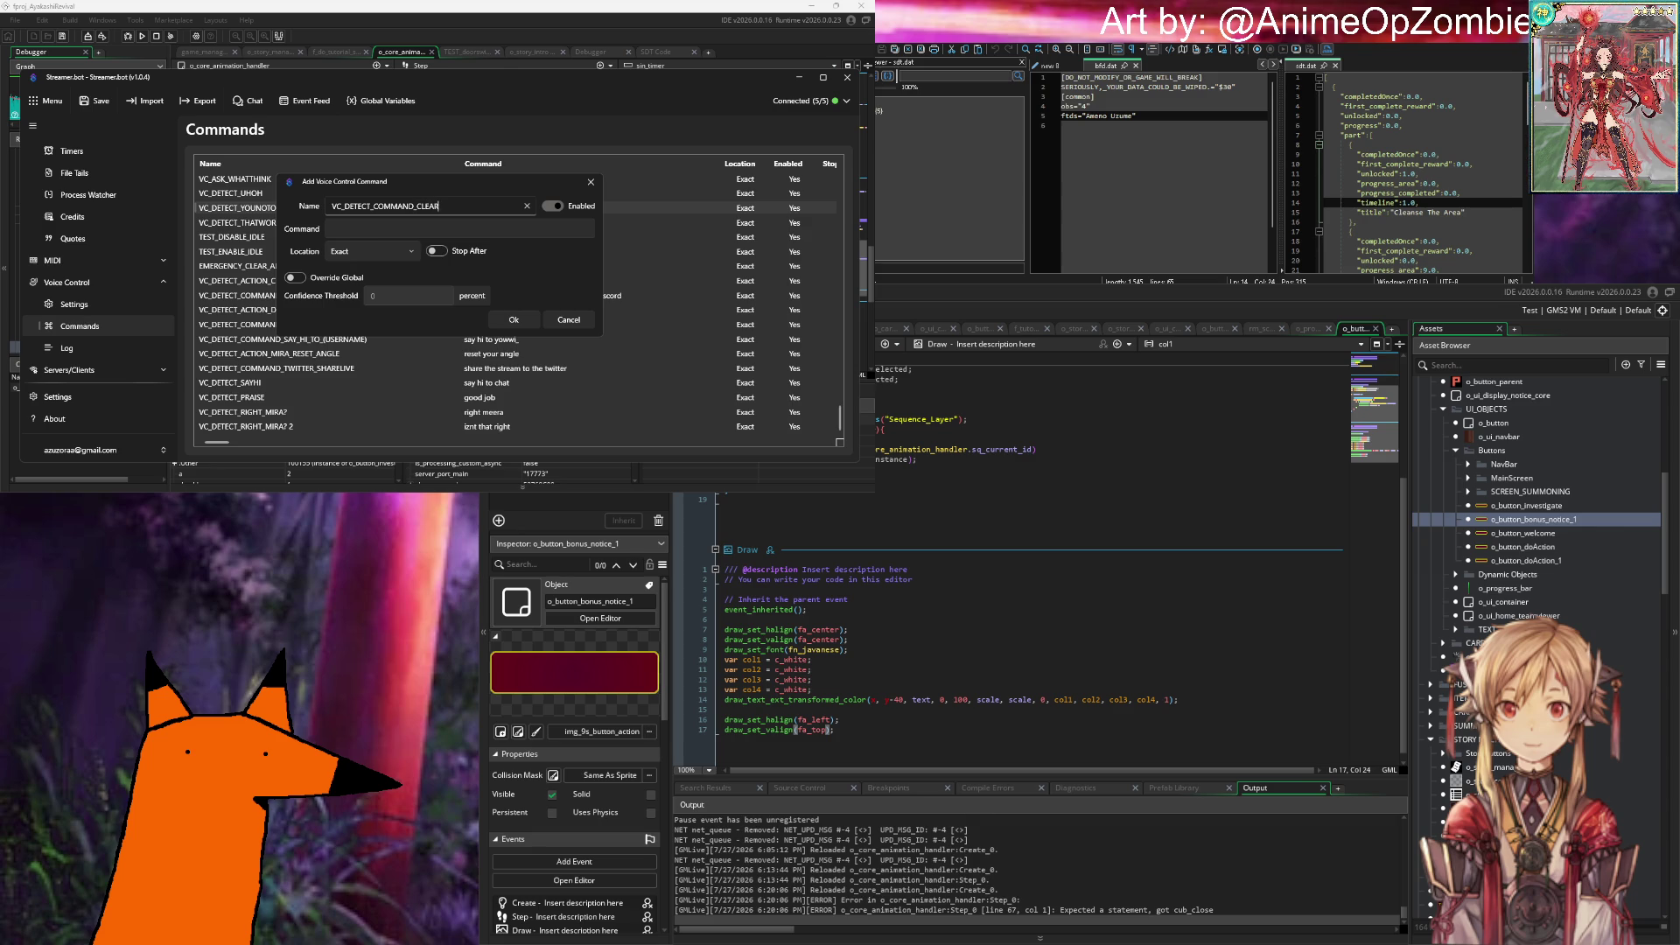
pyautogui.write('QUEUE')
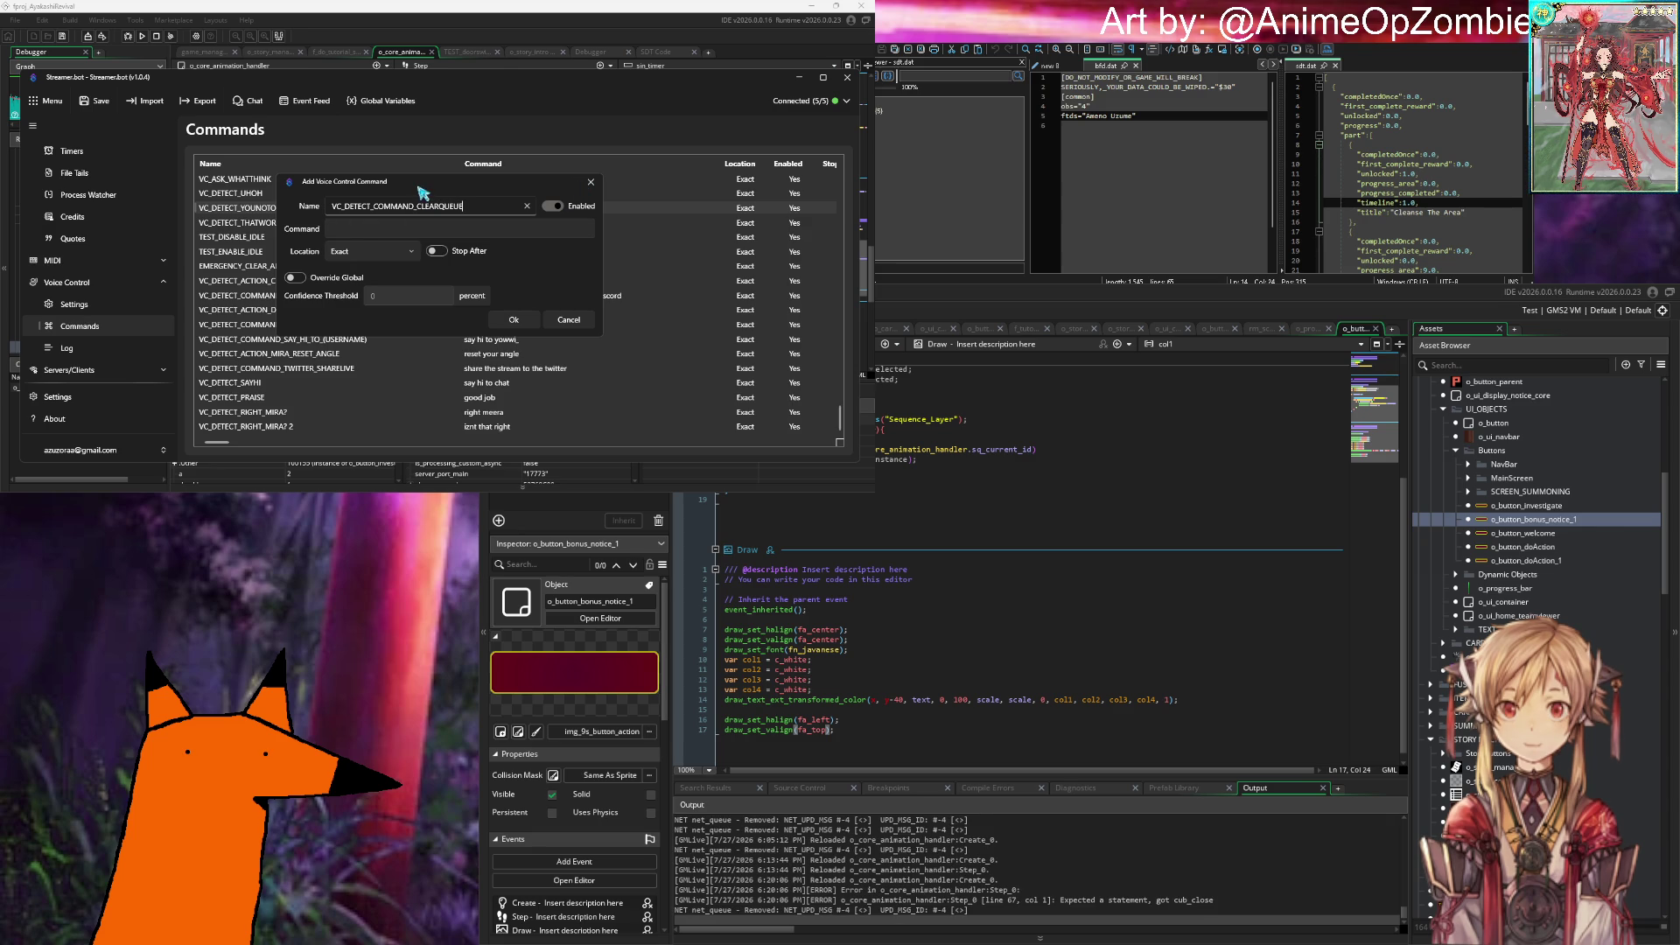
pyautogui.moveTo(418, 188); pyautogui.dragTo(640, 194)
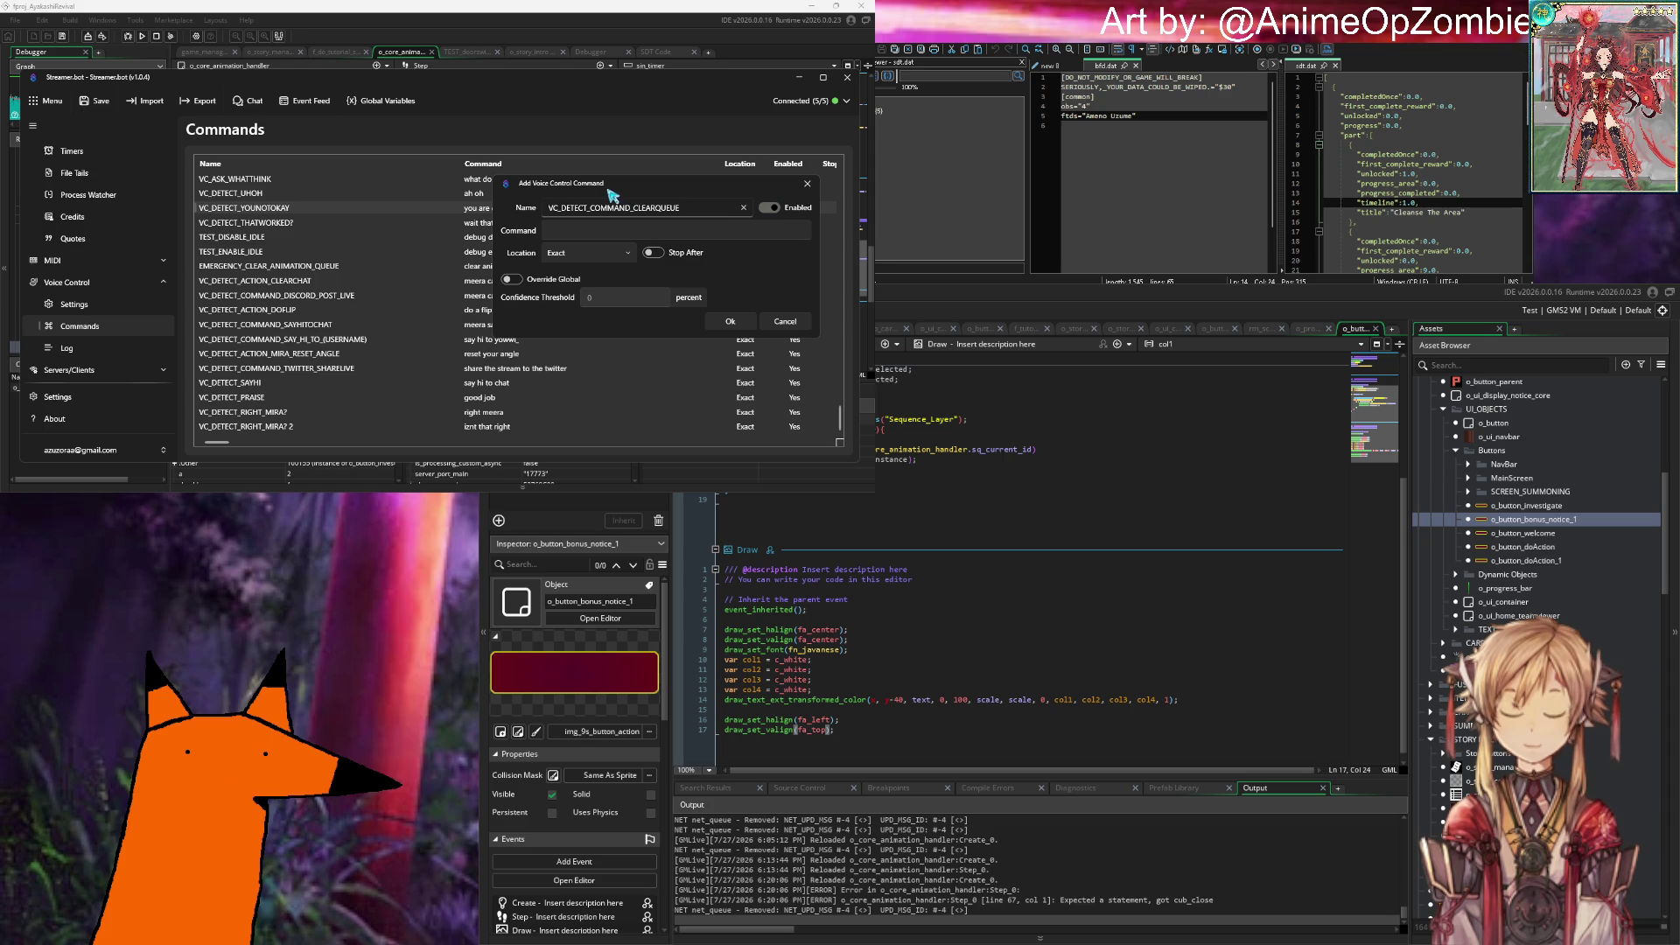
pyautogui.moveTo(638, 196); pyautogui.dragTo(395, 292)
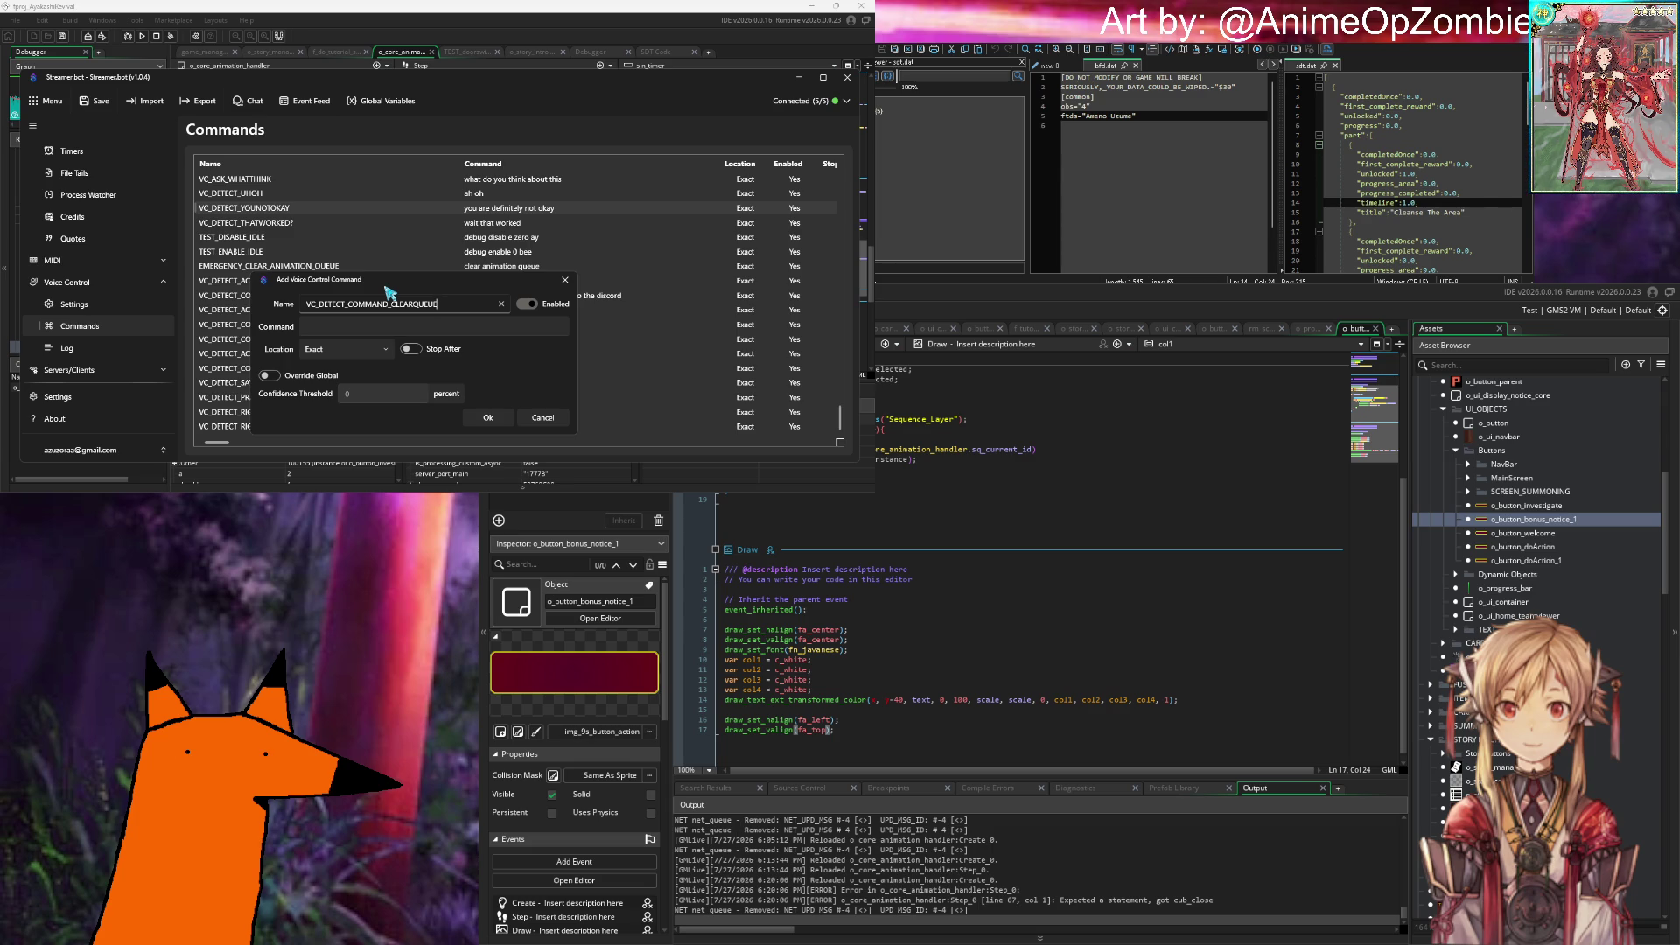
pyautogui.click(540, 419)
pyautogui.scroll(10, 96, 263)
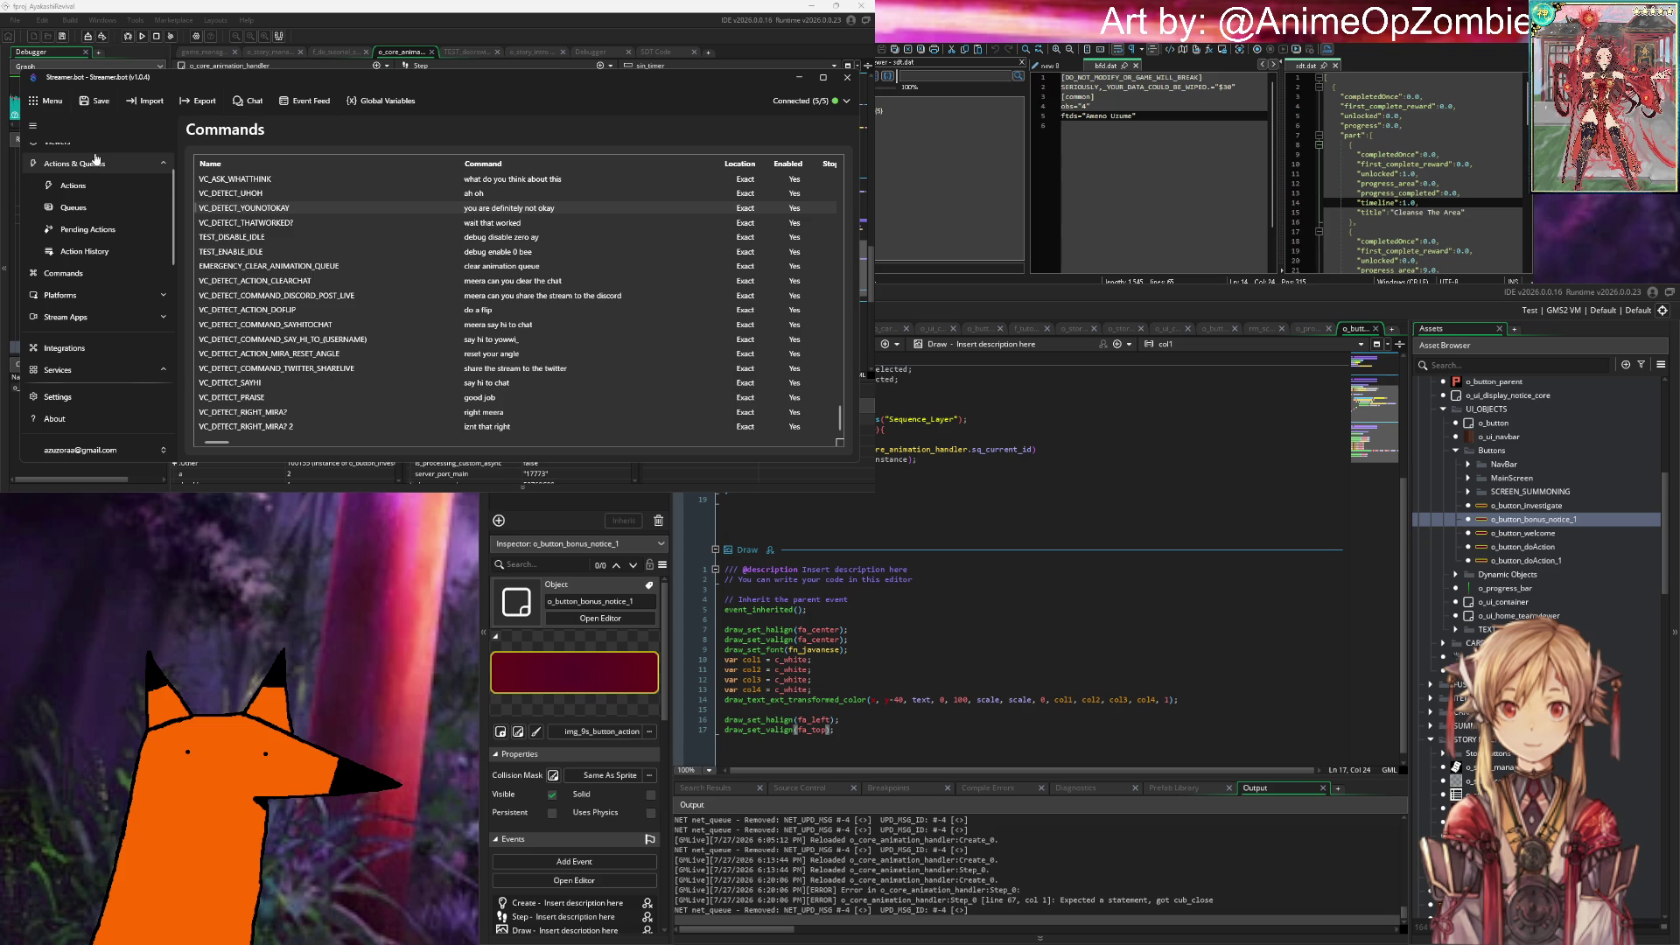
# Step: Select CLEAR_ANIMATION_QUEUE, inspect its Clear Pending sub-action, and check the Queues pending counts
pyautogui.click(73, 186)
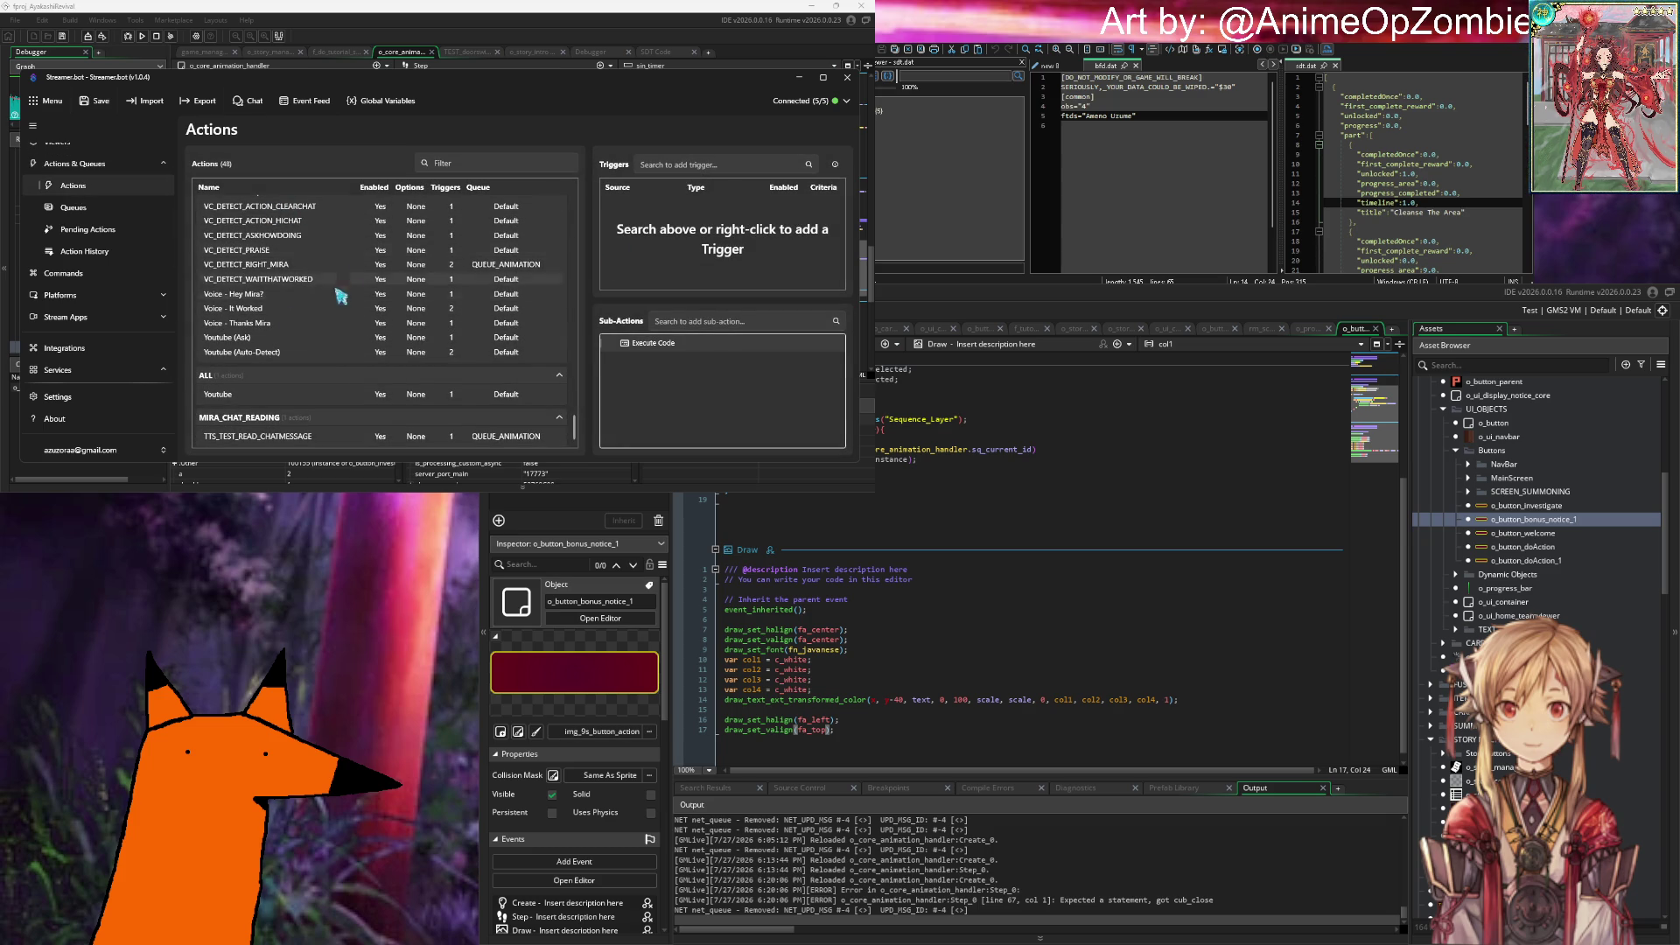
pyautogui.scroll(1, 340, 289)
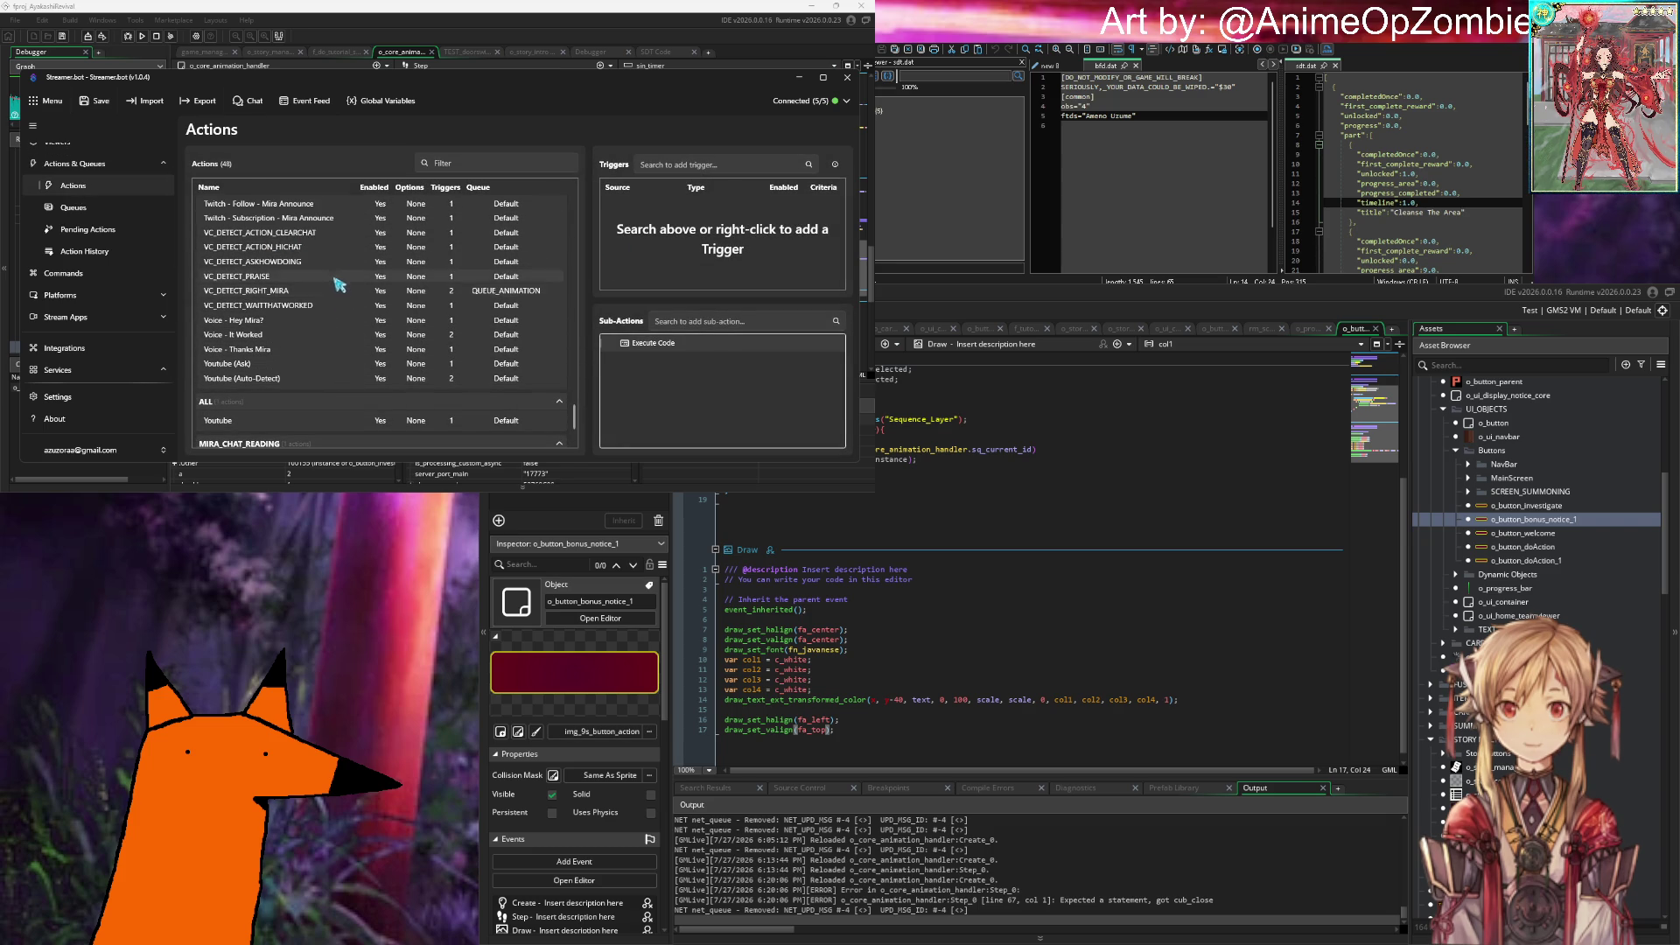
pyautogui.scroll(8, 340, 285)
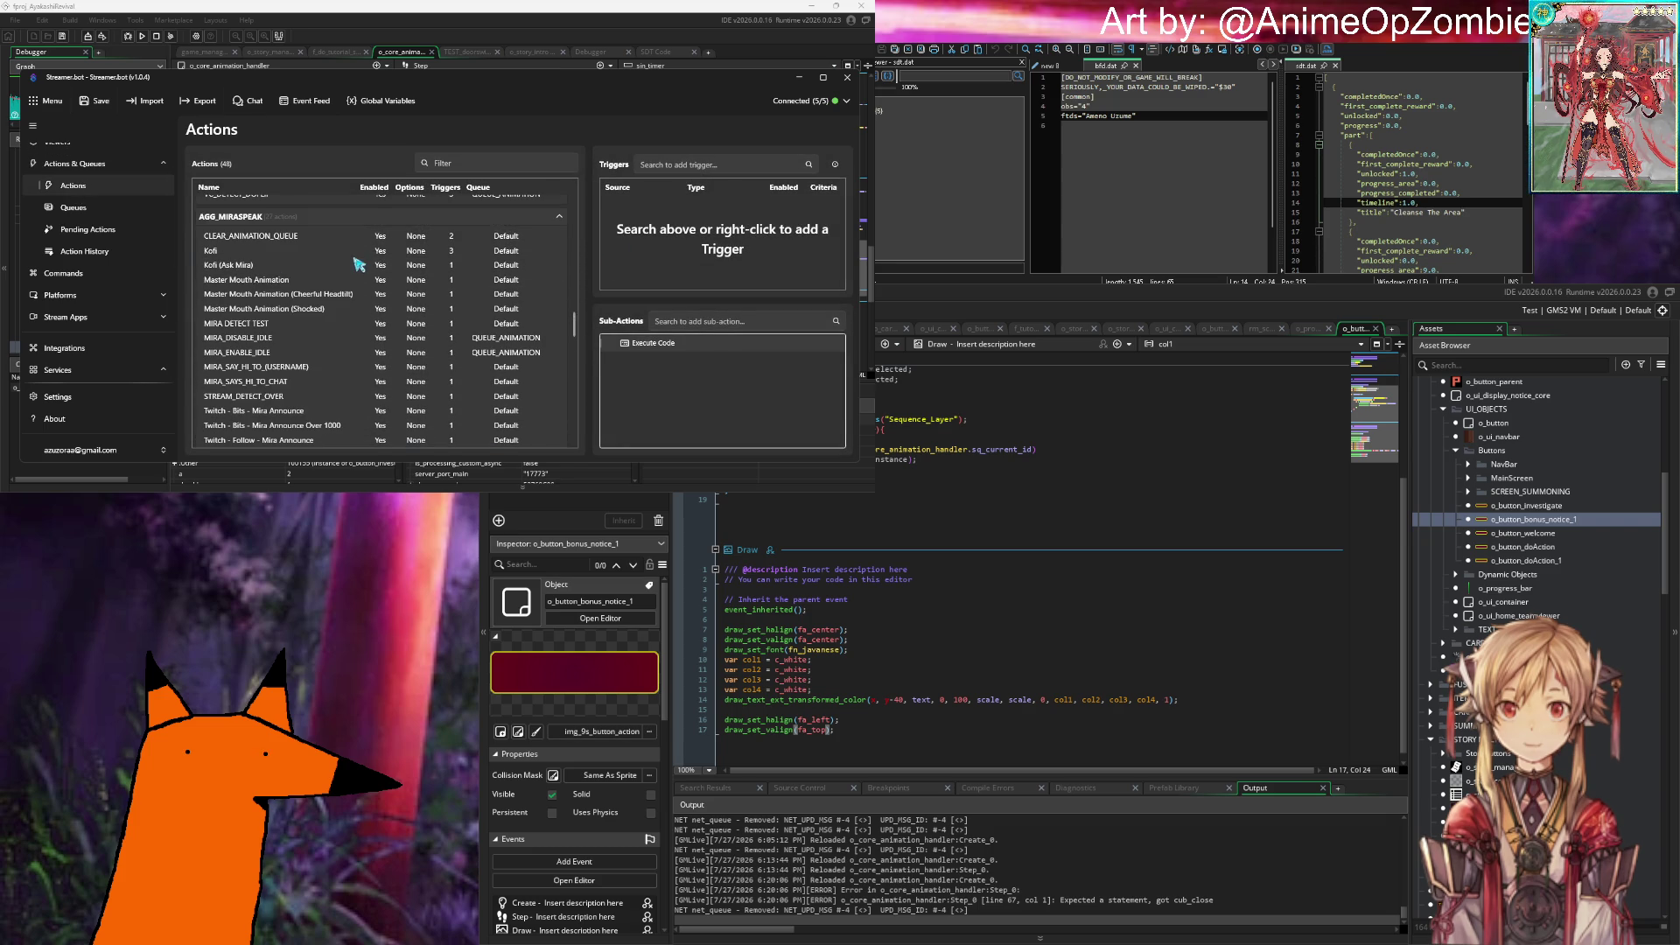
pyautogui.scroll(2, 358, 264)
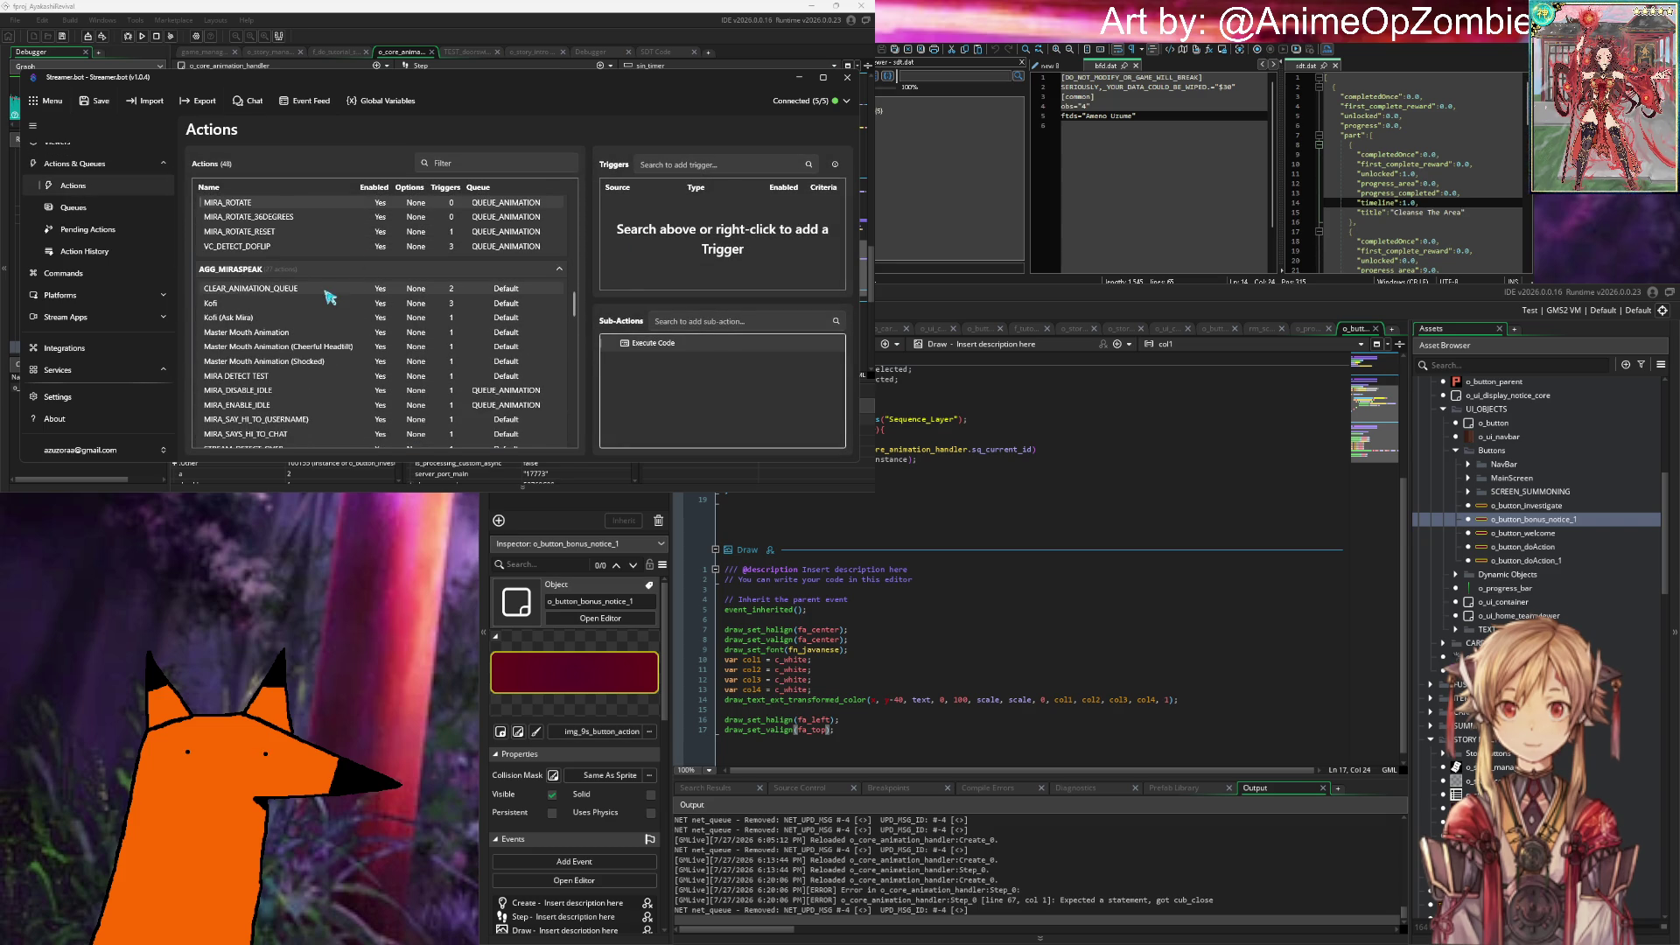
pyautogui.click(330, 296)
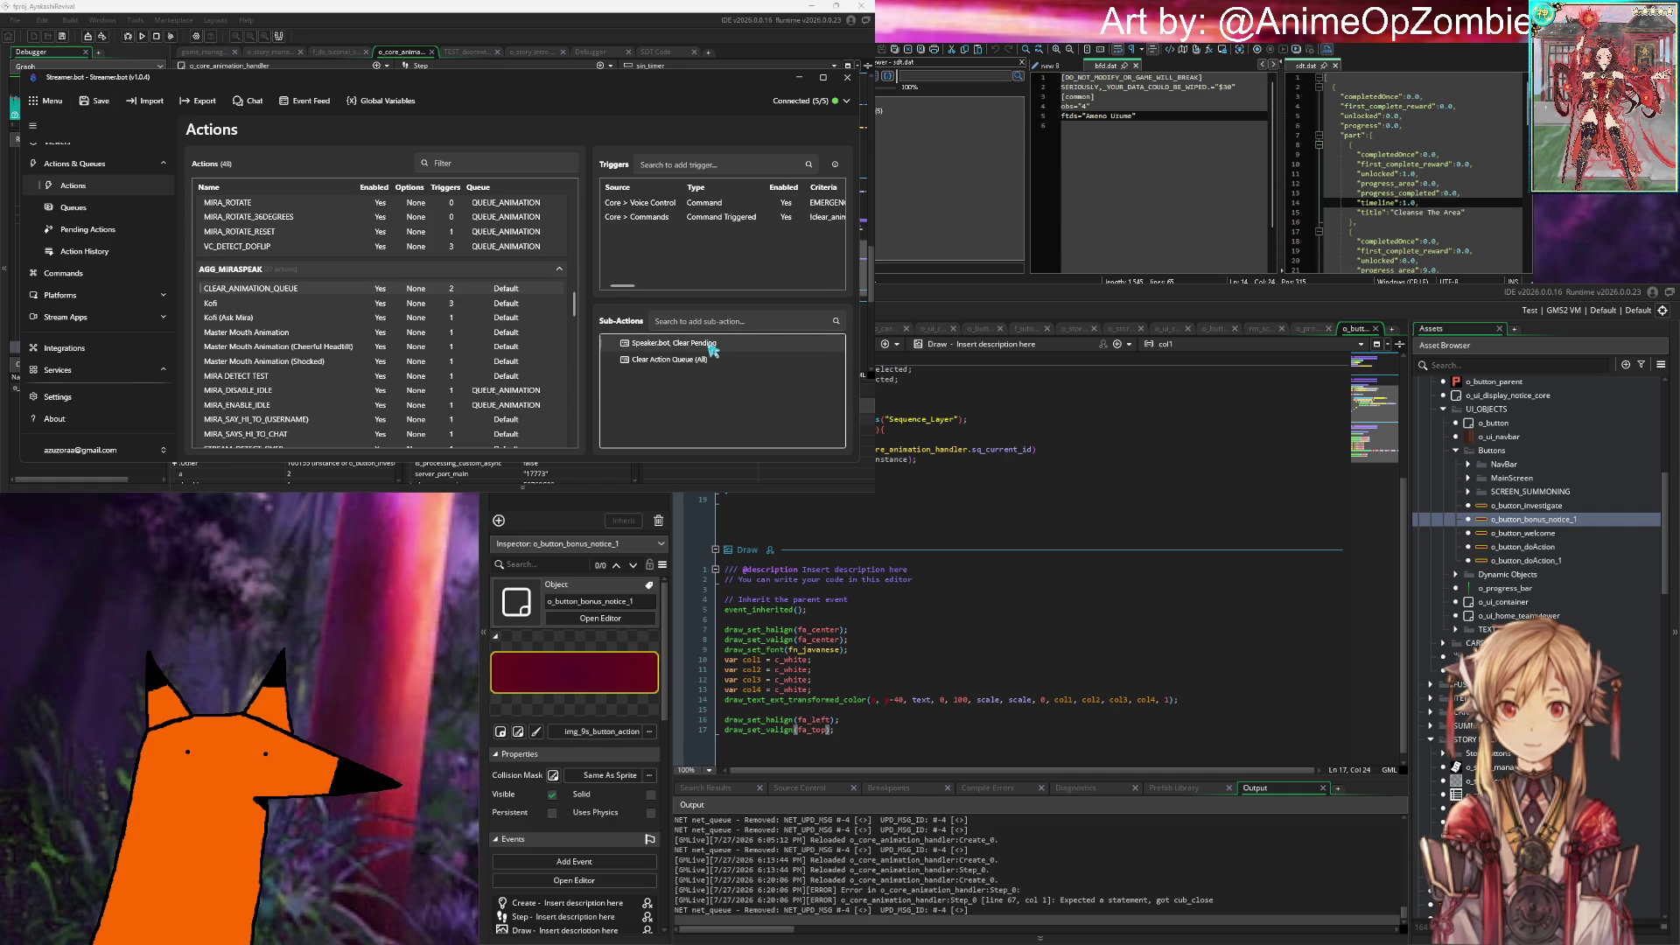
pyautogui.rightClick(656, 343)
pyautogui.press('Escape')
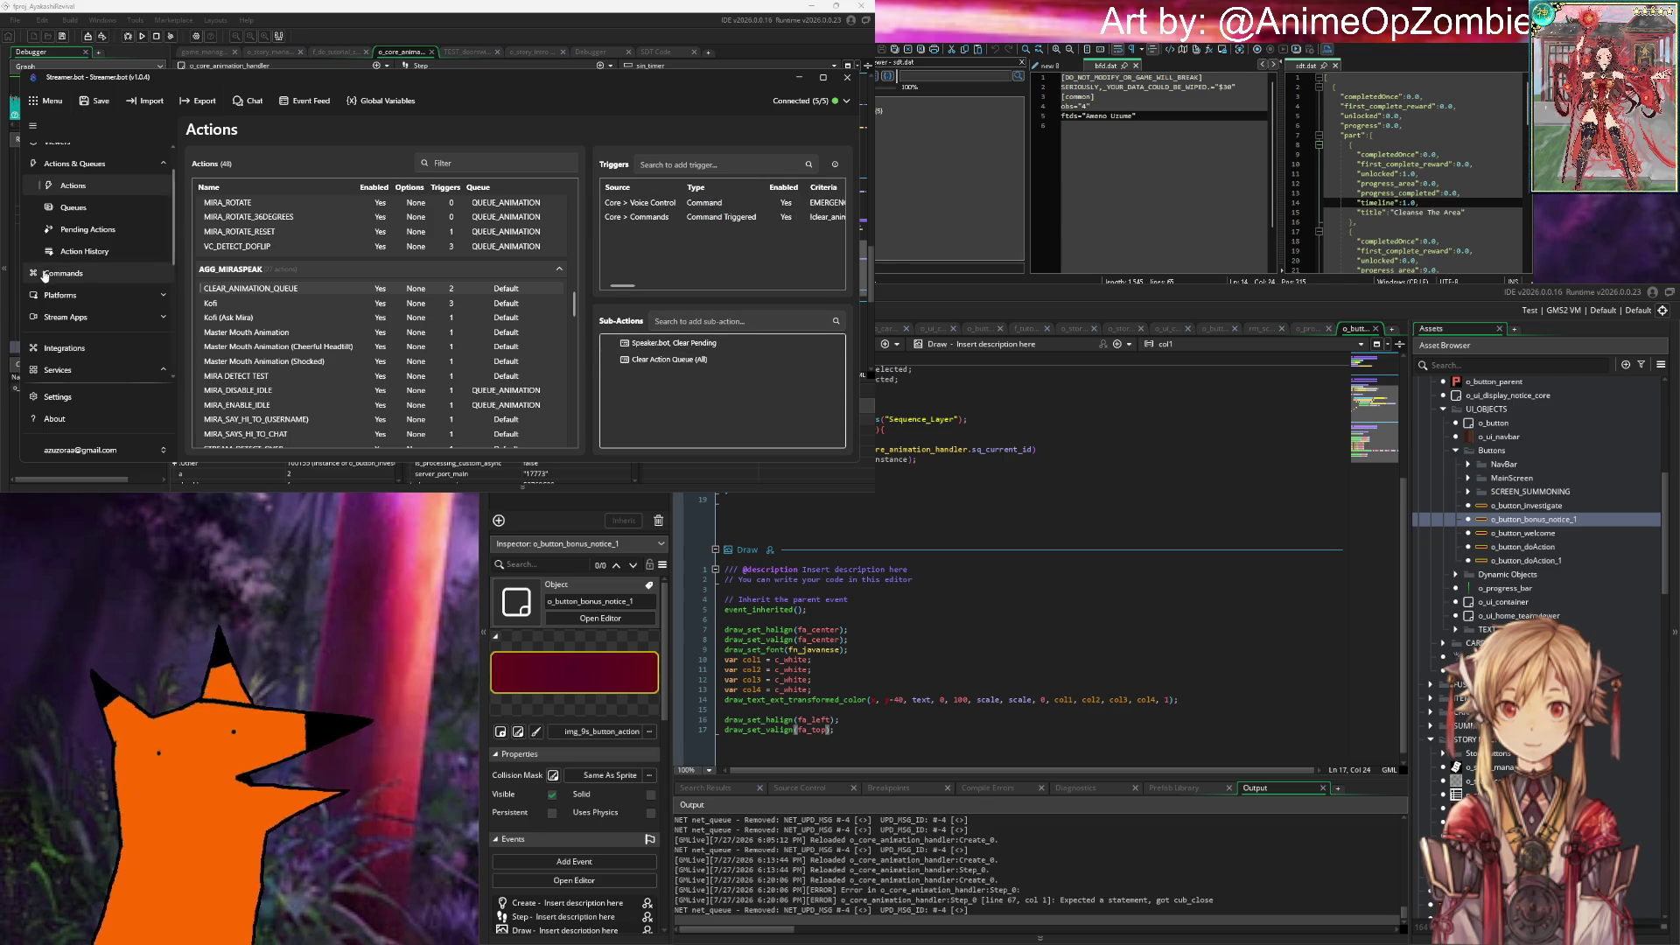
pyautogui.click(74, 206)
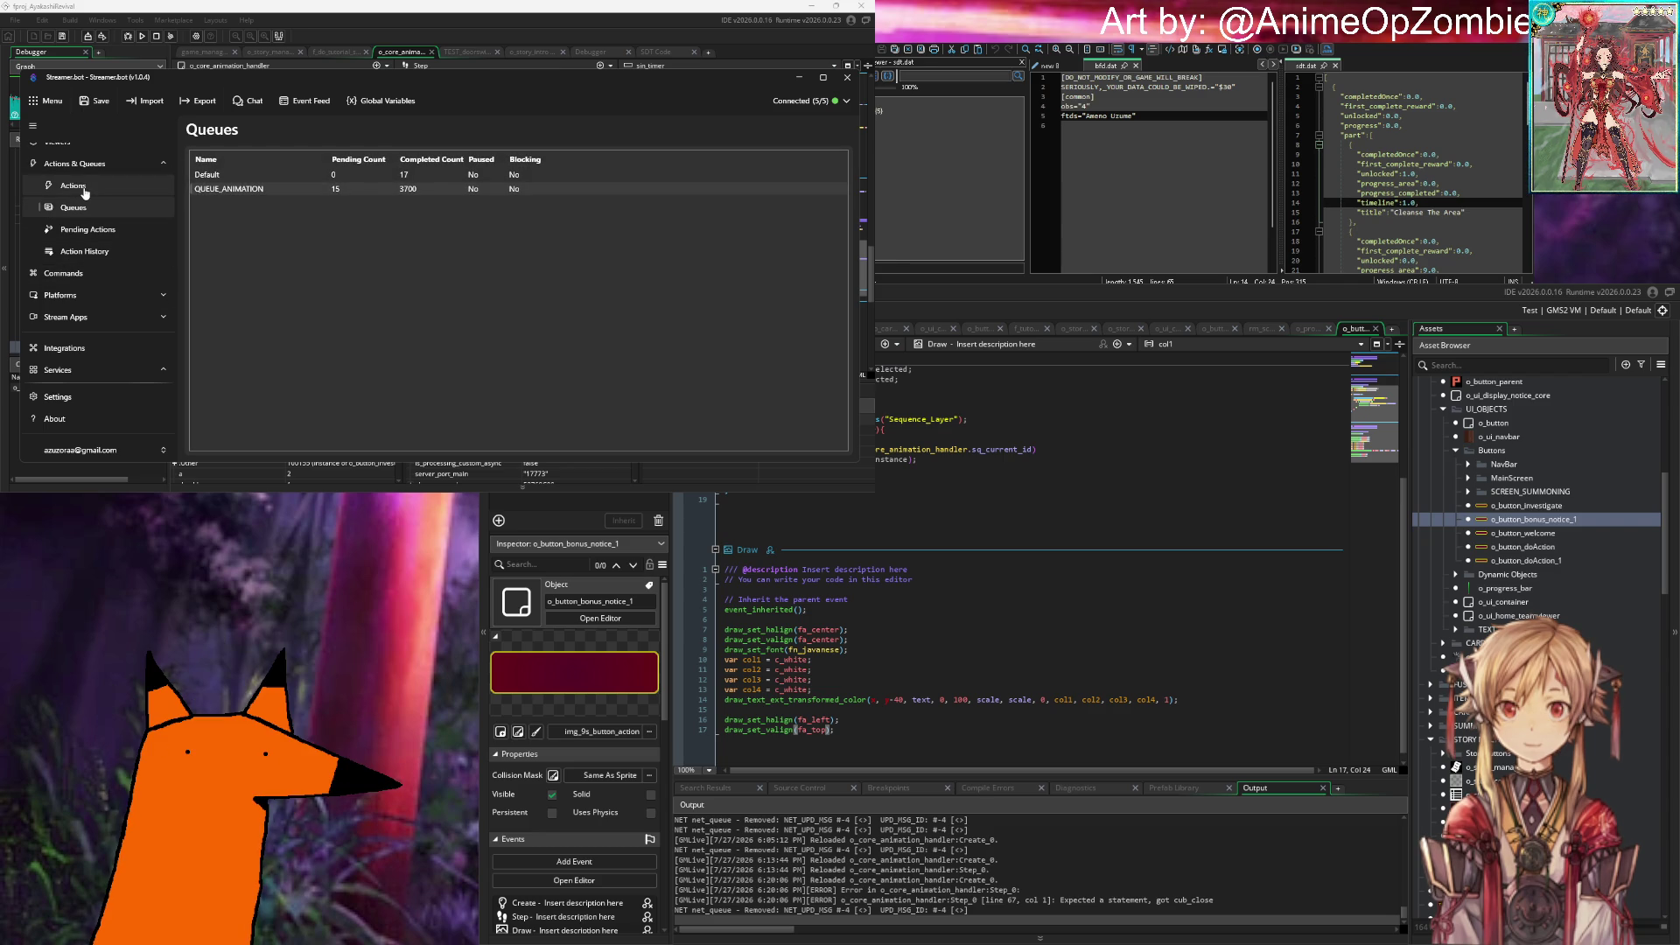
pyautogui.click(83, 189)
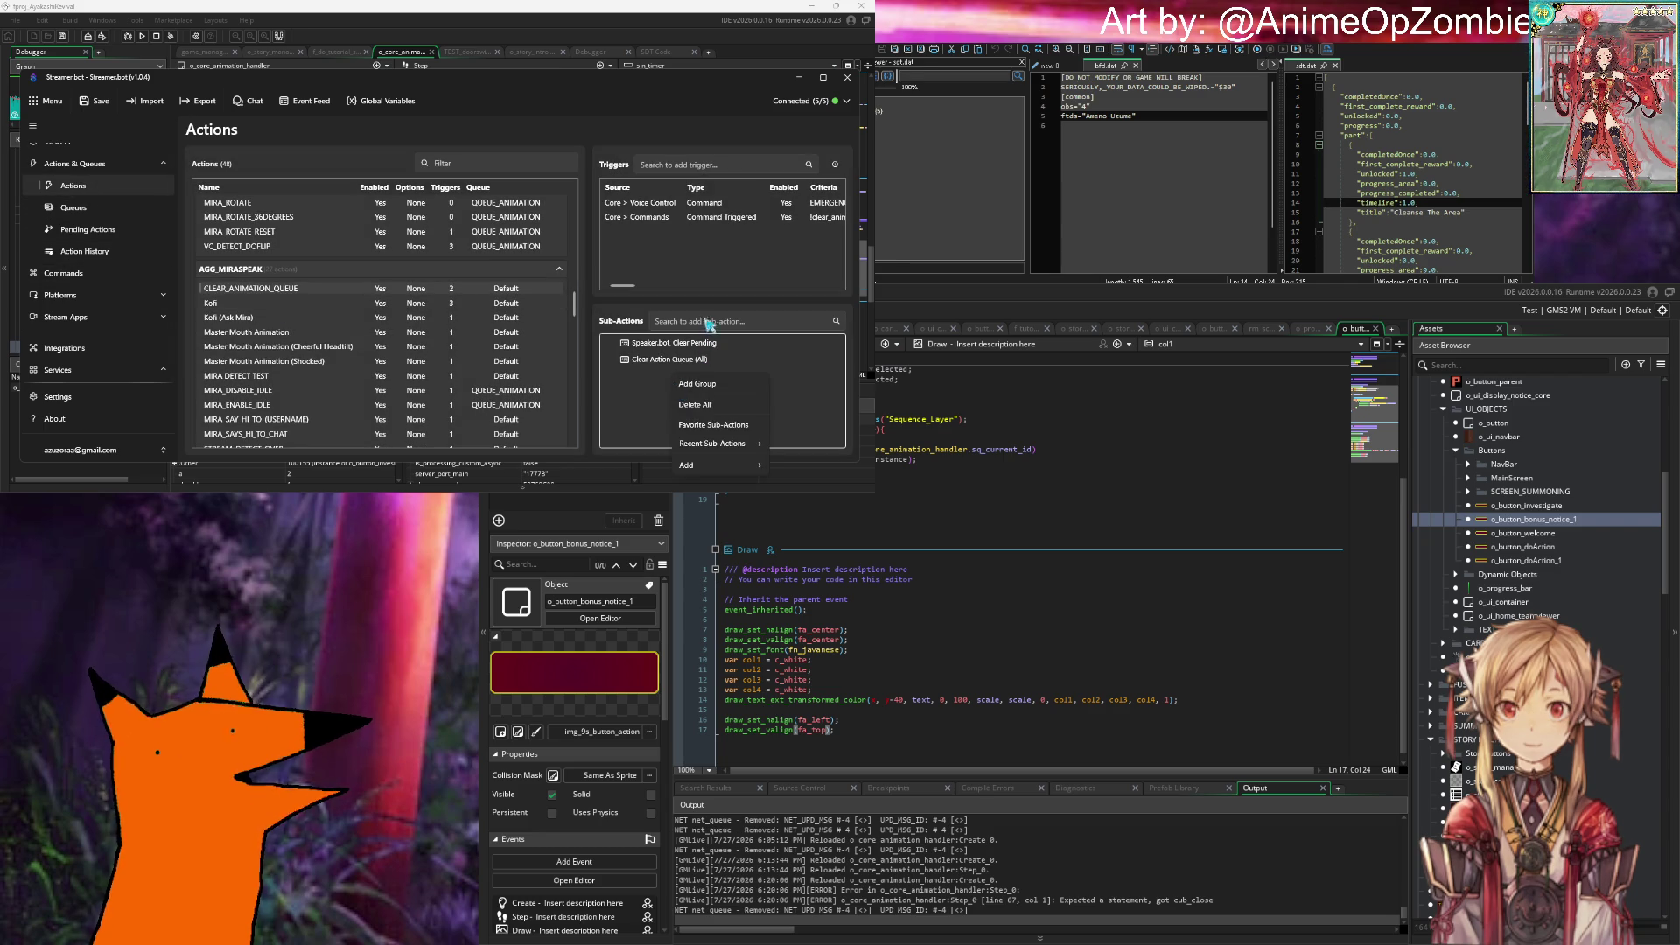
# Step: Add a Play Sound sub-action using Mira Bot Responses' Haruka - 1.05x - Yes.mp3 at 100%
pyautogui.click(700, 321)
pyautogui.write('play')
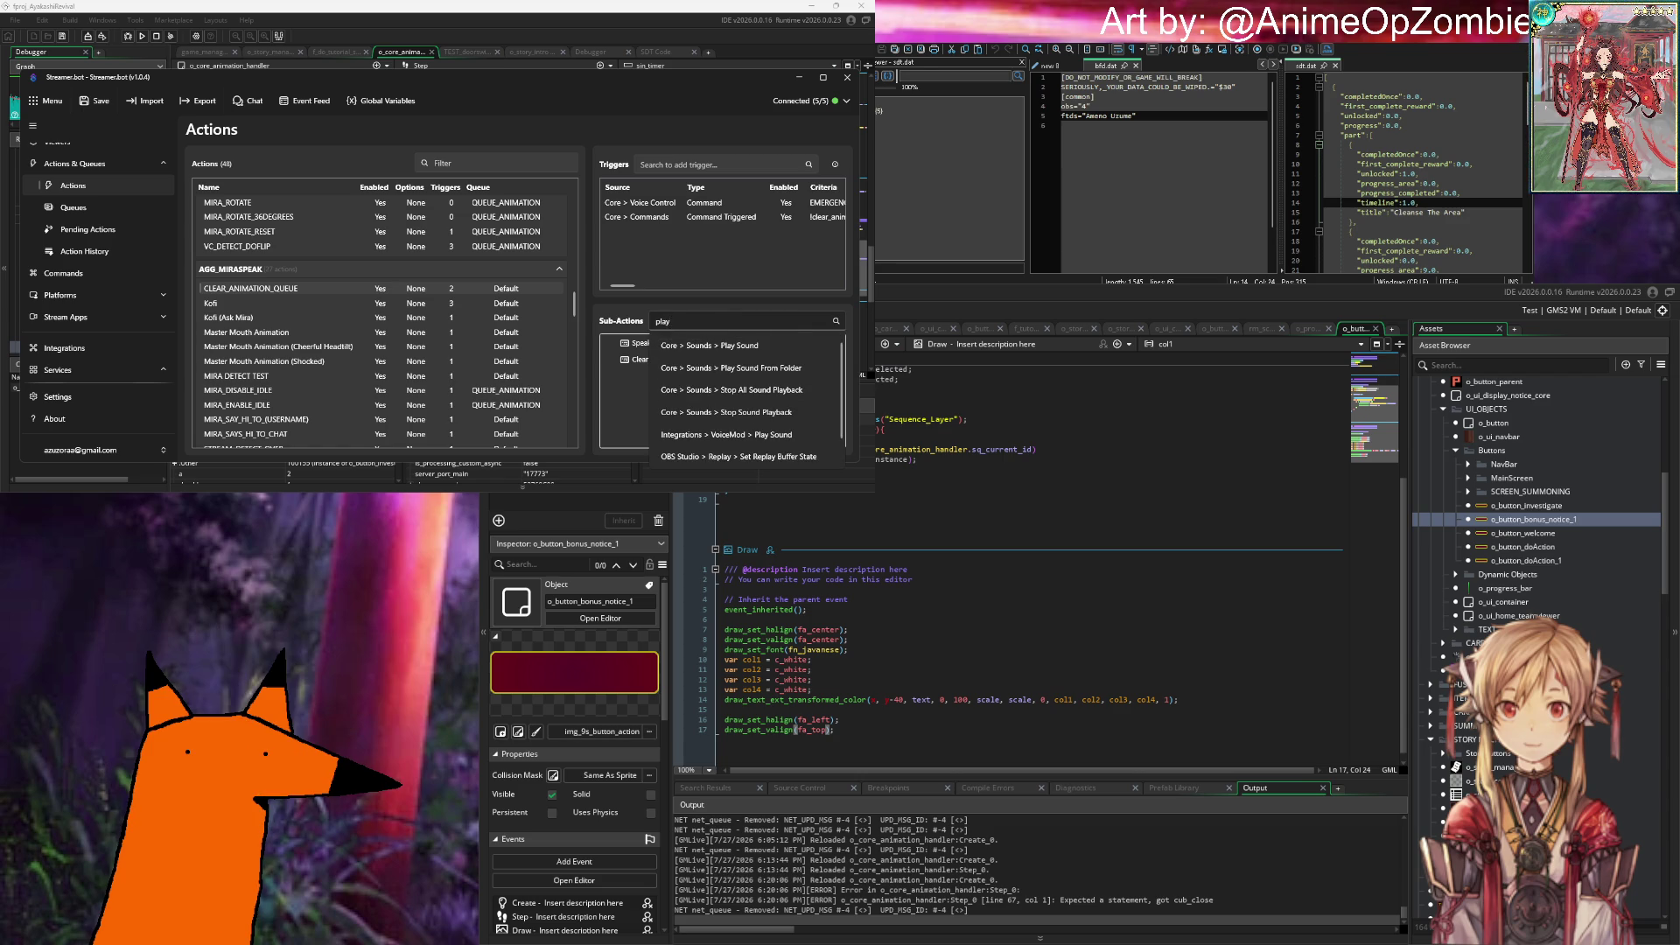
pyautogui.click(709, 344)
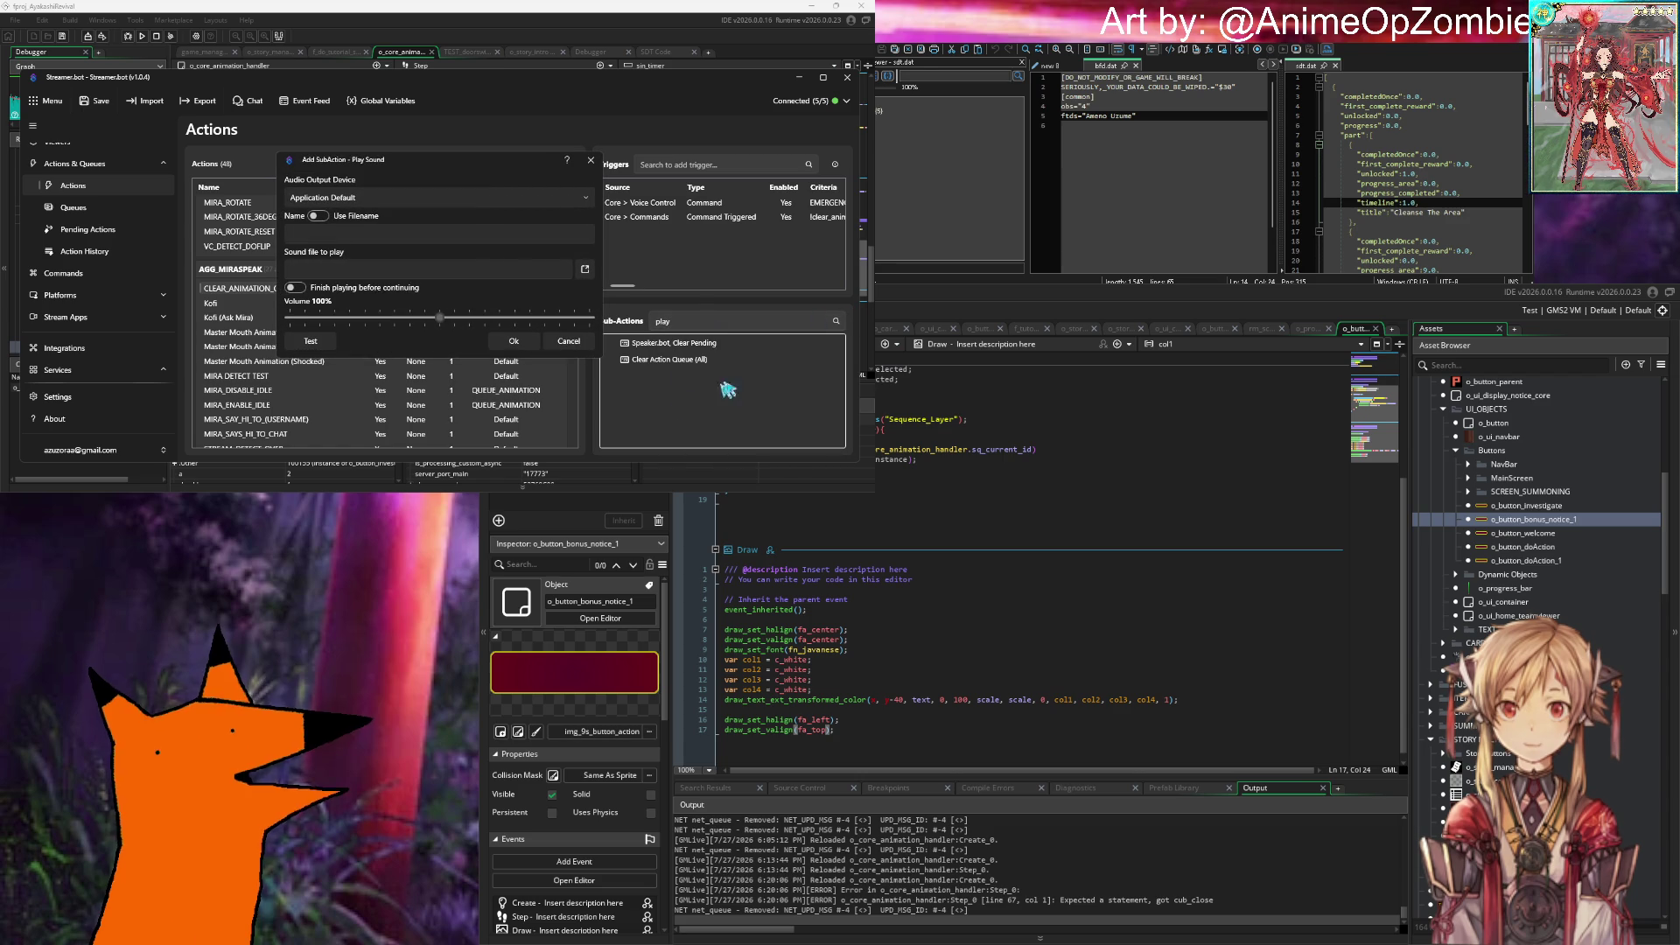
pyautogui.click(585, 269)
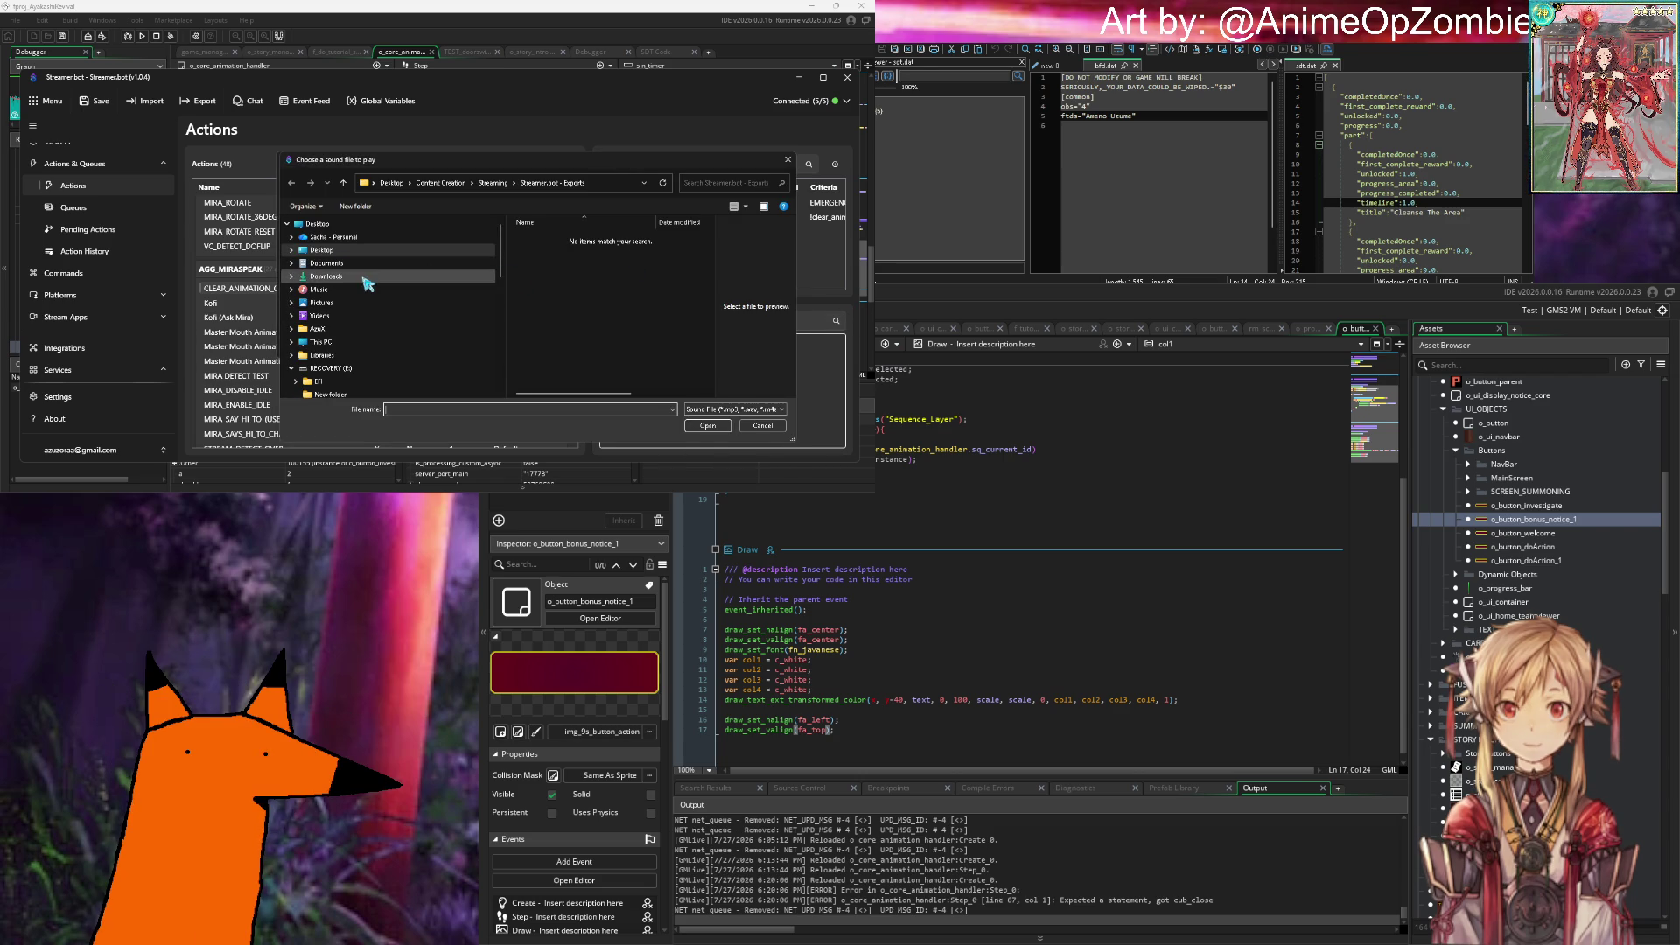
pyautogui.click(493, 184)
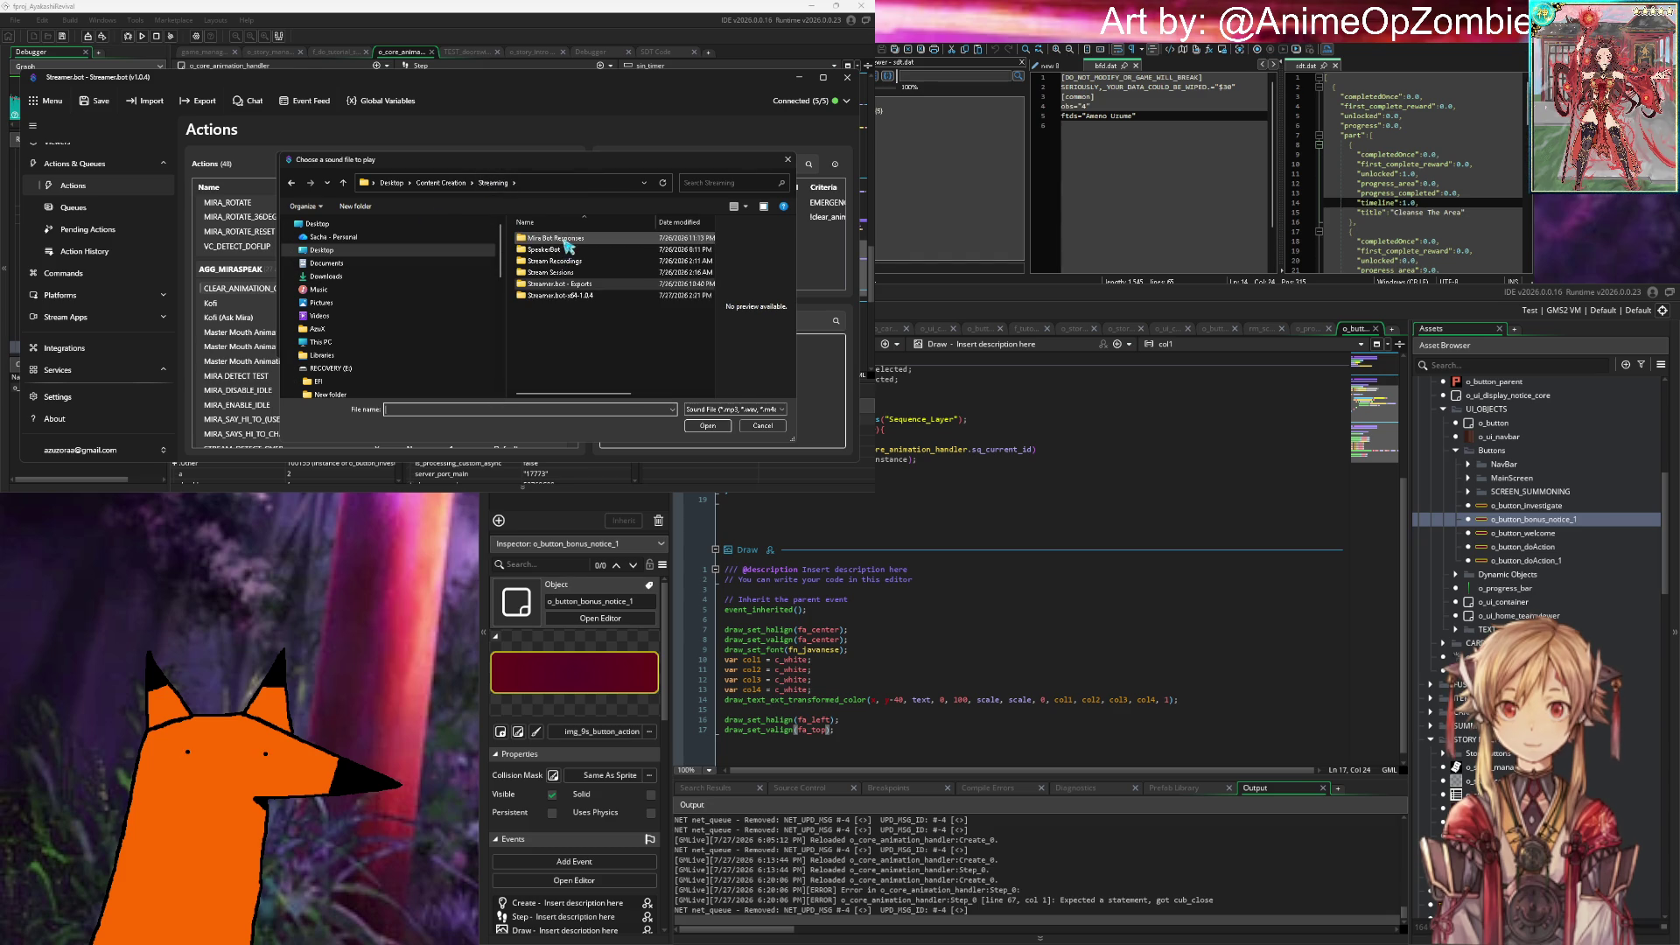
pyautogui.doubleClick(543, 237)
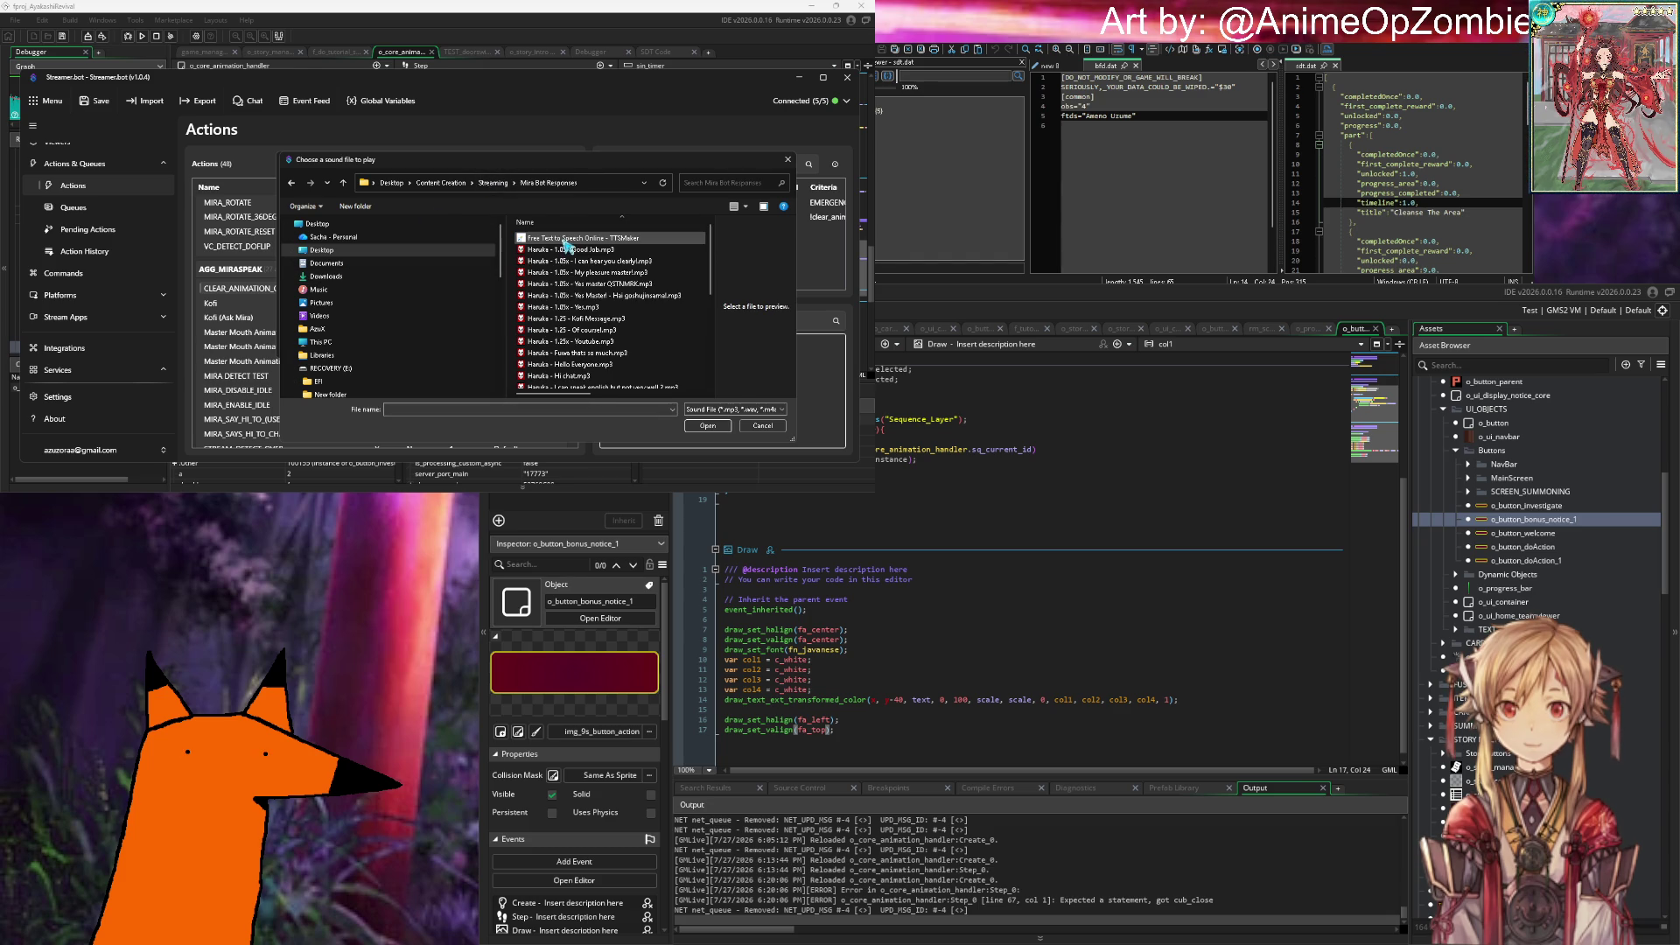
pyautogui.click(627, 310)
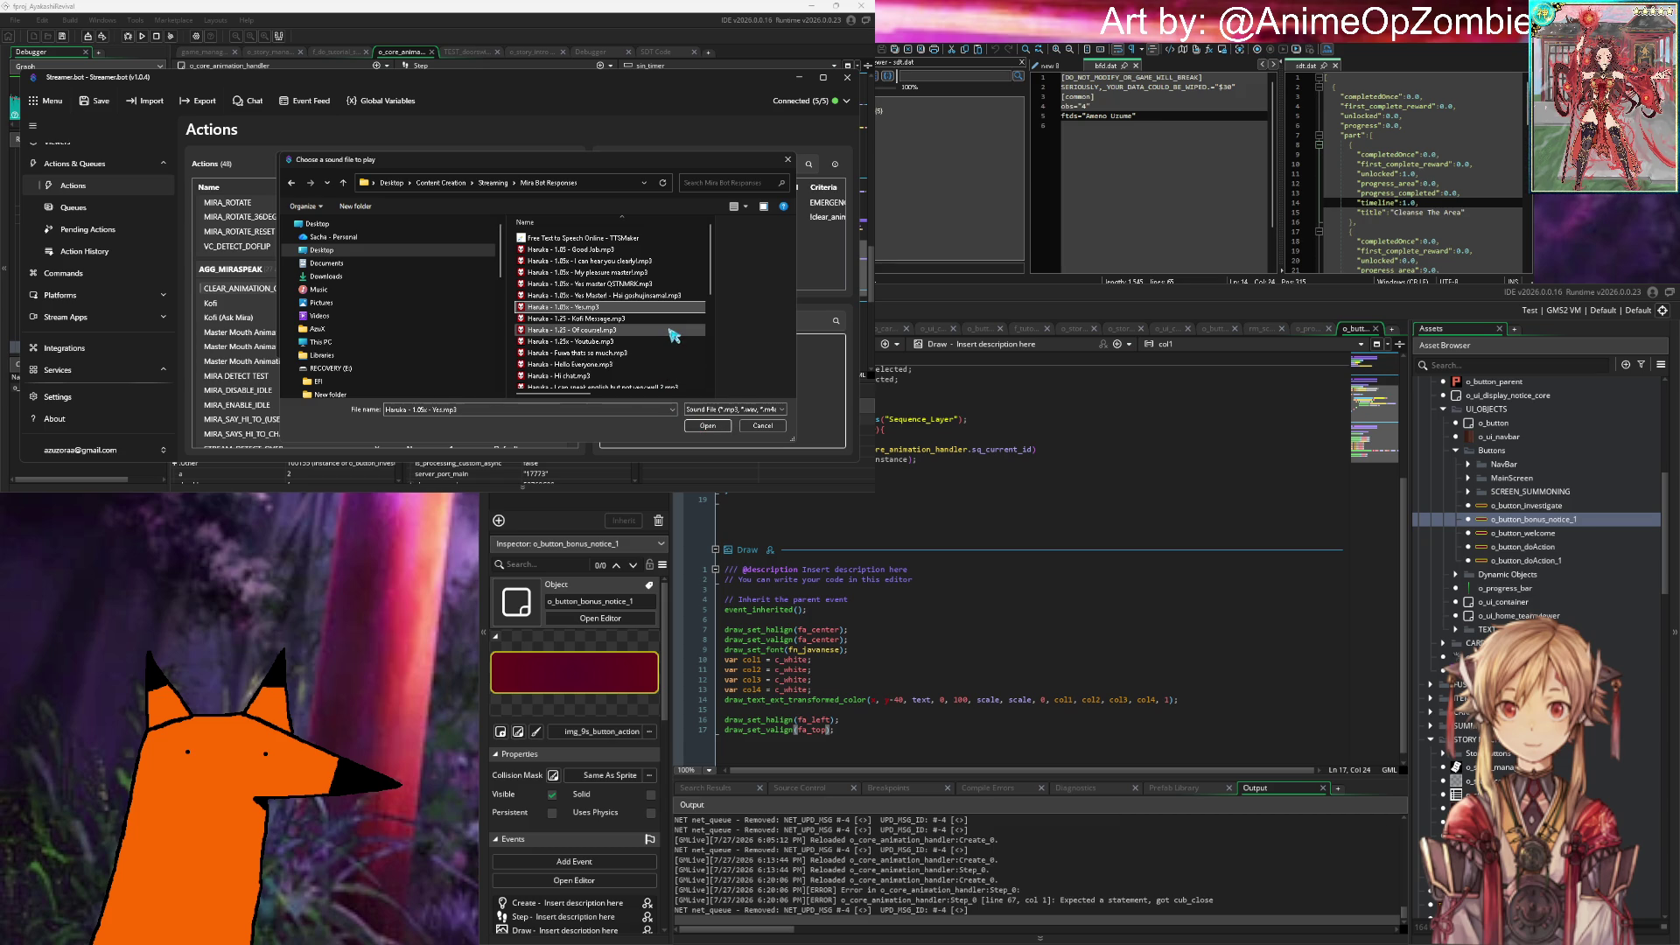
pyautogui.click(705, 425)
pyautogui.click(517, 341)
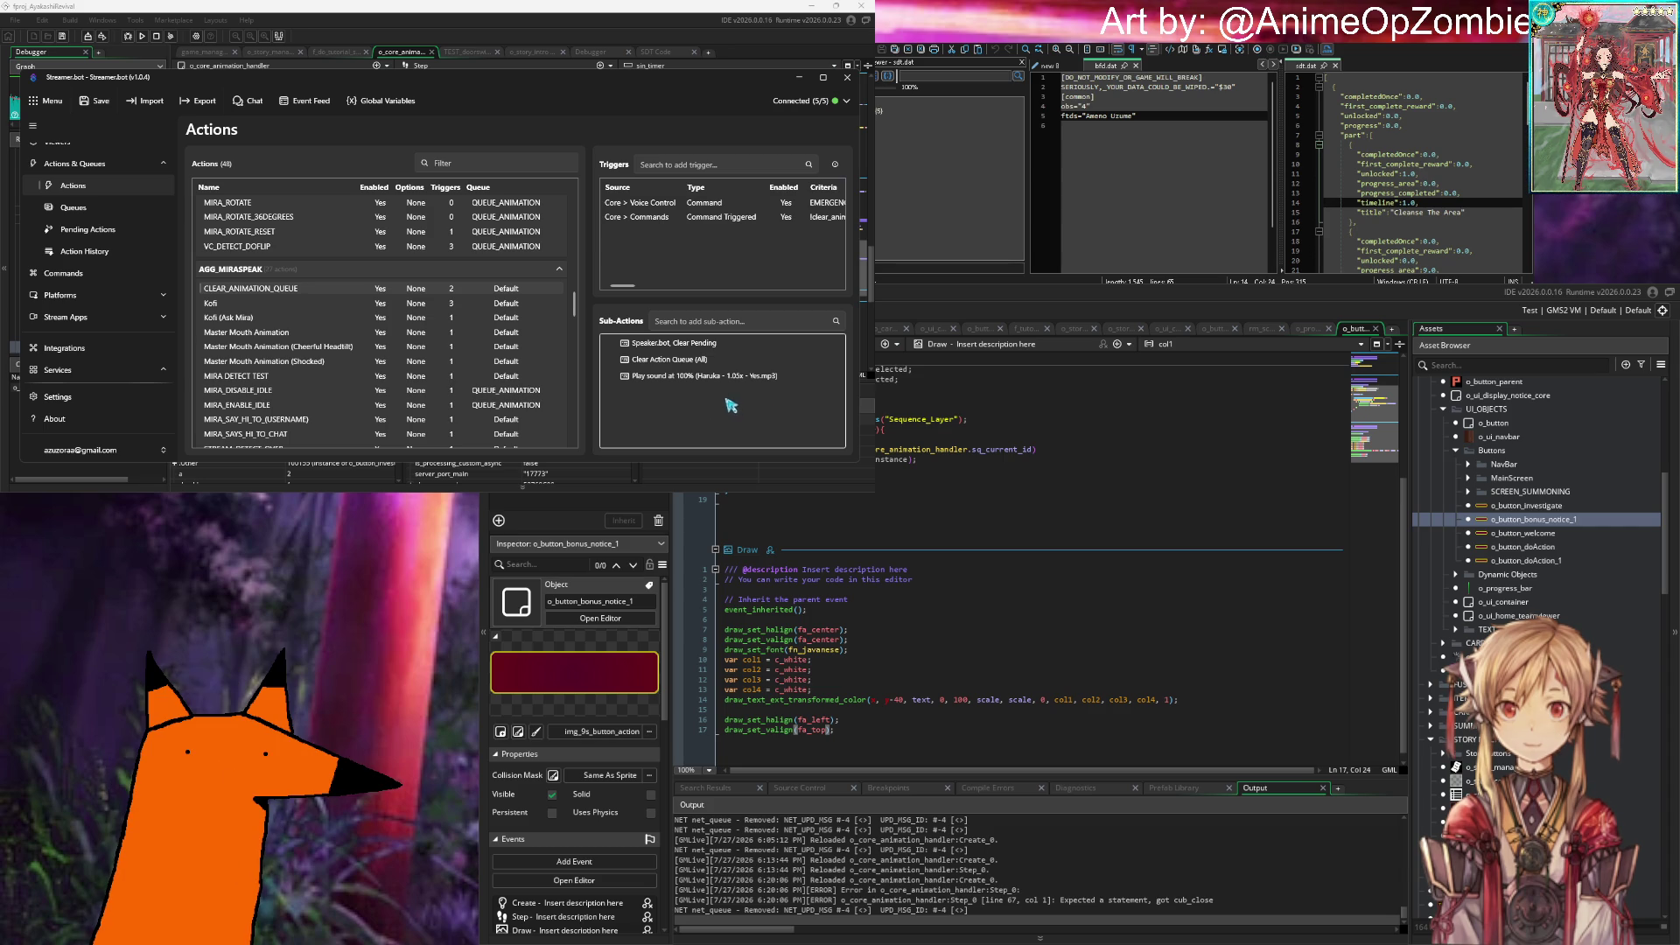
# Step: Recheck the queue counts, then set the Clear Action Queue sub-action's Queue to QUEUE_ANIMATION
pyautogui.click(111, 206)
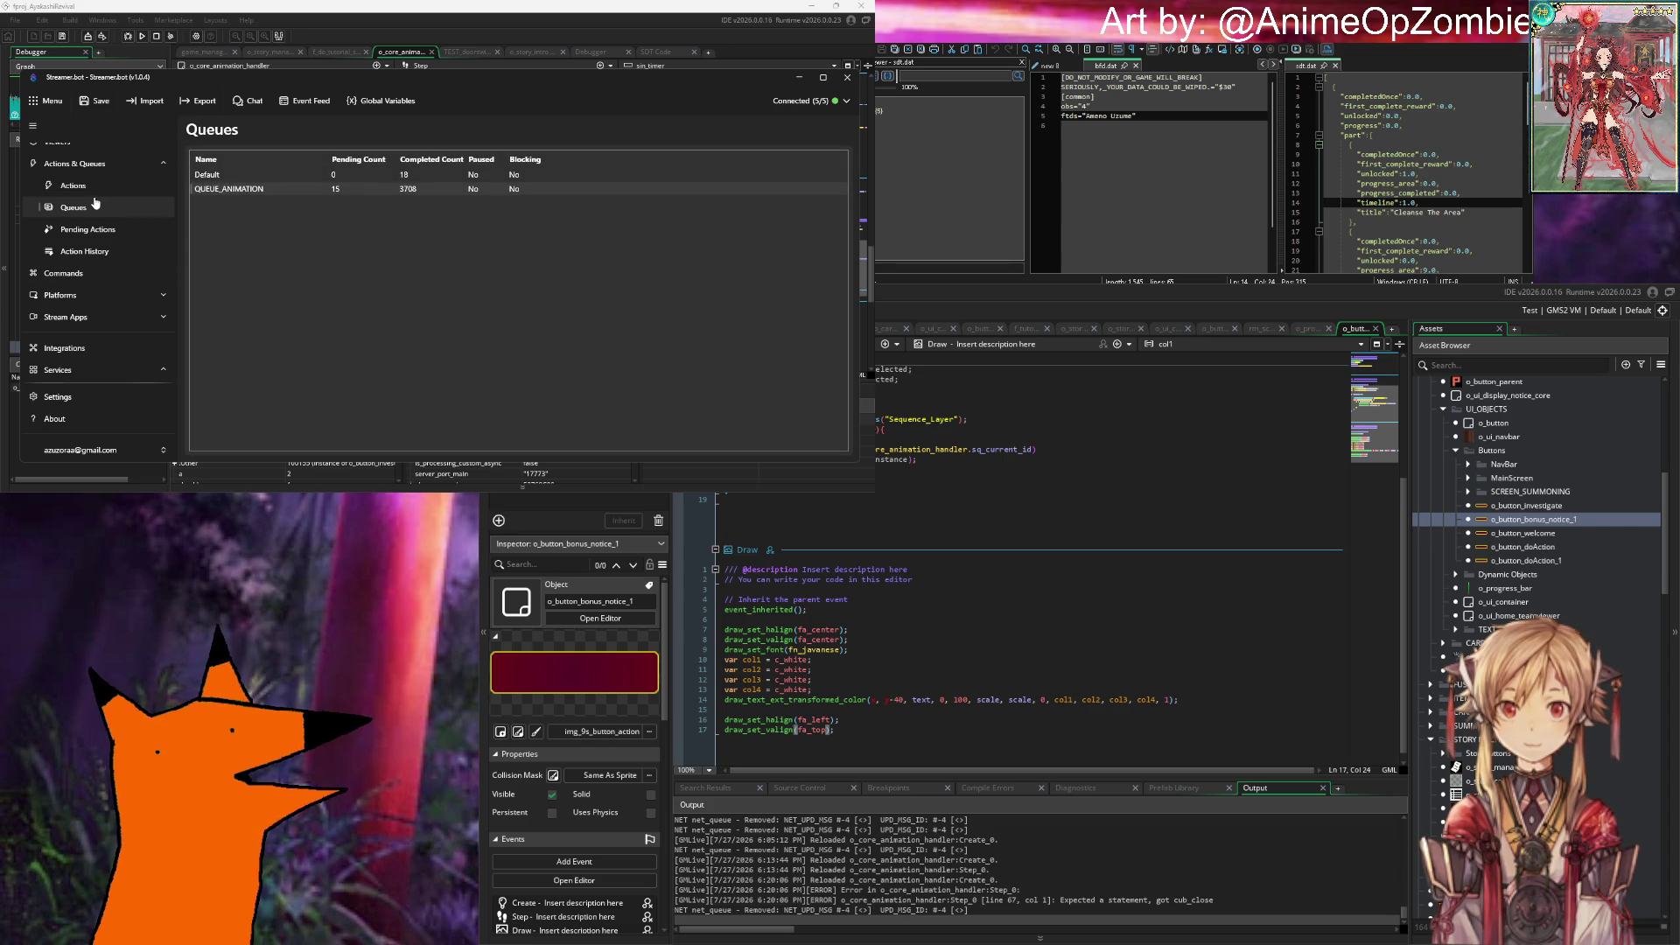
pyautogui.click(73, 186)
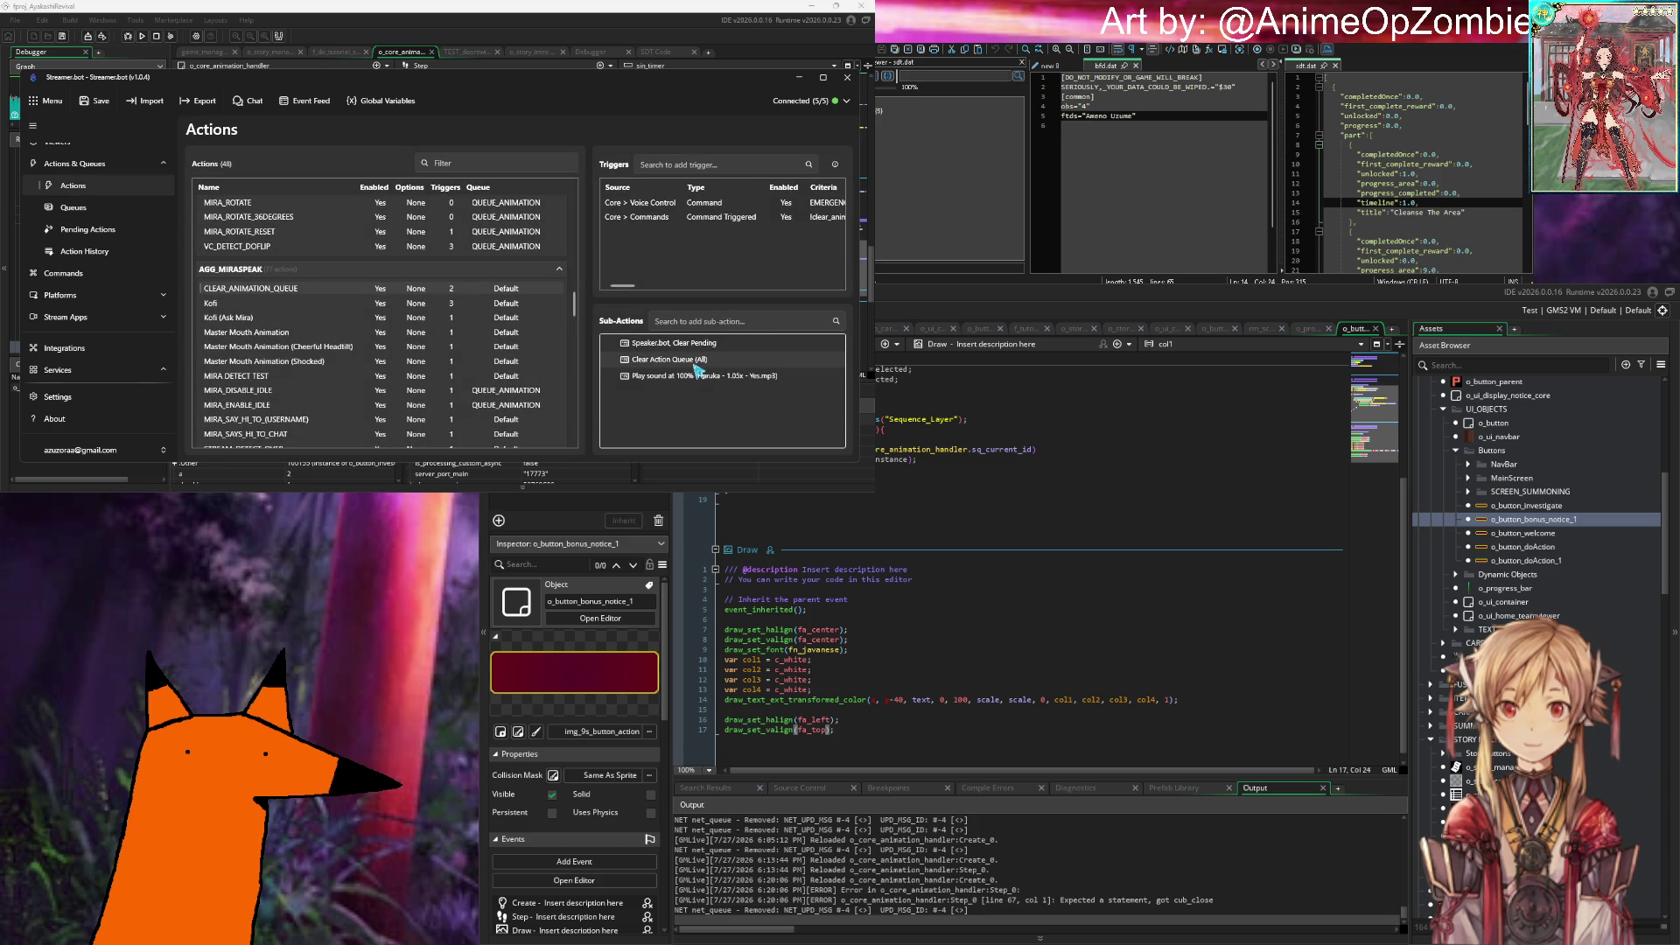
pyautogui.doubleClick(698, 368)
pyautogui.click(411, 254)
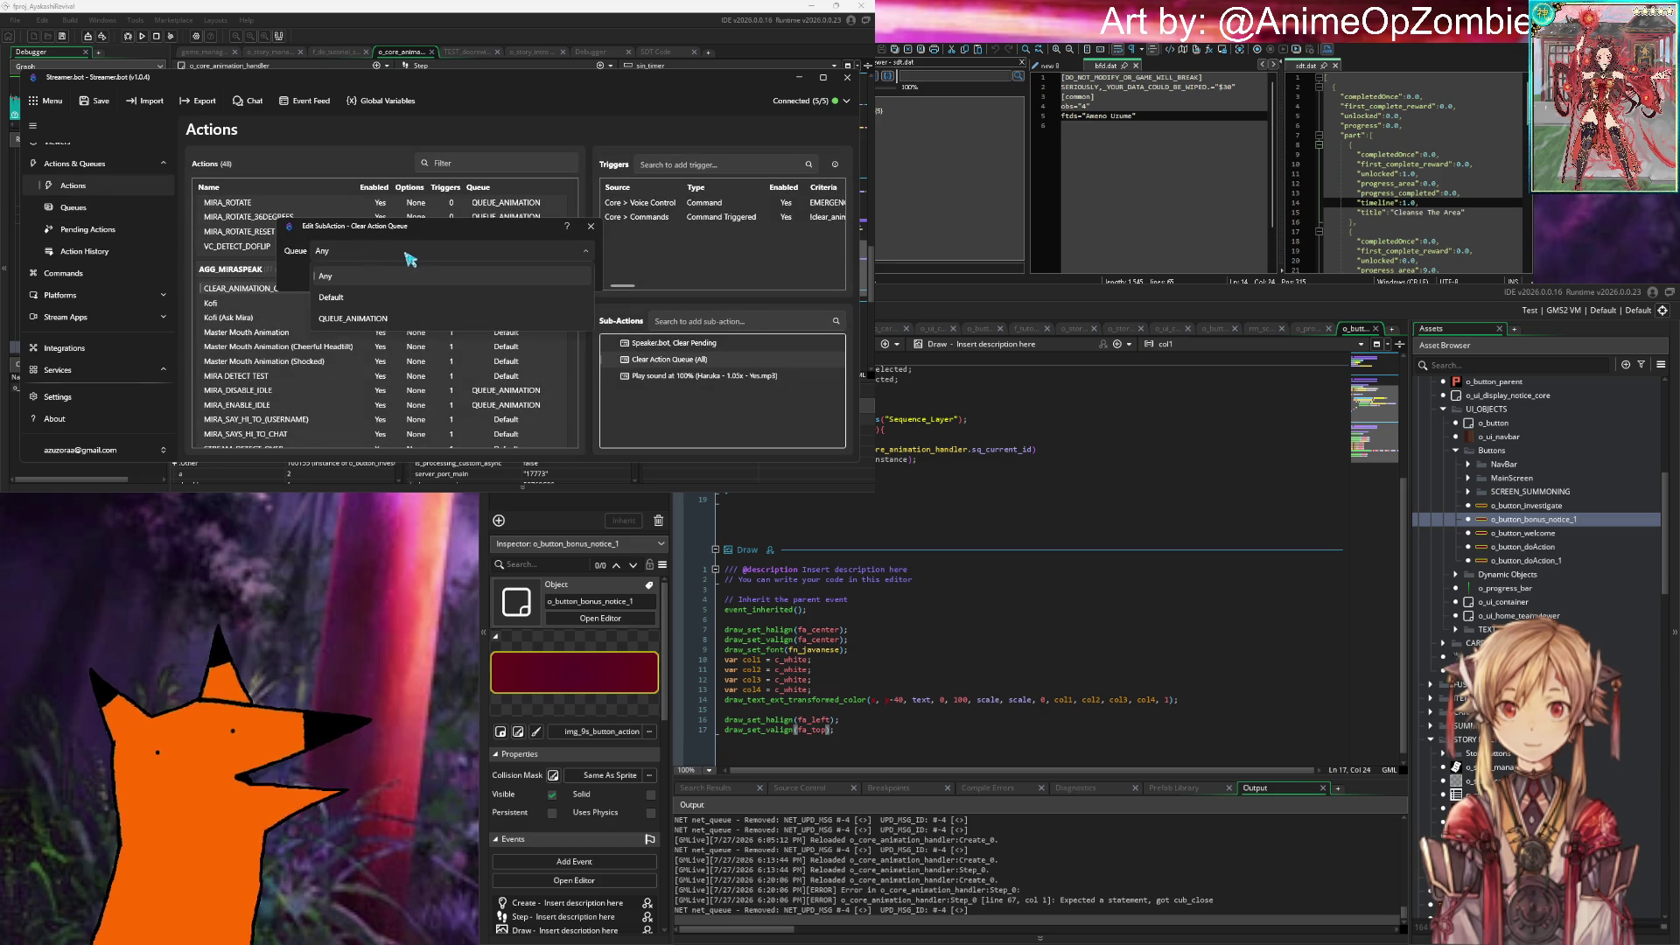
pyautogui.click(409, 259)
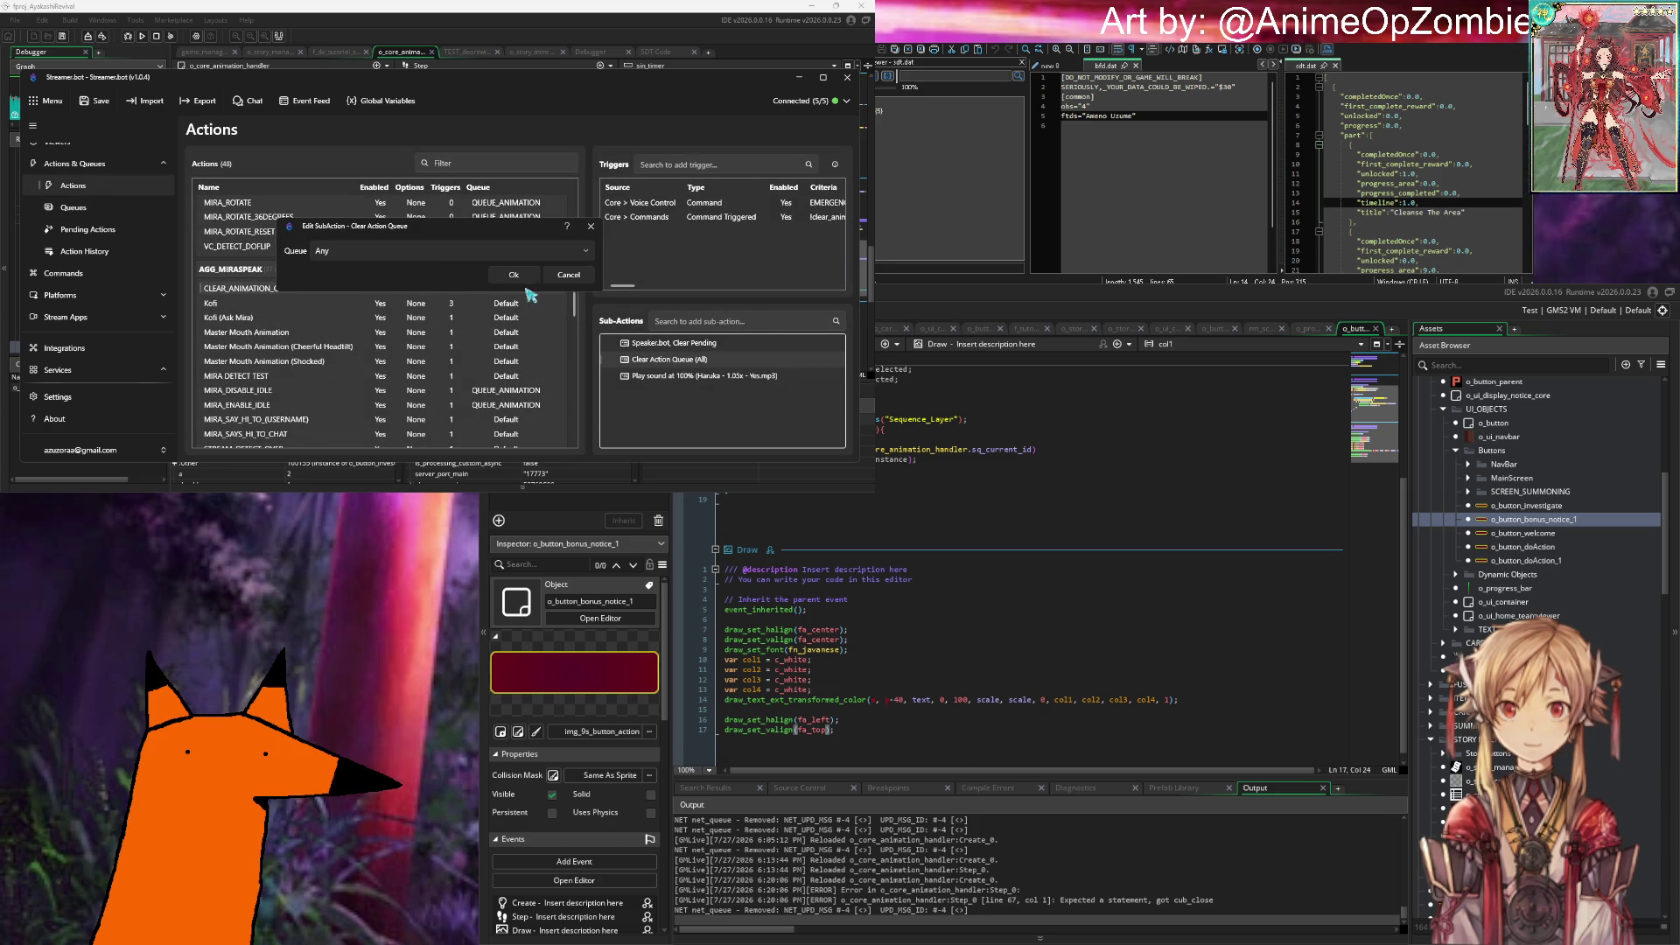
pyautogui.click(431, 253)
pyautogui.click(411, 301)
pyautogui.click(514, 274)
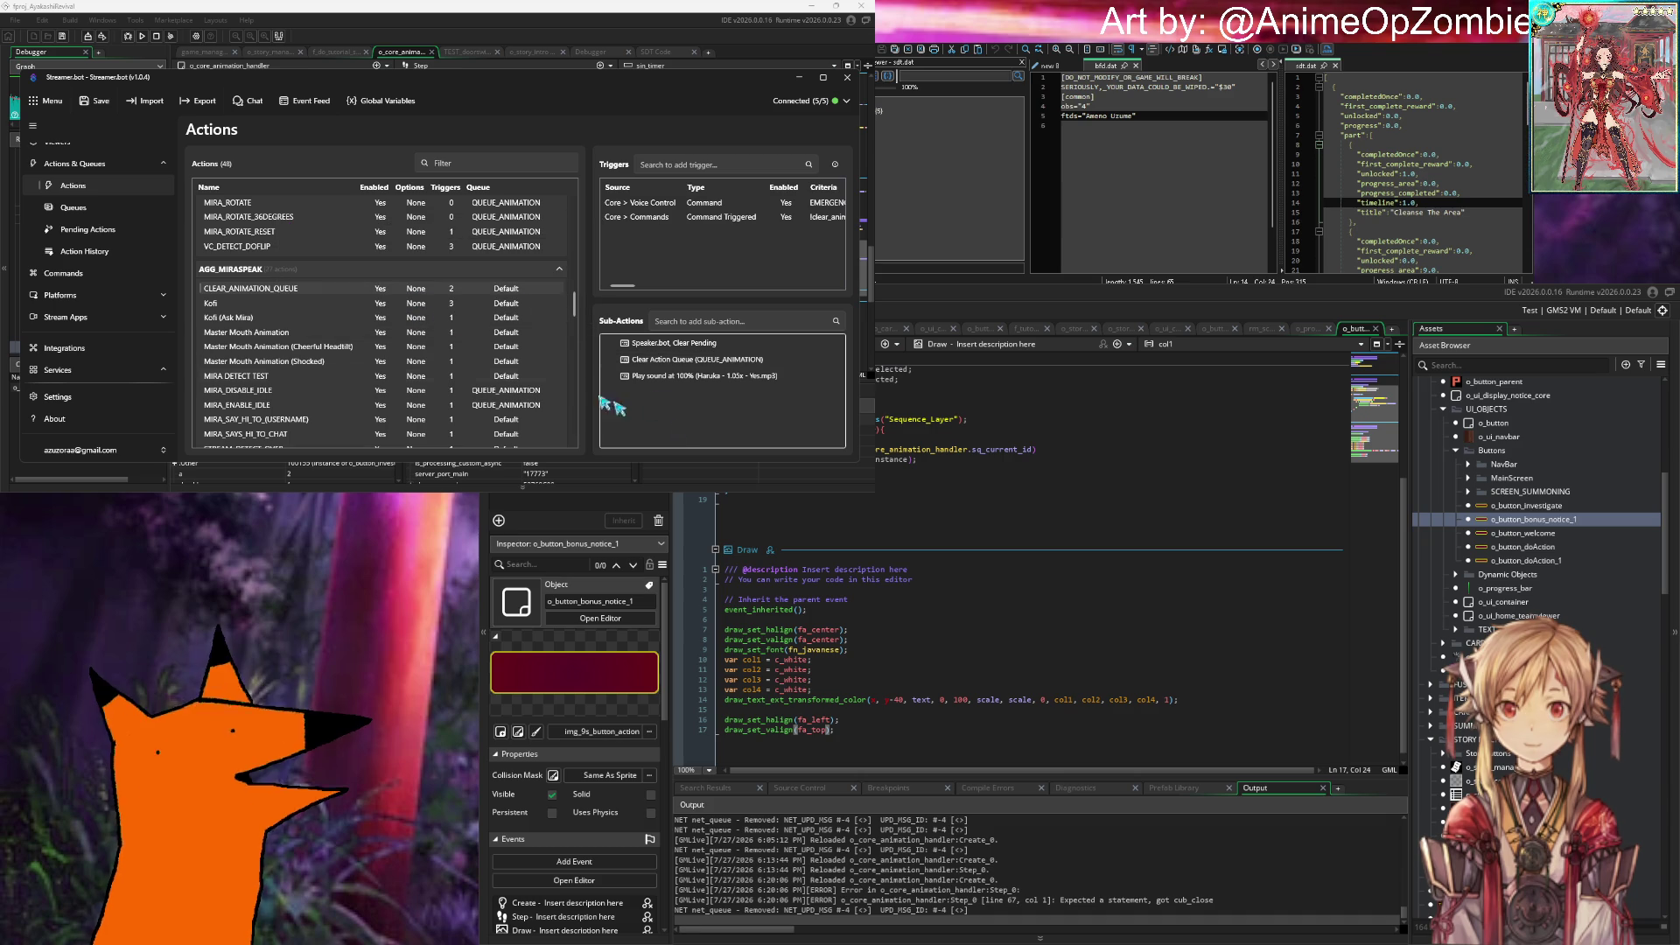
pyautogui.scroll(2, 376, 289)
pyautogui.click(272, 256)
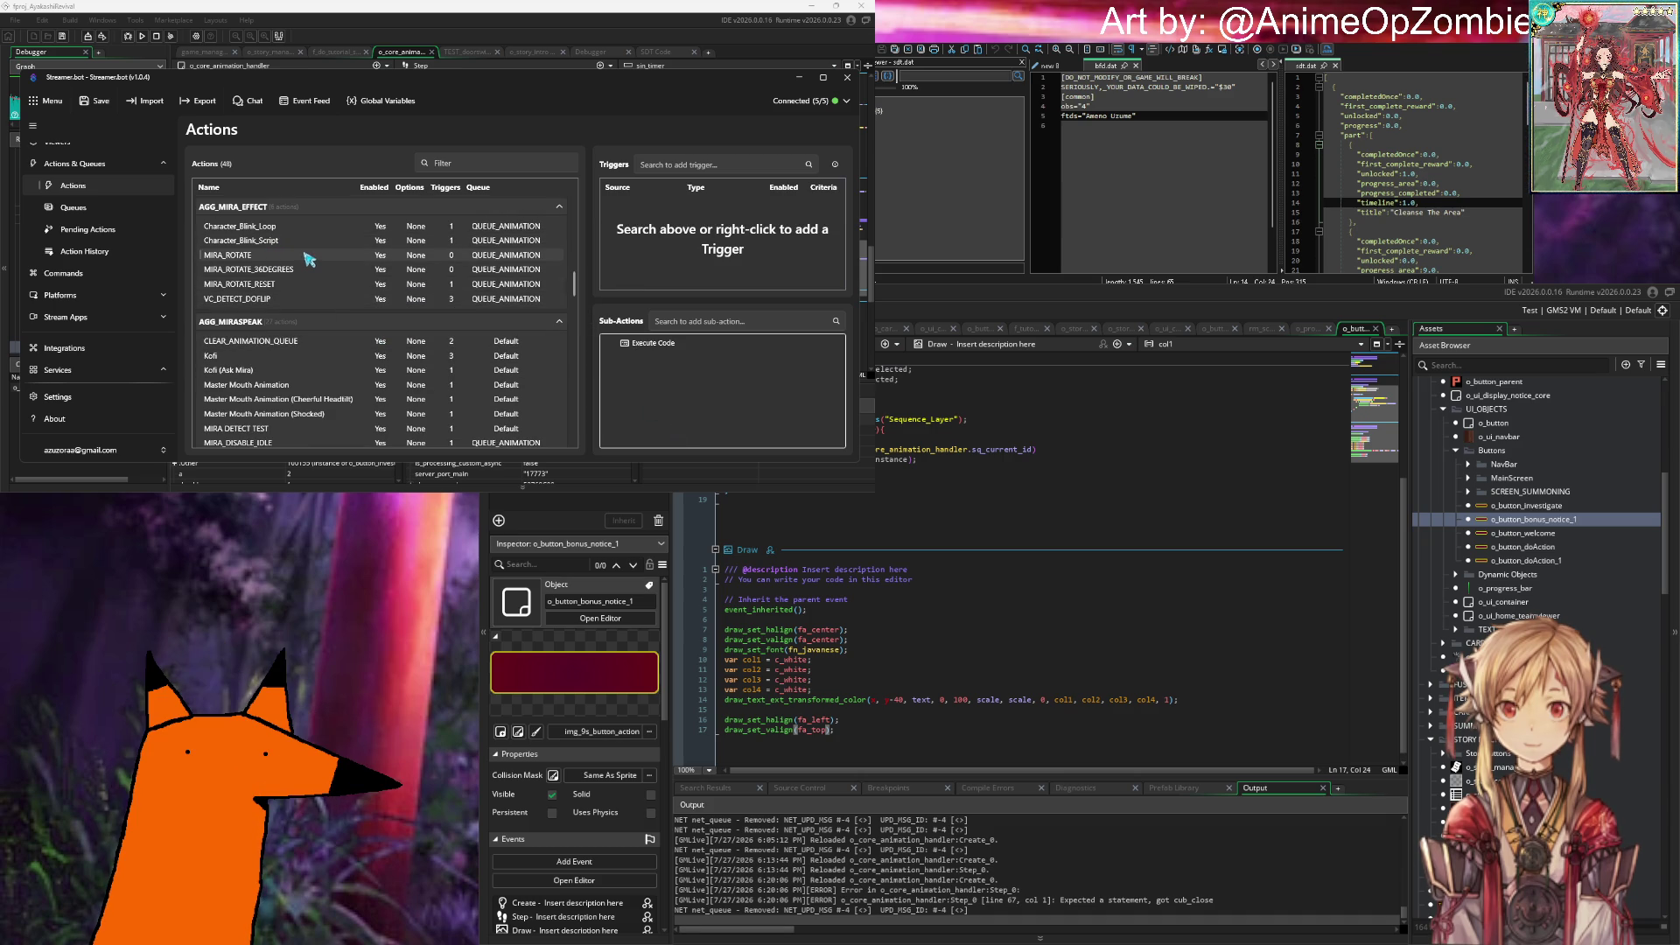
# Step: Inspect MIRA_ROTATE, MIRA_ROTATE_36DEGREES, MIRA_ROTATE_RESET and VC_DETECT_DOFLIP unchanged, then view Pending Actions
pyautogui.doubleClick(308, 259)
pyautogui.click(569, 322)
pyautogui.doubleClick(277, 269)
pyautogui.click(556, 325)
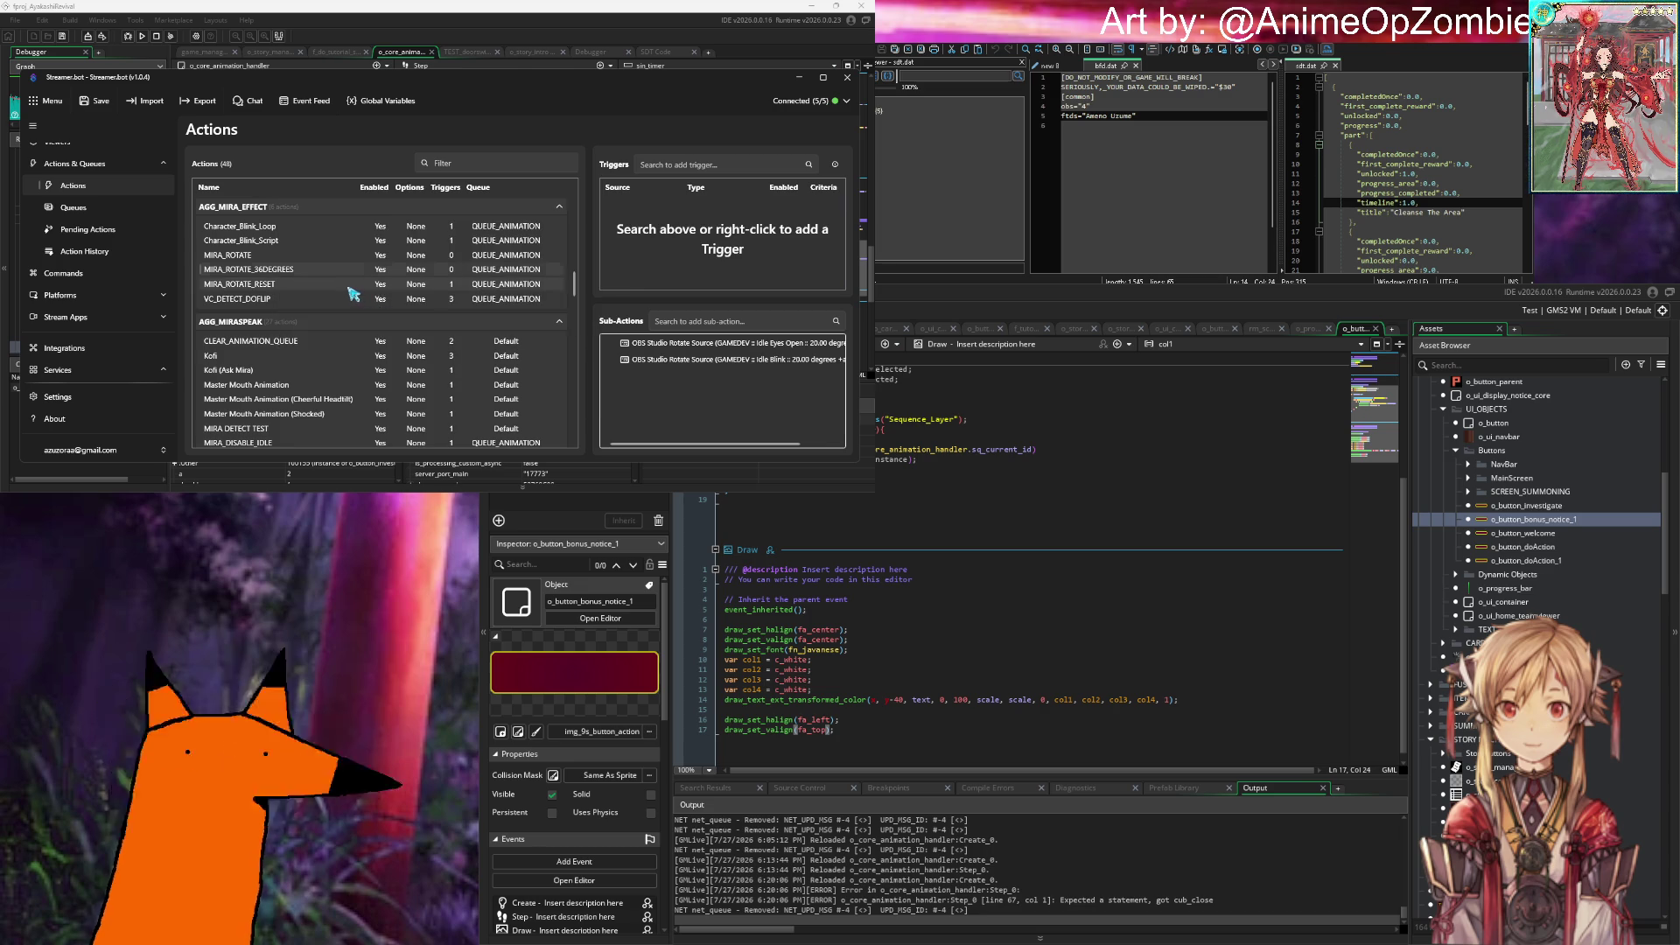
pyautogui.doubleClick(349, 285)
pyautogui.click(567, 320)
pyautogui.doubleClick(347, 299)
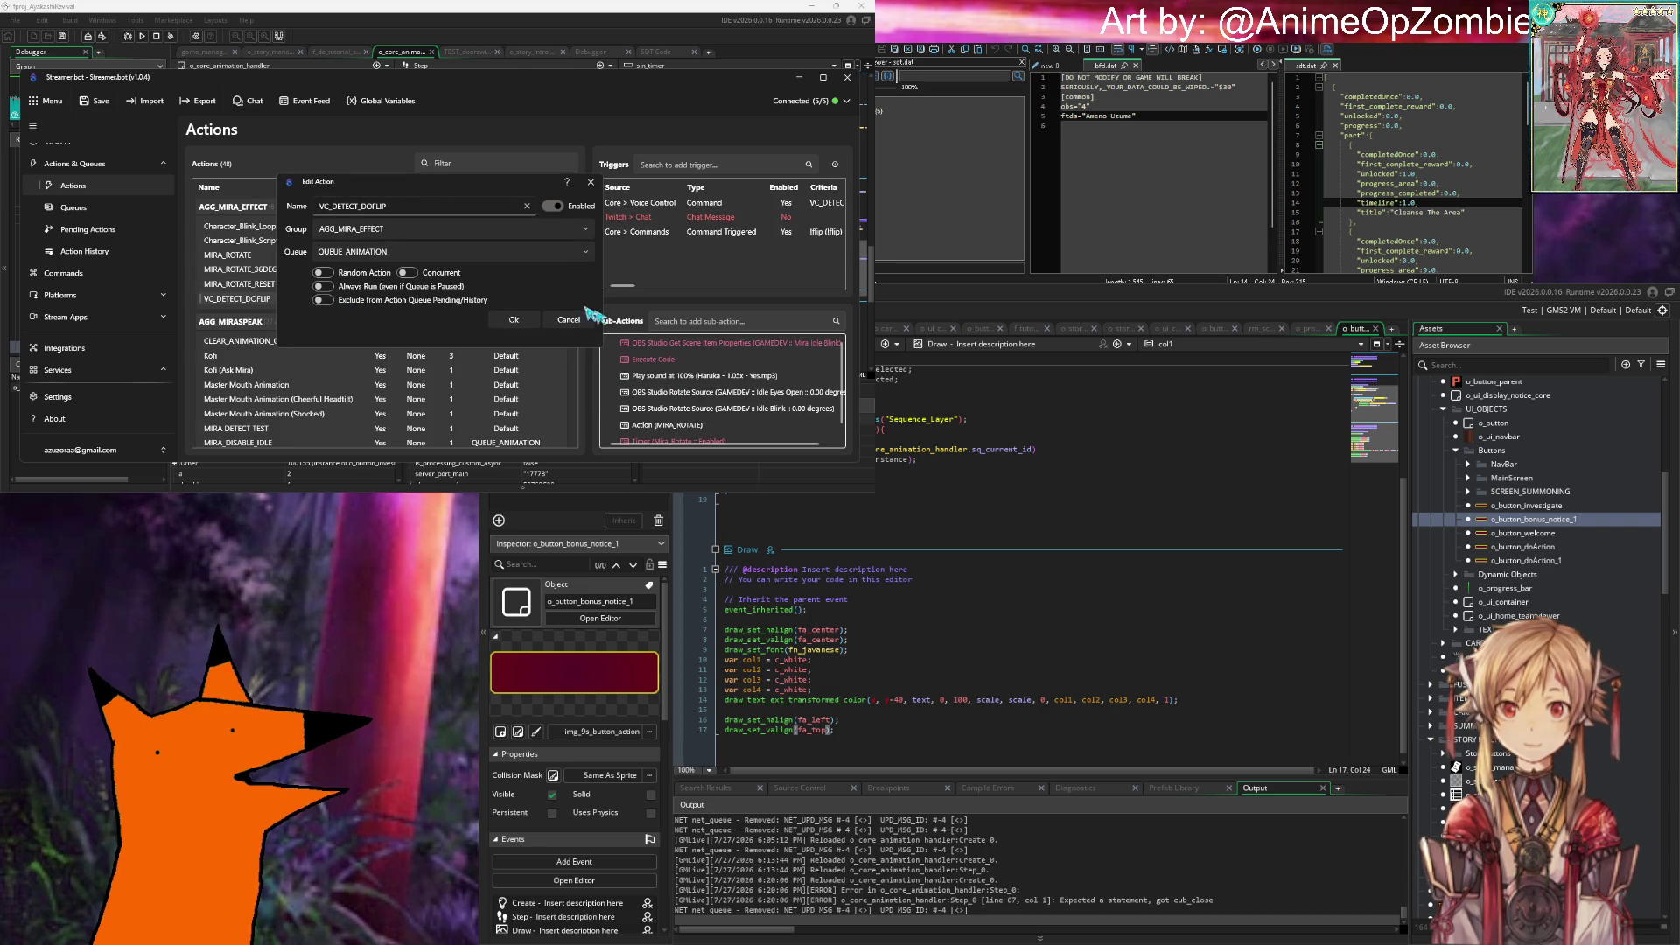
pyautogui.click(569, 320)
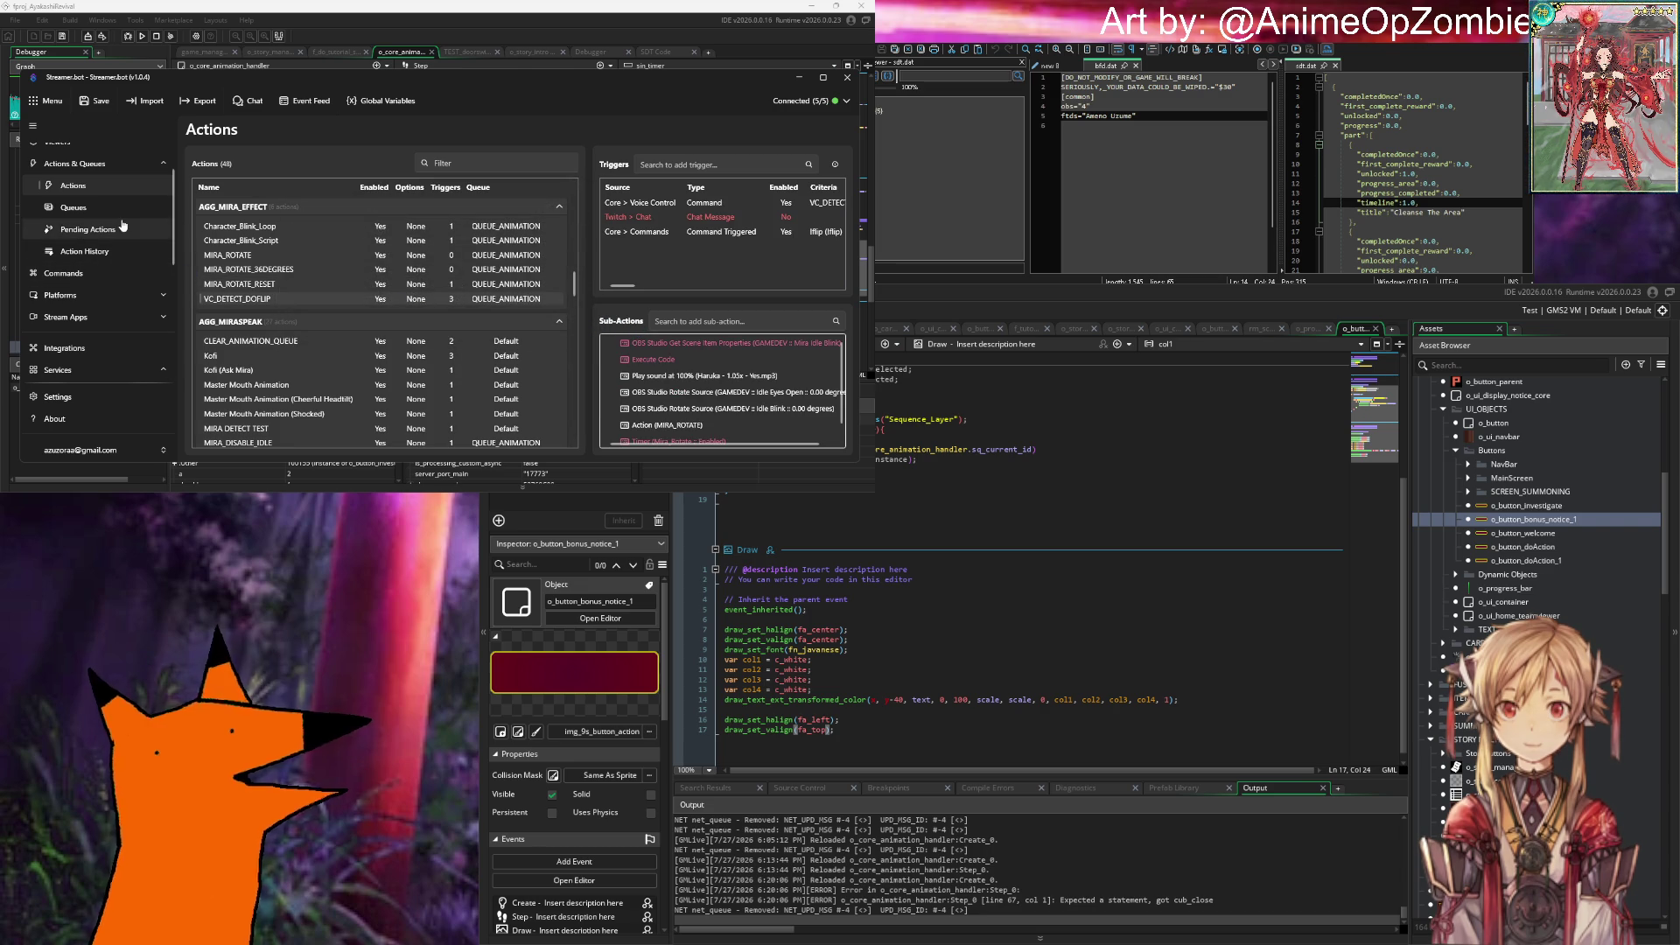
pyautogui.click(97, 228)
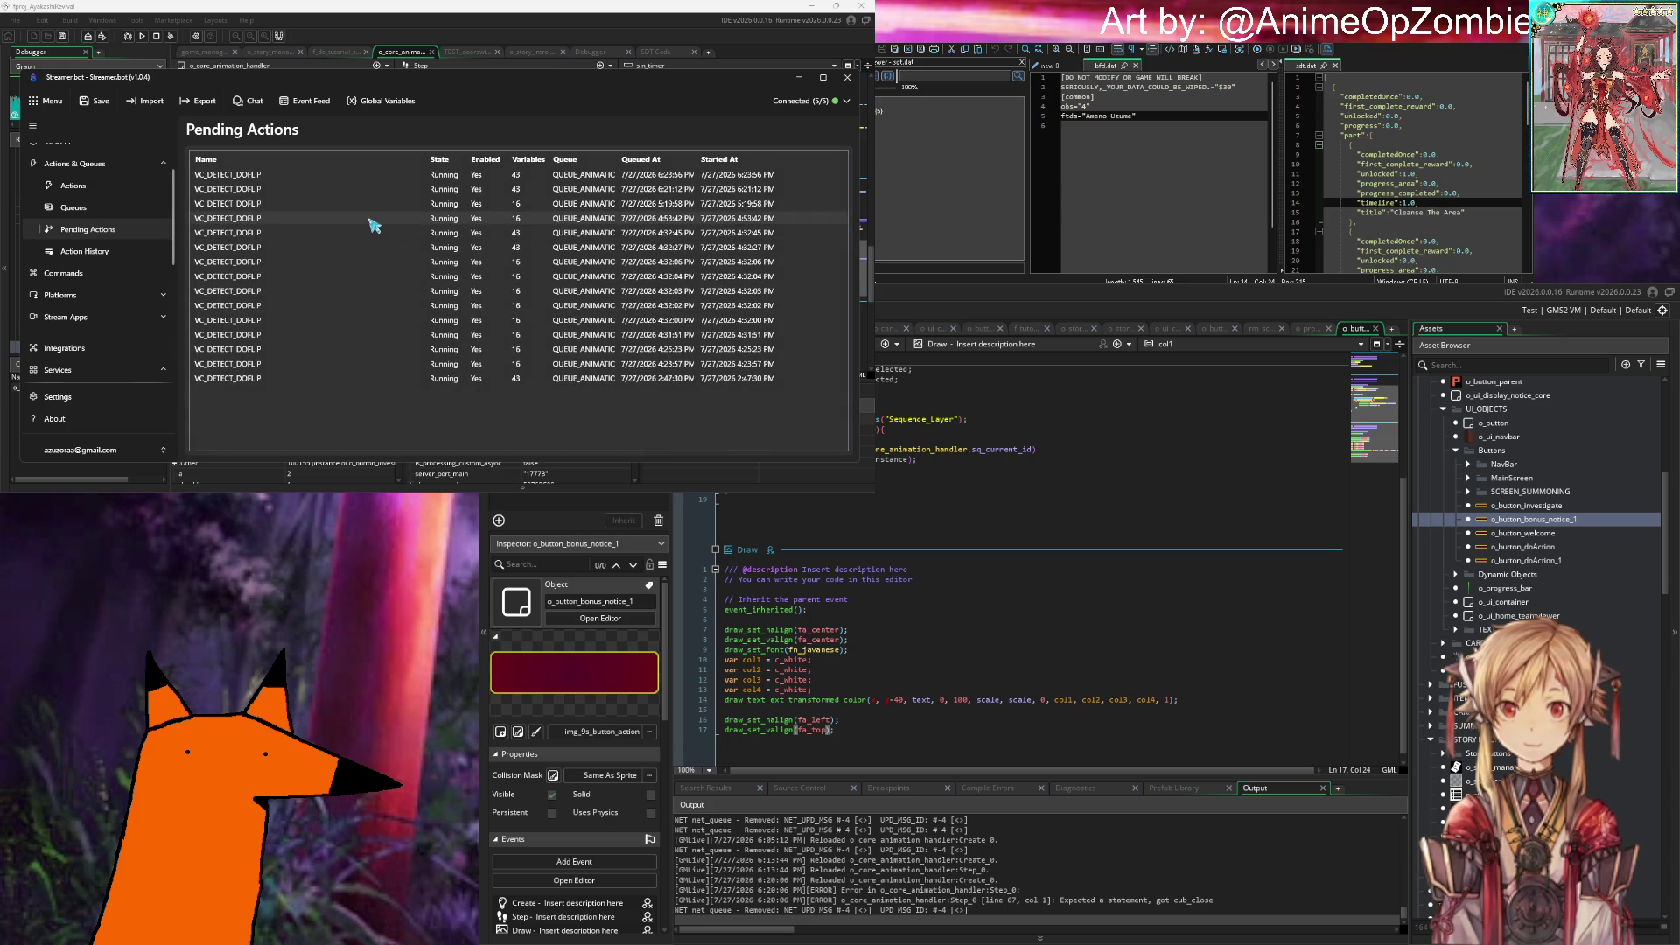
# Step: Check a pending VC_DETECT_DOFLIP run and QUEUE_ANIMATION's backlog of 15, then return to Actions
pyautogui.rightClick(327, 202)
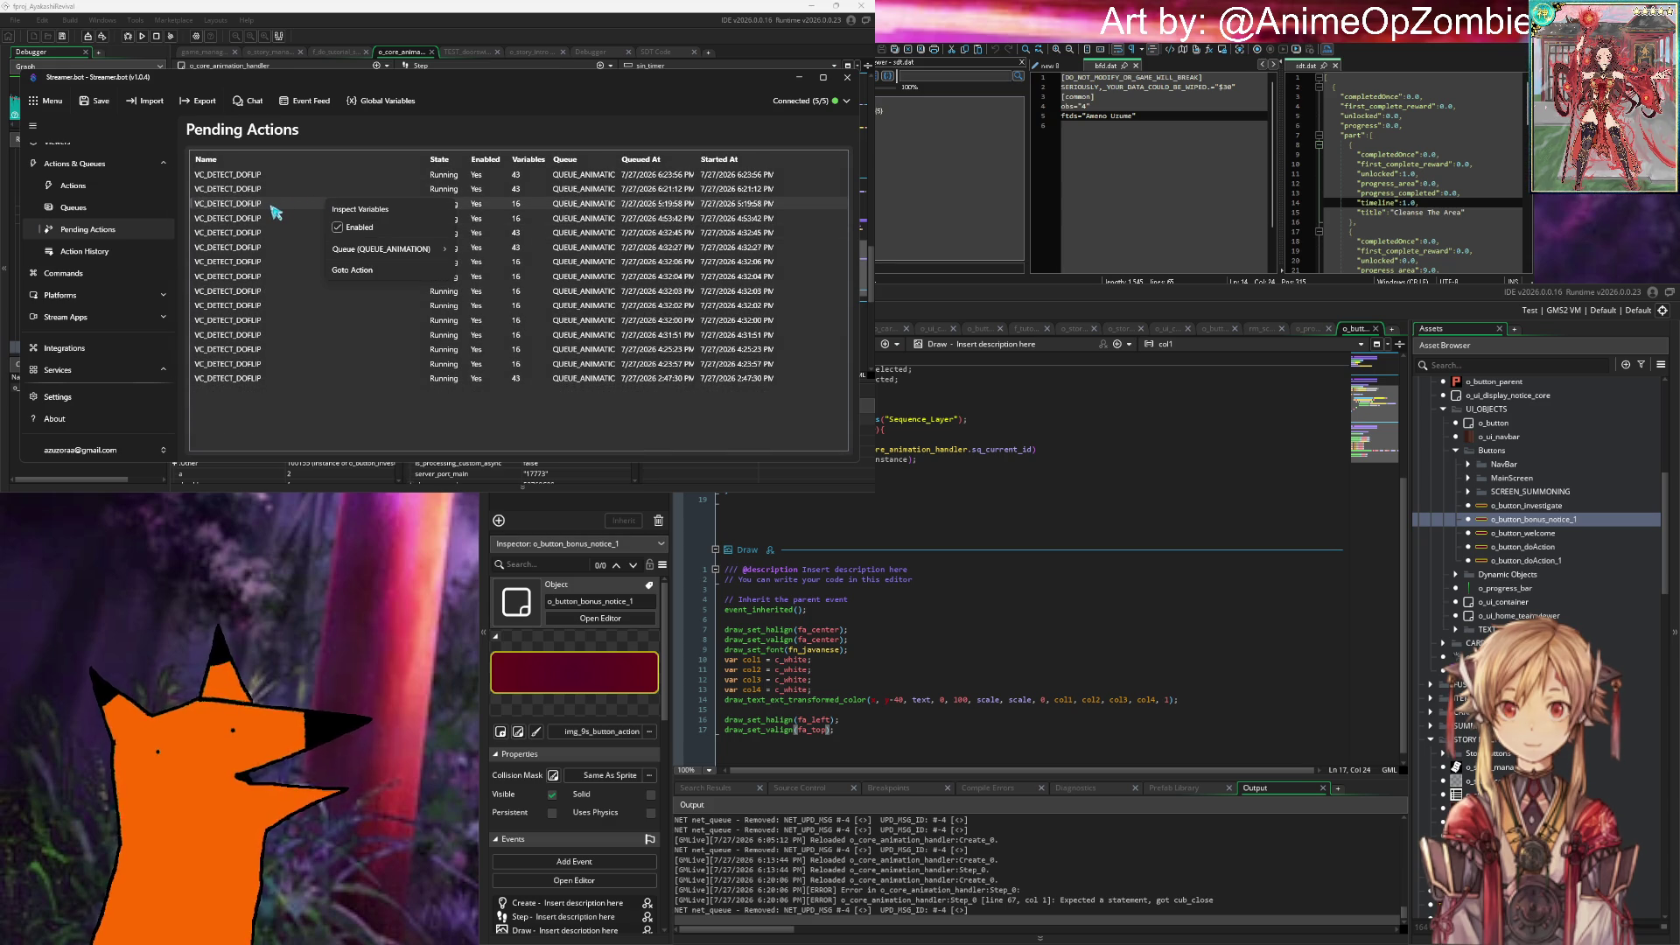
pyautogui.click(306, 187)
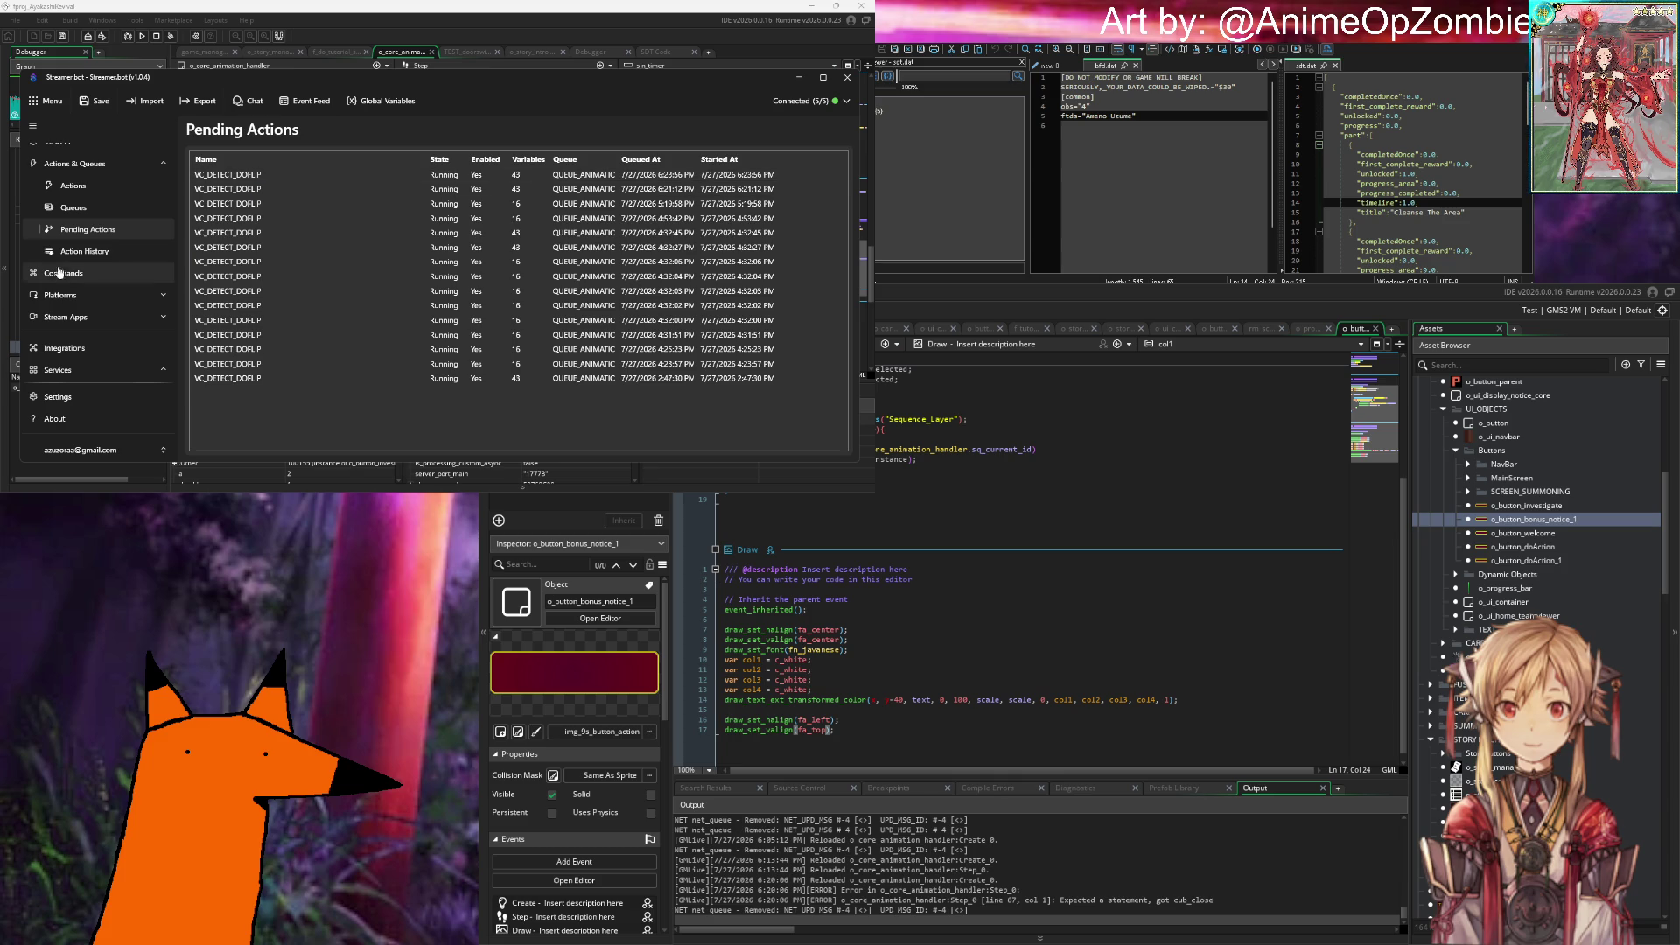
pyautogui.click(70, 208)
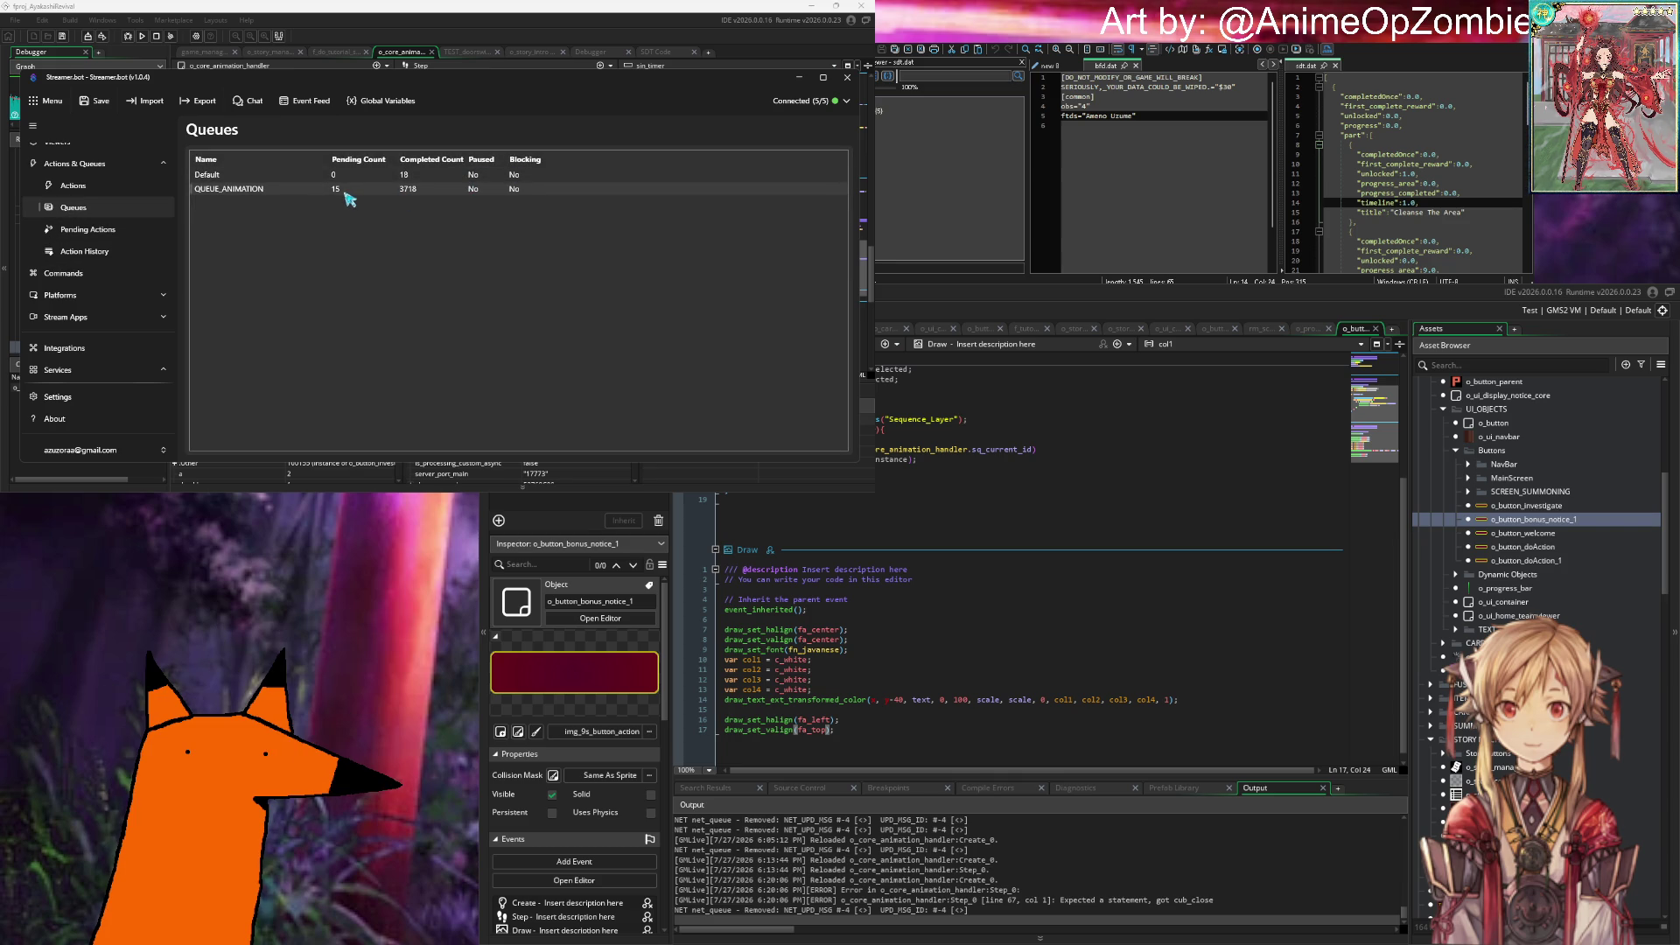
pyautogui.rightClick(344, 193)
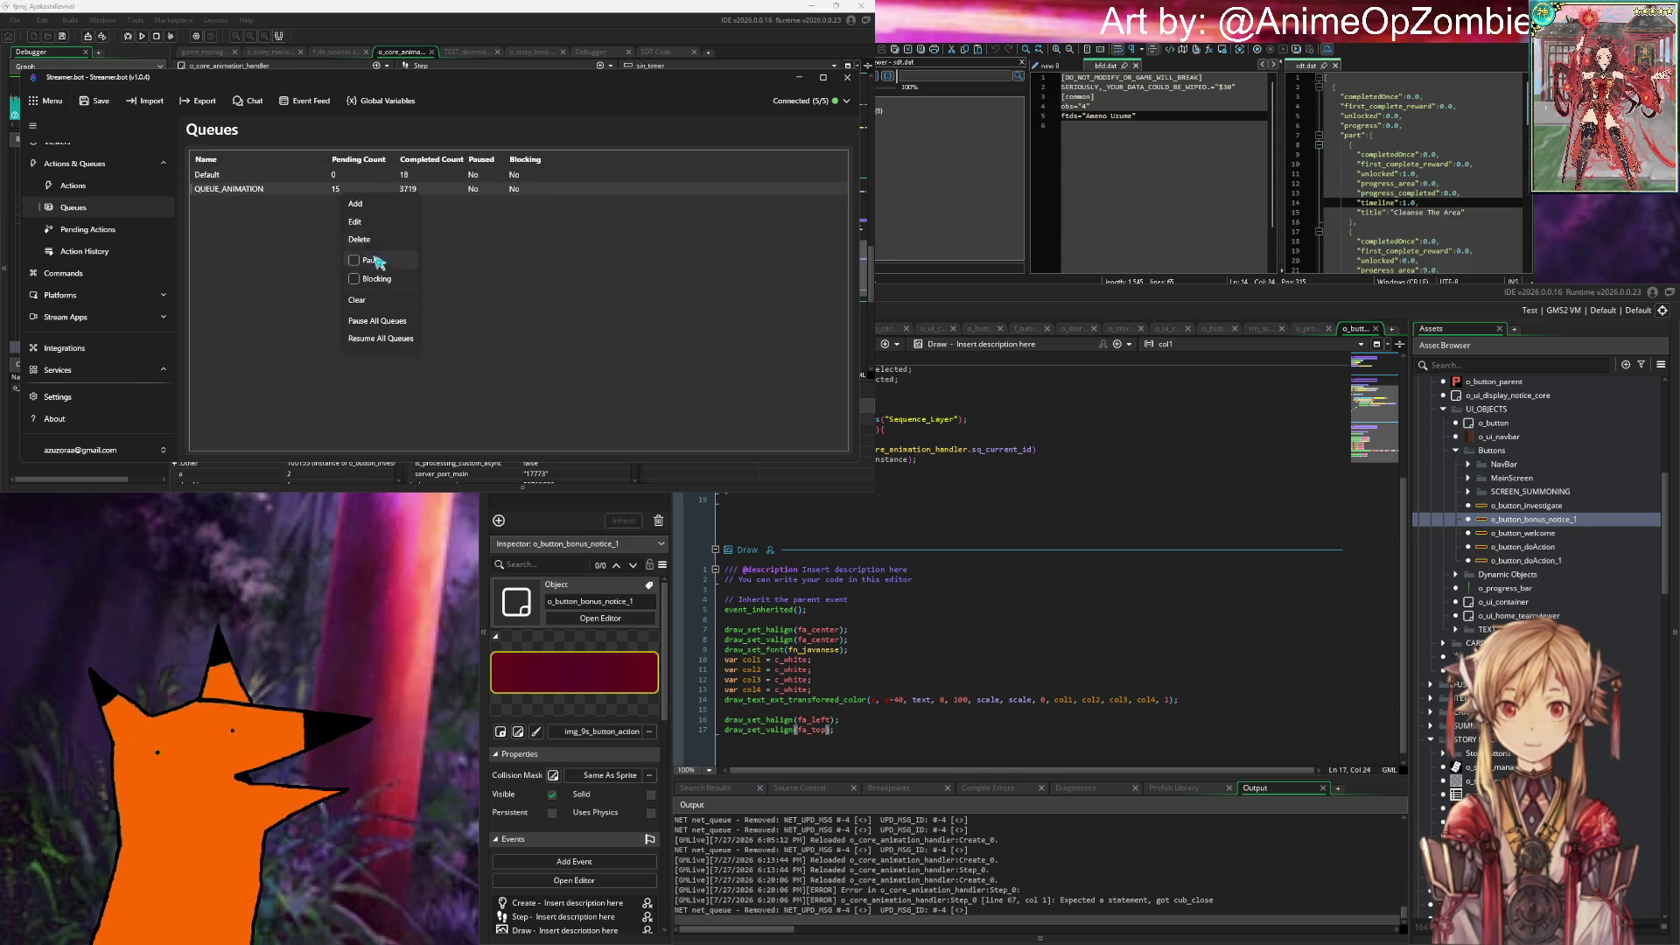
pyautogui.click(382, 302)
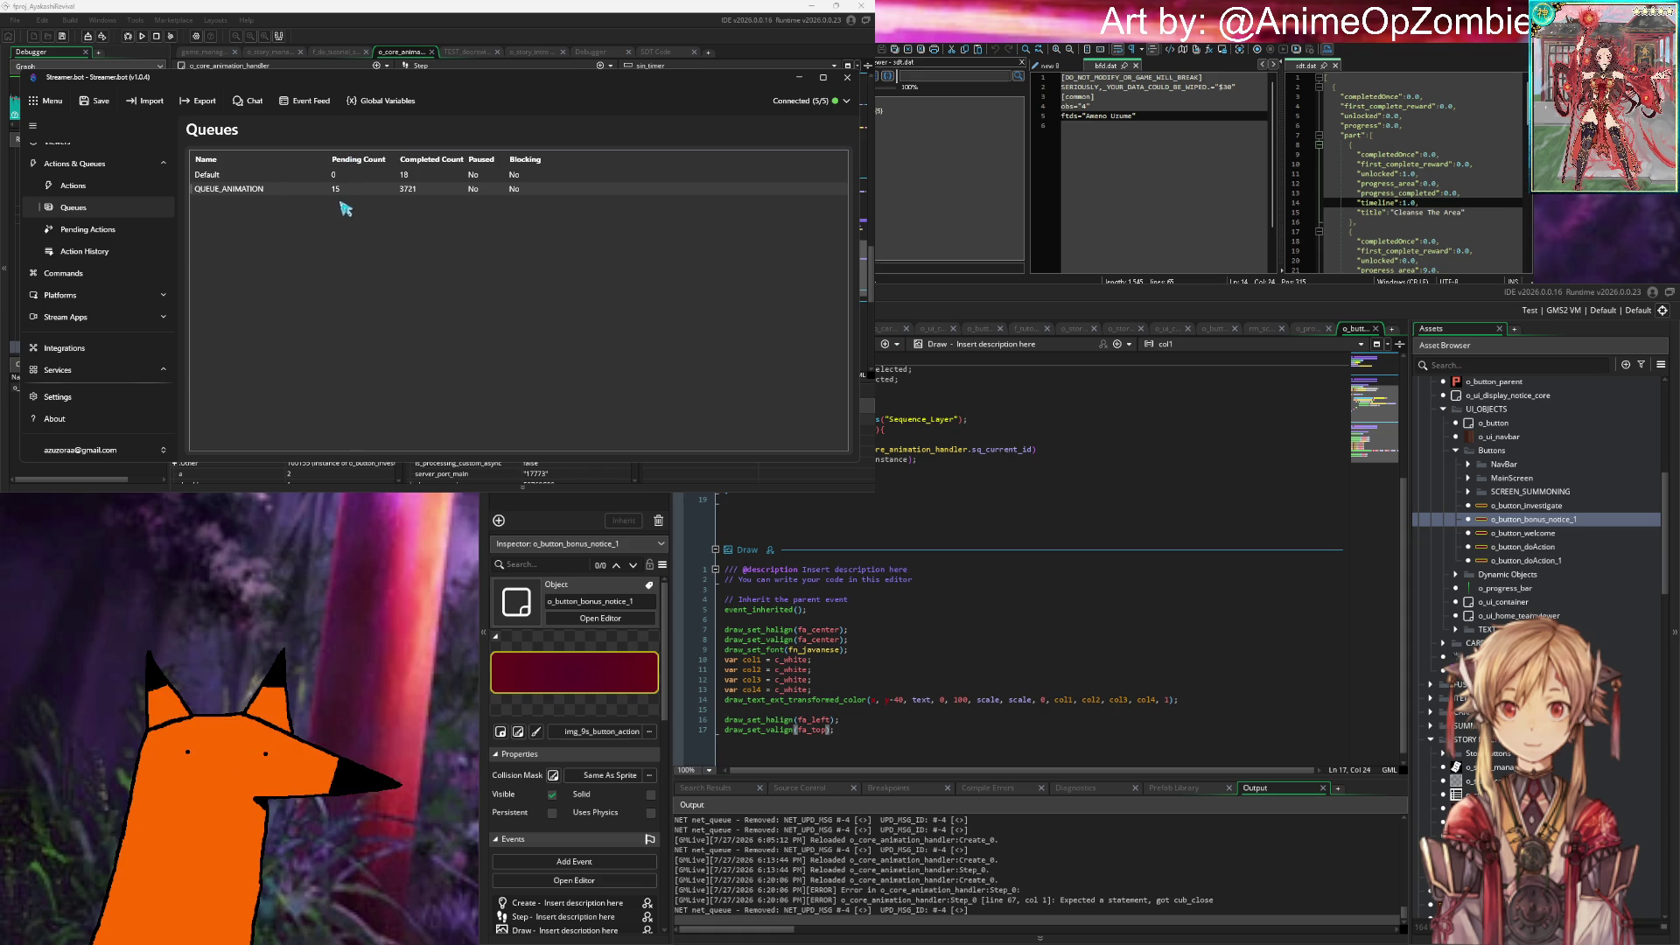
pyautogui.click(85, 230)
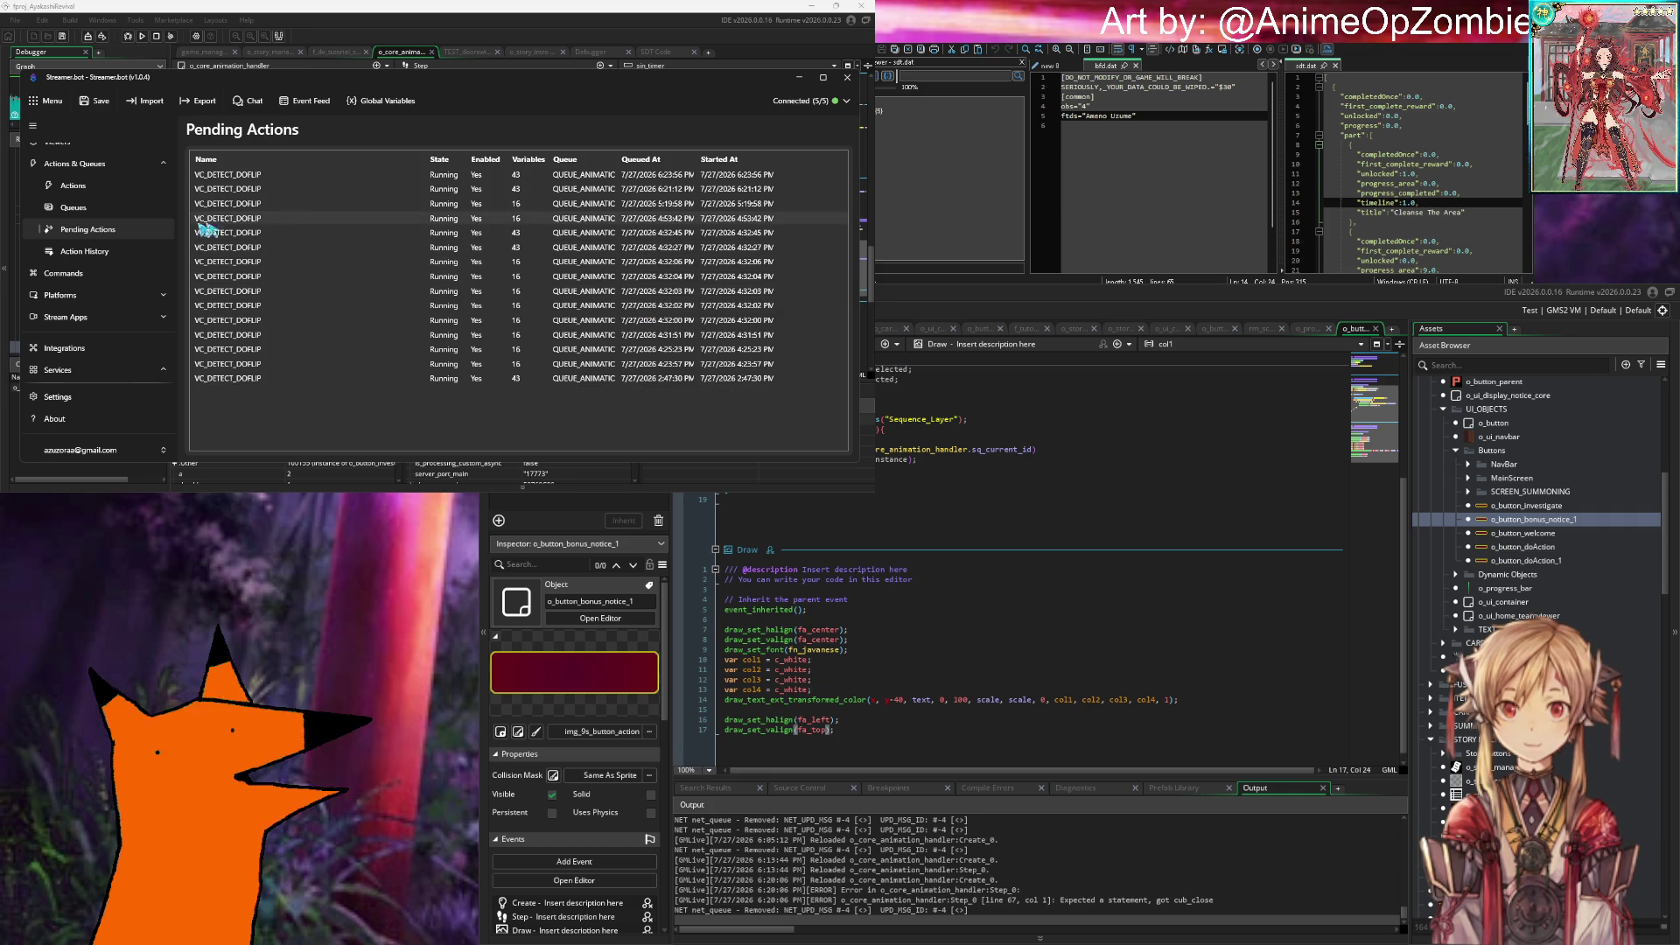
pyautogui.click(95, 185)
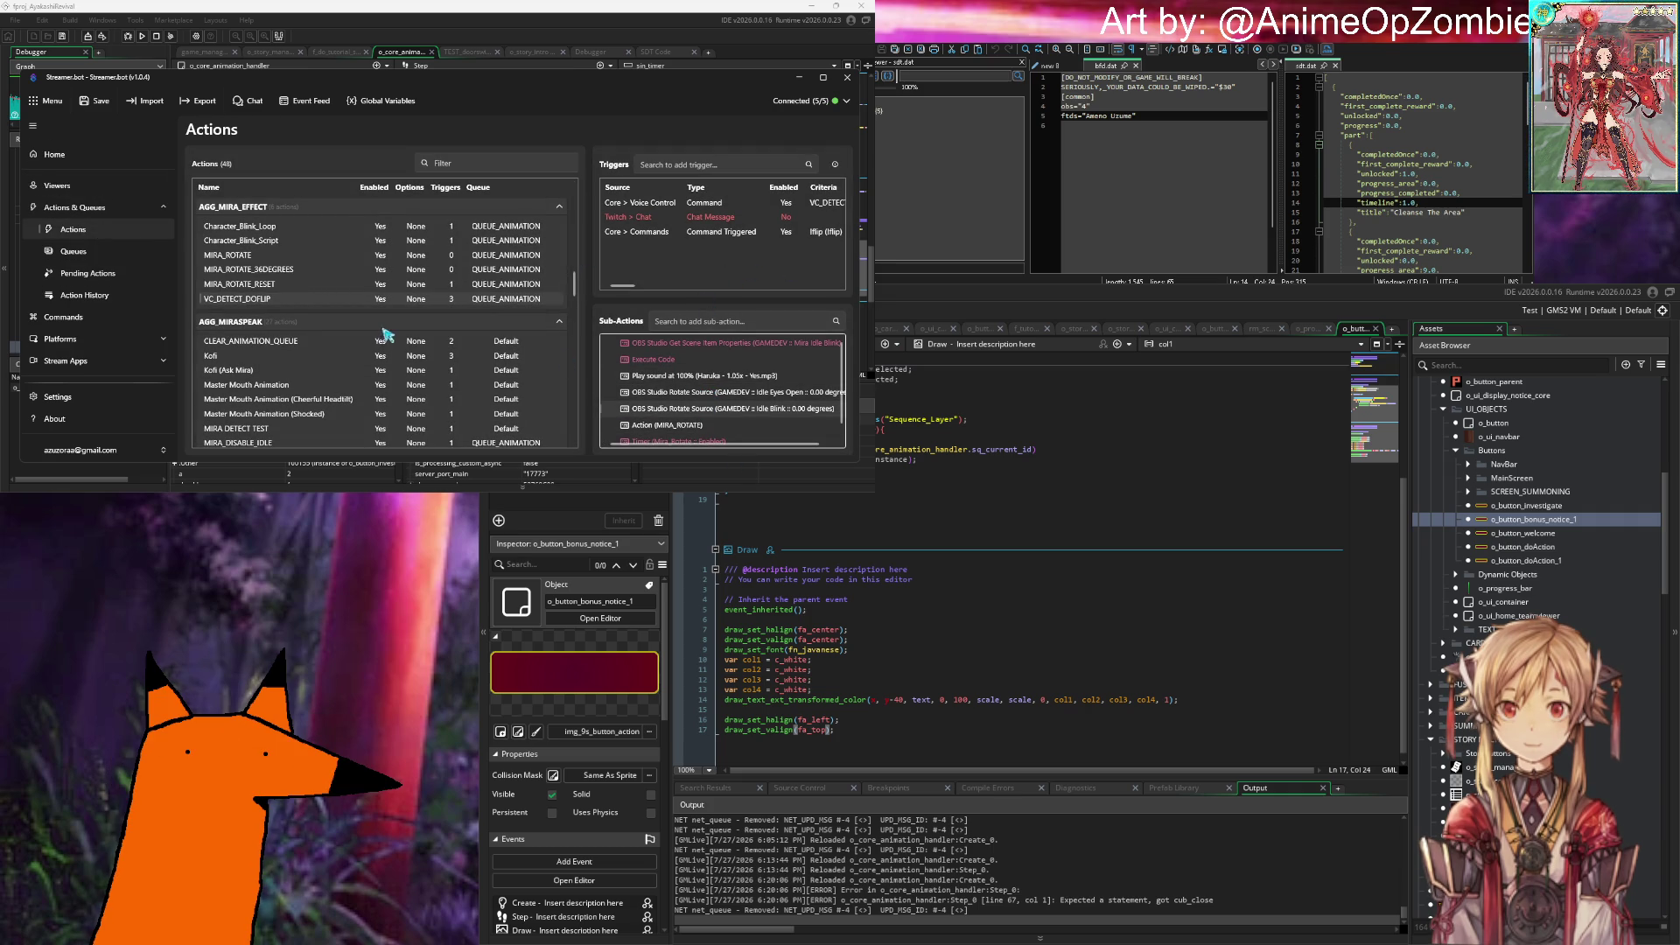
# Step: Scroll to the AGG_MIRASPEAK group and select the CLEAR_ANIMATION_QUEUE action
pyautogui.scroll(4, 272, 279)
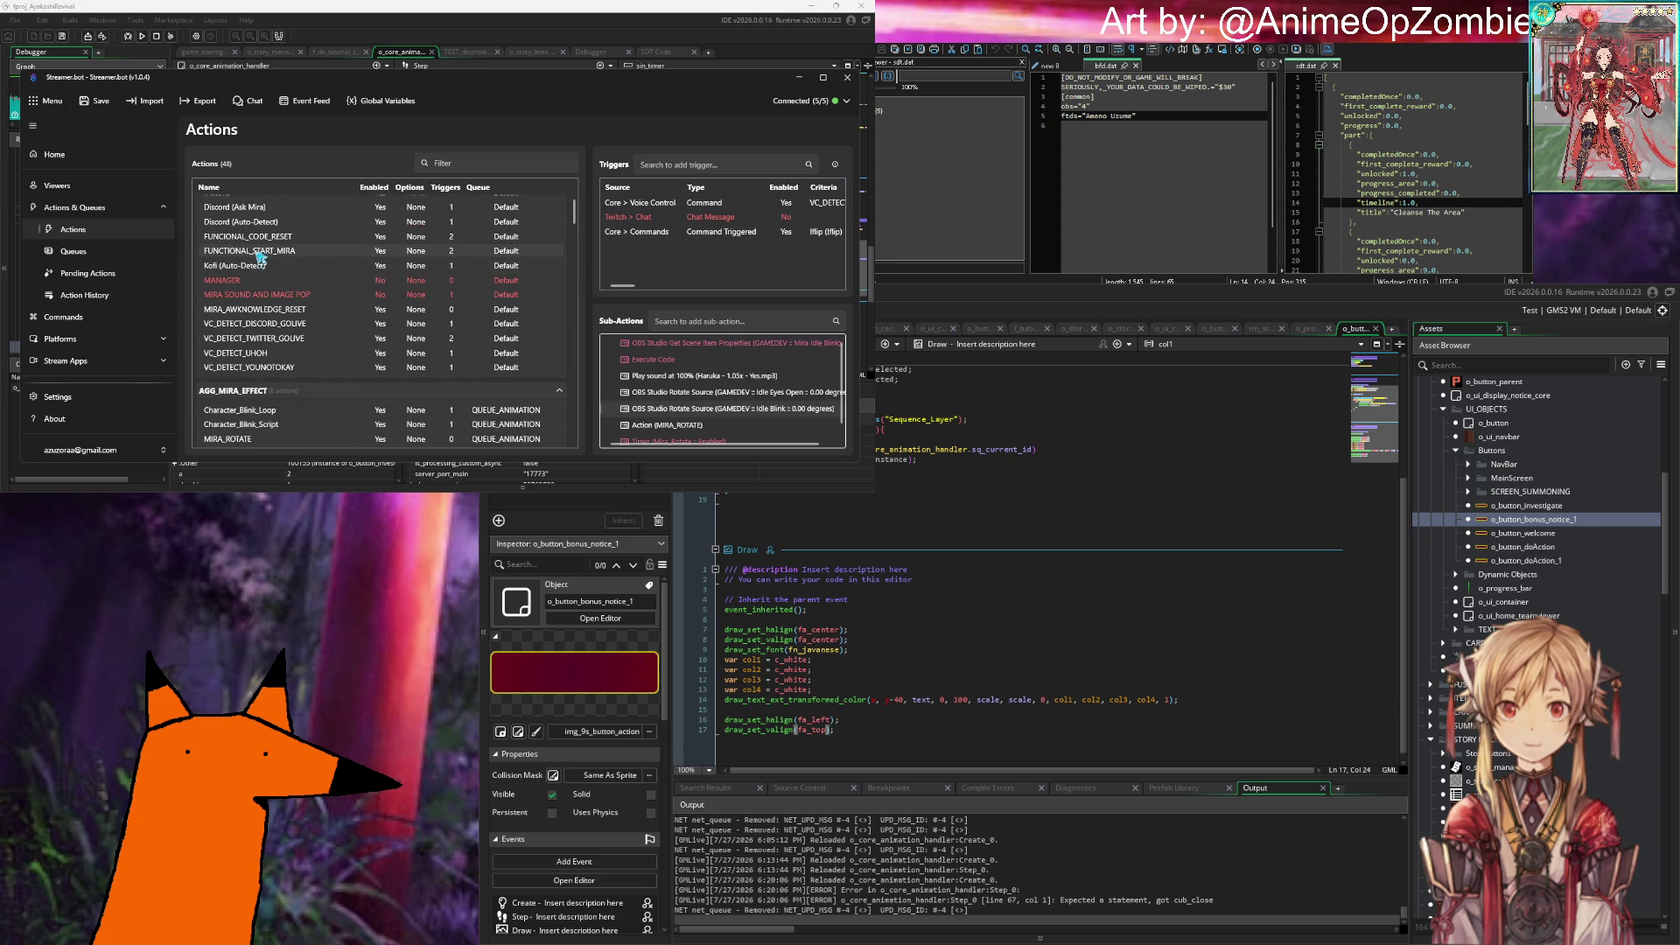
pyautogui.scroll(1, 259, 264)
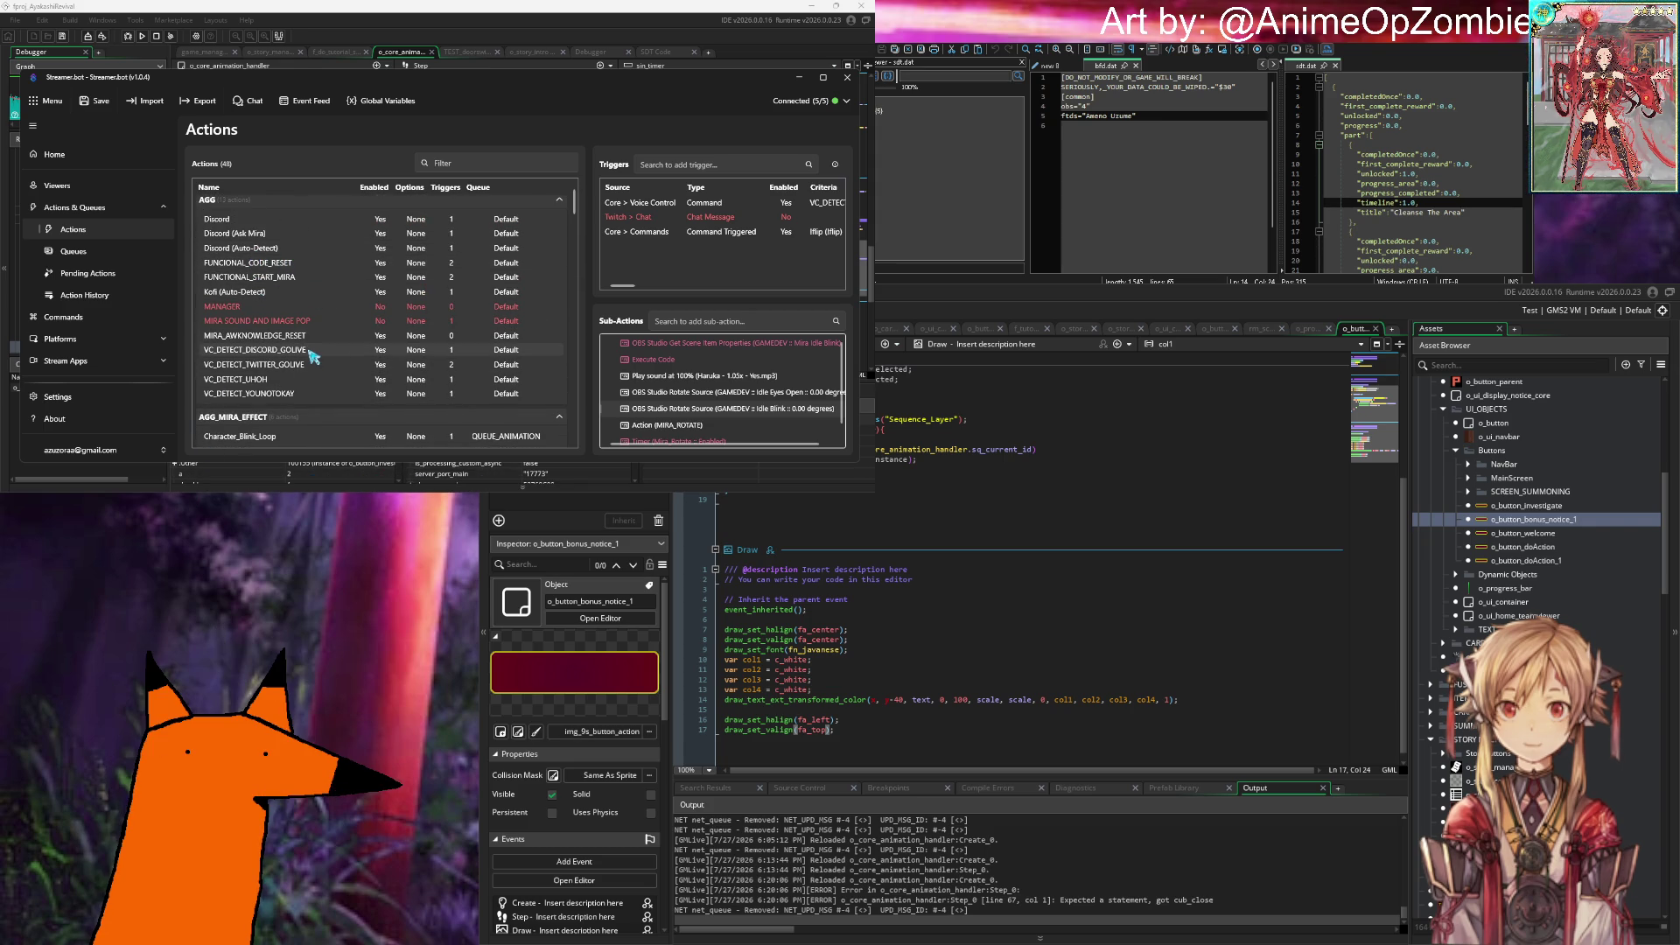
pyautogui.scroll(1, 278, 351)
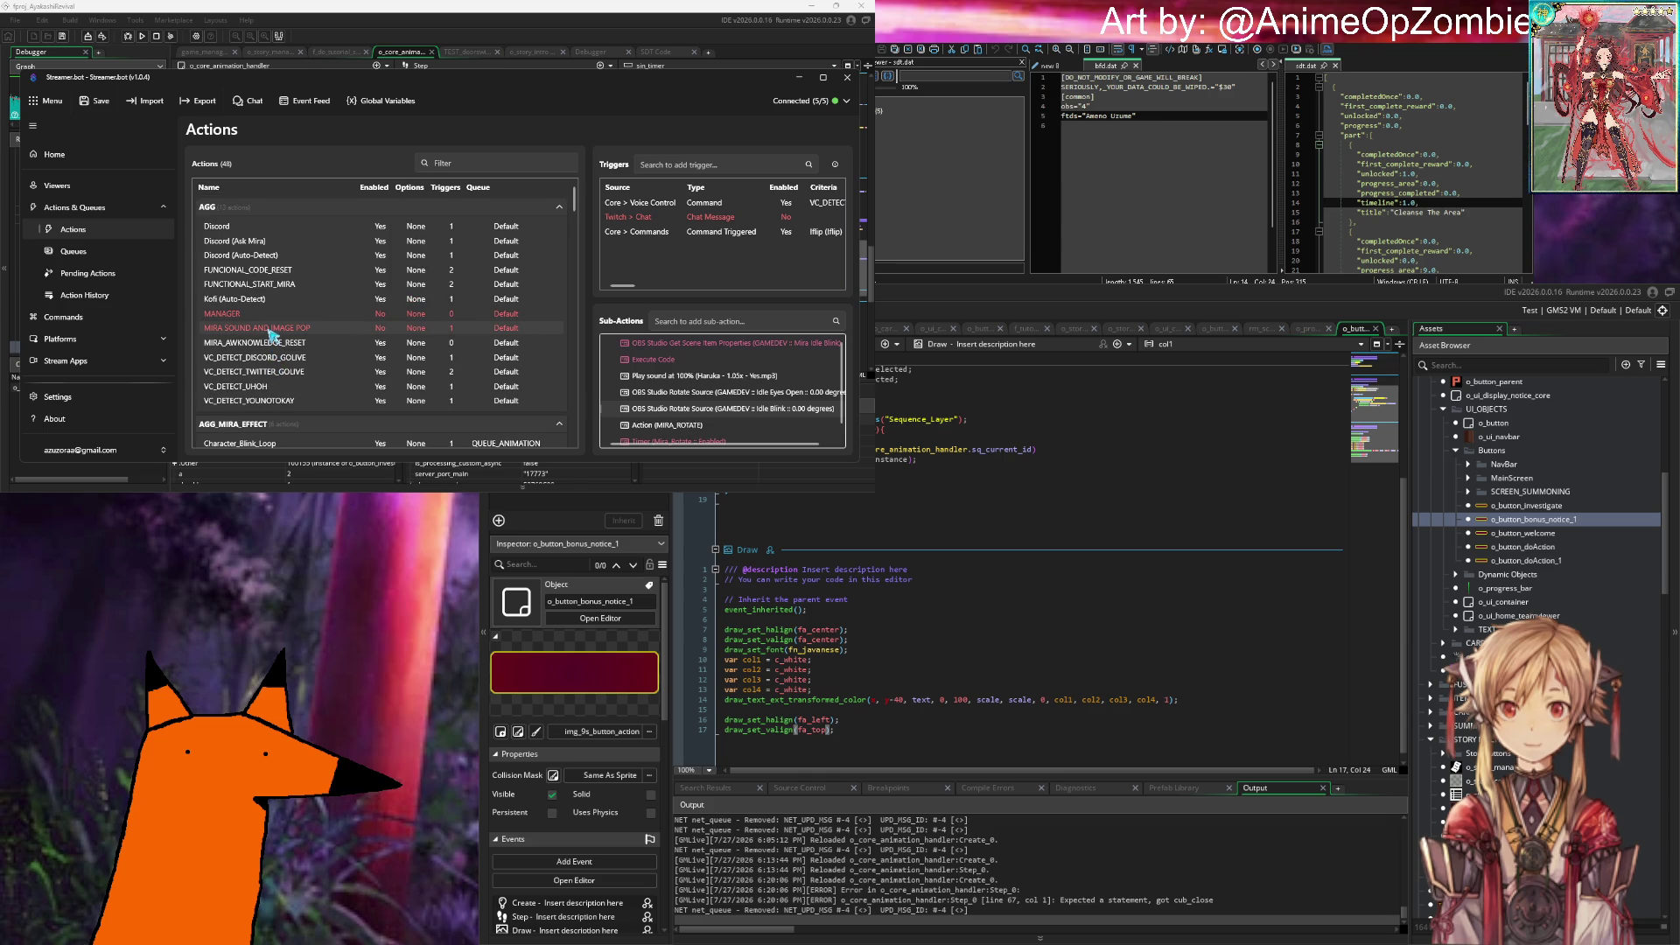
pyautogui.scroll(-3, 267, 331)
pyautogui.scroll(-3, 253, 329)
pyautogui.scroll(6, 294, 316)
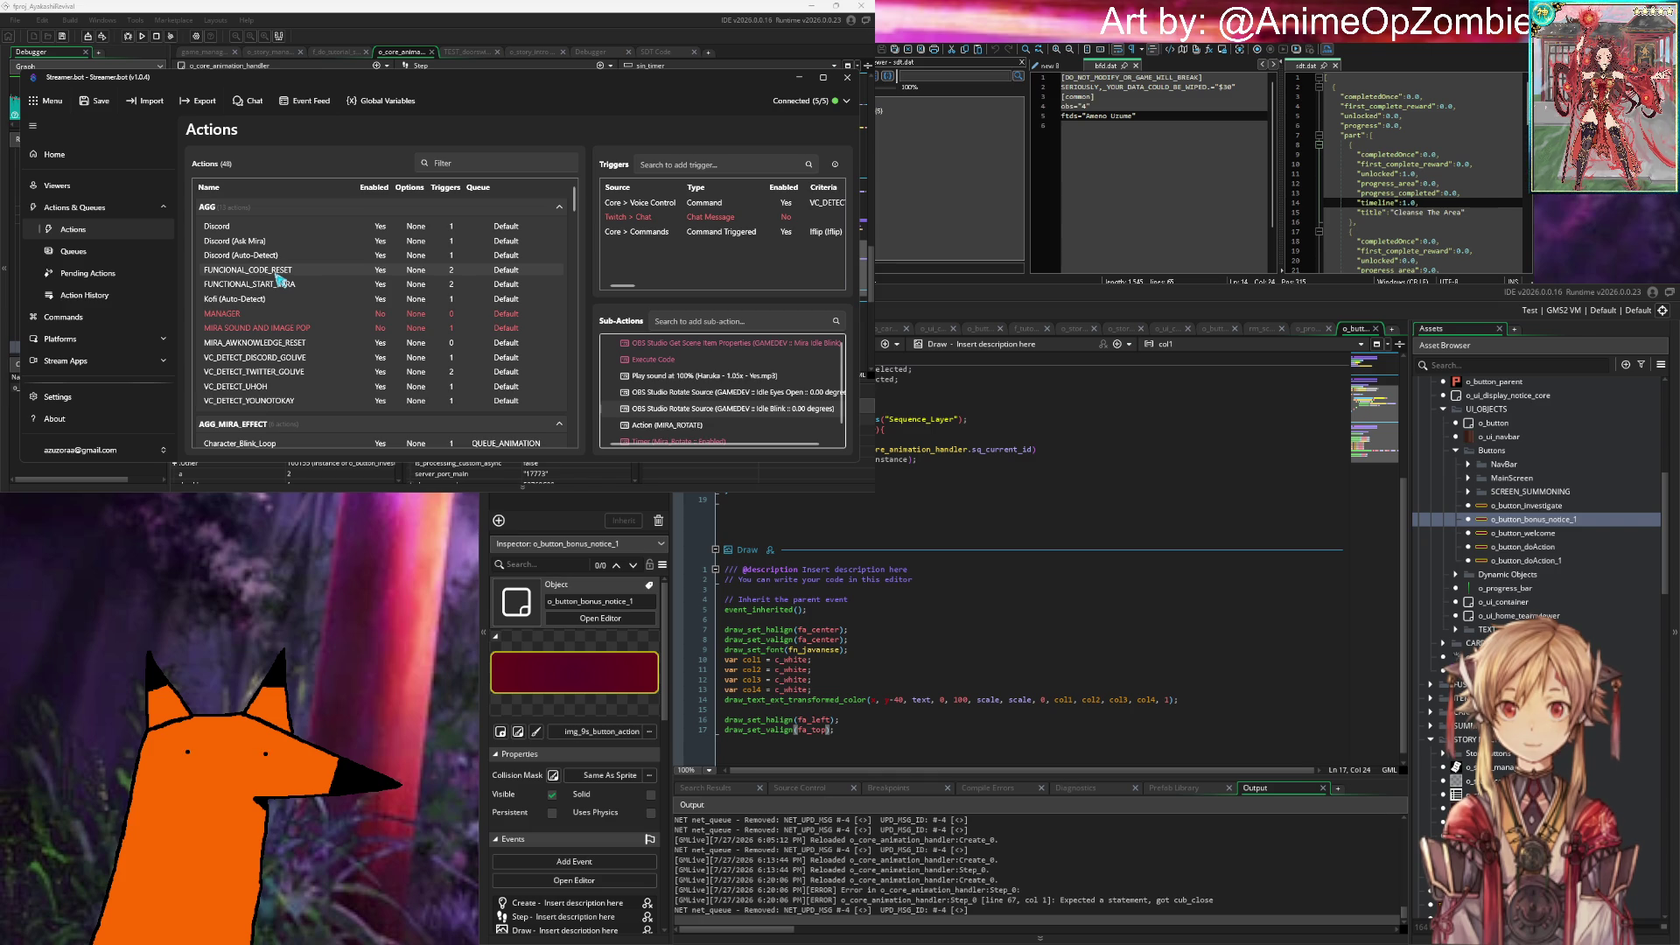
pyautogui.scroll(-2, 288, 269)
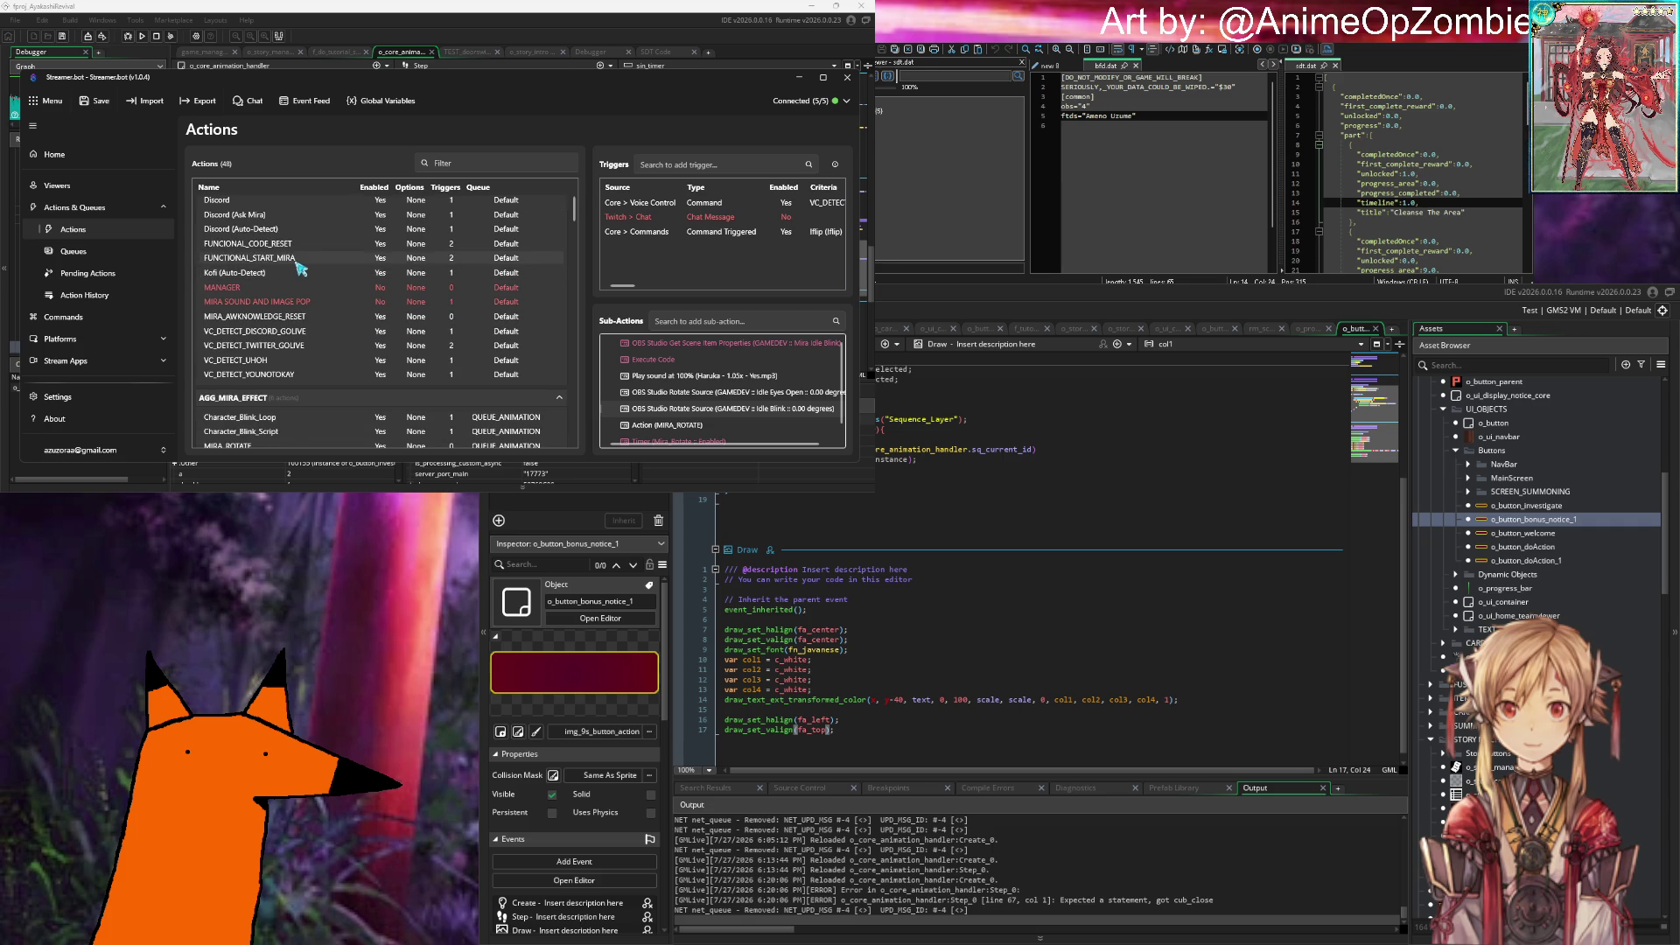
pyautogui.scroll(-1, 300, 267)
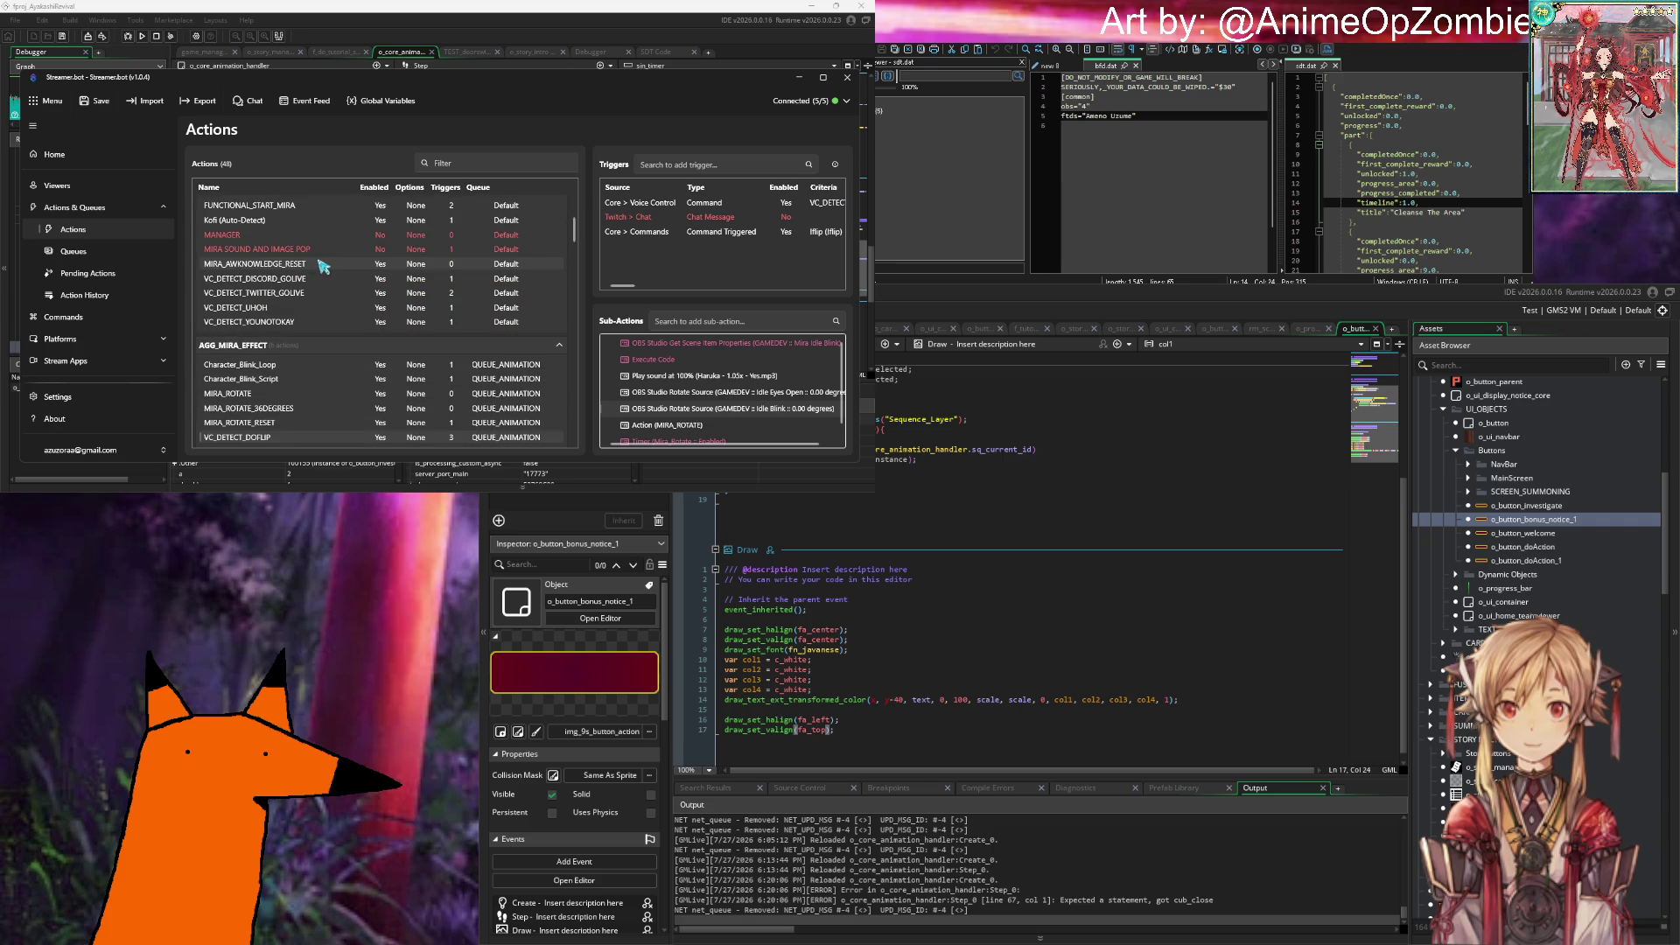
pyautogui.scroll(-1, 323, 267)
pyautogui.scroll(-2, 323, 268)
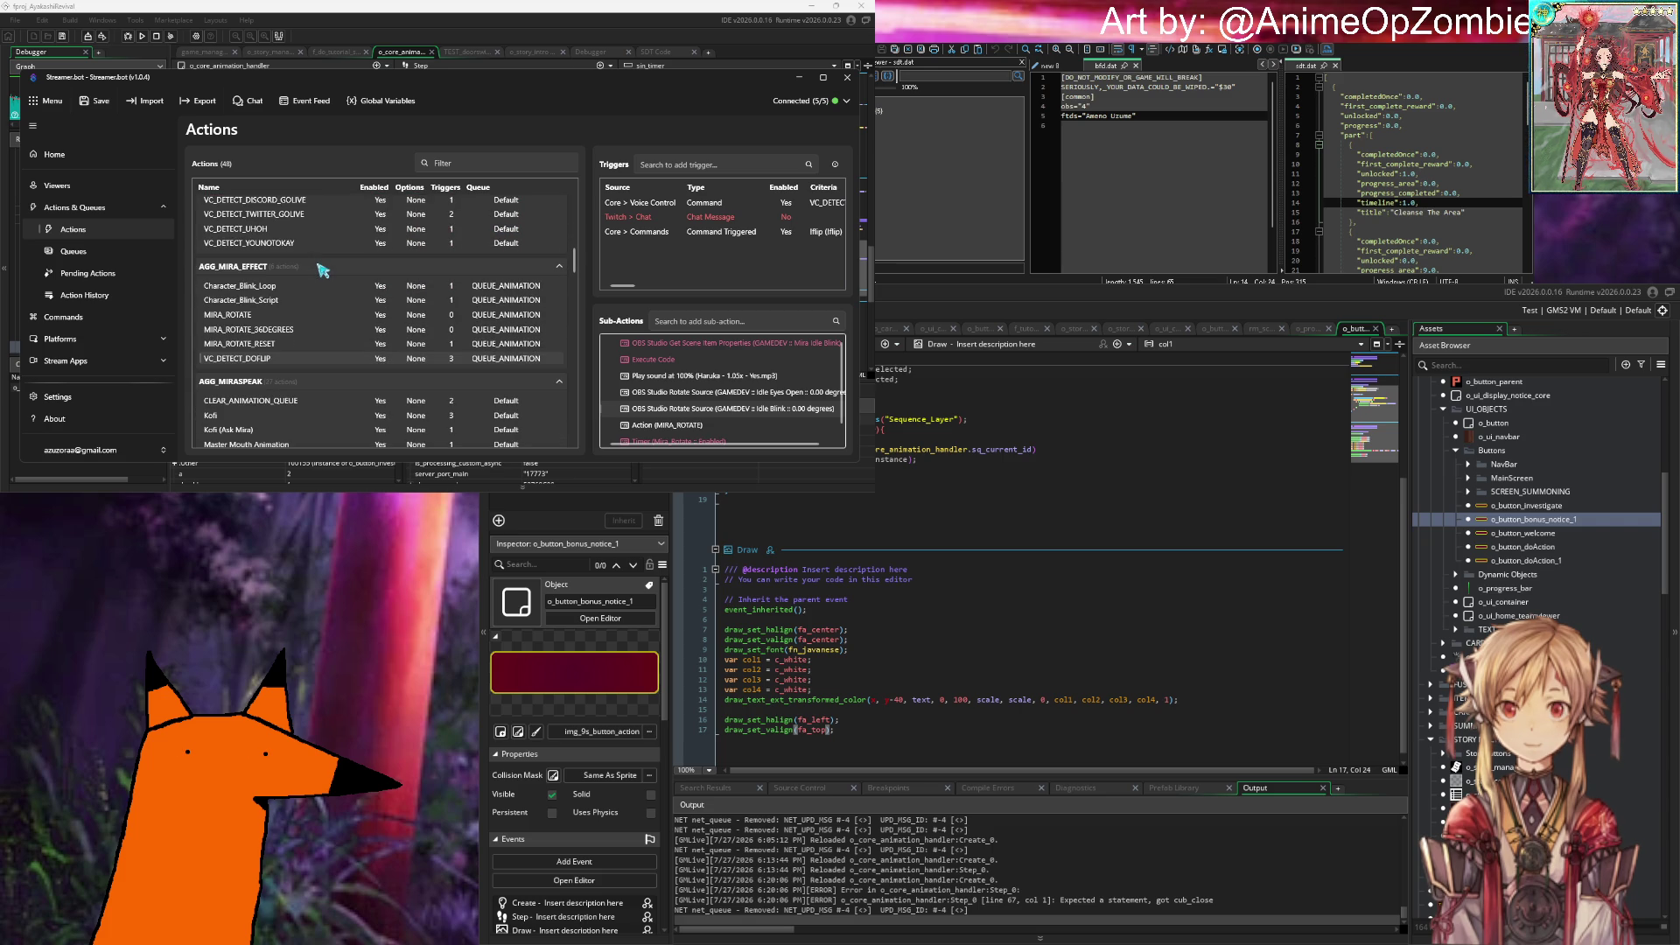
pyautogui.scroll(-6, 307, 273)
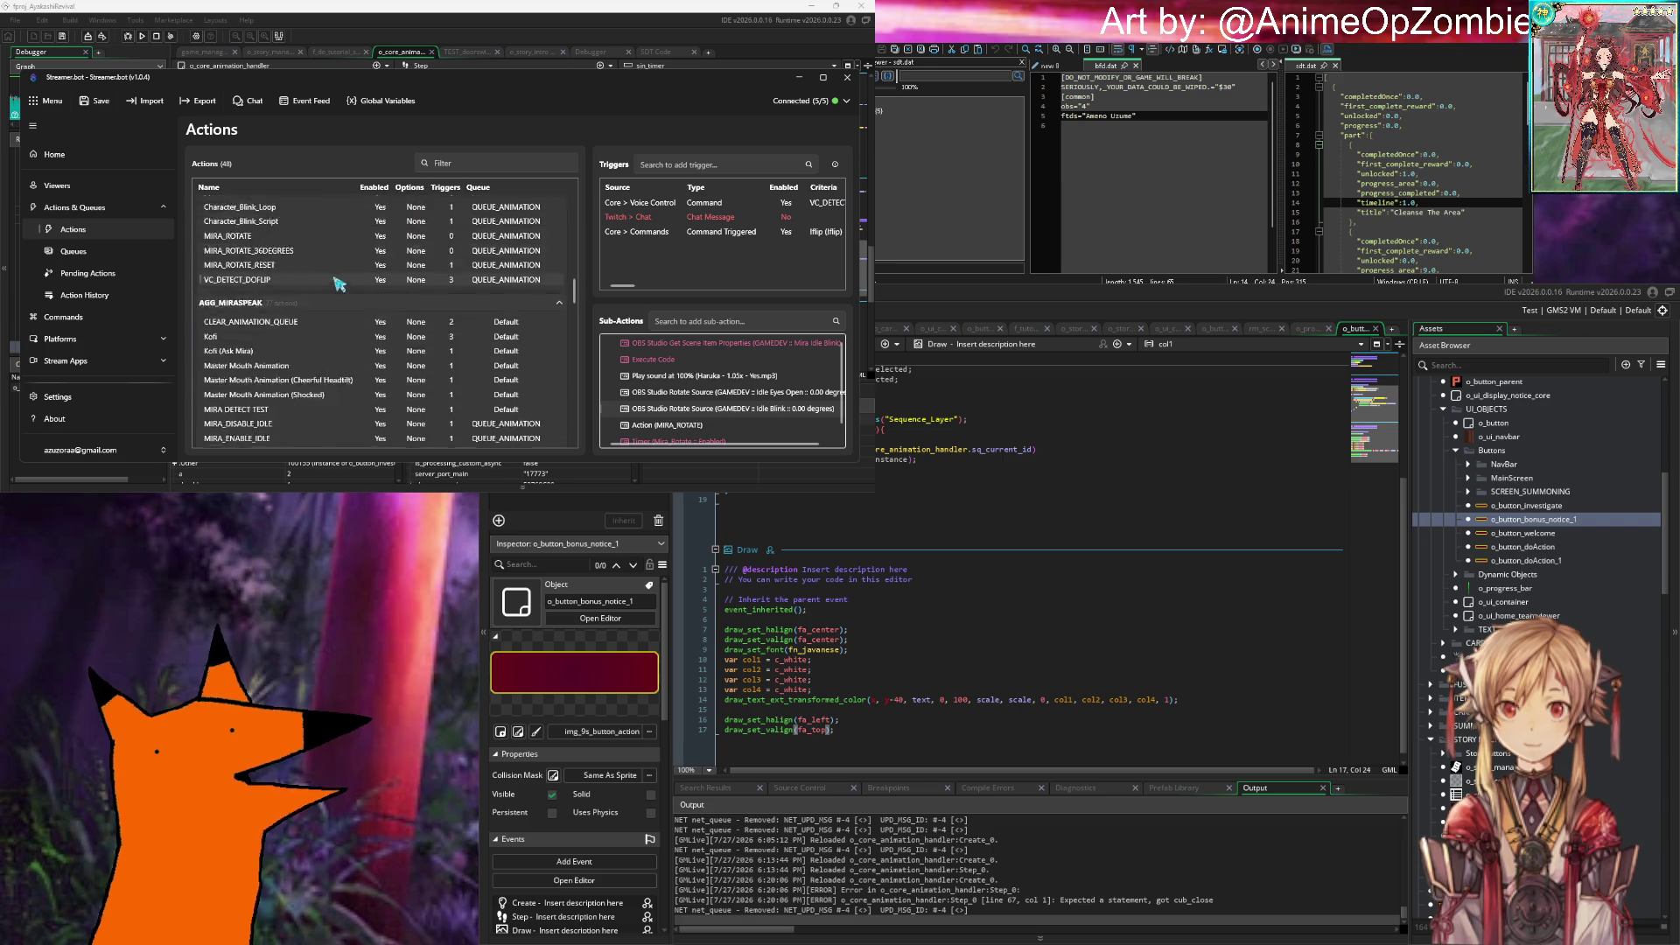
pyautogui.scroll(3, 302, 274)
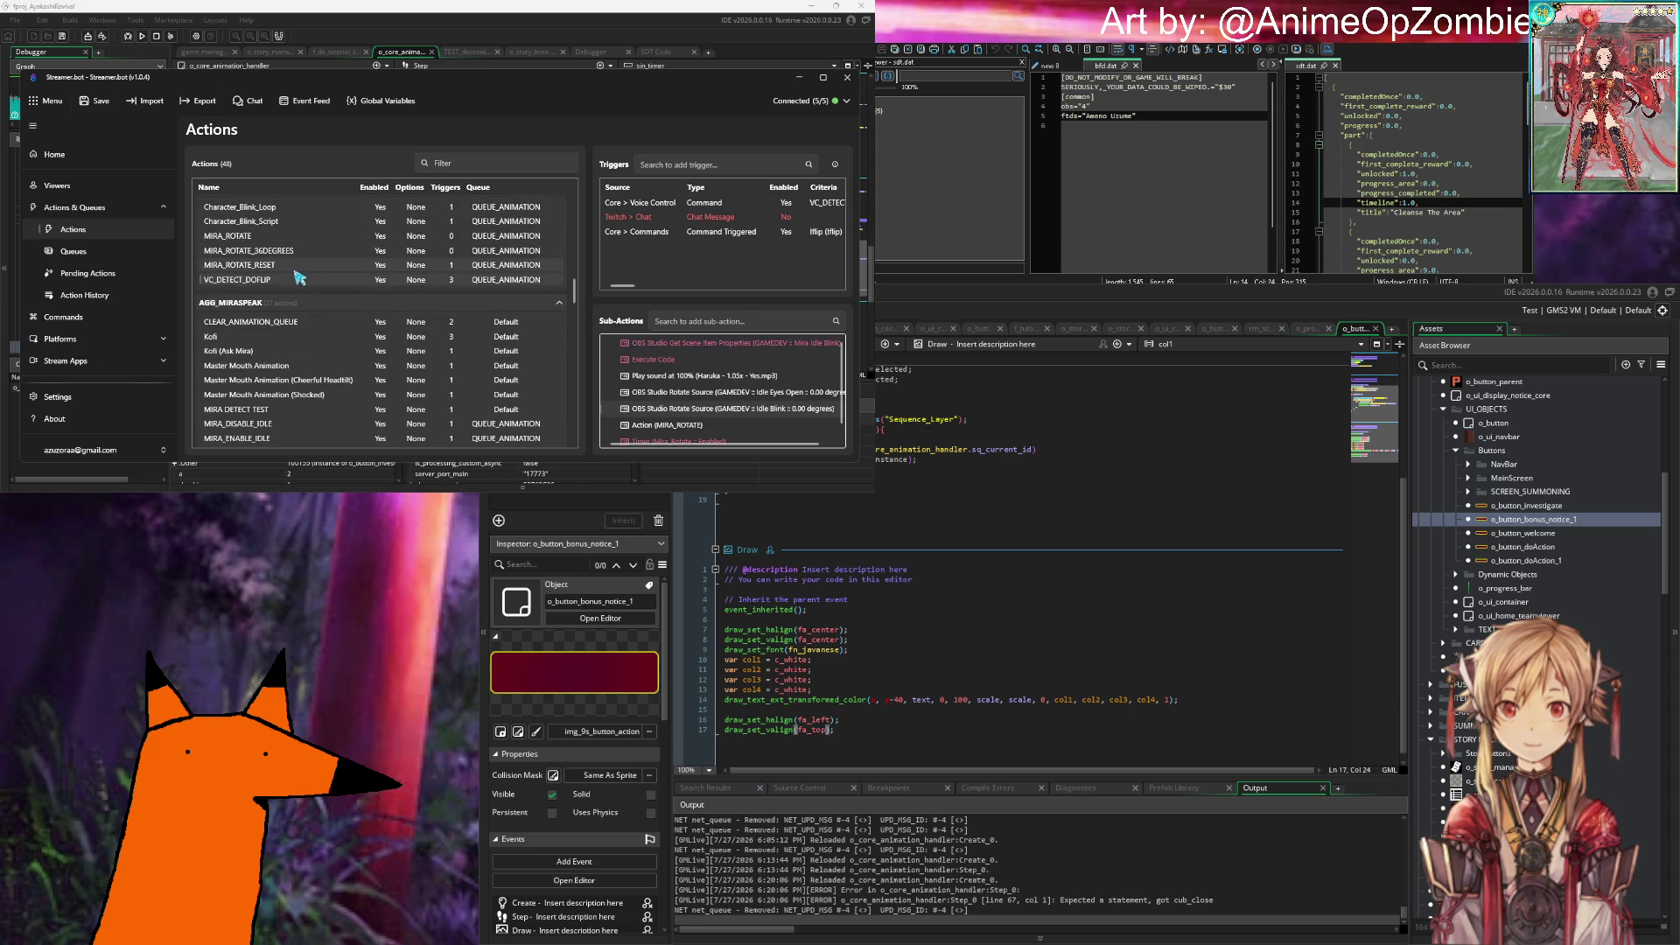
pyautogui.scroll(-2, 337, 281)
pyautogui.click(337, 271)
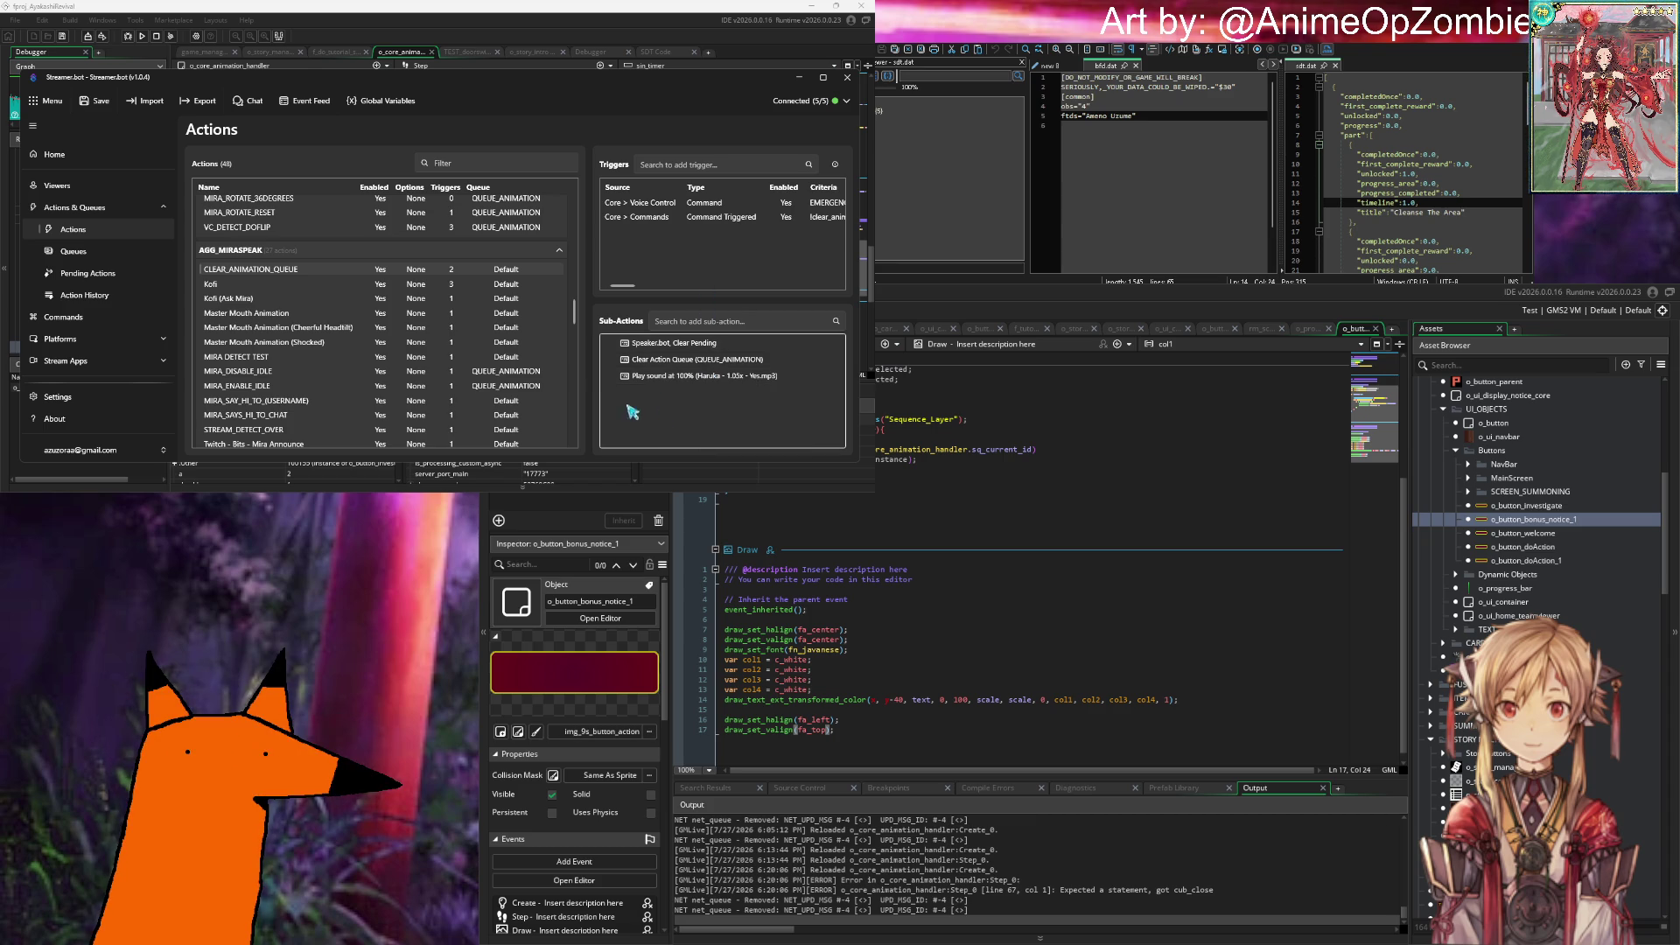
# Step: Add a Clear Action Queue sub-action set to clear QUEUE_ANIMATION
pyautogui.click(703, 322)
pyautogui.write('queue')
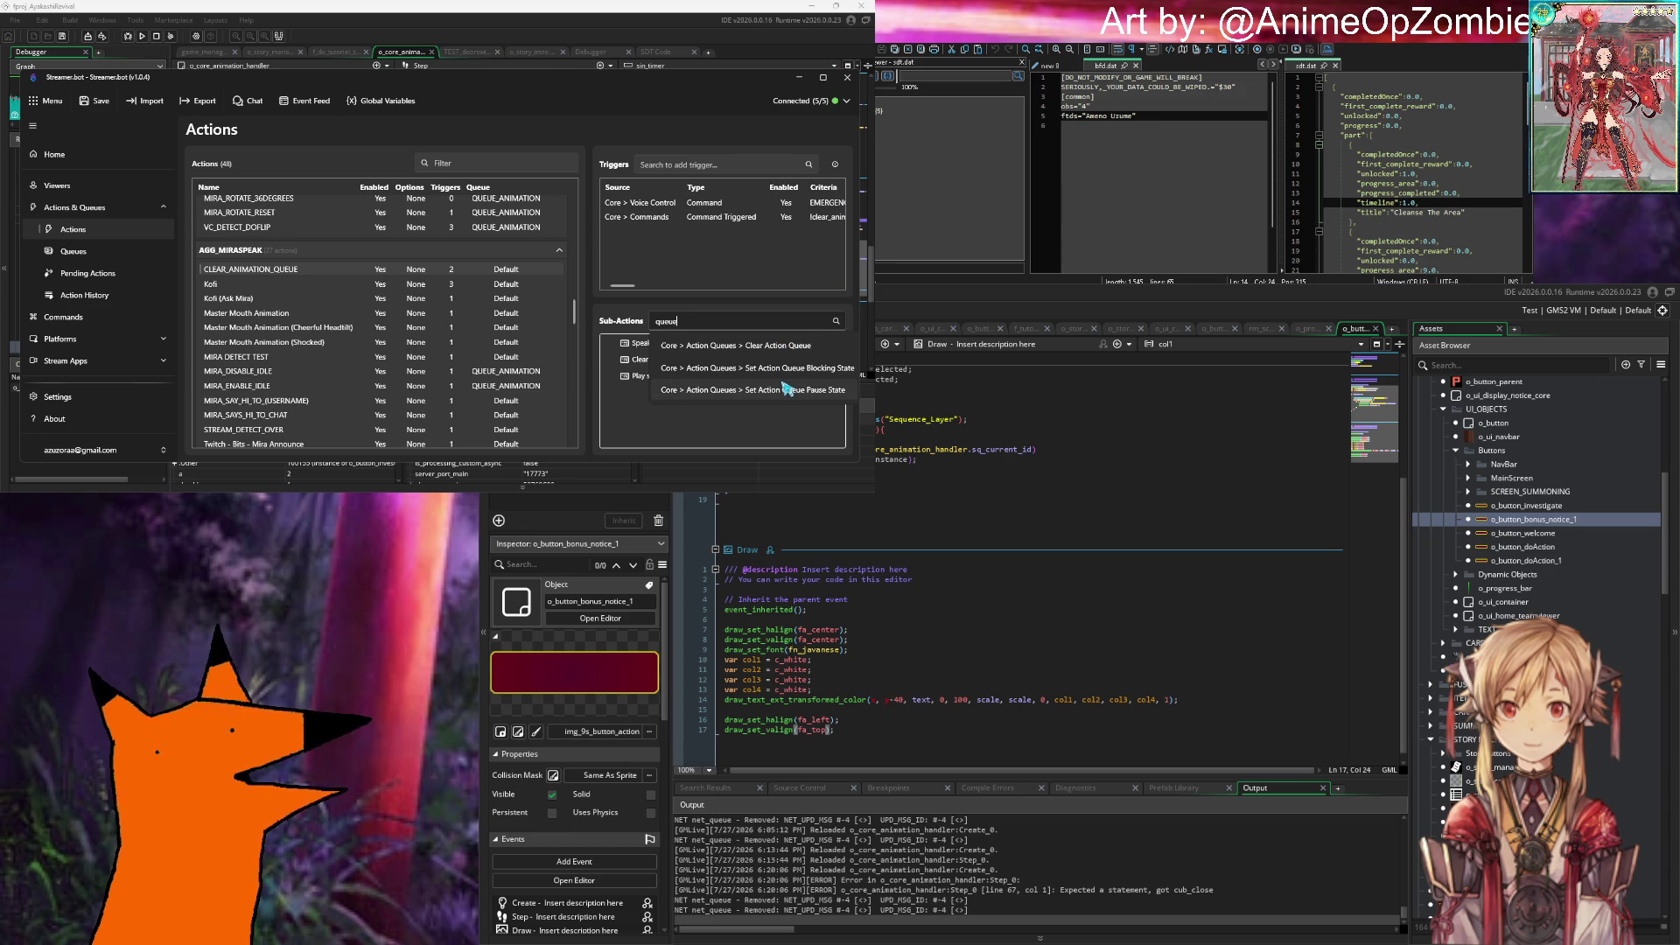
pyautogui.click(733, 427)
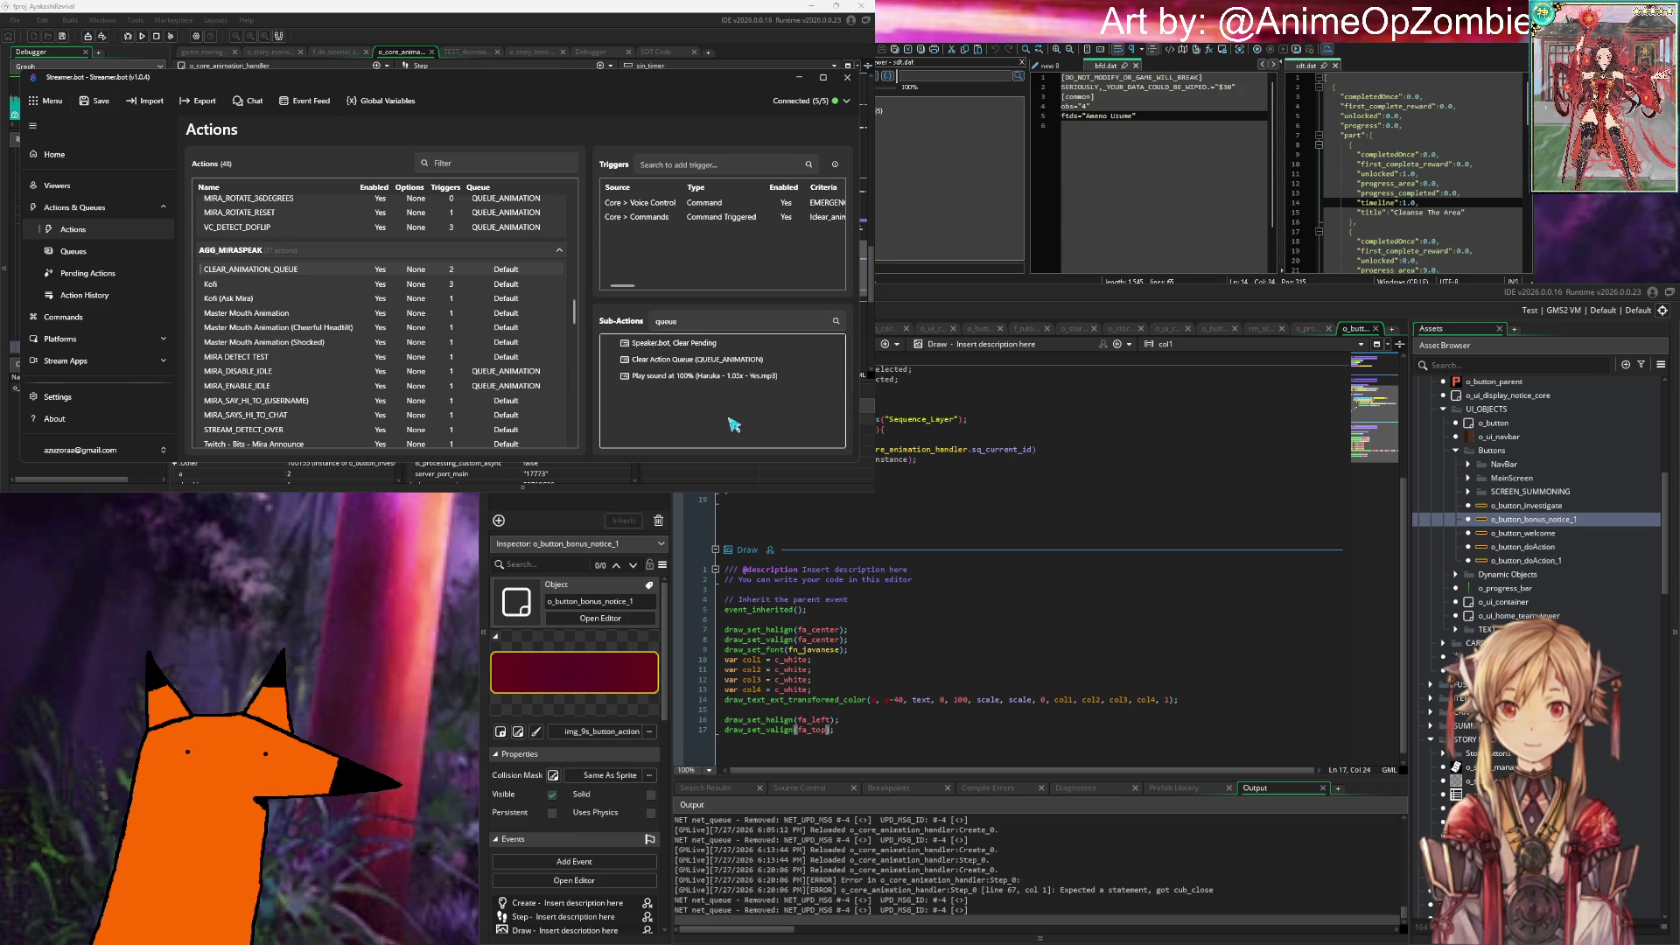
pyautogui.click(732, 317)
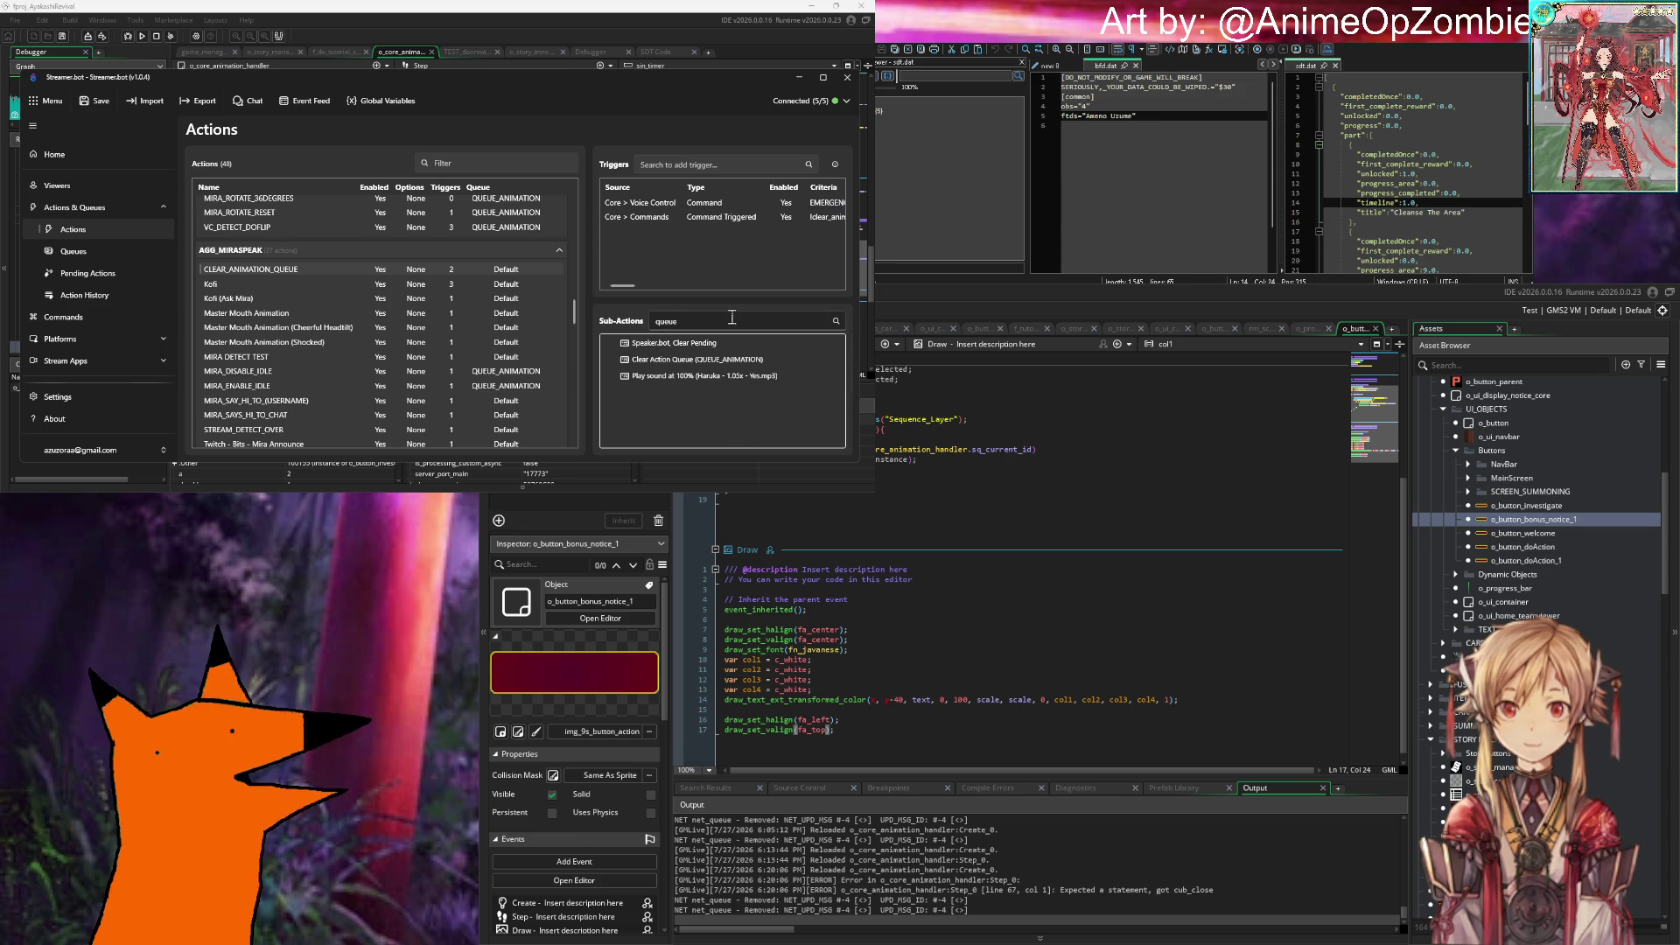
pyautogui.write(' a')
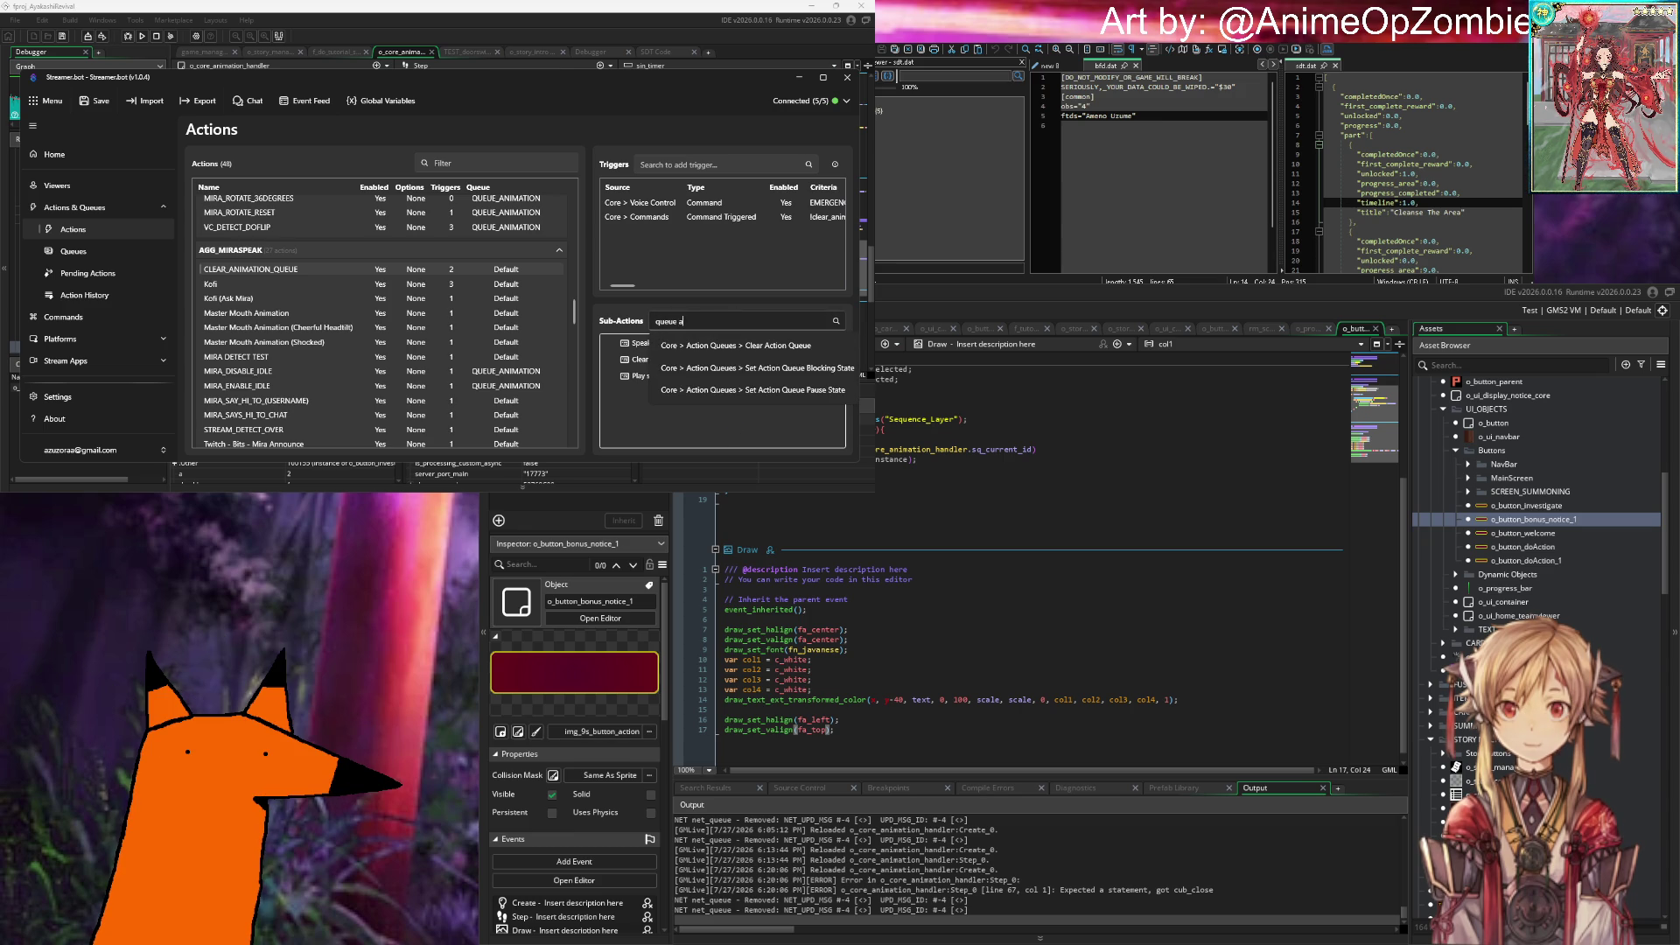
pyautogui.click(751, 345)
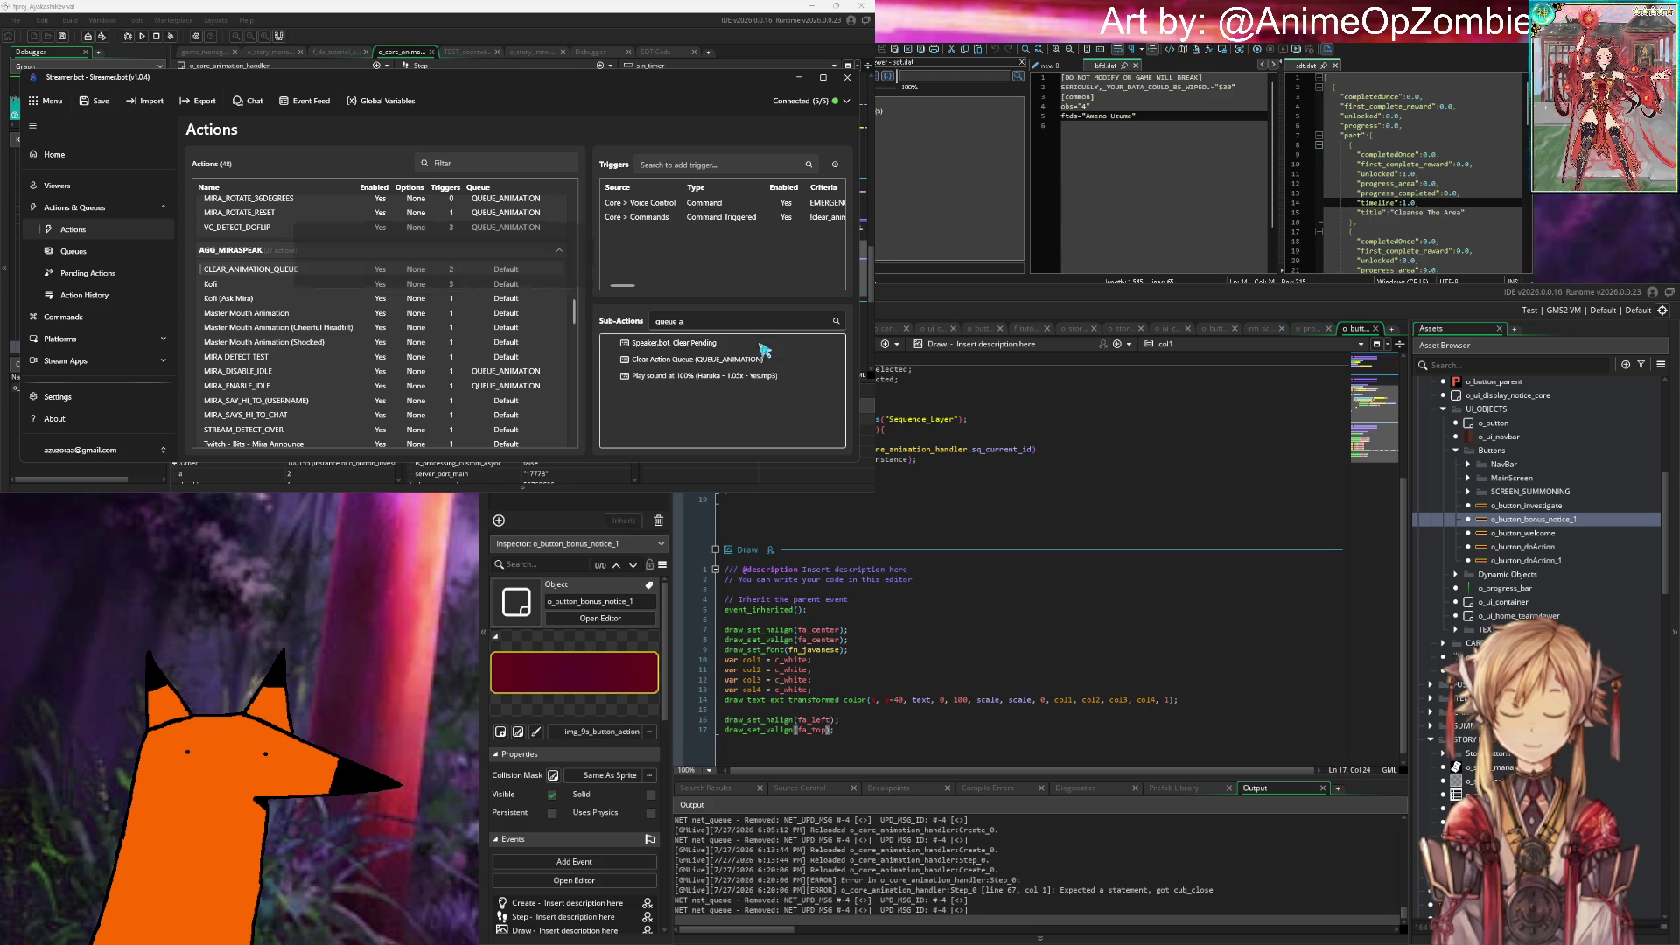
pyautogui.click(499, 252)
pyautogui.click(399, 326)
# Step: Confirm the new step, move it above Play sound, and view the Queues overview
pyautogui.click(515, 275)
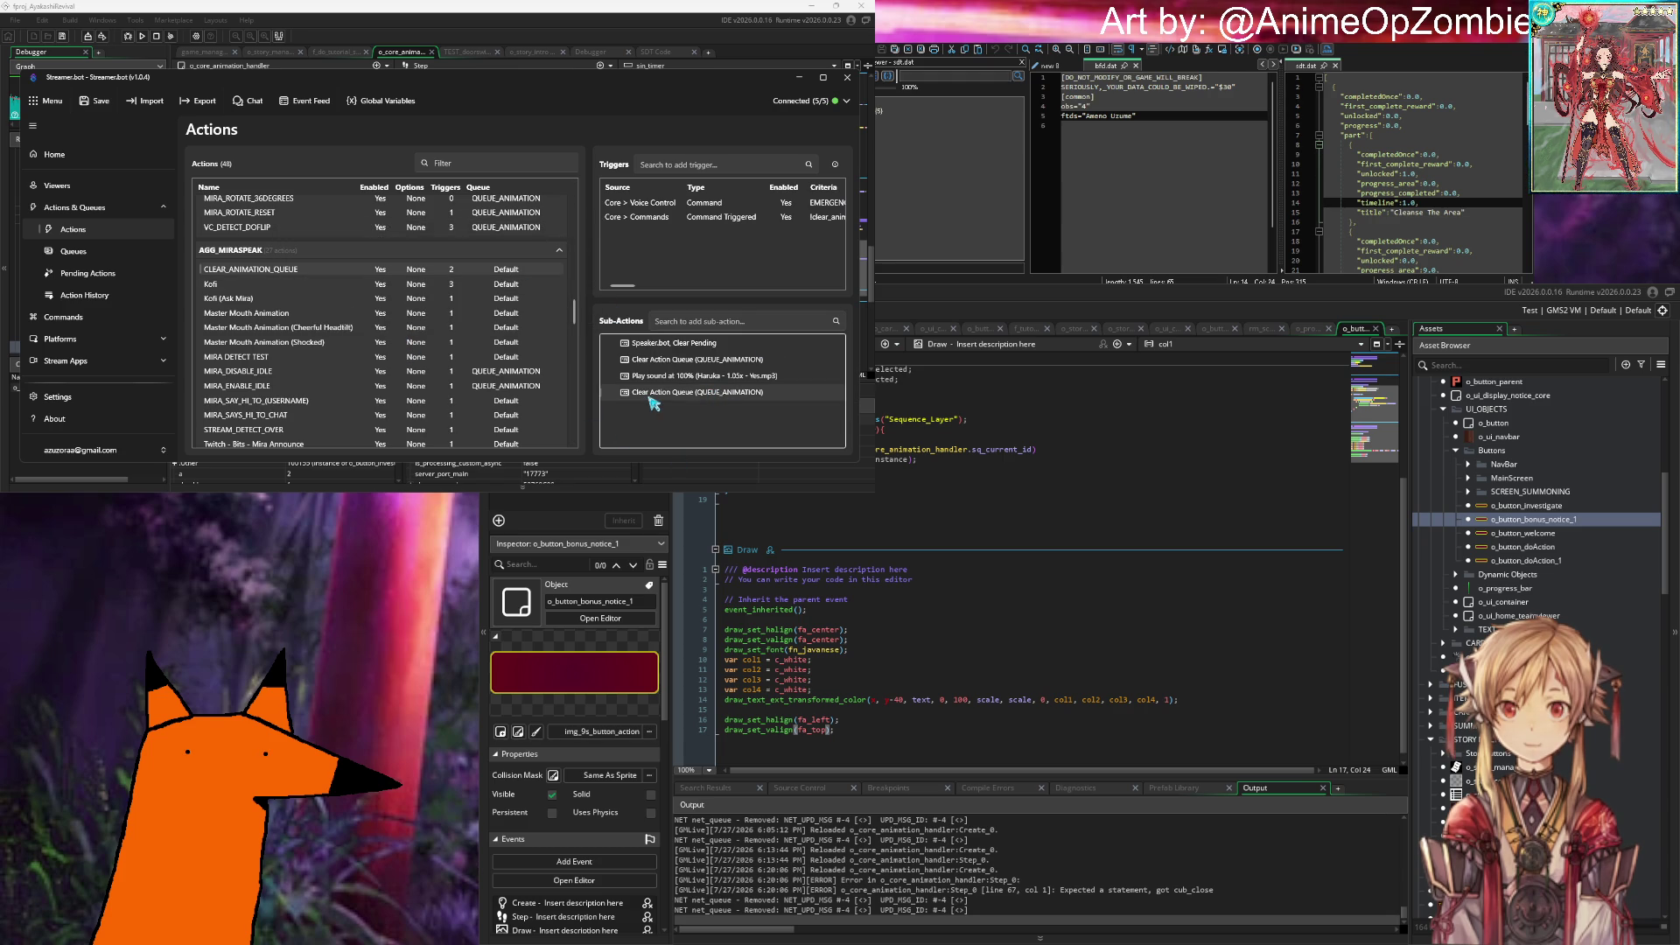
pyautogui.moveTo(648, 392); pyautogui.dragTo(648, 376)
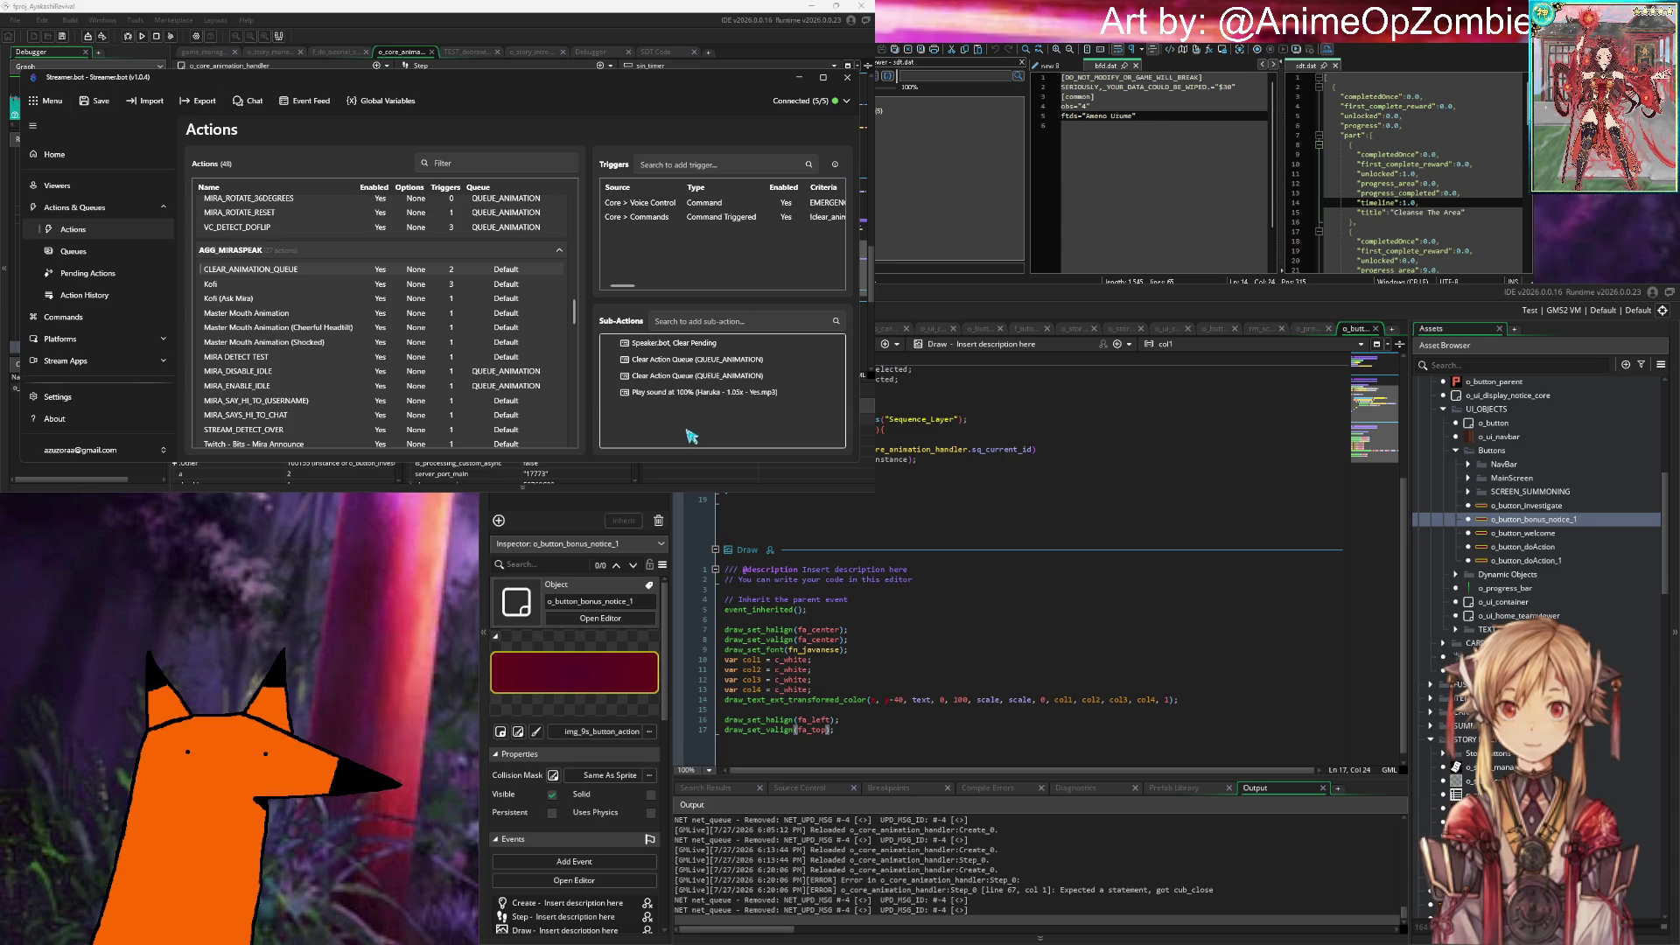
pyautogui.click(63, 252)
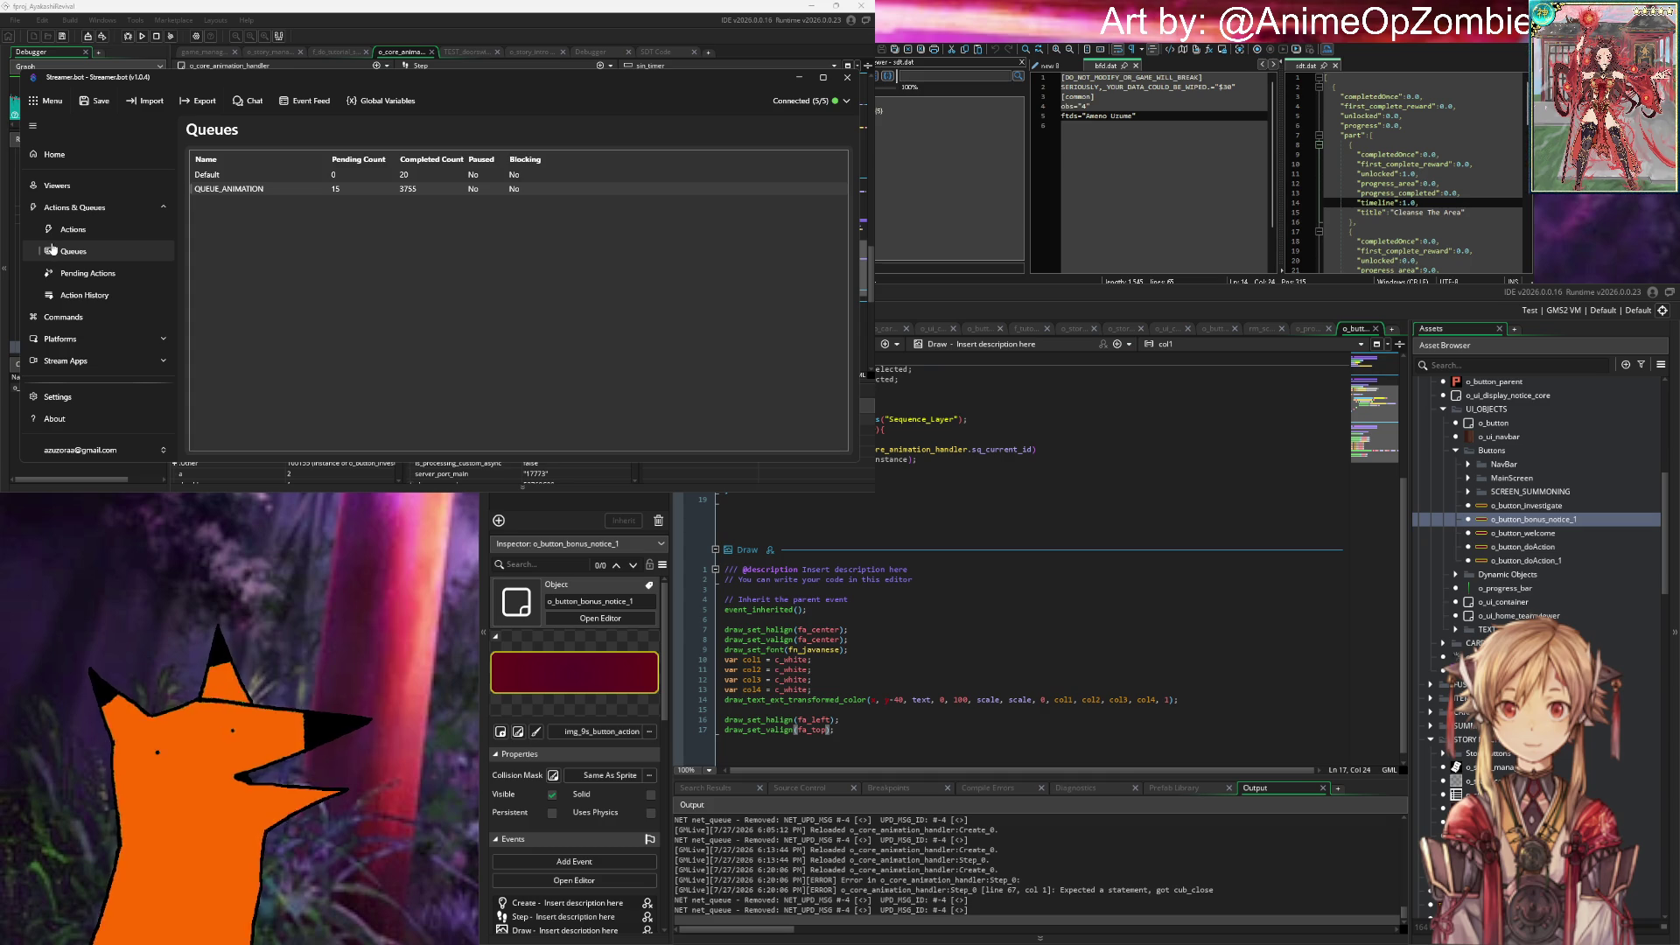
# Step: Back on the Actions list, view Master Mouth Animation's details and browse the list
pyautogui.click(113, 231)
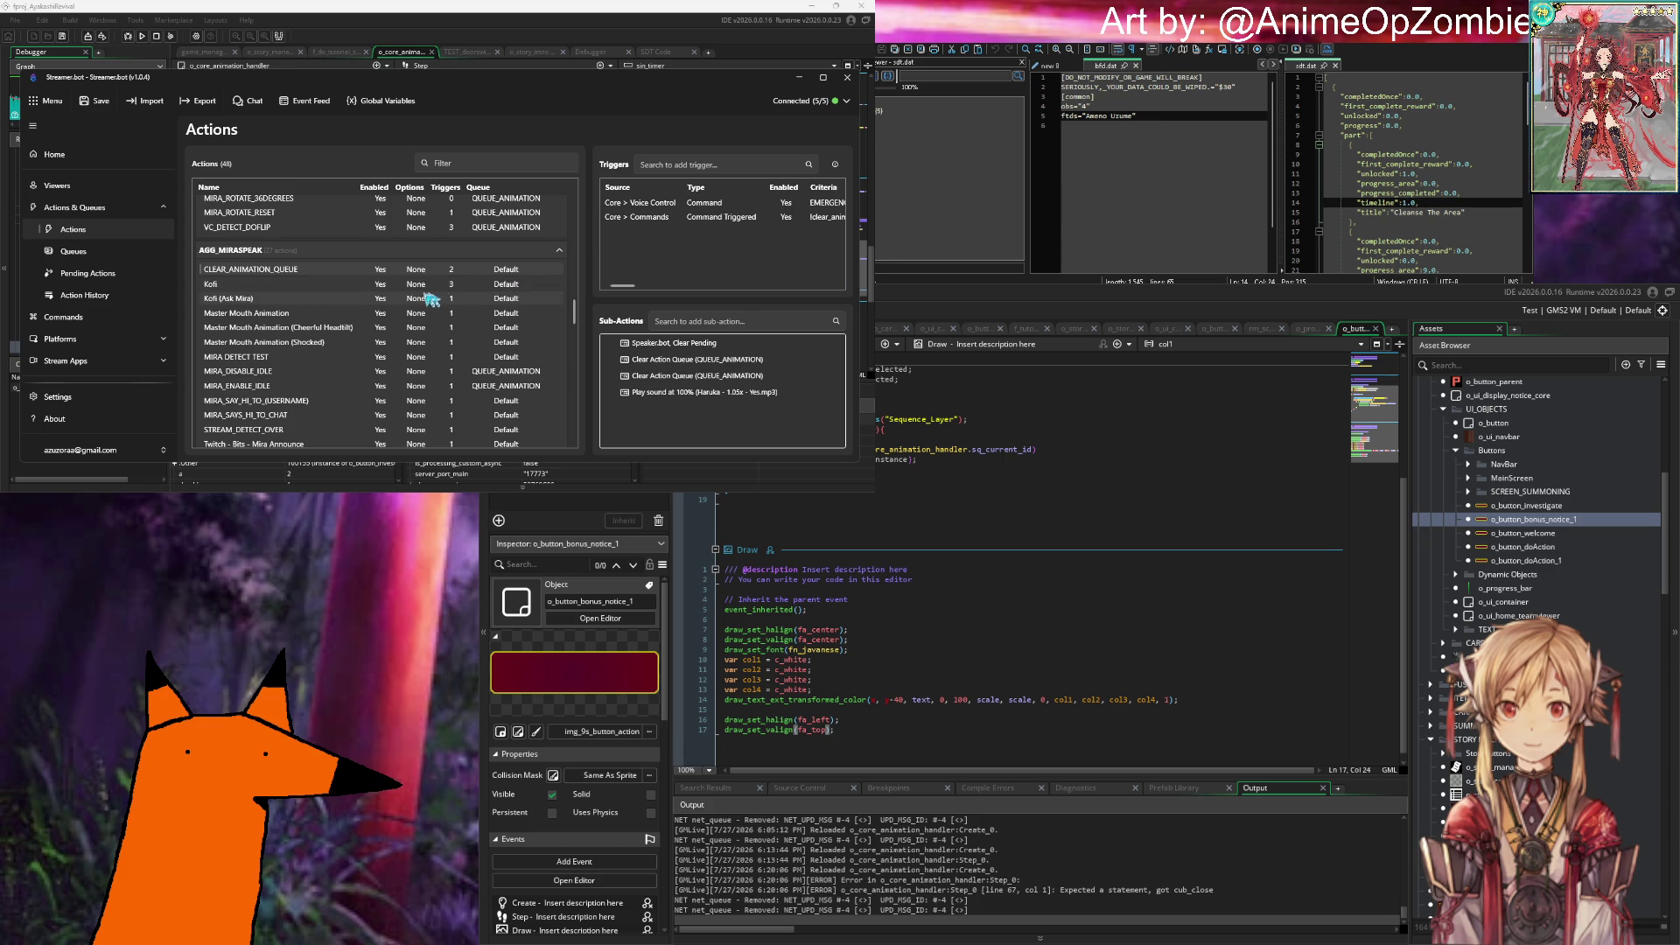
pyautogui.click(266, 316)
pyautogui.scroll(-3, 333, 315)
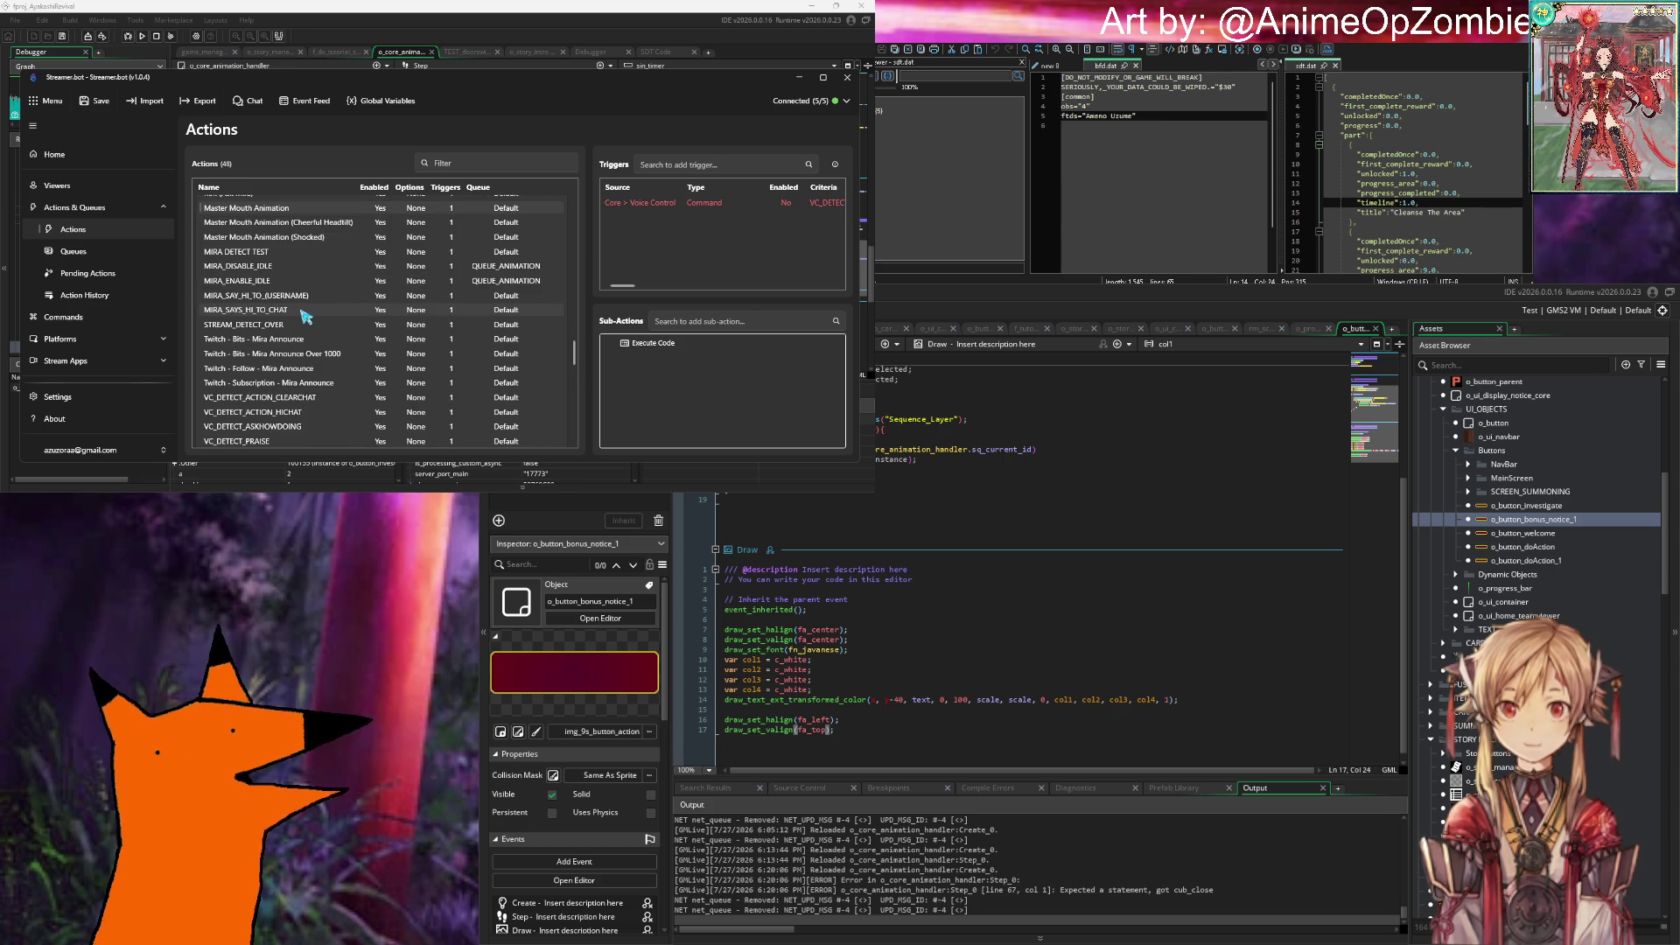
pyautogui.scroll(-3, 315, 368)
pyautogui.scroll(15, 315, 378)
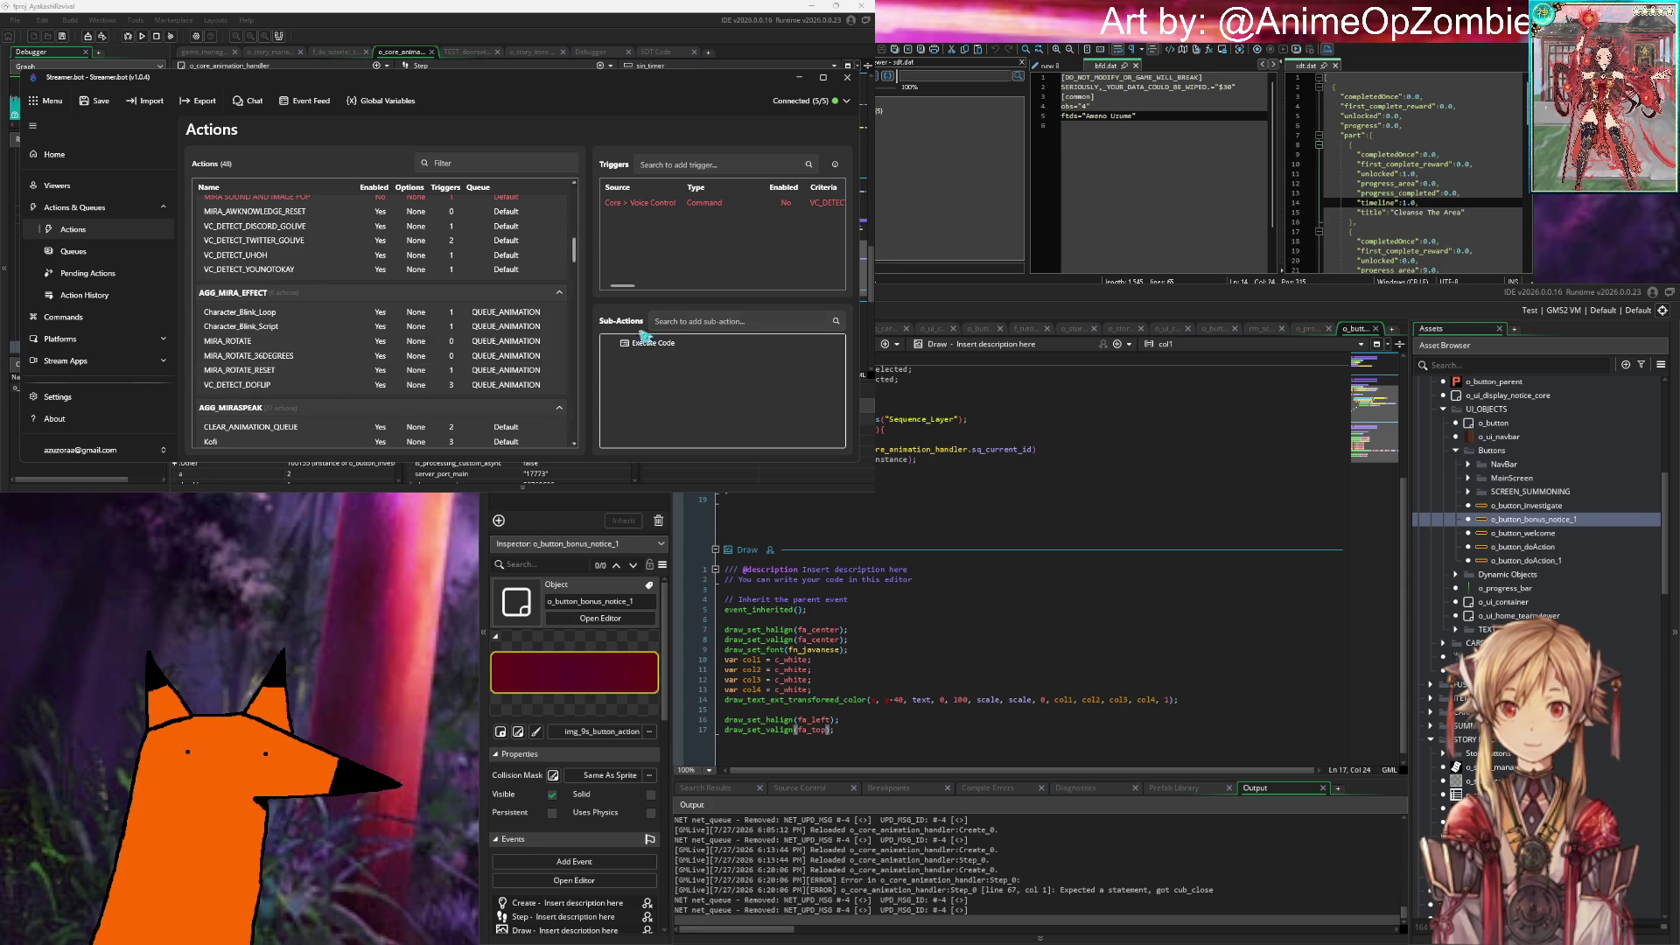
pyautogui.scroll(3, 331, 346)
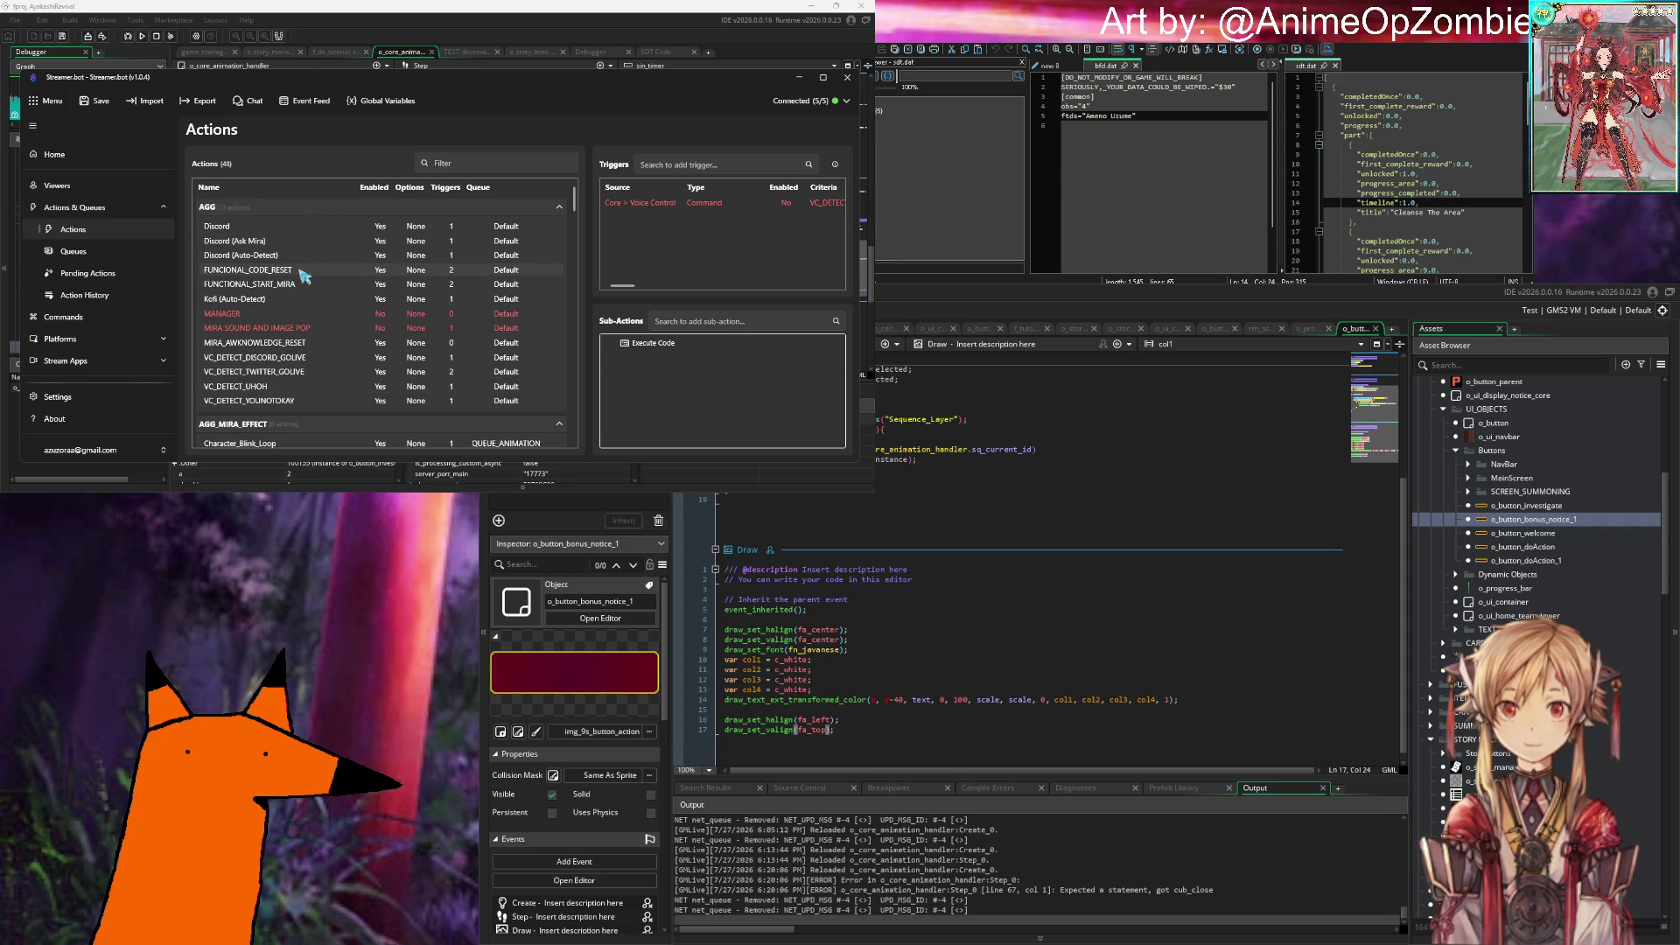
# Step: Review FUNCTIONAL_START_MIRA, FUNCTIONAL_CODE_RESET and Youtube (Auto-Detect) triggers and sub-actions
pyautogui.scroll(-1, 296, 281)
pyautogui.scroll(1, 297, 283)
pyautogui.click(300, 285)
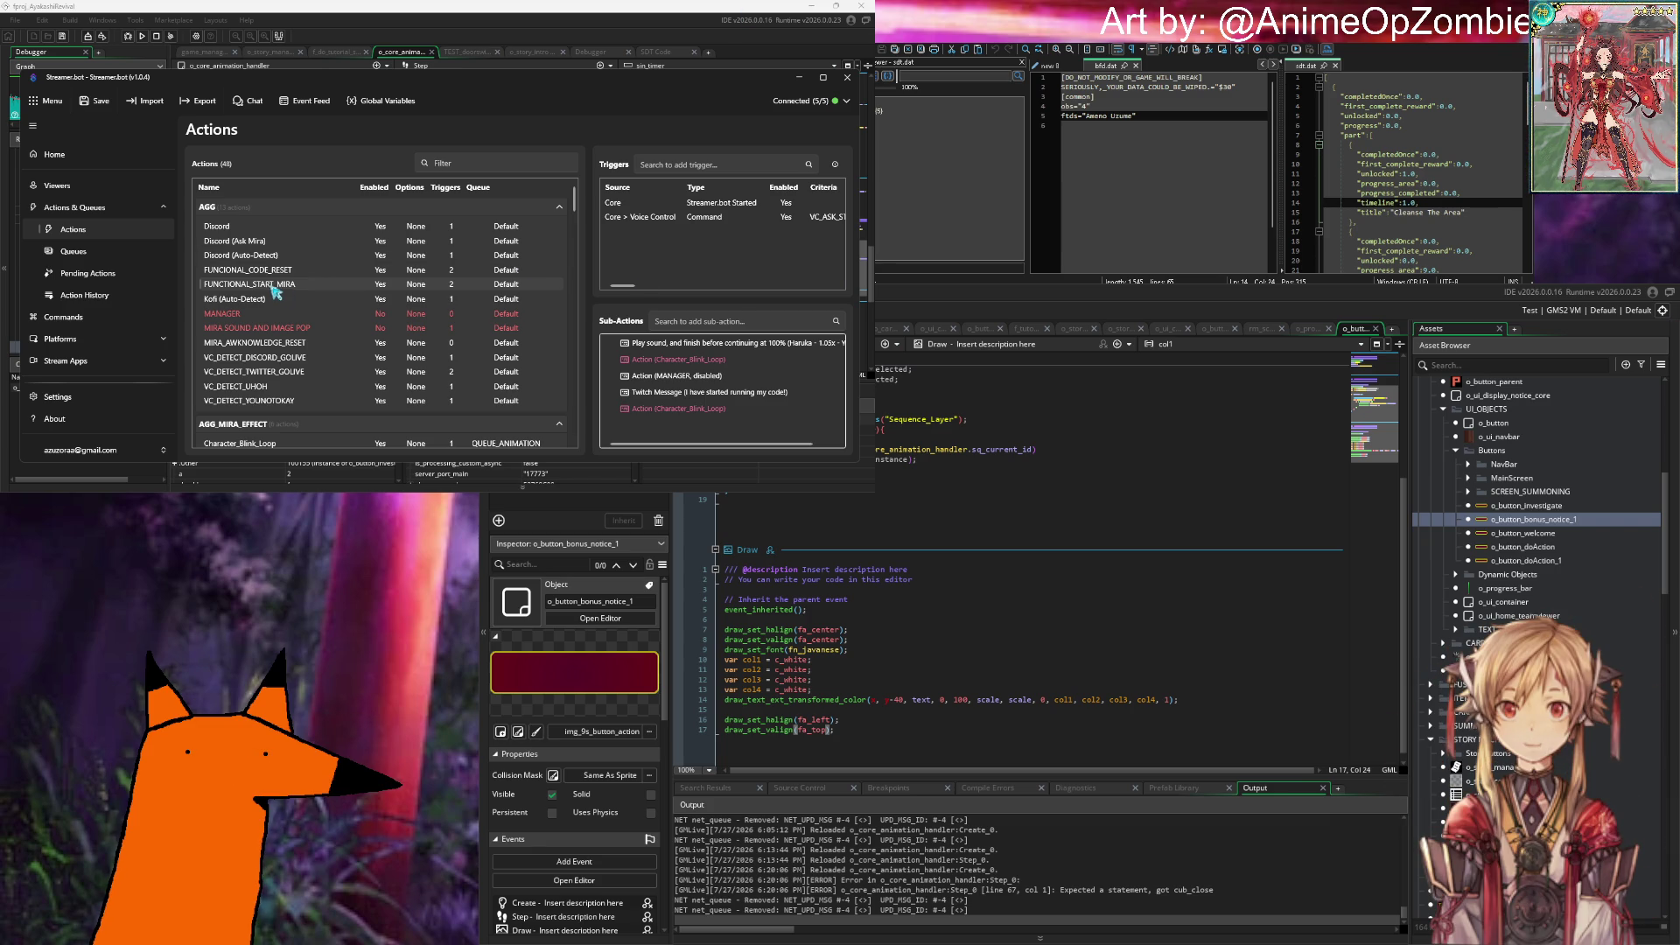
pyautogui.click(320, 270)
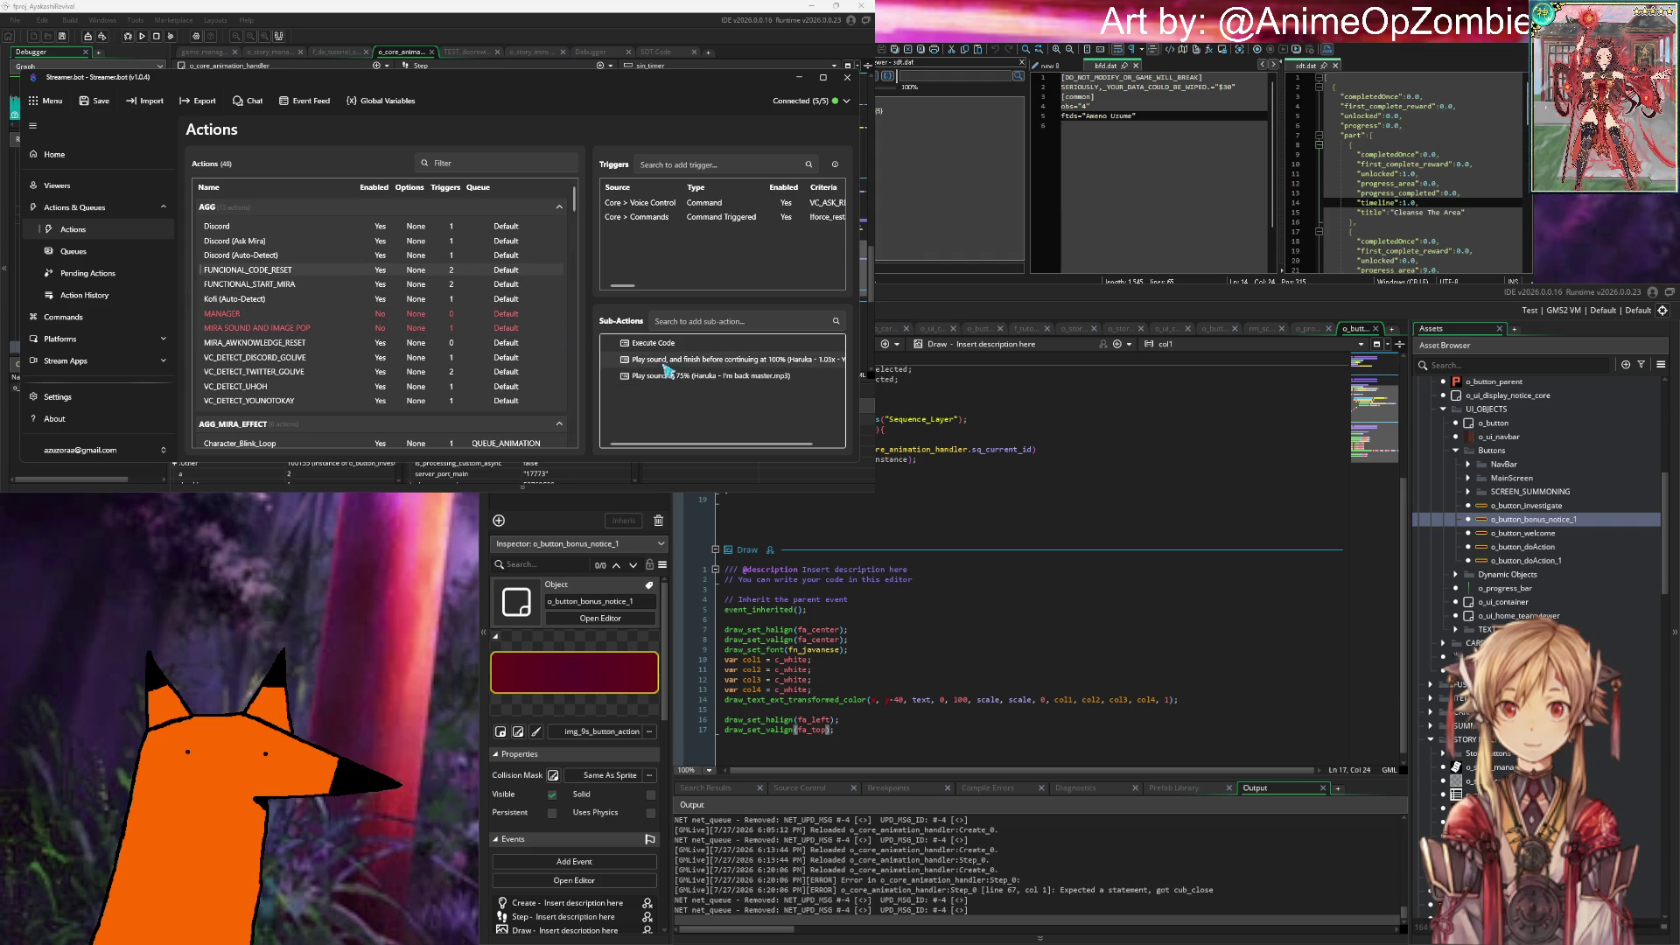
pyautogui.scroll(-10, 346, 392)
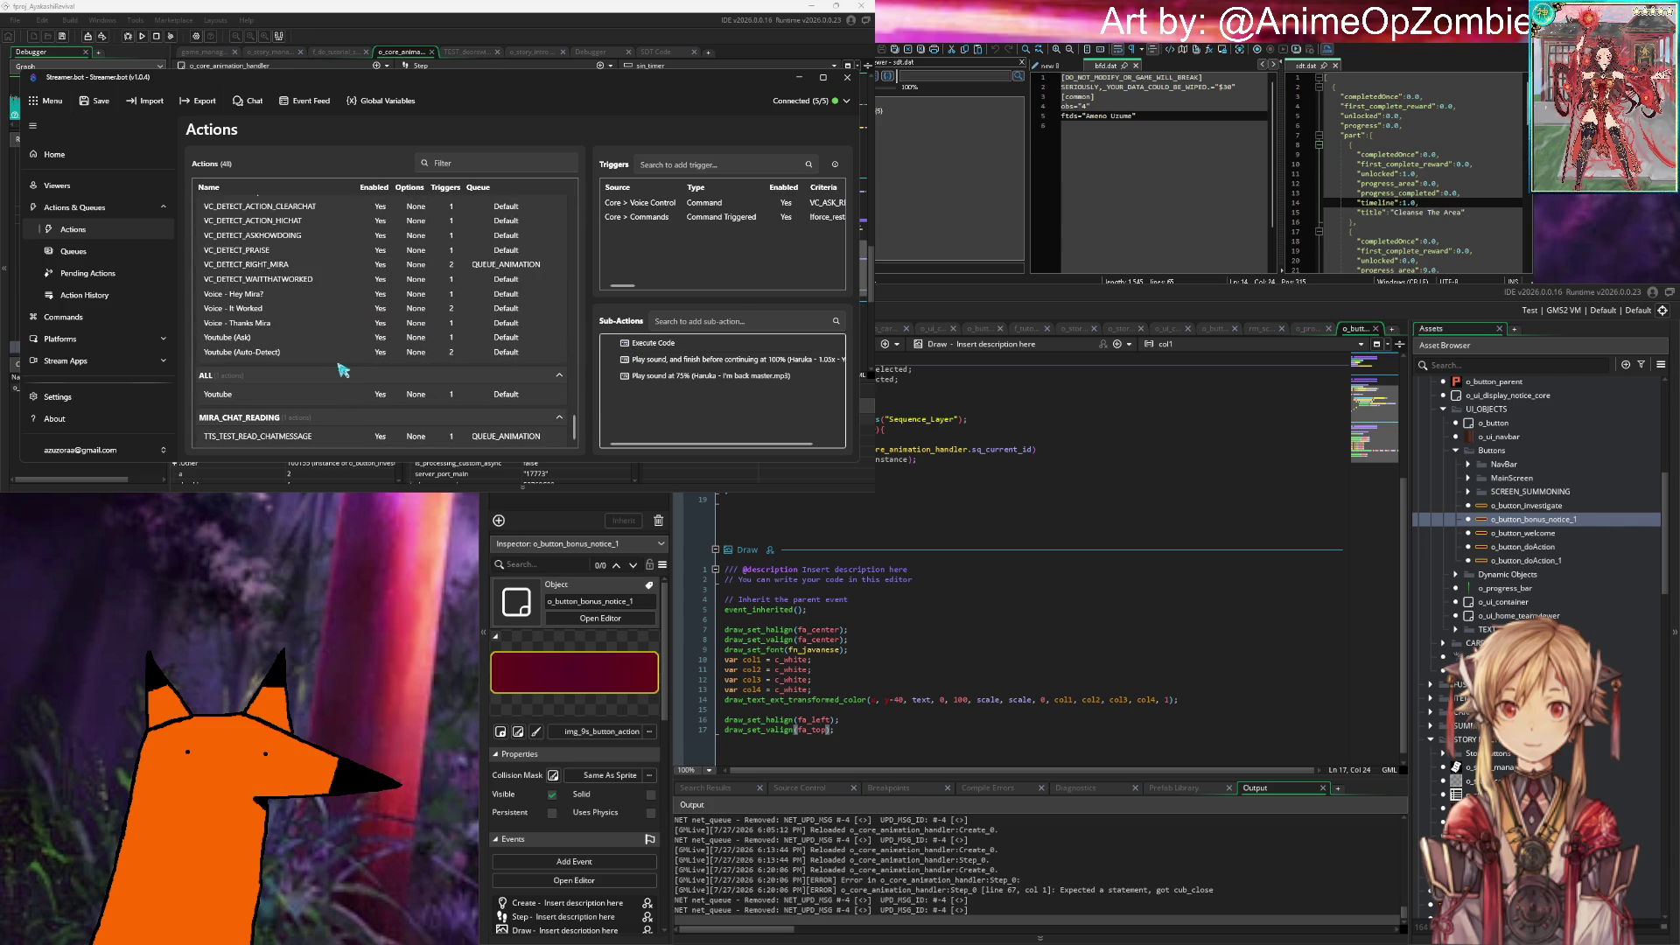
pyautogui.click(337, 352)
pyautogui.scroll(3, 337, 359)
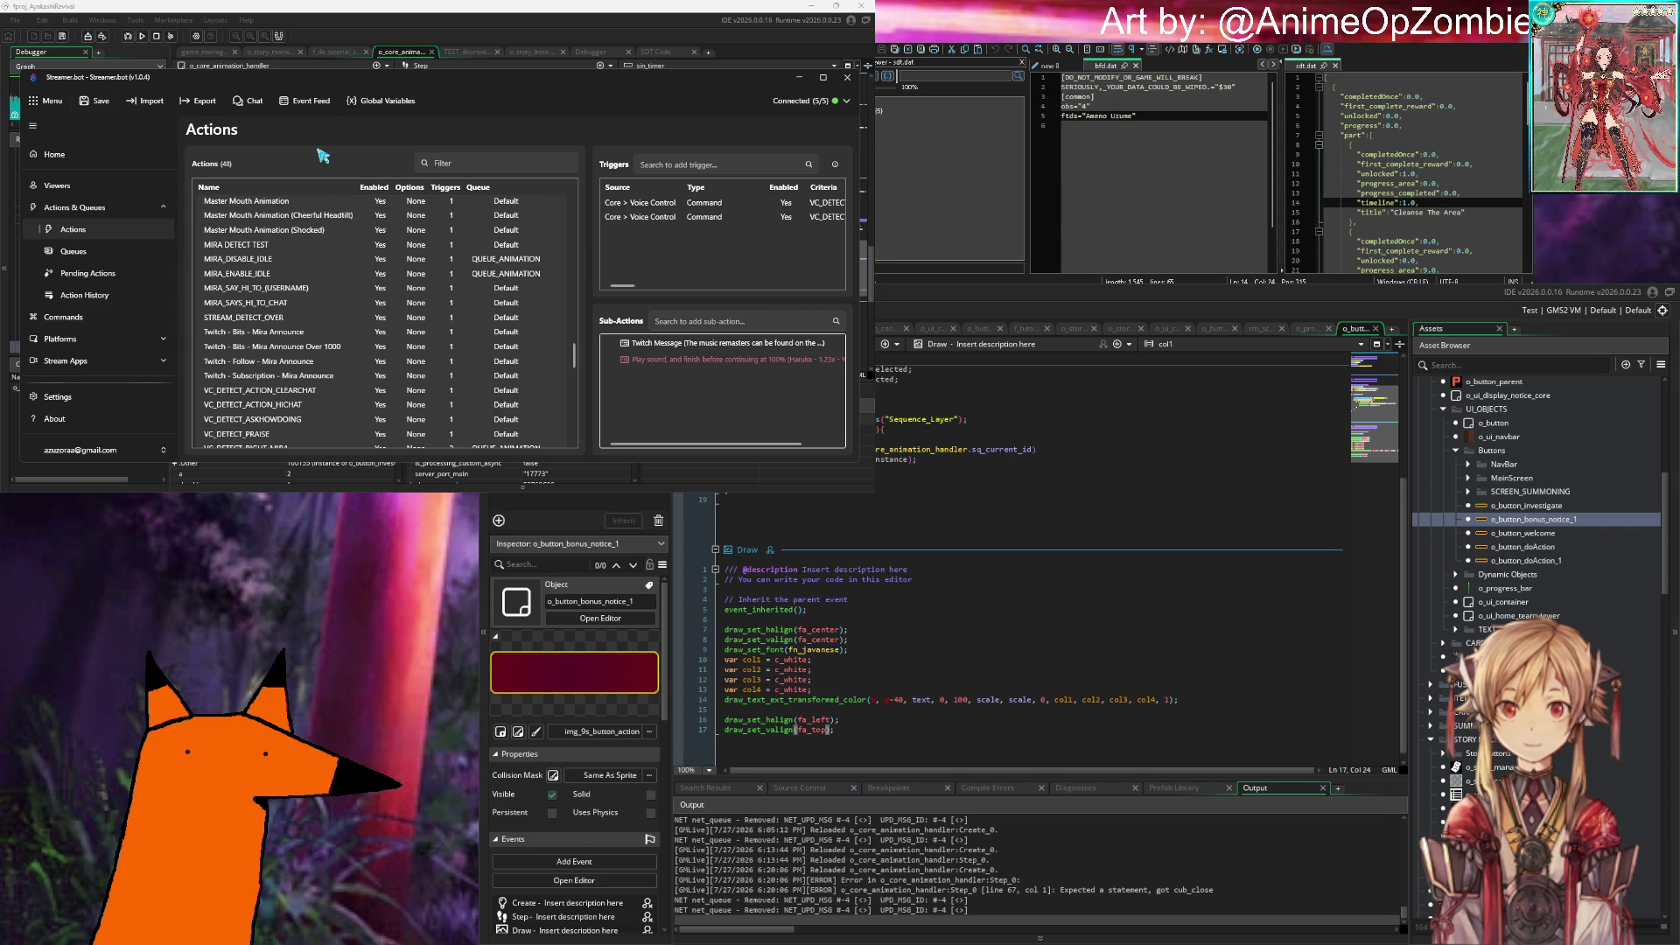
pyautogui.scroll(-2, 376, 271)
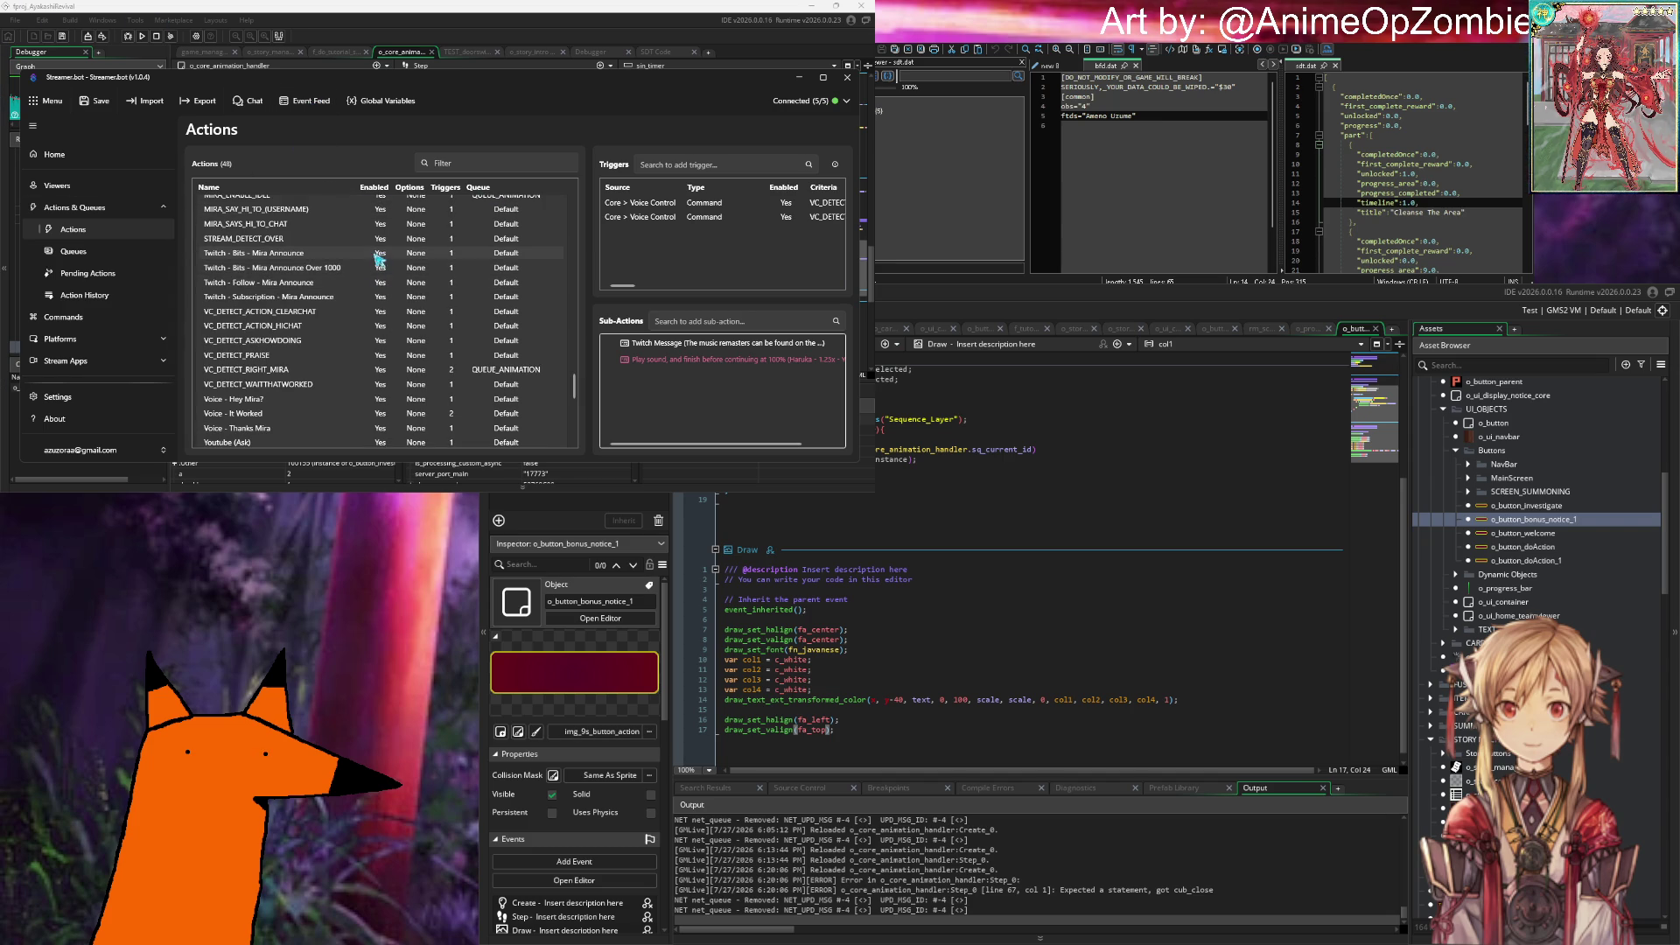
# Step: Inspect the VC_DETECT CLEARCHAT, HICHAT, ASKHOWDOING, PRAISE and TTS_TEST_READ_CHATMESSAGE actions
pyautogui.click(349, 315)
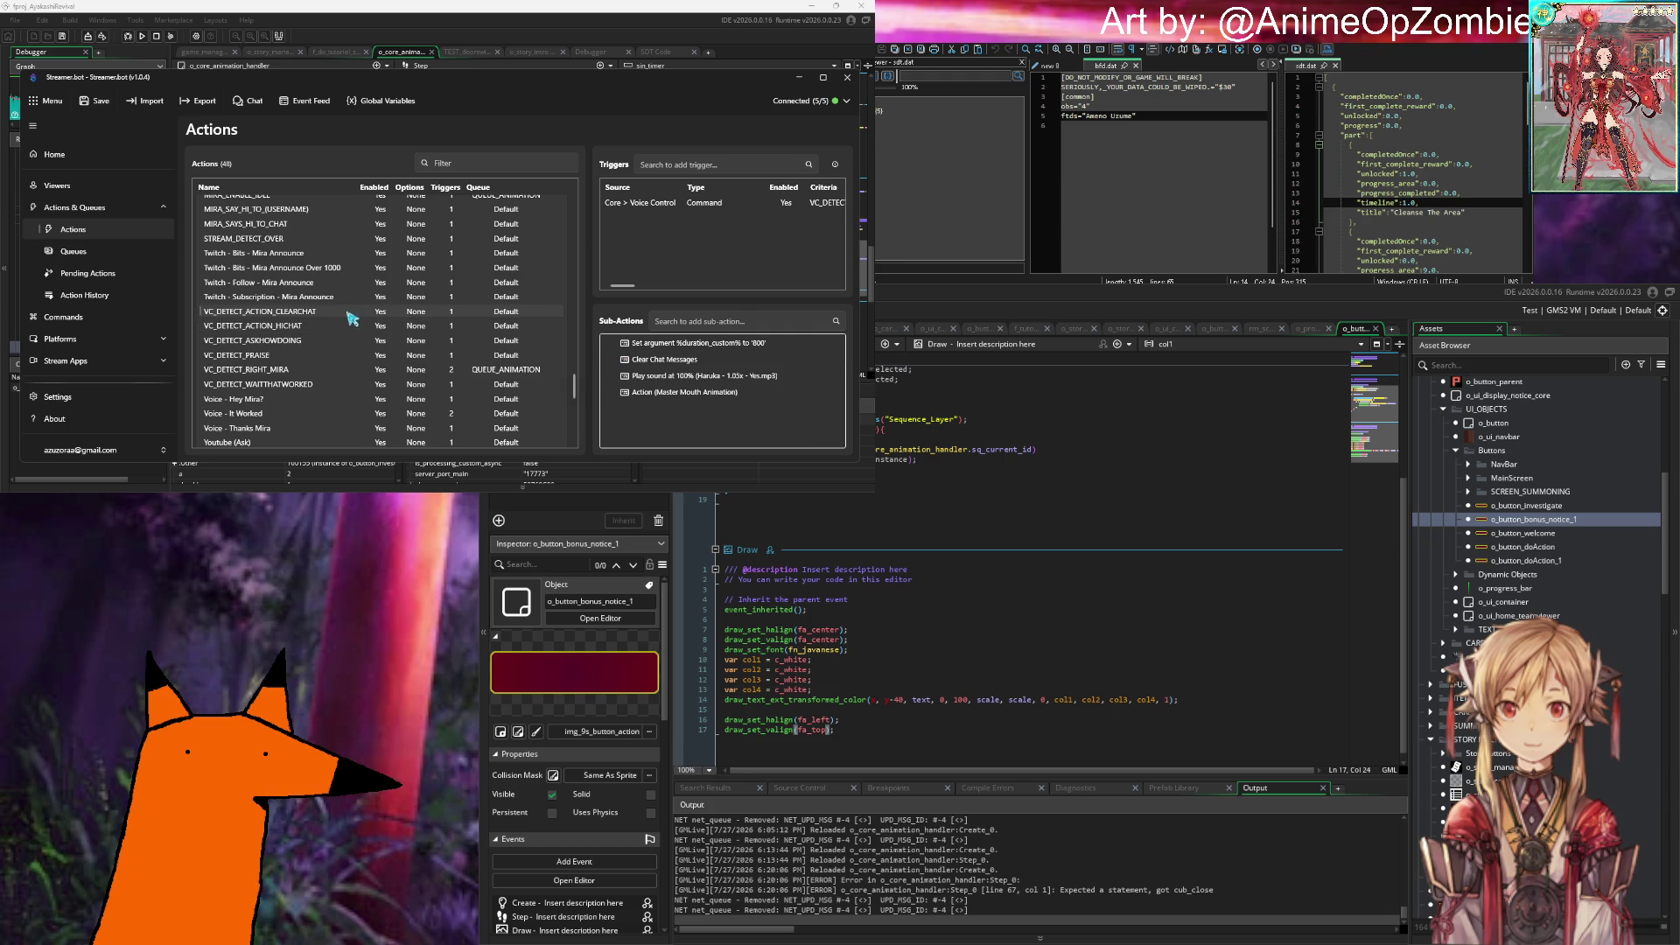
pyautogui.click(337, 328)
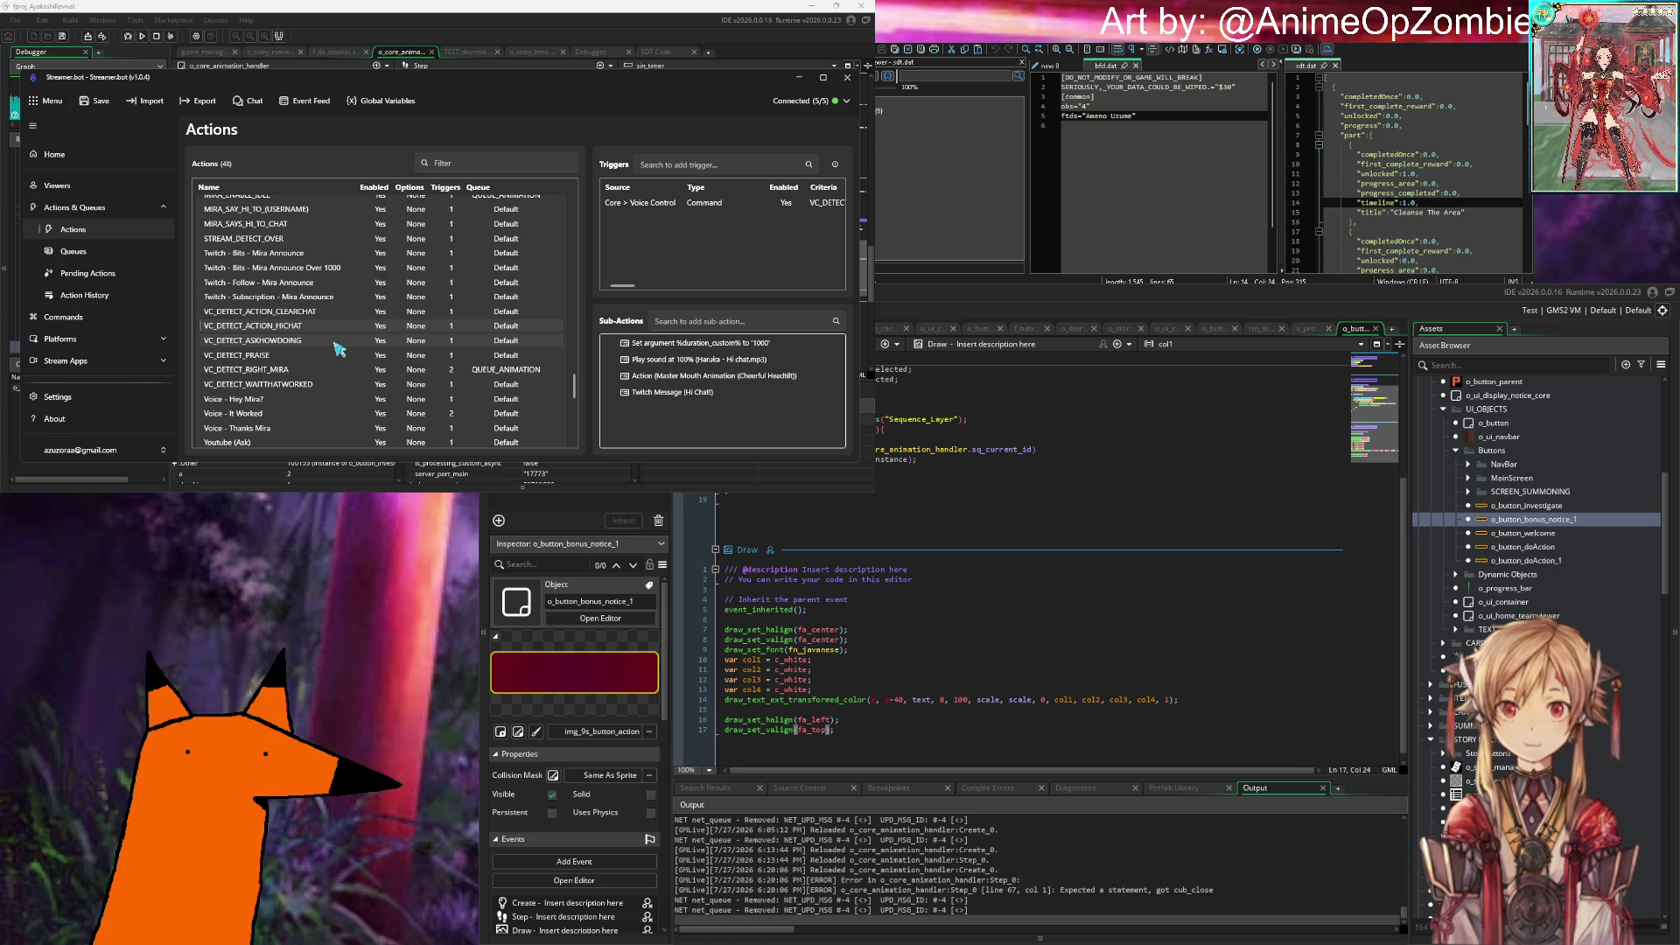
pyautogui.click(349, 340)
pyautogui.click(354, 354)
pyautogui.scroll(-4, 346, 385)
pyautogui.click(336, 437)
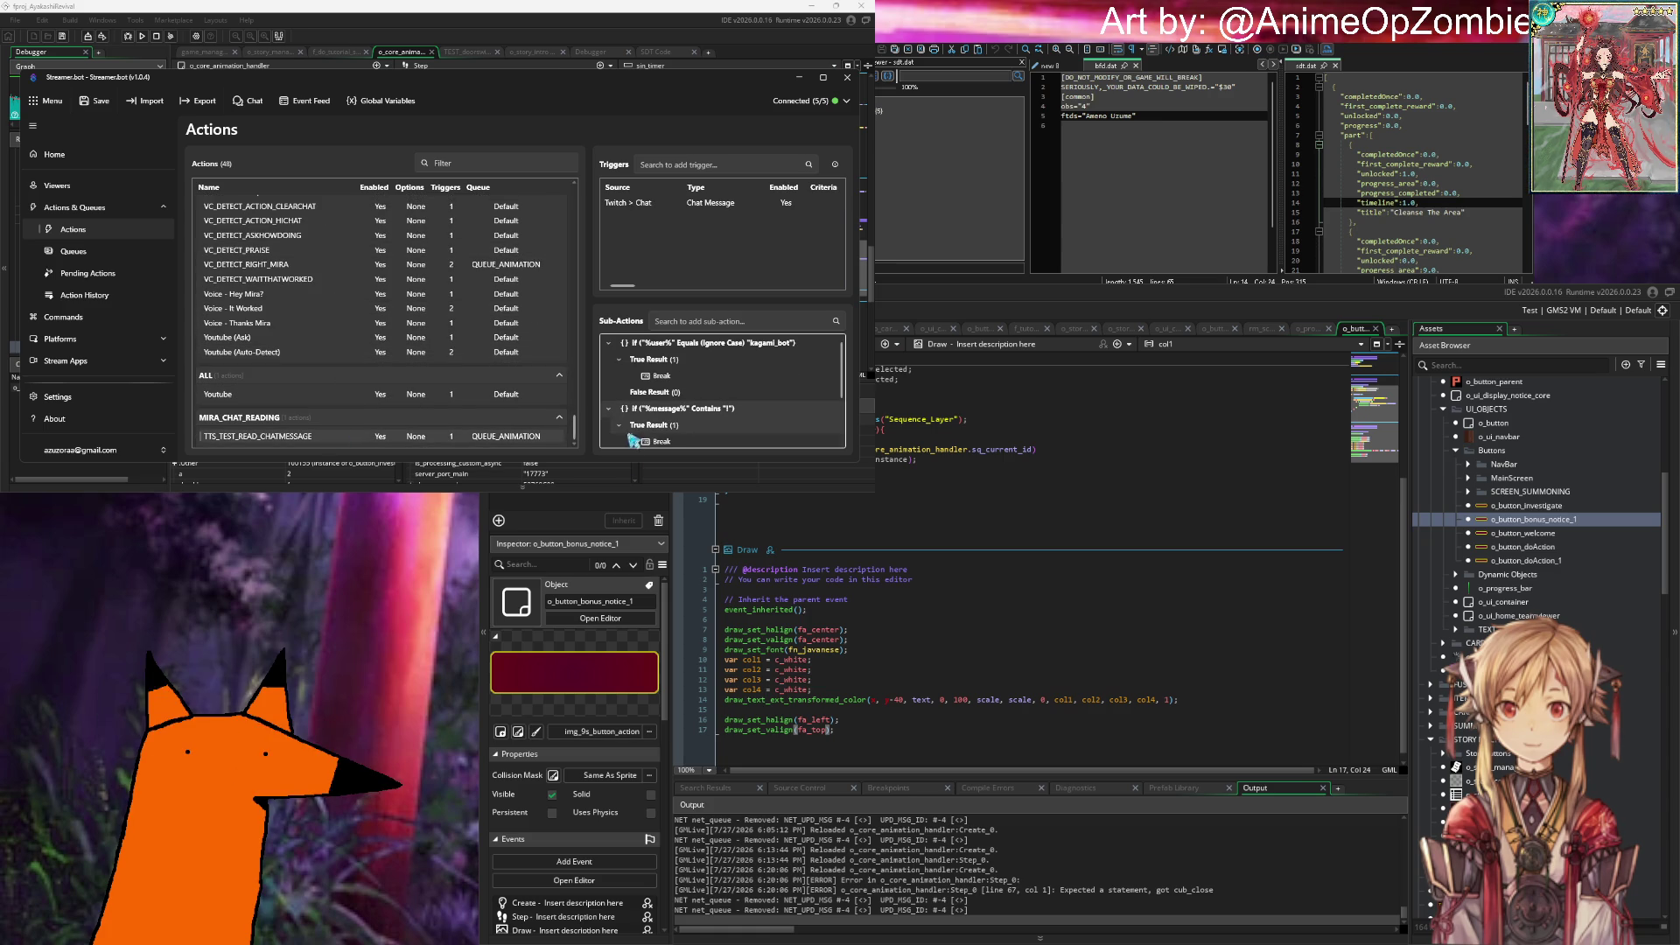
# Step: Select VC_DETECT_DOFLIP to display its triggers and sub-actions
pyautogui.scroll(4, 336, 356)
pyautogui.scroll(9, 336, 356)
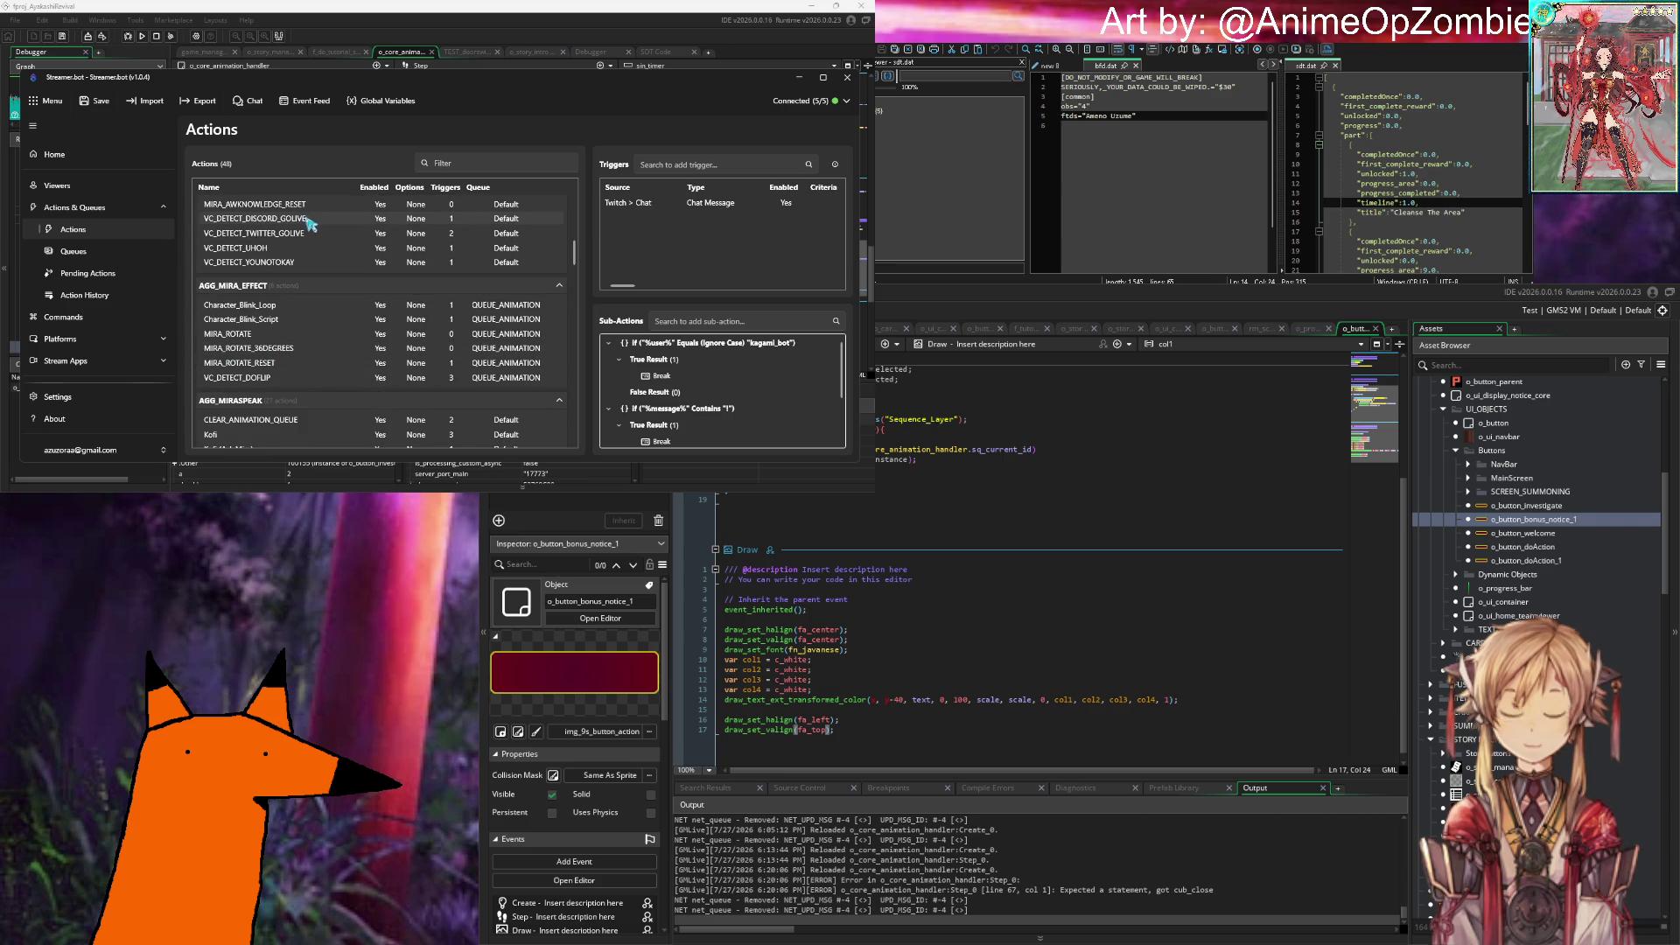
pyautogui.scroll(5, 308, 277)
pyautogui.scroll(-4, 305, 278)
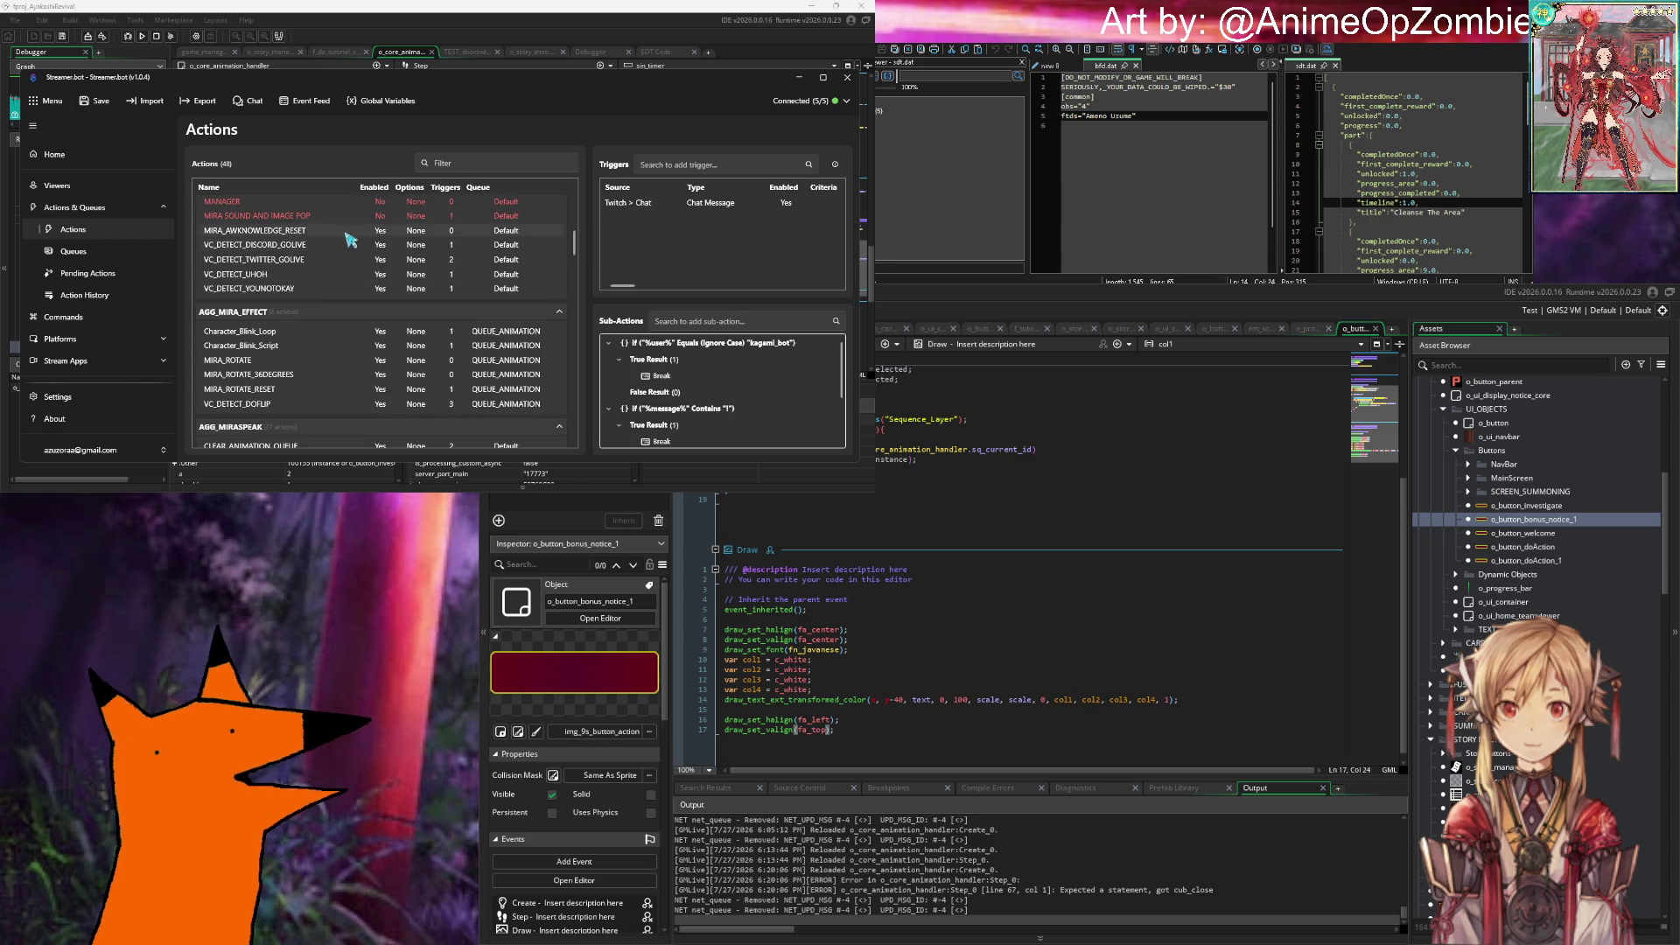
pyautogui.scroll(-2, 331, 273)
pyautogui.click(302, 351)
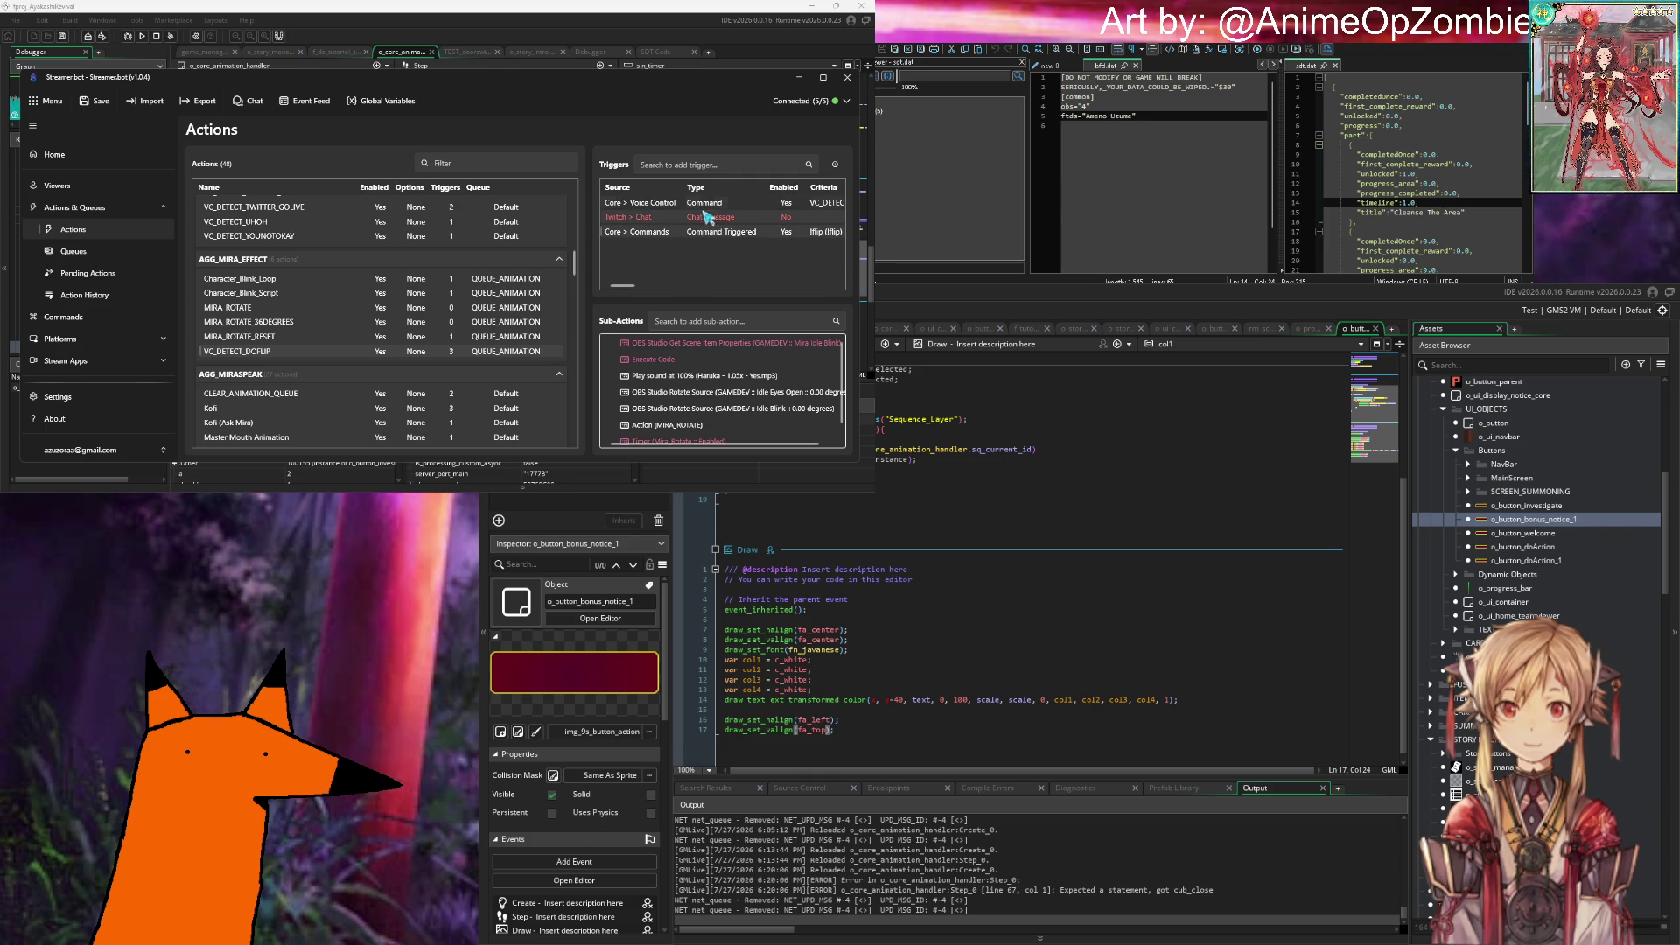
# Step: Delete VC_DETECT_DOFLIP's Twitch chat trigger
pyautogui.rightClick(710, 221)
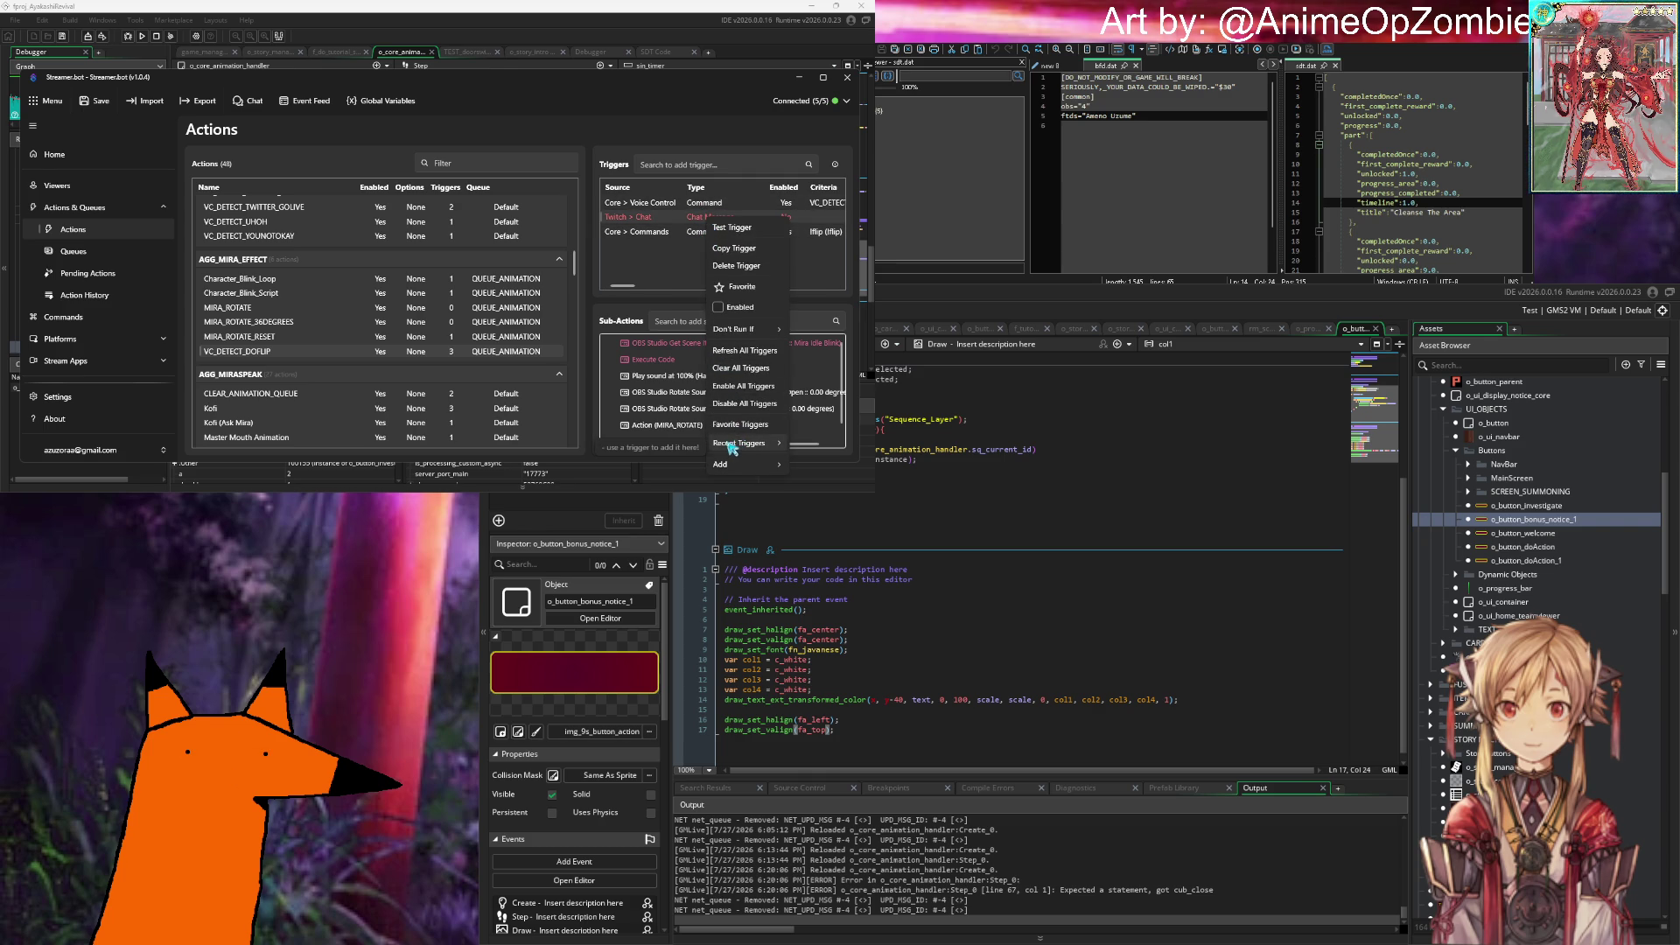
pyautogui.click(767, 265)
pyautogui.click(472, 291)
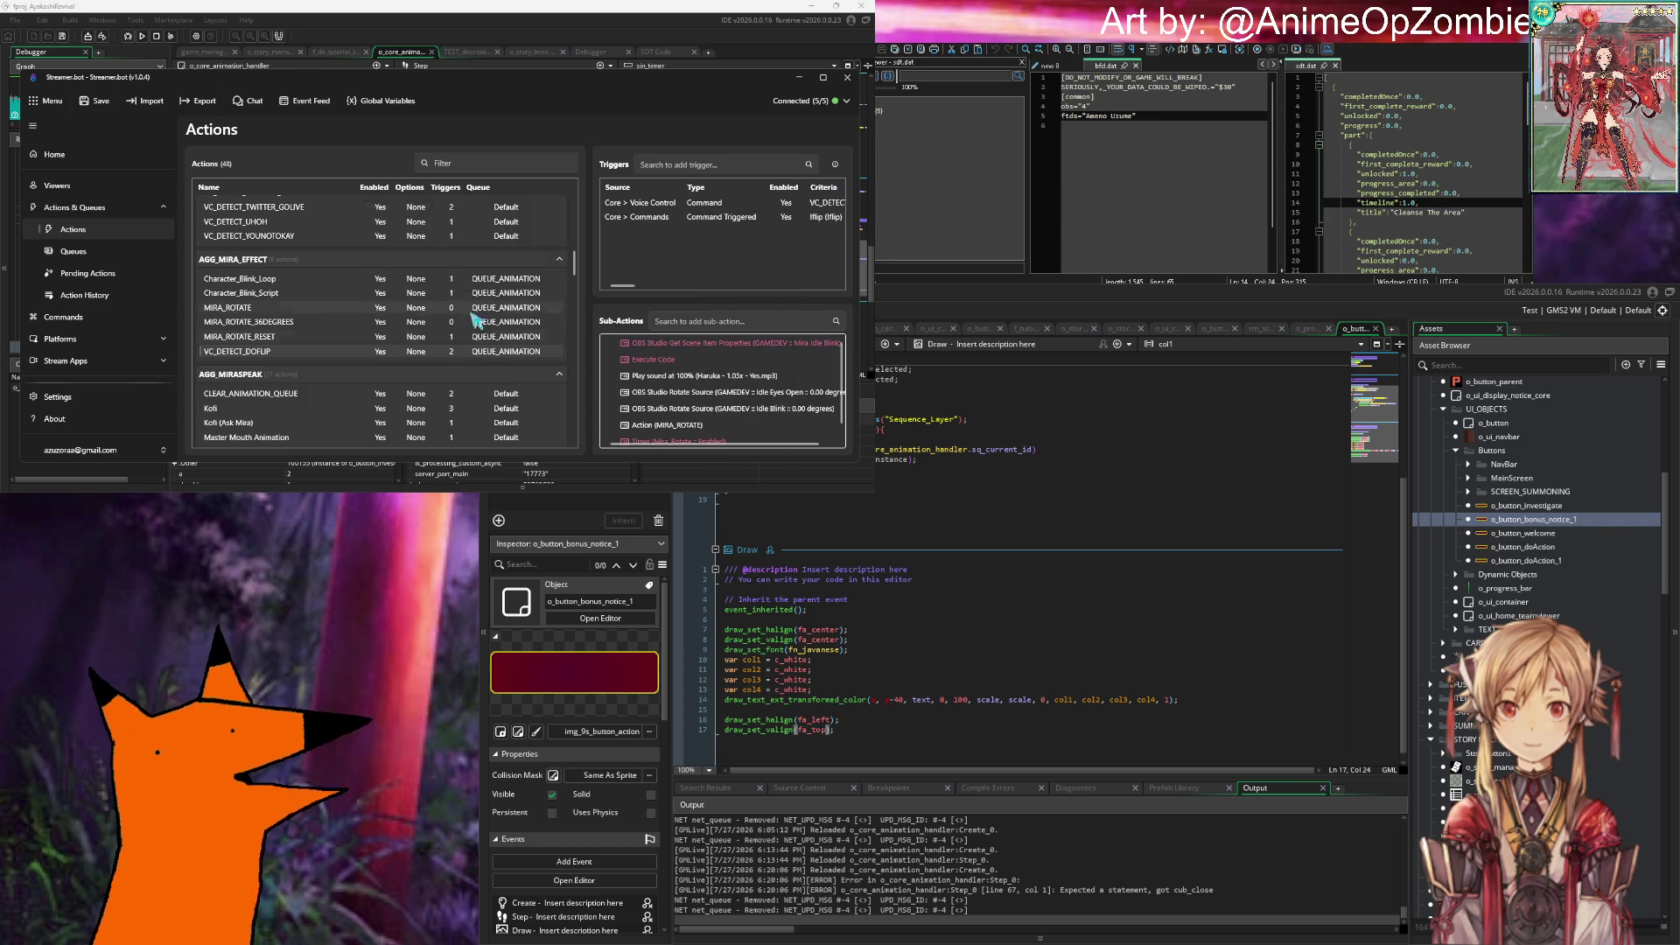
# Step: Delete the Mira_Rotate Timer sub-action
pyautogui.rightClick(683, 355)
pyautogui.press('Escape')
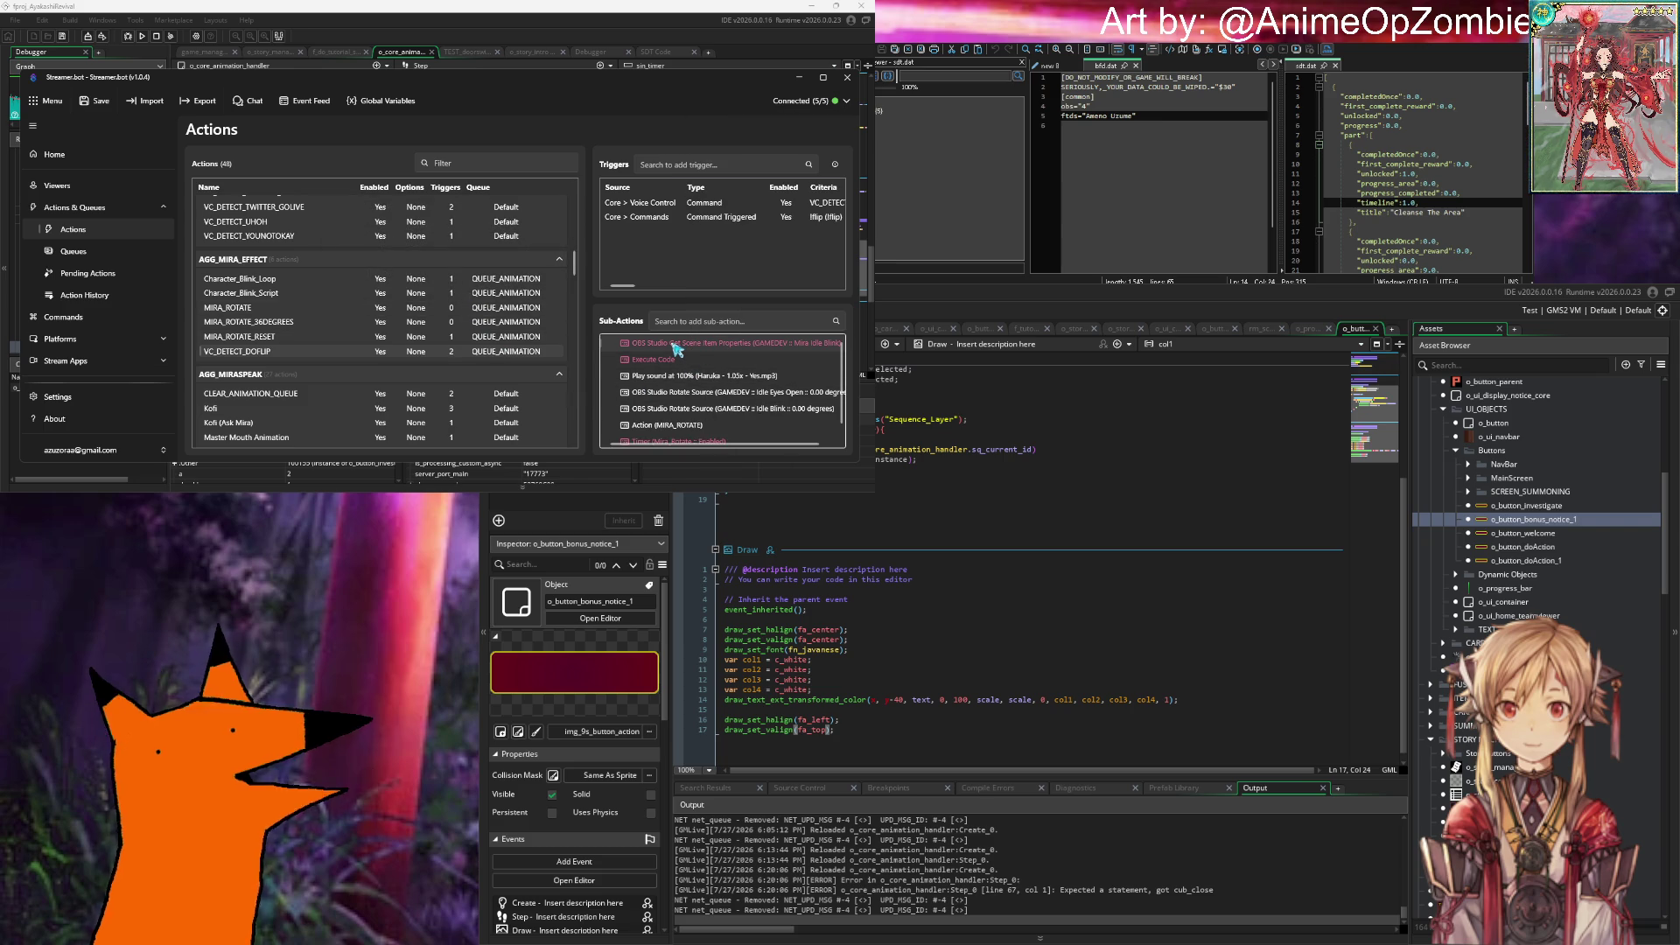
pyautogui.scroll(-1, 664, 352)
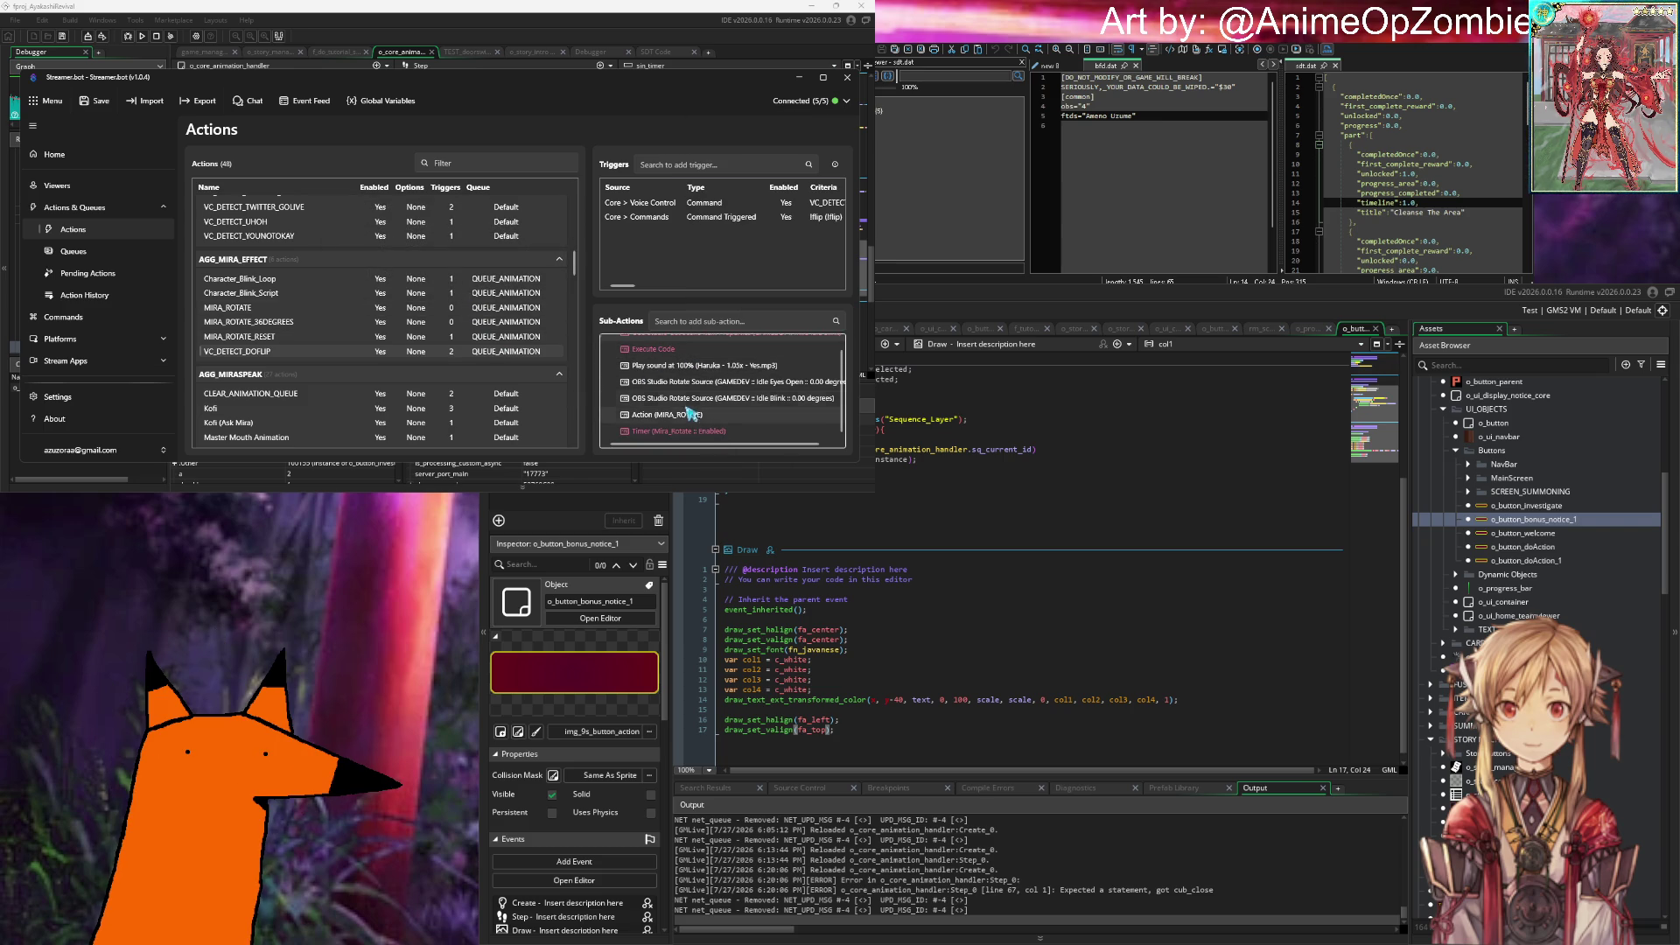
pyautogui.rightClick(697, 431)
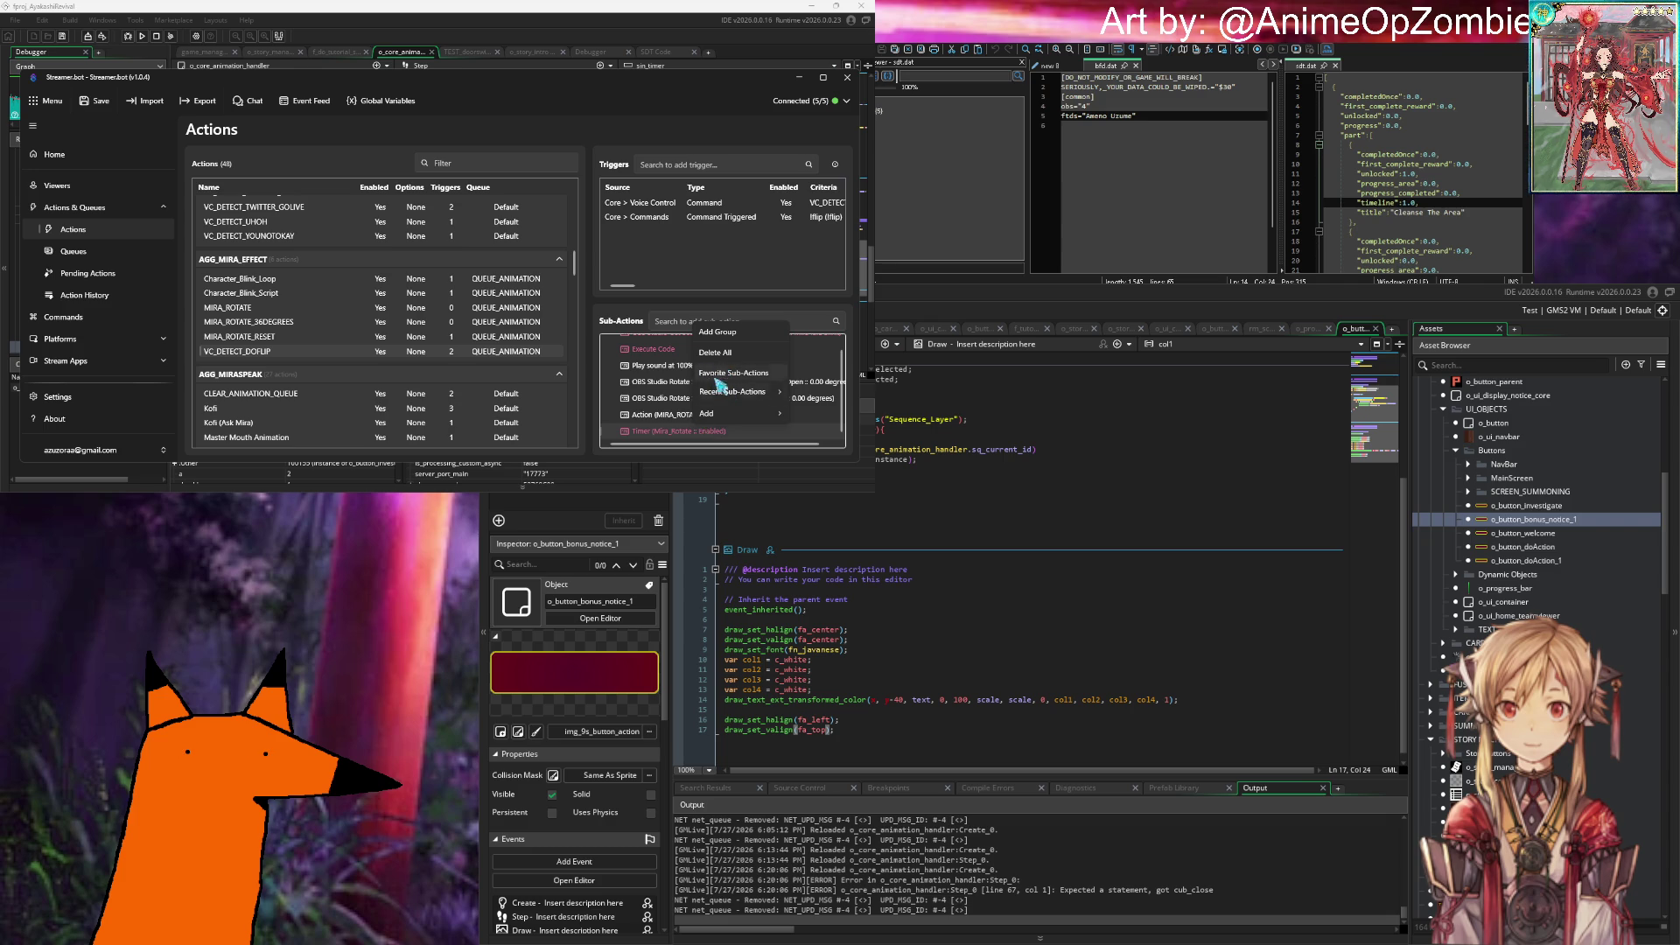
pyautogui.rightClick(694, 431)
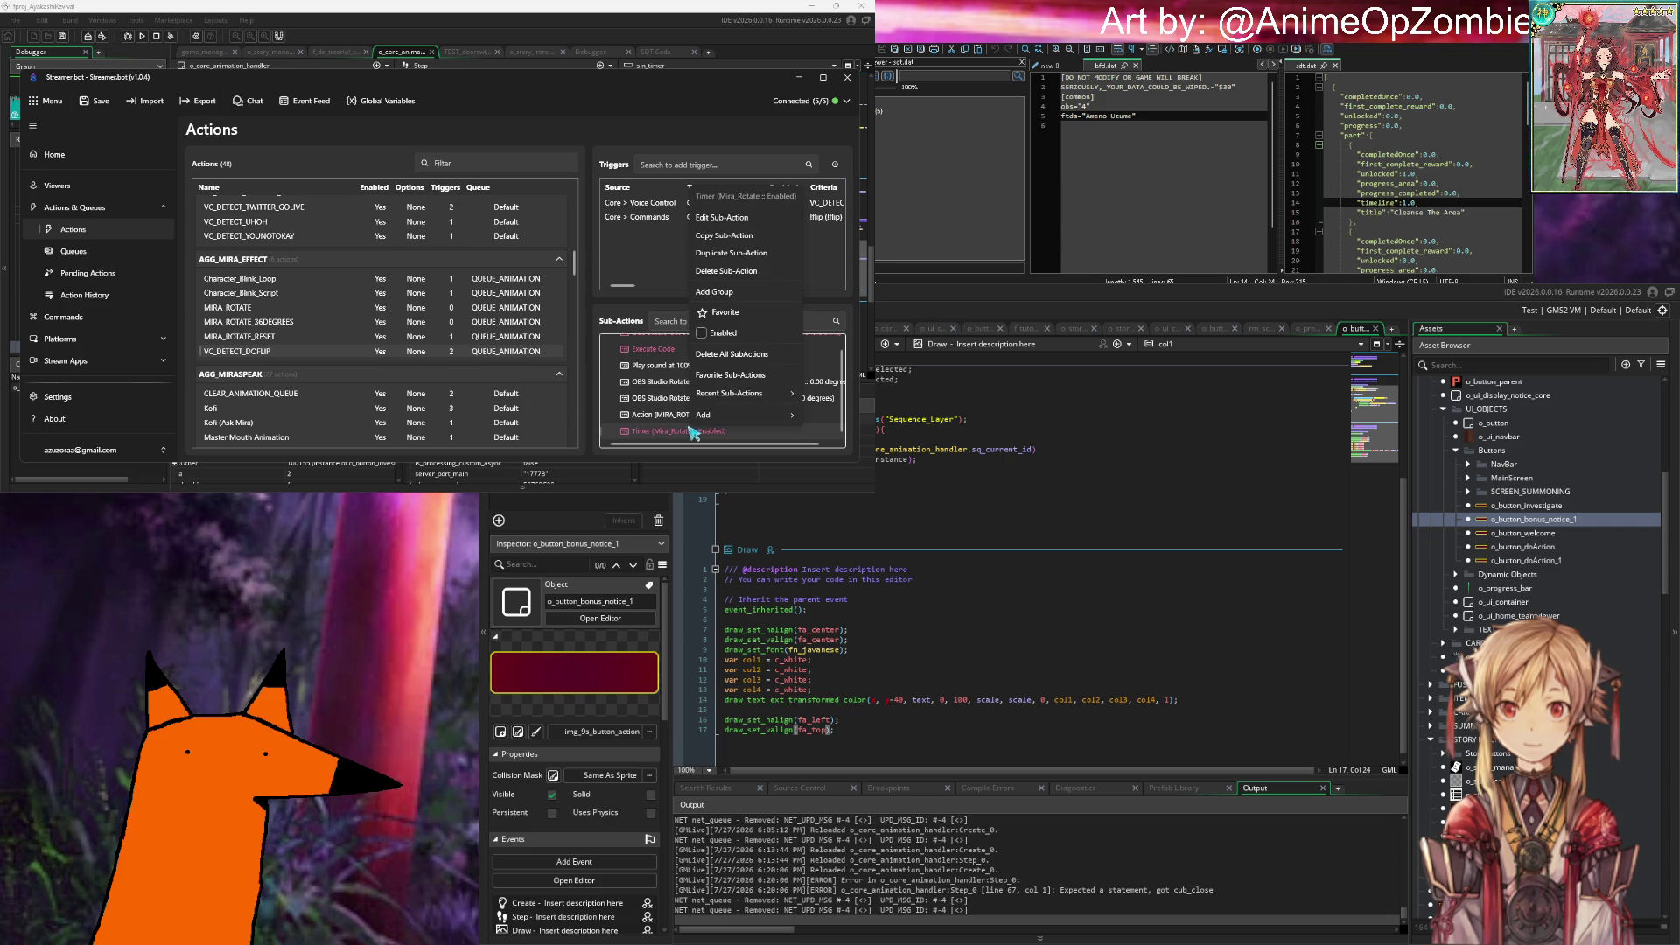
pyautogui.click(726, 274)
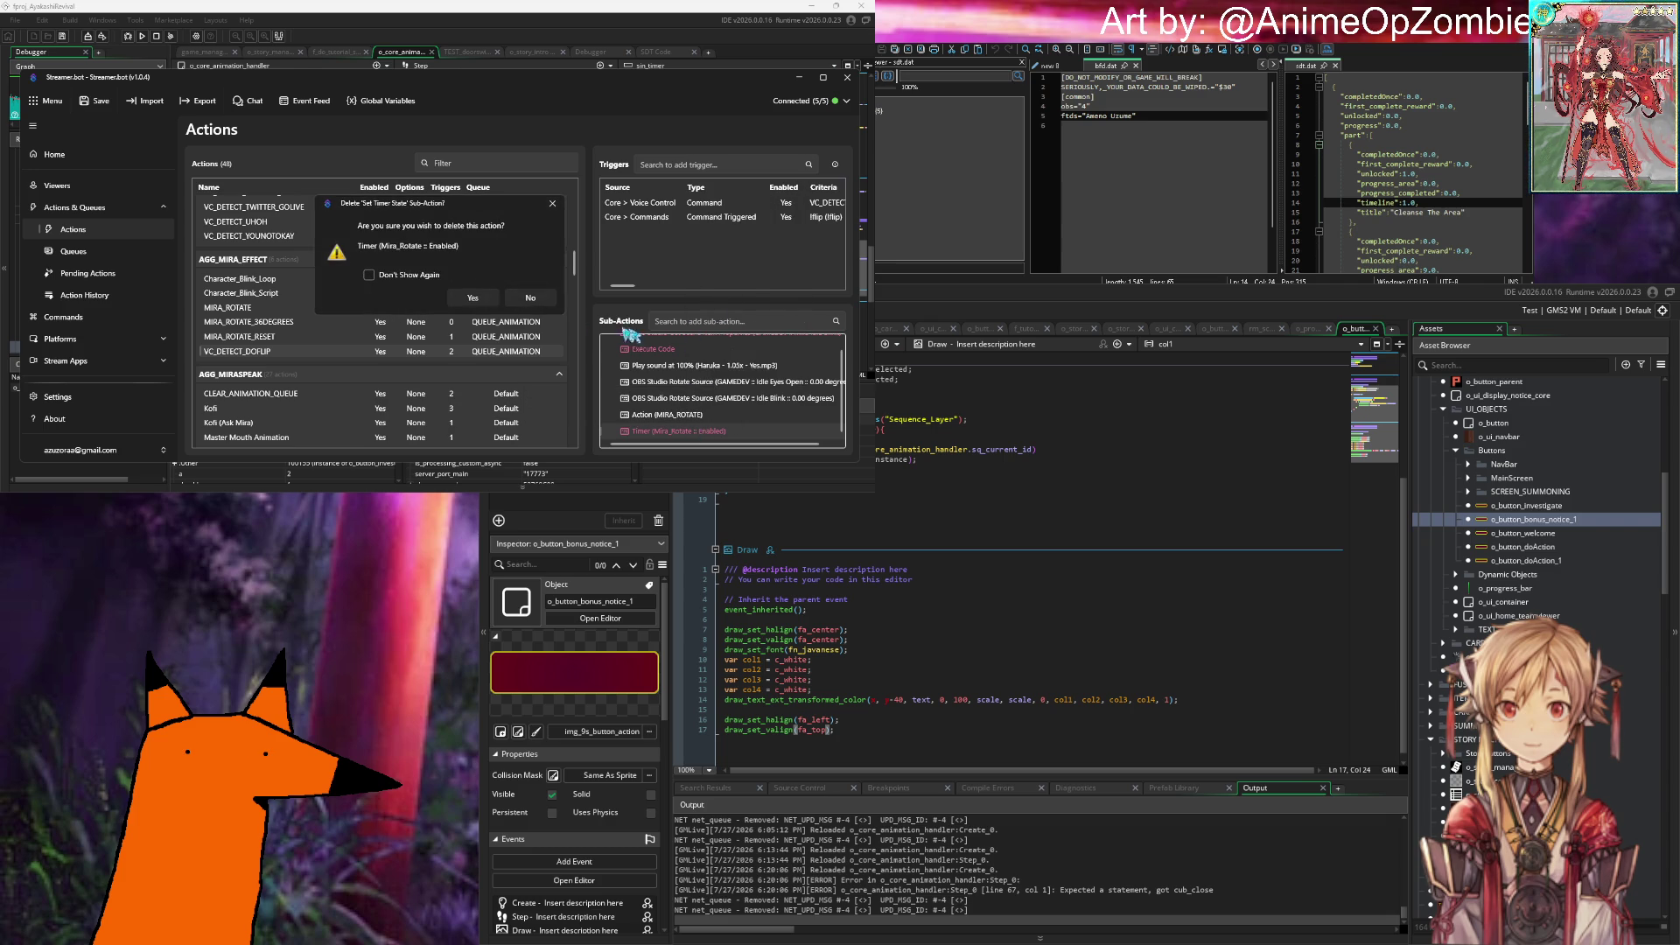
pyautogui.click(493, 303)
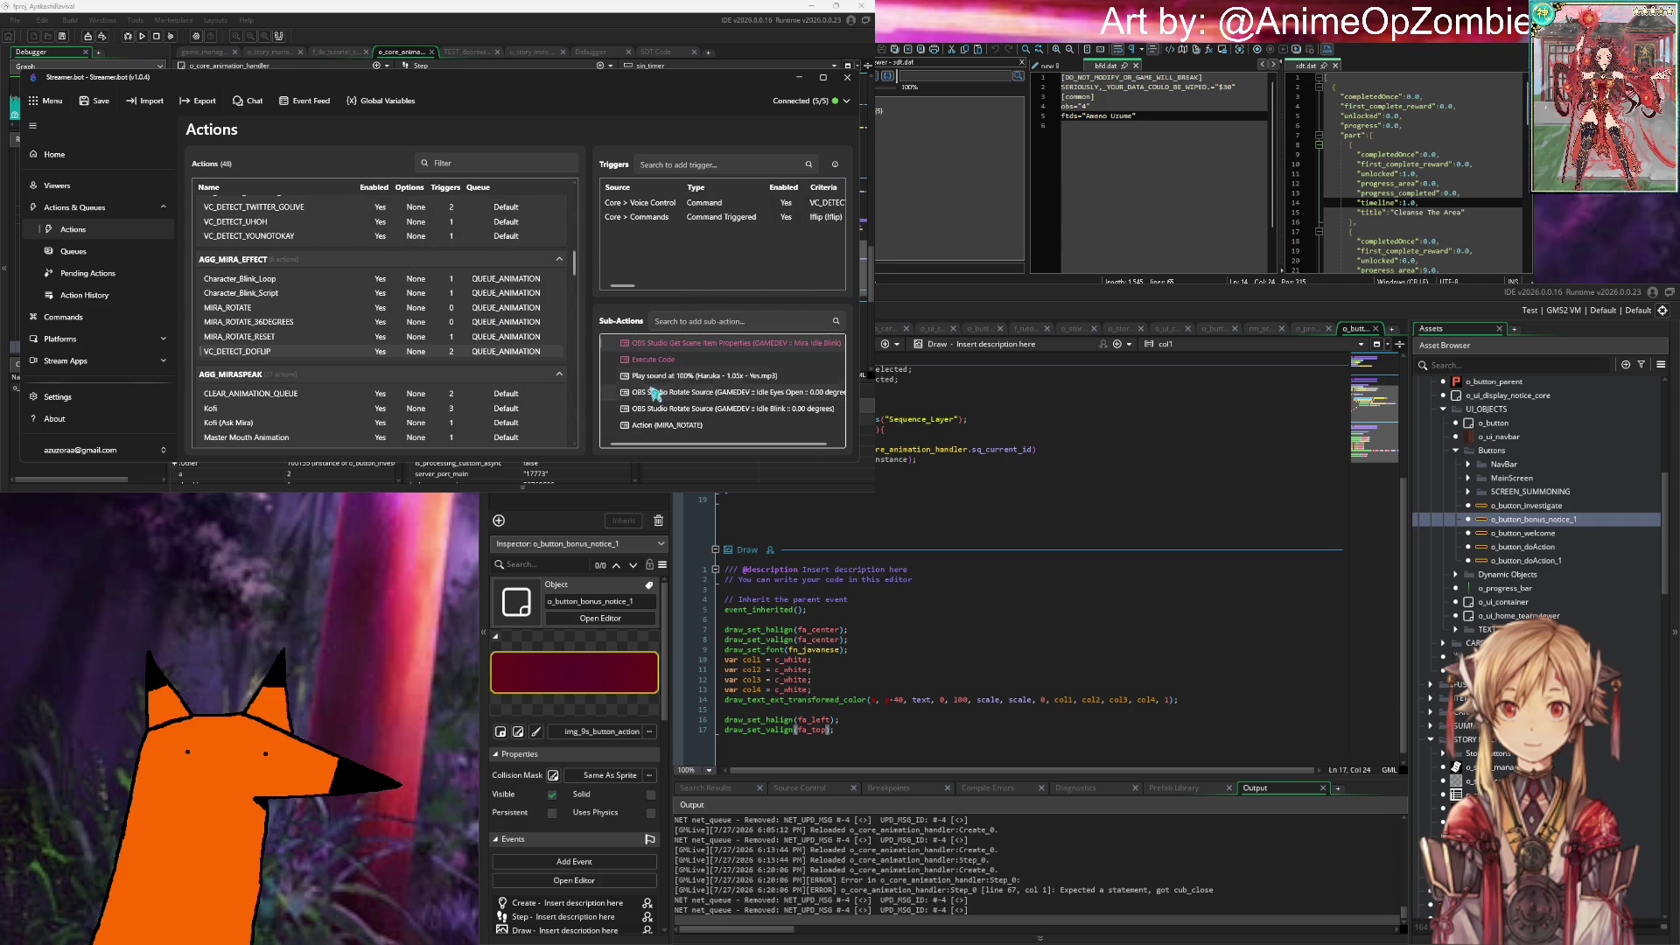
# Step: Delete the OBS Get Scene Item Properties sub-action
pyautogui.rightClick(670, 343)
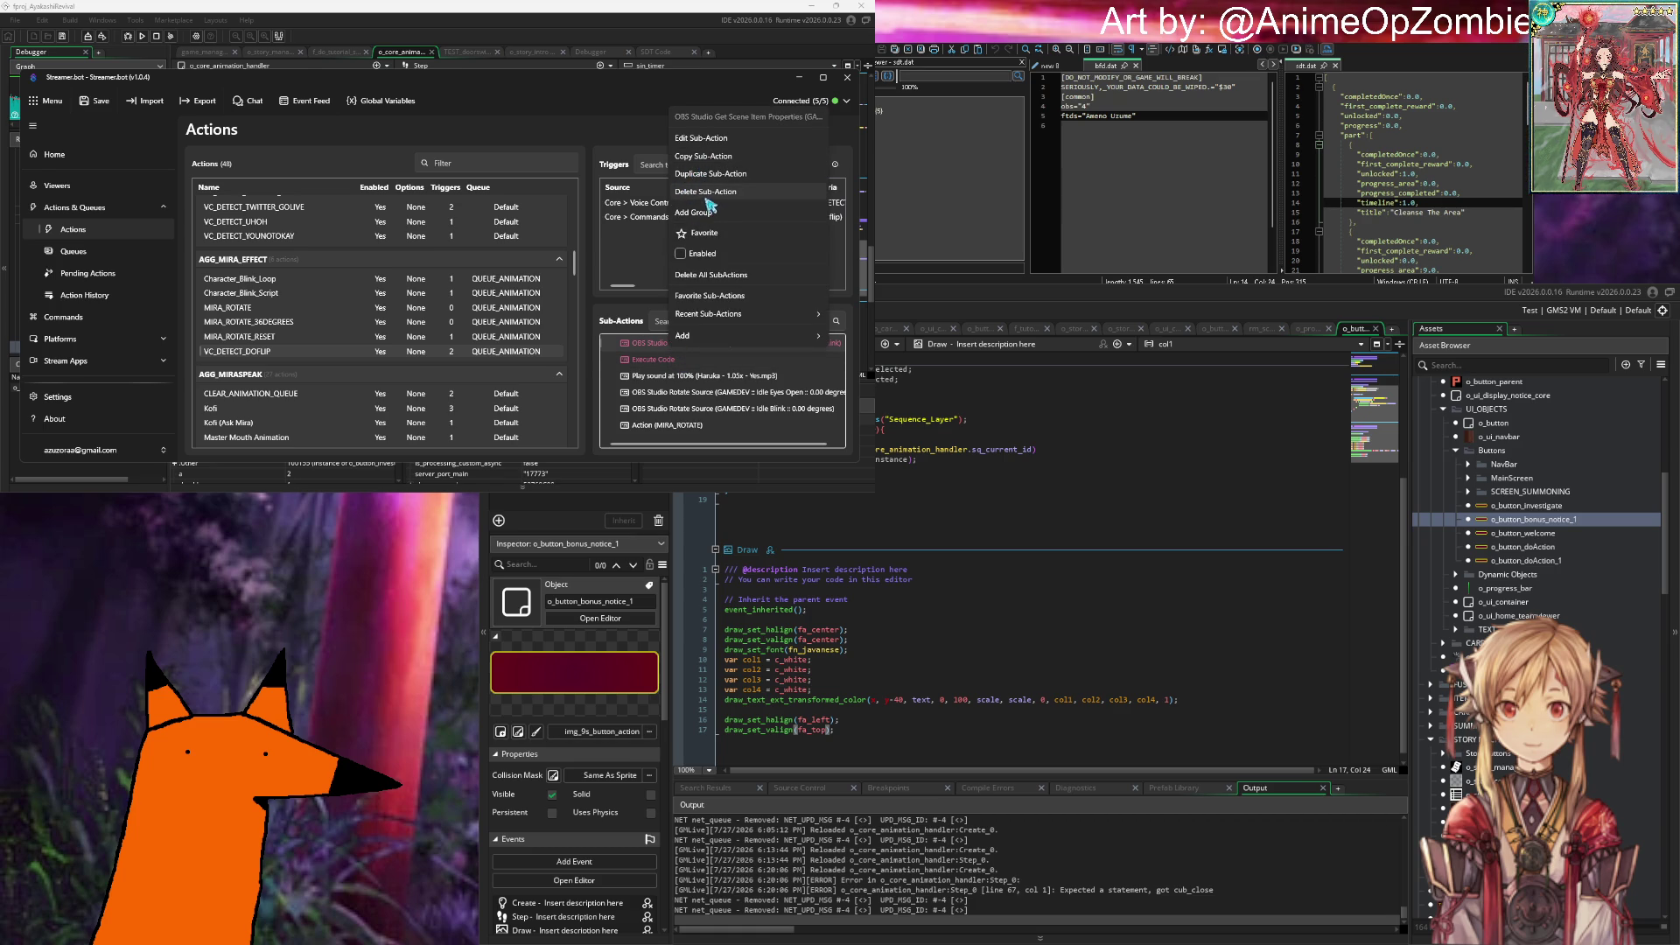
pyautogui.click(688, 192)
pyautogui.click(471, 303)
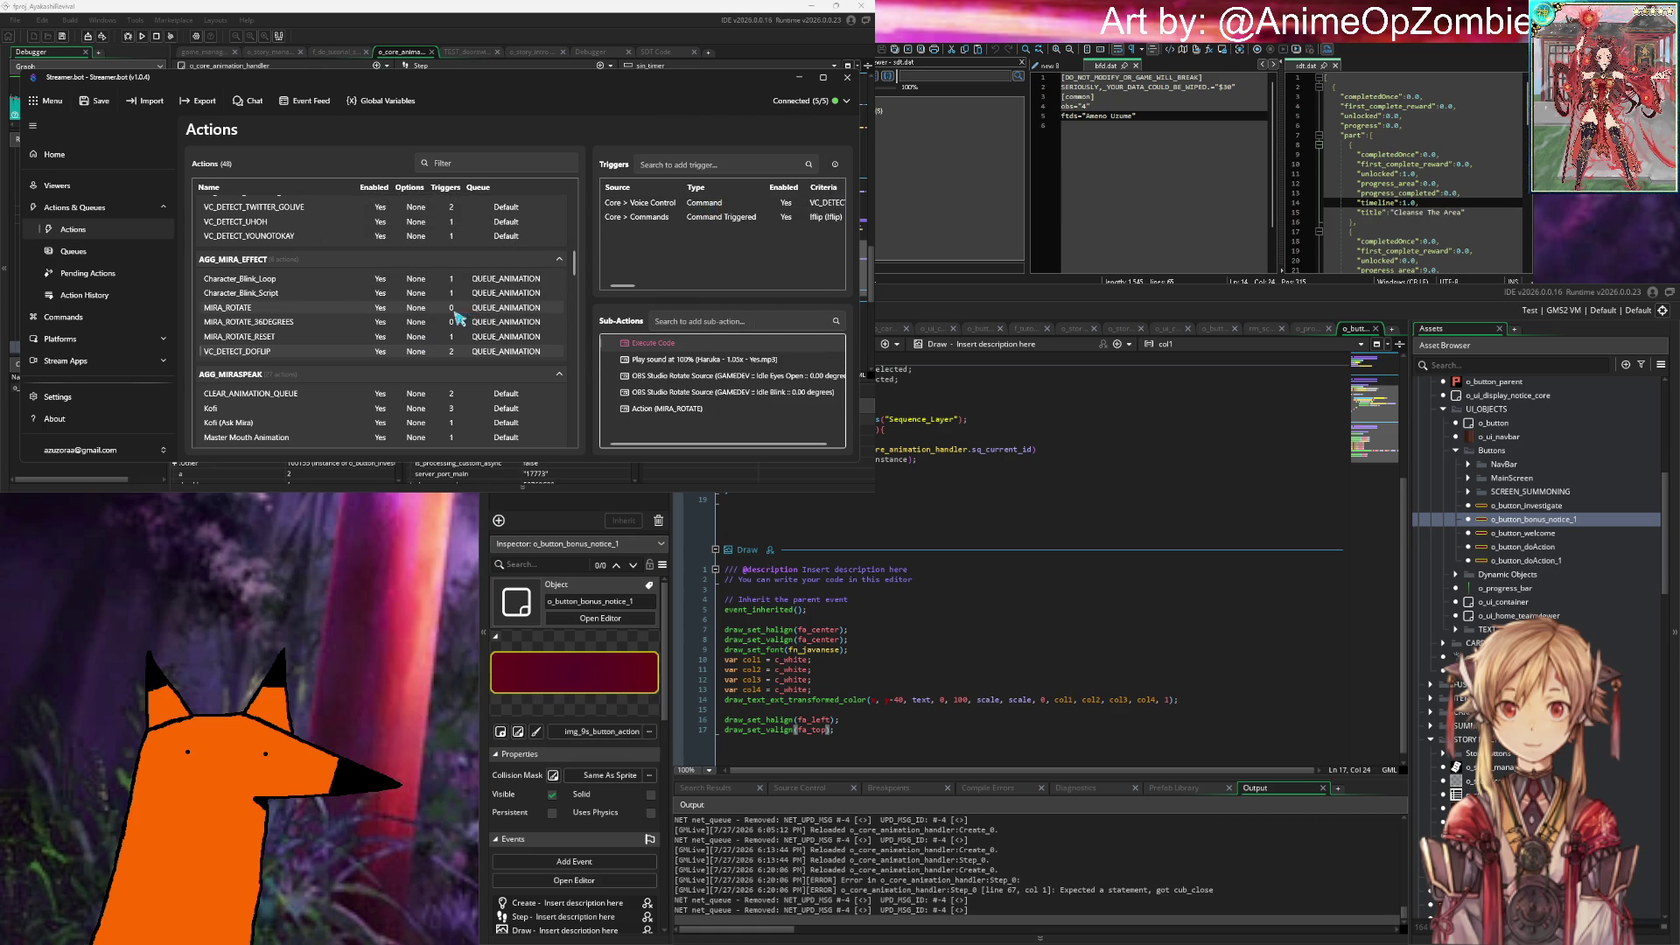
# Step: Review the Execute Code sub-action's C# code and accept it with Ok
pyautogui.doubleClick(665, 344)
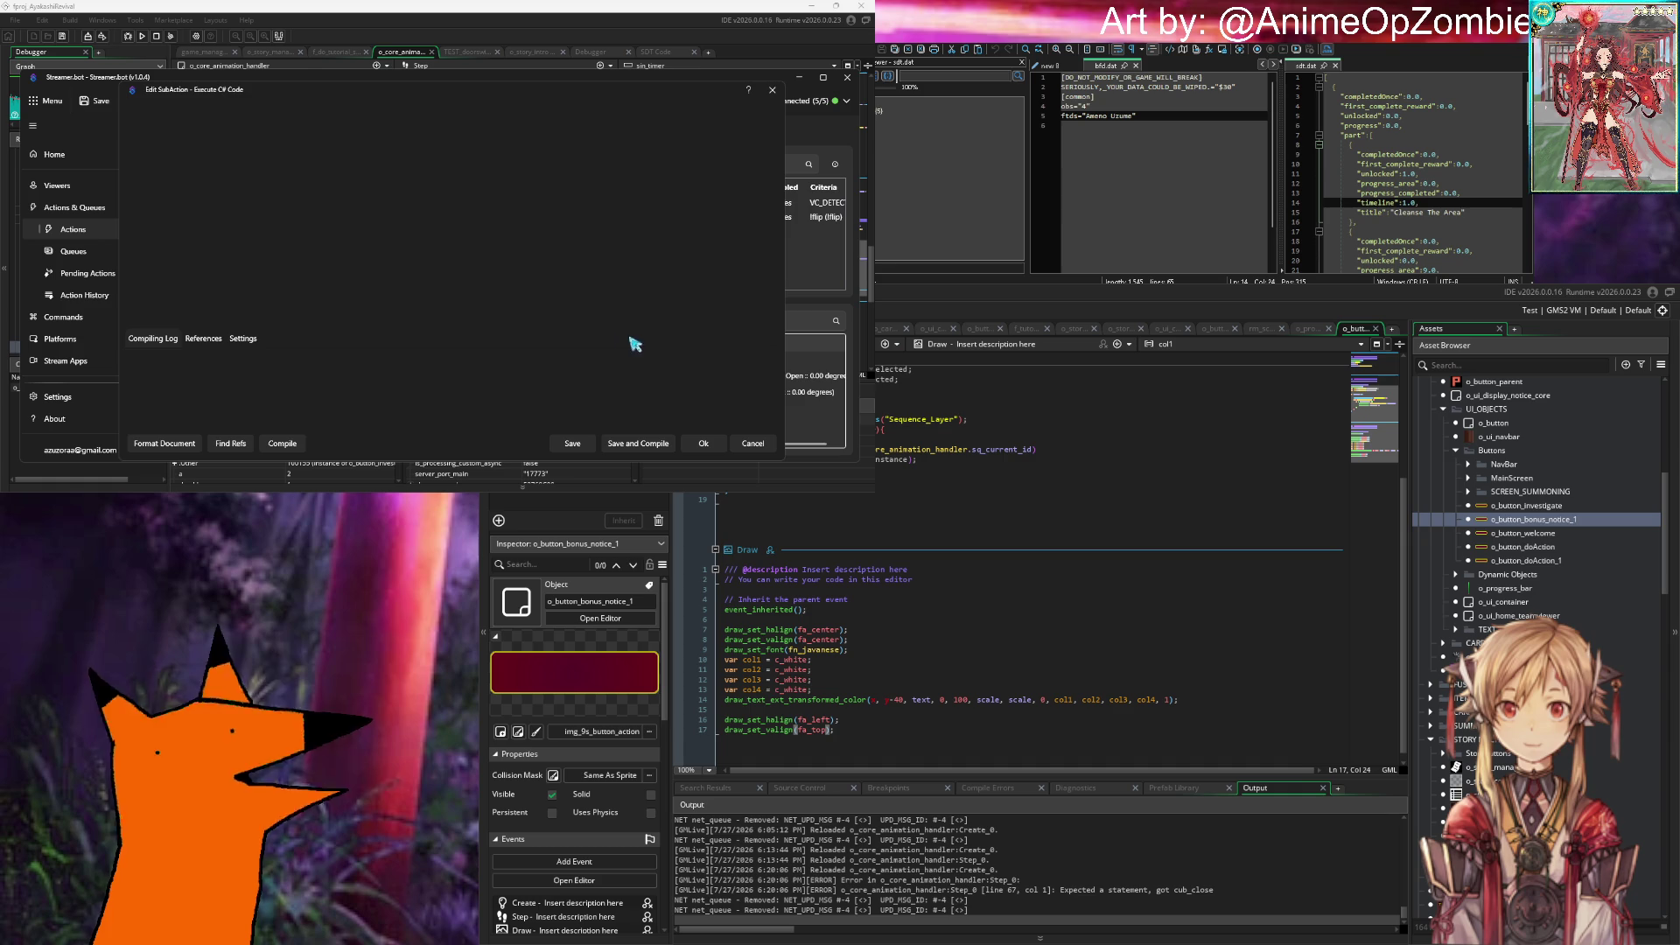
pyautogui.scroll(-9, 502, 250)
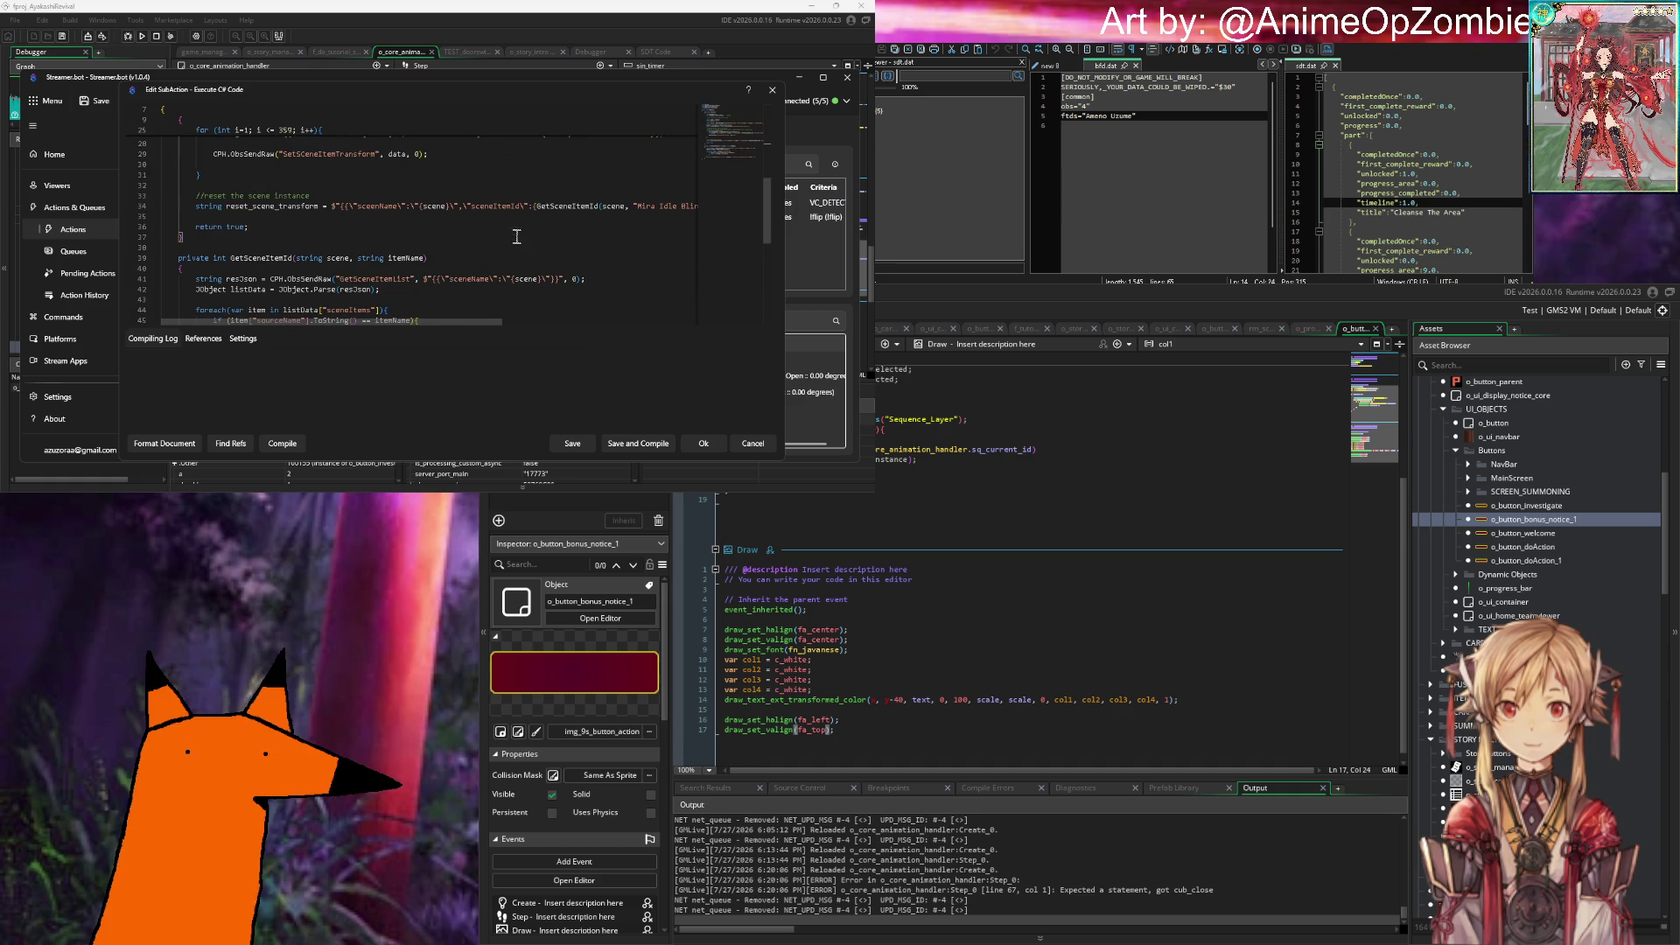
pyautogui.scroll(-4, 486, 235)
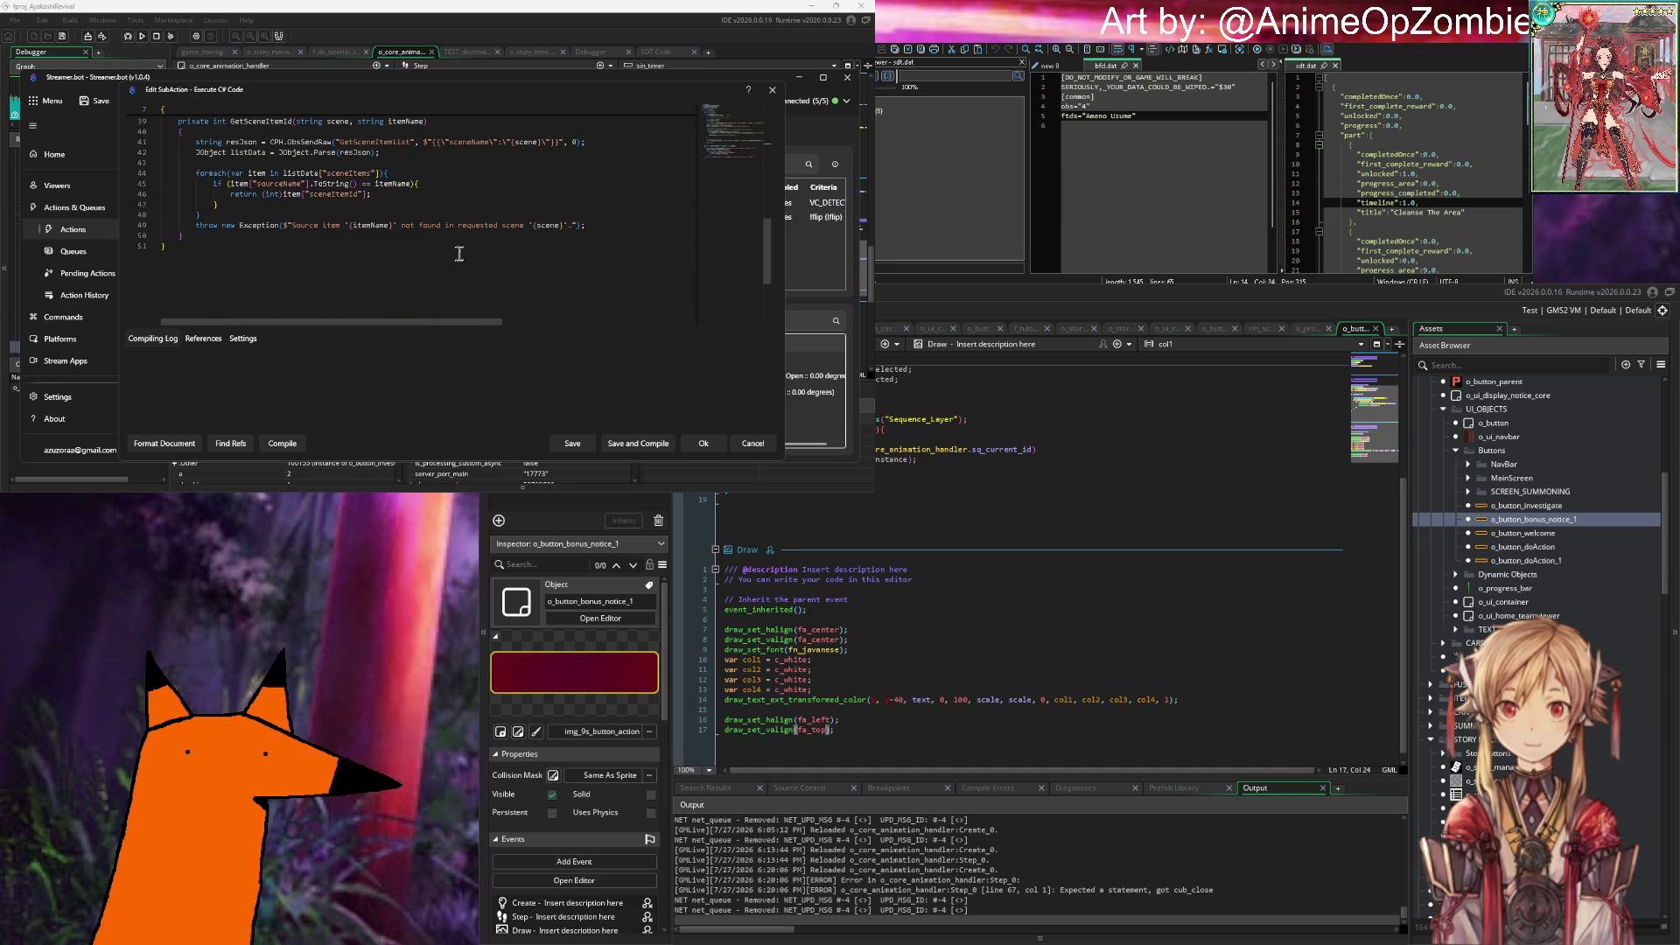
pyautogui.scroll(7, 419, 276)
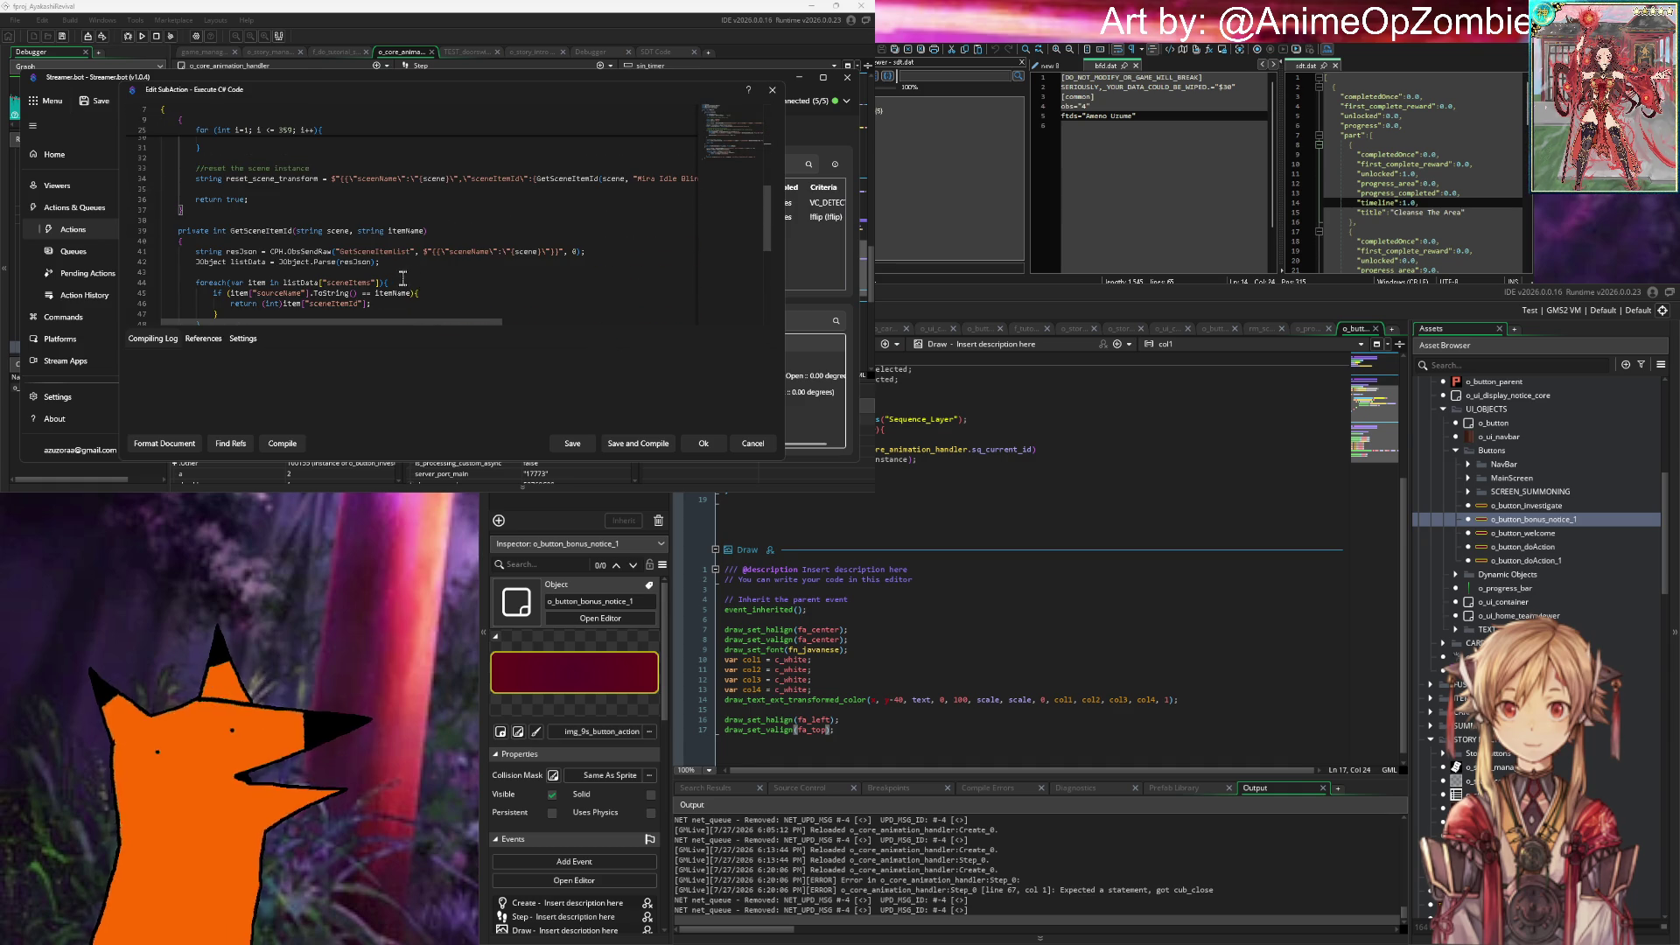
pyautogui.click(692, 445)
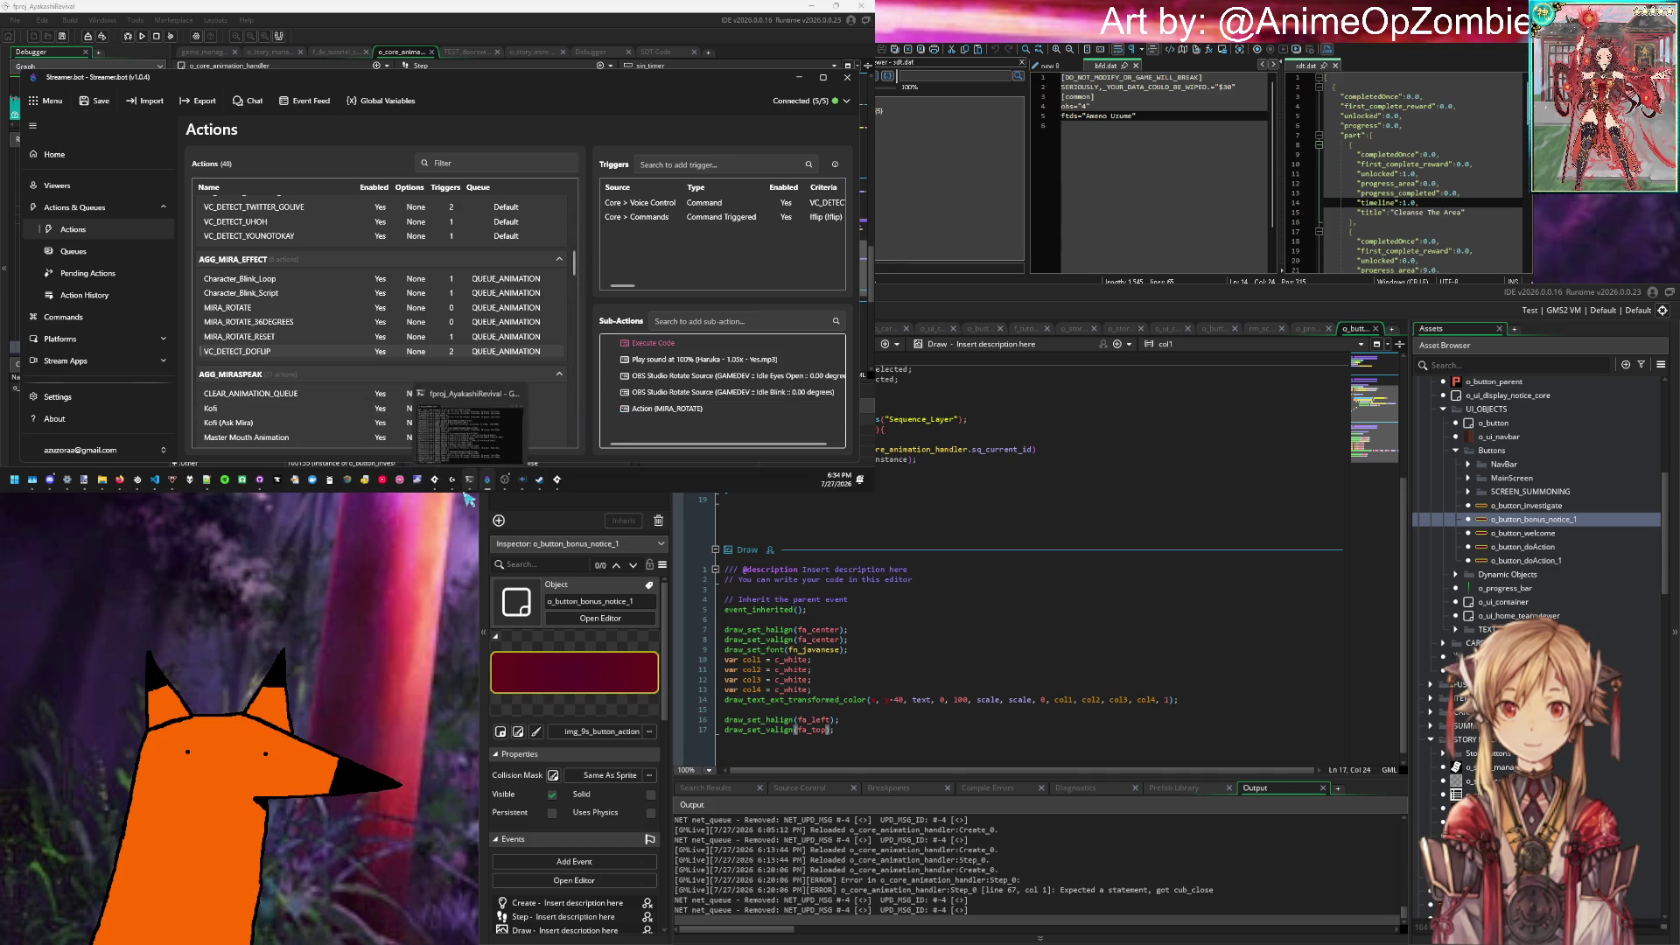
# Step: Compare the Character_Blink_Script and Character_Blink_Loop actions' triggers and sub-actions
pyautogui.moveTo(453, 493)
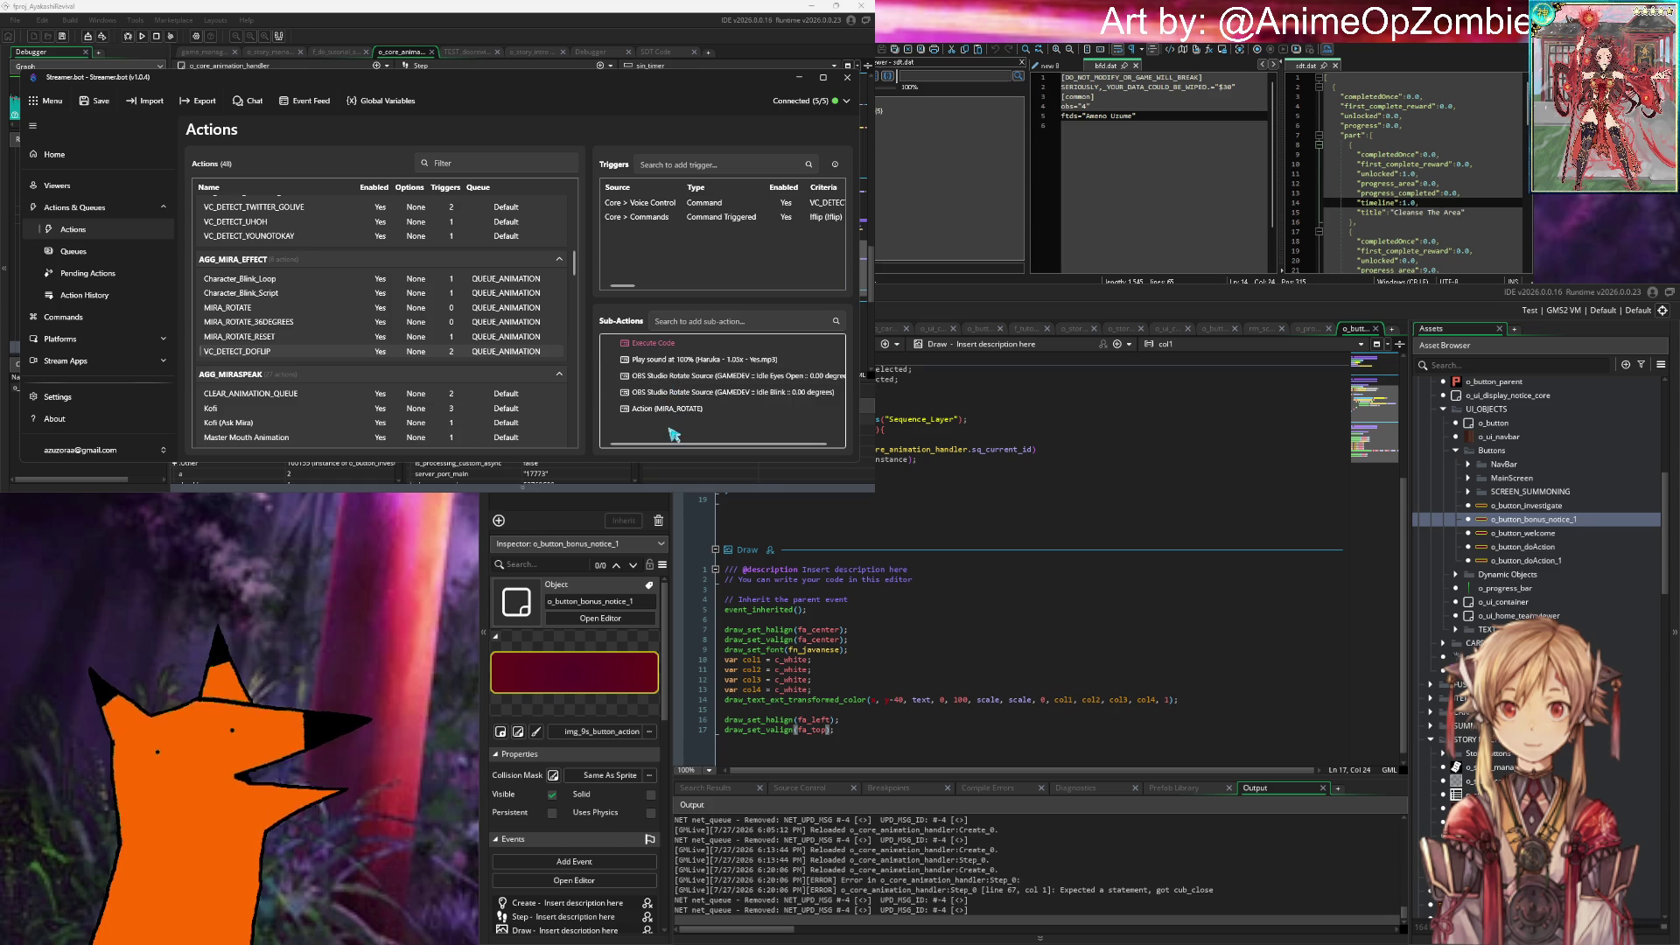
pyautogui.scroll(-3, 262, 288)
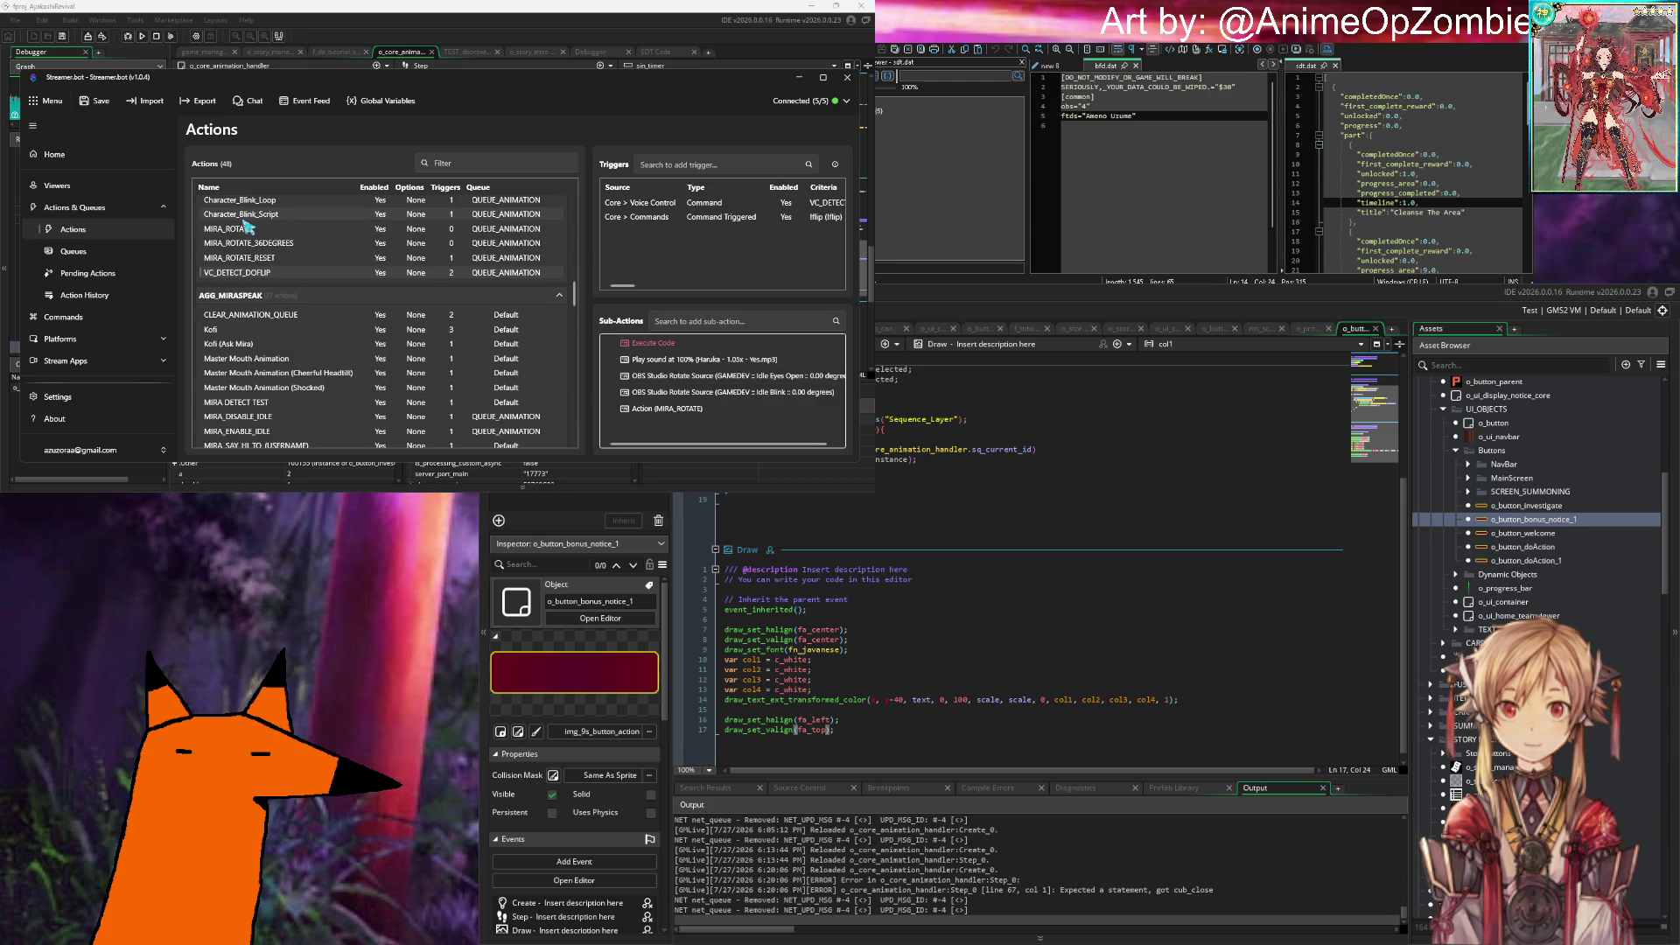
pyautogui.click(275, 216)
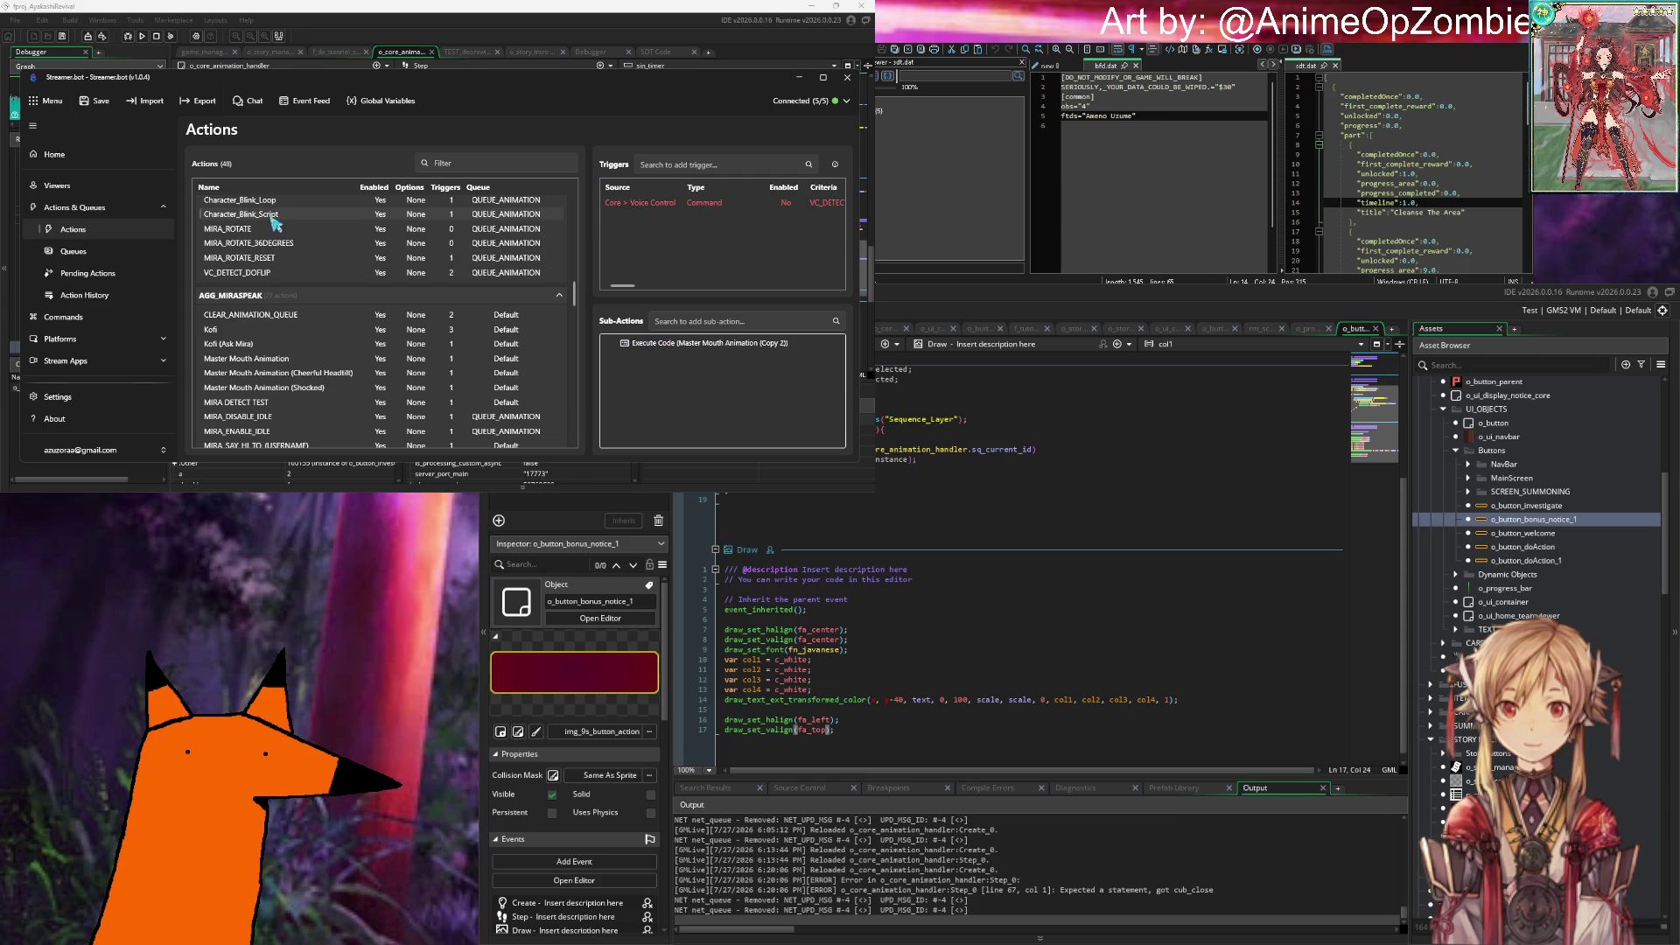
pyautogui.click(280, 200)
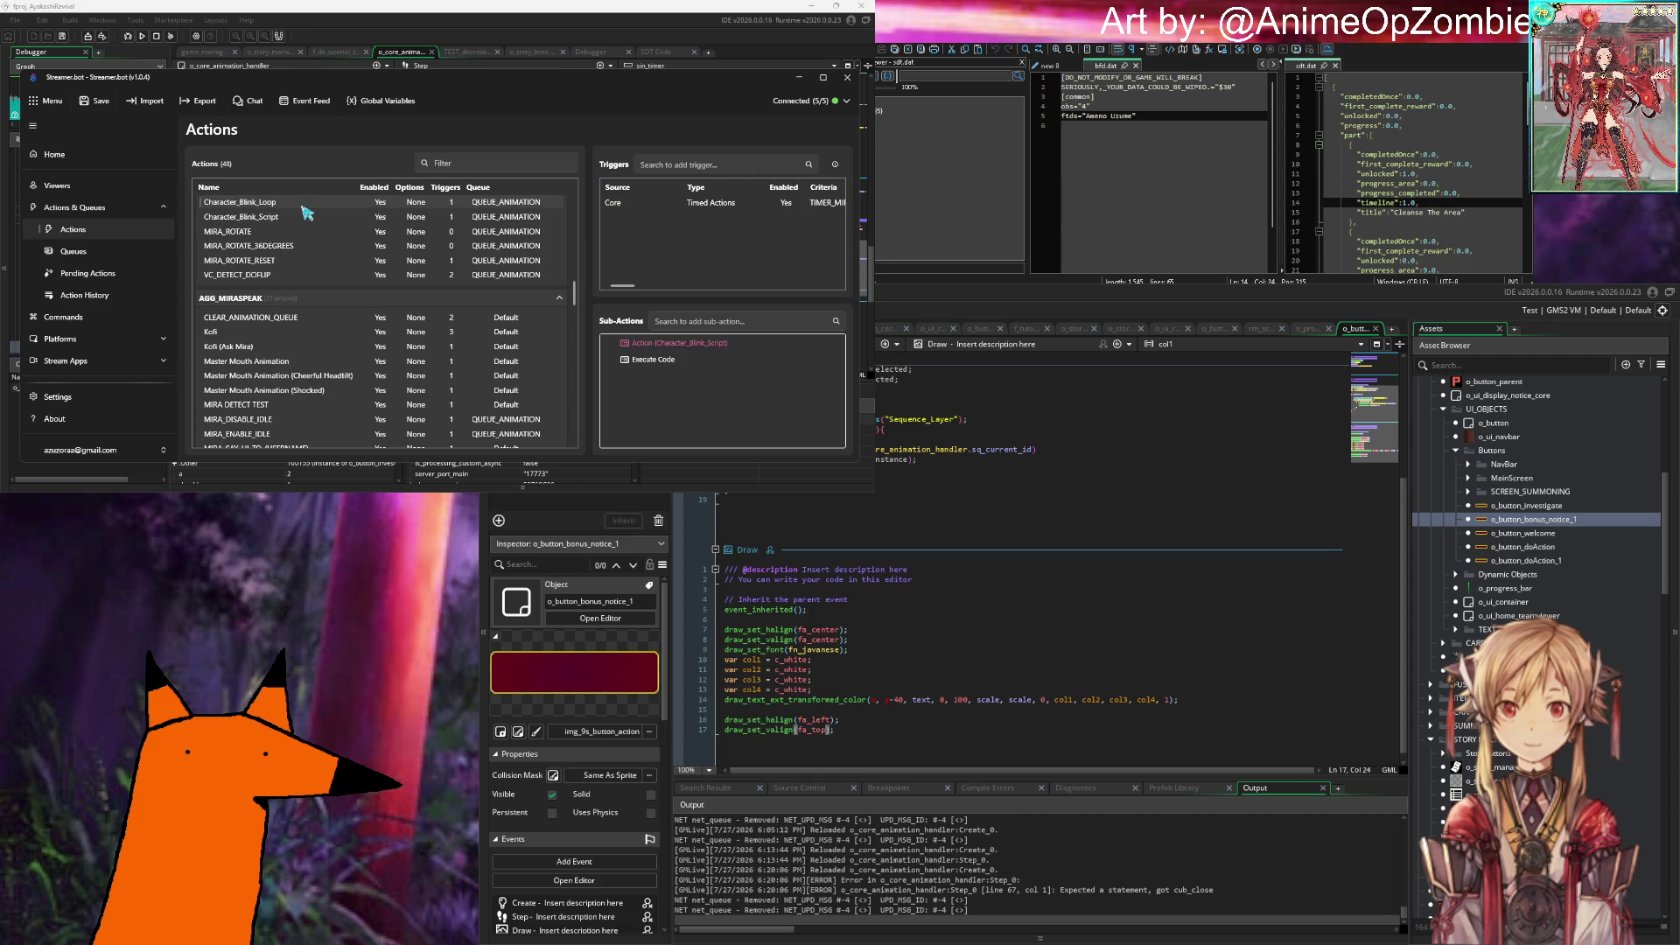
pyautogui.click(252, 219)
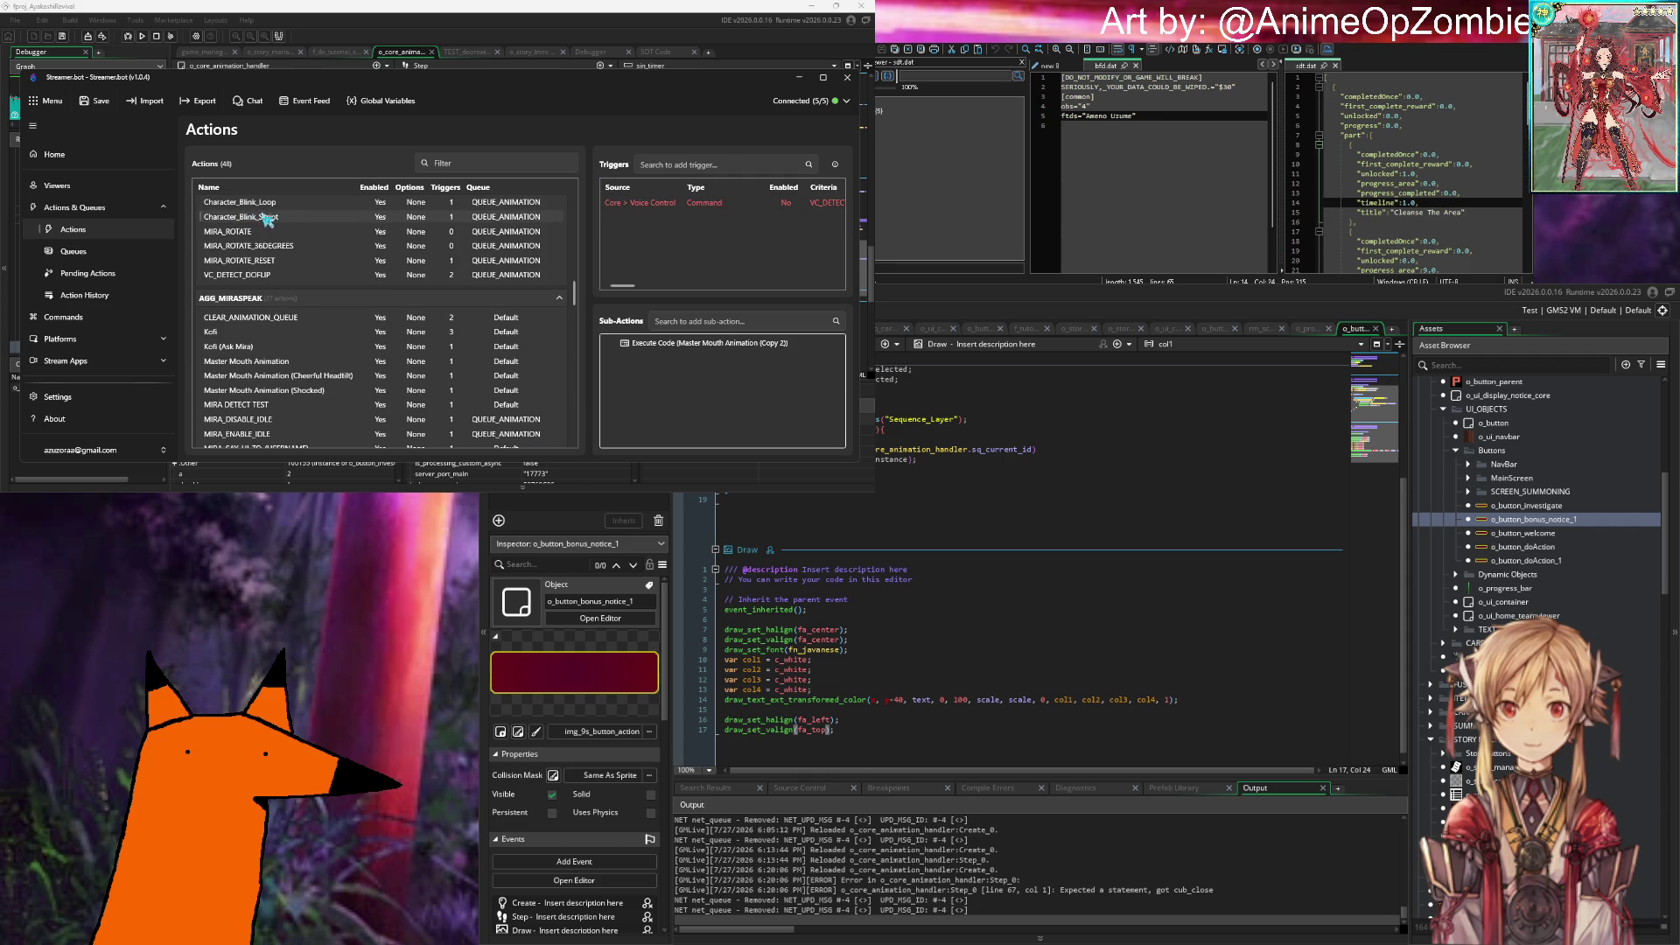
pyautogui.click(278, 209)
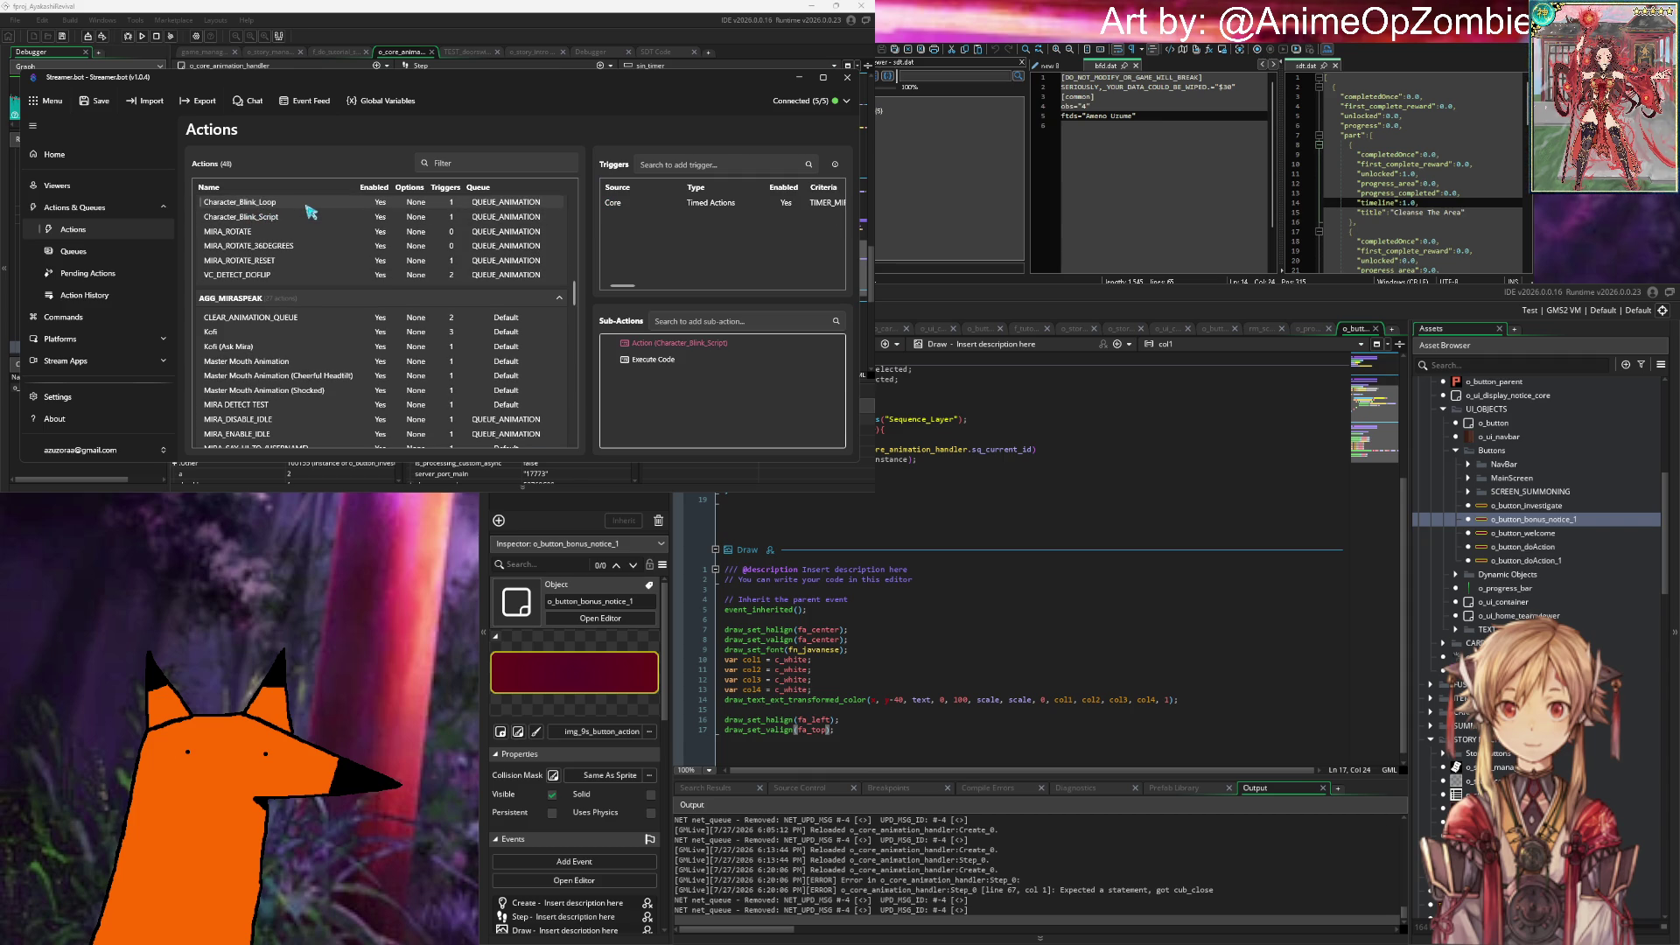
# Step: View MIRA_ROTATE, MIRA_ROTATE_36DEGREES and MIRA_ROTATE_RESET, then open VC_DETECT_DOFLIP's Edit Action
pyautogui.click(230, 233)
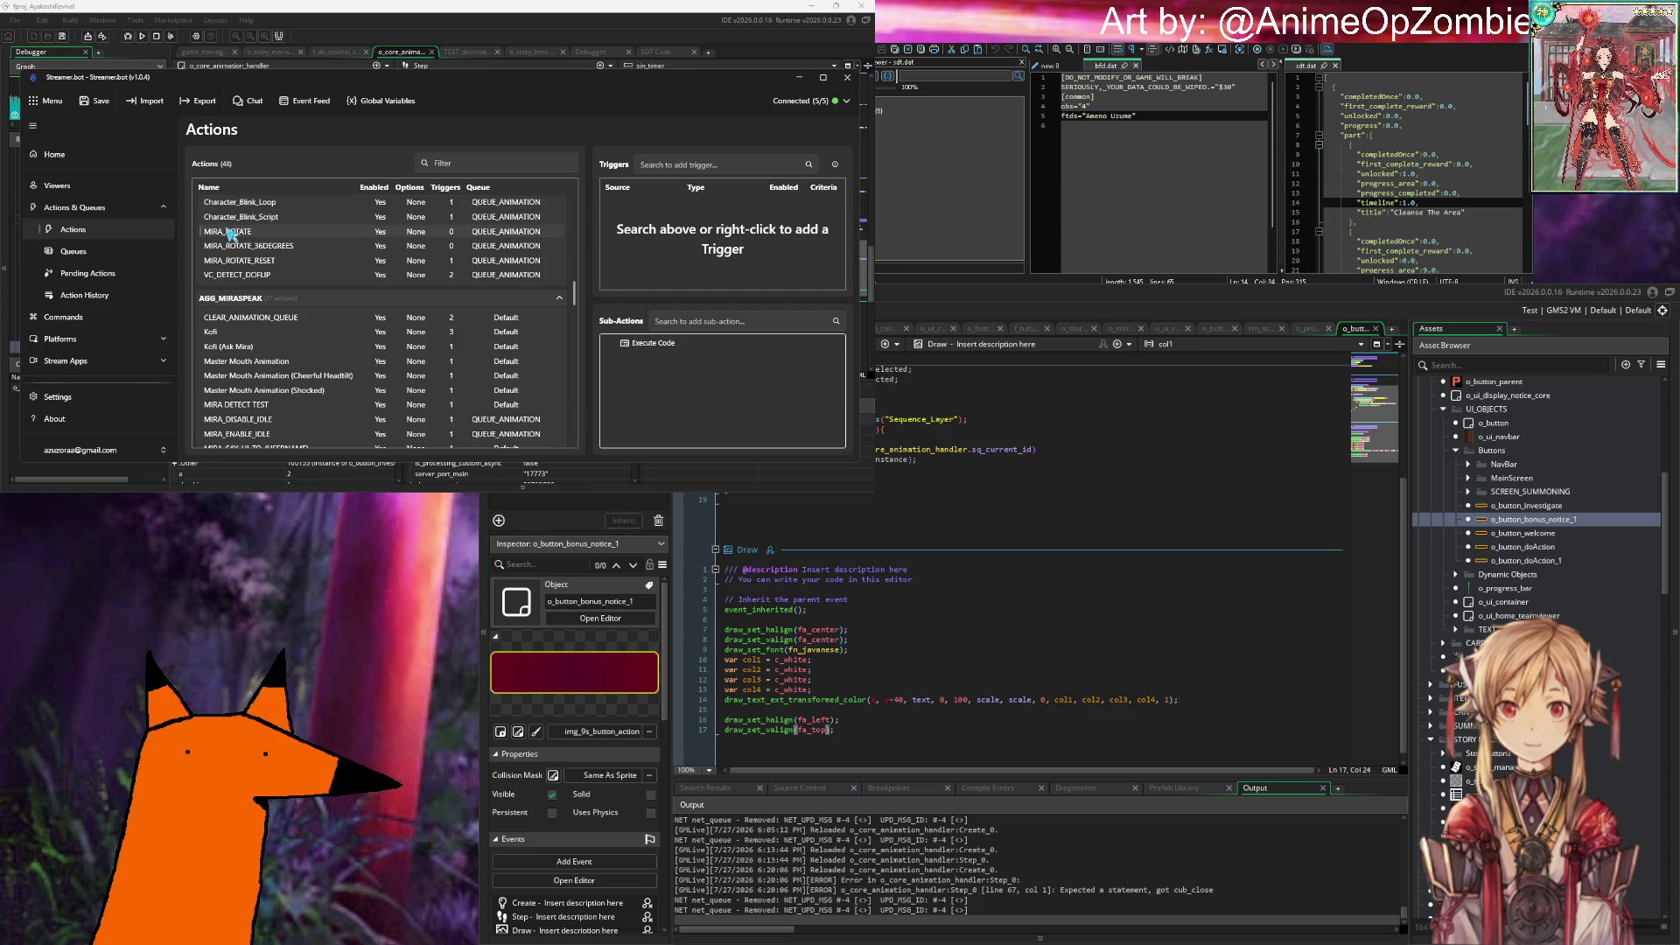
pyautogui.click(249, 246)
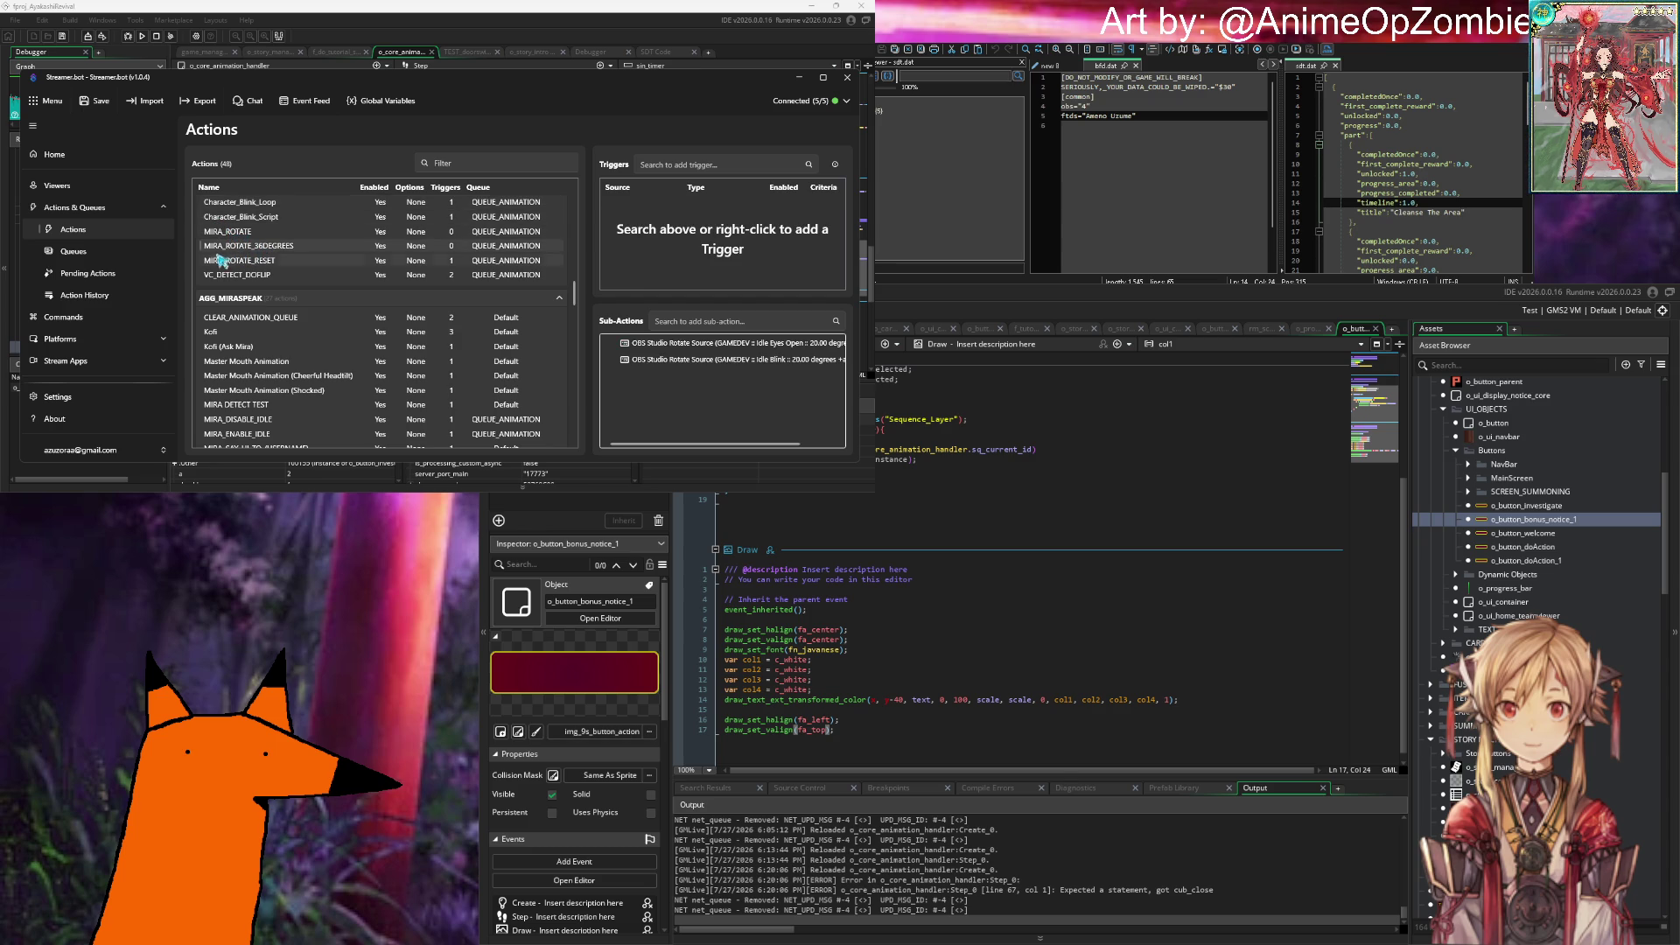
pyautogui.click(226, 260)
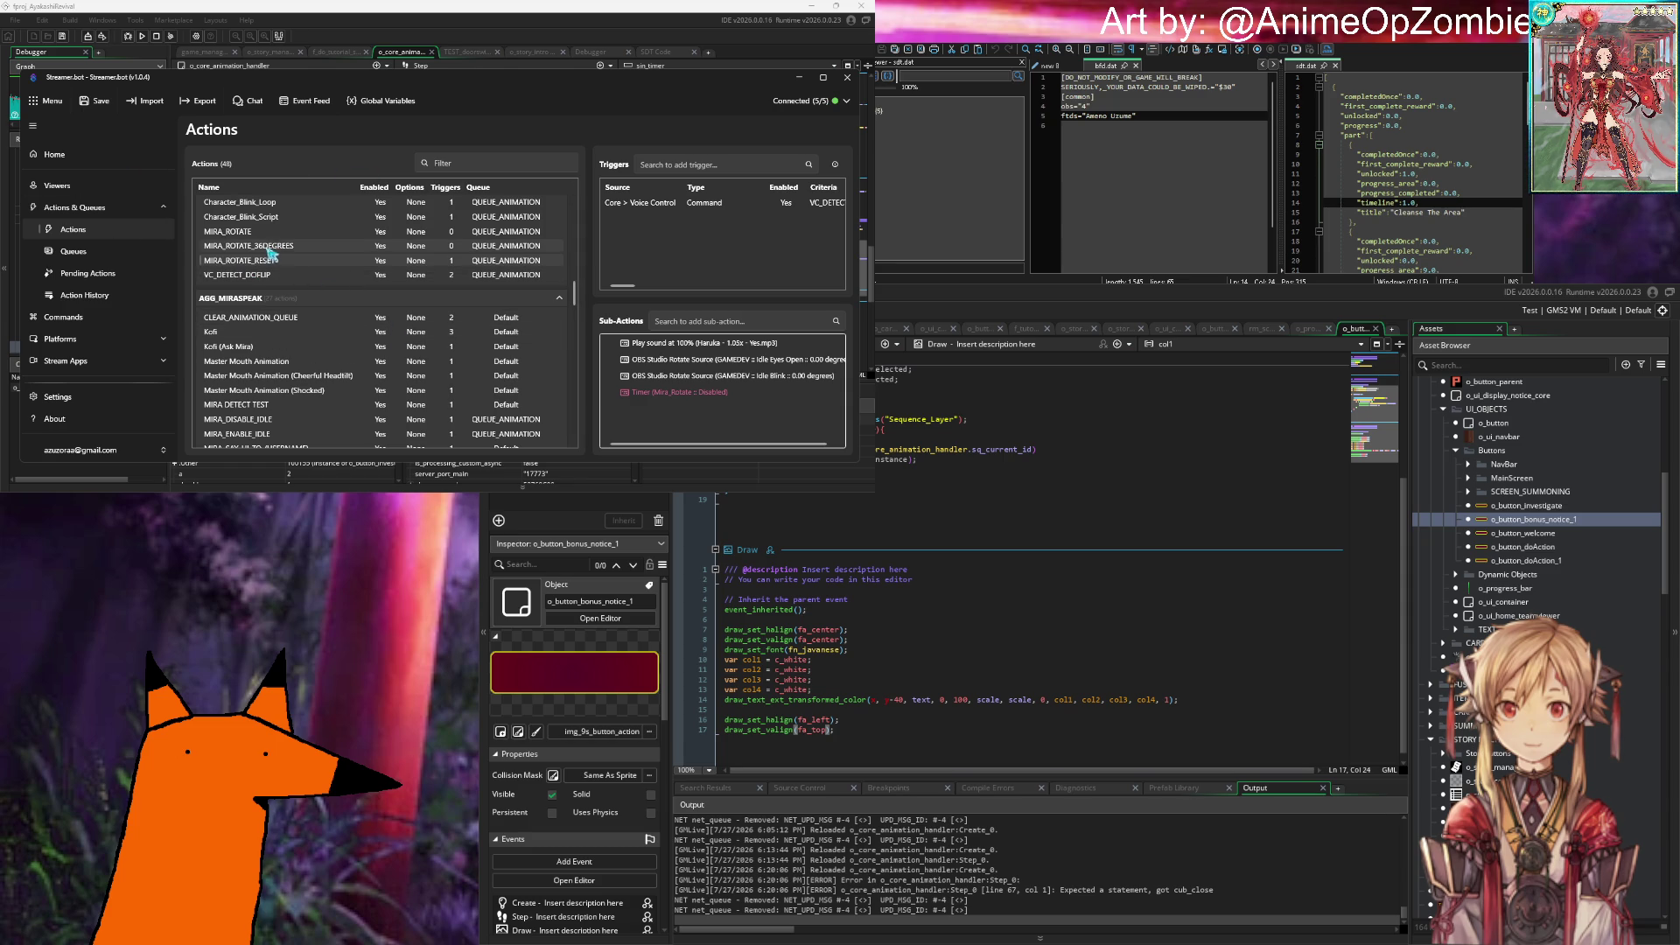
pyautogui.click(254, 275)
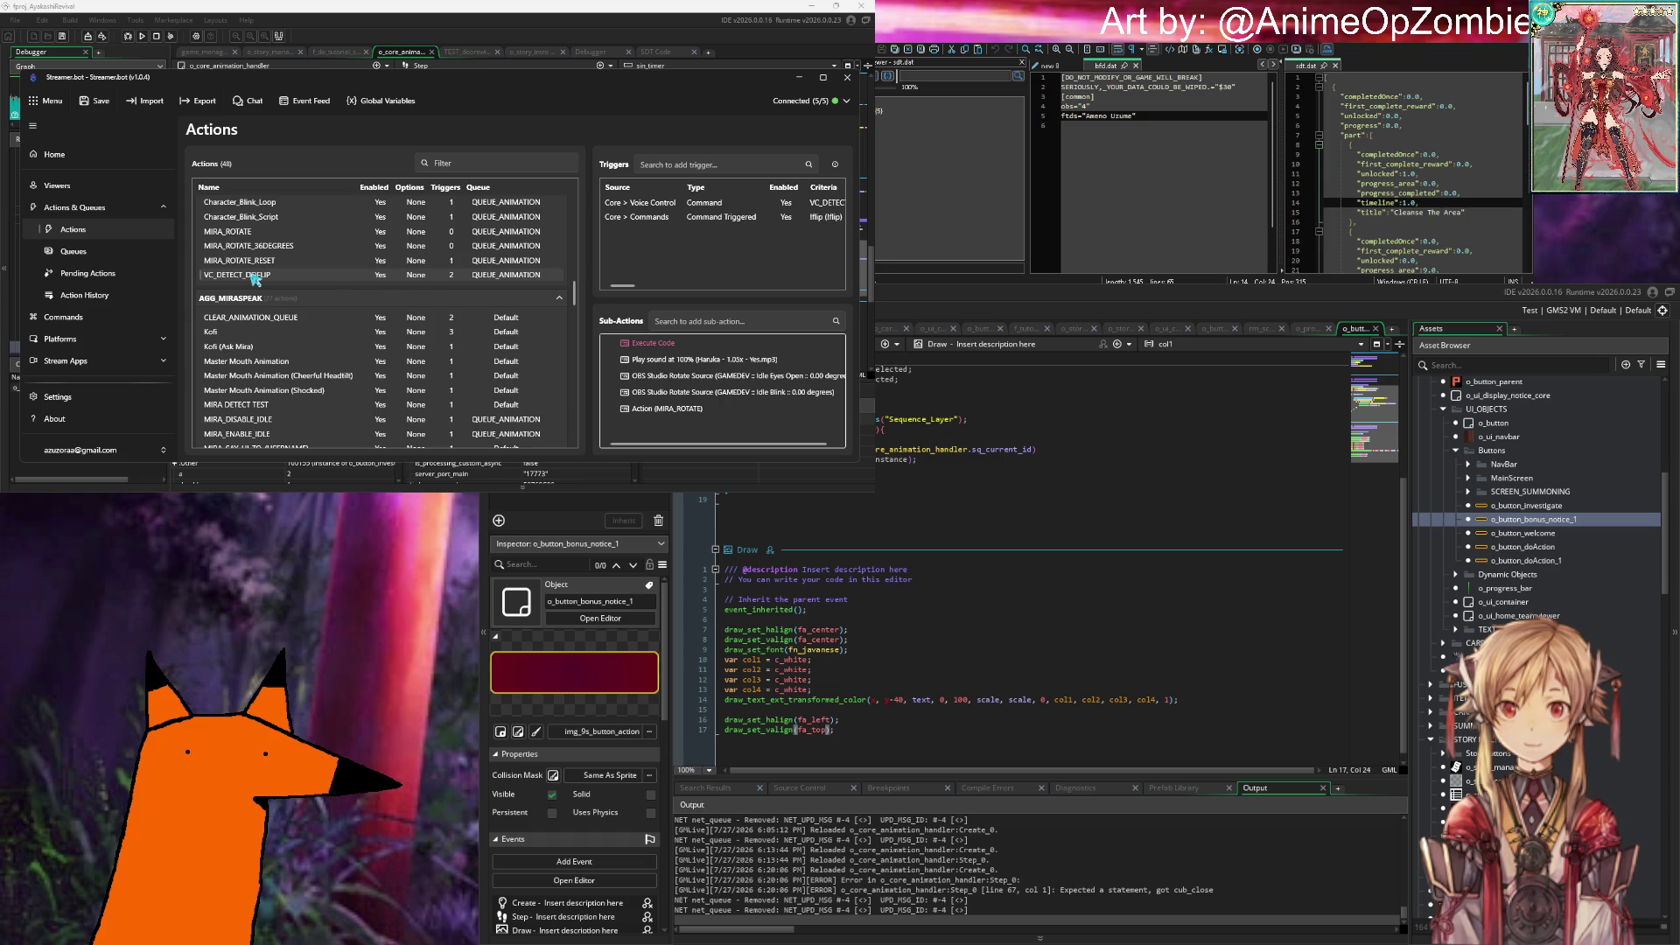
pyautogui.doubleClick(252, 274)
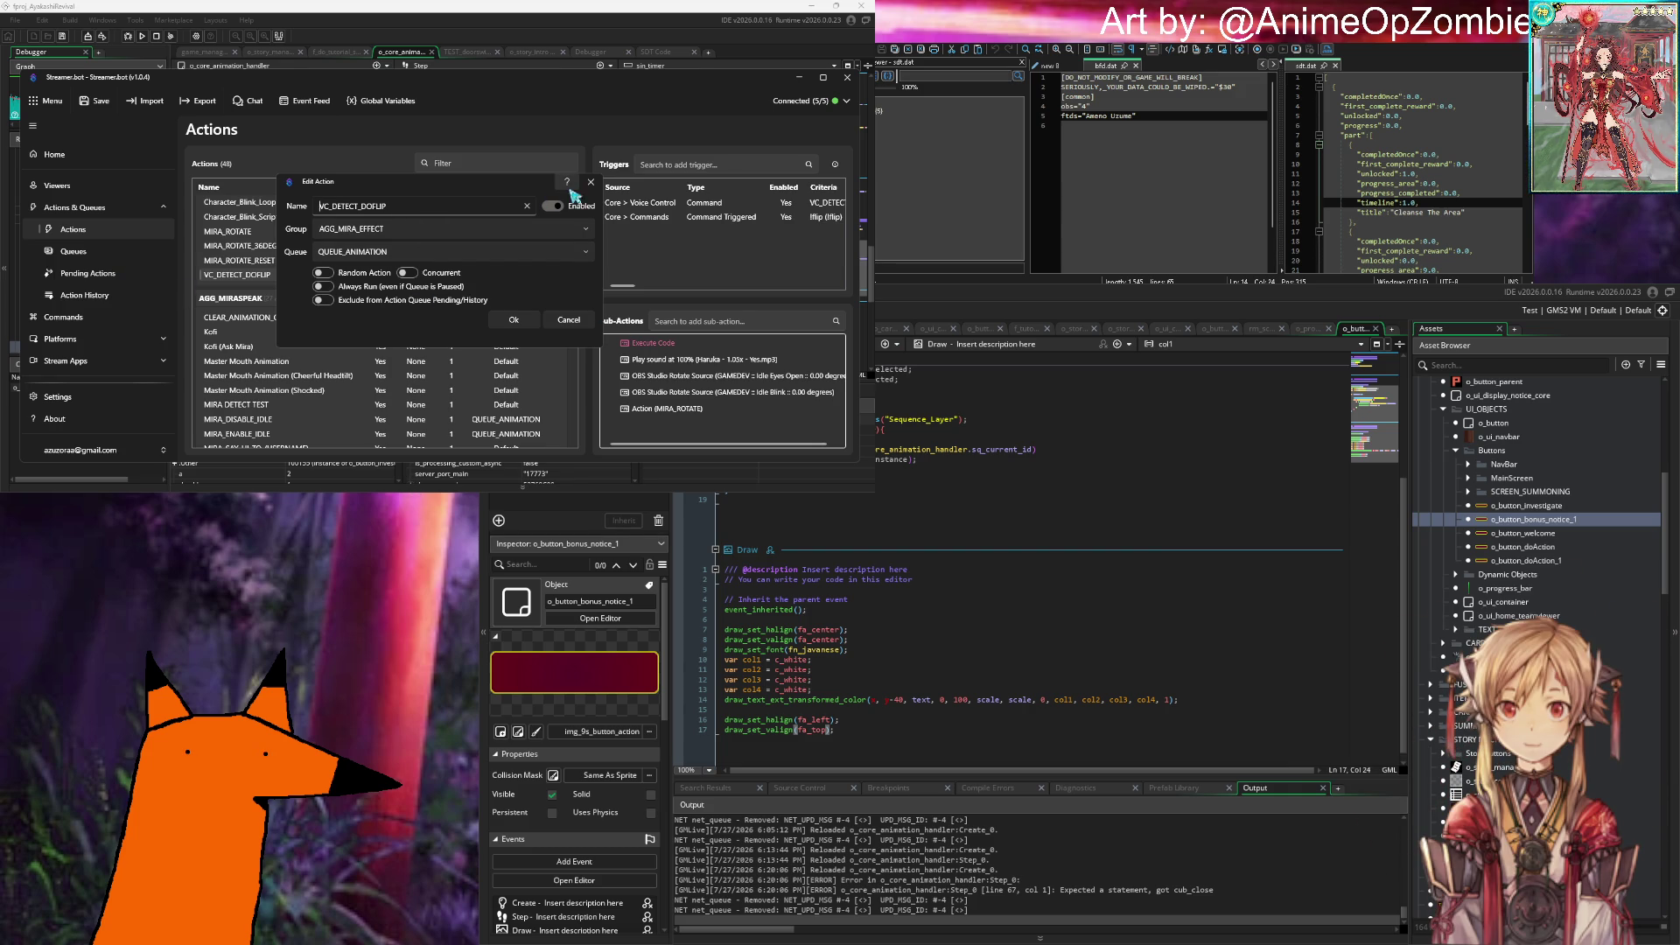
# Step: Close Edit Action without changes and show the Pending Actions list via Queues
pyautogui.click(600, 186)
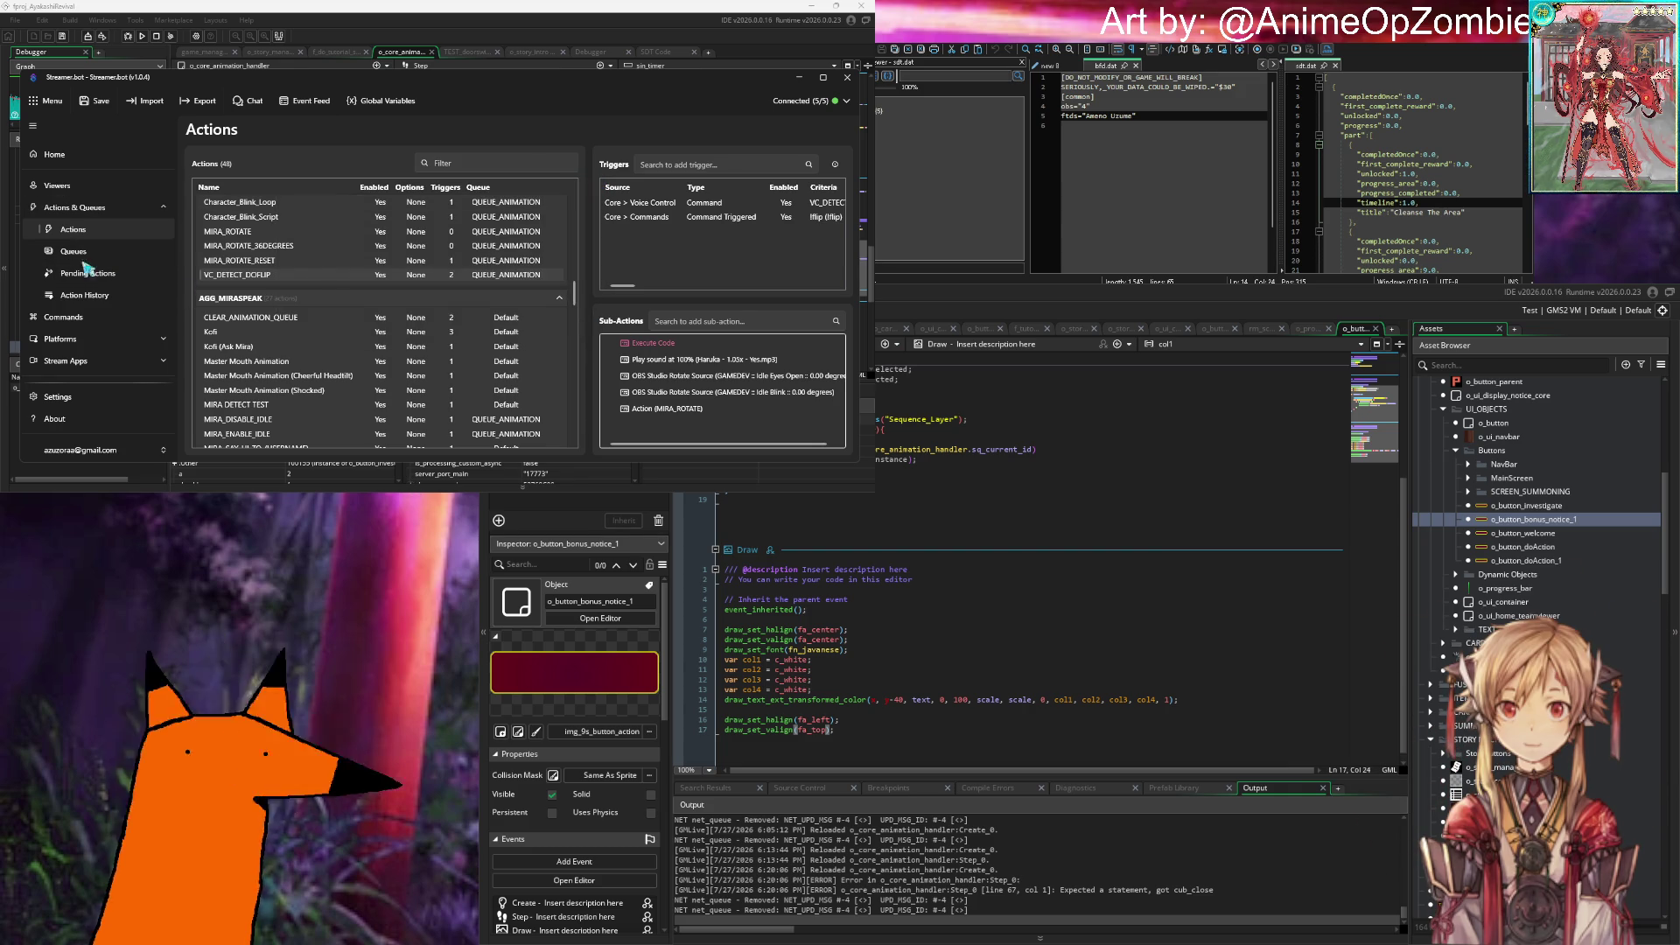
pyautogui.click(108, 256)
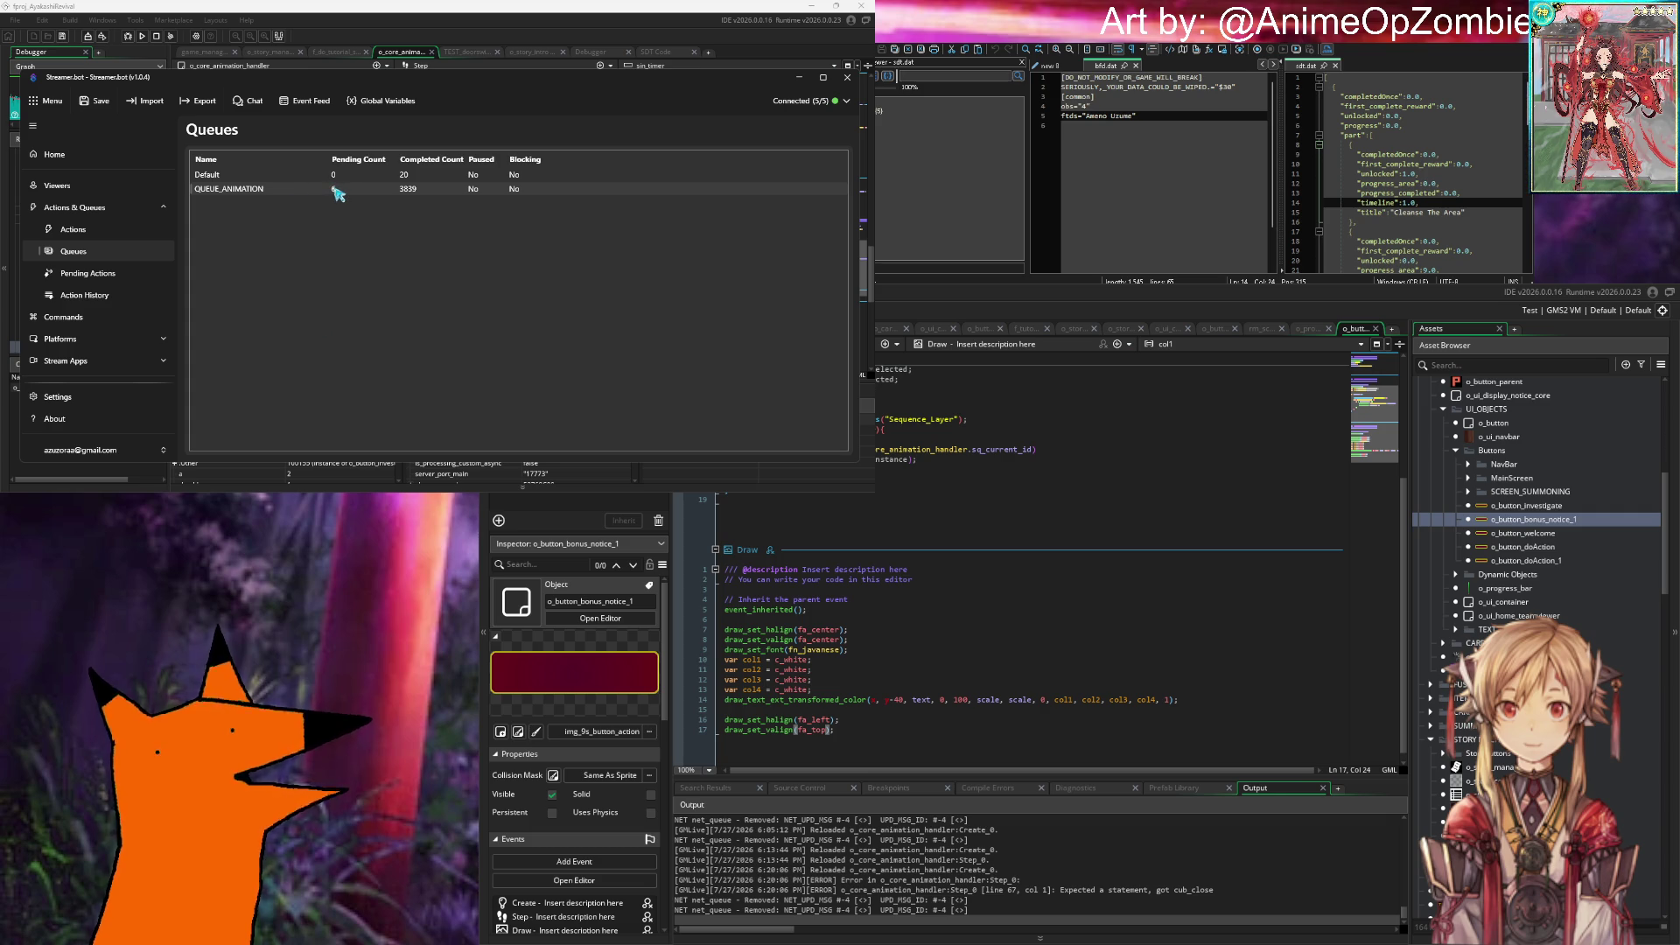
pyautogui.click(99, 274)
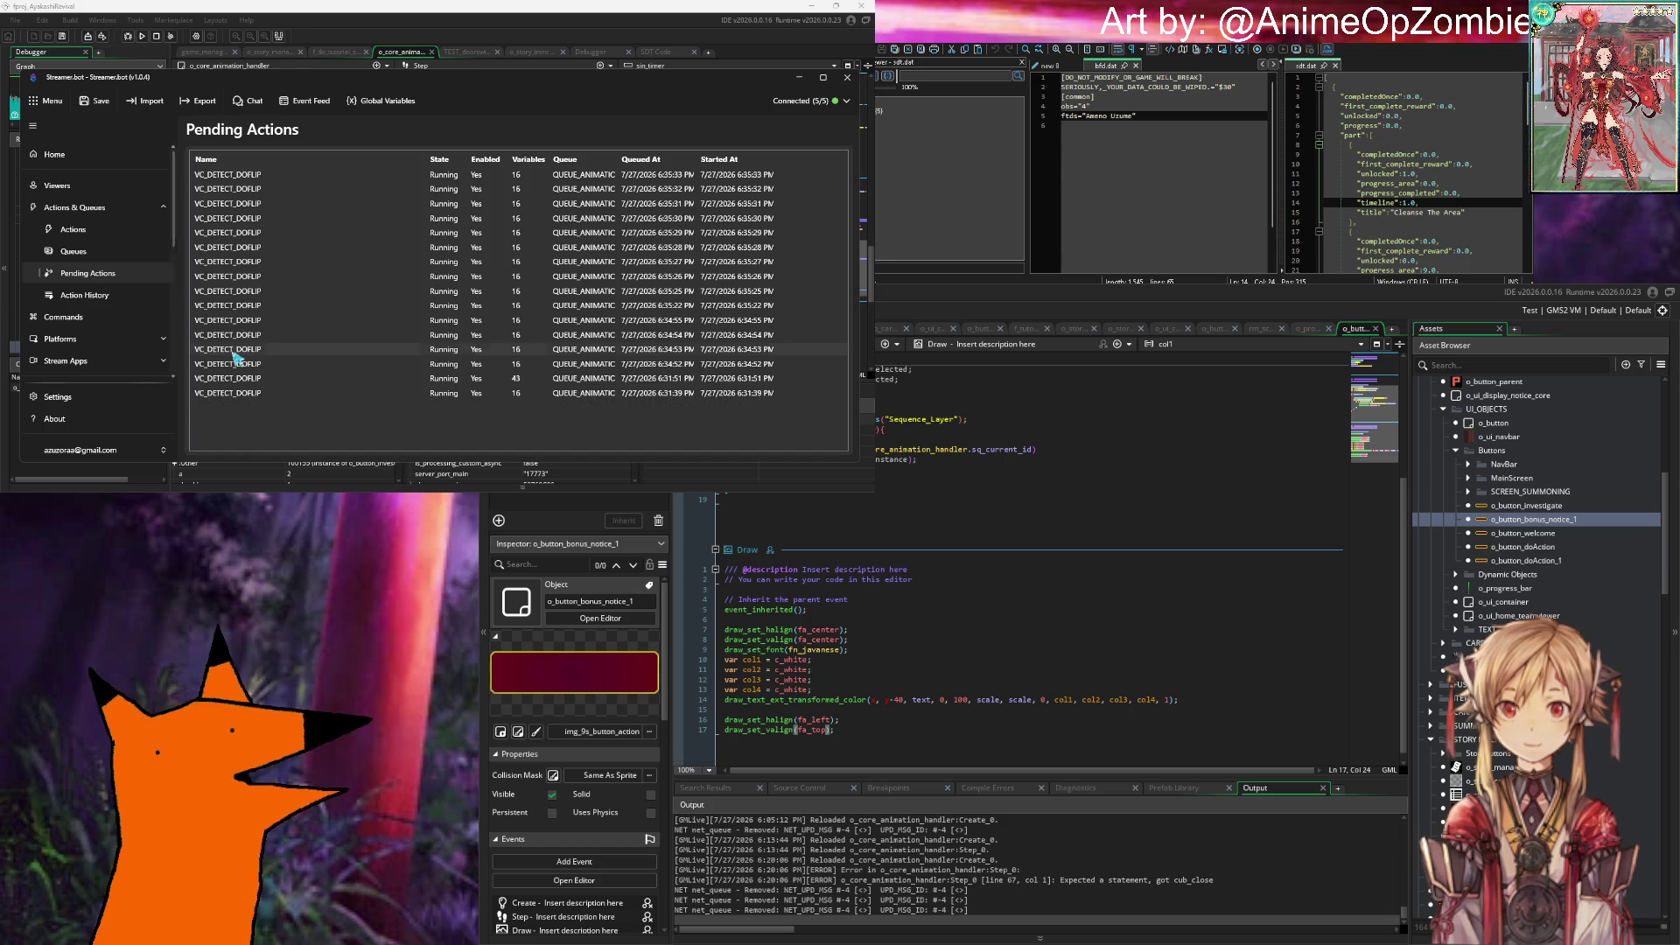
# Step: Focus GameMaker's Step event code, then open options for a pending VC_DETECT_DOFLIP run
pyautogui.click(1016, 453)
pyautogui.click(1008, 384)
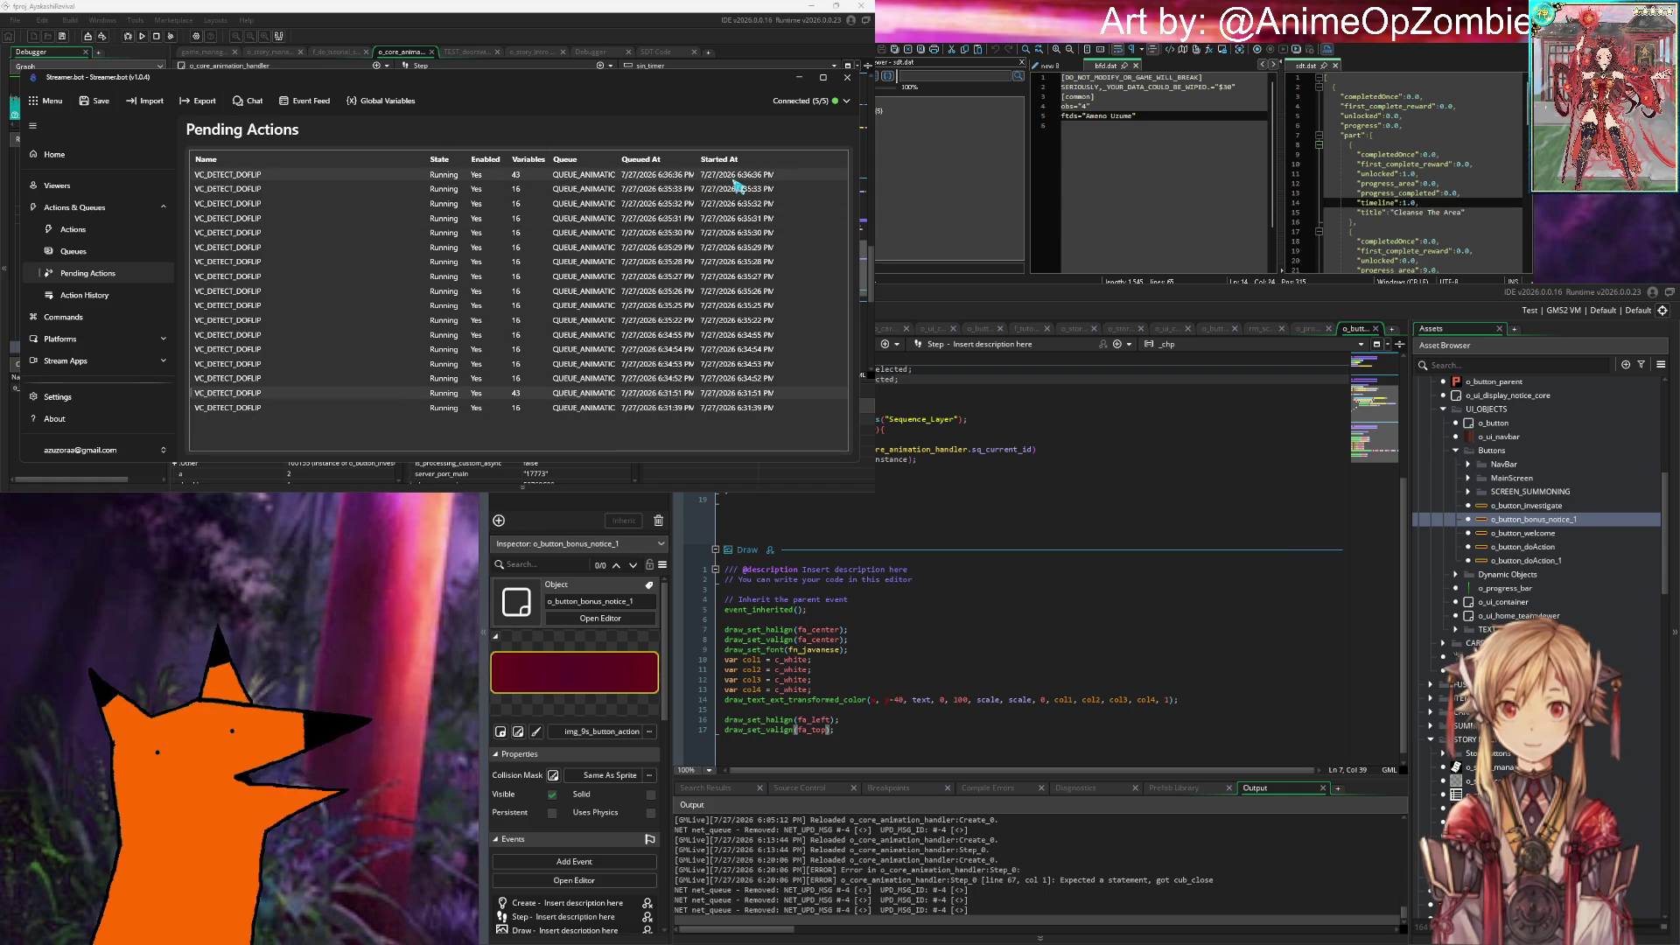
pyautogui.moveTo(799, 488)
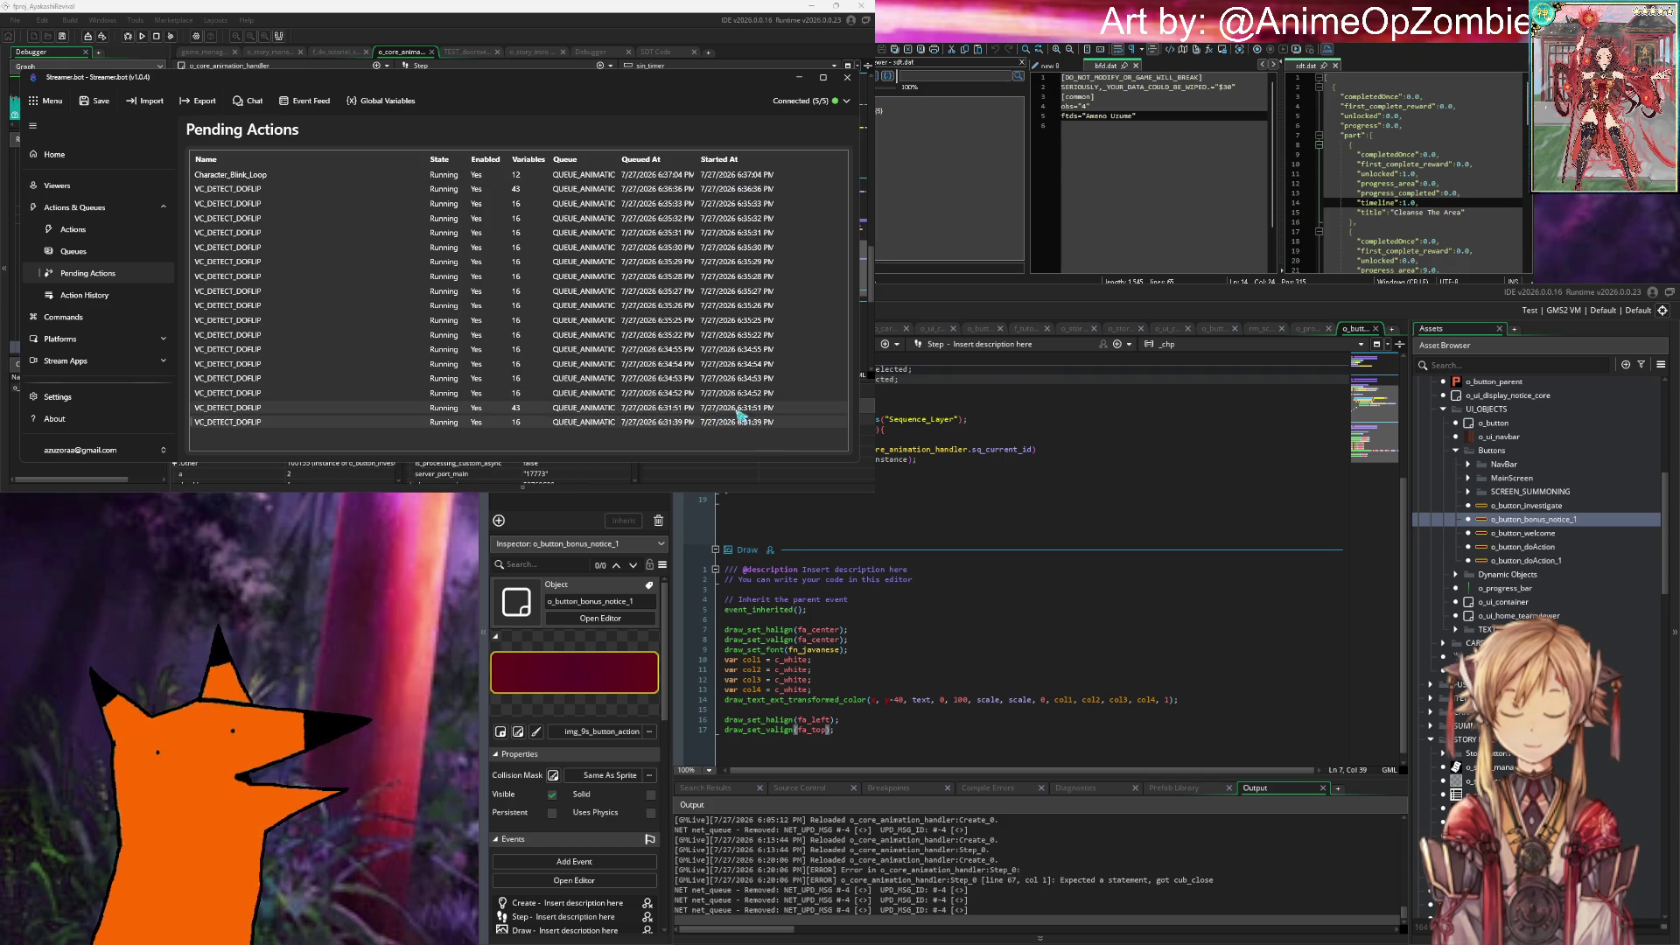
pyautogui.rightClick(722, 410)
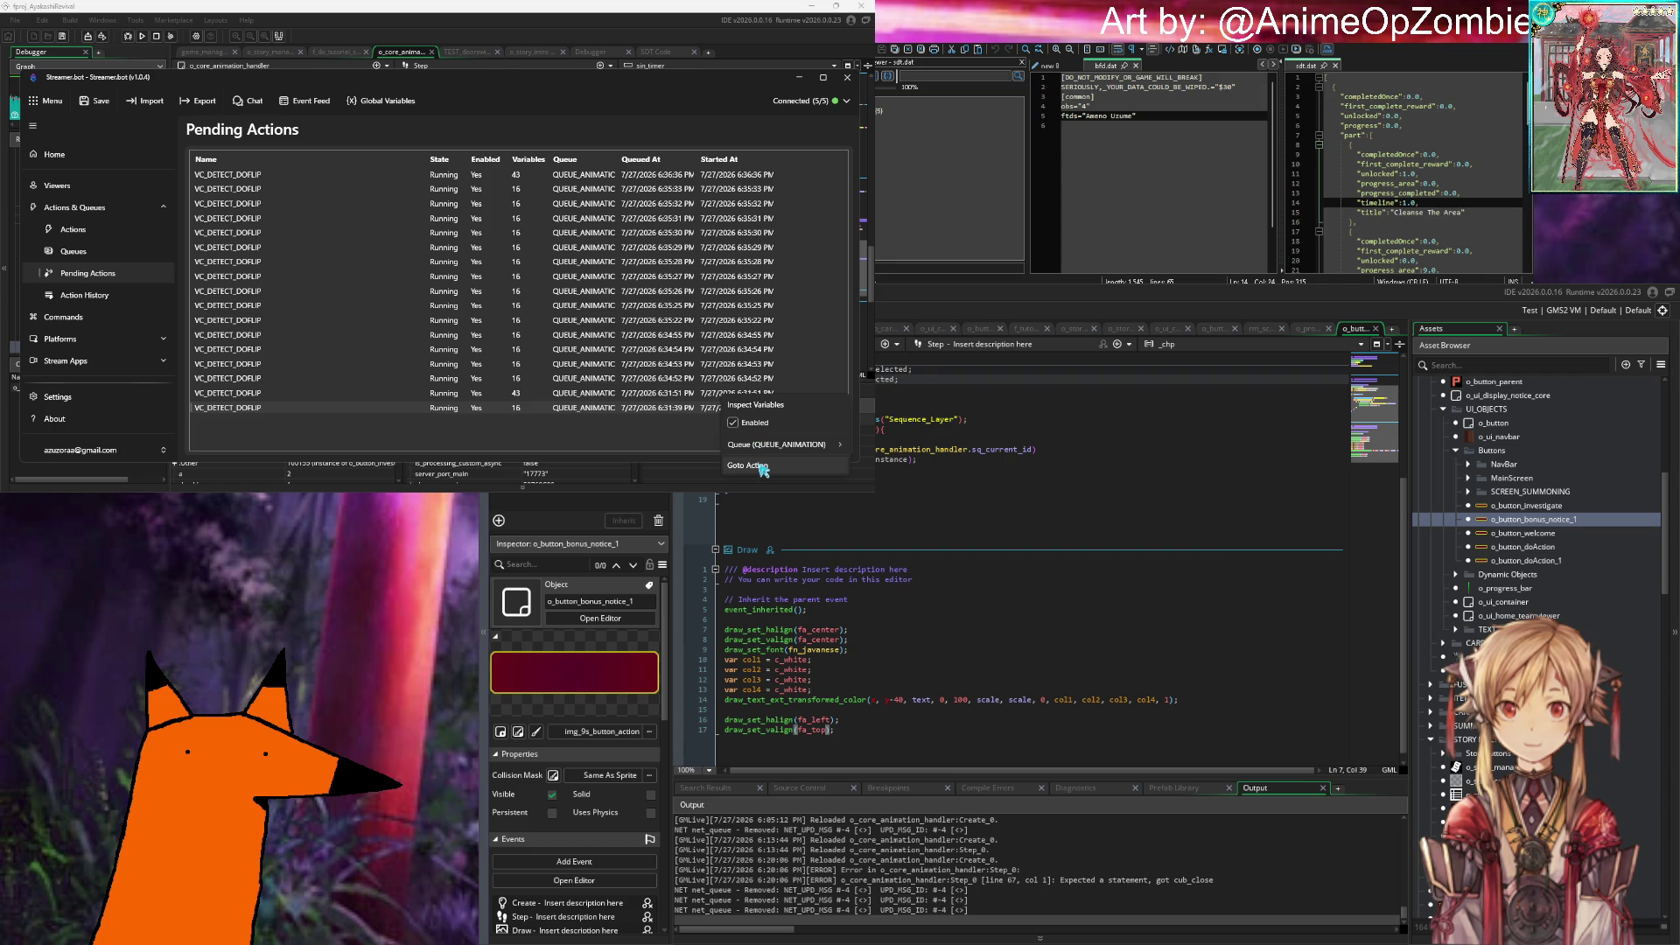
# Step: Review the pending VC_DETECT_DOFLIP run's variables (spoken text 'do a flip'), then go back to the Actions list
pyautogui.click(766, 405)
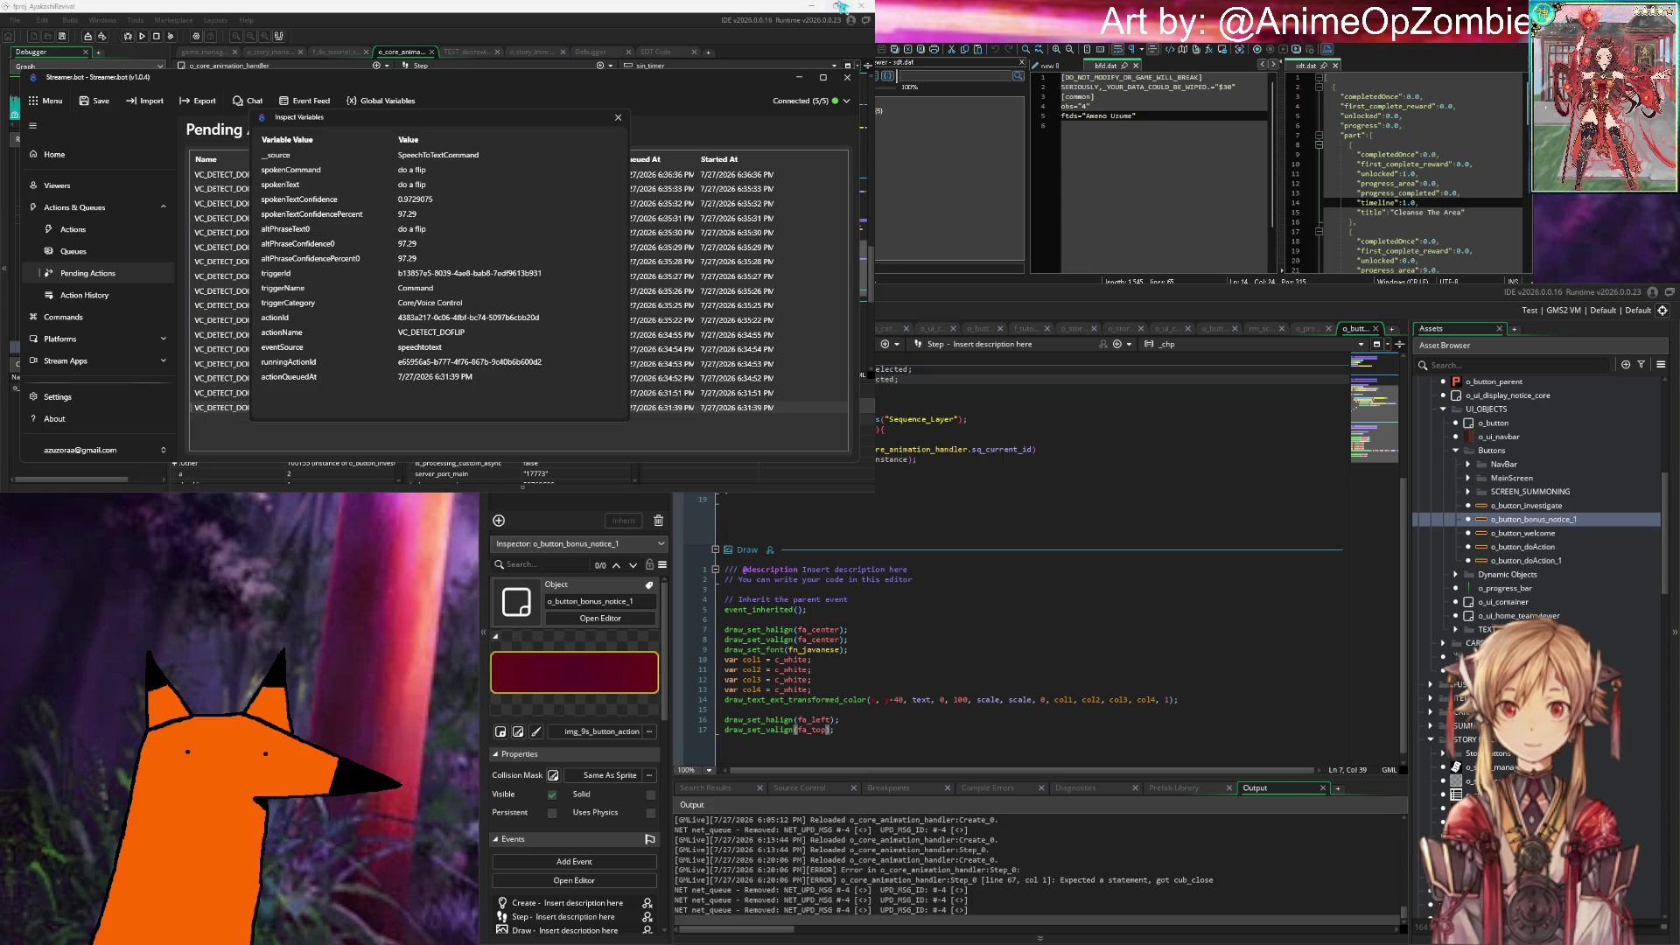
pyautogui.click(618, 117)
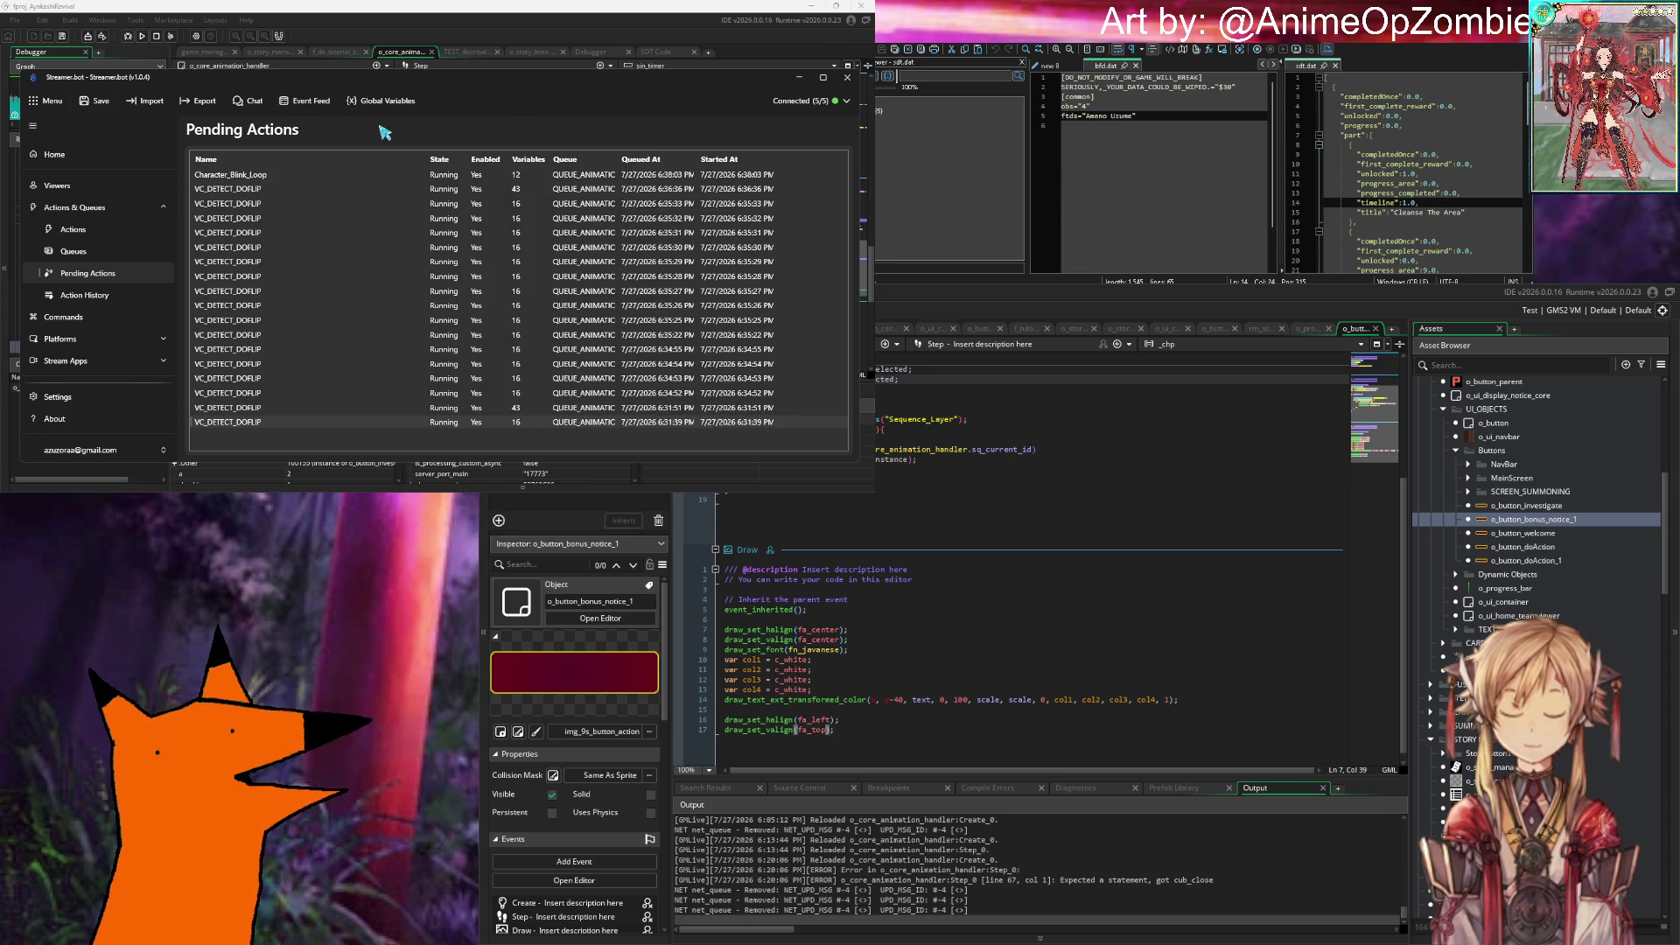
pyautogui.click(137, 240)
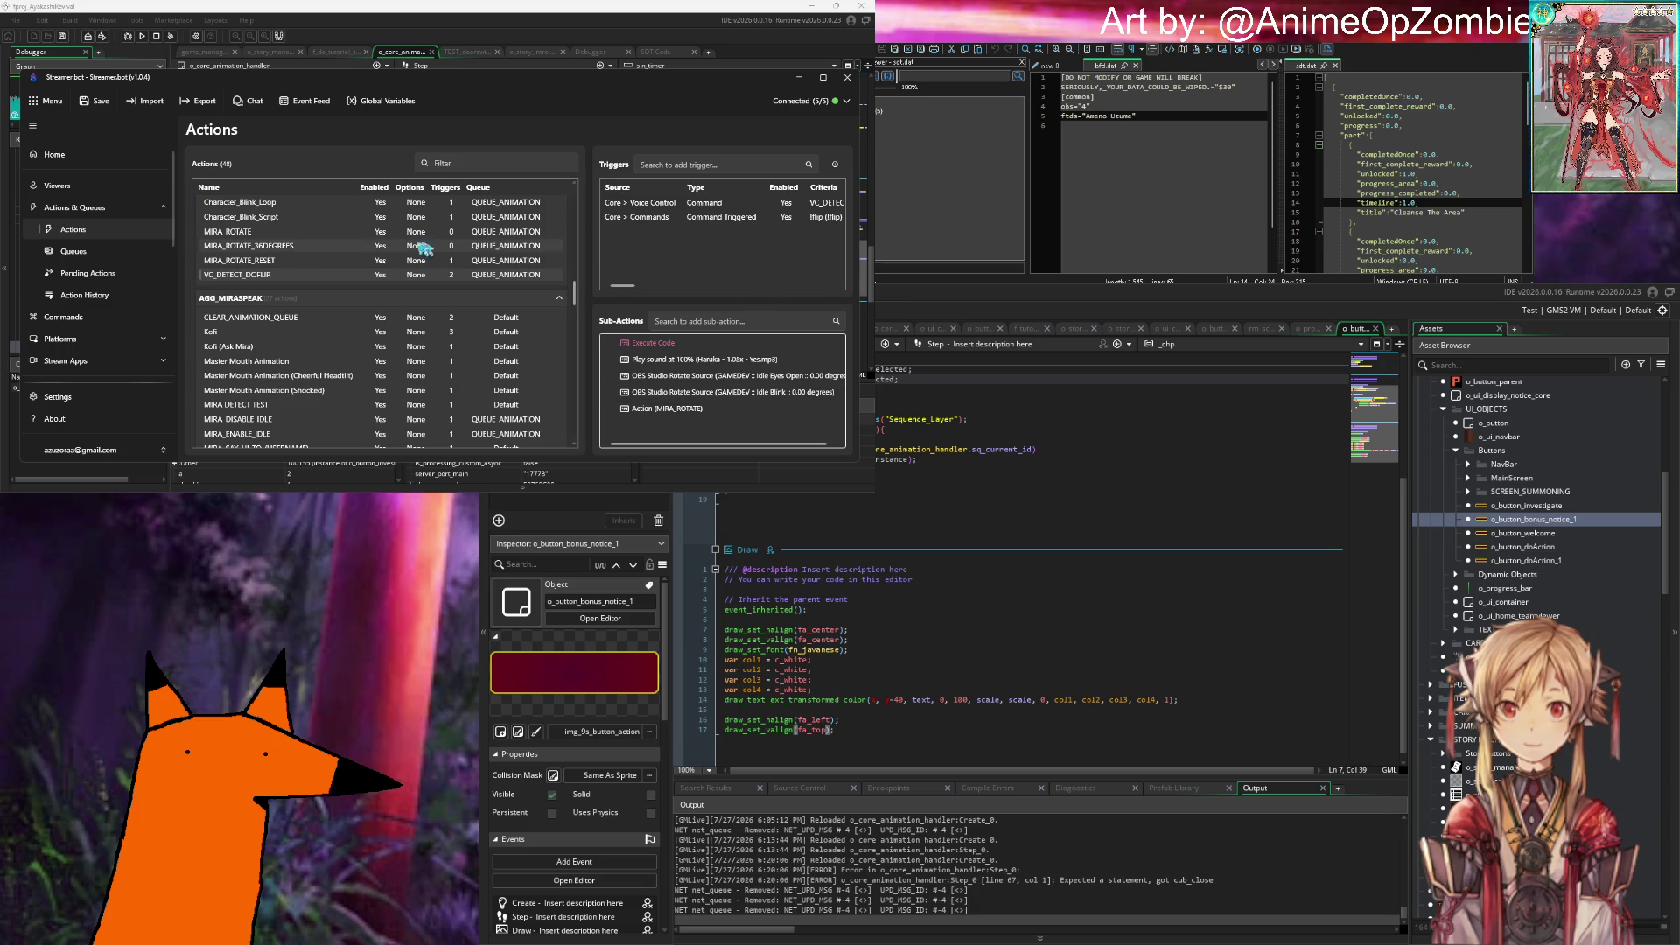
pyautogui.scroll(-2, 350, 254)
pyautogui.scroll(2, 350, 254)
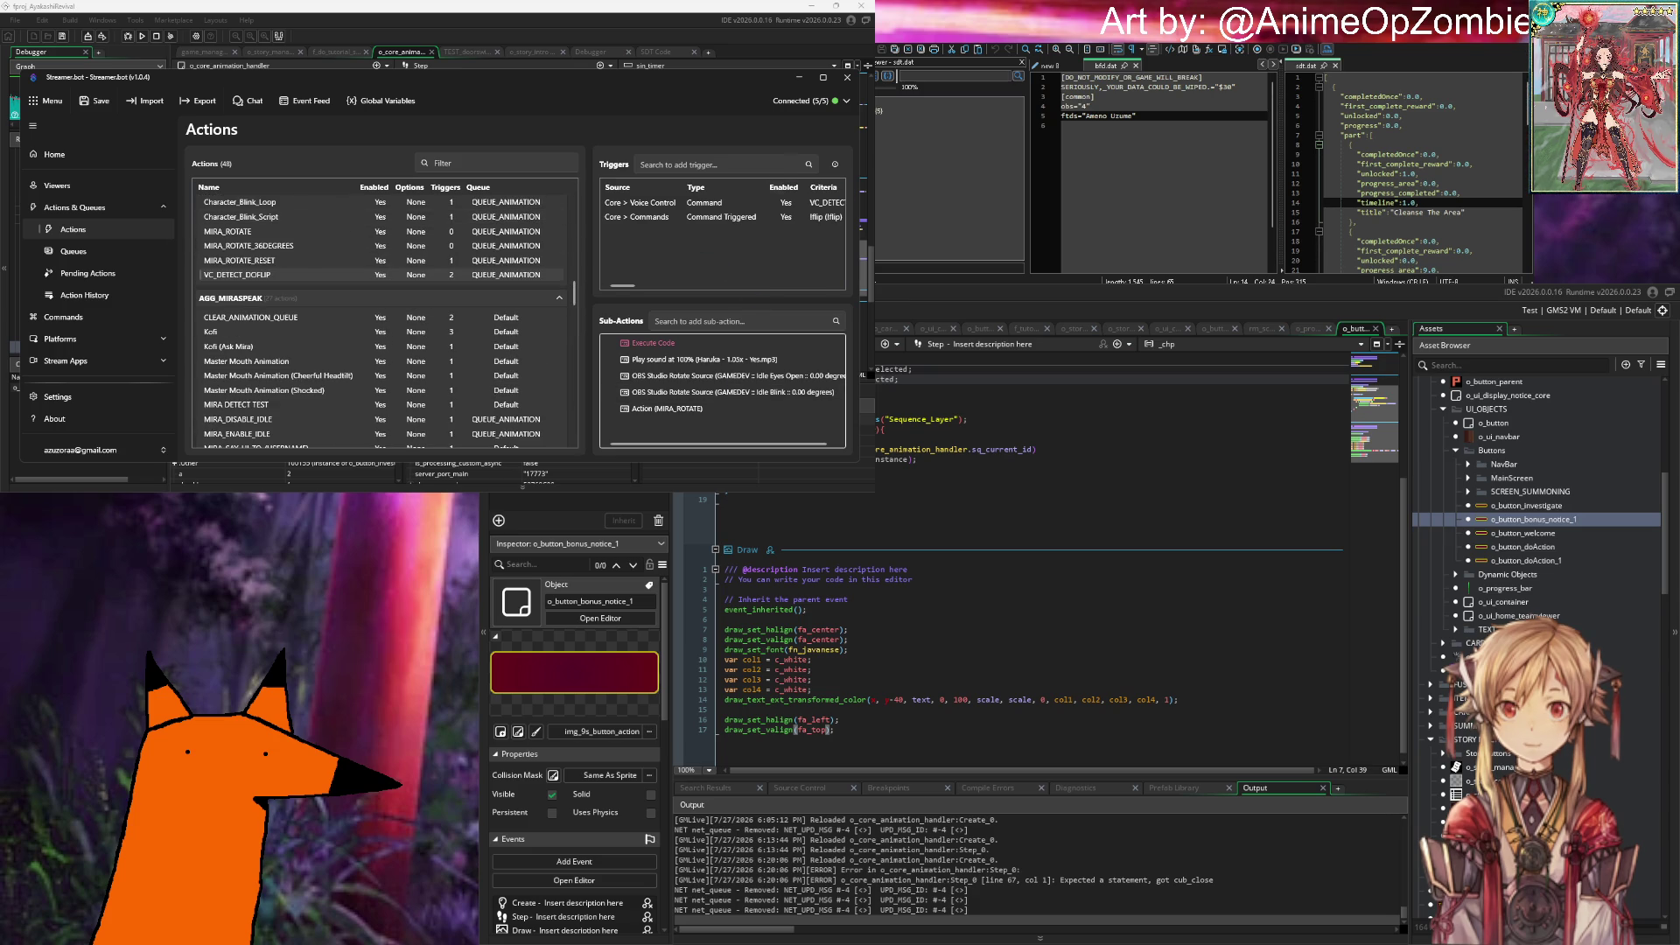